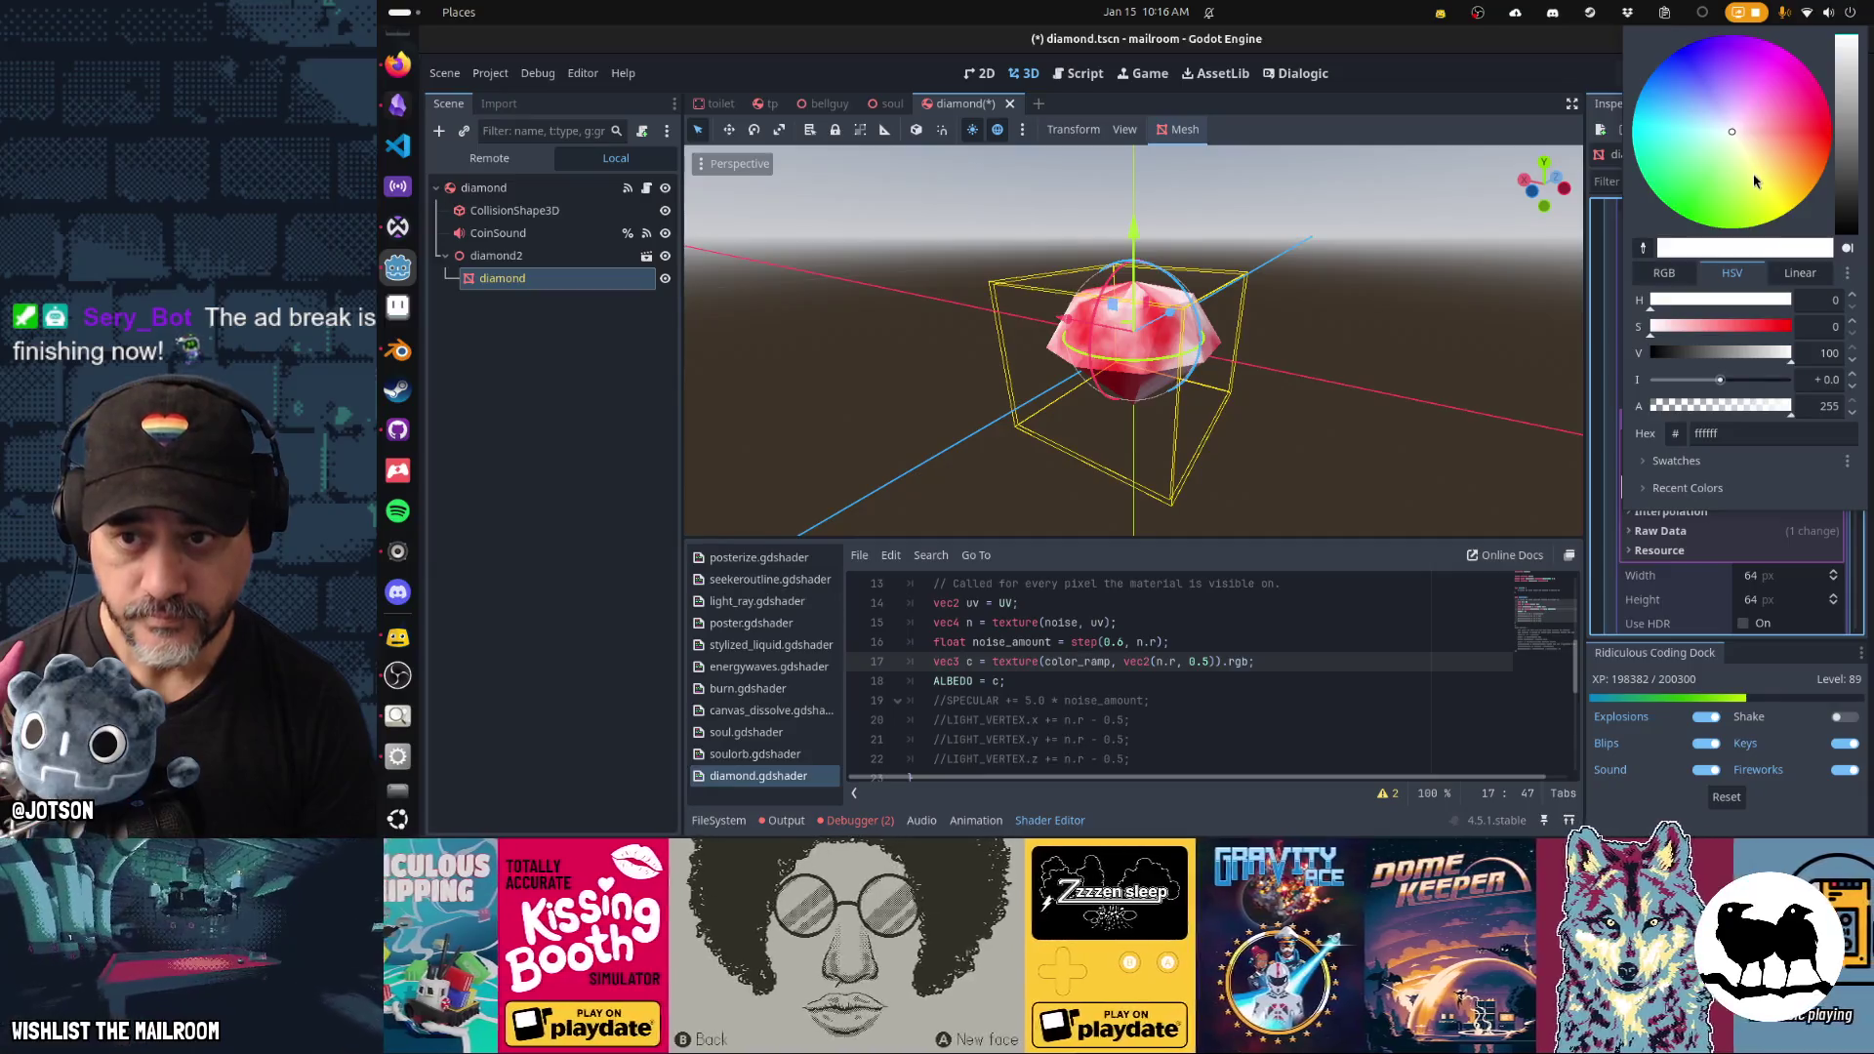
Set the gradient's end stop to magenta, nudge the red stop right and recolour it yellow.
{"action": "left_click_drag", "start_coordinate": [1740, 114], "coordinate": [1788, 52]}
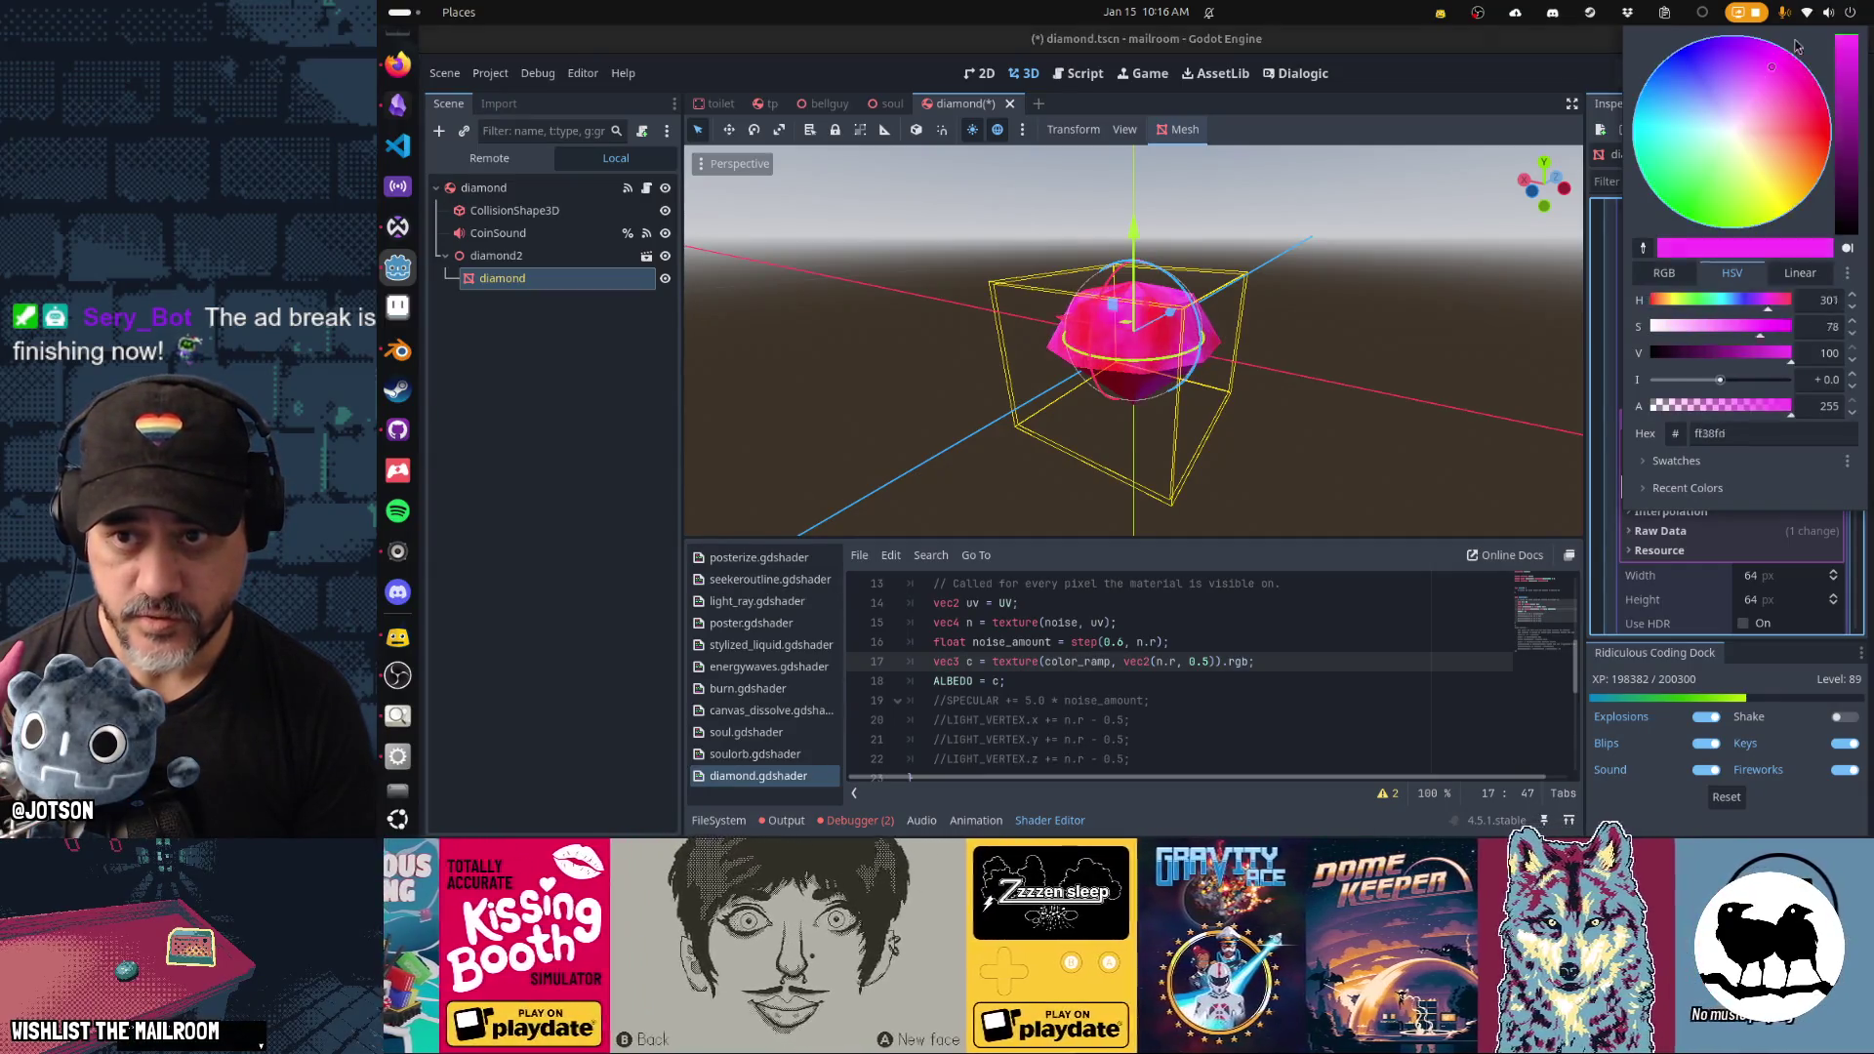
{"action": "left_click", "coordinate": [1608, 360]}
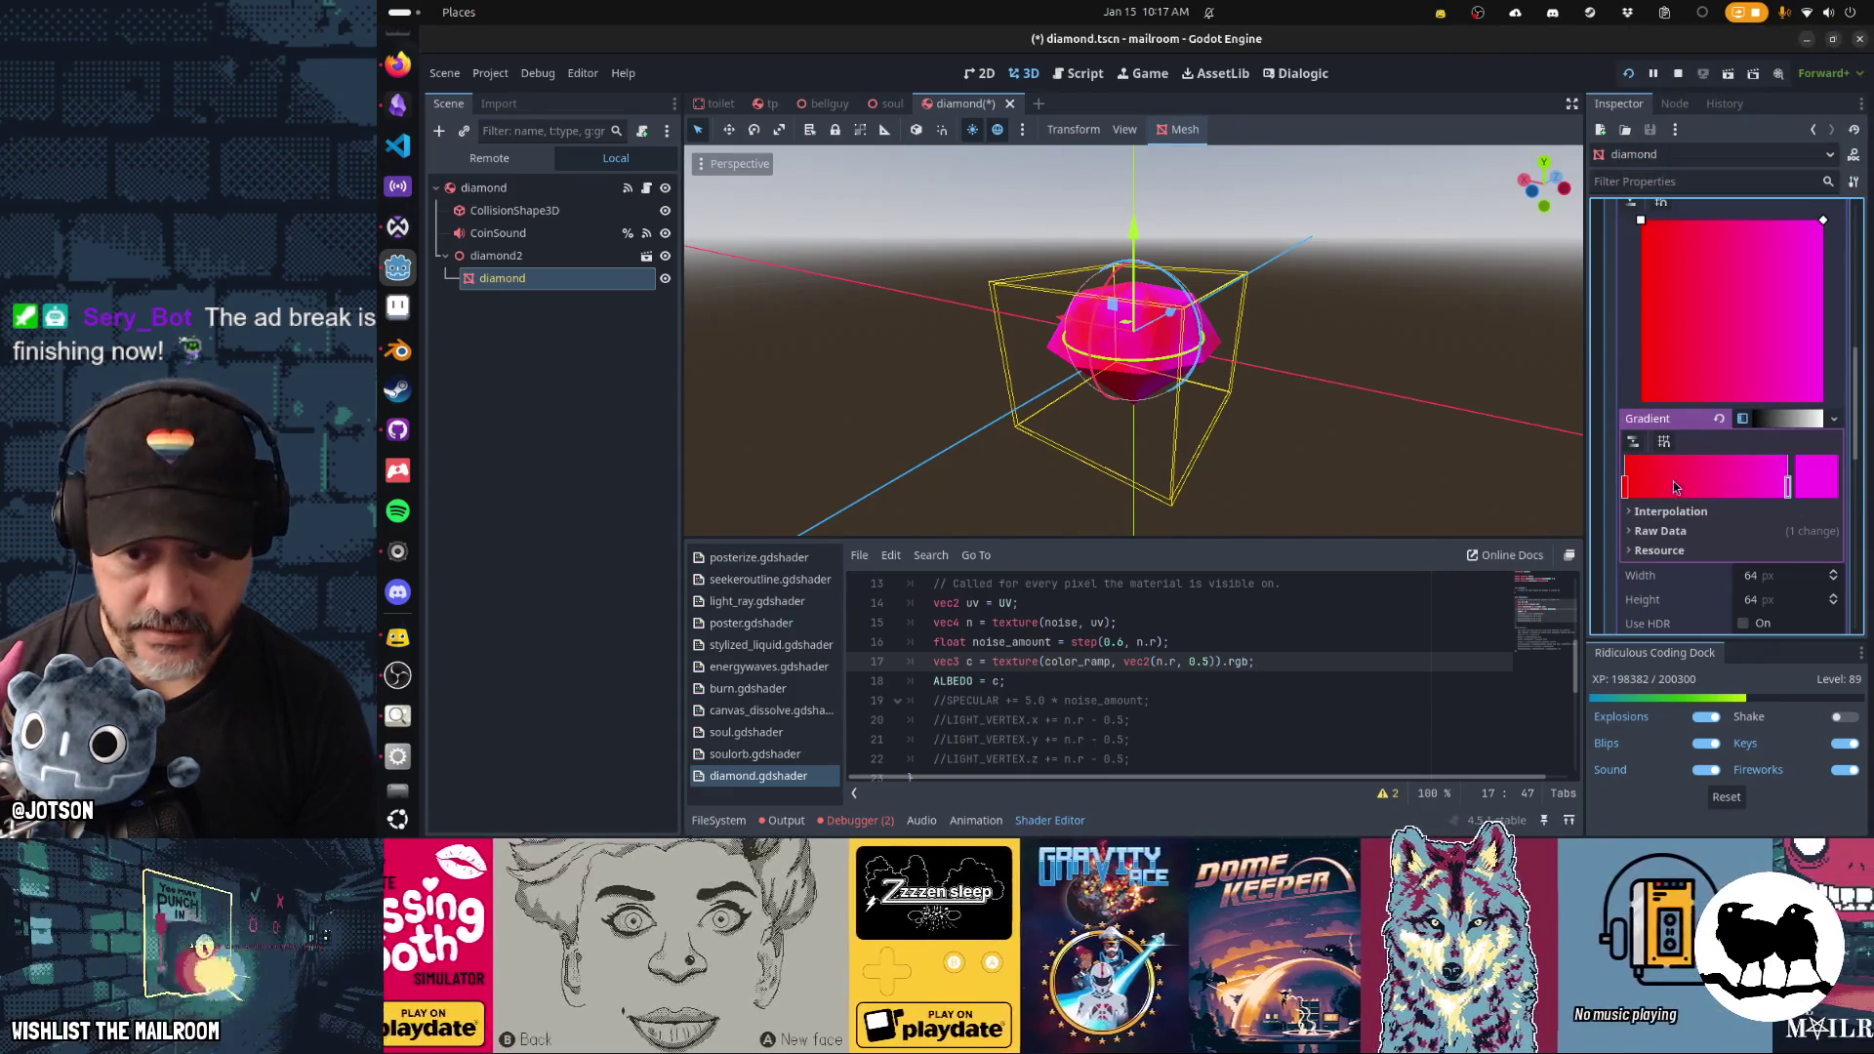
{"action": "left_click_drag", "start_coordinate": [1659, 488], "coordinate": [1667, 490]}
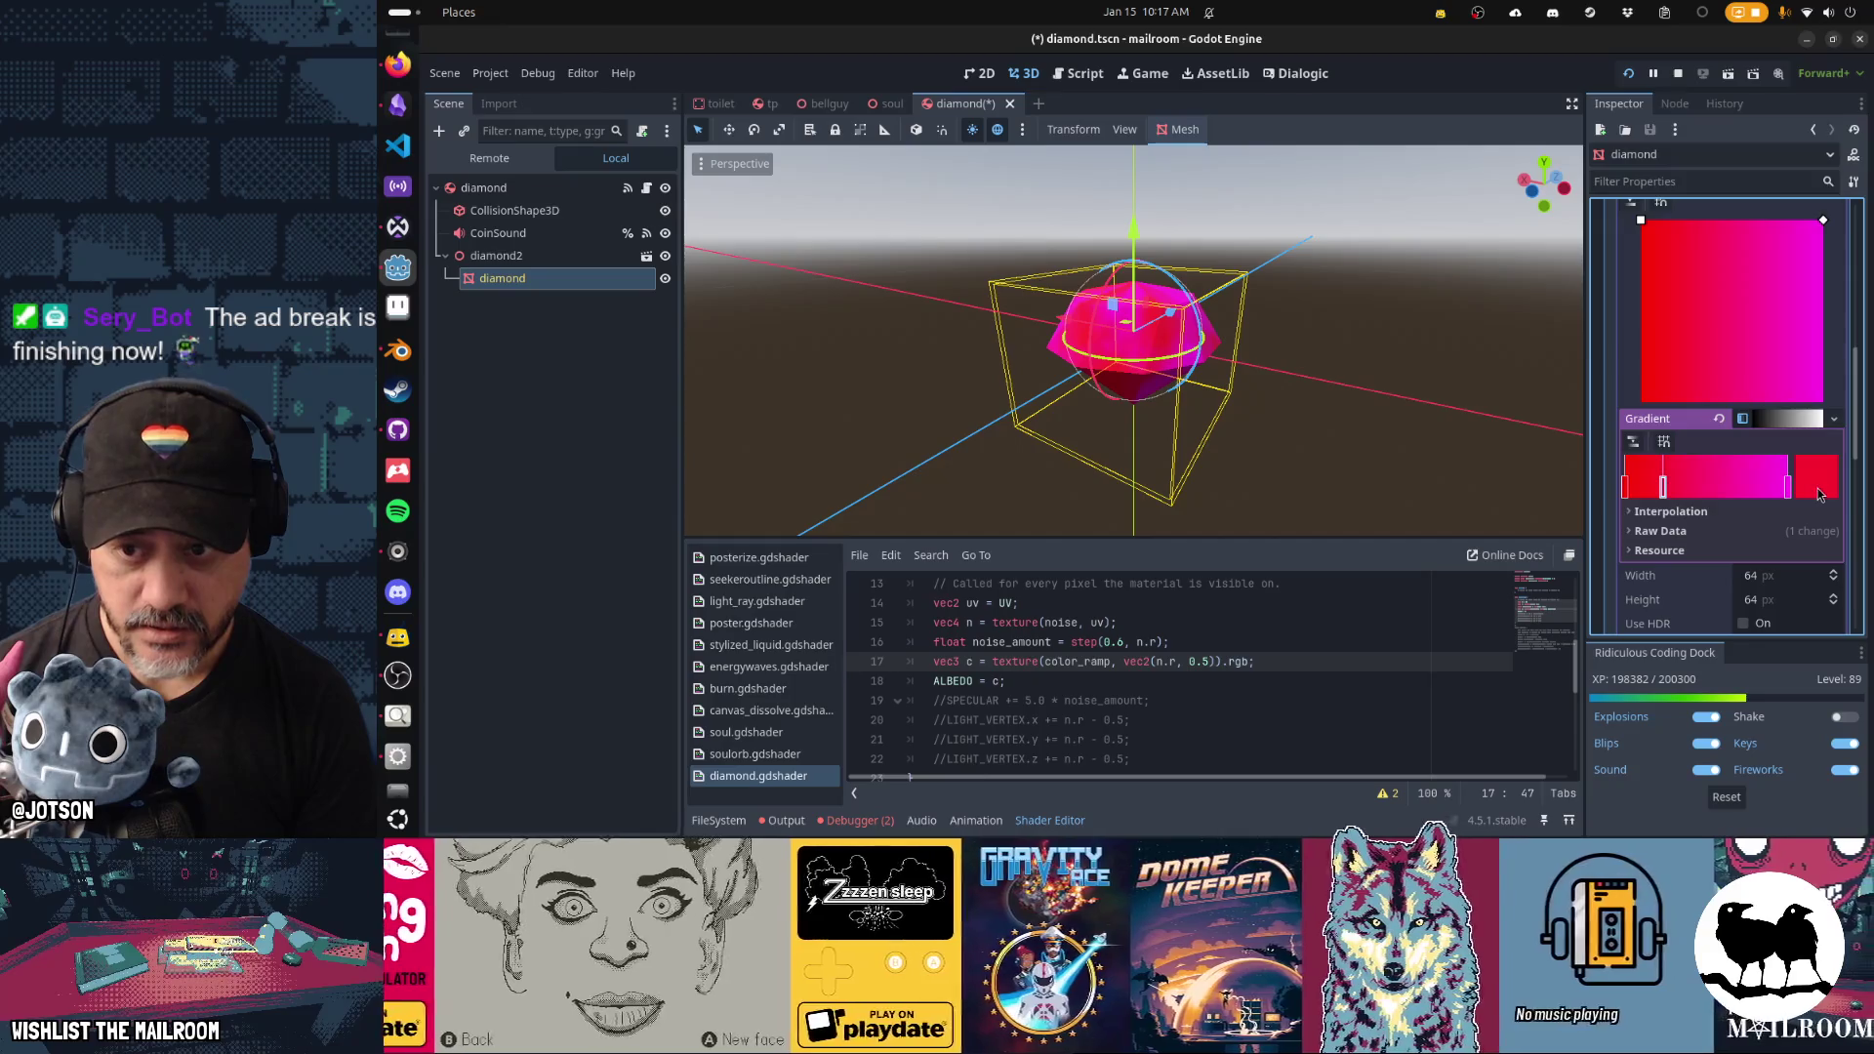
{"action": "left_click", "coordinate": [1819, 494]}
{"action": "left_click_drag", "start_coordinate": [1767, 202], "coordinate": [1793, 238]}
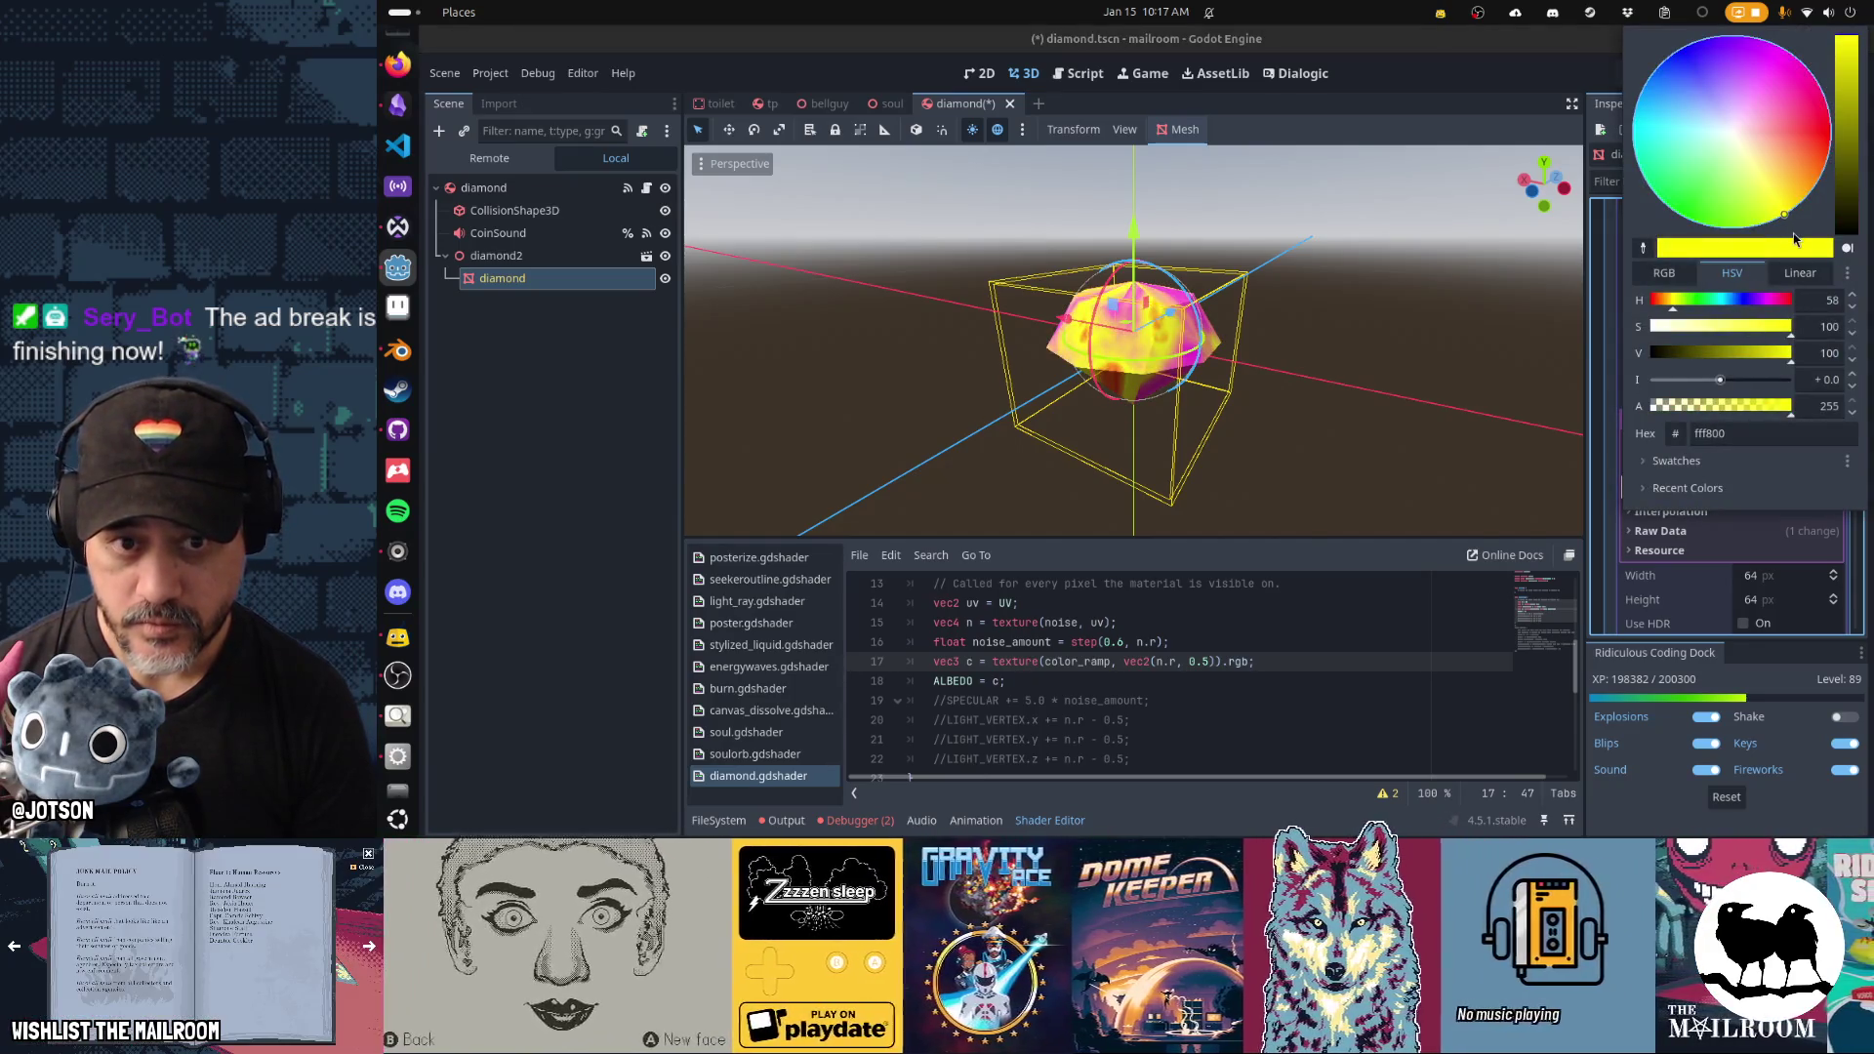
{"action": "left_click", "coordinate": [1612, 571]}
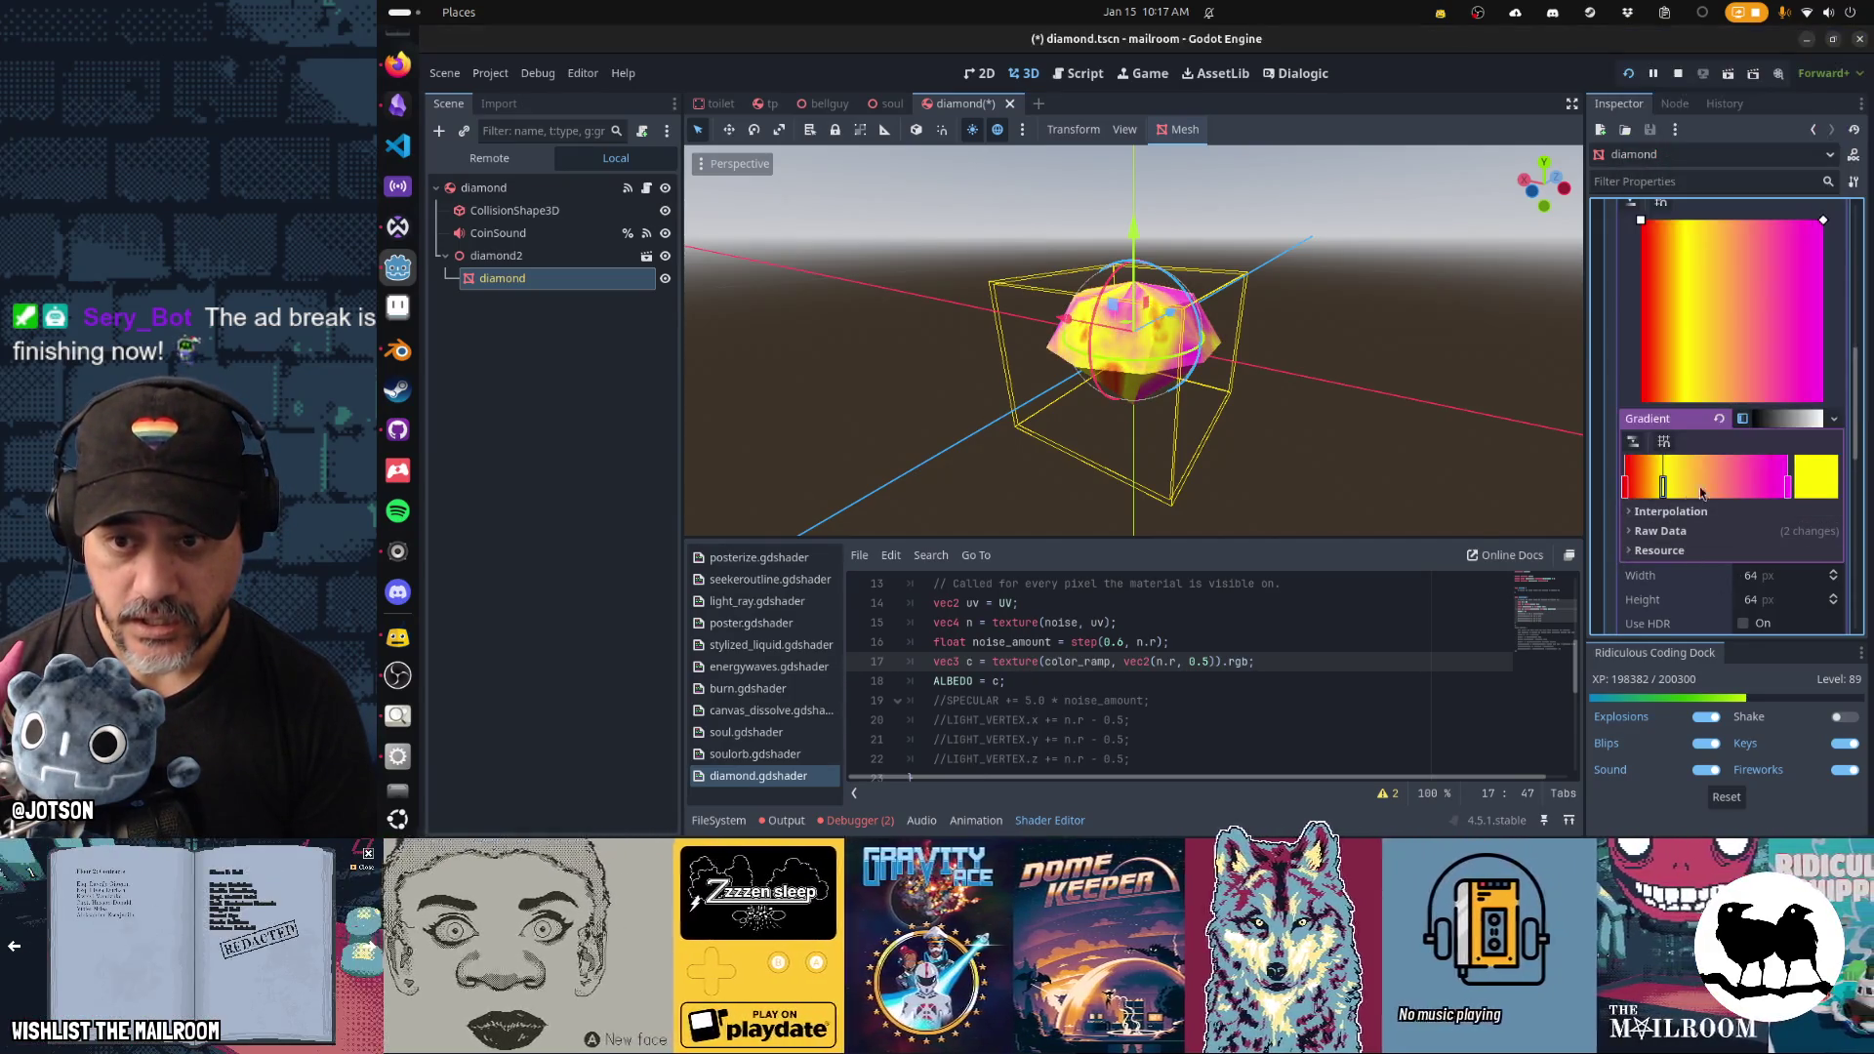
Recolour the orange stop green and the grey-green end stop deep blue.
{"action": "left_click", "coordinate": [1810, 492]}
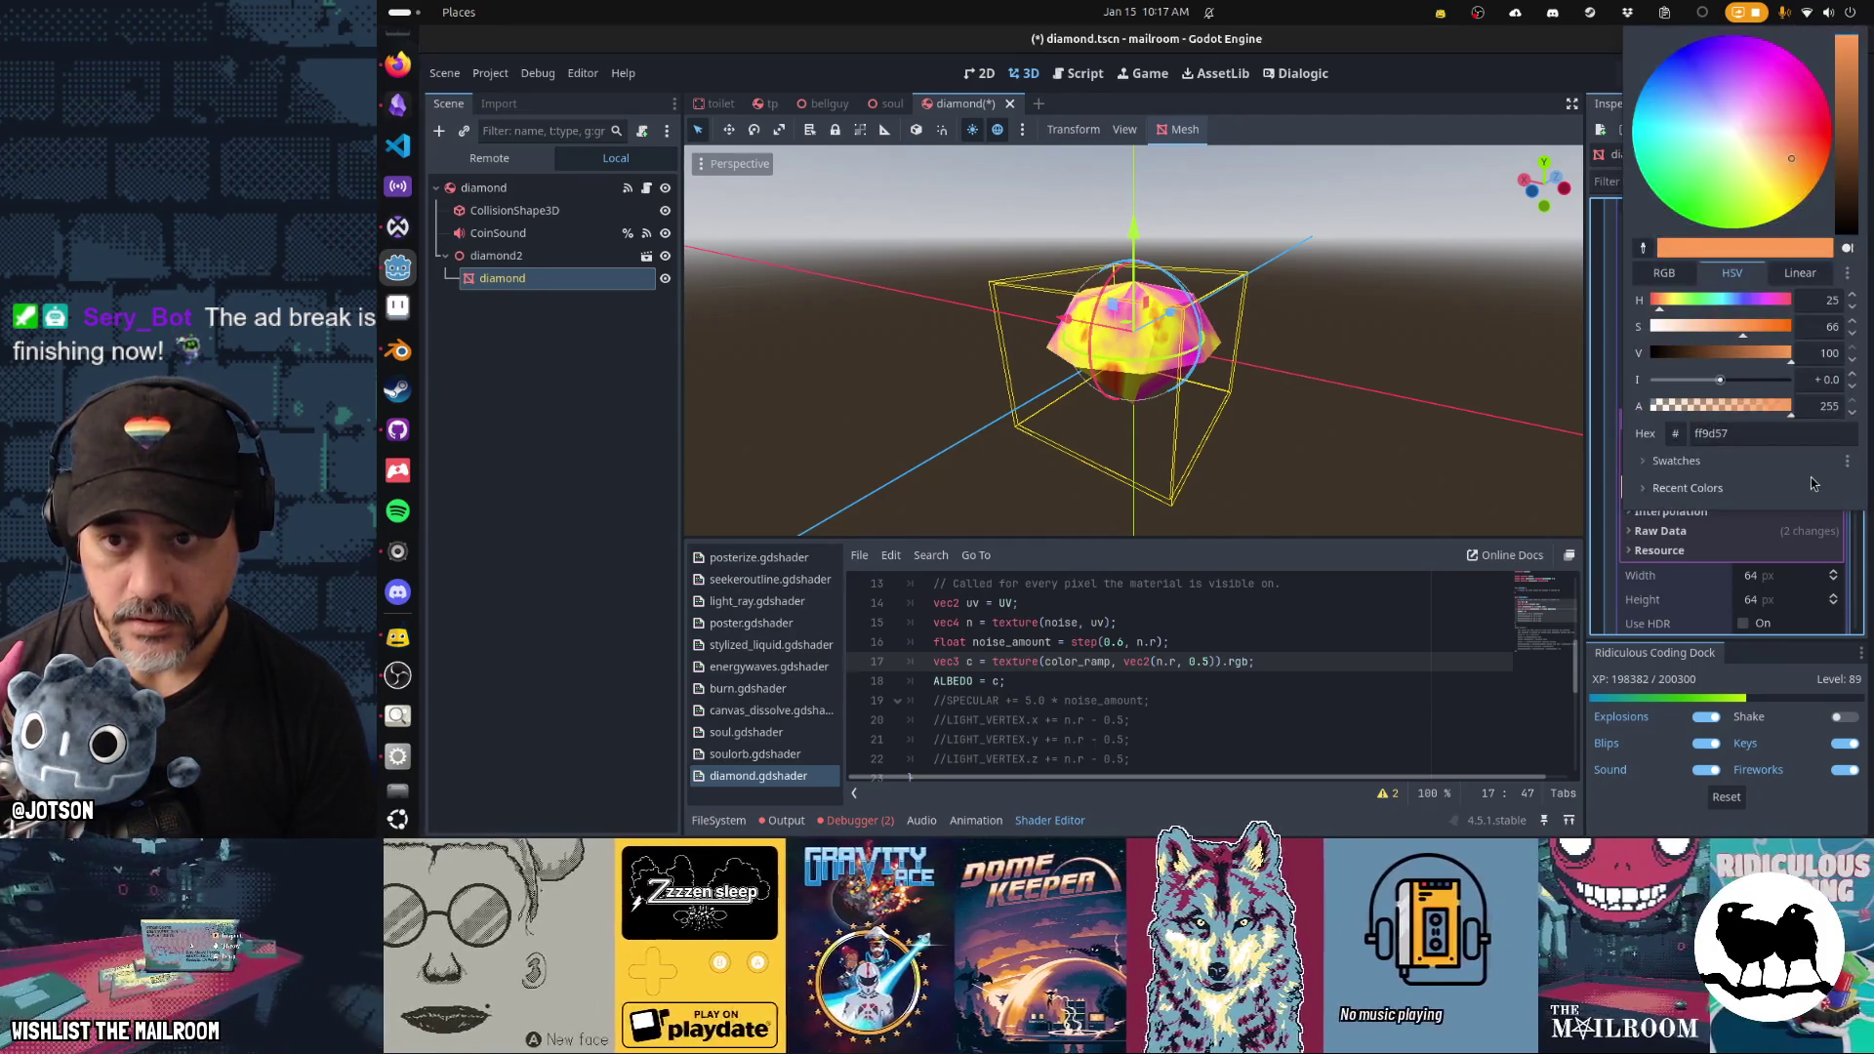
{"action": "left_click_drag", "start_coordinate": [1709, 202], "coordinate": [1656, 259]}
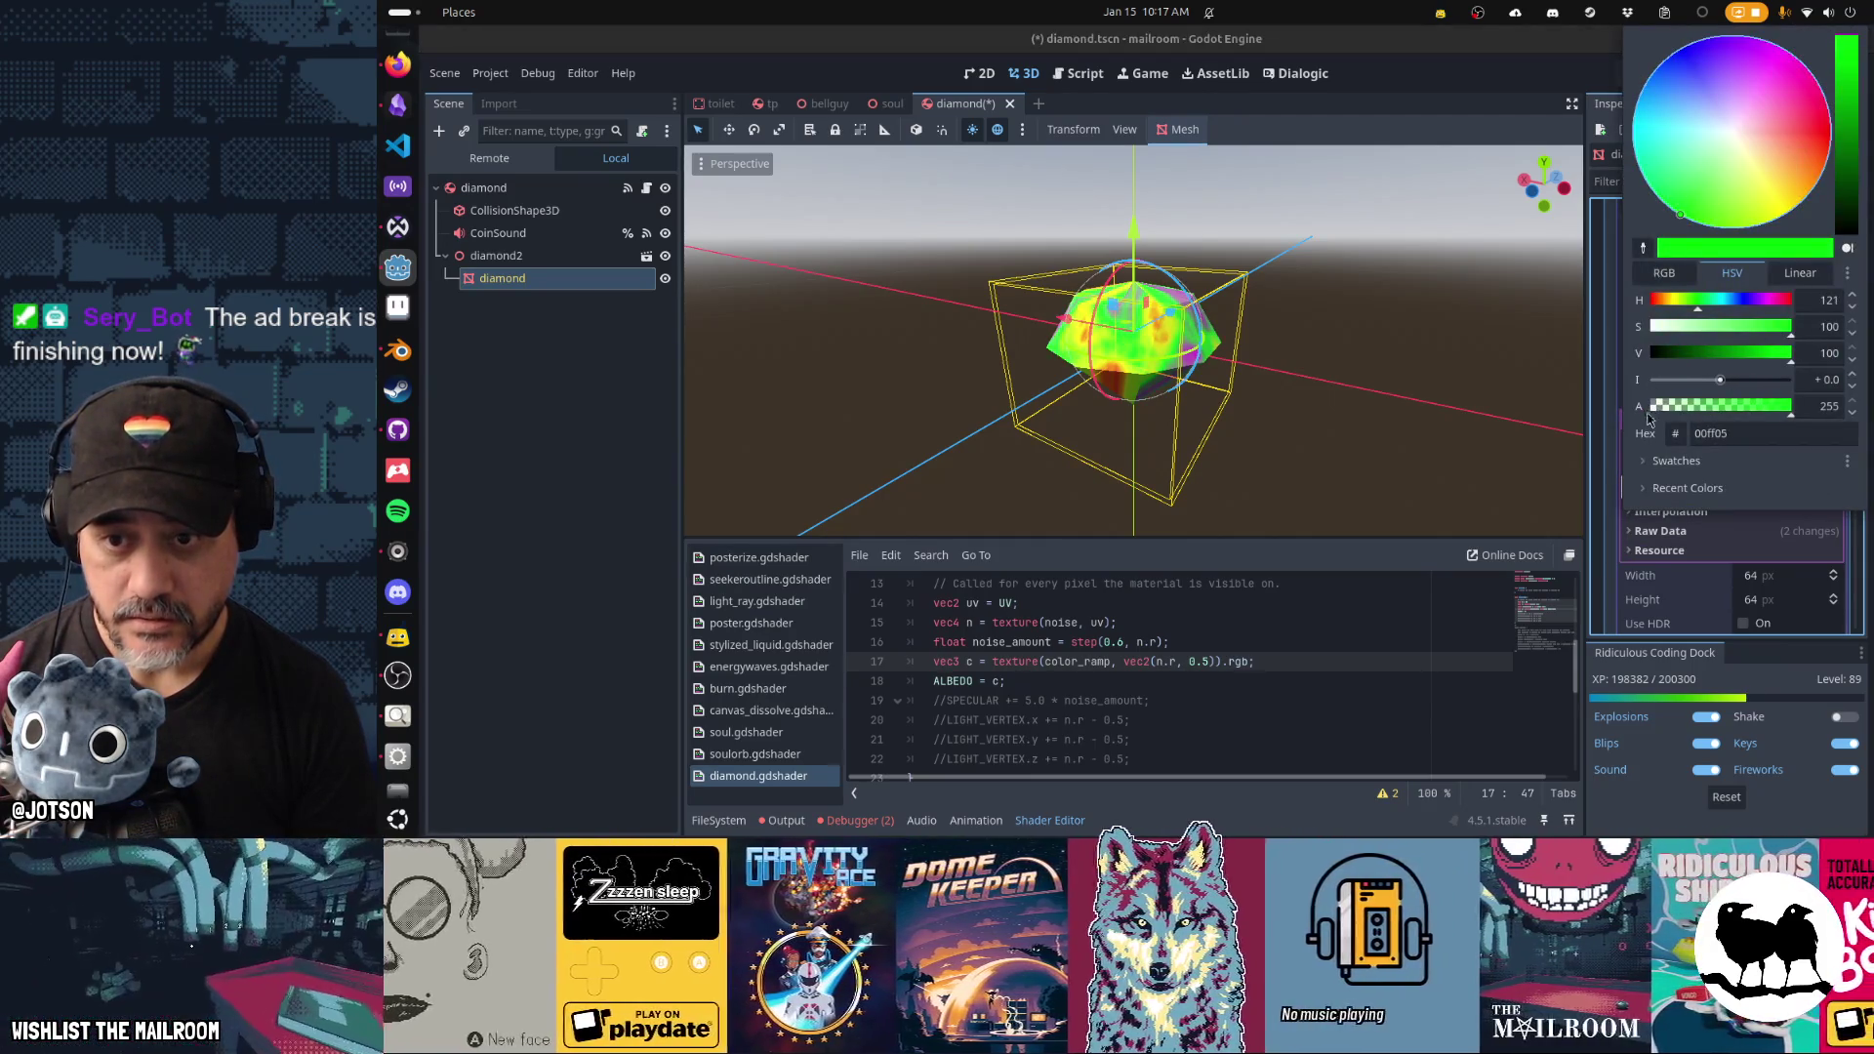
{"action": "left_click", "coordinate": [1617, 485]}
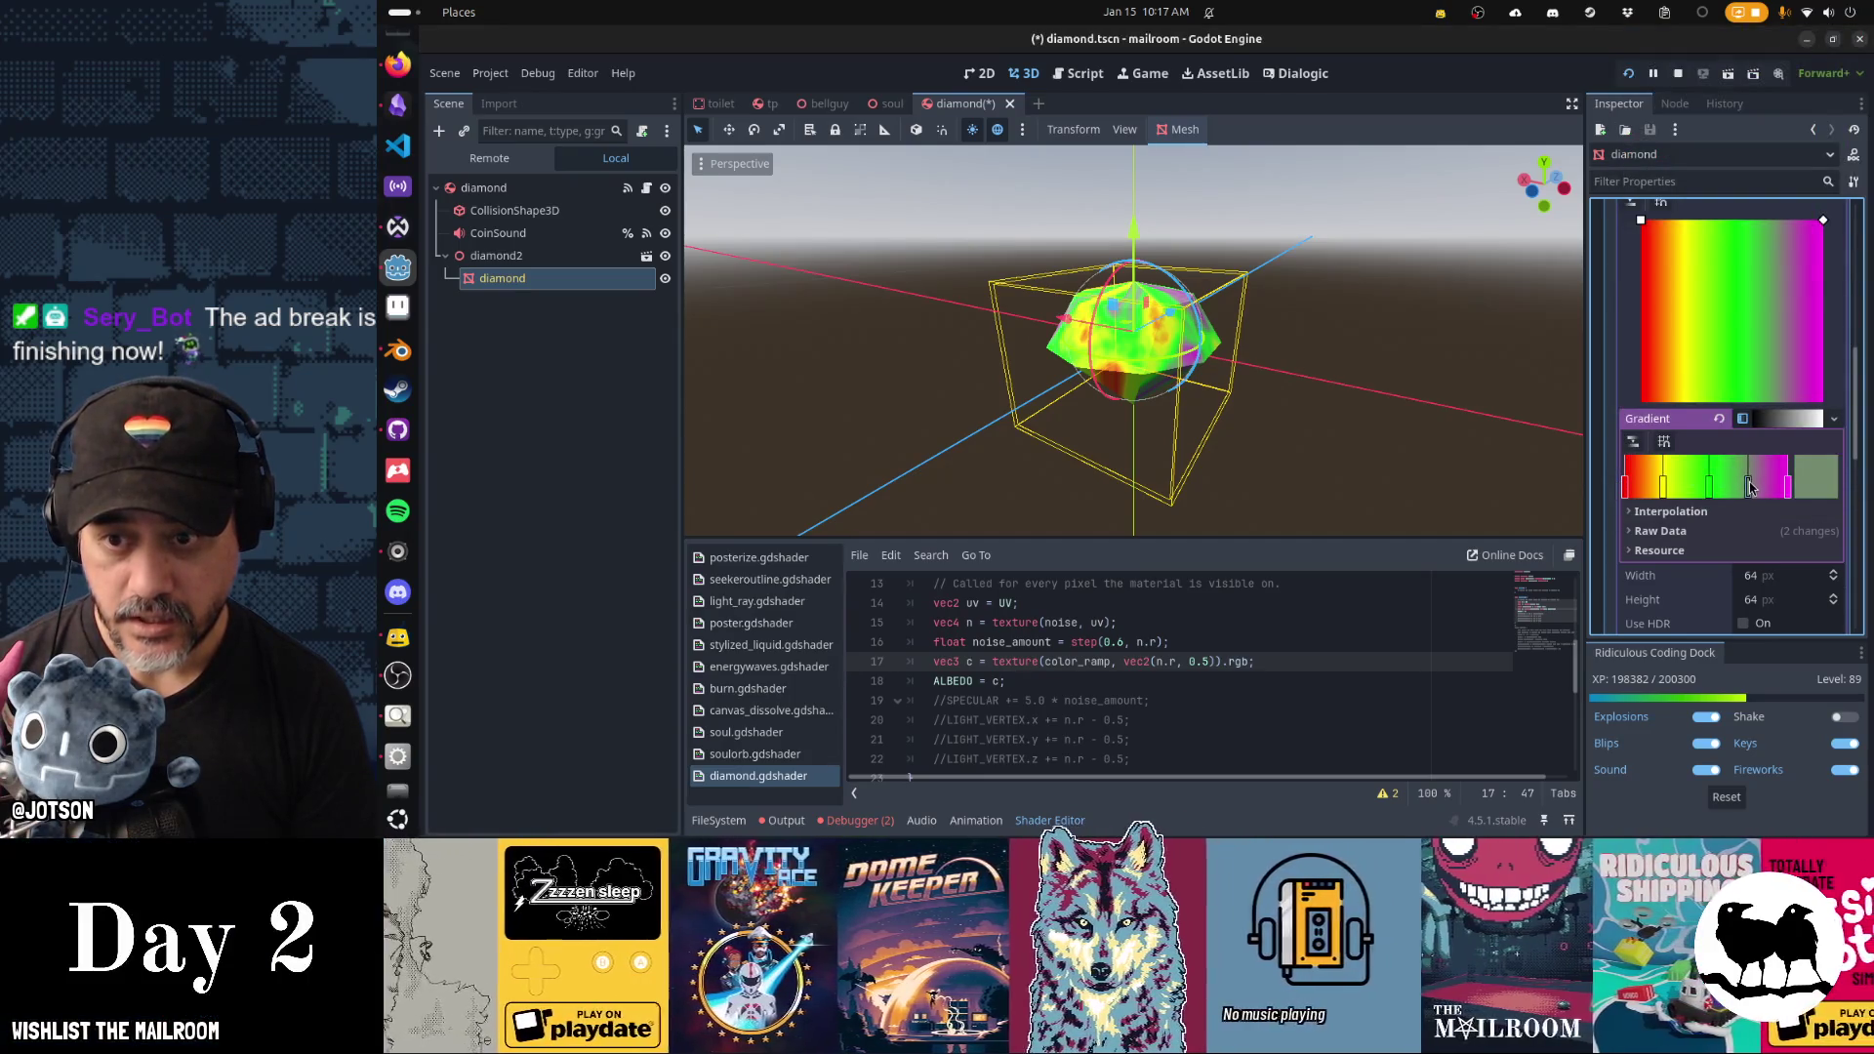
{"action": "left_click", "coordinate": [1816, 484]}
{"action": "left_click_drag", "start_coordinate": [1679, 98], "coordinate": [1667, 51]}
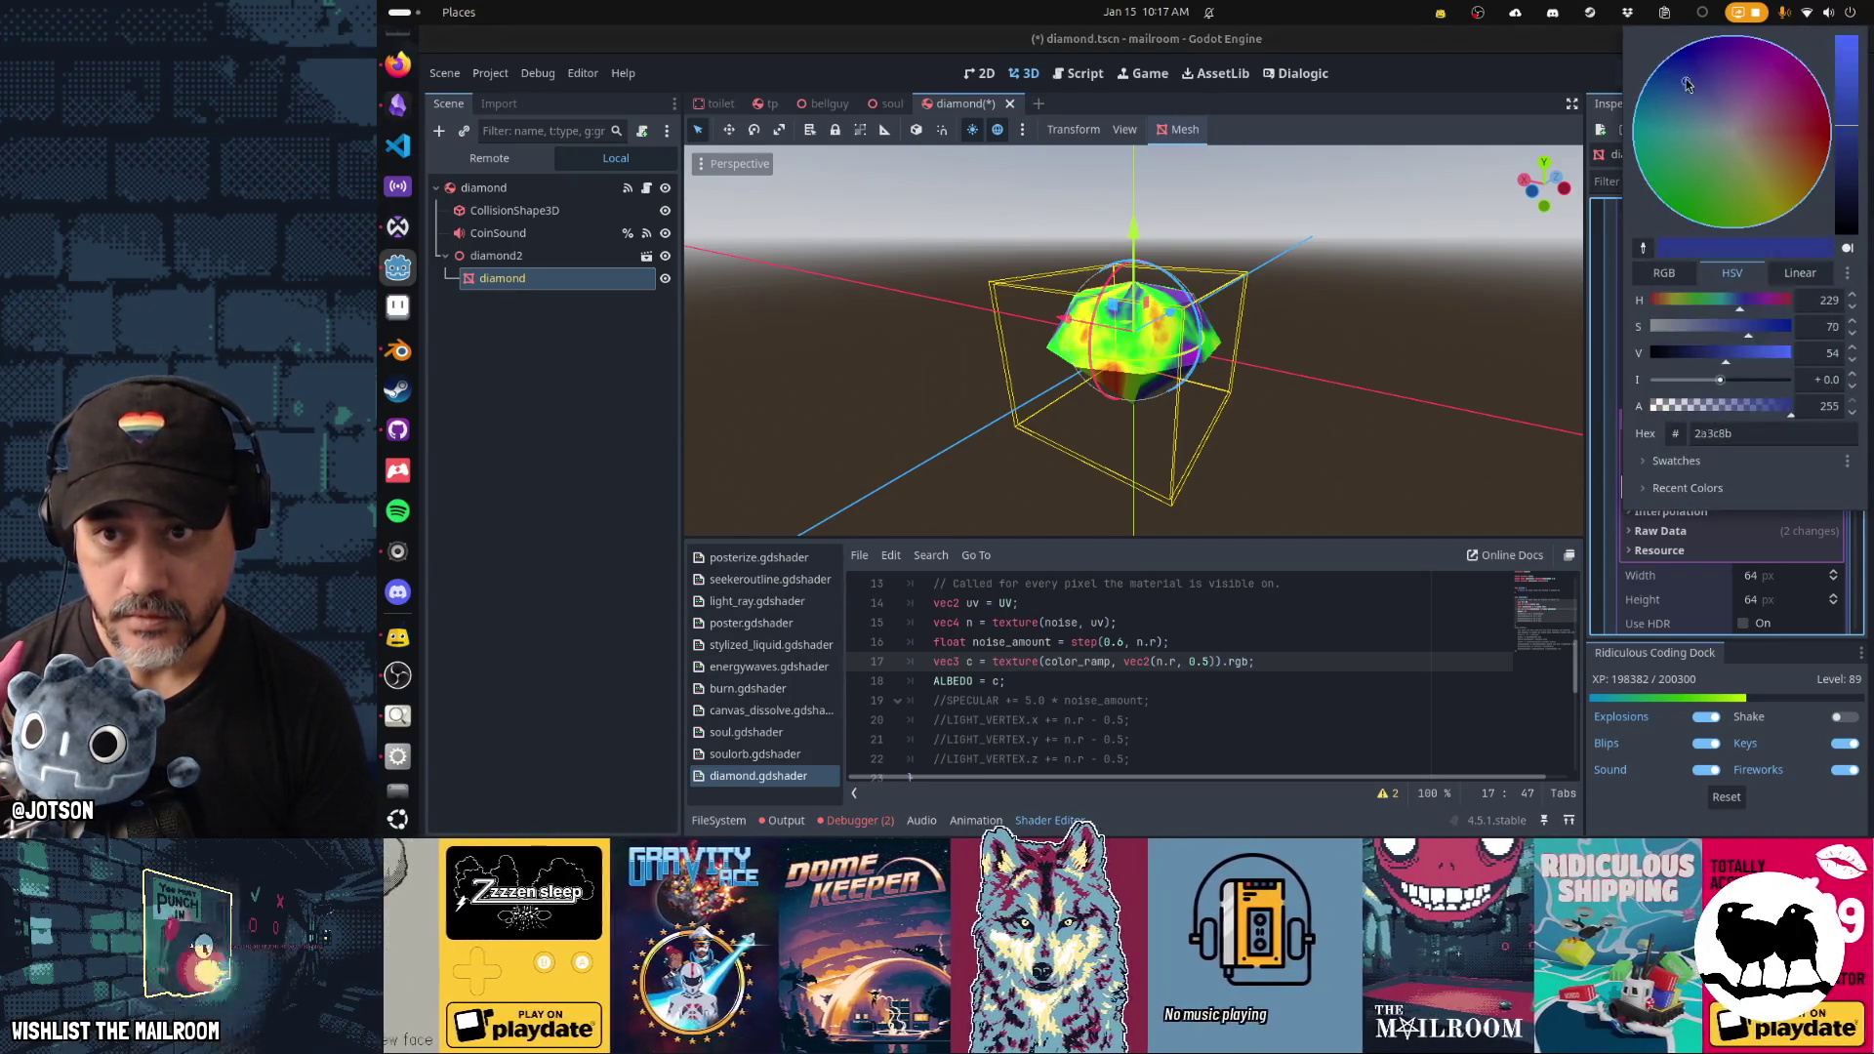
{"action": "left_click", "coordinate": [1620, 451]}
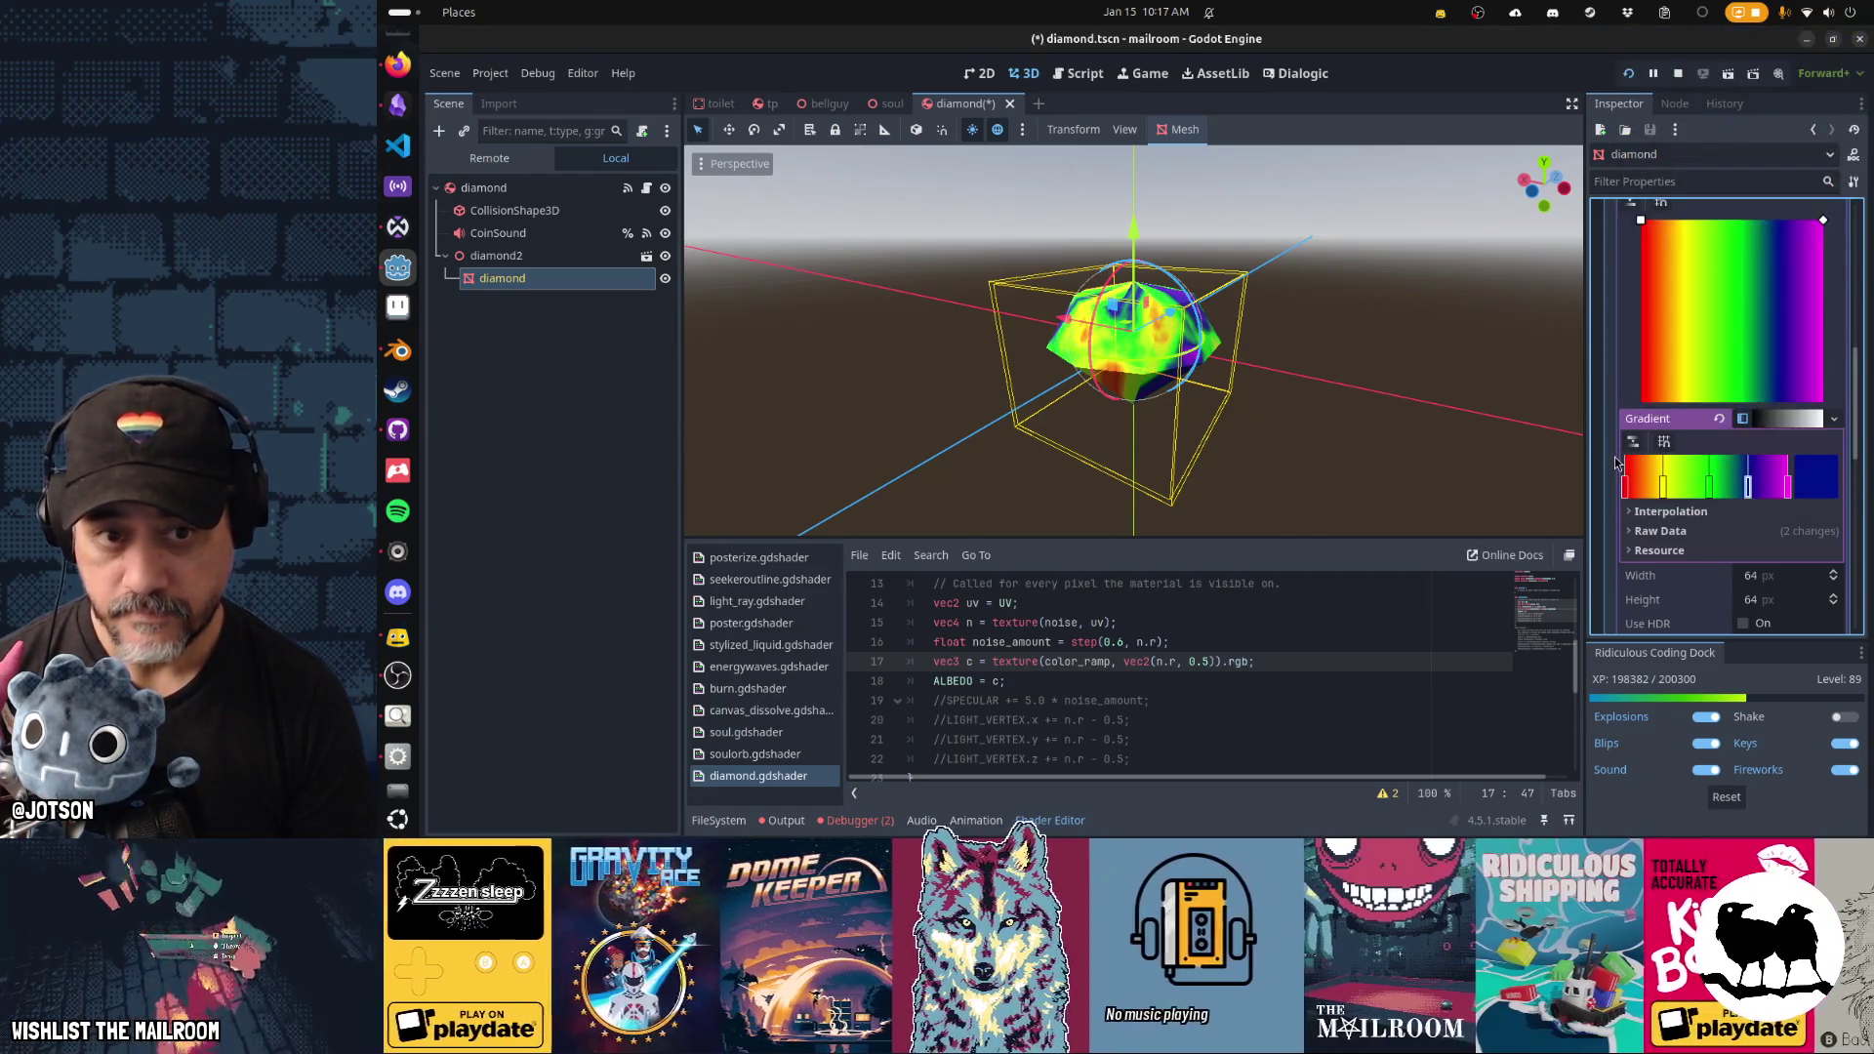
{"action": "key", "text": "Left"}
{"action": "key", "text": "Left"}
{"action": "key", "text": "Left"}
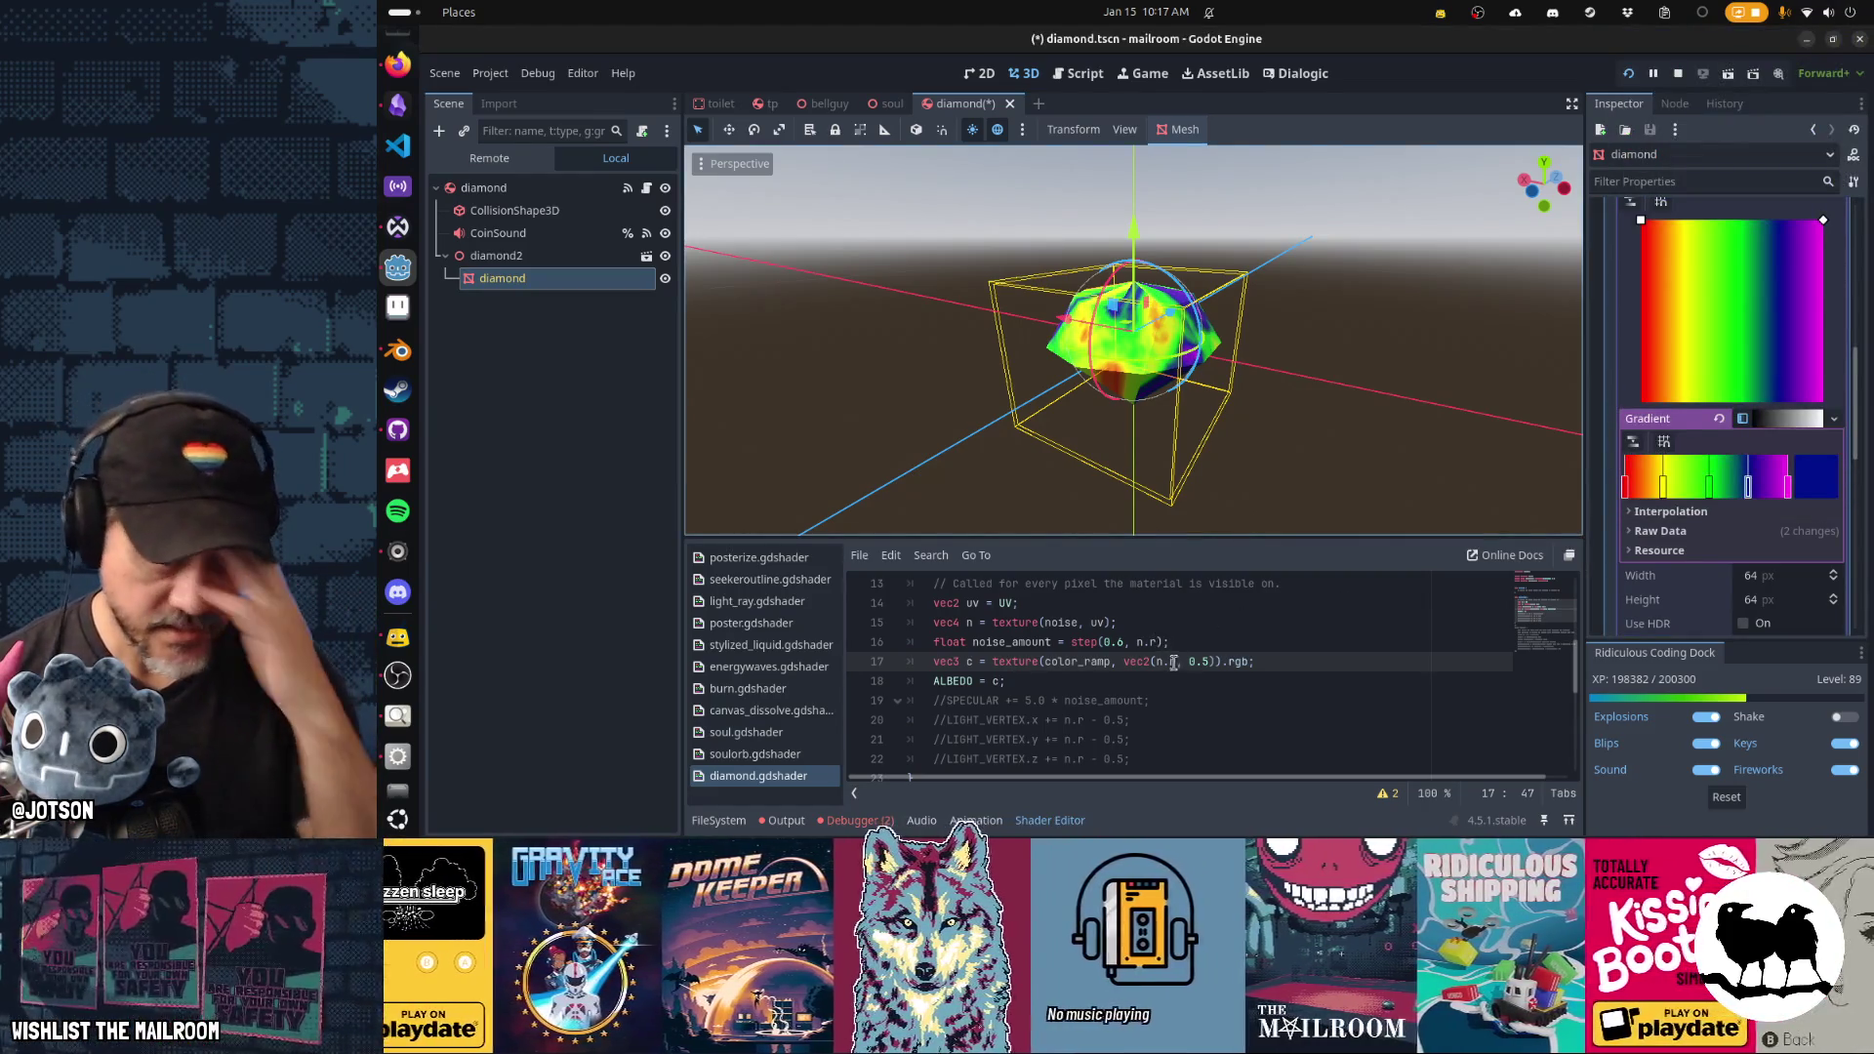
Cut the ALBEDO = c and colour-ramp texture lines from fragment() and save.
{"action": "key", "text": "Down"}
{"action": "key", "text": "ctrl+x"}
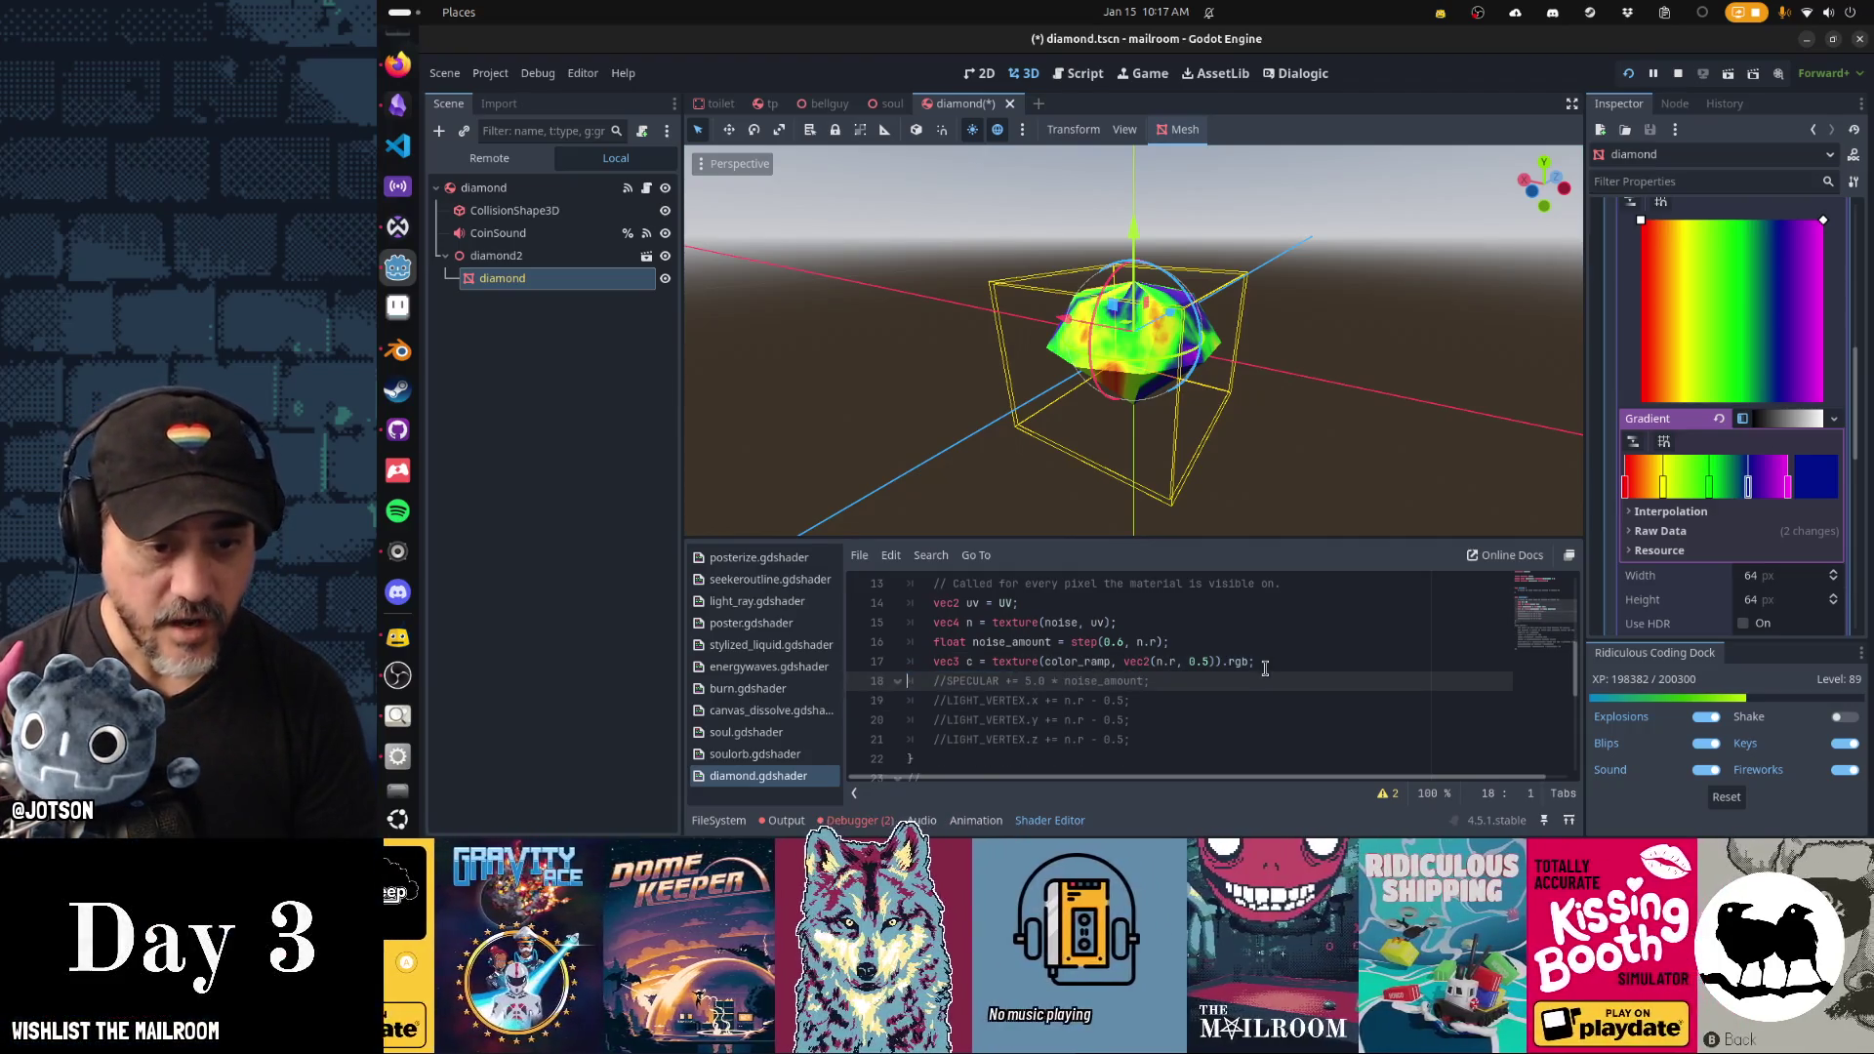
{"action": "key", "text": "Up"}
{"action": "key", "text": "ctrl+x"}
{"action": "key", "text": "Down"}
{"action": "key", "text": "ctrl+s"}
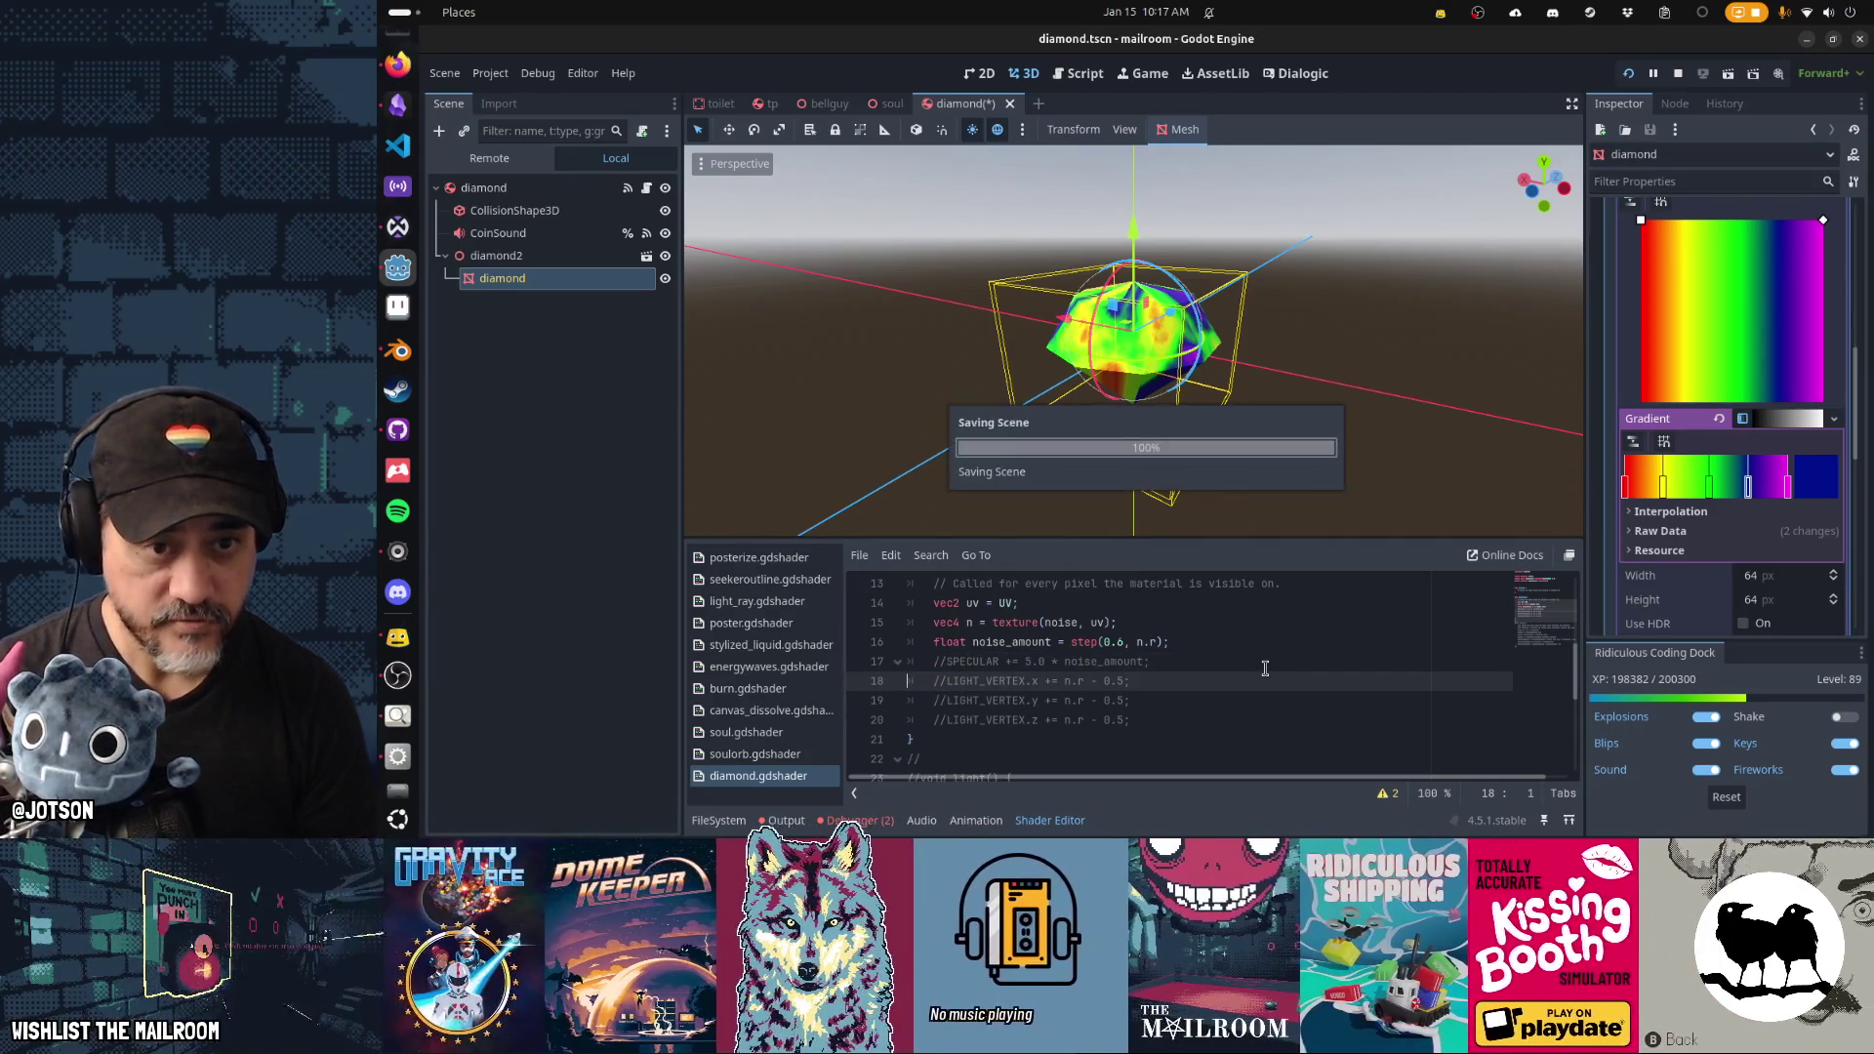
Uncomment the light() function, including the leftover comment mark above it.
{"action": "key", "text": "Down"}
{"action": "key", "text": "Down"}
{"action": "key", "text": "Down"}
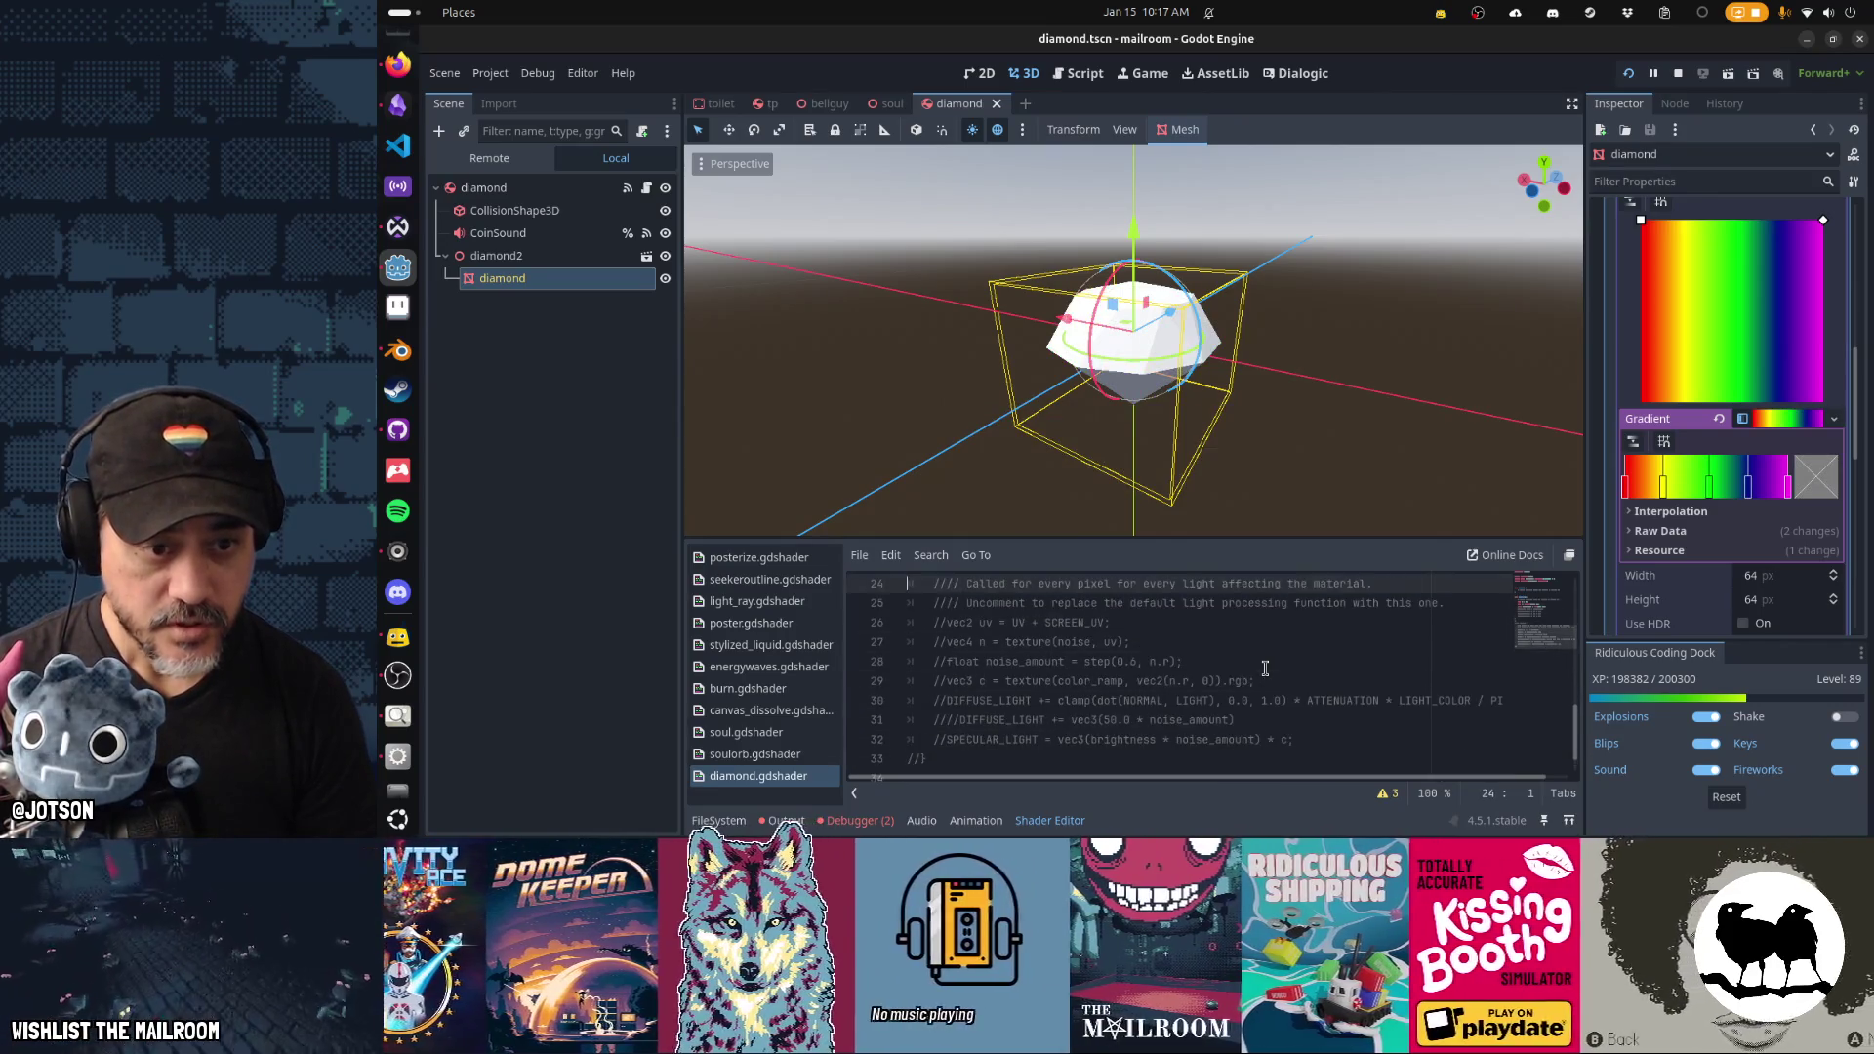
{"action": "key", "text": "shift+Down"}
{"action": "key", "text": "shift+Down"}
{"action": "key", "text": "shift+Down"}
{"action": "key", "text": "ctrl+k"}
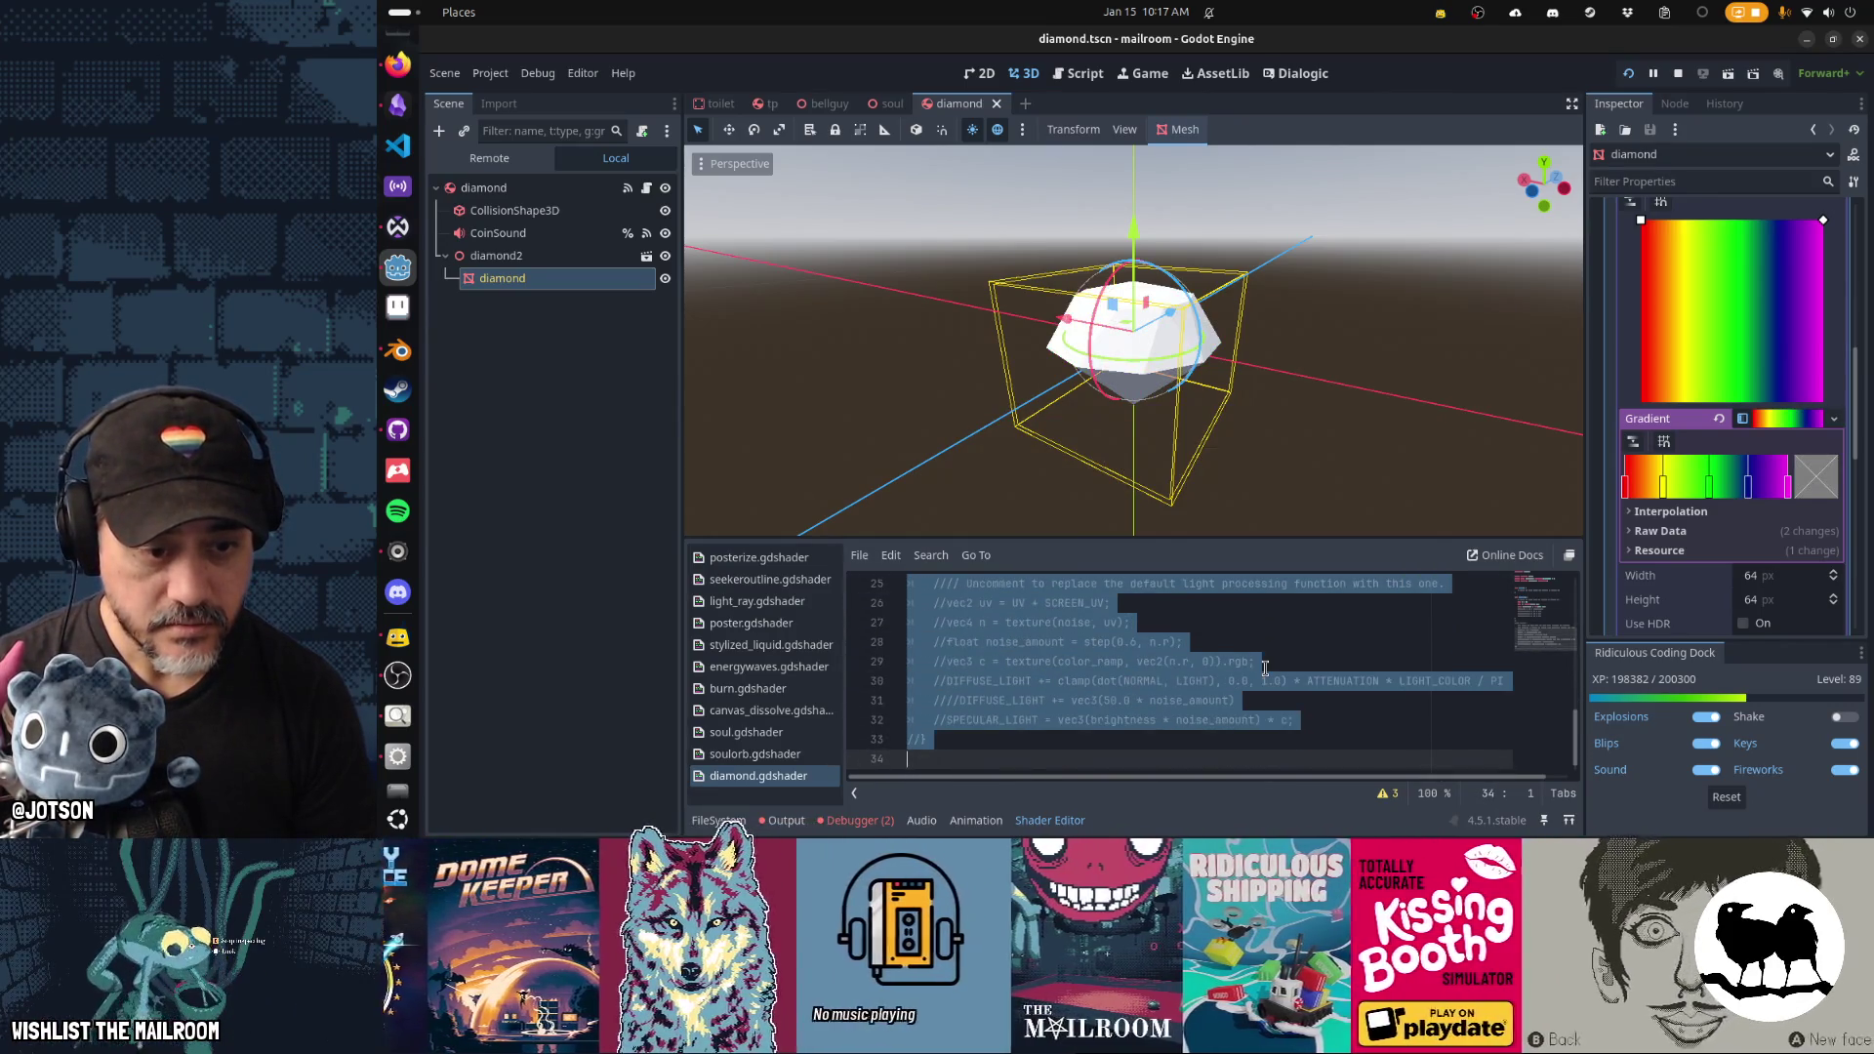
{"action": "key", "text": "Up"}
{"action": "key", "text": "Up"}
{"action": "key", "text": "Up"}
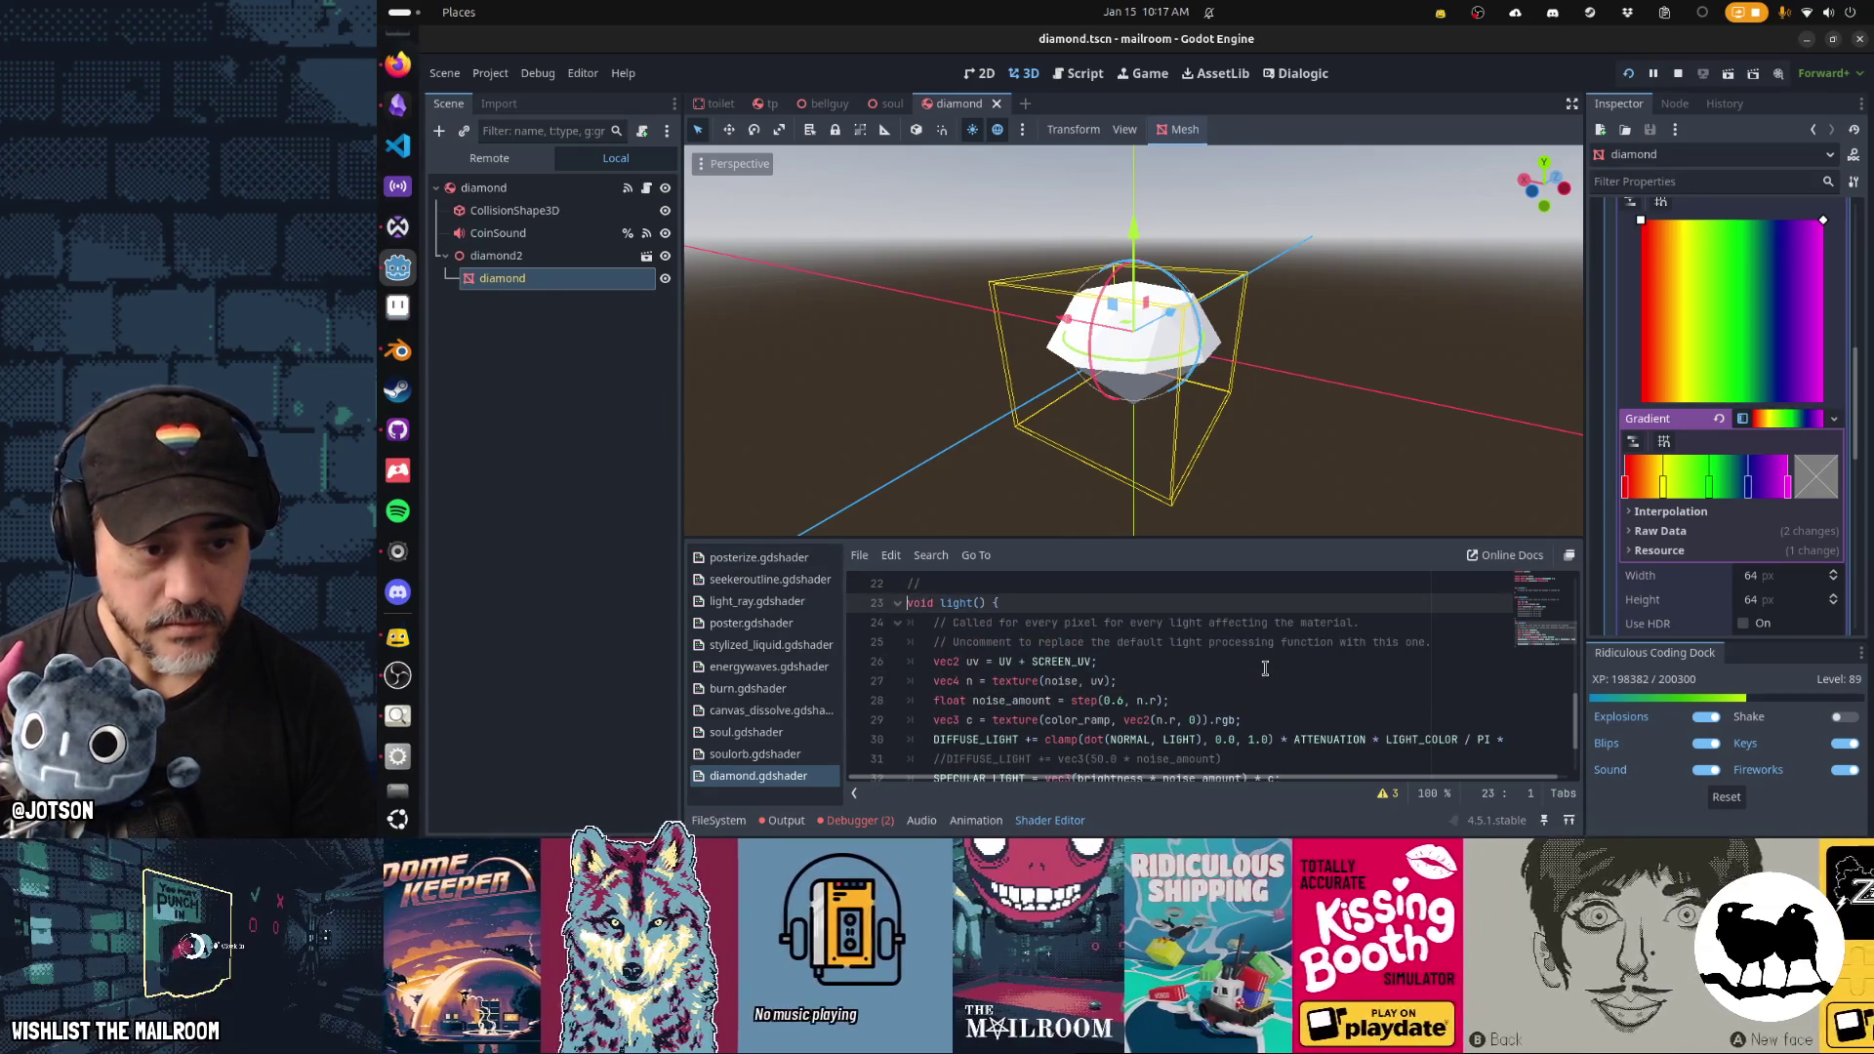
{"action": "key", "text": "Up"}
{"action": "key", "text": "ctrl+k"}
{"action": "key", "text": "Down"}
{"action": "scroll", "coordinate": [1264, 669], "scroll_direction": "up", "scroll_amount": 1}
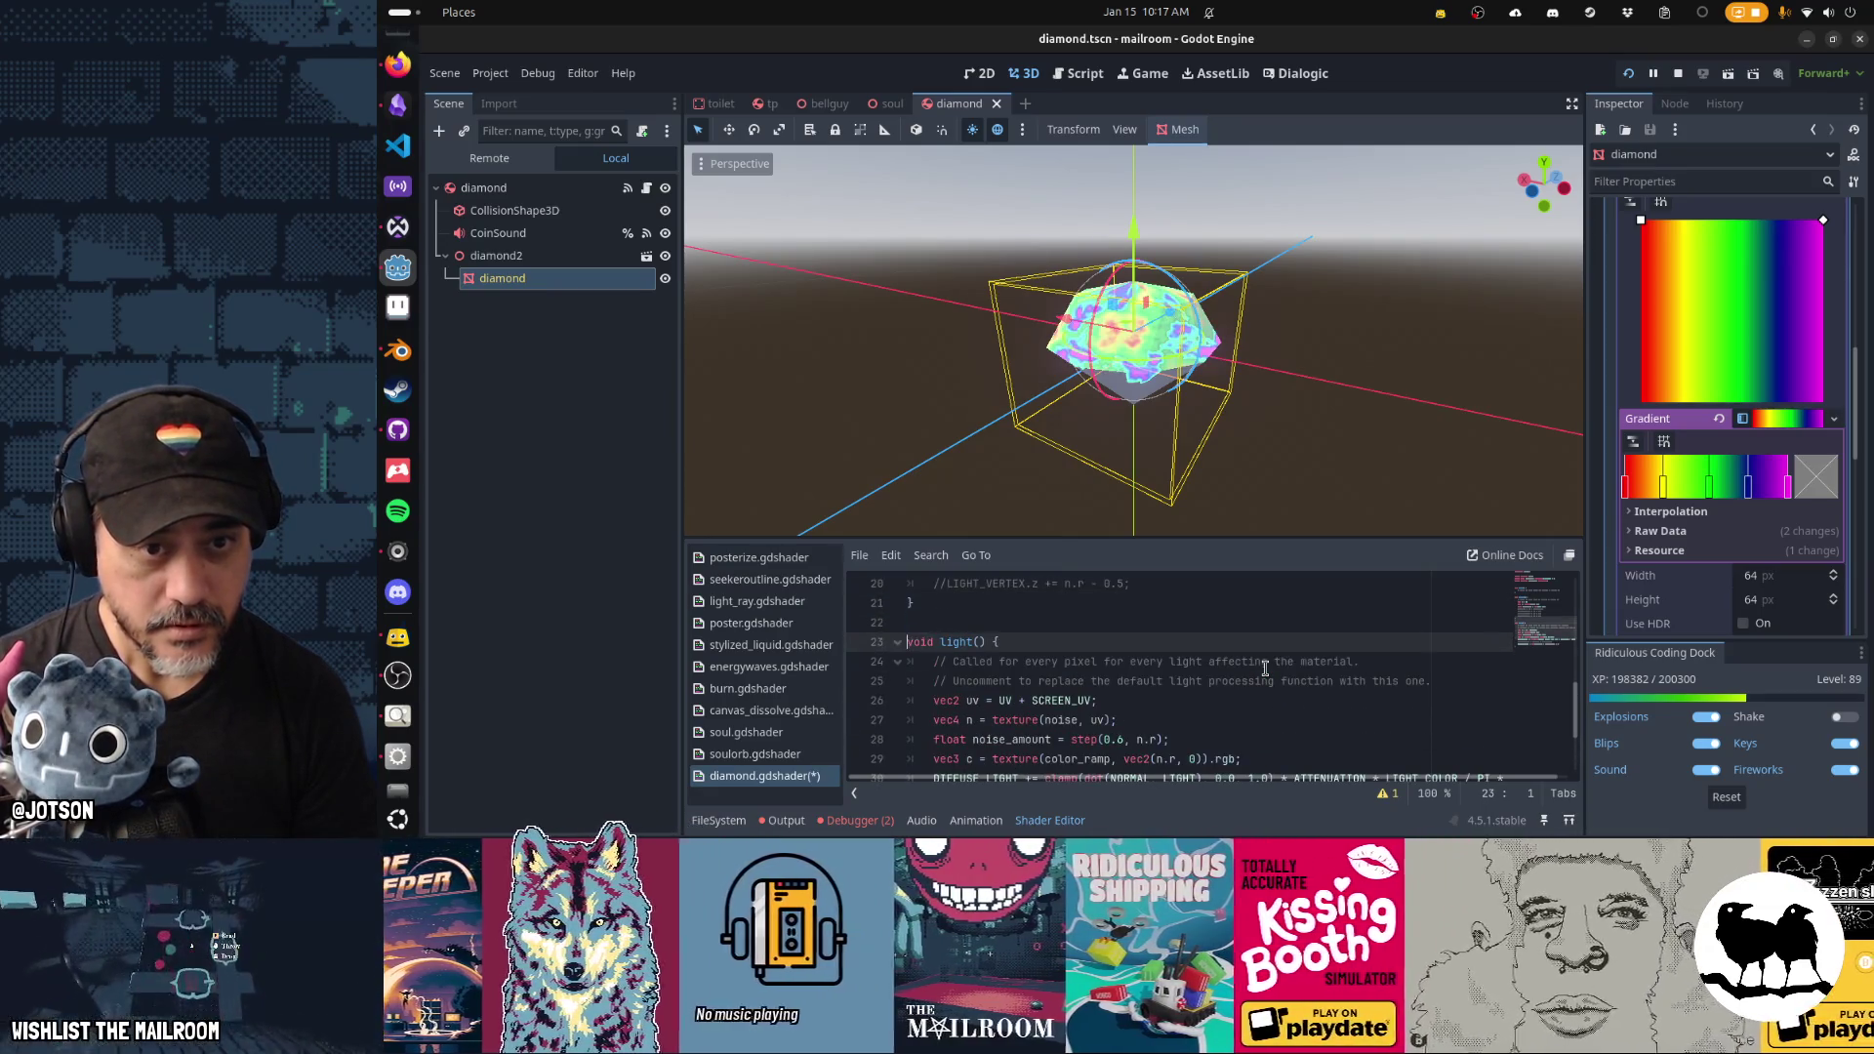
Edit the SPECULAR_LIGHT line to add the colour-ramp colour and save the shader.
{"action": "key", "text": "Down"}
{"action": "key", "text": "Down"}
{"action": "key", "text": "Down"}
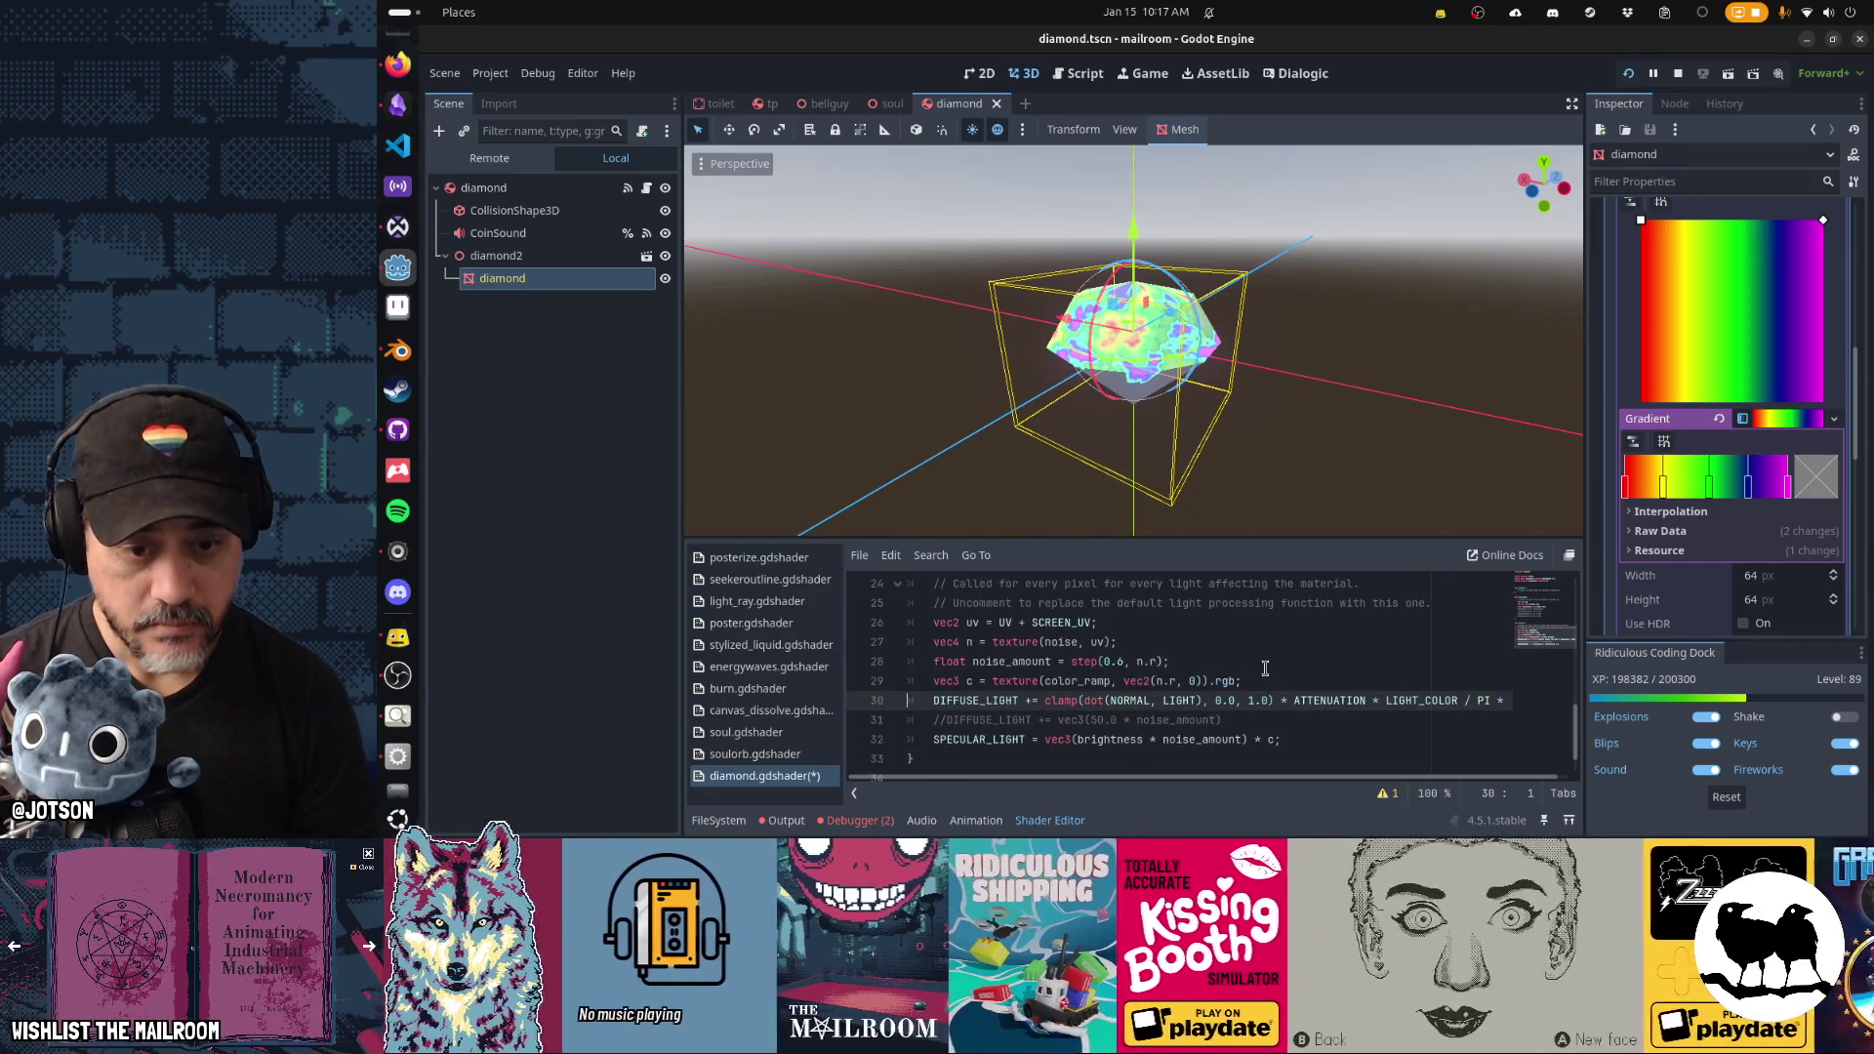
{"action": "key", "text": "Down"}
{"action": "key", "text": "Down"}
{"action": "key", "text": "End"}
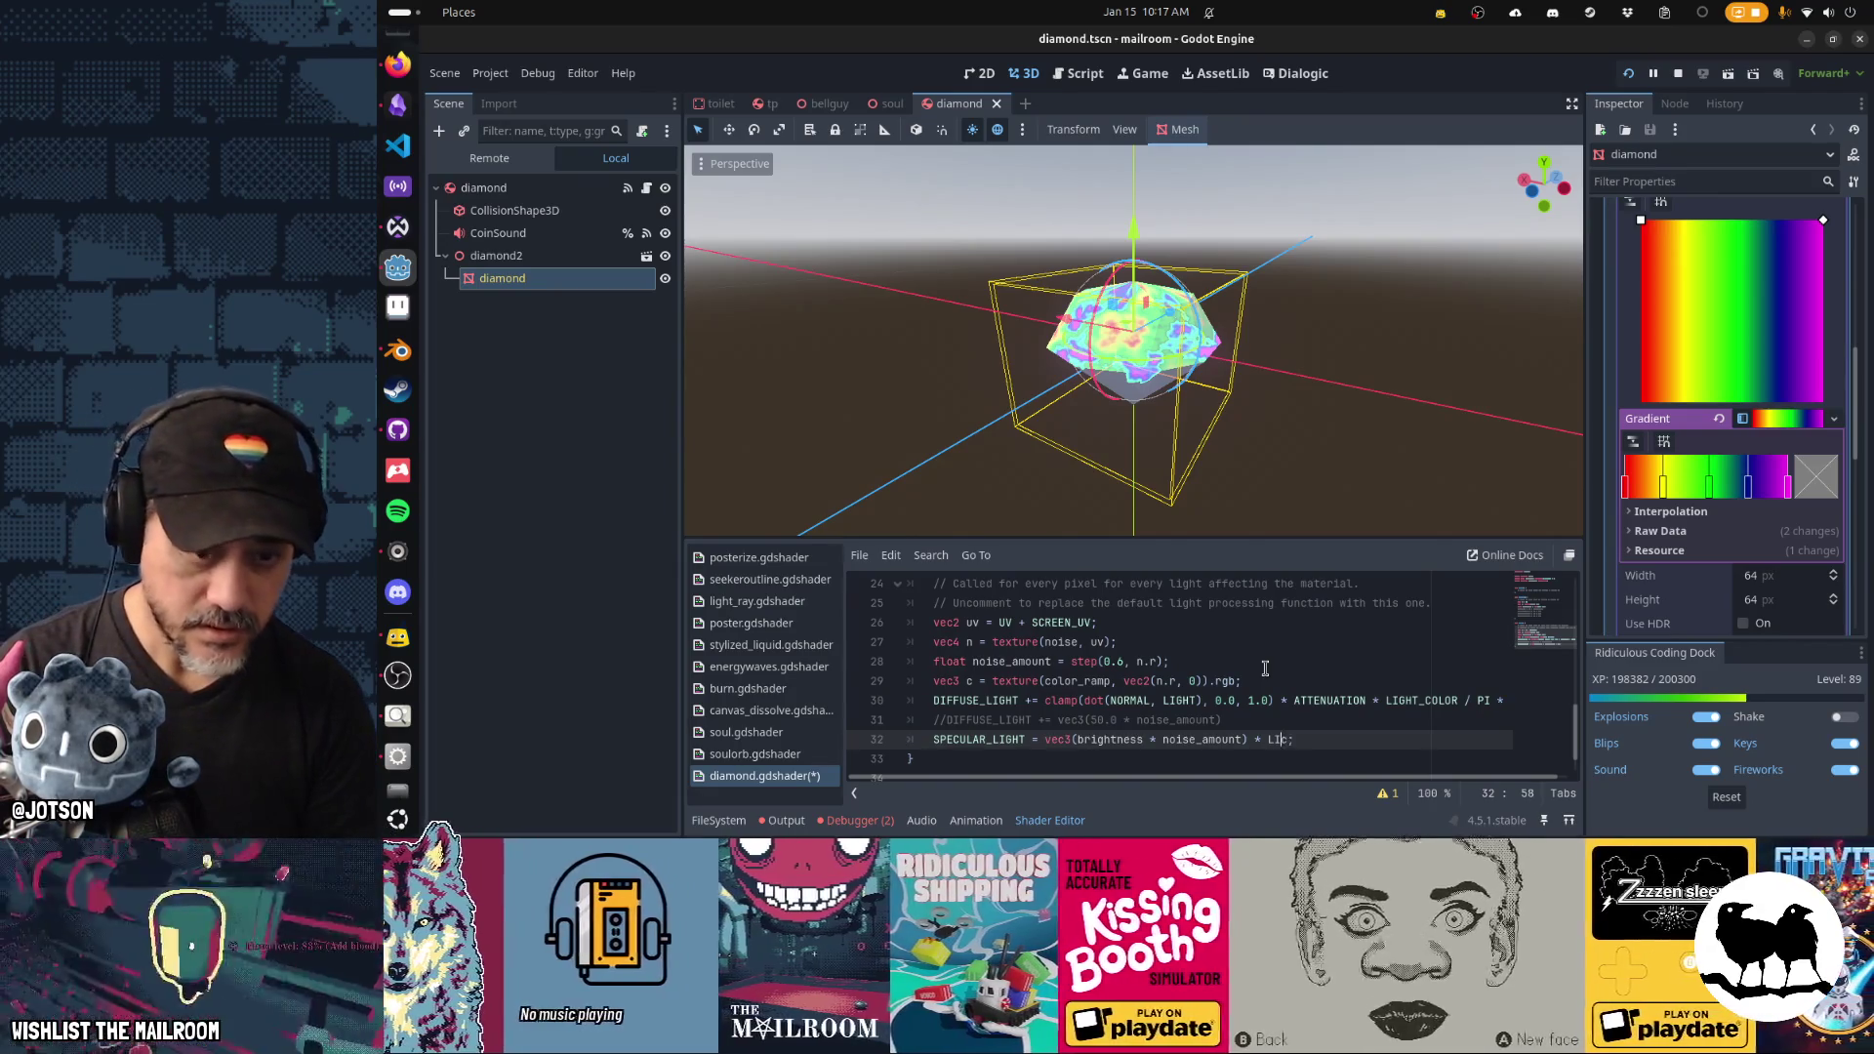
{"action": "key", "text": "ctrl+s"}
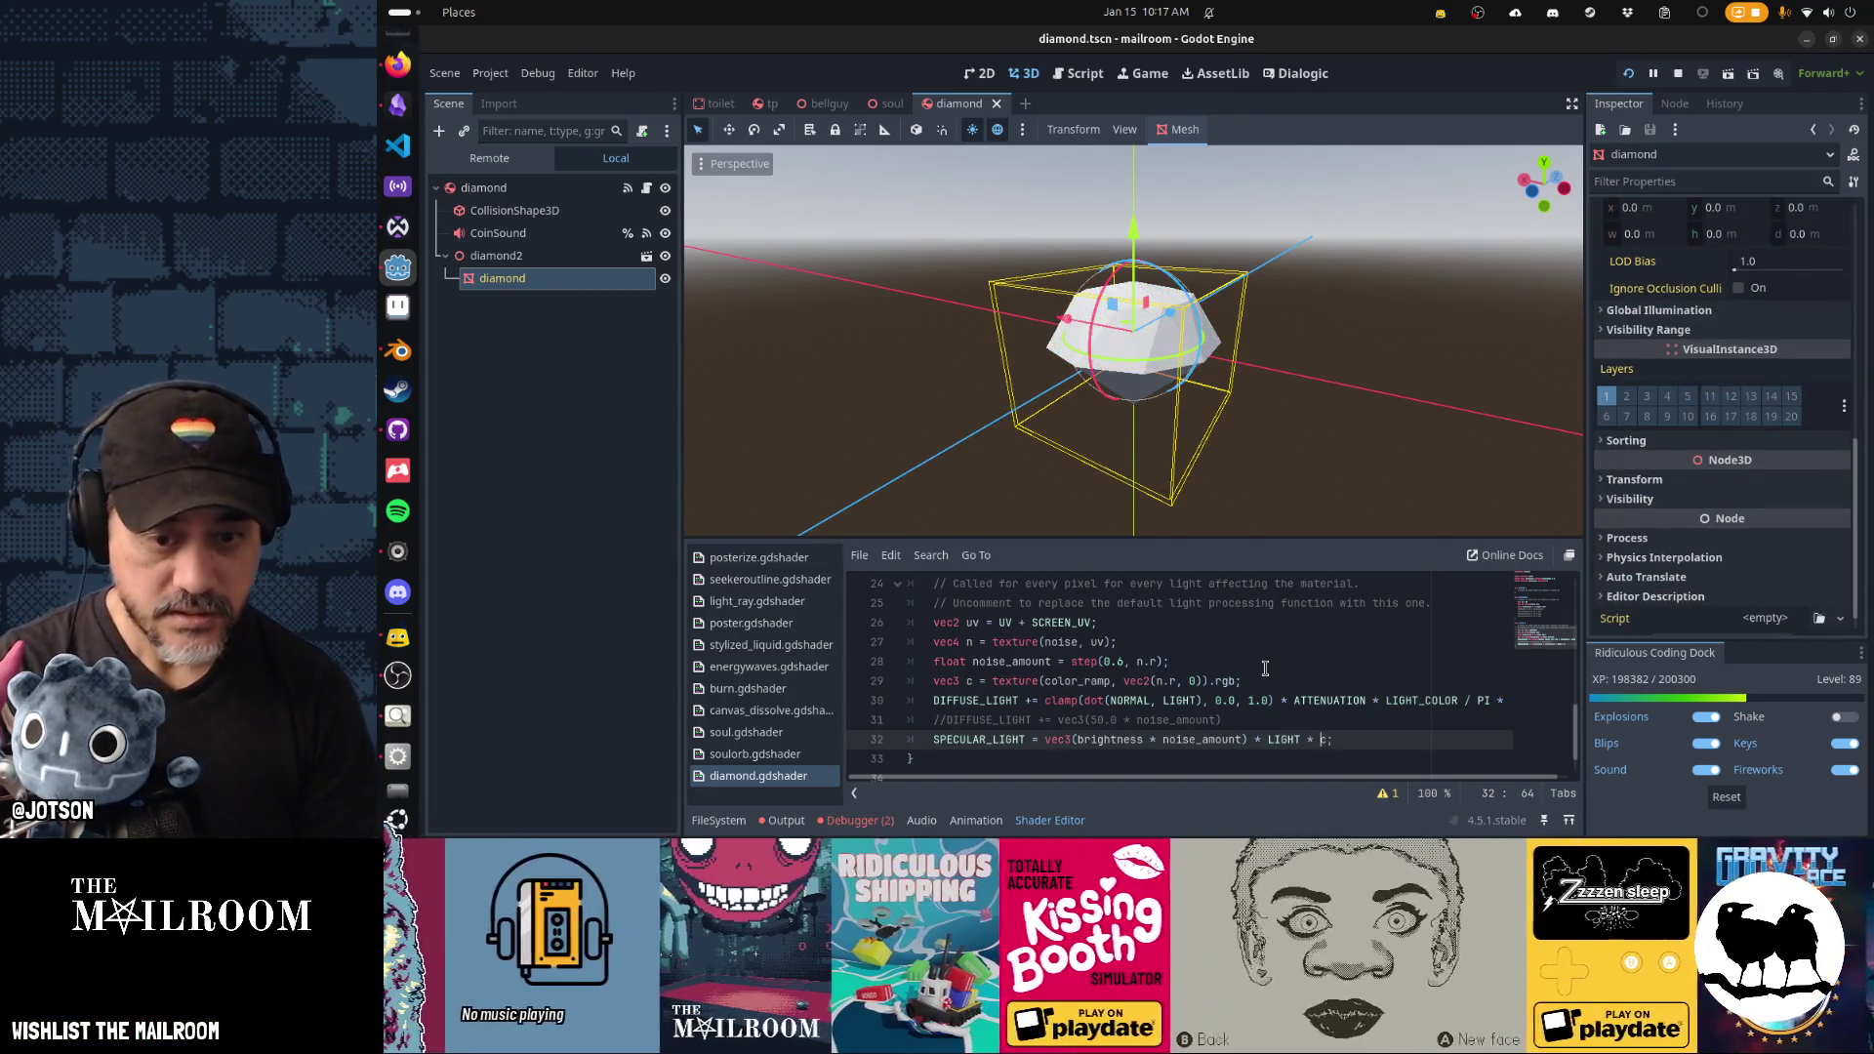
{"action": "key", "text": "ctrl+s"}
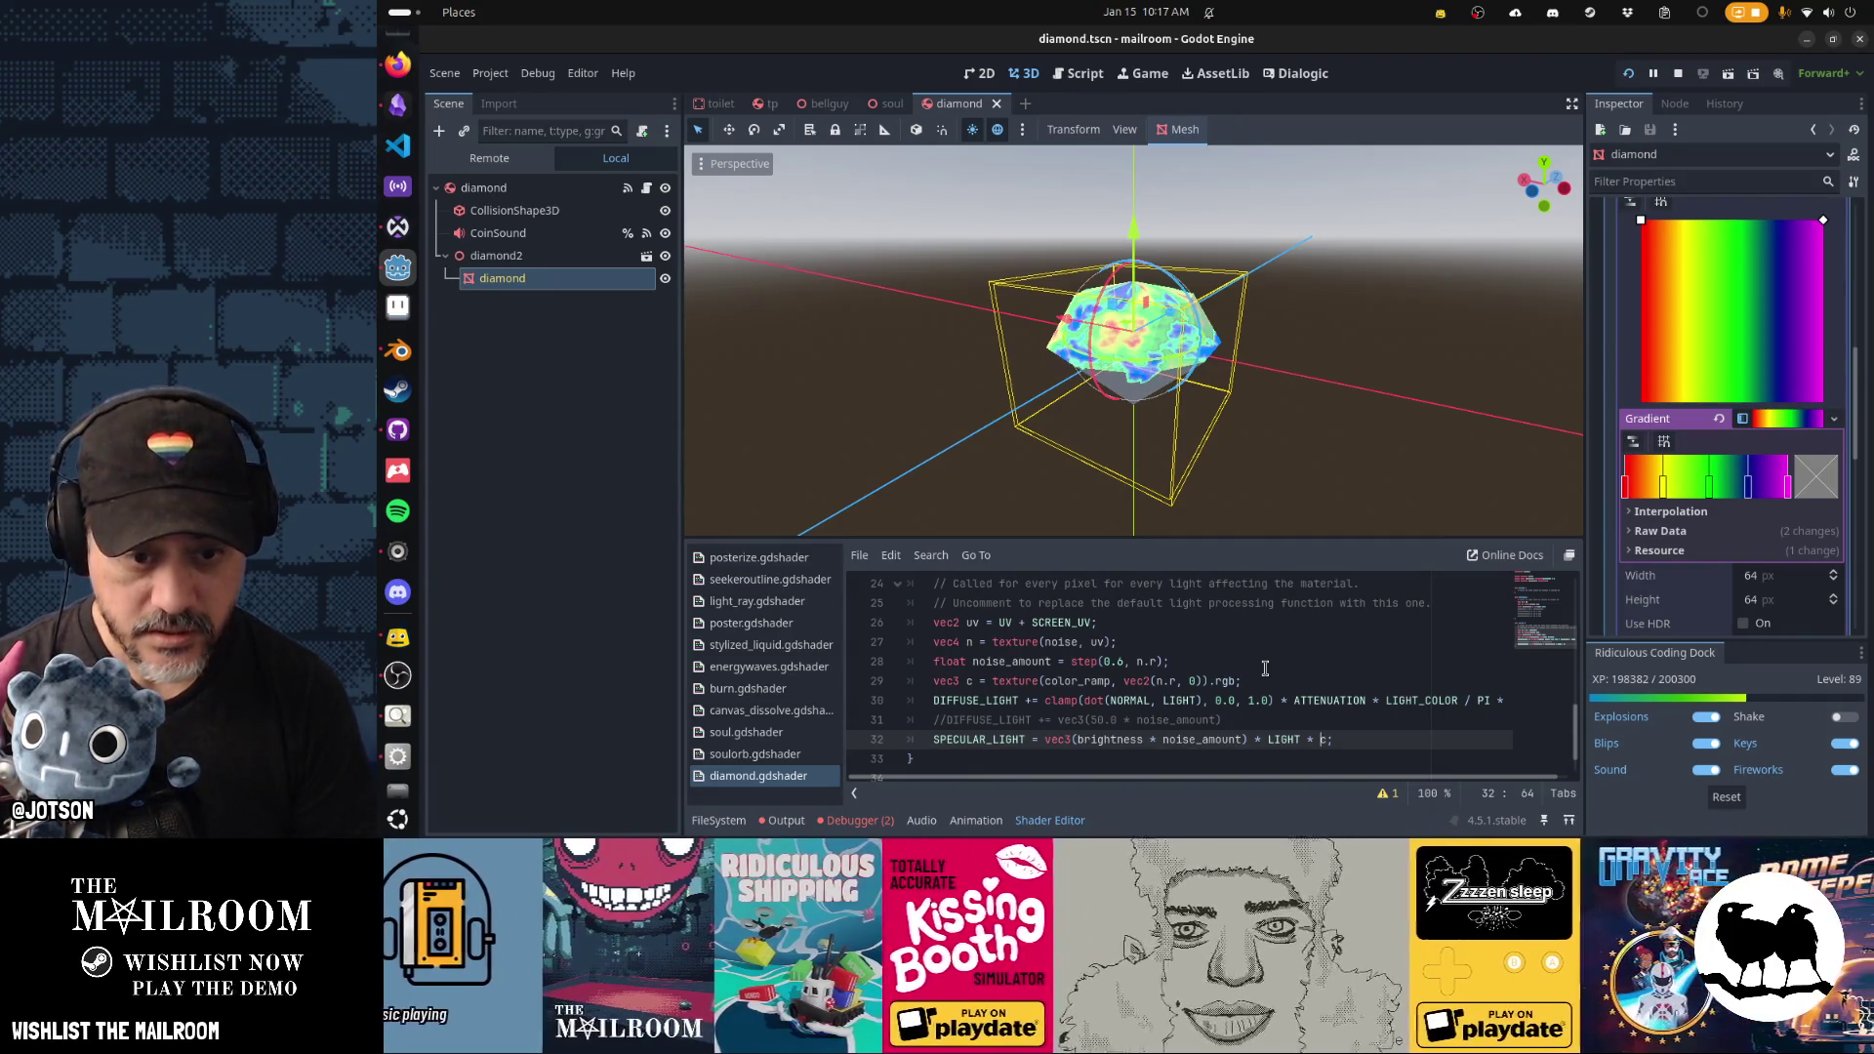
{"action": "key", "text": "Up"}
{"action": "key", "text": "Up"}
{"action": "key", "text": "Up"}
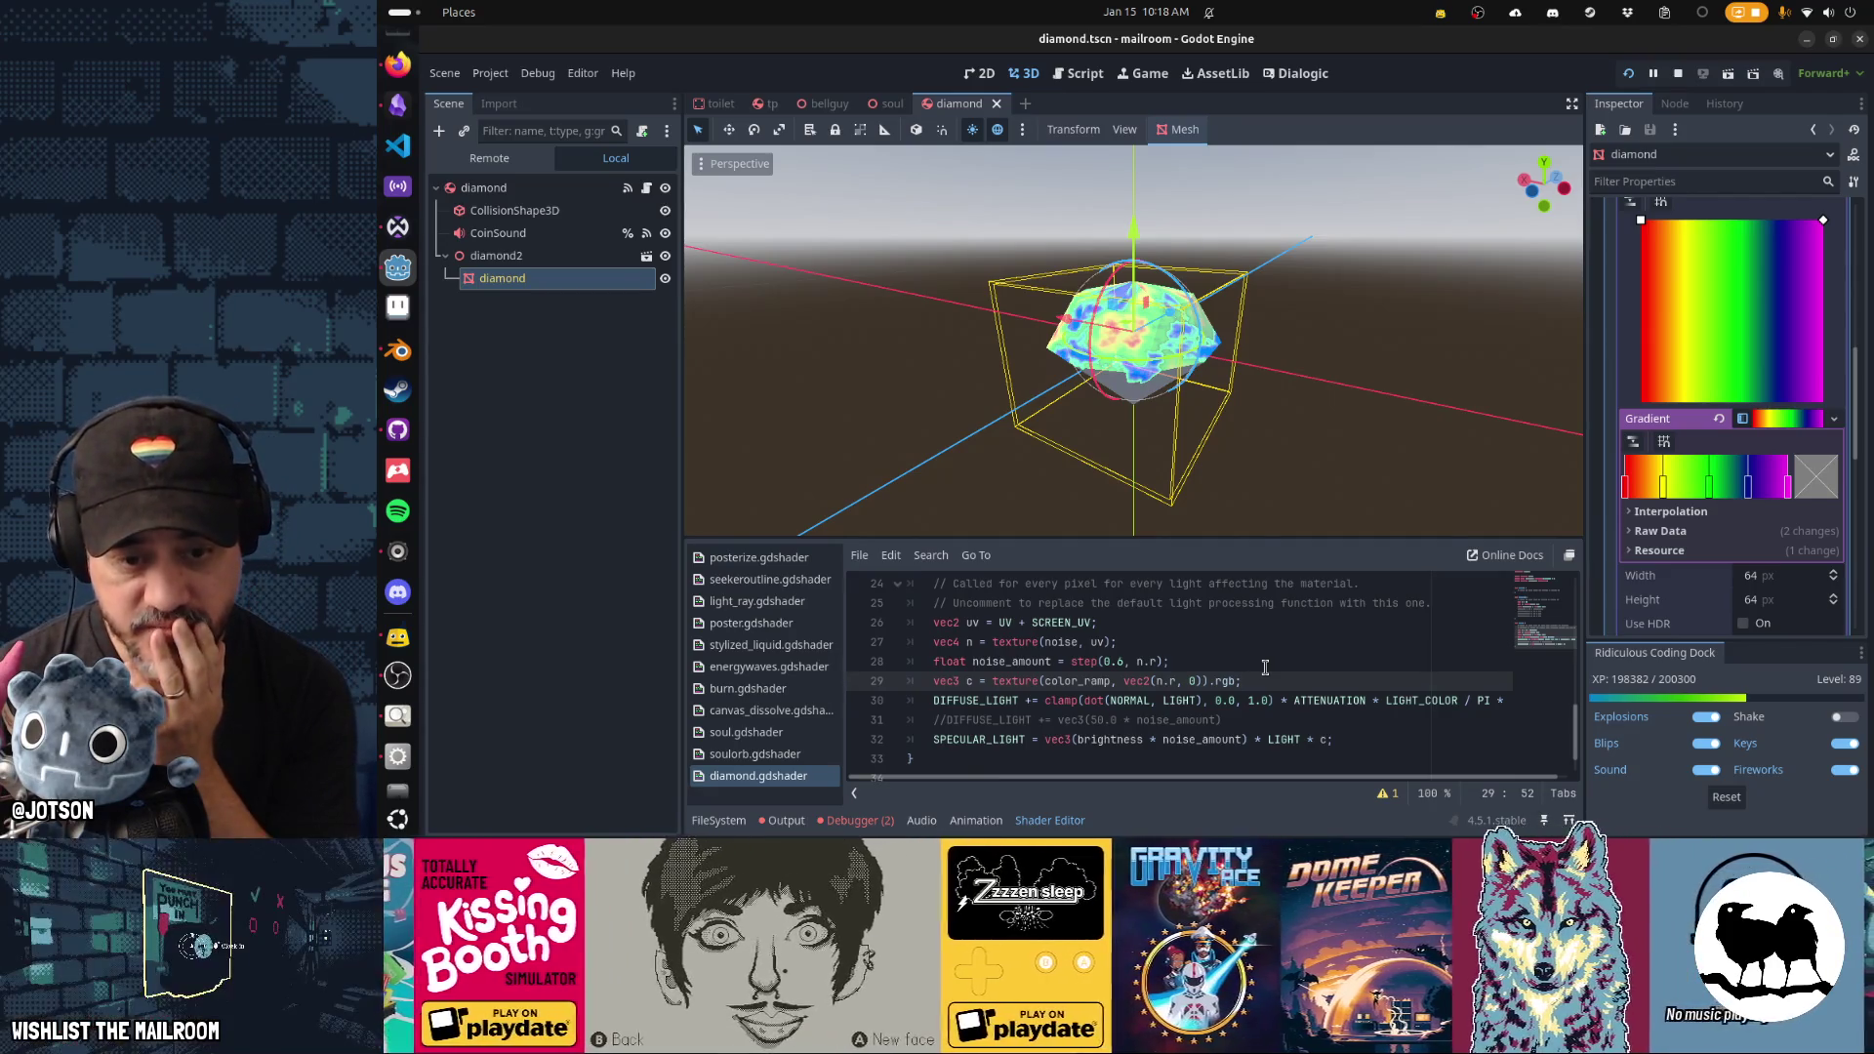
{"action": "key", "text": "Down"}
{"action": "key", "text": "Down"}
{"action": "key", "text": "Down"}
{"action": "mouse_move", "coordinate": [1210, 488]}
{"action": "left_mouse_down"}
{"action": "mouse_move", "coordinate": [1194, 343]}
{"action": "mouse_move", "coordinate": [865, 372]}
{"action": "left_mouse_up"}
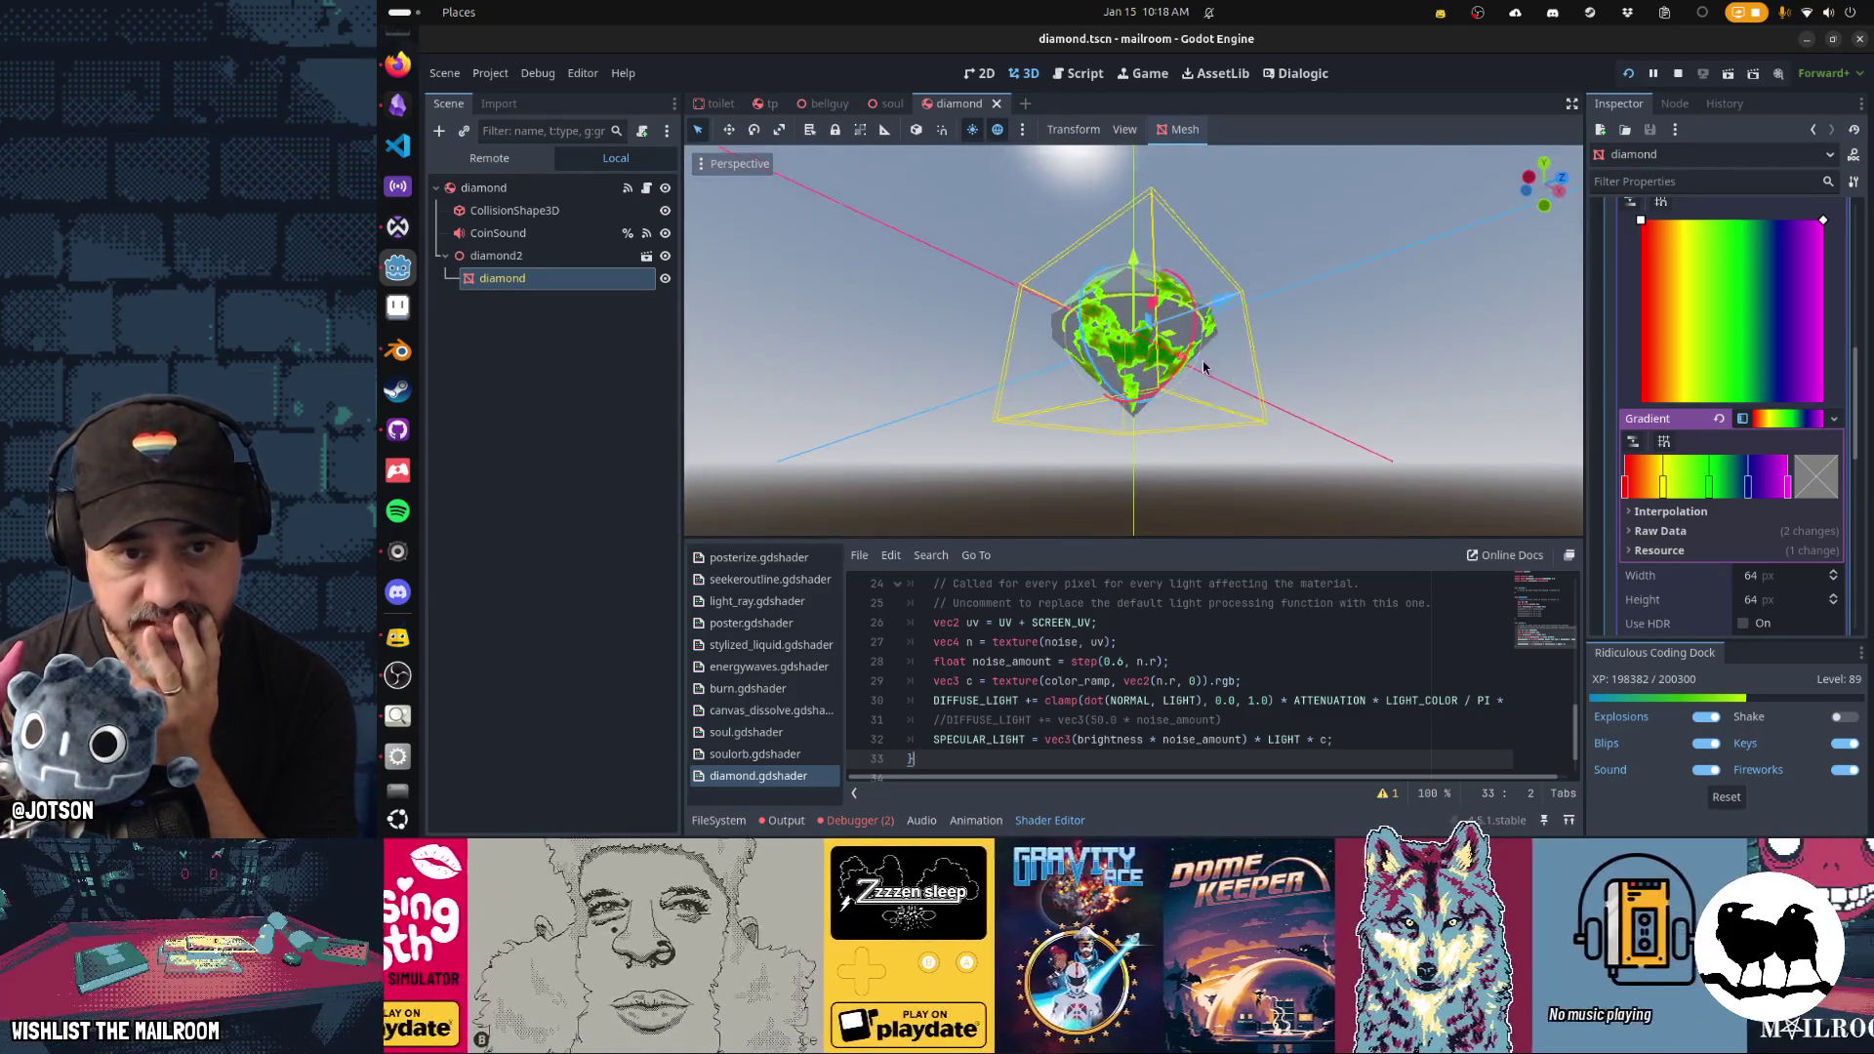
Inspect the diamond from above and start editing the step threshold on line 28.
{"action": "left_click_drag", "start_coordinate": [1202, 361], "coordinate": [1268, 420]}
{"action": "scroll", "coordinate": [1109, 459], "scroll_direction": "down", "scroll_amount": 1}
{"action": "scroll", "coordinate": [1109, 459], "scroll_direction": "up", "scroll_amount": 1}
{"action": "mouse_move", "coordinate": [1109, 458]}
{"action": "left_mouse_down"}
{"action": "mouse_move", "coordinate": [1385, 447]}
{"action": "mouse_move", "coordinate": [1401, 471]}
{"action": "left_mouse_up"}
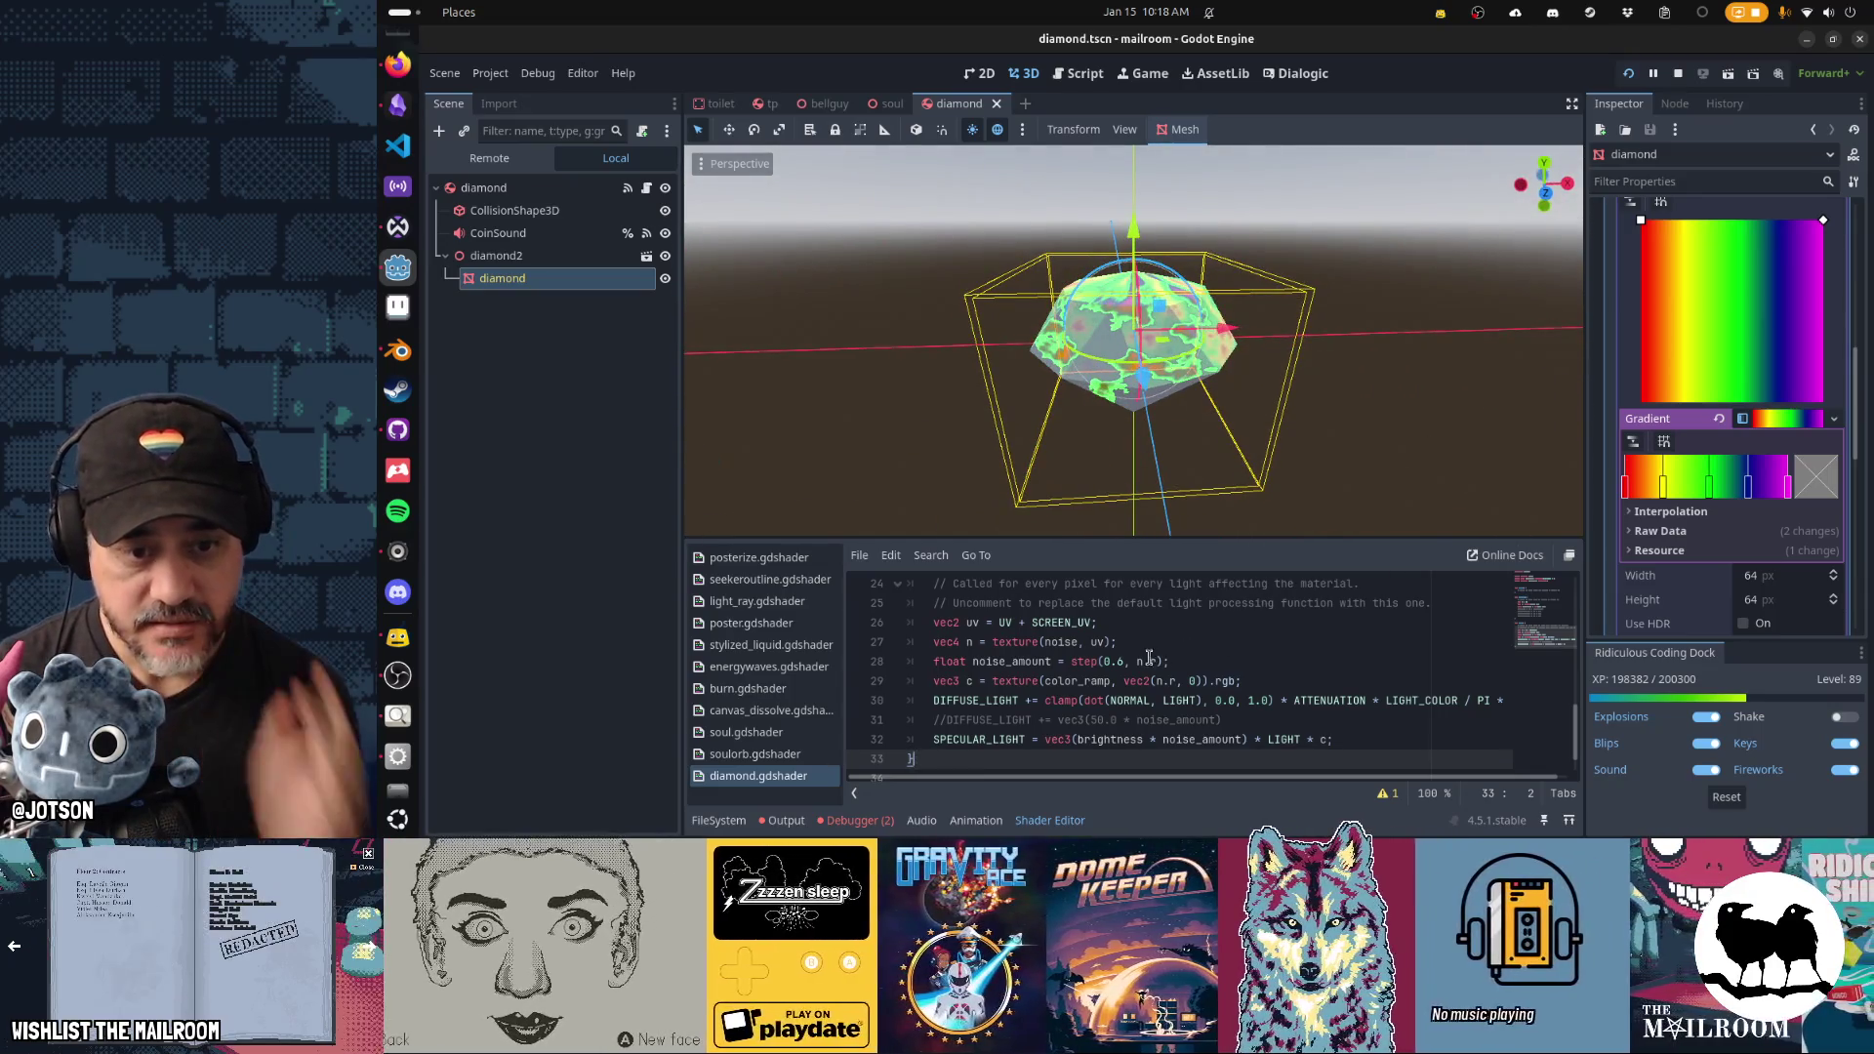
{"action": "left_click", "coordinate": [1126, 663]}
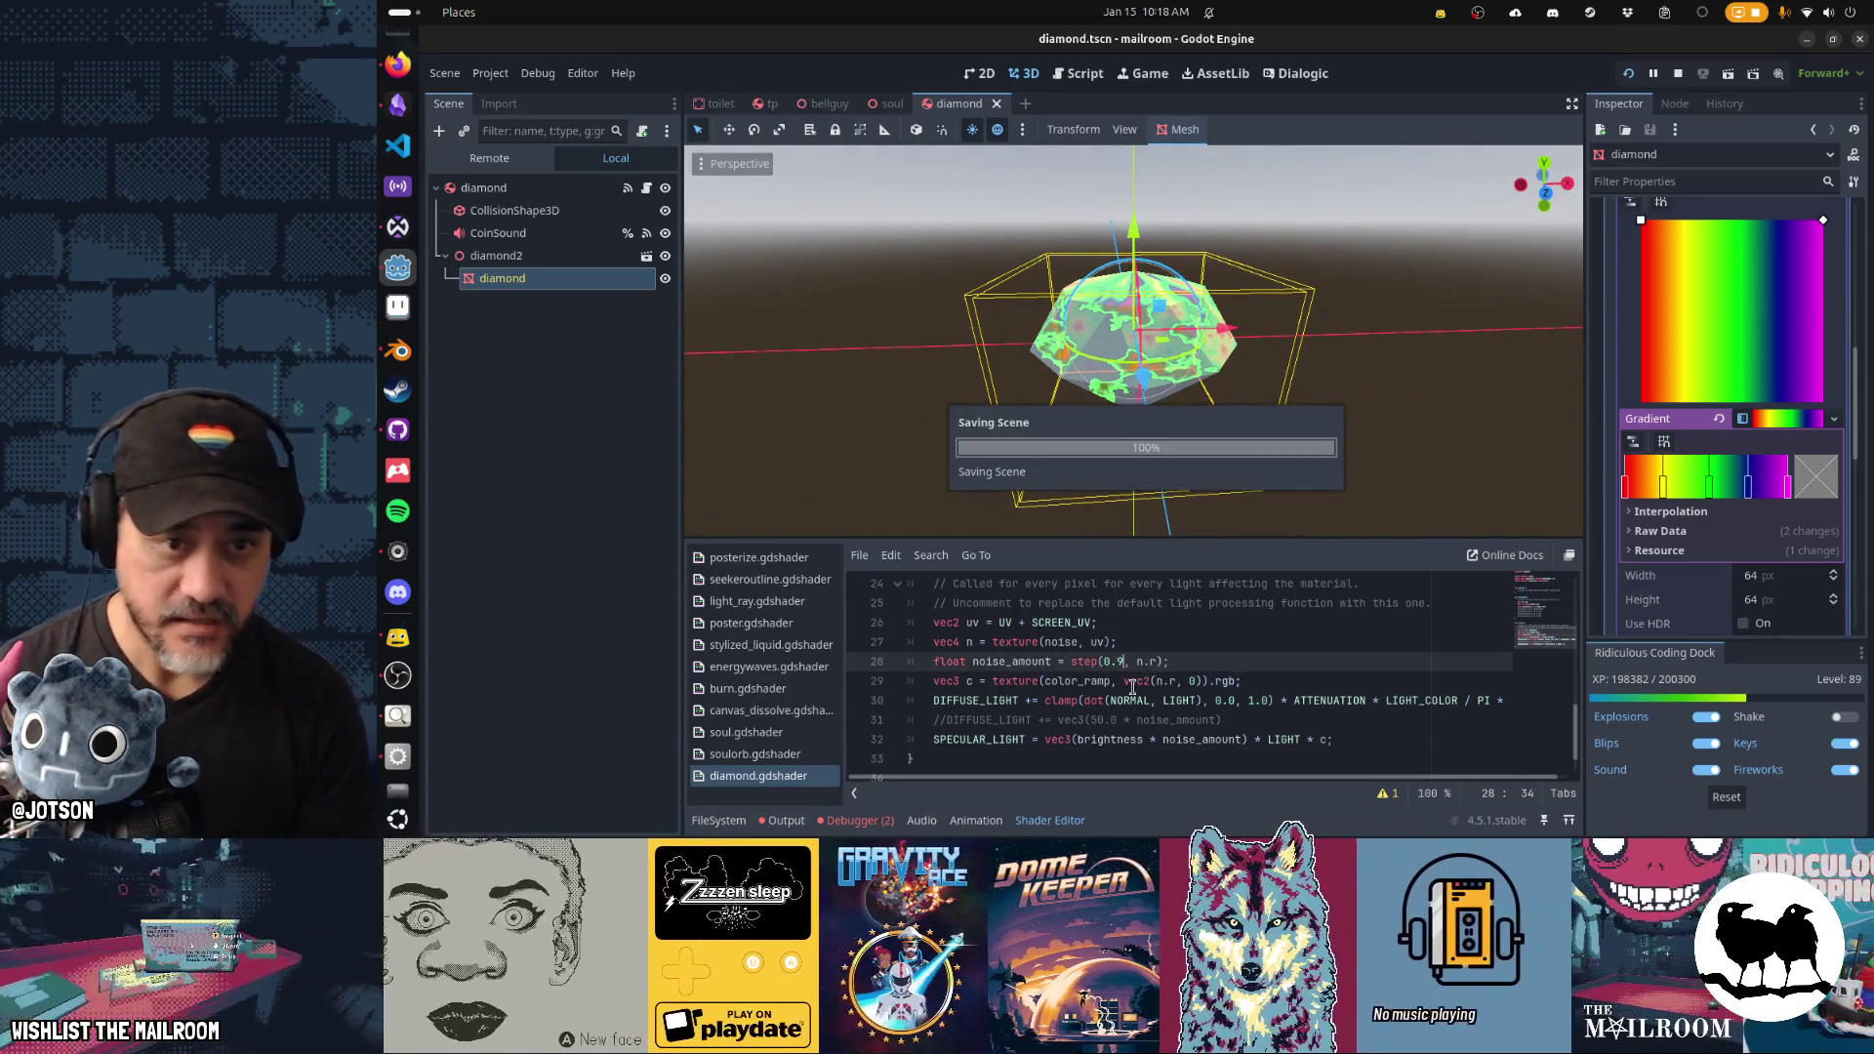
{"action": "mouse_move", "coordinate": [1290, 454]}
{"action": "left_mouse_down"}
{"action": "mouse_move", "coordinate": [1175, 424]}
{"action": "mouse_move", "coordinate": [1492, 431]}
{"action": "mouse_move", "coordinate": [1561, 468]}
{"action": "mouse_move", "coordinate": [1581, 517]}
{"action": "left_mouse_up"}
End the DIFFUSE_LIGHT line with '/ PI;', dropping the colour multiply.
{"action": "left_click", "coordinate": [1358, 701]}
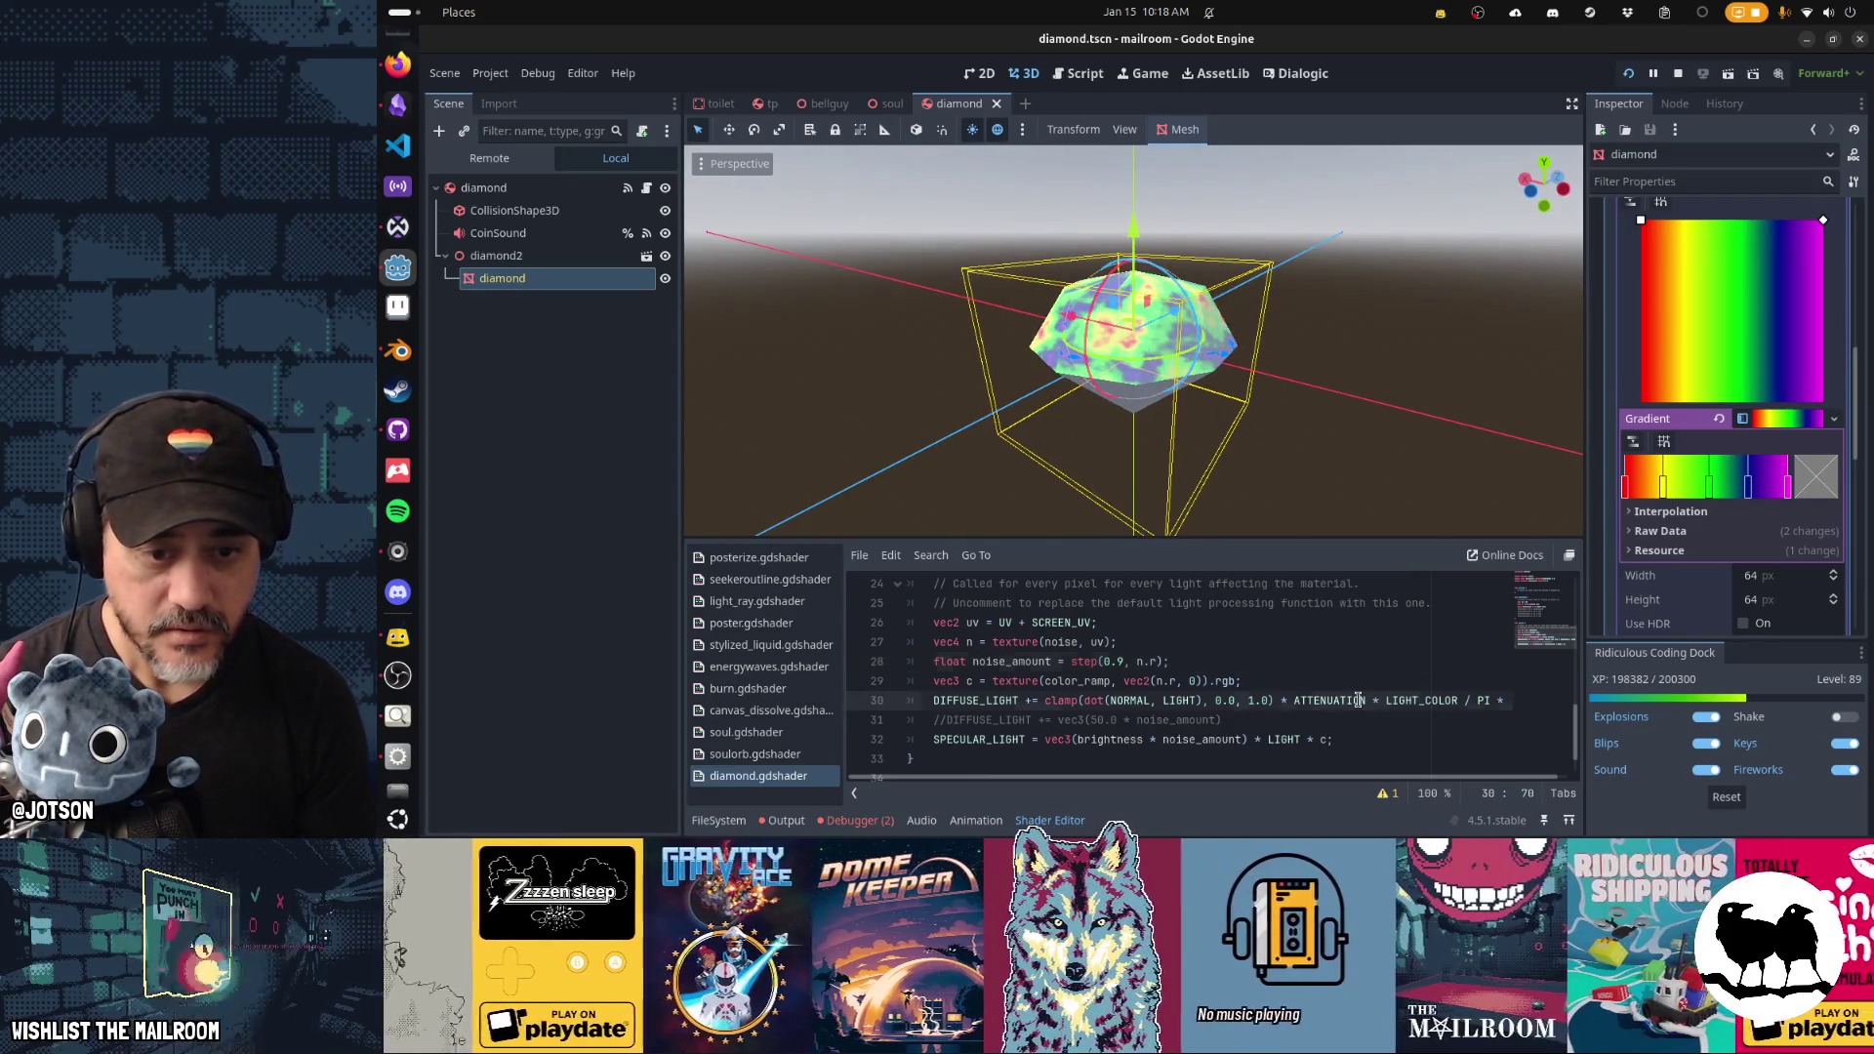
{"action": "key", "text": "End"}
{"action": "type", "text": "c;"}
{"action": "key", "text": "BackSpace"}
{"action": "key", "text": "BackSpace"}
{"action": "key", "text": "BackSpace"}
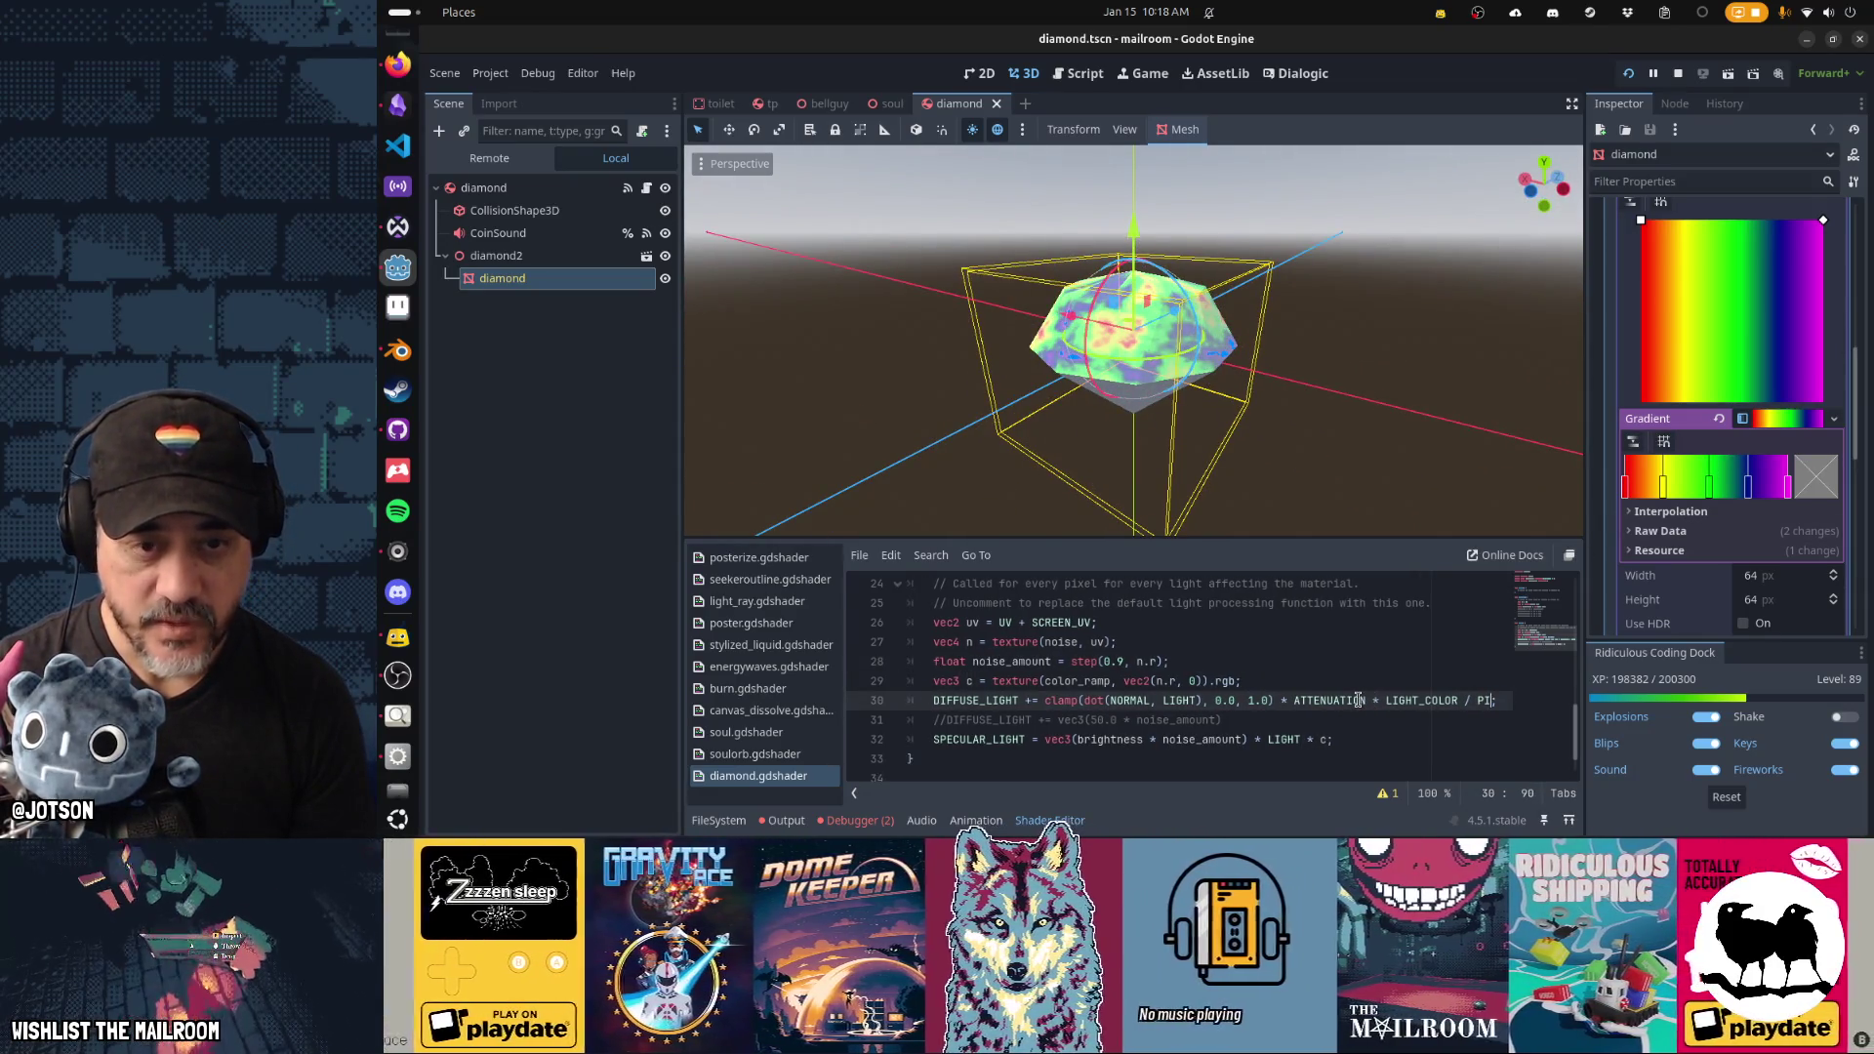
Set the step threshold to 0.7 and check the sparser coloured patches.
{"action": "left_click_drag", "start_coordinate": [1061, 411], "coordinate": [1214, 415]}
{"action": "left_click", "coordinate": [1125, 662]}
{"action": "type", "text": "7"}
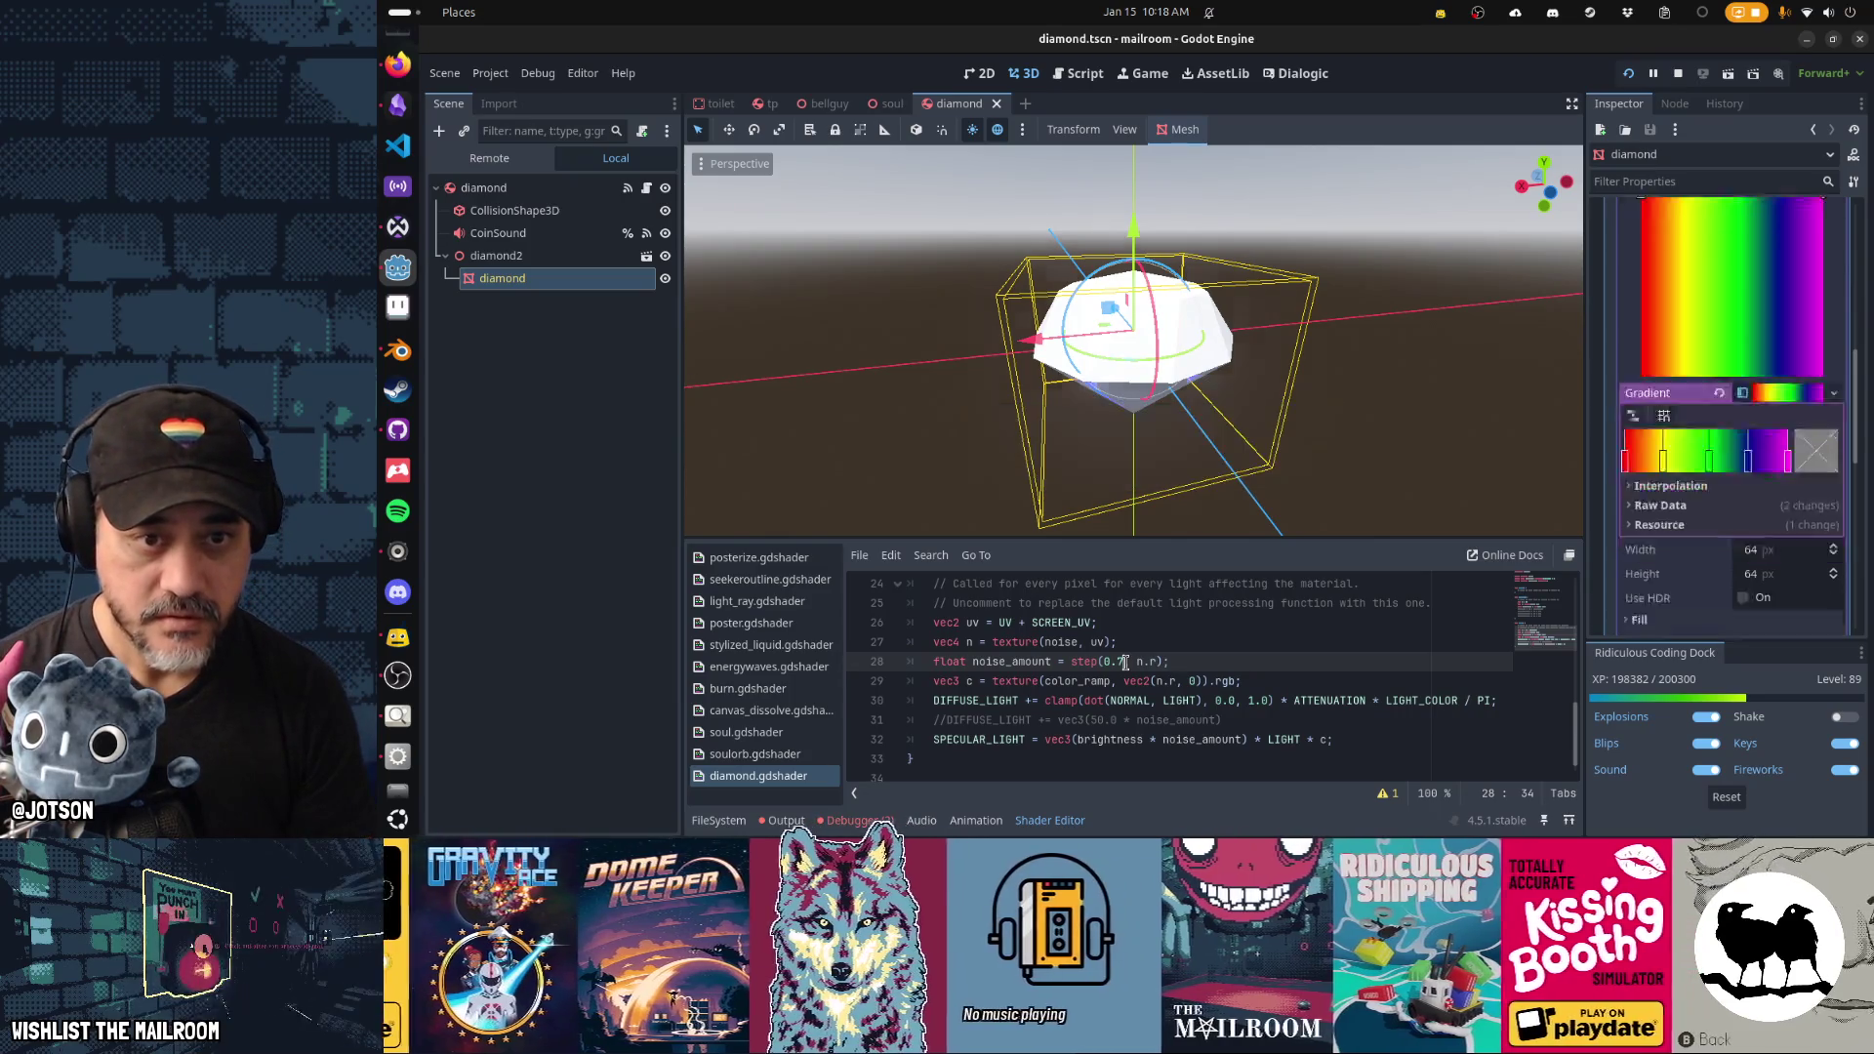
{"action": "mouse_move", "coordinate": [1132, 449]}
{"action": "left_mouse_down"}
{"action": "mouse_move", "coordinate": [1220, 420]}
{"action": "mouse_move", "coordinate": [1437, 400]}
{"action": "mouse_move", "coordinate": [1597, 488]}
{"action": "mouse_move", "coordinate": [1367, 468]}
{"action": "mouse_move", "coordinate": [1257, 498]}
{"action": "mouse_move", "coordinate": [1284, 439]}
{"action": "mouse_move", "coordinate": [1123, 420]}
{"action": "mouse_move", "coordinate": [1288, 418]}
{"action": "mouse_move", "coordinate": [1351, 375]}
{"action": "mouse_move", "coordinate": [1144, 380]}
{"action": "mouse_move", "coordinate": [1417, 397]}
{"action": "mouse_move", "coordinate": [1094, 398]}
{"action": "mouse_move", "coordinate": [1058, 289]}
{"action": "mouse_move", "coordinate": [1221, 251]}
{"action": "mouse_move", "coordinate": [1362, 330]}
{"action": "mouse_move", "coordinate": [1565, 373]}
{"action": "mouse_move", "coordinate": [1232, 366]}
{"action": "left_mouse_up"}
{"action": "scroll", "coordinate": [1123, 420], "scroll_direction": "up", "scroll_amount": 2}
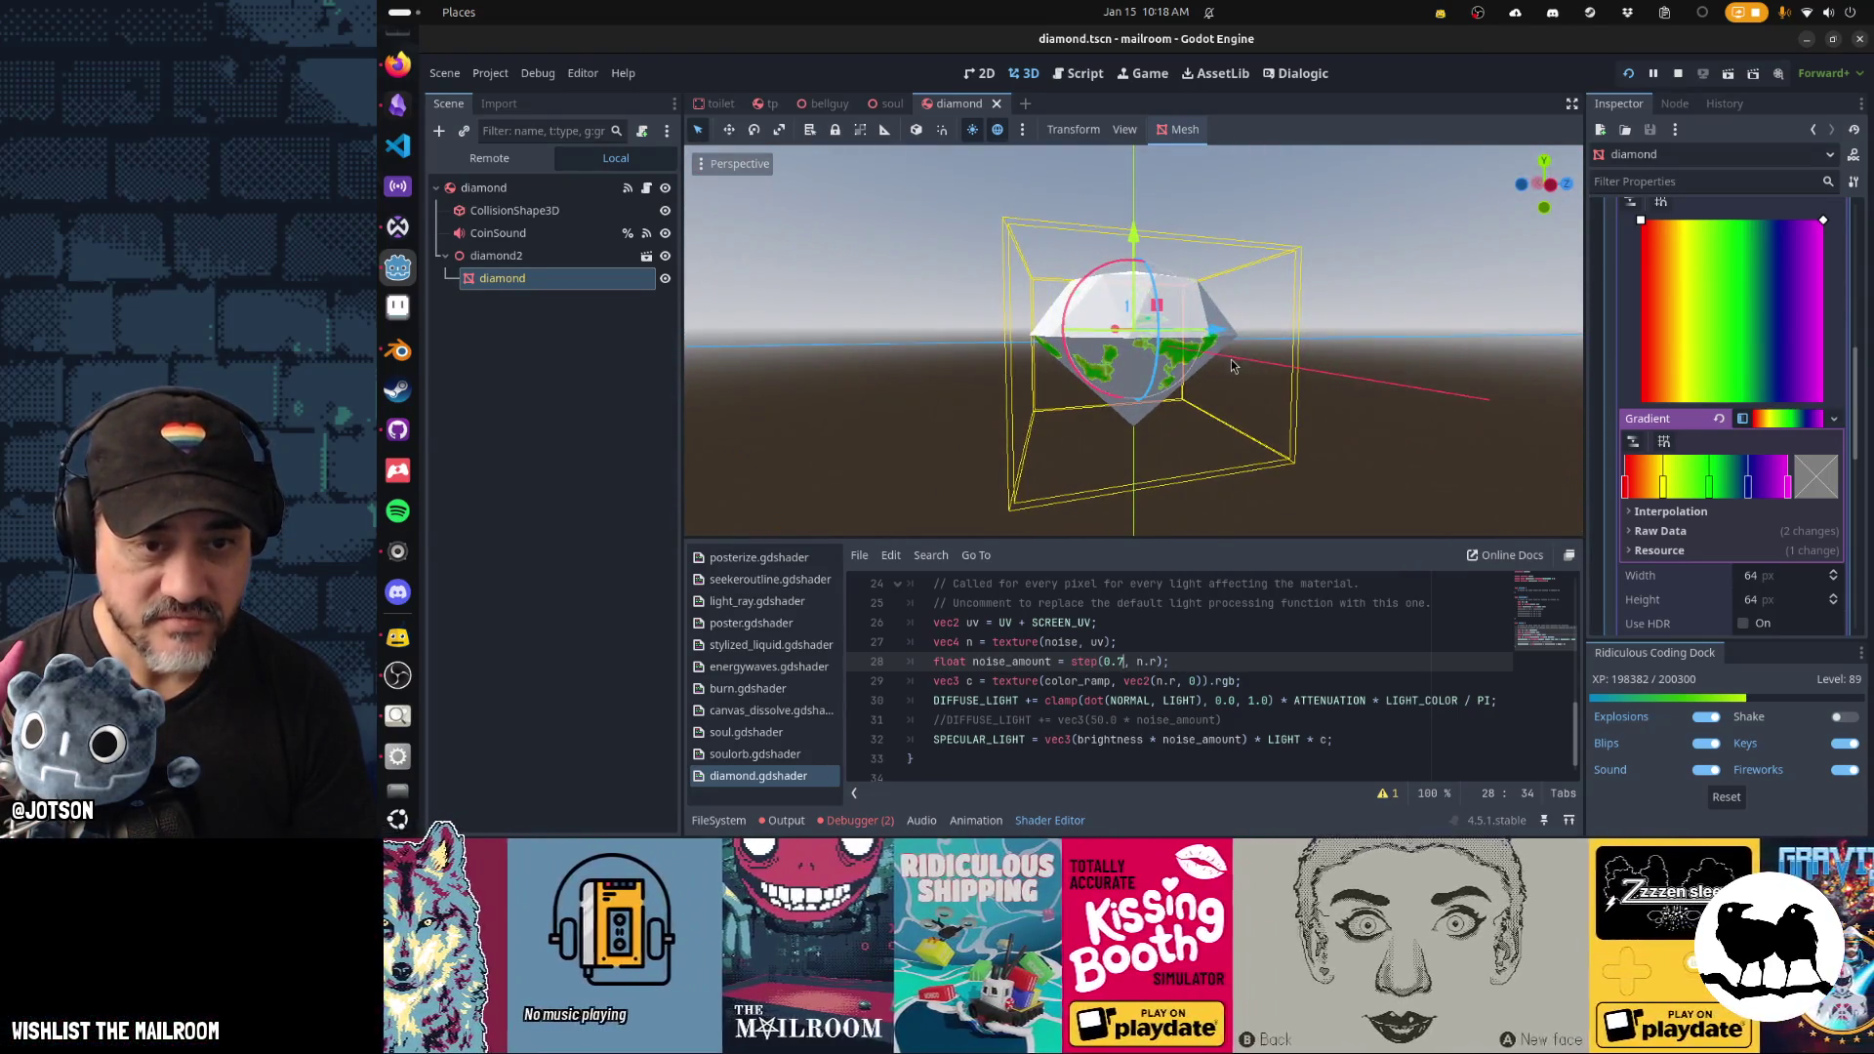
{"action": "double_click", "coordinate": [1284, 740]}
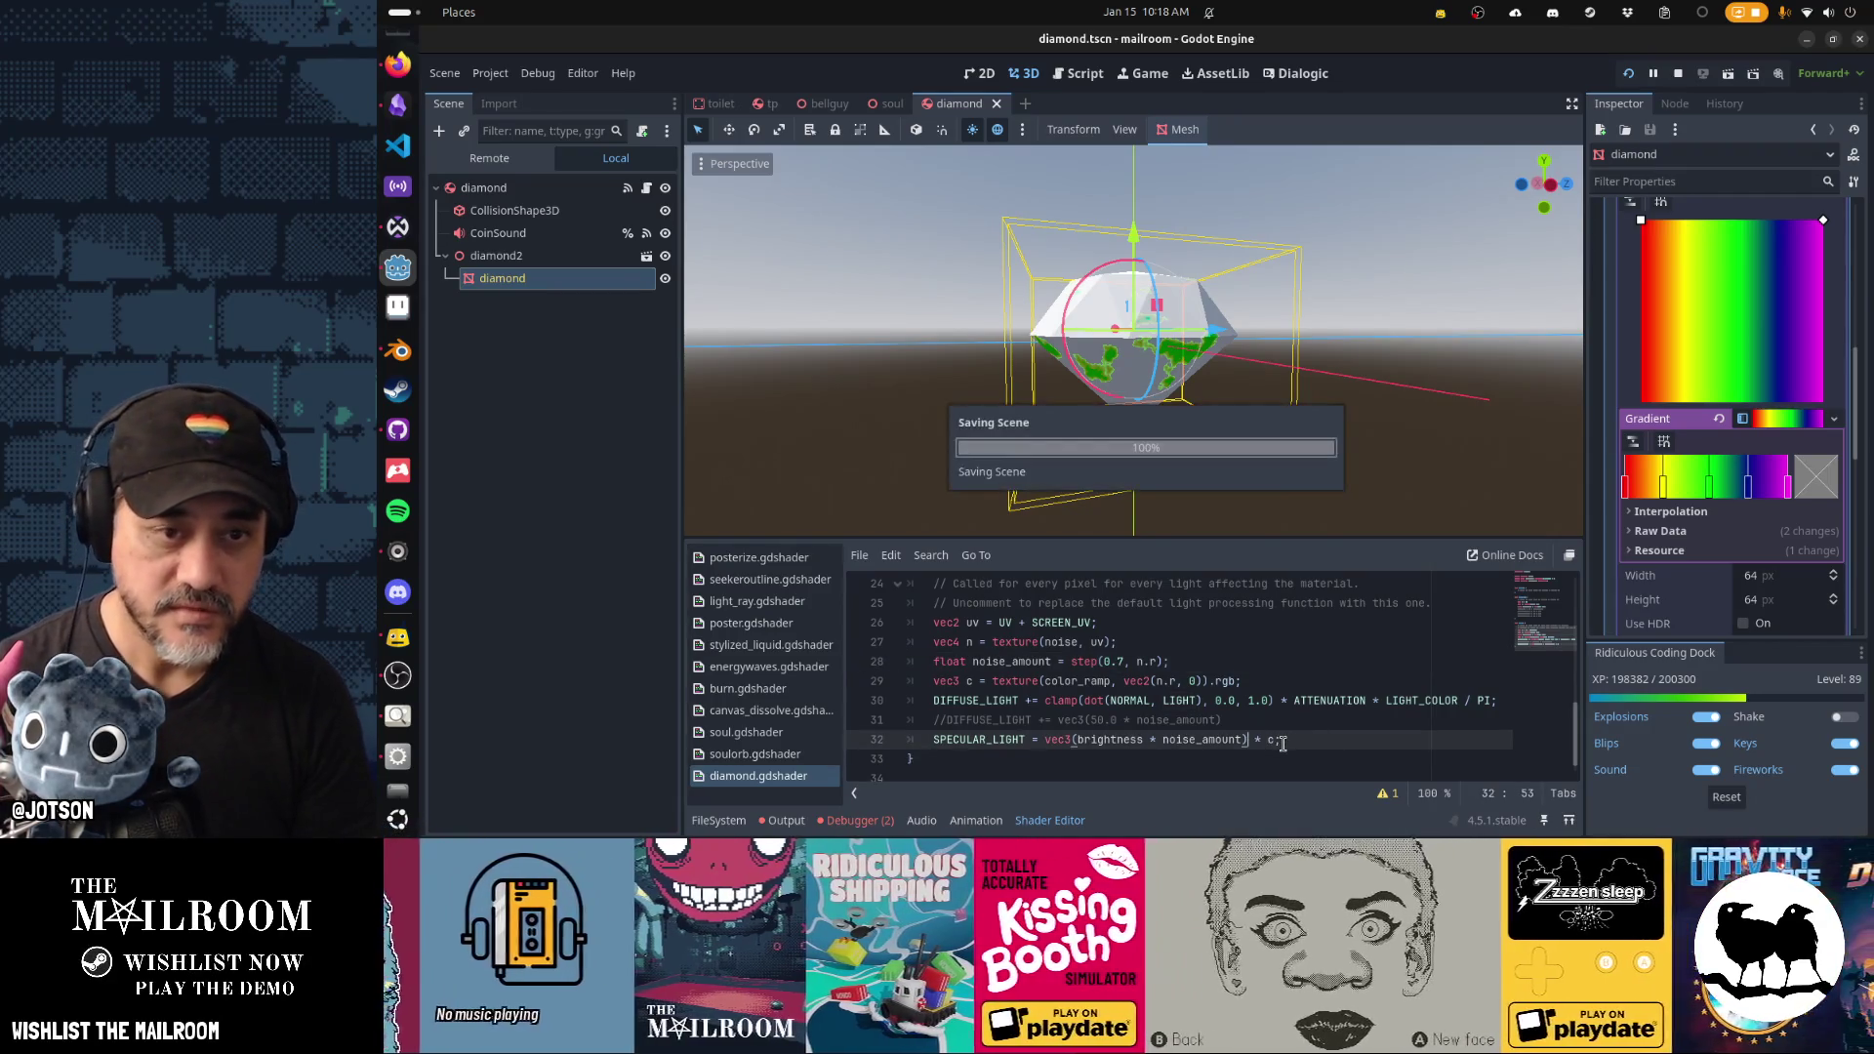
{"action": "mouse_move", "coordinate": [1172, 525]}
{"action": "left_mouse_down"}
{"action": "mouse_move", "coordinate": [1156, 316]}
{"action": "mouse_move", "coordinate": [1193, 290]}
{"action": "mouse_move", "coordinate": [1229, 512]}
{"action": "mouse_move", "coordinate": [1171, 468]}
{"action": "left_mouse_up"}
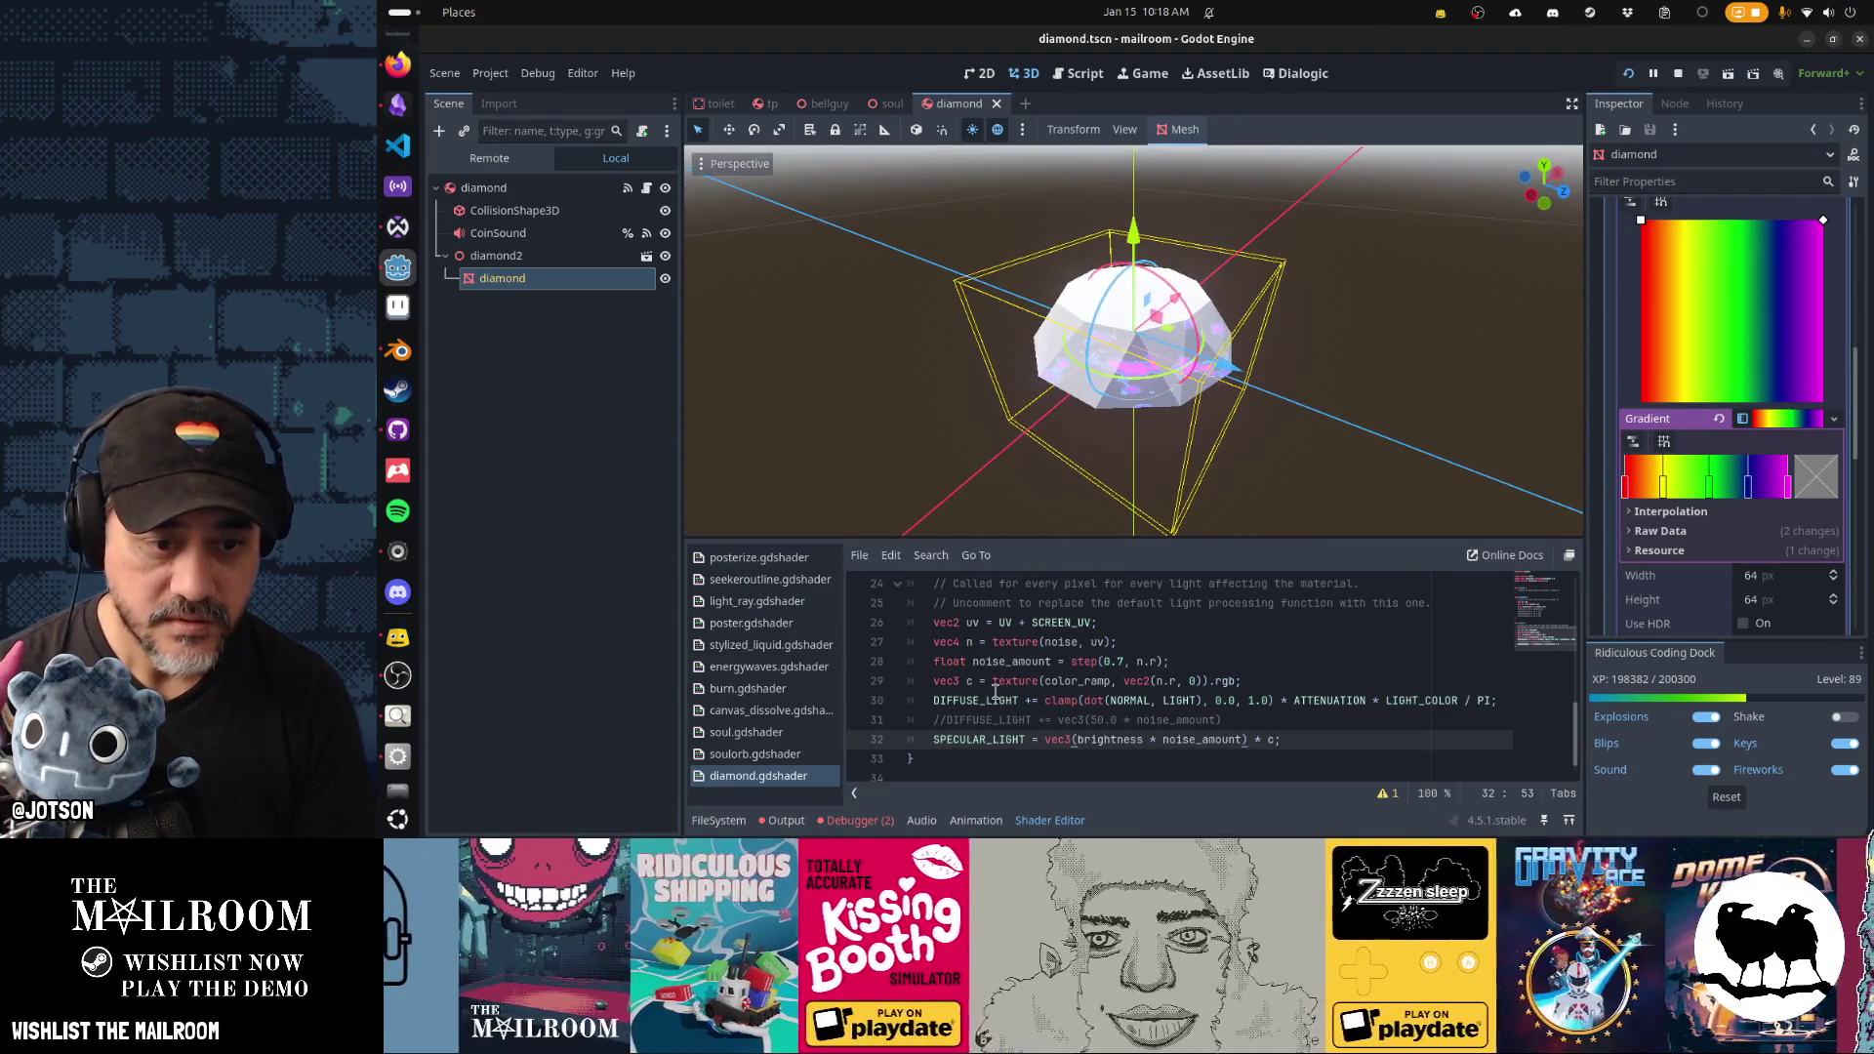
{"action": "left_click", "coordinate": [934, 701]}
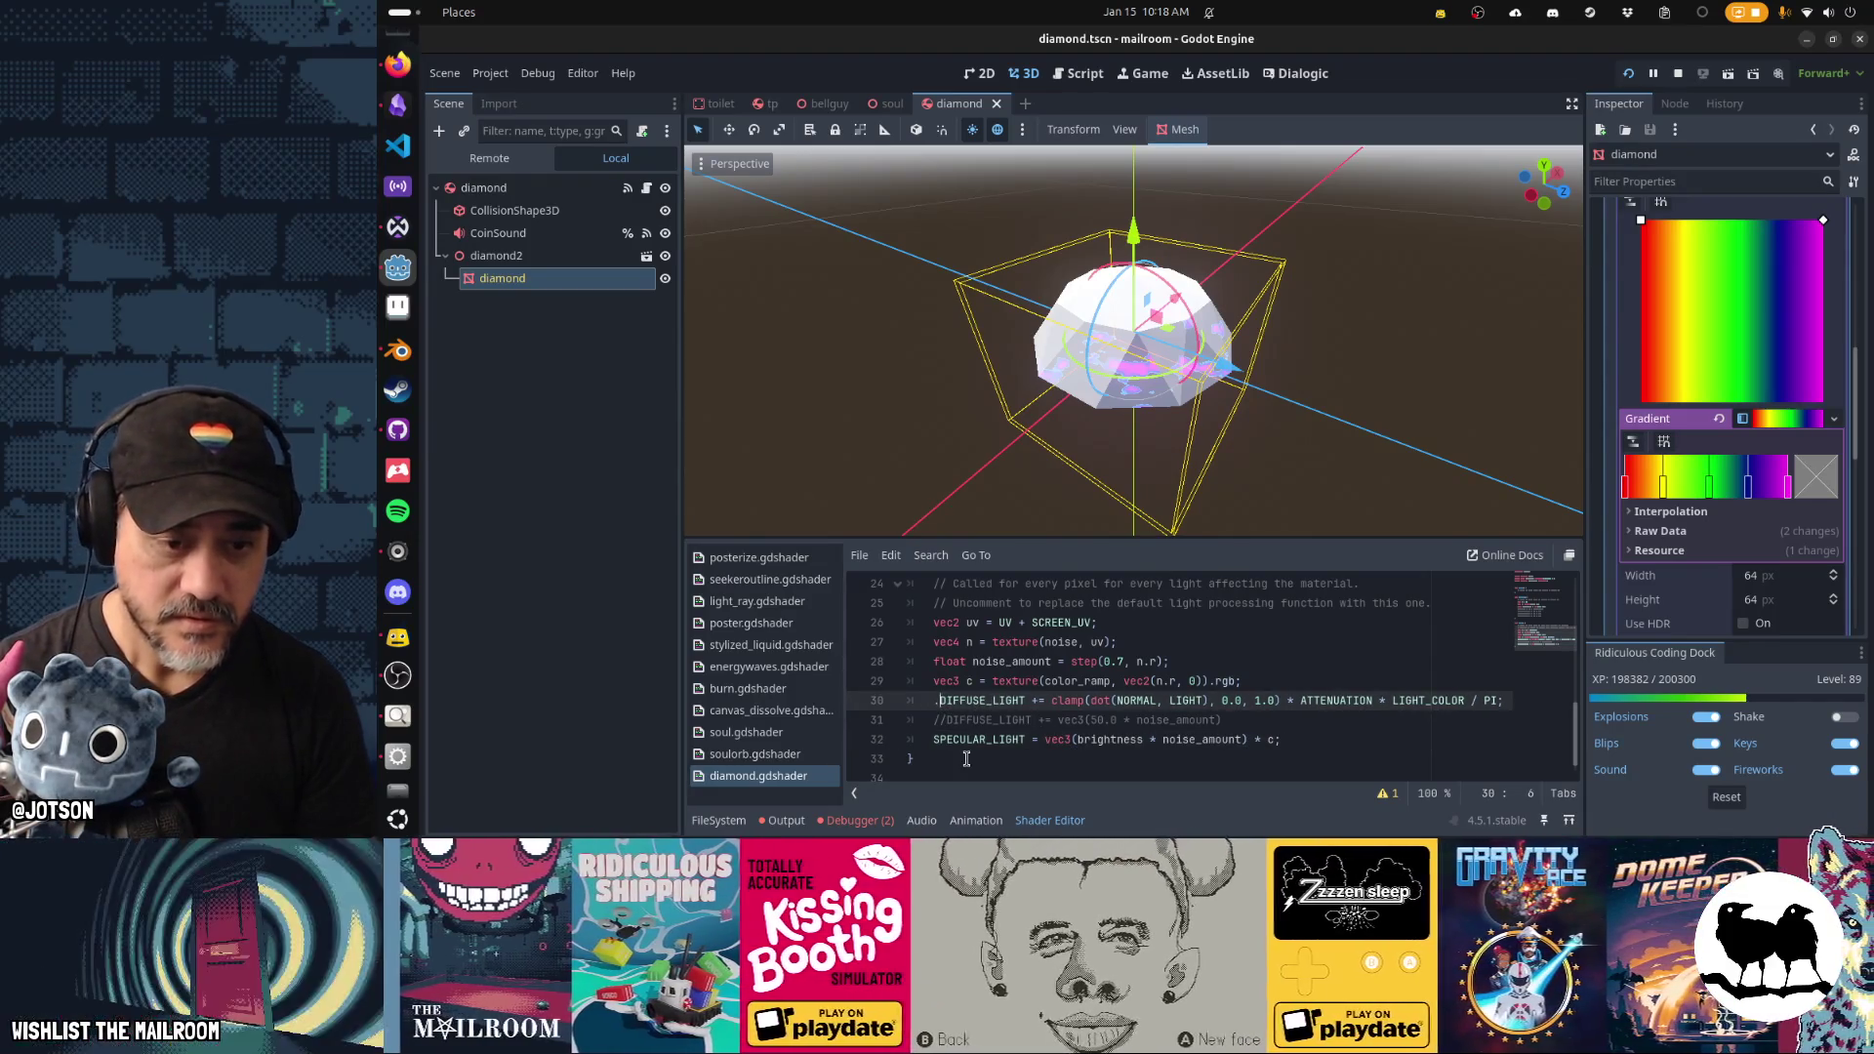
{"action": "type", "text": "//"}
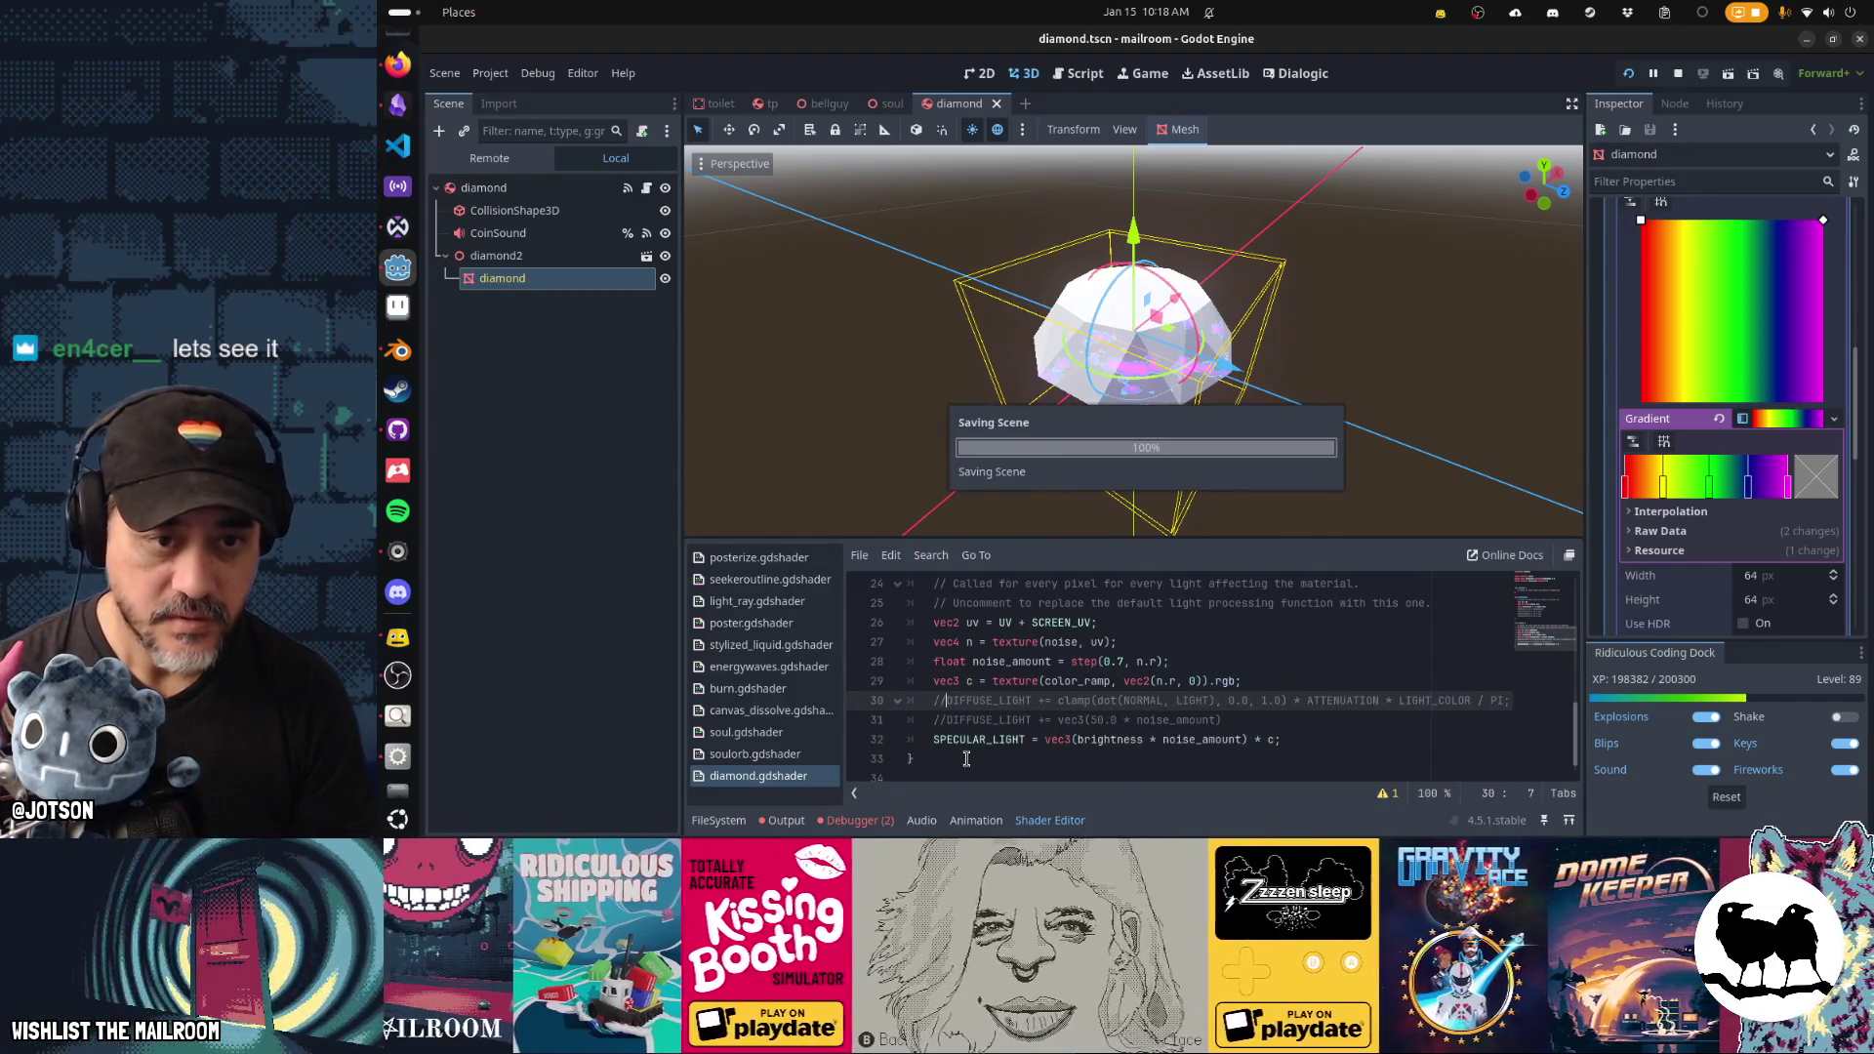
{"action": "mouse_move", "coordinate": [995, 446]}
{"action": "left_mouse_down"}
{"action": "mouse_move", "coordinate": [1389, 361]}
{"action": "mouse_move", "coordinate": [781, 380]}
{"action": "mouse_move", "coordinate": [1093, 404]}
{"action": "left_mouse_up"}
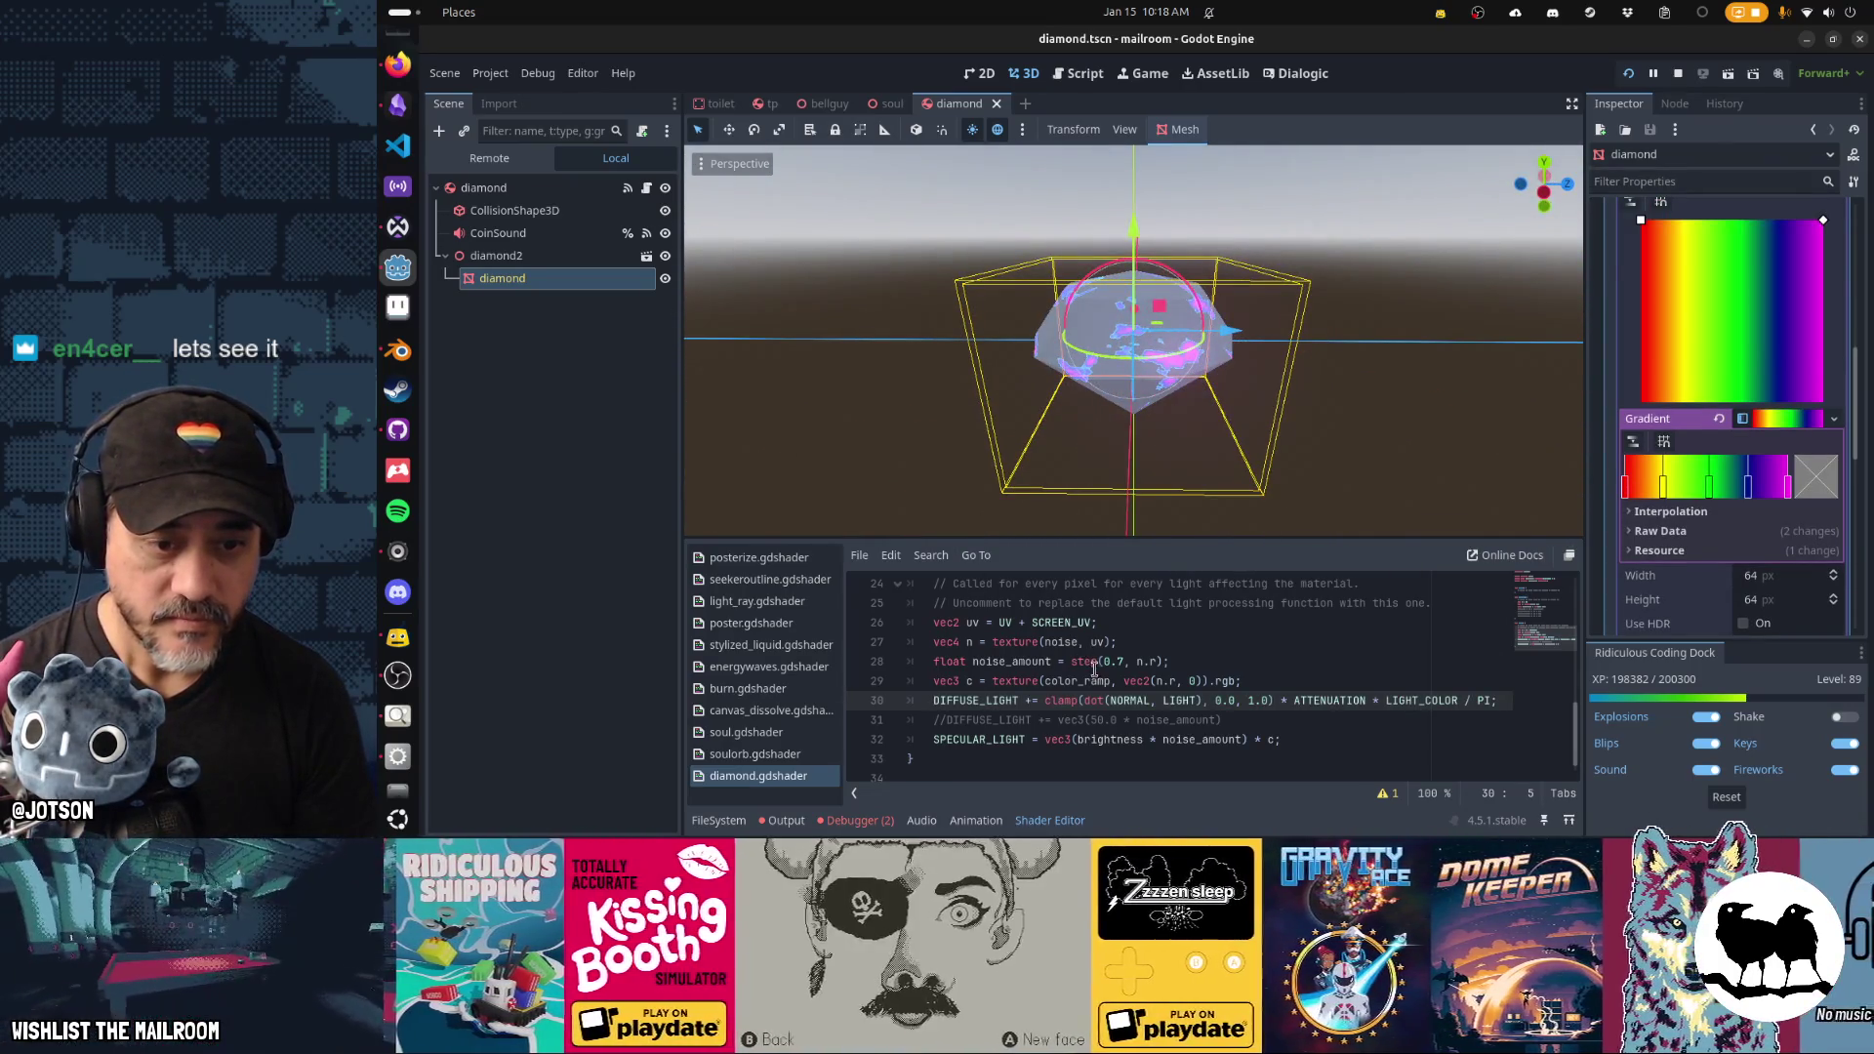
{"action": "key", "text": "BackSpace"}
{"action": "key", "text": "BackSpace"}
{"action": "left_click", "coordinate": [1033, 739]}
{"action": "type", "text": "+"}
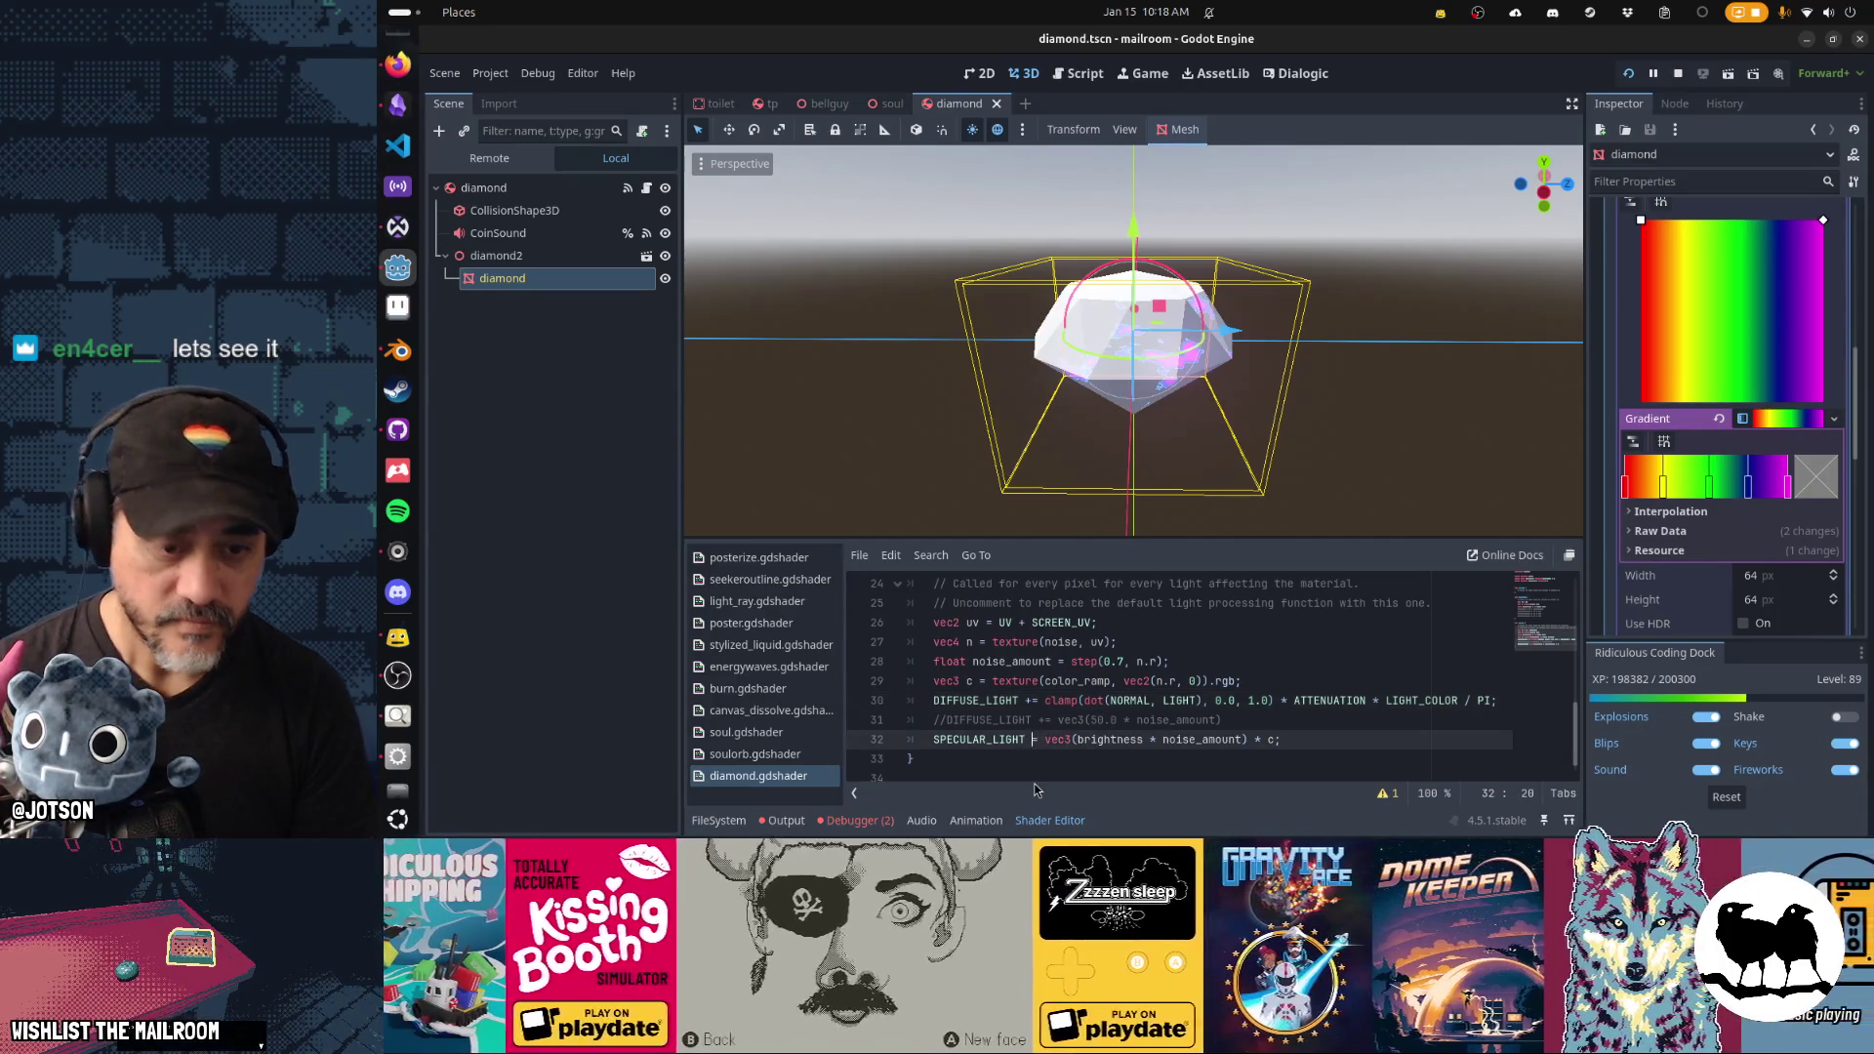
{"action": "key", "text": "BackSpace"}
{"action": "type", "text": "*"}
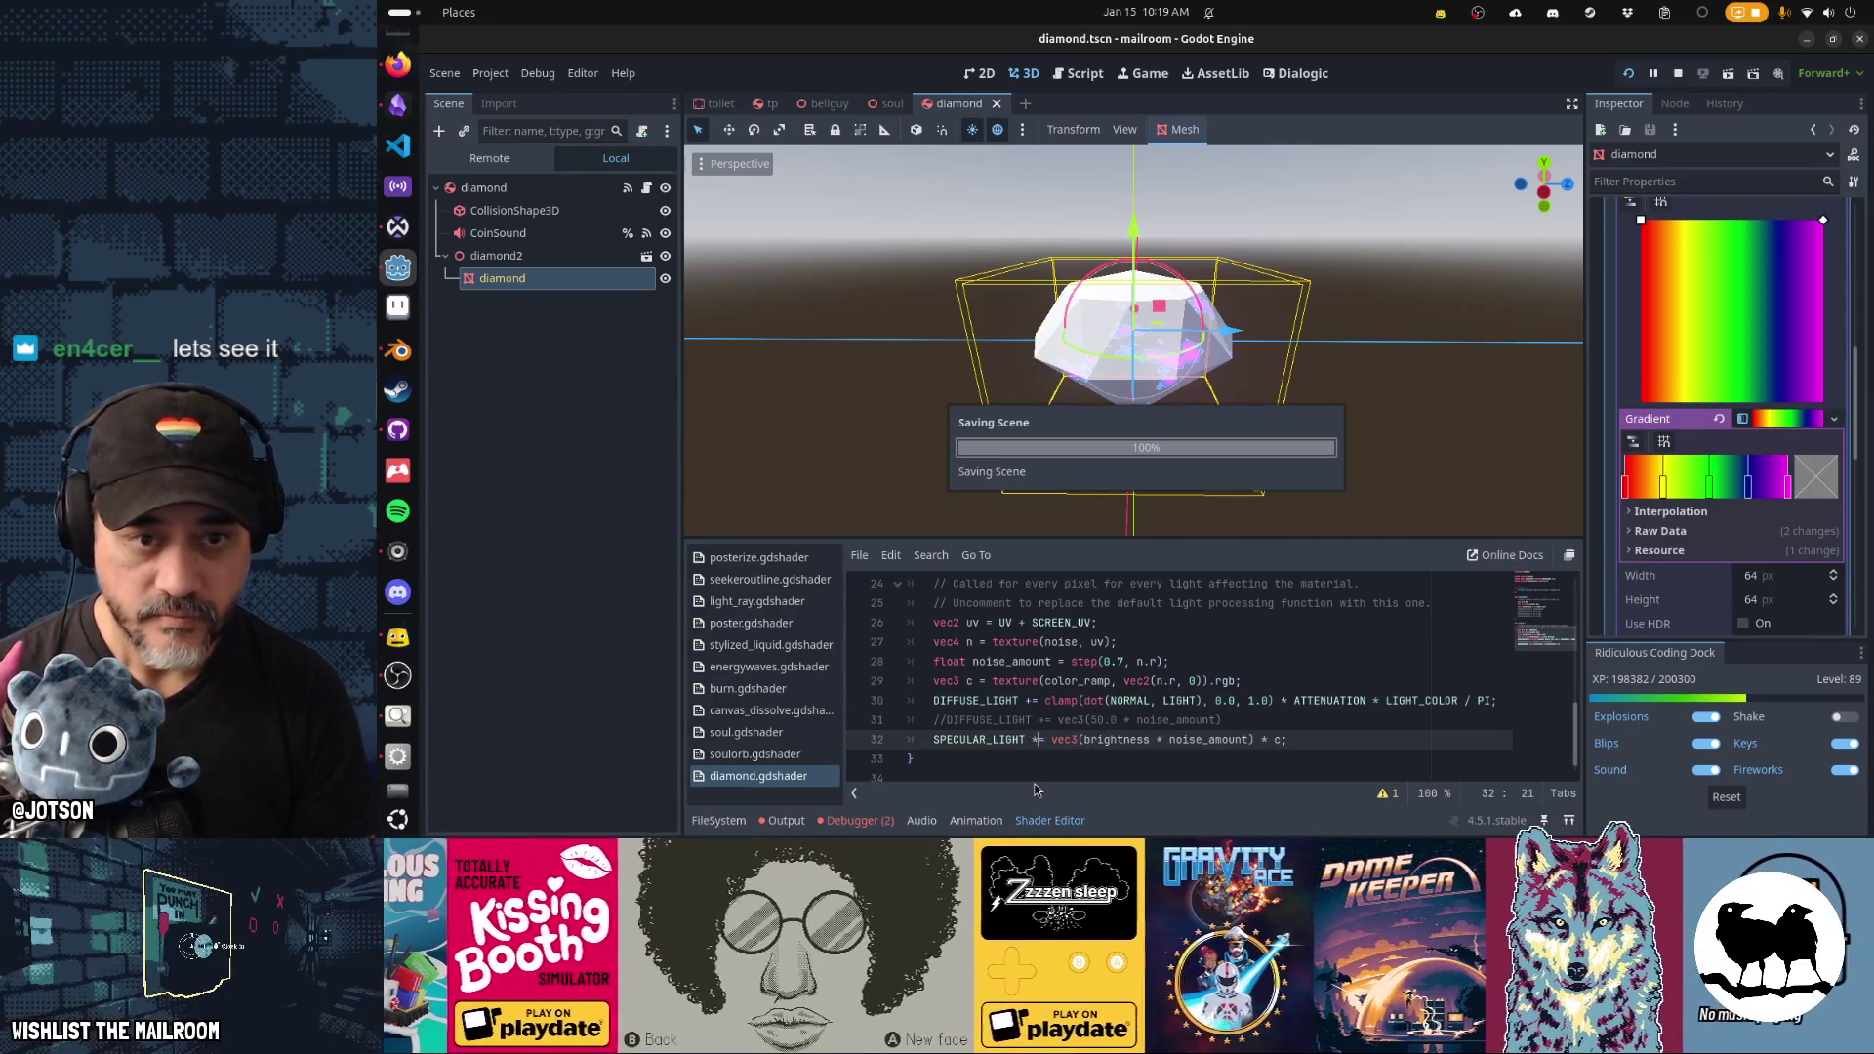
{"action": "key", "text": "BackSpace"}
{"action": "type", "text": "+"}
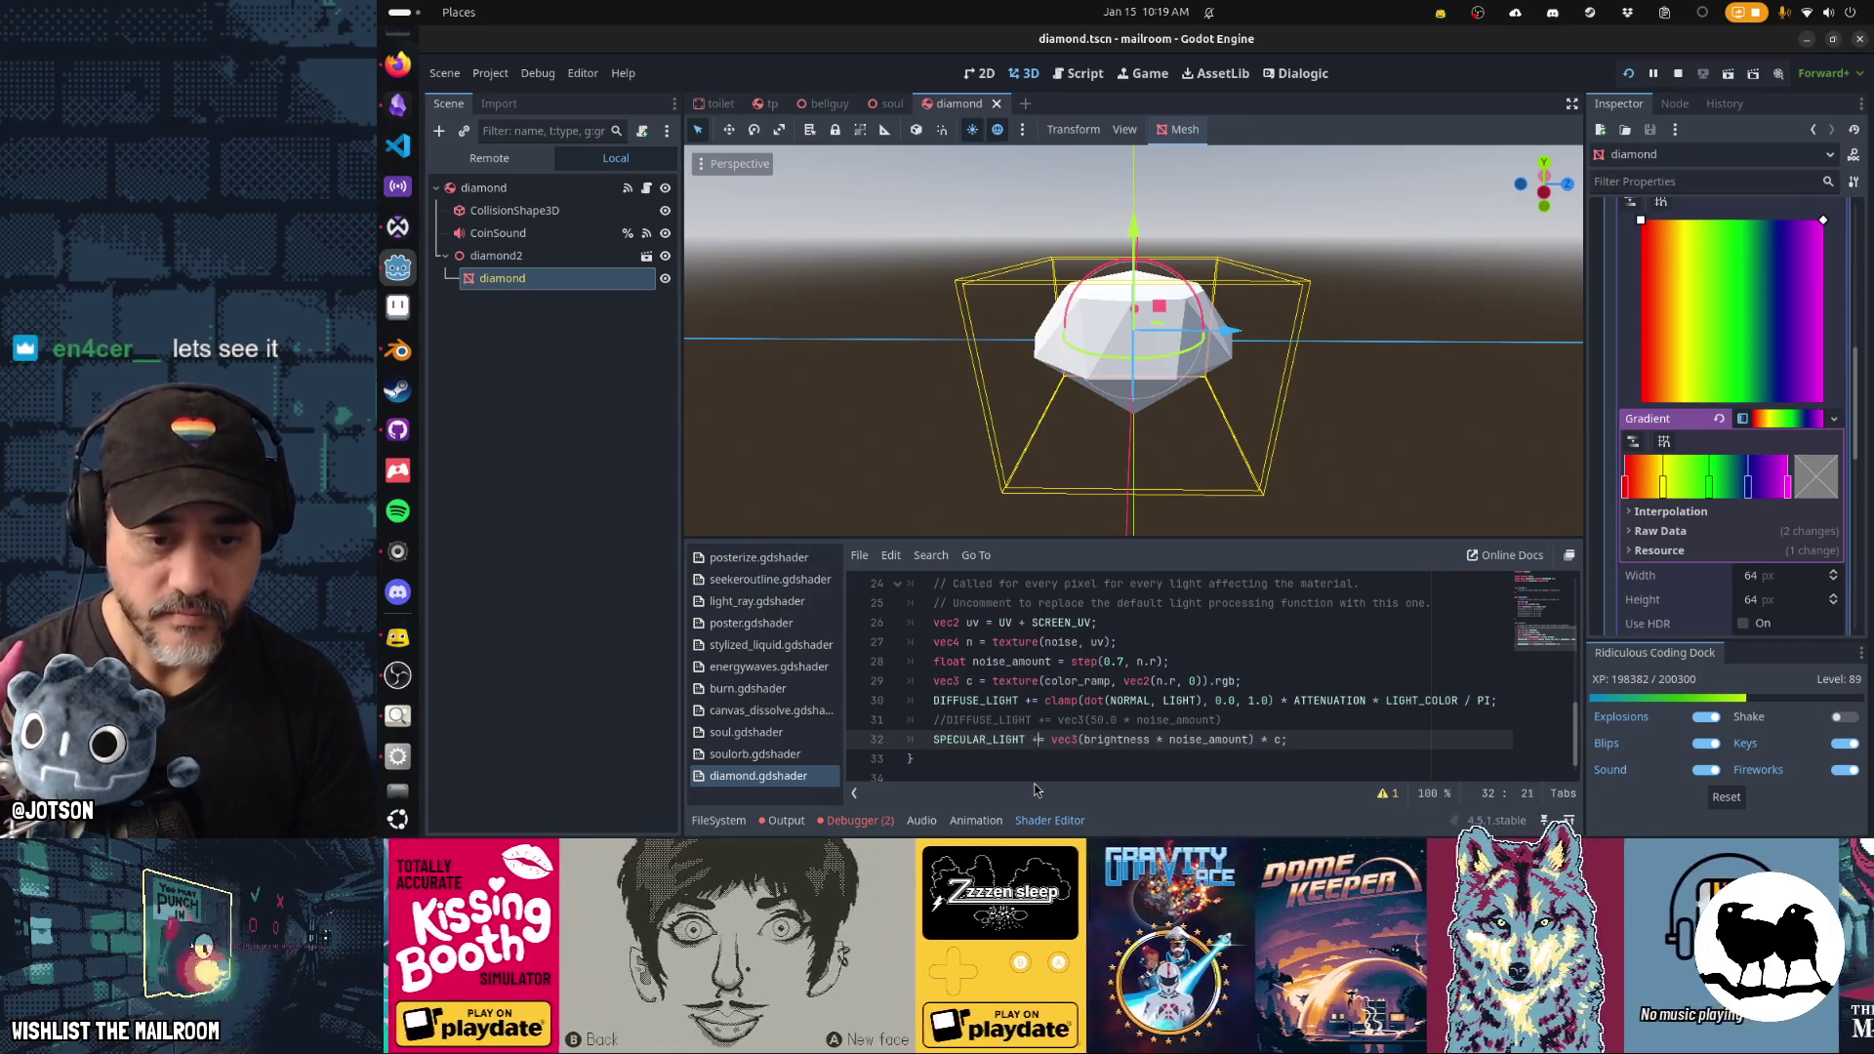
{"action": "key", "text": "ctrl+s"}
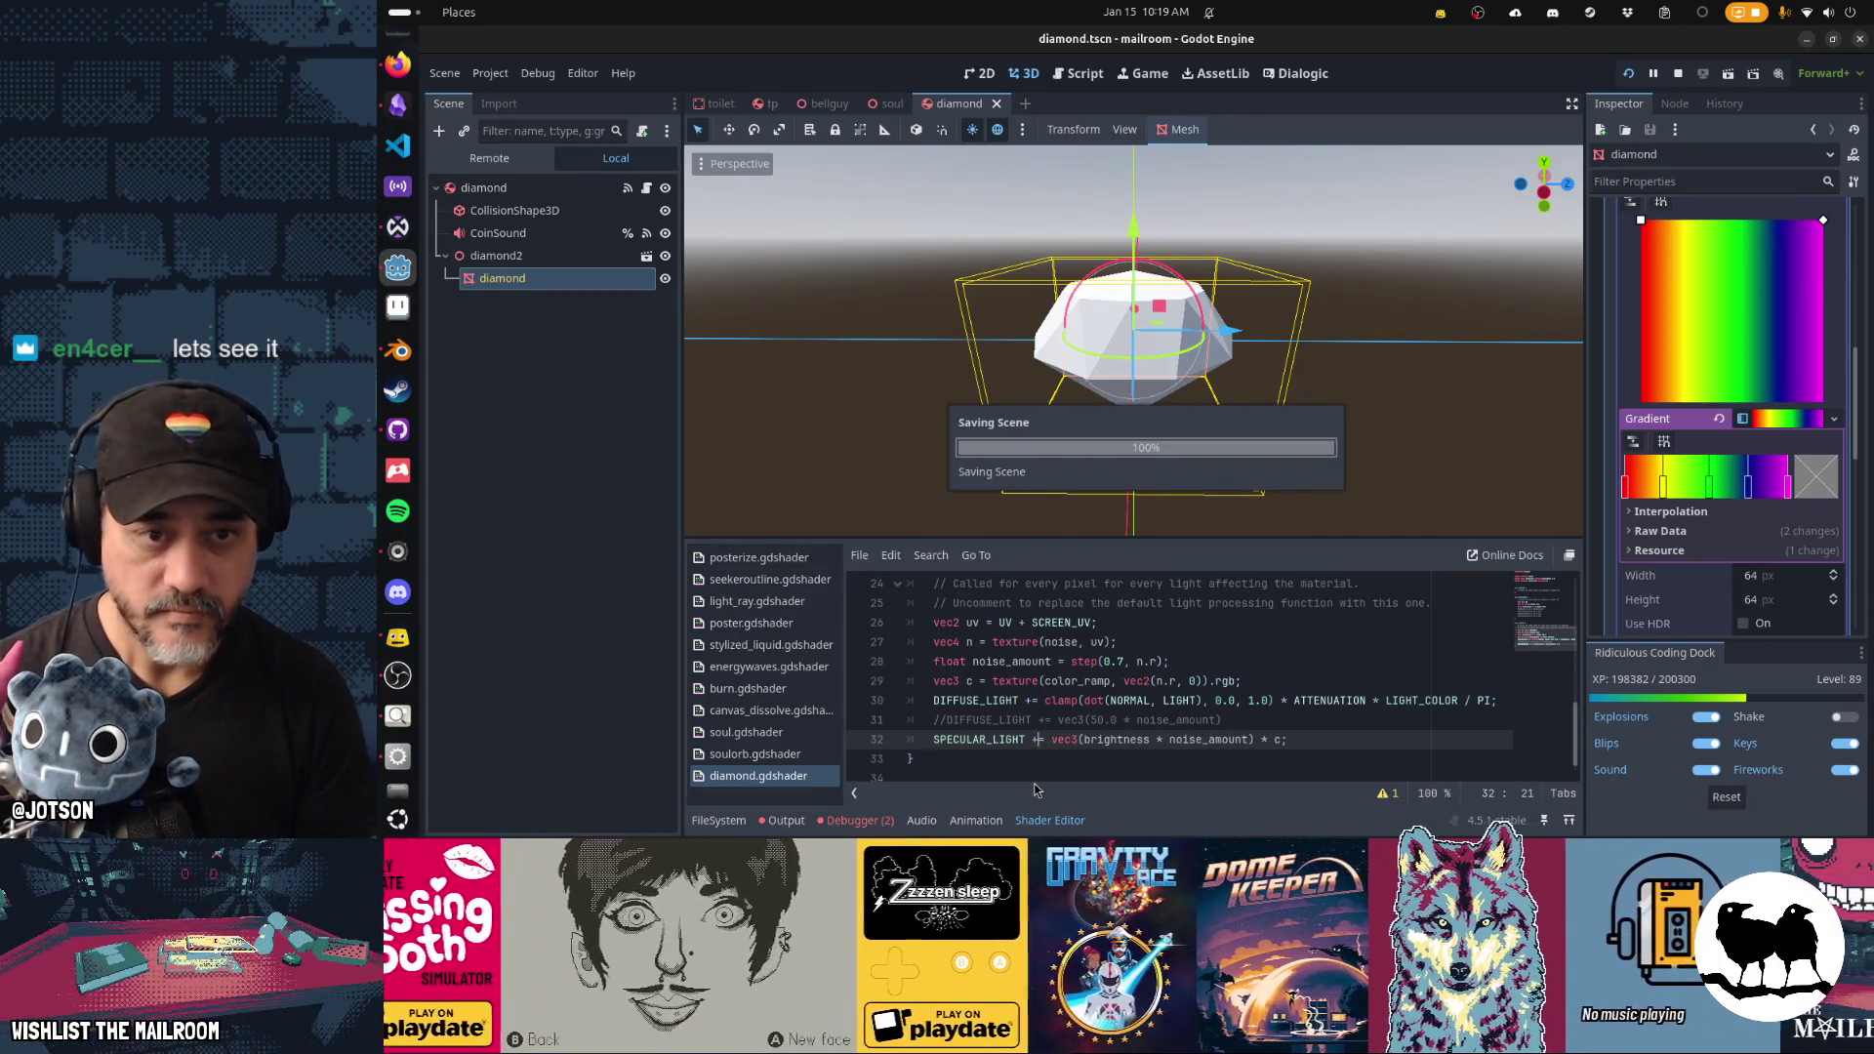
{"action": "mouse_move", "coordinate": [1025, 332]}
{"action": "left_mouse_down"}
{"action": "mouse_move", "coordinate": [1013, 272]}
{"action": "mouse_move", "coordinate": [1119, 213]}
{"action": "mouse_move", "coordinate": [1632, 312]}
{"action": "mouse_move", "coordinate": [902, 409]}
{"action": "mouse_move", "coordinate": [1221, 402]}
{"action": "left_mouse_up"}
{"action": "key", "text": "BackSpace"}
{"action": "key", "text": "ctrl+s"}
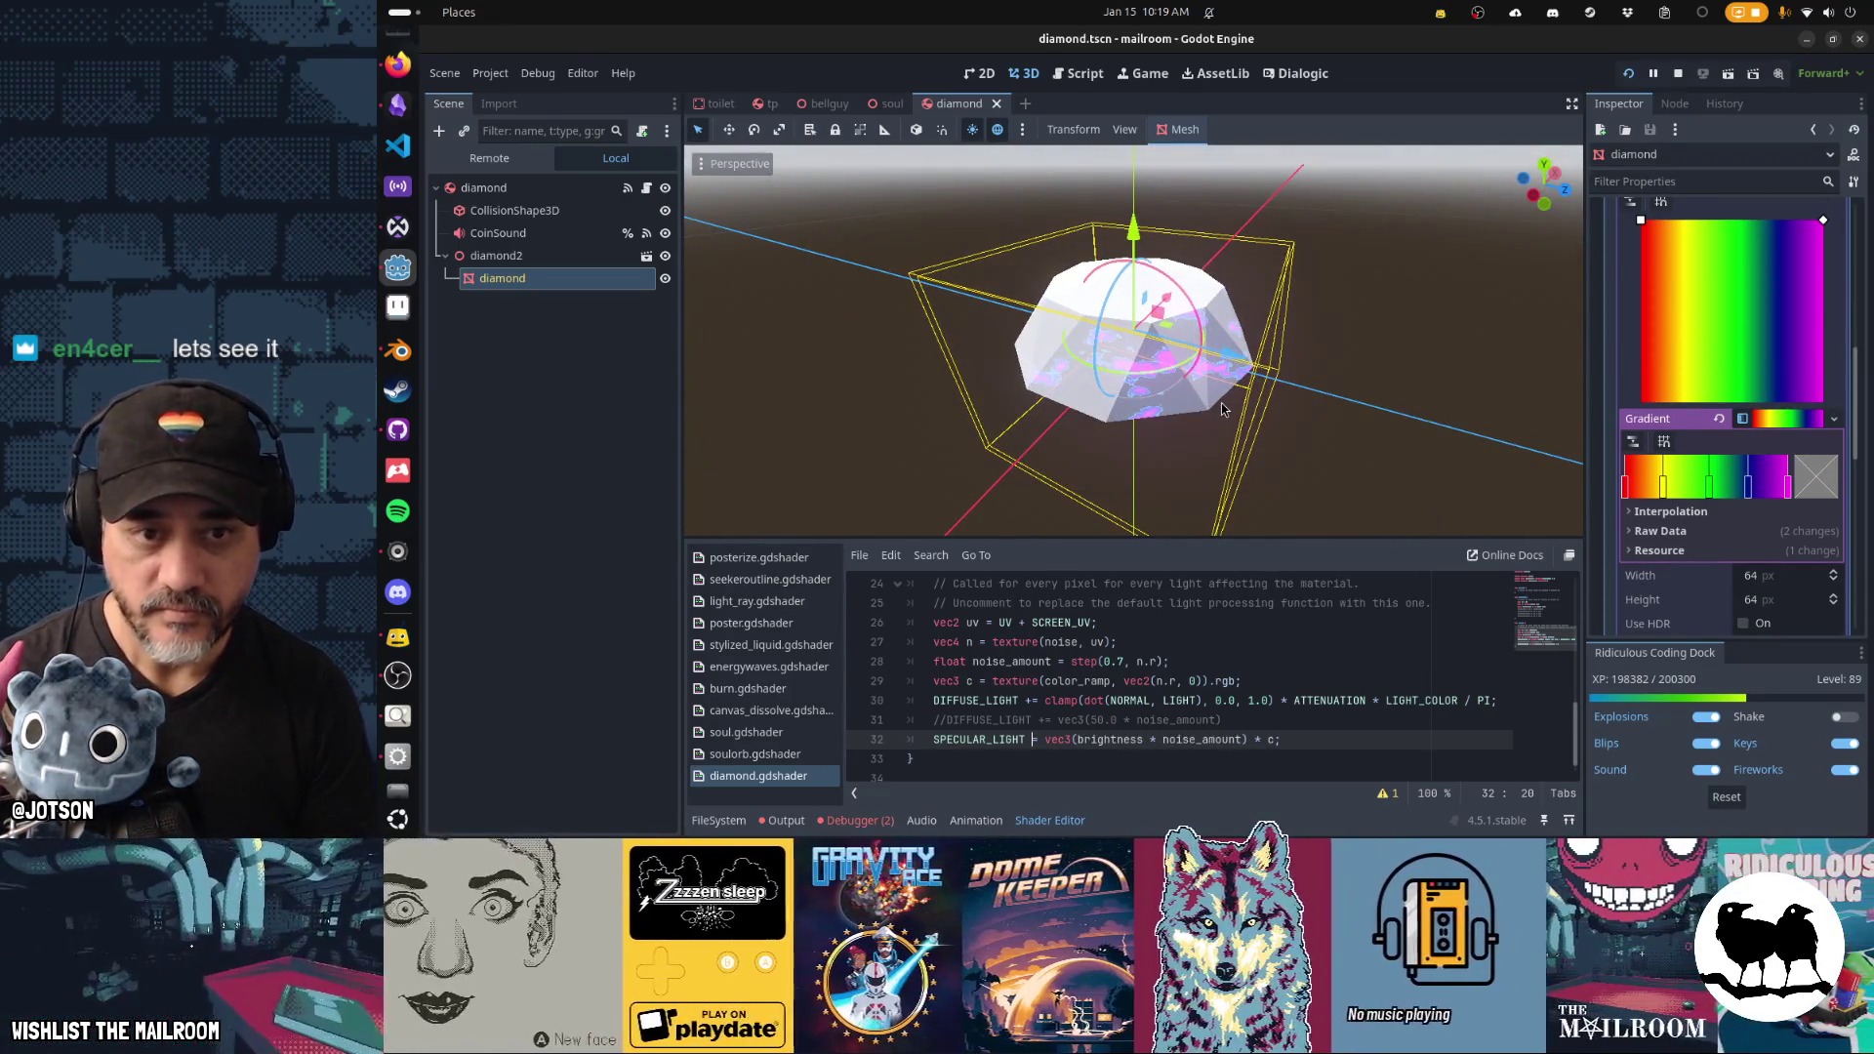
{"action": "type", "text": "+"}
{"action": "key", "text": "ctrl+s"}
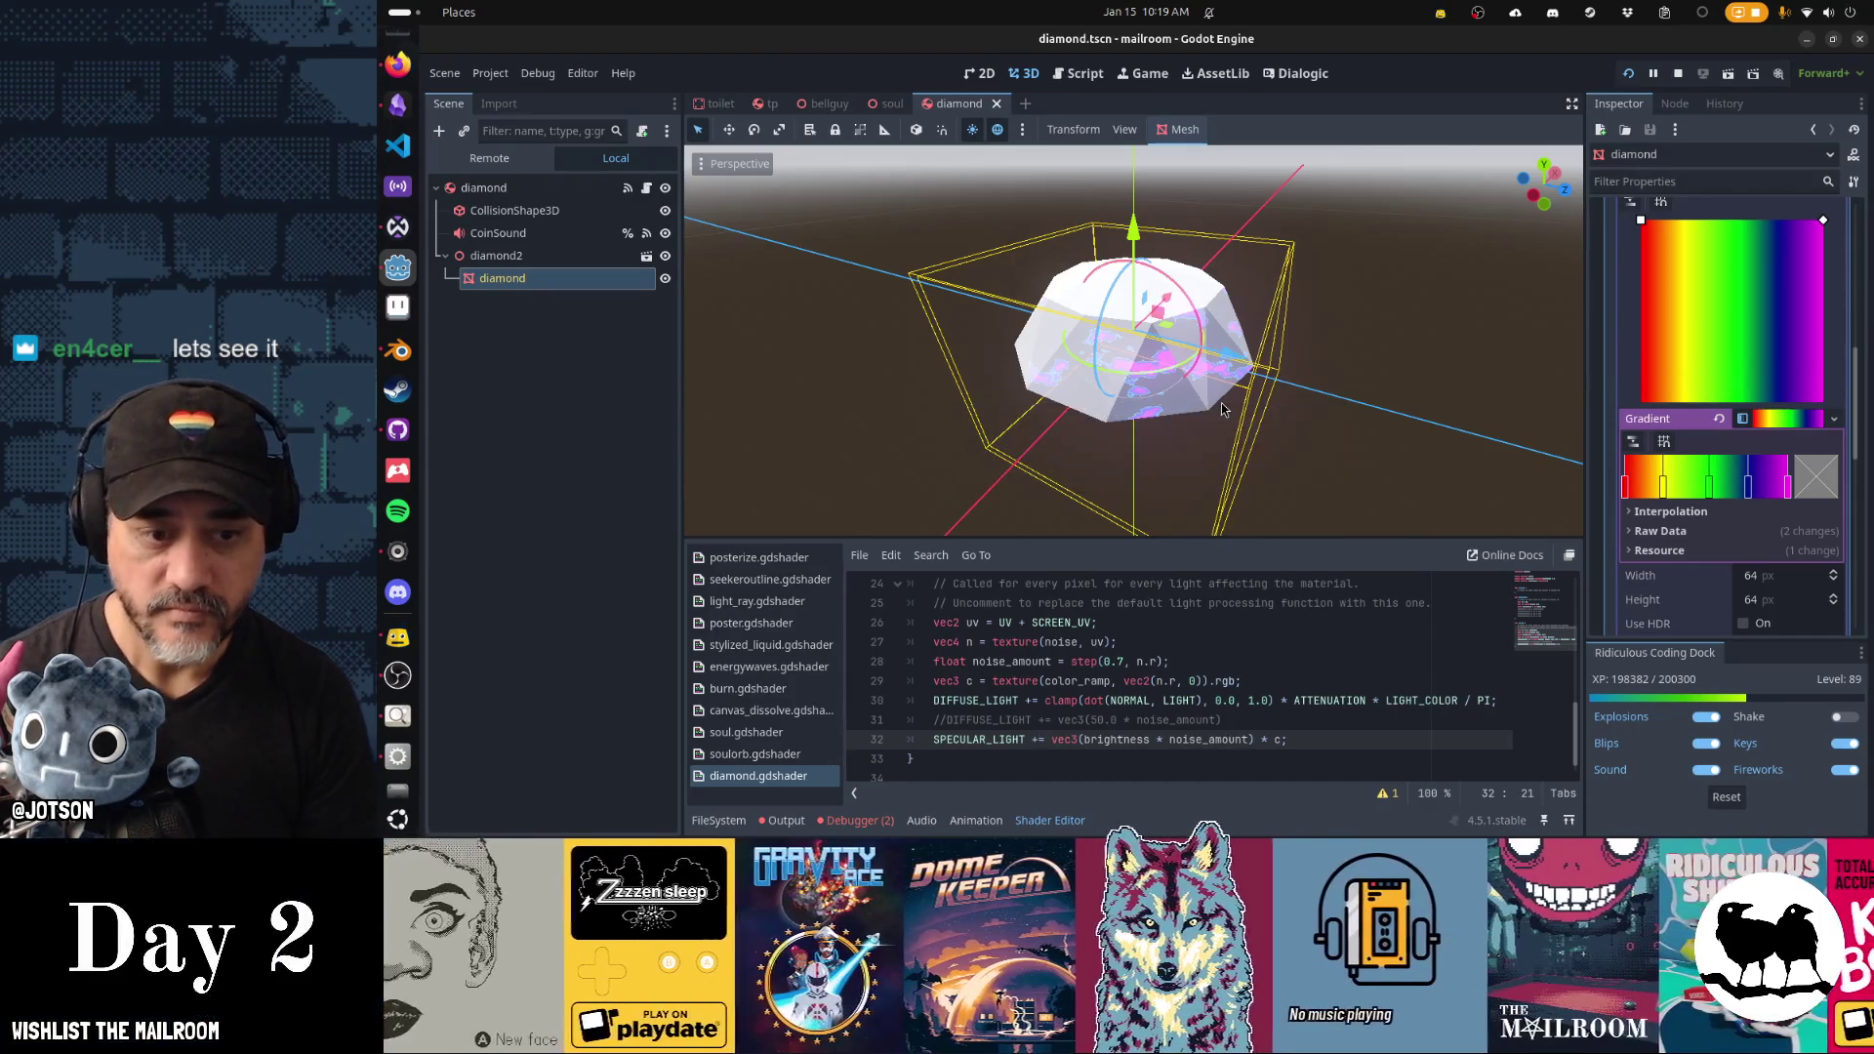
{"action": "key", "text": "BackSpace"}
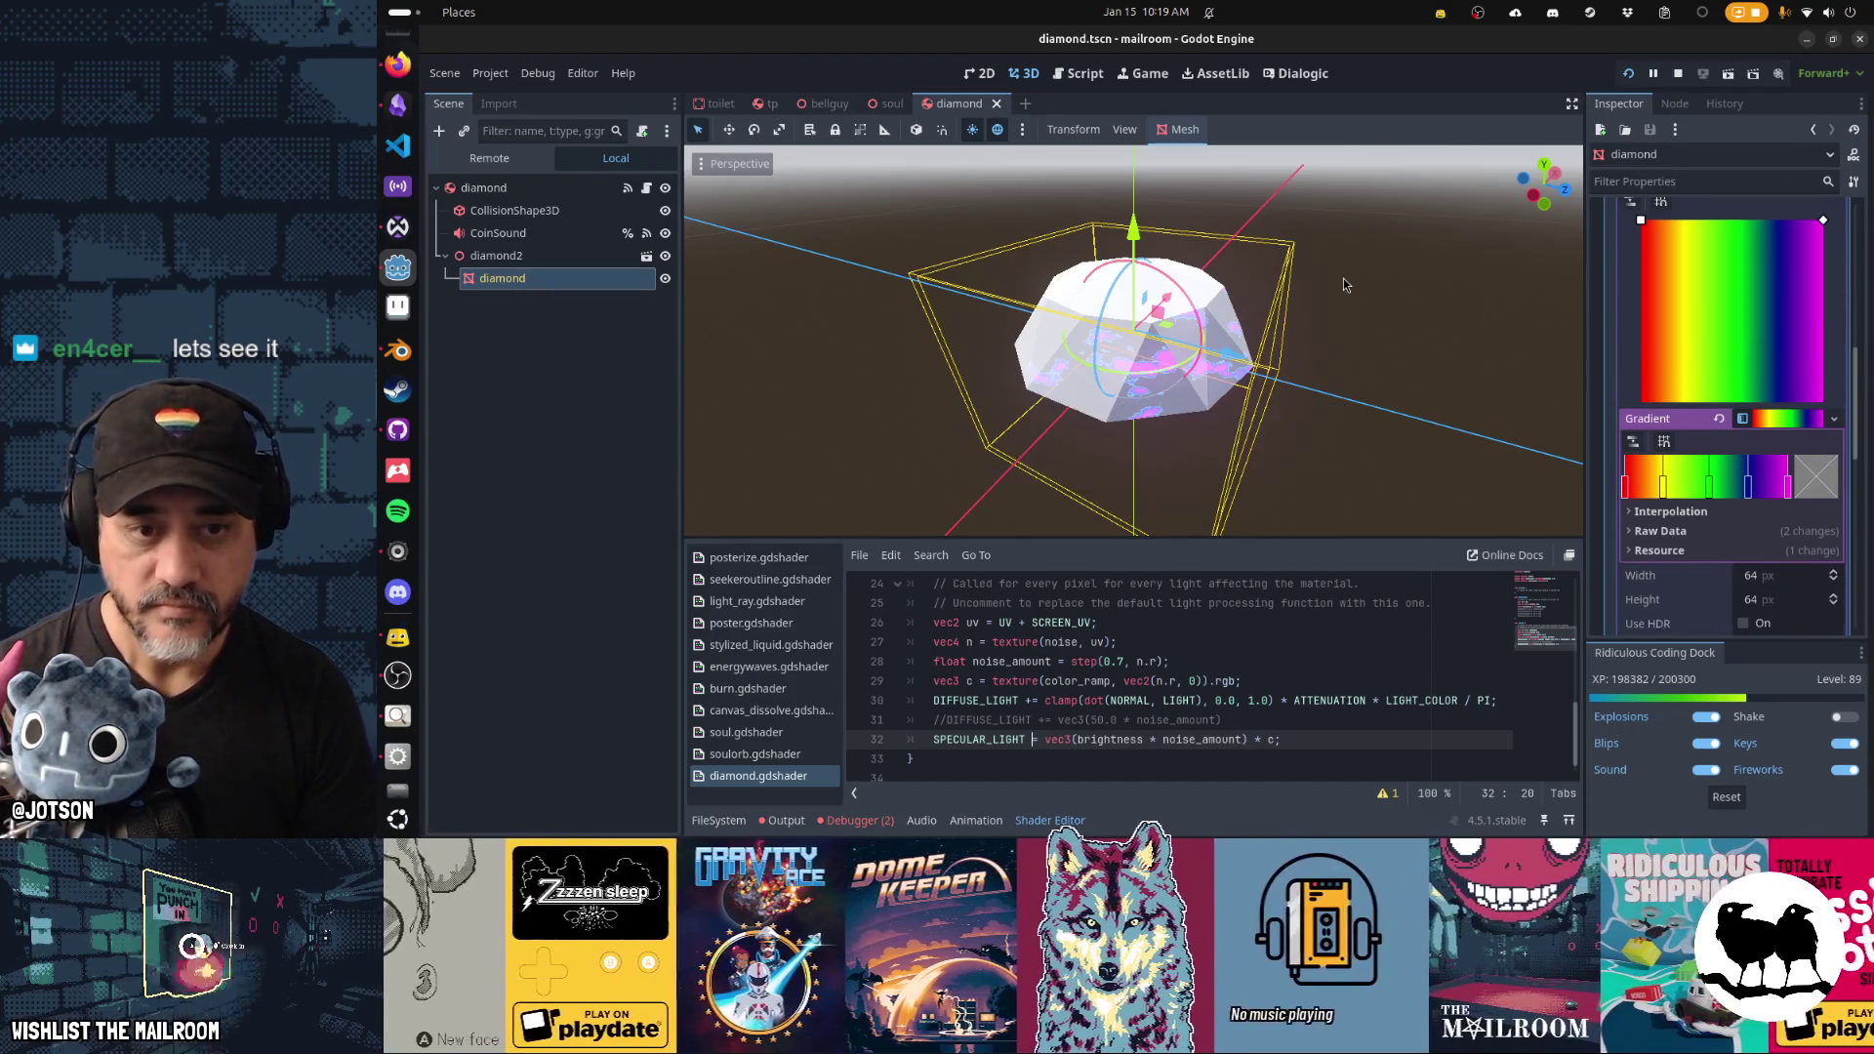
{"action": "mouse_move", "coordinate": [1344, 284]}
{"action": "left_mouse_down"}
{"action": "mouse_move", "coordinate": [914, 289]}
{"action": "mouse_move", "coordinate": [1338, 260]}
{"action": "mouse_move", "coordinate": [1257, 195]}
{"action": "mouse_move", "coordinate": [1050, 259]}
{"action": "mouse_move", "coordinate": [1493, 280]}
{"action": "mouse_move", "coordinate": [1294, 332]}
{"action": "left_mouse_up"}
{"action": "left_click_drag", "start_coordinate": [1427, 400], "coordinate": [1232, 373]}
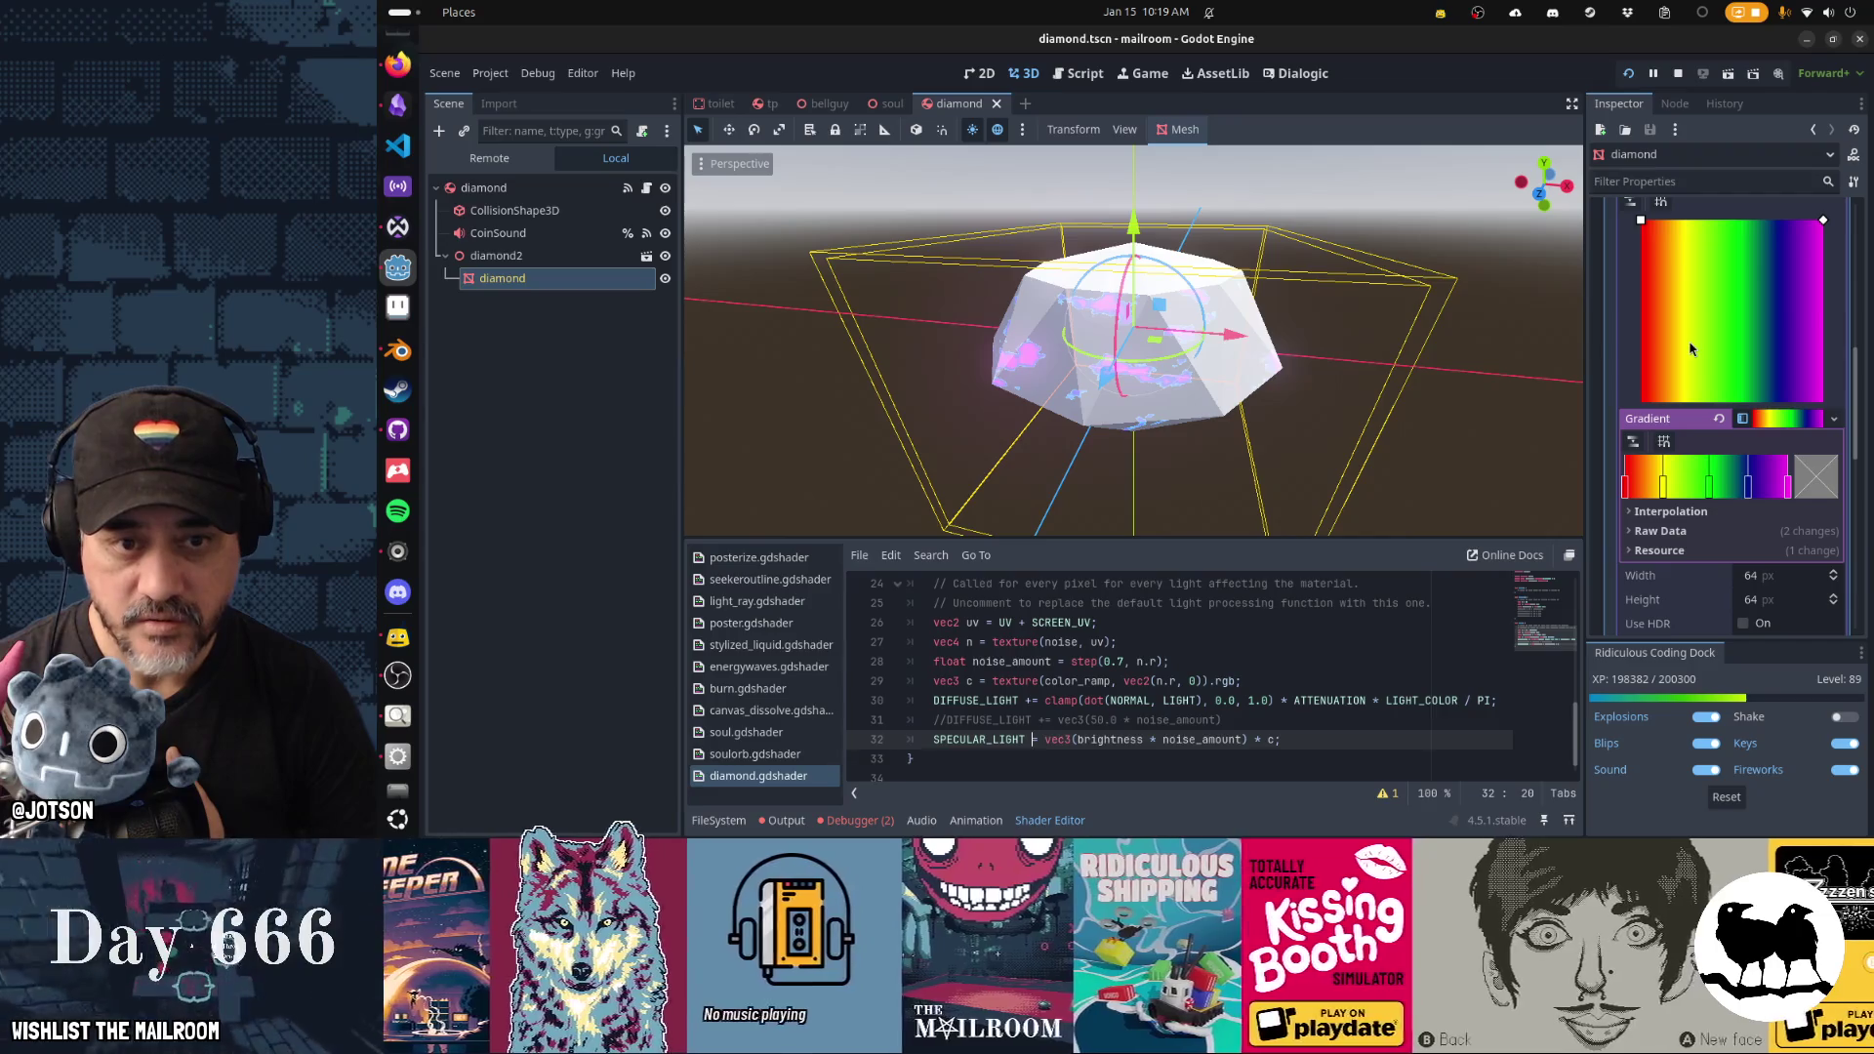
{"action": "mouse_move", "coordinate": [1551, 359]}
{"action": "left_mouse_down"}
{"action": "mouse_move", "coordinate": [1379, 365]}
{"action": "mouse_move", "coordinate": [1435, 305]}
{"action": "mouse_move", "coordinate": [1387, 344]}
{"action": "left_mouse_up"}
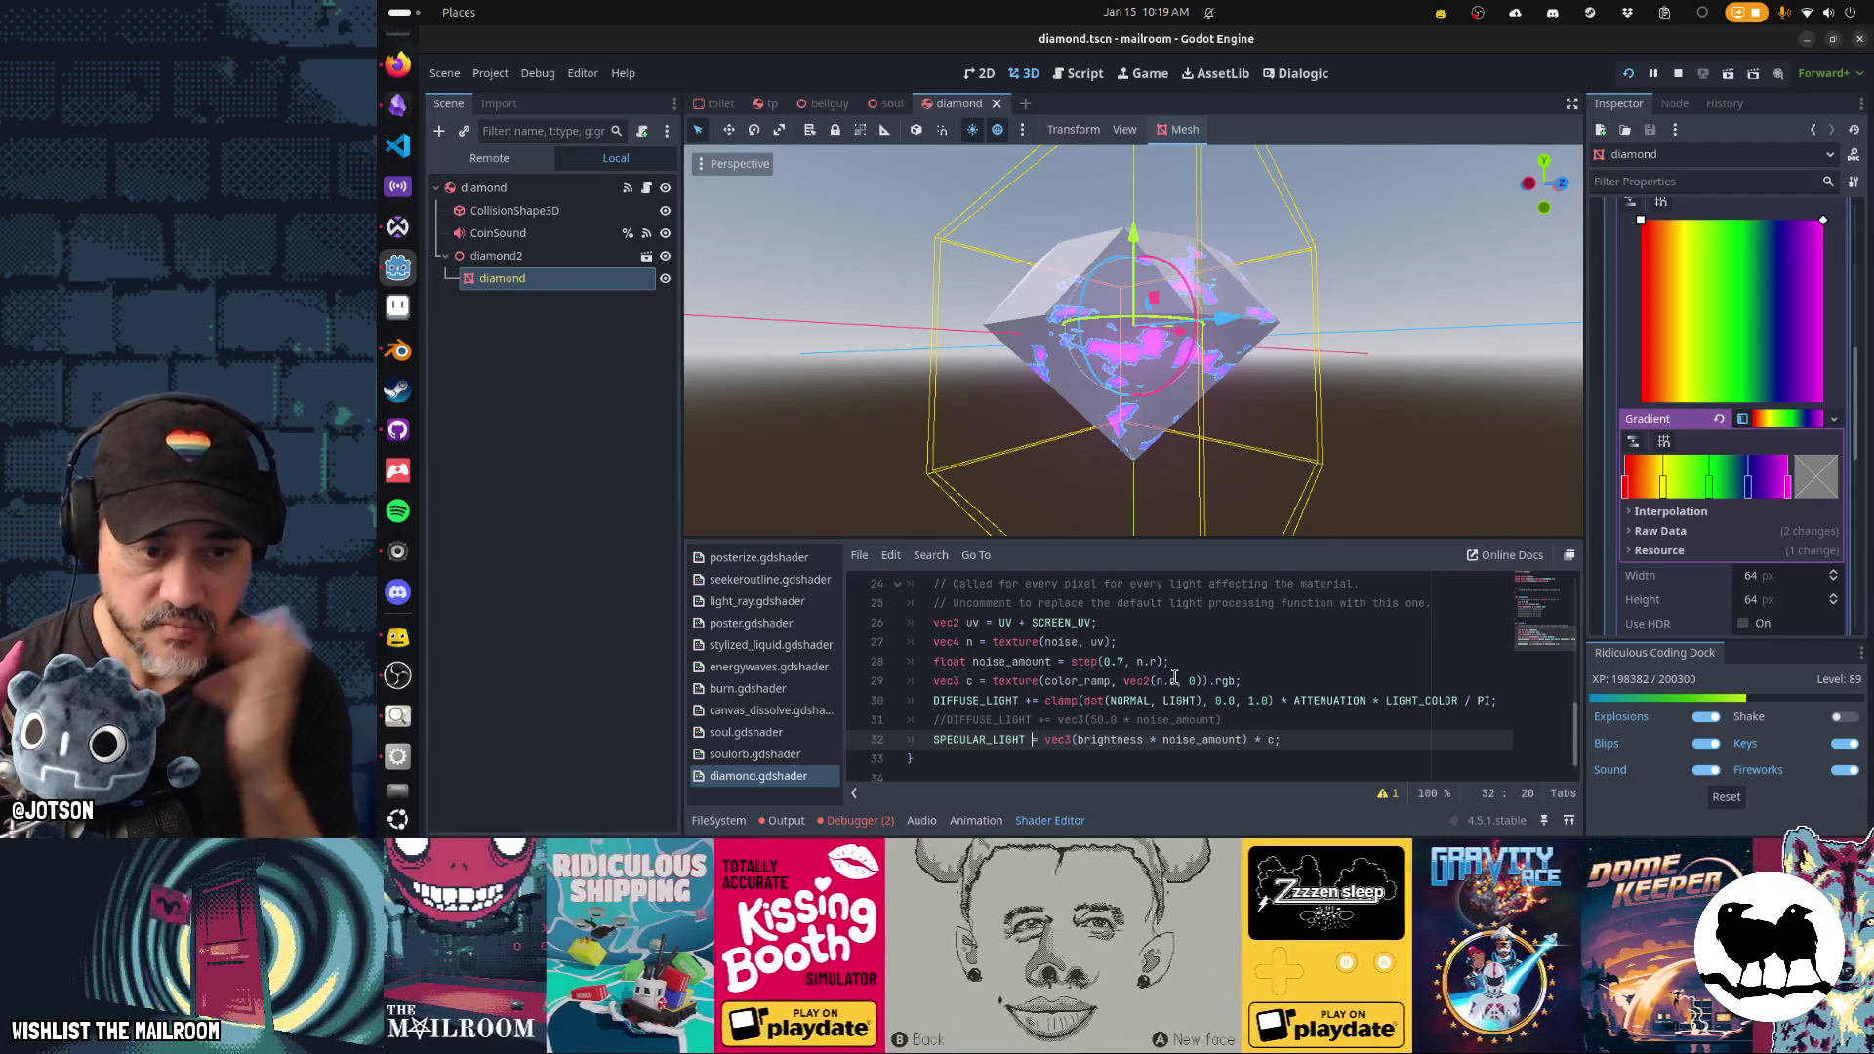
Set the FastNoiseLite noise type to Simplex Smooth, keeping frequency at its 0.01 default.
{"action": "scroll", "coordinate": [1688, 624], "scroll_direction": "up", "scroll_amount": 5}
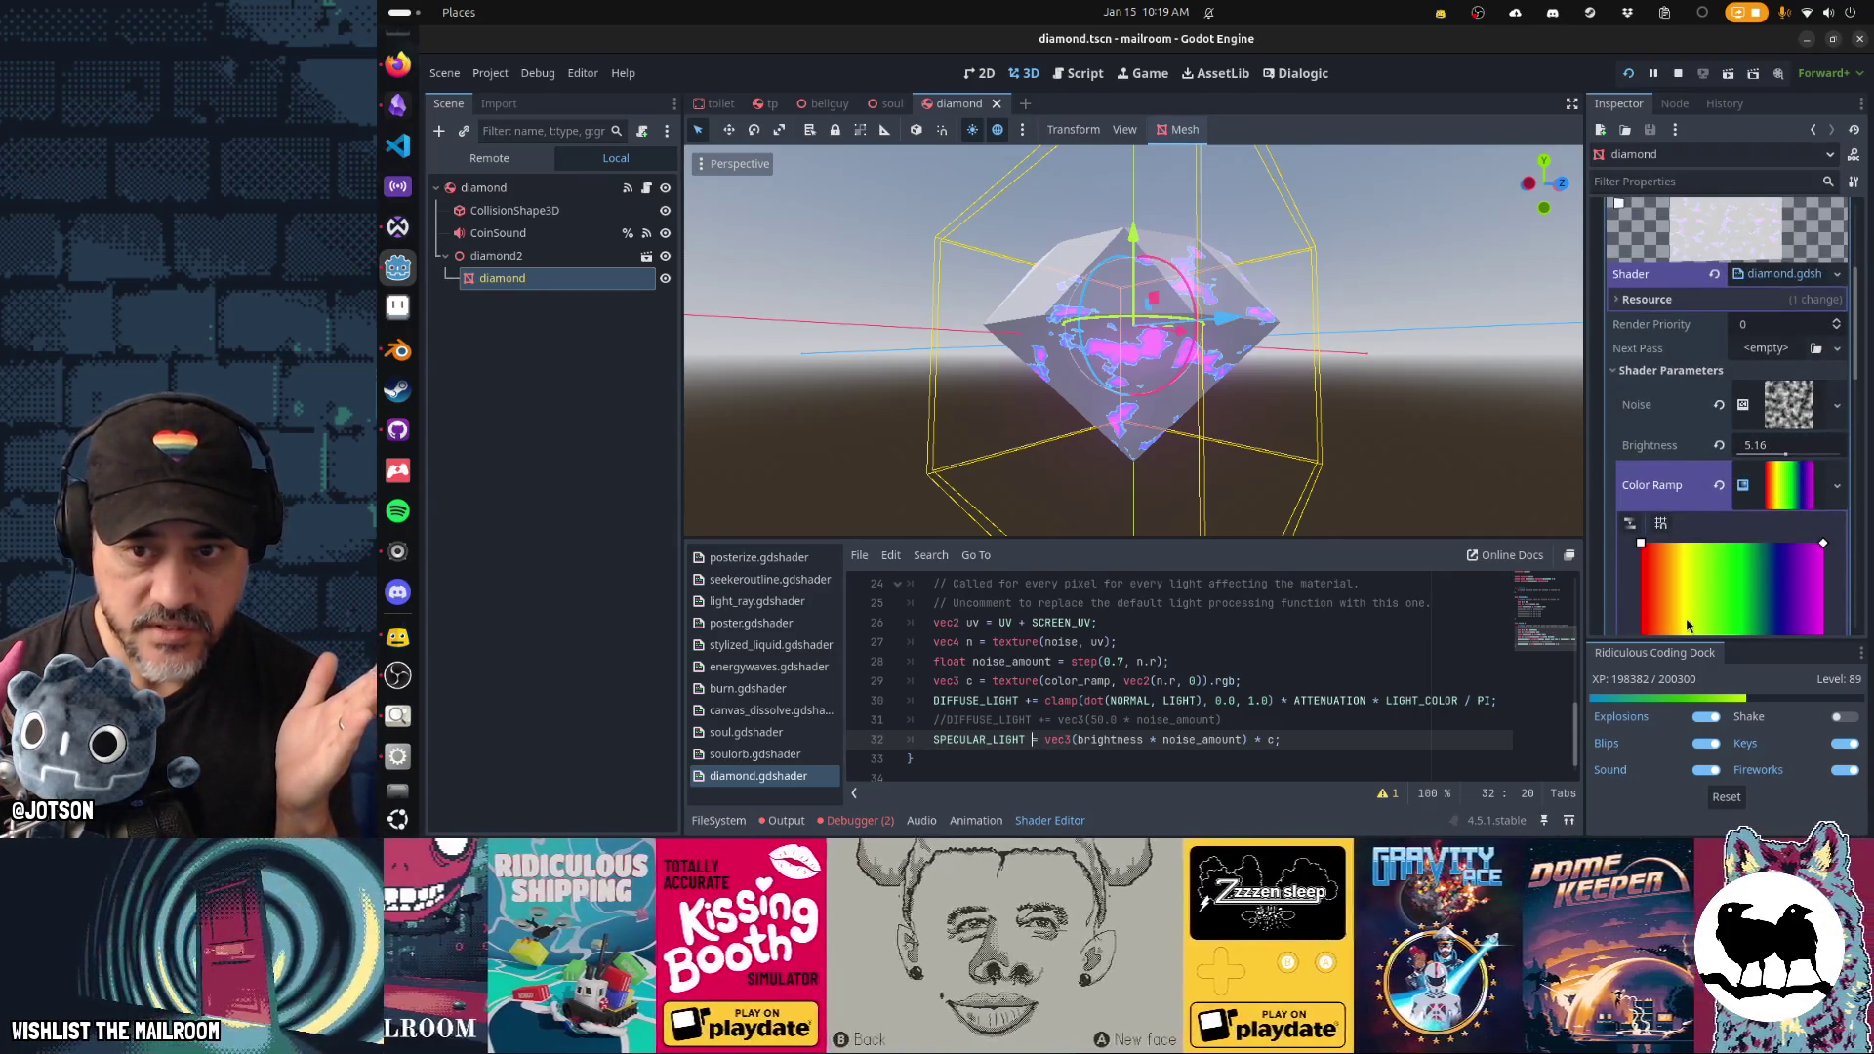
{"action": "left_click", "coordinate": [1792, 414]}
{"action": "left_click", "coordinate": [1781, 517]}
{"action": "scroll", "coordinate": [1780, 521], "scroll_direction": "down", "scroll_amount": 3}
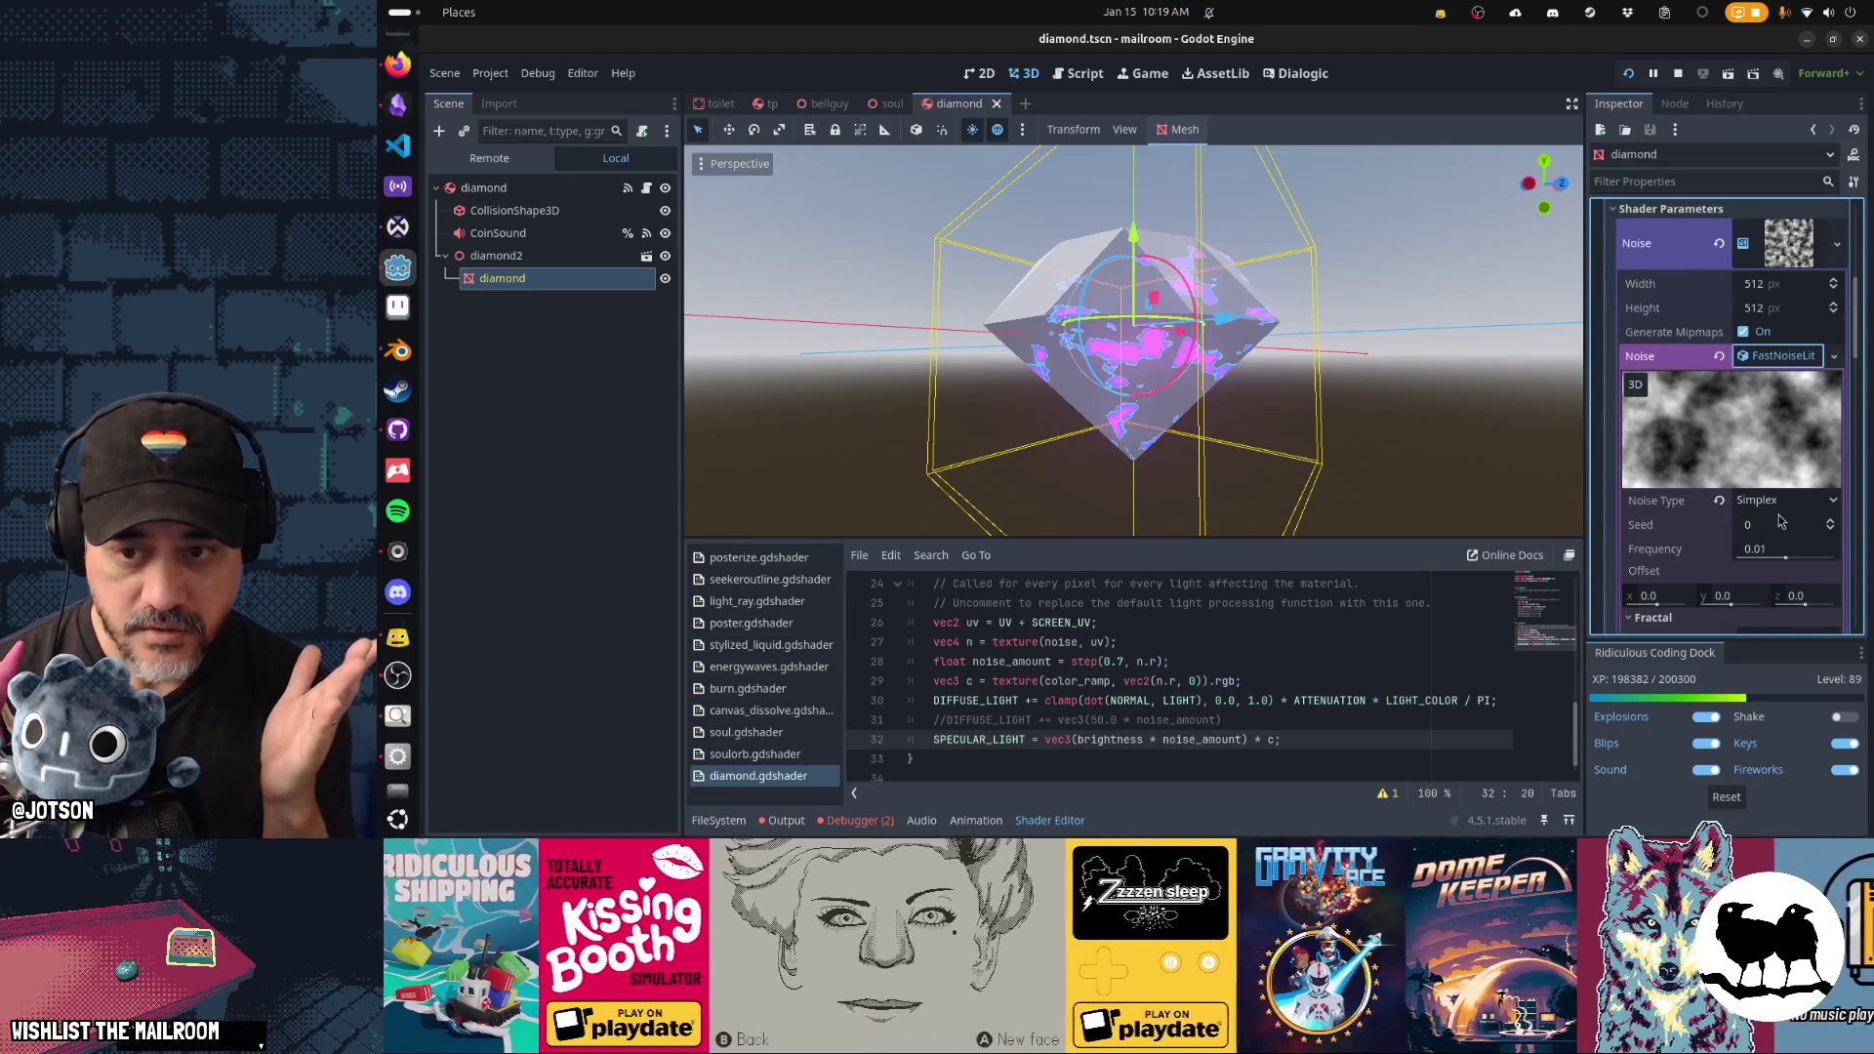
{"action": "left_click", "coordinate": [1768, 502]}
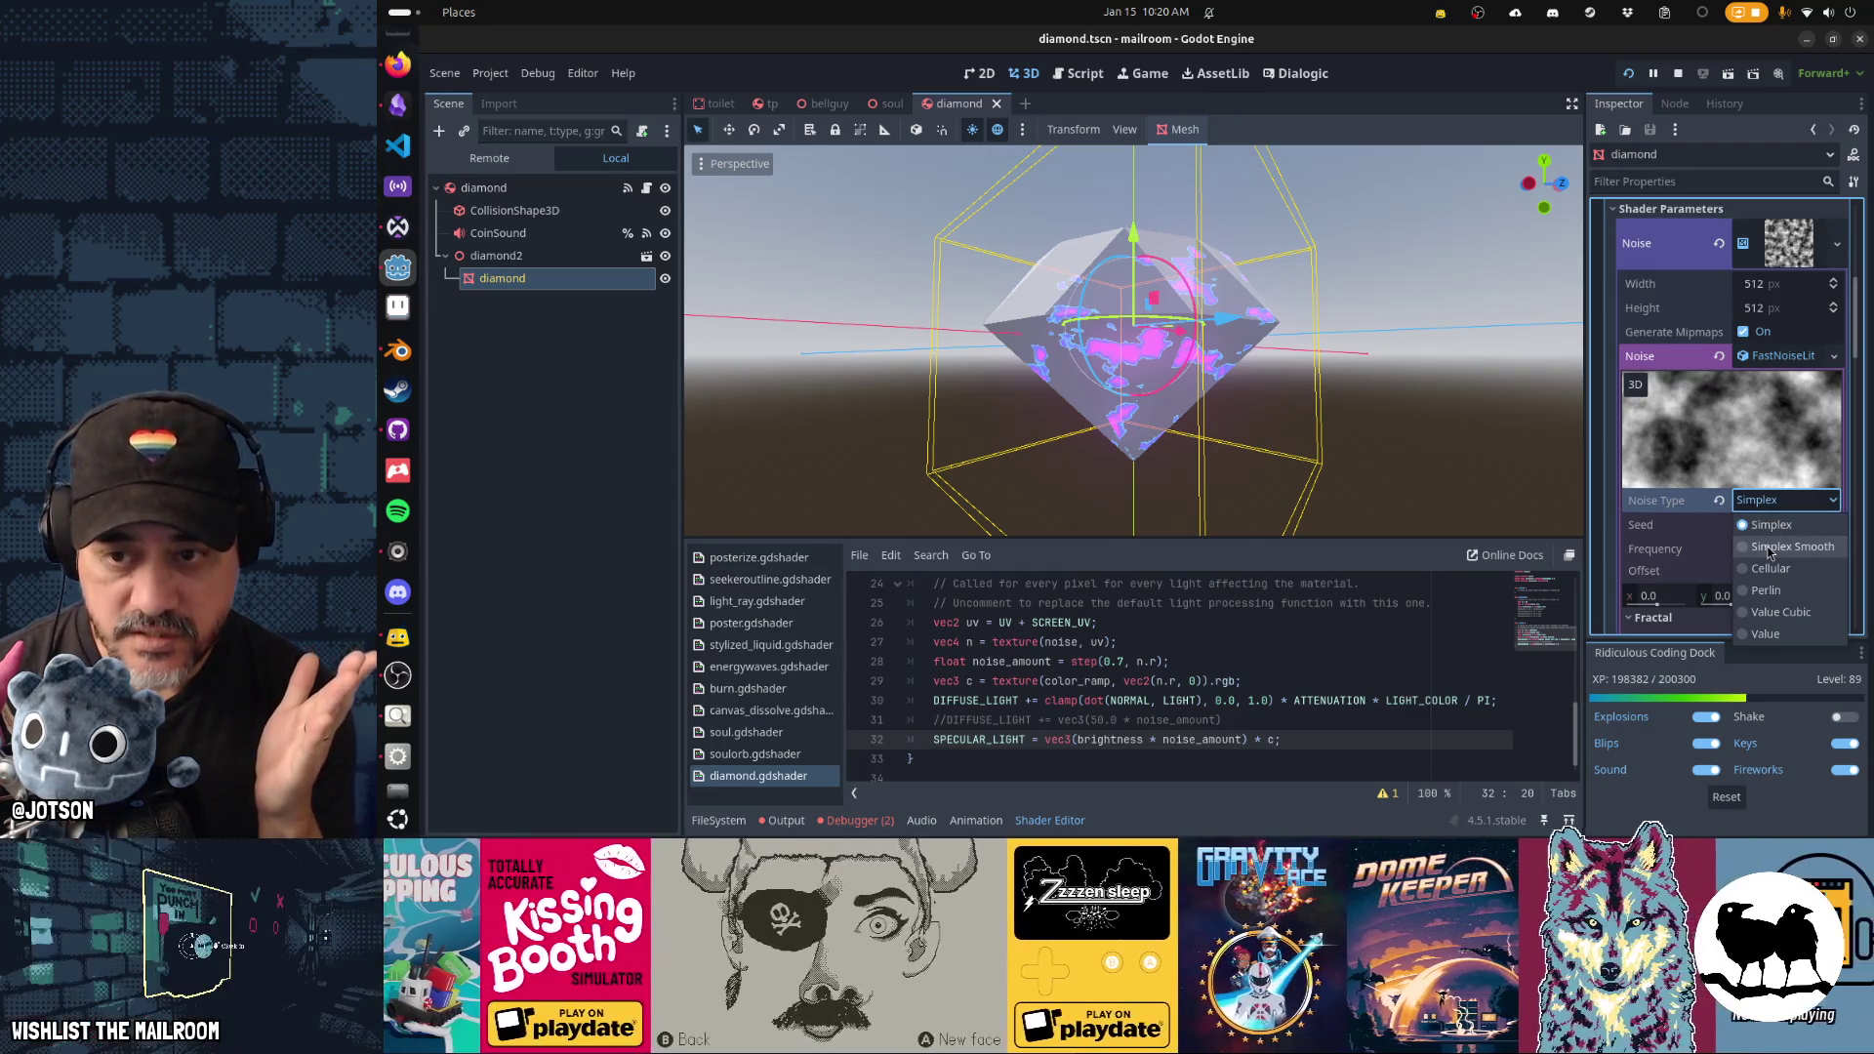
{"action": "left_click", "coordinate": [1768, 549]}
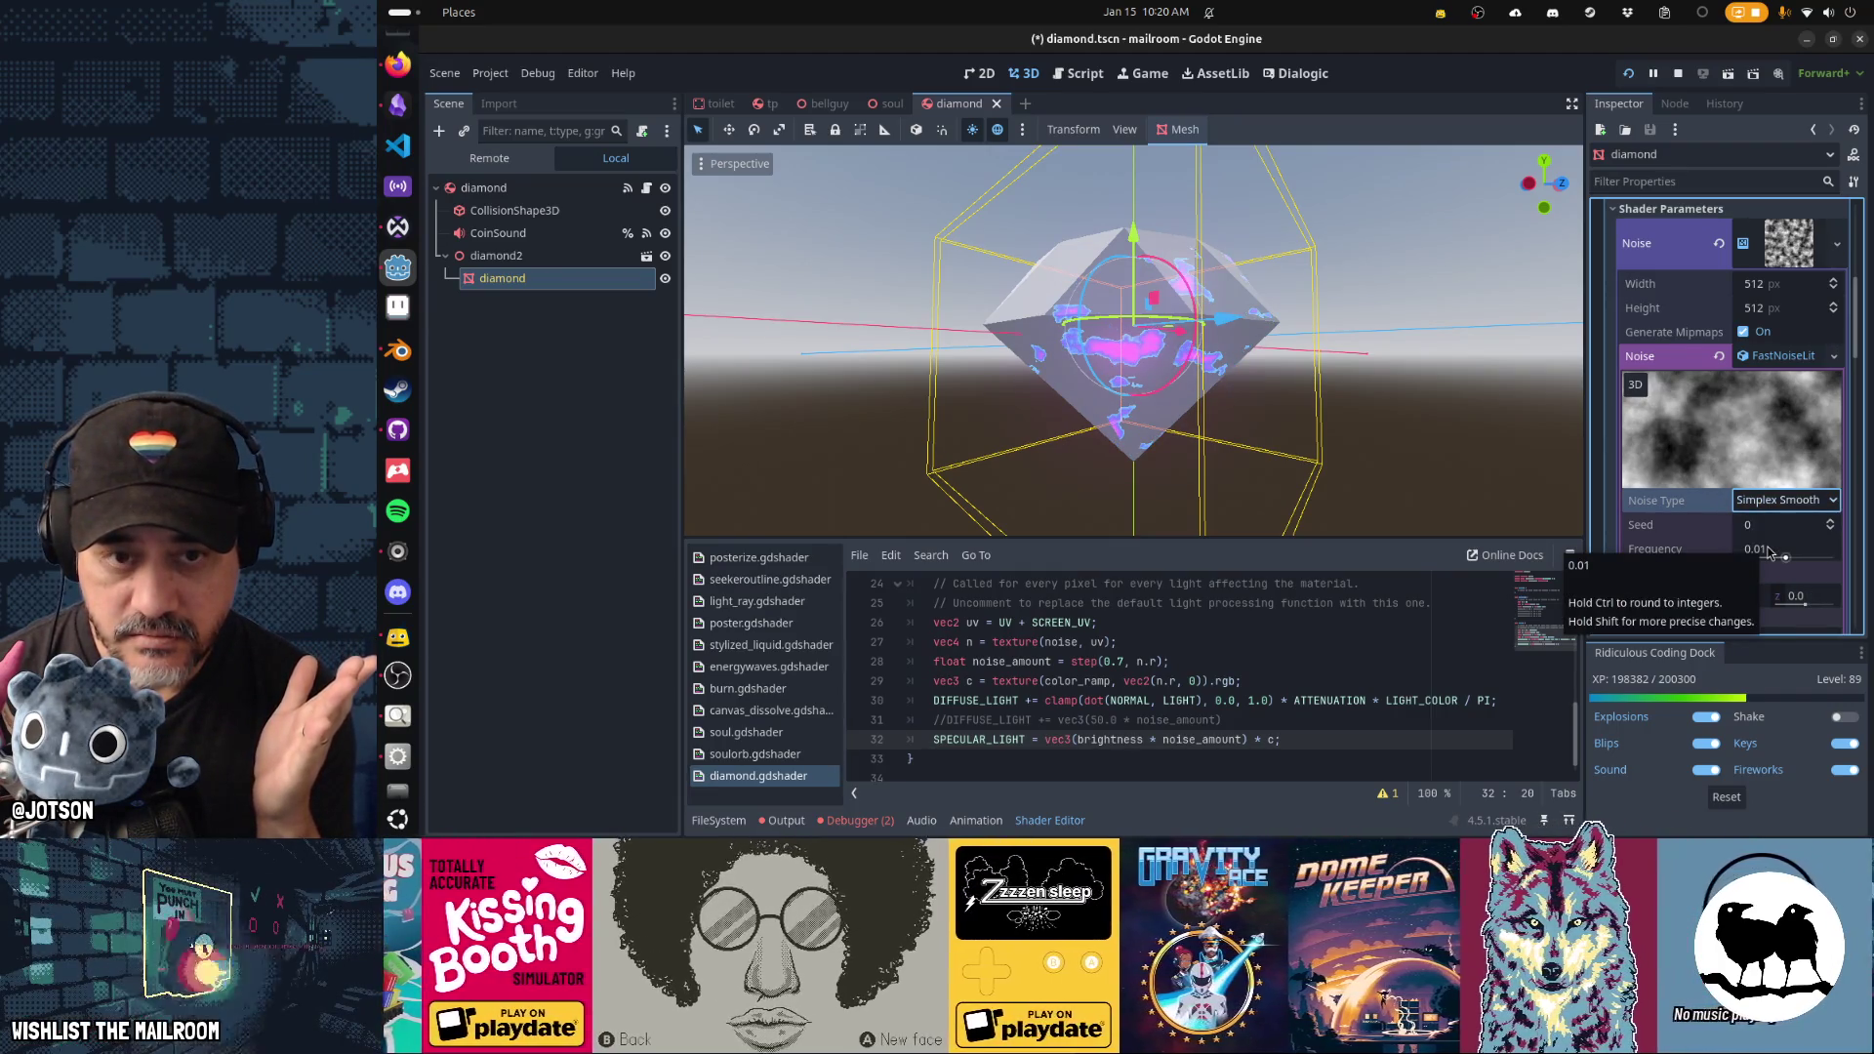
{"action": "left_click_drag", "start_coordinate": [1768, 557], "coordinate": [1776, 573]}
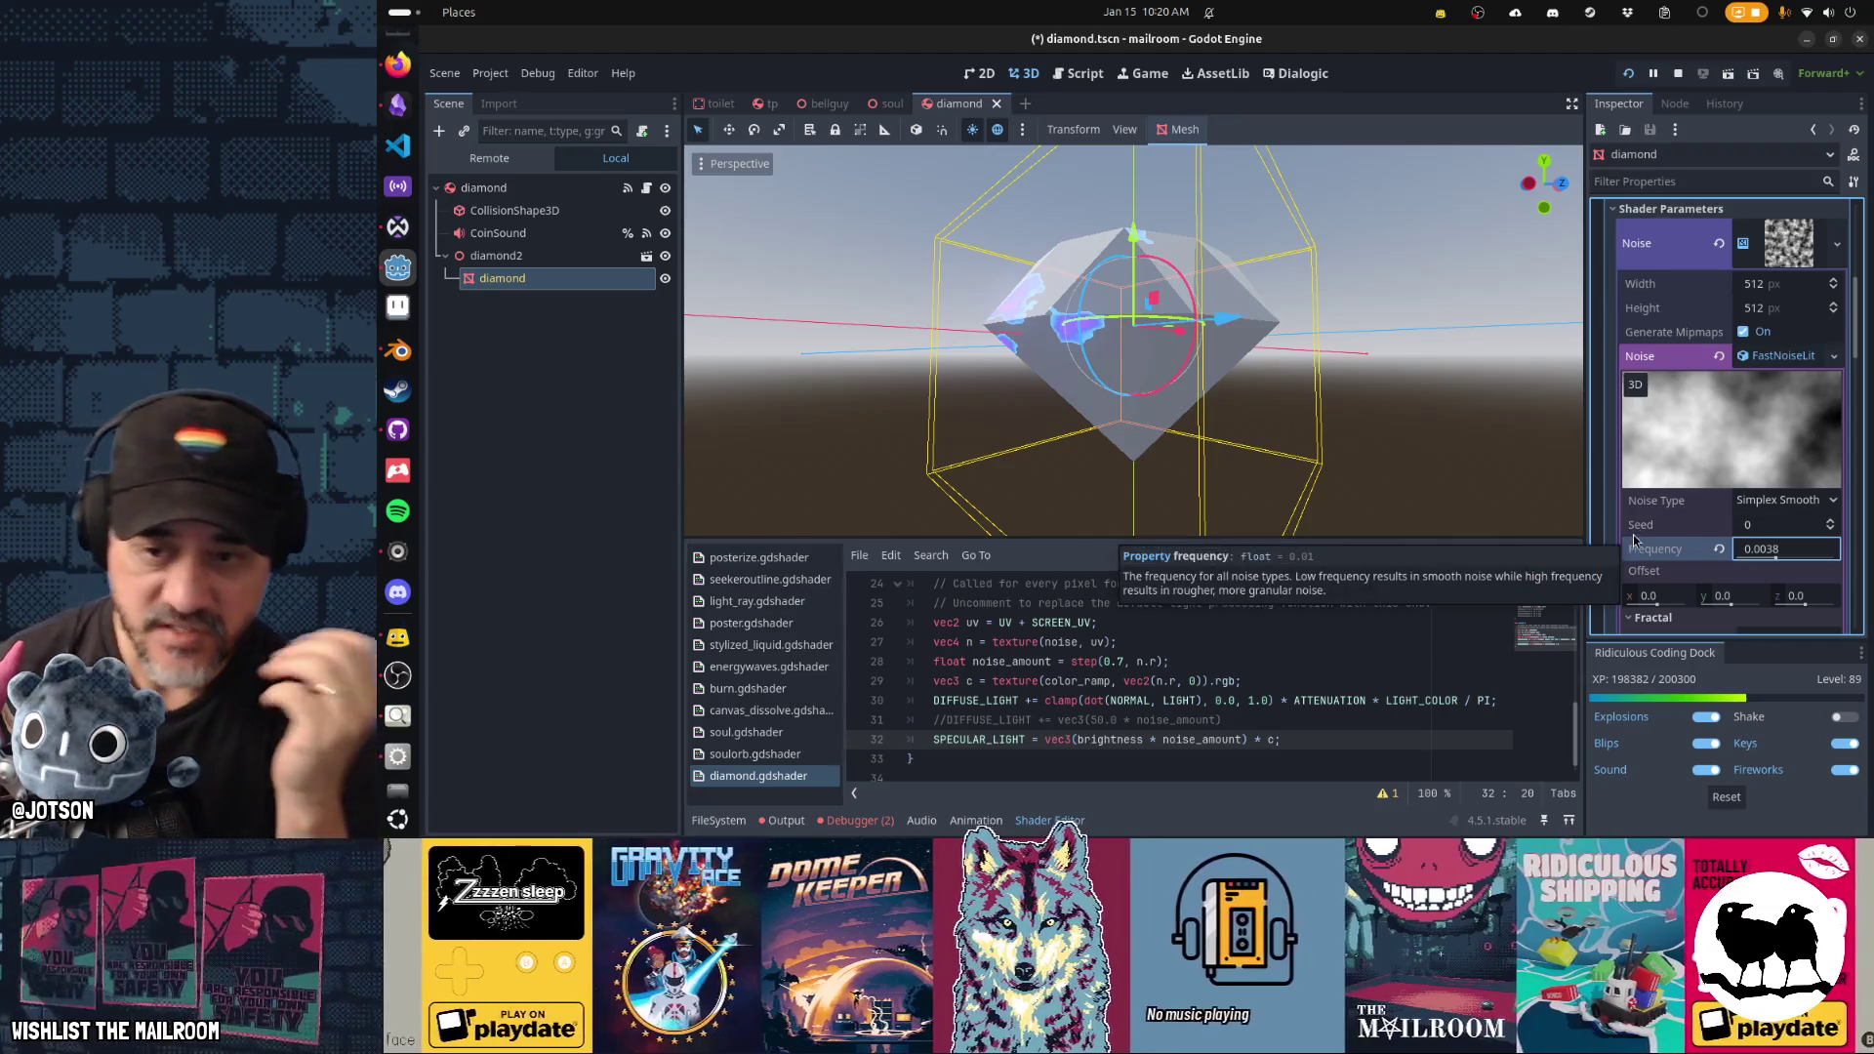
{"action": "left_click", "coordinate": [1720, 549]}
{"action": "mouse_move", "coordinate": [974, 412]}
{"action": "left_mouse_down"}
{"action": "mouse_move", "coordinate": [1308, 417]}
{"action": "mouse_move", "coordinate": [1363, 451]}
{"action": "mouse_move", "coordinate": [1054, 420]}
{"action": "mouse_move", "coordinate": [1112, 419]}
{"action": "left_mouse_up"}
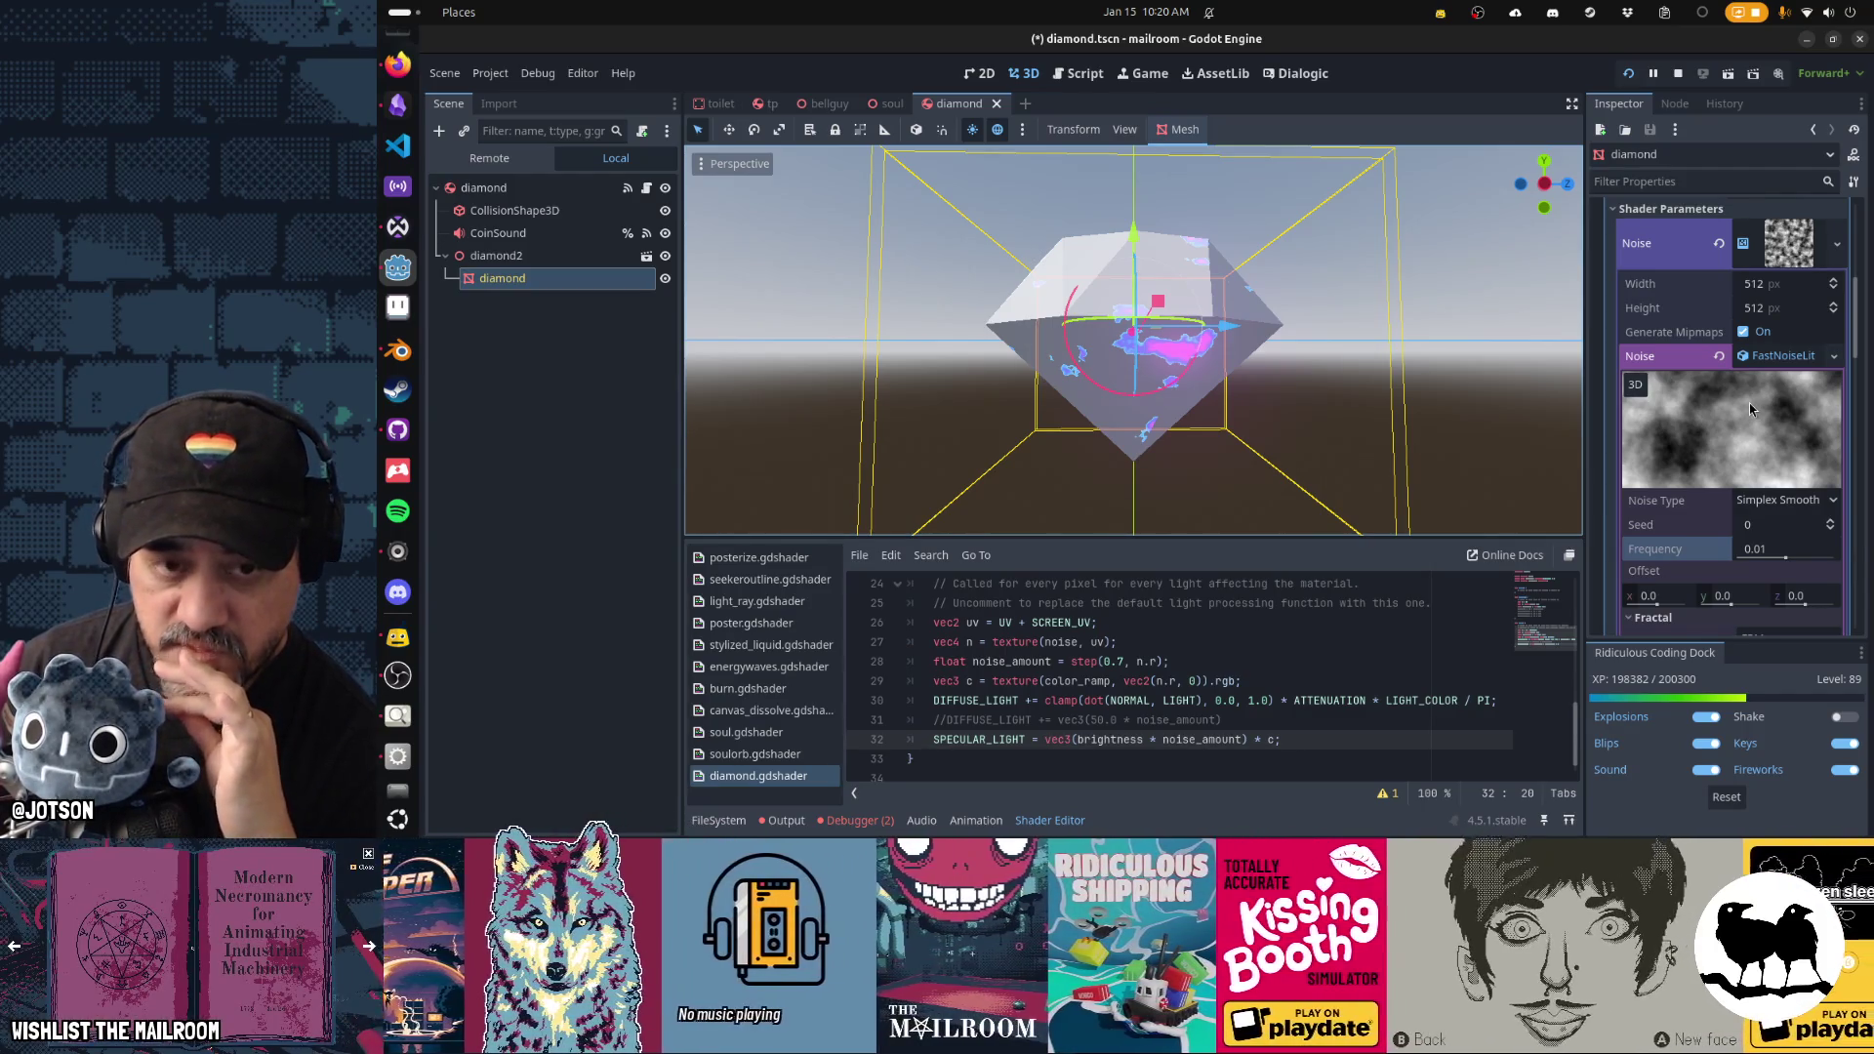
Create a new 128×128 Aseprite sprite with a white, 22-pixel square brush.
{"action": "left_click", "coordinate": [395, 310]}
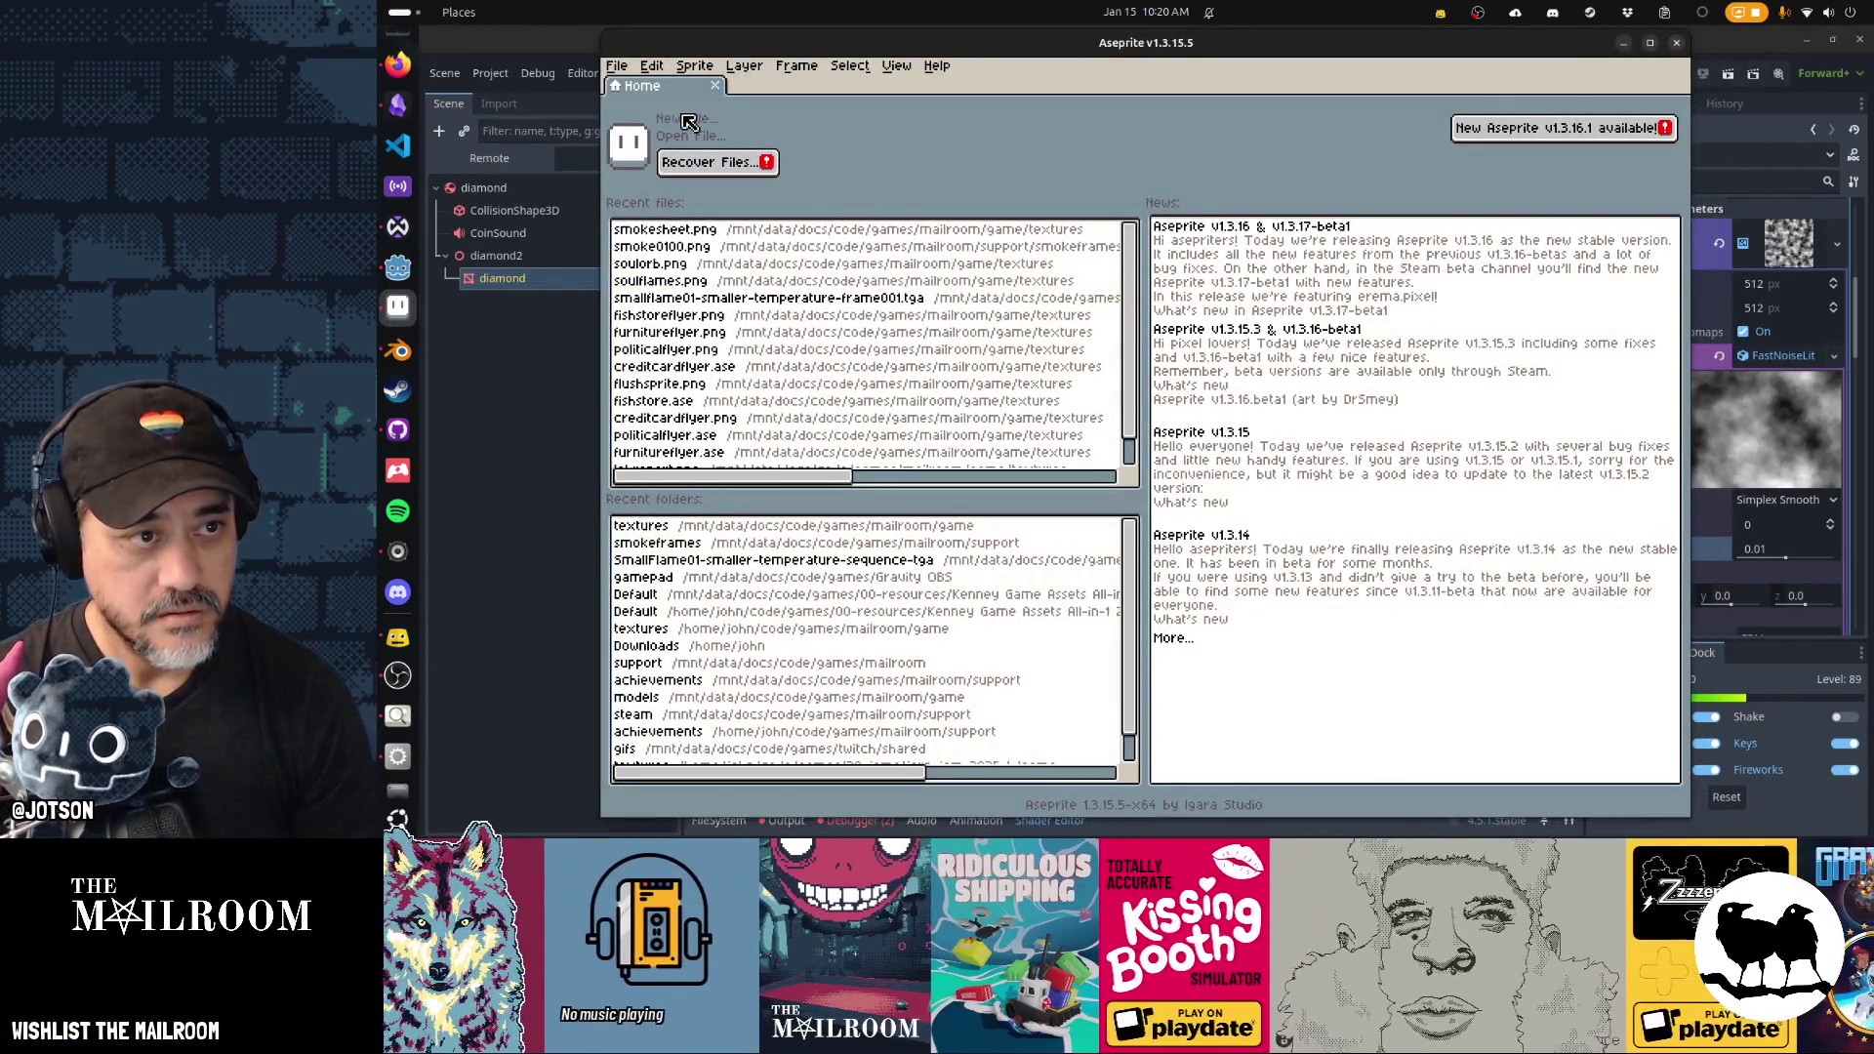
{"action": "left_click", "coordinate": [689, 120]}
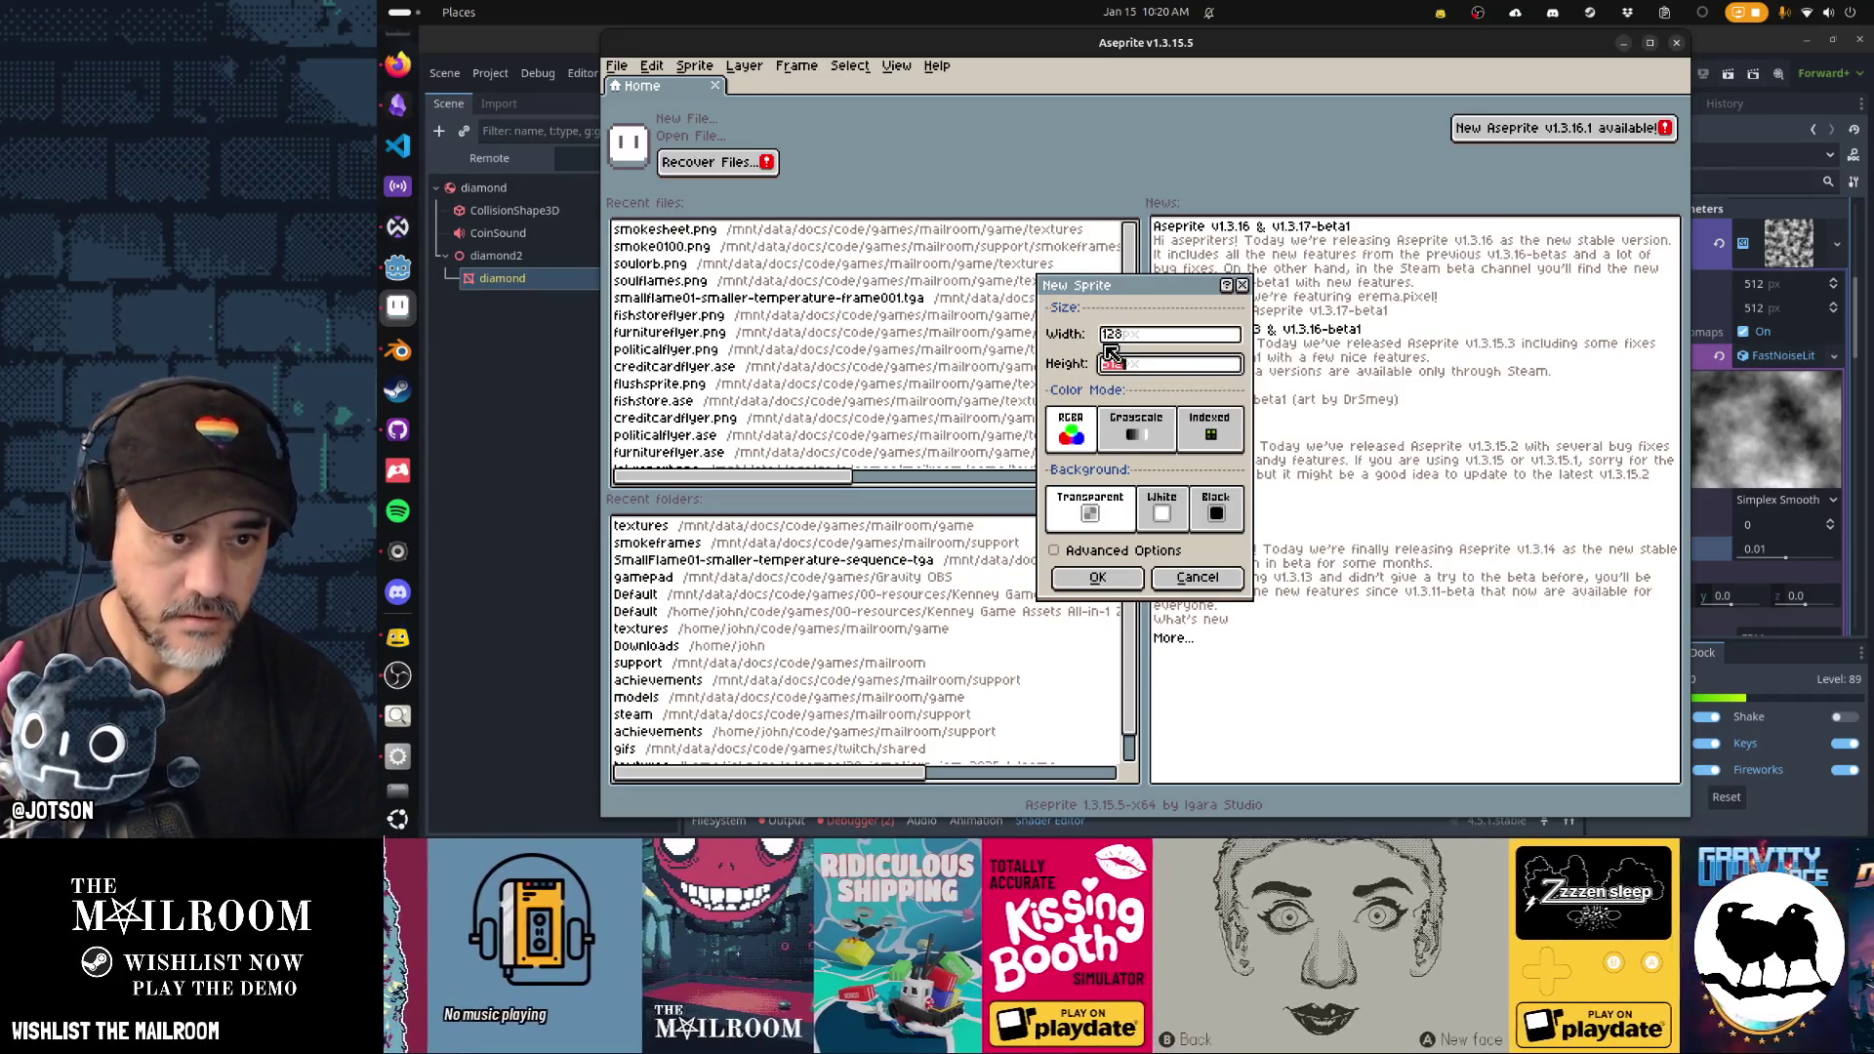
{"action": "key", "text": "Return"}
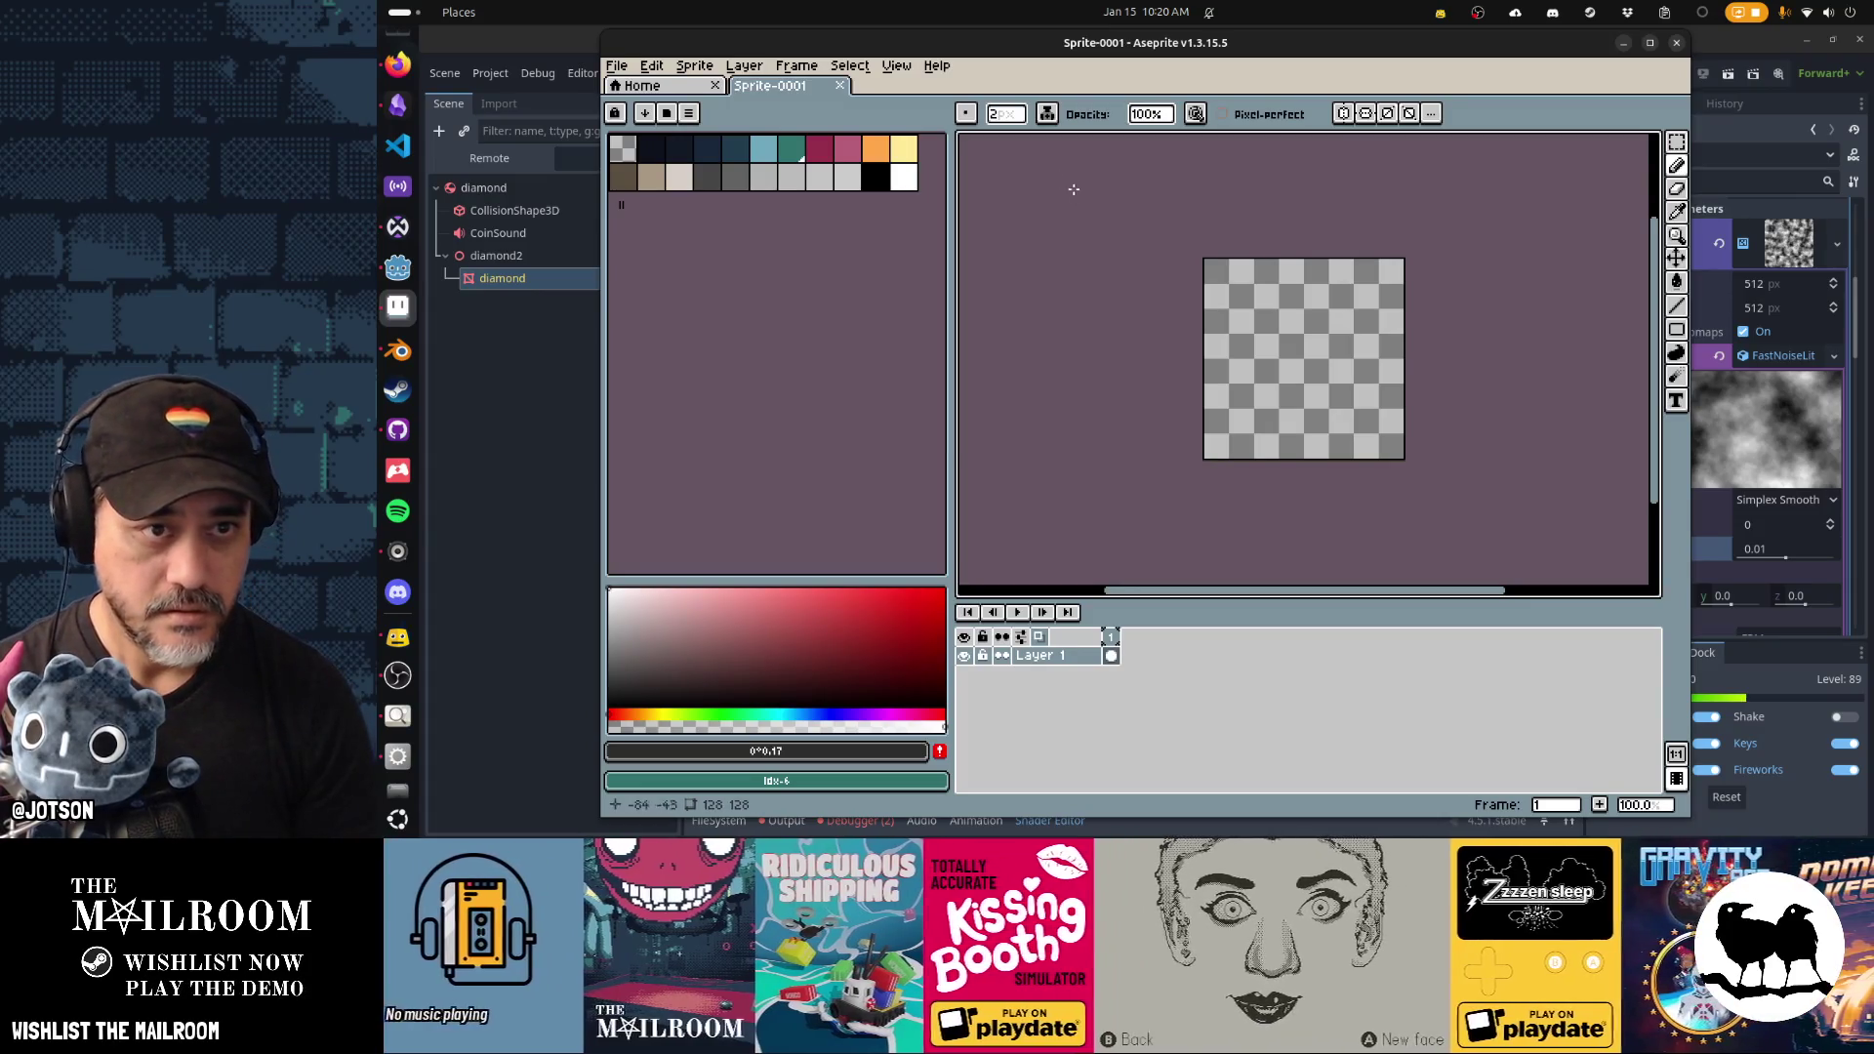
{"action": "left_click", "coordinate": [968, 117]}
{"action": "left_click", "coordinate": [995, 141]}
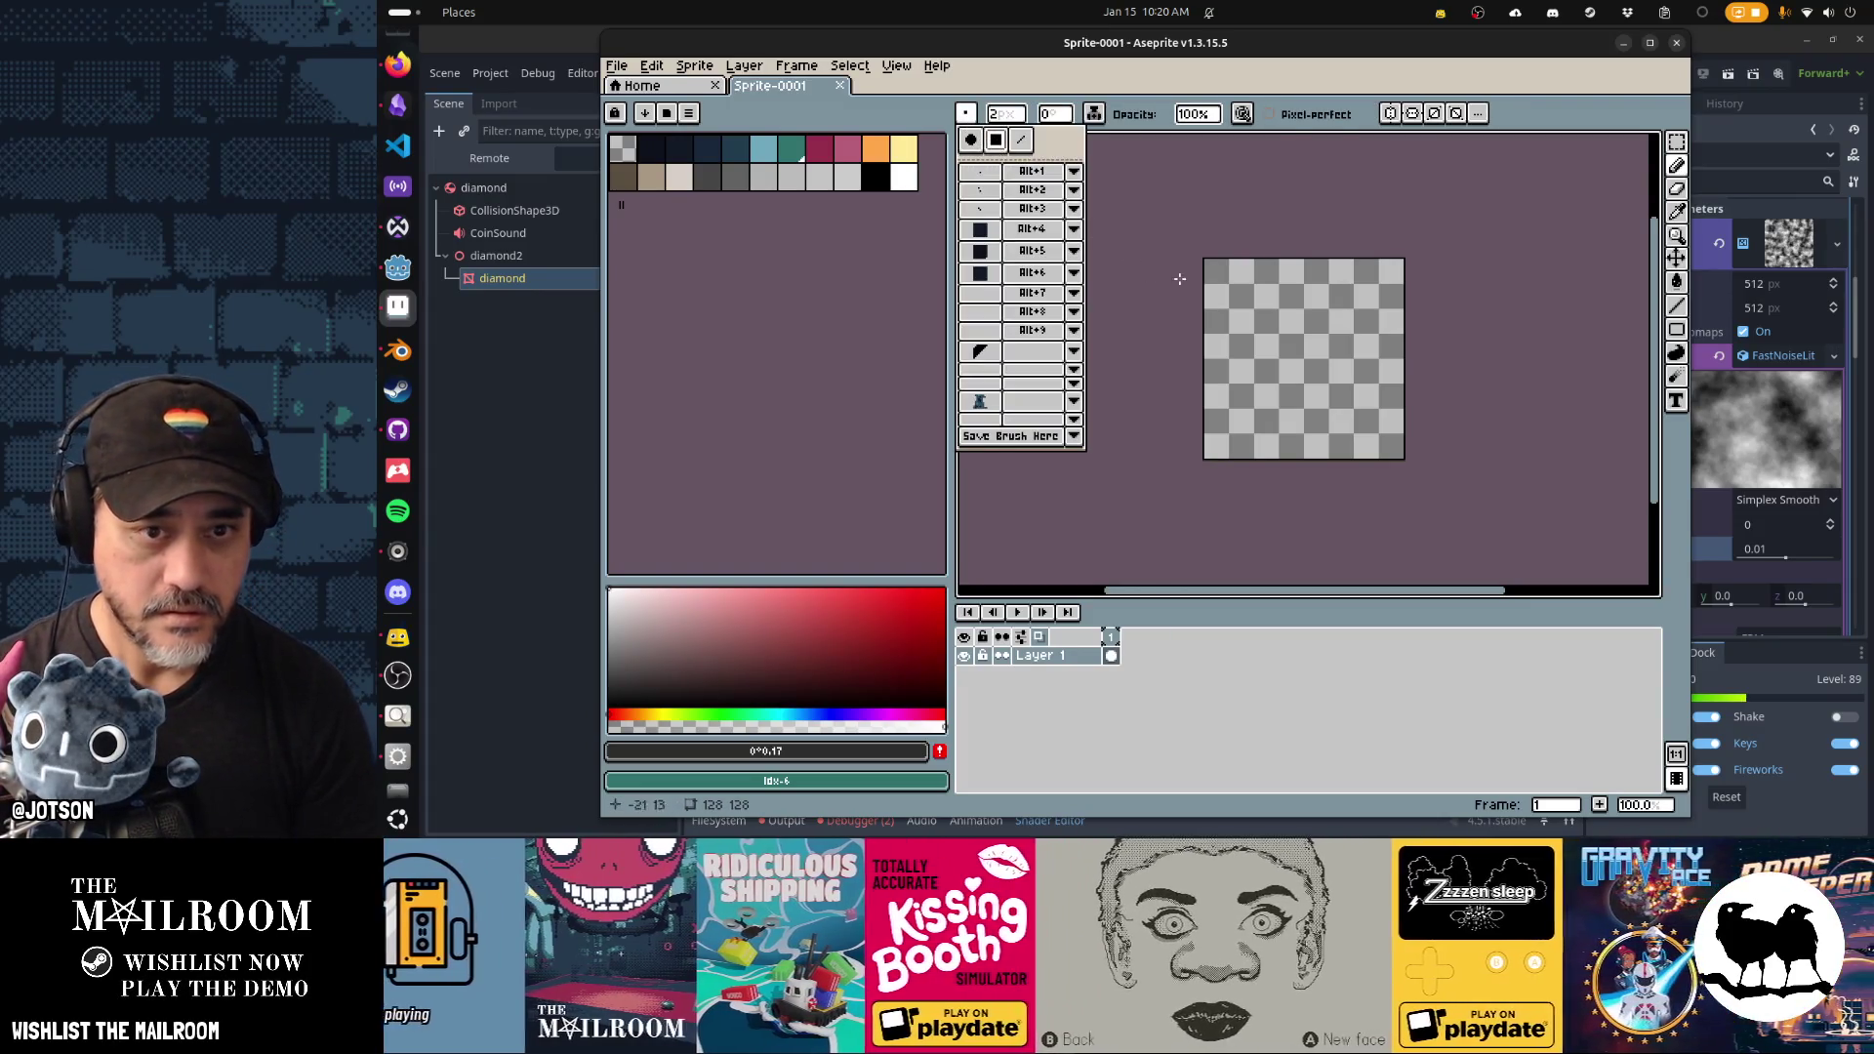
{"action": "key", "text": "Escape"}
{"action": "key", "text": "plus"}
{"action": "key", "text": "plus"}
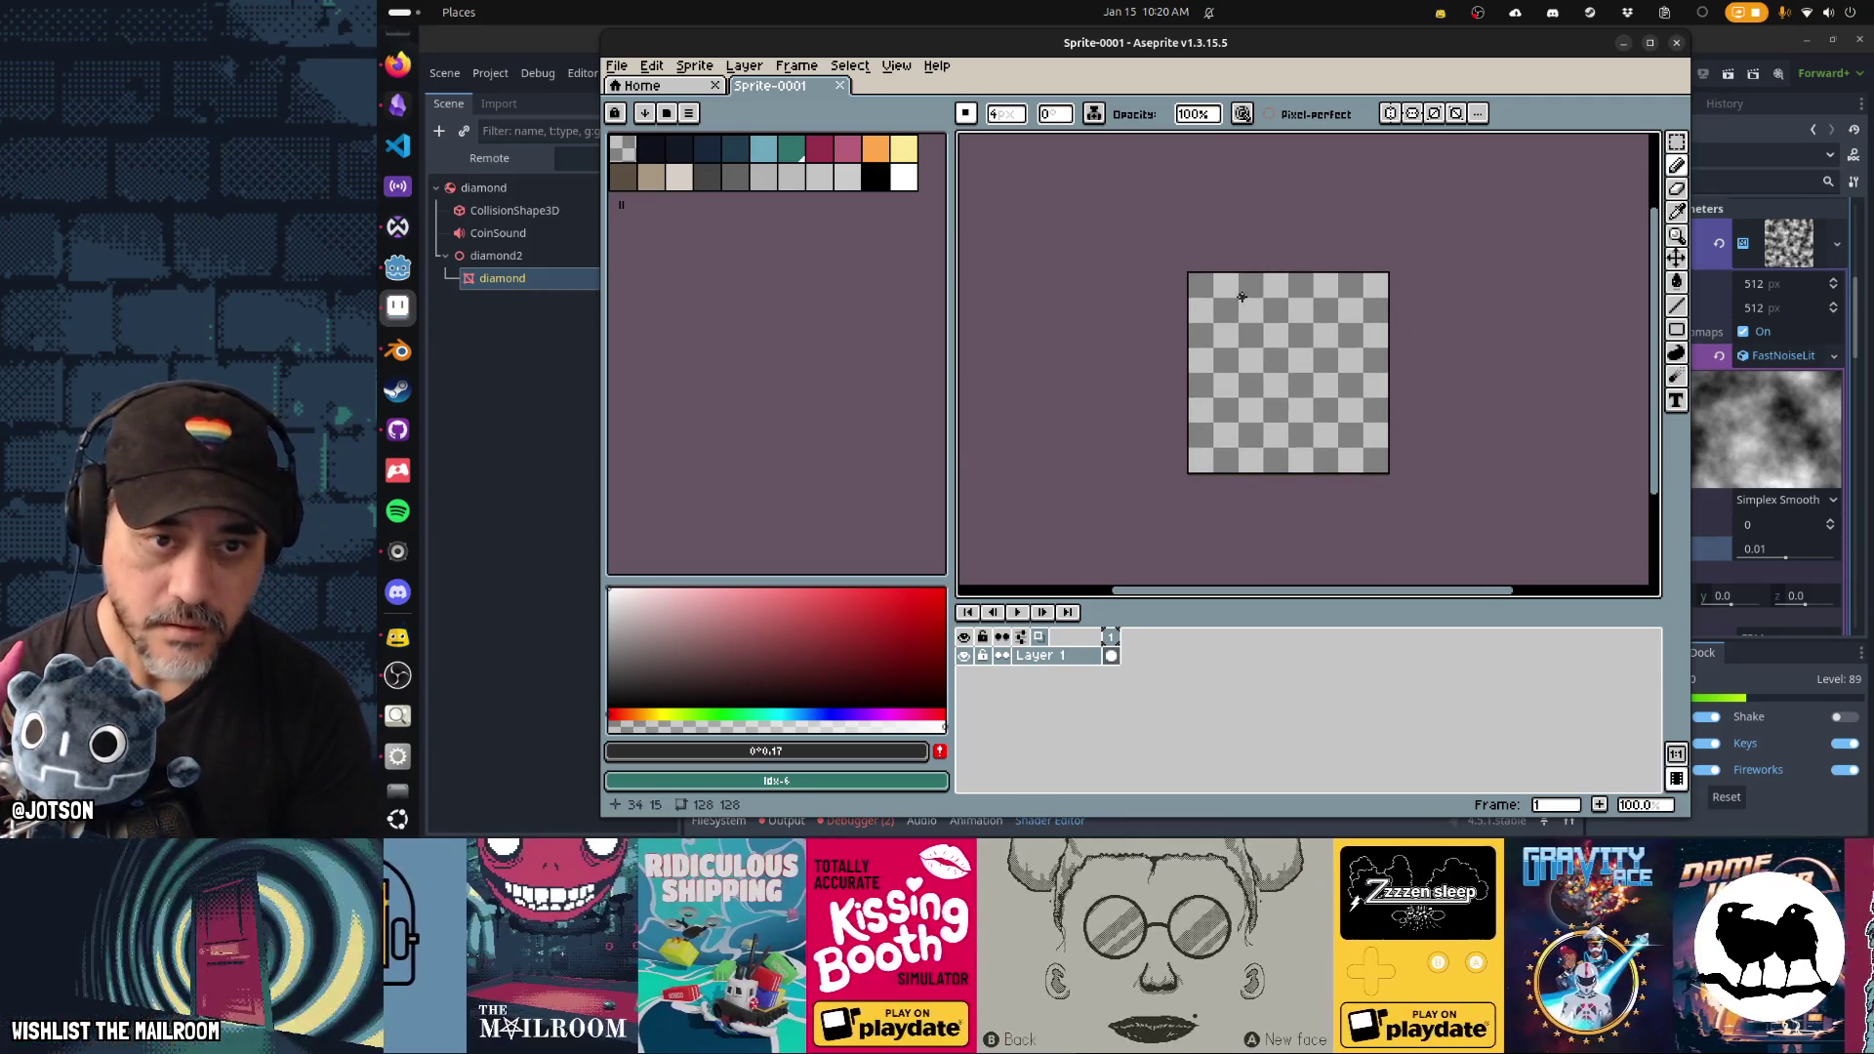
{"action": "left_click", "coordinate": [904, 177]}
{"action": "key", "text": "plus"}
{"action": "key", "text": "plus"}
{"action": "key", "text": "plus"}
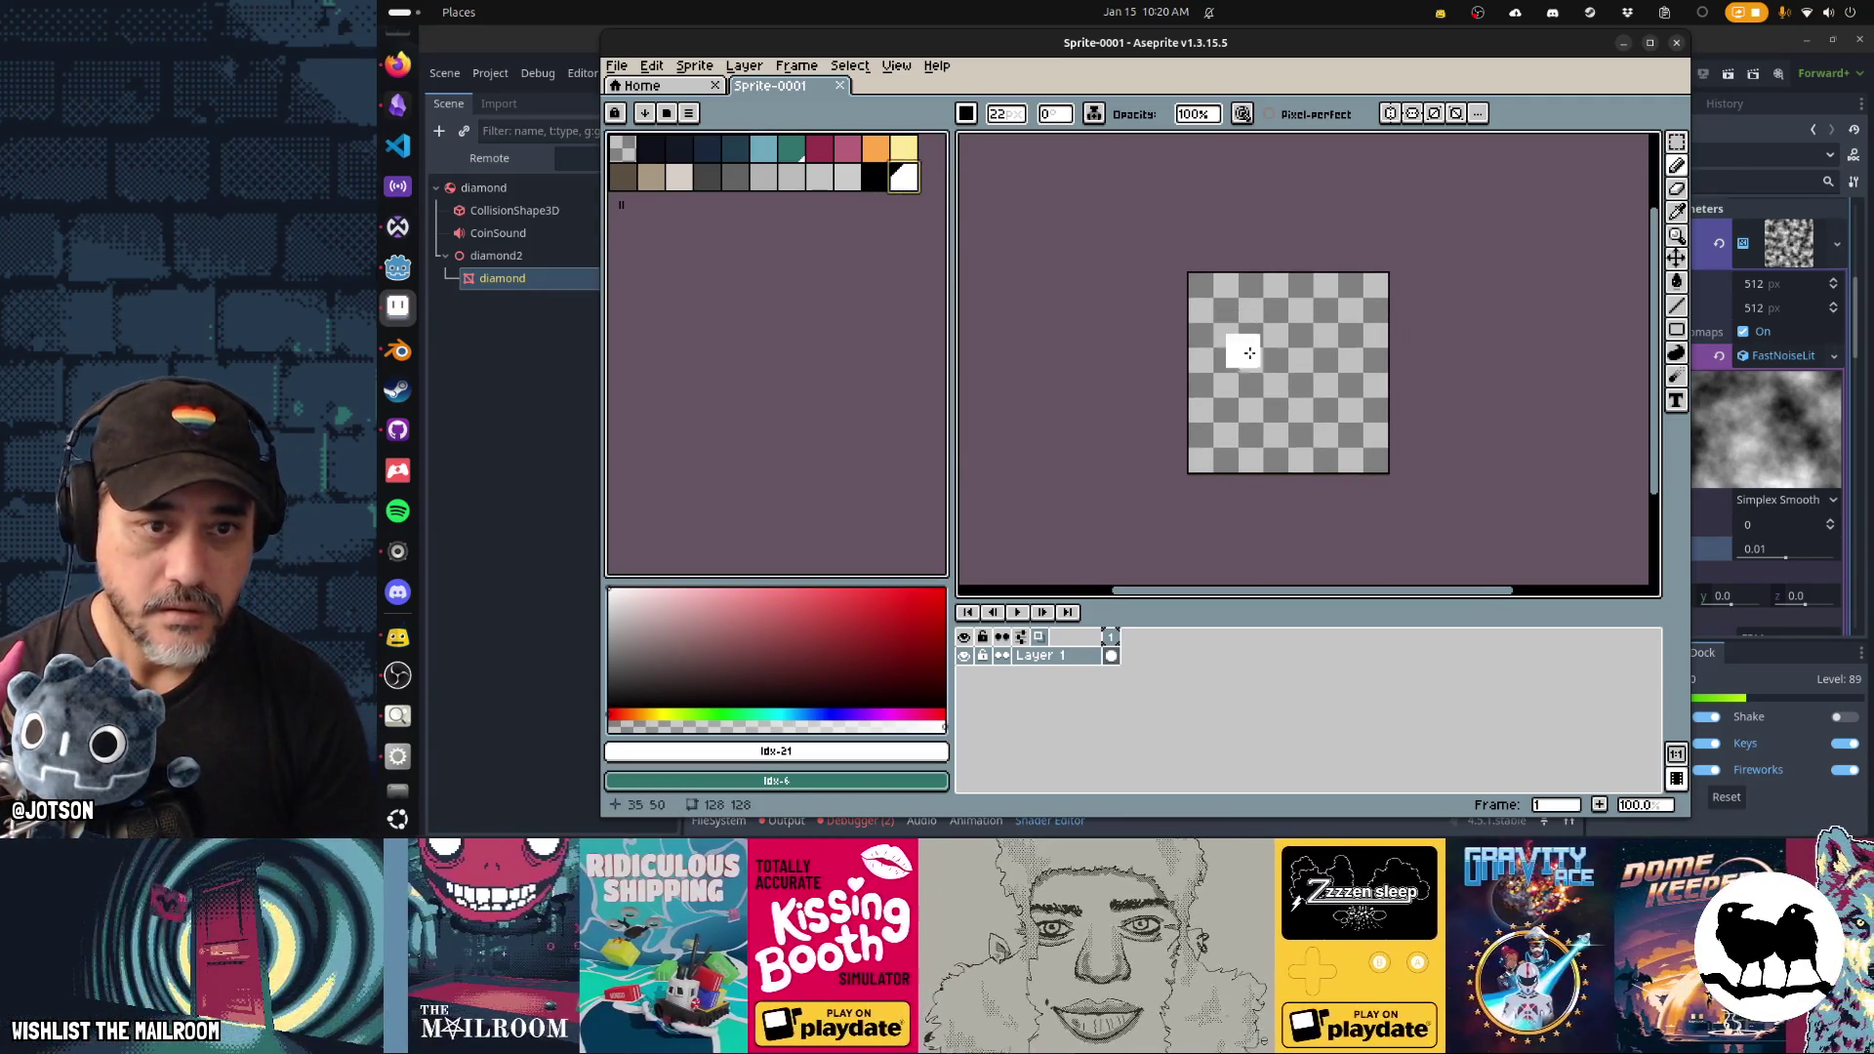
Stamp six white squares as blobs across the canvas.
{"action": "left_click", "coordinate": [1220, 314]}
{"action": "left_click", "coordinate": [1286, 442]}
{"action": "left_click", "coordinate": [1350, 353]}
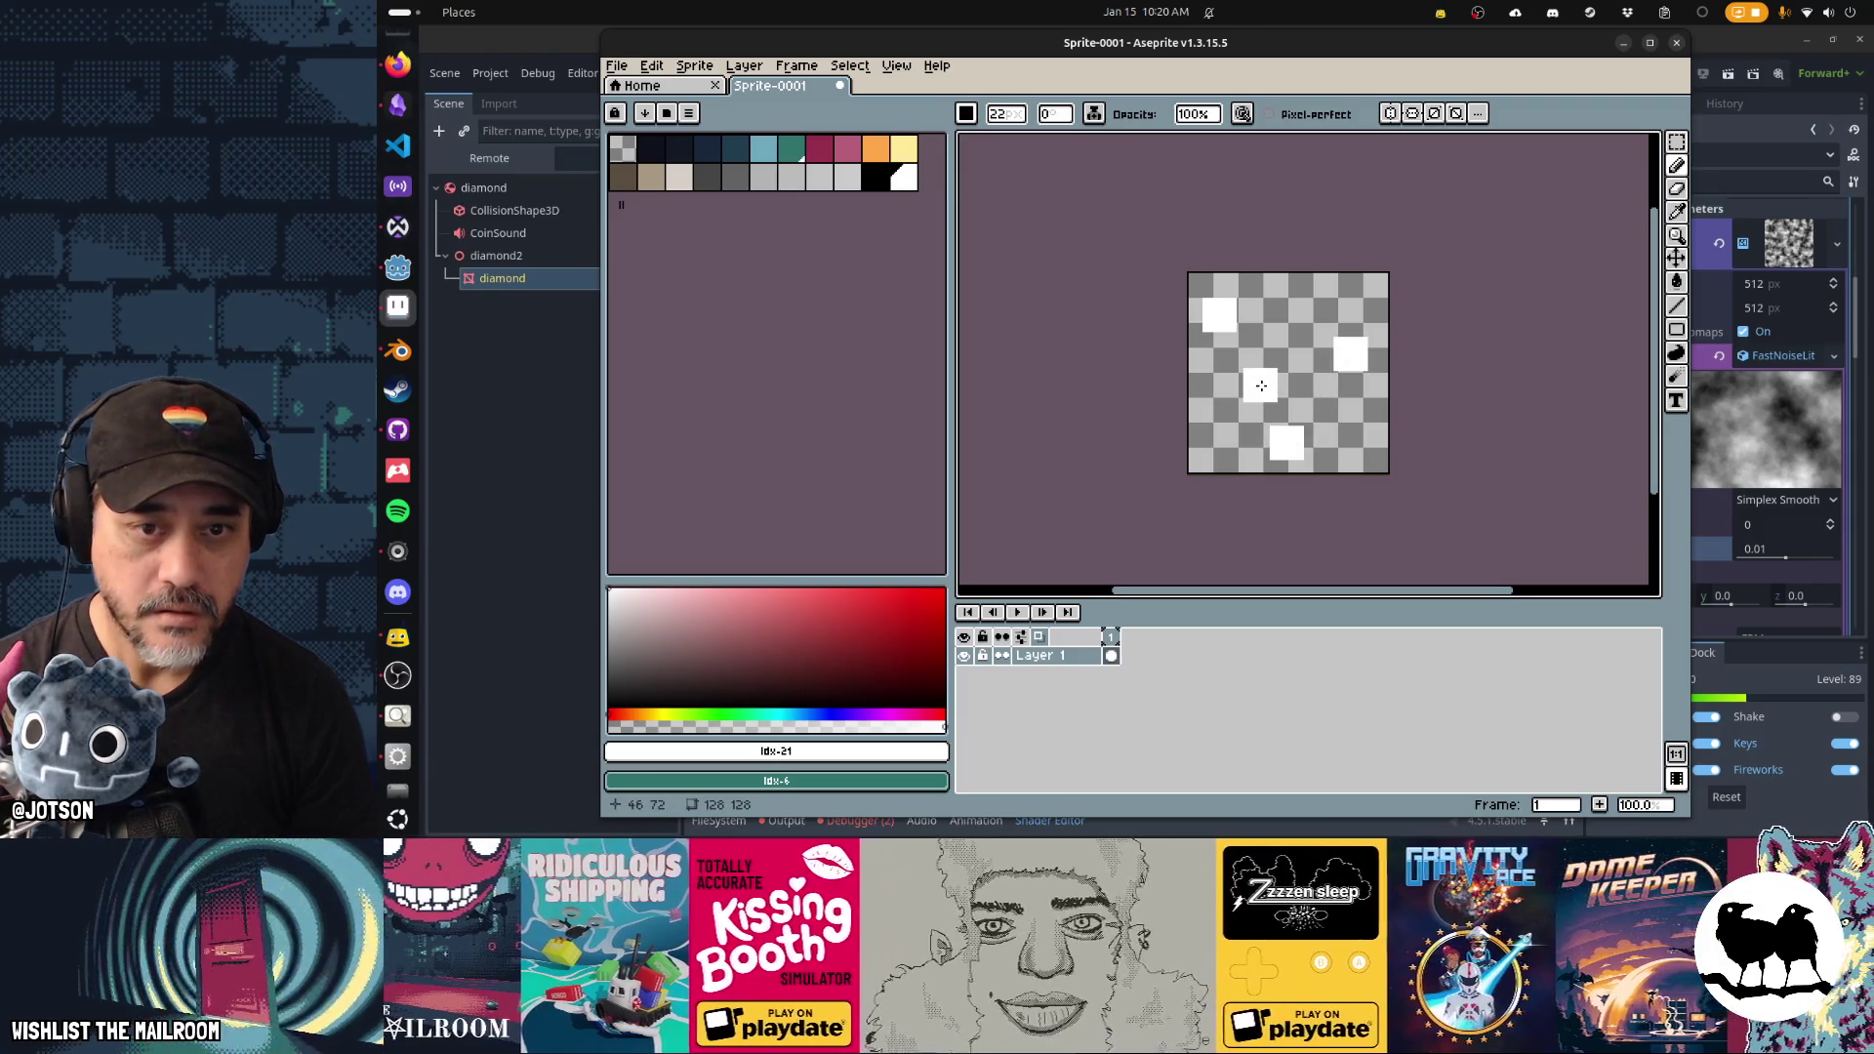
{"action": "left_click", "coordinate": [1278, 361]}
{"action": "left_click", "coordinate": [1339, 325]}
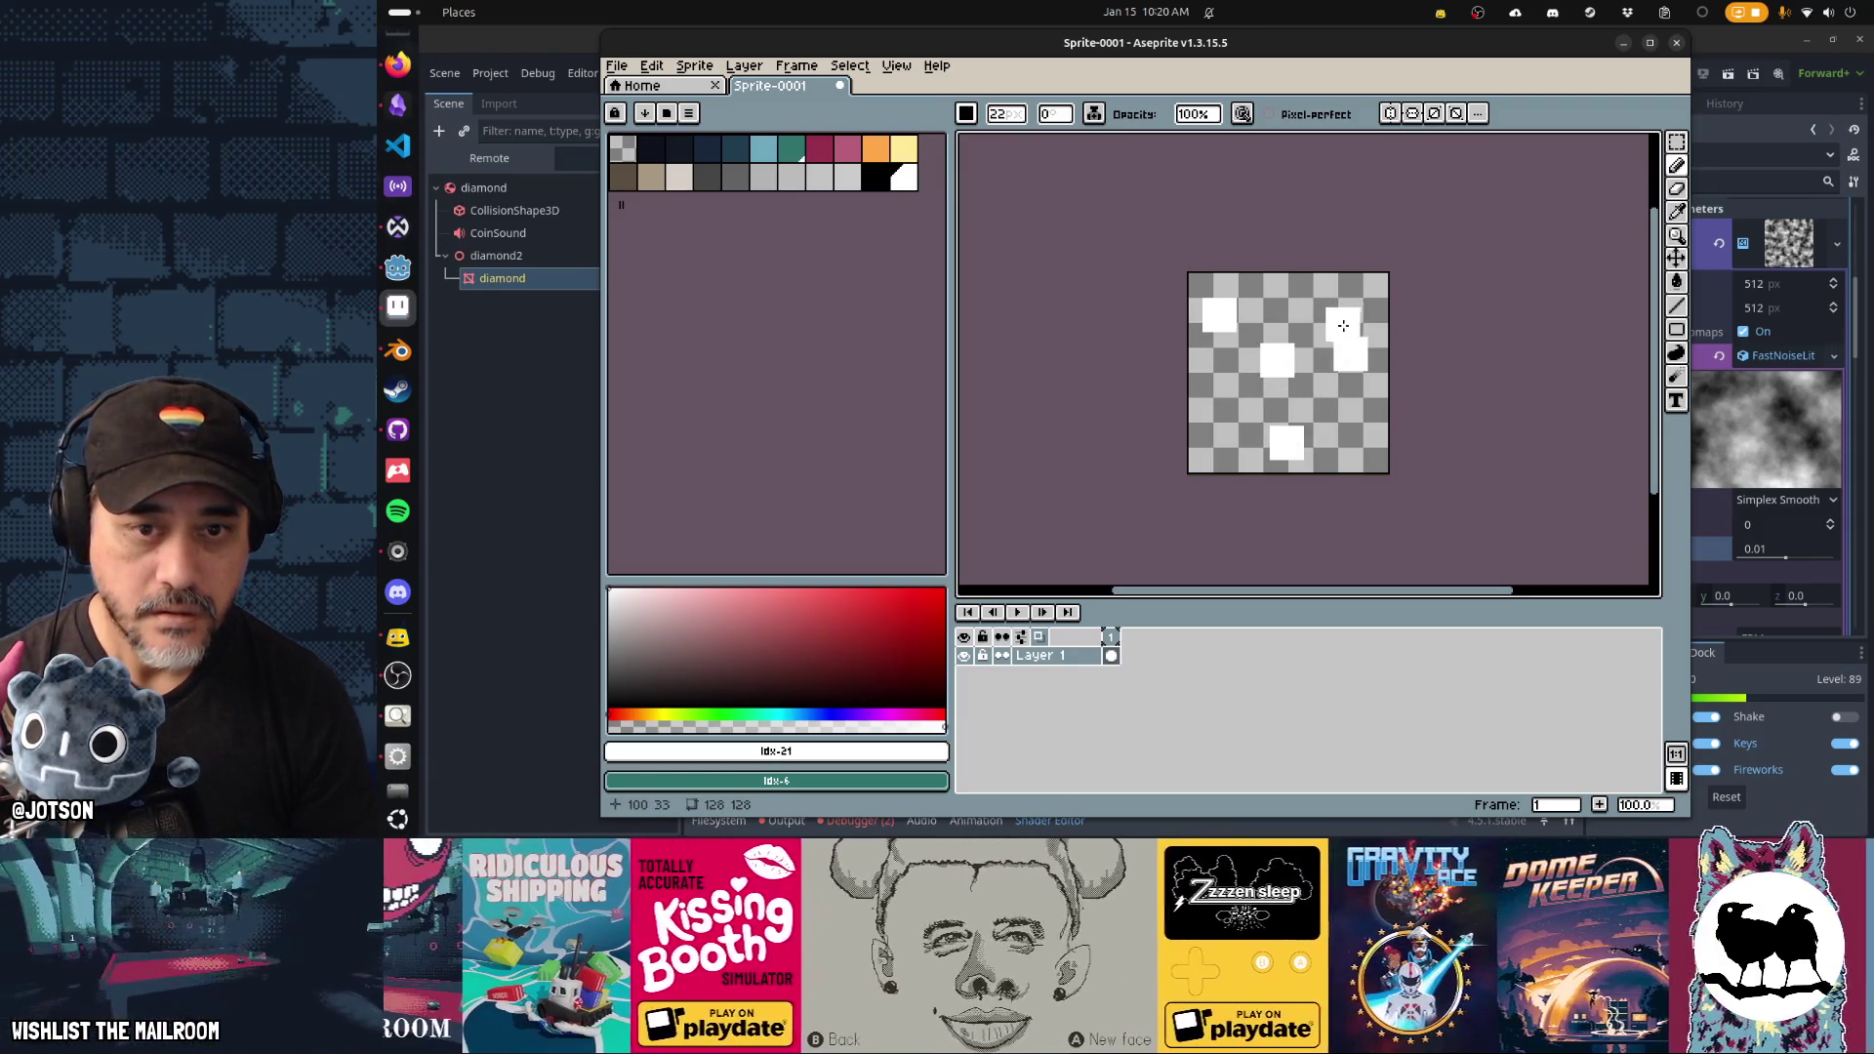
{"action": "left_click", "coordinate": [1296, 389]}
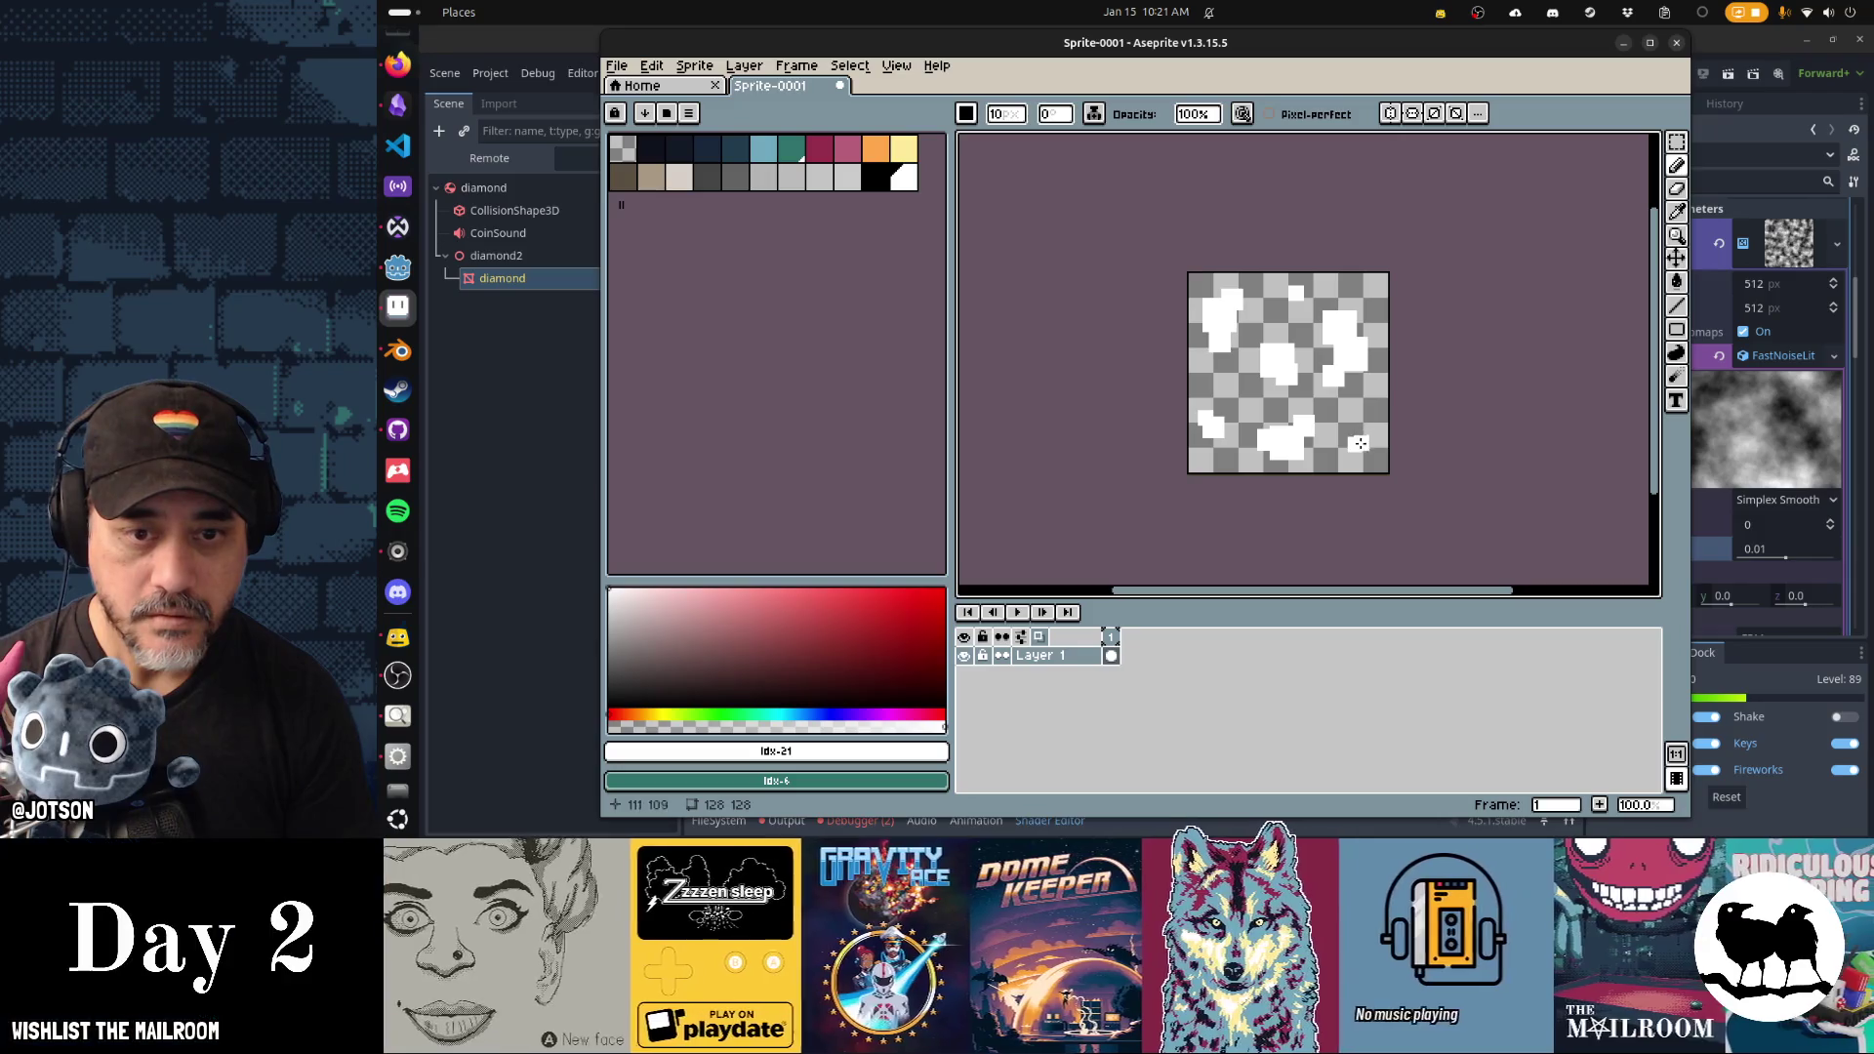
{"action": "key", "text": "e"}
{"action": "key", "text": "b"}
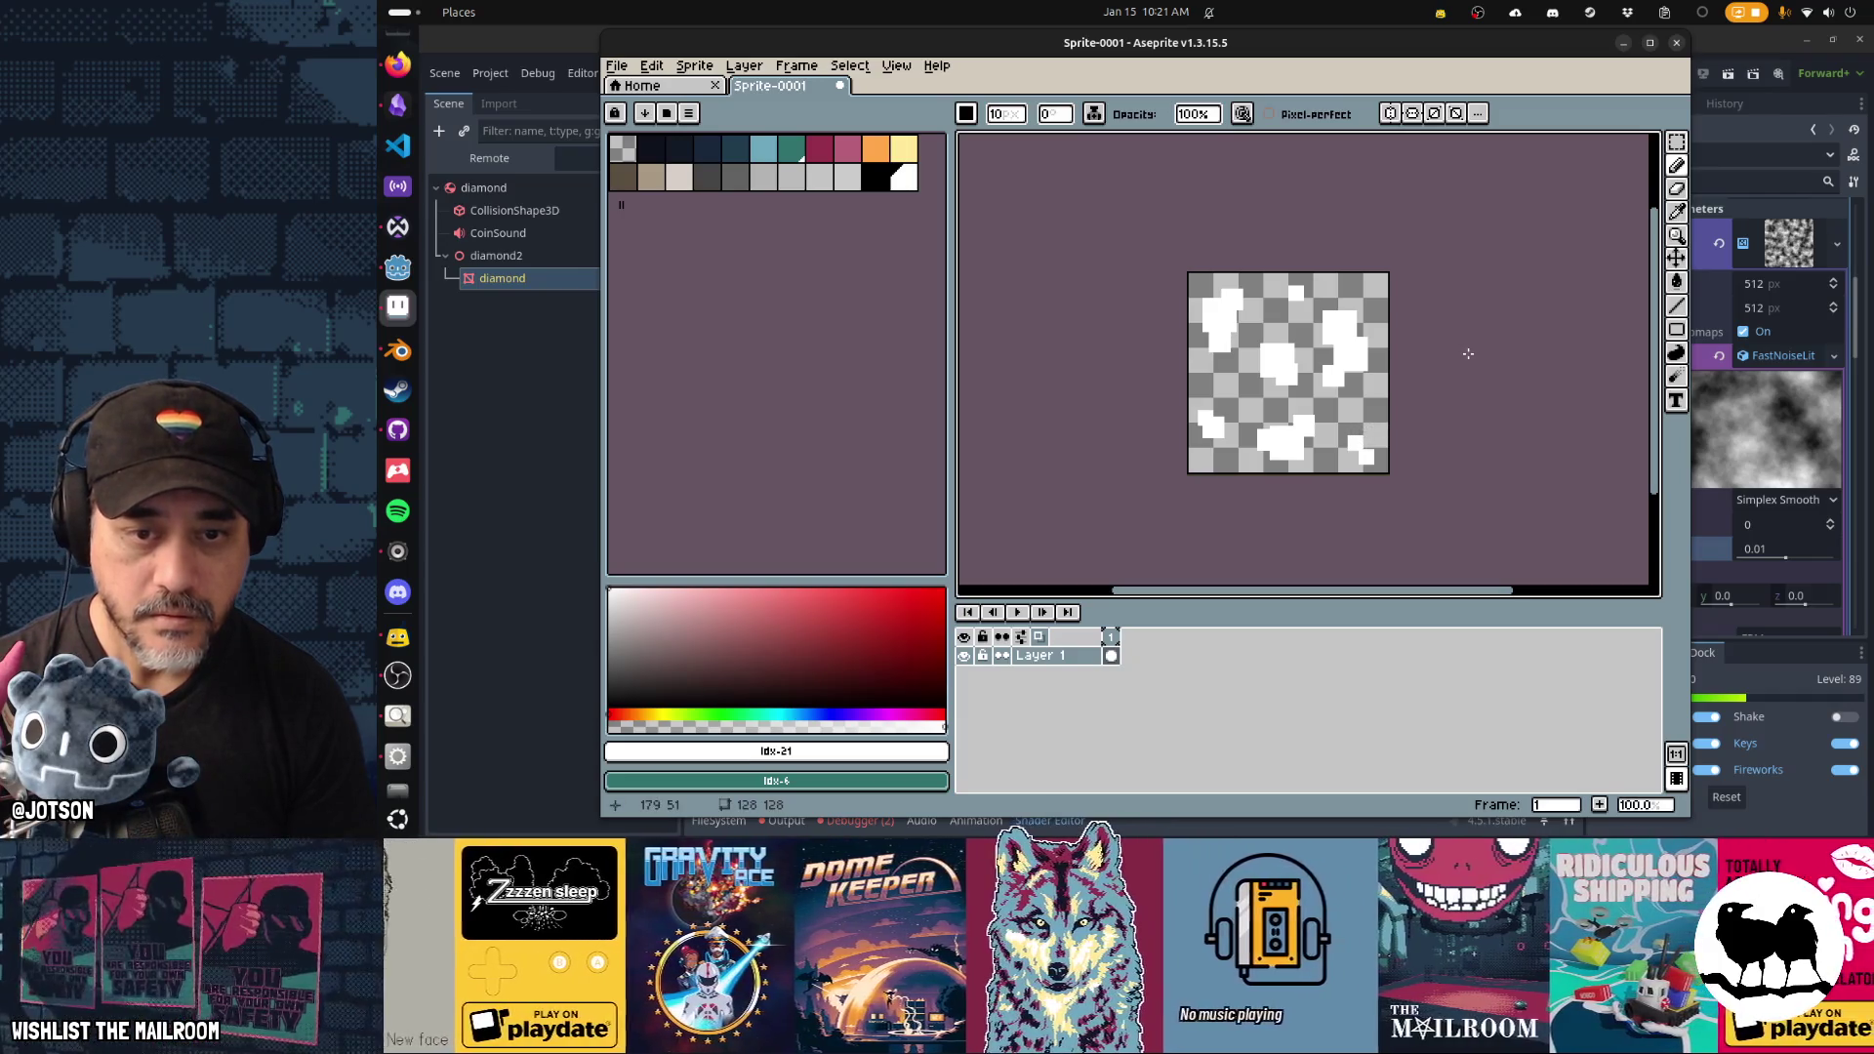
Save the sprite as diamondnoise.png in the textures folder.
{"action": "key", "text": "ctrl+s"}
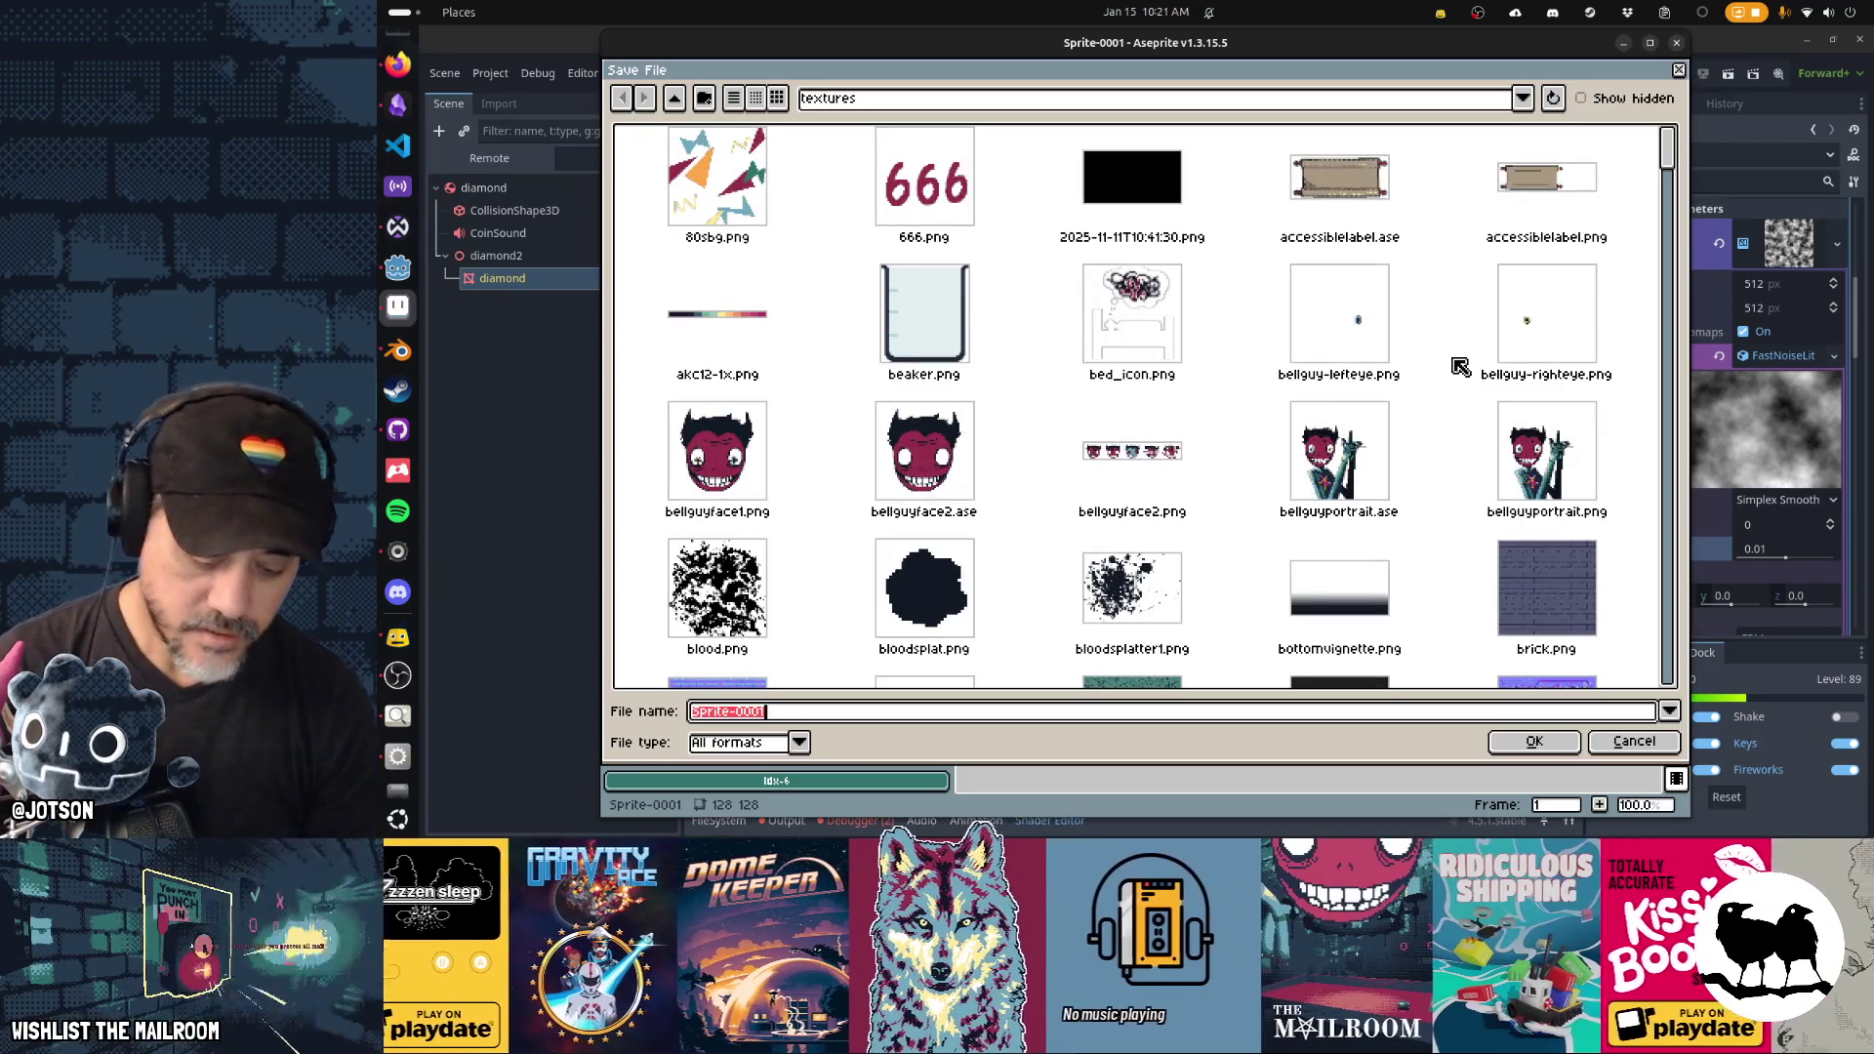
{"action": "type", "text": "diamondnois"}
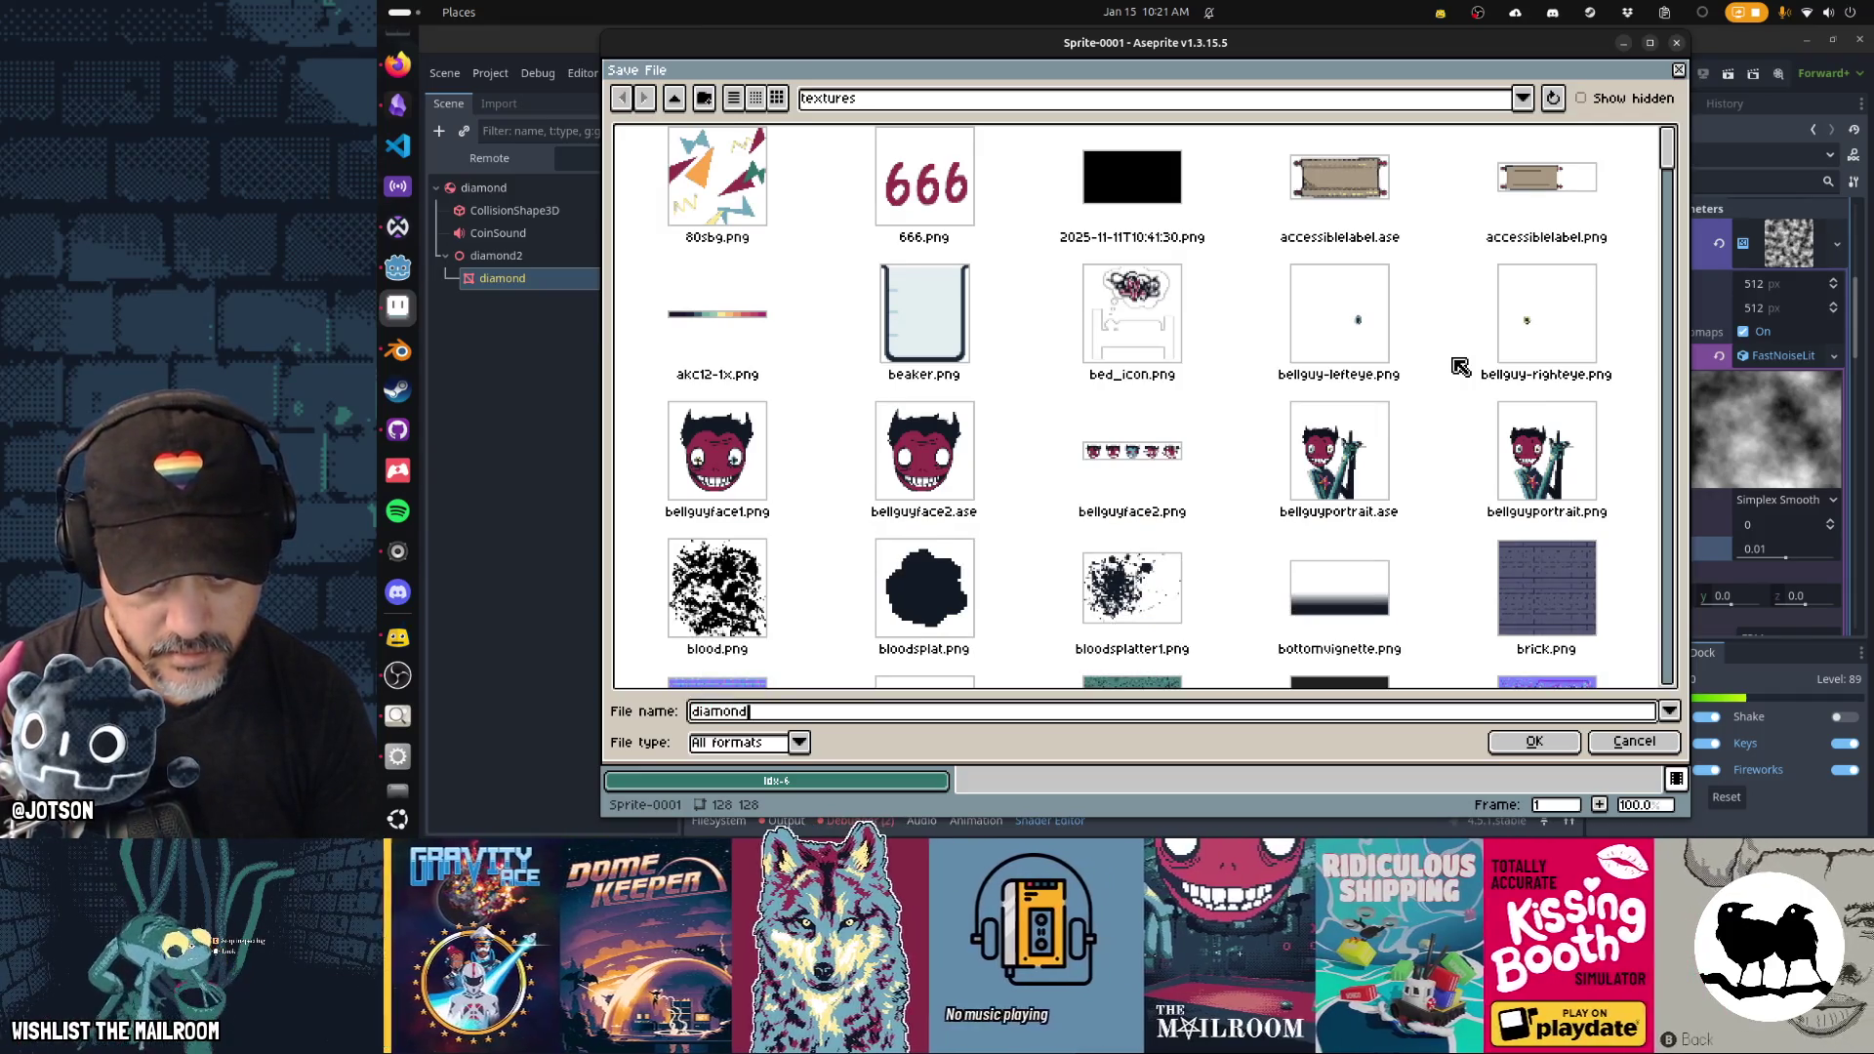
{"action": "type", "text": "e.png"}
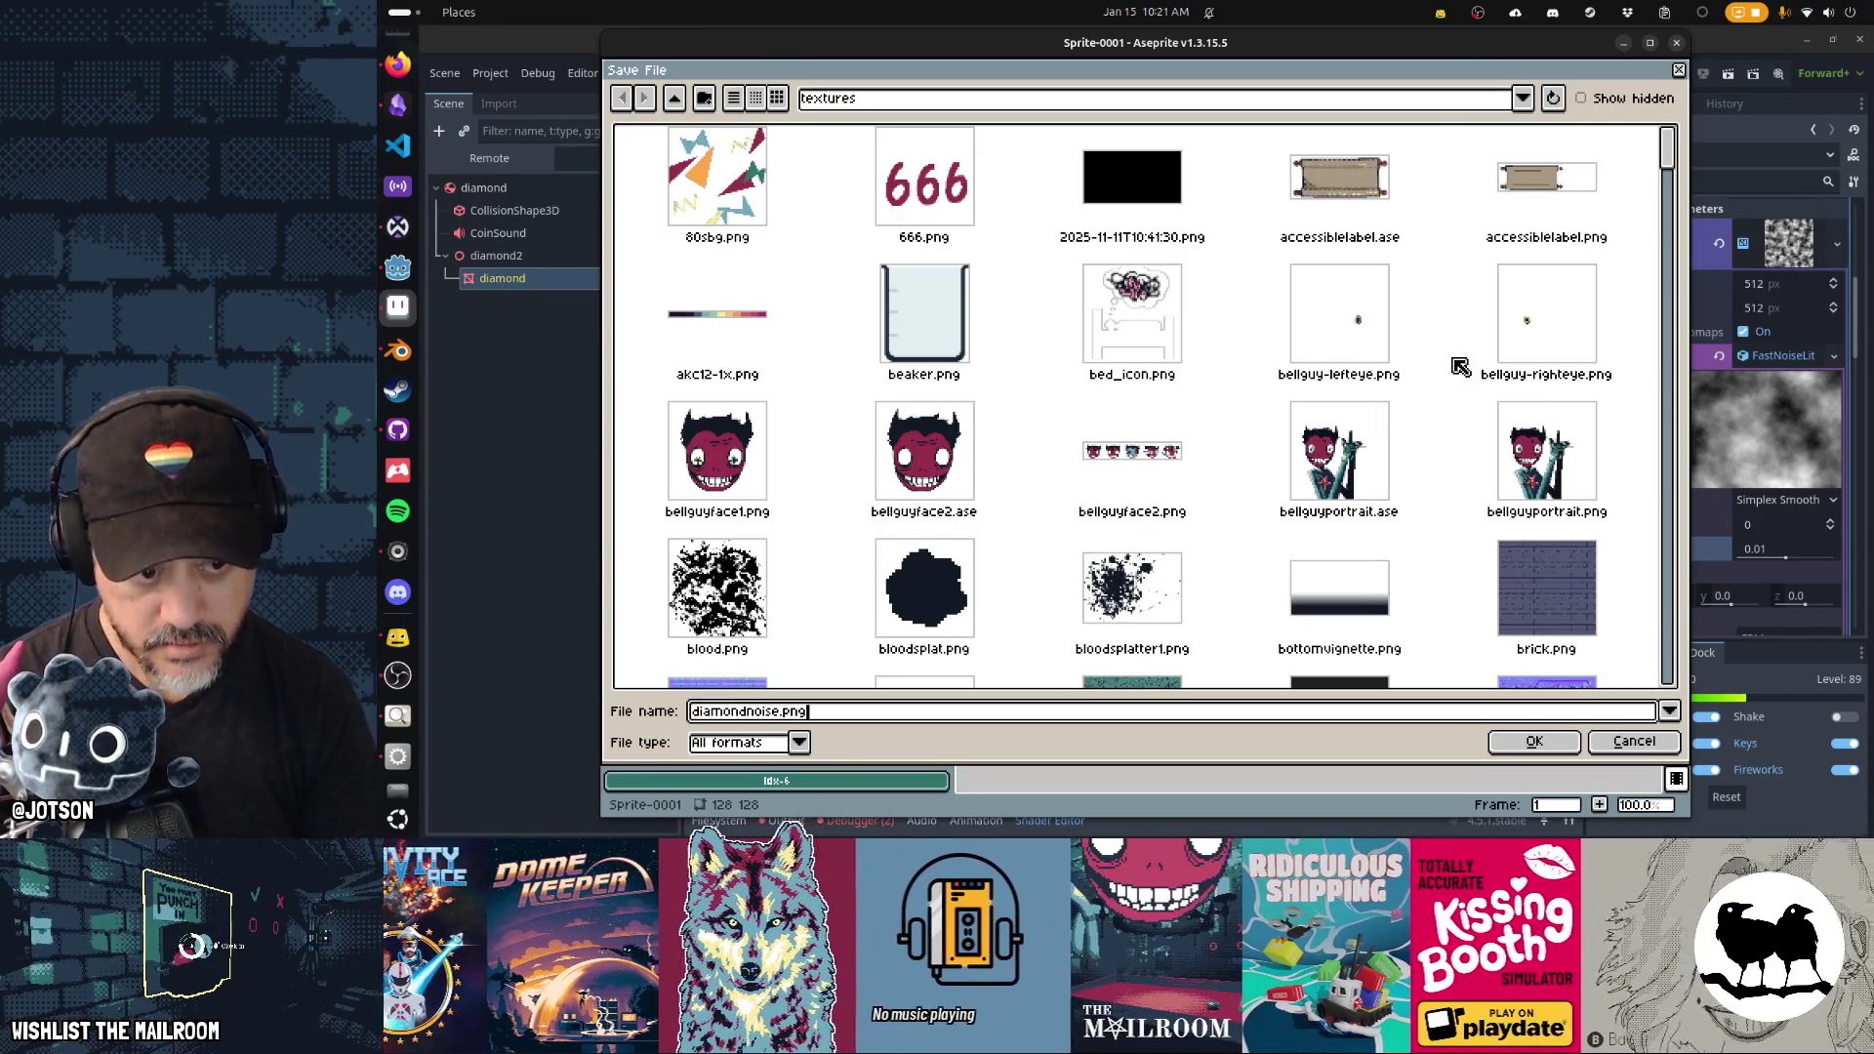
{"action": "key", "text": "Return"}
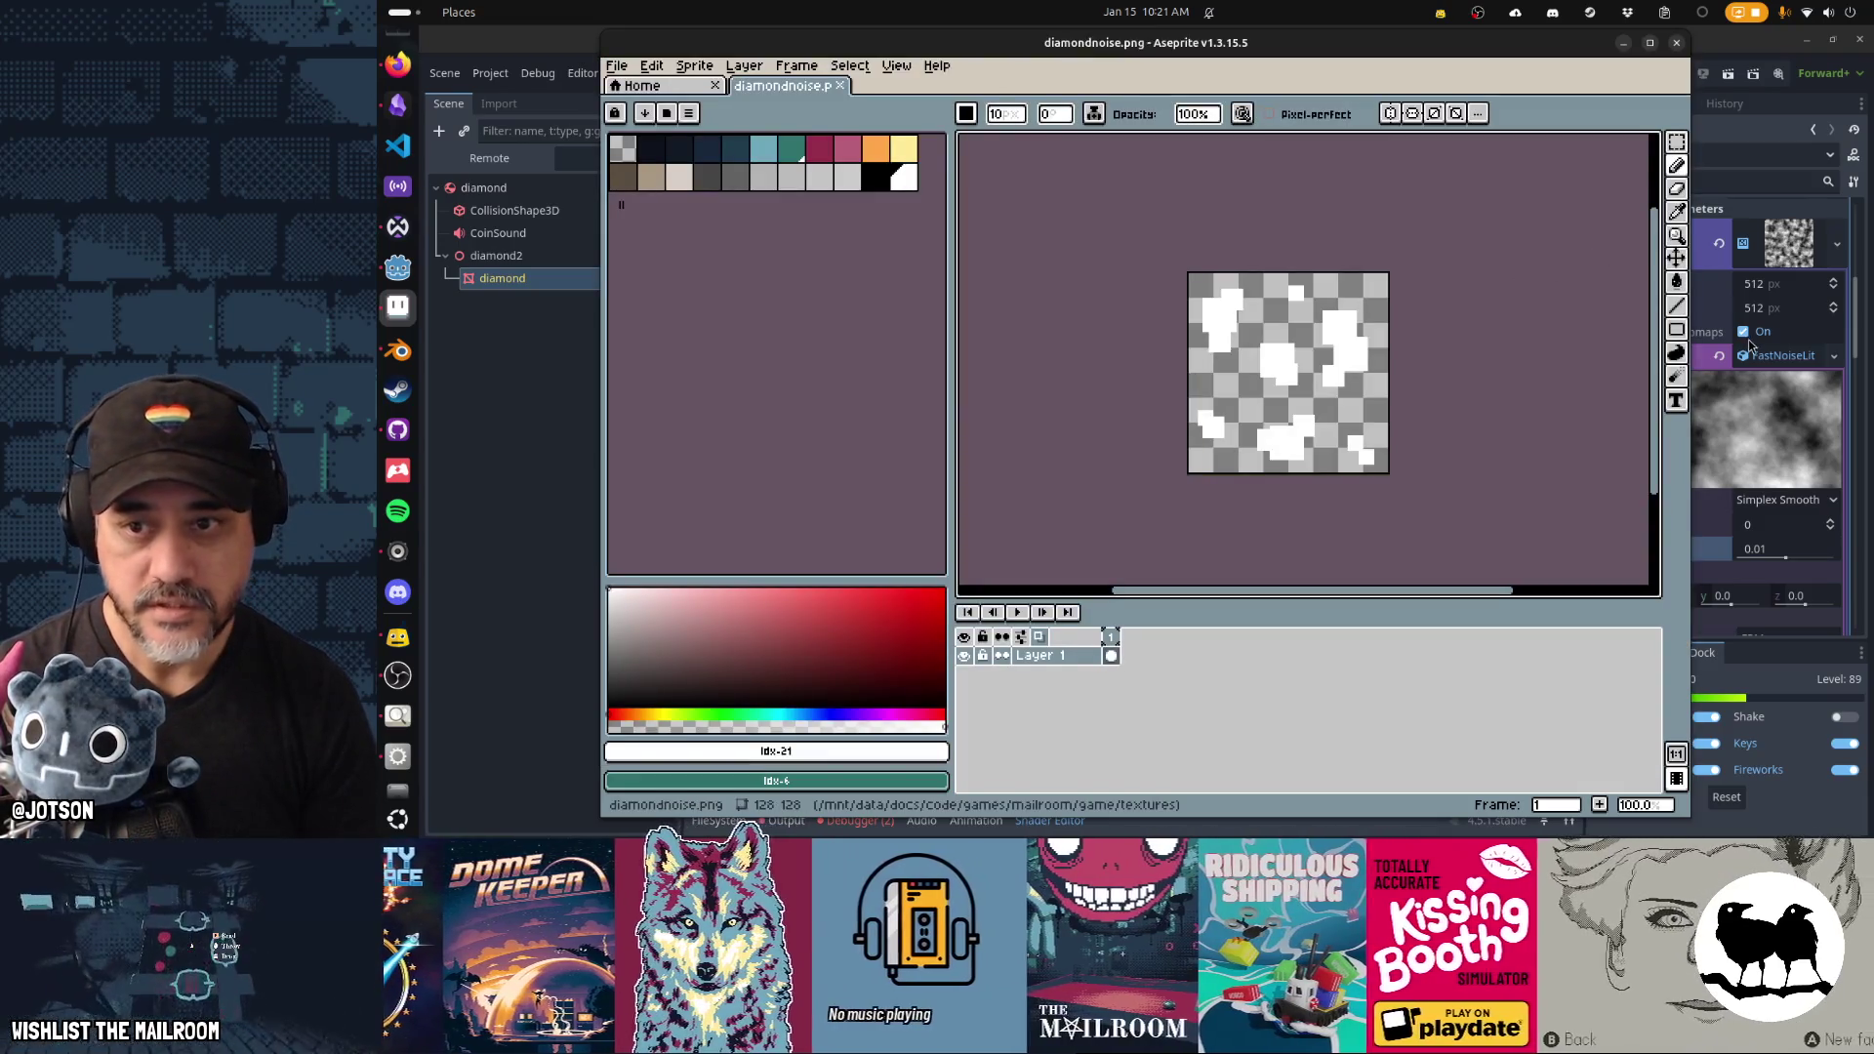
Quick-load diamondnoise.png into the shader's Noise parameter and view the blocky patches.
{"action": "left_click", "coordinate": [1778, 255]}
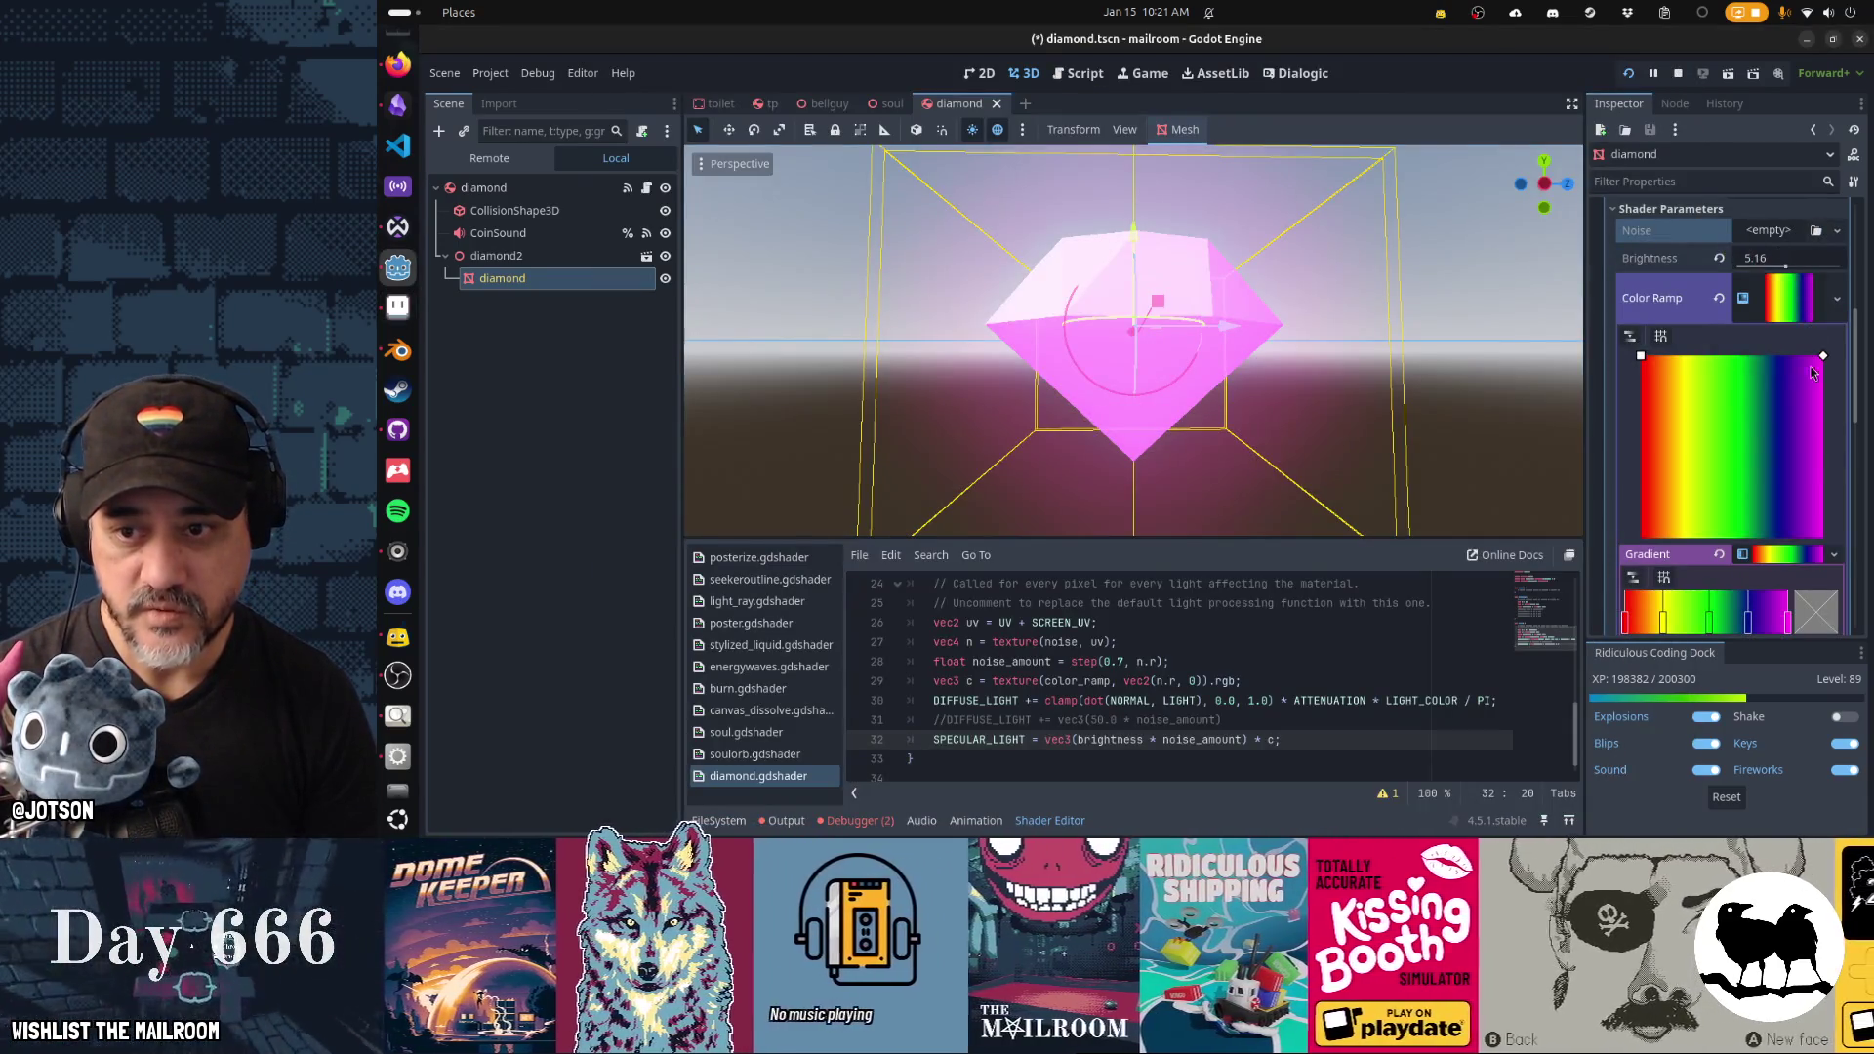
{"action": "scroll", "coordinate": [1805, 429], "scroll_direction": "up", "scroll_amount": 3}
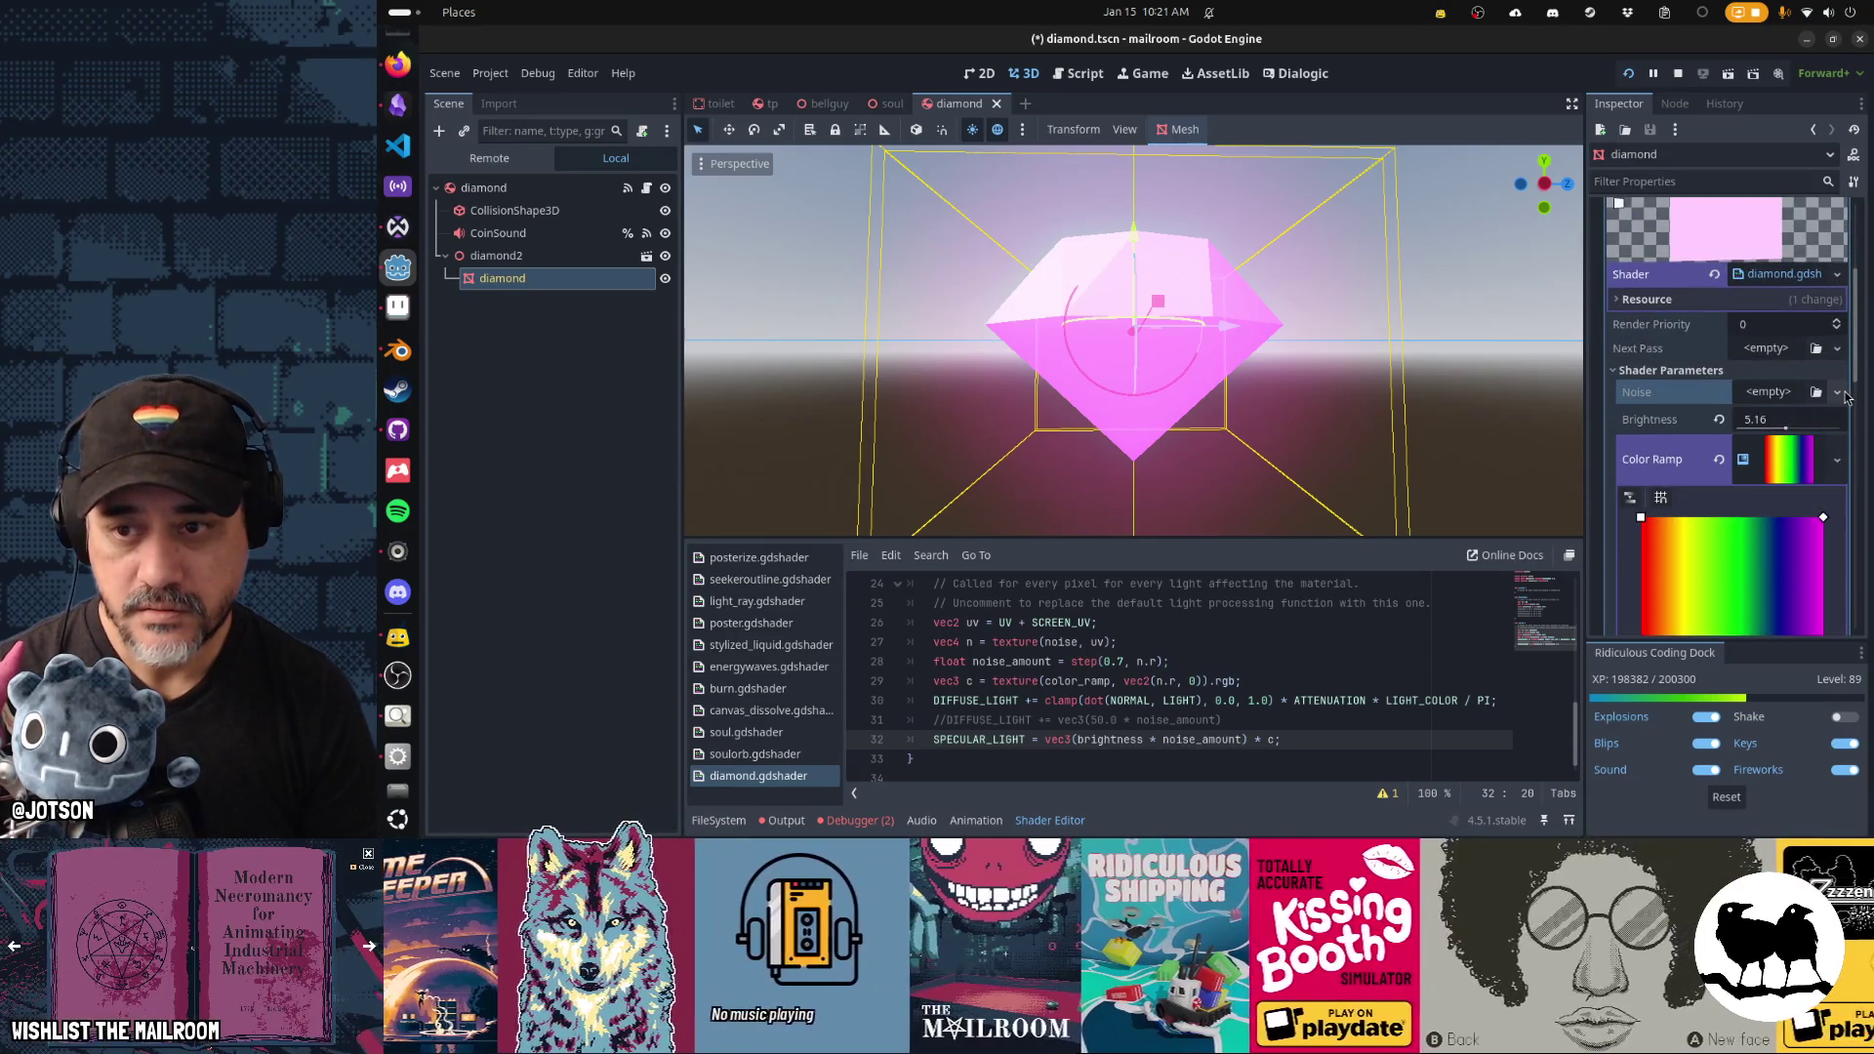
{"action": "left_click", "coordinate": [1767, 391]}
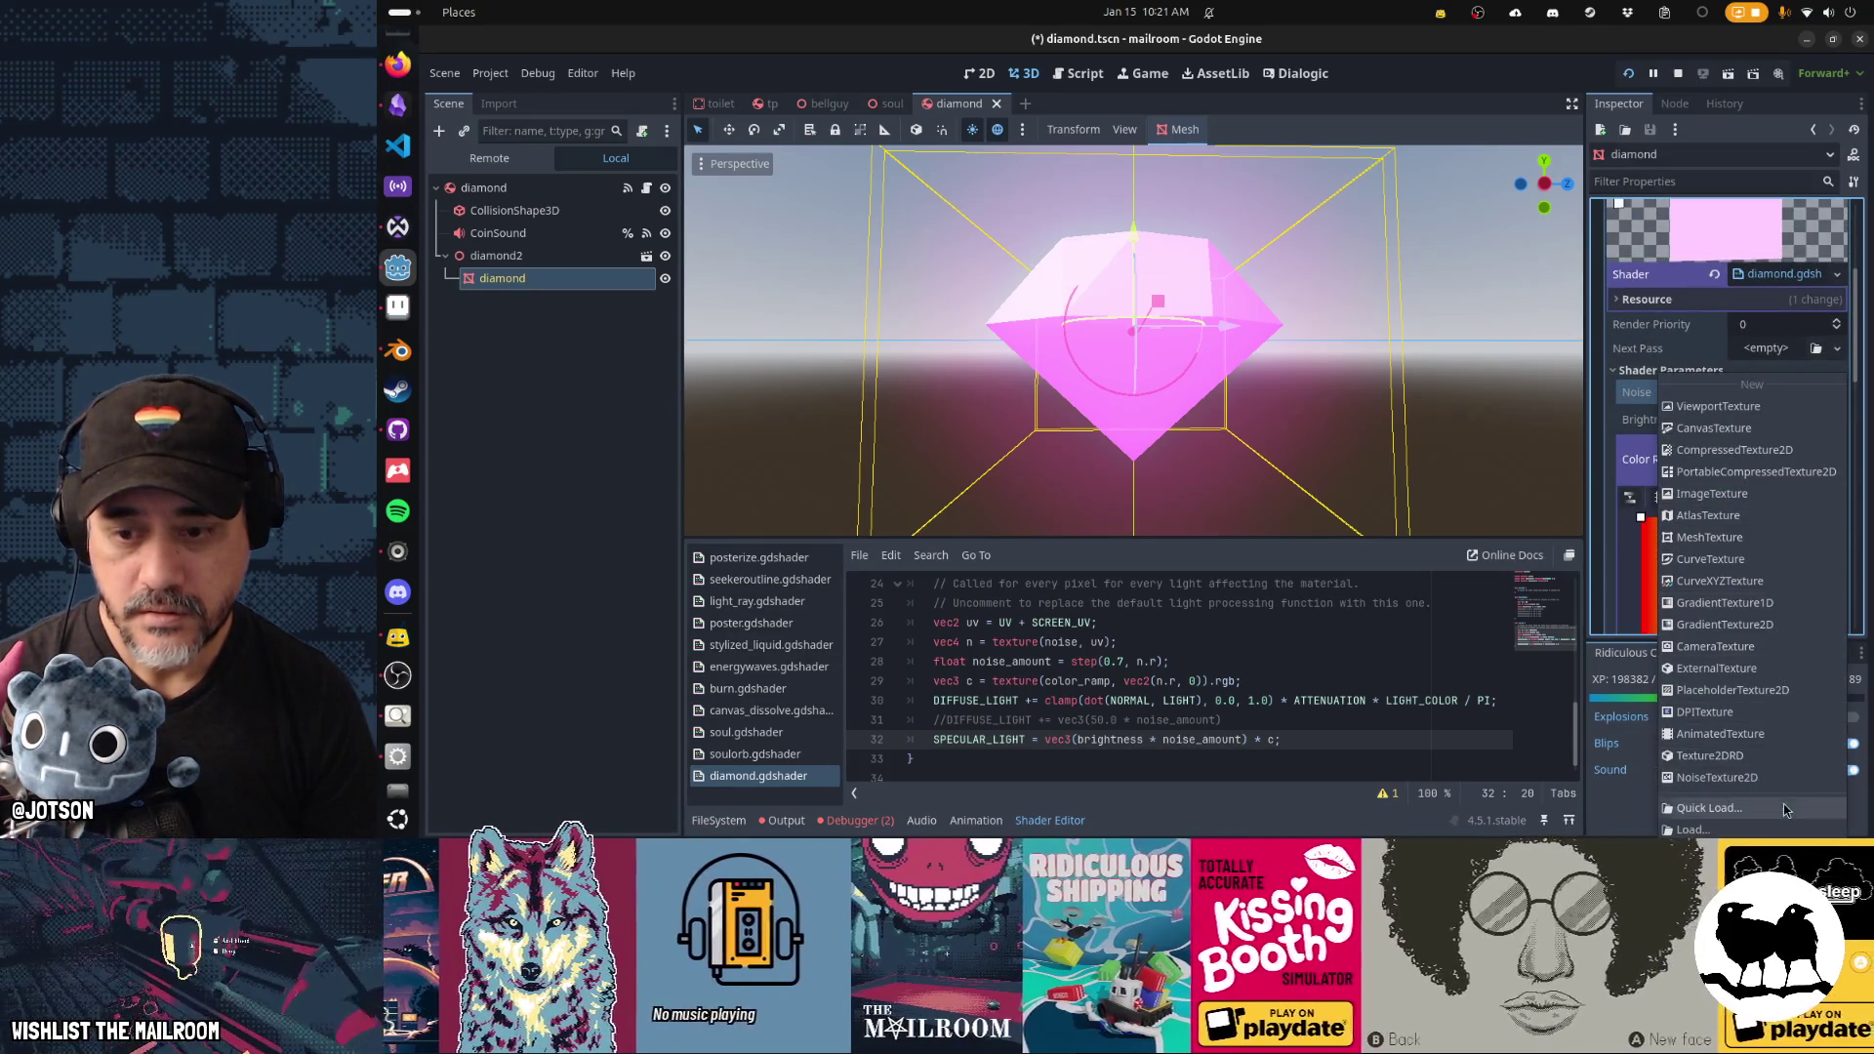
{"action": "left_click", "coordinate": [1783, 804]}
{"action": "type", "text": "diamond"}
{"action": "key", "text": "Return"}
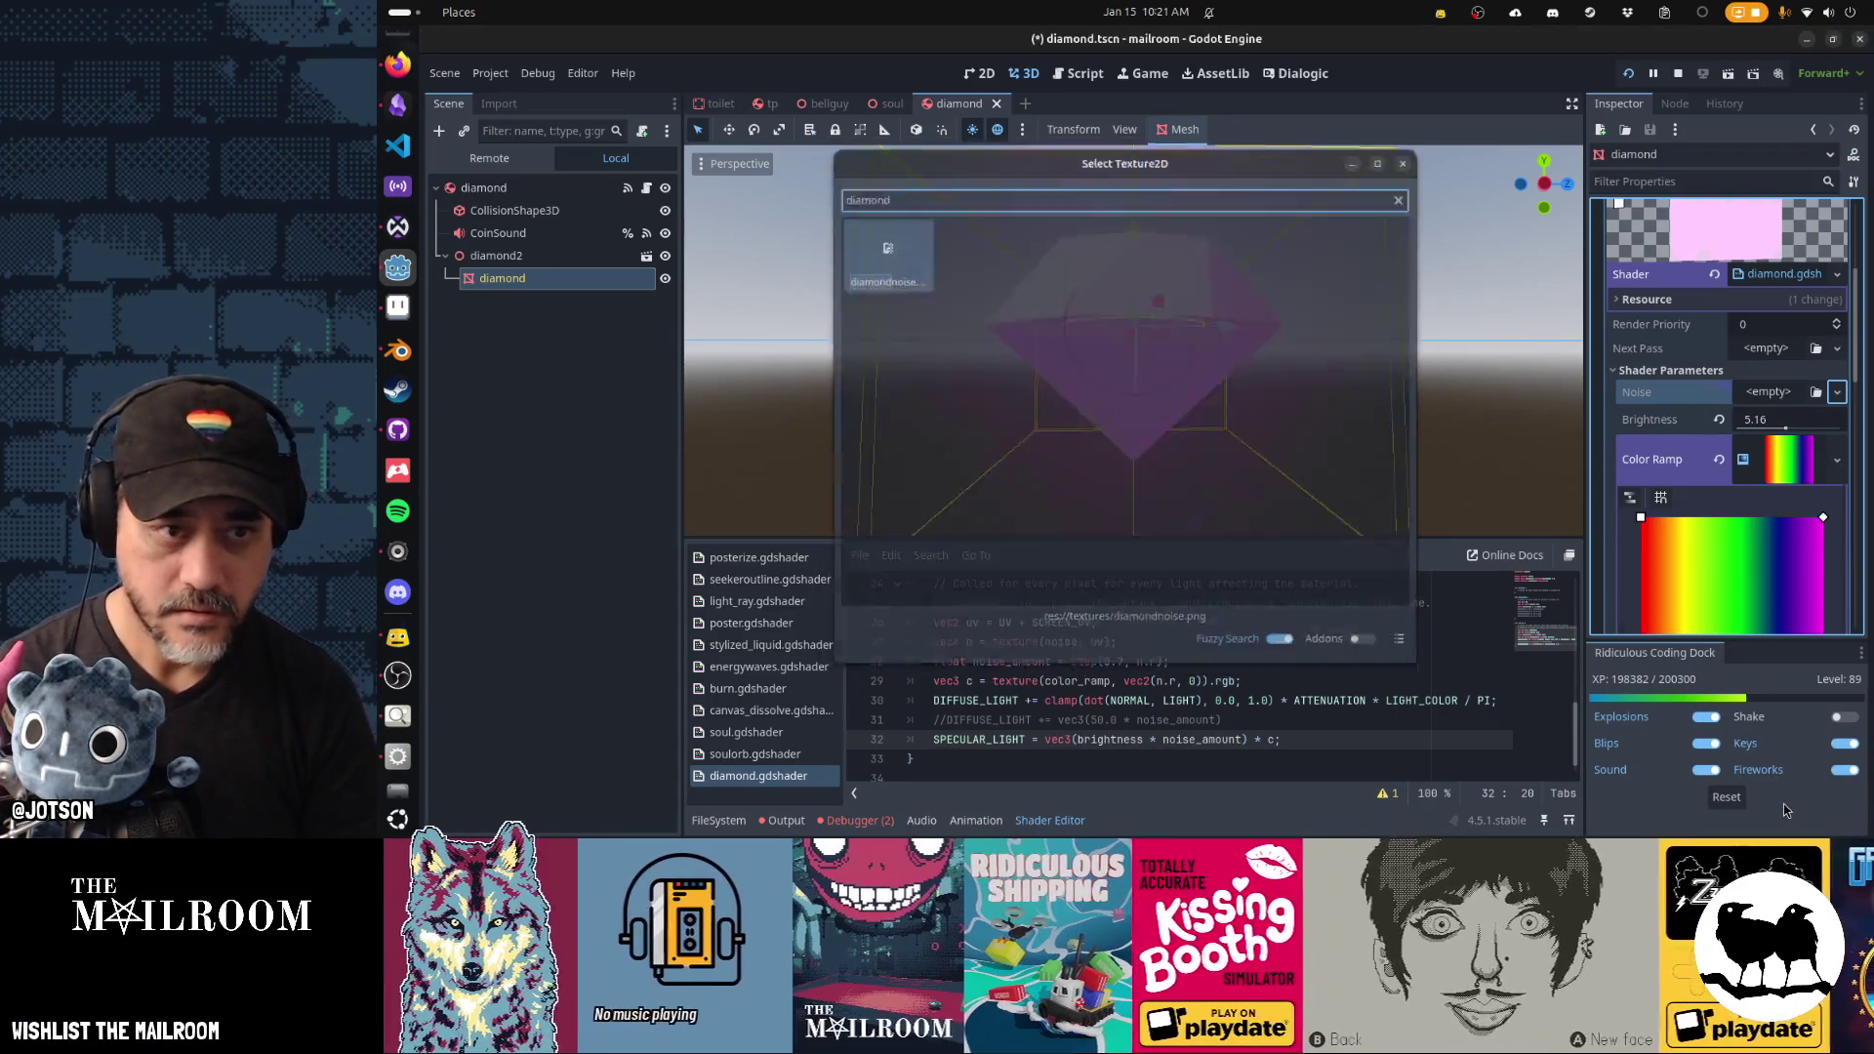
{"action": "mouse_move", "coordinate": [1338, 510]}
{"action": "left_mouse_down"}
{"action": "mouse_move", "coordinate": [1406, 306]}
{"action": "mouse_move", "coordinate": [1169, 365]}
{"action": "mouse_move", "coordinate": [1367, 419]}
{"action": "mouse_move", "coordinate": [1032, 322]}
{"action": "mouse_move", "coordinate": [858, 332]}
{"action": "mouse_move", "coordinate": [1164, 352]}
{"action": "mouse_move", "coordinate": [1232, 394]}
{"action": "mouse_move", "coordinate": [970, 373]}
{"action": "mouse_move", "coordinate": [1150, 279]}
{"action": "mouse_move", "coordinate": [1270, 361]}
{"action": "left_mouse_up"}
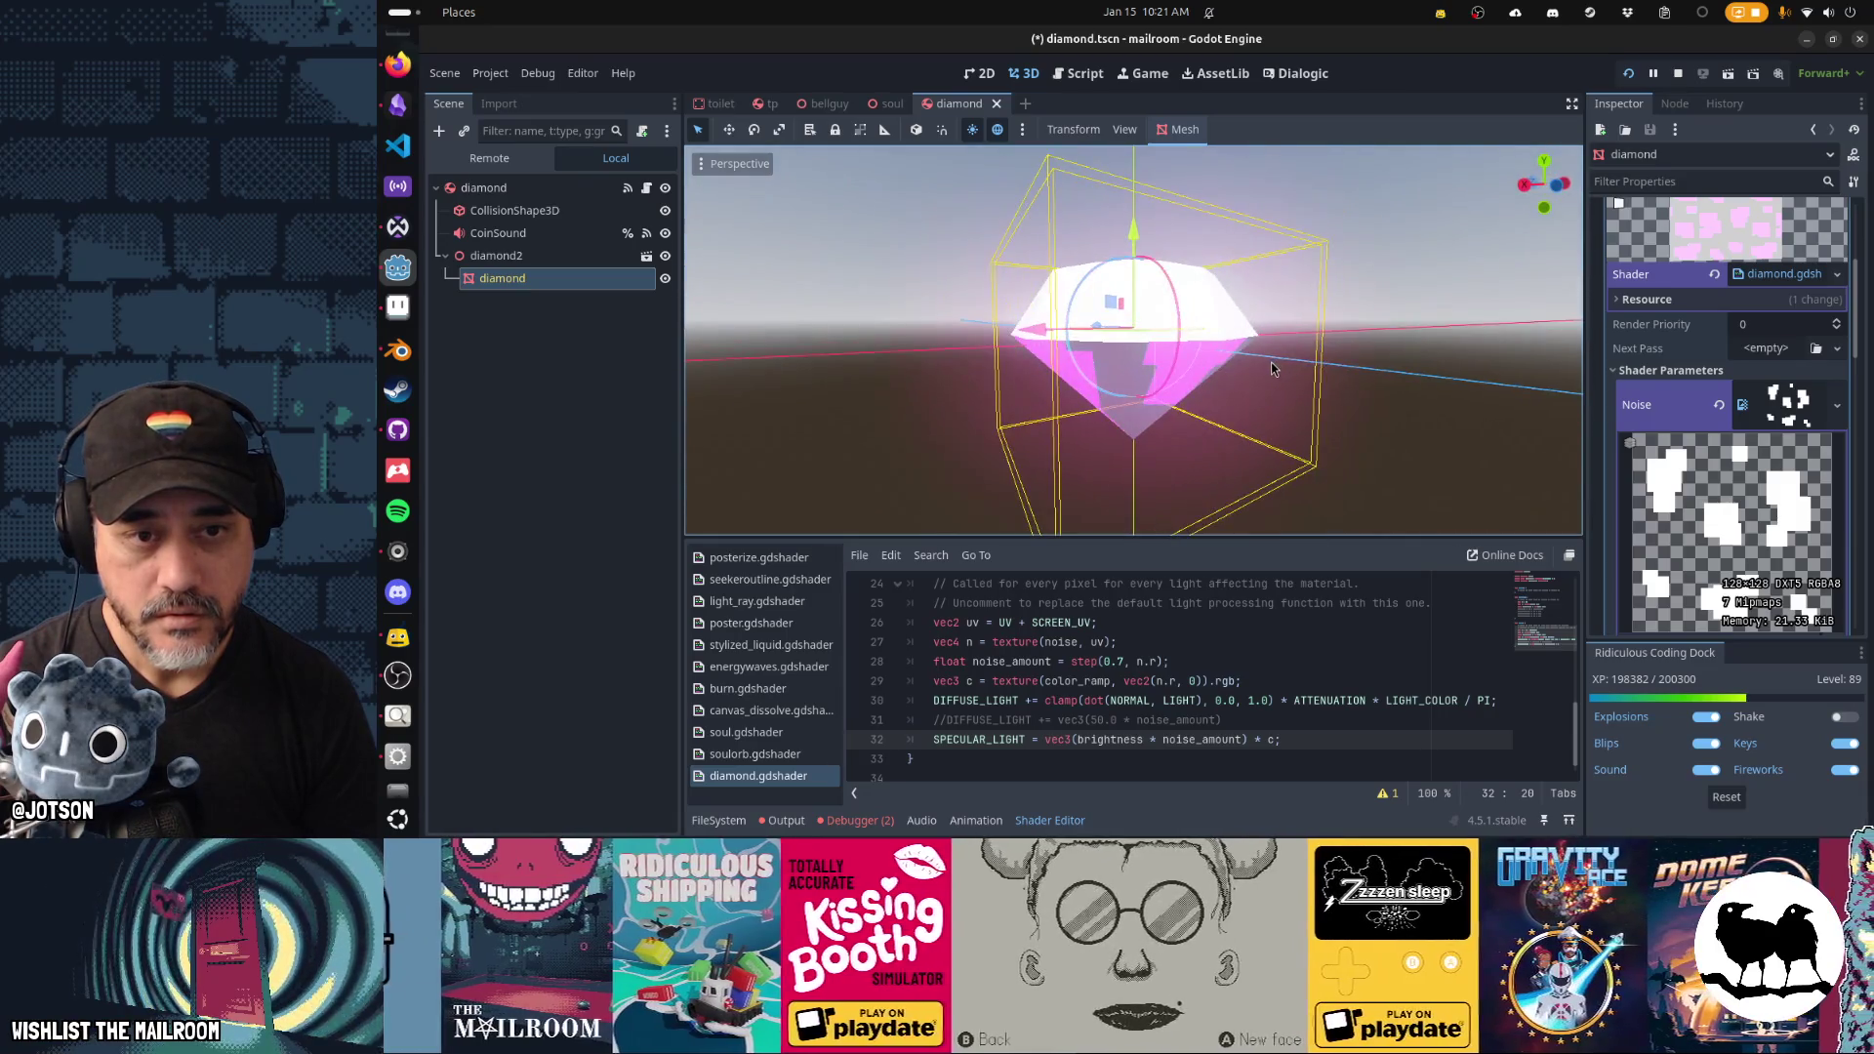
{"action": "key", "text": "alt+Tab"}
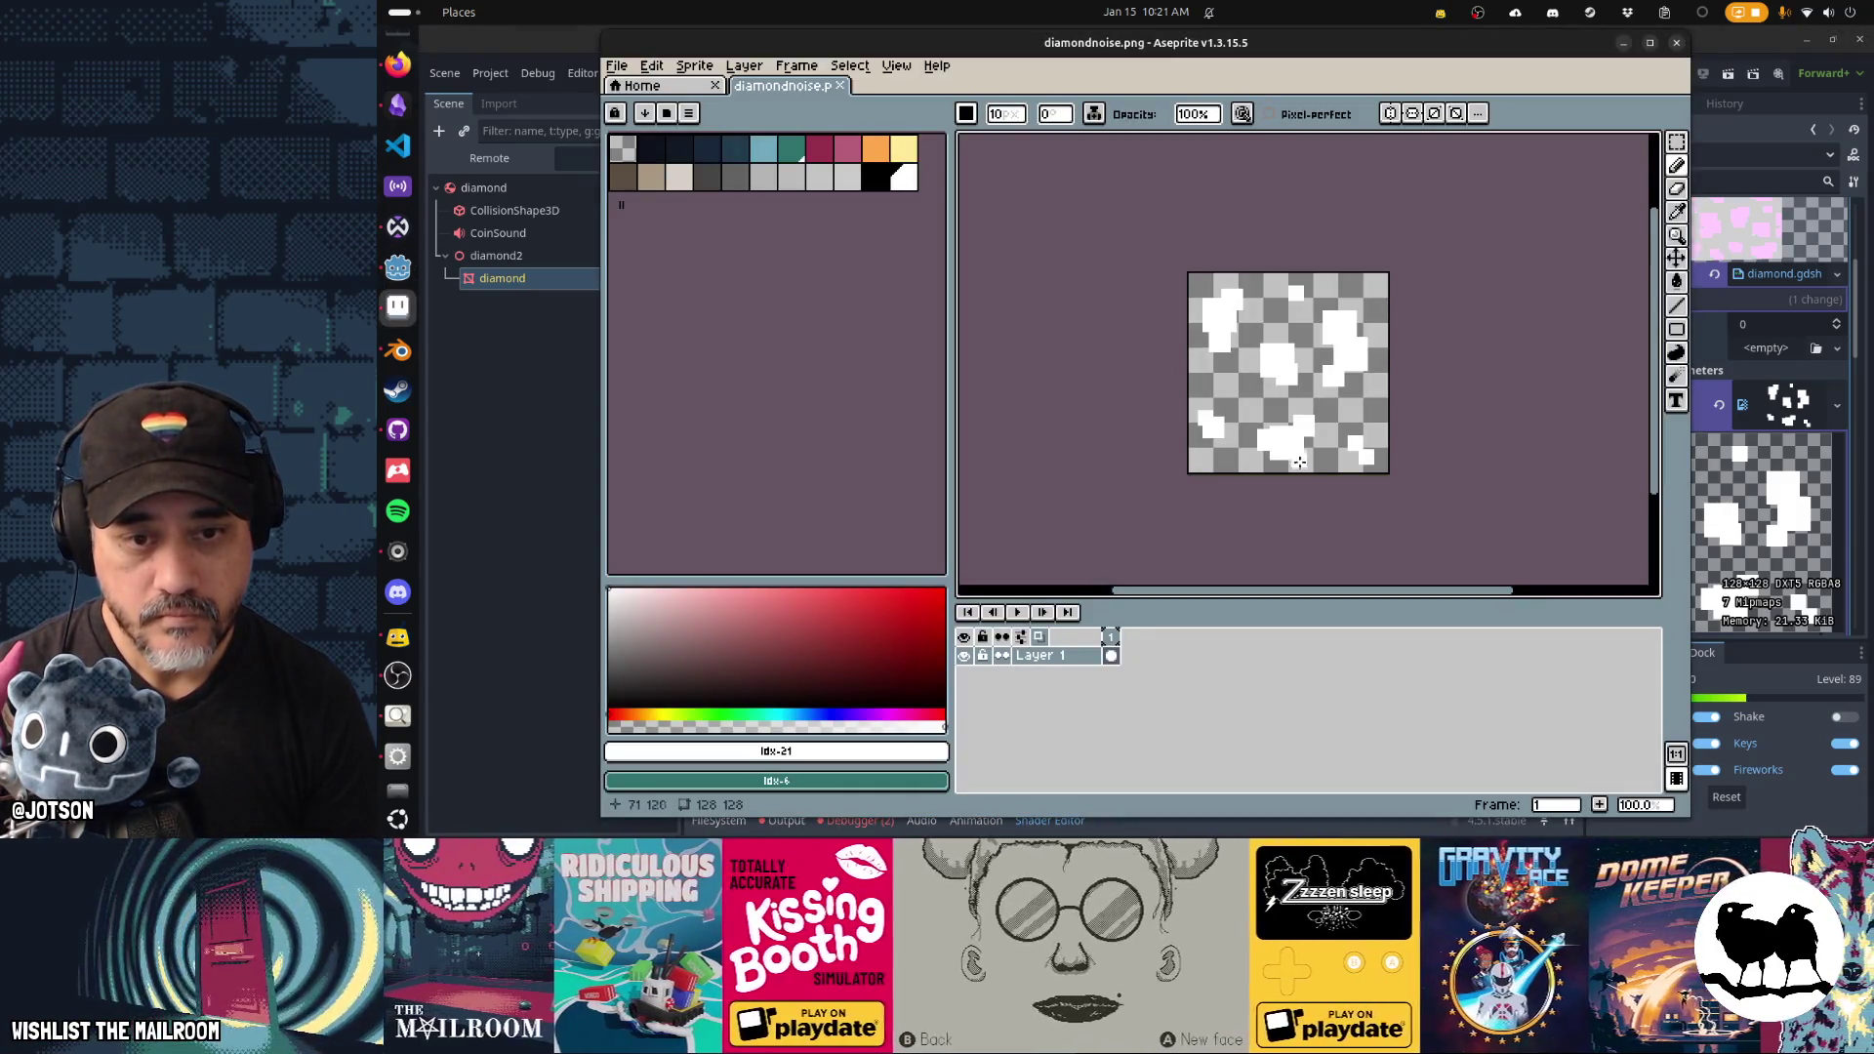
Choose a line-shaped brush angled at 46°.
{"action": "scroll", "coordinate": [1293, 474], "scroll_direction": "up", "scroll_amount": 3}
{"action": "key", "text": "e"}
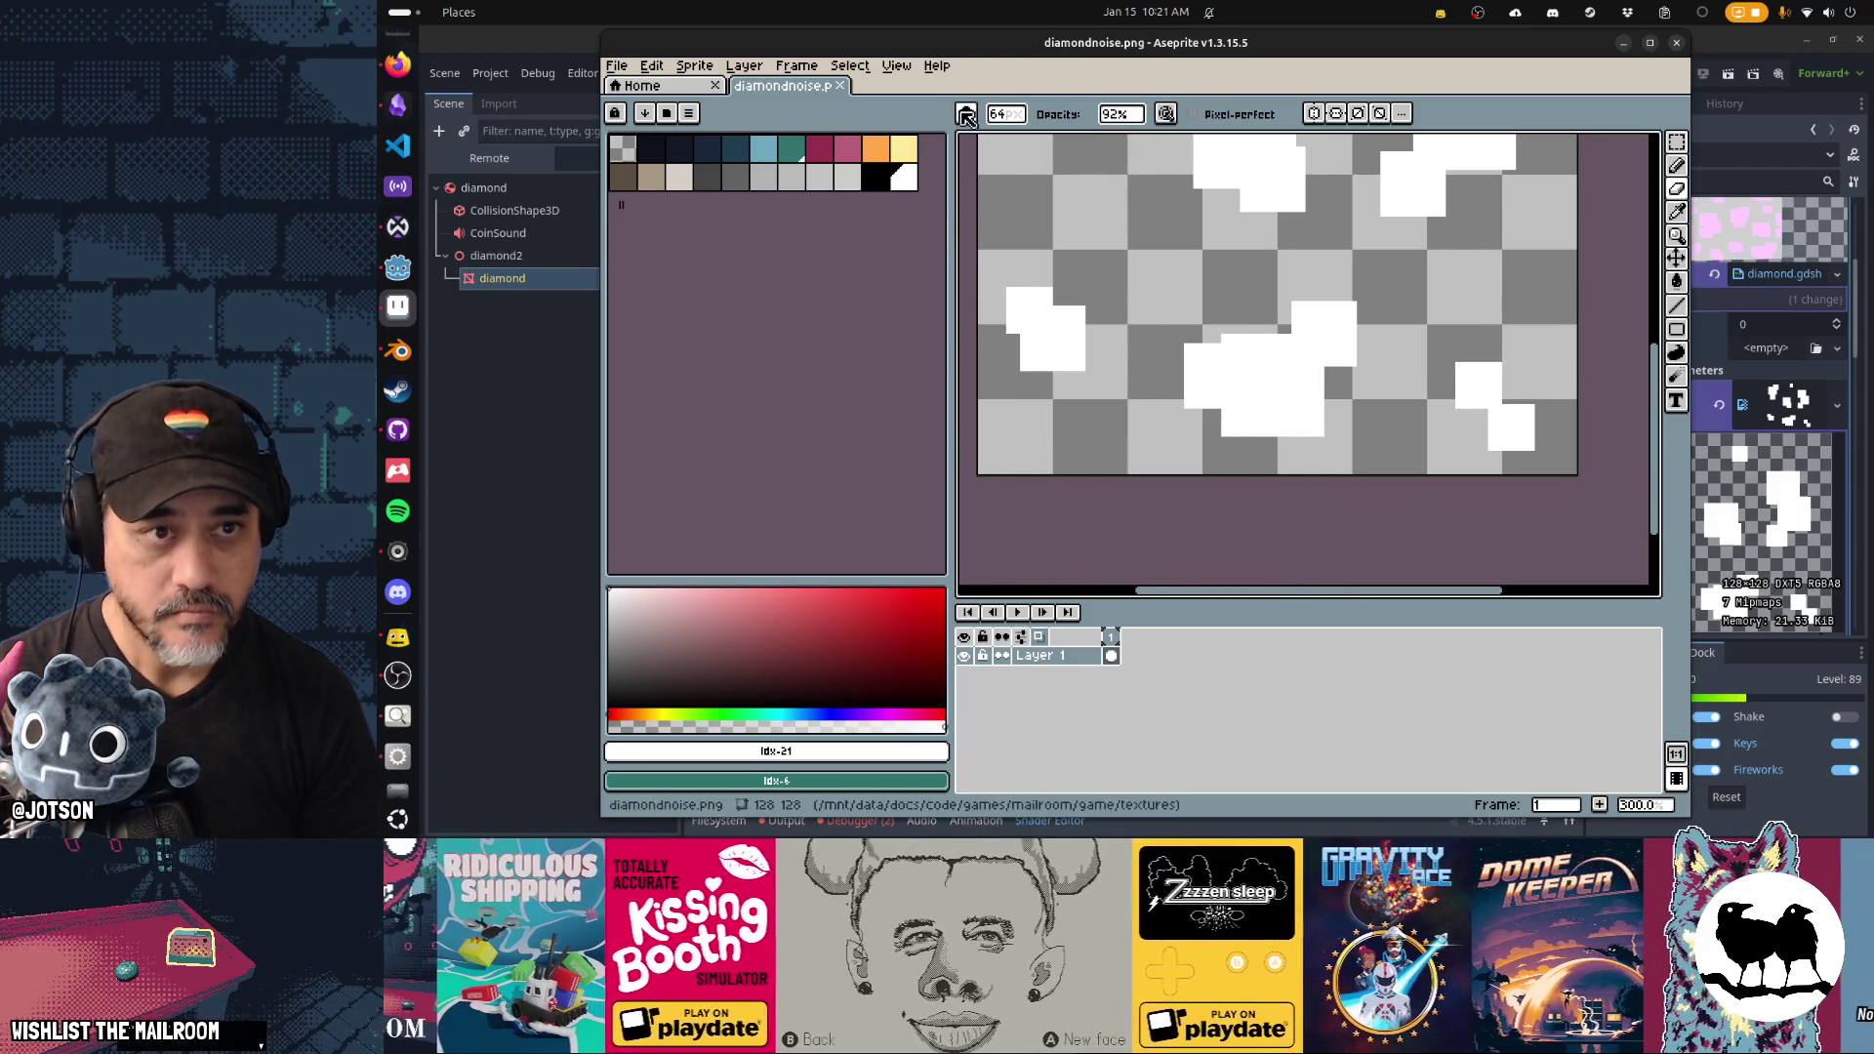
{"action": "left_click", "coordinate": [966, 115]}
{"action": "left_click", "coordinate": [1021, 140]}
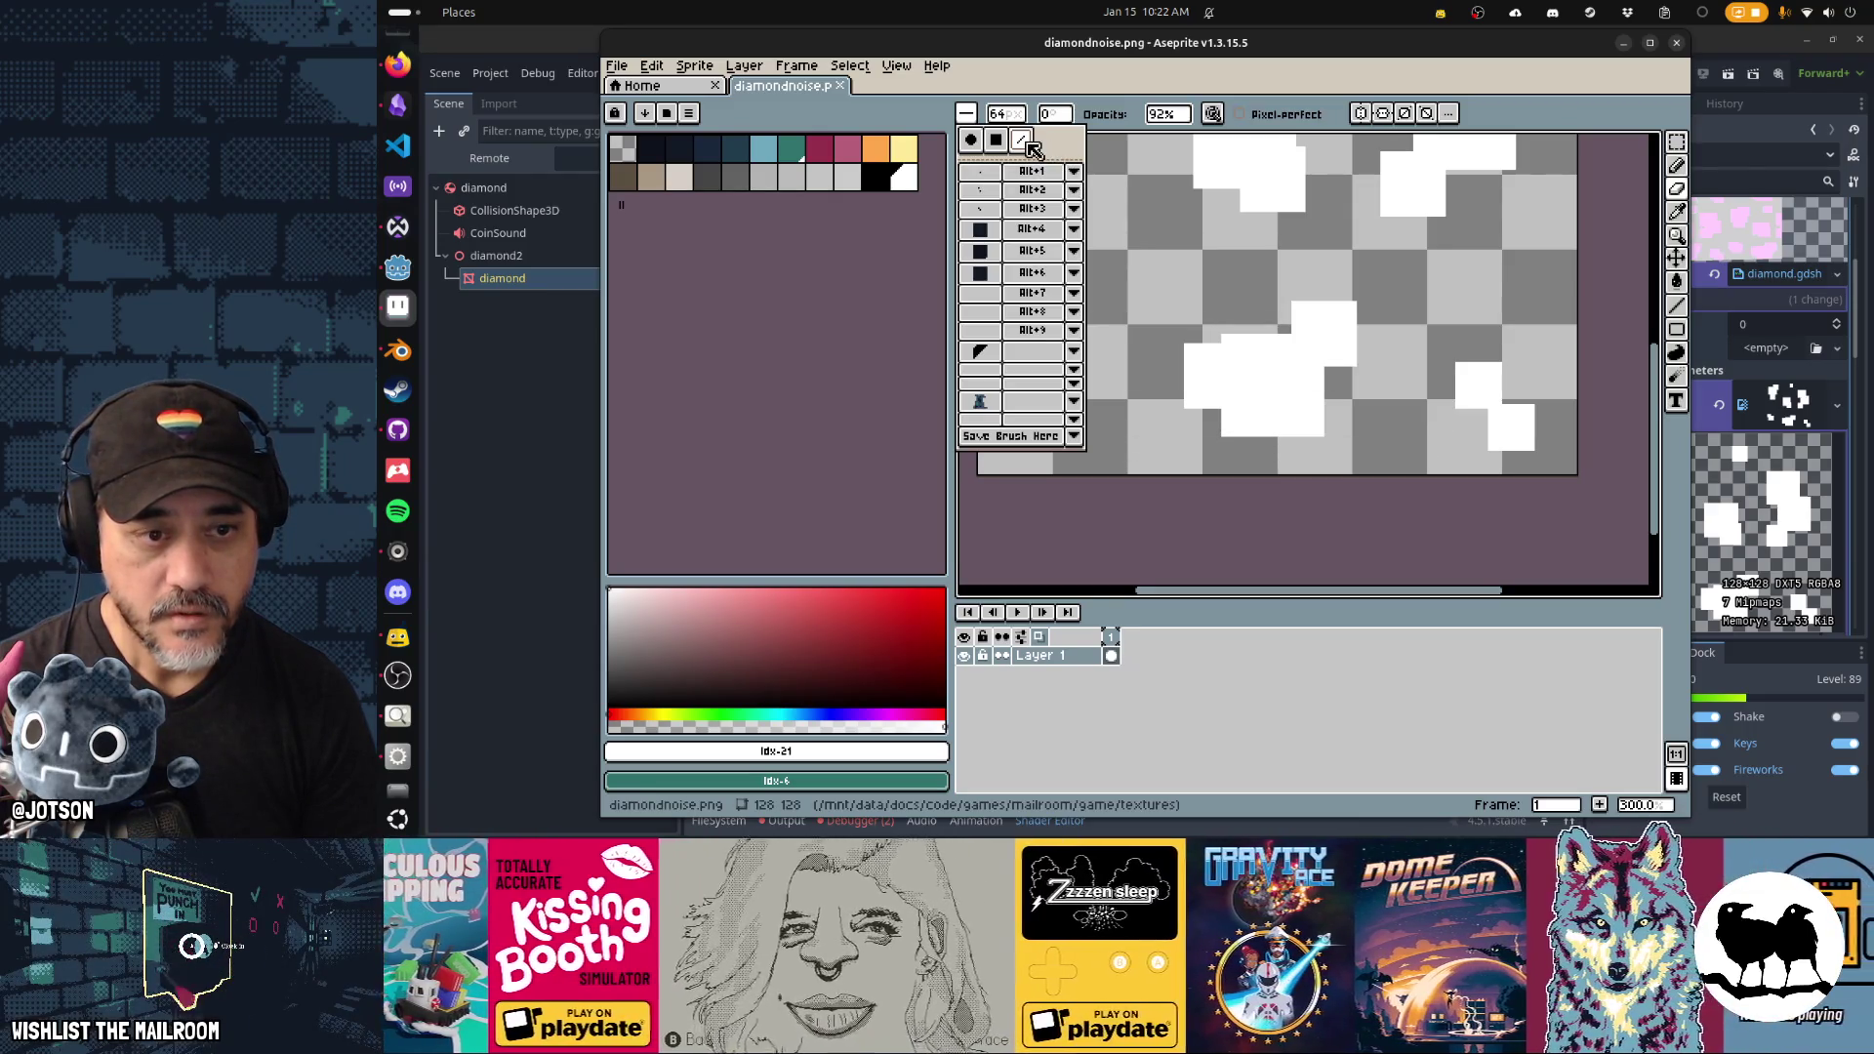
{"action": "left_click", "coordinate": [1042, 118]}
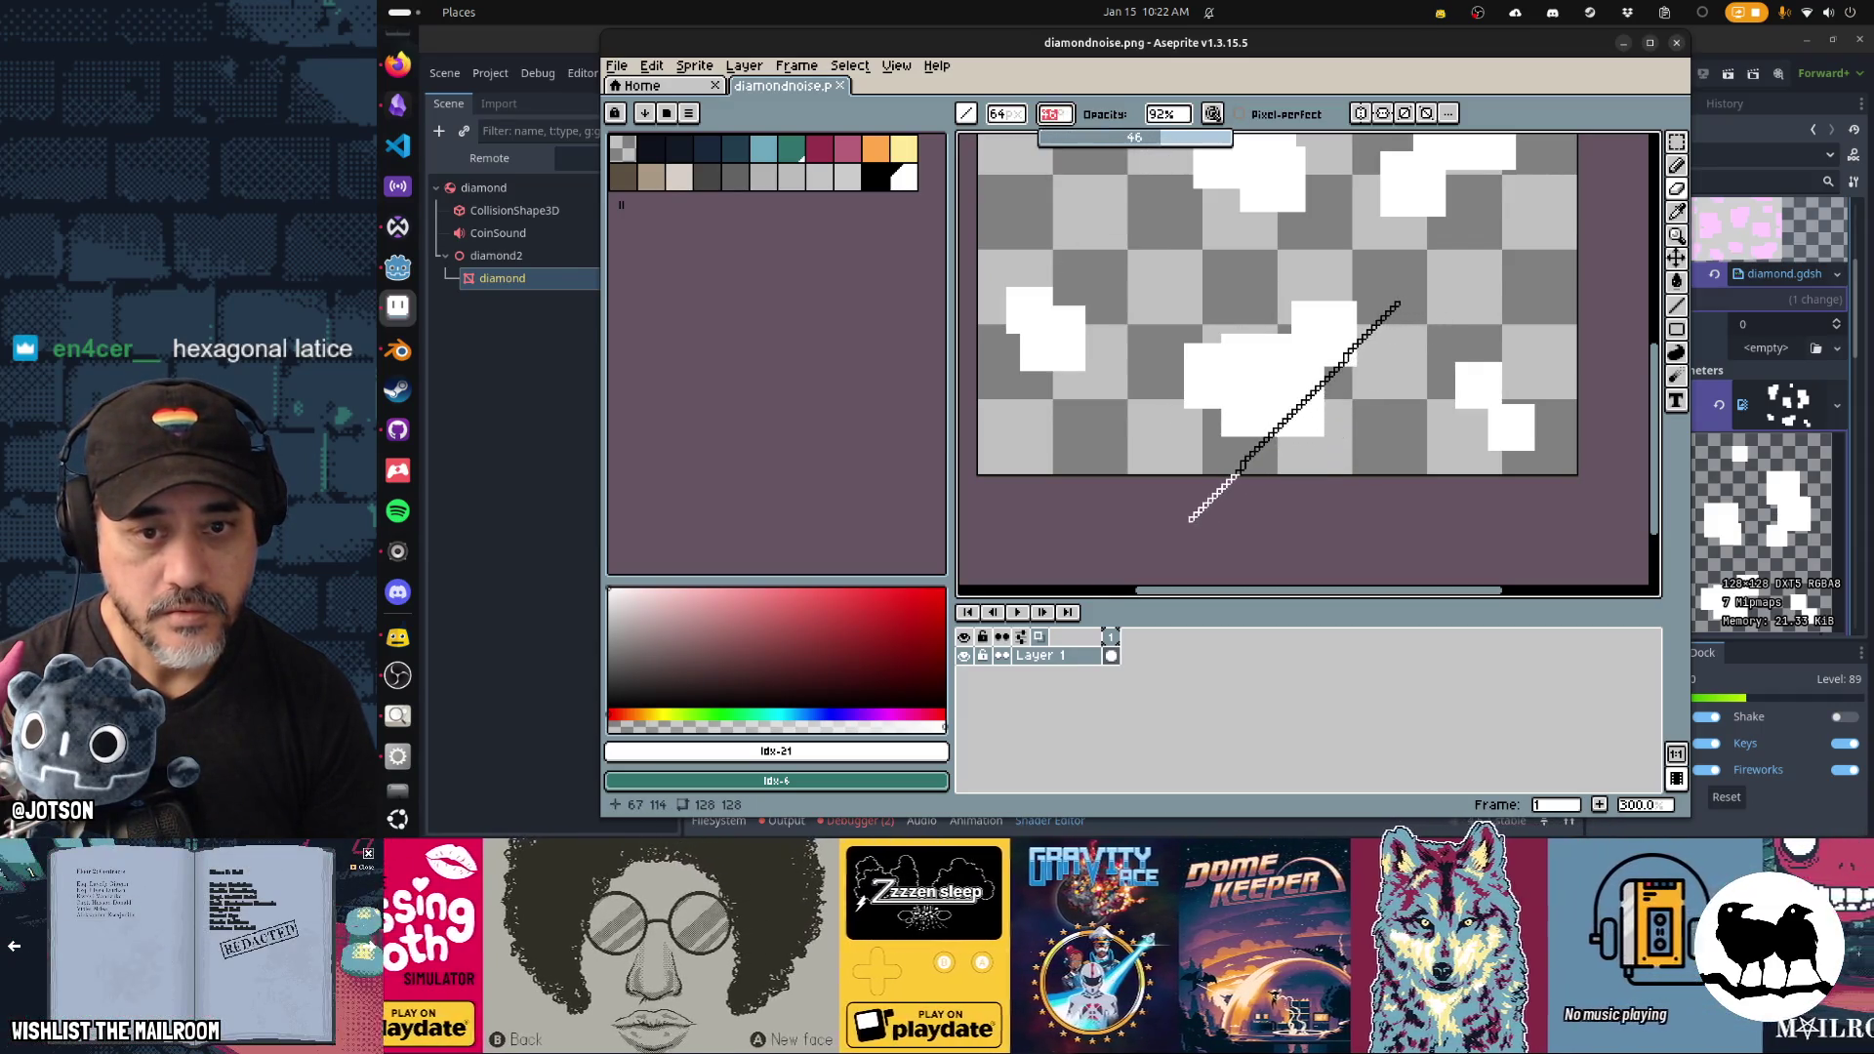
{"action": "left_click", "coordinate": [1318, 444]}
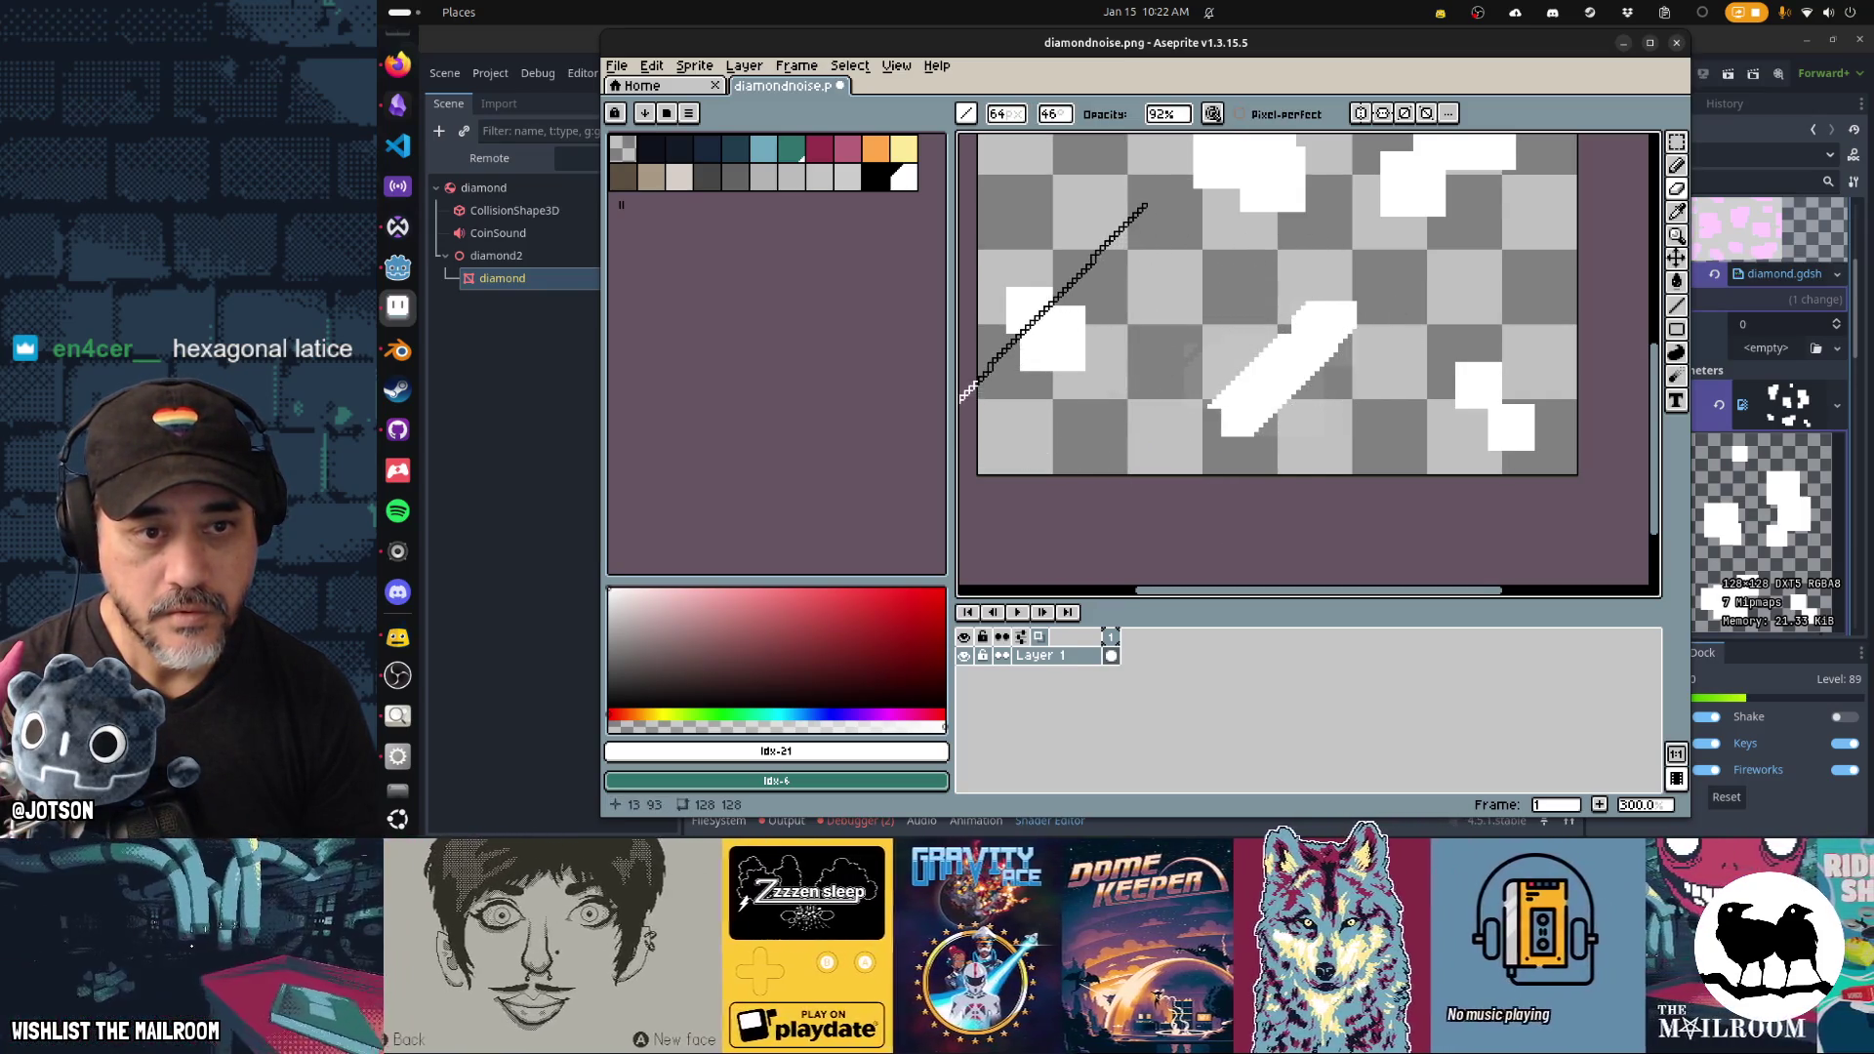
Paint diagonal streaks over the white blobs and save the texture.
{"action": "left_click_drag", "start_coordinate": [1150, 271], "coordinate": [1132, 408]}
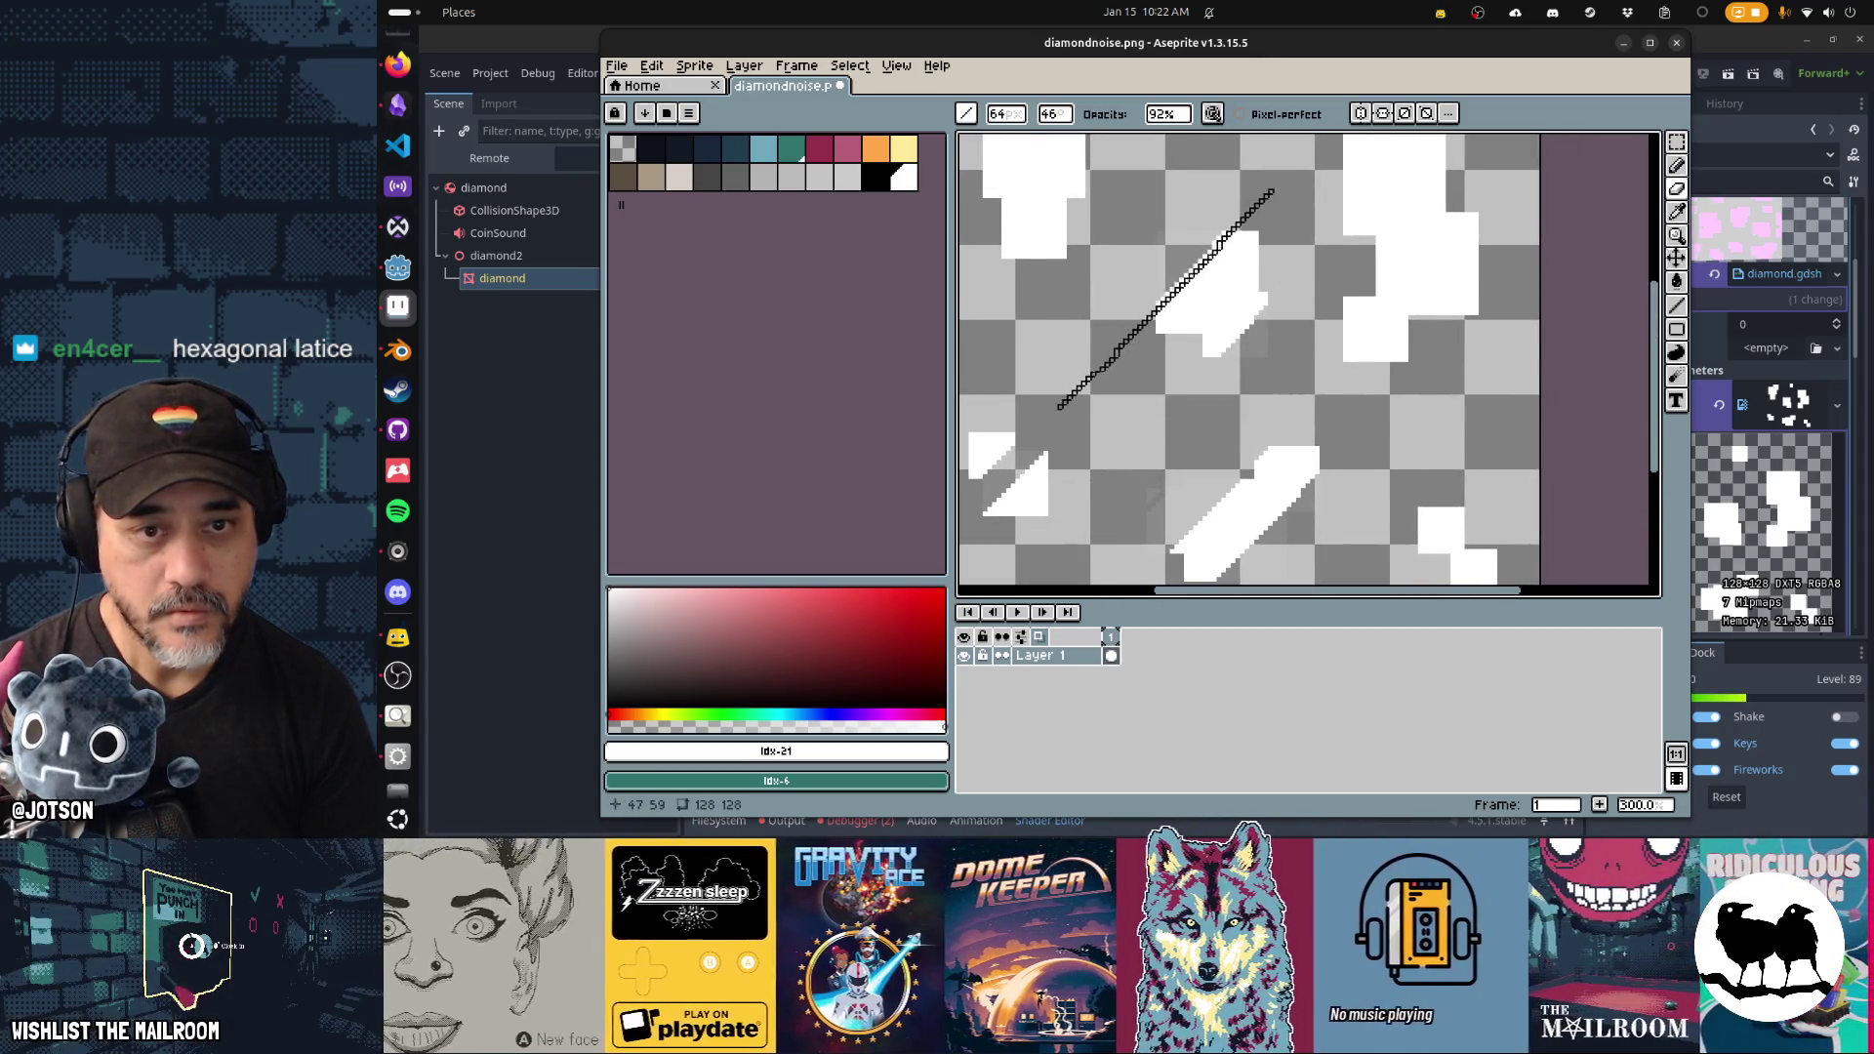
{"action": "scroll", "coordinate": [1269, 375], "scroll_direction": "right", "scroll_amount": 2}
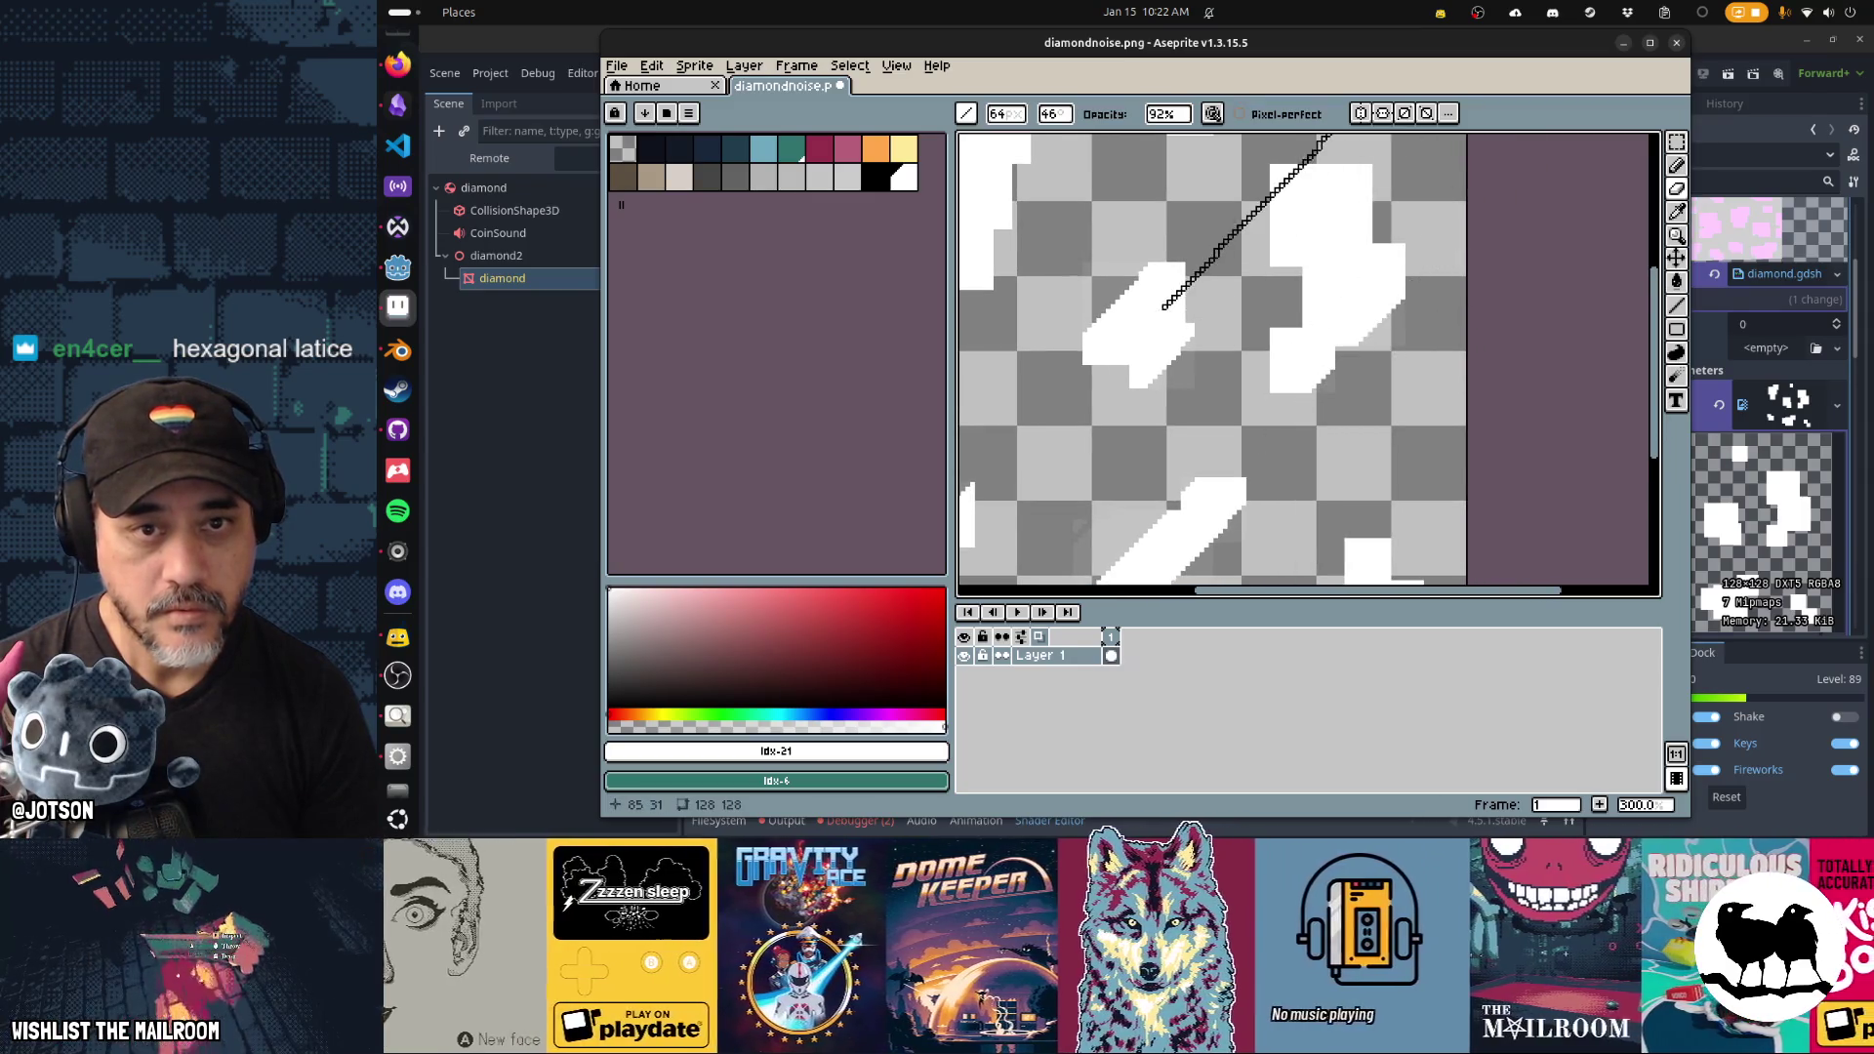
{"action": "left_click_drag", "start_coordinate": [1363, 264], "coordinate": [1296, 411]}
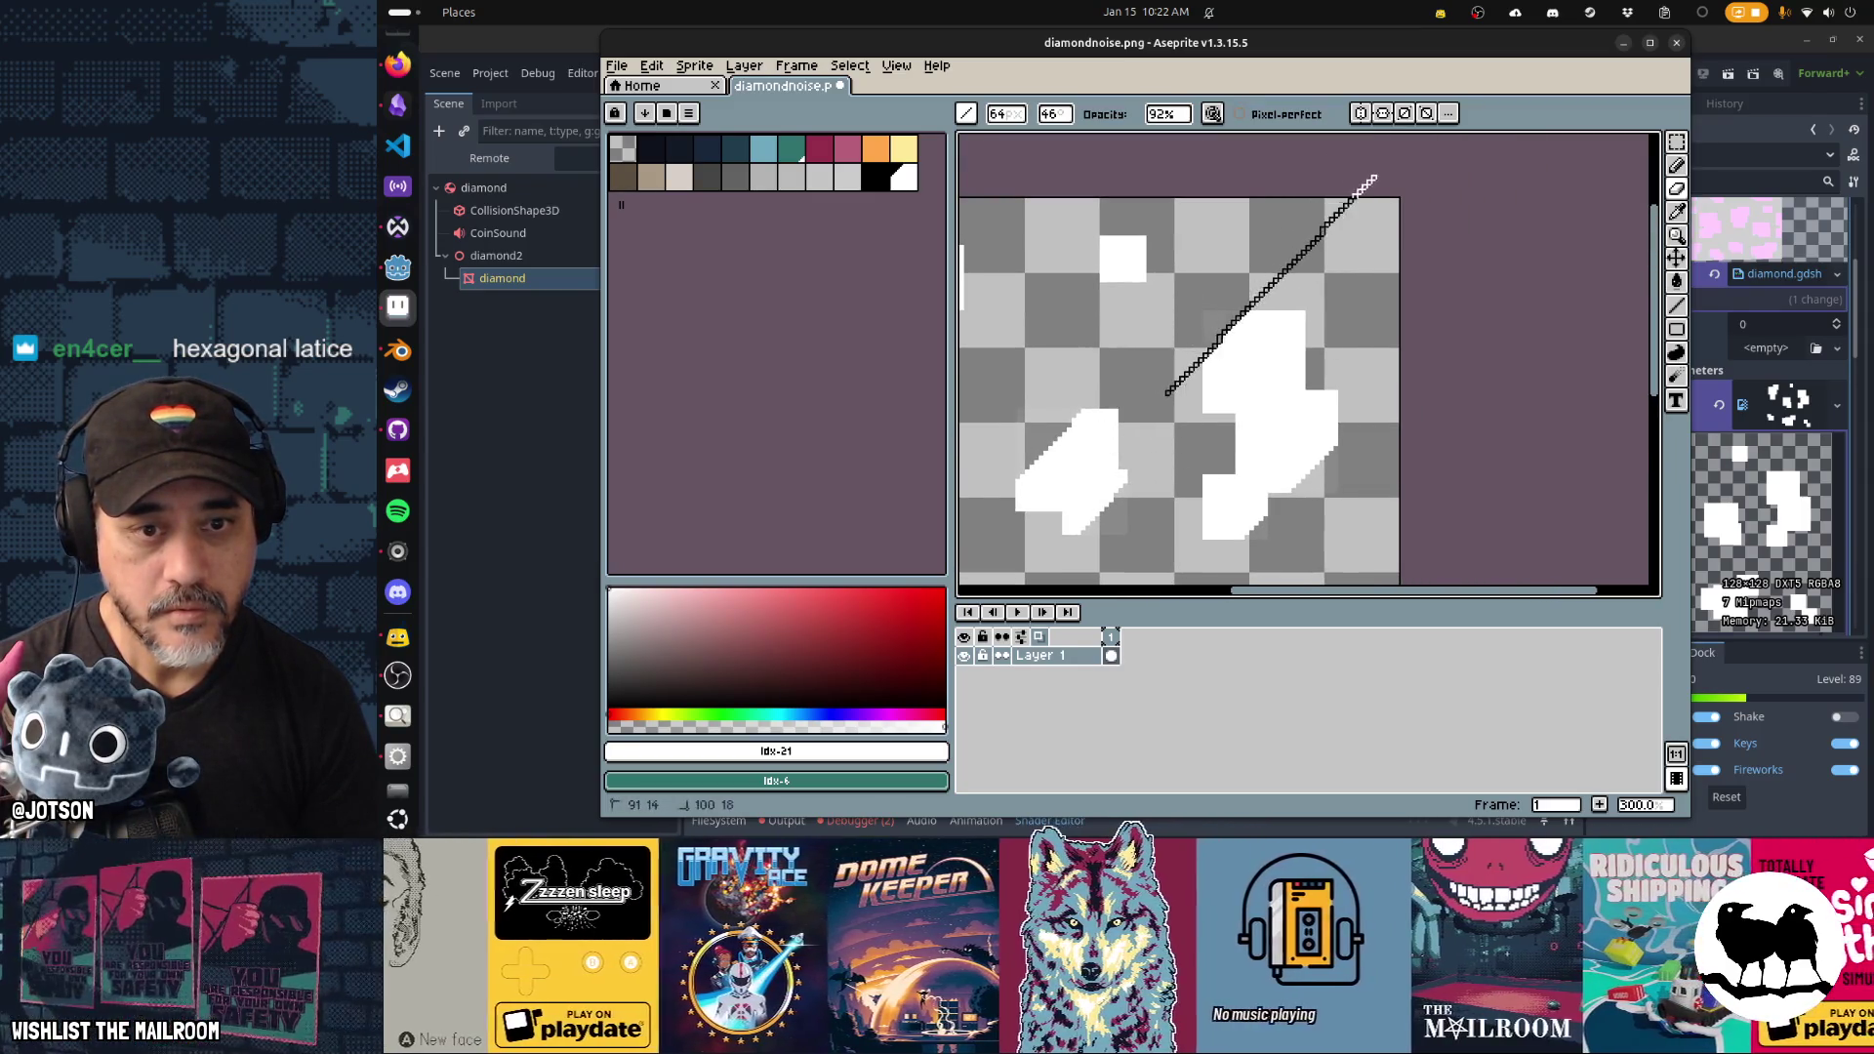
{"action": "scroll", "coordinate": [1125, 271], "scroll_direction": "left", "scroll_amount": 3}
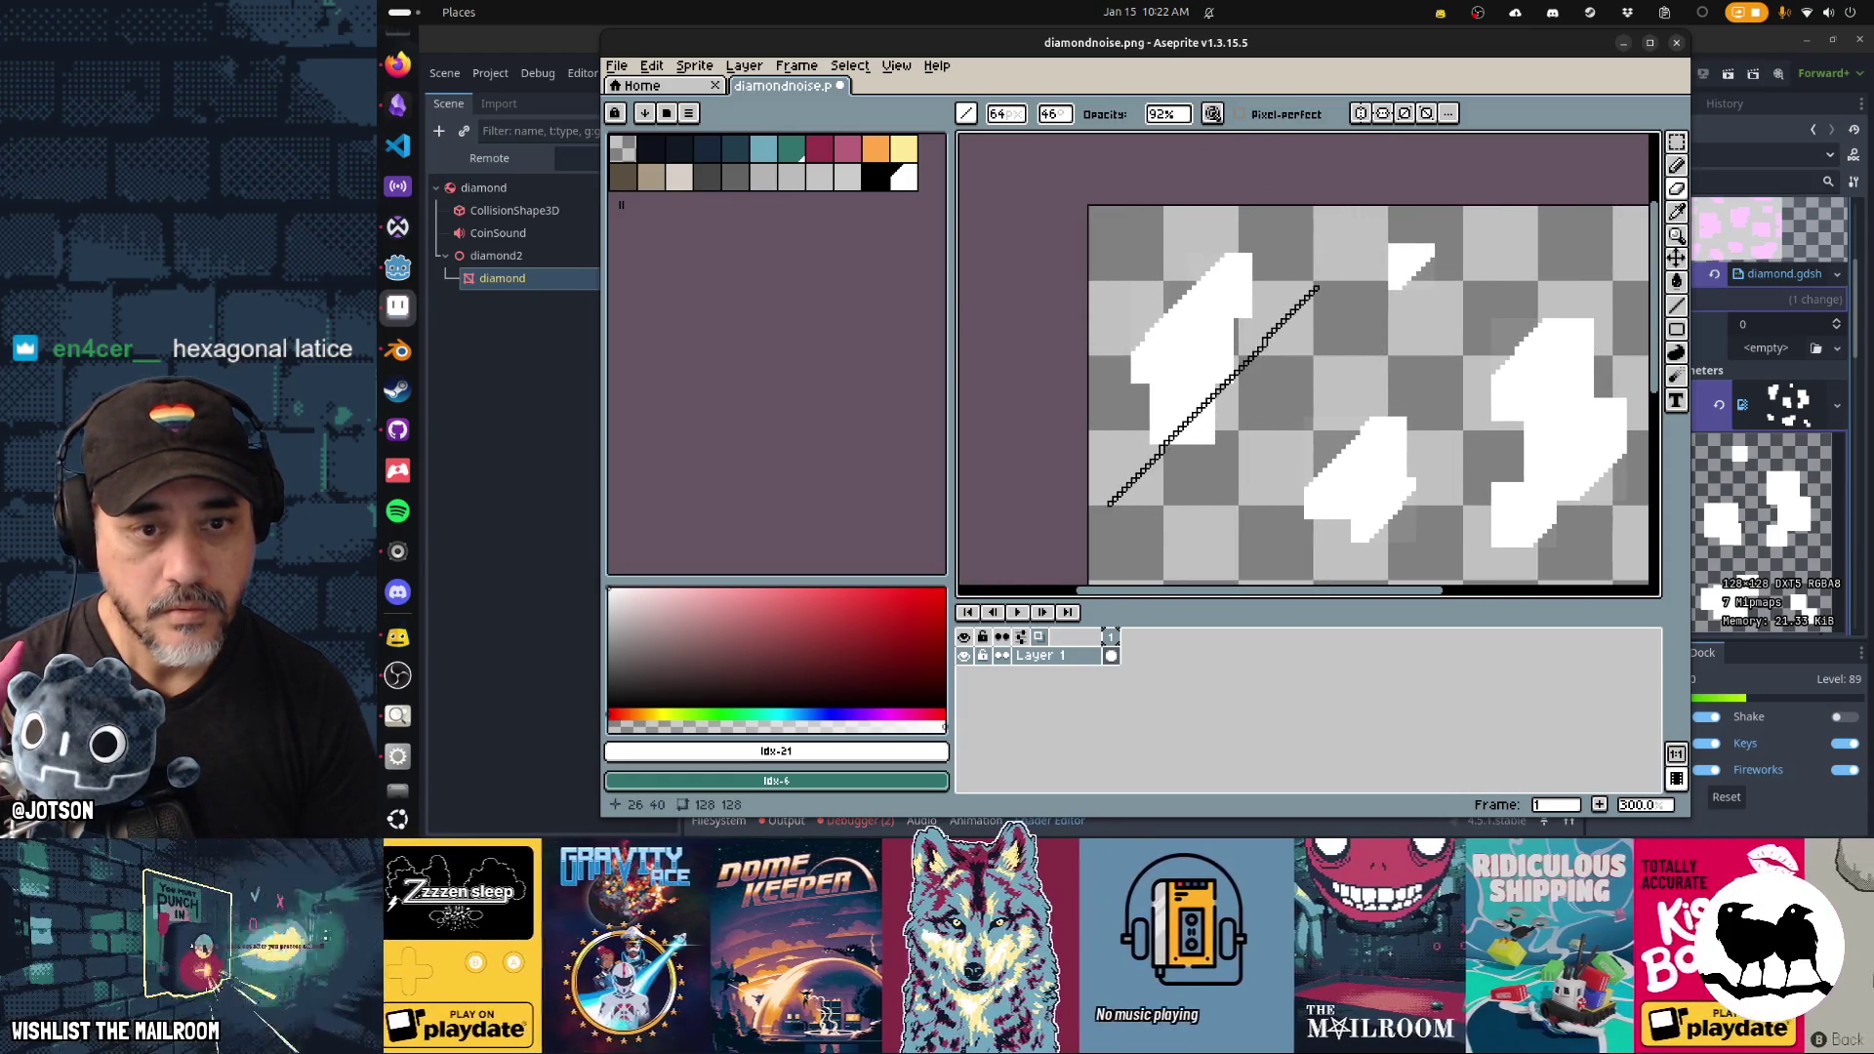
{"action": "left_click_drag", "start_coordinate": [1324, 356], "coordinate": [1214, 315]}
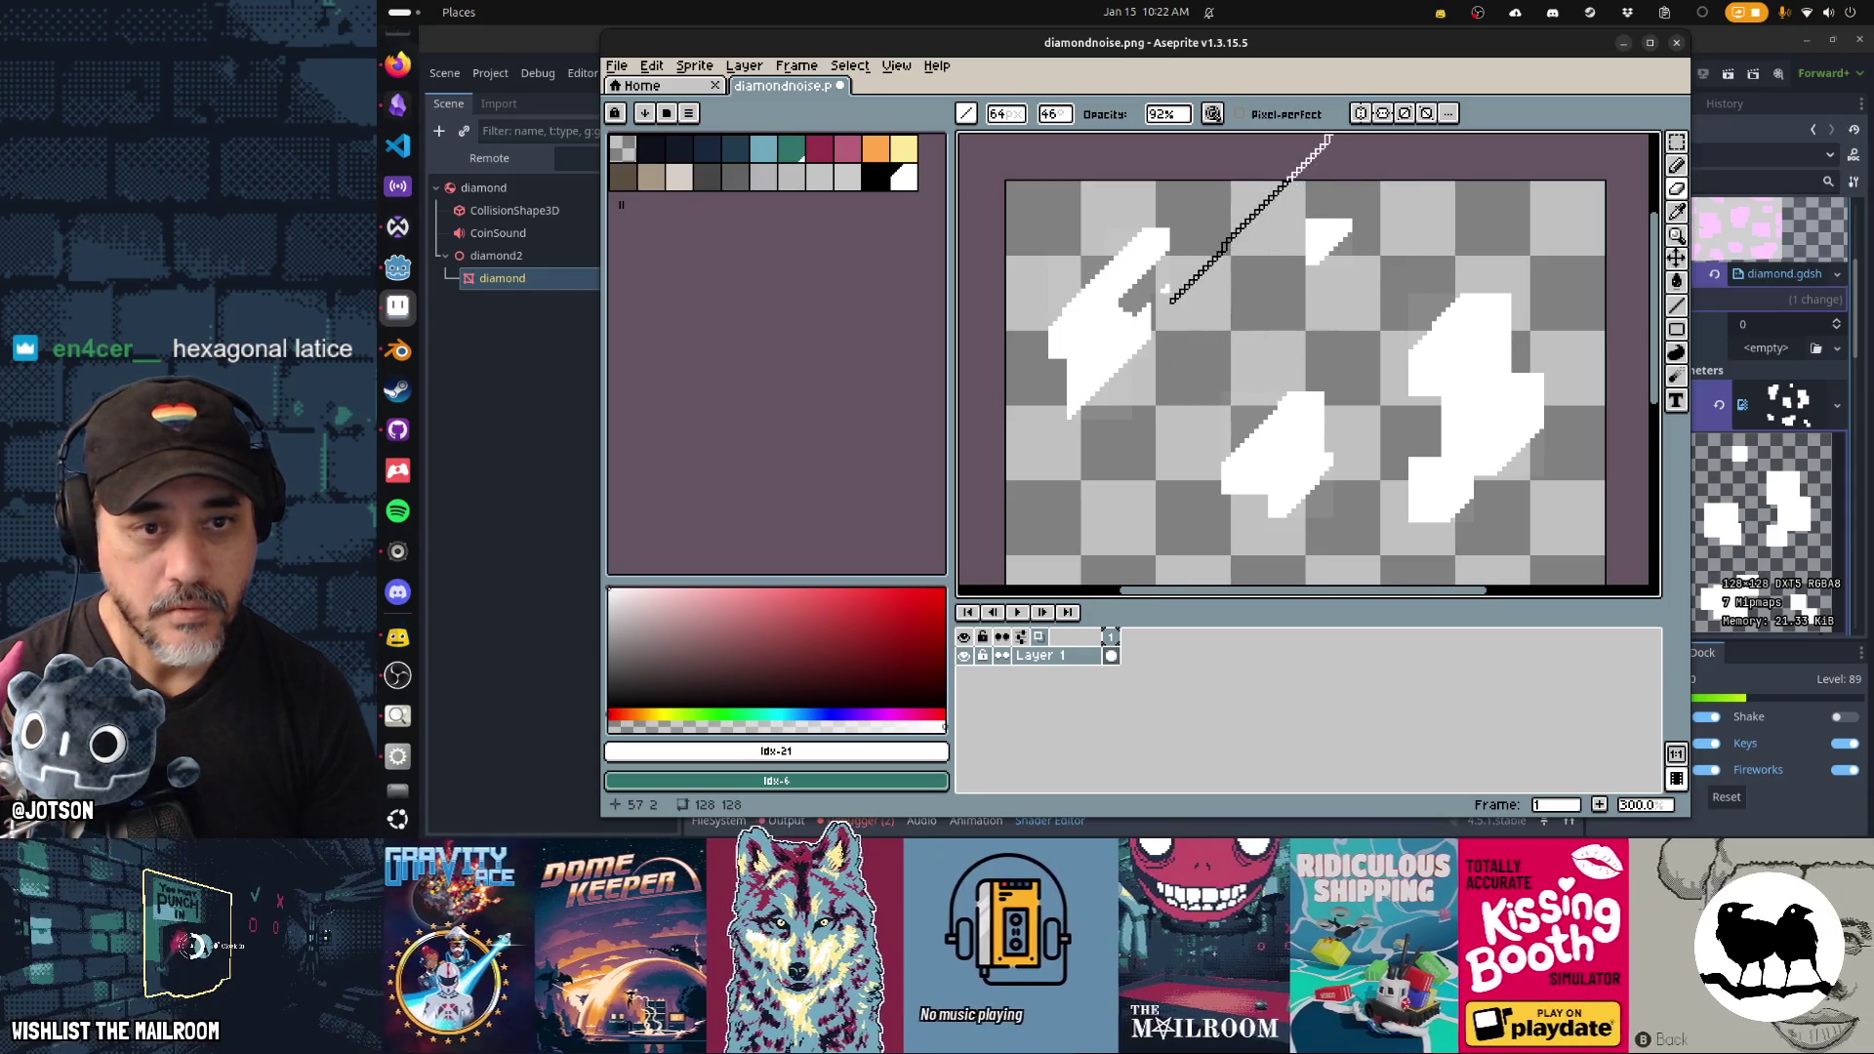
{"action": "left_click_drag", "start_coordinate": [1474, 355], "coordinate": [1213, 209]}
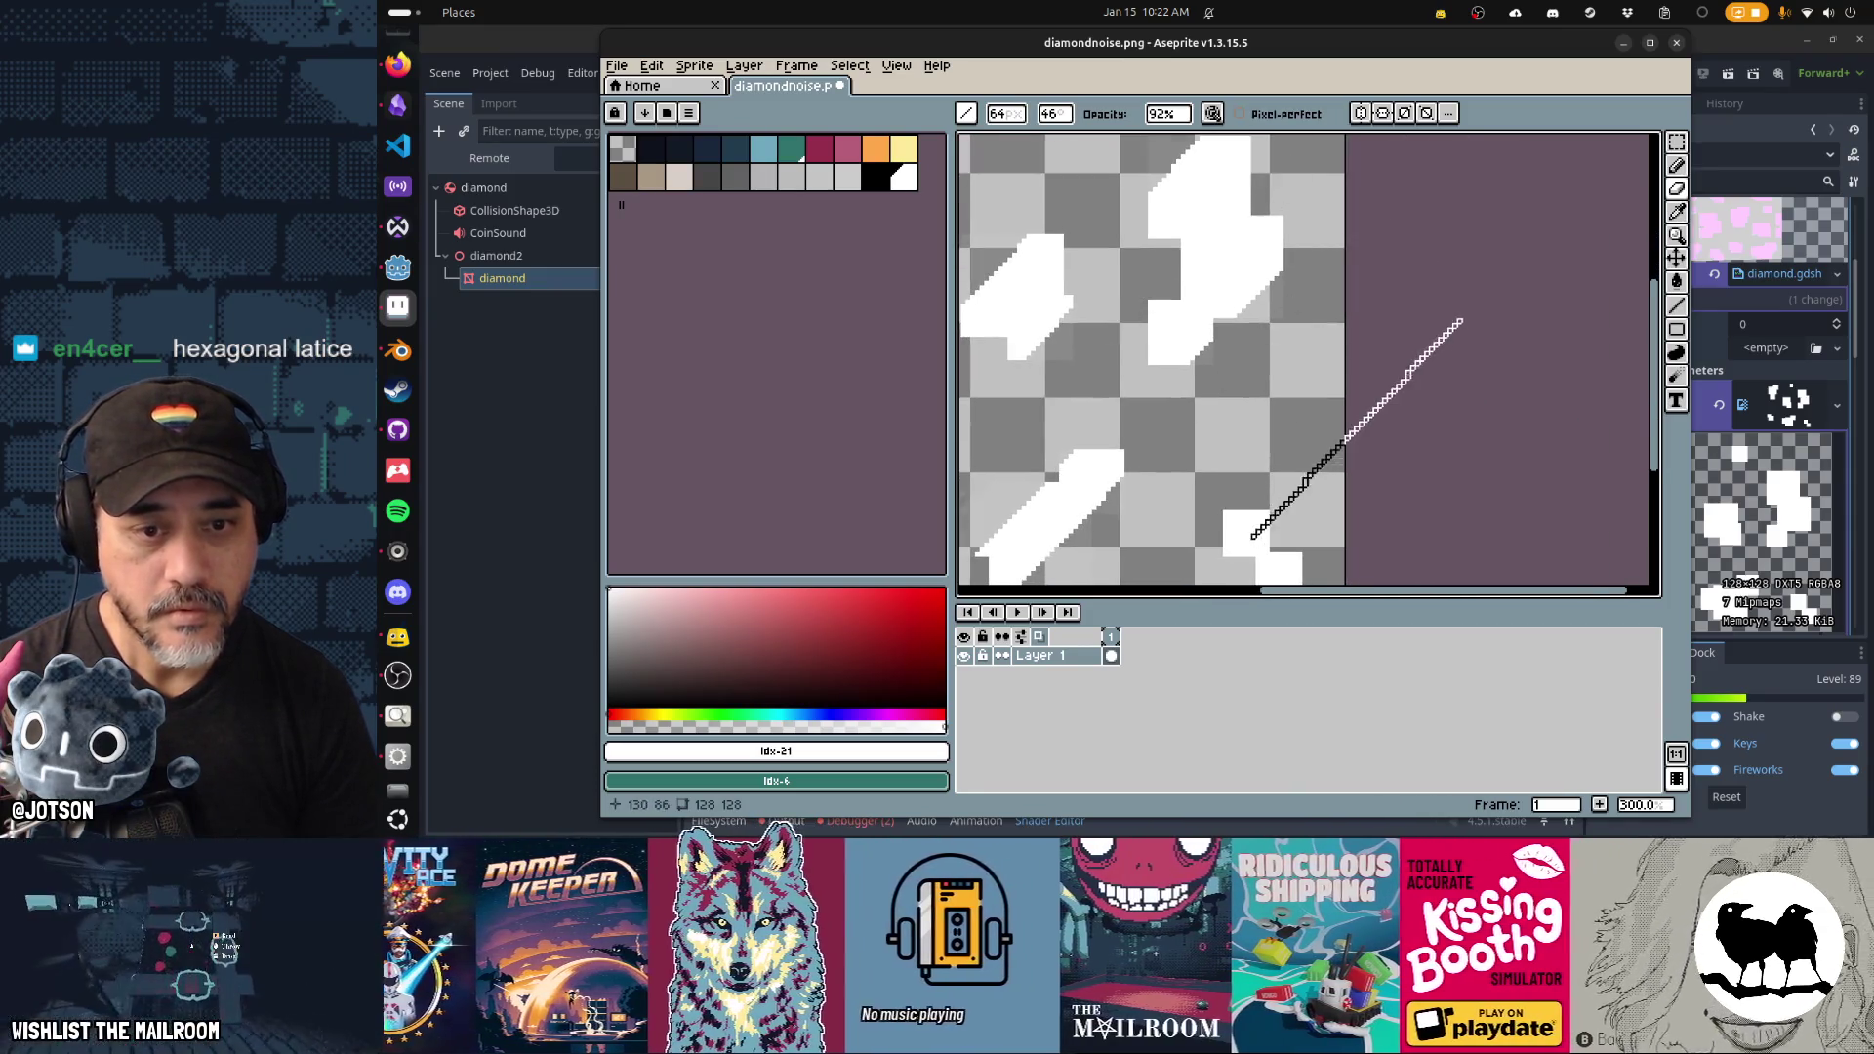
{"action": "scroll", "coordinate": [1332, 352], "scroll_direction": "up", "scroll_amount": 1}
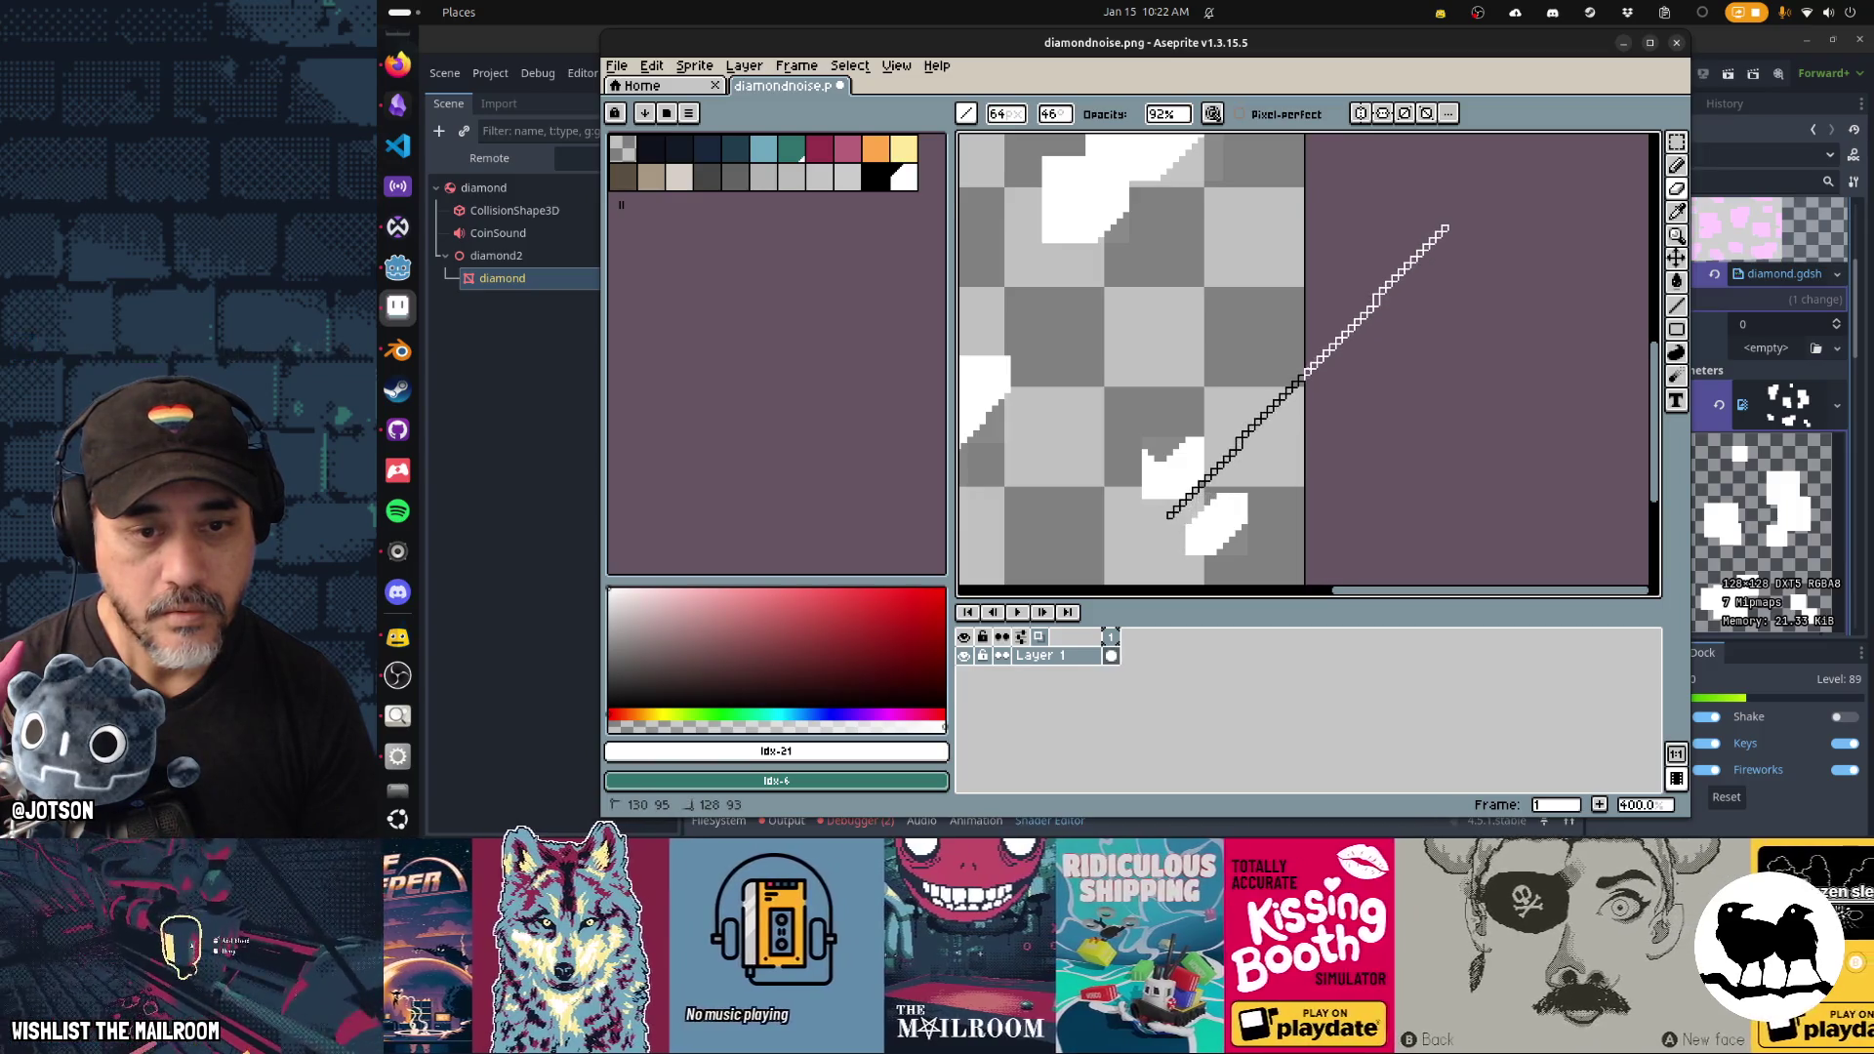
{"action": "key", "text": "ctrl+s"}
{"action": "scroll", "coordinate": [1356, 433], "scroll_direction": "left", "scroll_amount": 5}
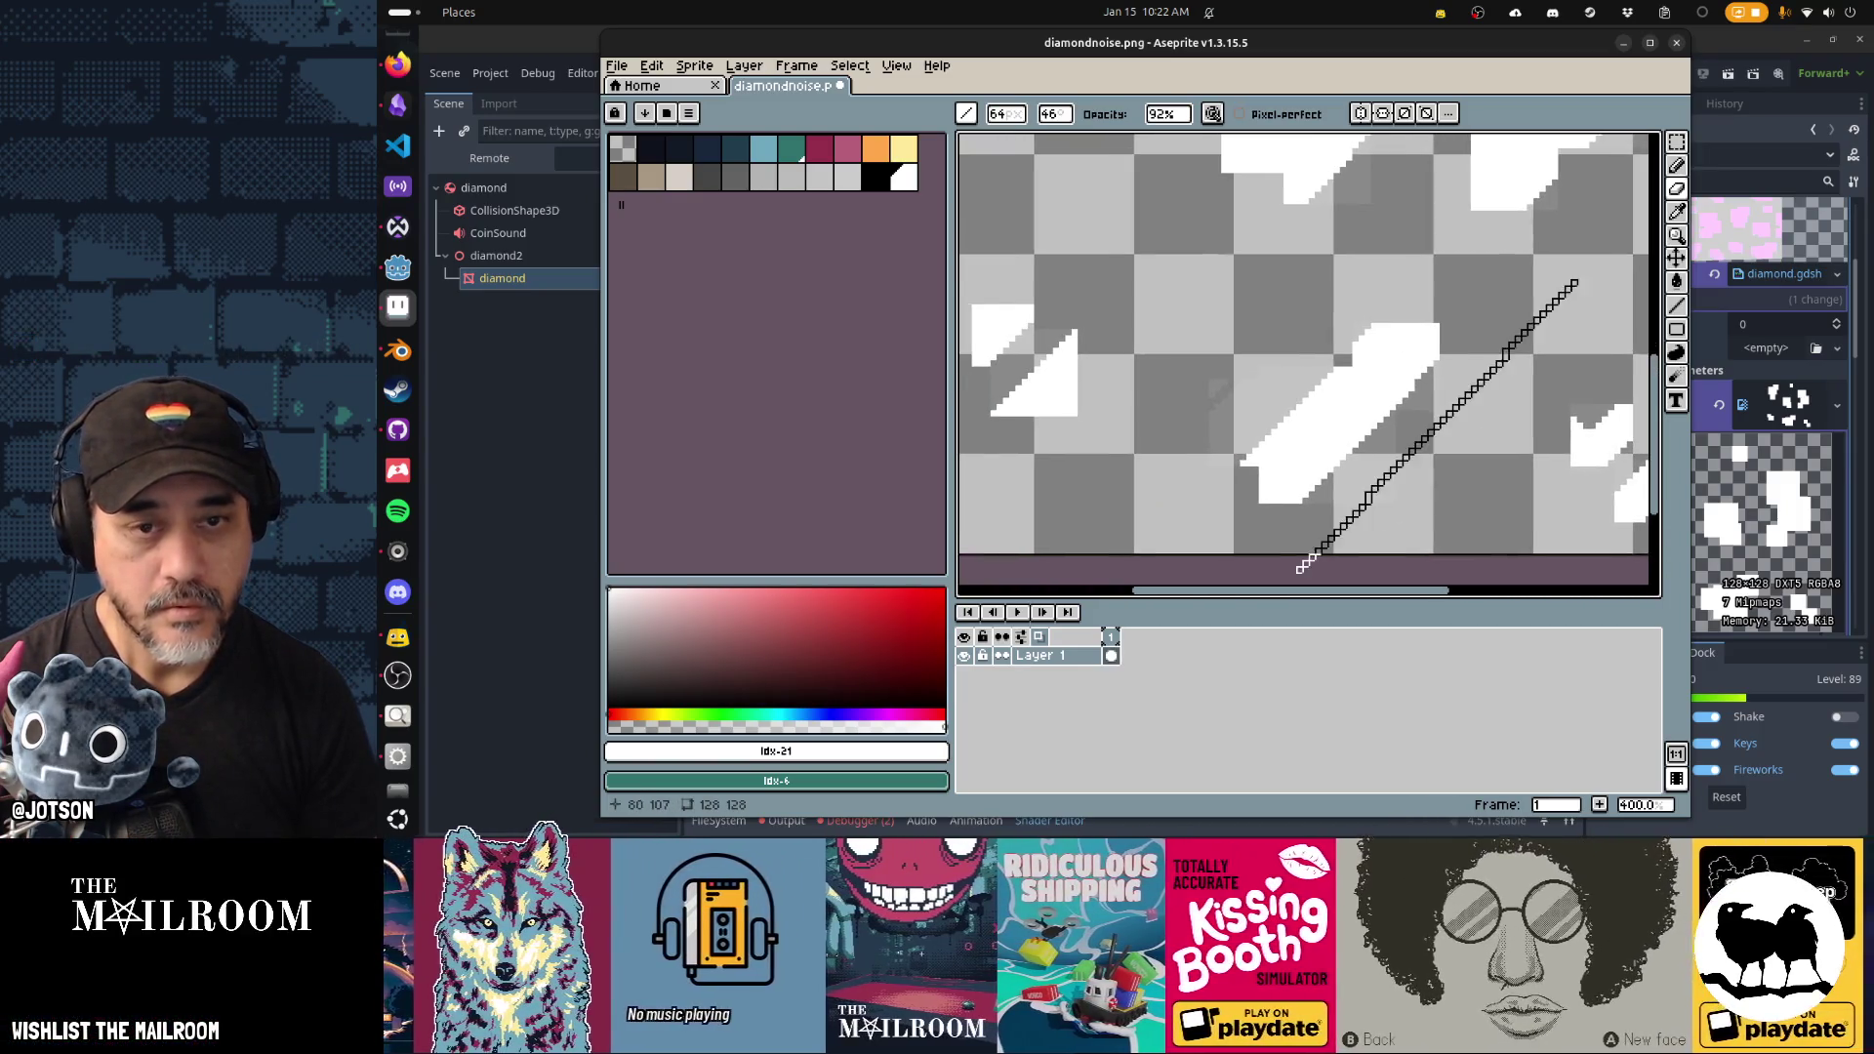
Check the streaked pattern on the Godot diamond, then return to Aseprite.
{"action": "key", "text": "alt+Tab"}
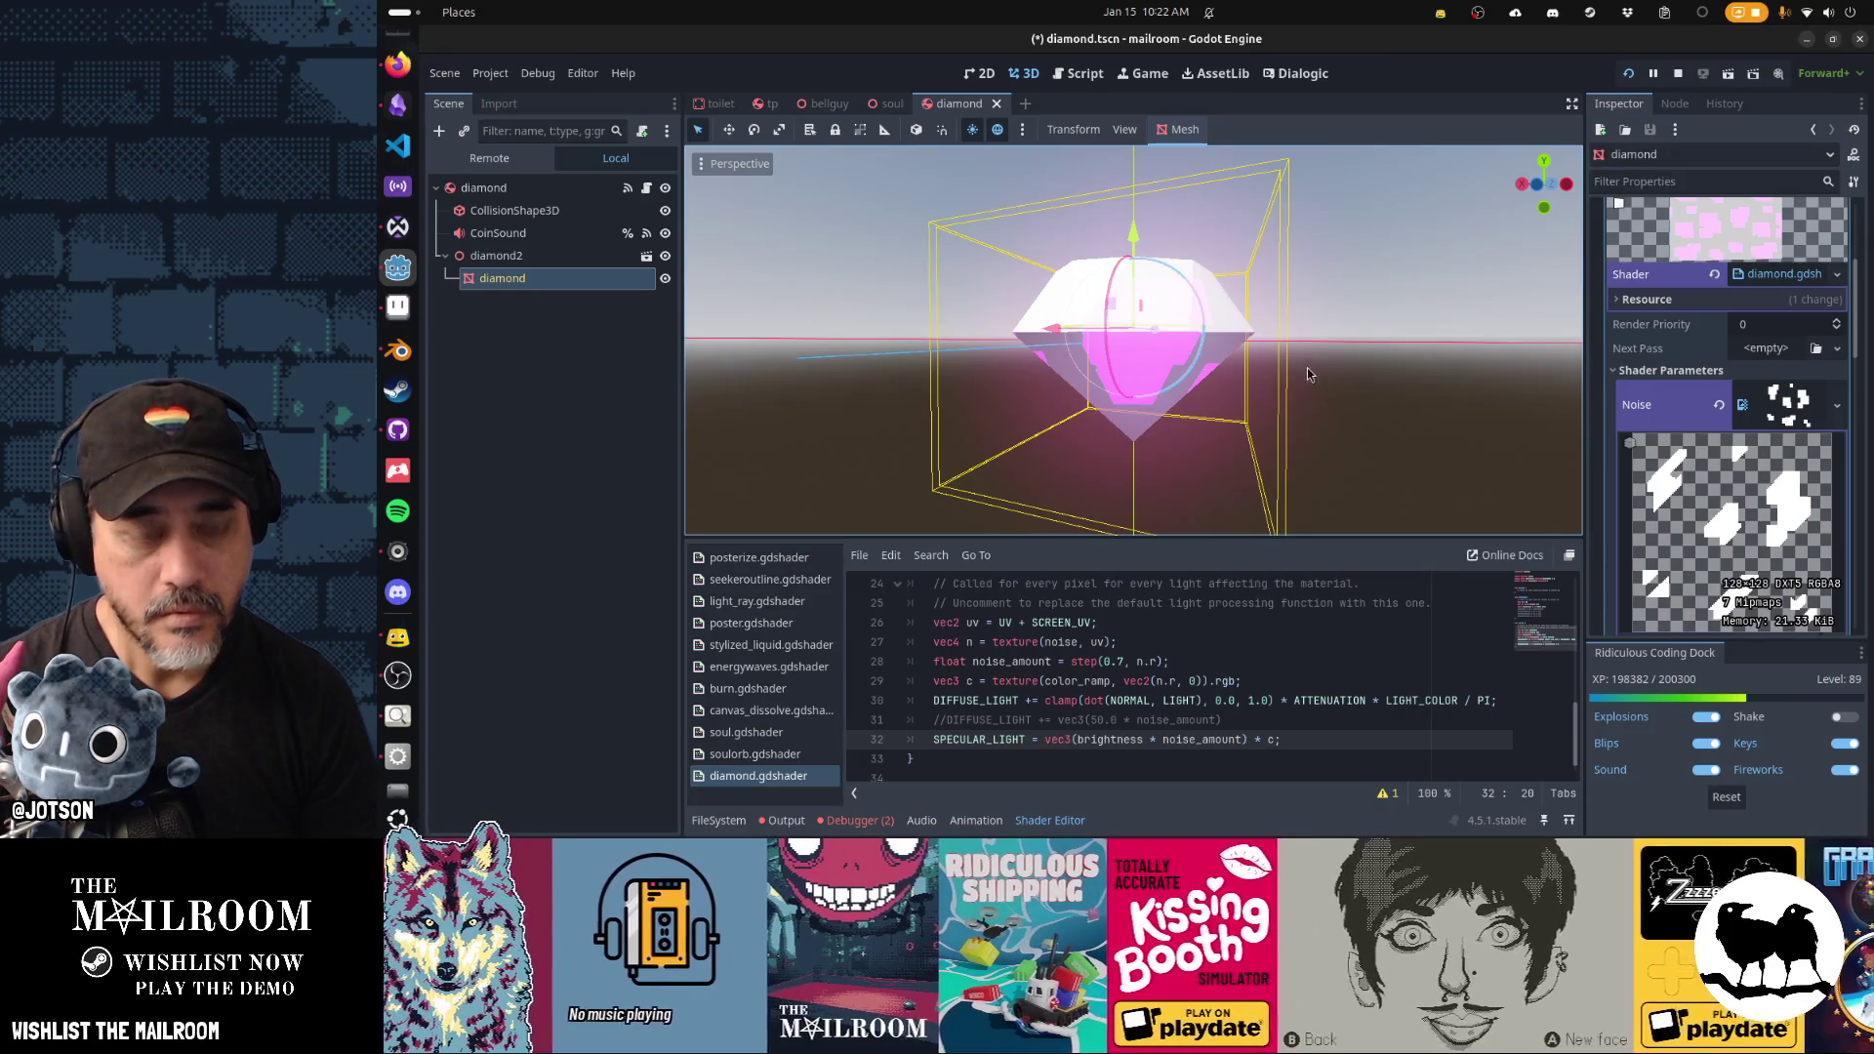
{"action": "mouse_move", "coordinate": [1054, 343]}
{"action": "left_mouse_down"}
{"action": "mouse_move", "coordinate": [1293, 361]}
{"action": "mouse_move", "coordinate": [1122, 322]}
{"action": "left_mouse_up"}
{"action": "key", "text": "alt+Tab"}
{"action": "key", "text": "alt+Tab"}
{"action": "key", "text": "alt+Tab"}
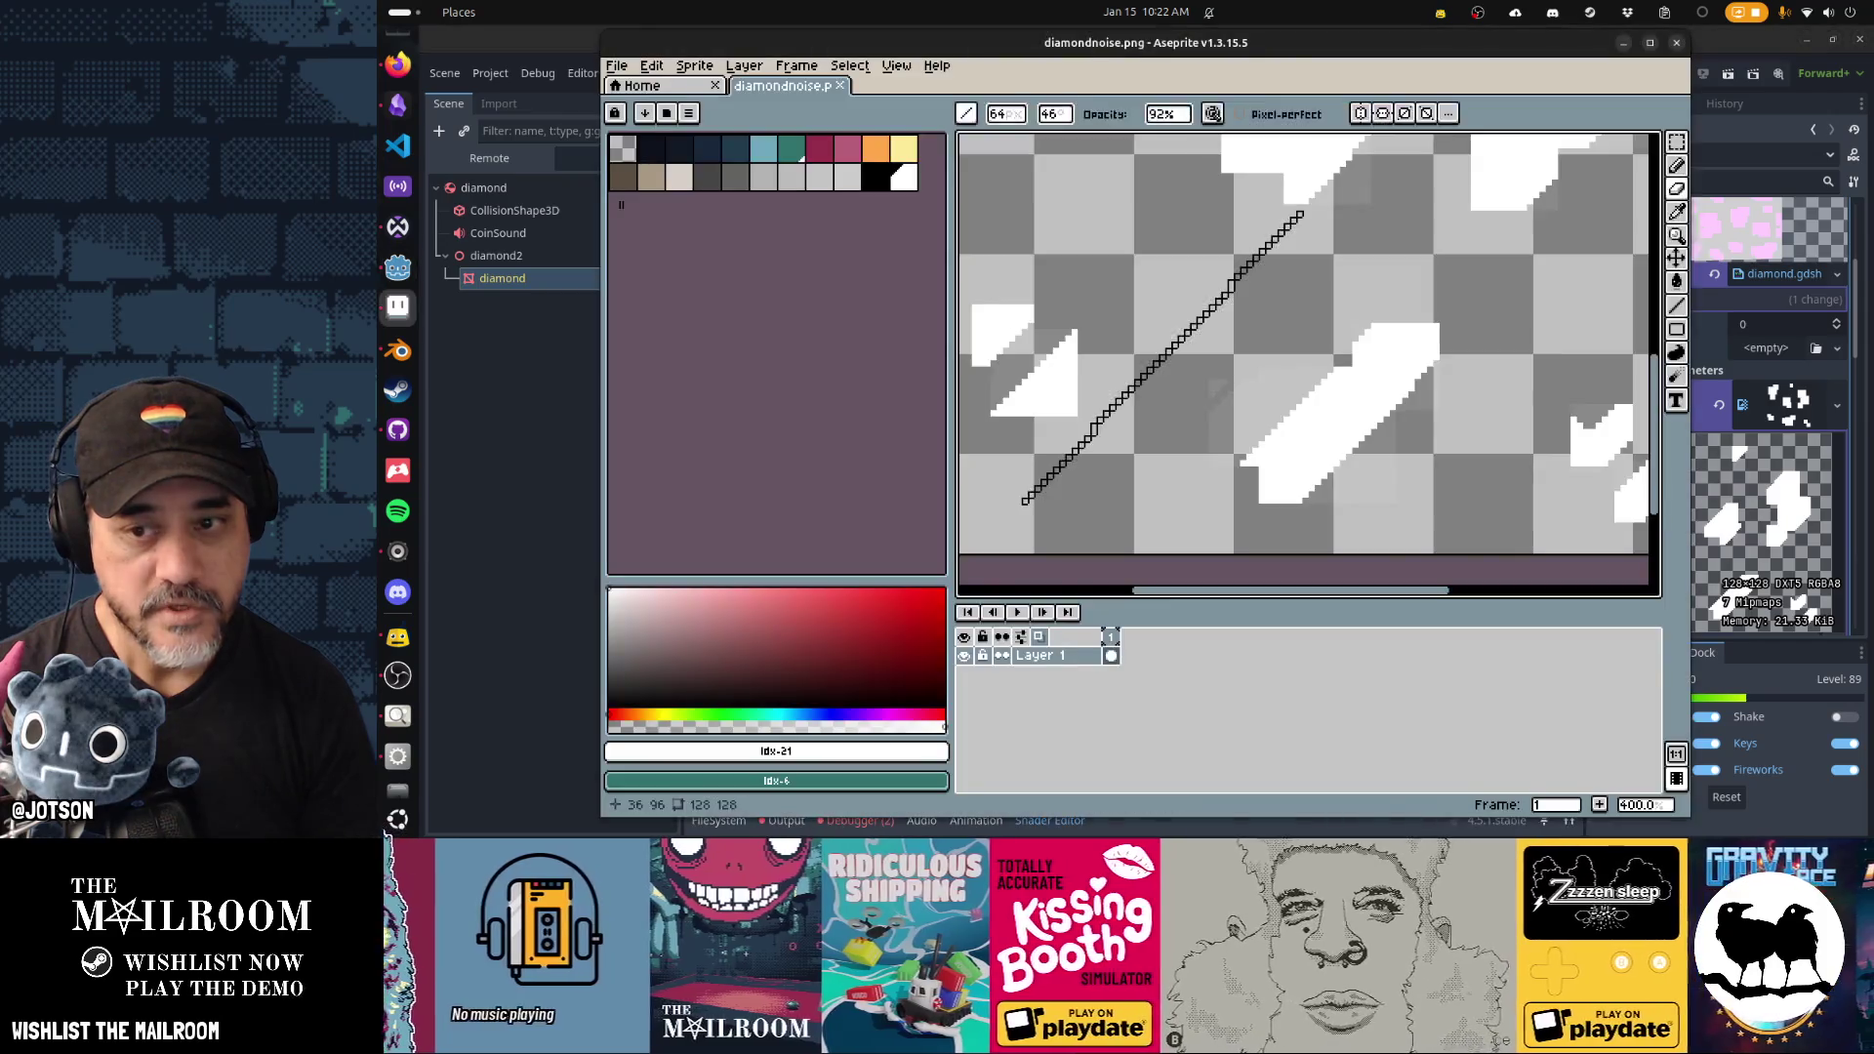
{"action": "key", "text": "alt+Tab"}
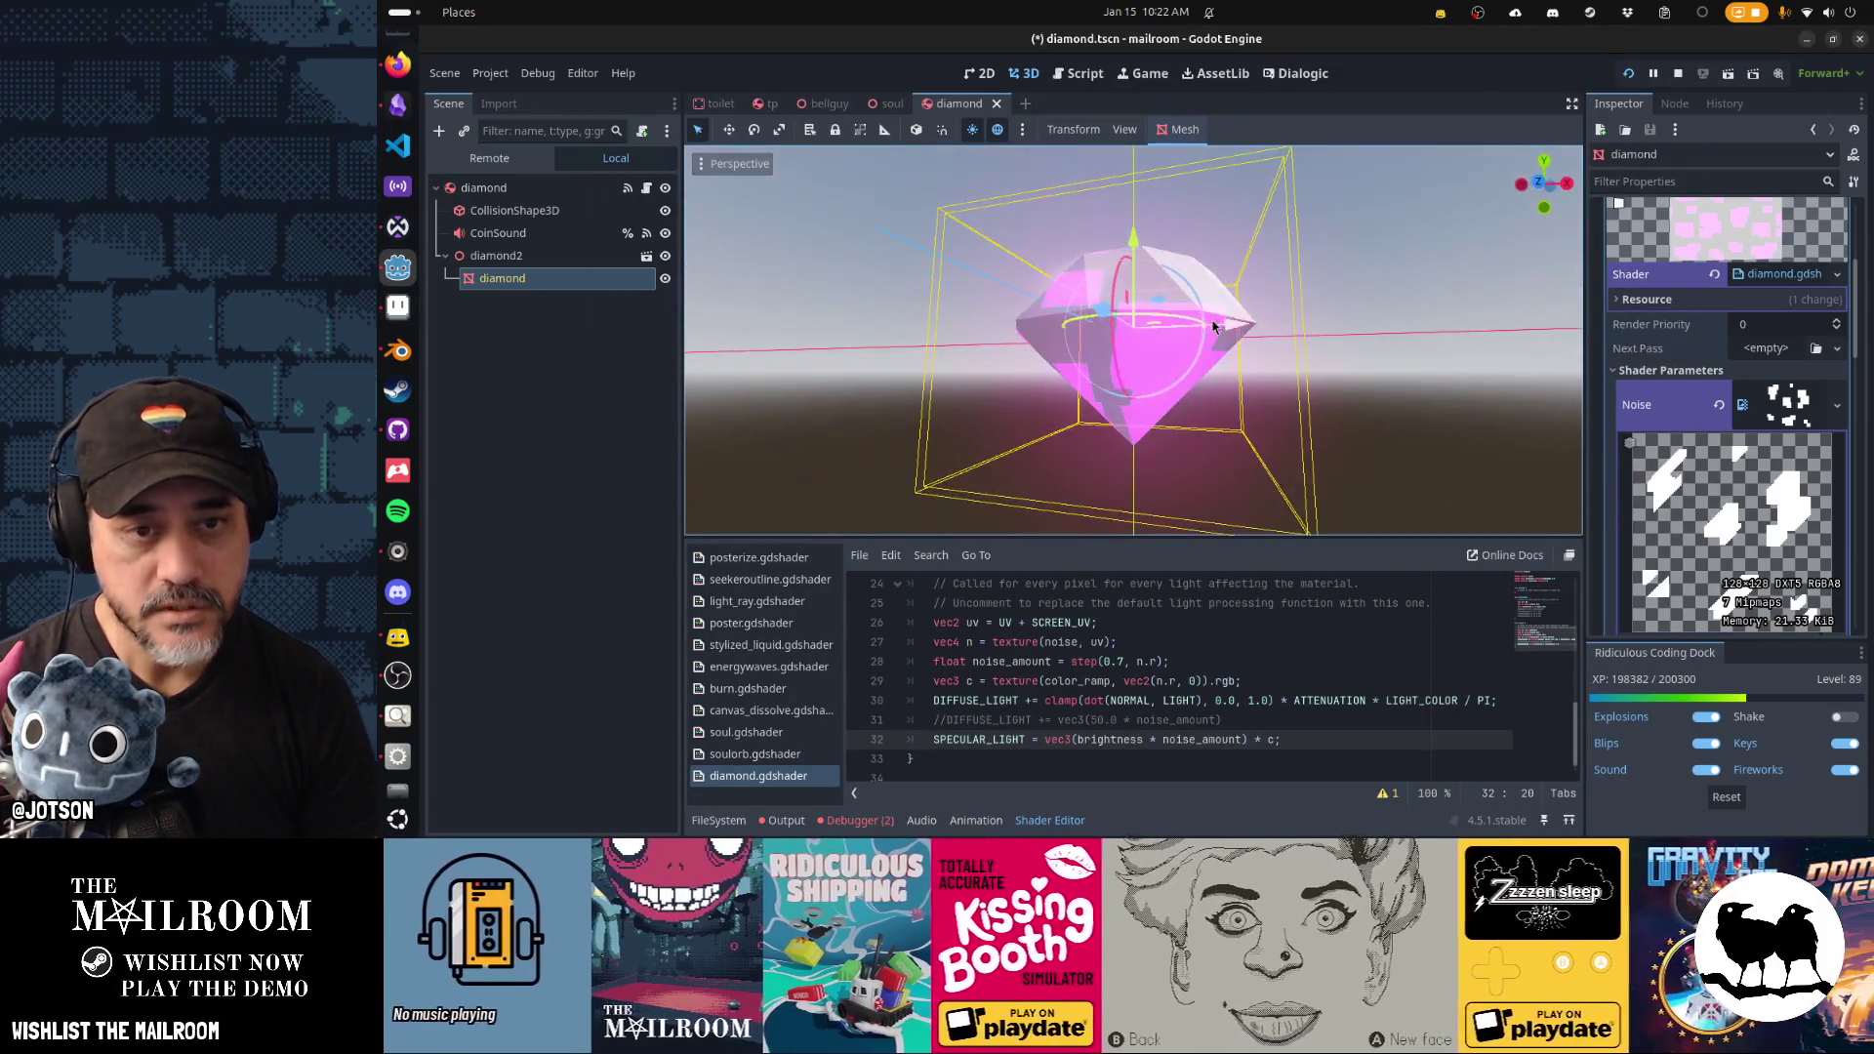
{"action": "key", "text": "alt+Tab"}
Paint another diagonal streak at 100% opacity and select areas by colour.
{"action": "mouse_move", "coordinate": [1254, 437]}
{"action": "left_mouse_down"}
{"action": "mouse_move", "coordinate": [1464, 167]}
{"action": "mouse_move", "coordinate": [1392, 295]}
{"action": "left_mouse_up"}
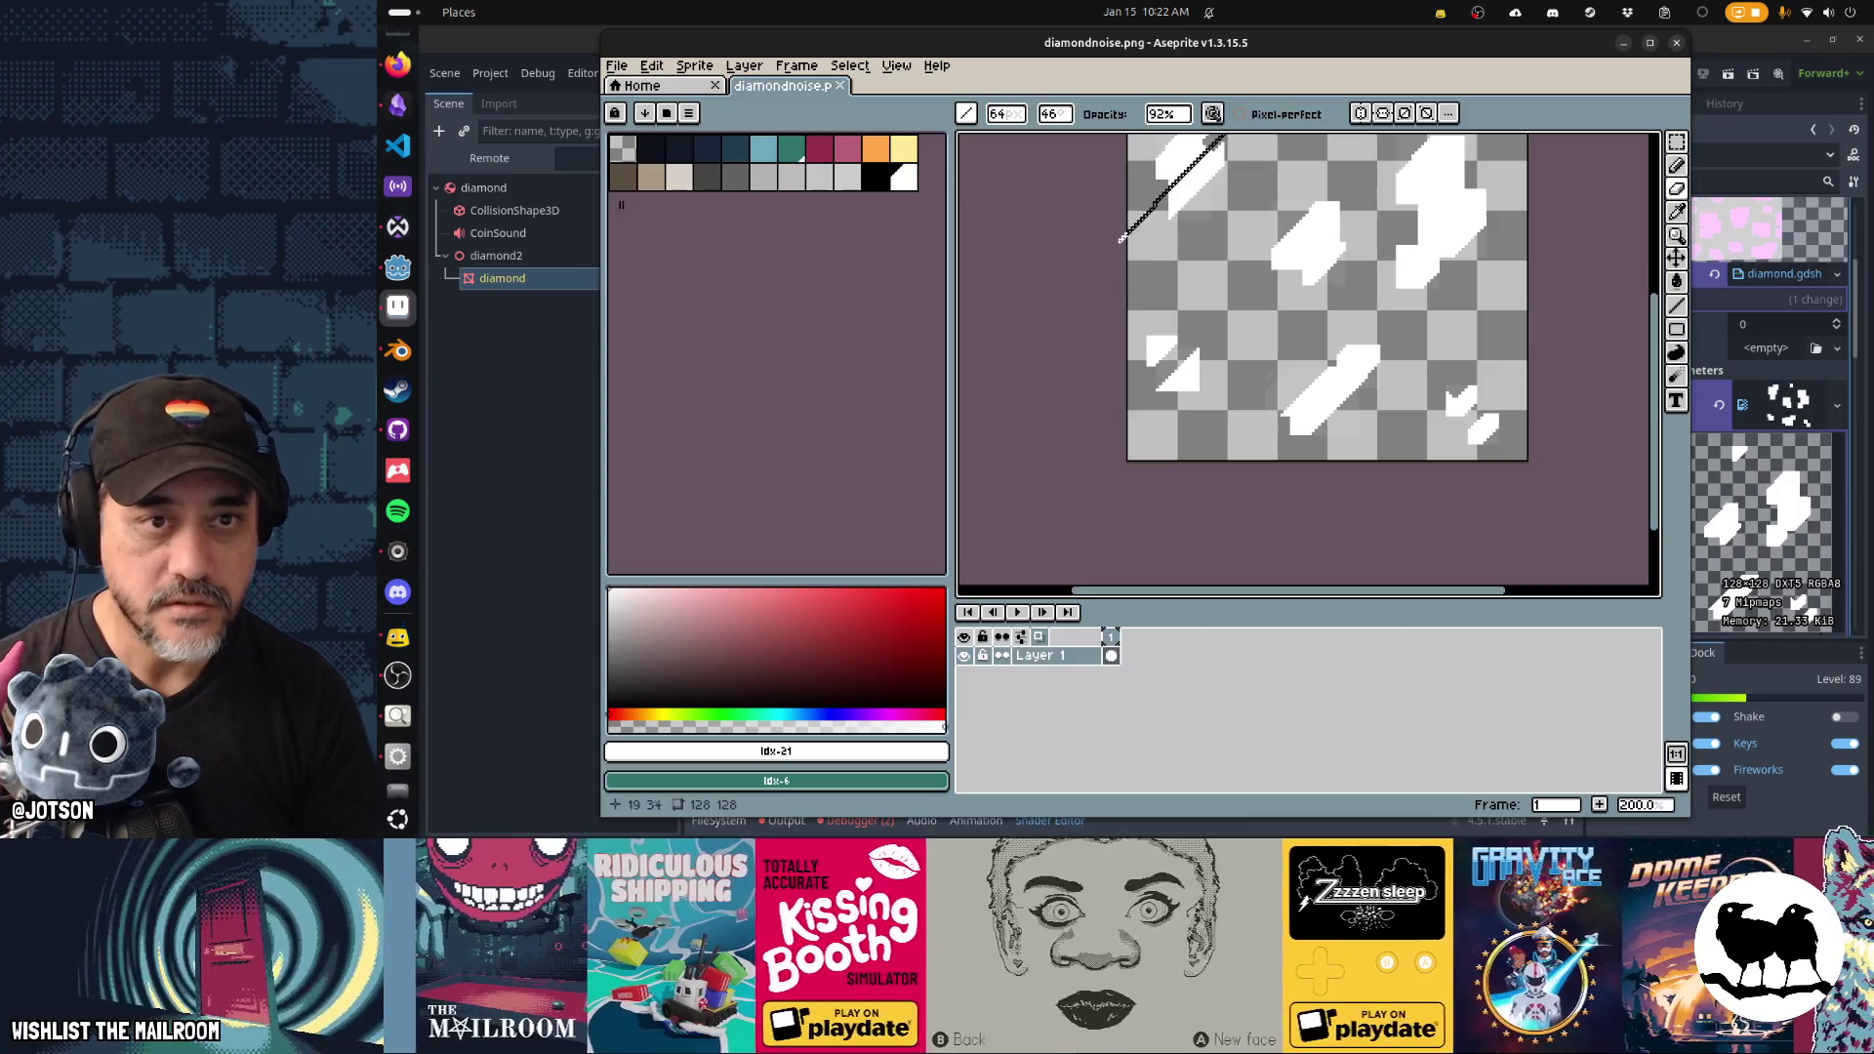
{"action": "left_click", "coordinate": [1167, 114]}
{"action": "type", "text": "100"}
{"action": "left_click", "coordinate": [1232, 278]}
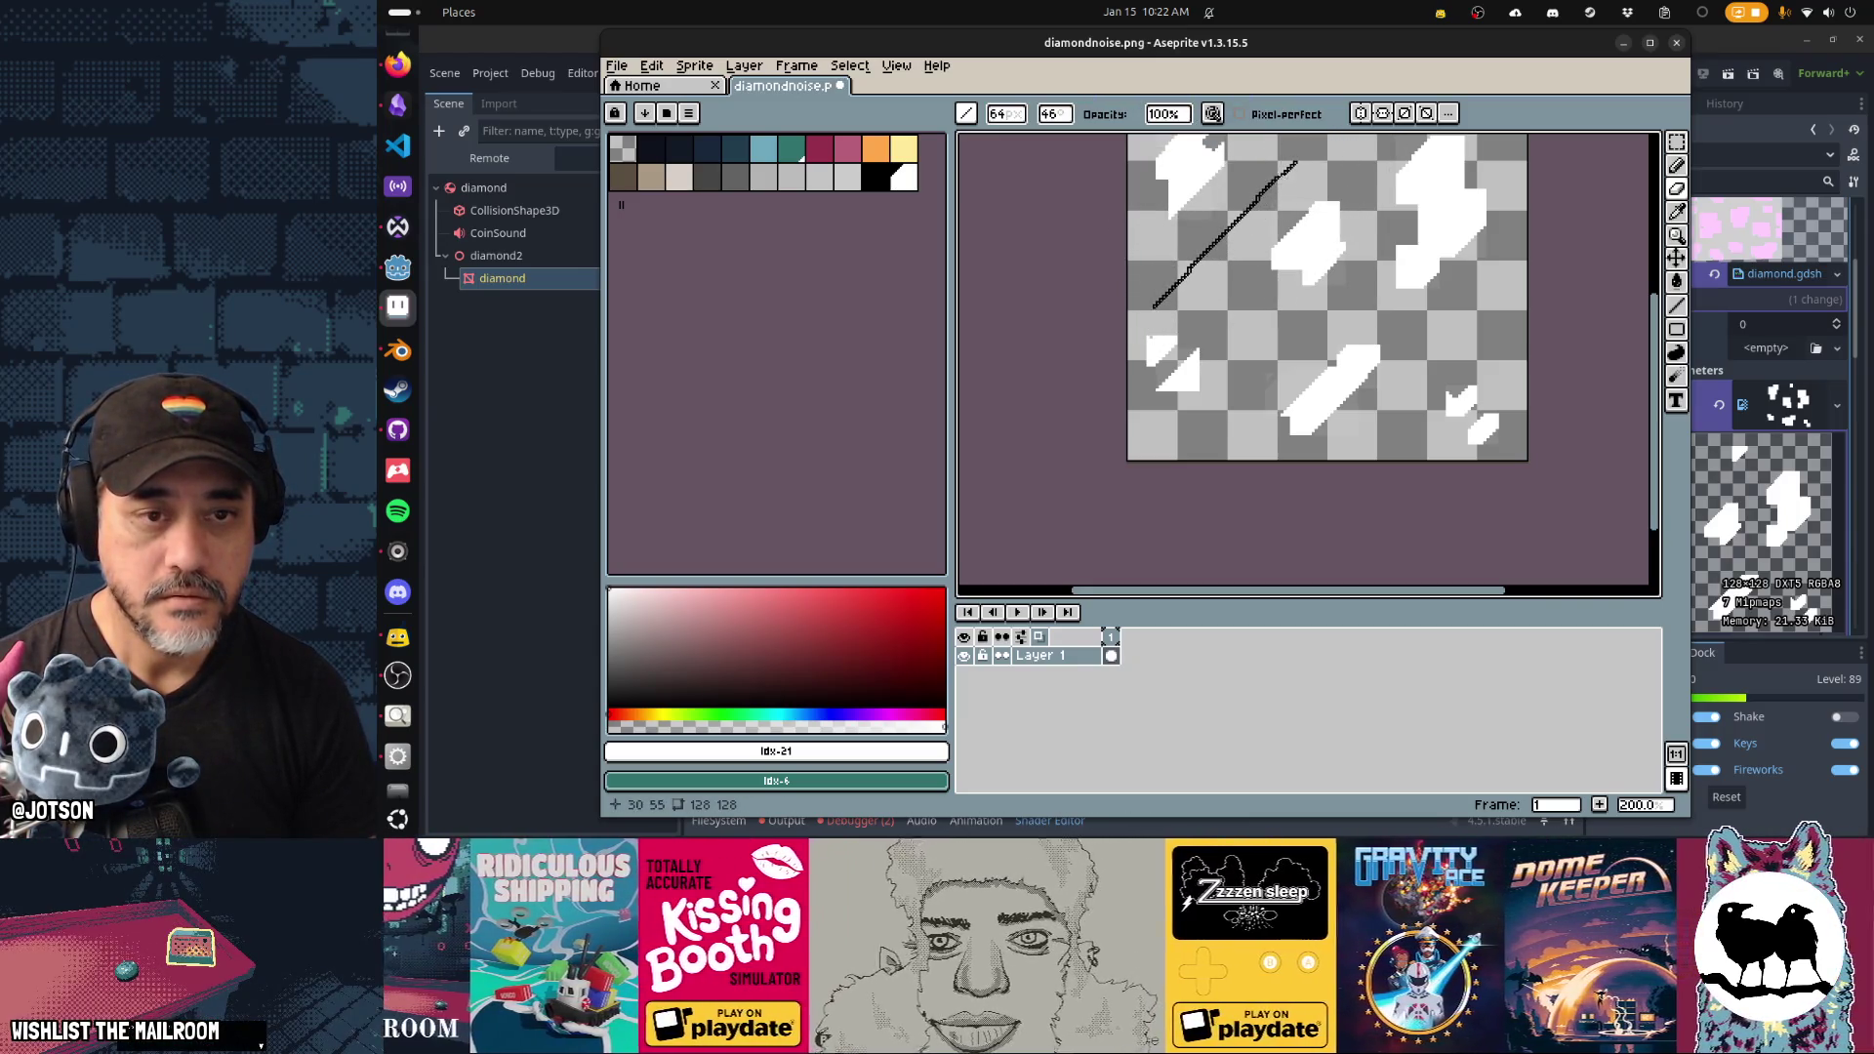
{"action": "key", "text": "w"}
{"action": "left_click", "coordinate": [1227, 239]}
{"action": "key", "text": "ctrl+d"}
{"action": "key", "text": "ctrl+d"}
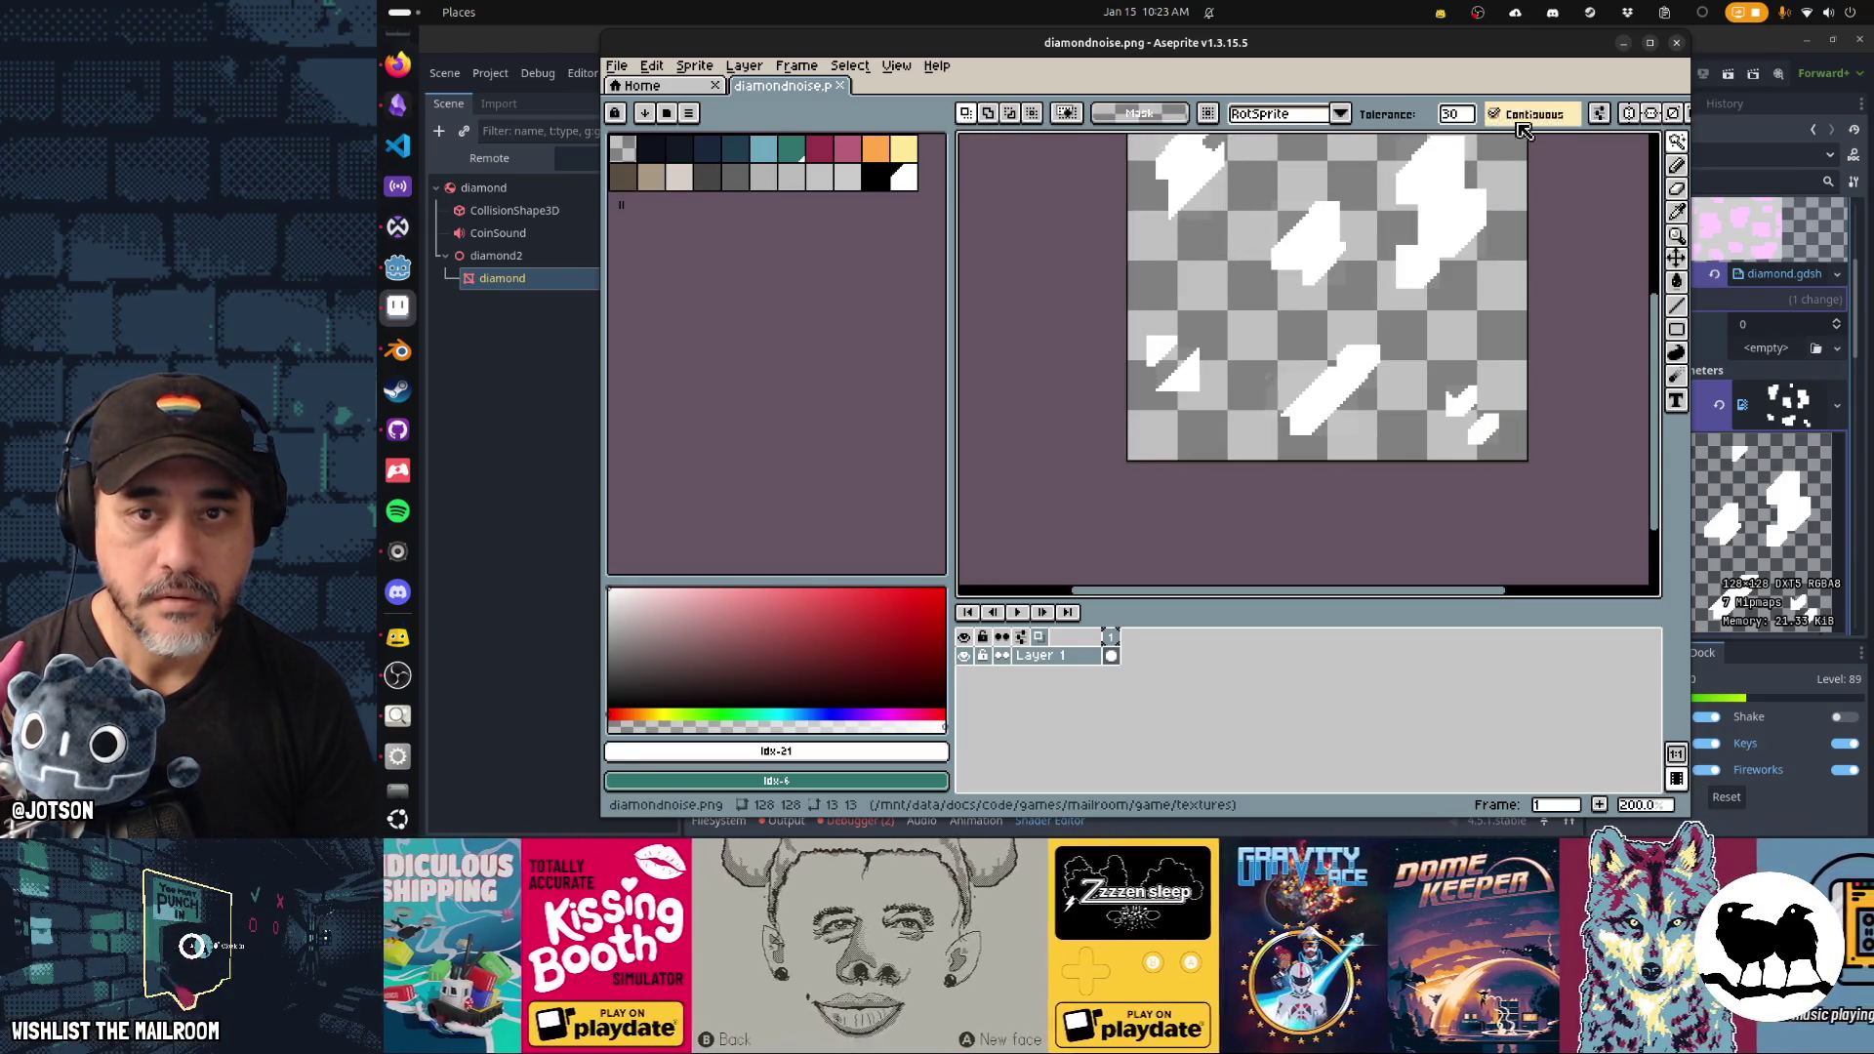
{"action": "left_click", "coordinate": [1254, 232]}
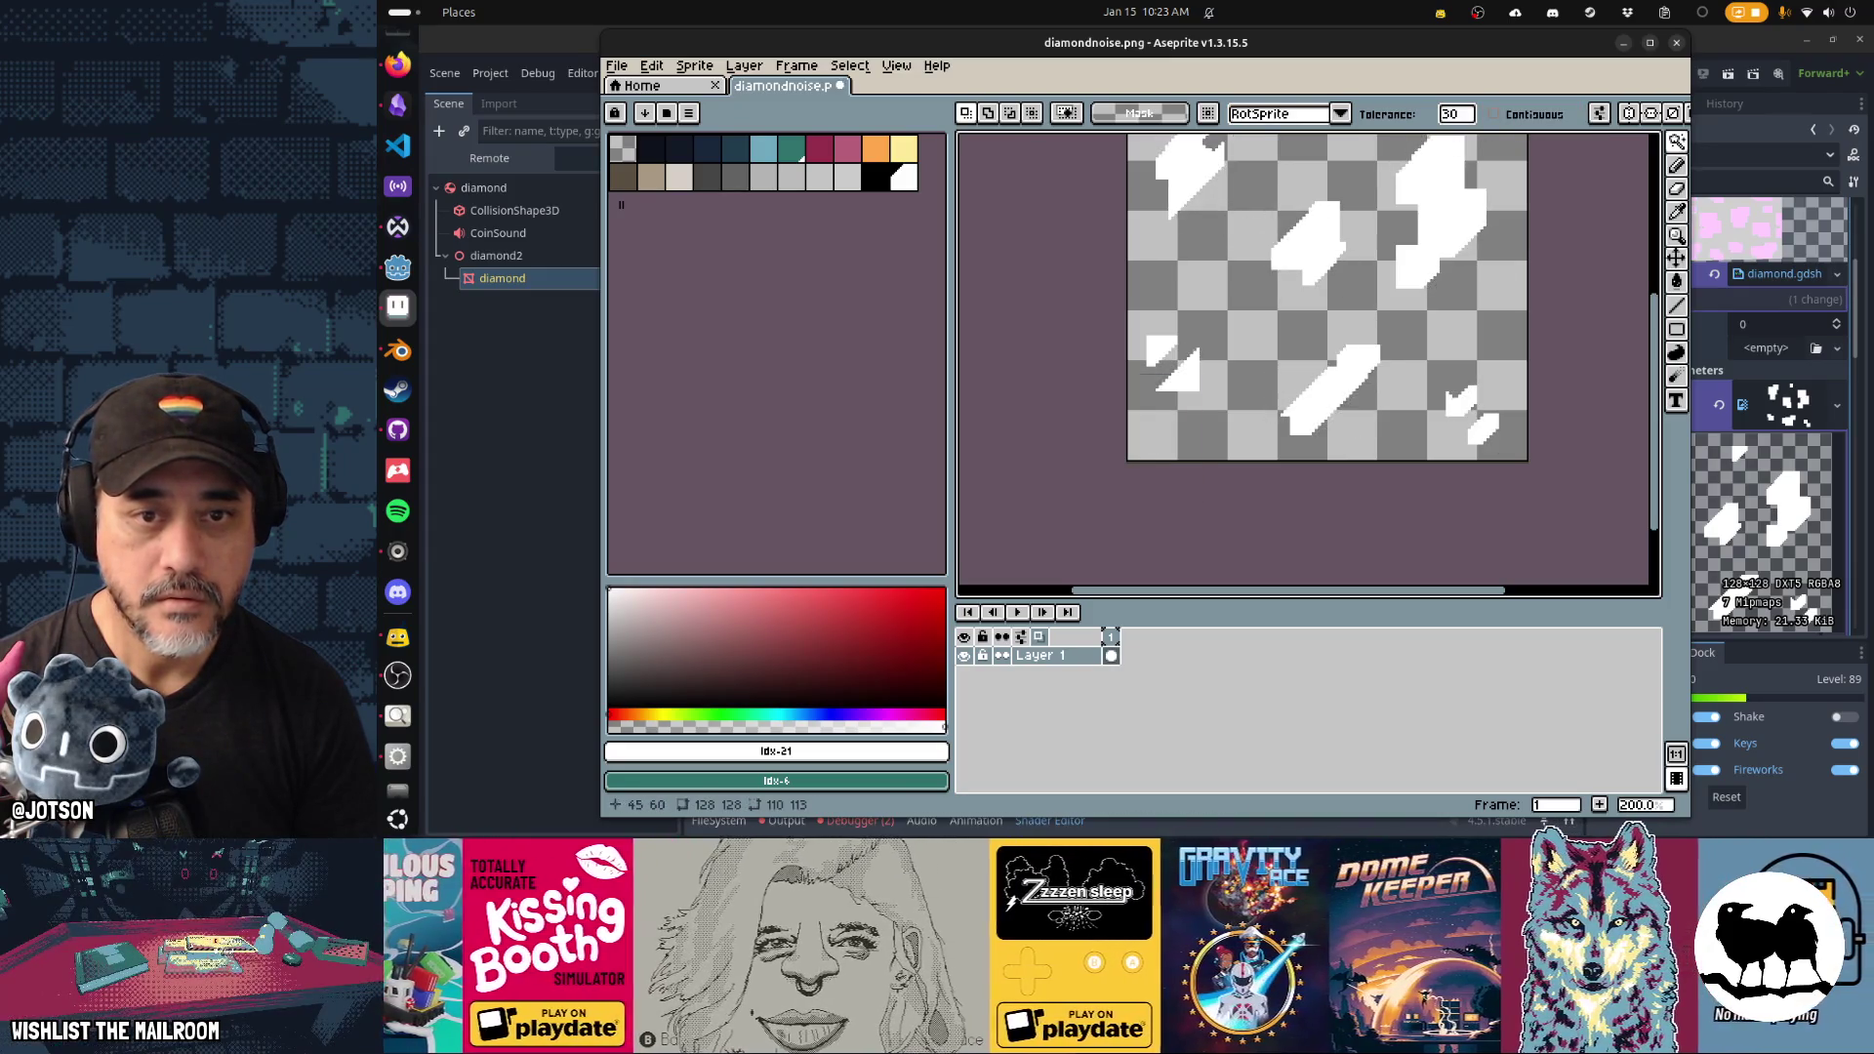
Orbit and zoom in Godot to see the diamond's updated white-pink look.
{"action": "key", "text": "alt+Tab"}
{"action": "mouse_move", "coordinate": [1267, 299]}
{"action": "left_mouse_down"}
{"action": "mouse_move", "coordinate": [1173, 422]}
{"action": "mouse_move", "coordinate": [605, 422]}
{"action": "mouse_move", "coordinate": [1017, 378]}
{"action": "mouse_move", "coordinate": [1269, 391]}
{"action": "left_mouse_up"}
{"action": "scroll", "coordinate": [1652, 388], "scroll_direction": "up", "scroll_amount": 1}
{"action": "left_click_drag", "start_coordinate": [1516, 386], "coordinate": [1269, 410]}
{"action": "scroll", "coordinate": [1220, 420], "scroll_direction": "up", "scroll_amount": 3}
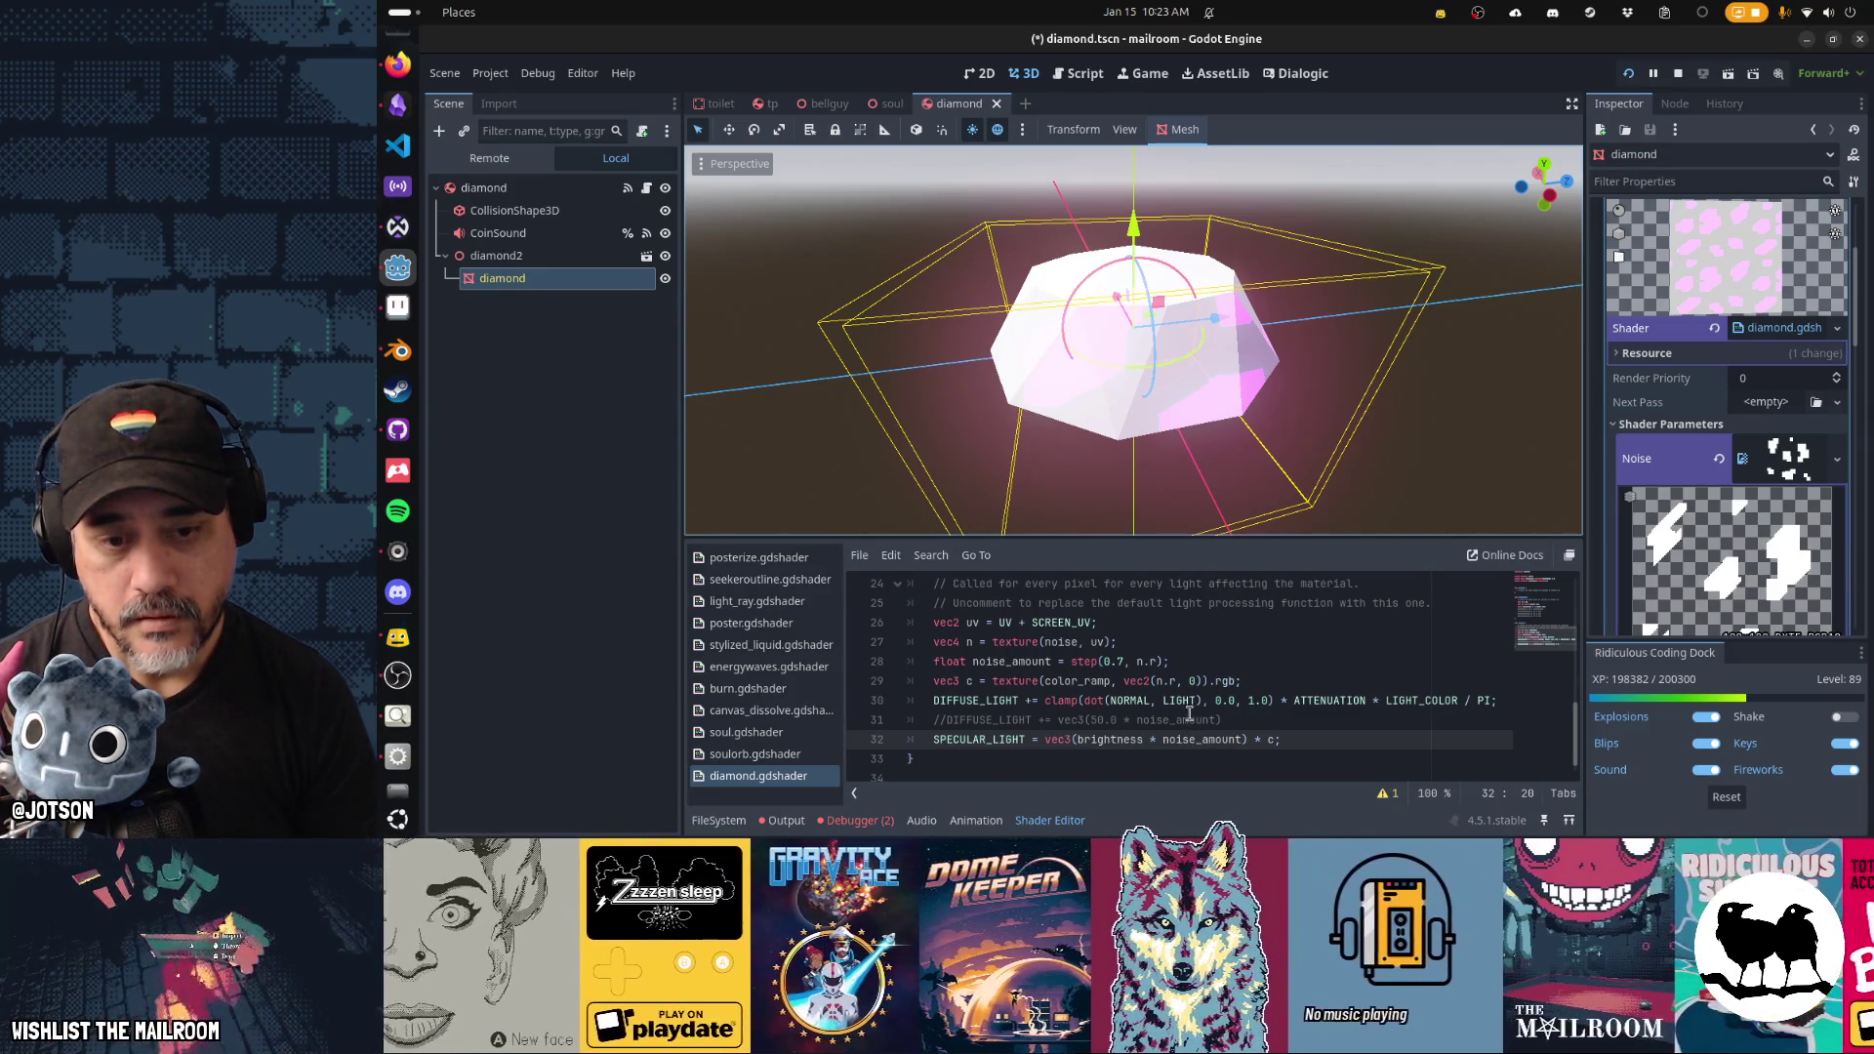
Add NORMAL to the line-29 colour-ramp lookup, trying .x then .y, saving each time.
{"action": "left_click", "coordinate": [1179, 683]}
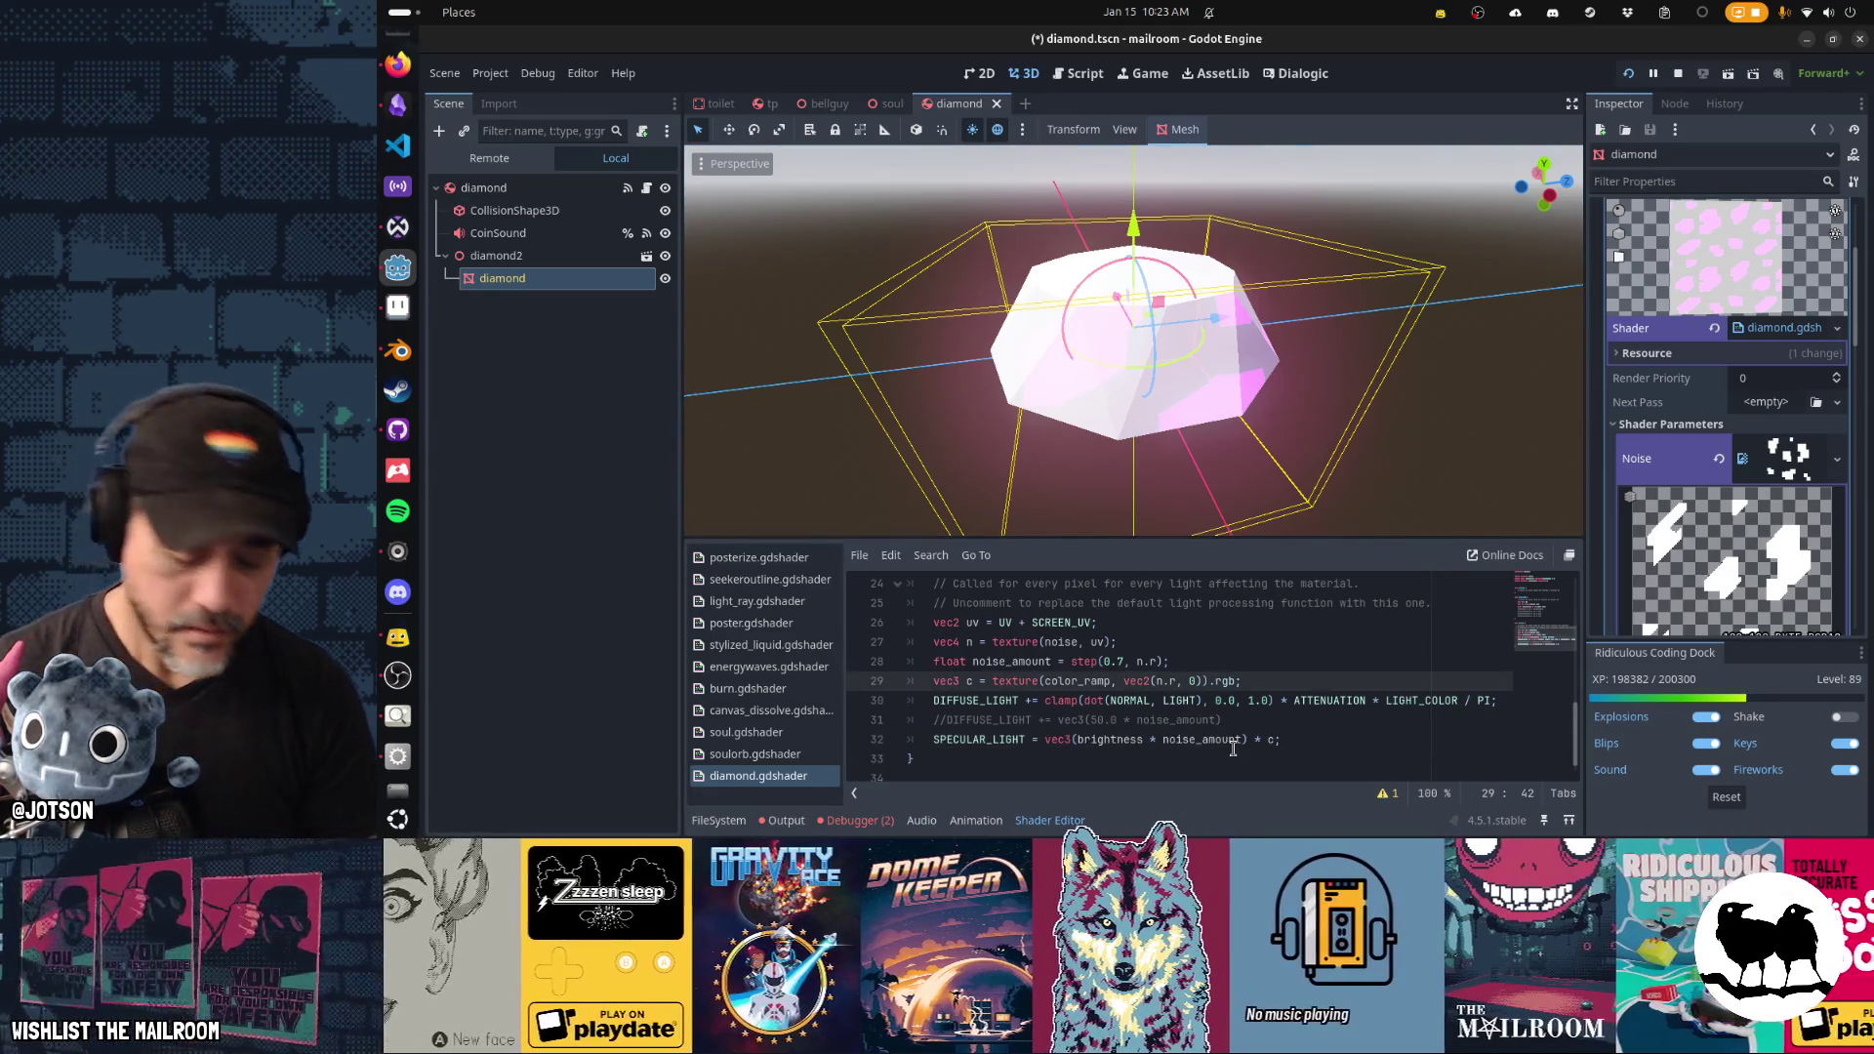
{"action": "type", "text": "+ NO"}
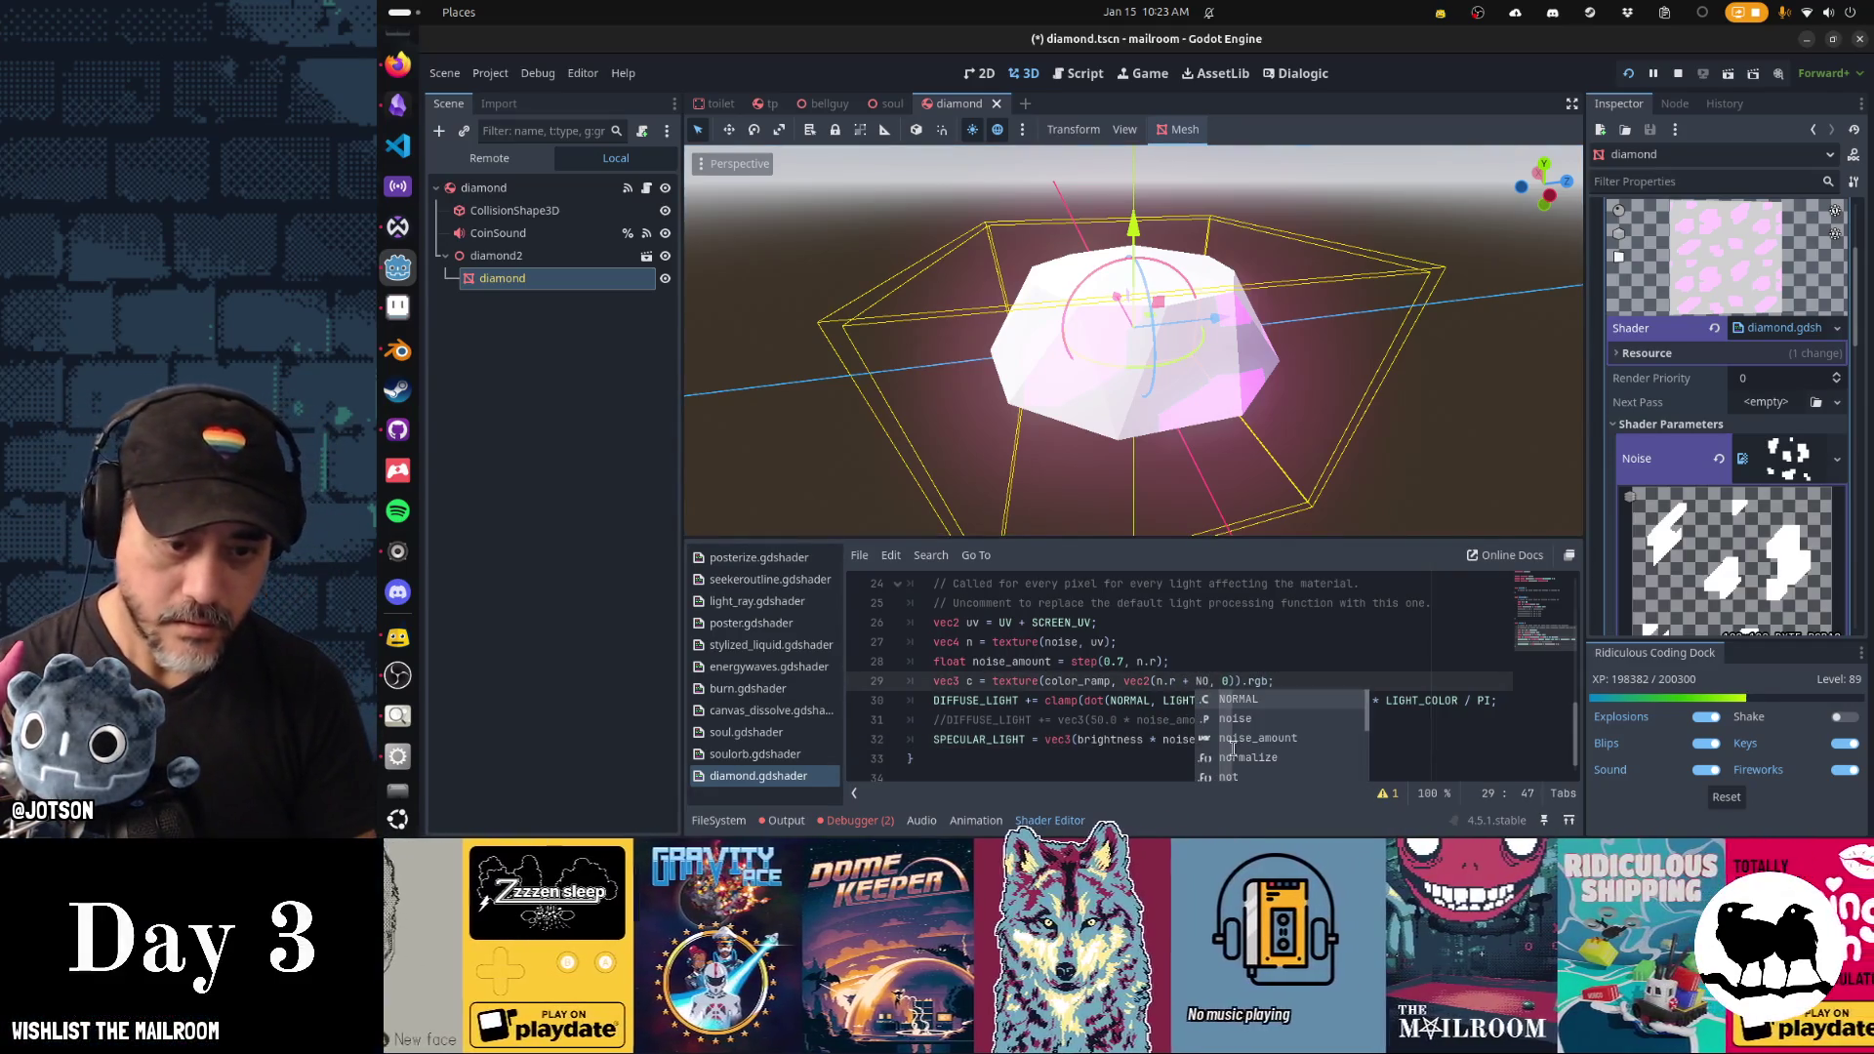
{"action": "type", "text": "RMAL"}
{"action": "key", "text": "ctrl+s"}
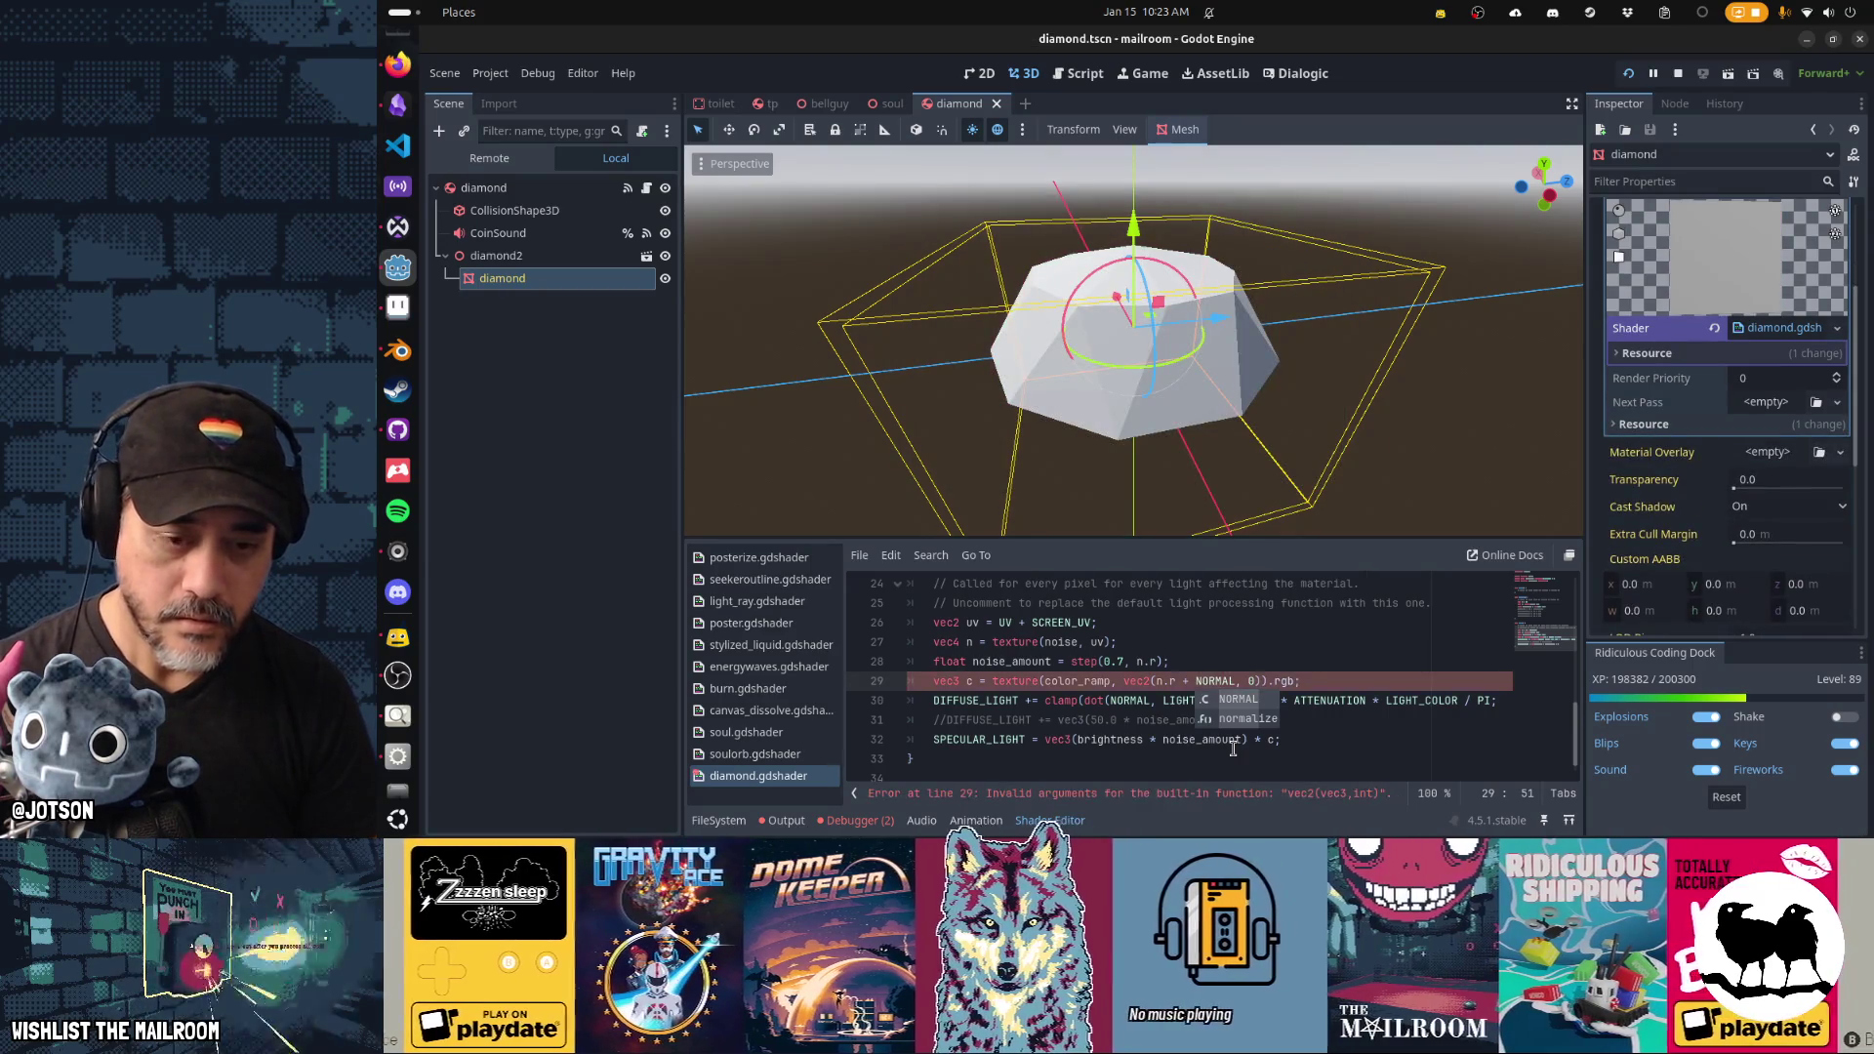
{"action": "type", "text": "."}
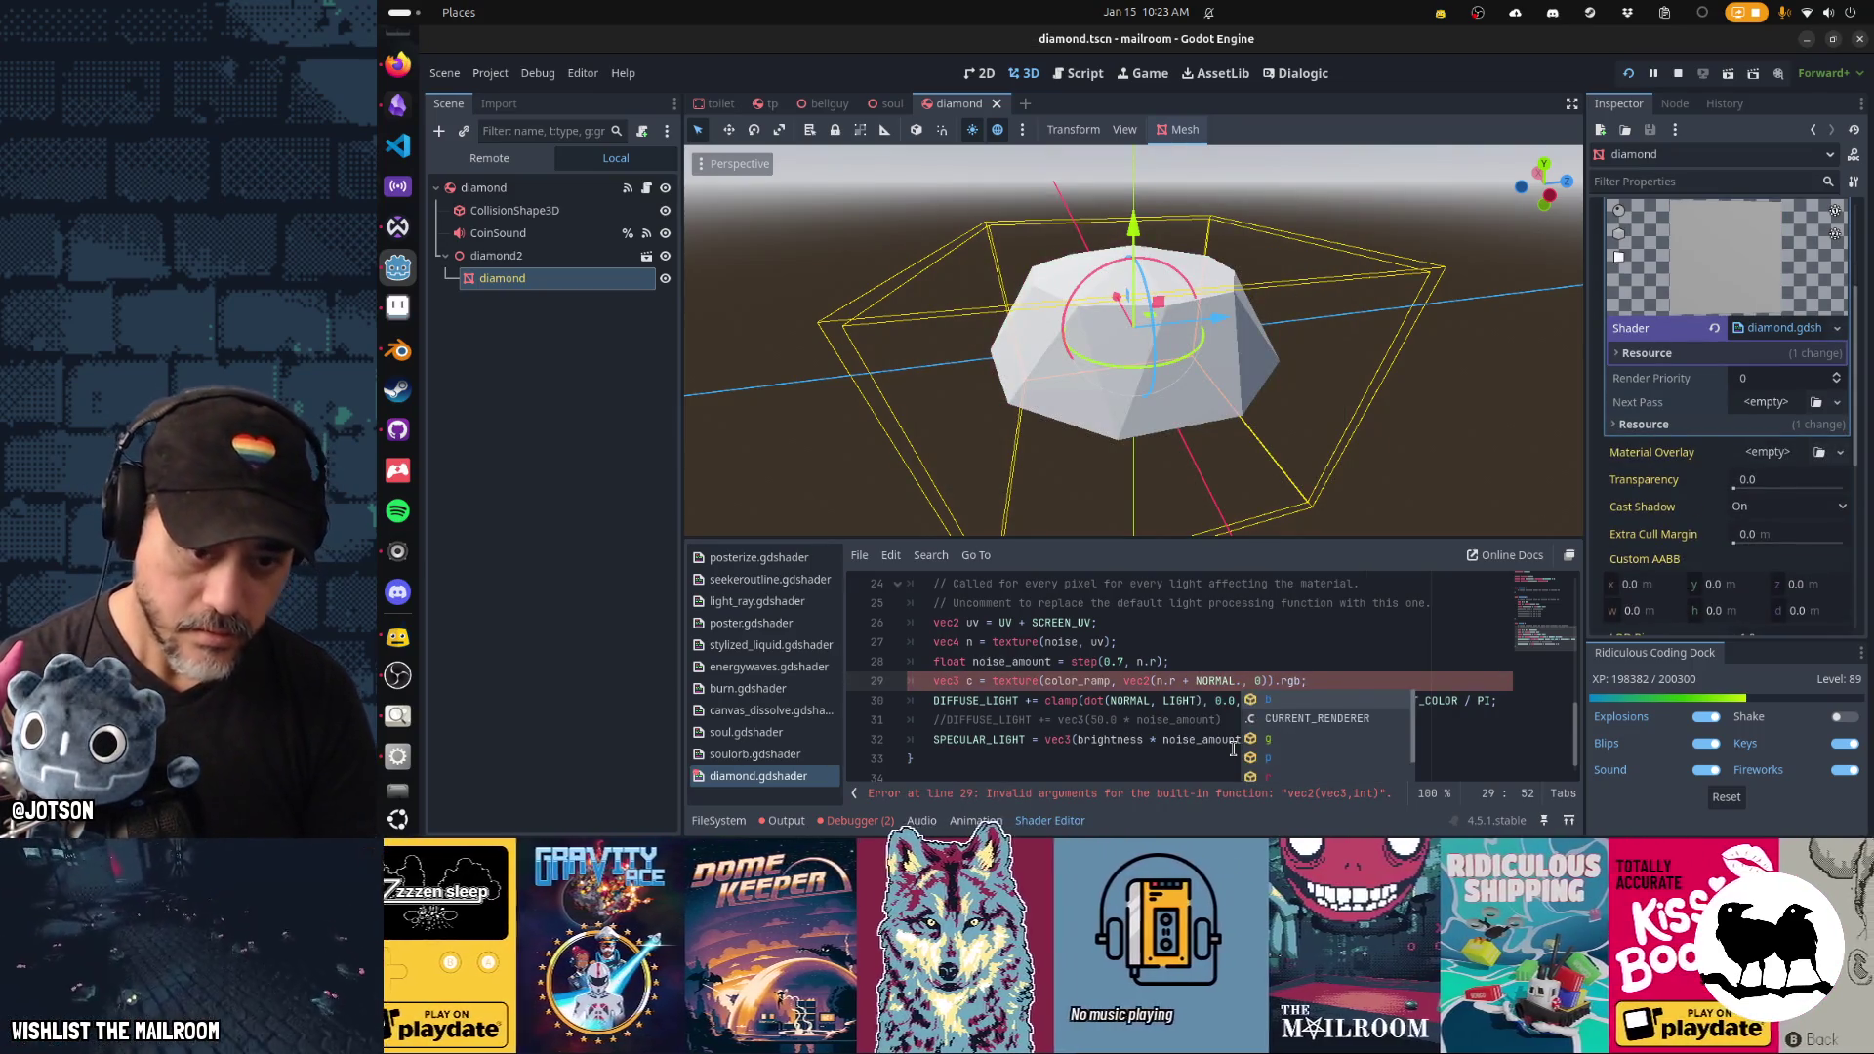
{"action": "type", "text": "x"}
{"action": "key", "text": "ctrl+s"}
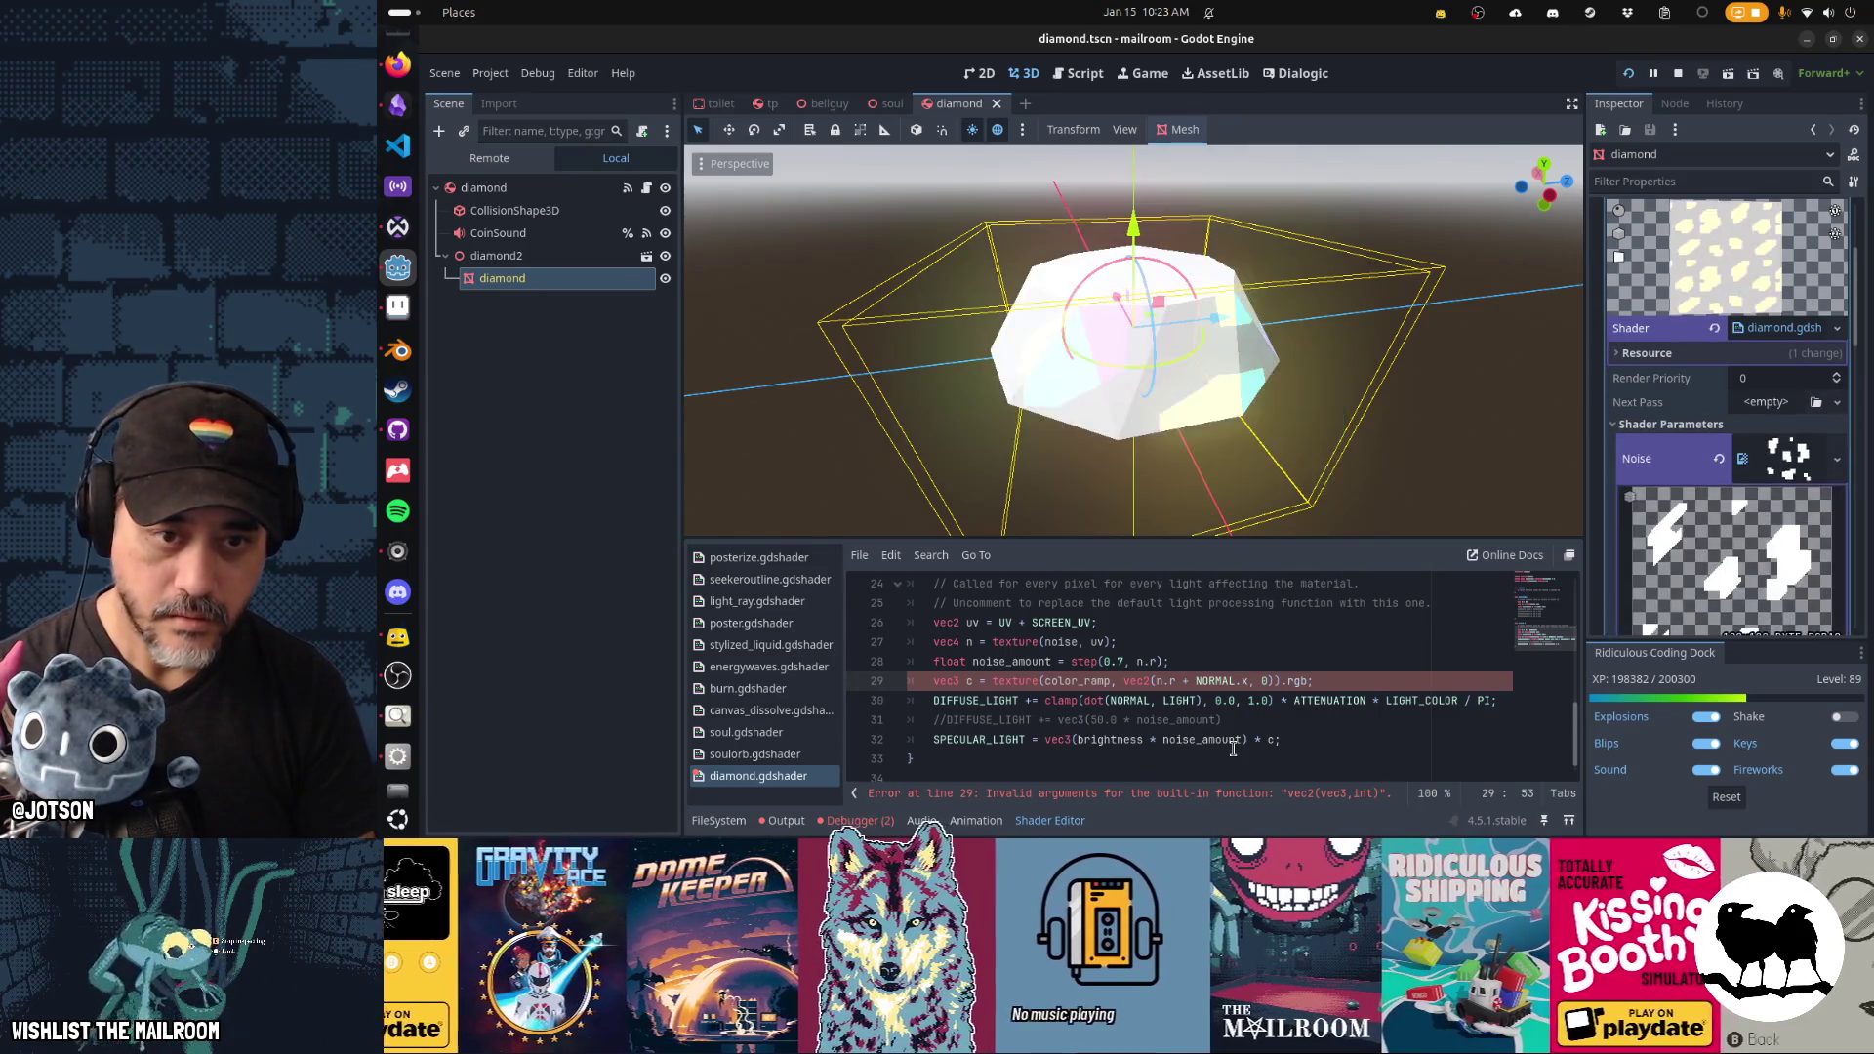
{"action": "key", "text": "ctrl+s"}
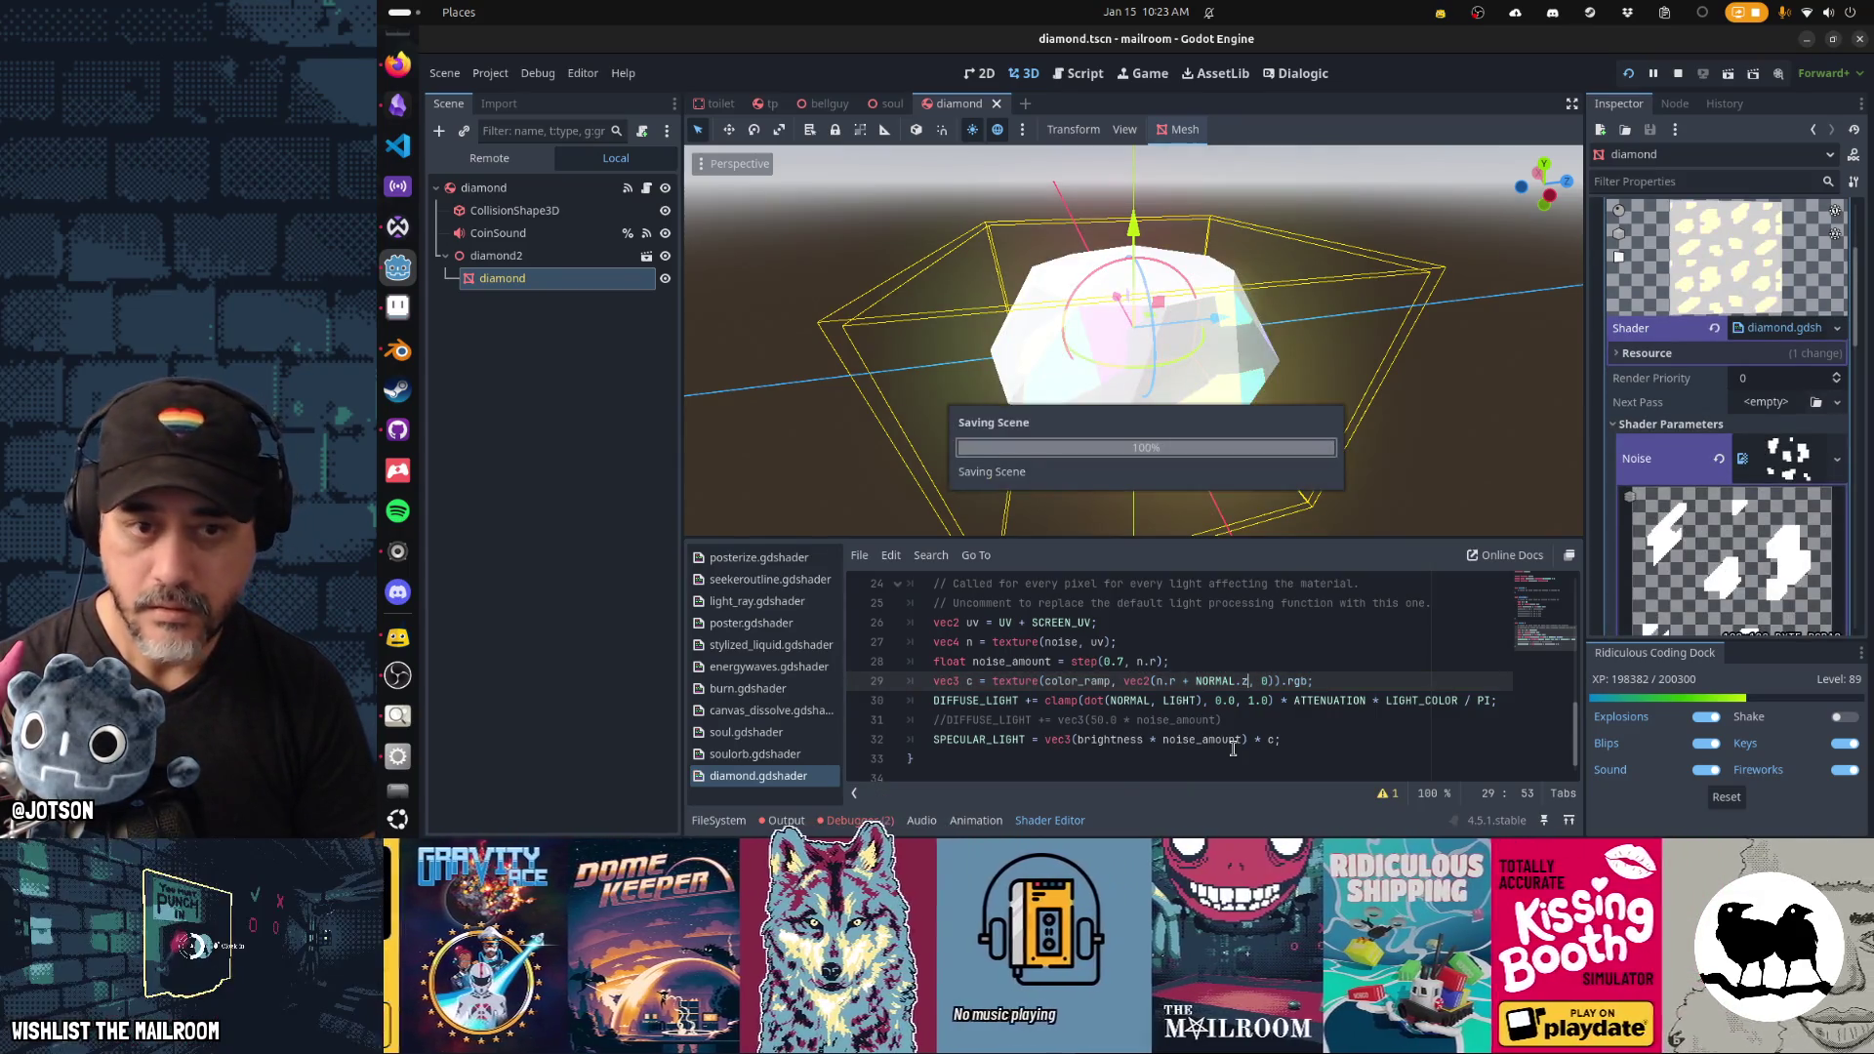
{"action": "key", "text": "BackSpace"}
{"action": "type", "text": "y"}
{"action": "key", "text": "ctrl+s"}
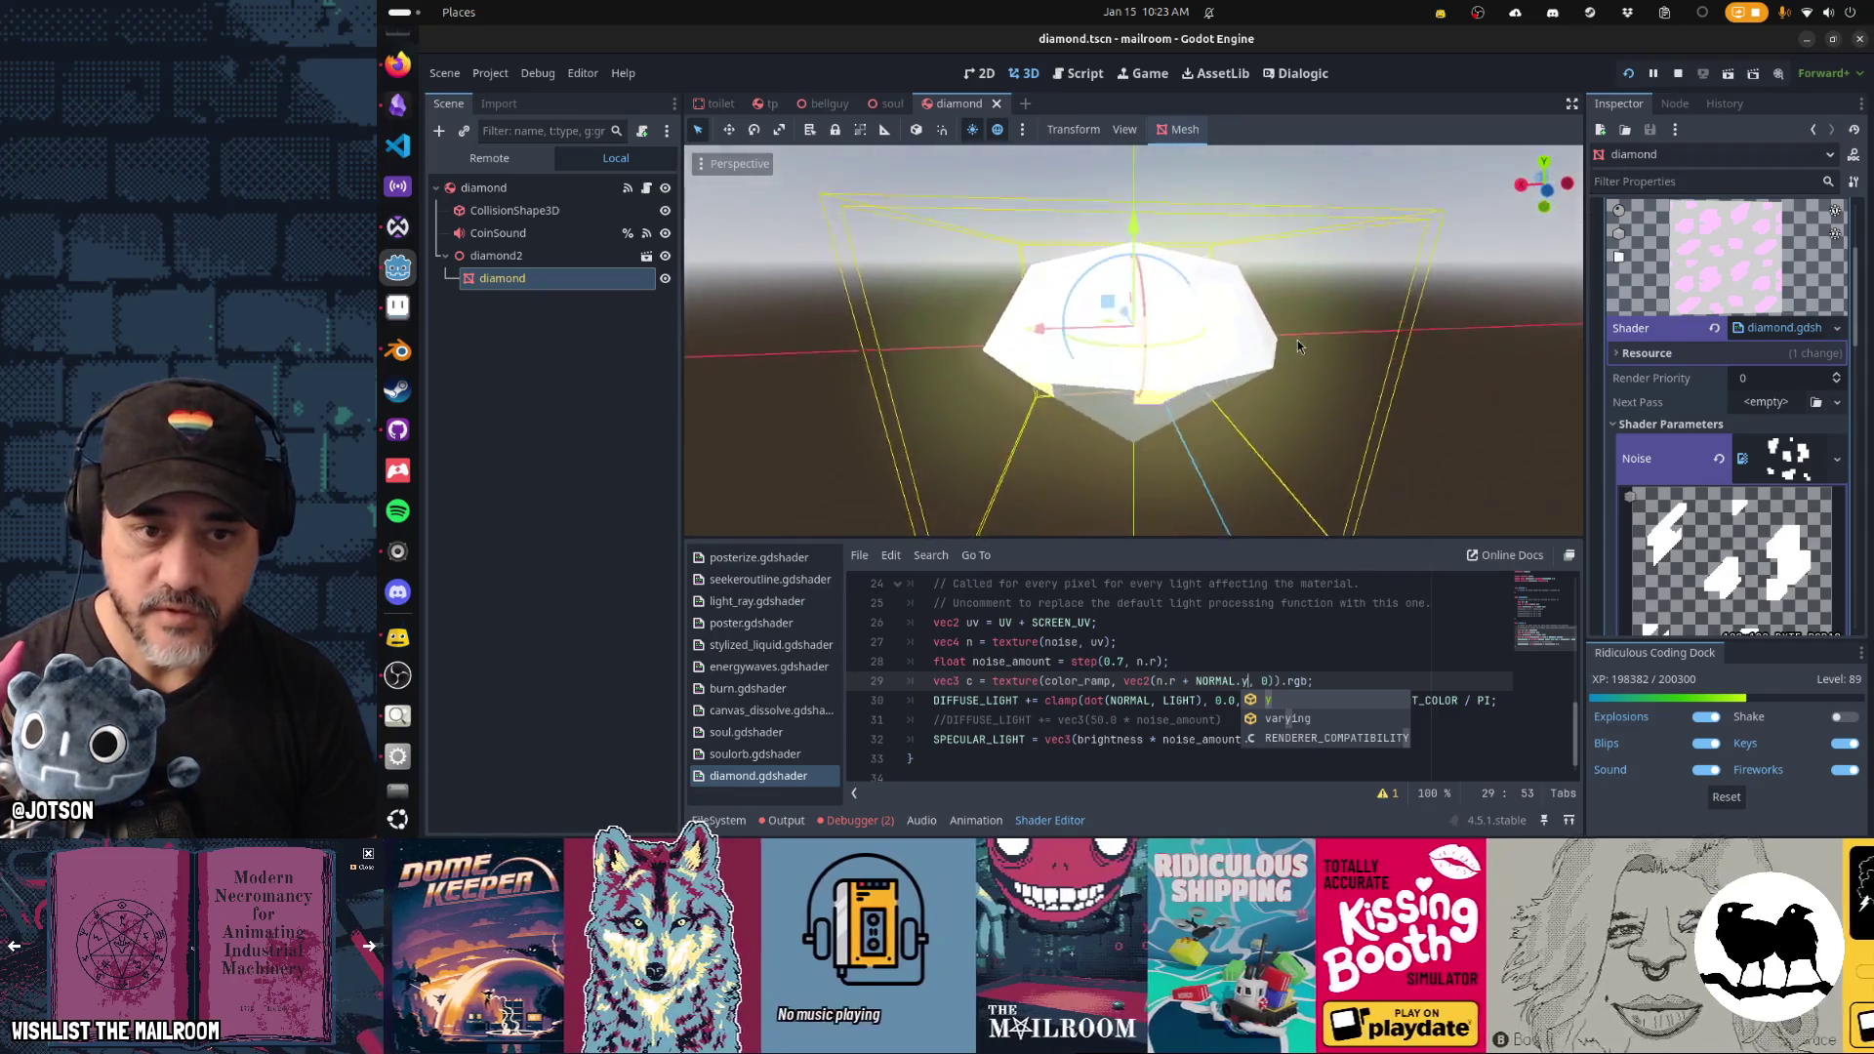
Settle on NORMAL.x, inspect the facet shading, and rerun the game.
{"action": "mouse_move", "coordinate": [914, 284]}
{"action": "left_mouse_down"}
{"action": "mouse_move", "coordinate": [928, 419]}
{"action": "mouse_move", "coordinate": [774, 419]}
{"action": "mouse_move", "coordinate": [886, 318]}
{"action": "mouse_move", "coordinate": [1308, 293]}
{"action": "mouse_move", "coordinate": [1415, 371]}
{"action": "mouse_move", "coordinate": [1546, 543]}
{"action": "mouse_move", "coordinate": [1392, 322]}
{"action": "mouse_move", "coordinate": [1366, 332]}
{"action": "mouse_move", "coordinate": [1318, 293]}
{"action": "mouse_move", "coordinate": [1269, 312]}
{"action": "mouse_move", "coordinate": [849, 309]}
{"action": "mouse_move", "coordinate": [739, 341]}
{"action": "left_mouse_up"}
{"action": "left_click_drag", "start_coordinate": [1138, 339], "coordinate": [1547, 287]}
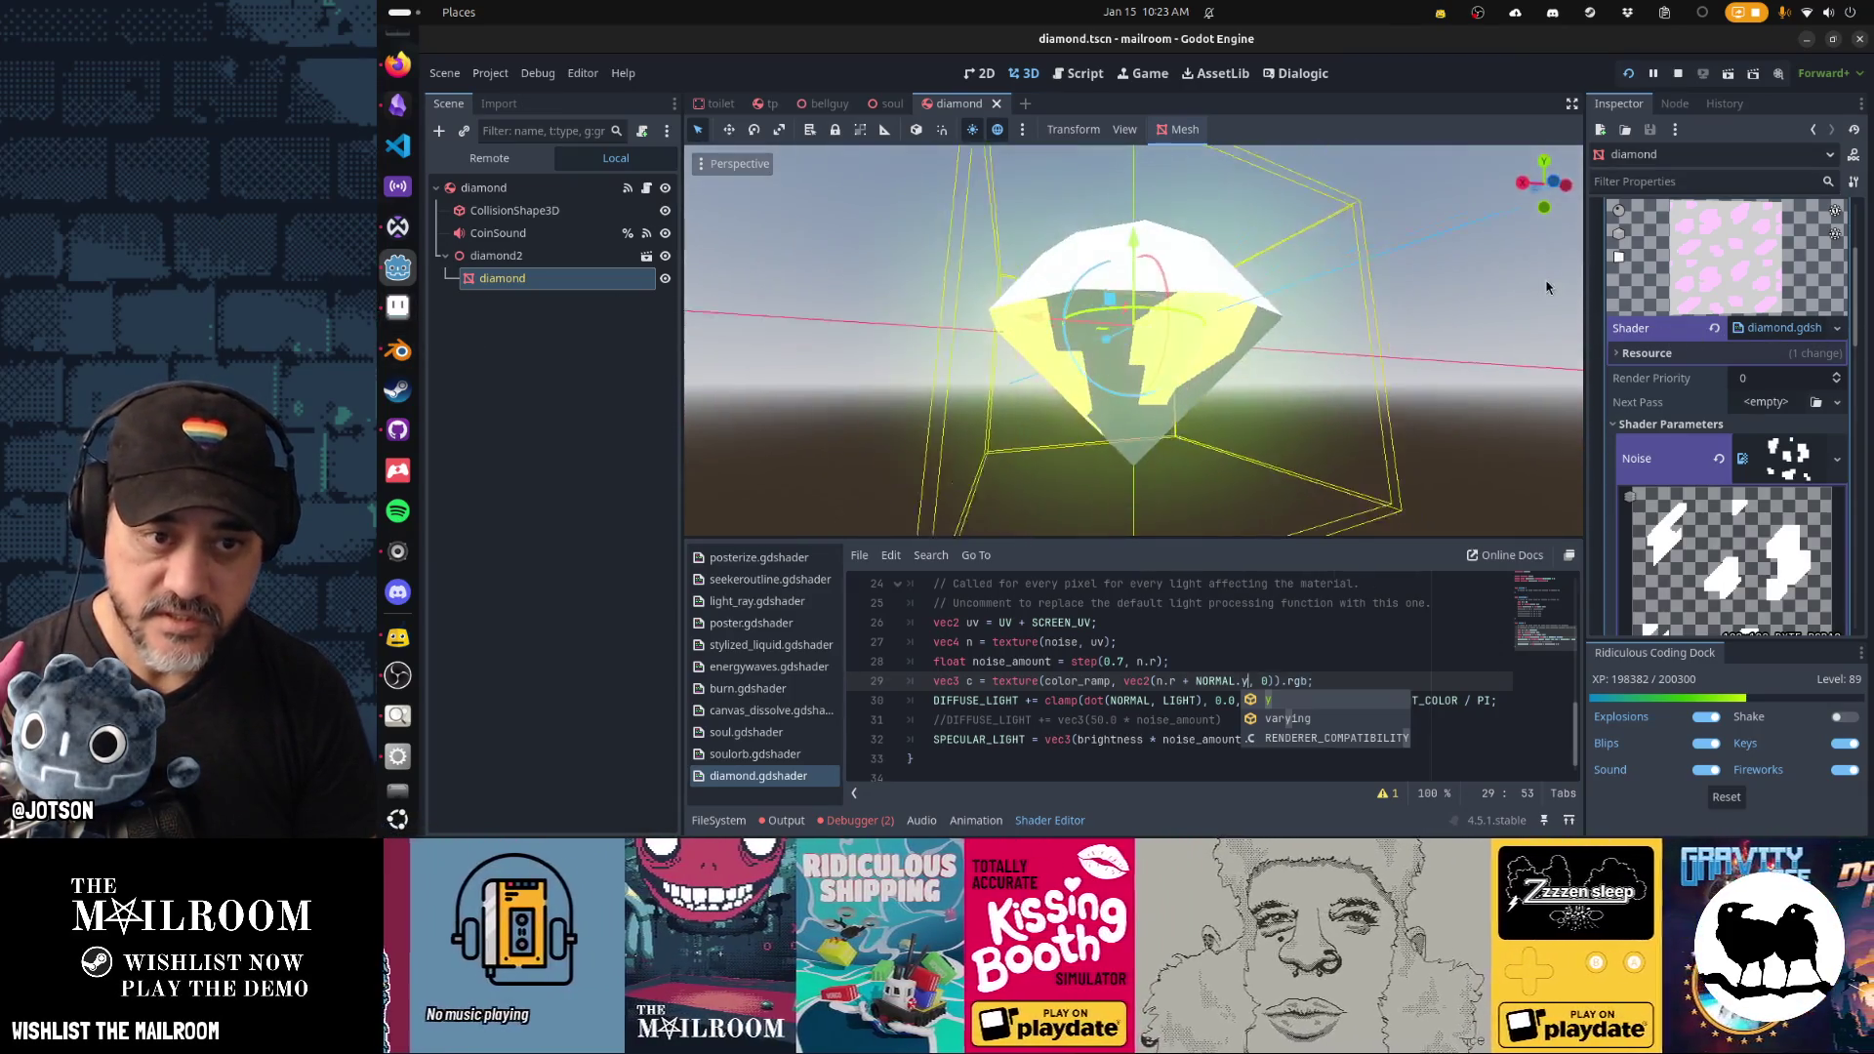
{"action": "mouse_move", "coordinate": [1778, 288]}
{"action": "left_mouse_down"}
{"action": "mouse_move", "coordinate": [1264, 369]}
{"action": "mouse_move", "coordinate": [1372, 267]}
{"action": "mouse_move", "coordinate": [1484, 238]}
{"action": "mouse_move", "coordinate": [1179, 298]}
{"action": "mouse_move", "coordinate": [1354, 284]}
{"action": "mouse_move", "coordinate": [1213, 313]}
{"action": "mouse_move", "coordinate": [1347, 305]}
{"action": "mouse_move", "coordinate": [1161, 324]}
{"action": "mouse_move", "coordinate": [1144, 285]}
{"action": "left_mouse_up"}
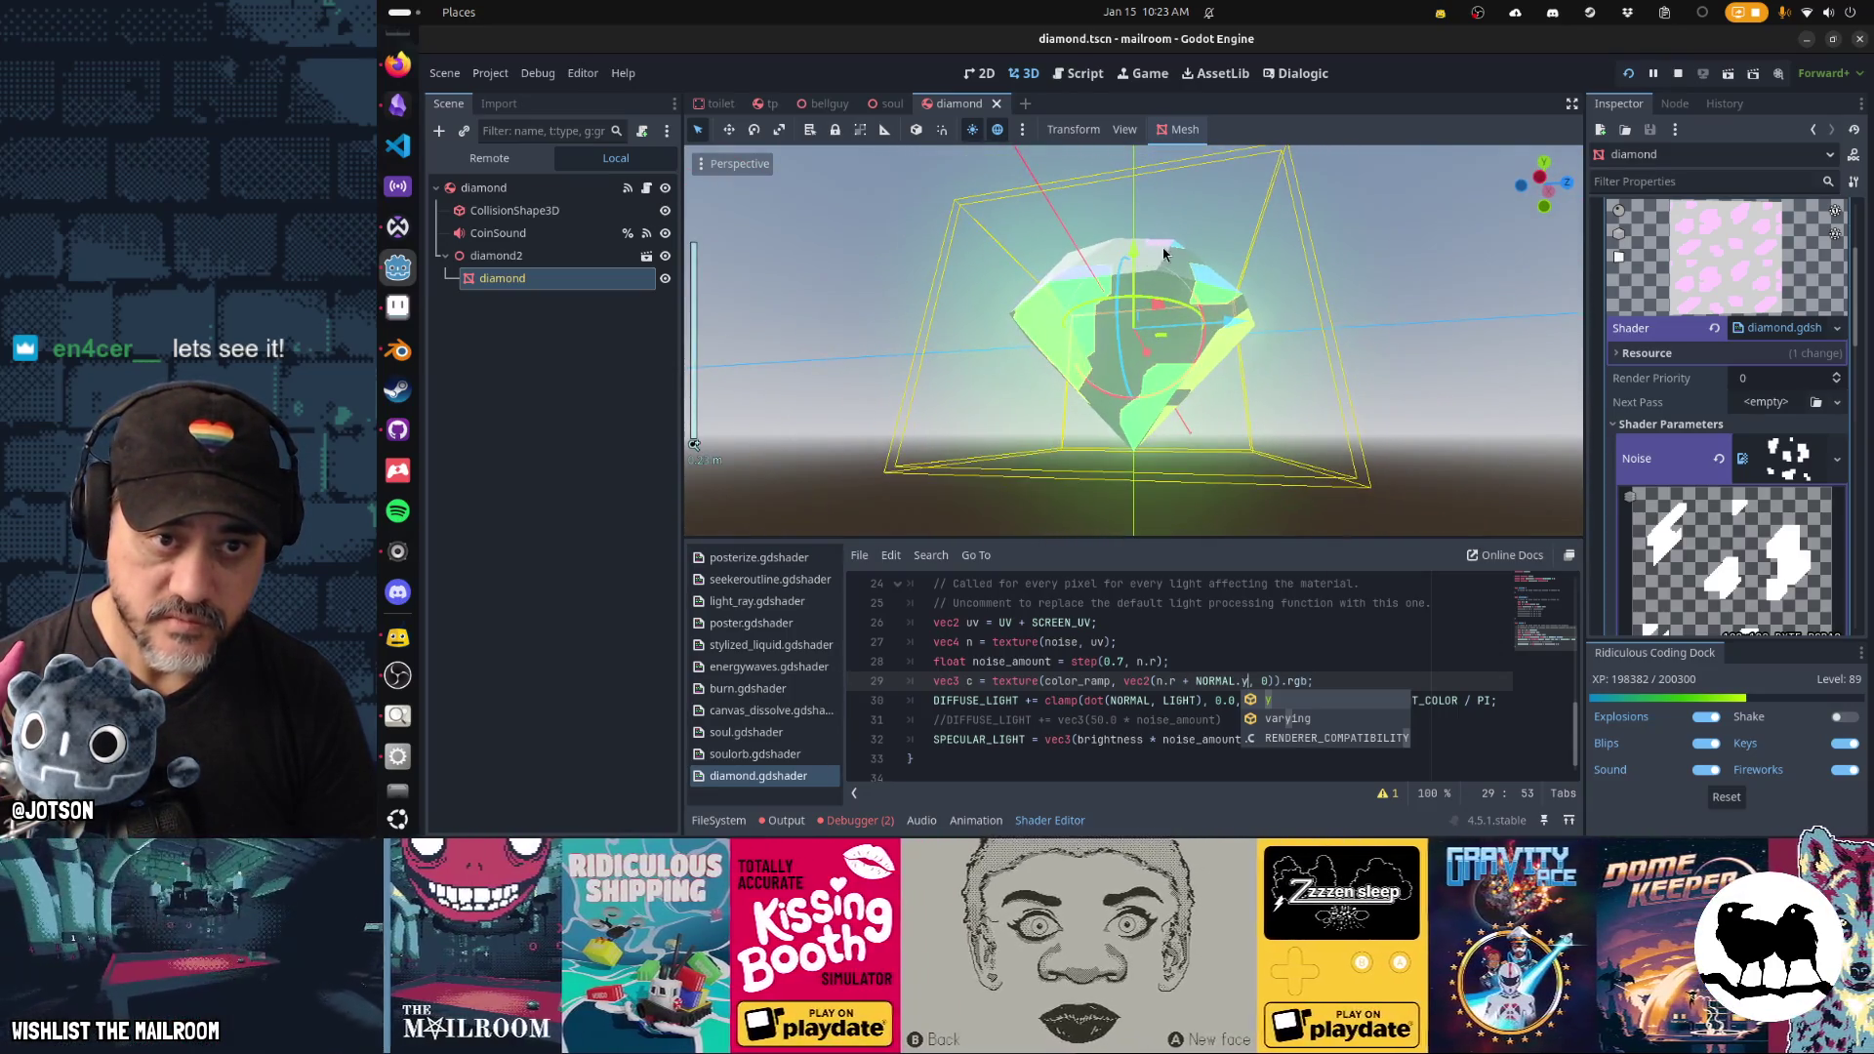
{"action": "mouse_move", "coordinate": [1078, 364]}
{"action": "left_mouse_down"}
{"action": "mouse_move", "coordinate": [1276, 318]}
{"action": "mouse_move", "coordinate": [1044, 356]}
{"action": "mouse_move", "coordinate": [1292, 364]}
{"action": "mouse_move", "coordinate": [1154, 360]}
{"action": "left_mouse_up"}
{"action": "type", "text": "x"}
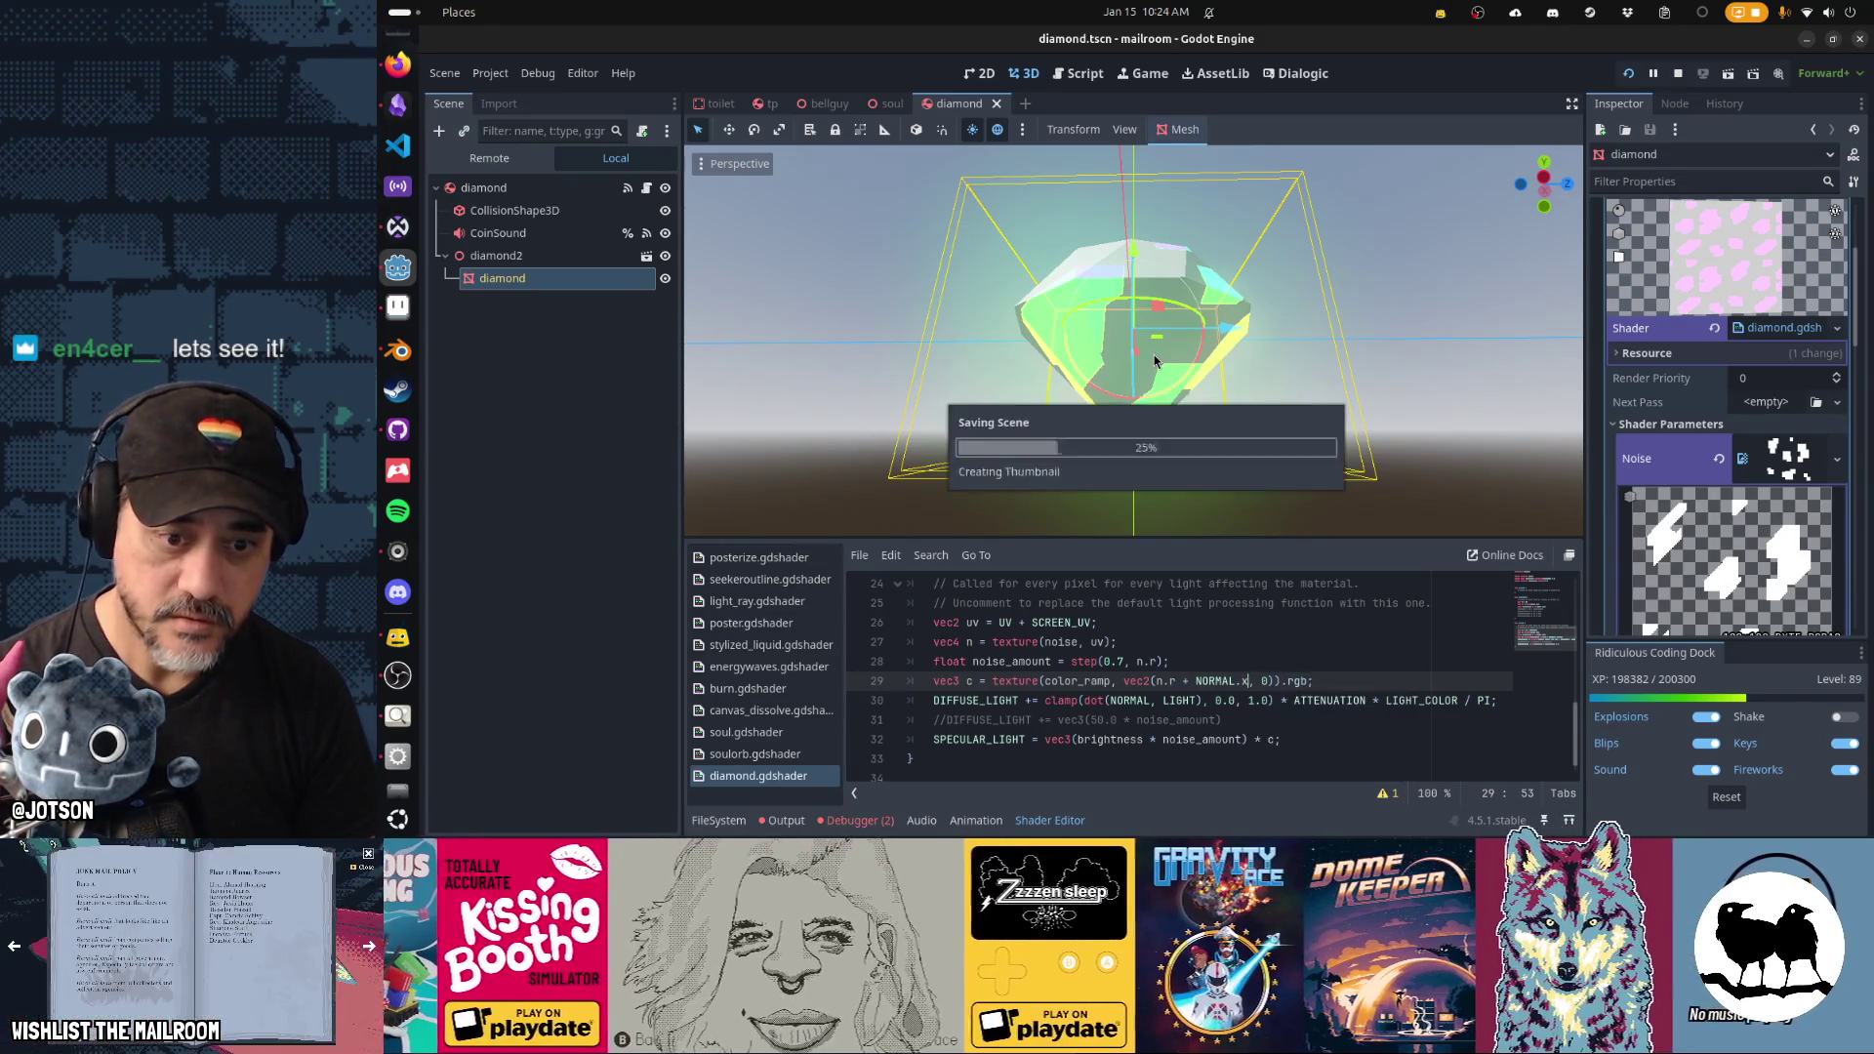
{"action": "mouse_move", "coordinate": [1270, 297]}
{"action": "left_mouse_down"}
{"action": "mouse_move", "coordinate": [806, 343]}
{"action": "mouse_move", "coordinate": [1584, 408]}
{"action": "mouse_move", "coordinate": [954, 355]}
{"action": "mouse_move", "coordinate": [941, 385]}
{"action": "left_mouse_up"}
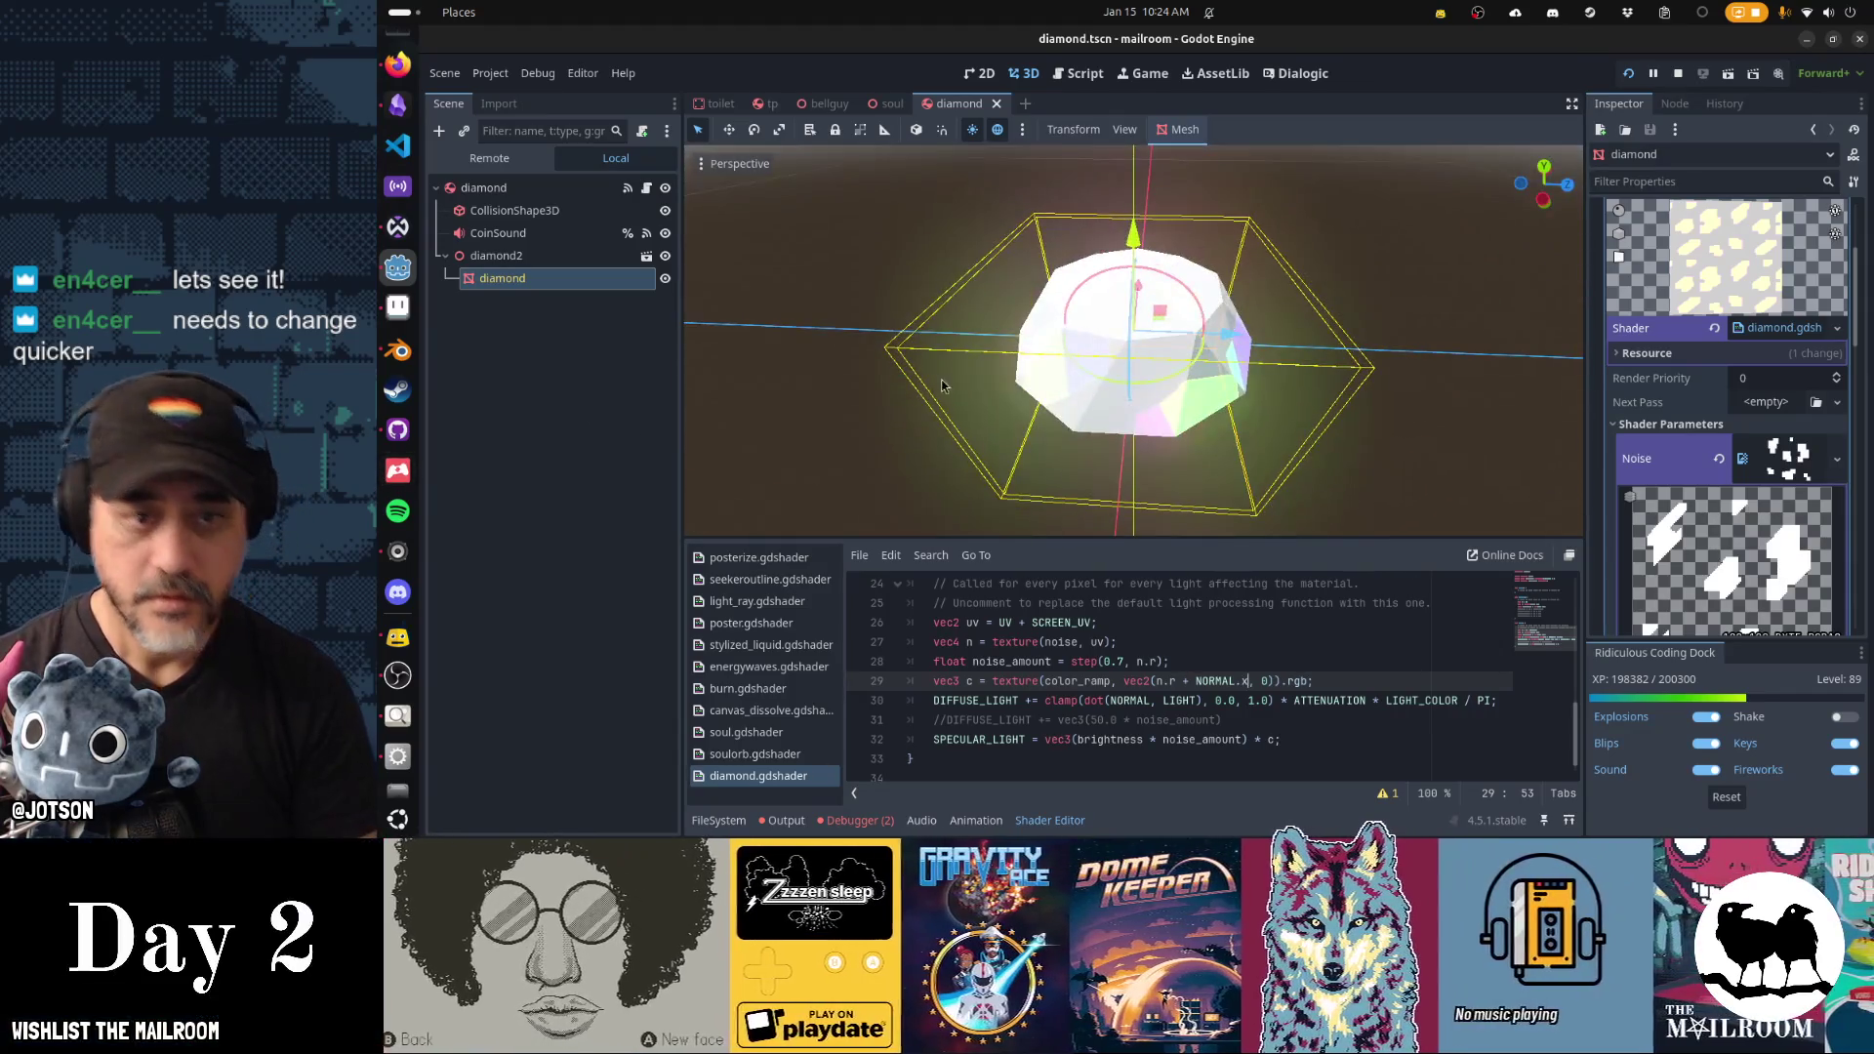
{"action": "key", "text": "F8"}
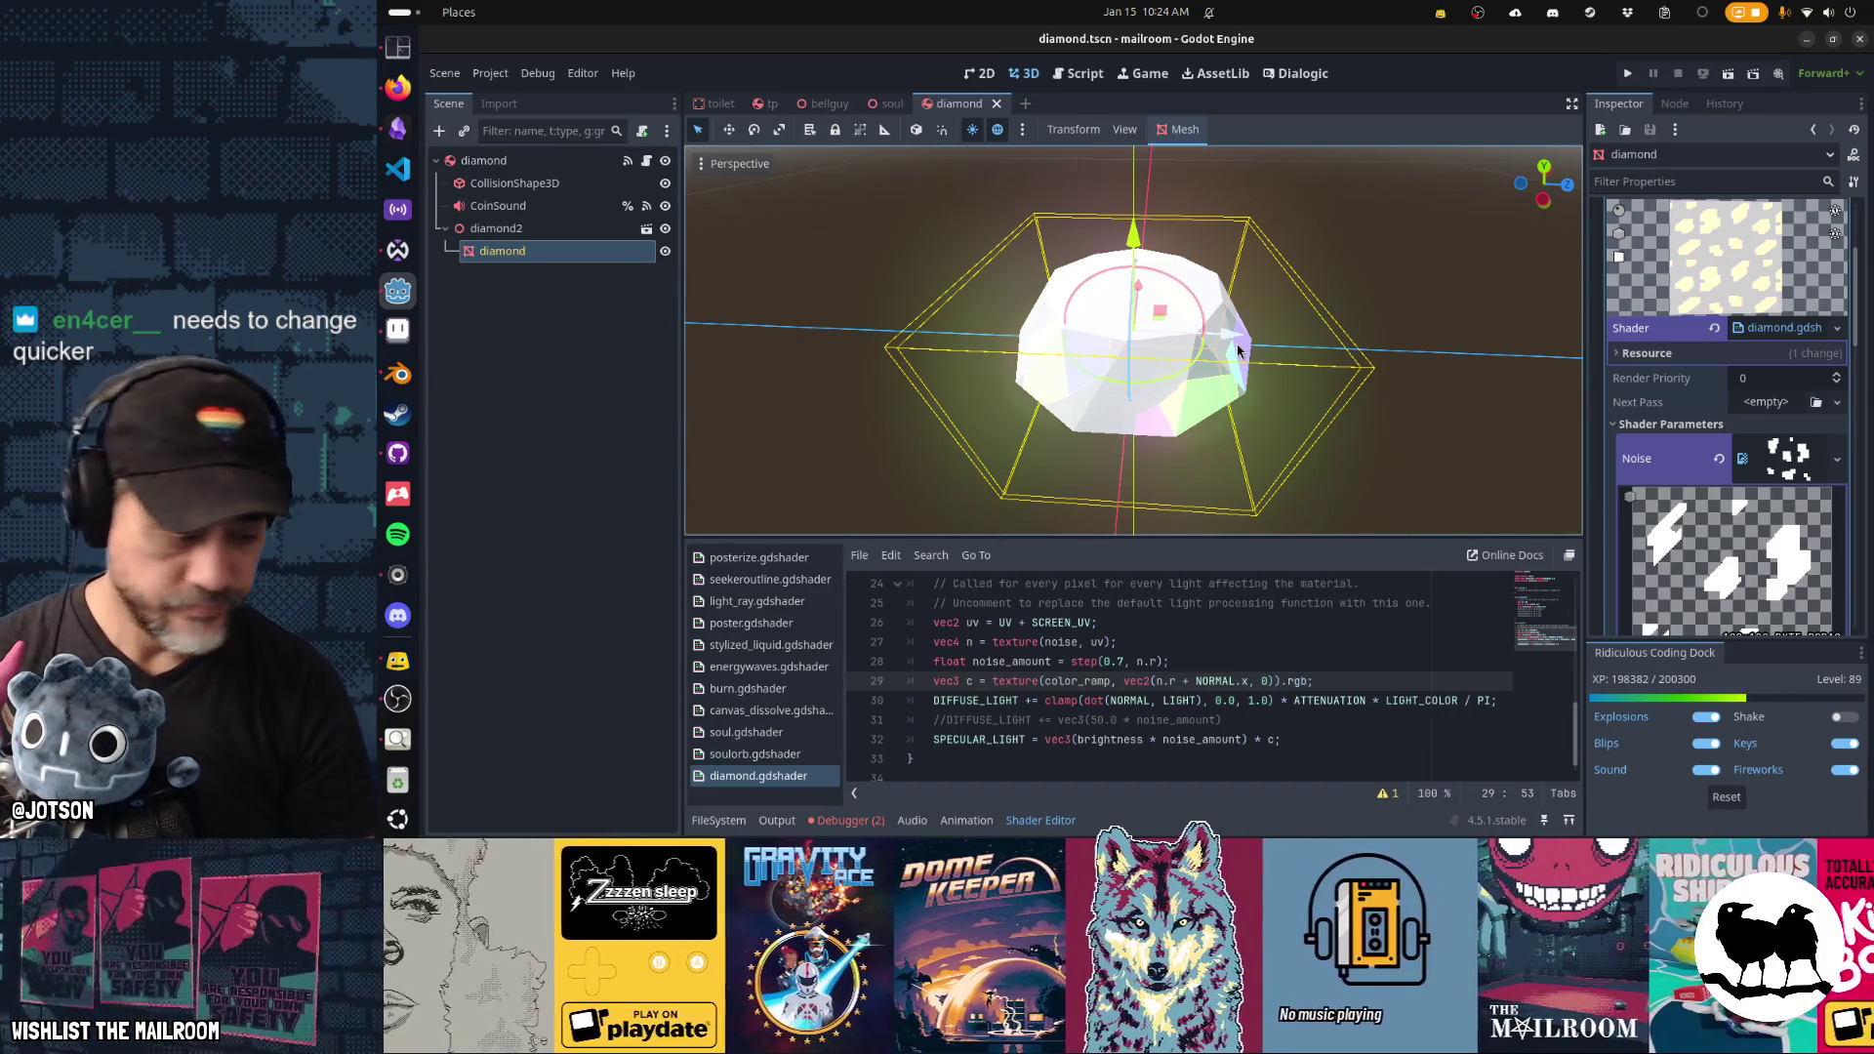
{"action": "key", "text": "F6"}
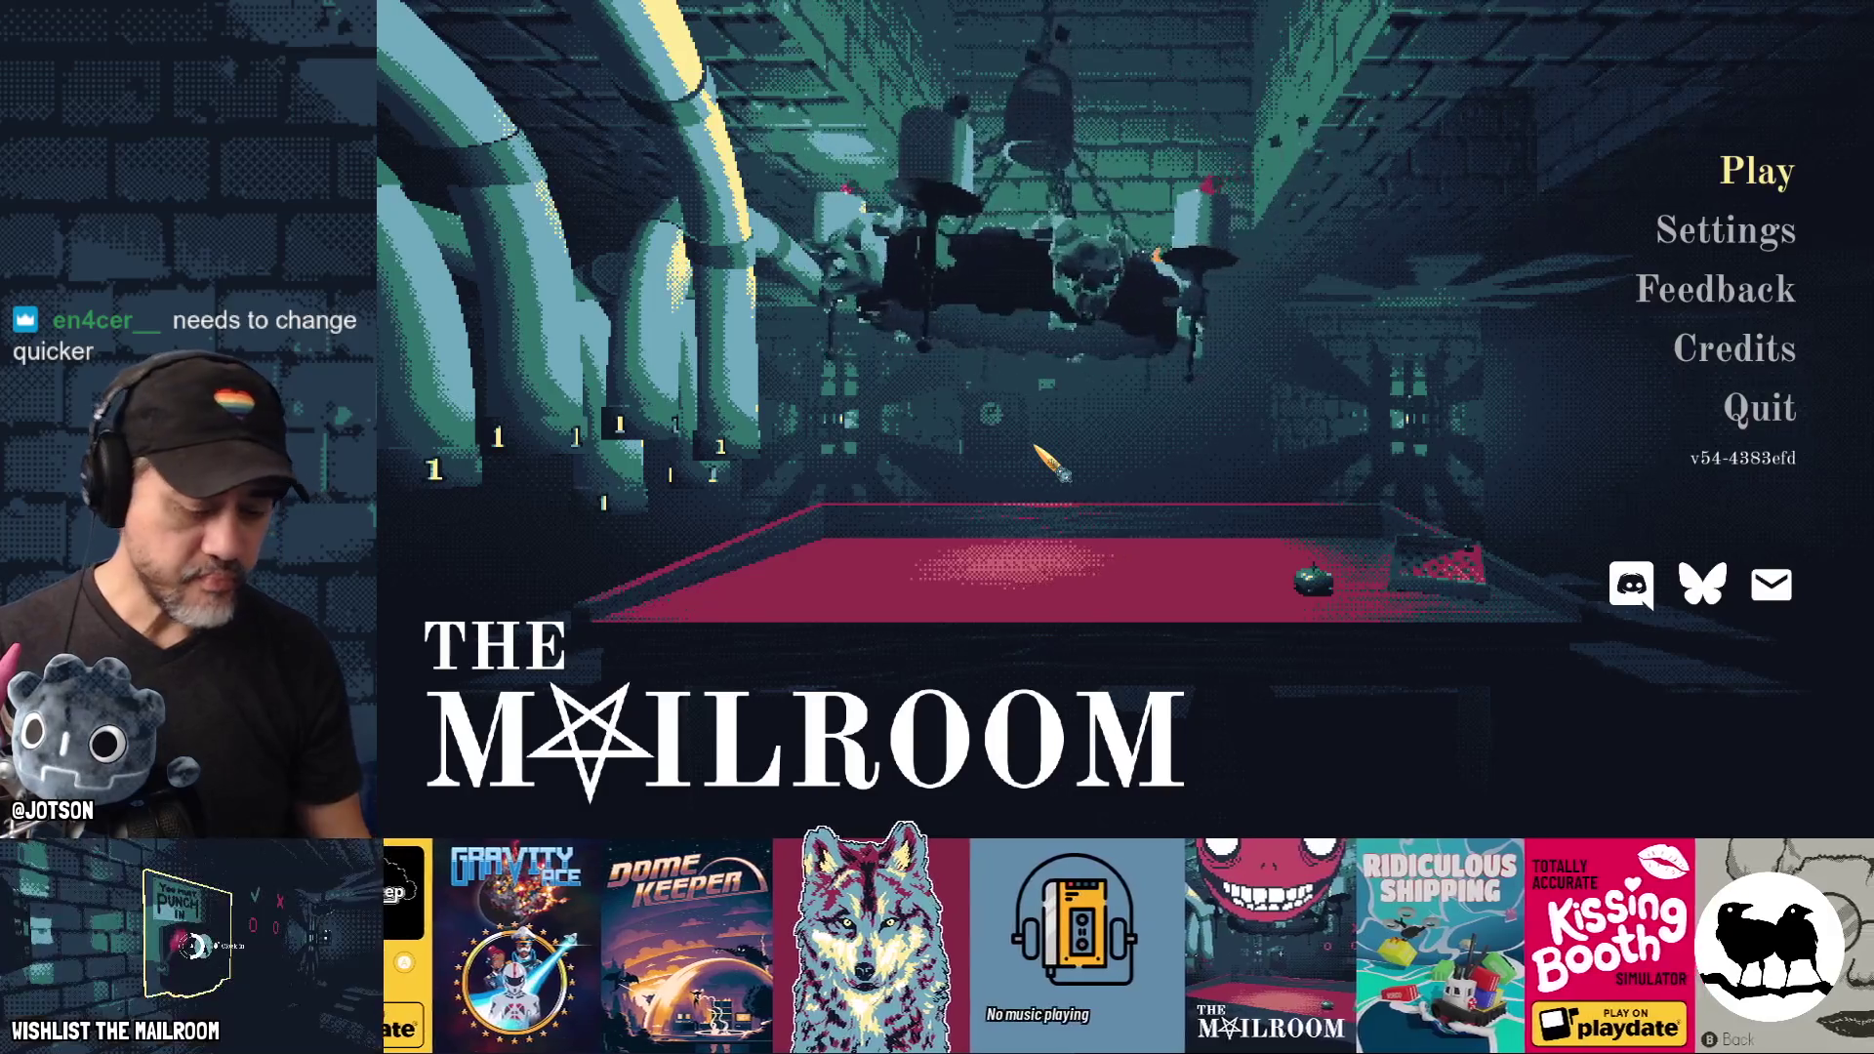
Start a new game and spawn a diamond with the 'a diamond' console command.
{"action": "key", "text": "Return"}
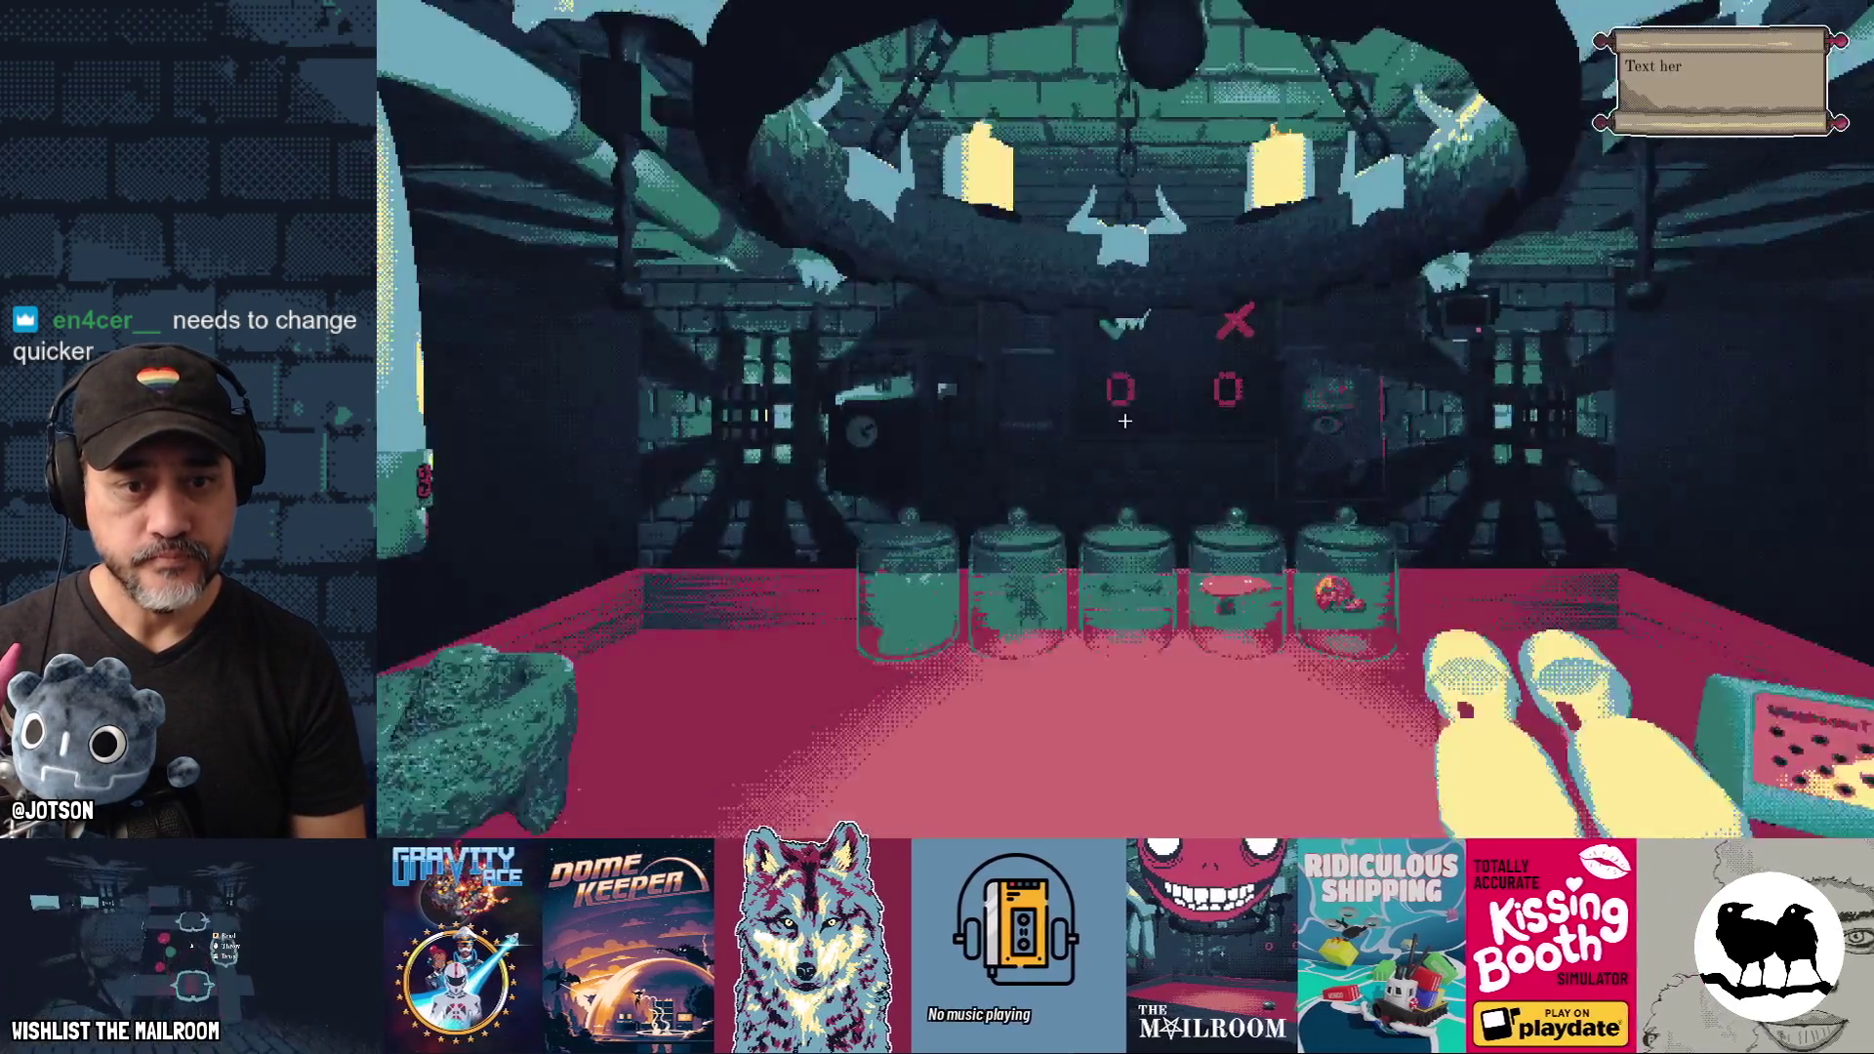
{"action": "key", "text": "grave"}
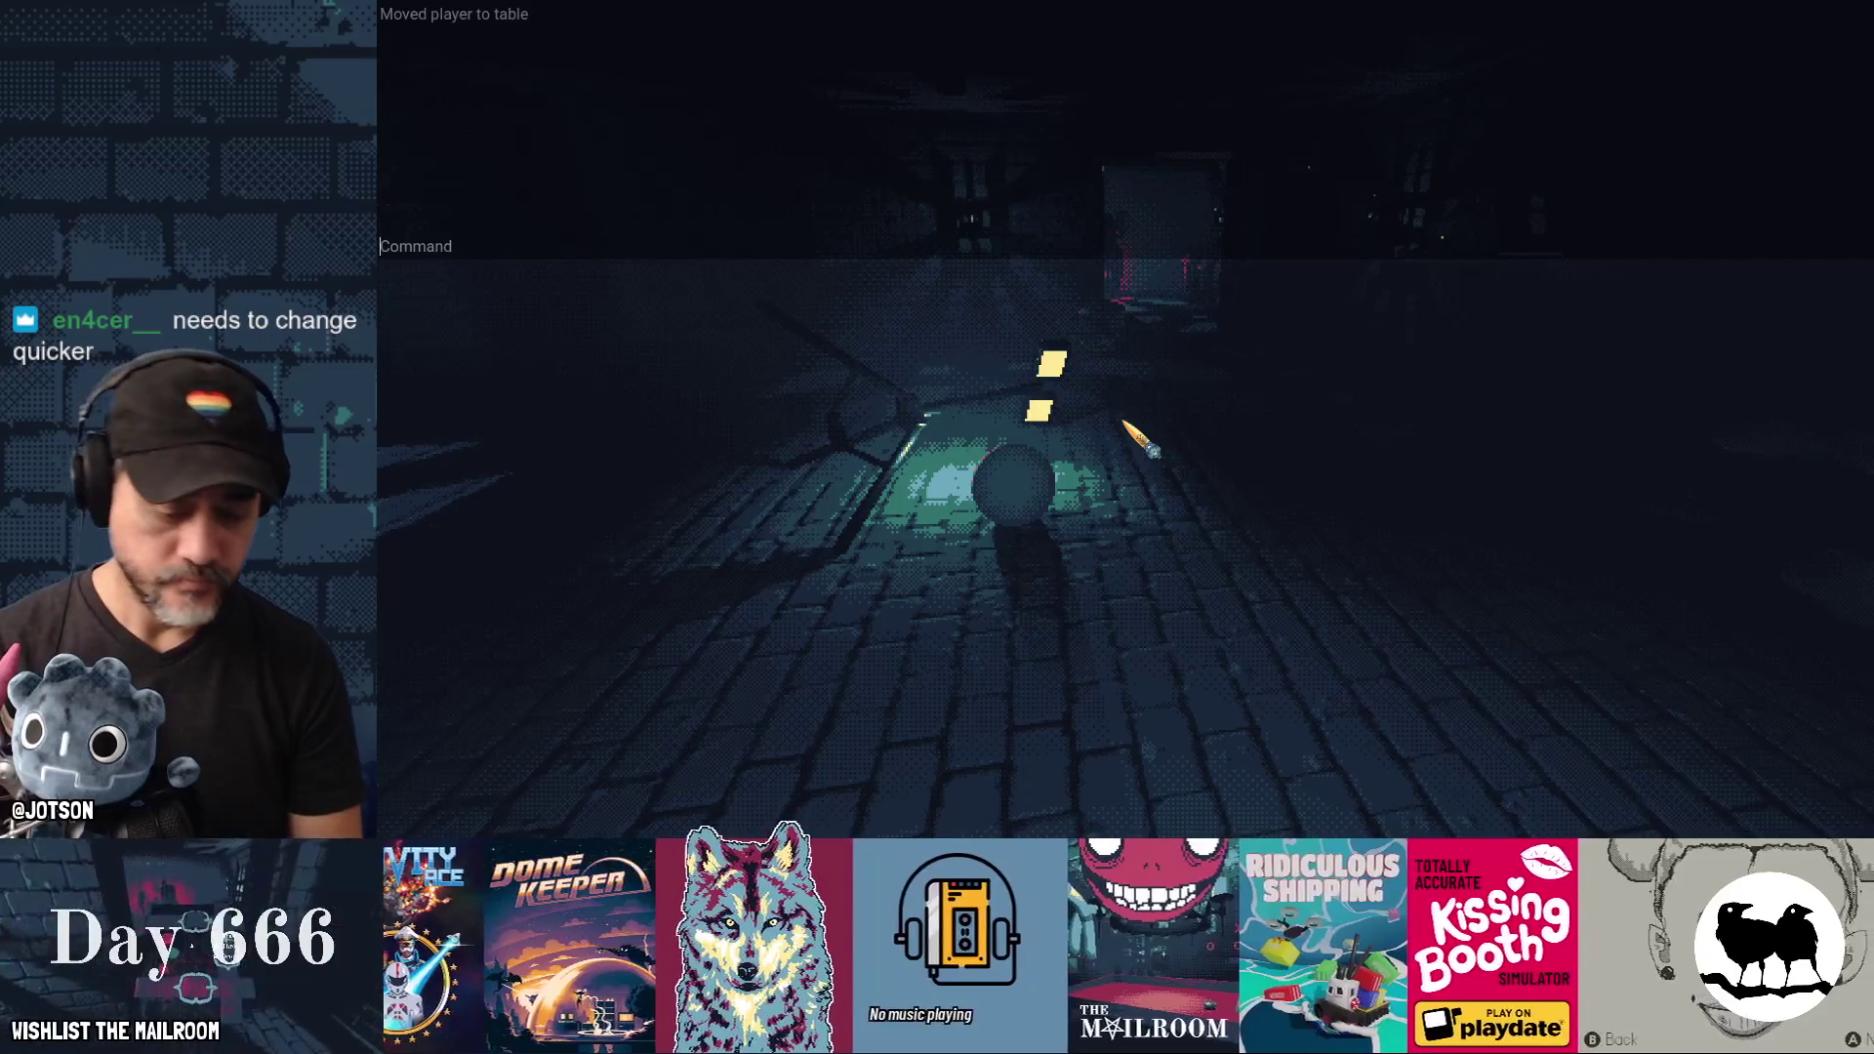
{"action": "type", "text": "a diamond"}
{"action": "key", "text": "grave"}
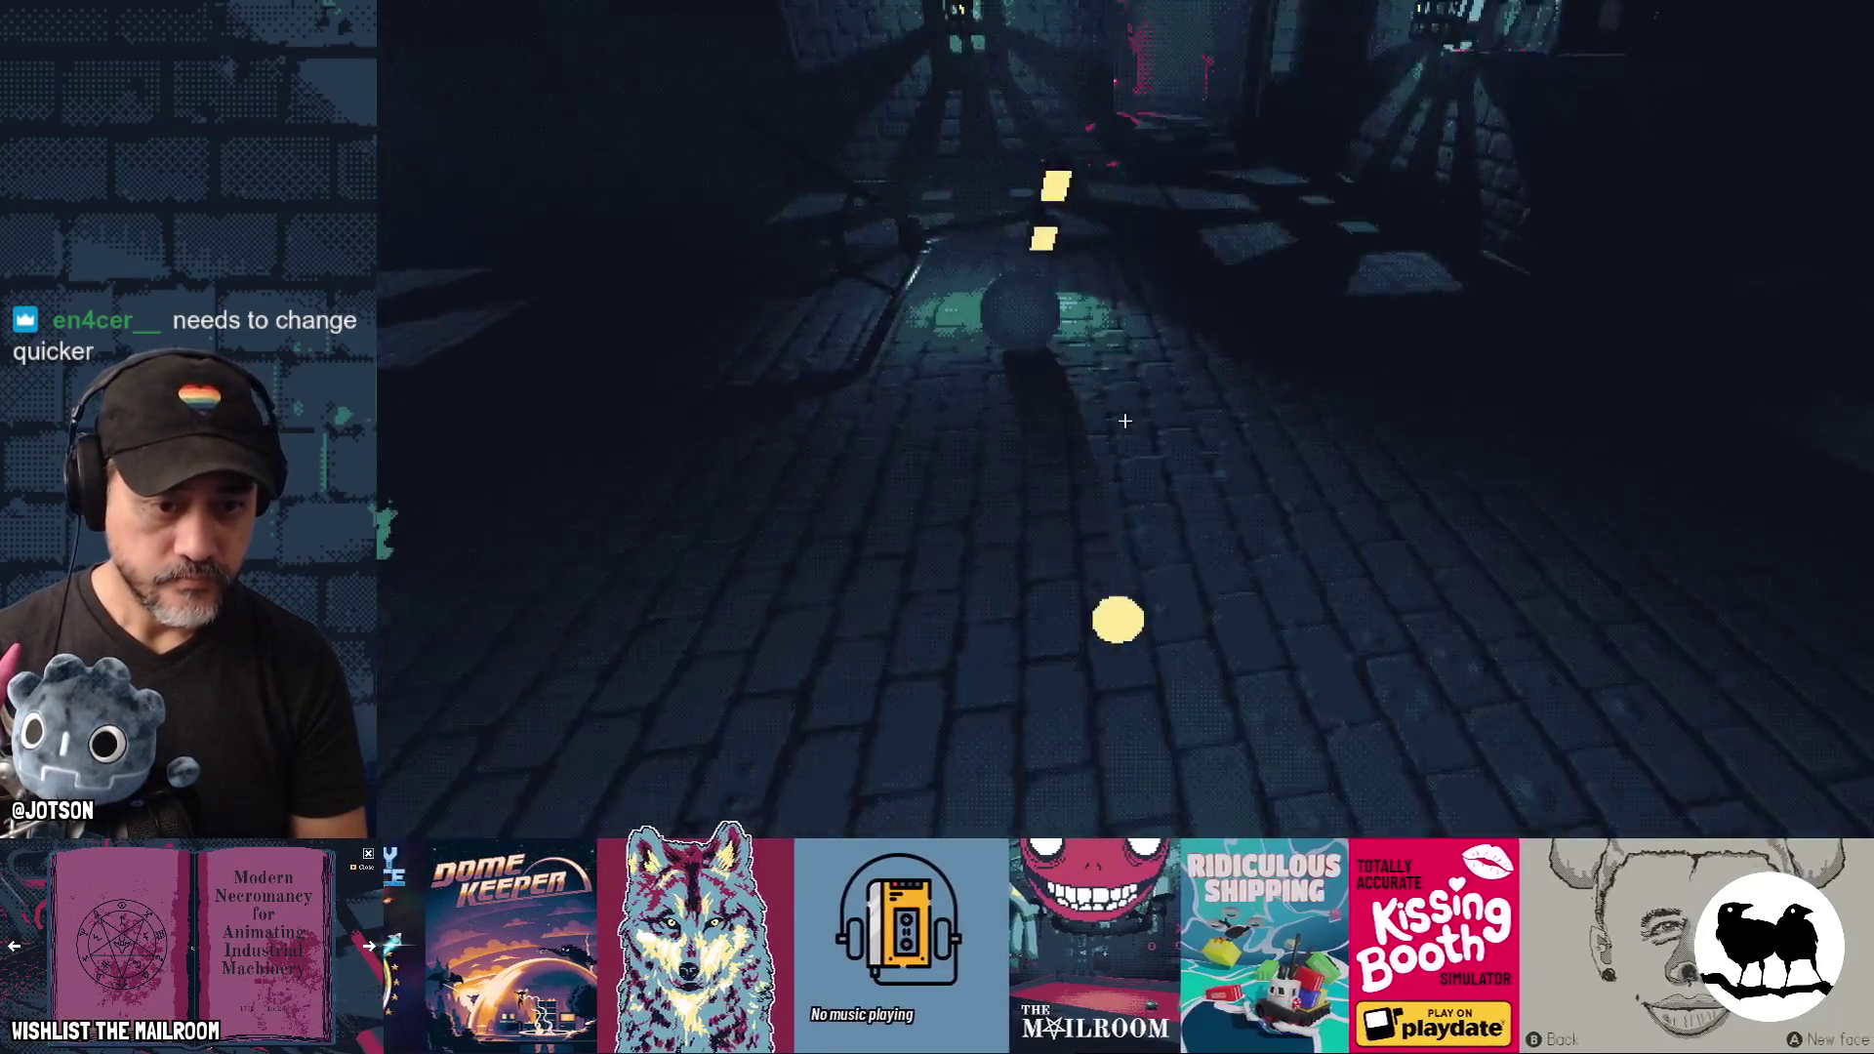
{"action": "key", "text": "w"}
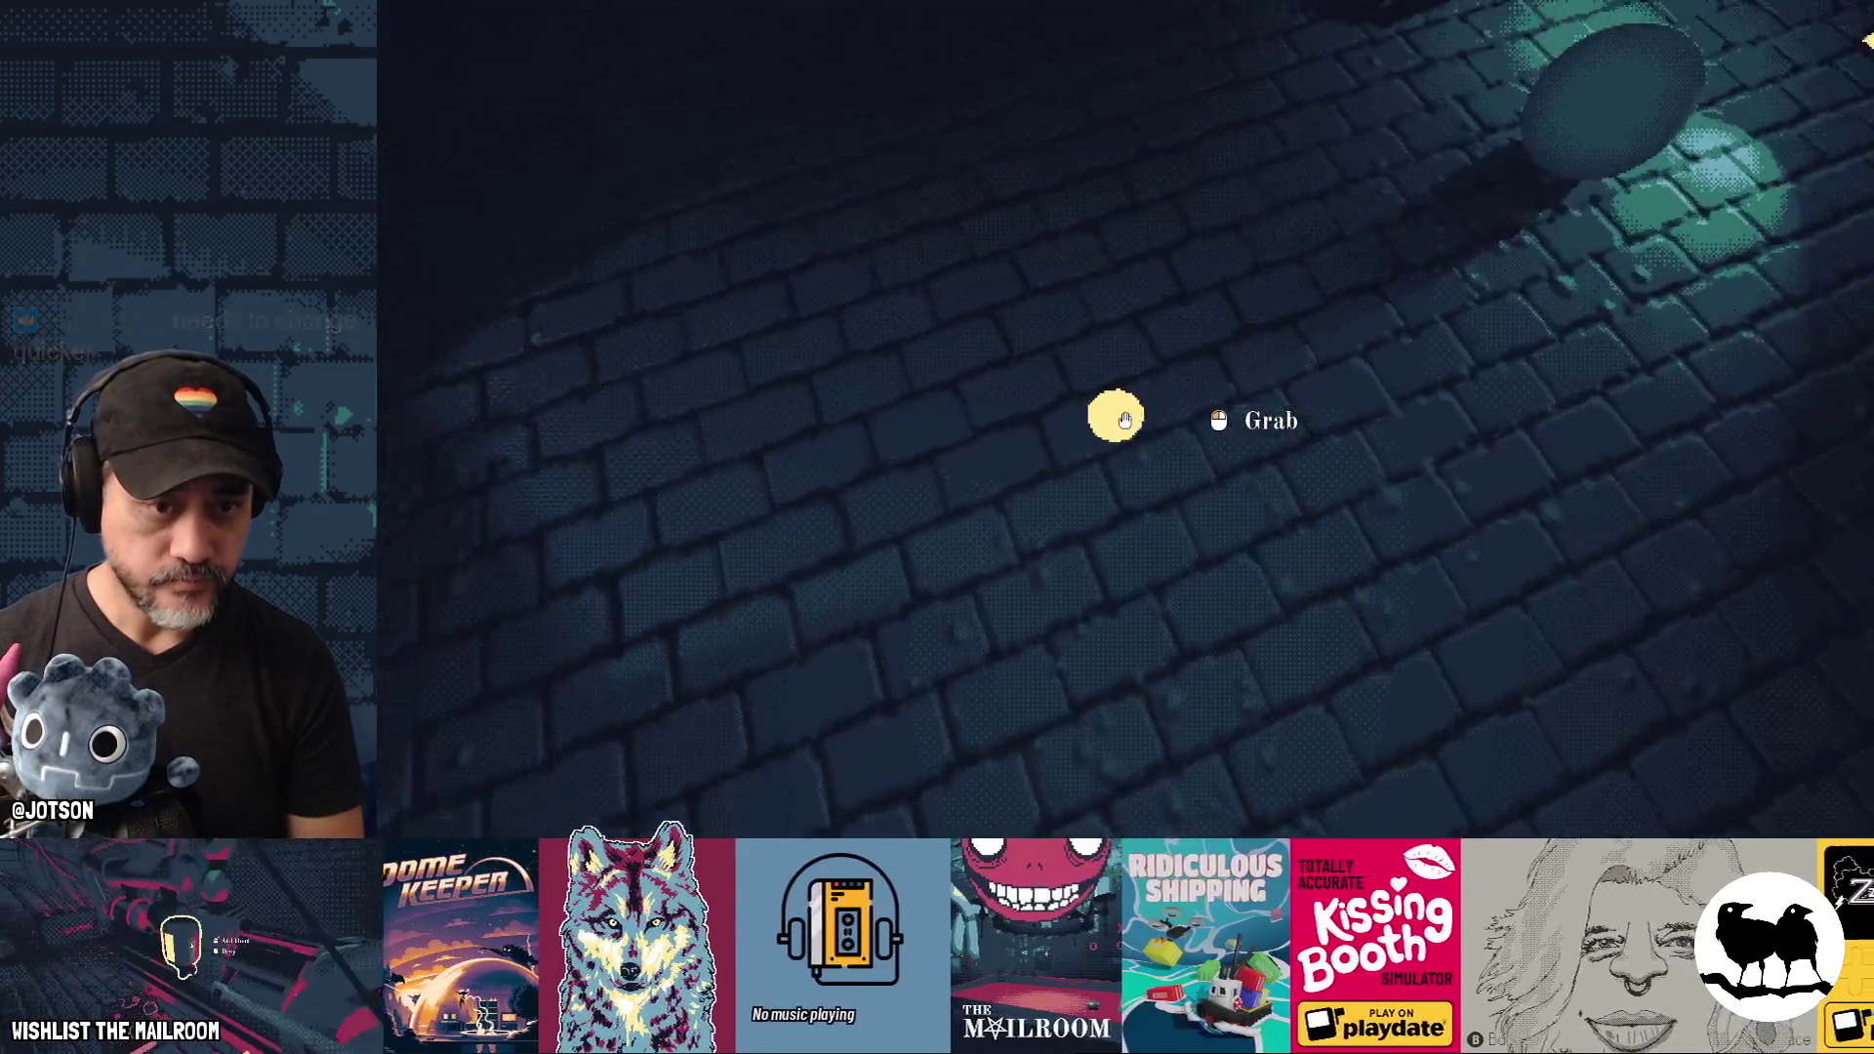
{"action": "key", "text": "w"}
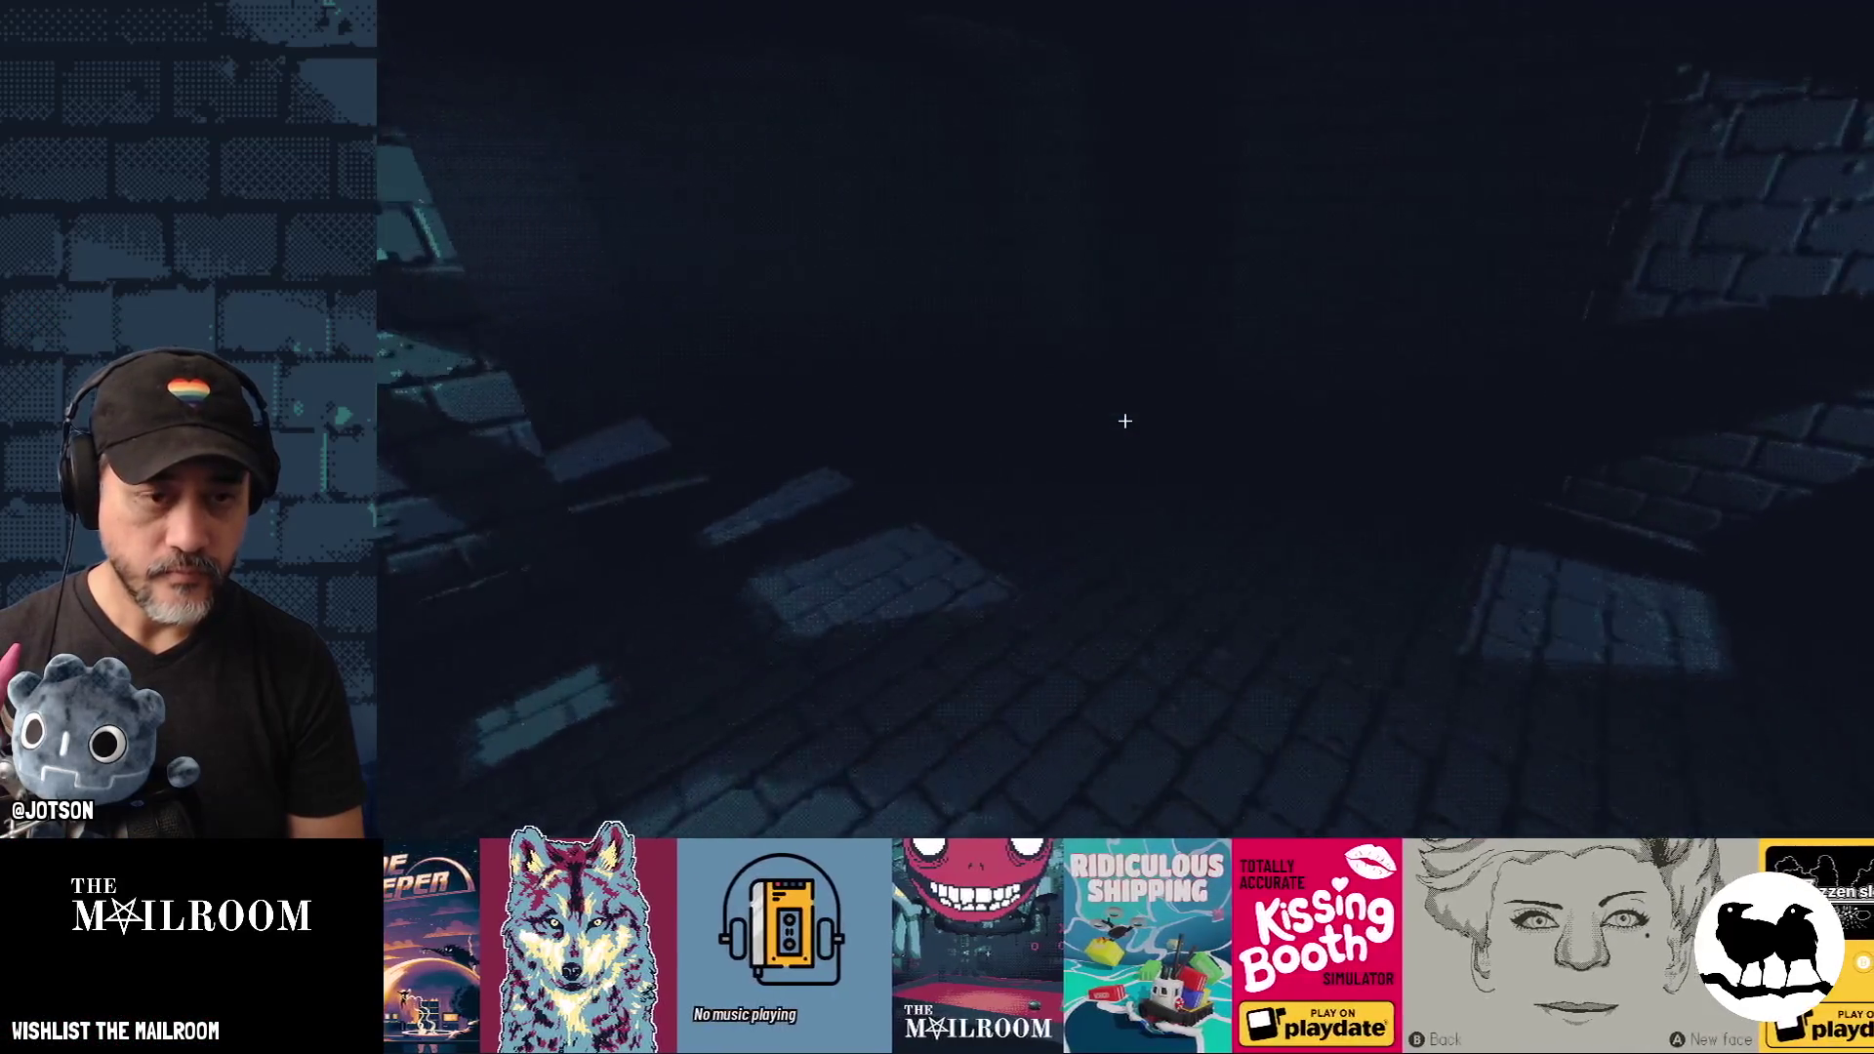
Spawn a second diamond onto the corridor floor, then return to the Godot editor.
{"action": "key", "text": "grave"}
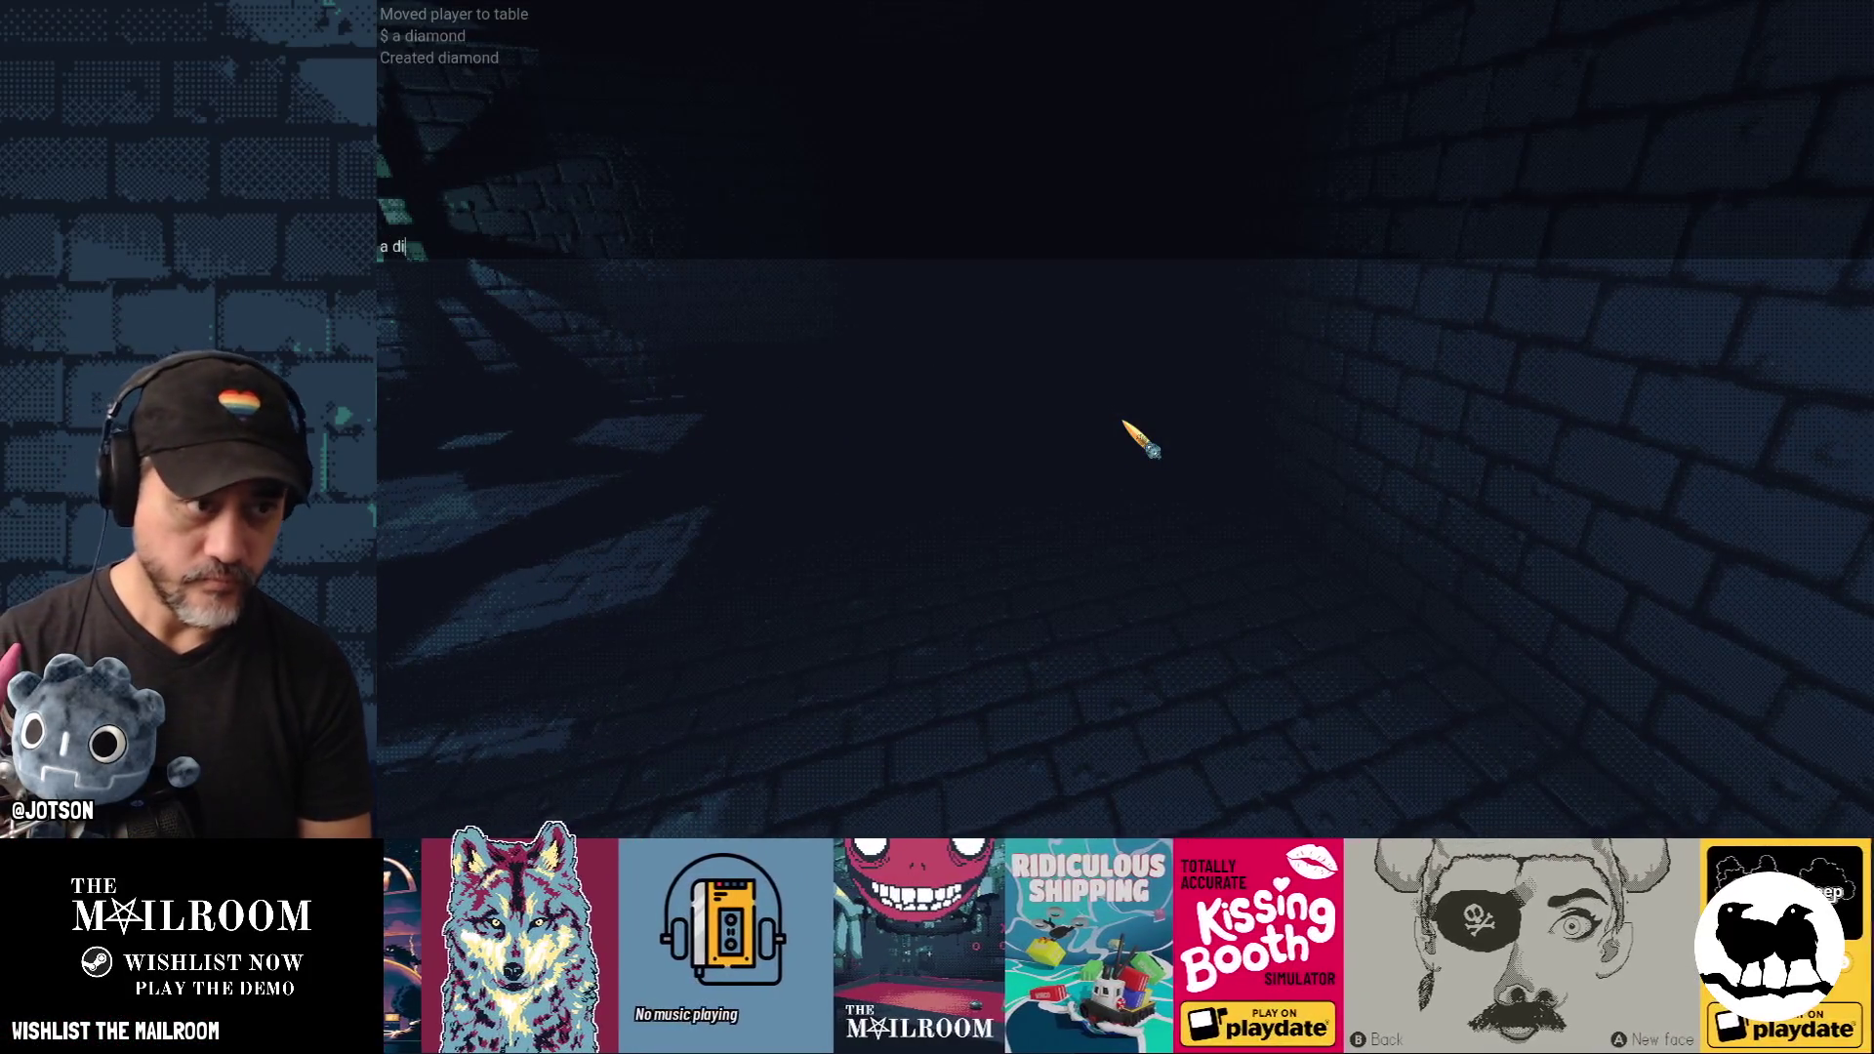
{"action": "type", "text": "amond"}
{"action": "key", "text": "Return"}
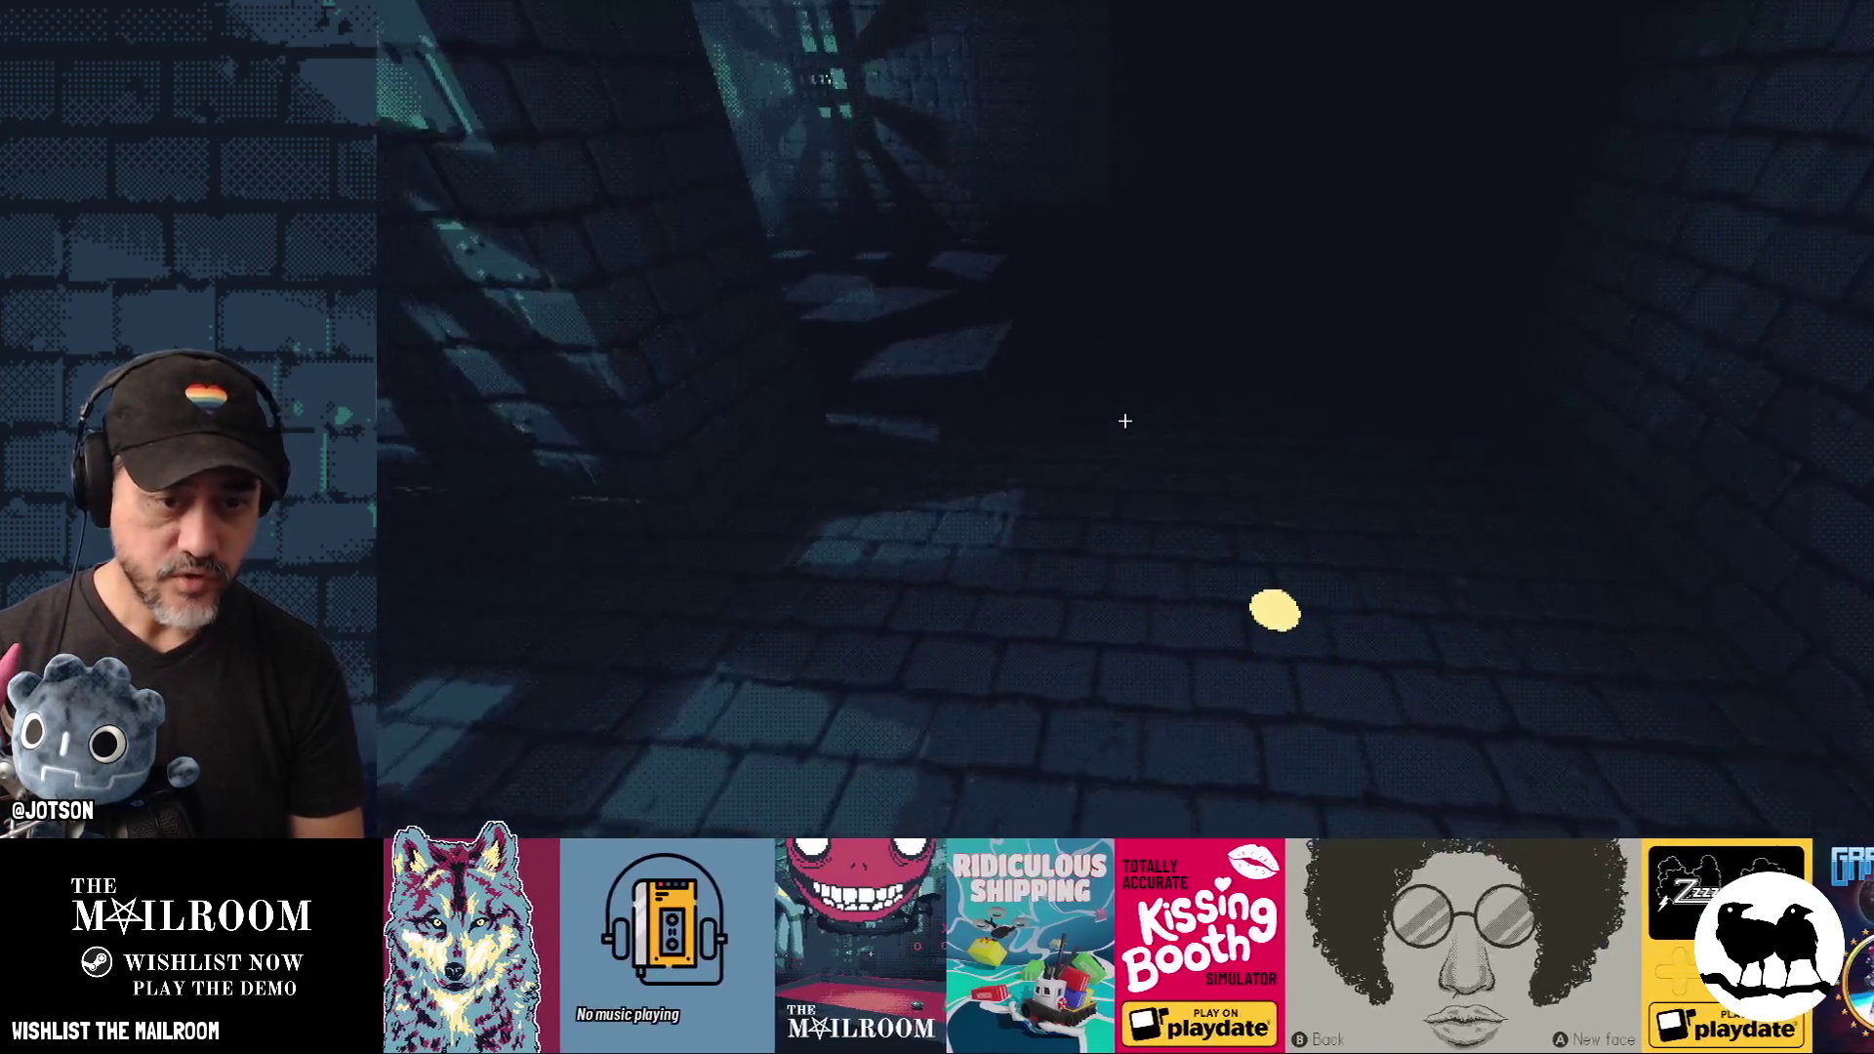
{"action": "key", "text": "alt+Tab"}
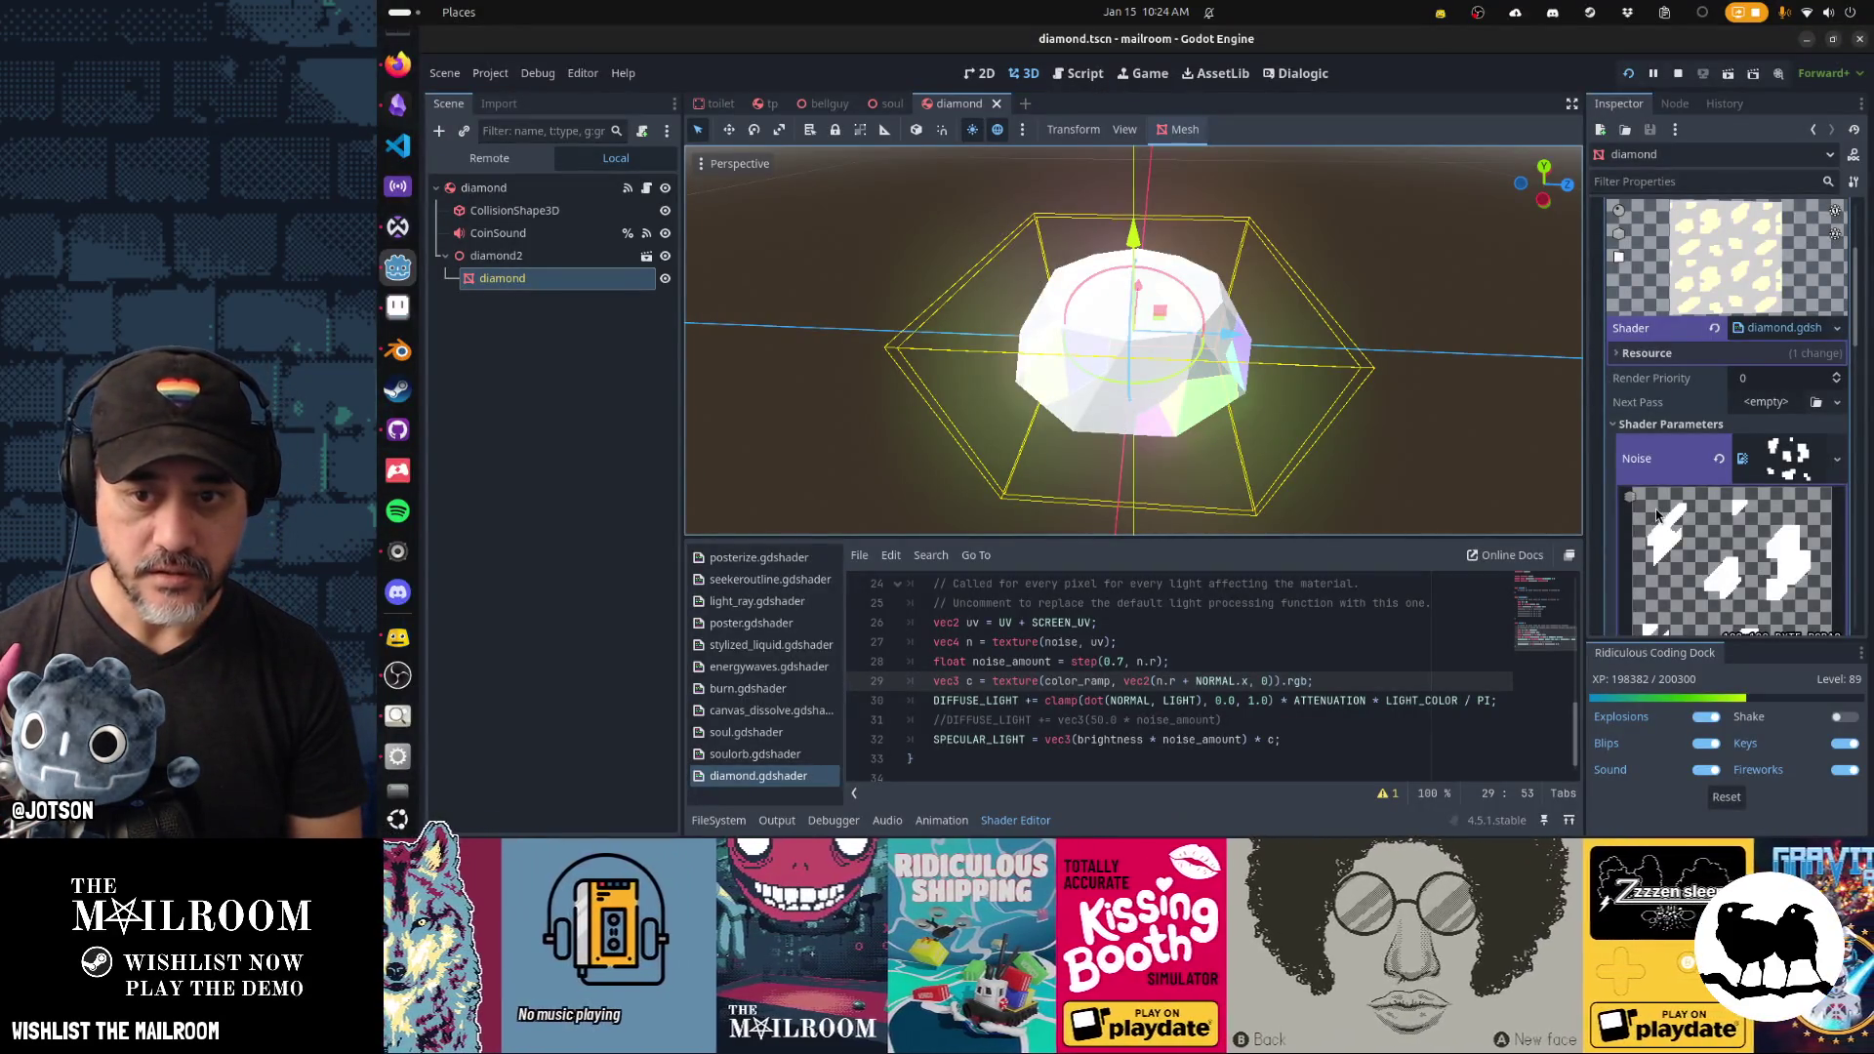
Fold away the Color Ramp editor, set Brightness to 1.82, and resume the running game.
{"action": "scroll", "coordinate": [1656, 515], "scroll_direction": "down", "scroll_amount": 5}
{"action": "scroll", "coordinate": [1657, 515], "scroll_direction": "down", "scroll_amount": 10}
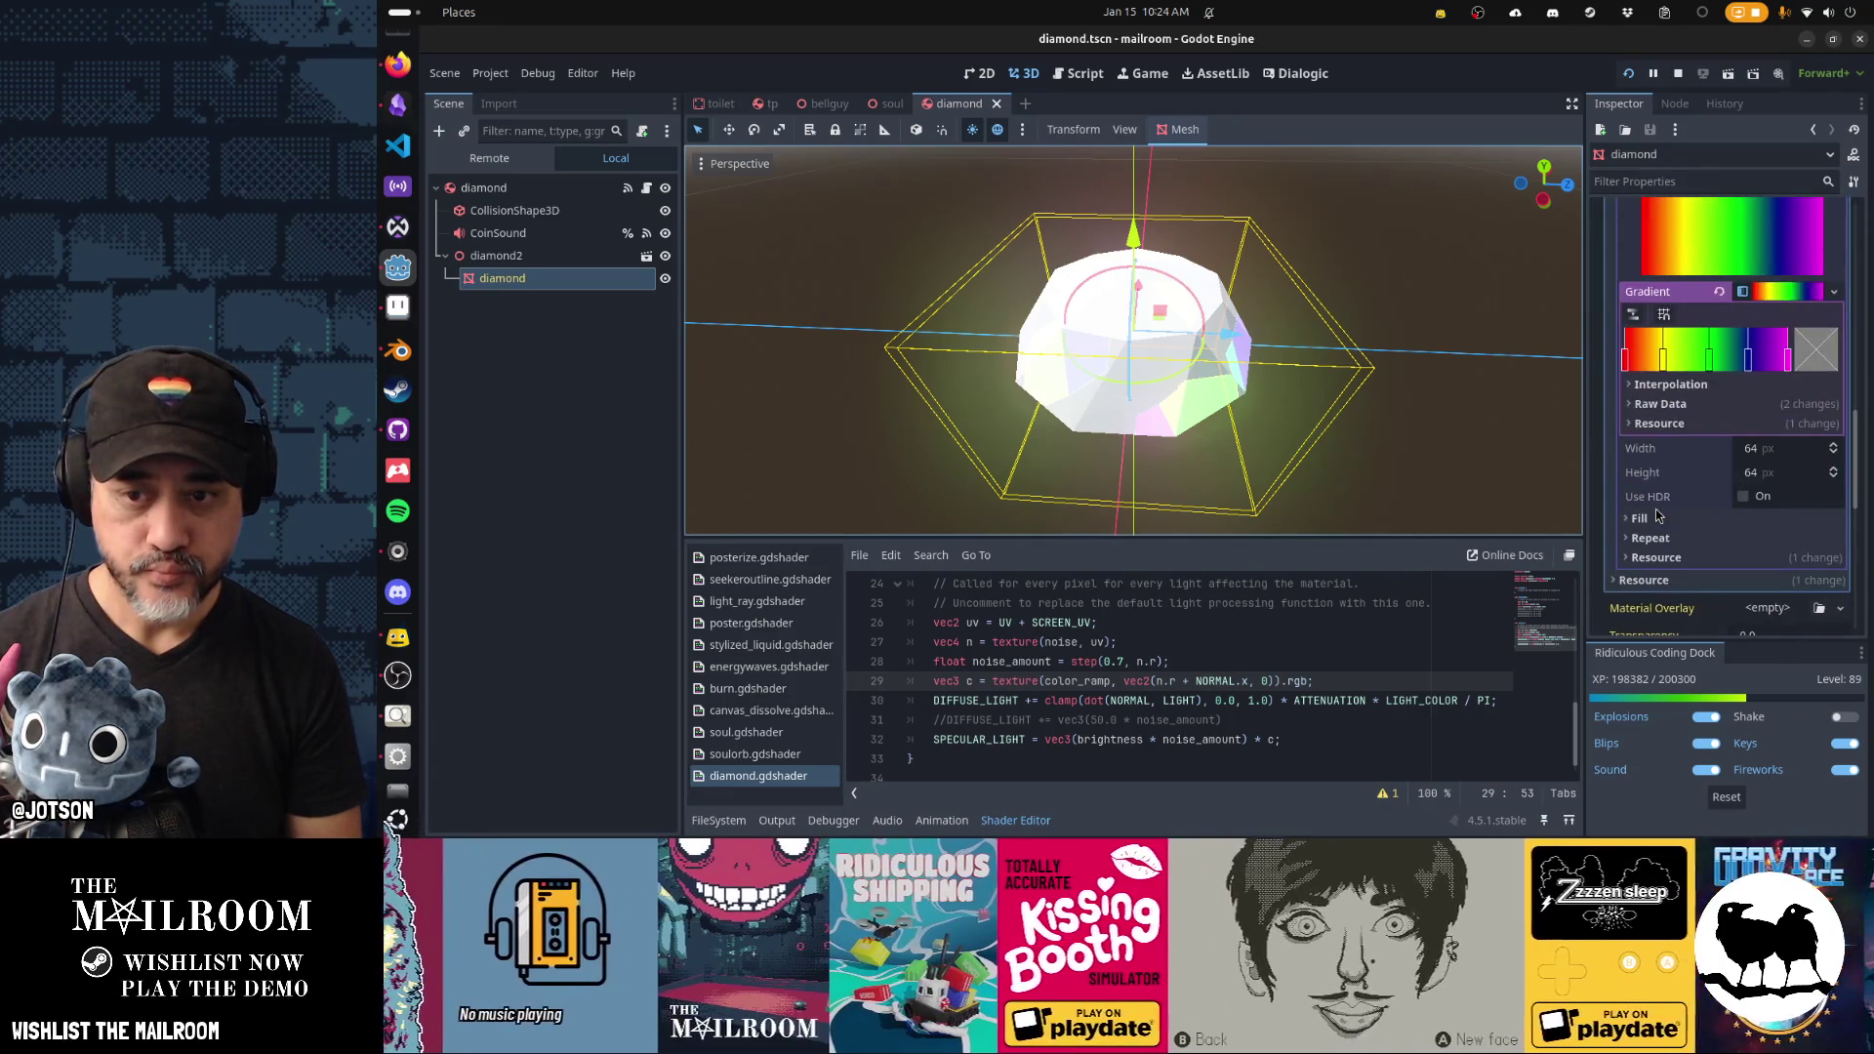
{"action": "scroll", "coordinate": [1656, 514], "scroll_direction": "down", "scroll_amount": 2}
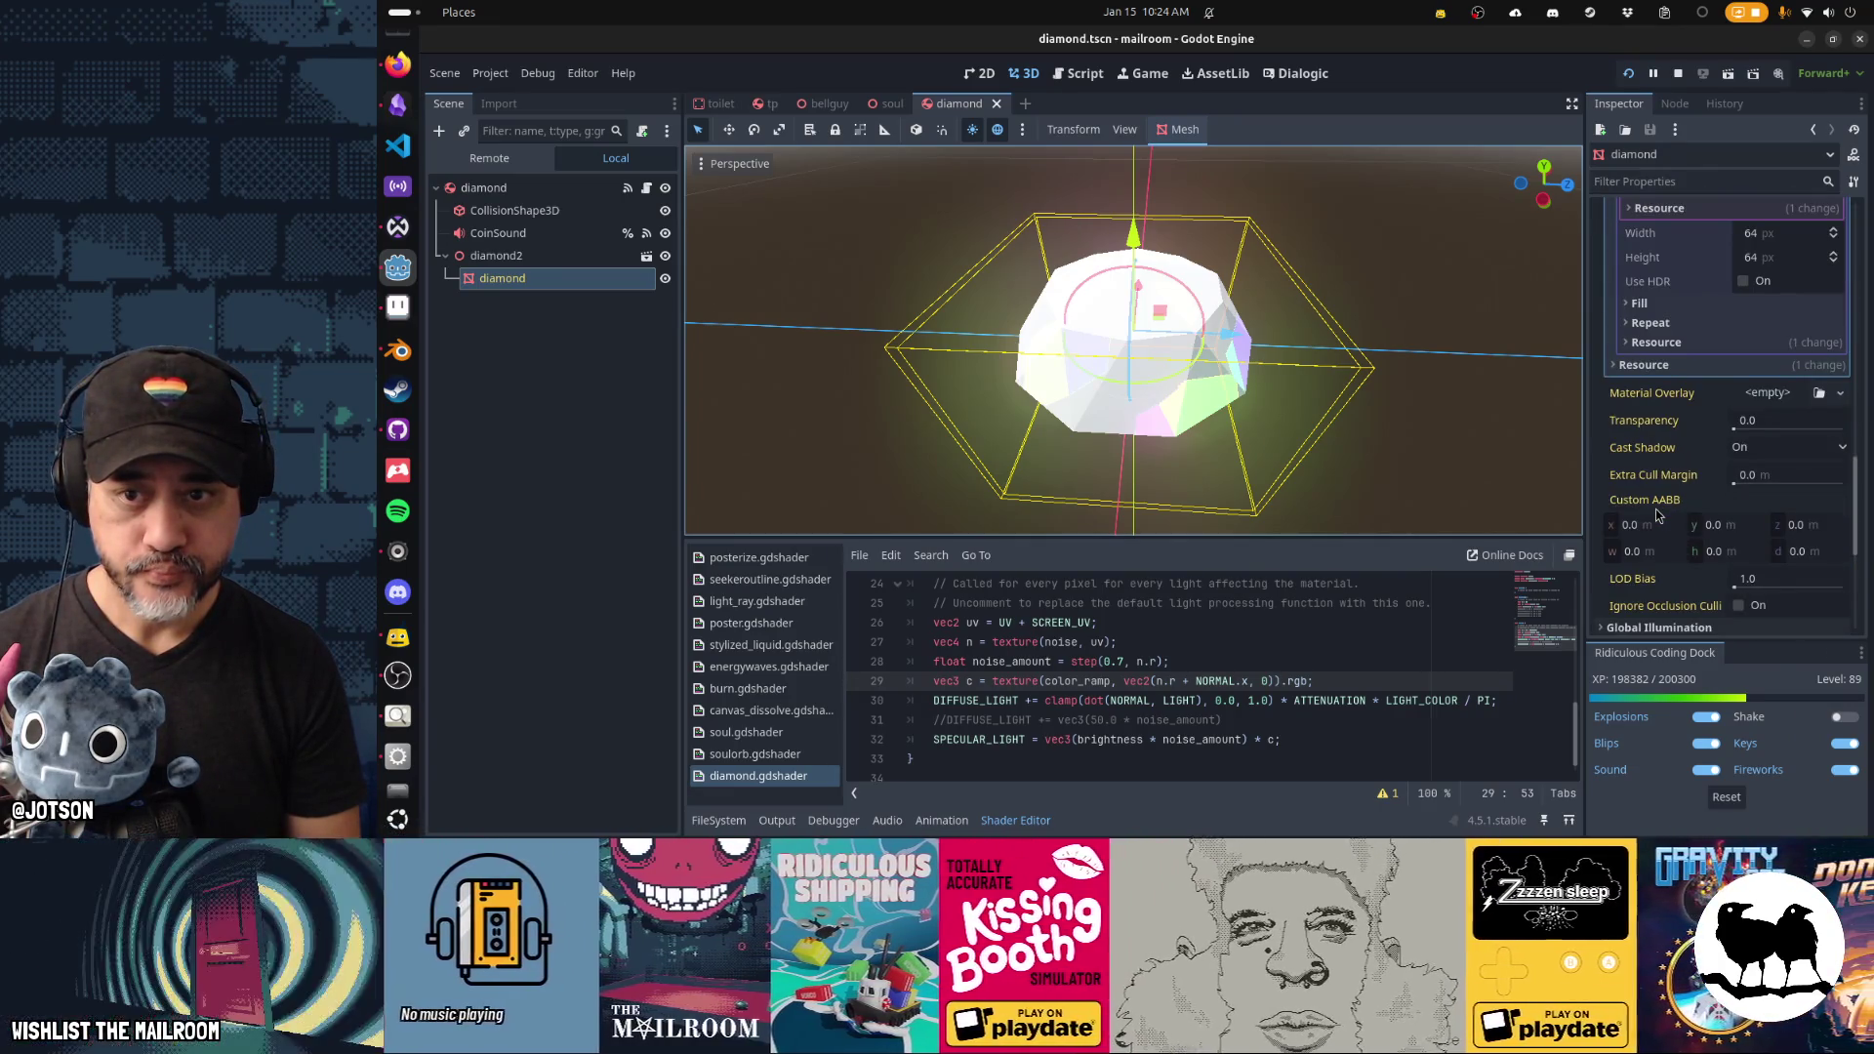
{"action": "scroll", "coordinate": [1656, 514], "scroll_direction": "up", "scroll_amount": 5}
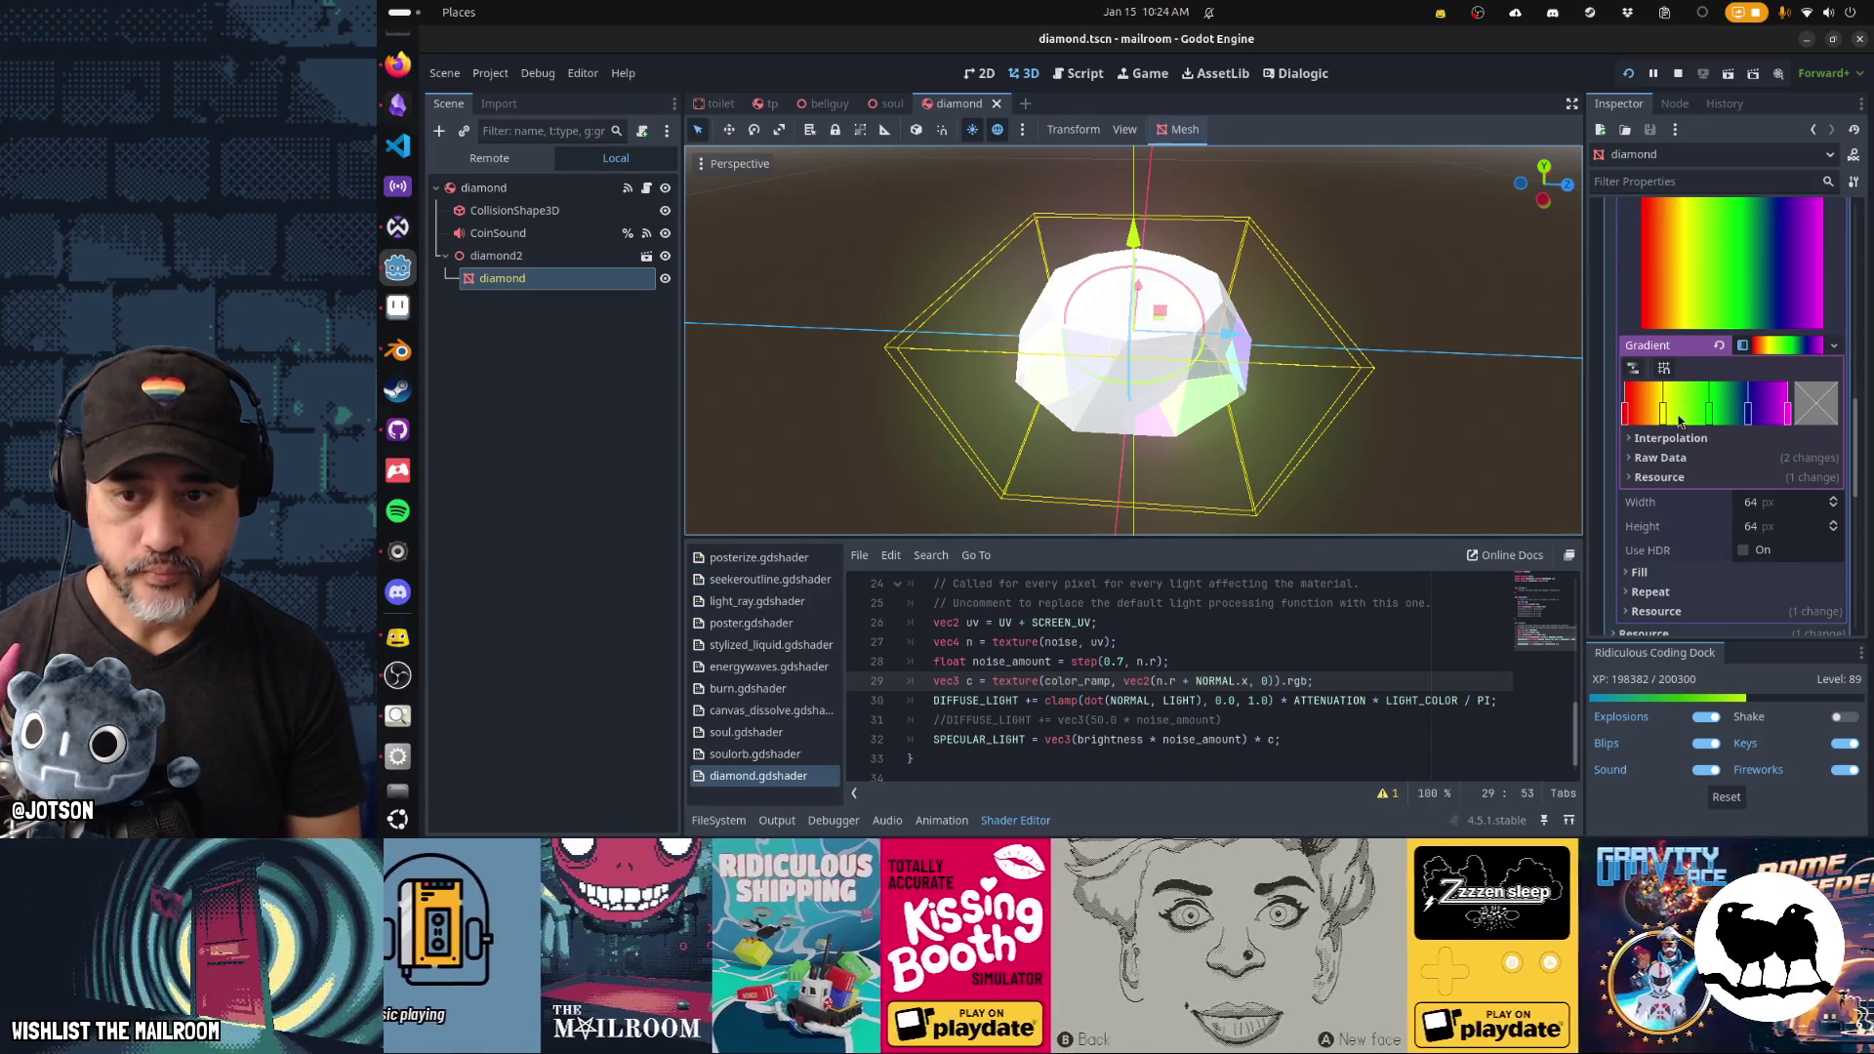
{"action": "left_click", "coordinate": [1777, 348]}
{"action": "scroll", "coordinate": [1749, 480], "scroll_direction": "up", "scroll_amount": 3}
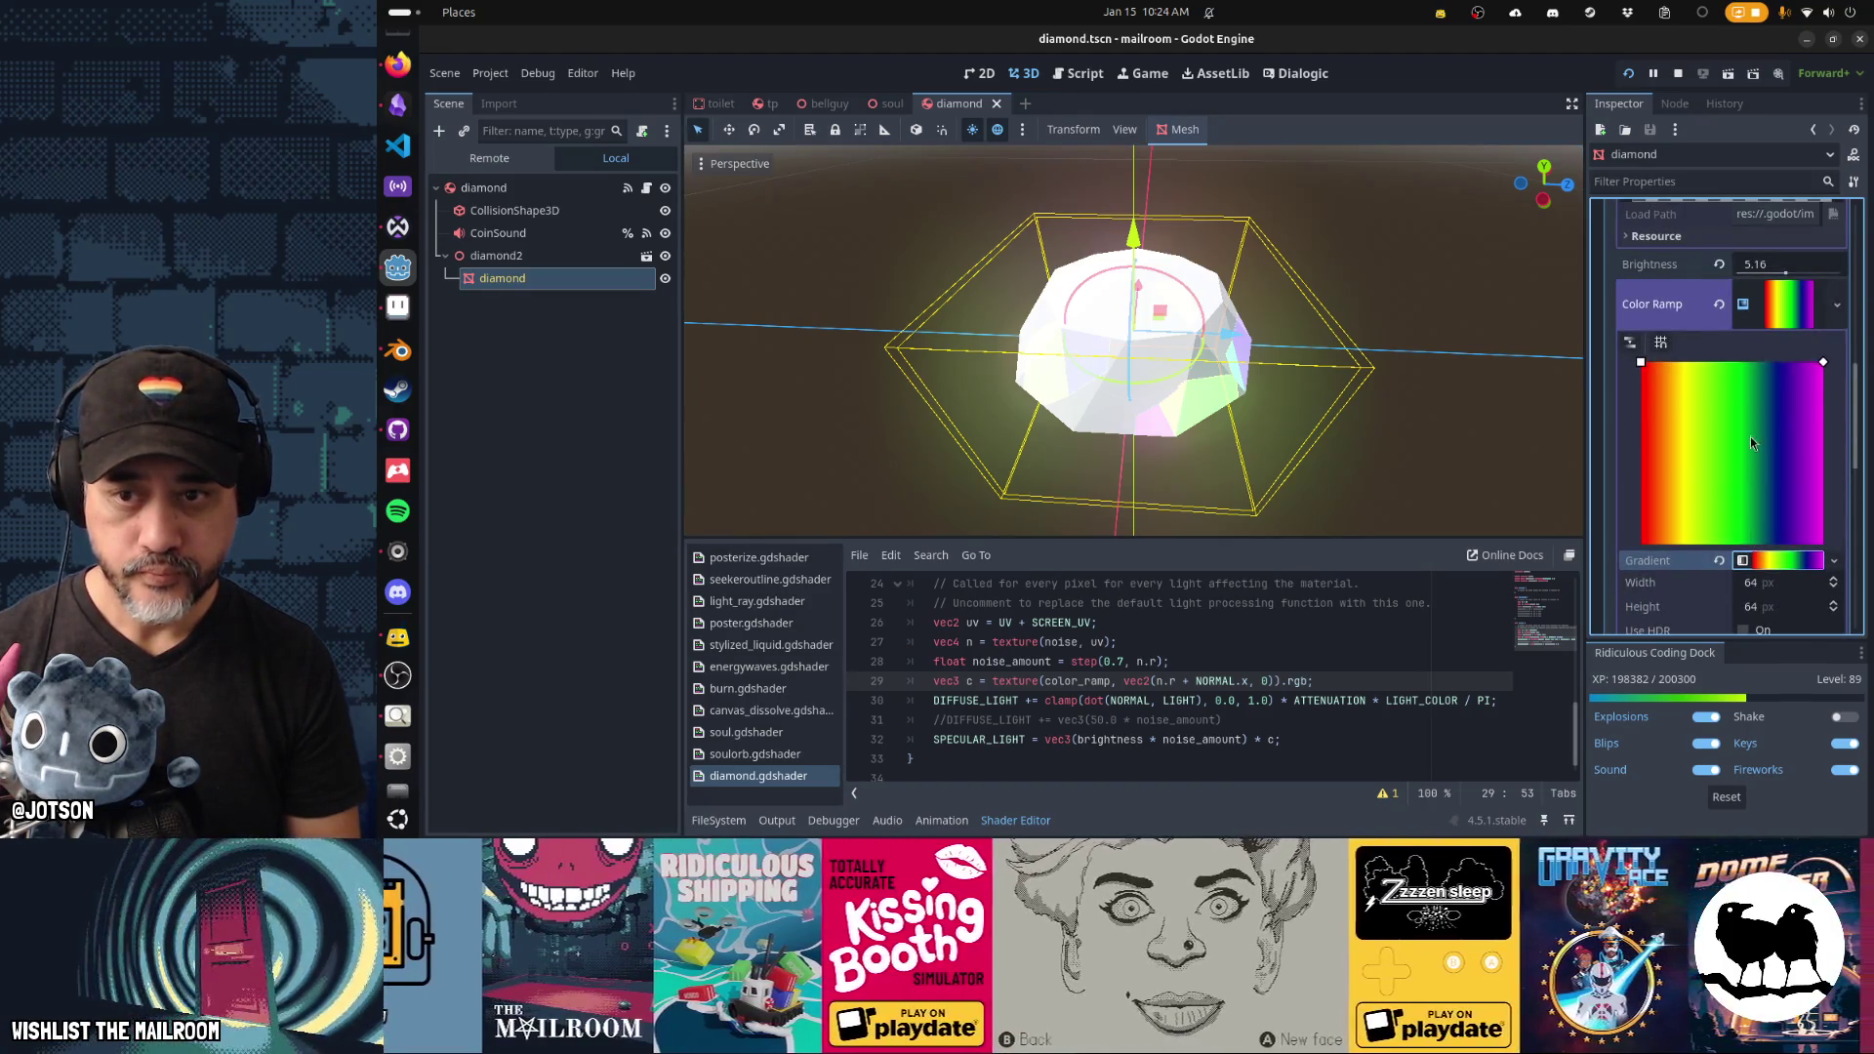
{"action": "left_click", "coordinate": [1778, 304]}
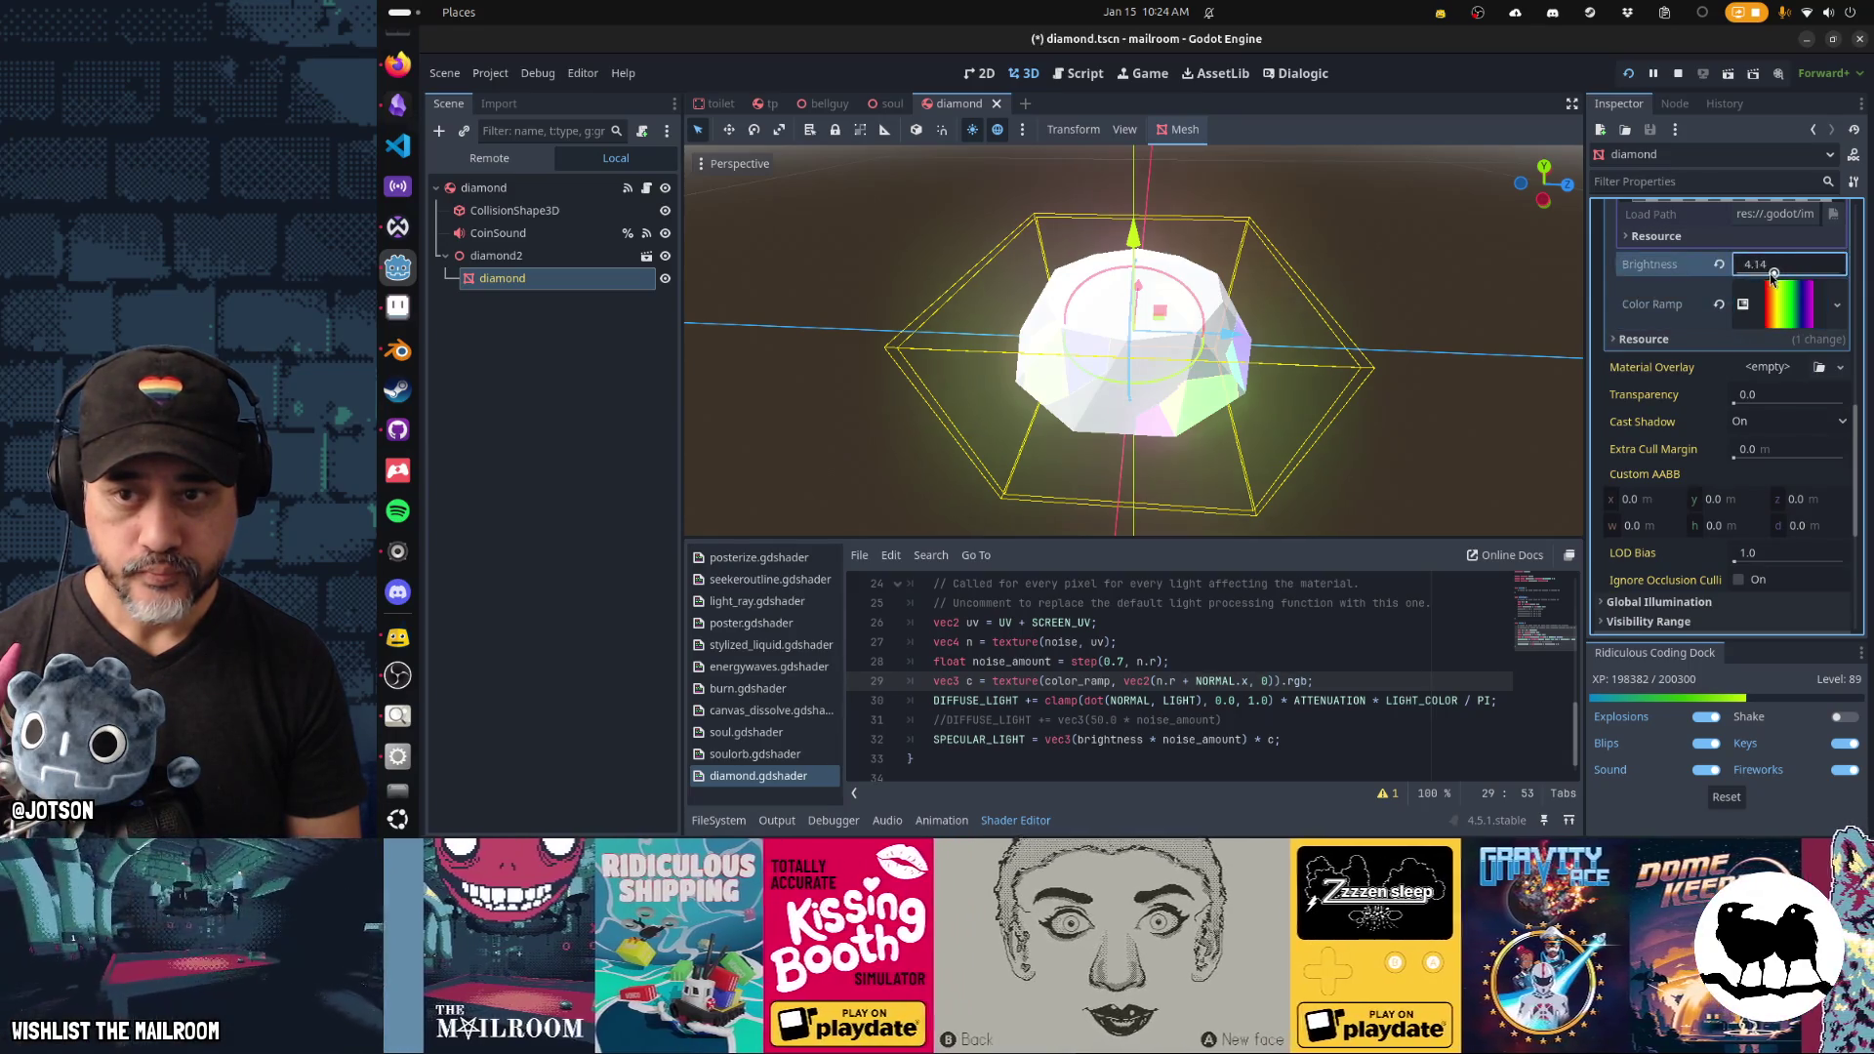
{"action": "key", "text": "F5"}
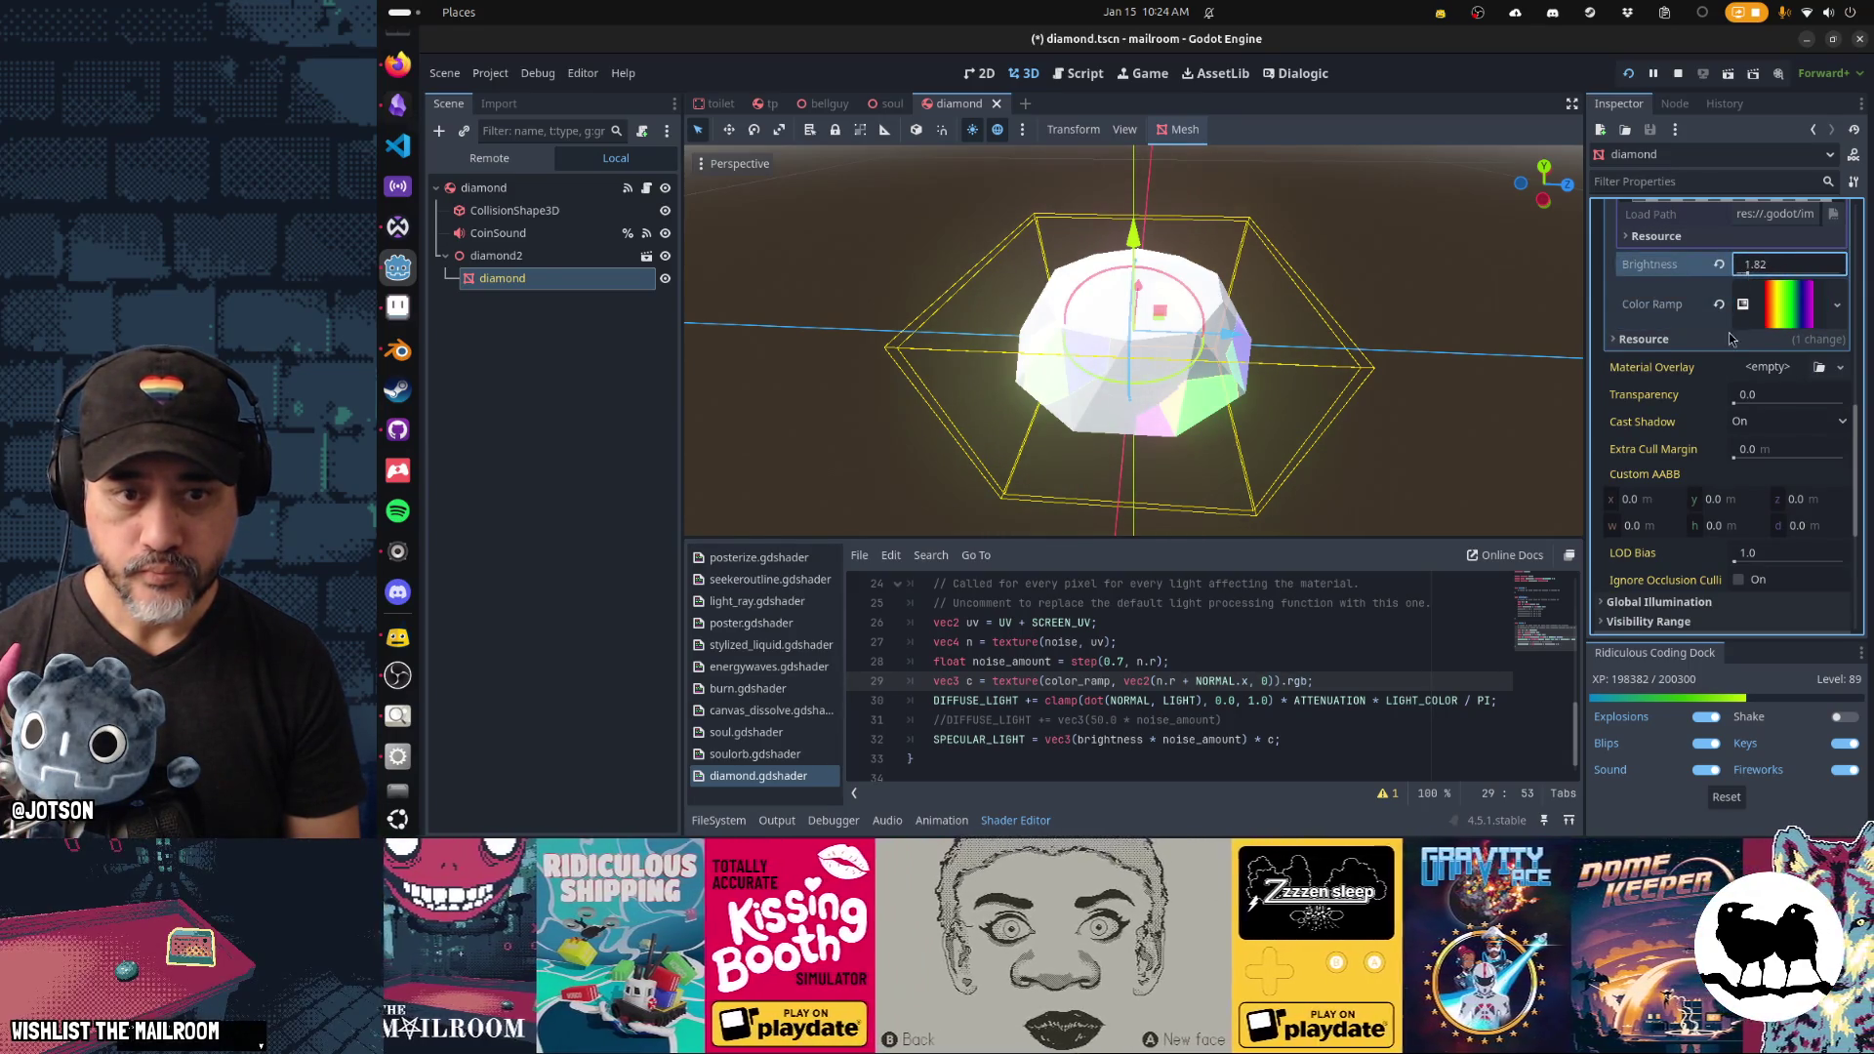
{"action": "key", "text": "Escape"}
Walk around the room to inspect the glowing yellow pickup, then exit the game.
{"action": "key", "text": "w"}
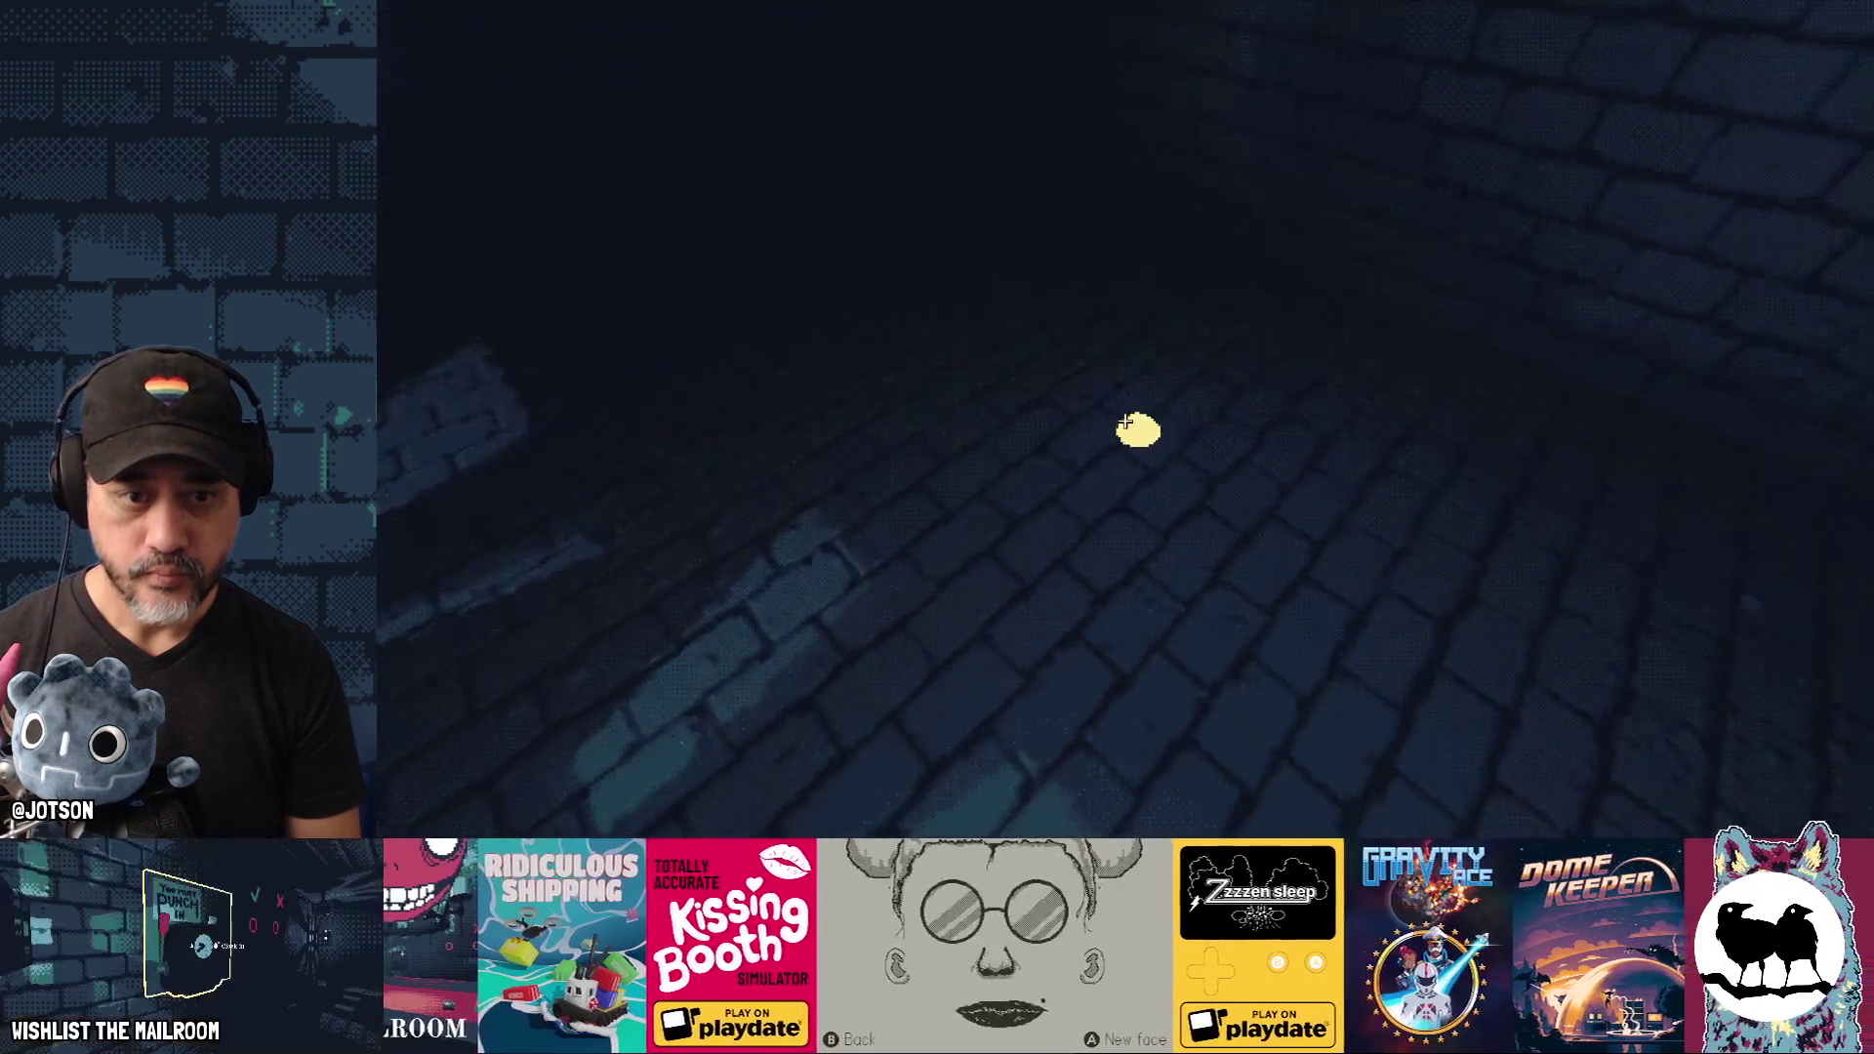
{"action": "key", "text": "w"}
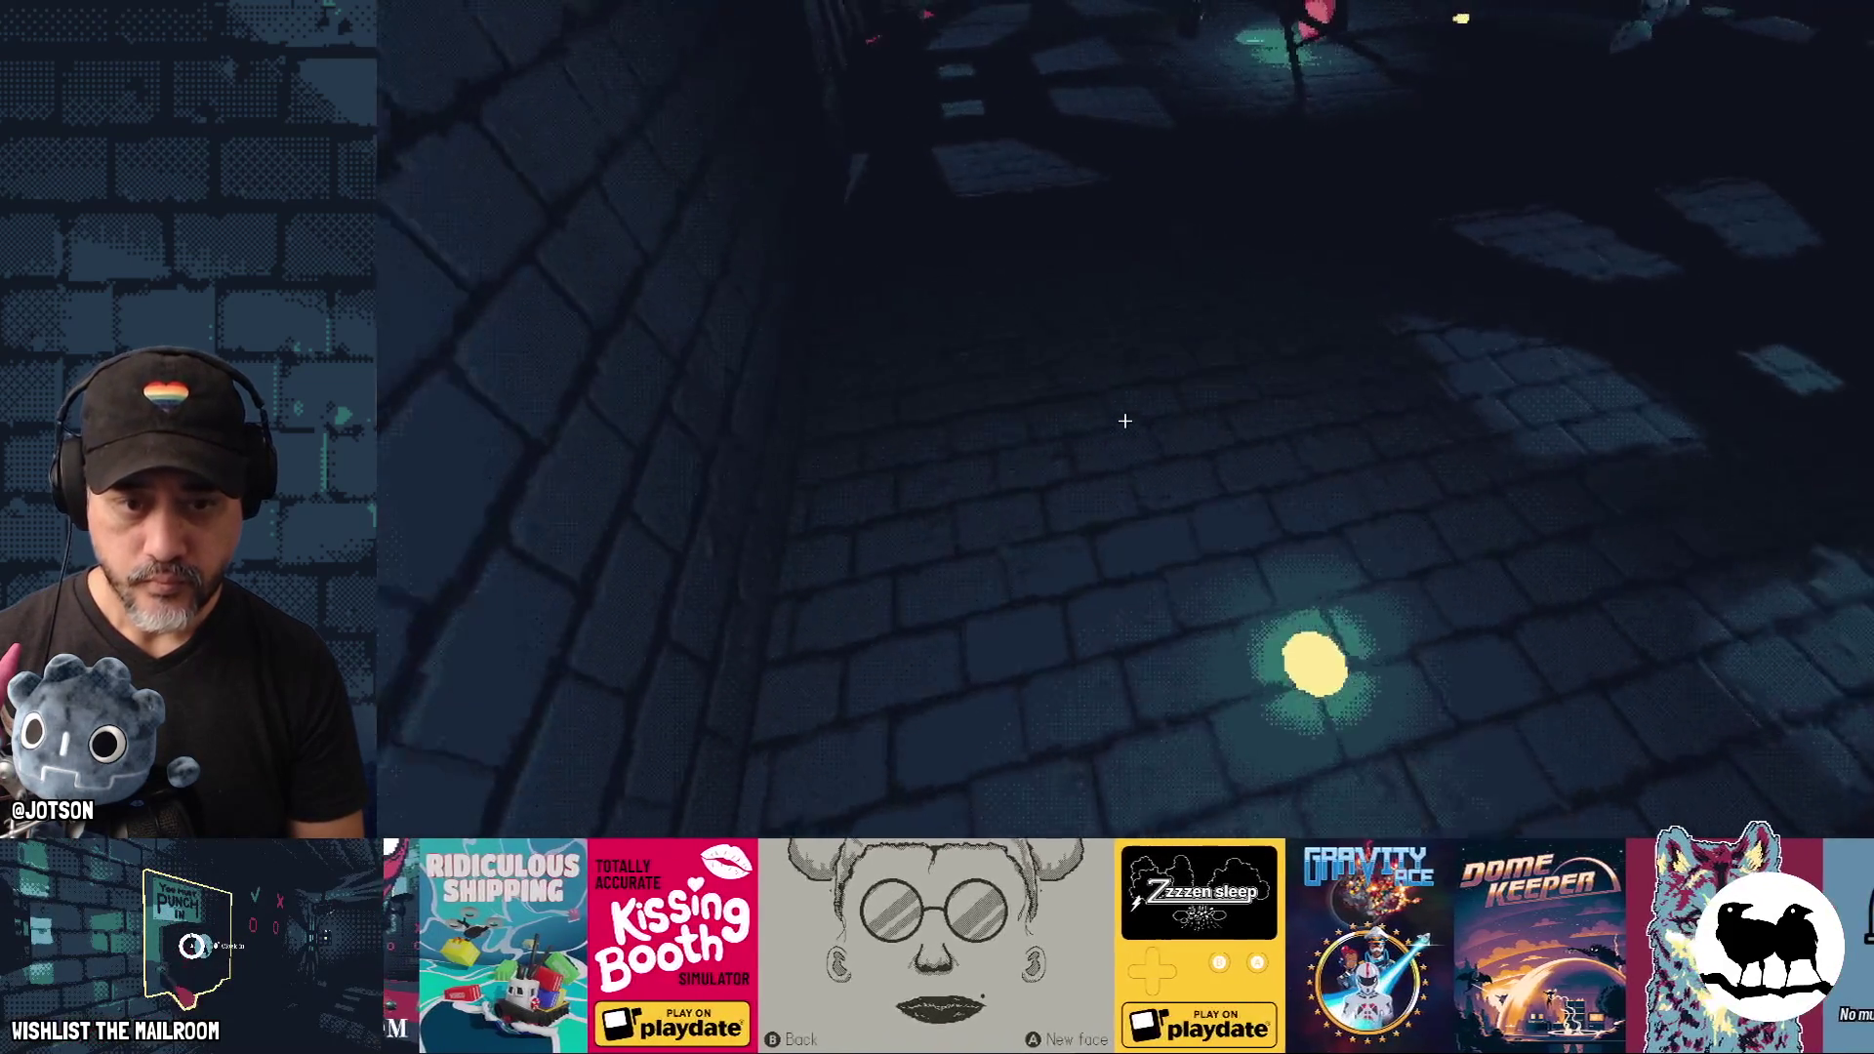
{"action": "key", "text": "w"}
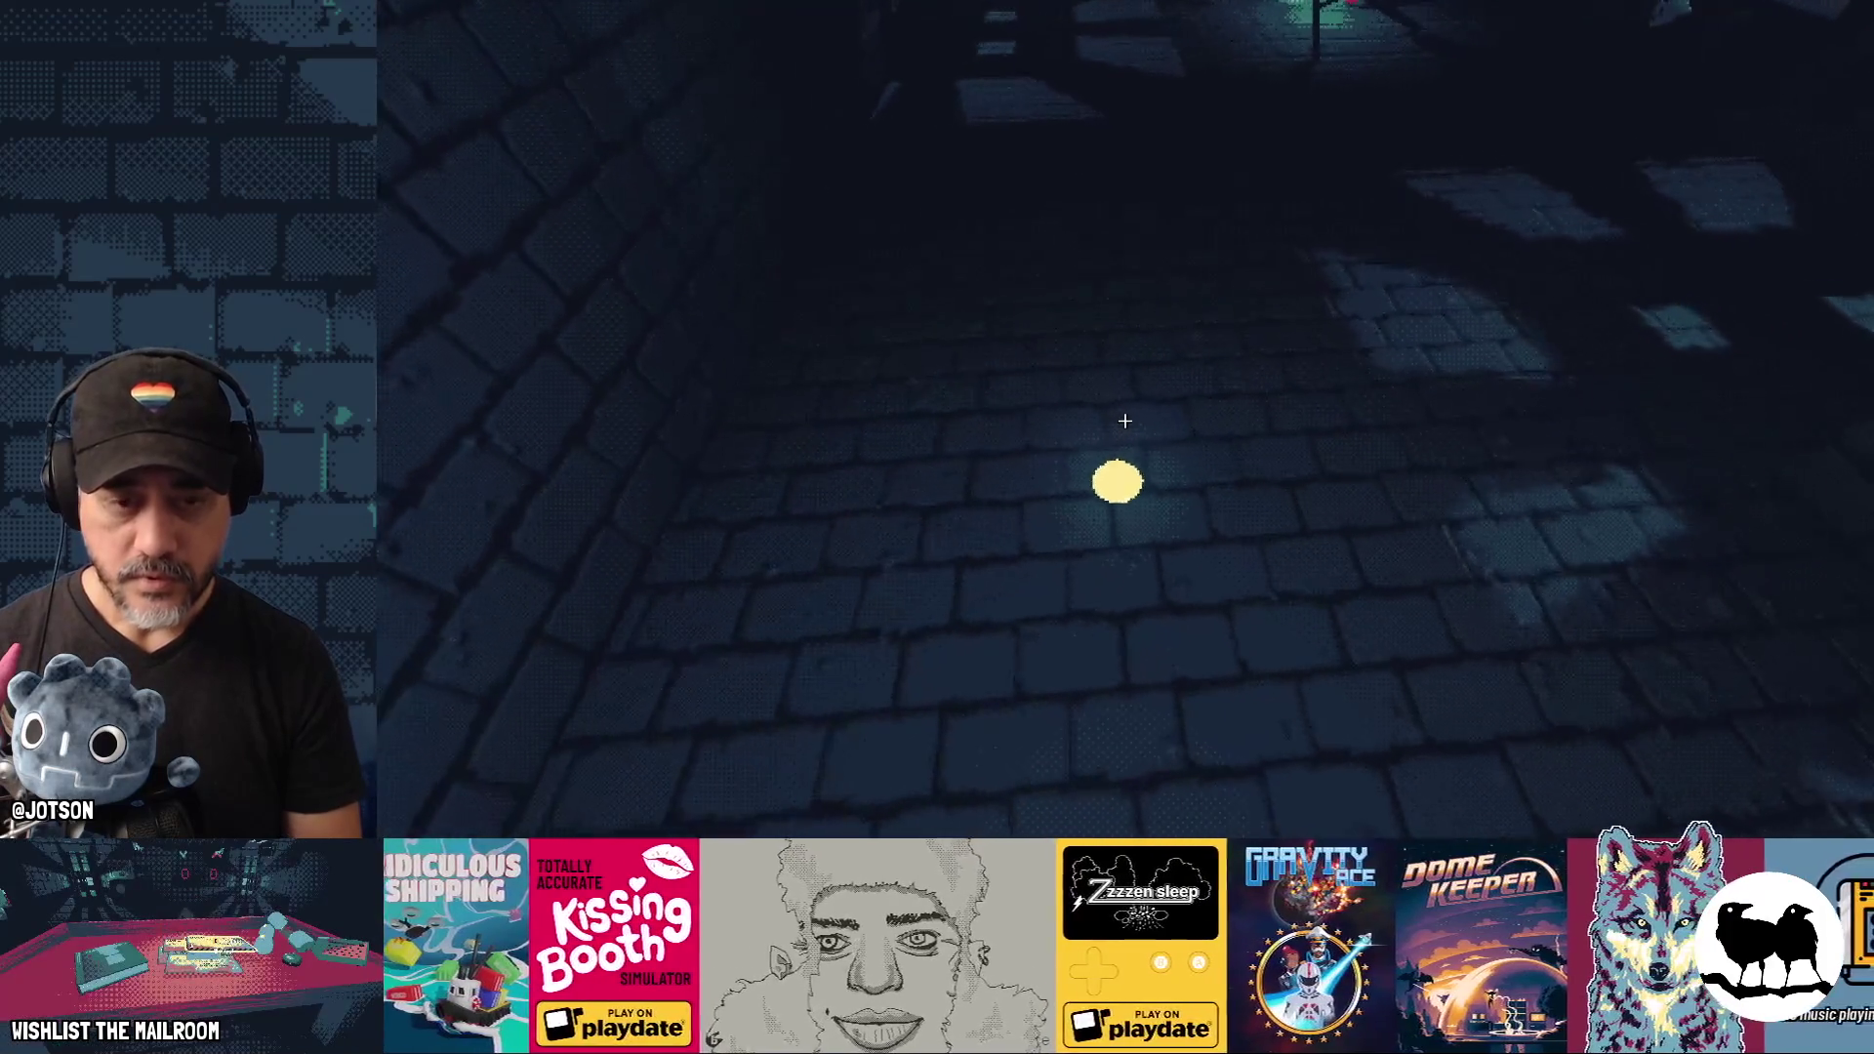
{"action": "key", "text": "w"}
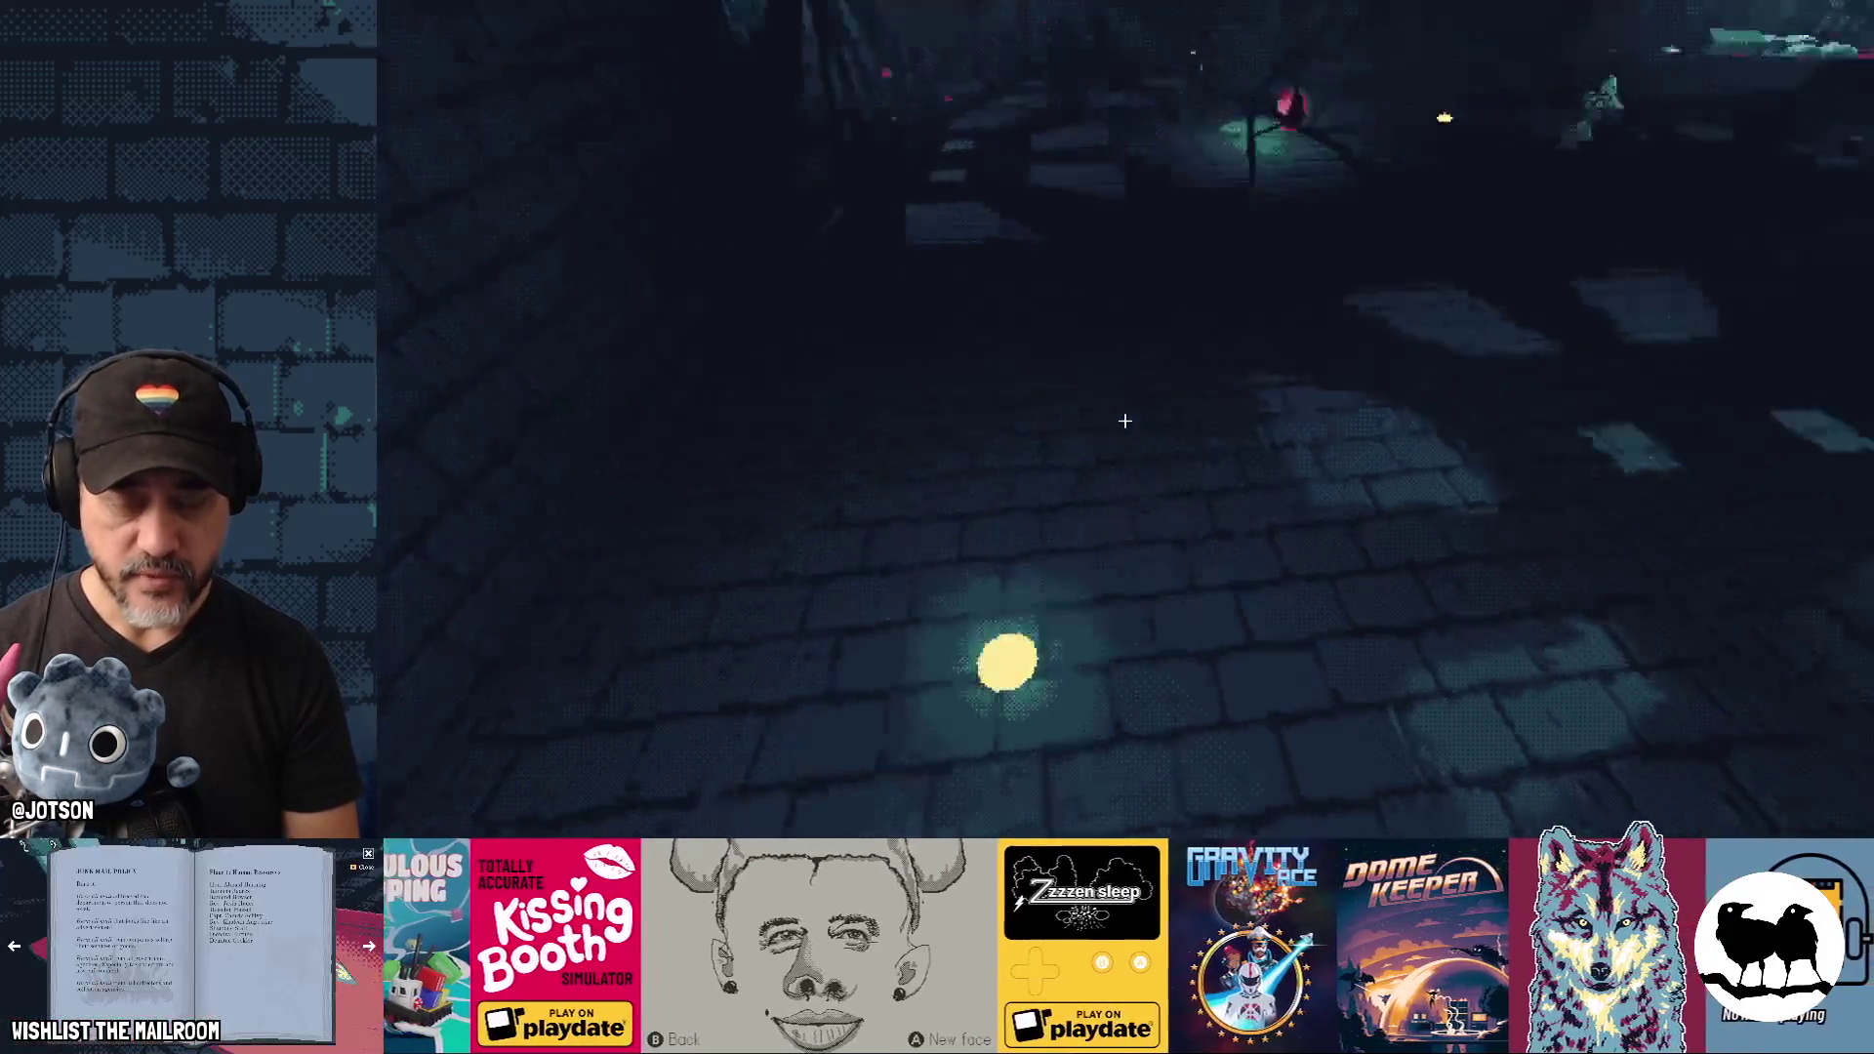
{"action": "key", "text": "w"}
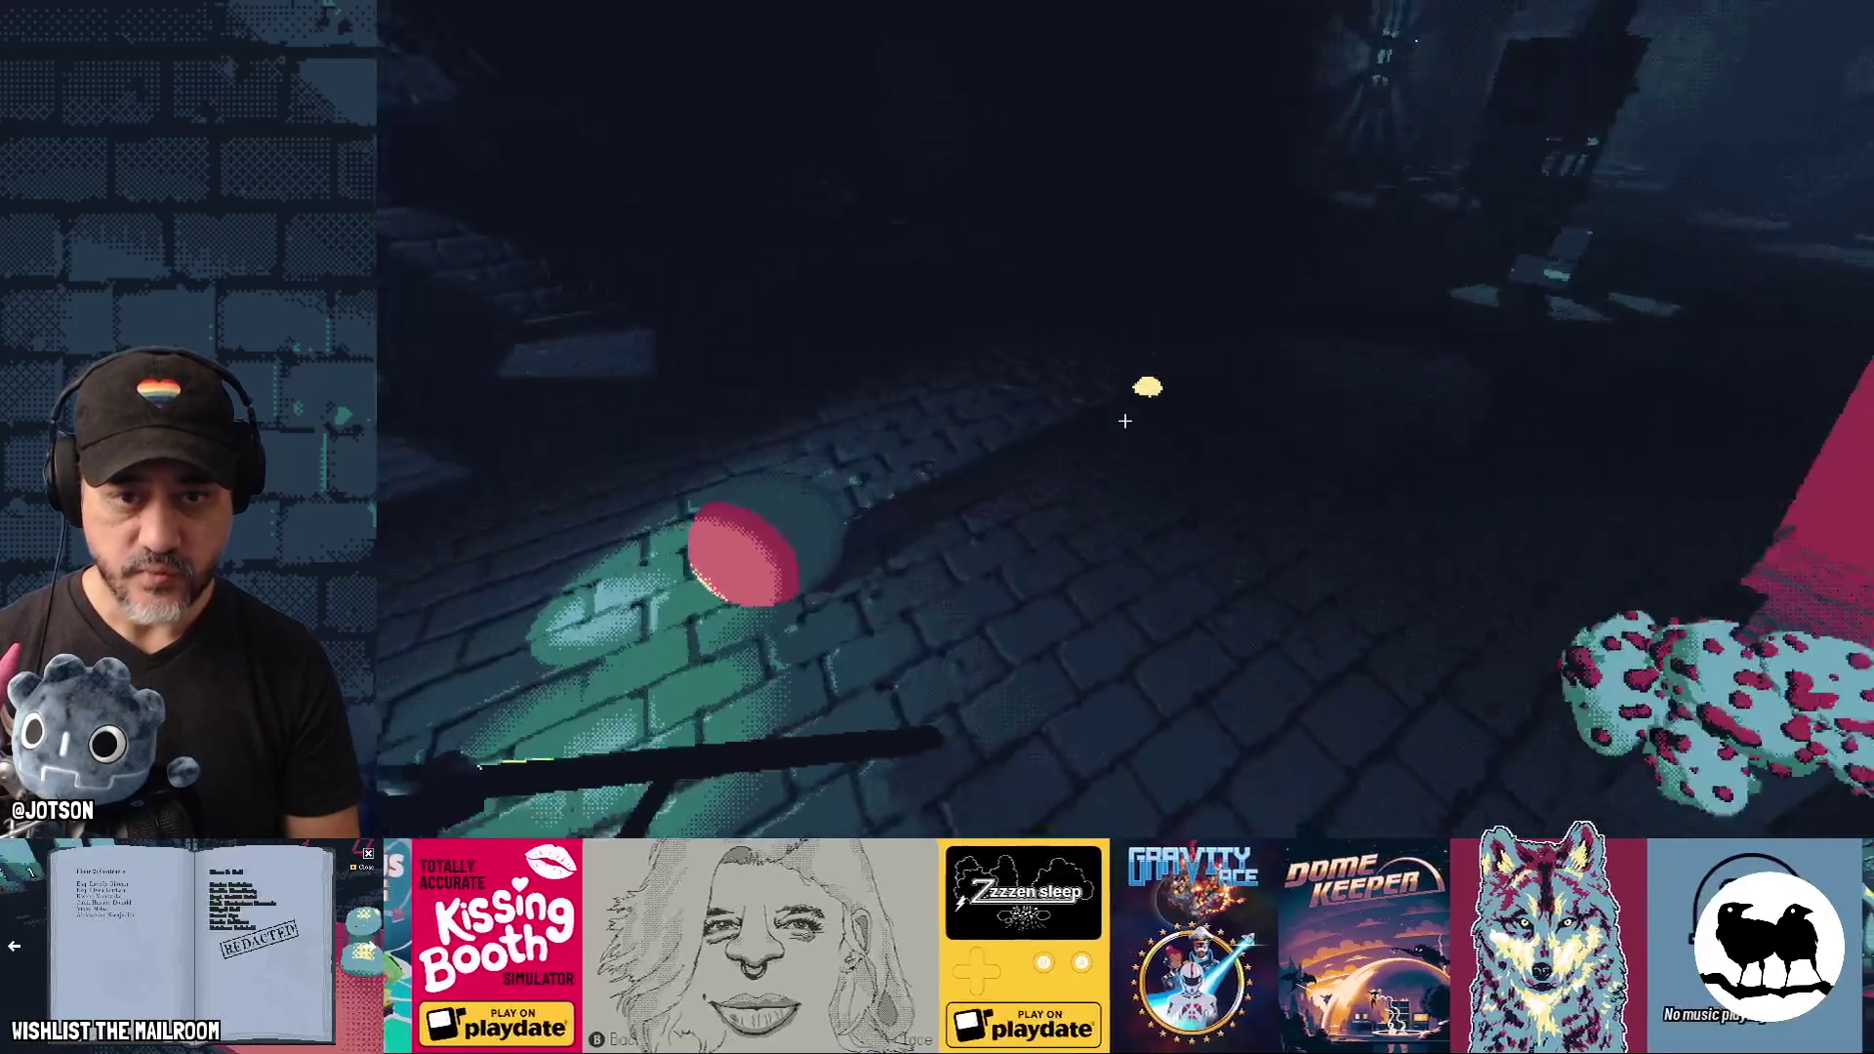
{"action": "key", "text": "w"}
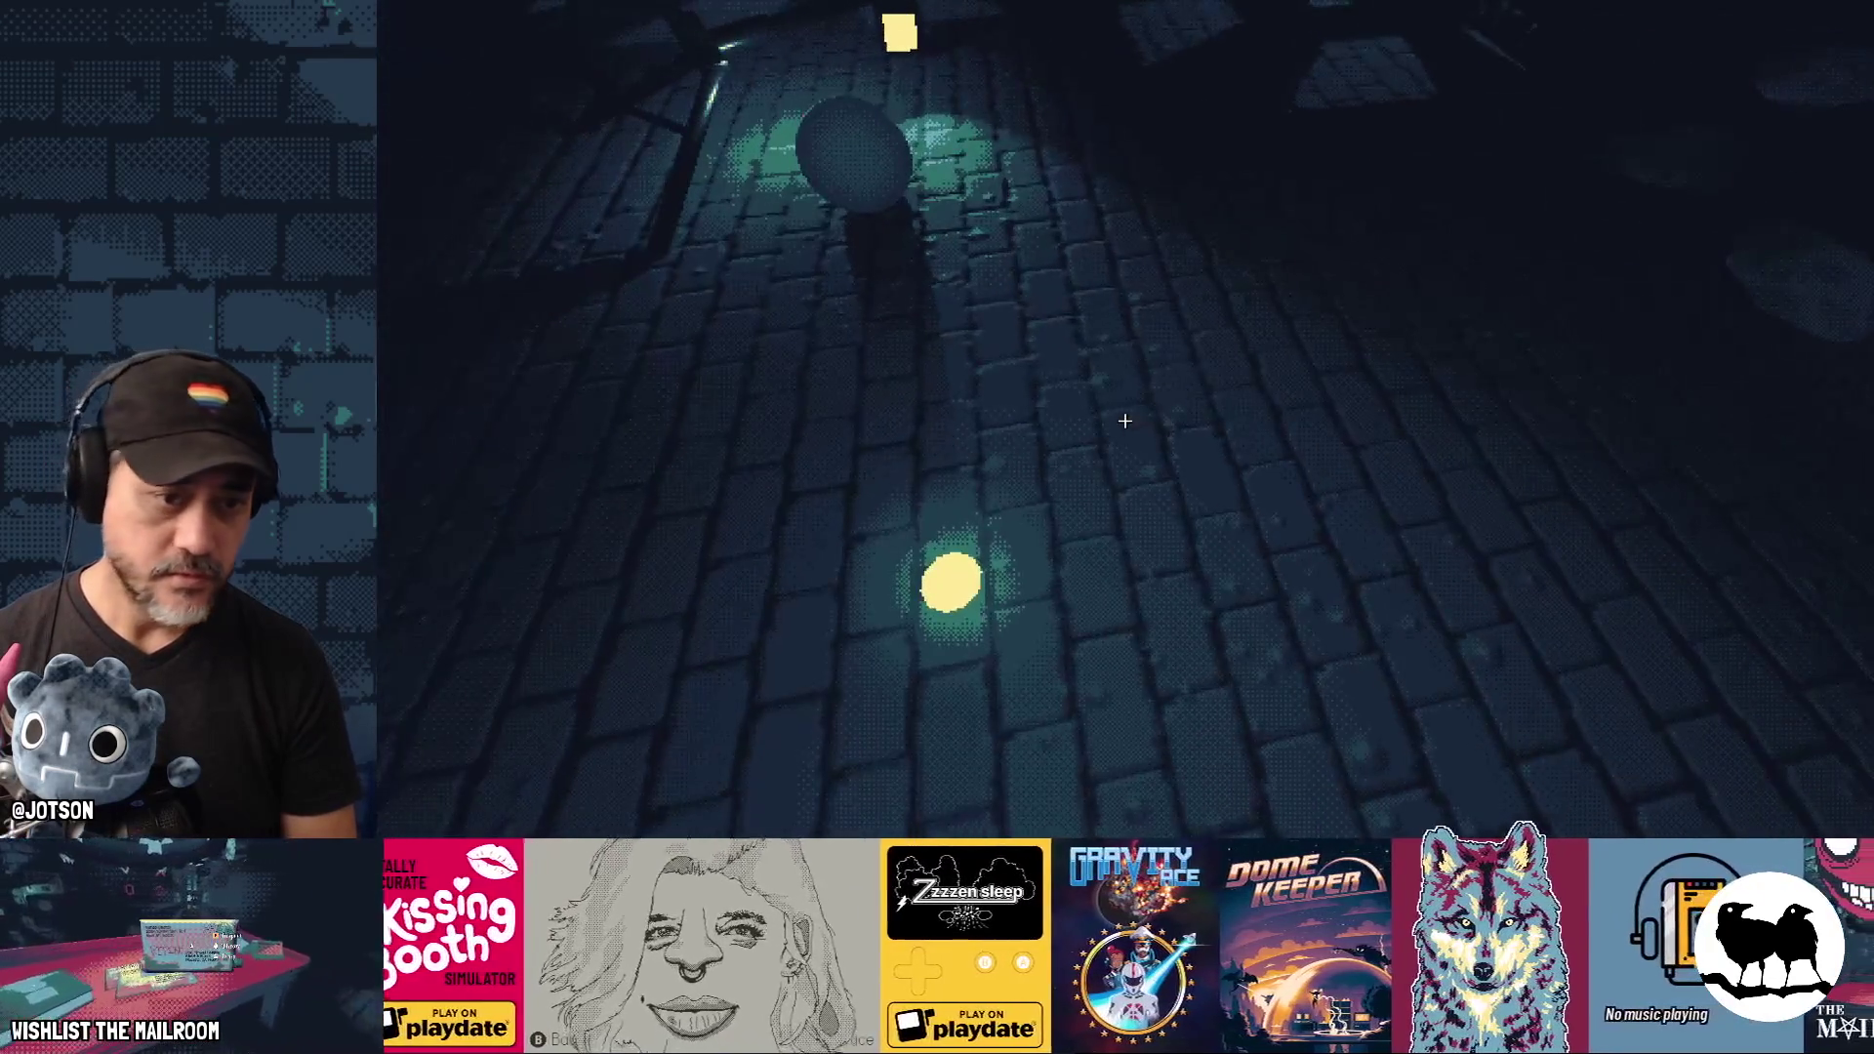
{"action": "key", "text": "F8"}
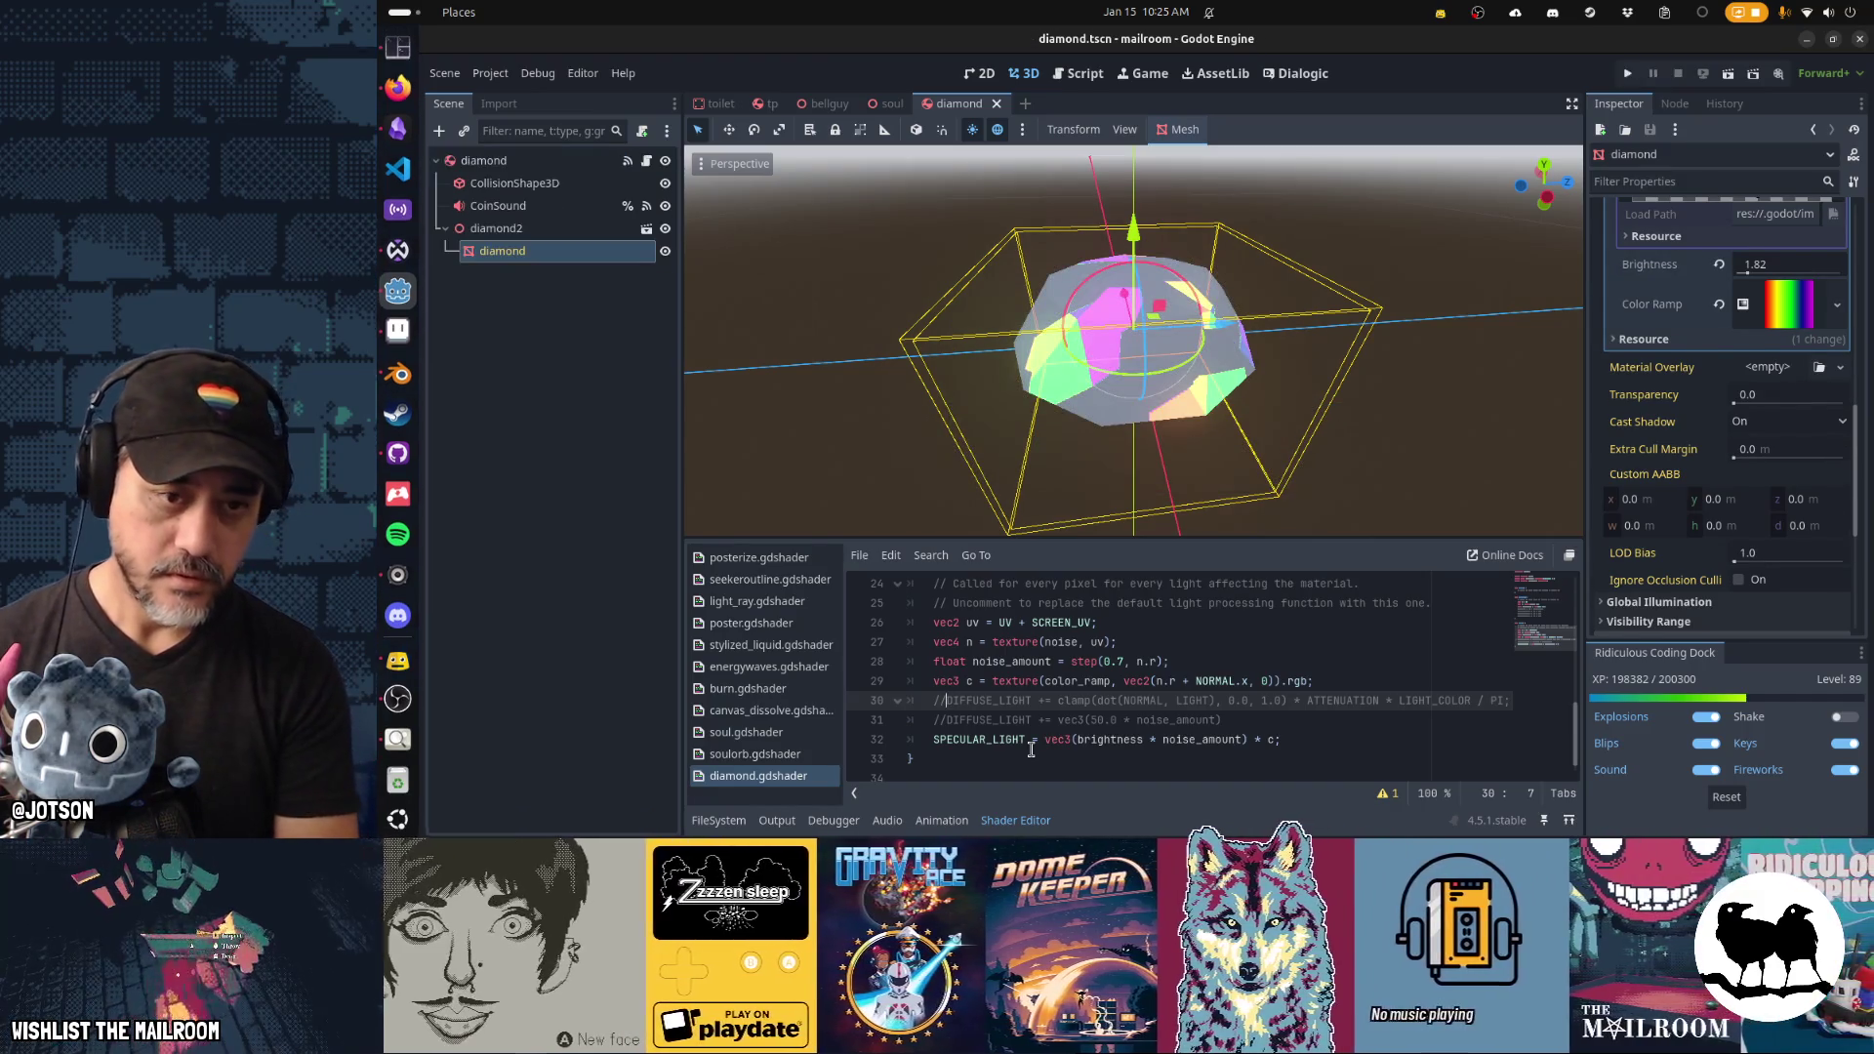
Relaunch the game, spawn a diamond on the potion table, and view it from further back.
{"action": "key", "text": "F5"}
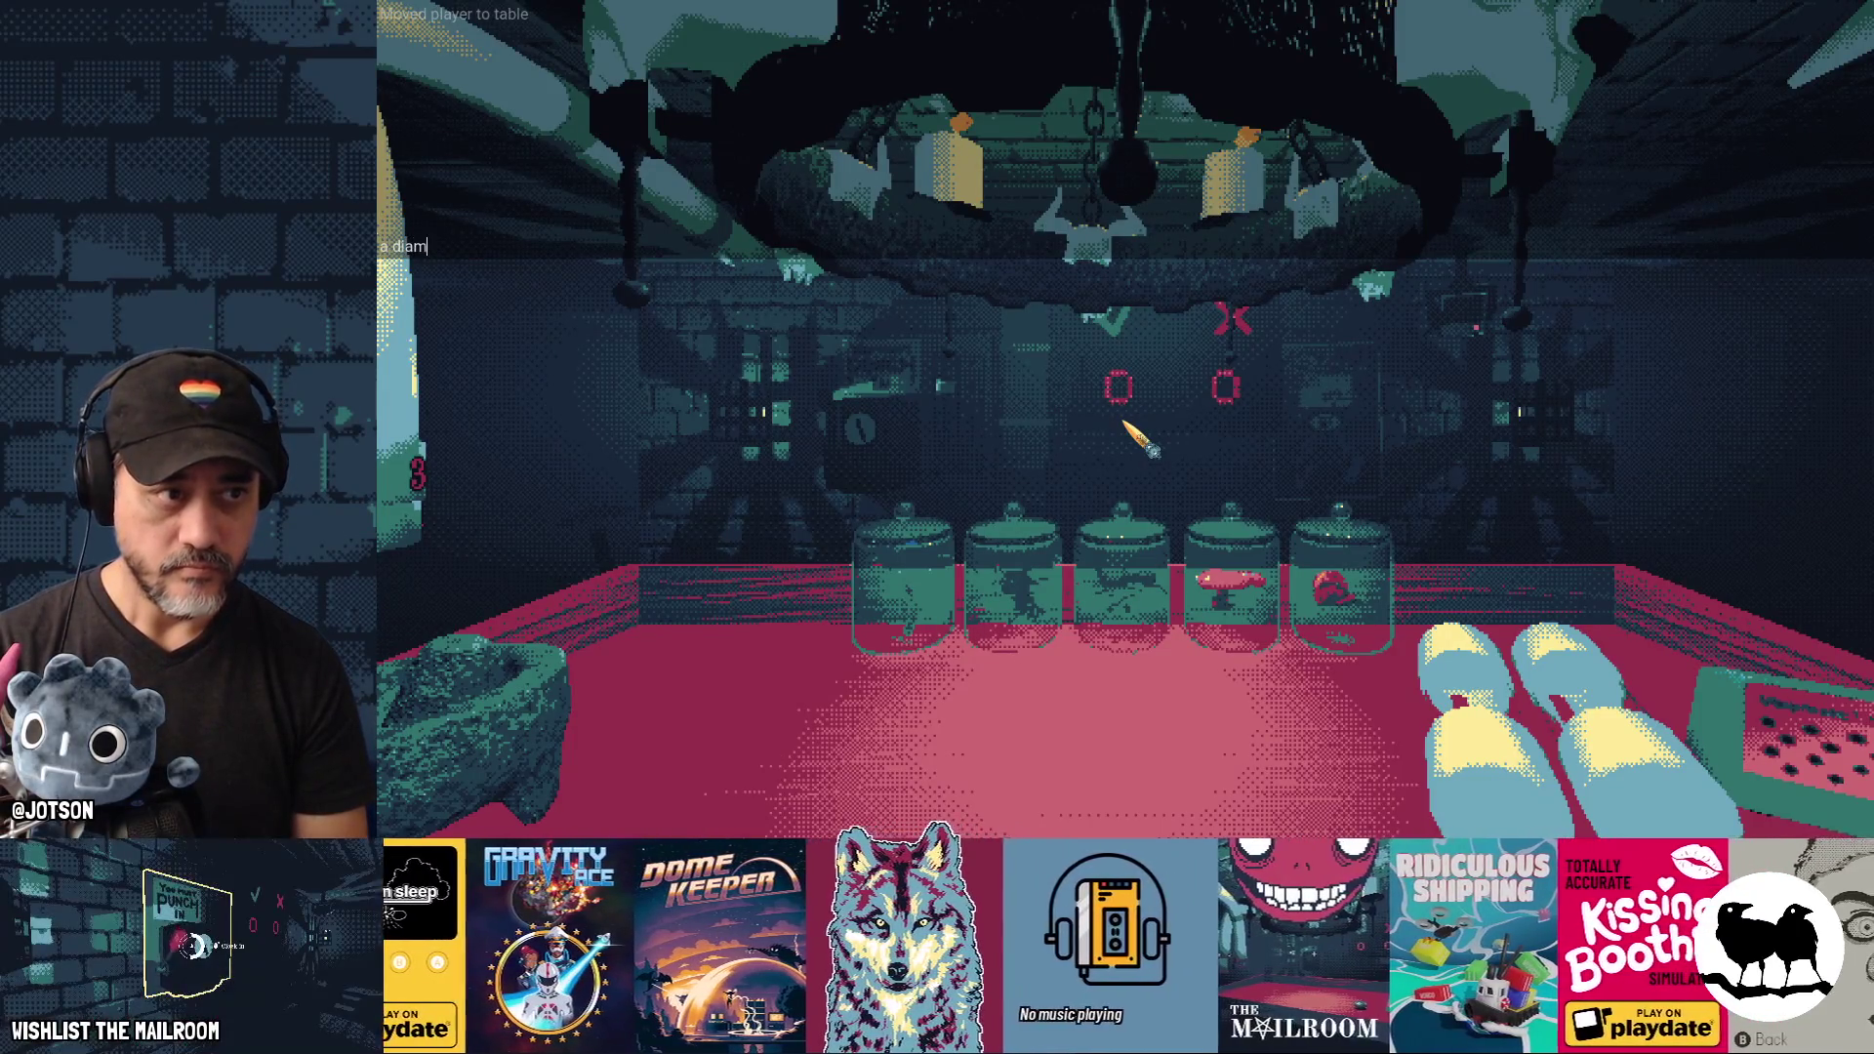
{"action": "type", "text": "ond"}
{"action": "key", "text": "Return"}
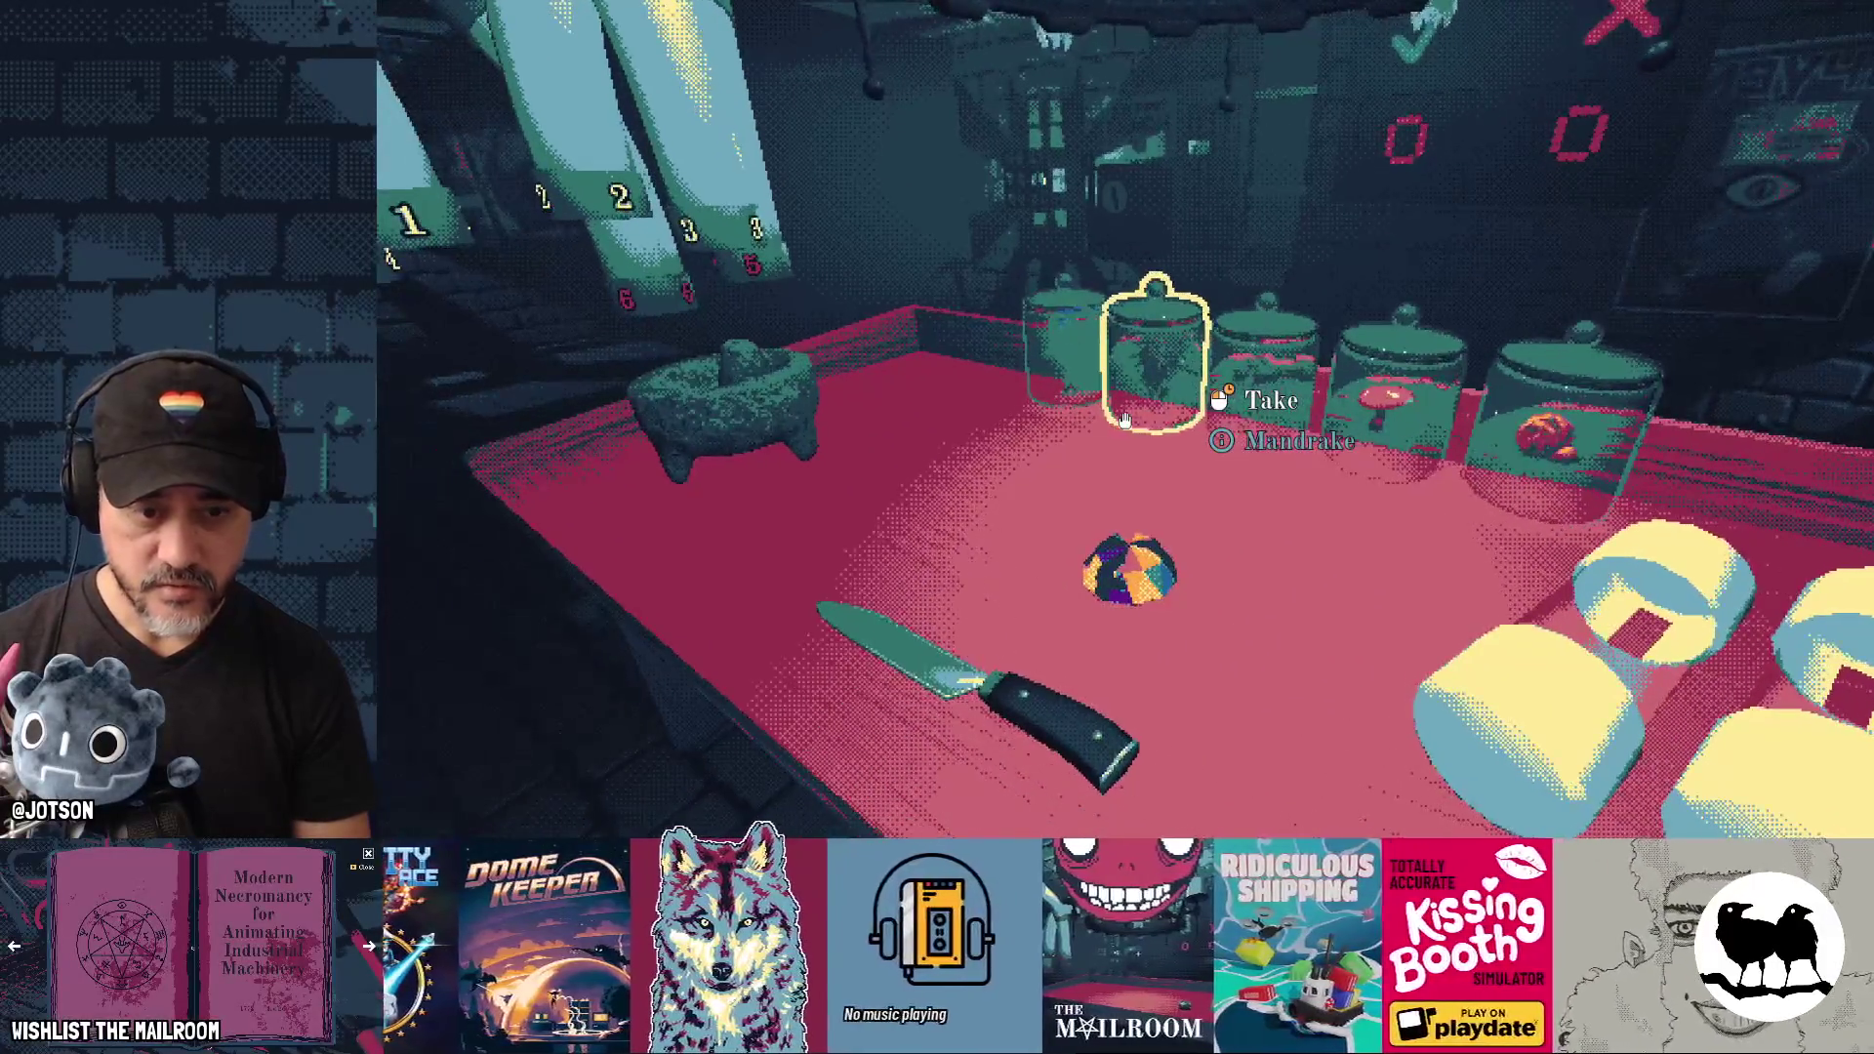
{"action": "key", "text": "s"}
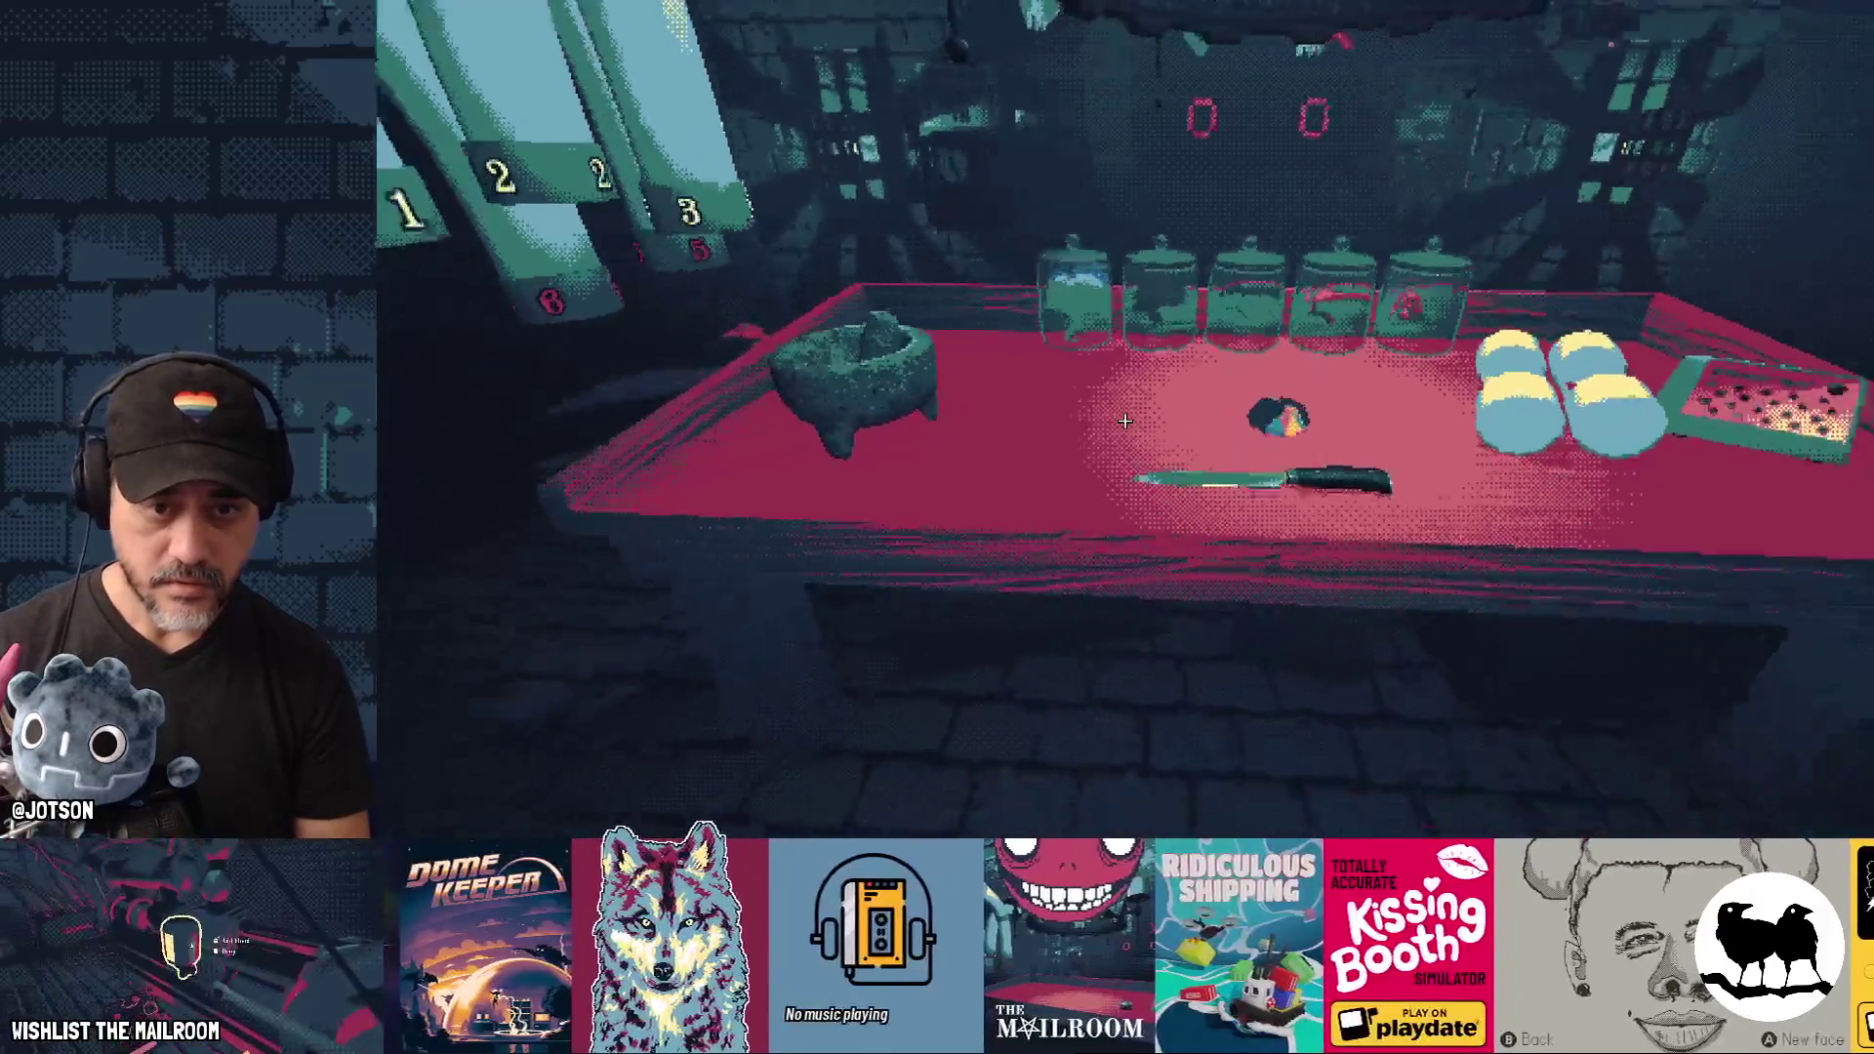
{"action": "key", "text": "alt+Tab"}
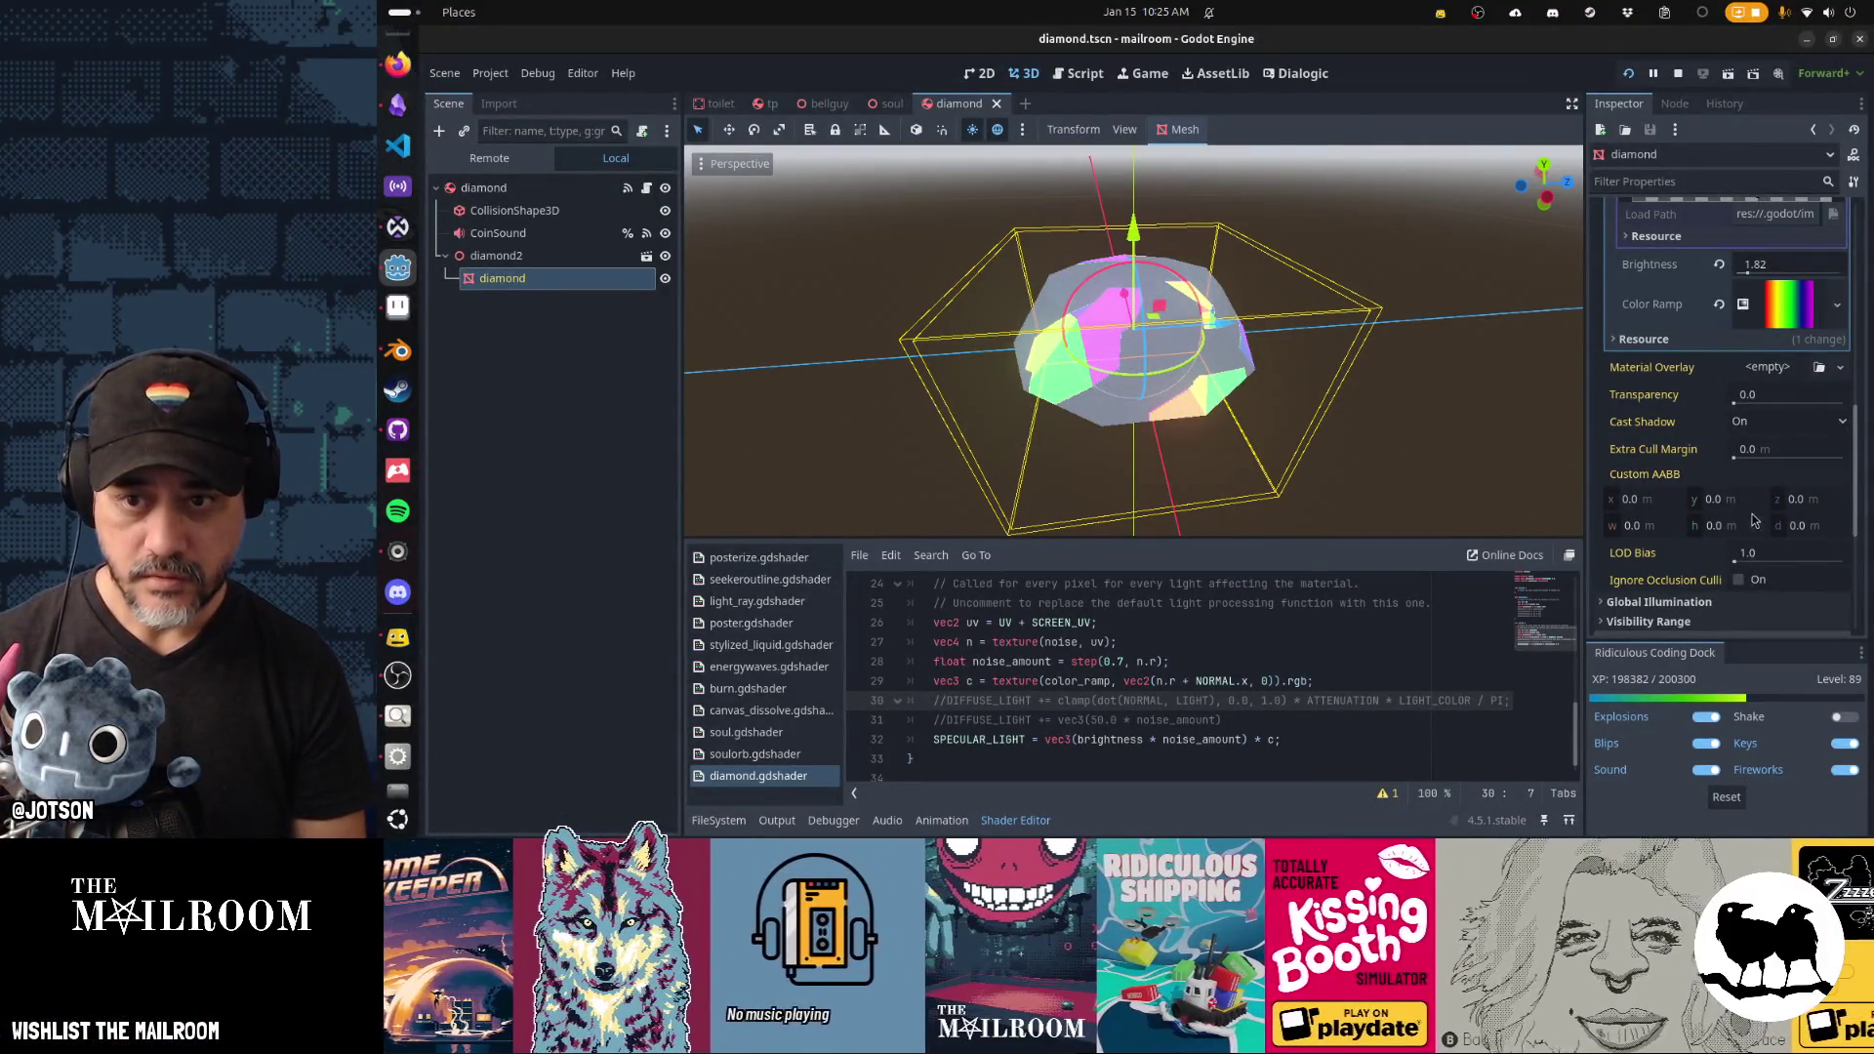
Raise the shader Brightness to 2.37 and resume the paused game.
{"action": "left_click_drag", "start_coordinate": [1747, 274], "coordinate": [1757, 275]}
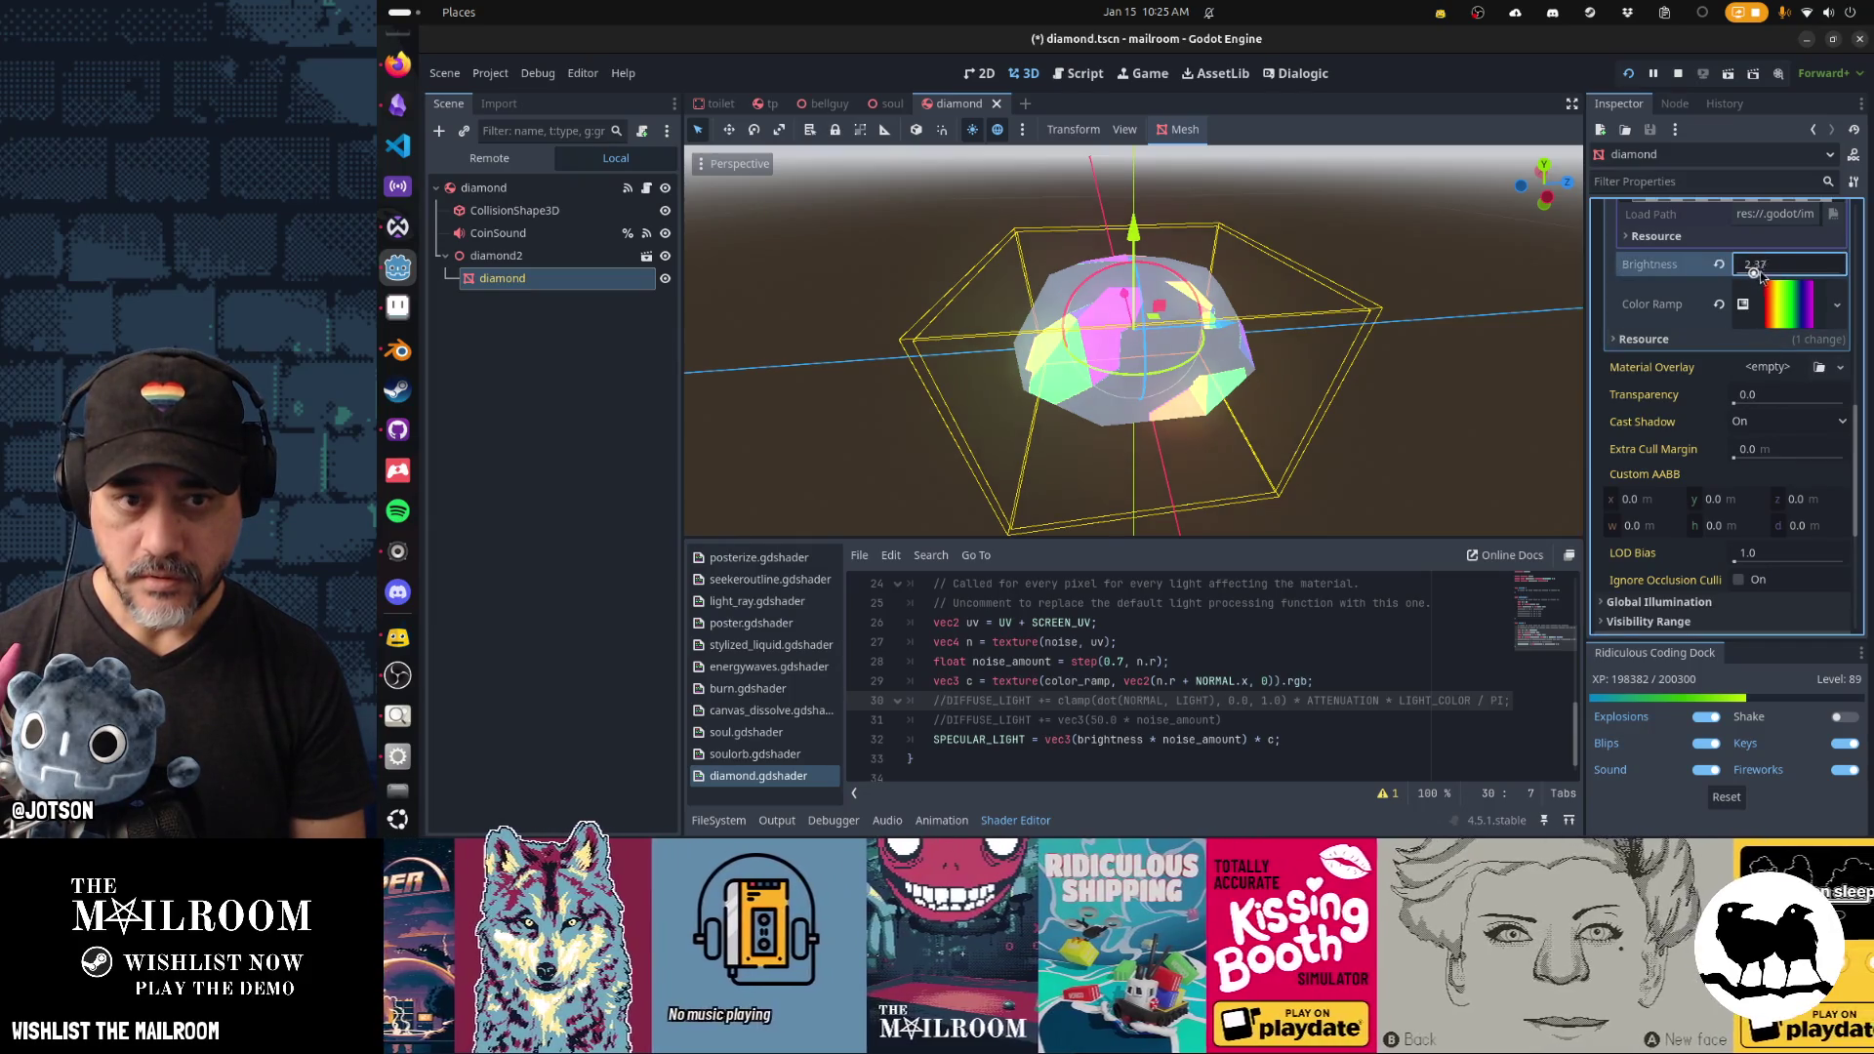
{"action": "key", "text": "alt+Tab"}
{"action": "left_click", "coordinate": [1126, 308]}
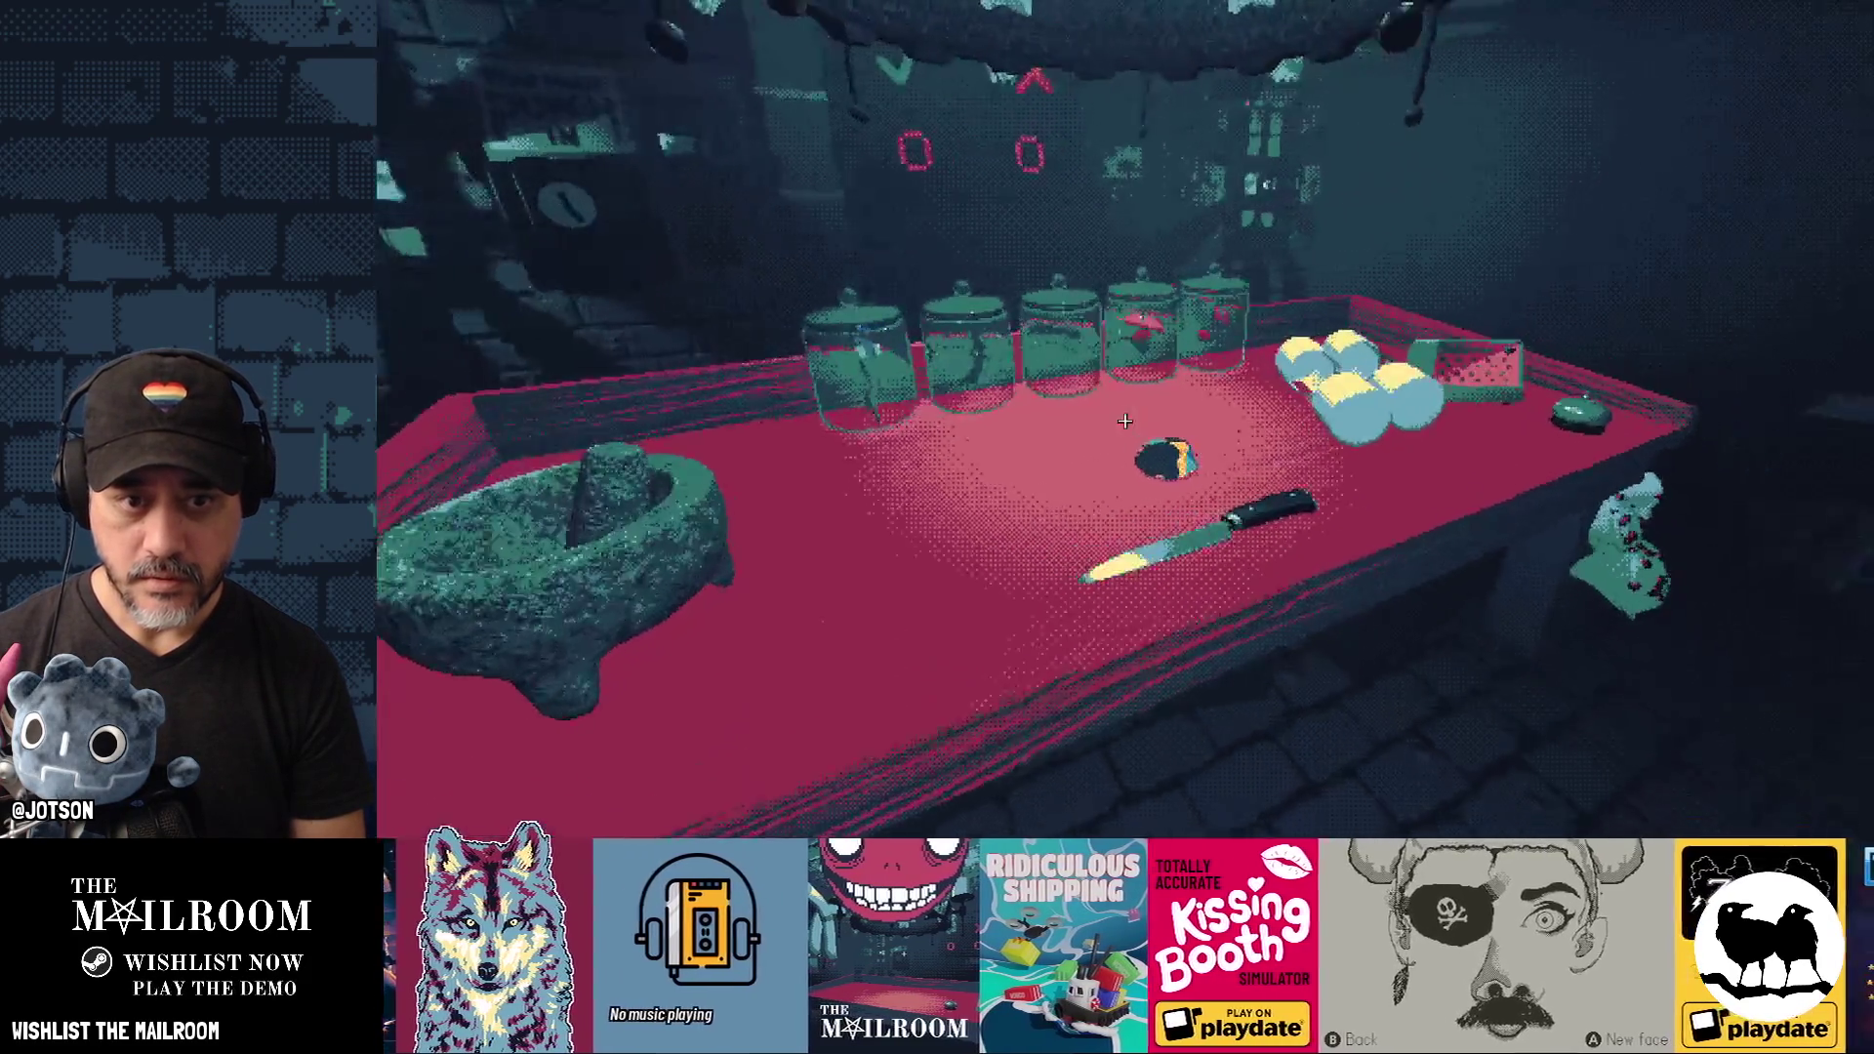
Spawn a fresh diamond on the corridor floor, judge its look, and close the game.
{"action": "key", "text": "a"}
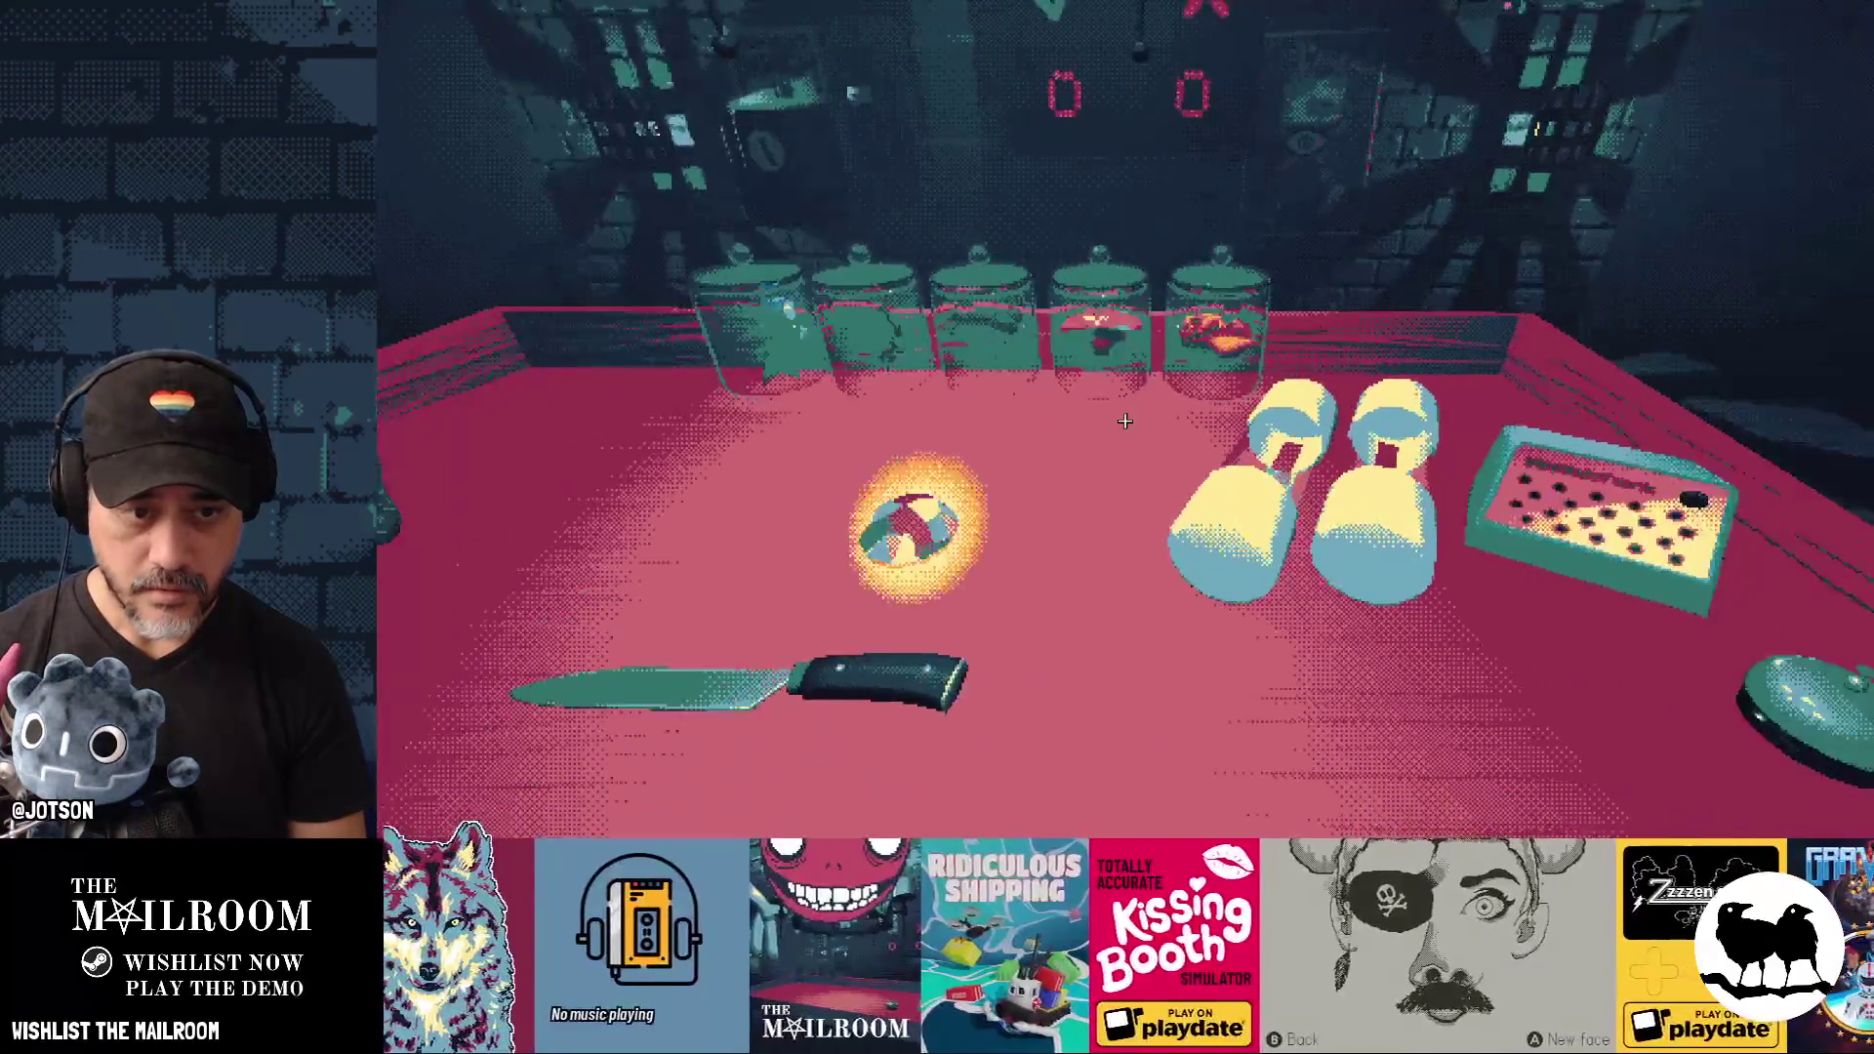
{"action": "key", "text": "a"}
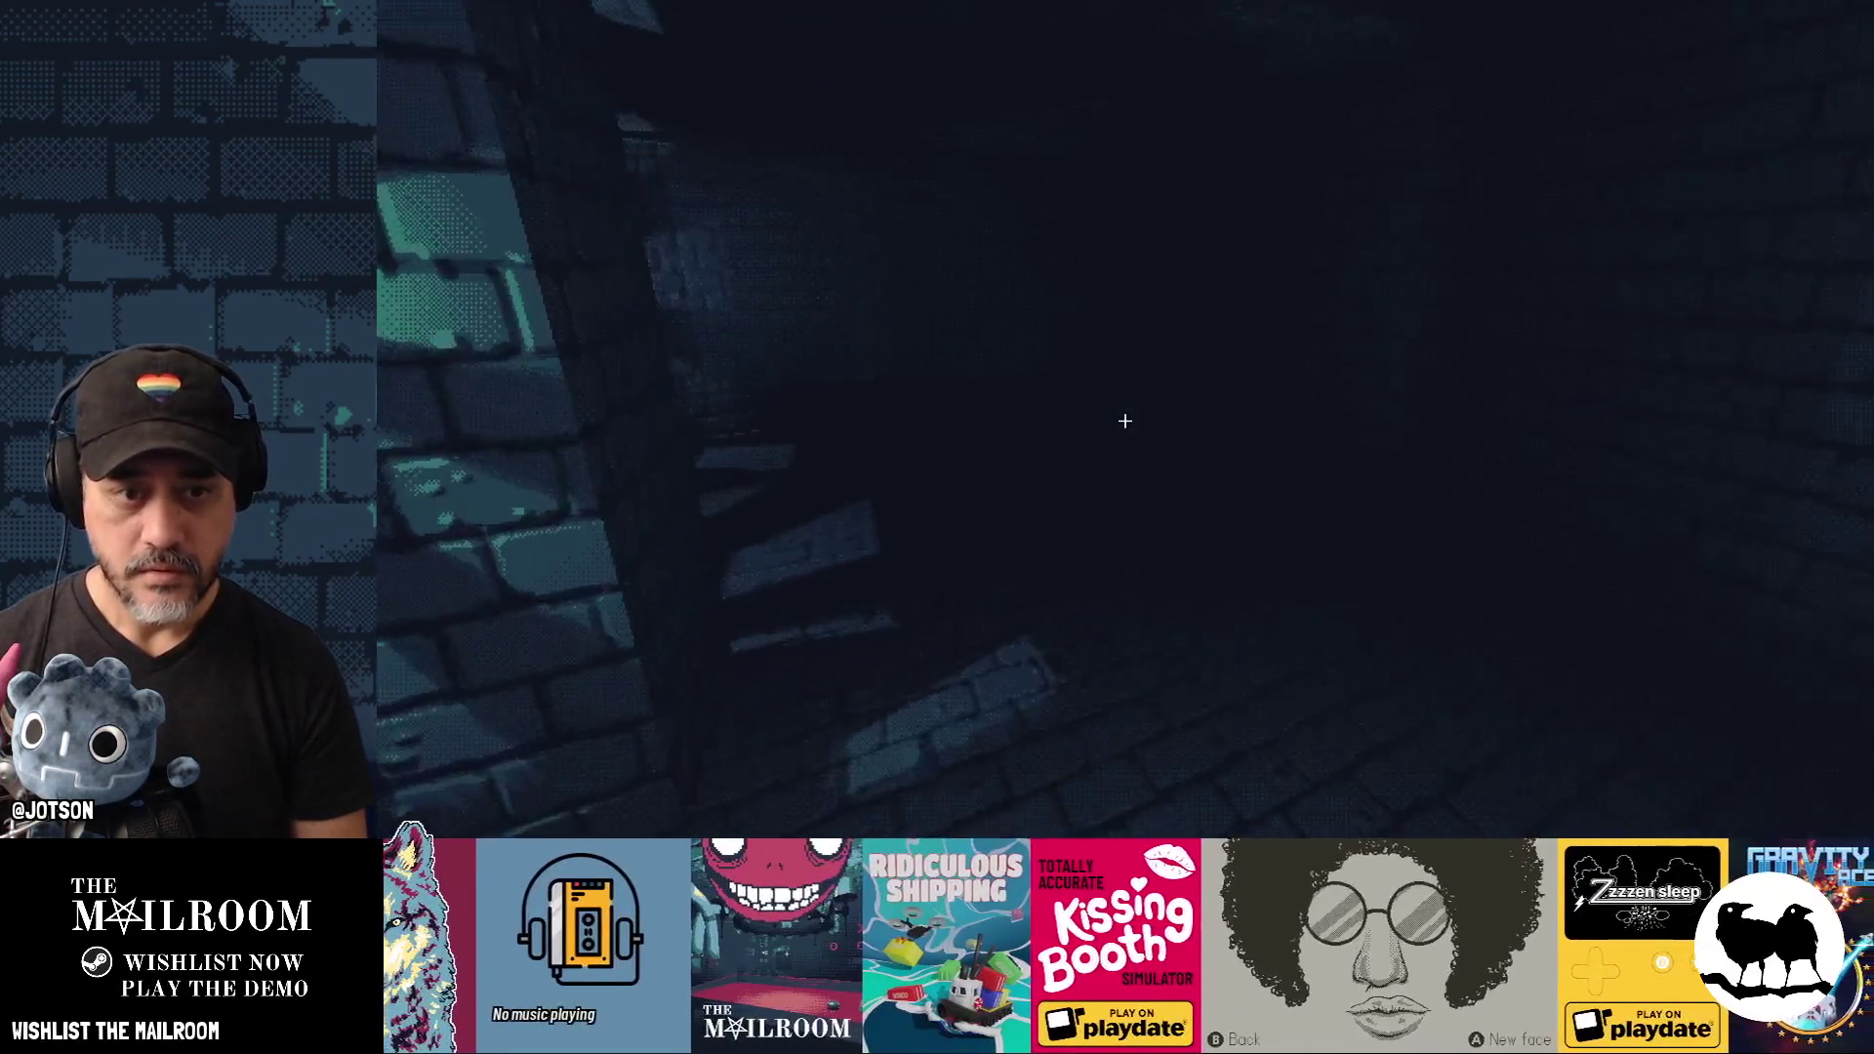
{"action": "key", "text": "grave"}
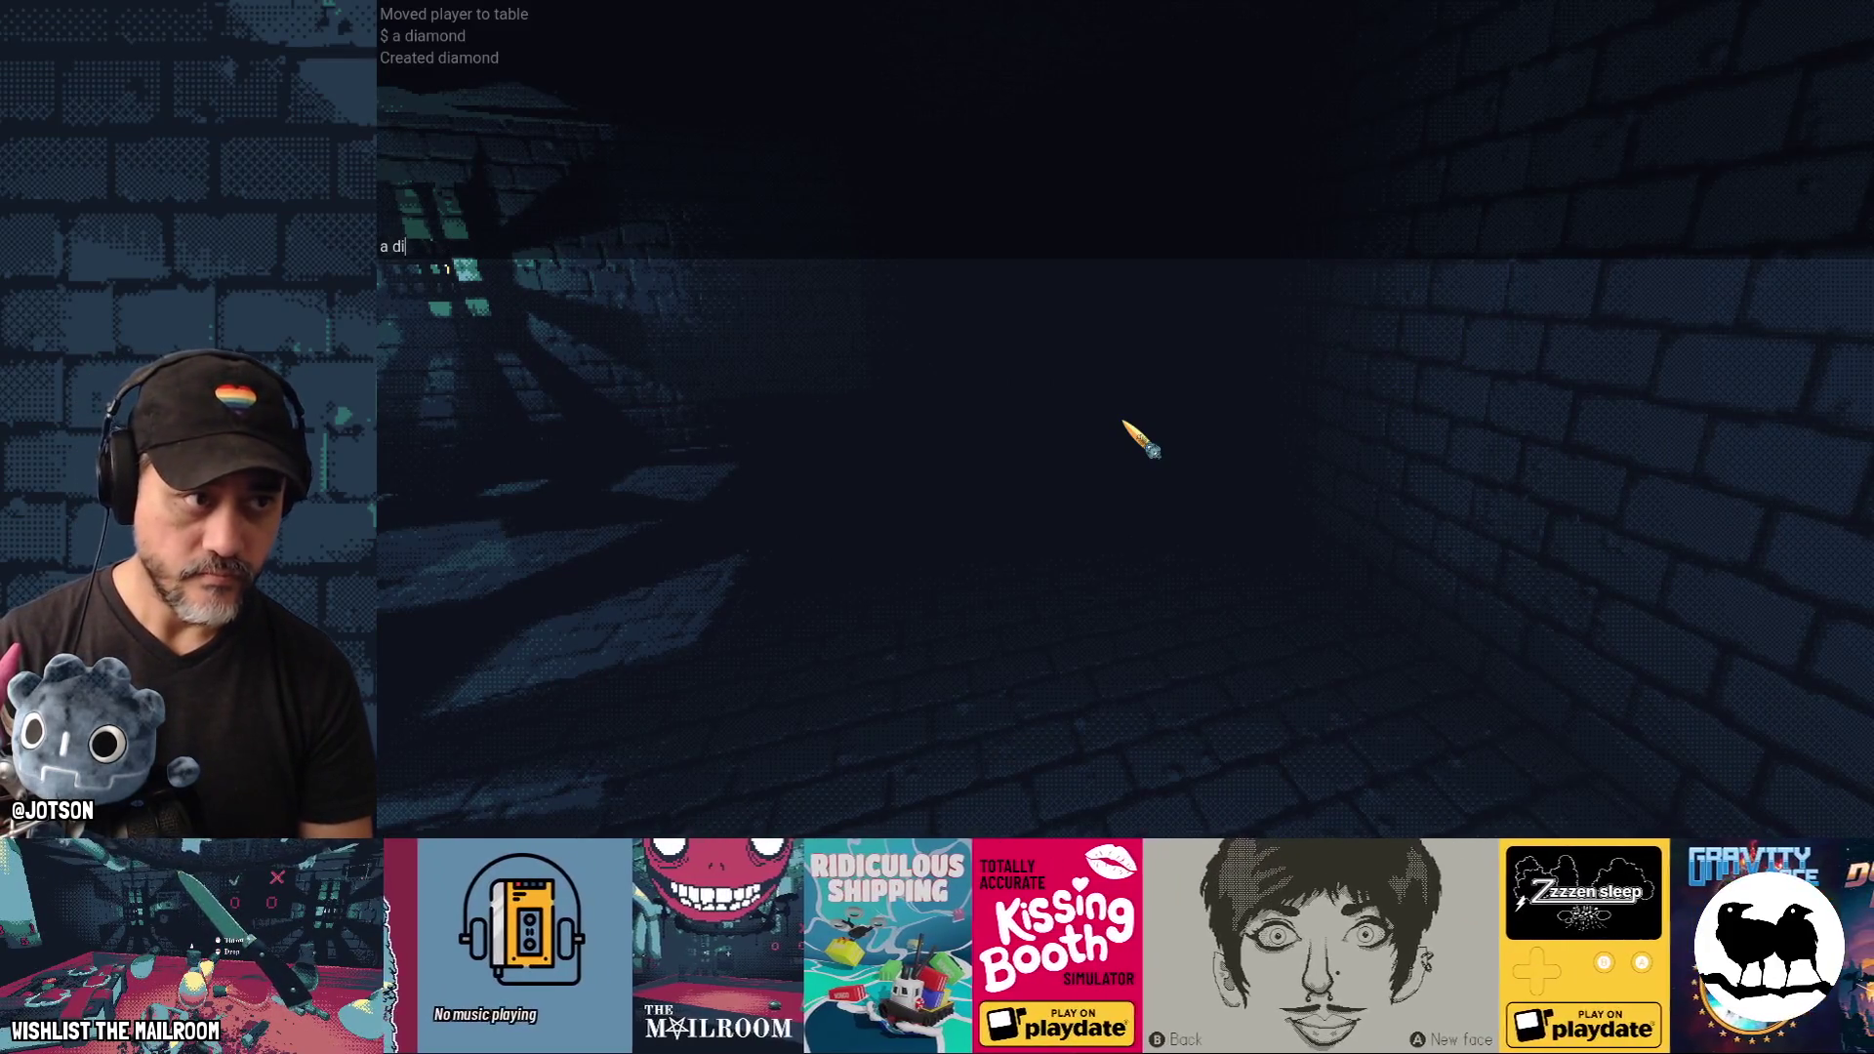
{"action": "type", "text": "amond"}
{"action": "key", "text": "Return"}
{"action": "key", "text": "grave"}
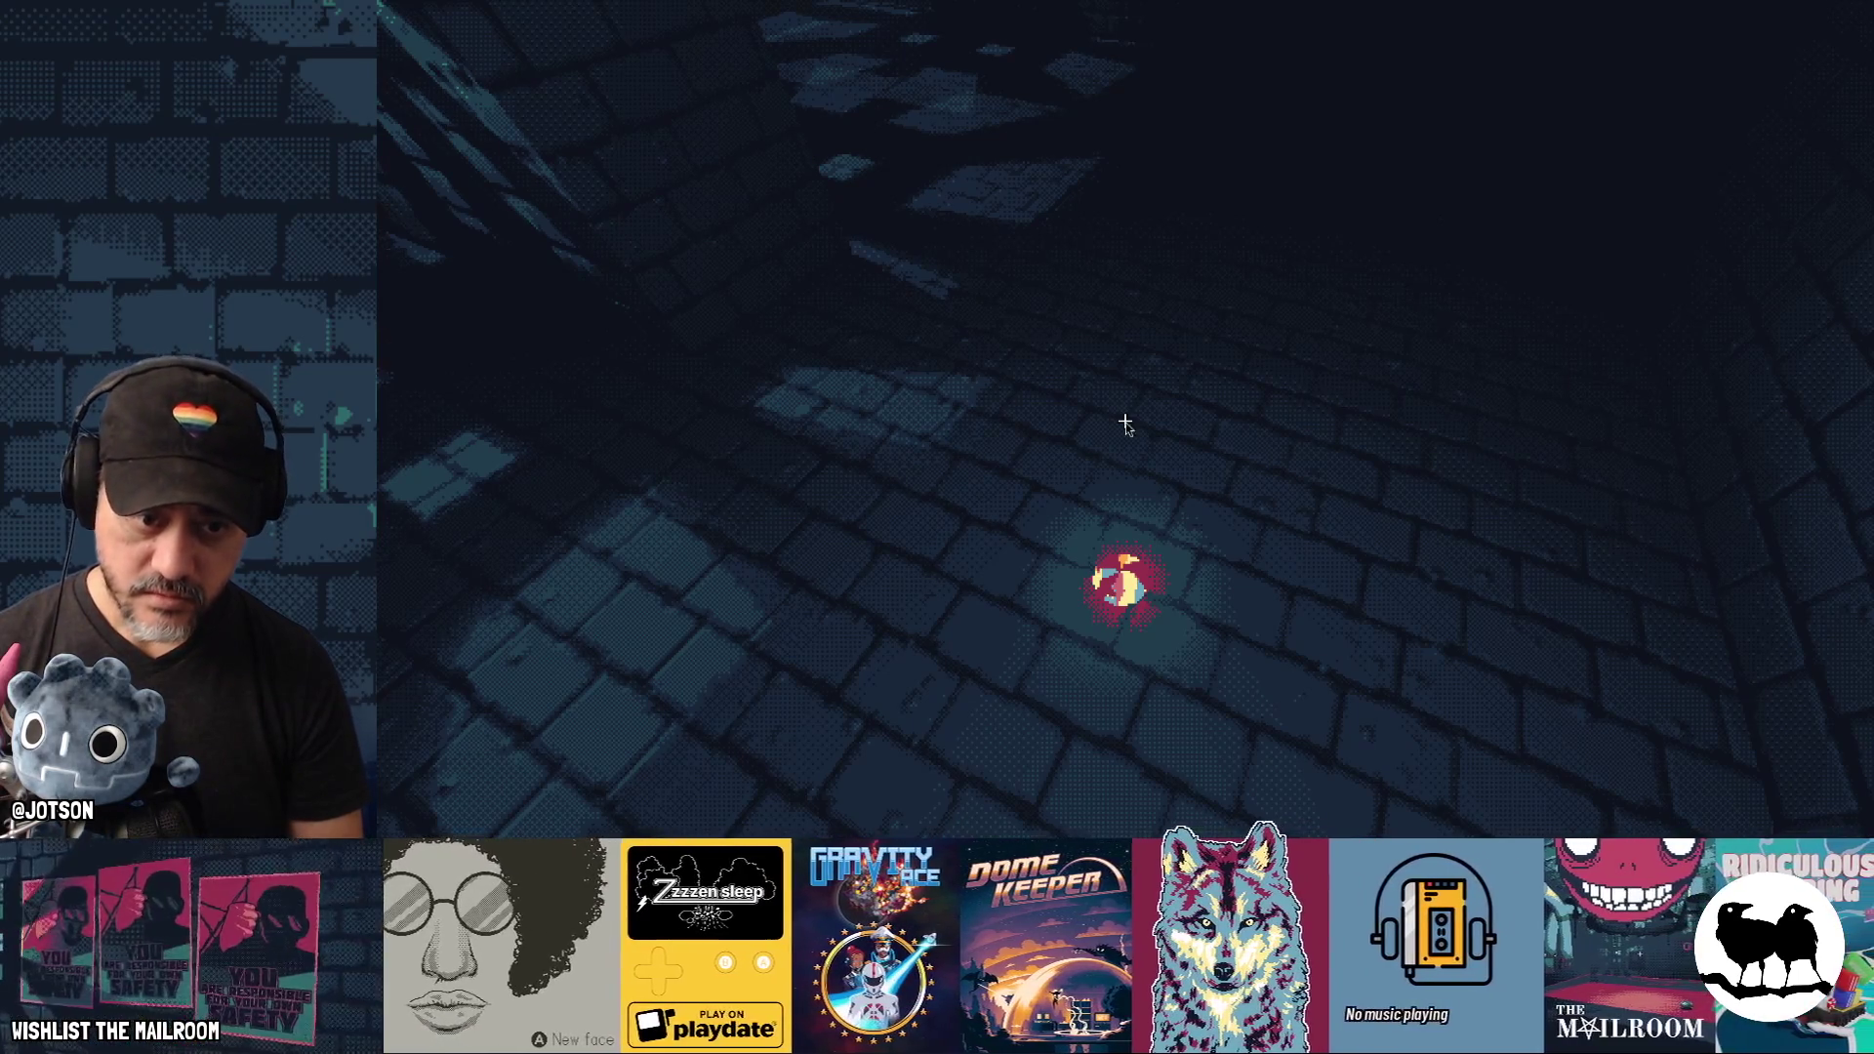
{"action": "key", "text": "F8"}
Uncomment DIFFUSE_LIGHT as 0.4 * clamp(...) instead of additive and save the shader.
{"action": "mouse_move", "coordinate": [1127, 396]}
{"action": "left_mouse_down"}
{"action": "mouse_move", "coordinate": [1418, 406]}
{"action": "mouse_move", "coordinate": [1338, 439]}
{"action": "mouse_move", "coordinate": [1242, 426]}
{"action": "left_mouse_up"}
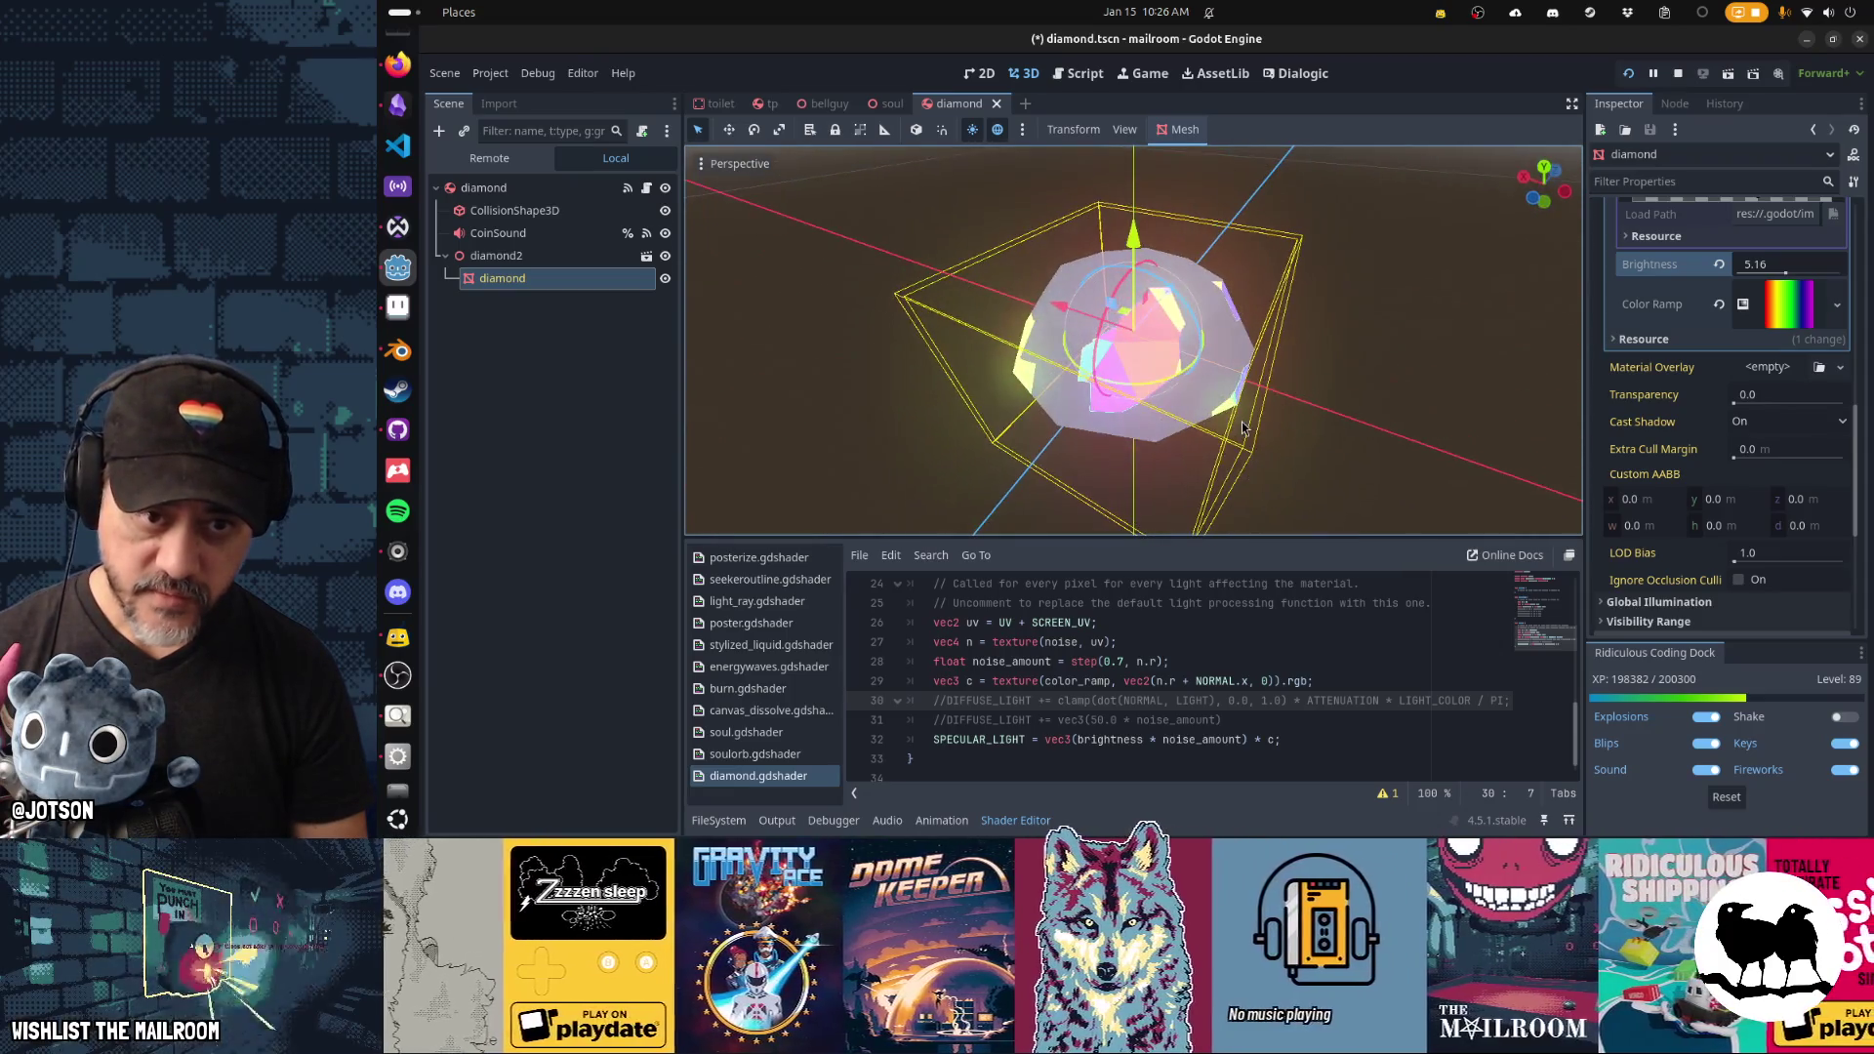
{"action": "left_click", "coordinate": [1084, 694]}
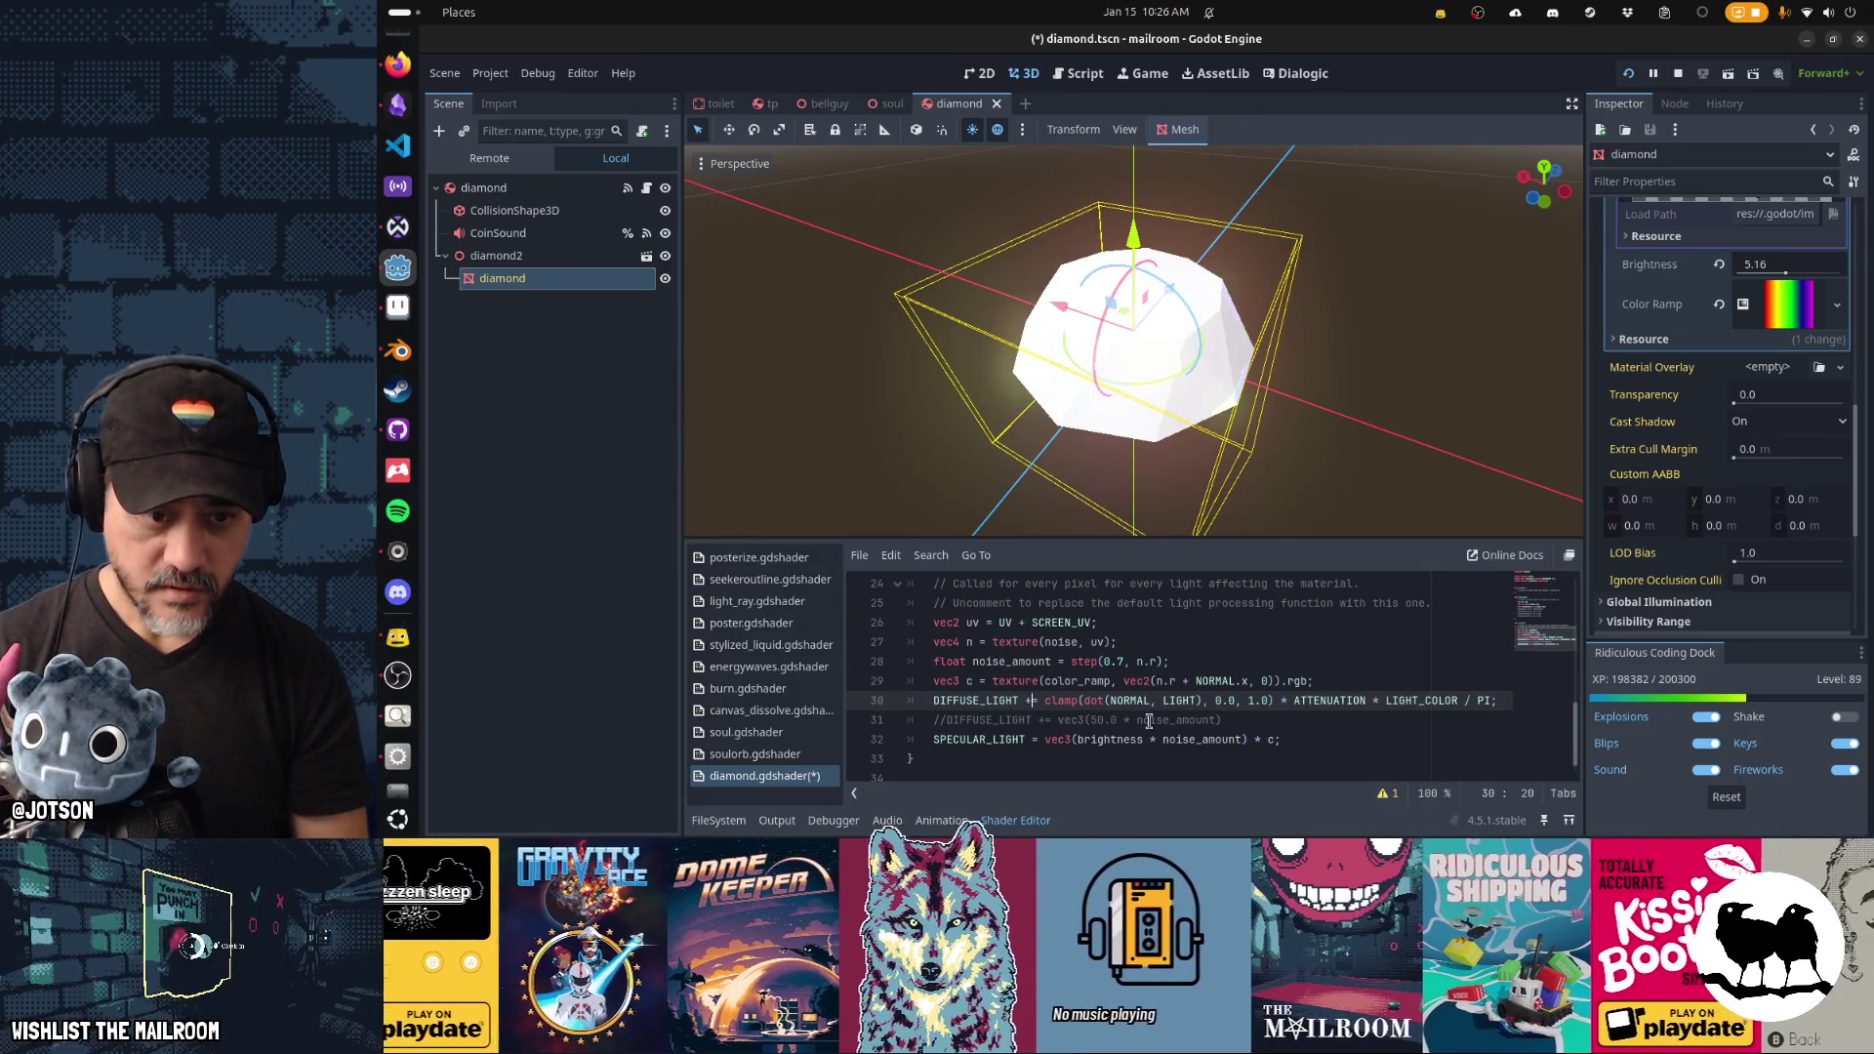
{"action": "key", "text": "ctrl+s"}
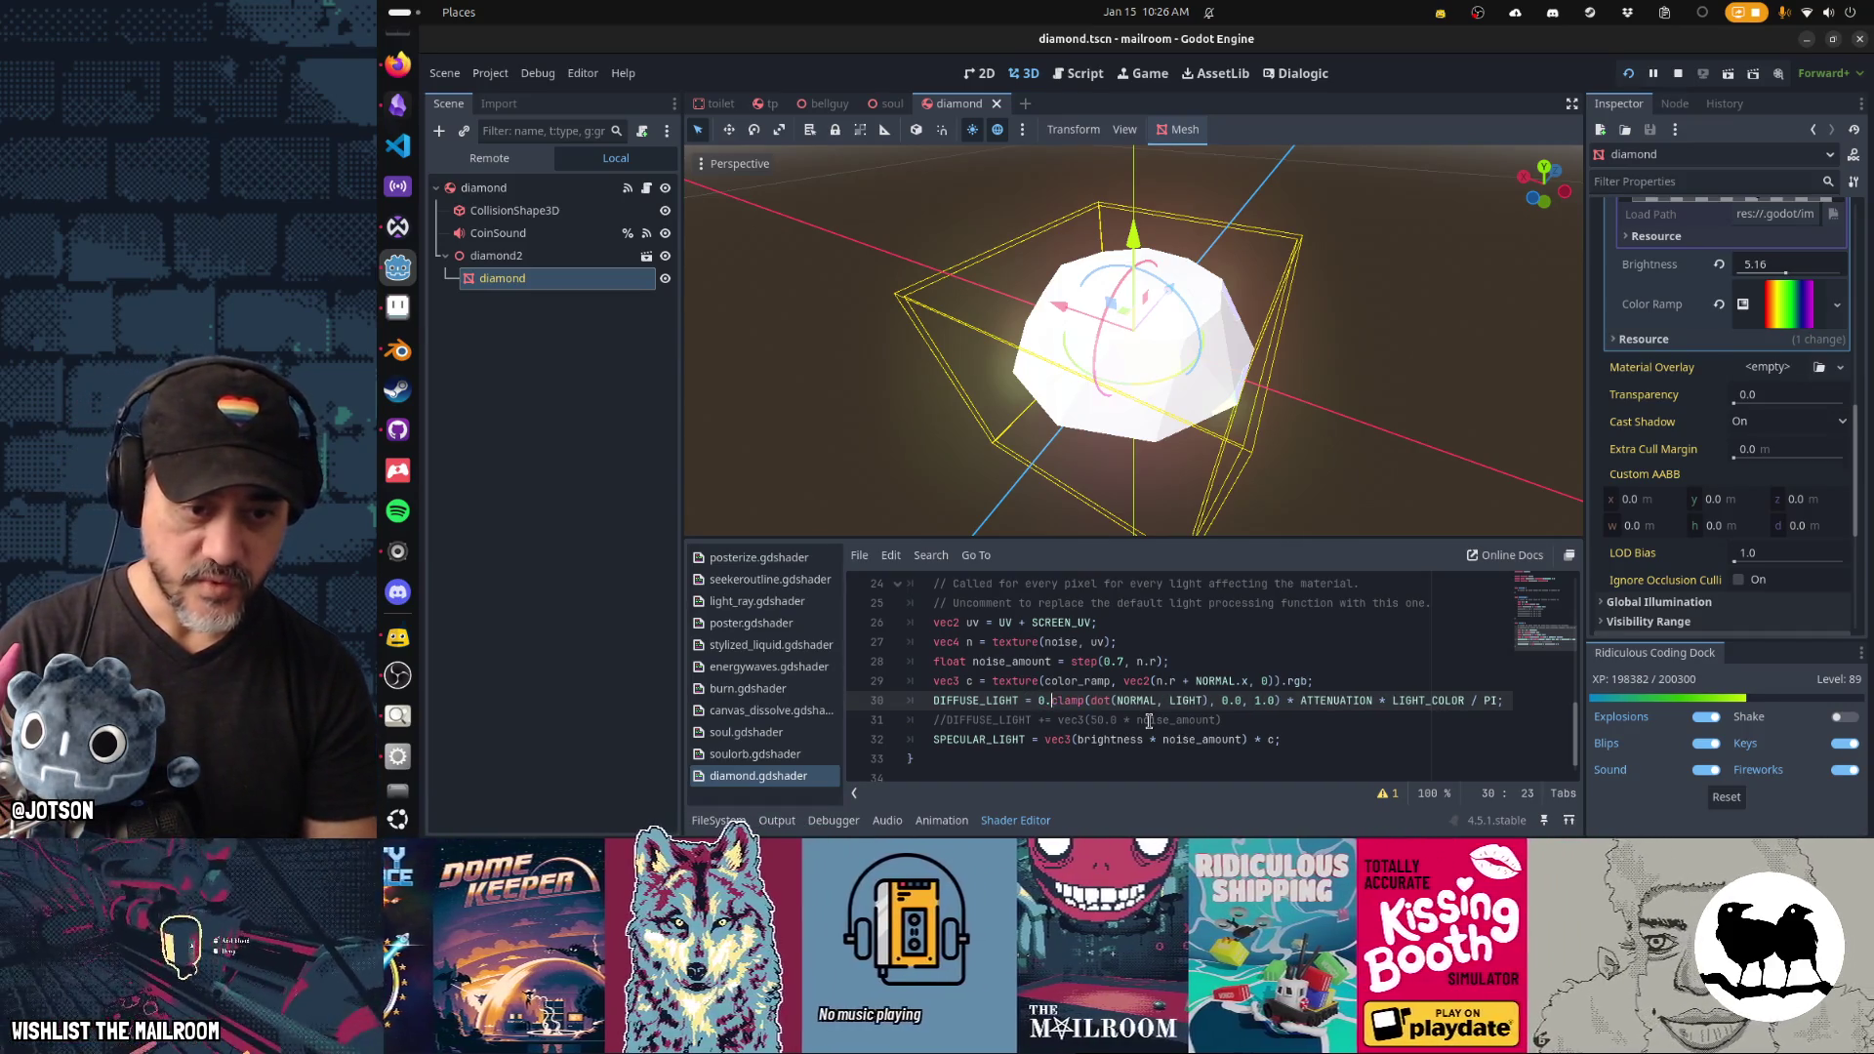
{"action": "key", "text": "ctrl+s"}
{"action": "key", "text": "Up"}
{"action": "key", "text": "Up"}
{"action": "key", "text": "Up"}
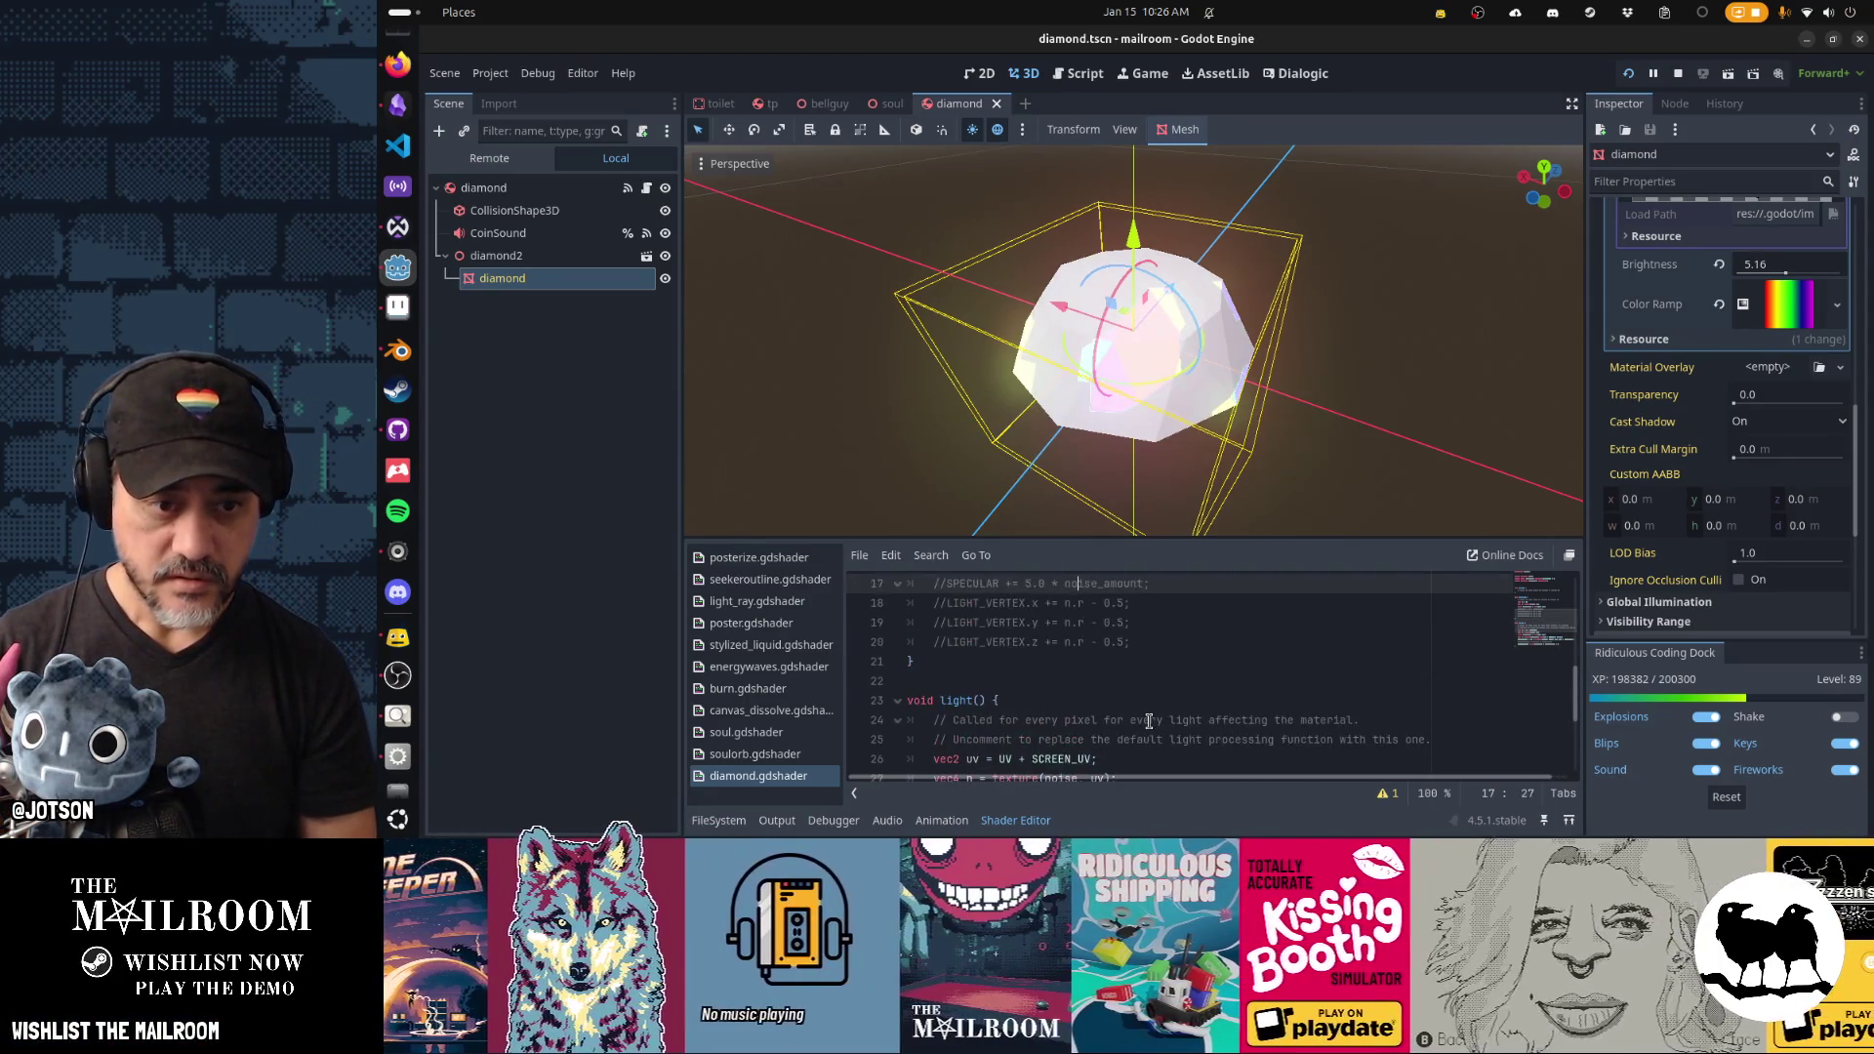
Add 'METALLIC = 0.3;' at the end of fragment() and save.
{"action": "key", "text": "Down"}
{"action": "key", "text": "Down"}
{"action": "key", "text": "Down"}
{"action": "key", "text": "End"}
{"action": "key", "text": "Return"}
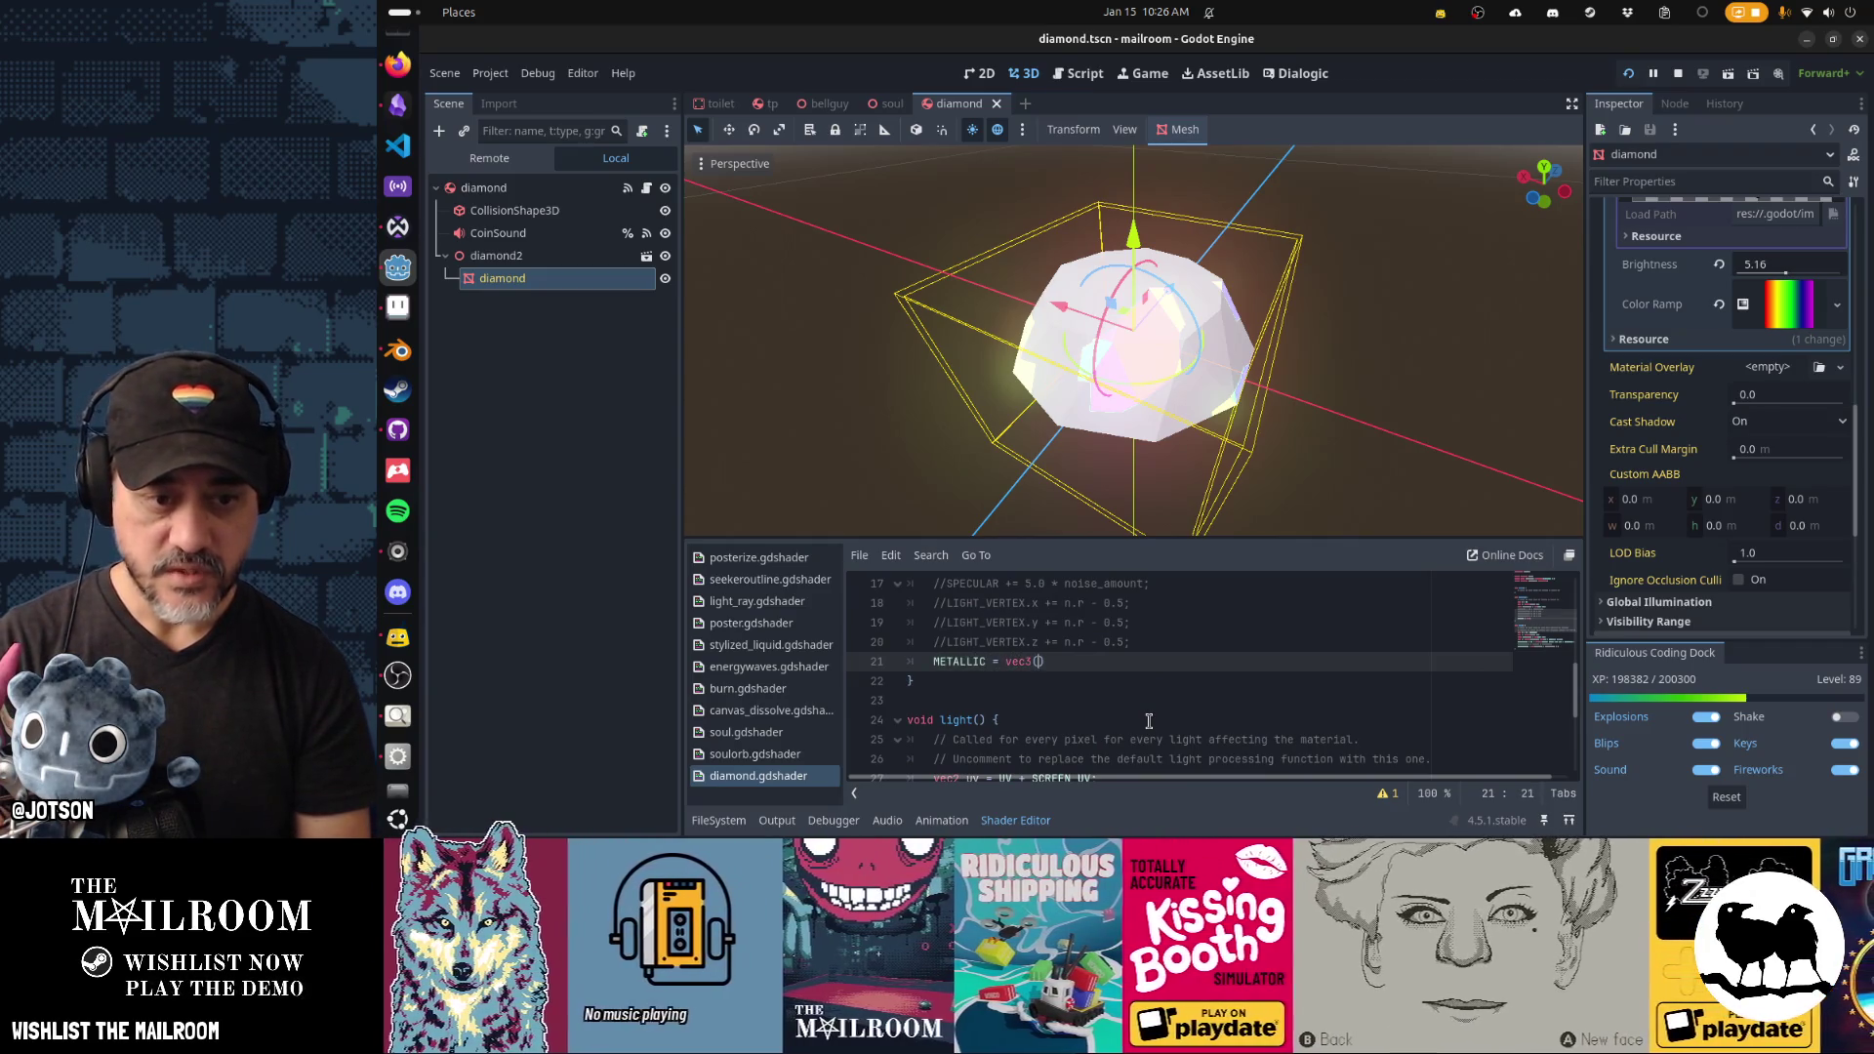
{"action": "type", "text": "0.5, 0,"}
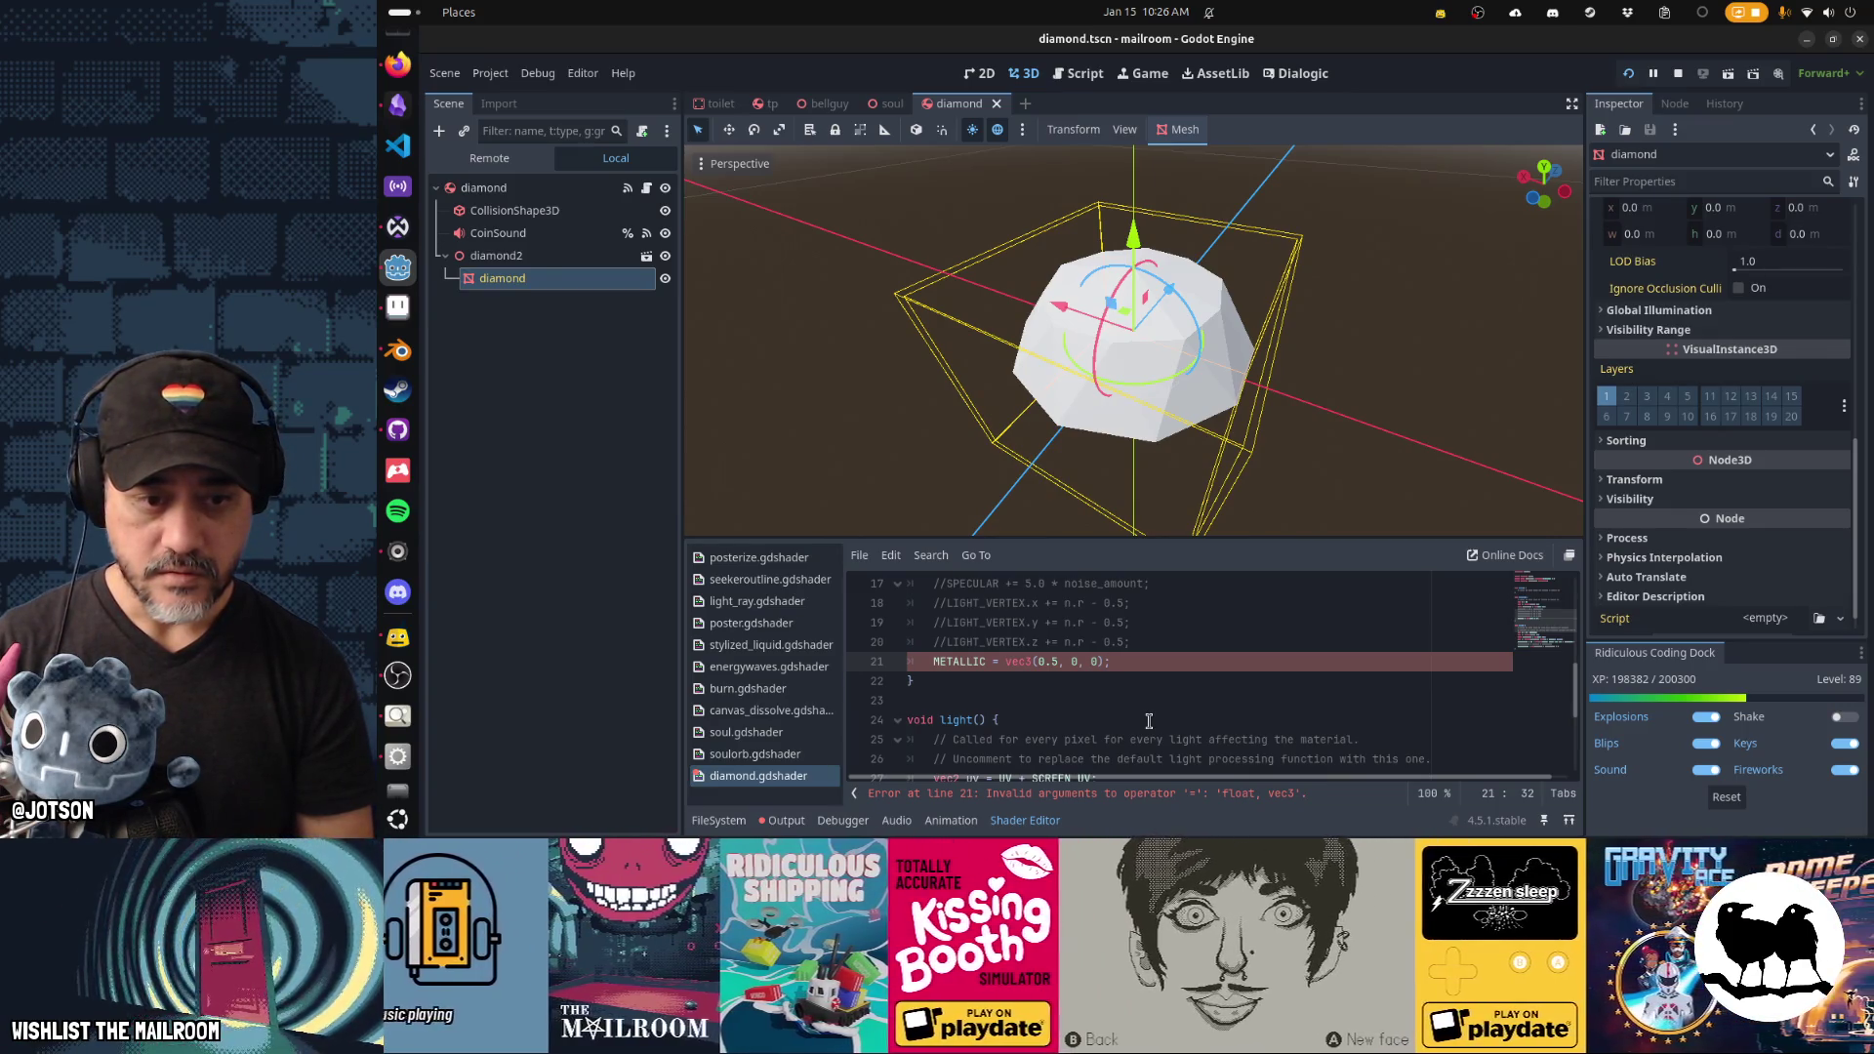
{"action": "type", "text": "0."}
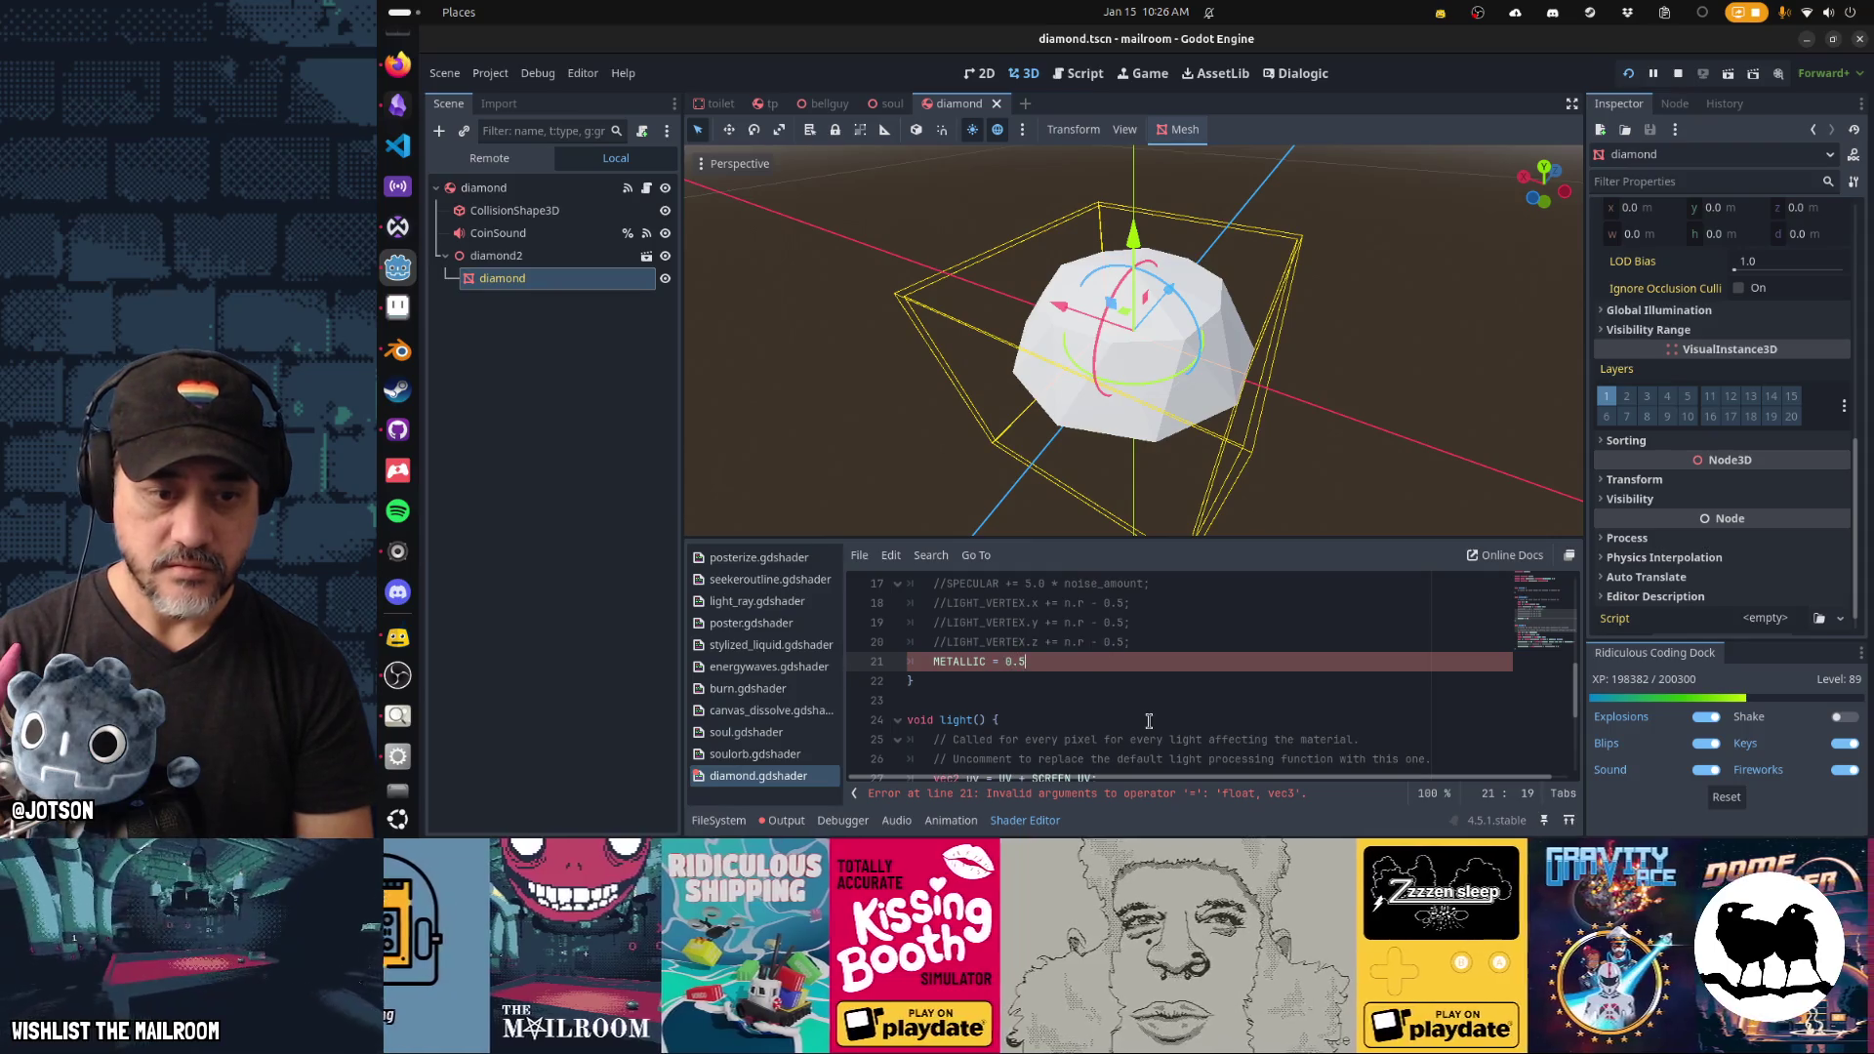
{"action": "type", "text": "3;"}
{"action": "key", "text": "ctrl+s"}
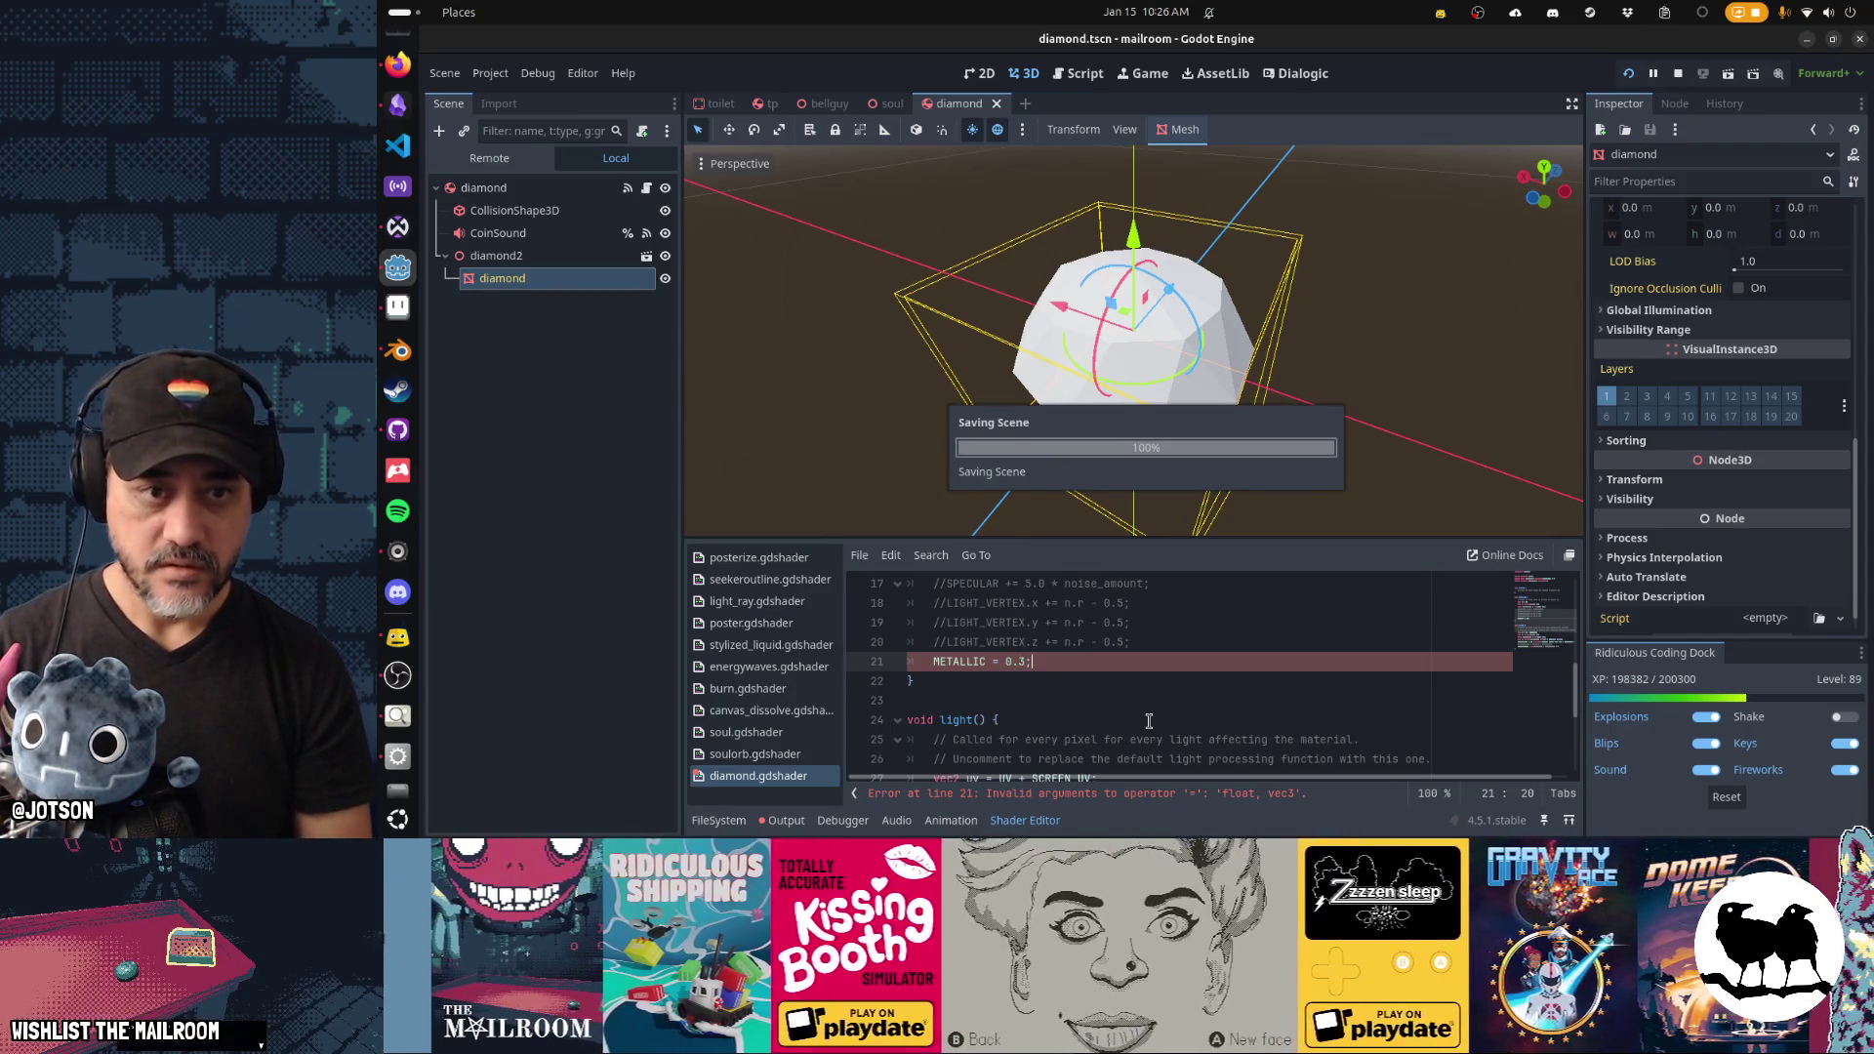
Add 'ROUGHNESS = 0.1;' below METALLIC and save to apply it.
{"action": "key", "text": "Return"}
{"action": "type", "text": "ROUGHNESS = 0.0;"}
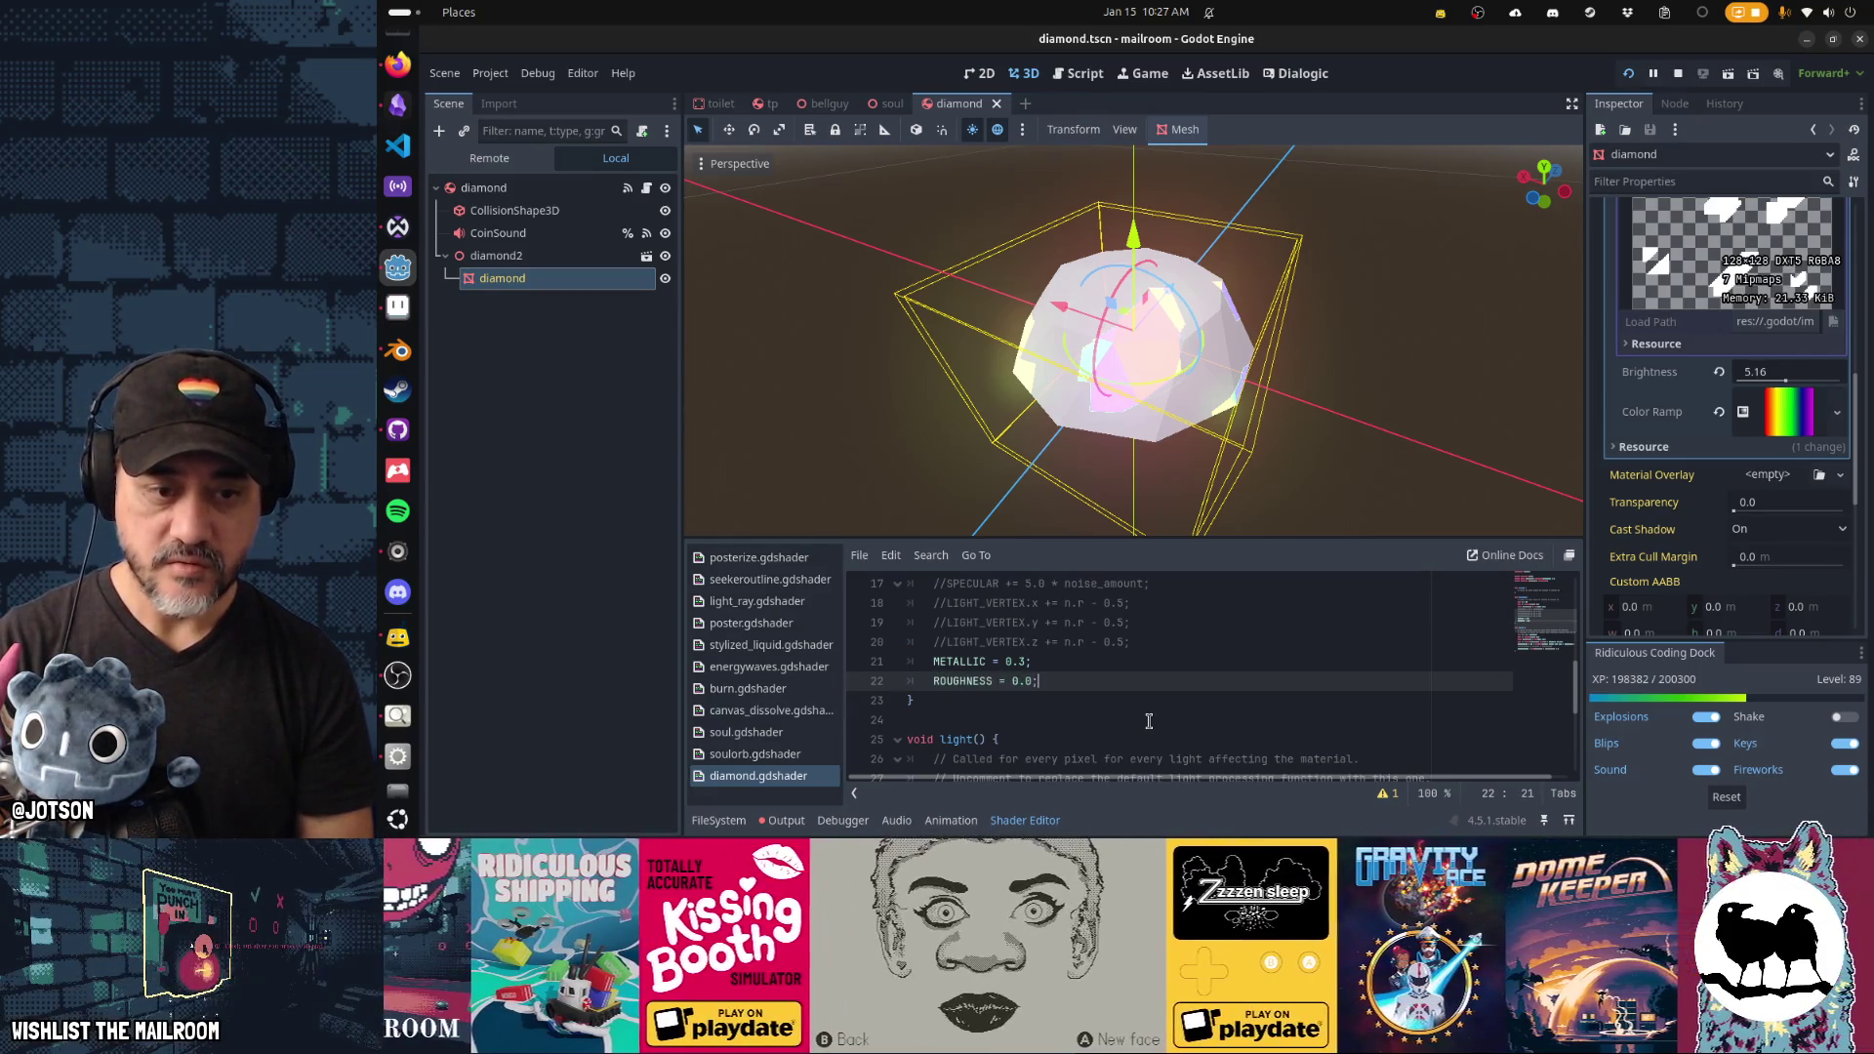
{"action": "key", "text": "ctrl+s"}
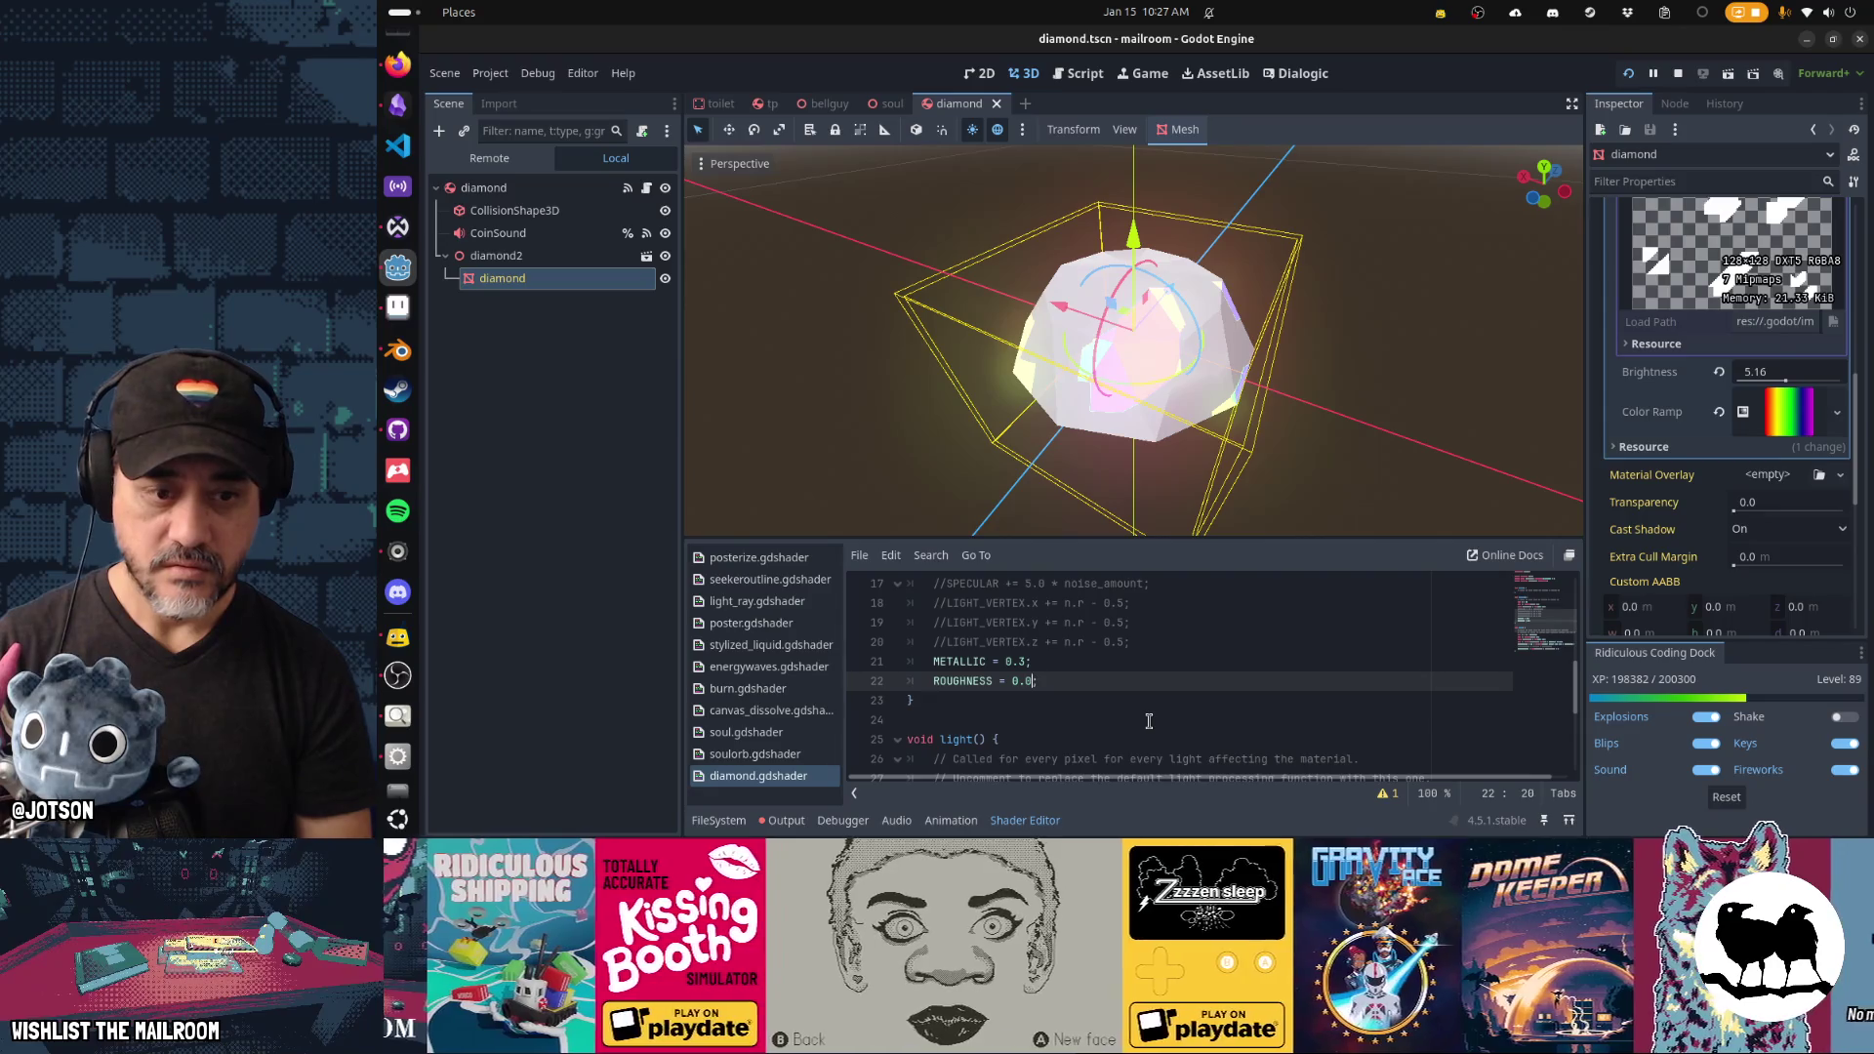
{"action": "key", "text": "ctrl+s"}
{"action": "mouse_move", "coordinate": [1213, 425]}
{"action": "left_mouse_down"}
{"action": "mouse_move", "coordinate": [1269, 297]}
{"action": "mouse_move", "coordinate": [1389, 263]}
{"action": "mouse_move", "coordinate": [1513, 388]}
{"action": "mouse_move", "coordinate": [1415, 426]}
{"action": "mouse_move", "coordinate": [1240, 407]}
{"action": "mouse_move", "coordinate": [1106, 453]}
{"action": "mouse_move", "coordinate": [1460, 406]}
{"action": "mouse_move", "coordinate": [1402, 347]}
{"action": "mouse_move", "coordinate": [1191, 378]}
{"action": "left_mouse_up"}
Zoom in on the diamond's side view, then bring up diamondnoise.png in Aseprite.
{"action": "scroll", "coordinate": [1308, 359], "scroll_direction": "up", "scroll_amount": 3}
{"action": "scroll", "coordinate": [1308, 359], "scroll_direction": "down", "scroll_amount": 3}
{"action": "key", "text": "alt+Tab"}
{"action": "key", "text": "alt+Tab"}
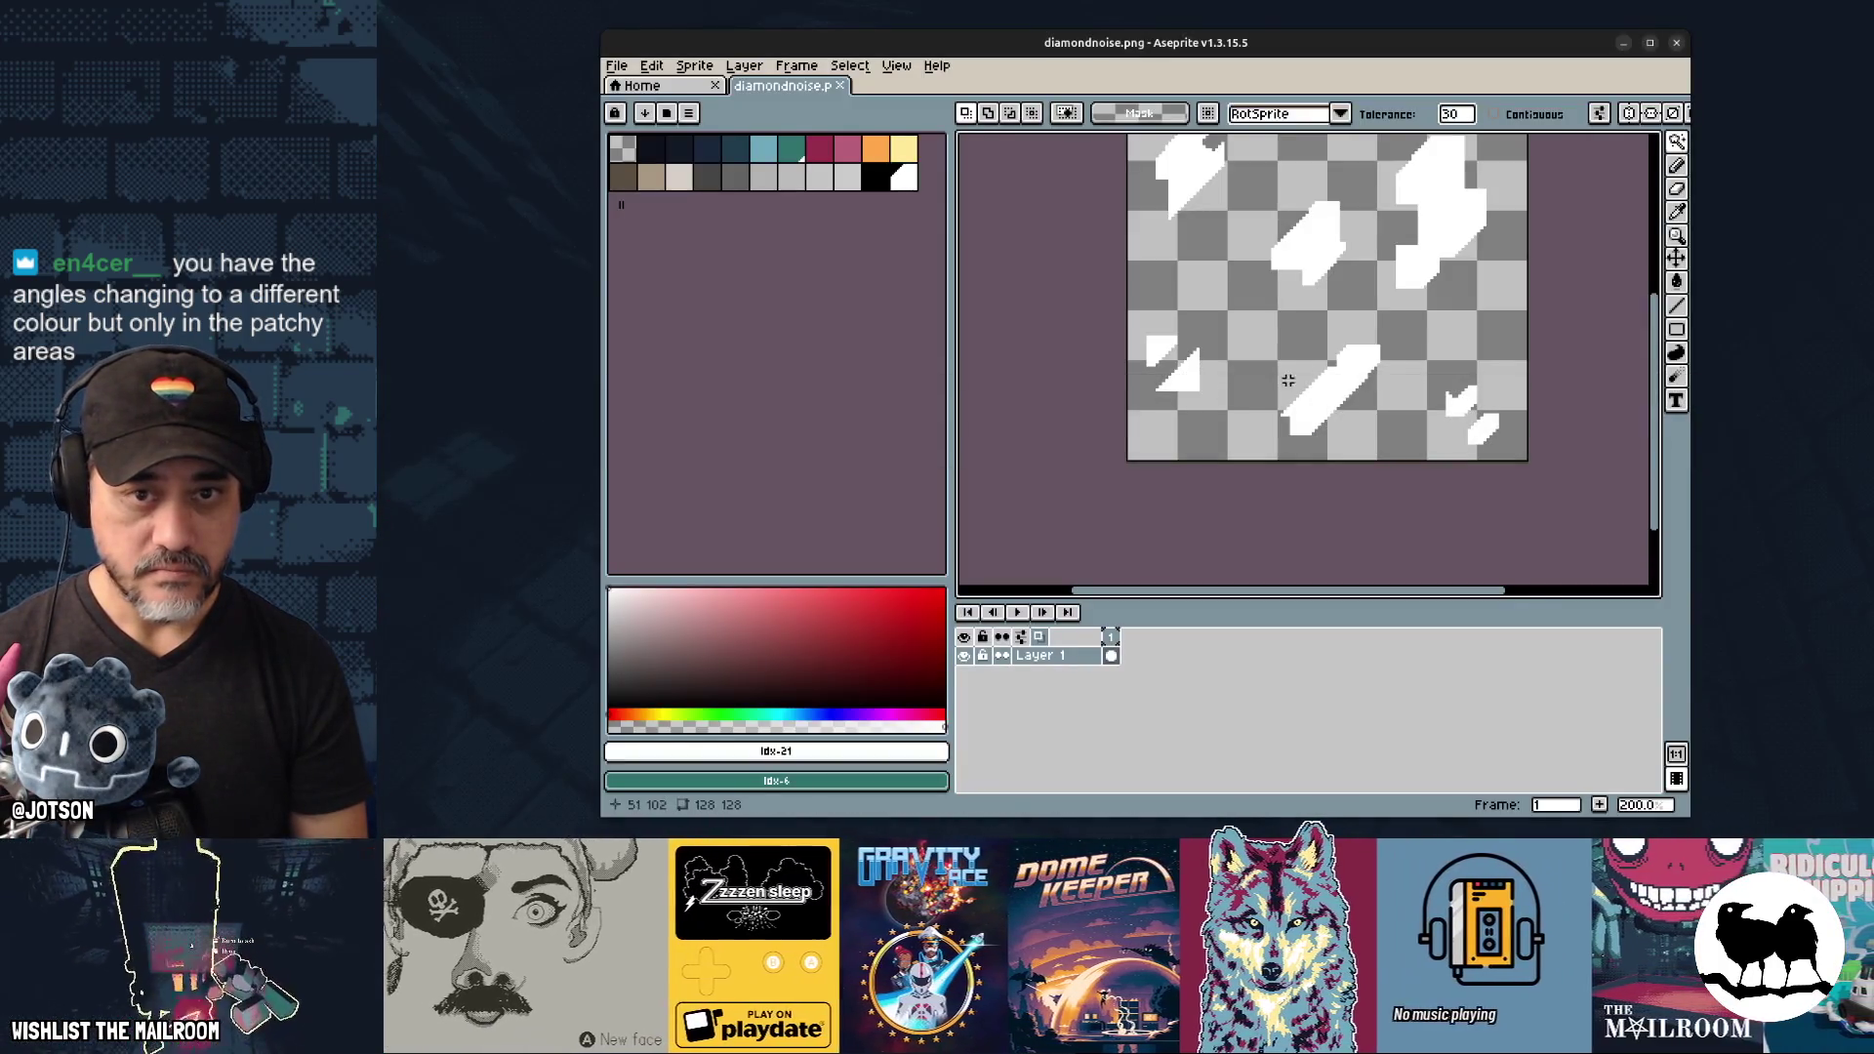
{"action": "left_click_drag", "start_coordinate": [1287, 380], "coordinate": [1244, 463]}
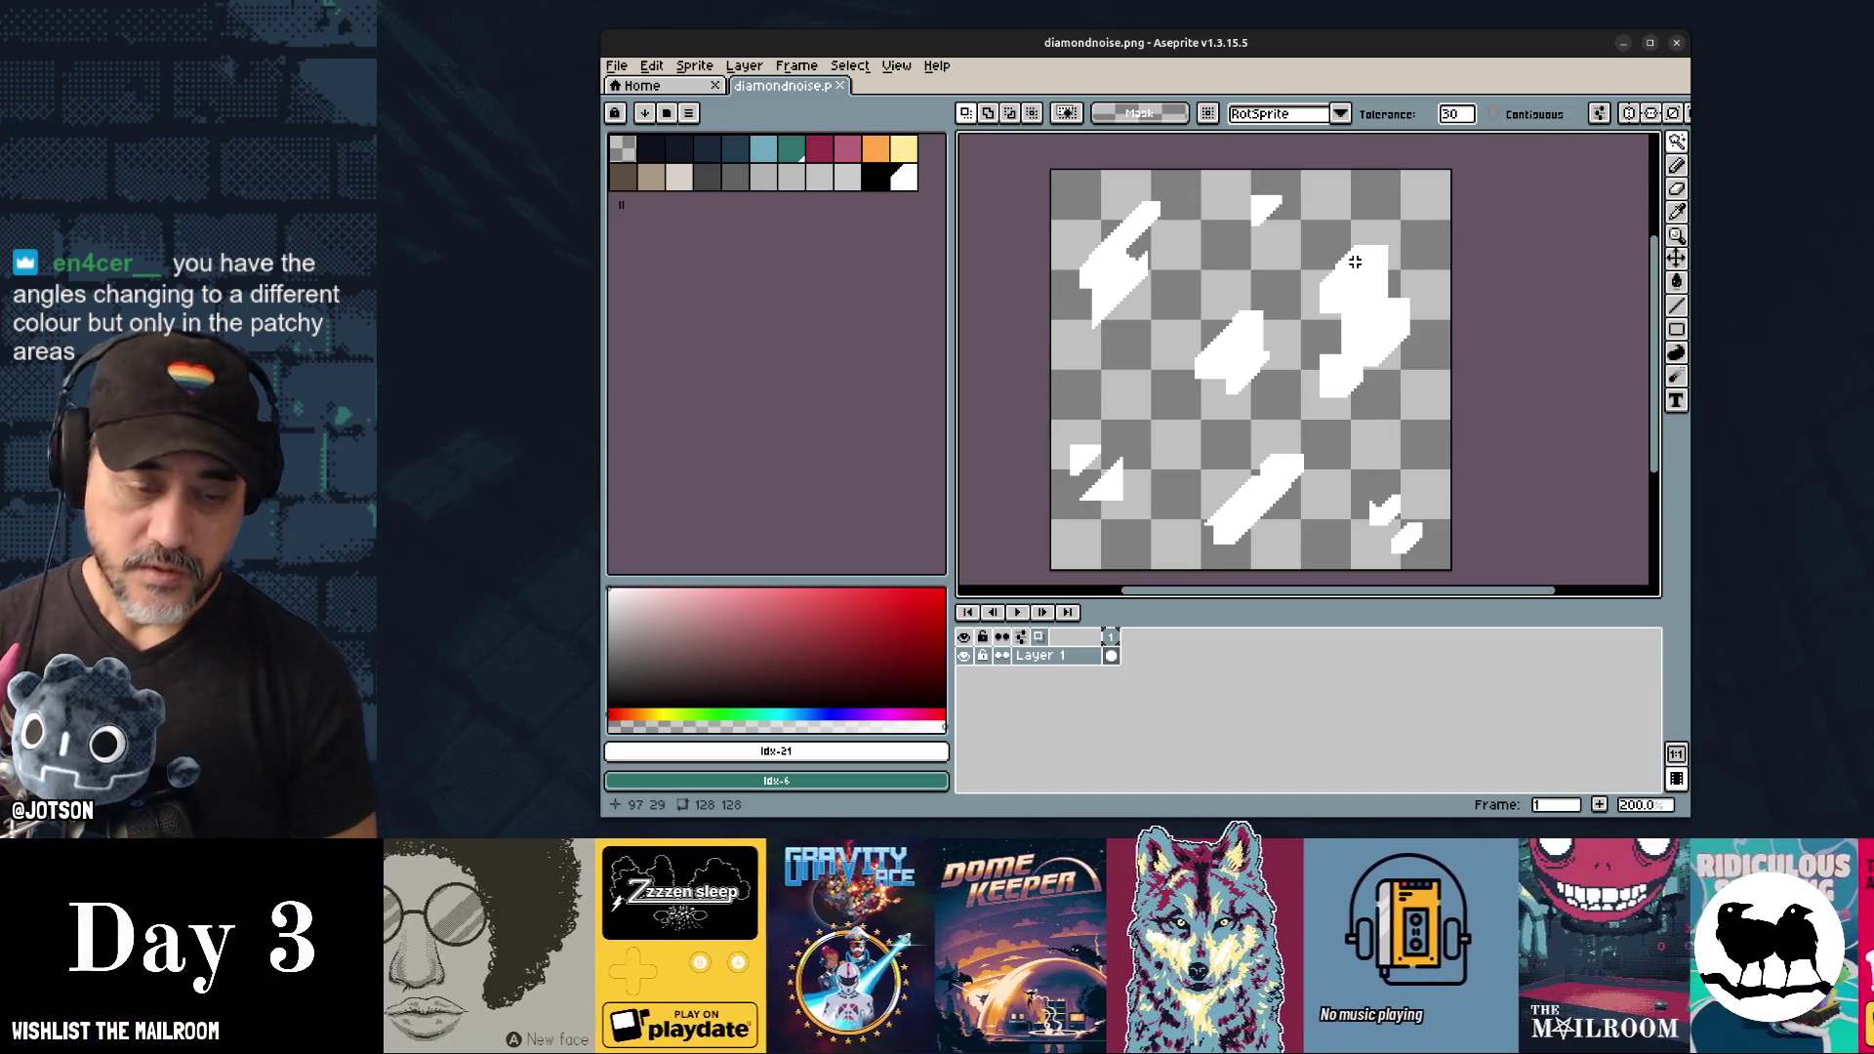
Select the whole texture and scale its content down to about 54×55 px.
{"action": "key", "text": "m"}
{"action": "key", "text": "ctrl+a"}
{"action": "mouse_move", "coordinate": [1451, 570]}
{"action": "left_mouse_down"}
{"action": "mouse_move", "coordinate": [1241, 370]}
{"action": "mouse_move", "coordinate": [1230, 427]}
{"action": "mouse_move", "coordinate": [1246, 445]}
{"action": "left_mouse_up"}
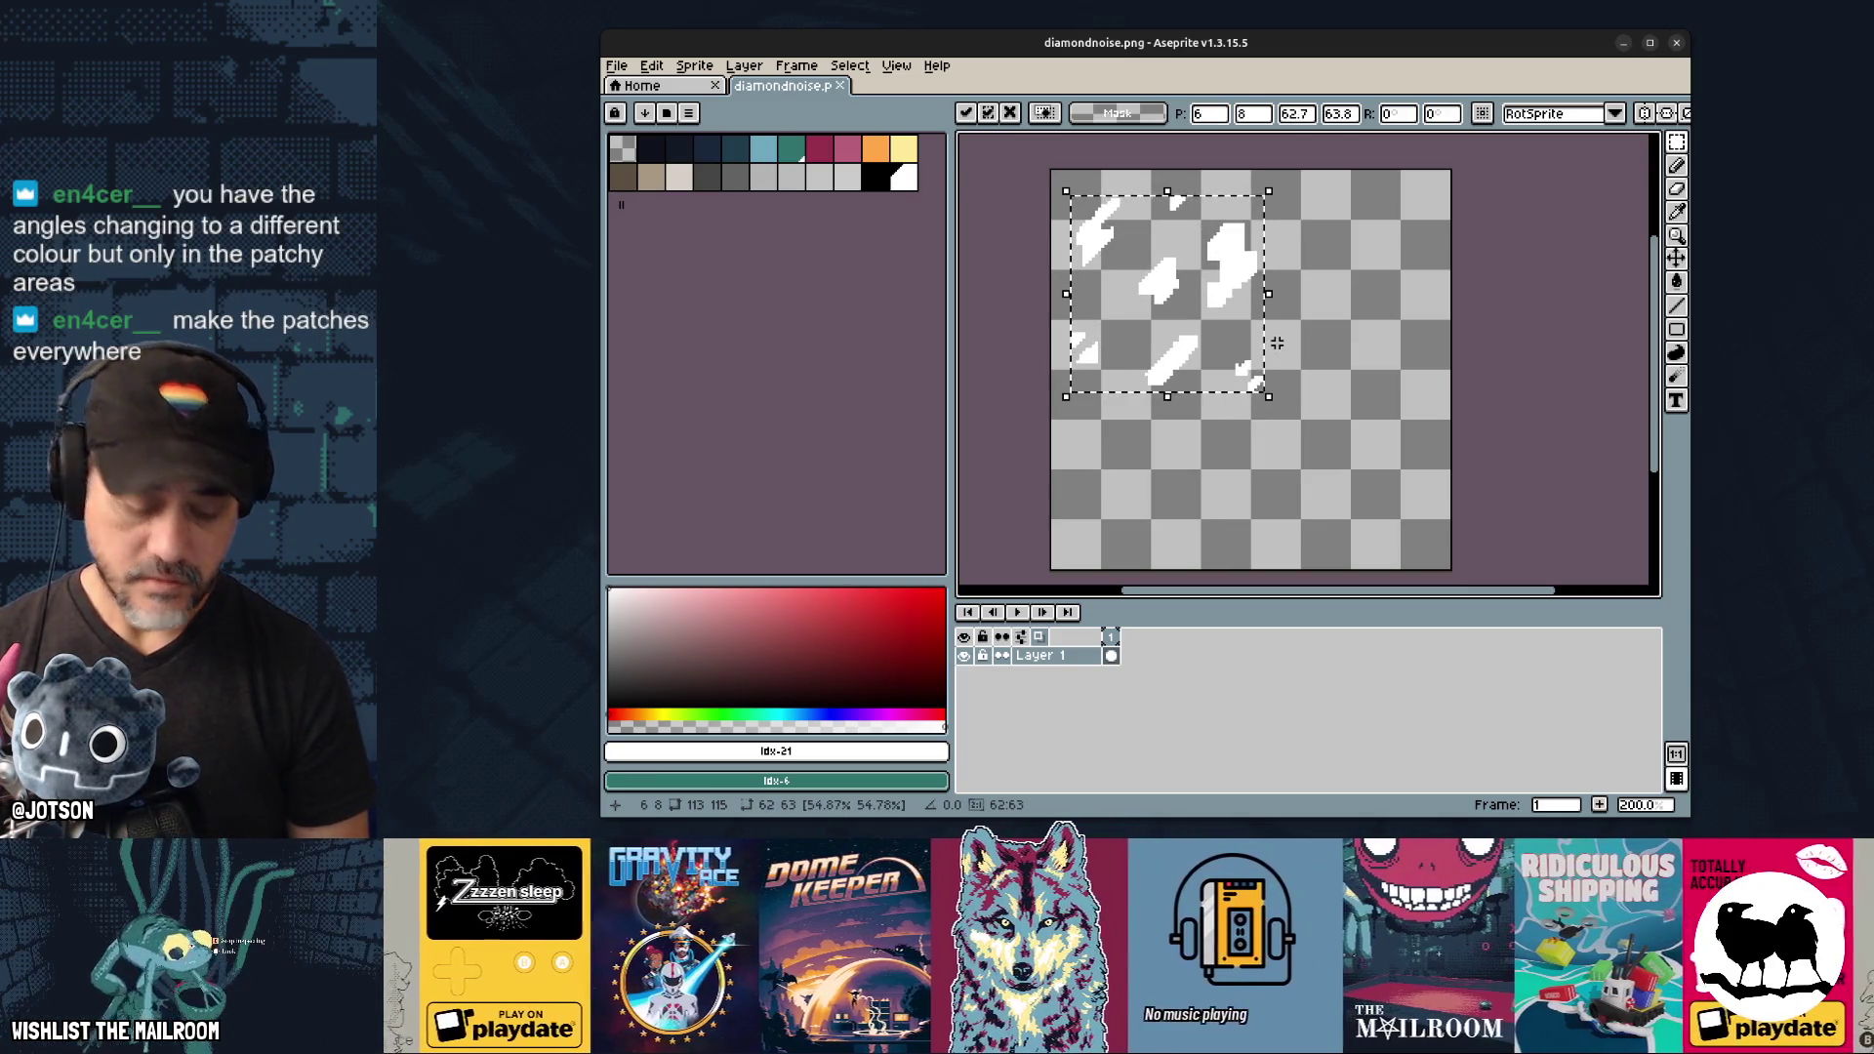
{"action": "key", "text": "Return"}
Scatter the white patches across the canvas, moving each blob to a new spot.
{"action": "mouse_move", "coordinate": [1294, 335]}
{"action": "left_mouse_down"}
{"action": "mouse_move", "coordinate": [1188, 220]}
{"action": "mouse_move", "coordinate": [1361, 231]}
{"action": "left_mouse_up"}
{"action": "mouse_move", "coordinate": [1286, 422]}
{"action": "left_mouse_down"}
{"action": "mouse_move", "coordinate": [1219, 345]}
{"action": "mouse_move", "coordinate": [1339, 509]}
{"action": "mouse_move", "coordinate": [1132, 318]}
{"action": "mouse_move", "coordinate": [1287, 381]}
{"action": "left_mouse_up"}
{"action": "mouse_move", "coordinate": [1122, 242]}
{"action": "left_mouse_down"}
{"action": "mouse_move", "coordinate": [1183, 325]}
{"action": "mouse_move", "coordinate": [1155, 502]}
{"action": "left_mouse_up"}
{"action": "mouse_move", "coordinate": [1140, 381]}
{"action": "left_mouse_down"}
{"action": "mouse_move", "coordinate": [1058, 302]}
{"action": "mouse_move", "coordinate": [1146, 376]}
{"action": "left_mouse_up"}
{"action": "mouse_move", "coordinate": [1159, 181]}
{"action": "left_mouse_down"}
{"action": "mouse_move", "coordinate": [1420, 402]}
{"action": "mouse_move", "coordinate": [1257, 247]}
{"action": "left_mouse_up"}
{"action": "left_click_drag", "start_coordinate": [1325, 184], "coordinate": [1430, 359]}
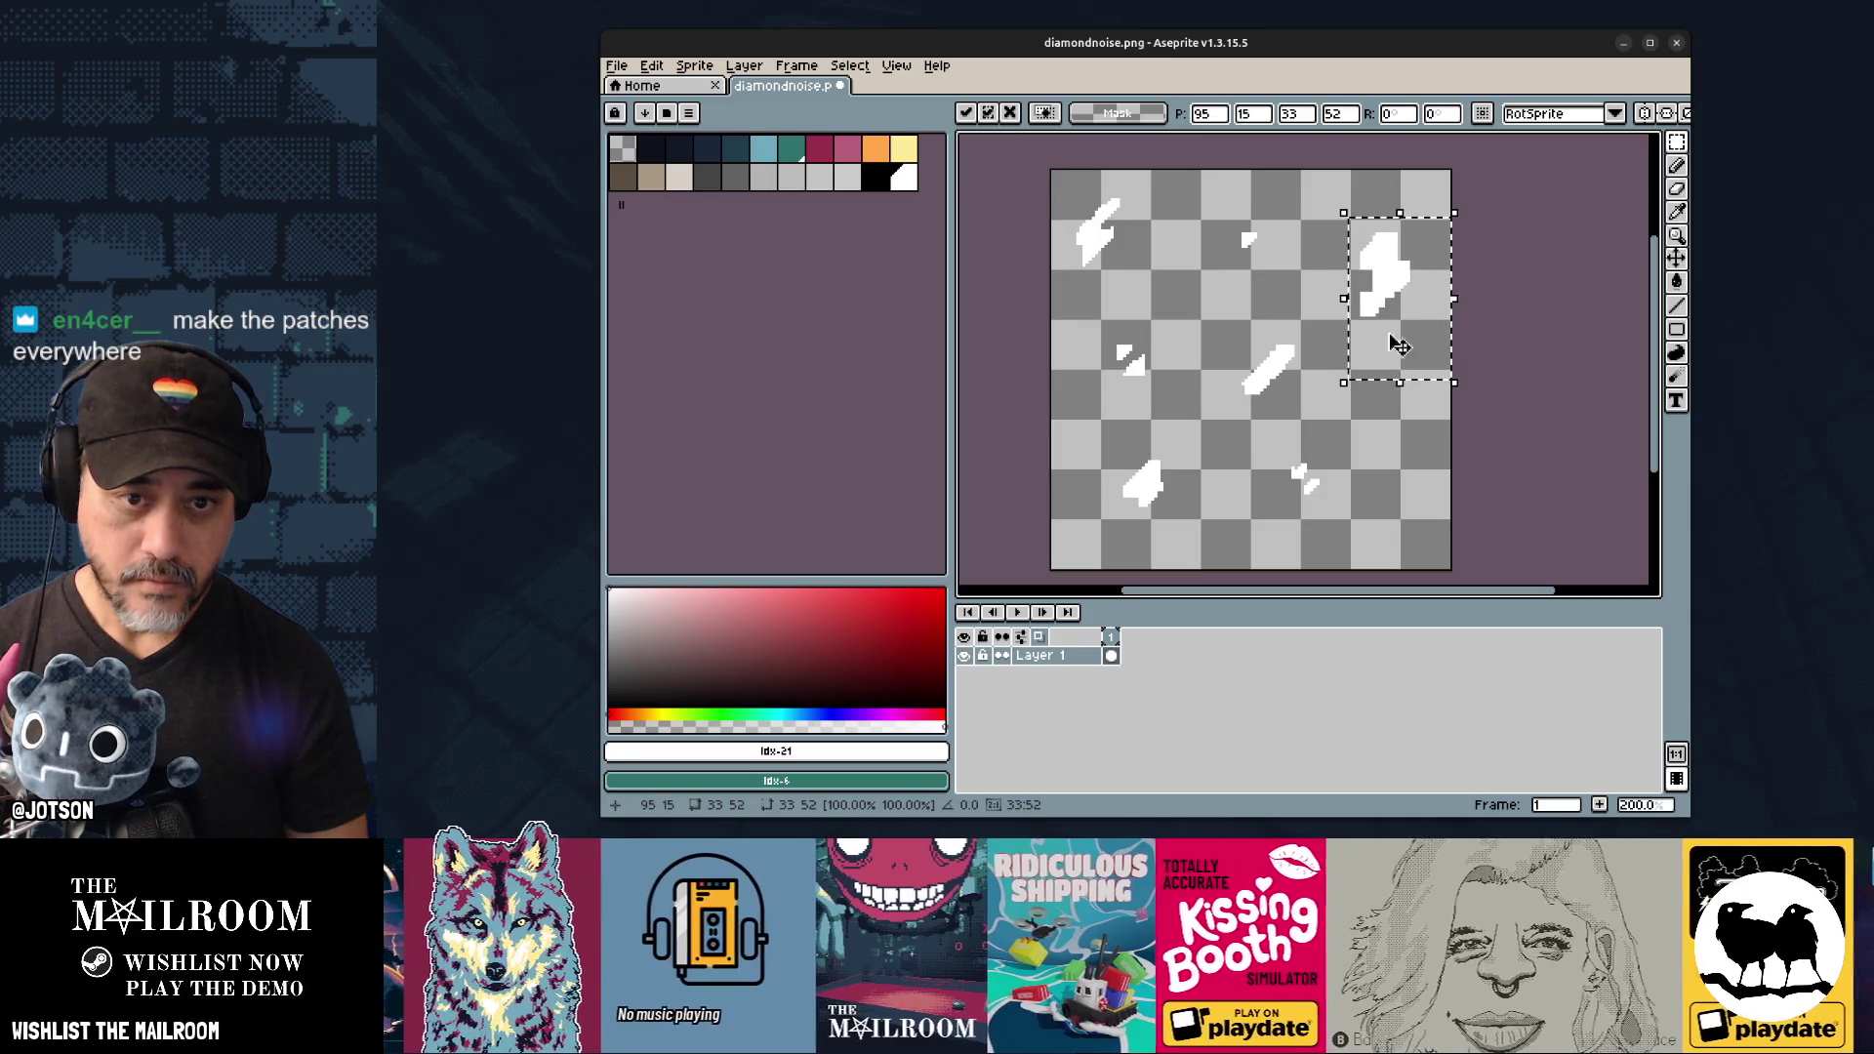
{"action": "left_click", "coordinate": [1218, 324]}
{"action": "left_click_drag", "start_coordinate": [1218, 324], "coordinate": [1387, 546]}
{"action": "left_click_drag", "start_coordinate": [1359, 458], "coordinate": [1265, 358]}
{"action": "left_click", "coordinate": [1438, 452]}
{"action": "left_click_drag", "start_coordinate": [1329, 425], "coordinate": [1290, 406]}
{"action": "left_click_drag", "start_coordinate": [1100, 446], "coordinate": [1183, 542]}
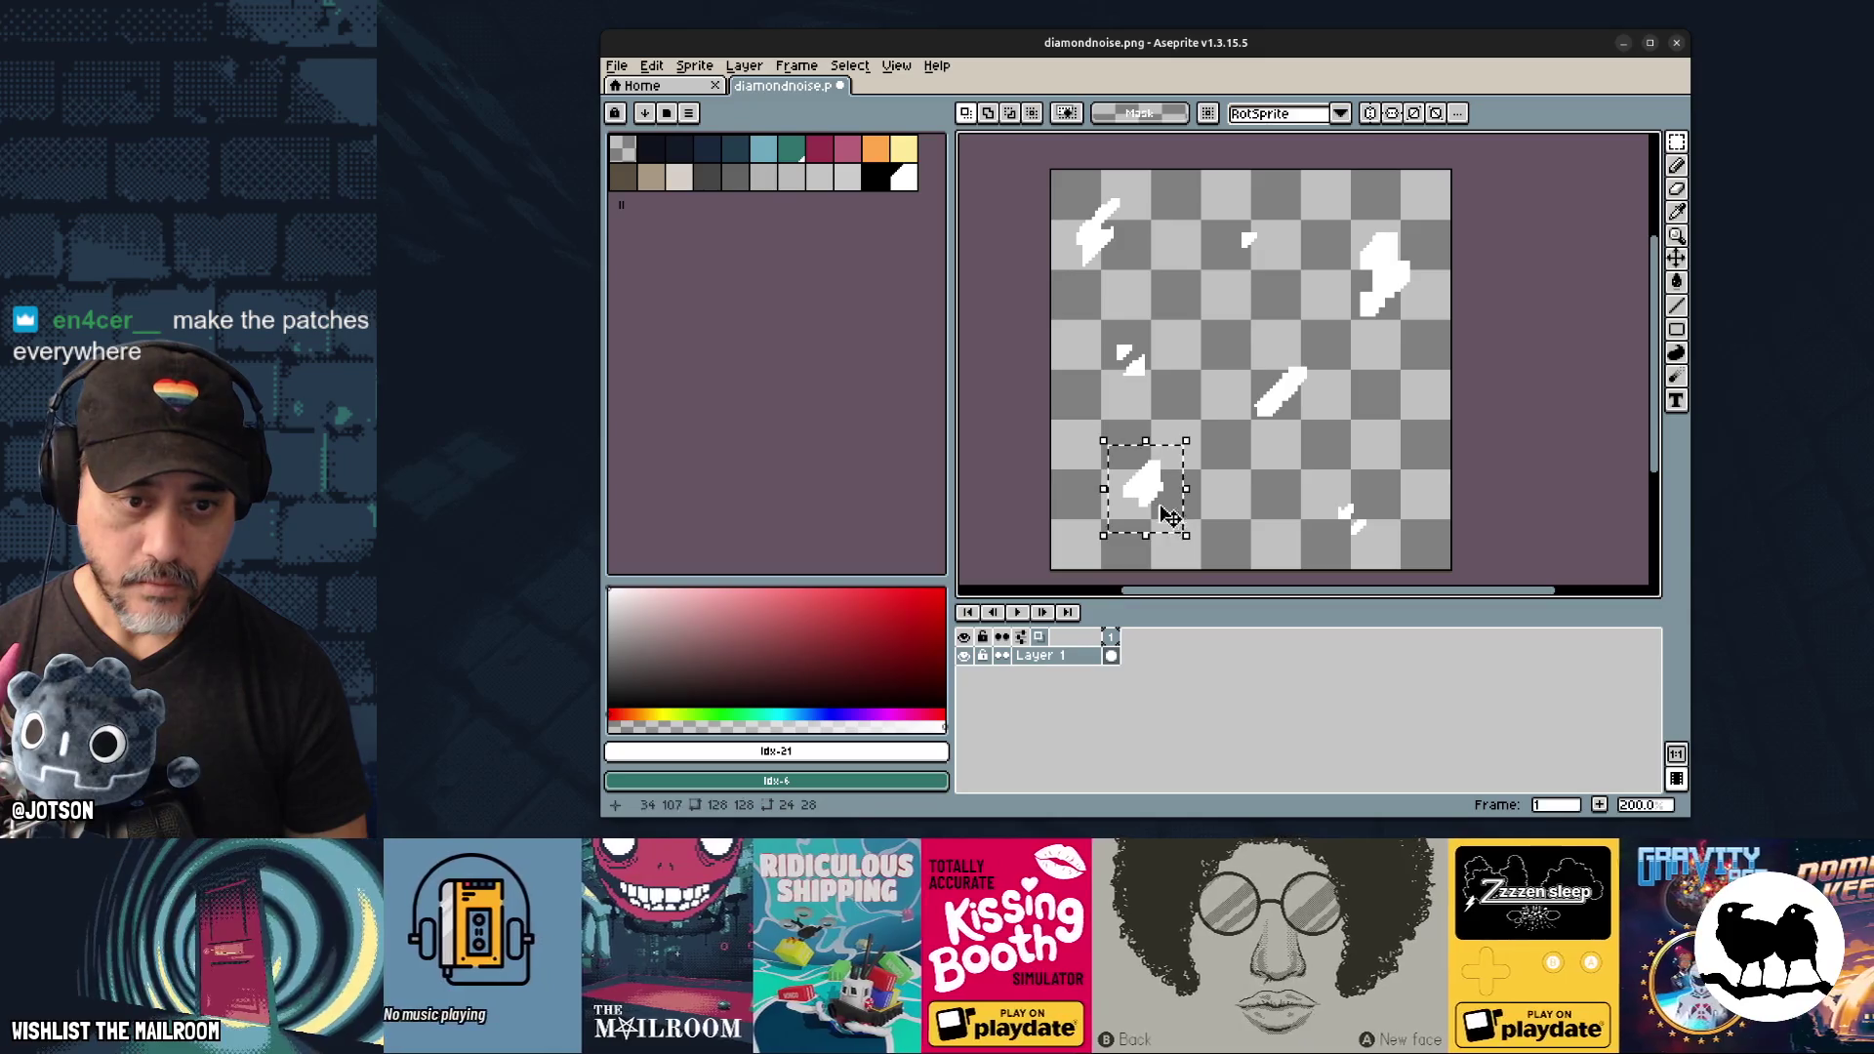
{"action": "left_click", "coordinate": [1273, 454]}
Add small white dots with a 3 px Pencil brush.
{"action": "key", "text": "b"}
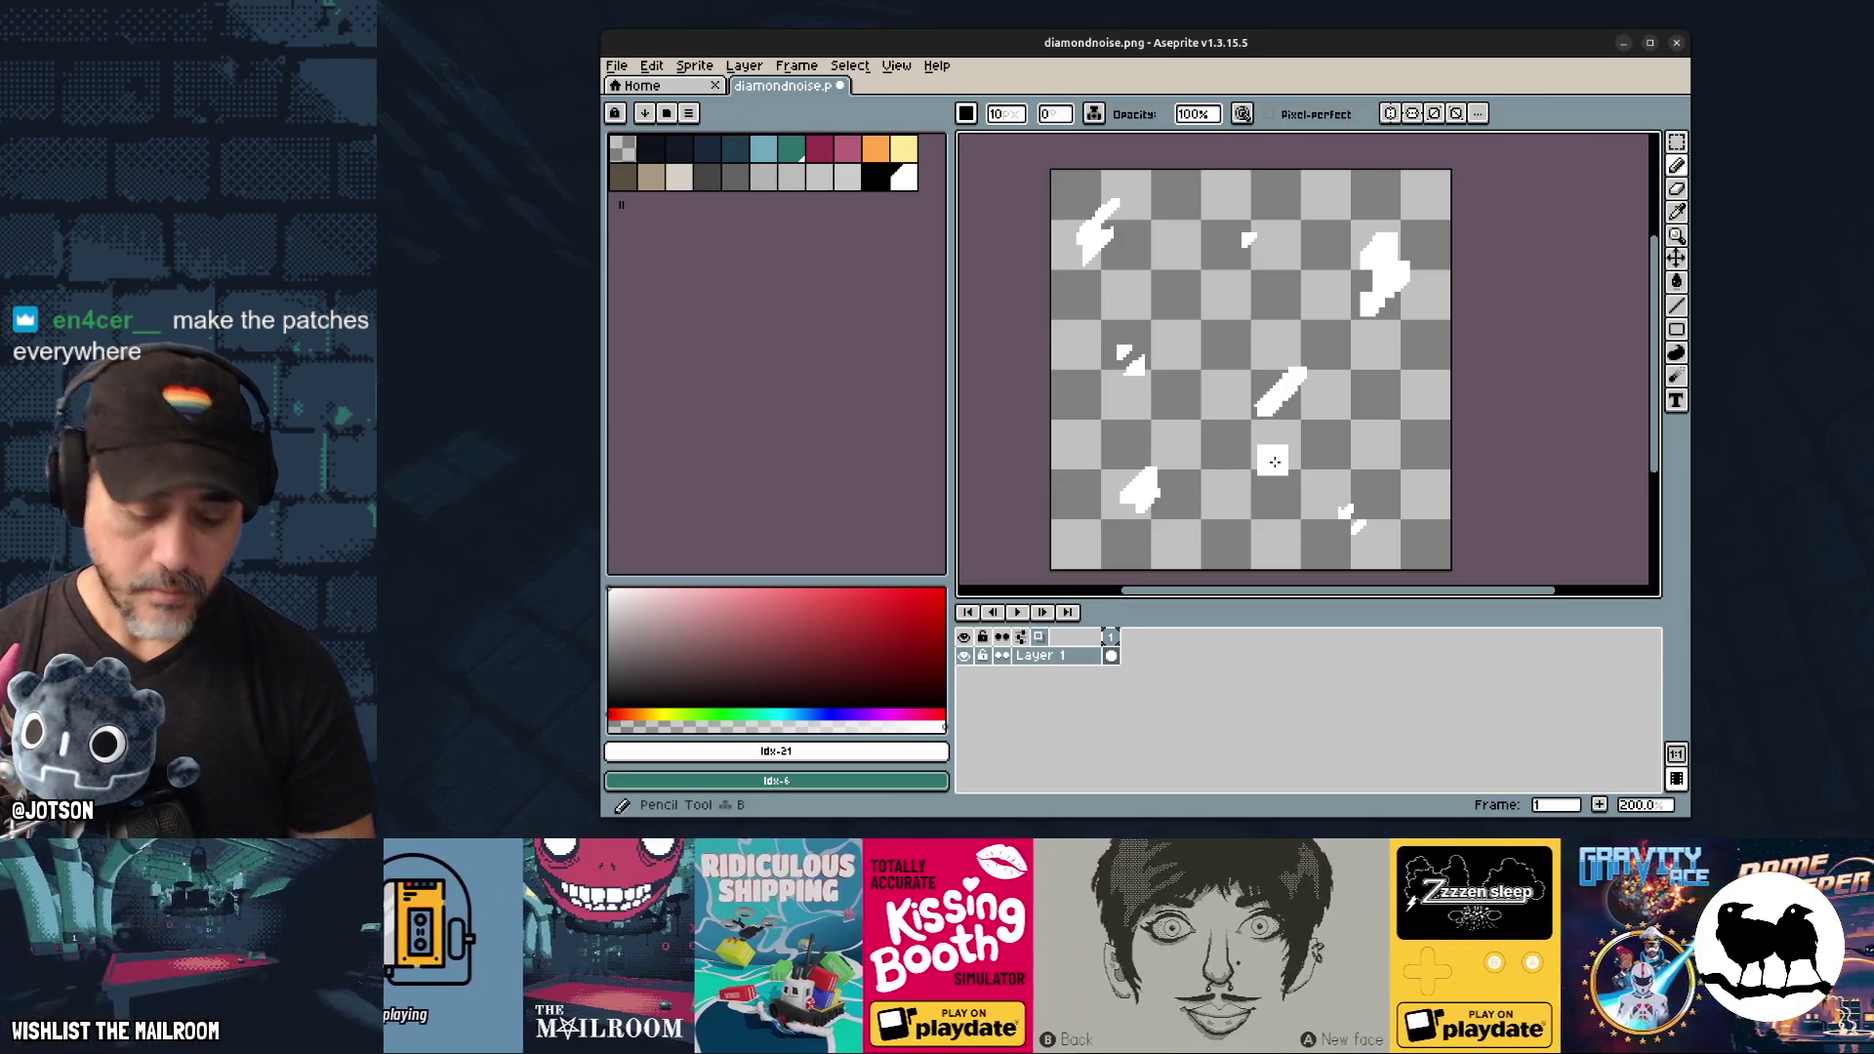
{"action": "key", "text": "minus"}
{"action": "key", "text": "minus"}
{"action": "key", "text": "minus"}
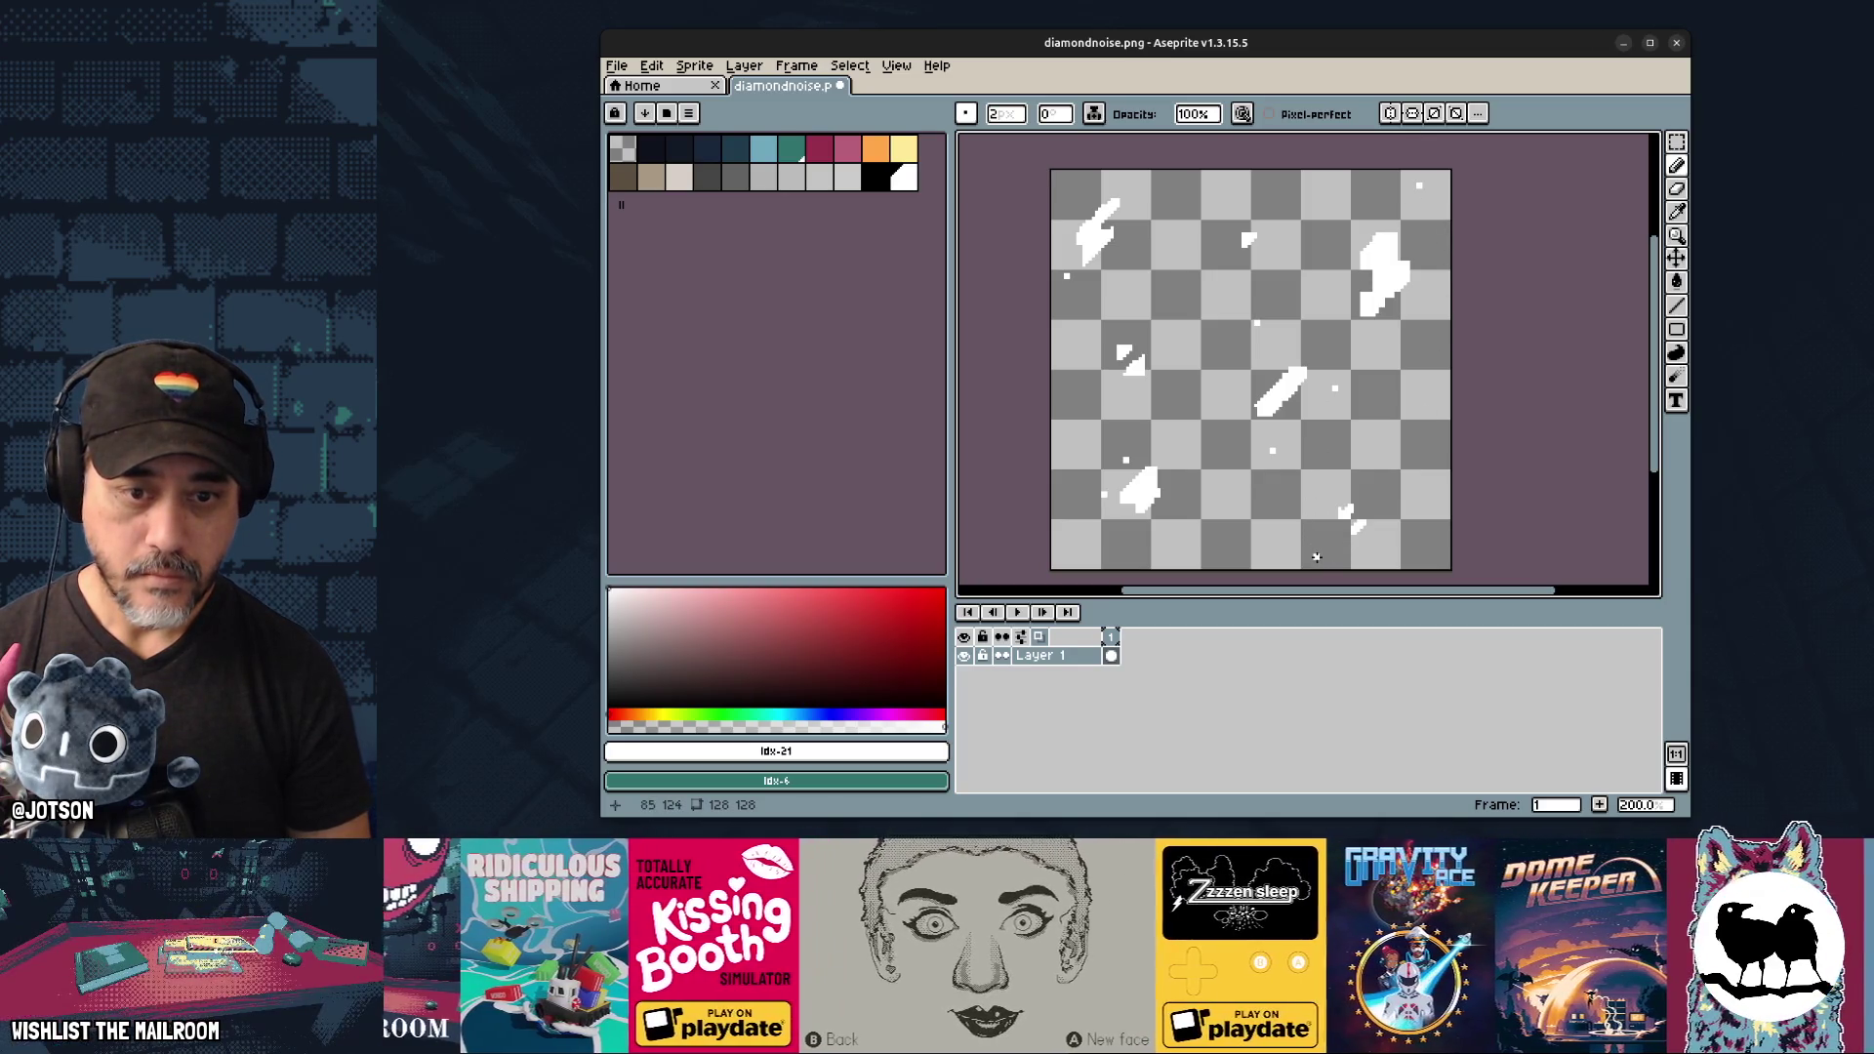
{"action": "key", "text": "alt+Tab"}
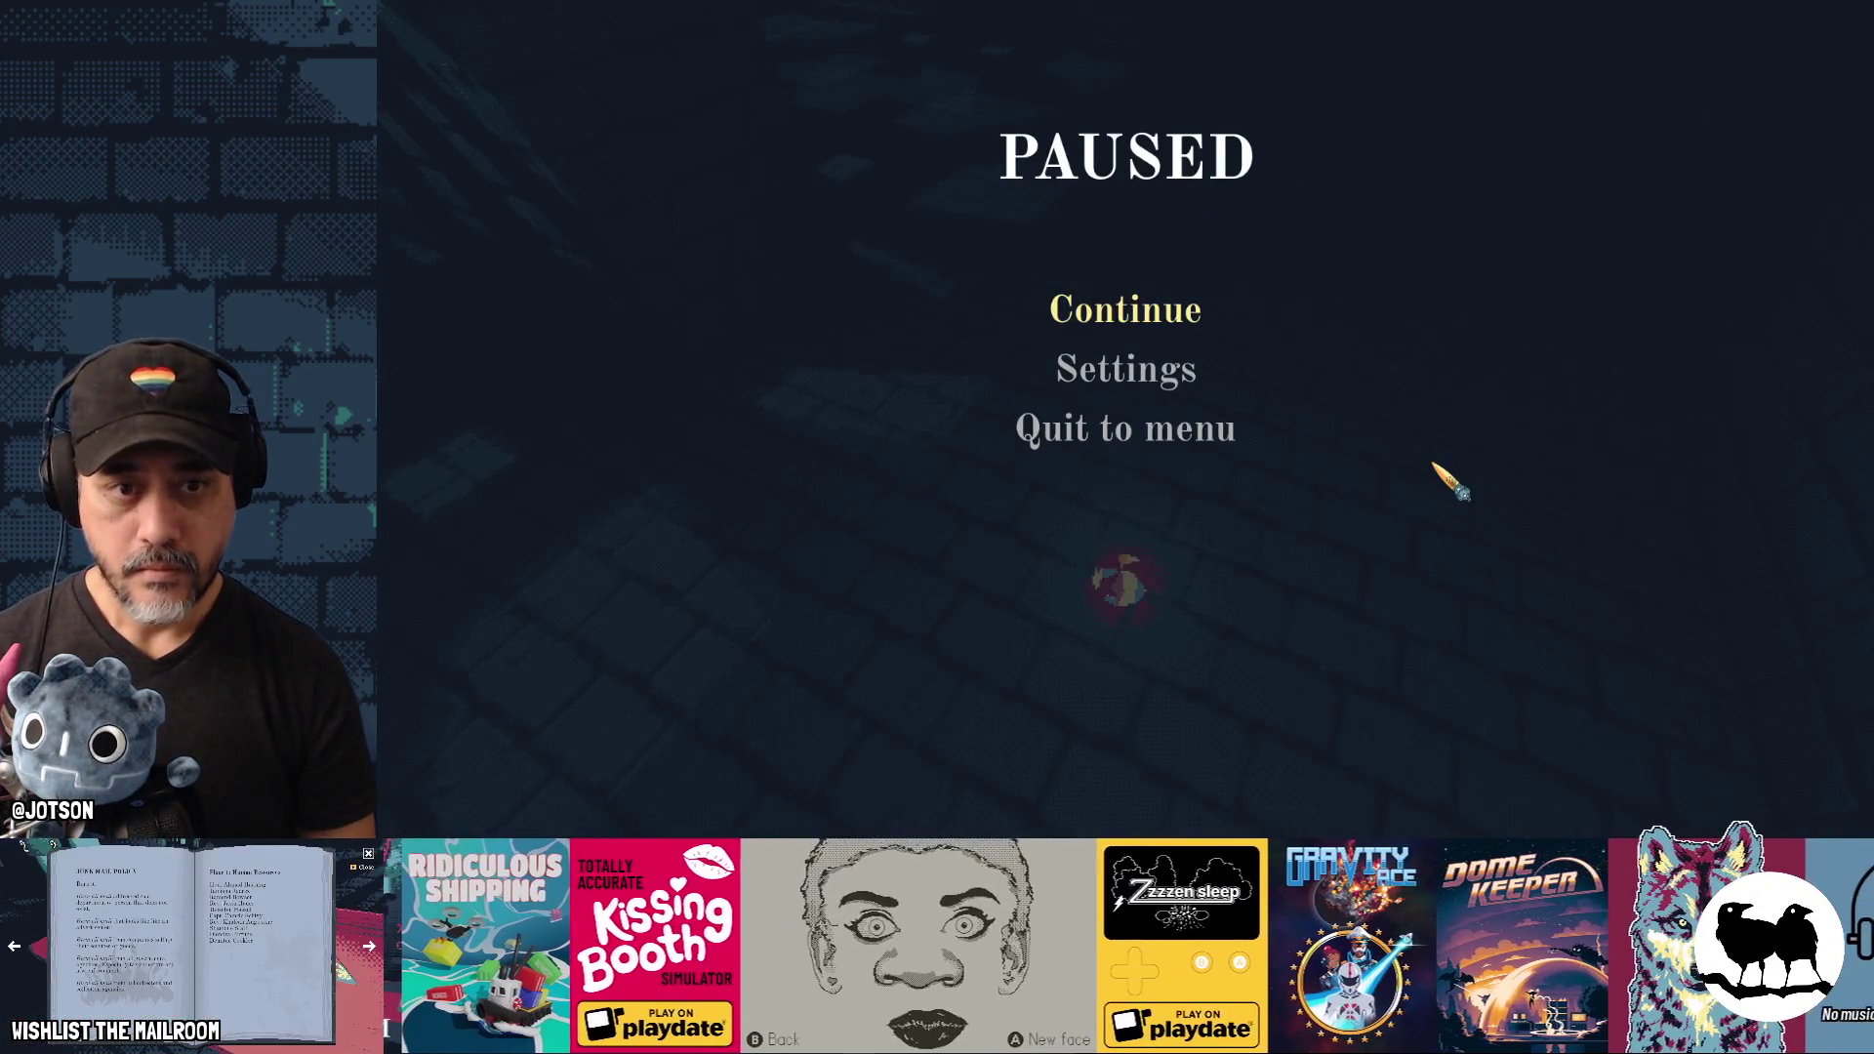
Quit the game to the main menu and return to the Godot shader editor.
{"action": "left_click", "coordinate": [1191, 429]}
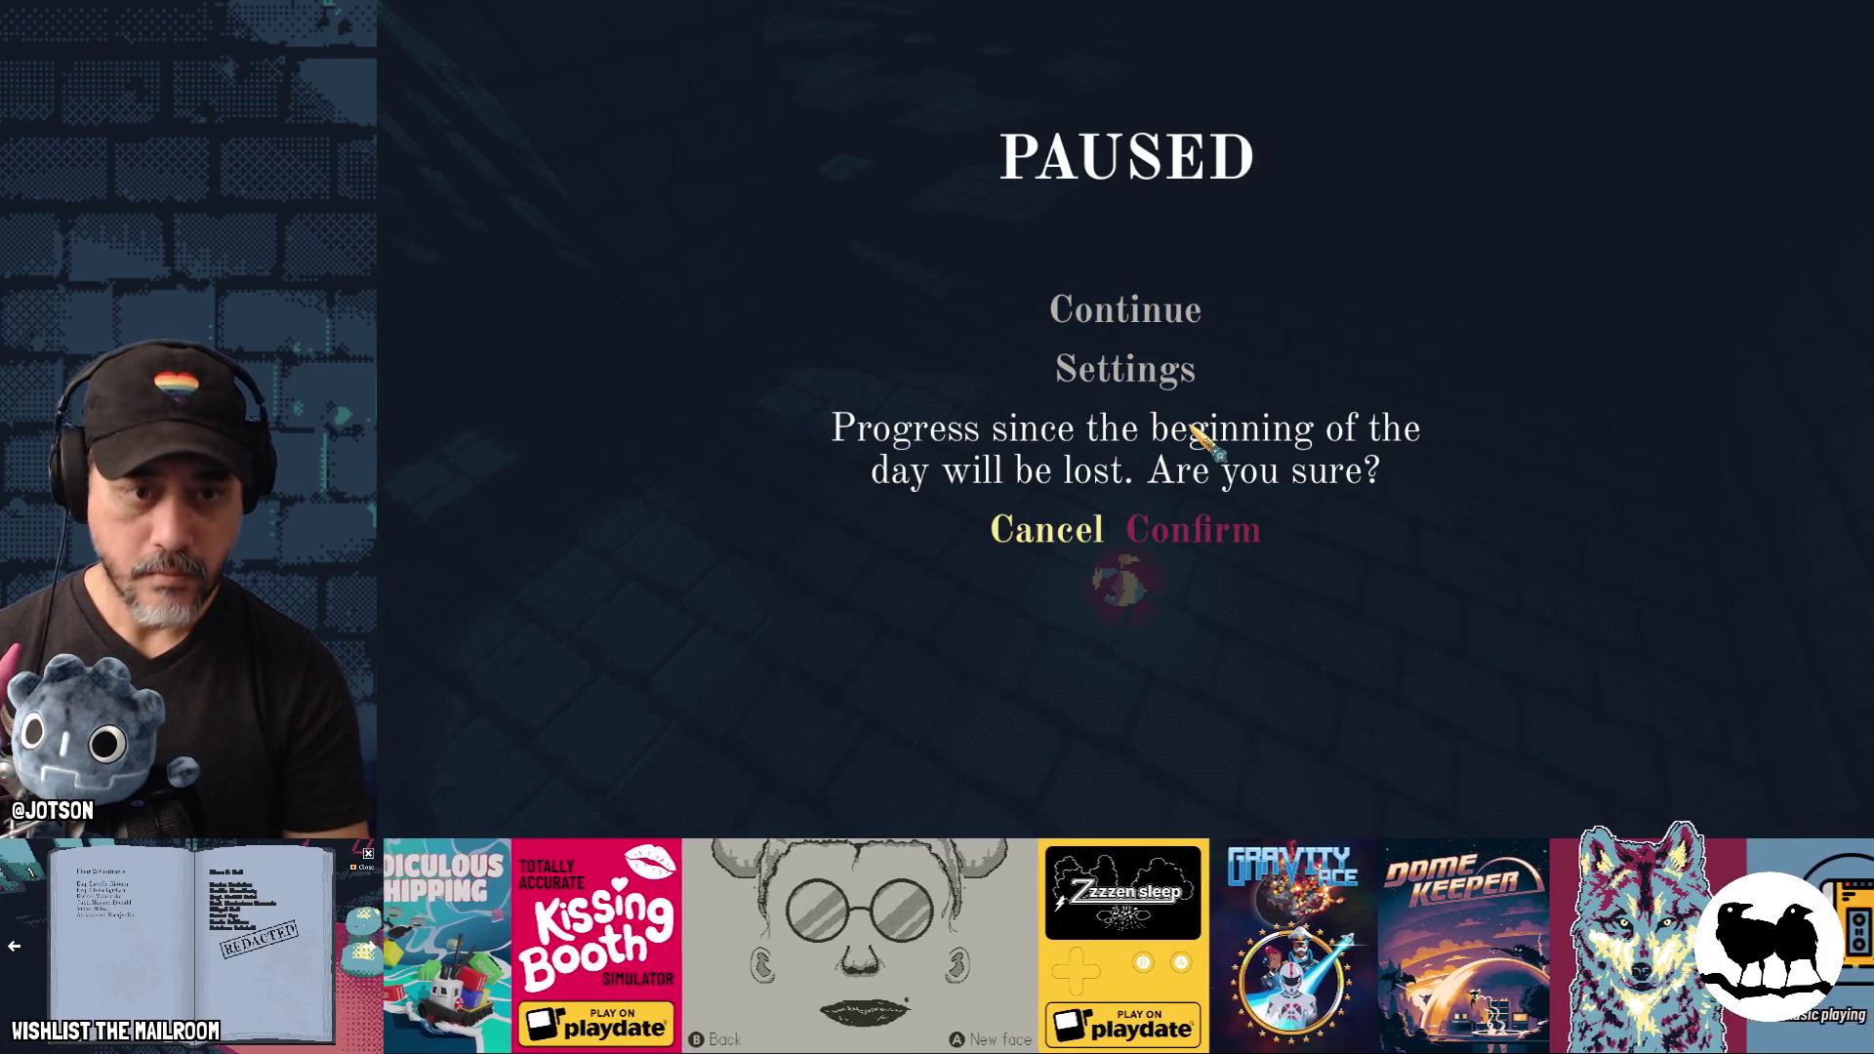
{"action": "key", "text": "alt+Tab"}
{"action": "left_click", "coordinate": [526, 479]}
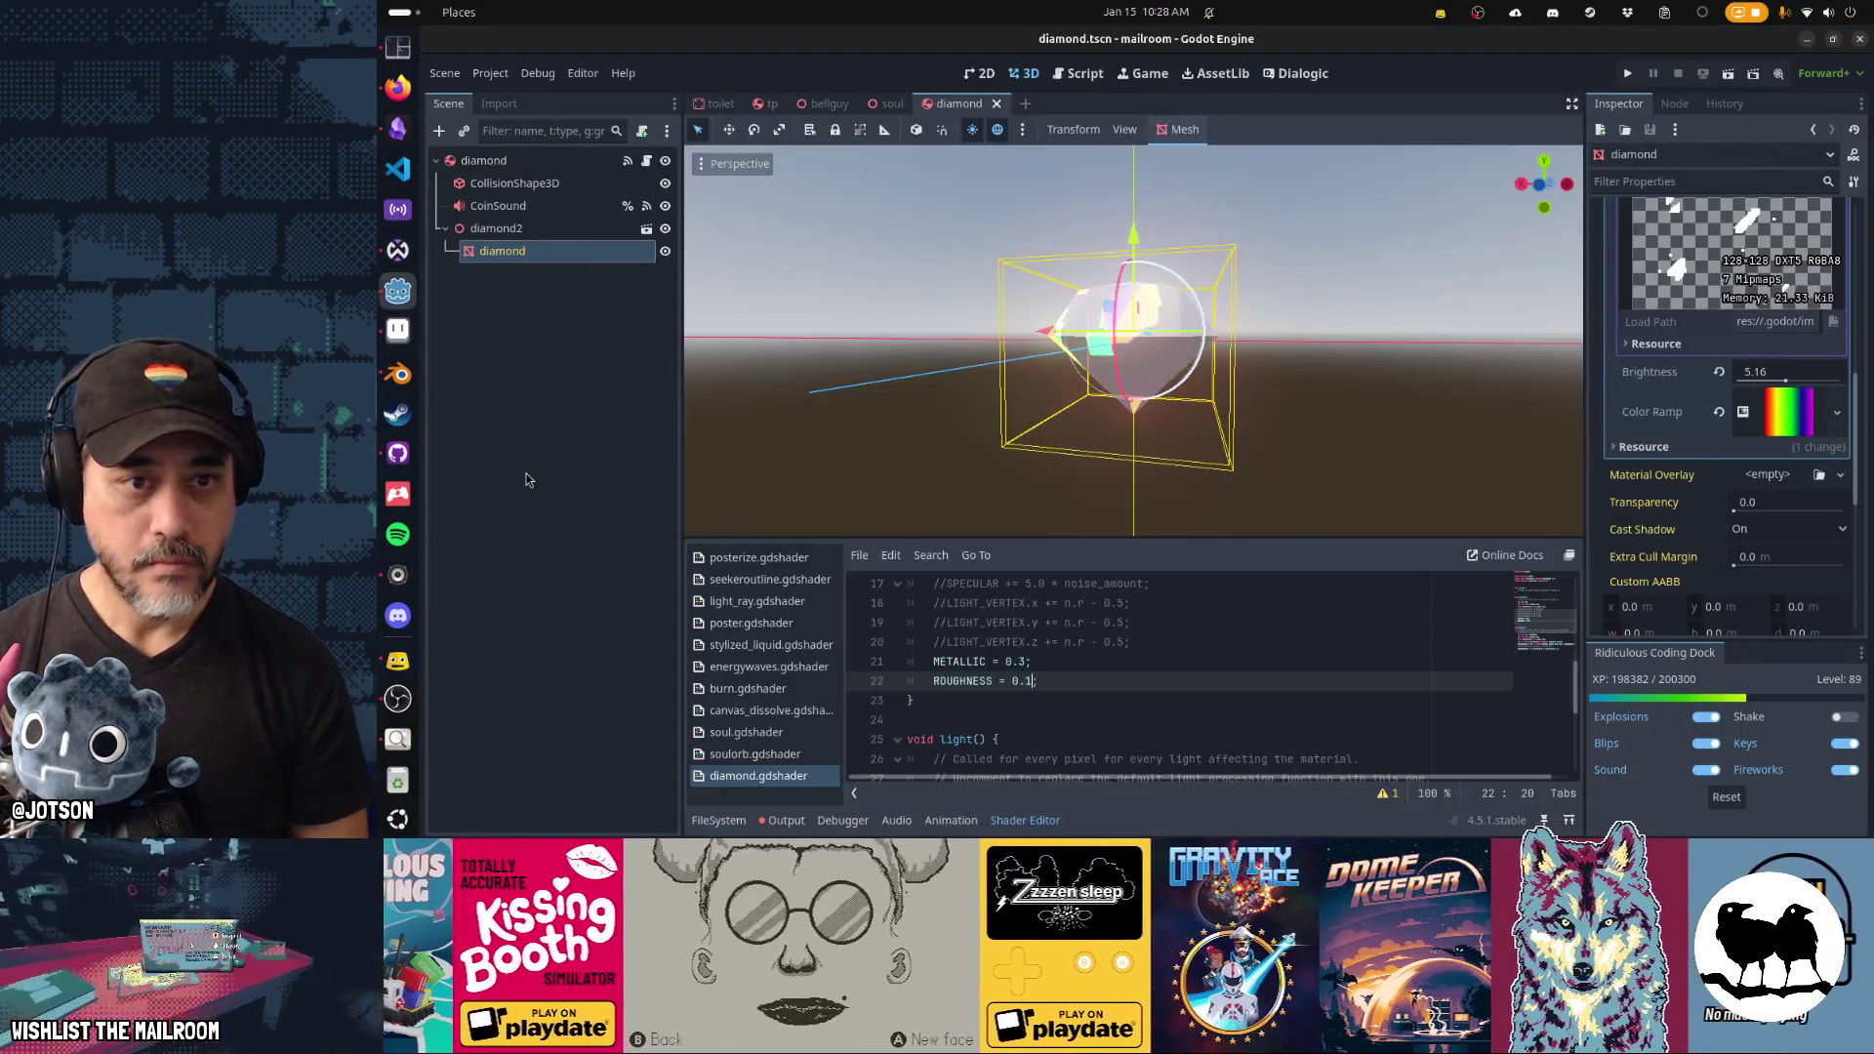
{"action": "mouse_move", "coordinate": [1073, 439]}
{"action": "left_mouse_down"}
{"action": "mouse_move", "coordinate": [1338, 420]}
{"action": "mouse_move", "coordinate": [1288, 334]}
{"action": "mouse_move", "coordinate": [998, 356]}
{"action": "mouse_move", "coordinate": [717, 420]}
{"action": "mouse_move", "coordinate": [752, 422]}
{"action": "left_mouse_up"}
{"action": "scroll", "coordinate": [753, 423], "scroll_direction": "up", "scroll_amount": 3}
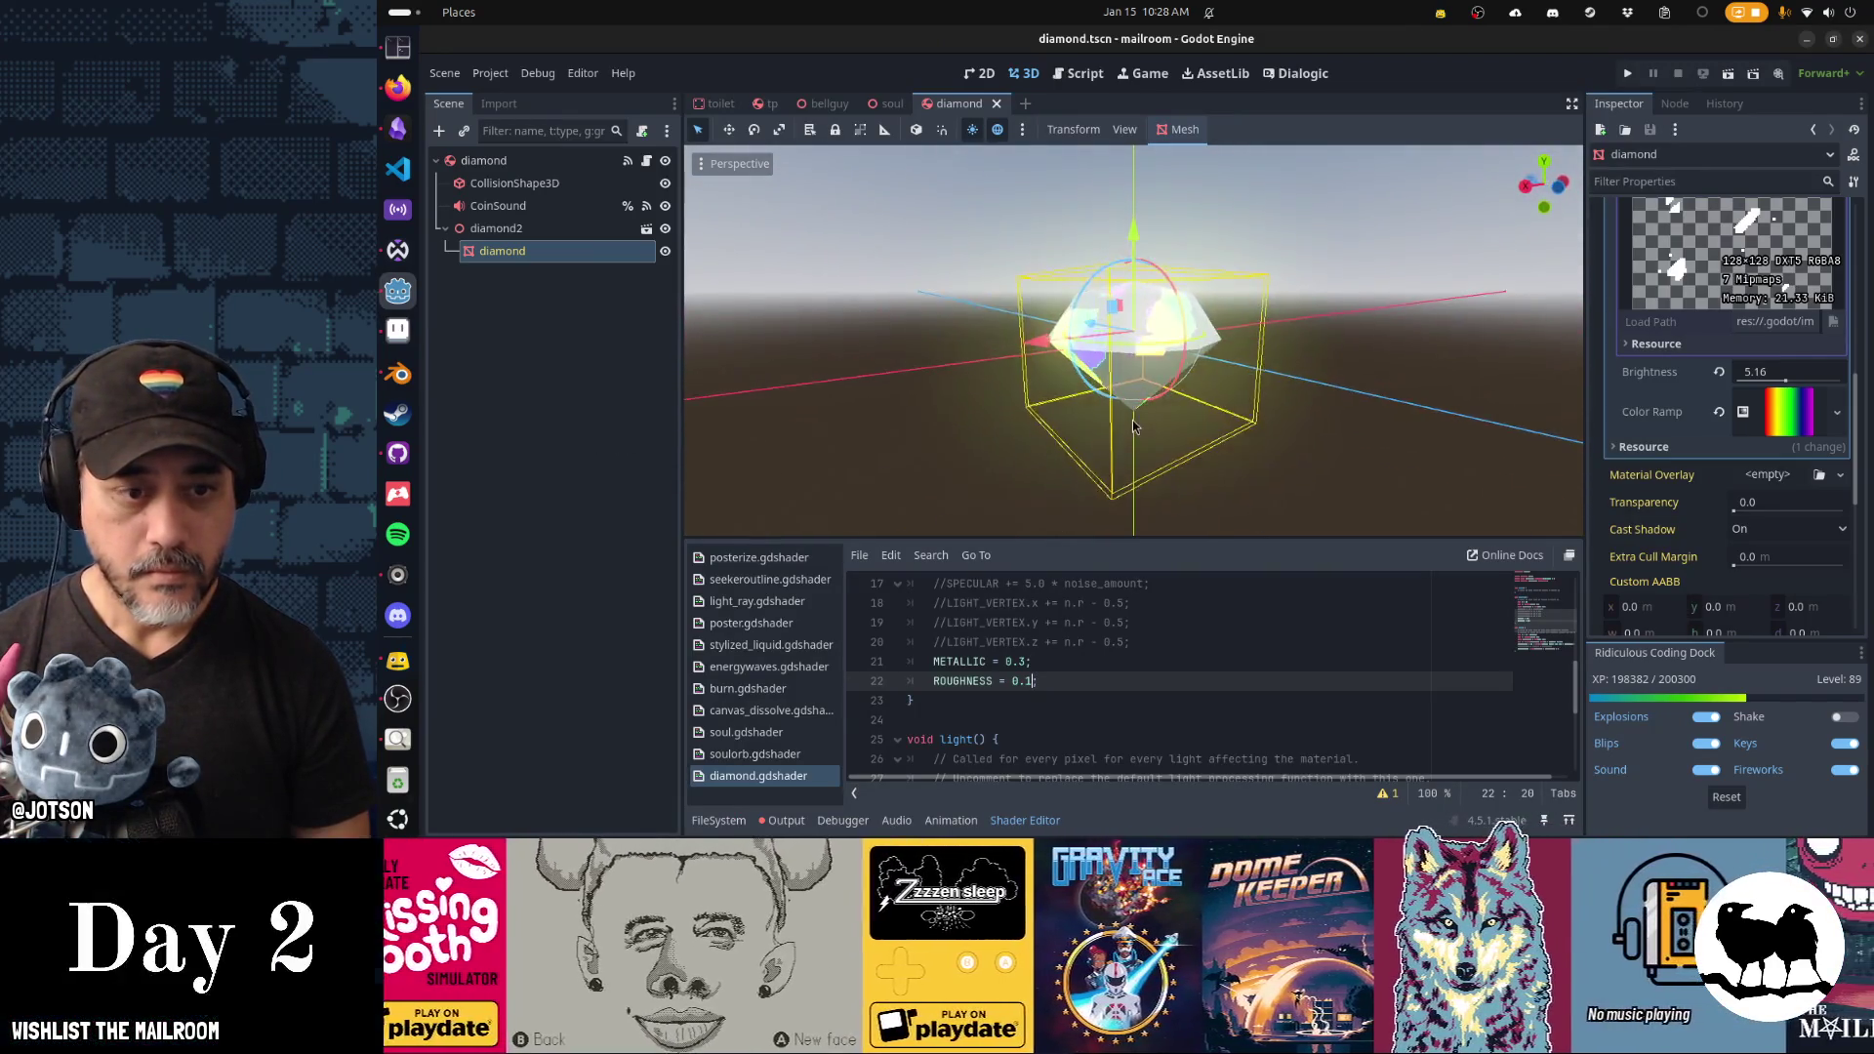
{"action": "scroll", "coordinate": [1073, 638], "scroll_direction": "up", "scroll_amount": 5}
Check the noise uniform declaration at the top of the shader.
{"action": "left_click", "coordinate": [1156, 679]}
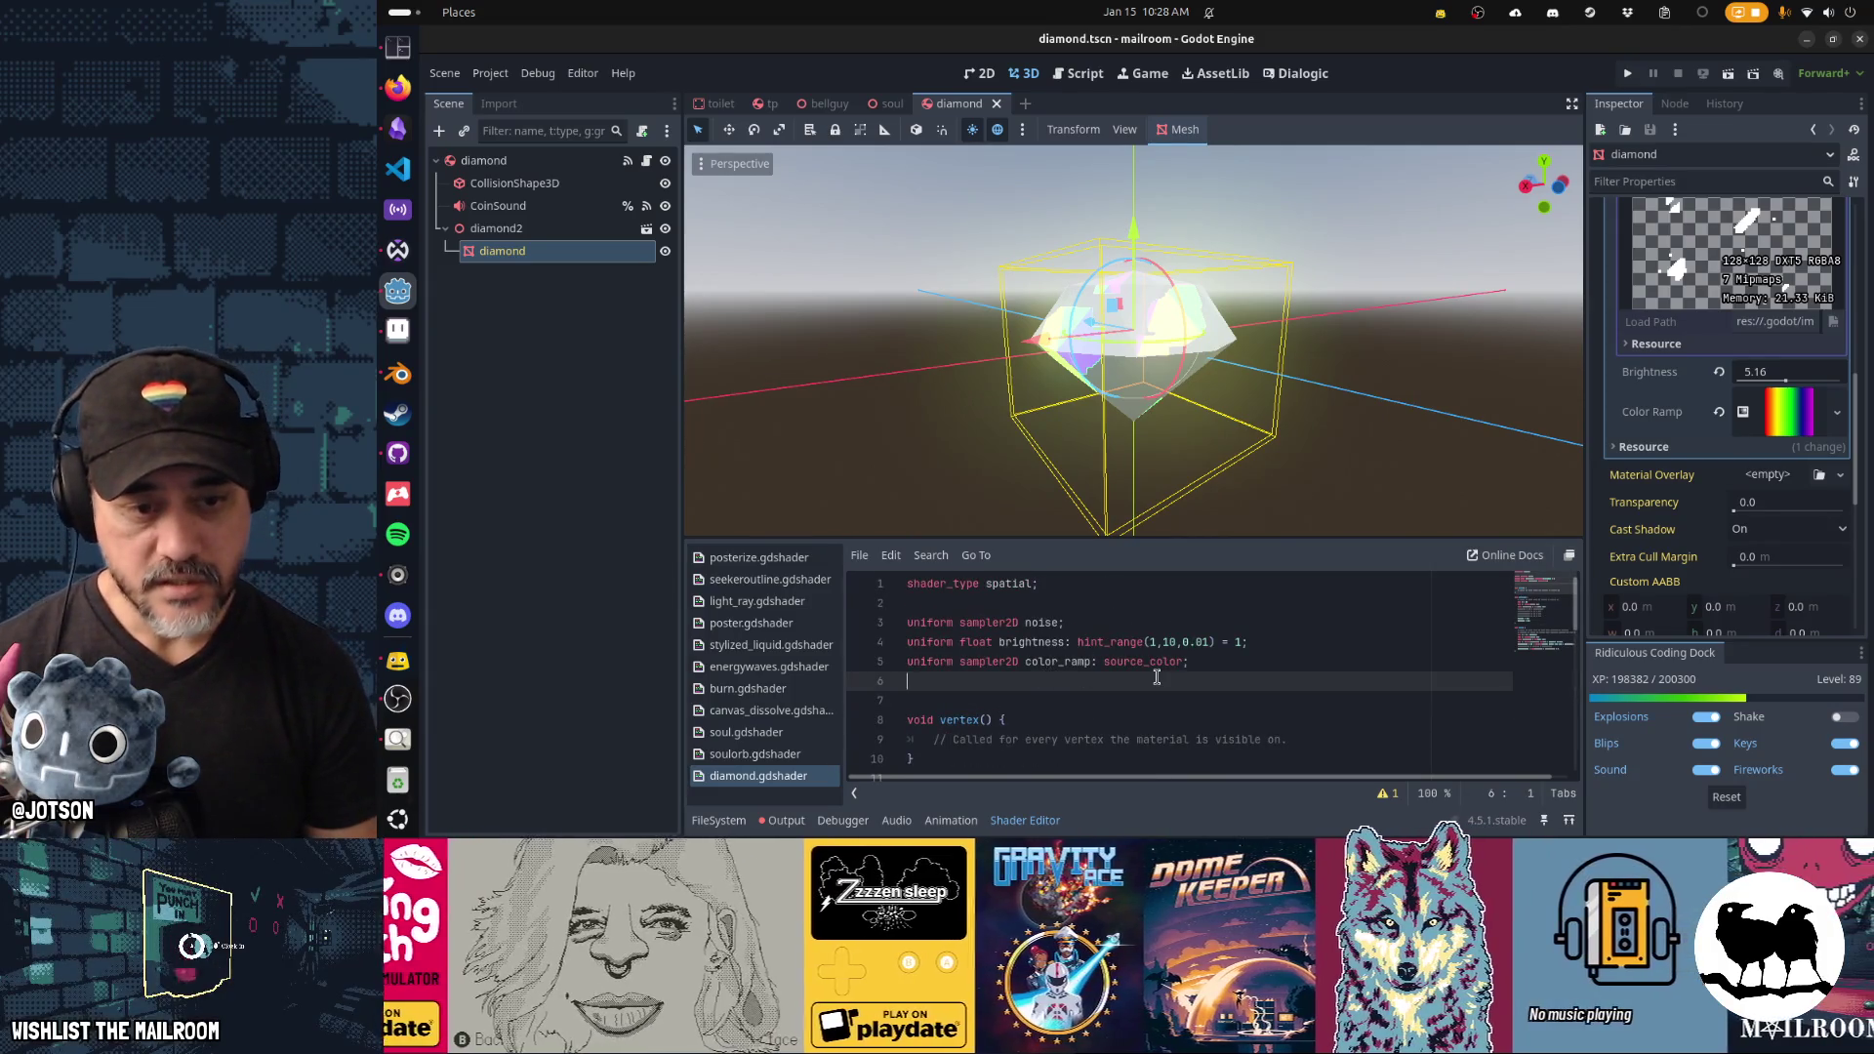
{"action": "key", "text": "Up"}
{"action": "key", "text": "Up"}
{"action": "key", "text": "Up"}
{"action": "key", "text": "End"}
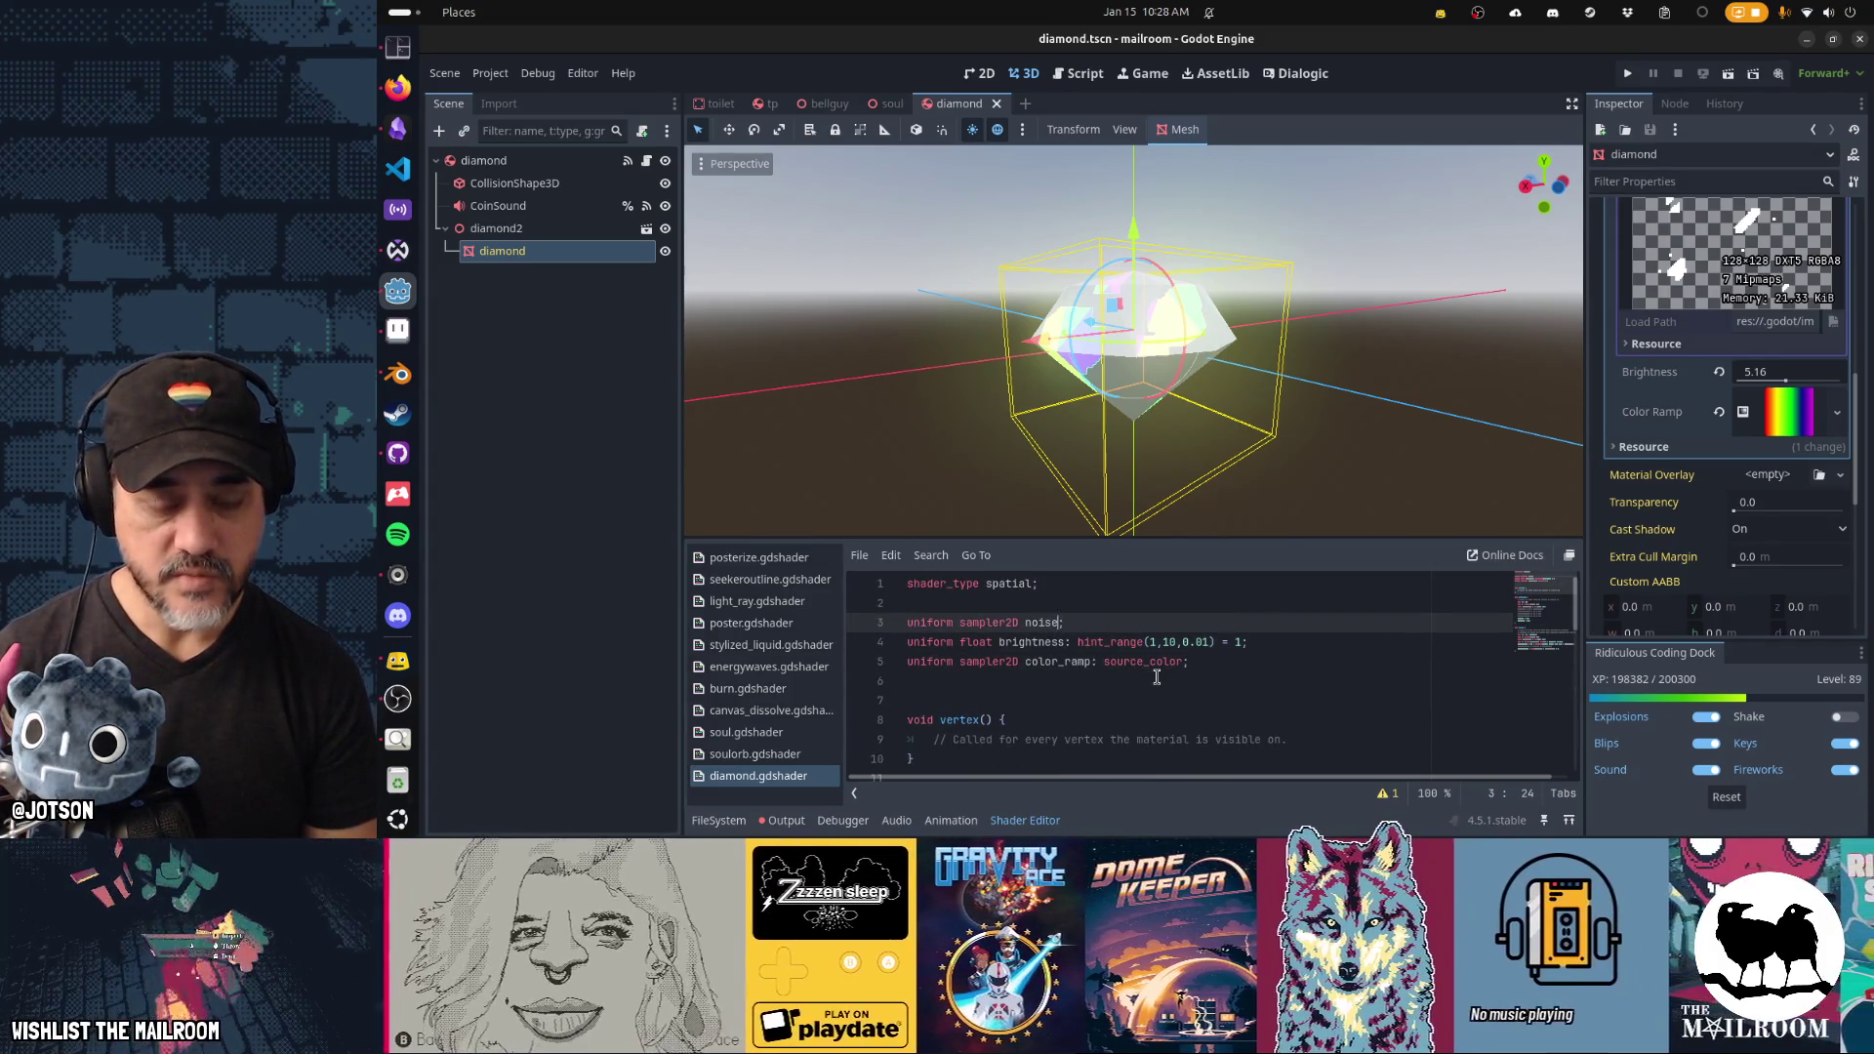
{"action": "scroll", "coordinate": [1156, 677], "scroll_direction": "down", "scroll_amount": 2}
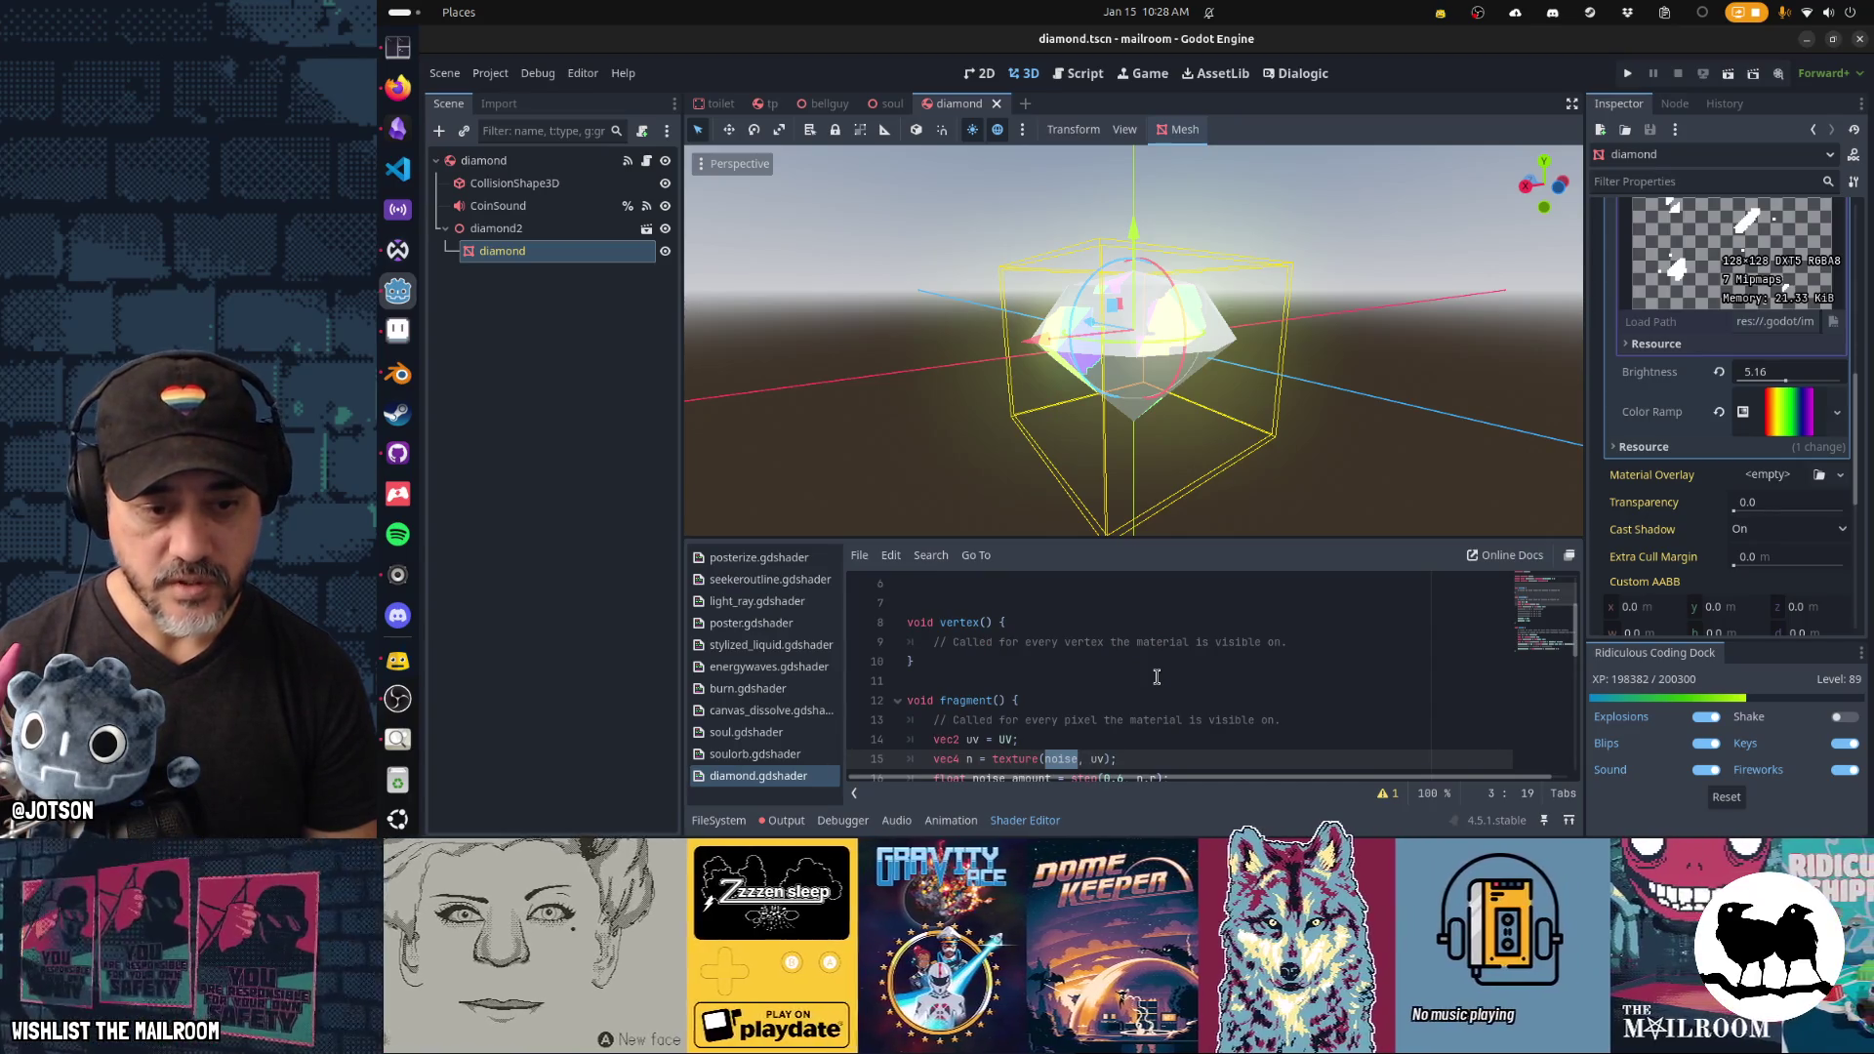
{"action": "scroll", "coordinate": [1157, 676], "scroll_direction": "down", "scroll_amount": 1}
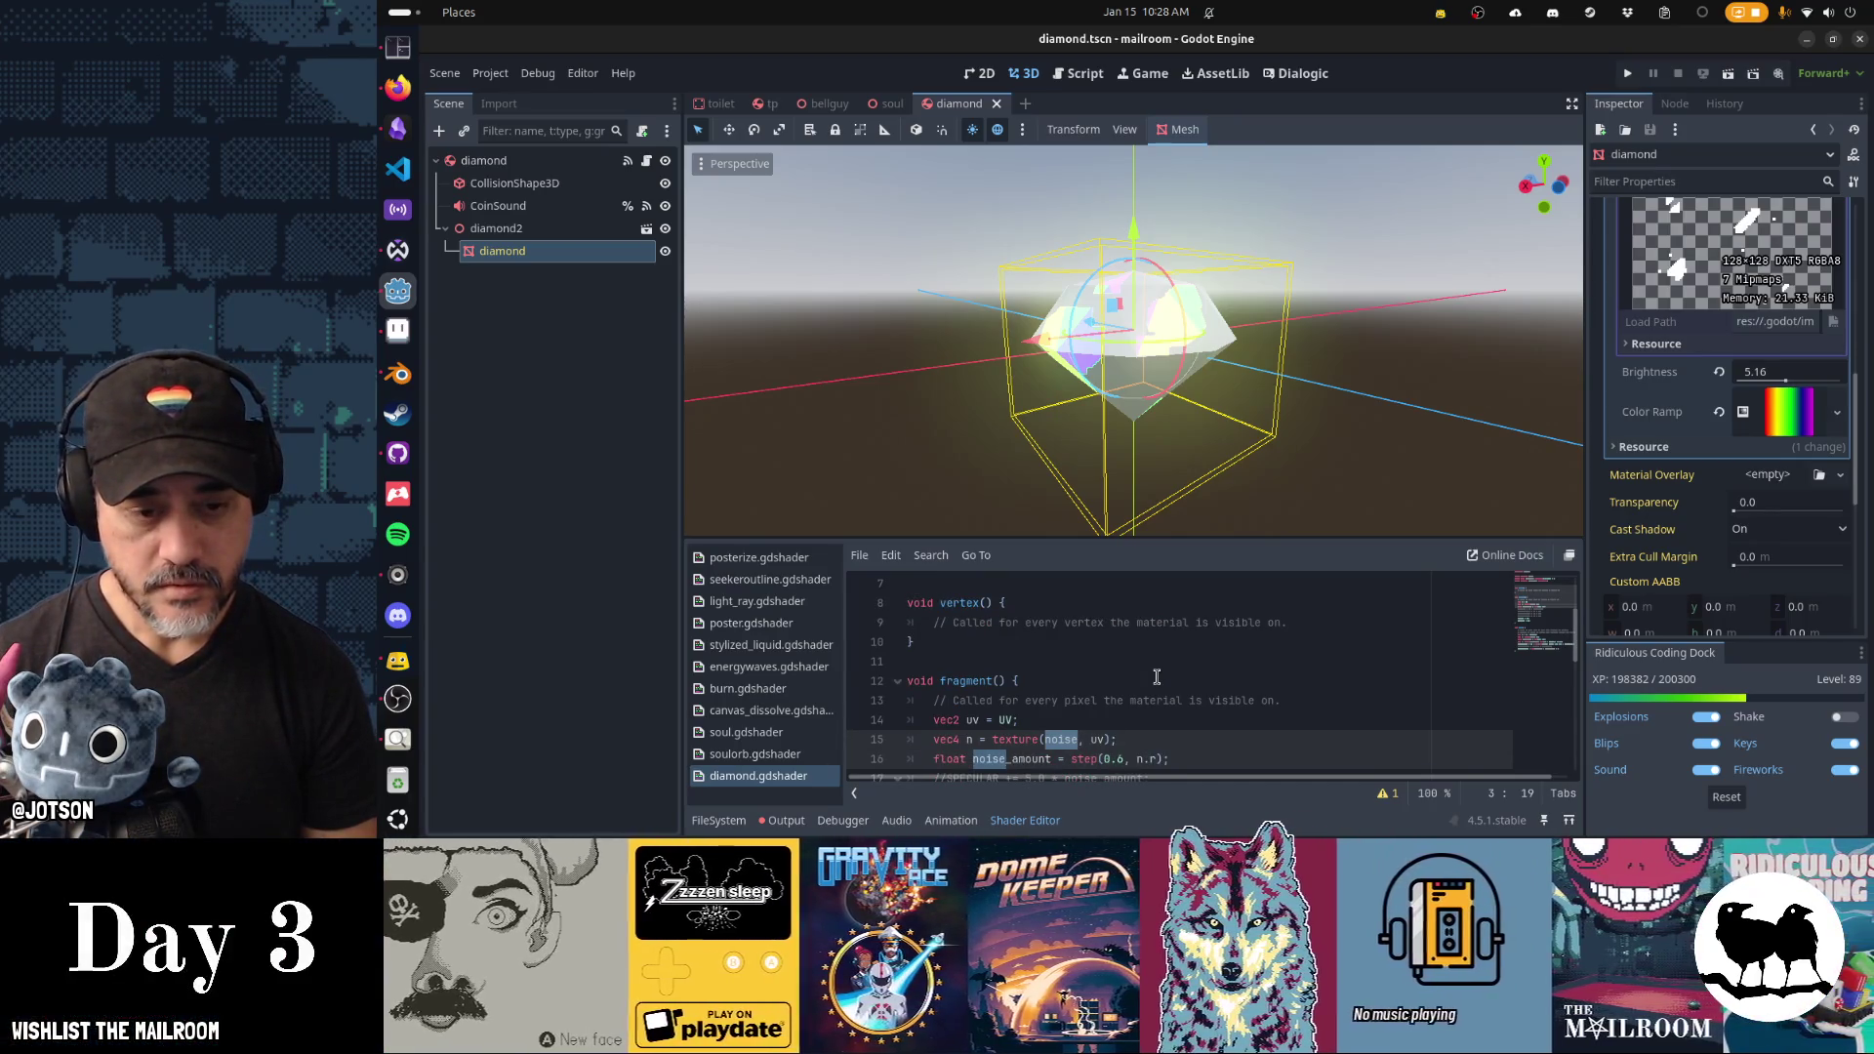
{"action": "scroll", "coordinate": [1156, 677], "scroll_direction": "down", "scroll_amount": 1}
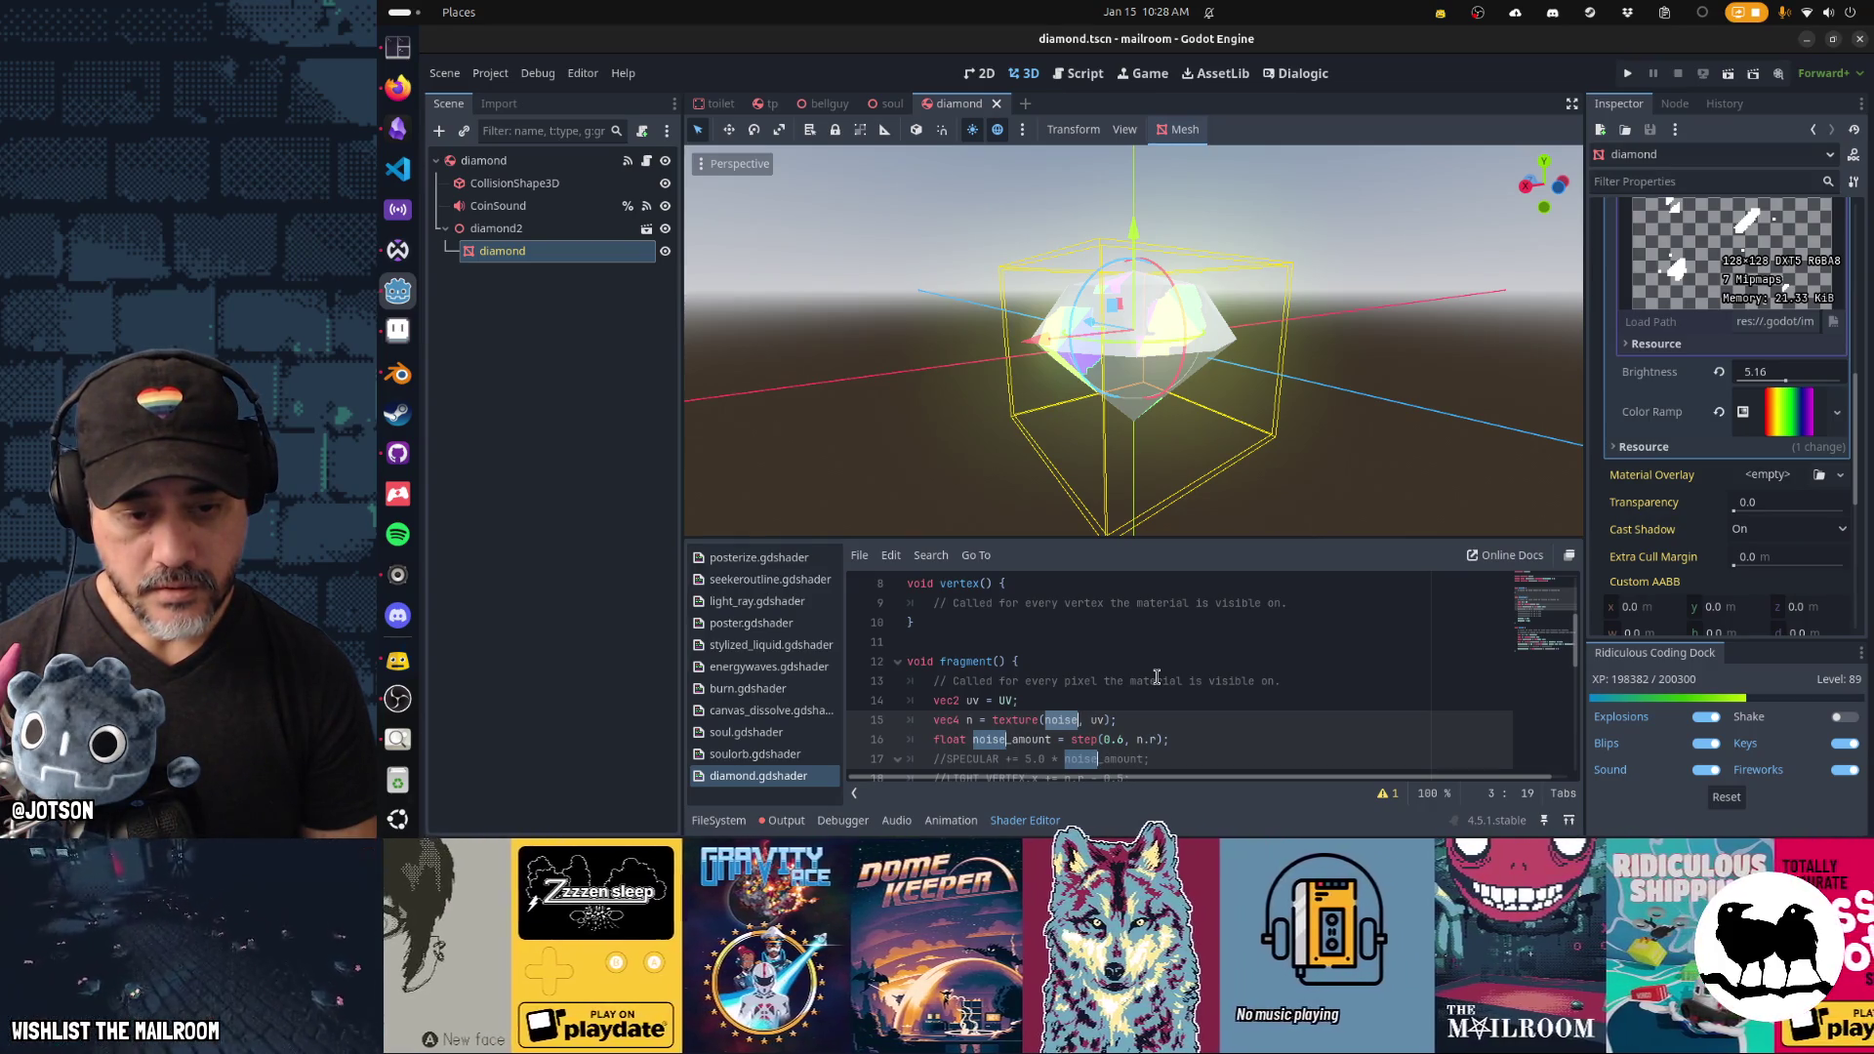
{"action": "scroll", "coordinate": [1156, 676], "scroll_direction": "down", "scroll_amount": 2}
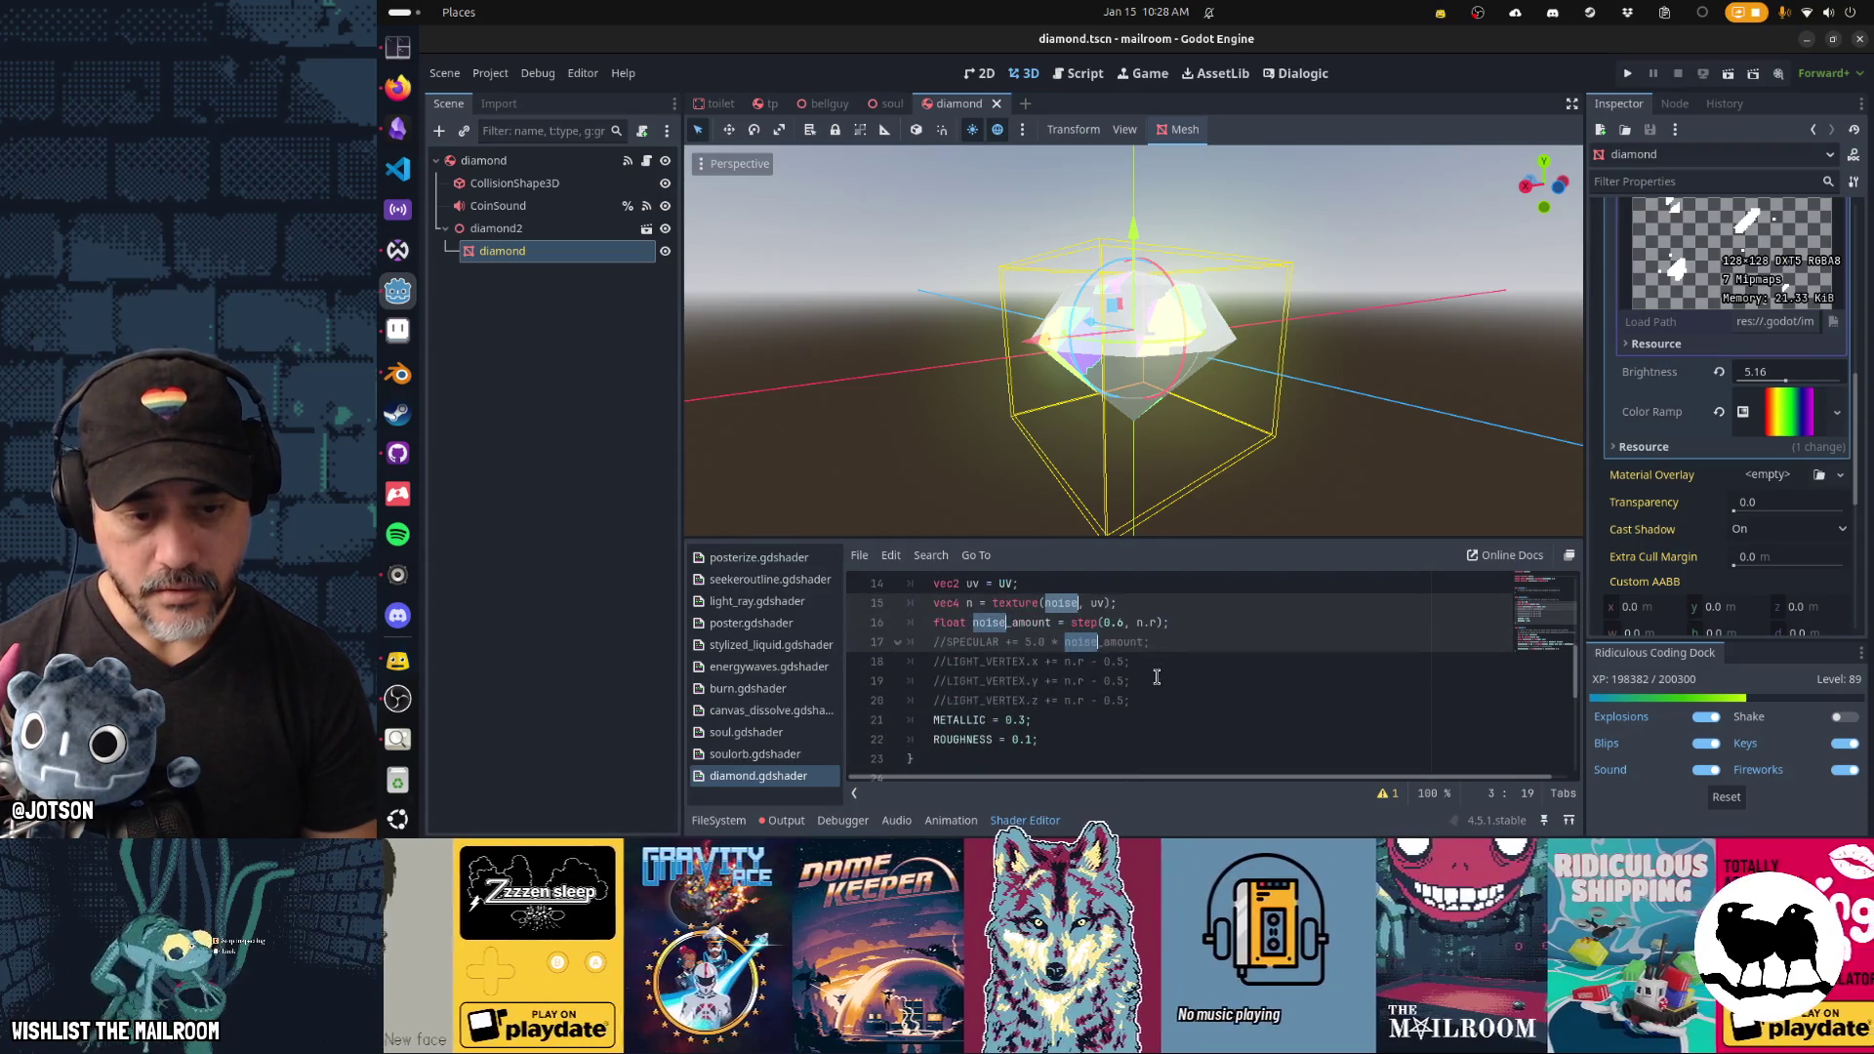
Comment out the noise sampling and noise_amount lines 15–17 in fragment() with Ctrl+K.
{"action": "left_click", "coordinate": [1165, 643]}
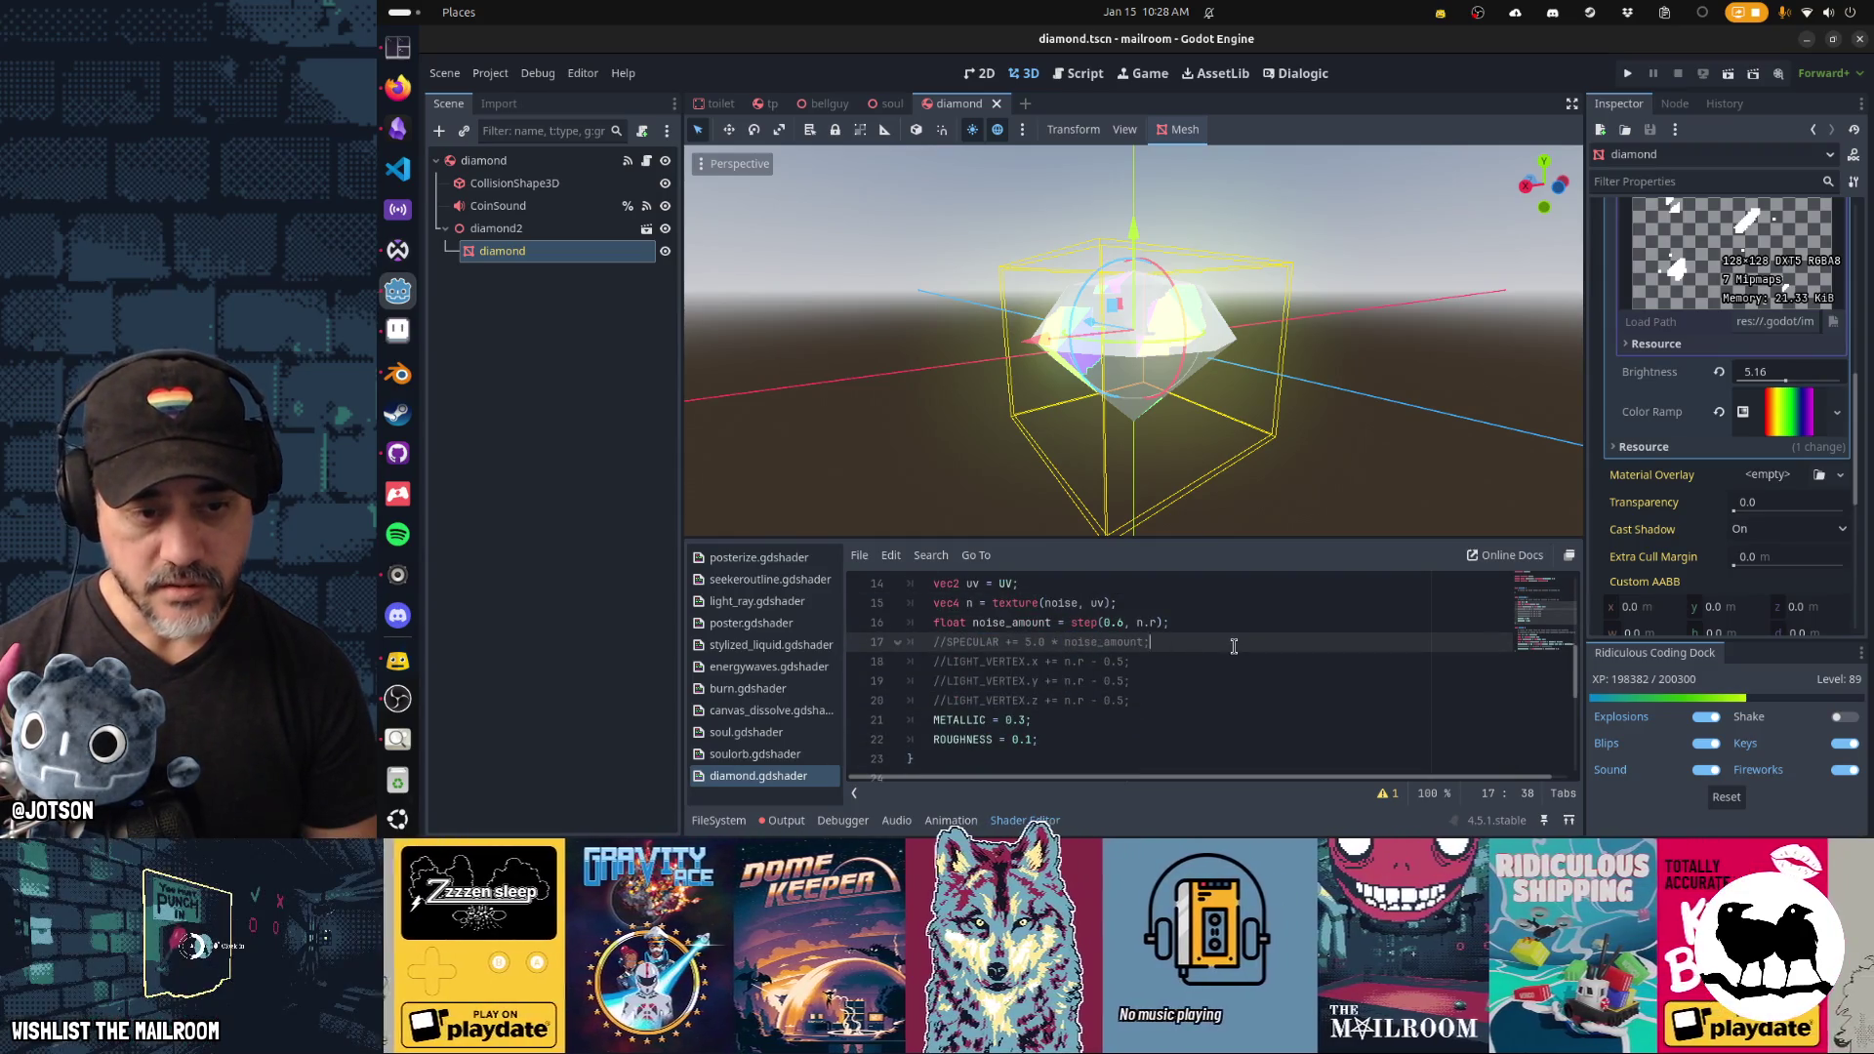
{"action": "key", "text": "Up"}
{"action": "key", "text": "Up"}
{"action": "key", "text": "Home"}
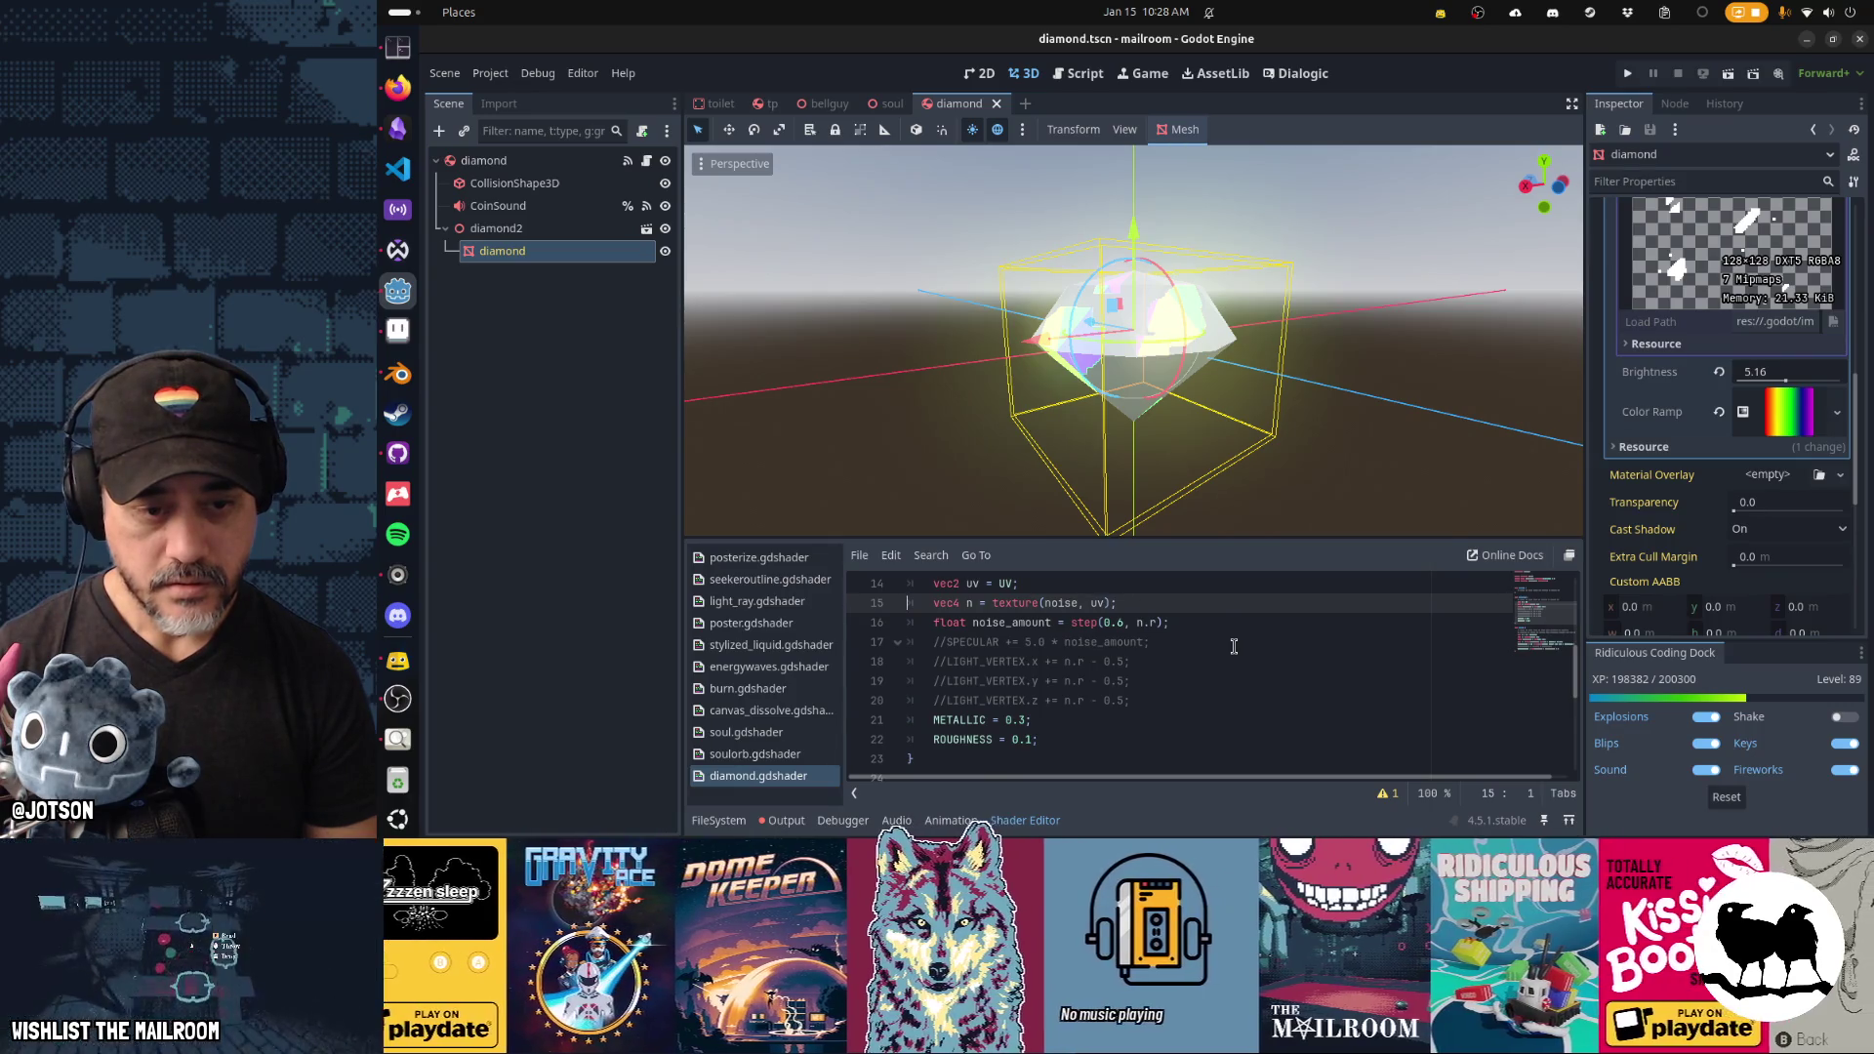
{"action": "key", "text": "shift+Down"}
{"action": "key", "text": "shift+Down"}
{"action": "key", "text": "shift+Down"}
{"action": "key", "text": "shift+Up"}
{"action": "key", "text": "ctrl+k"}
{"action": "key", "text": "Down"}
{"action": "key", "text": "Down"}
{"action": "key", "text": "Down"}
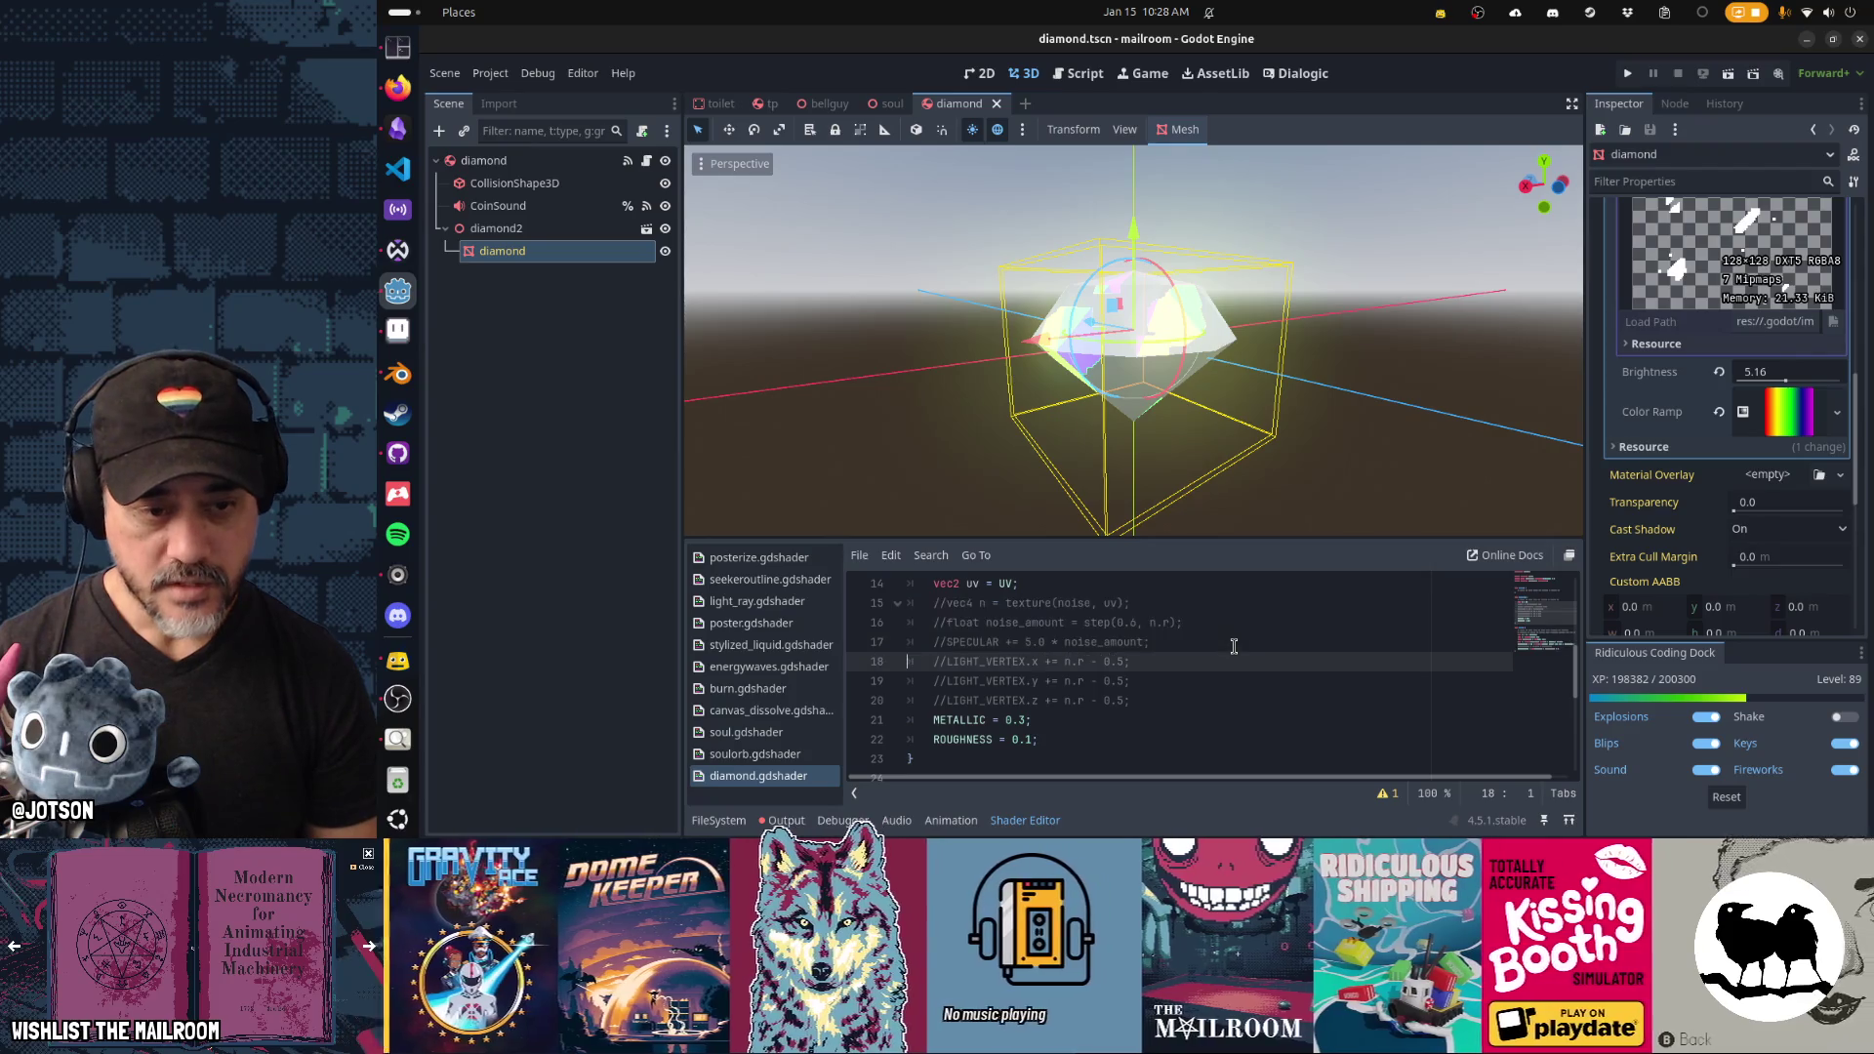
{"action": "key", "text": "Up"}
{"action": "key", "text": "Up"}
{"action": "key", "text": "Up"}
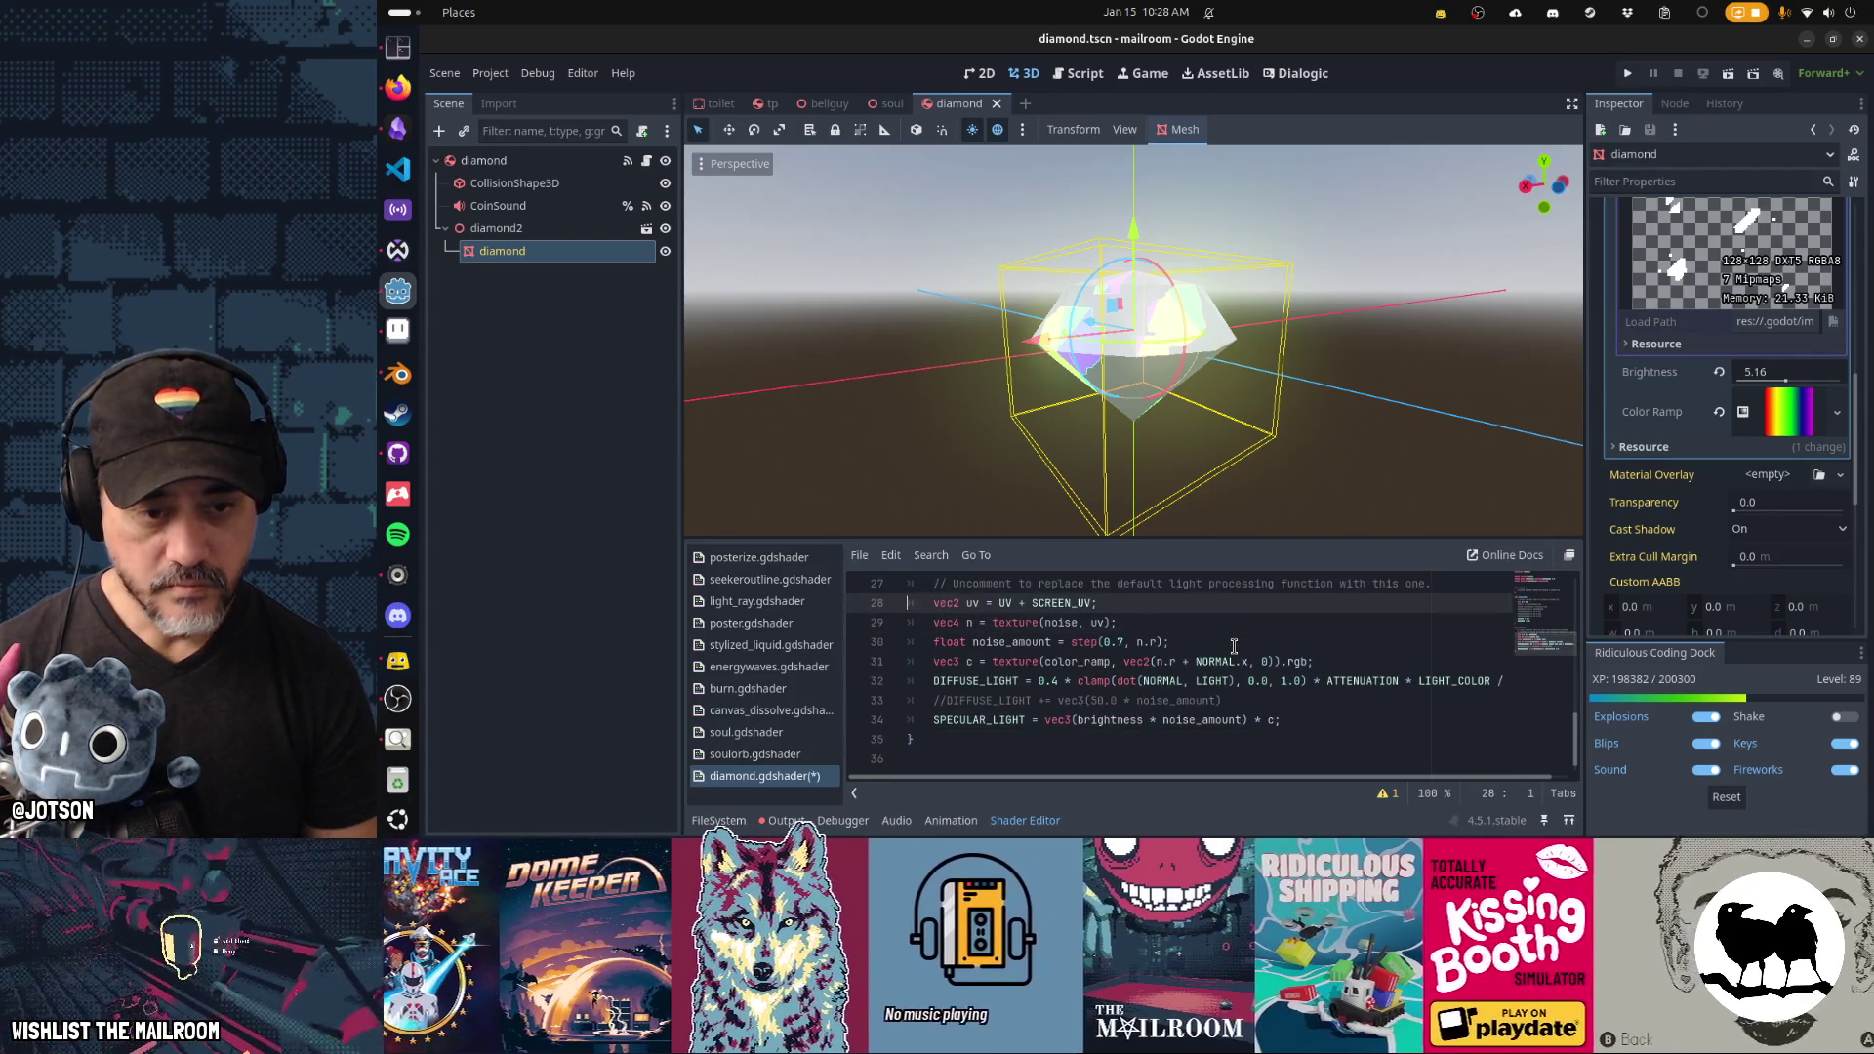
Rename the light function's noise texture variable to diamond_n with a diamond_ noise argument.
{"action": "key", "text": "Down"}
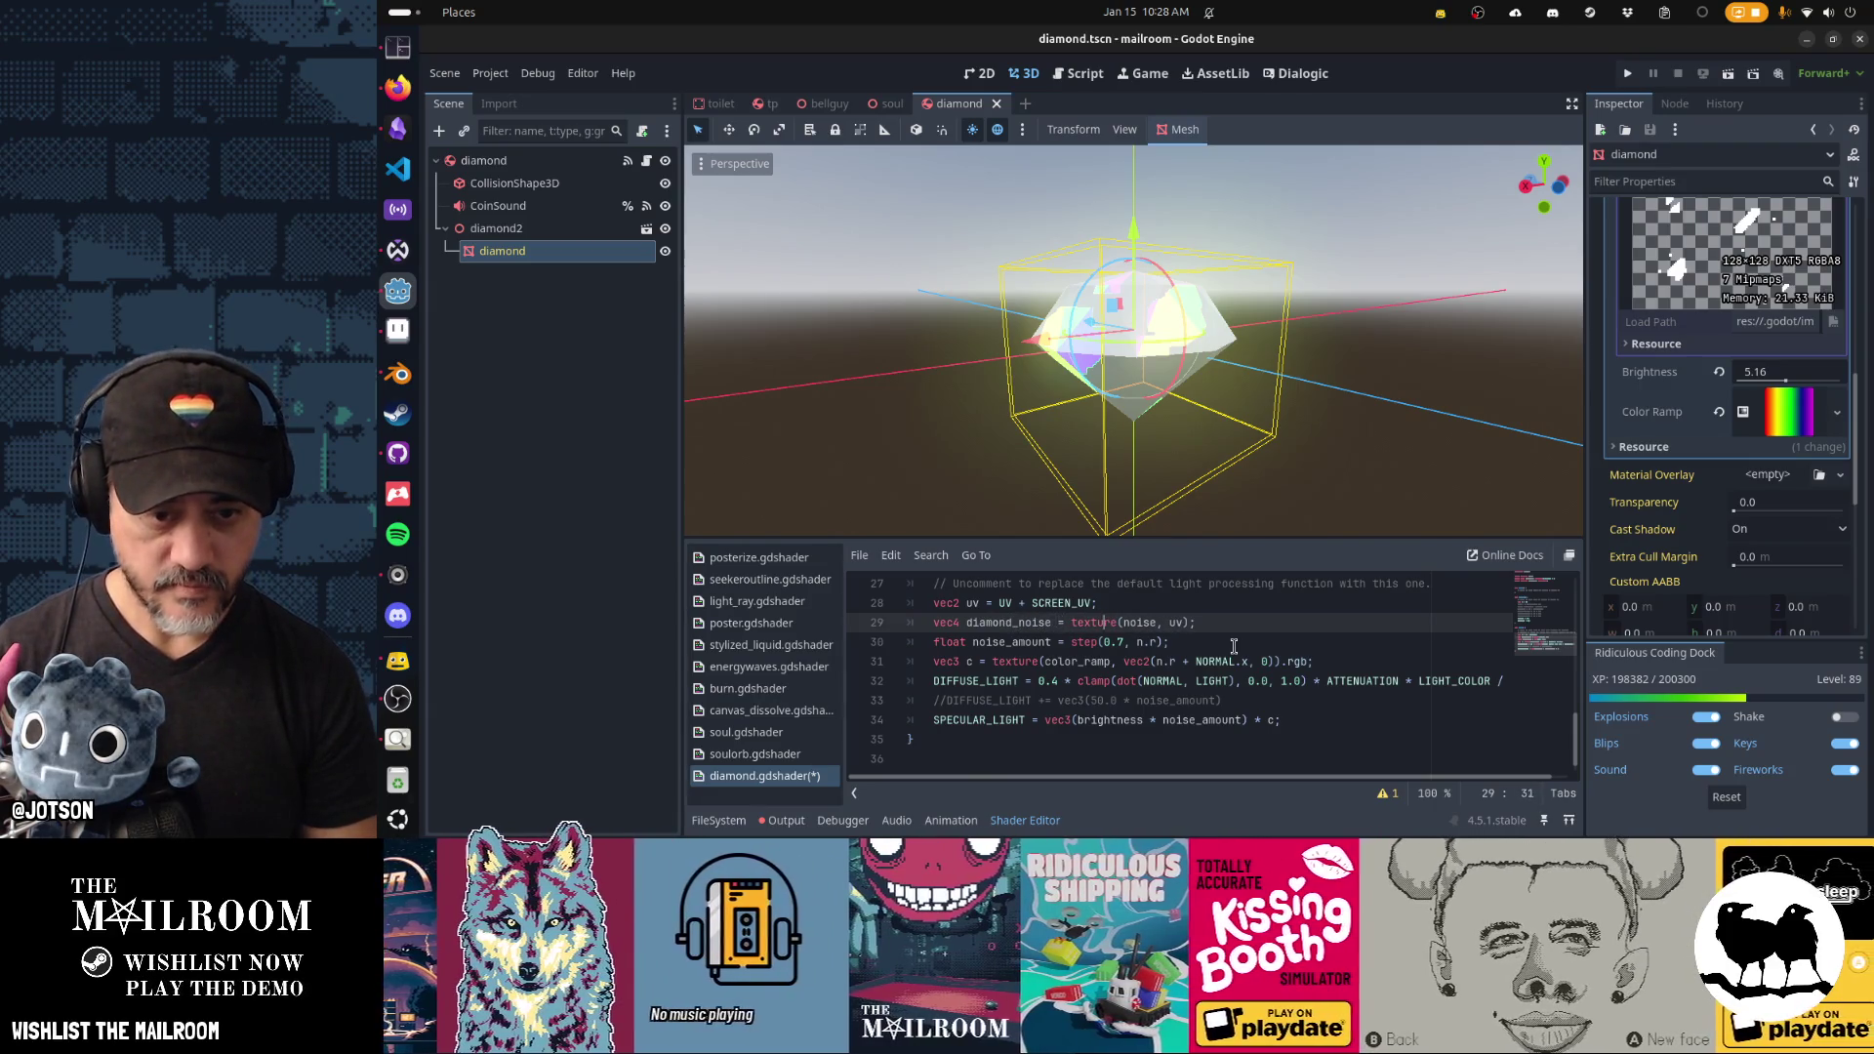
{"action": "key", "text": "Right"}
{"action": "key", "text": "BackSpace"}
{"action": "key", "text": "BackSpace"}
{"action": "key", "text": "BackSpace"}
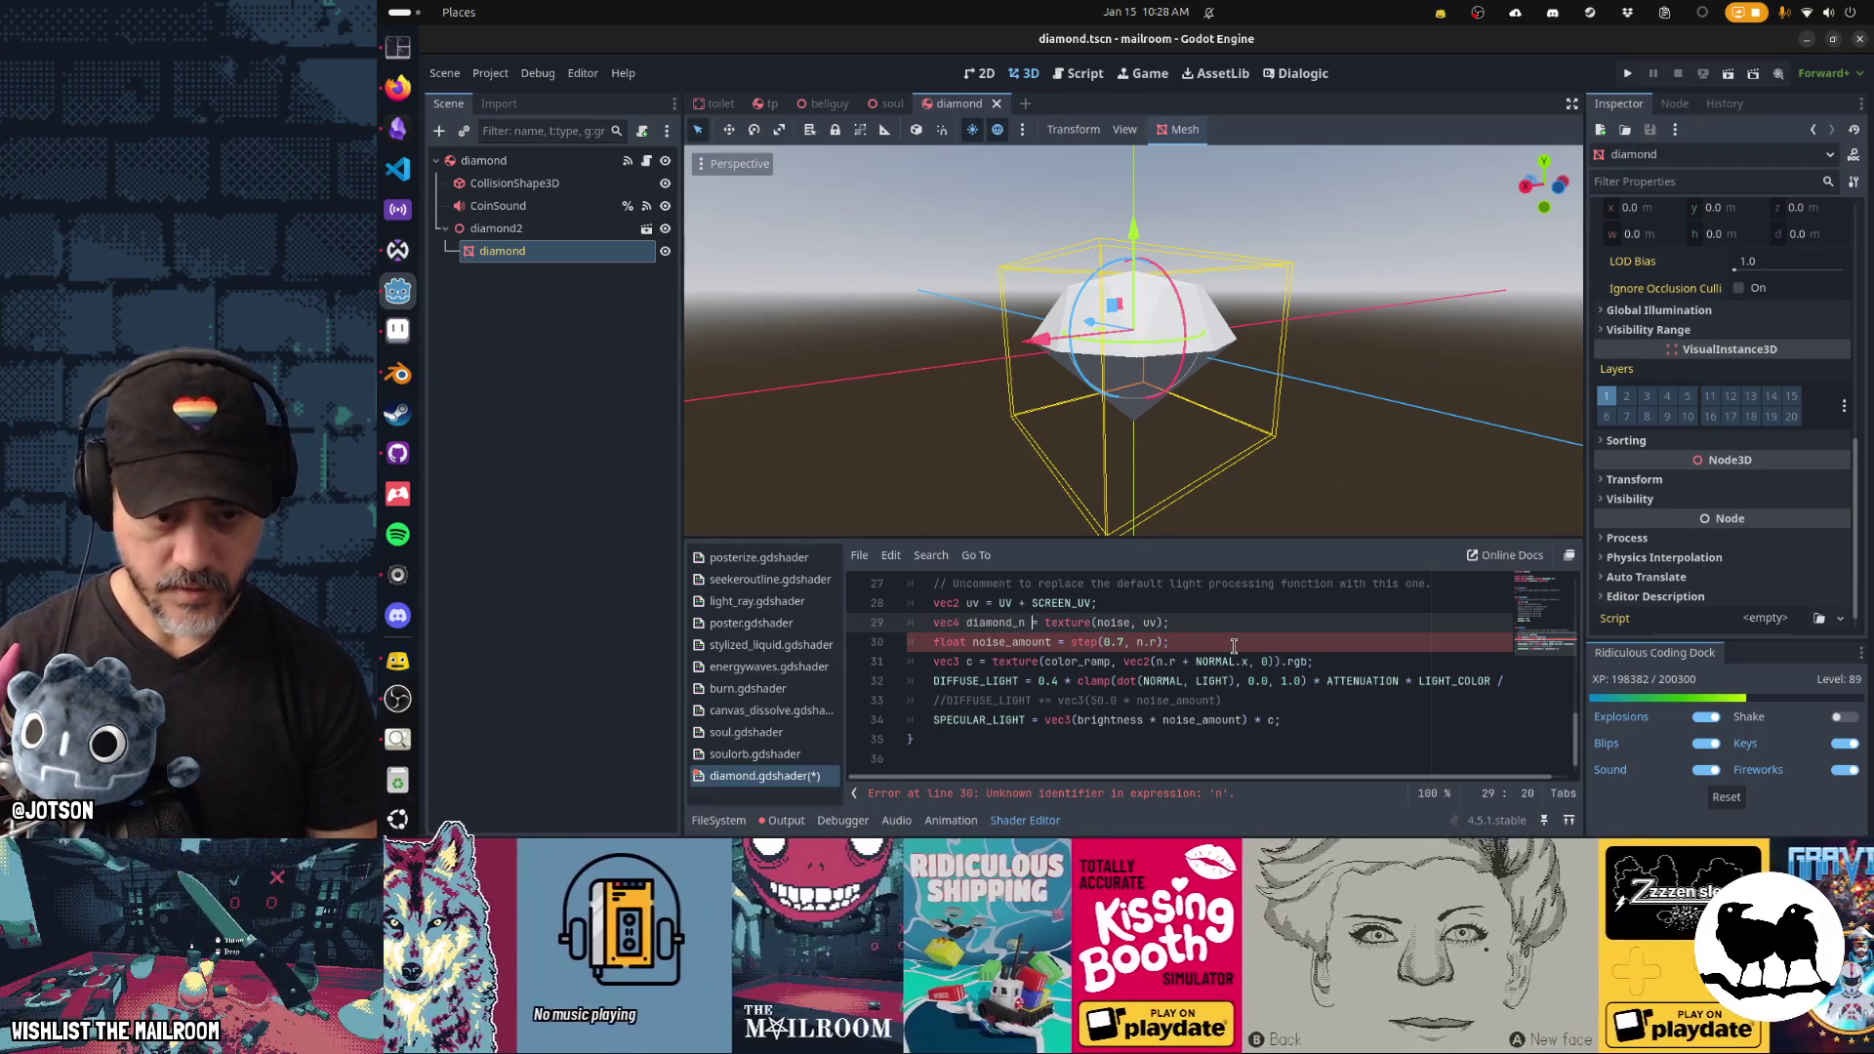
{"action": "key", "text": "Right"}
{"action": "key", "text": "Right"}
{"action": "key", "text": "Right"}
{"action": "type", "text": "diamond_"}
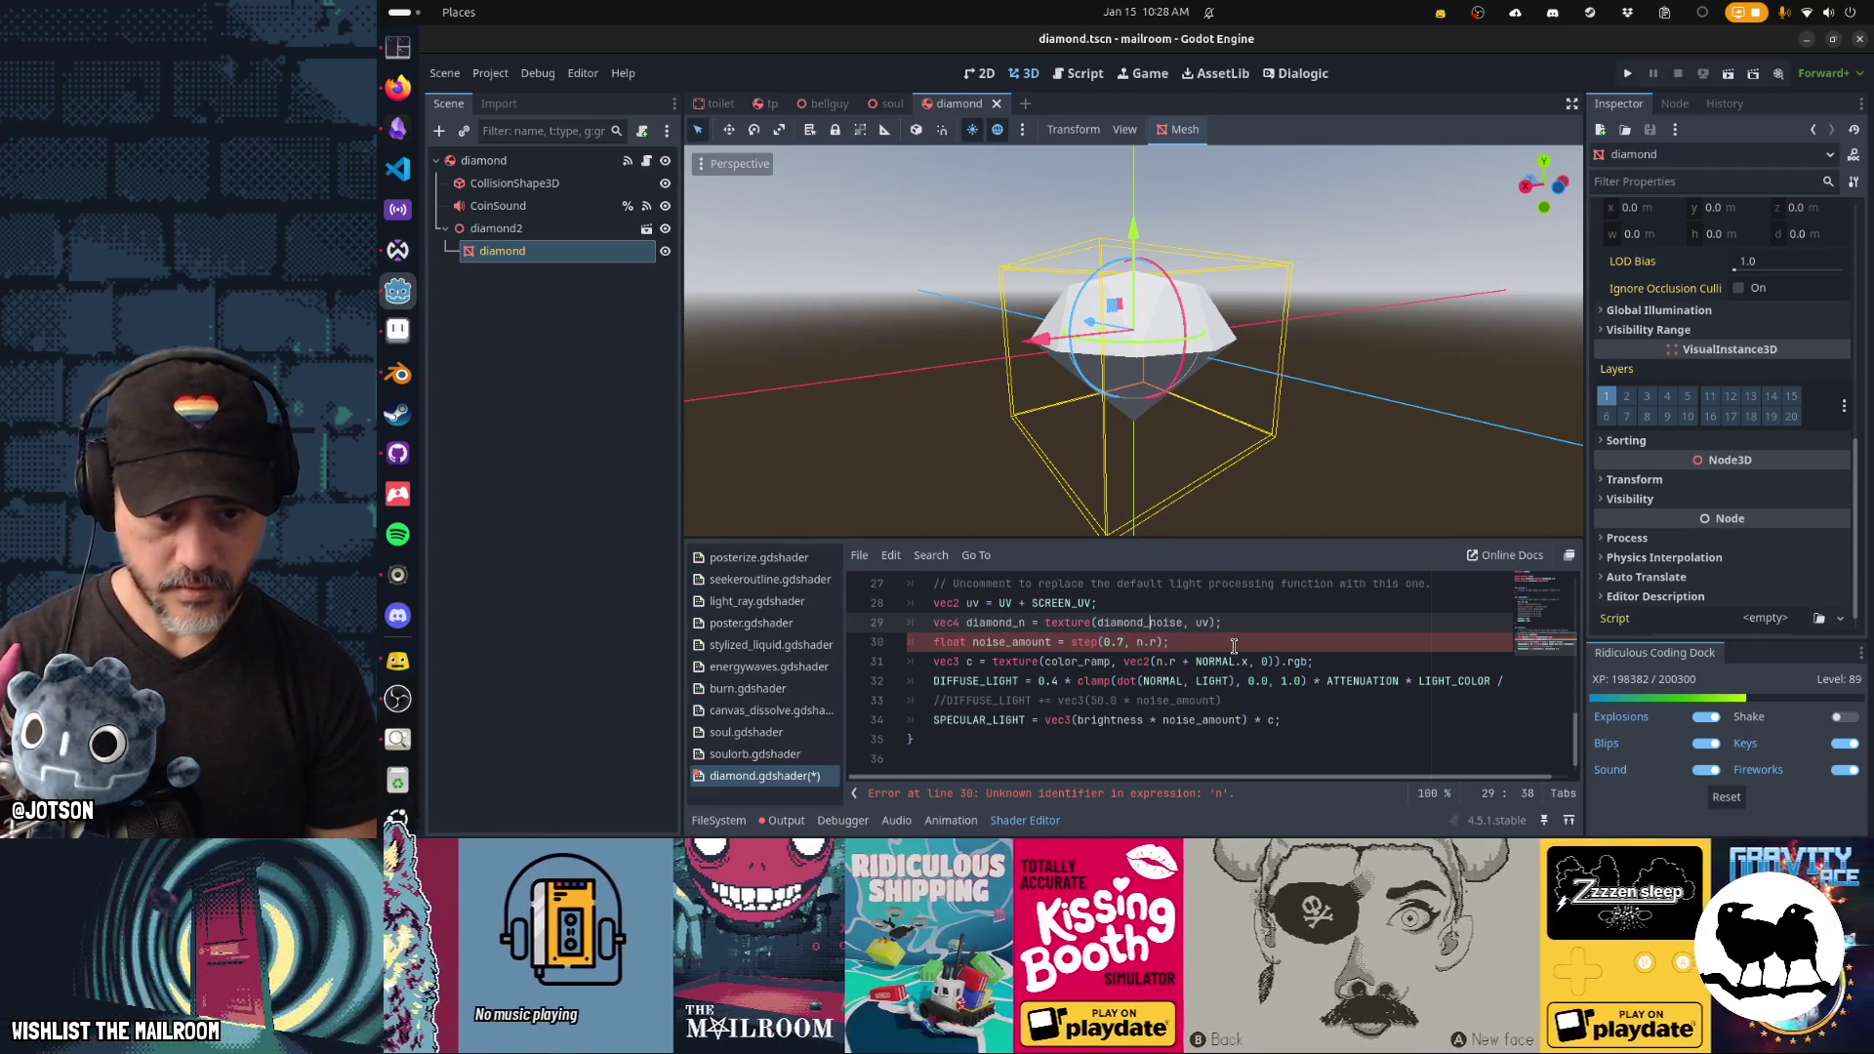
Rename noise_amount to diamond_noise_amount in the light function.
{"action": "key", "text": "Down"}
{"action": "key", "text": "Home"}
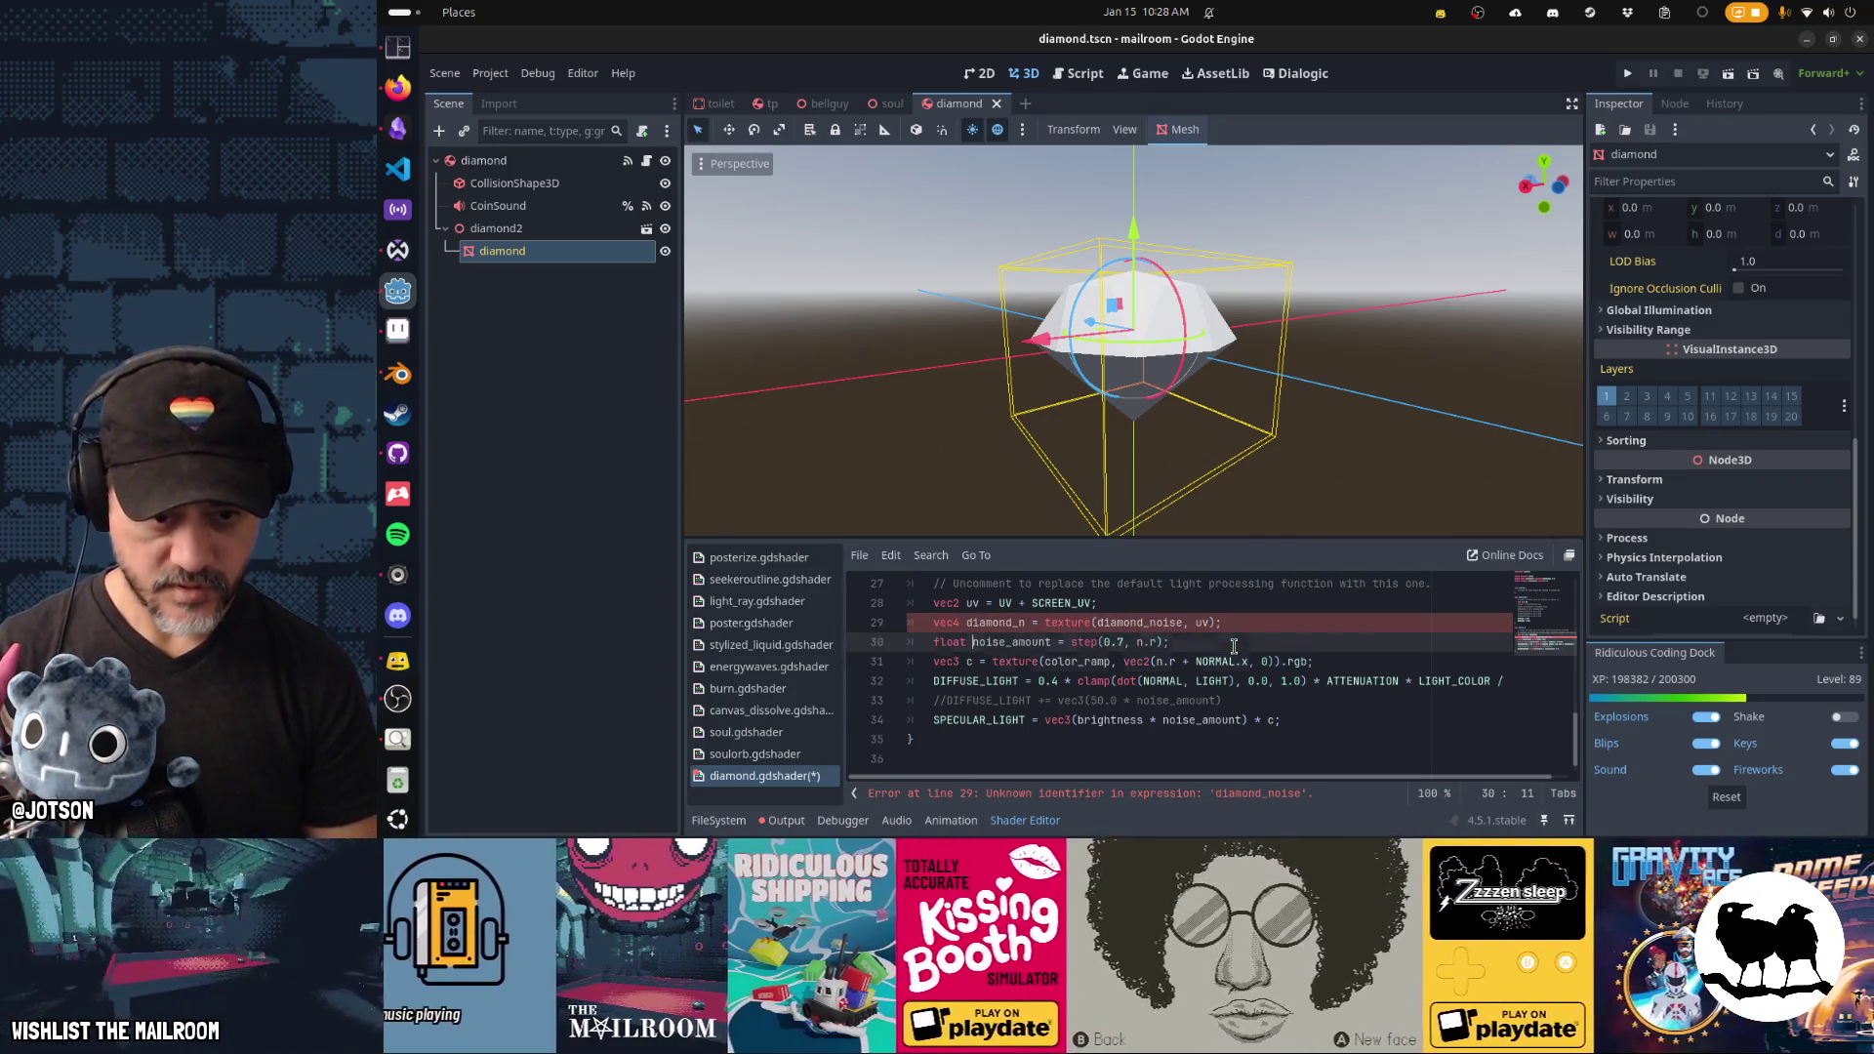
{"action": "key", "text": "Down"}
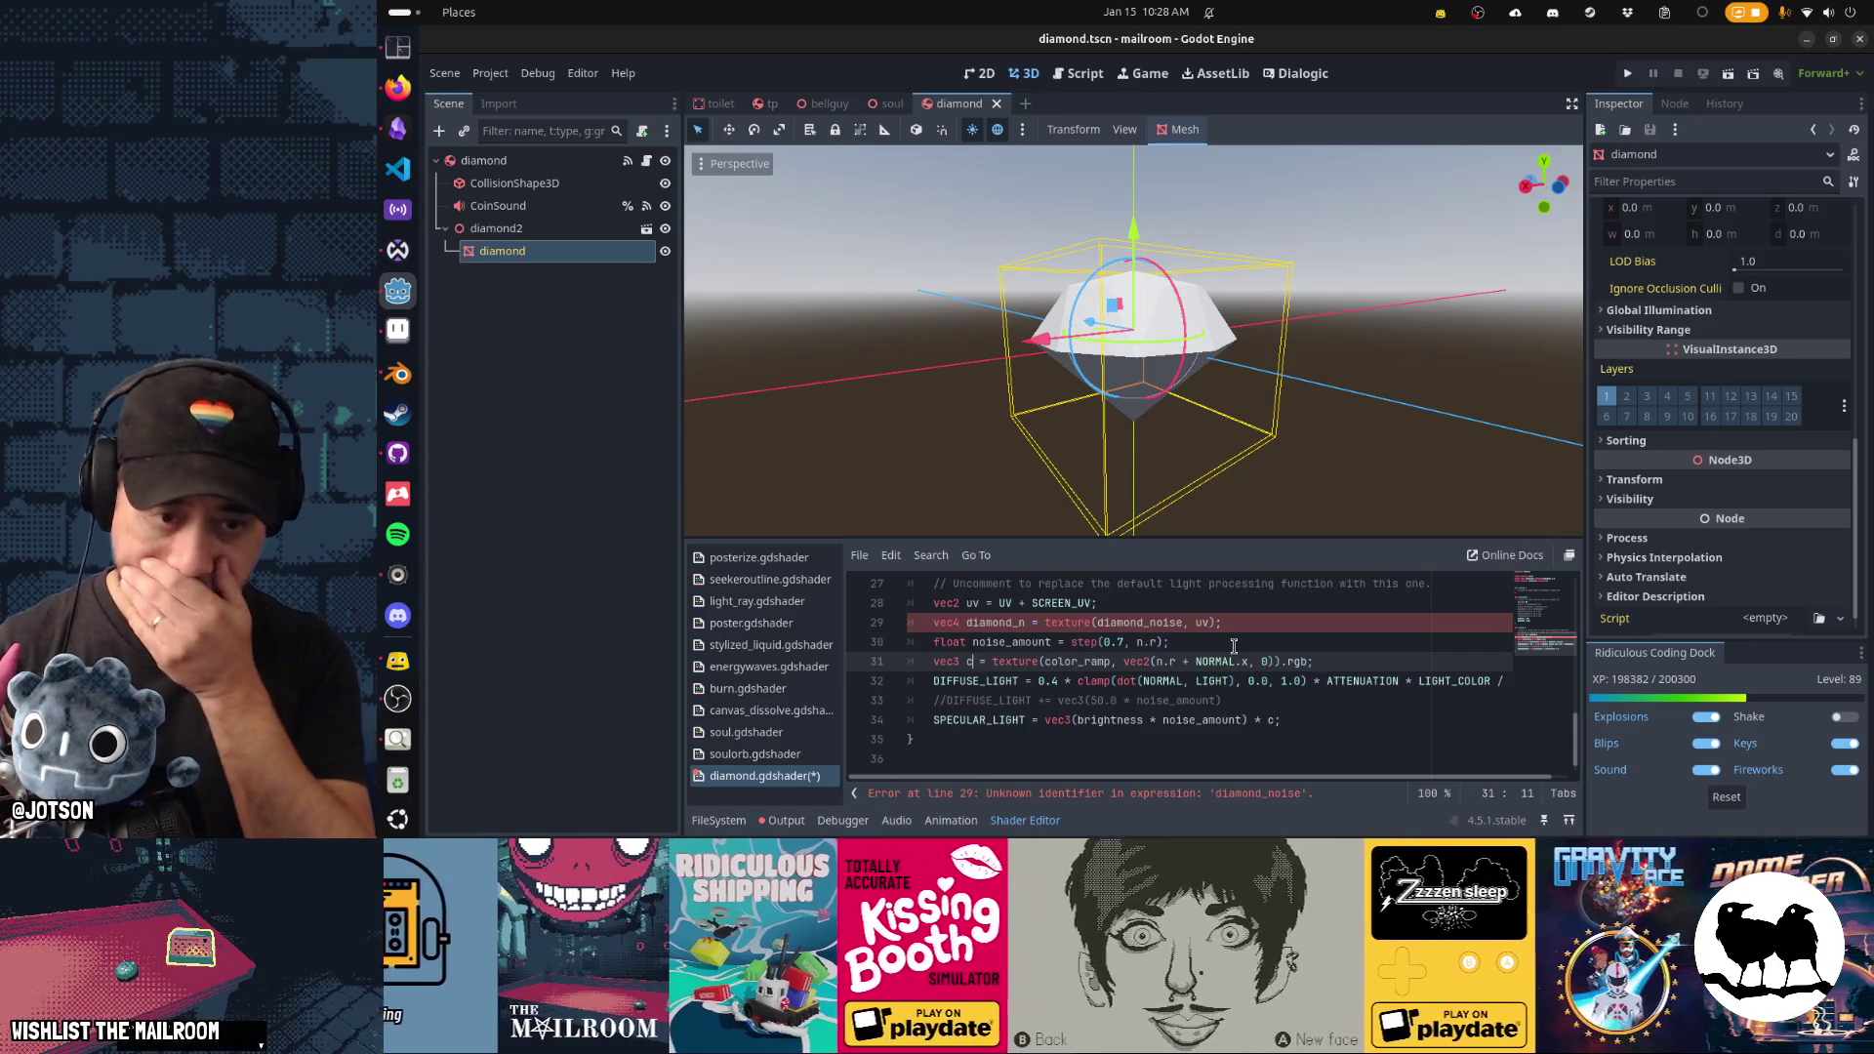
{"action": "key", "text": "Up"}
{"action": "type", "text": "diam"}
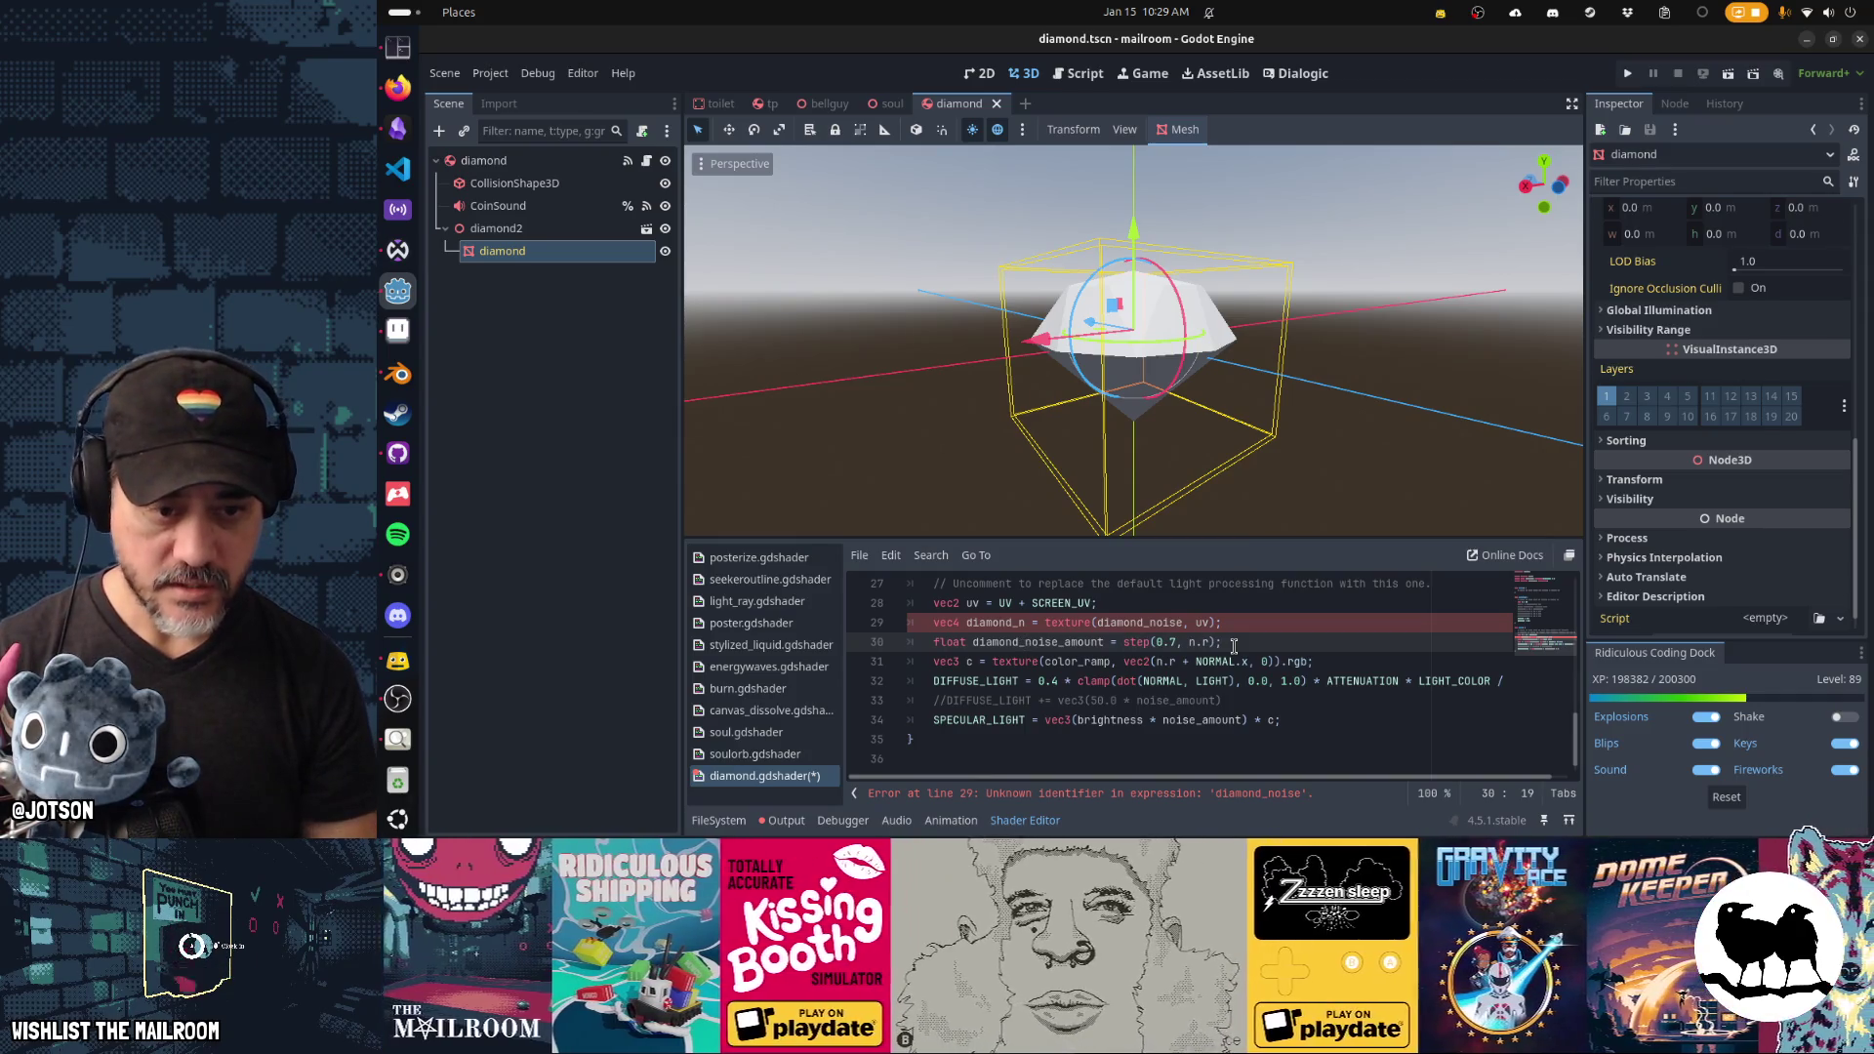
{"action": "key", "text": "Down"}
{"action": "key", "text": "Down"}
{"action": "key", "text": "Up"}
{"action": "key", "text": "Up"}
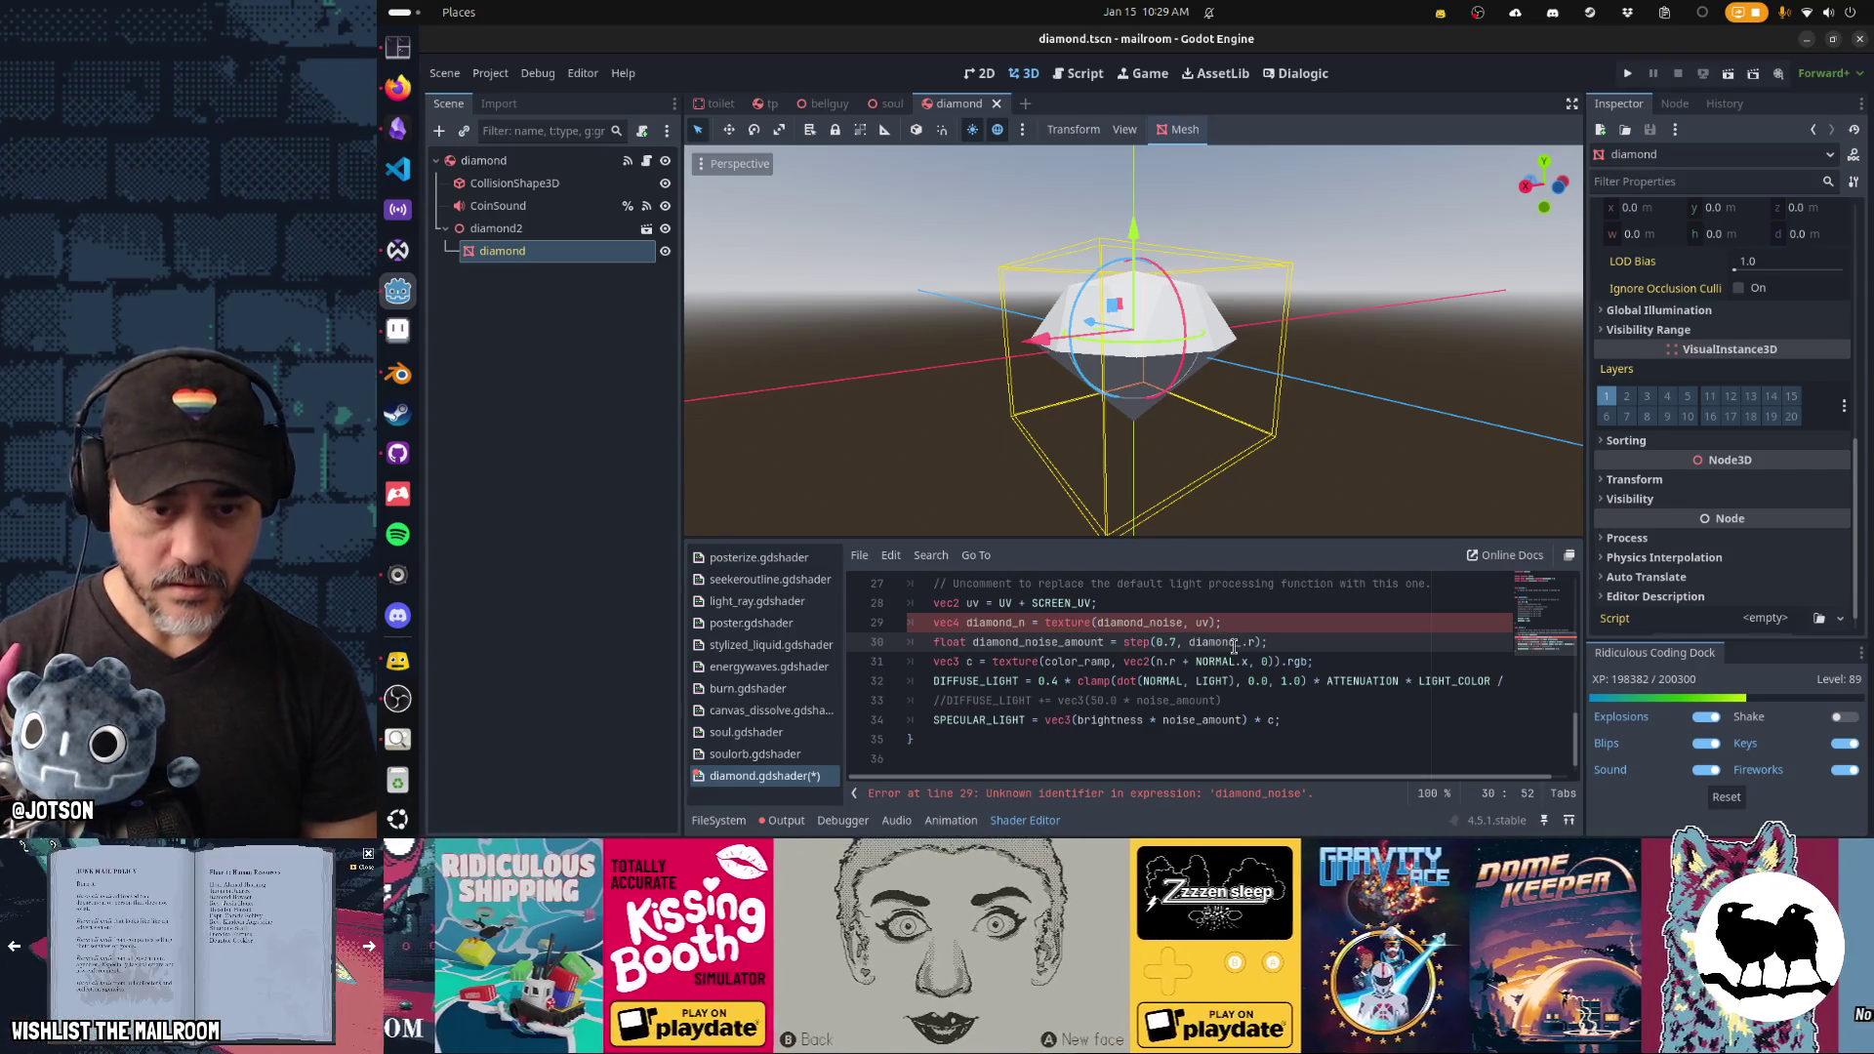
{"action": "key", "text": "Up"}
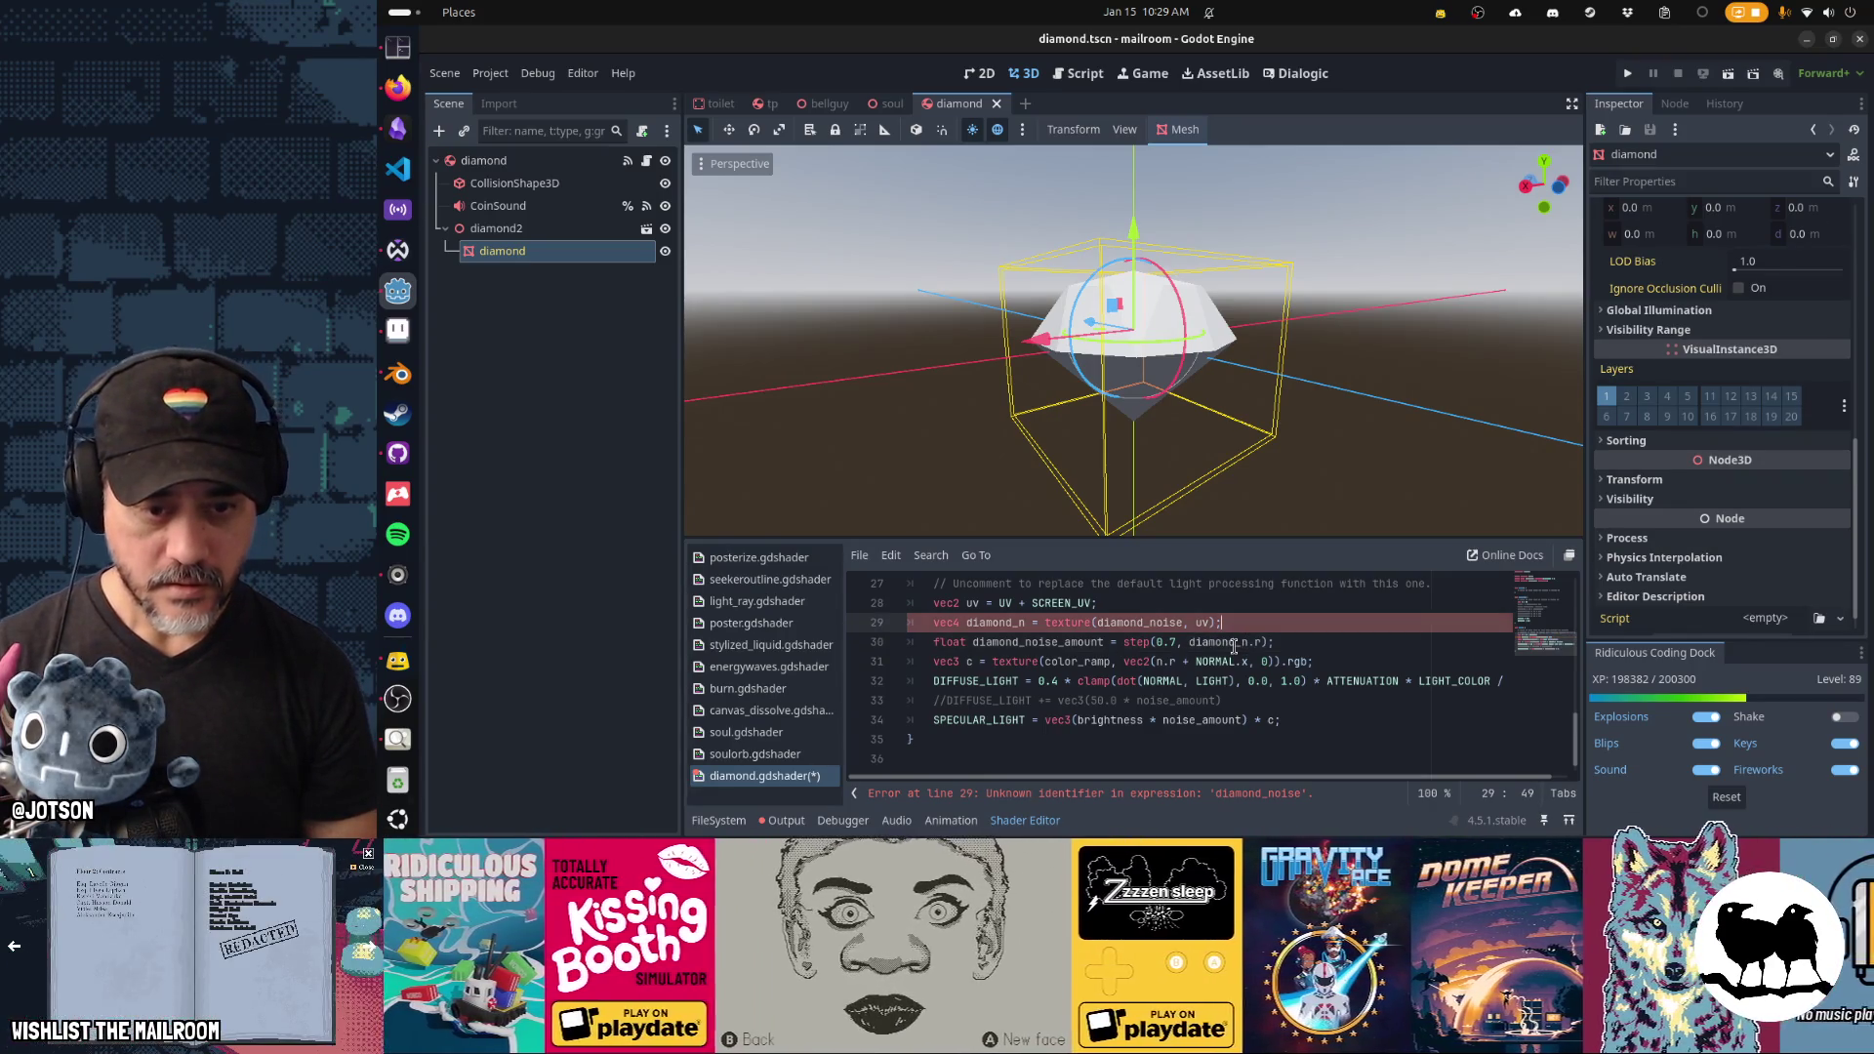
Rename the noise uniform to diamond_noise and update the colour ramp lookup line.
{"action": "key", "text": "ctrl+Home"}
{"action": "key", "text": "Down"}
{"action": "key", "text": "Down"}
{"action": "key", "text": "ctrl+Right"}
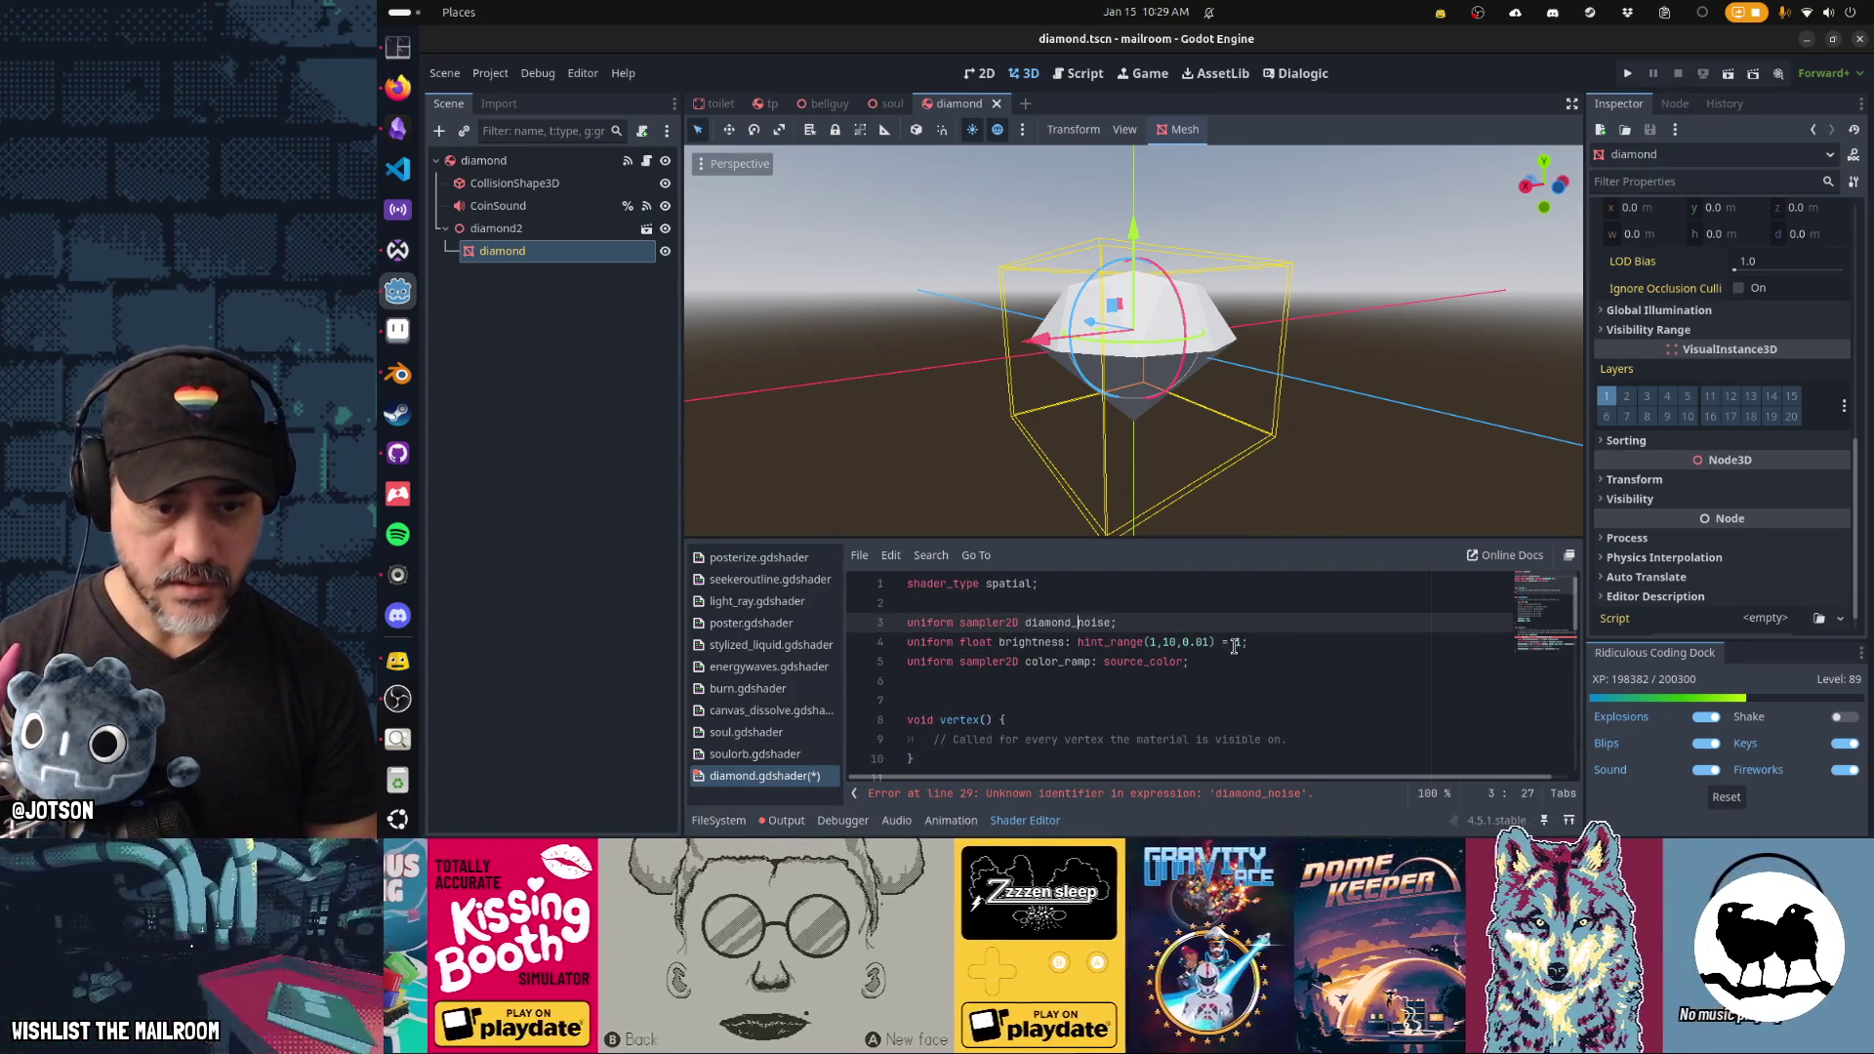
{"action": "key", "text": "Down"}
{"action": "key", "text": "Down"}
{"action": "key", "text": "Down"}
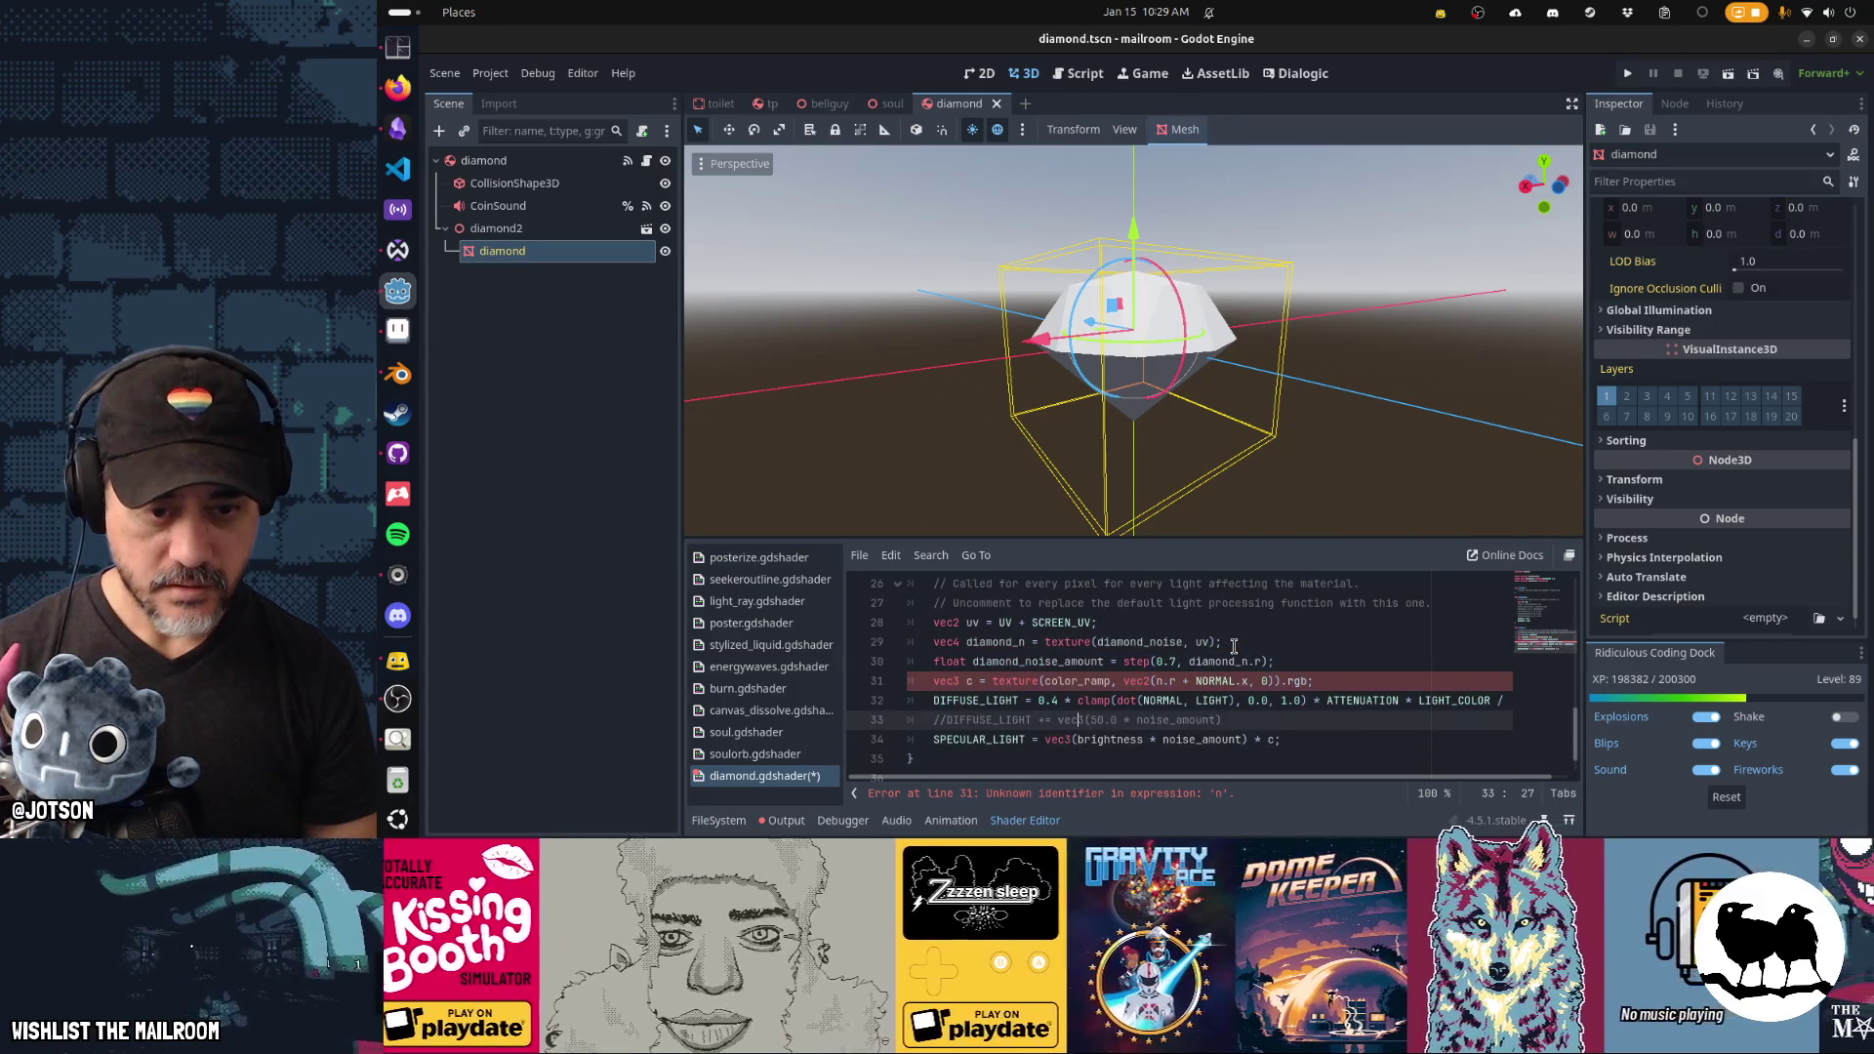
{"action": "key", "text": "Up"}
{"action": "key", "text": "Up"}
{"action": "type", "text": "diamond_"}
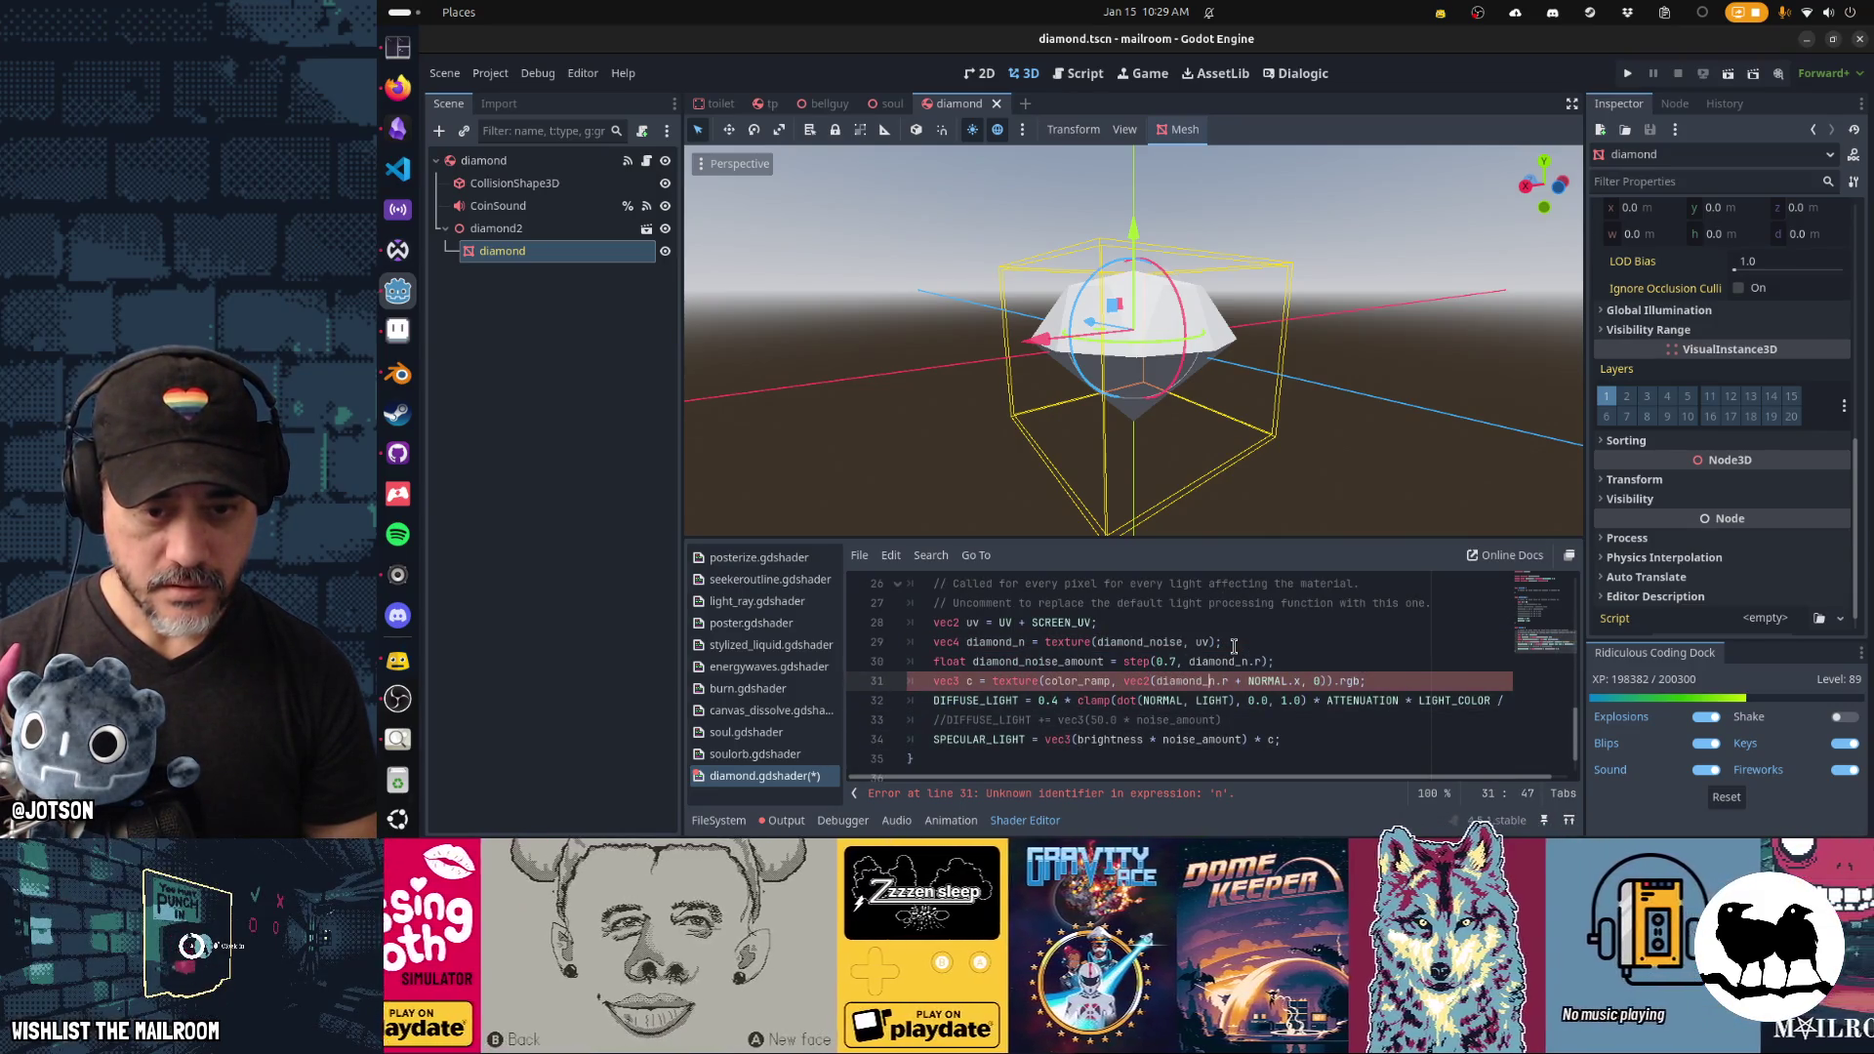
{"action": "key", "text": "Down"}
{"action": "key", "text": "Down"}
{"action": "key", "text": "Down"}
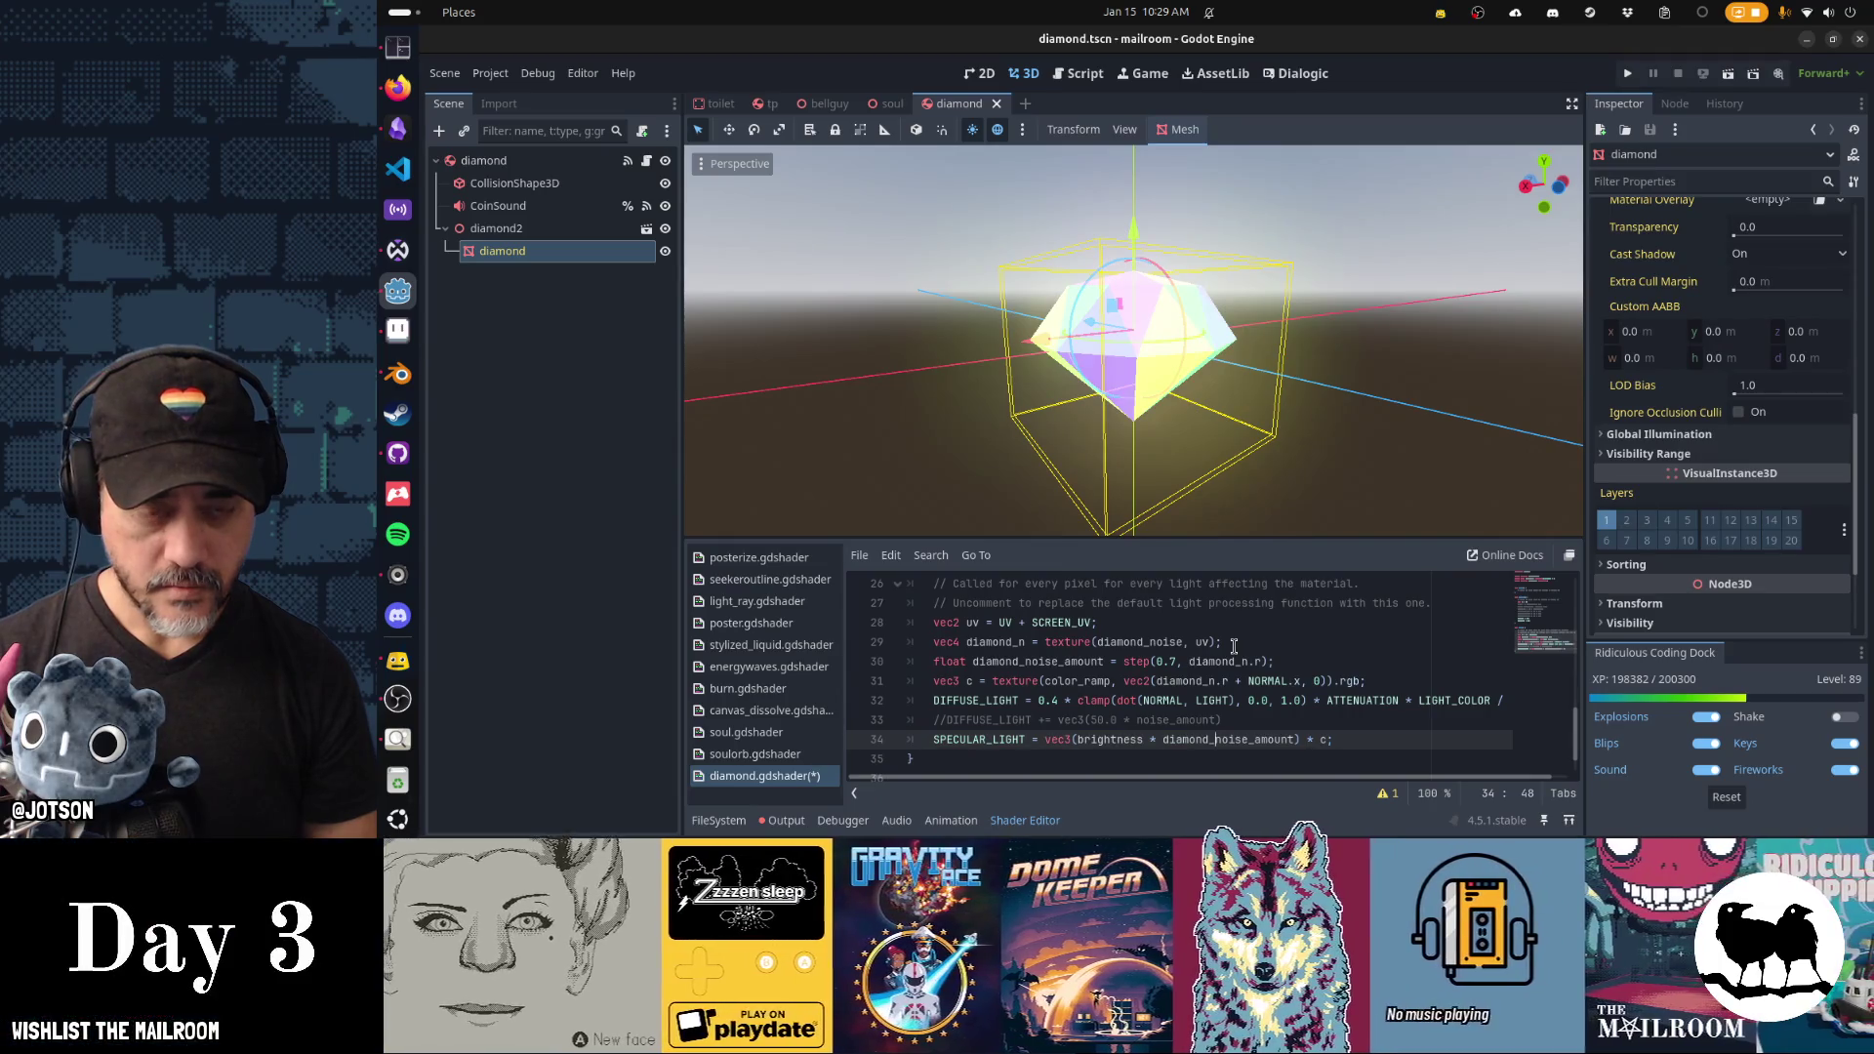
{"action": "mouse_move", "coordinate": [1220, 429]}
{"action": "left_mouse_down"}
{"action": "mouse_move", "coordinate": [1364, 419]}
{"action": "mouse_move", "coordinate": [1432, 371]}
{"action": "mouse_move", "coordinate": [1347, 327]}
{"action": "mouse_move", "coordinate": [1318, 376]}
{"action": "mouse_move", "coordinate": [1240, 418]}
{"action": "mouse_move", "coordinate": [946, 474]}
{"action": "mouse_move", "coordinate": [1052, 472]}
{"action": "mouse_move", "coordinate": [1298, 374]}
{"action": "mouse_move", "coordinate": [1268, 301]}
{"action": "mouse_move", "coordinate": [924, 430]}
{"action": "mouse_move", "coordinate": [1274, 437]}
{"action": "left_mouse_up"}
{"action": "scroll", "coordinate": [1311, 381], "scroll_direction": "down", "scroll_amount": 1}
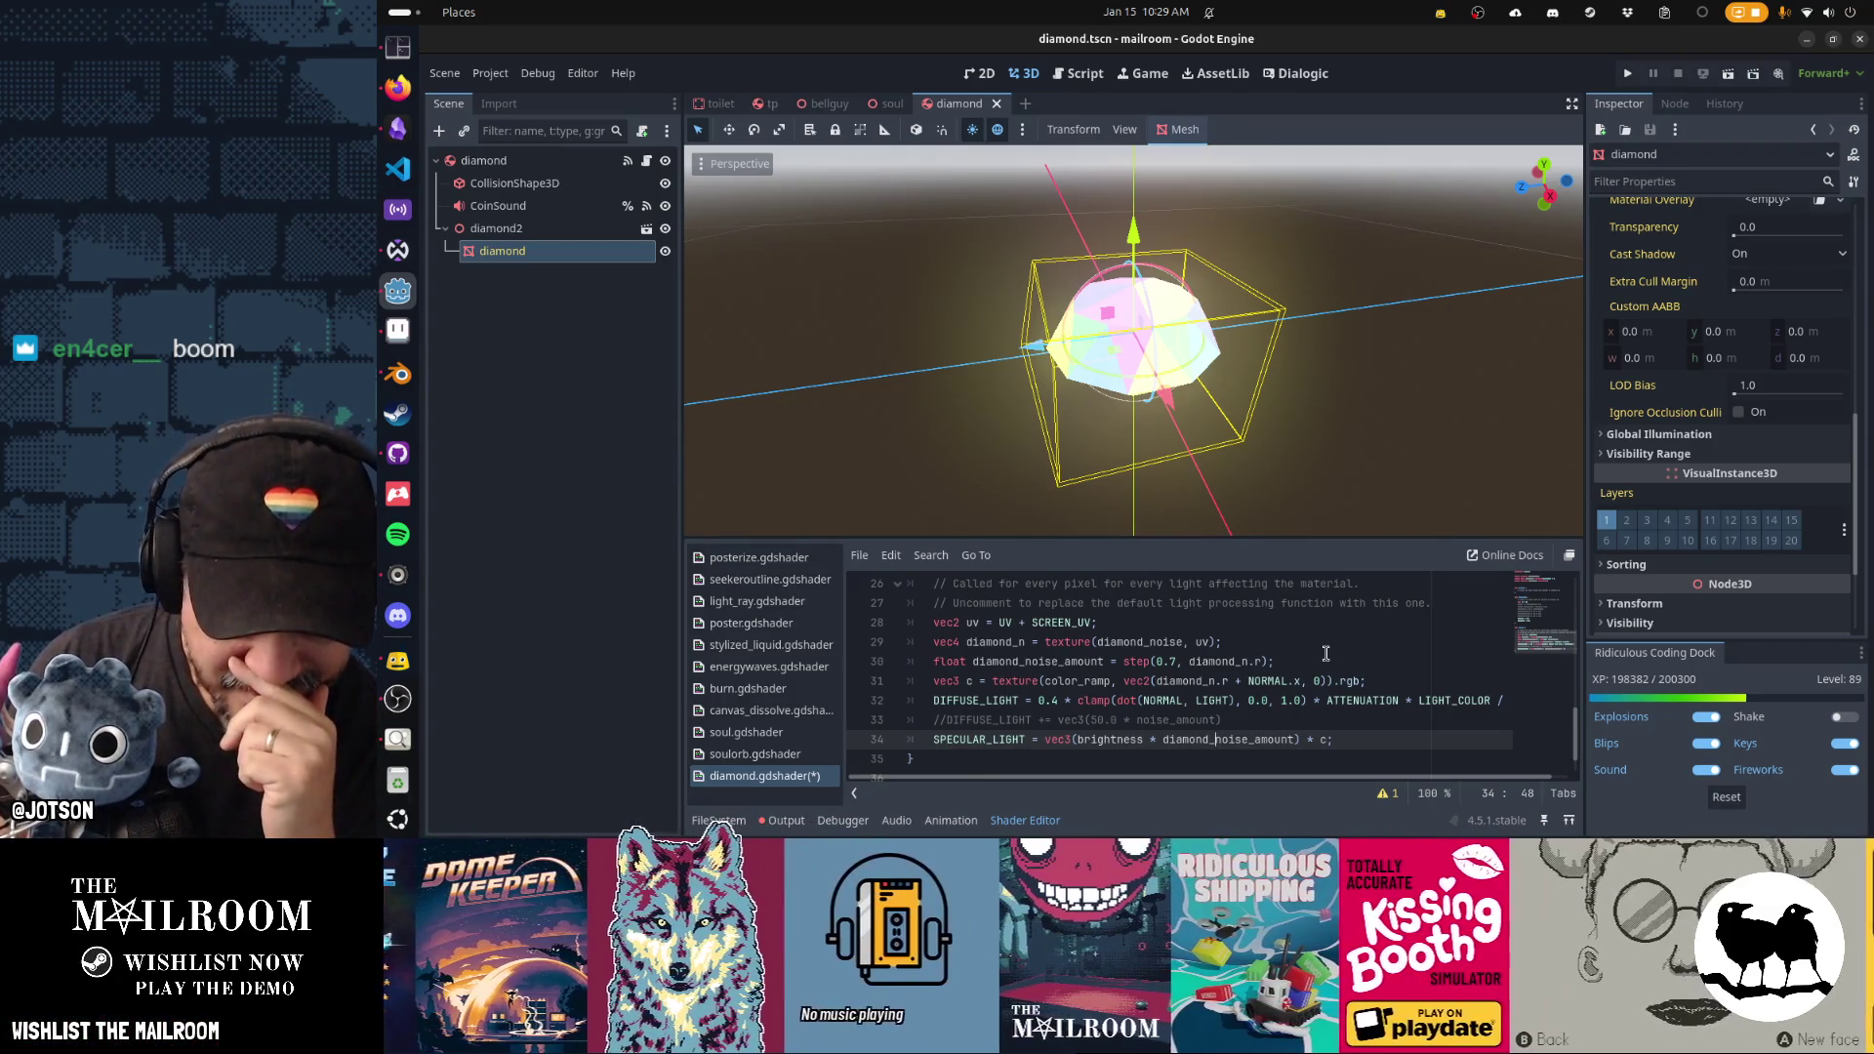
{"action": "scroll", "coordinate": [1325, 653], "scroll_direction": "up", "scroll_amount": 8}
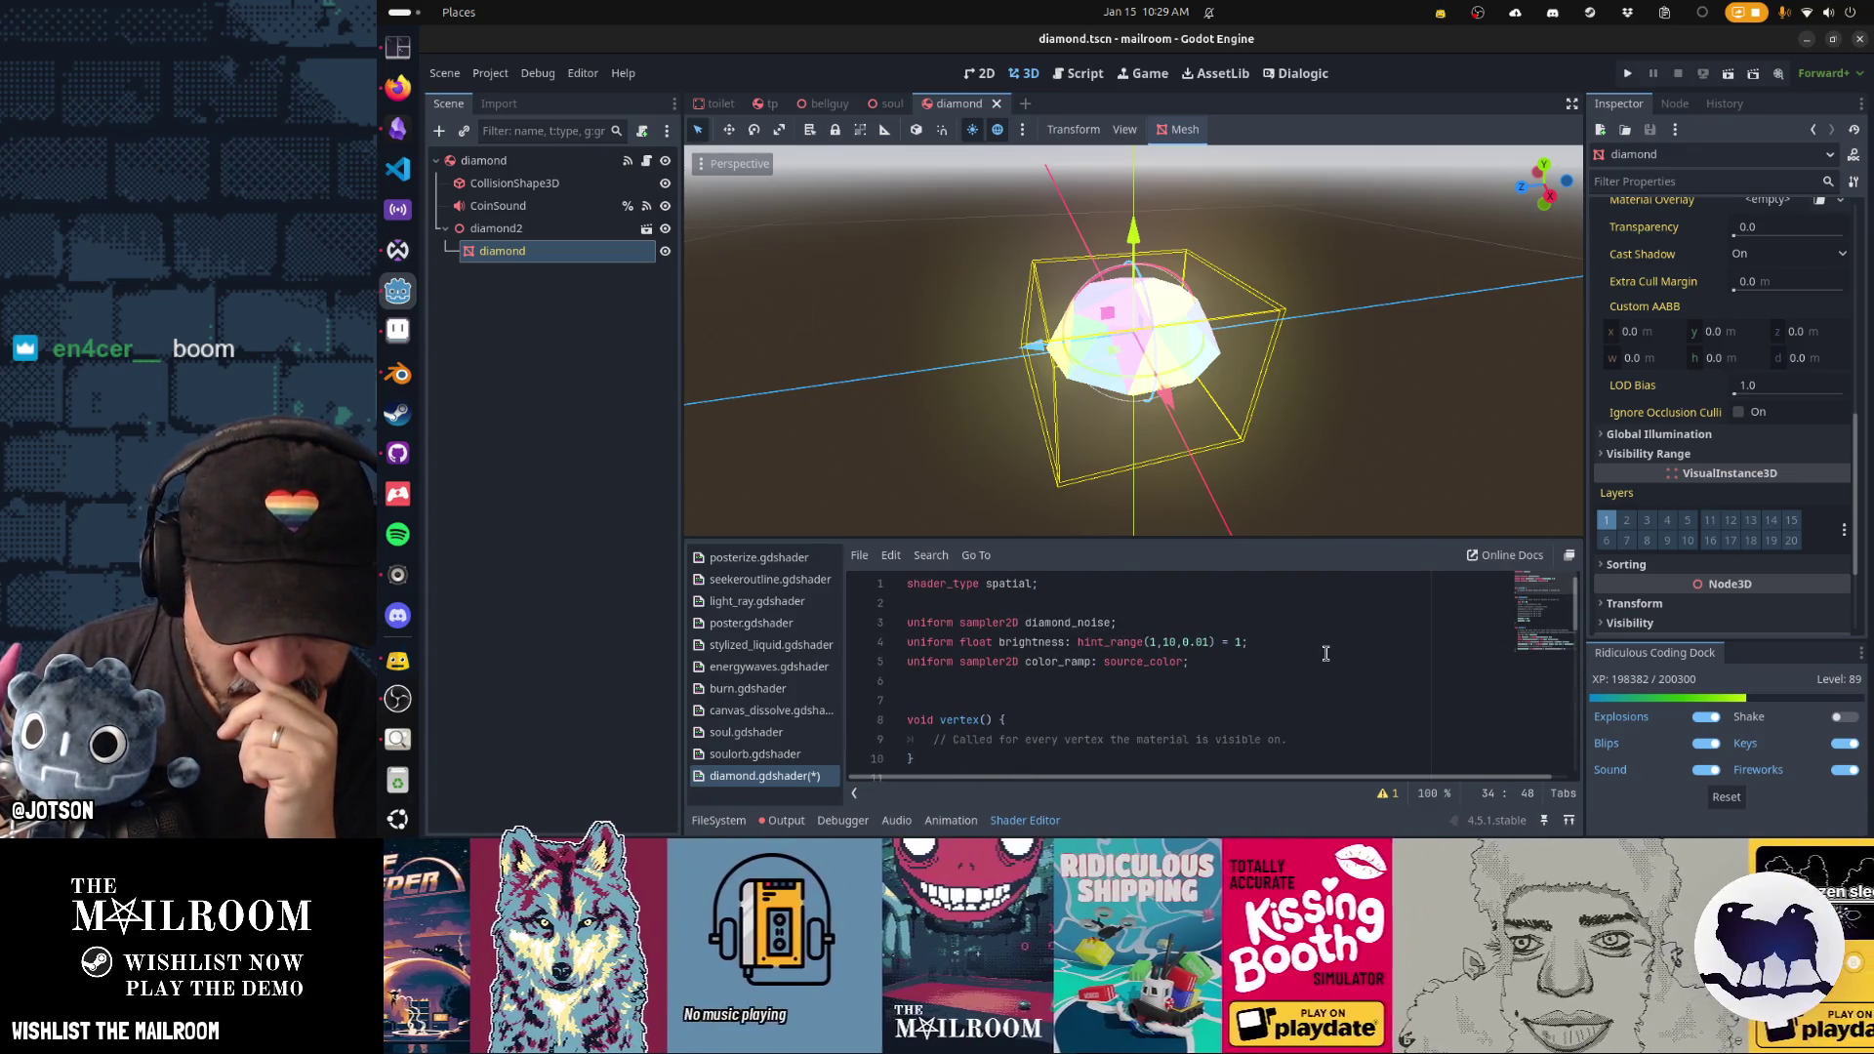
{"action": "scroll", "coordinate": [1325, 653], "scroll_direction": "down", "scroll_amount": 9}
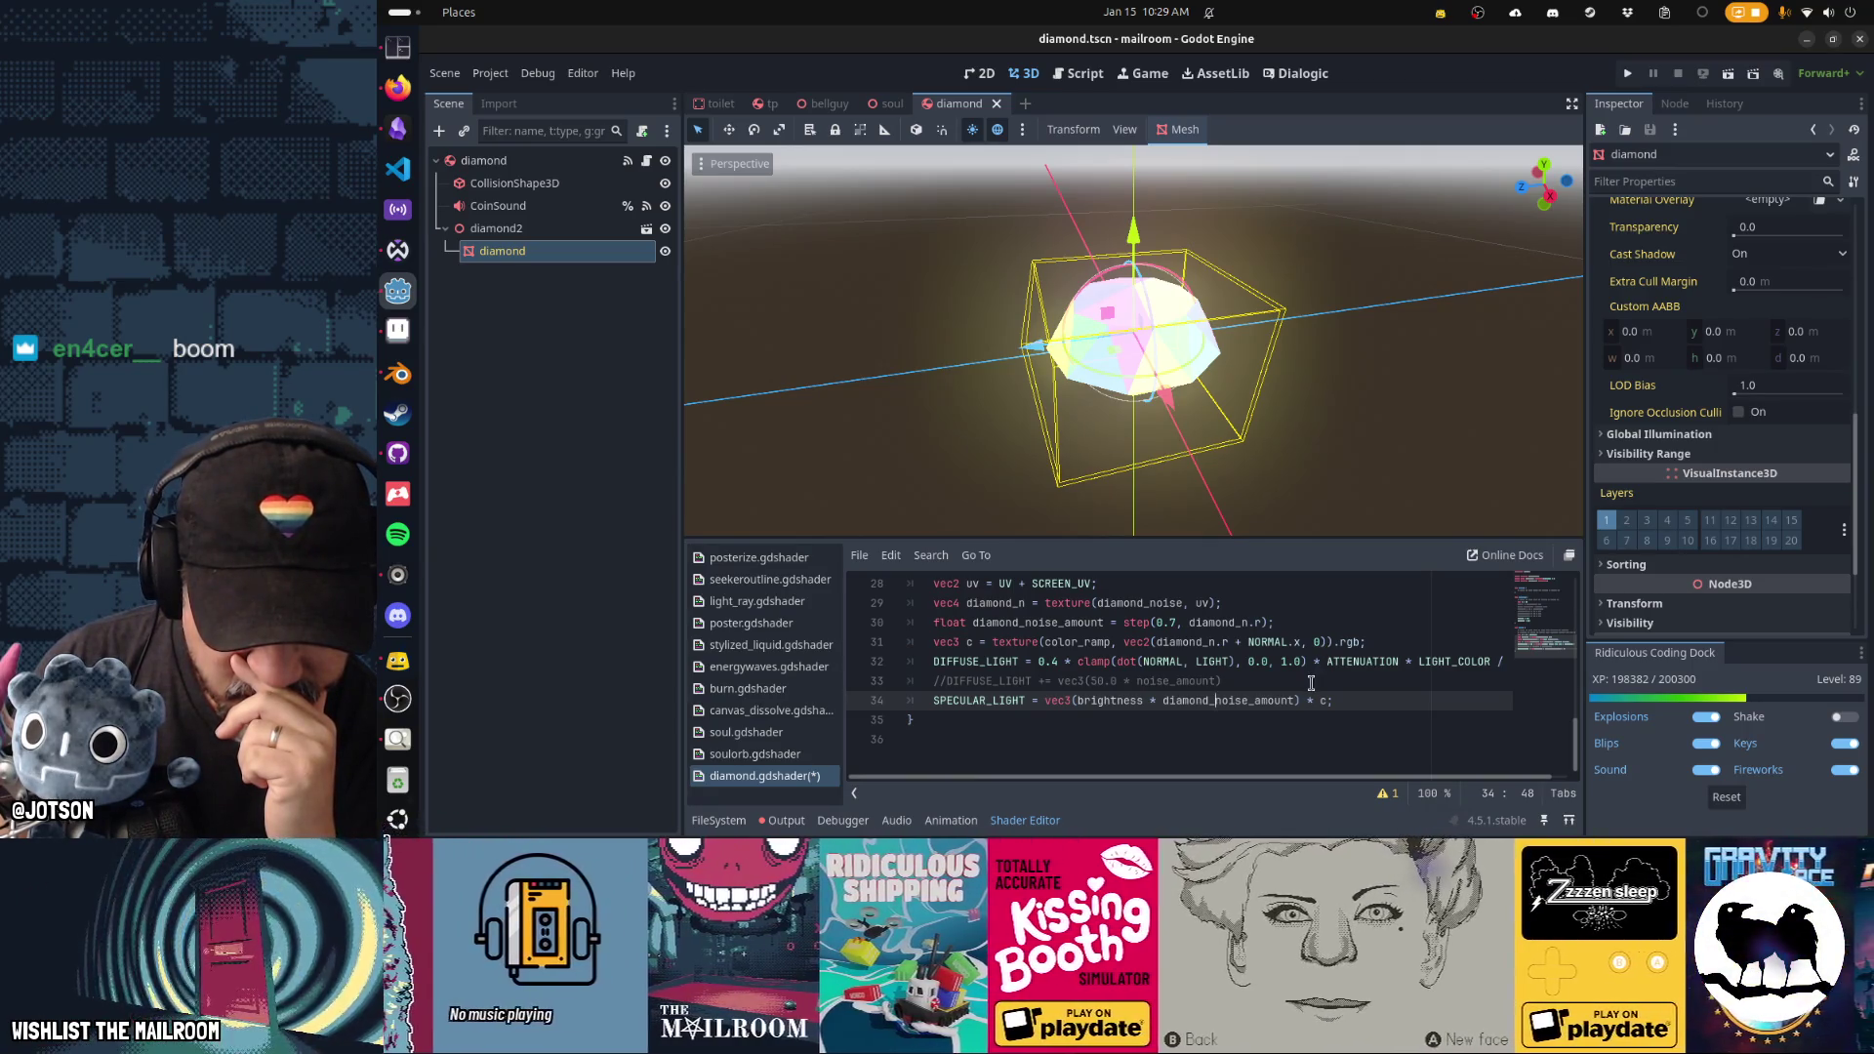
{"action": "left_click", "coordinate": [1310, 683]}
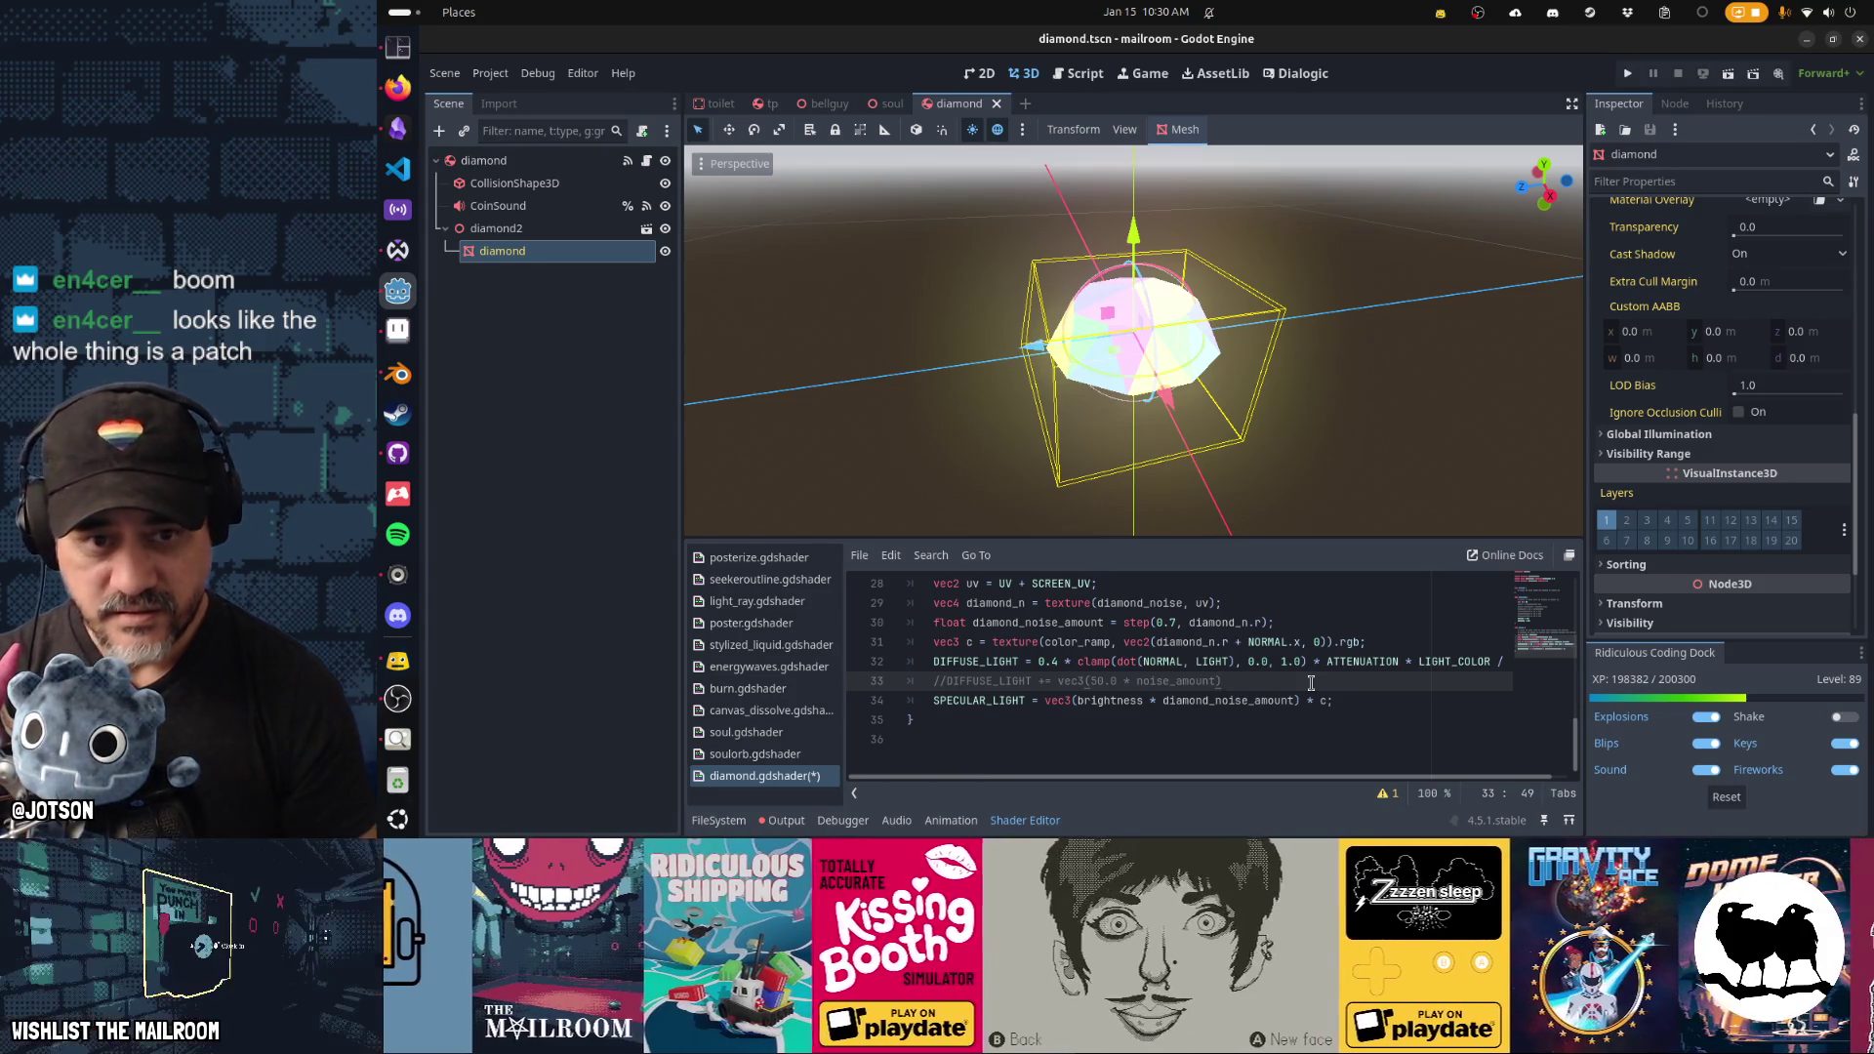
{"action": "mouse_move", "coordinate": [1159, 385]}
{"action": "left_mouse_down"}
{"action": "mouse_move", "coordinate": [1405, 406]}
{"action": "mouse_move", "coordinate": [1387, 329]}
{"action": "mouse_move", "coordinate": [744, 297]}
{"action": "mouse_move", "coordinate": [719, 347]}
{"action": "mouse_move", "coordinate": [1093, 393]}
{"action": "mouse_move", "coordinate": [1338, 377]}
{"action": "left_mouse_up"}
{"action": "mouse_move", "coordinate": [1149, 398]}
{"action": "left_mouse_down"}
{"action": "mouse_move", "coordinate": [1233, 417]}
{"action": "mouse_move", "coordinate": [1028, 445]}
{"action": "left_mouse_up"}
{"action": "scroll", "coordinate": [1133, 421], "scroll_direction": "up", "scroll_amount": 3}
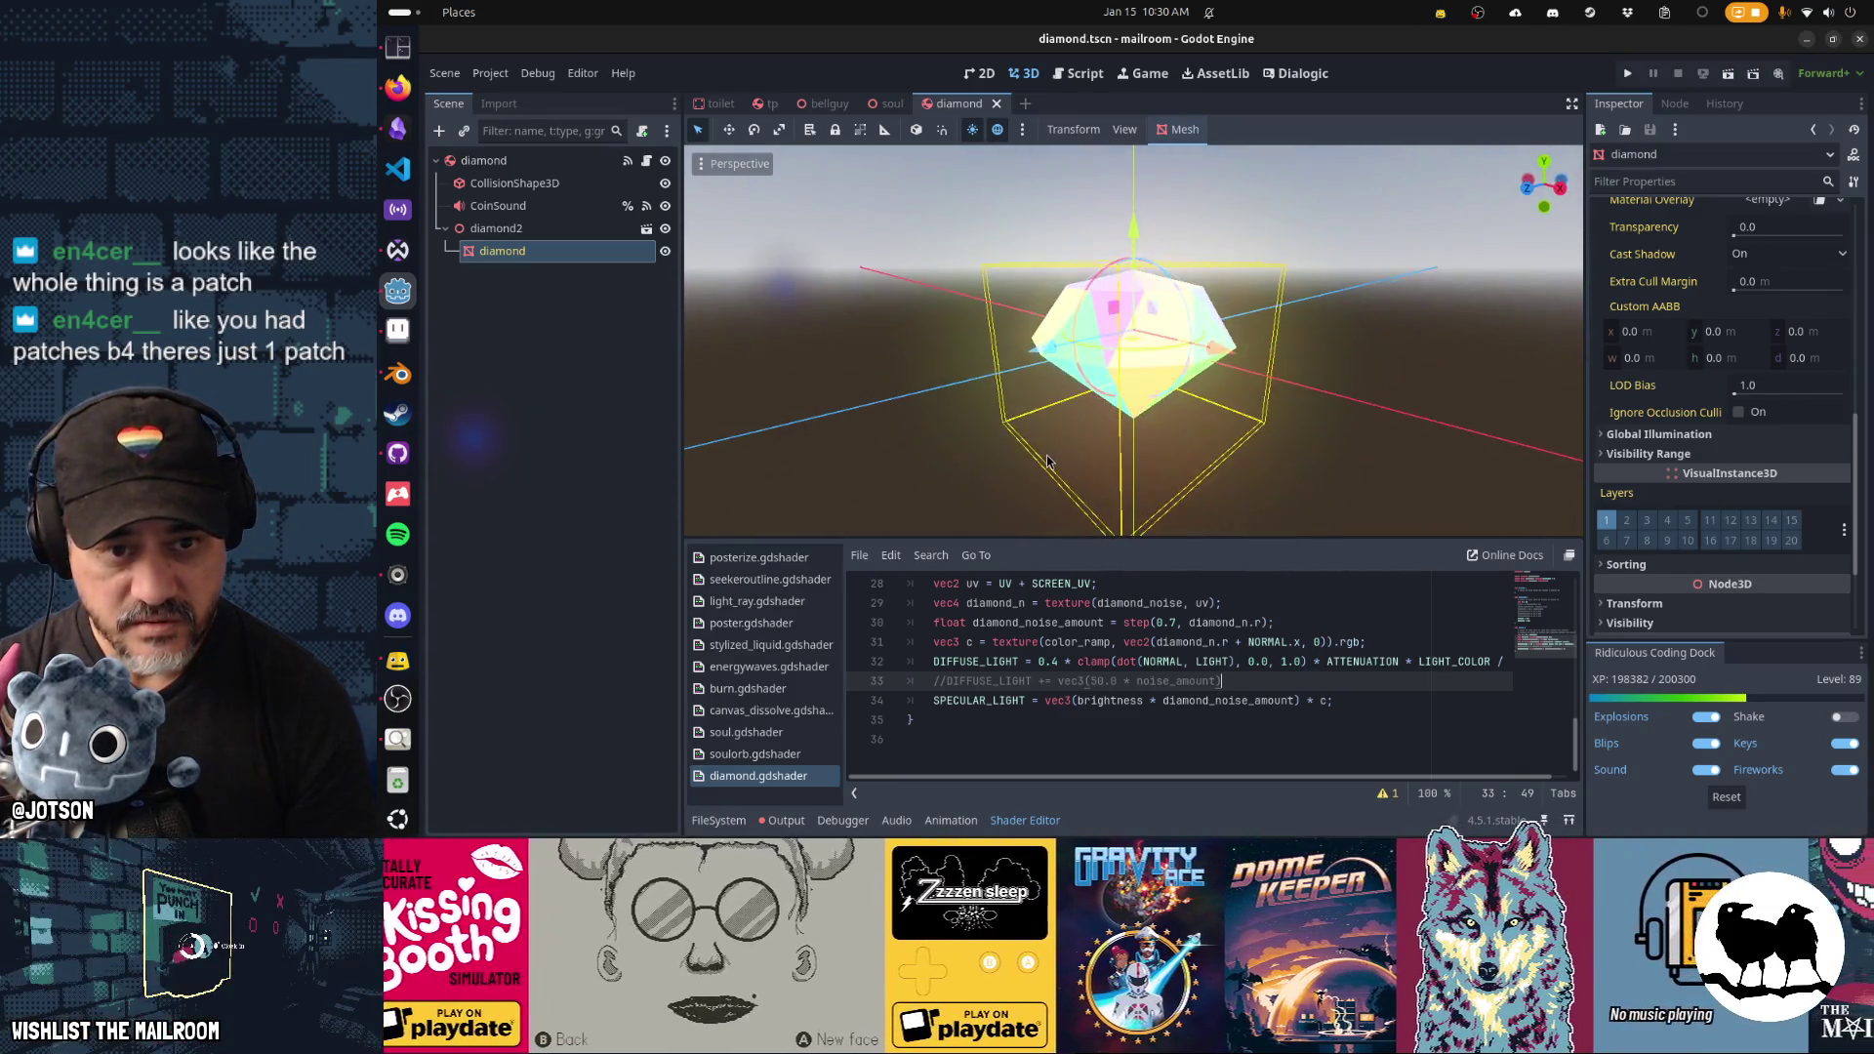
{"action": "left_click_drag", "start_coordinate": [1047, 462], "coordinate": [1036, 448]}
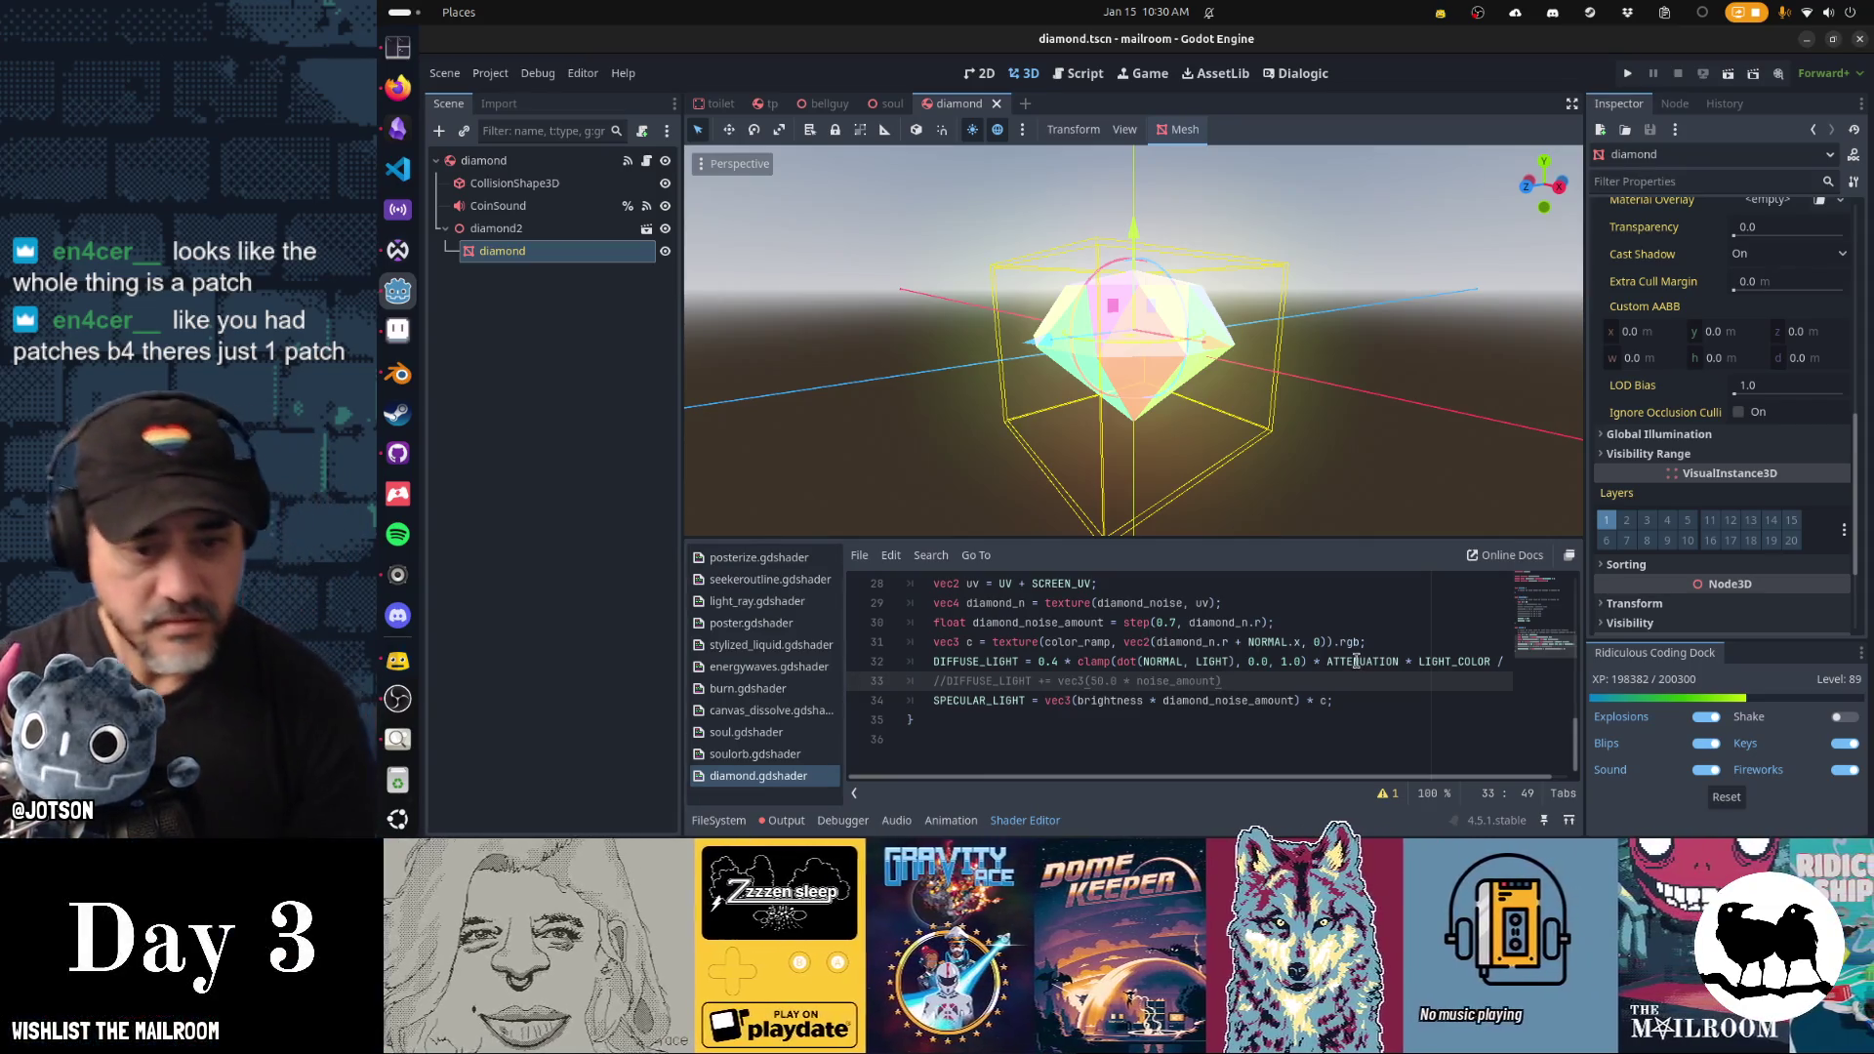
{"action": "key", "text": "ctrl+z"}
{"action": "key", "text": "ctrl+z"}
{"action": "key", "text": "ctrl+z"}
Undo the renames back to the original noise variable names and save the shader.
{"action": "key", "text": "ctrl+z"}
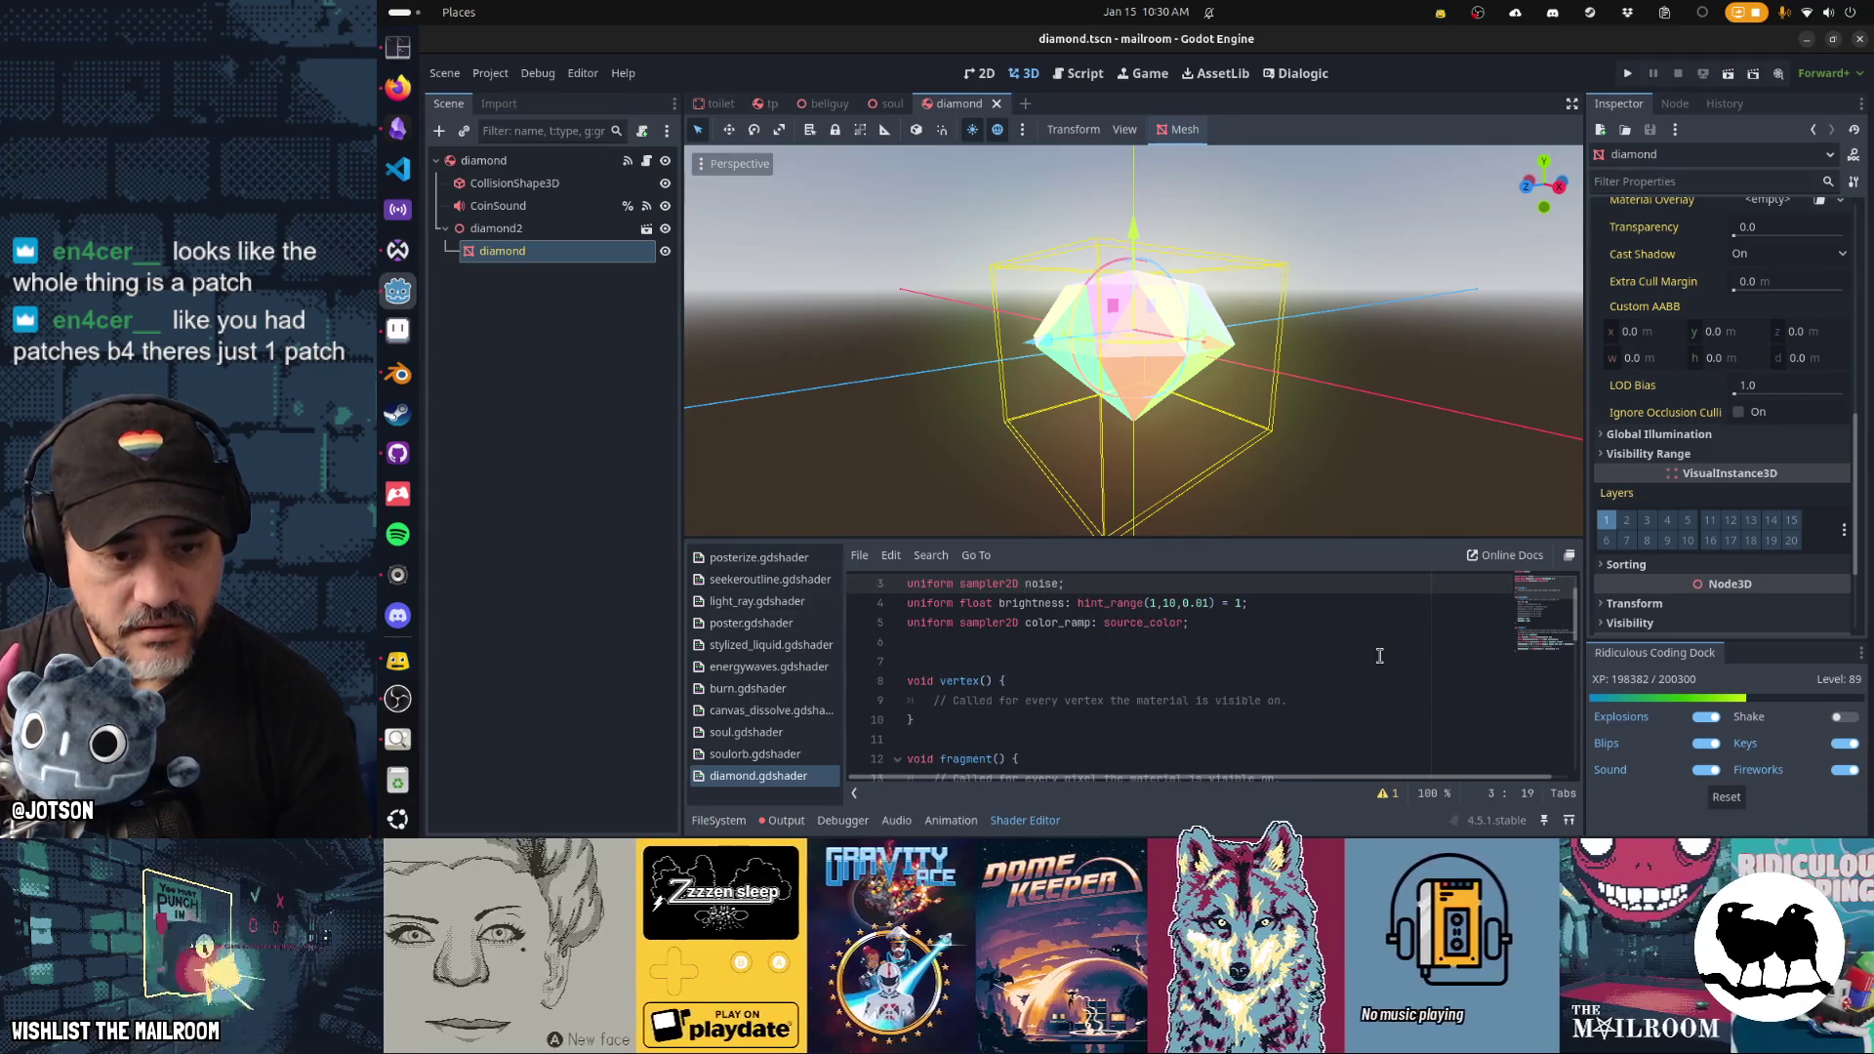
{"action": "key", "text": "ctrl+z"}
{"action": "key", "text": "ctrl+z"}
{"action": "key", "text": "ctrl+z"}
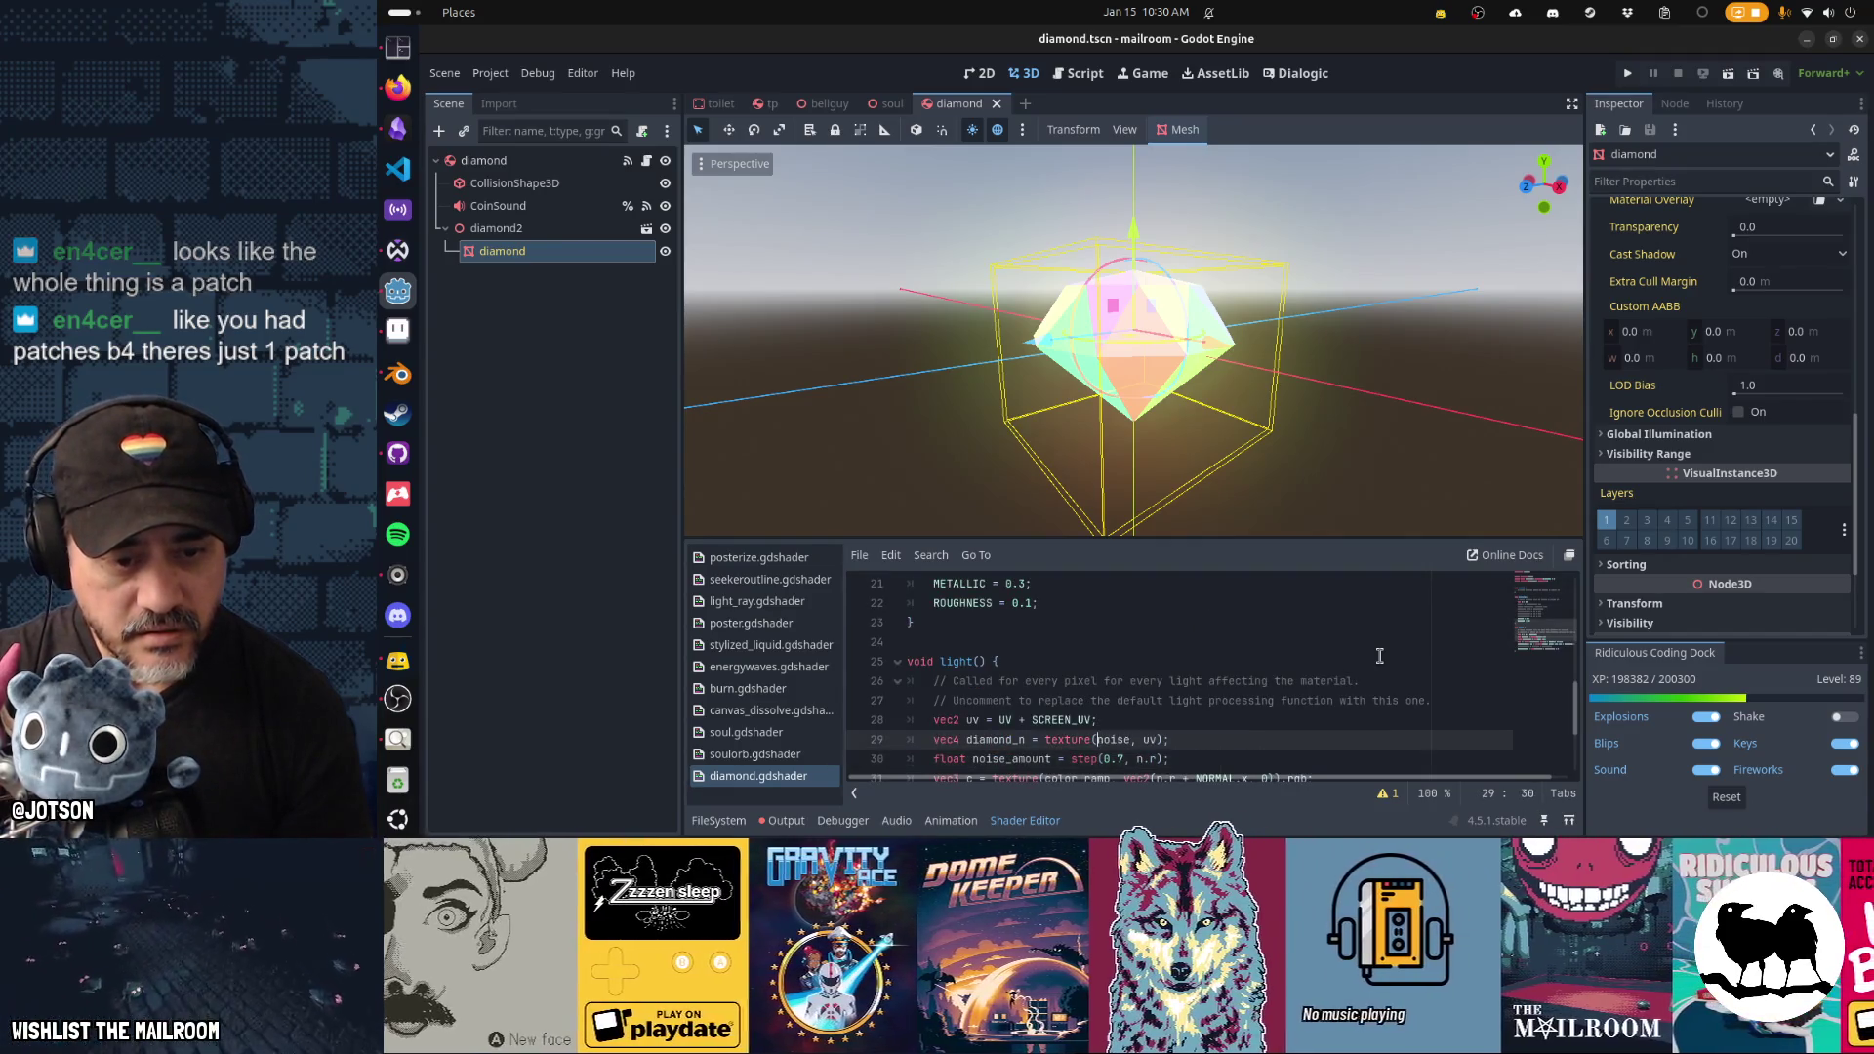
{"action": "key", "text": "ctrl+z"}
{"action": "key", "text": "ctrl+z"}
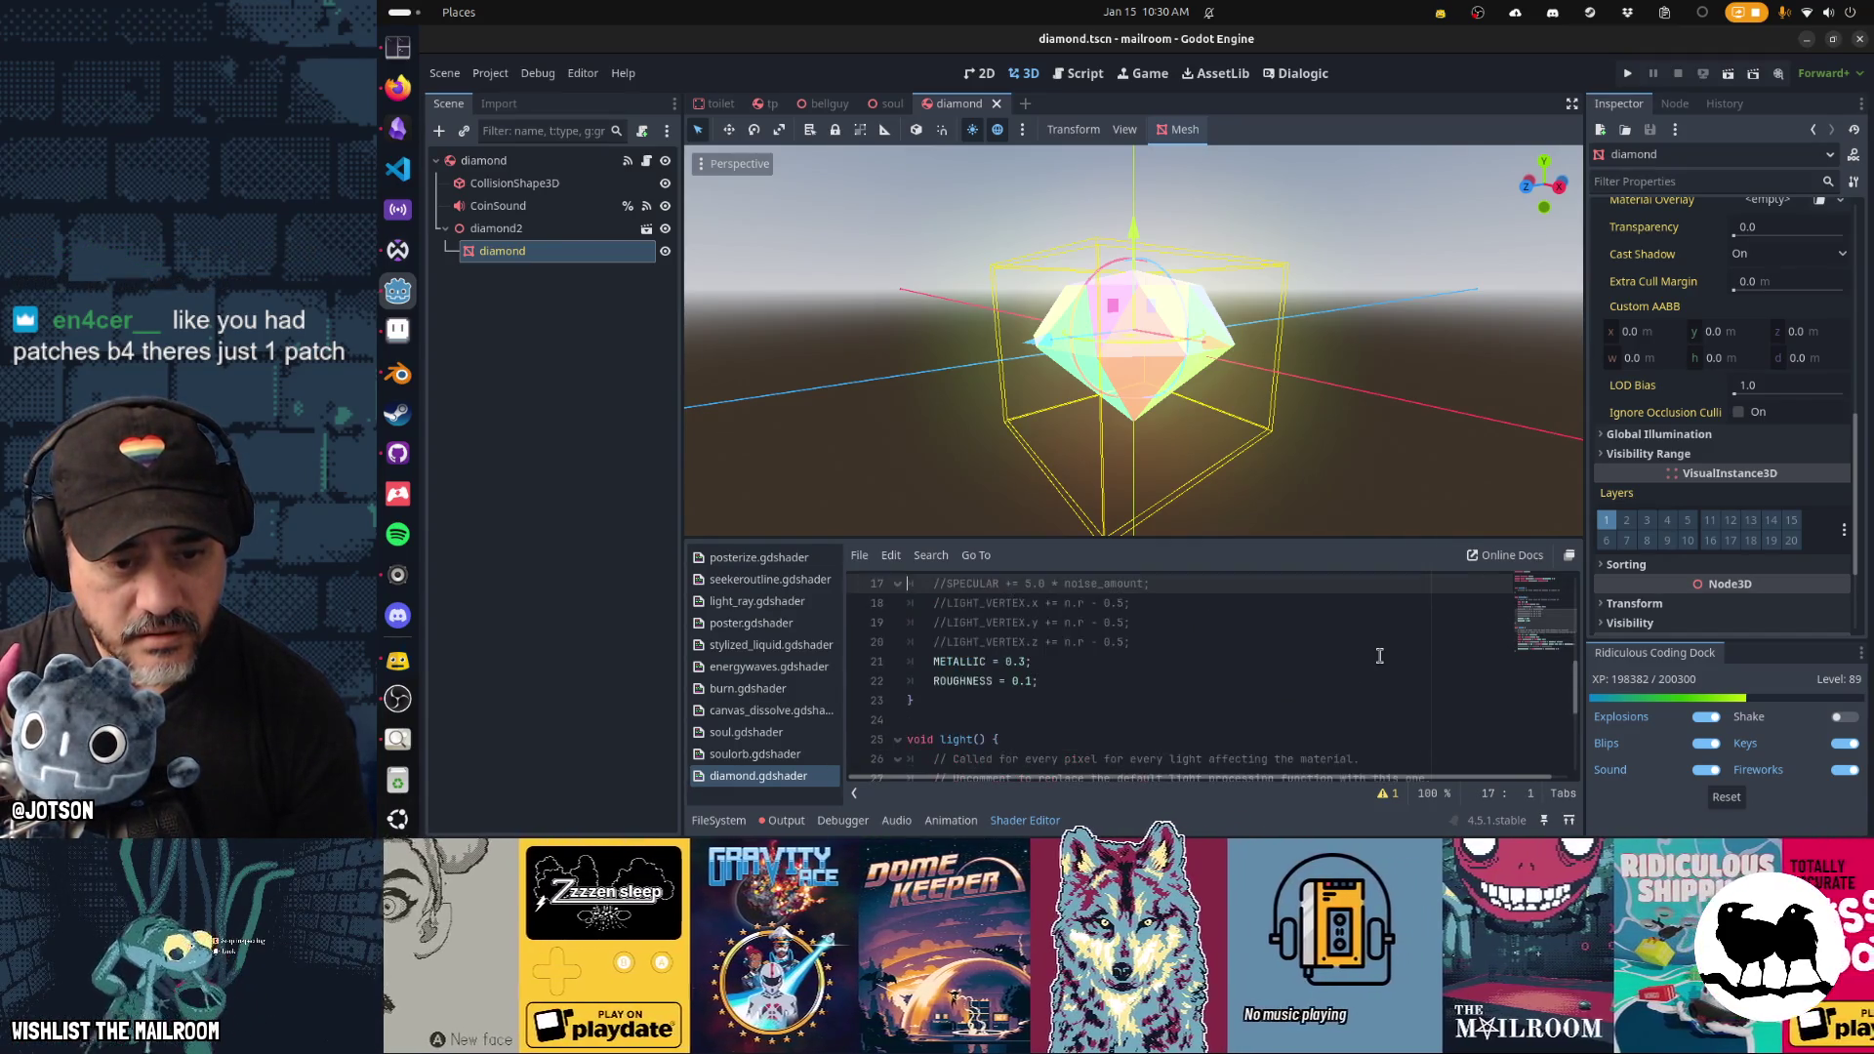
{"action": "key", "text": "ctrl+z"}
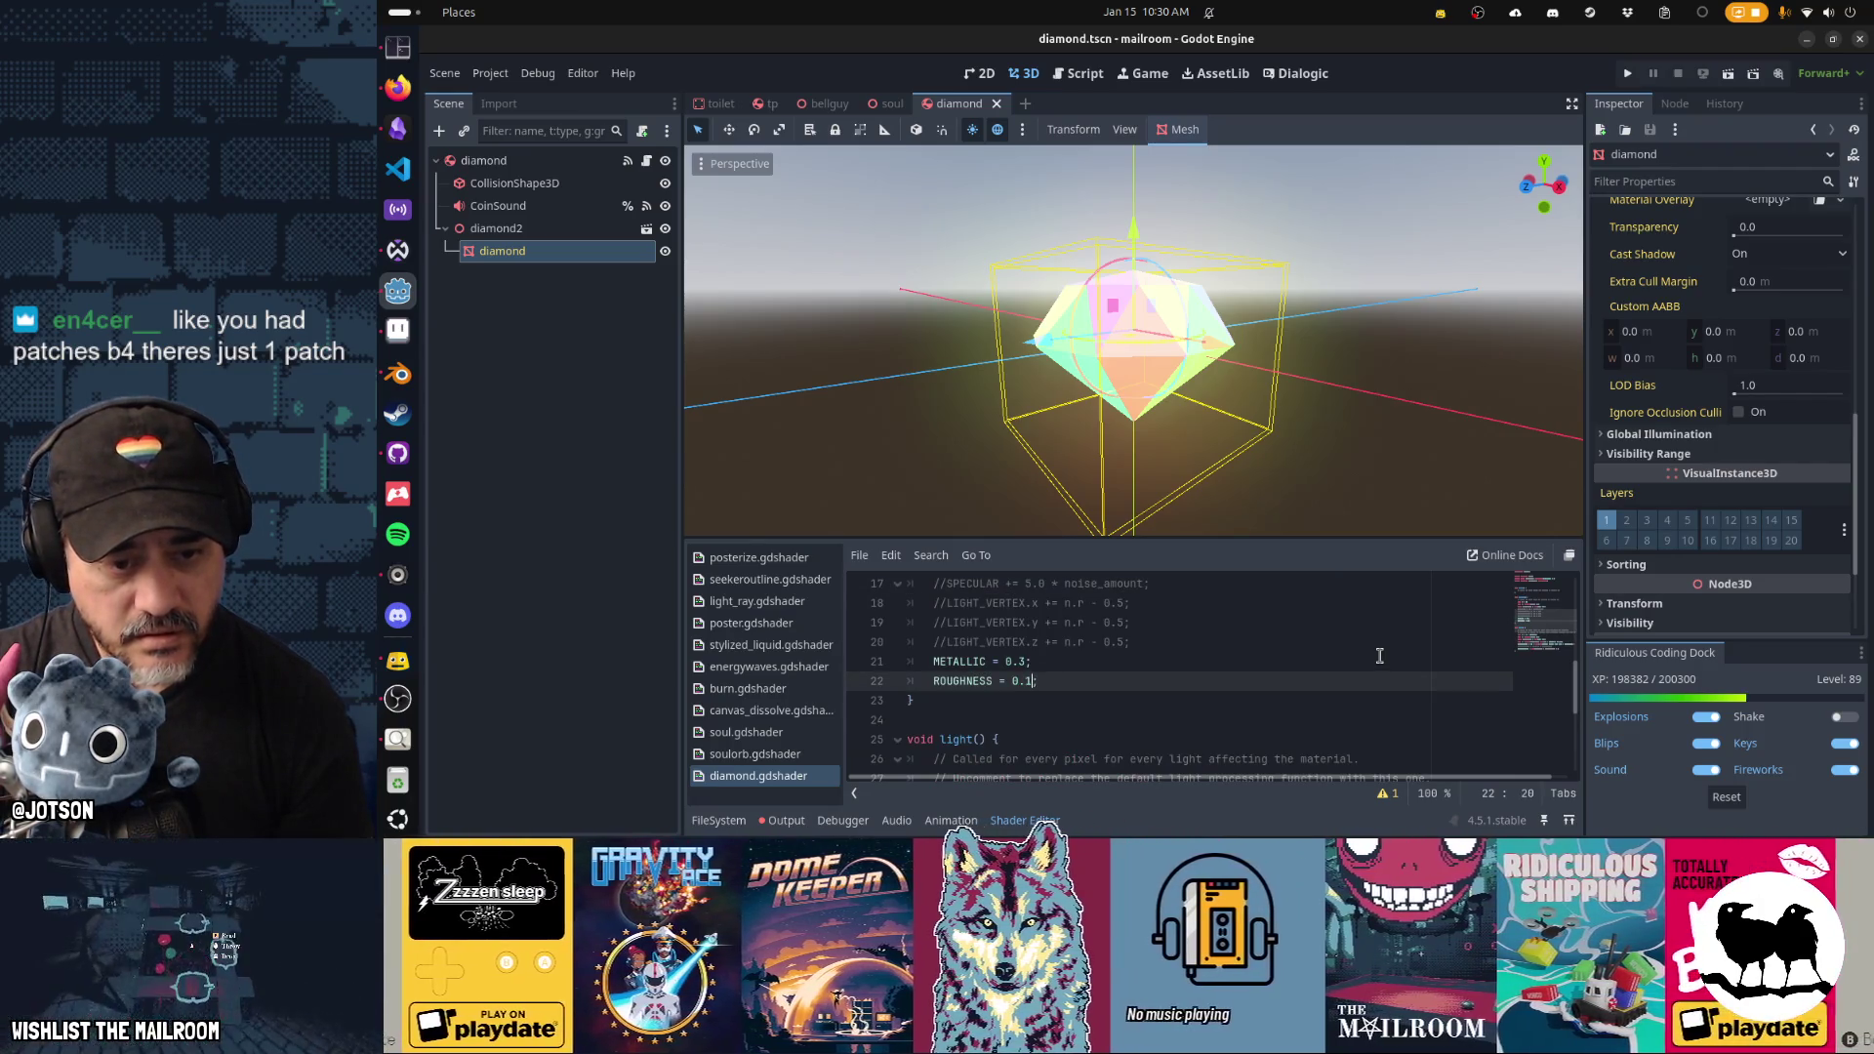
{"action": "key", "text": "ctrl+s"}
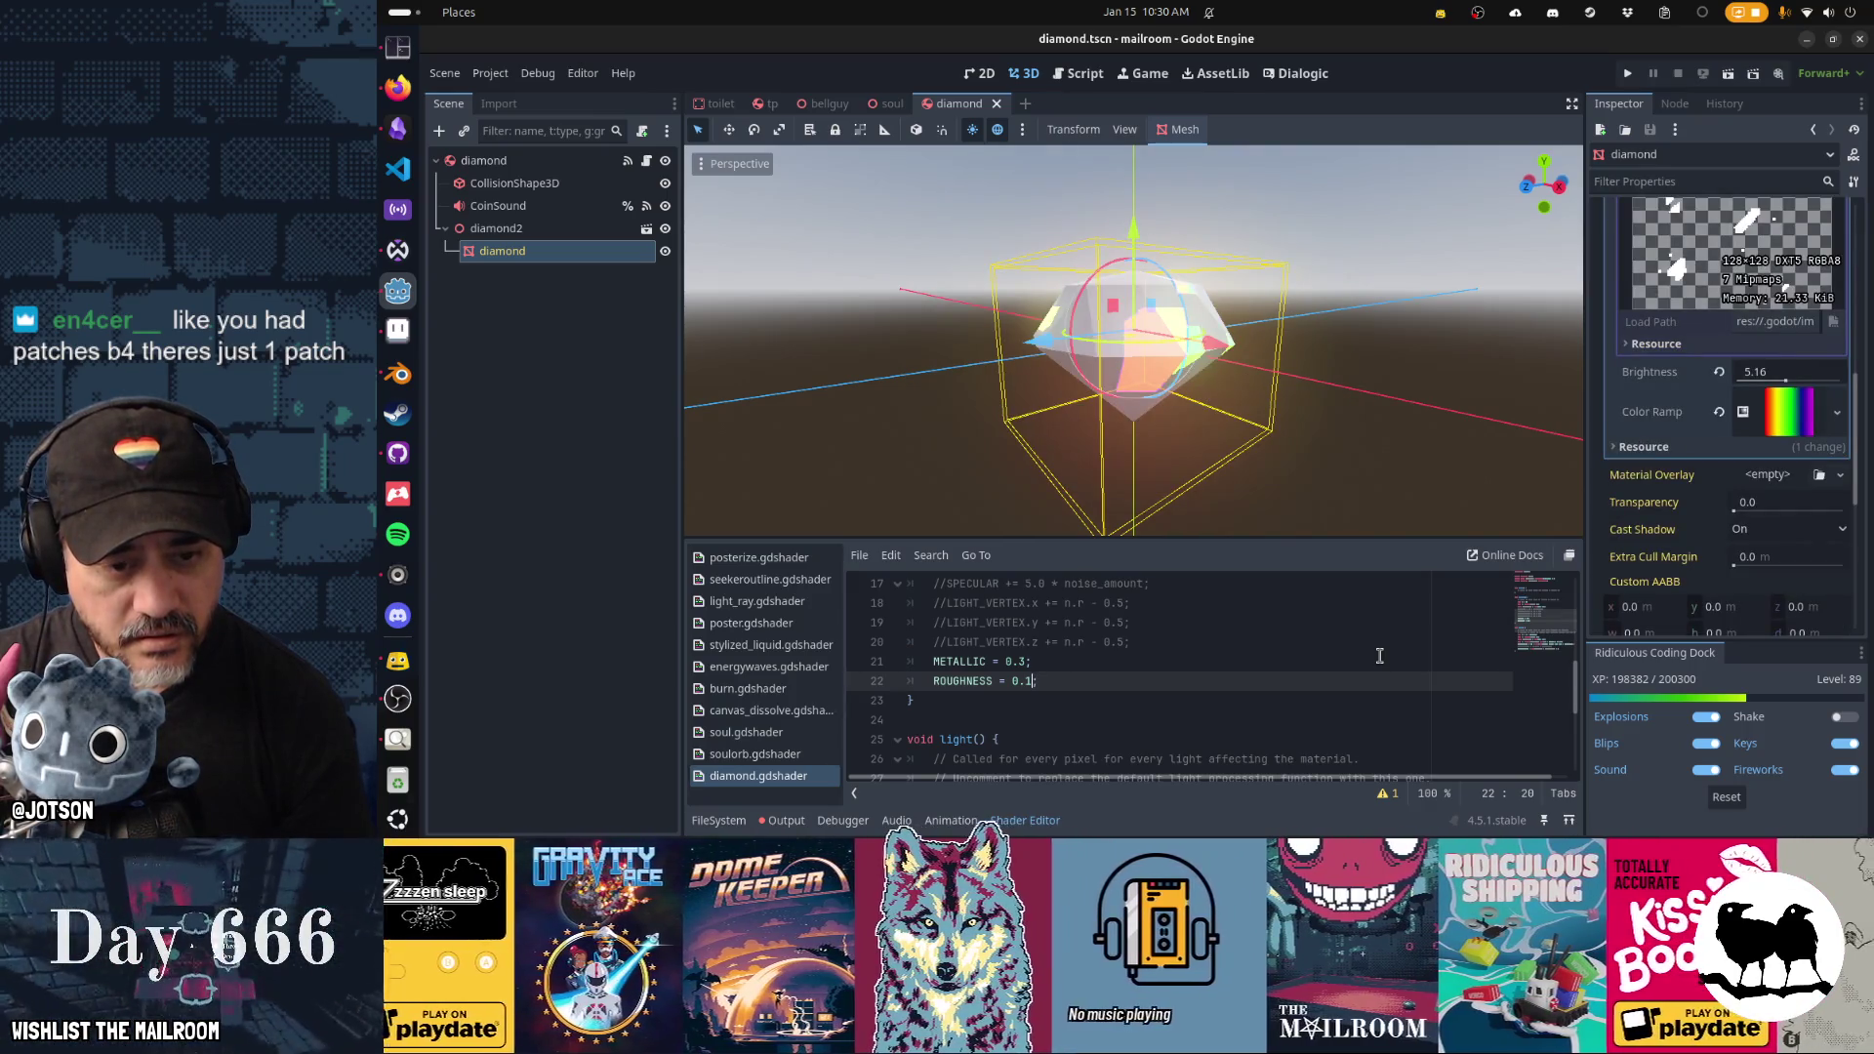
Comment out the noise texture and noise amount lines in fragment() and save.
{"action": "scroll", "coordinate": [1379, 655], "scroll_direction": "down", "scroll_amount": 3}
{"action": "scroll", "coordinate": [1379, 654], "scroll_direction": "up", "scroll_amount": 5}
{"action": "scroll", "coordinate": [1379, 655], "scroll_direction": "up", "scroll_amount": 2}
{"action": "key", "text": "ctrl+z"}
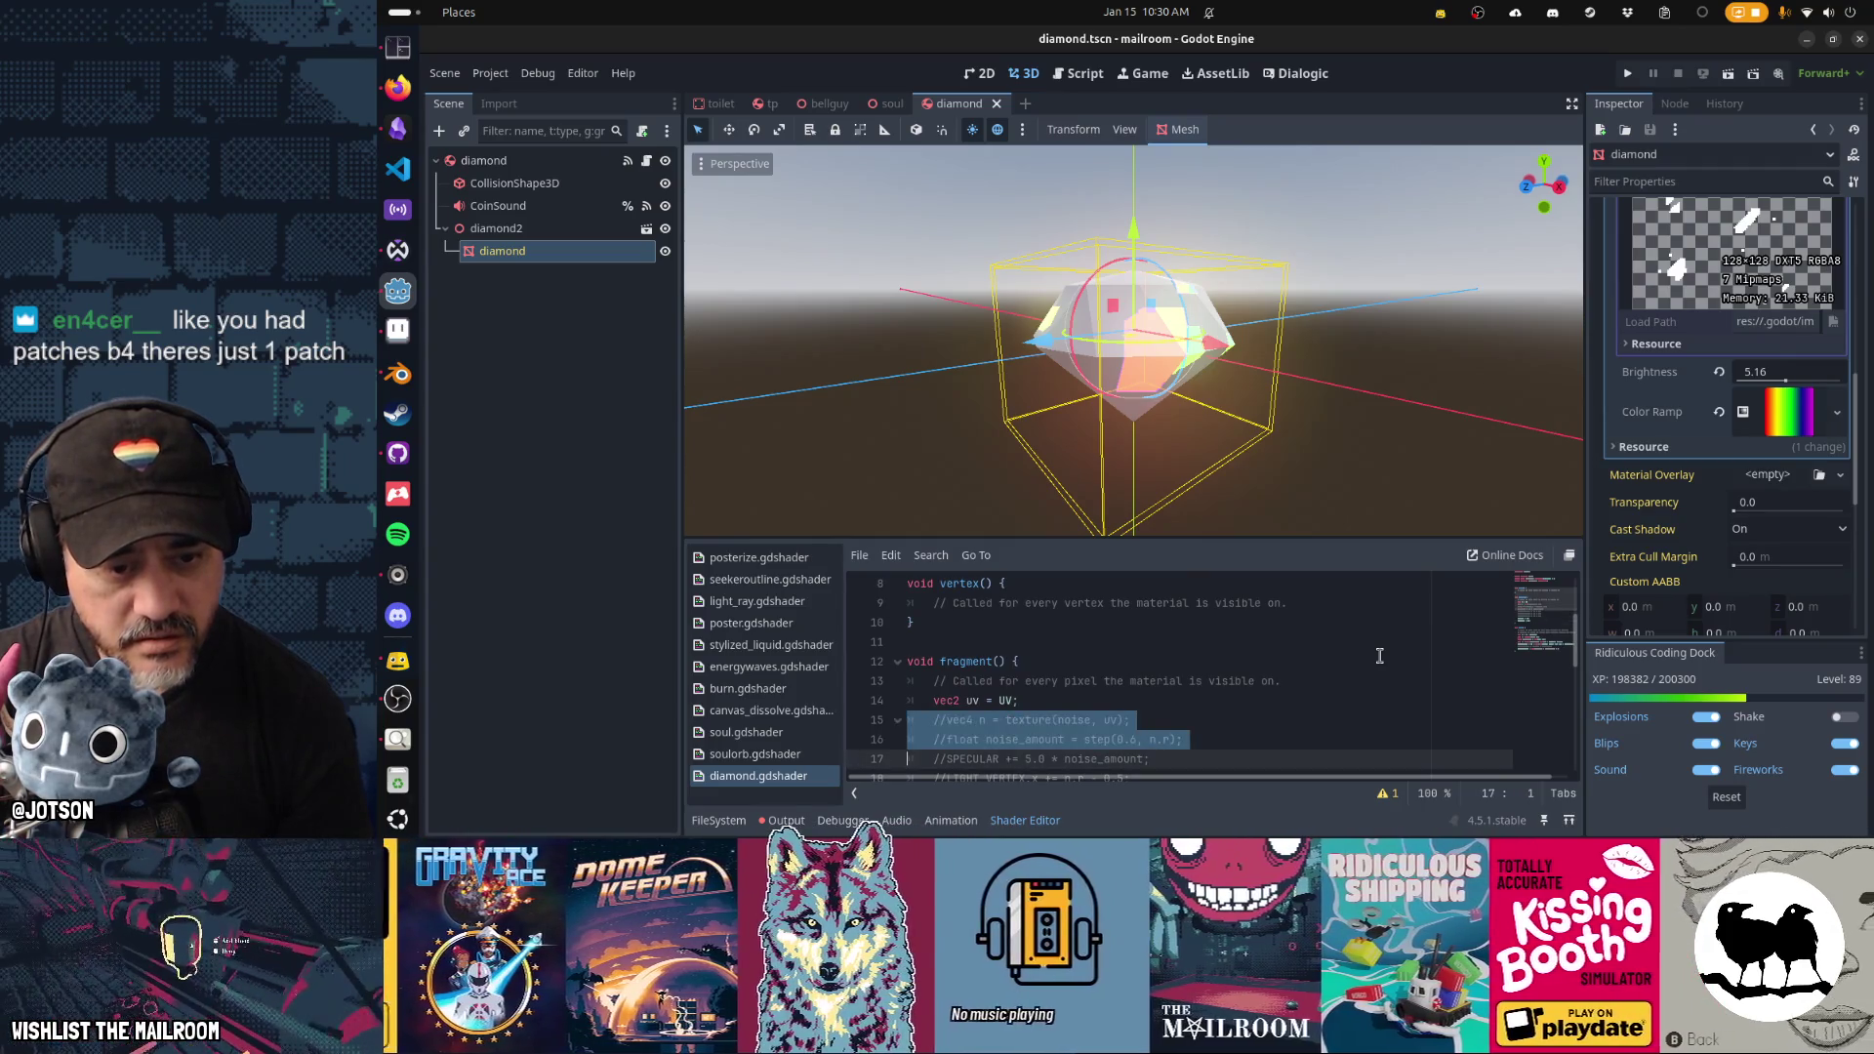
{"action": "key", "text": "ctrl+s"}
{"action": "key", "text": "ctrl+z"}
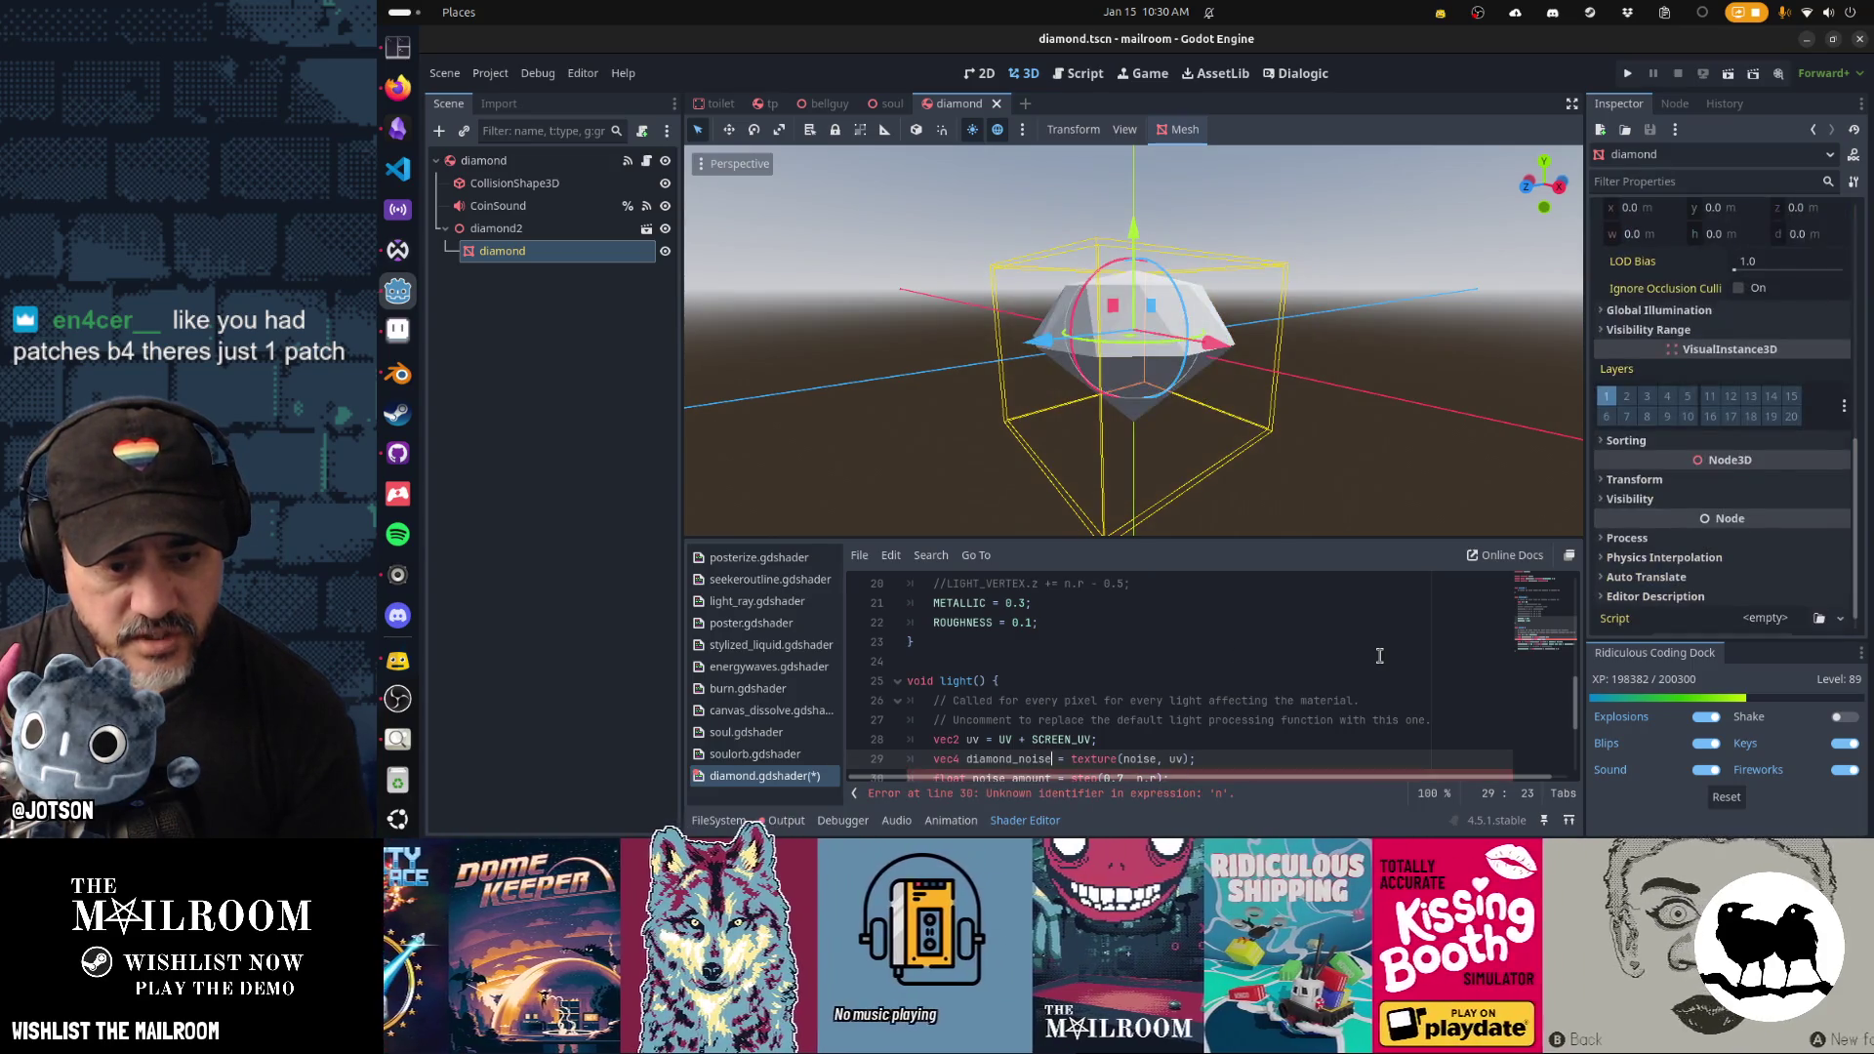
In light(), rename n to diamond_n sampling diamond_noise, and noise_amount to diamond_noise_amount, then save.
{"action": "scroll", "coordinate": [1191, 697], "scroll_direction": "down", "scroll_amount": 2}
{"action": "key", "text": "ctrl+z"}
{"action": "key", "text": "ctrl+shift+z"}
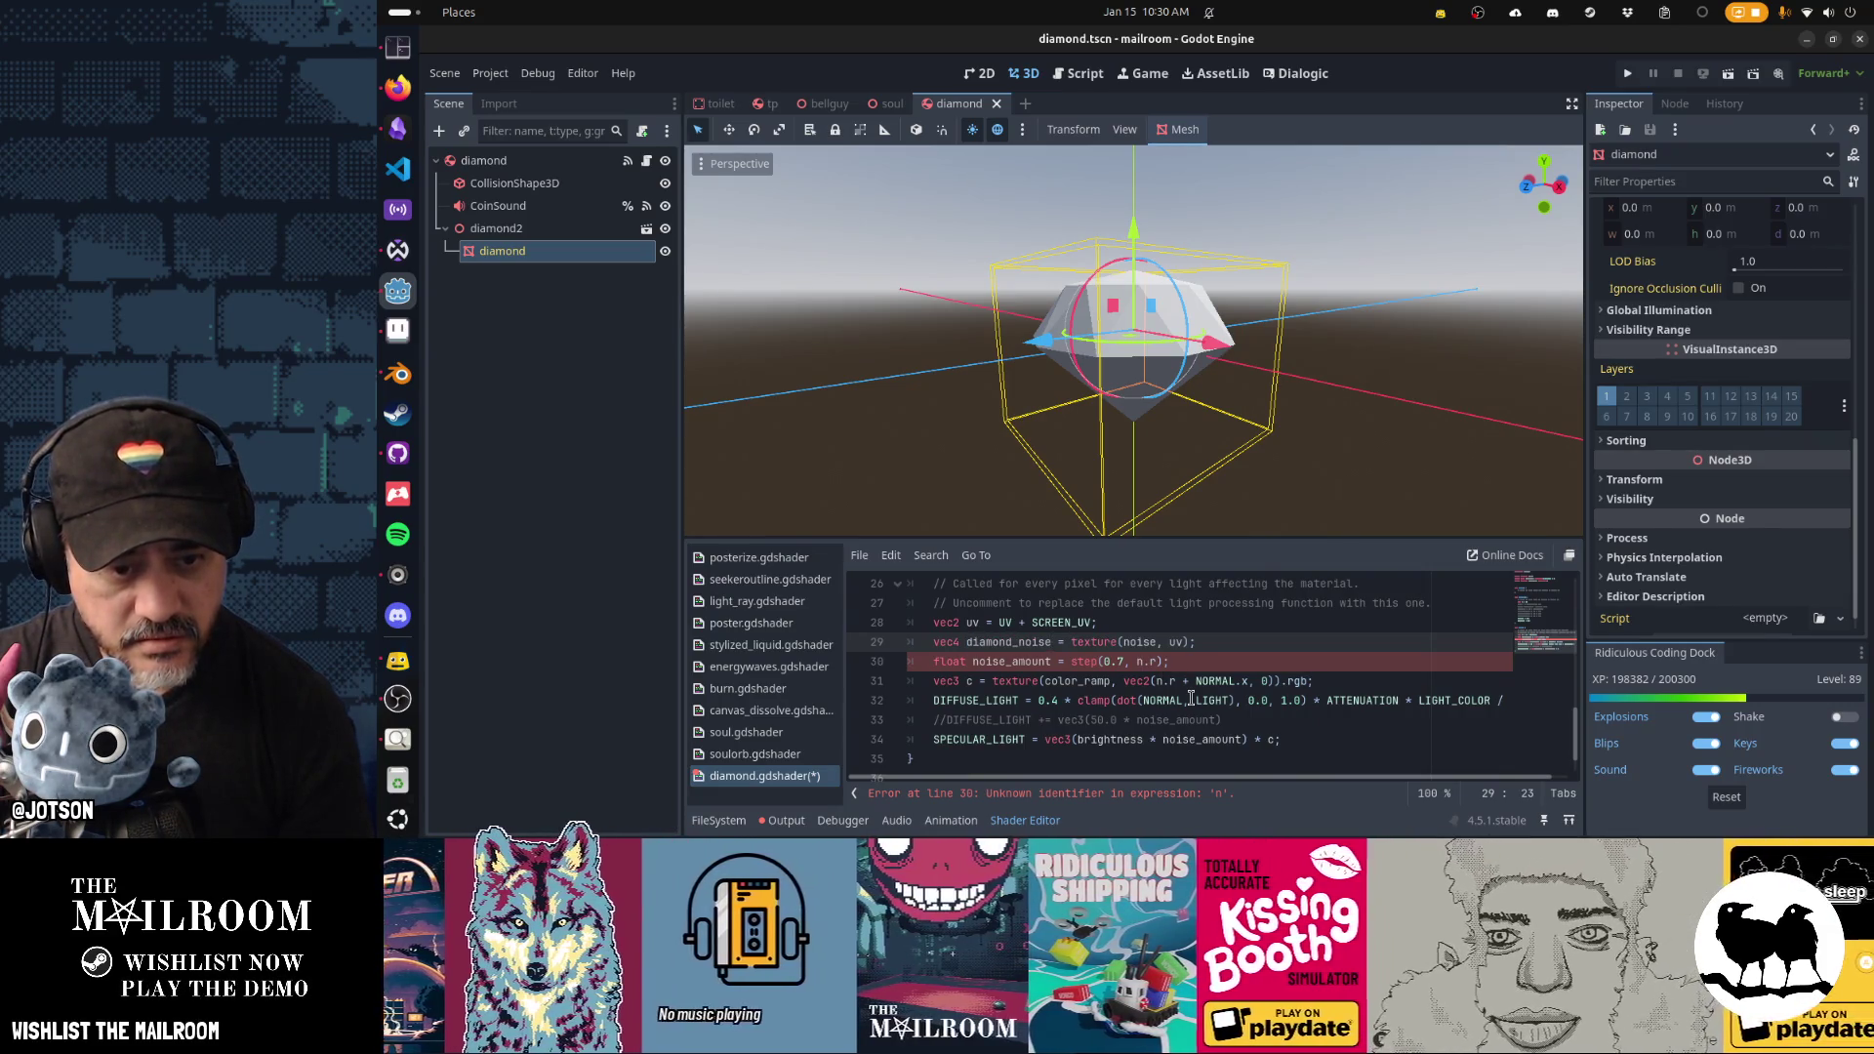
{"action": "key", "text": "BackSpace"}
{"action": "key", "text": "BackSpace"}
{"action": "key", "text": "BackSpace"}
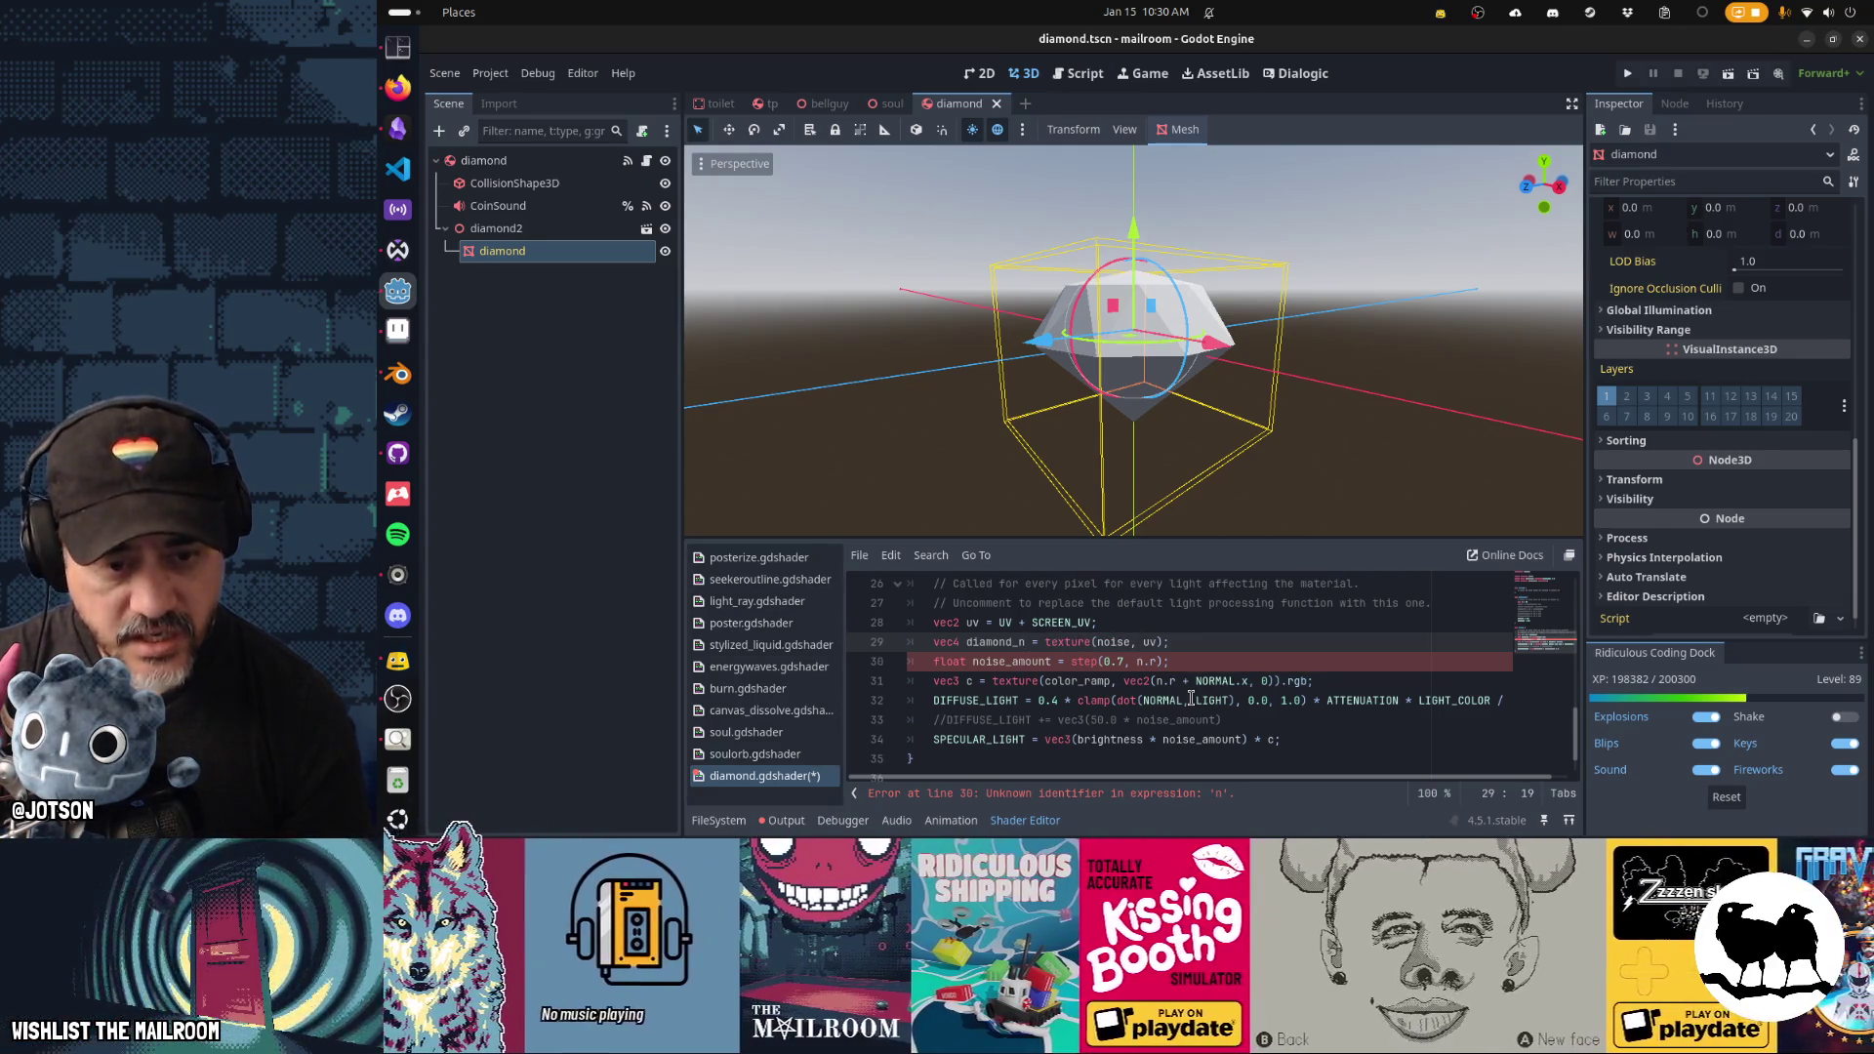
{"action": "key", "text": "Right"}
{"action": "key", "text": "Right"}
{"action": "key", "text": "Right"}
{"action": "type", "text": "diamond_"}
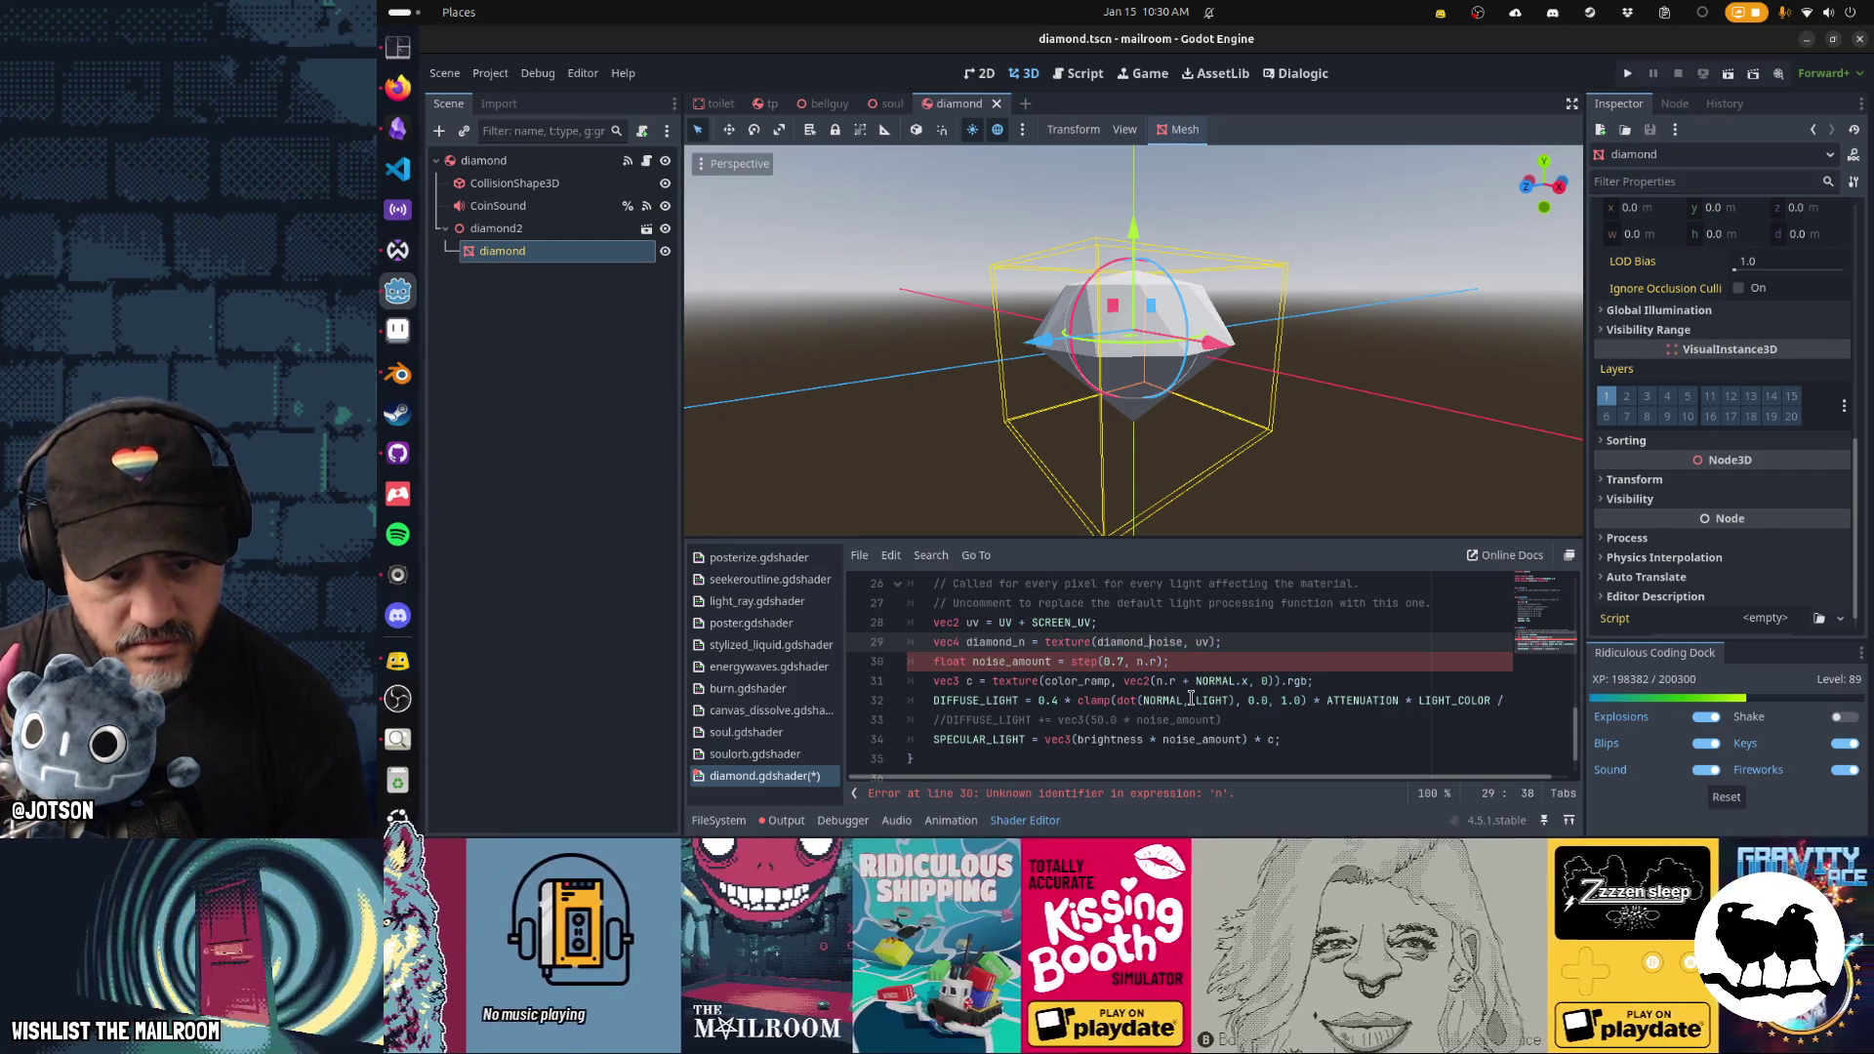
{"action": "key", "text": "Down"}
{"action": "key", "text": "Home"}
{"action": "key", "text": "ctrl+Right"}
{"action": "key", "text": "Right"}
{"action": "type", "text": "diamond_"}
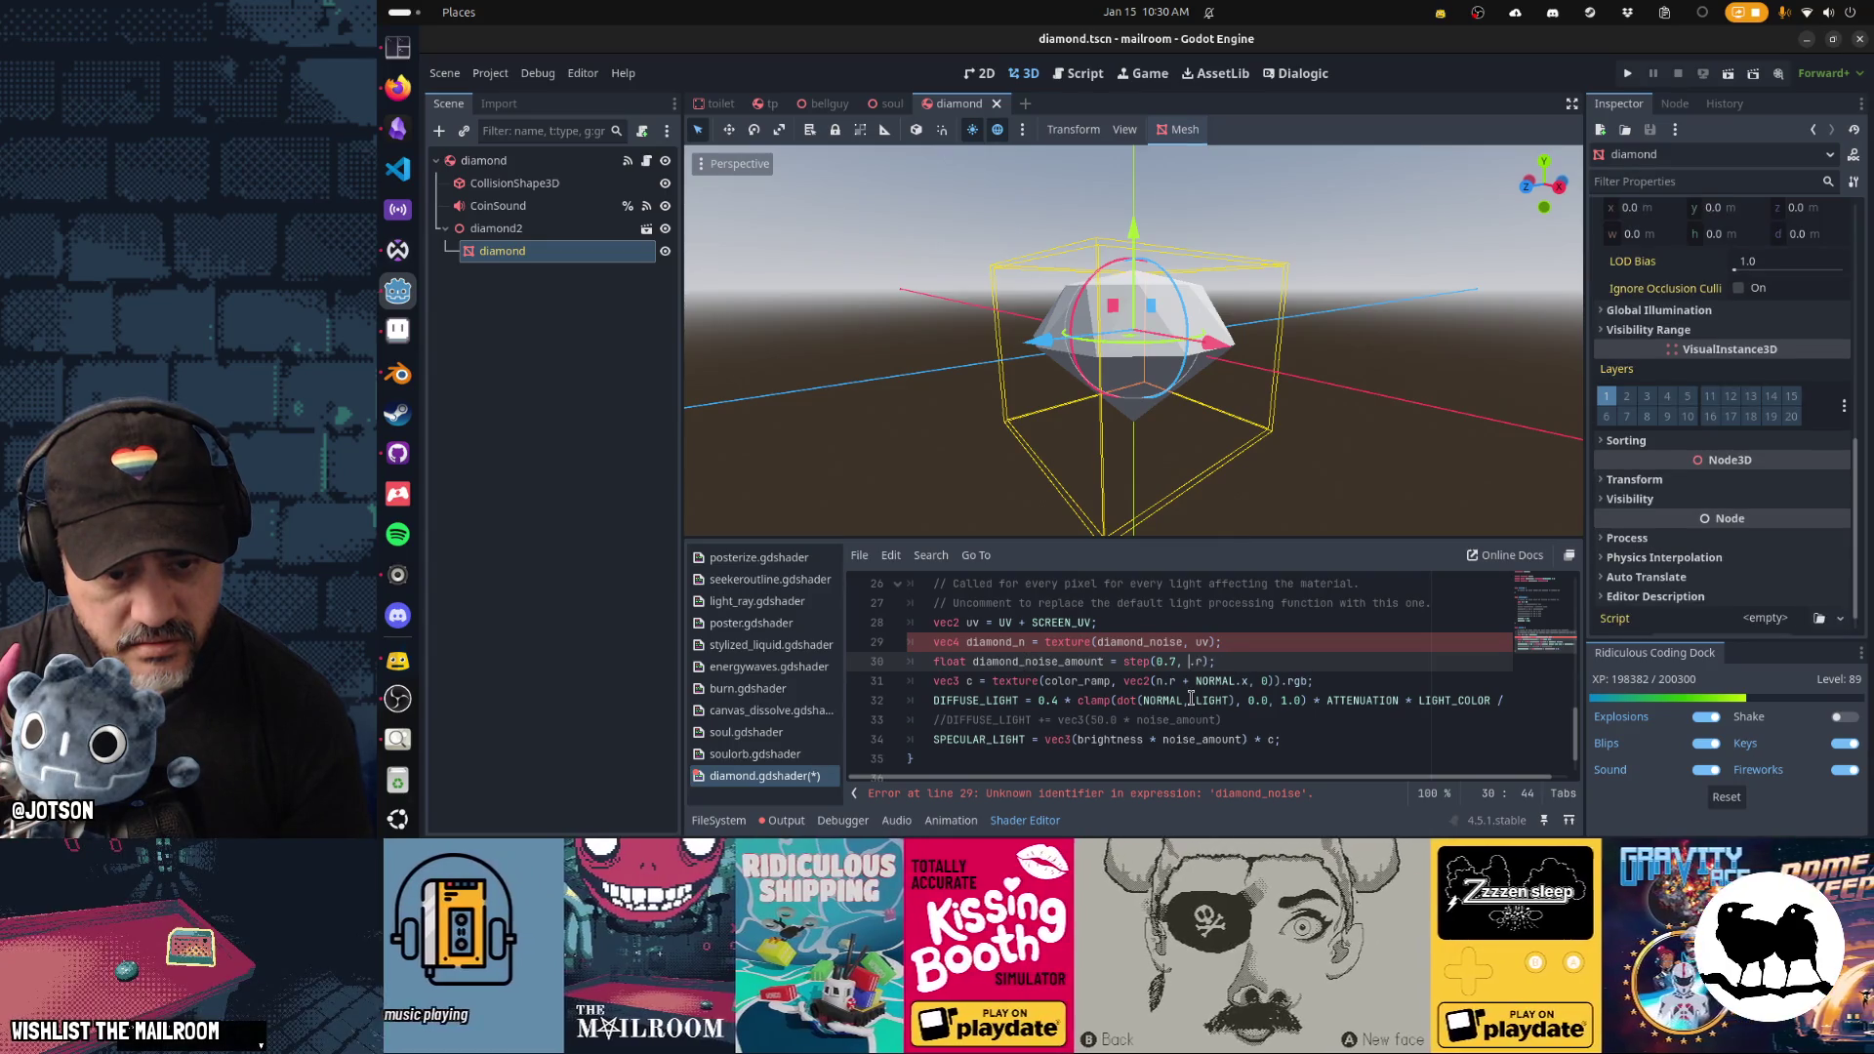
{"action": "type", "text": "diamond_n"}
{"action": "key", "text": "ctrl+s"}
Prefix the later n.r and specular noise_amount references with diamond_, undoing a stray LIGHT edit.
{"action": "scroll", "coordinate": [1192, 697], "scroll_direction": "down", "scroll_amount": 1}
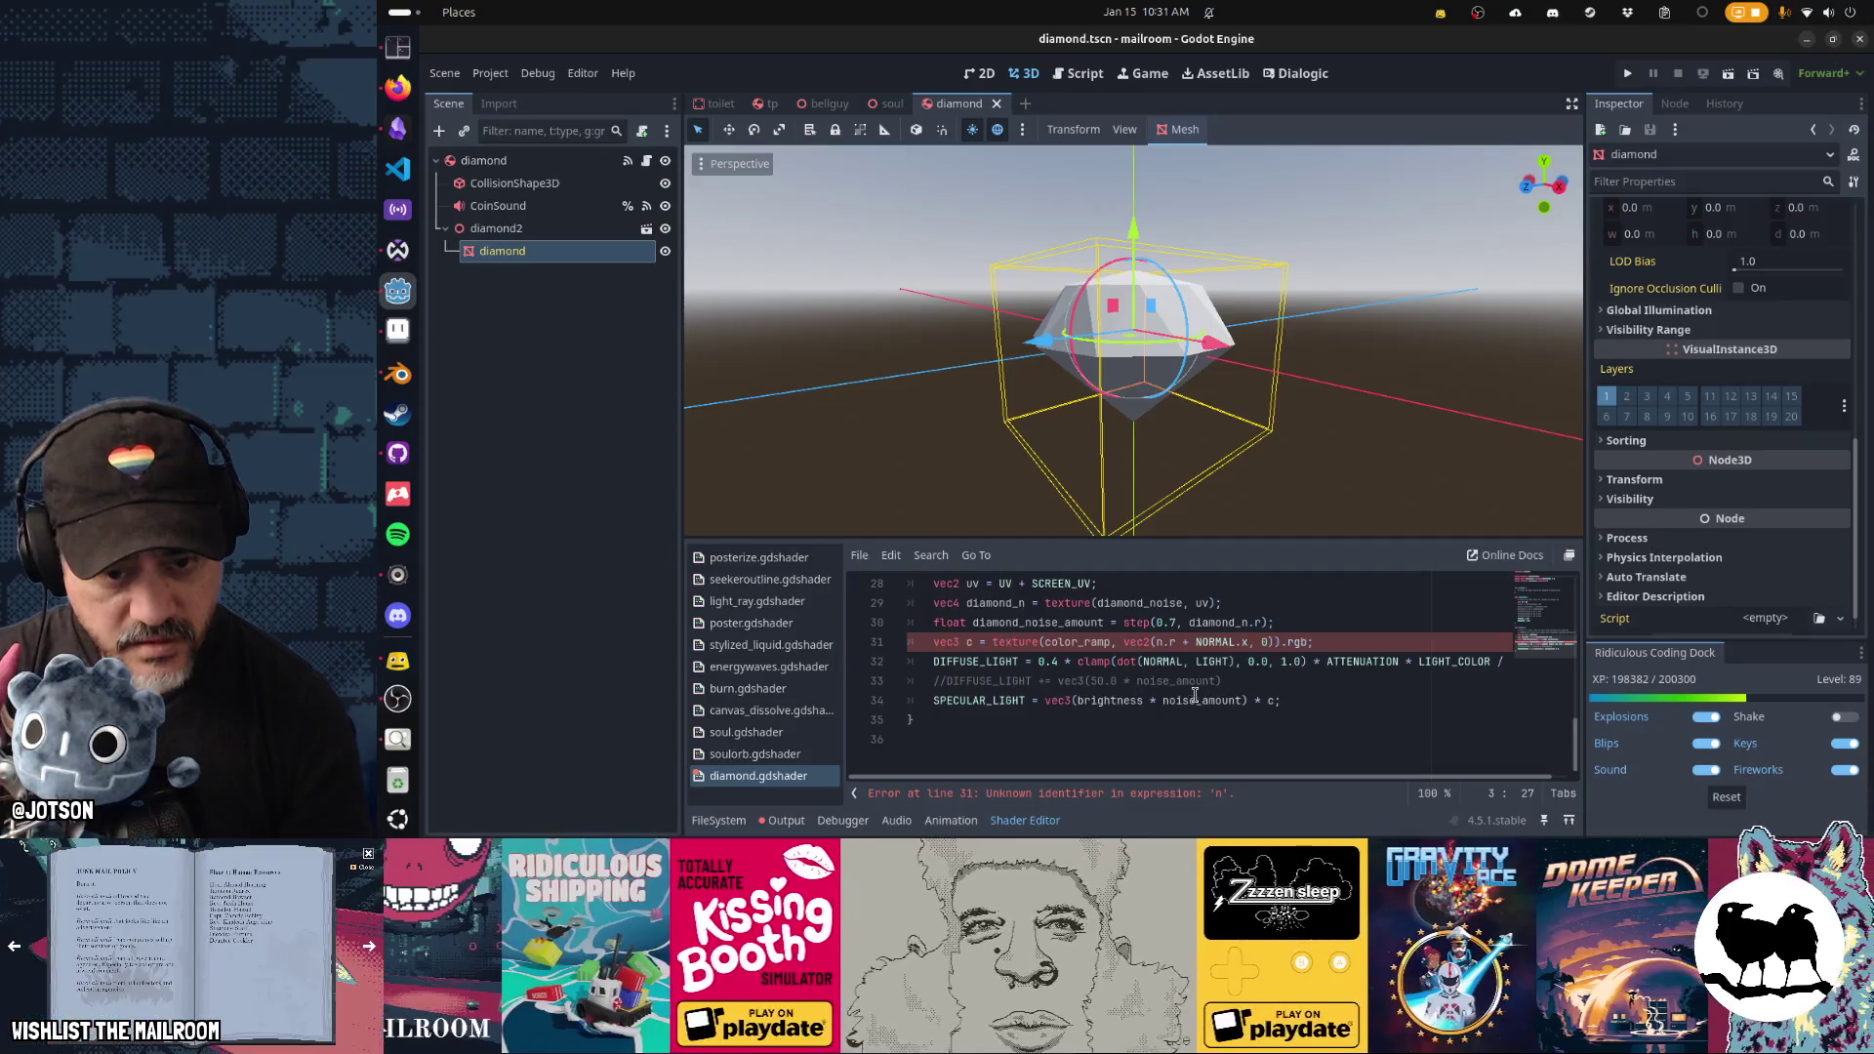
{"action": "left_click", "coordinate": [1148, 624]}
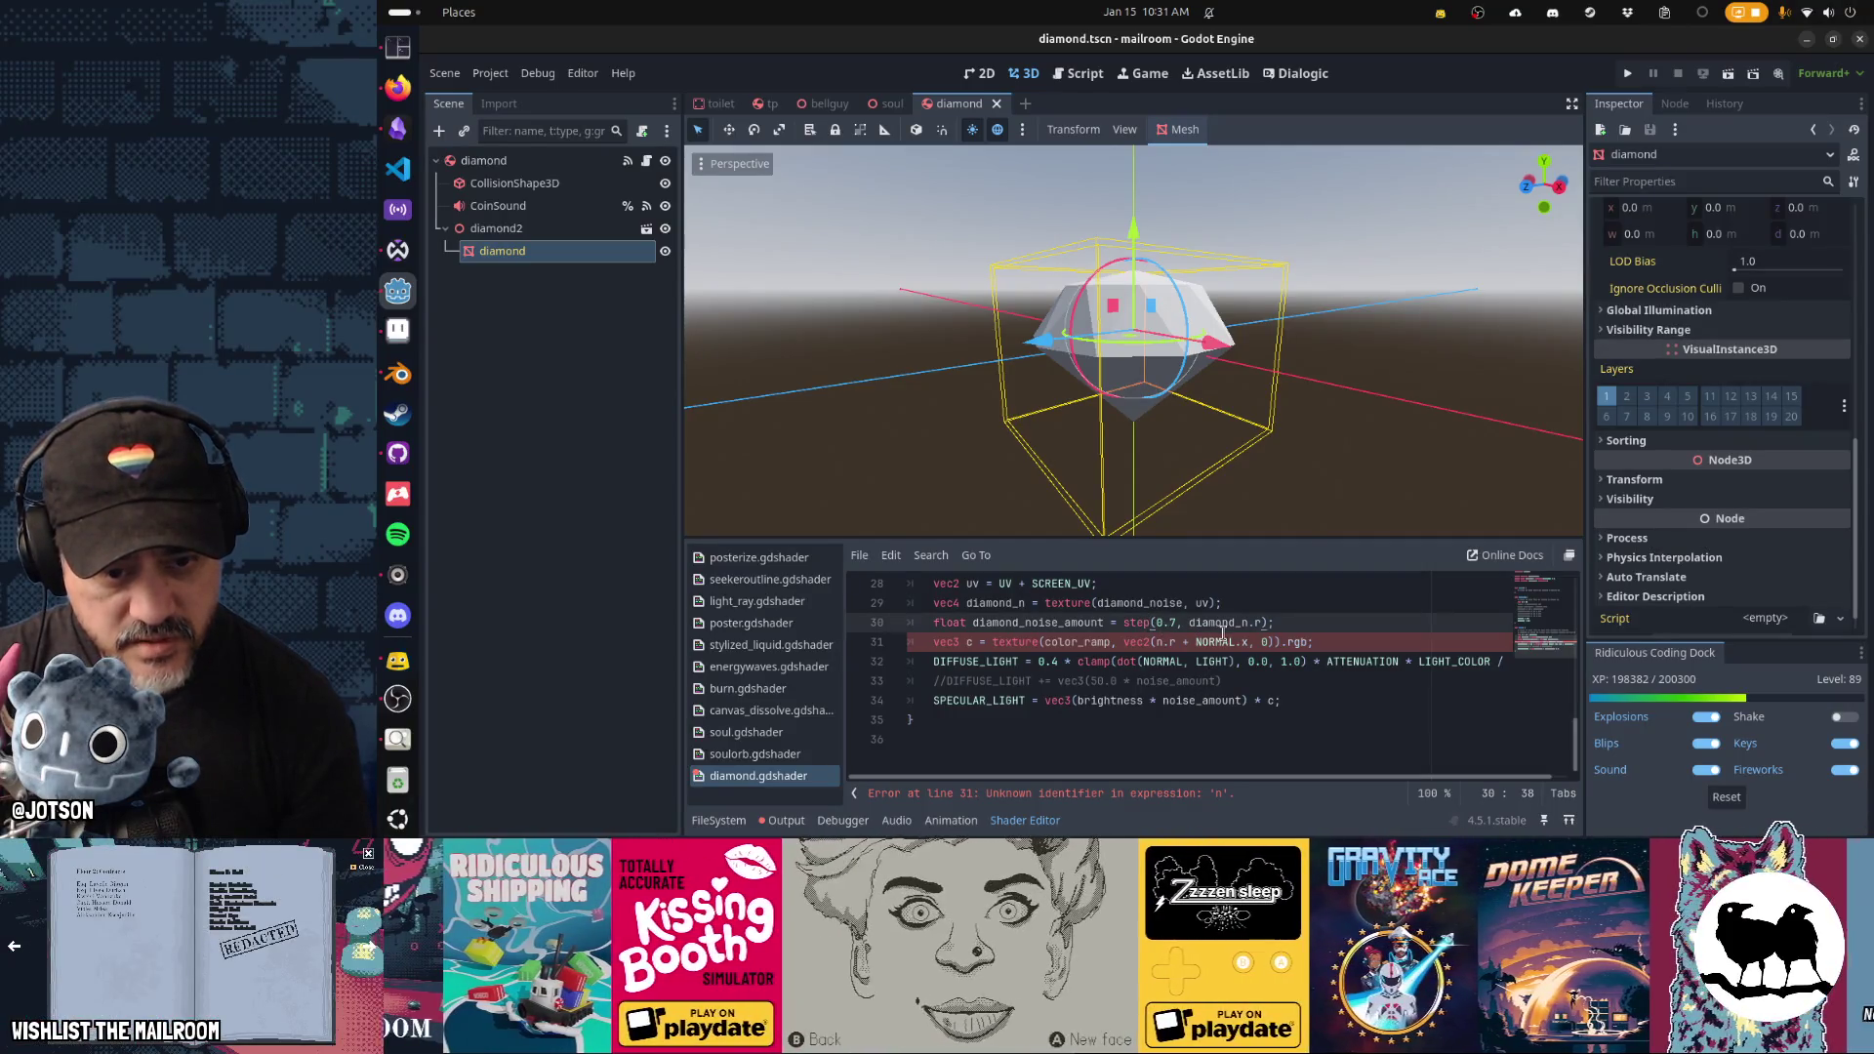
{"action": "key", "text": "Down"}
{"action": "key", "text": "Right"}
{"action": "type", "text": "diamond_"}
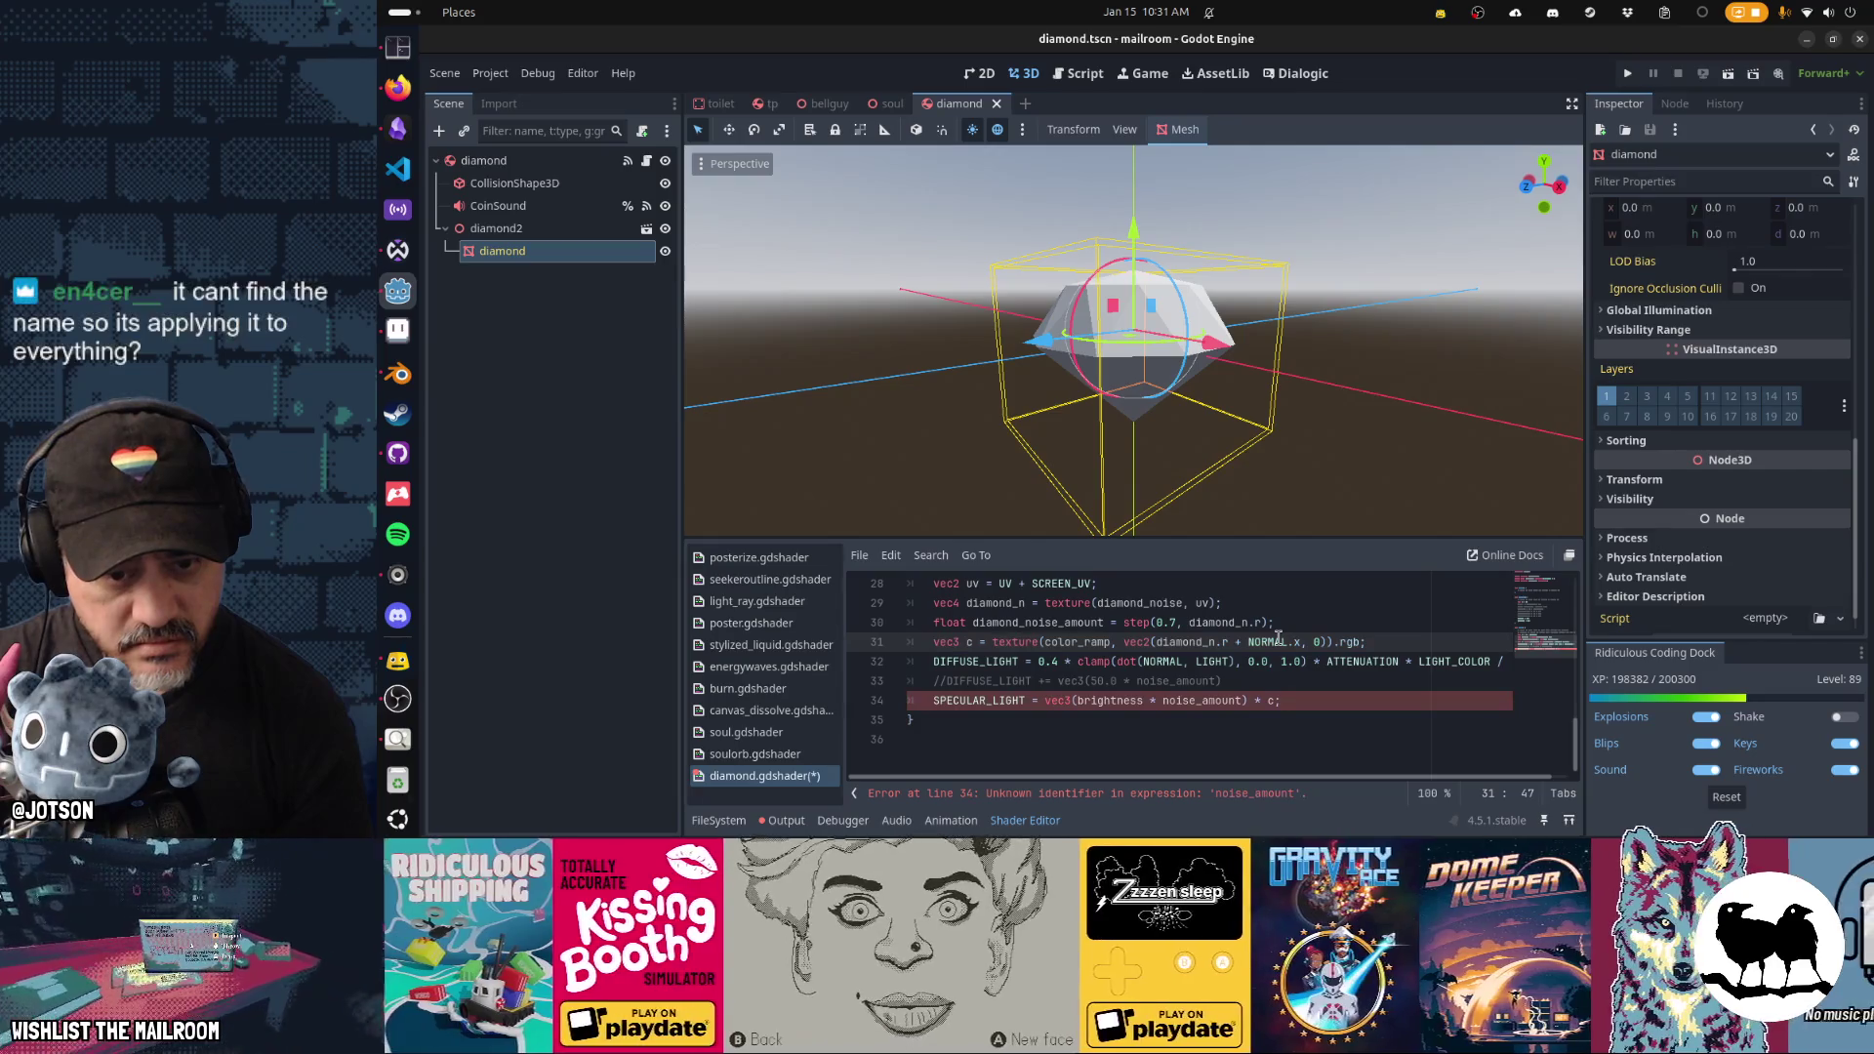
{"action": "key", "text": "Down"}
{"action": "key", "text": "Down"}
{"action": "key", "text": "Down"}
{"action": "key", "text": "ctrl+Left"}
{"action": "type", "text": "diamond_"}
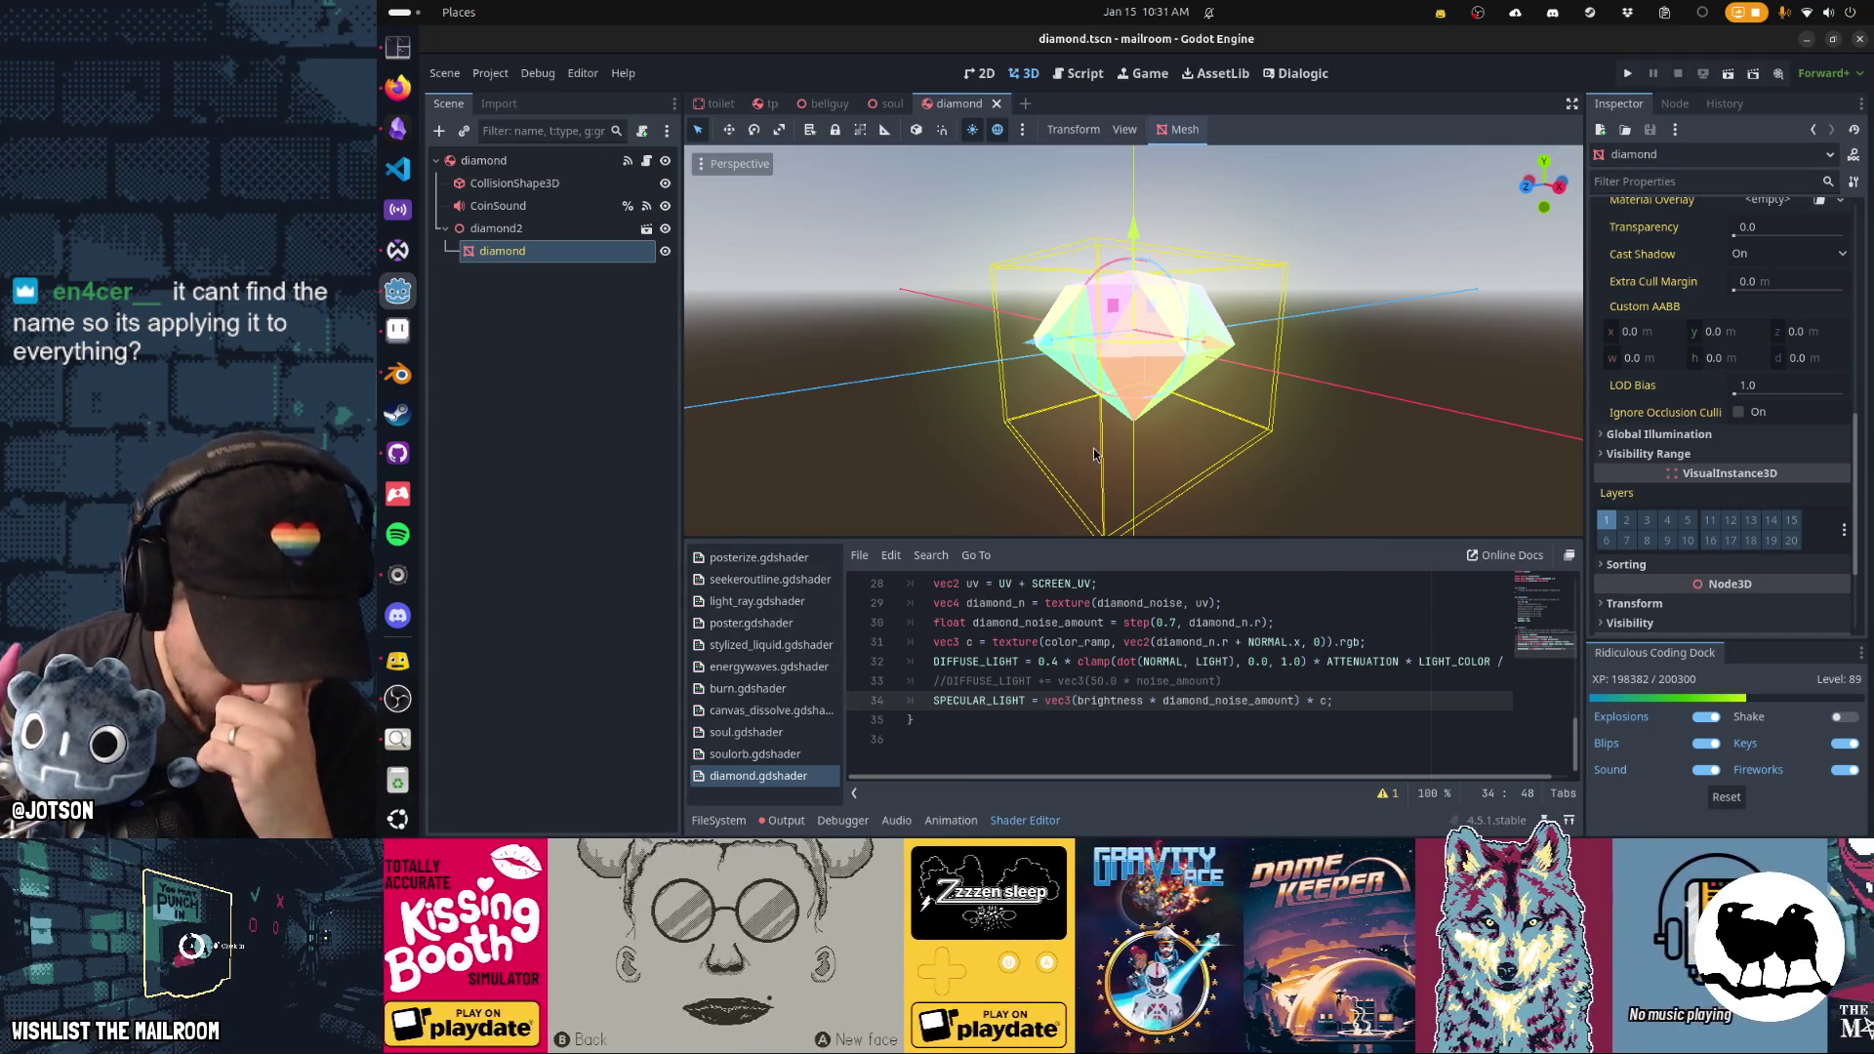
{"action": "left_click", "coordinate": [1085, 662]}
{"action": "type", "text": "LIGHT"}
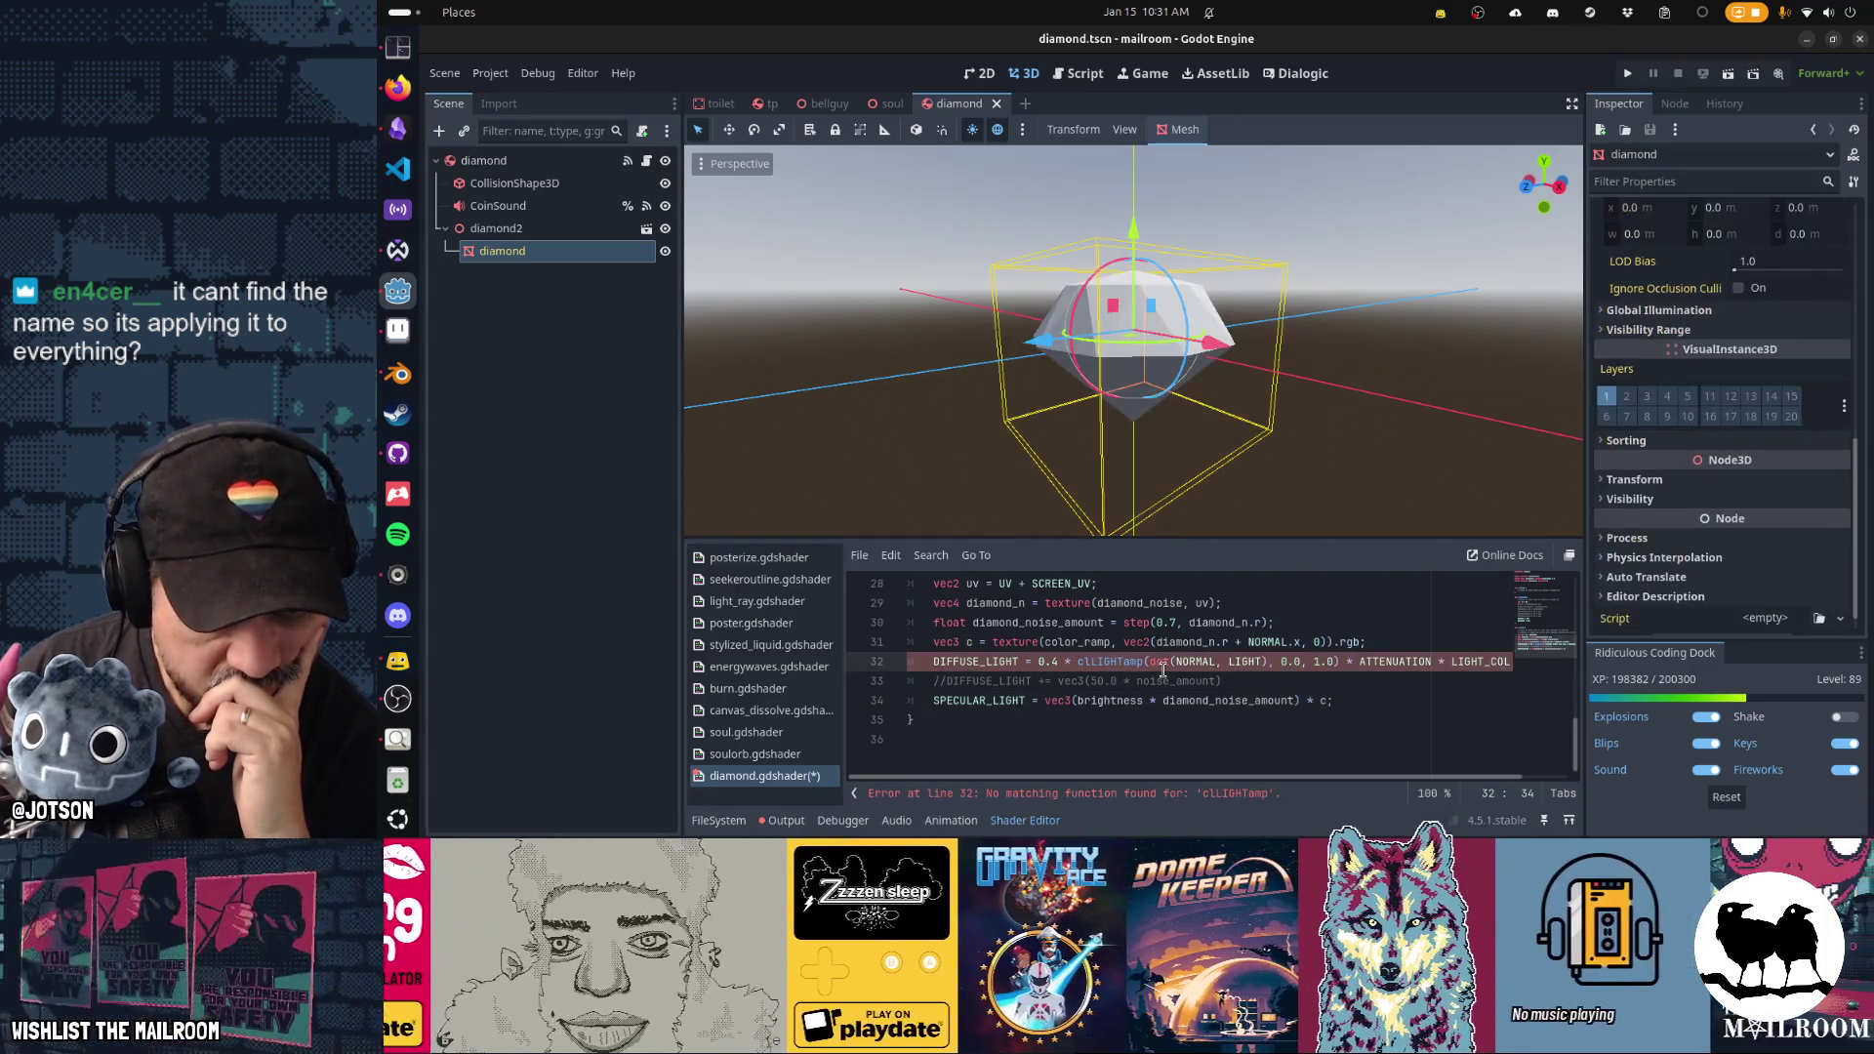
{"action": "key", "text": "ctrl+z"}
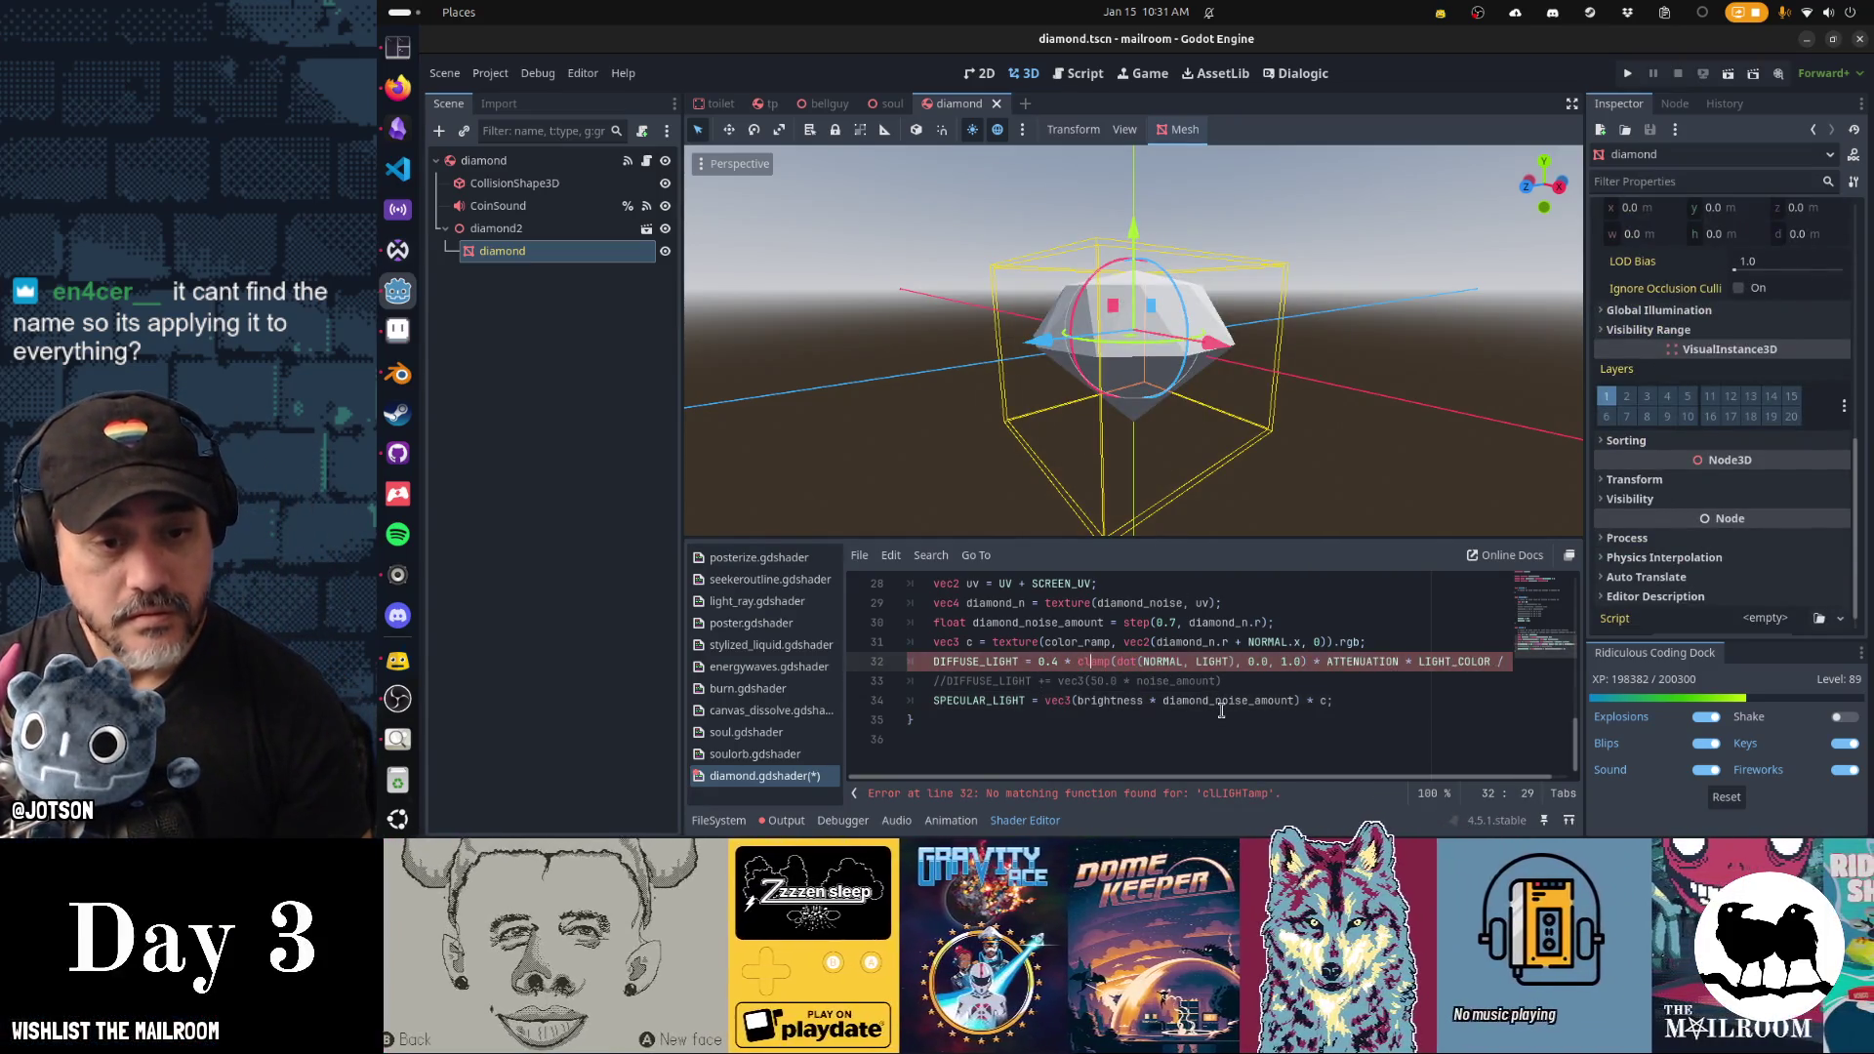
{"action": "key", "text": "alt+Tab"}
{"action": "key", "text": "alt+Tab"}
{"action": "key", "text": "alt+Tab"}
{"action": "key", "text": "alt+Tab"}
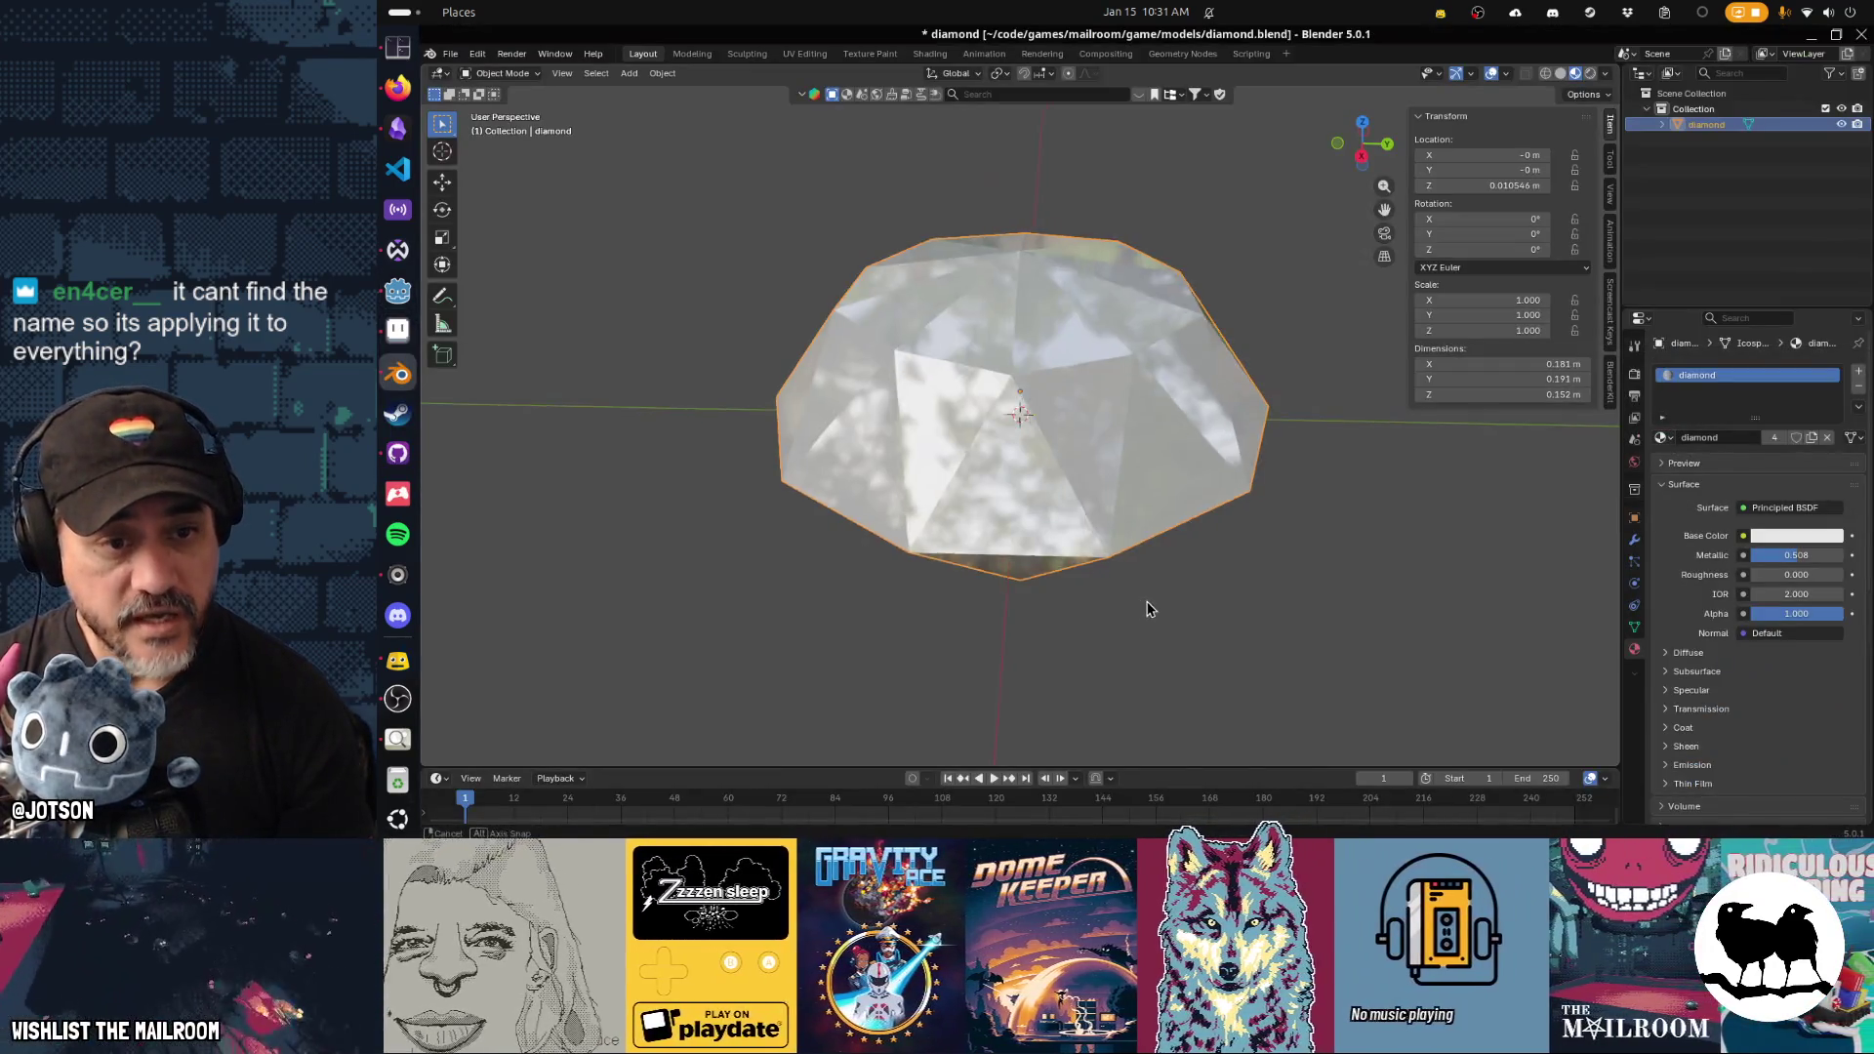
{"action": "mouse_move", "coordinate": [1147, 609]}
{"action": "left_mouse_down"}
{"action": "mouse_move", "coordinate": [1144, 518]}
{"action": "mouse_move", "coordinate": [1087, 506]}
{"action": "left_mouse_up"}
In Edit Mode, front view, knife-cut a new edge loop across the diamond's lower half.
{"action": "key", "text": "Tab"}
{"action": "key", "text": "ctrl+r"}
{"action": "key", "text": "Escape"}
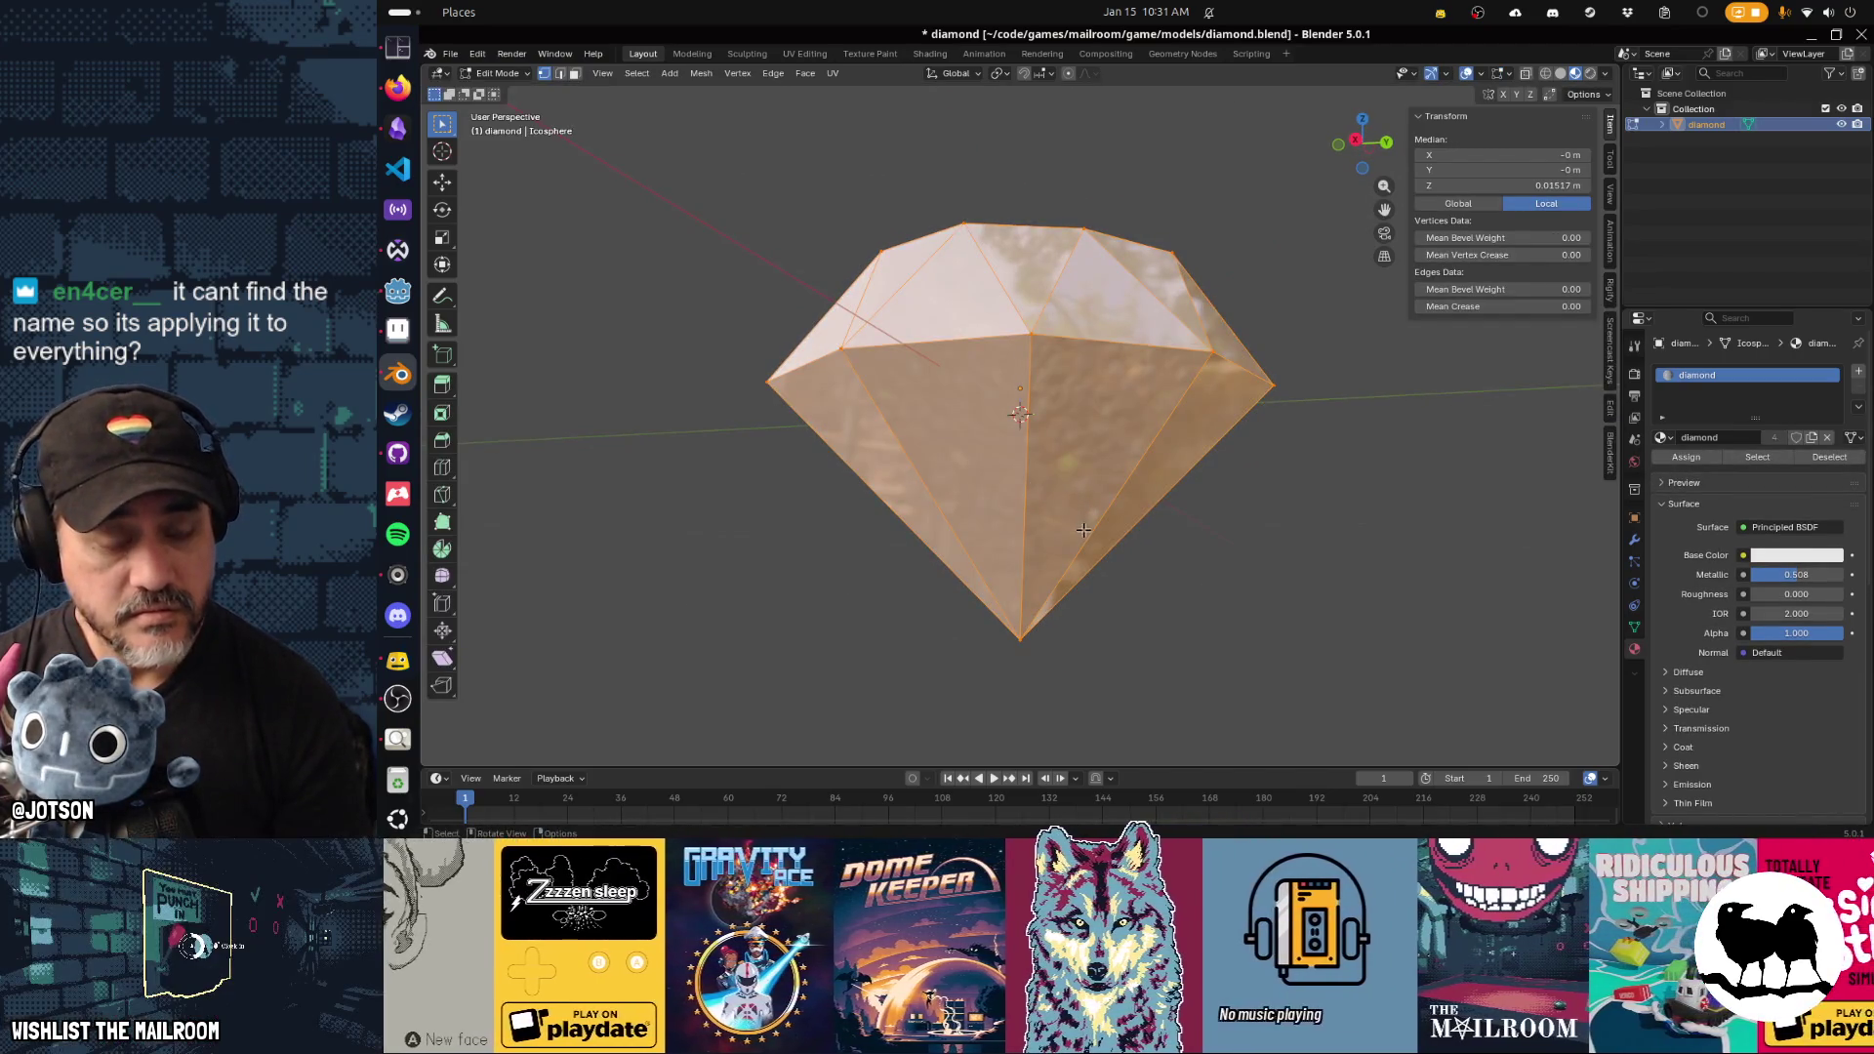
{"action": "left_click", "coordinate": [1089, 336]}
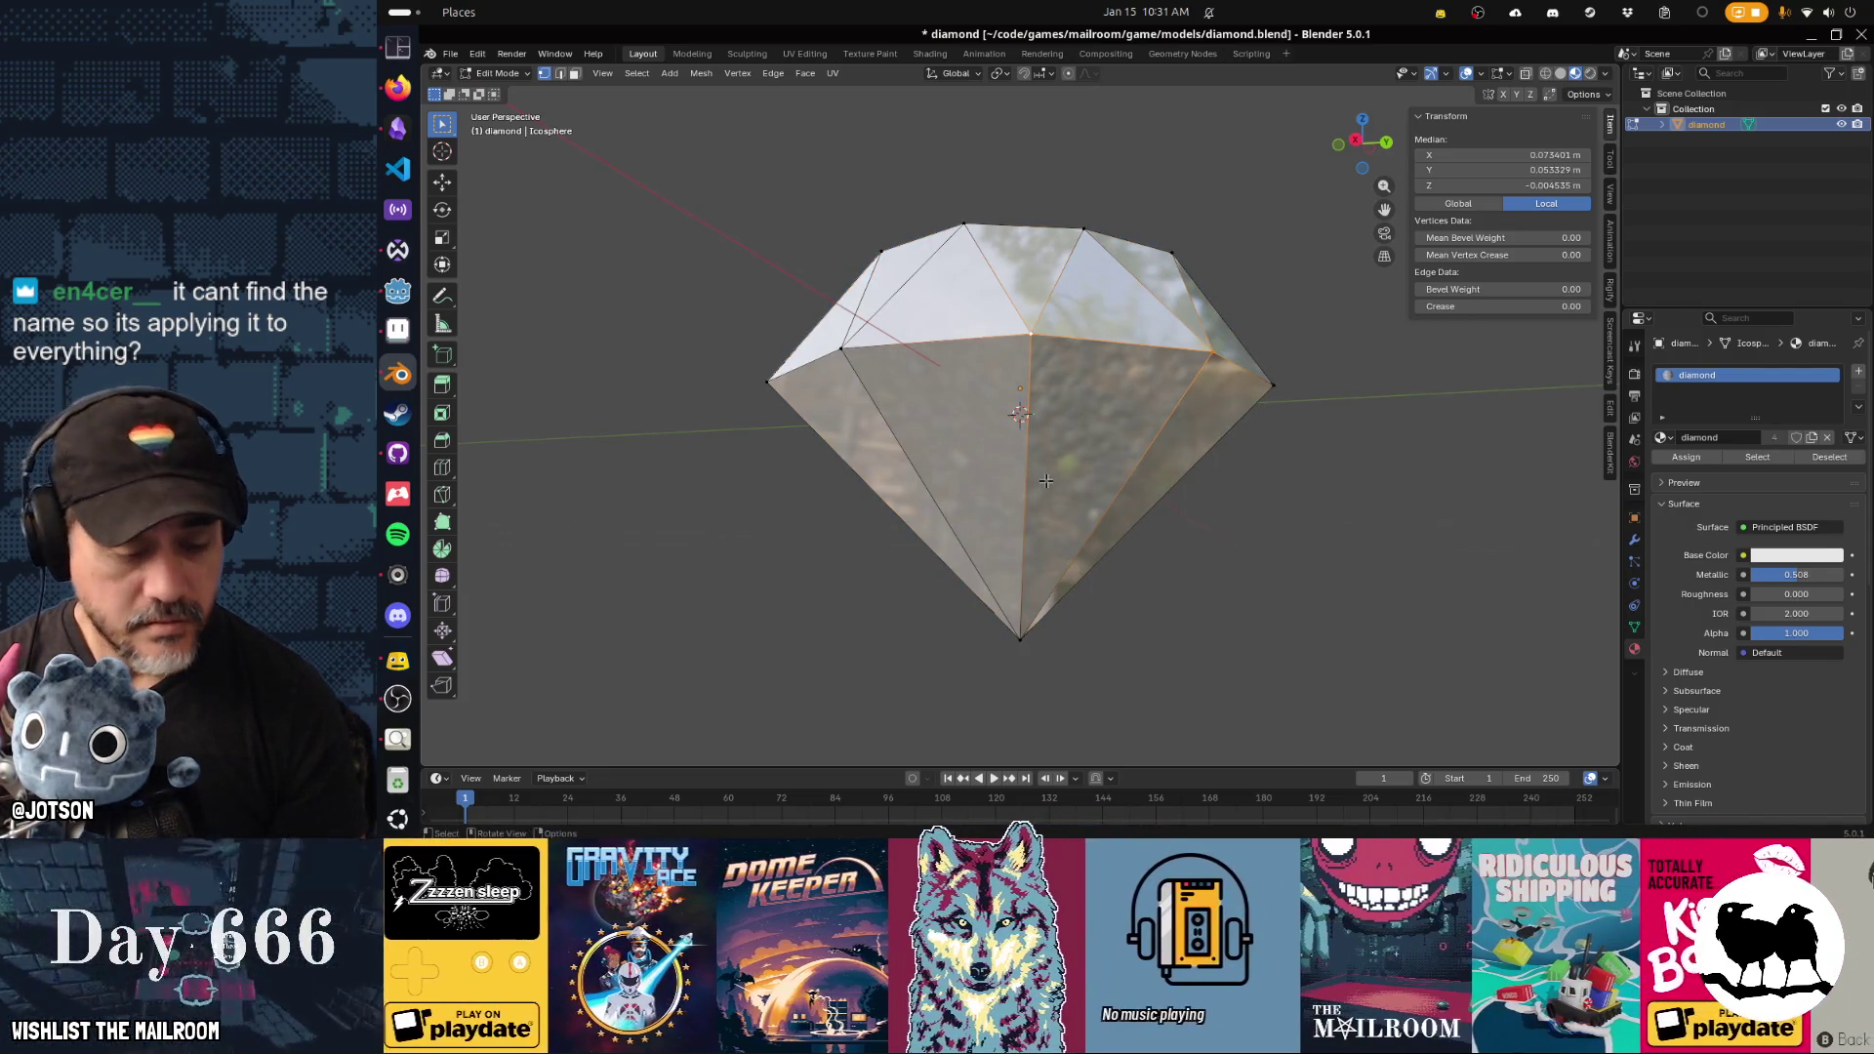
{"action": "key", "text": "KP_1"}
{"action": "key", "text": "k"}
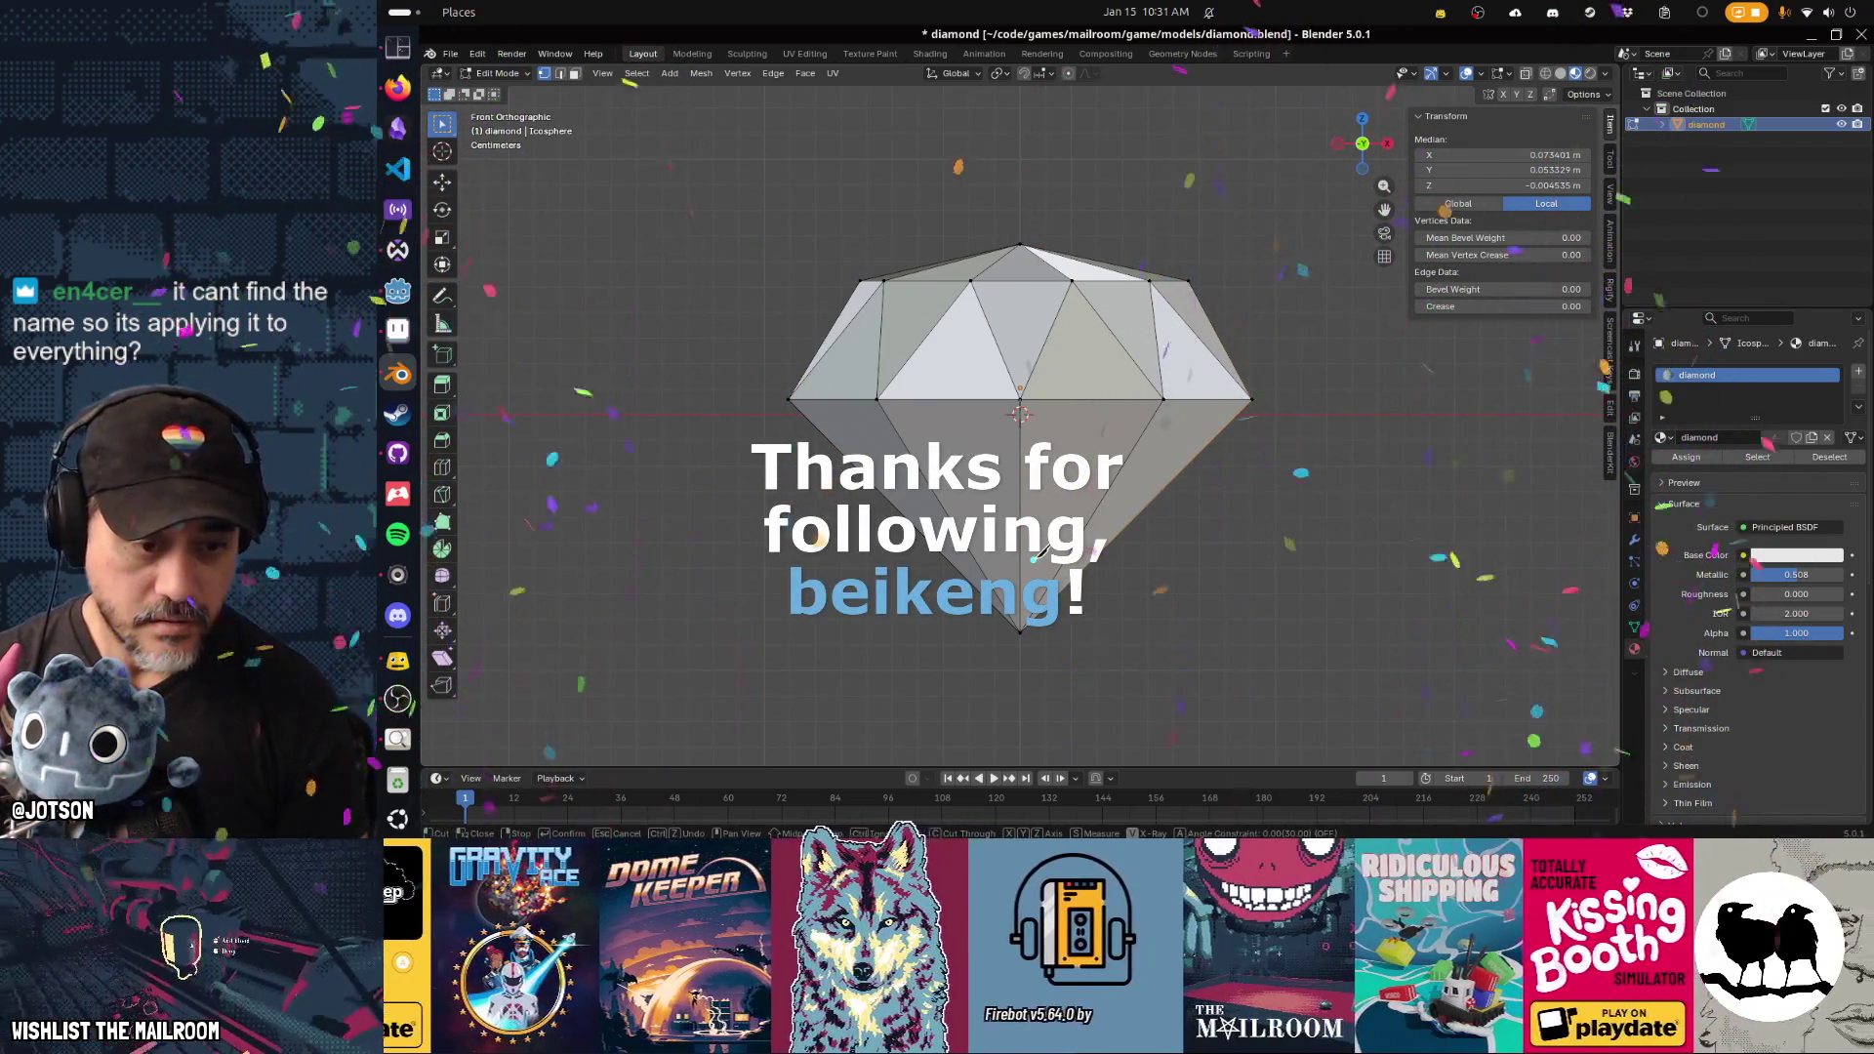
{"action": "left_click", "coordinate": [905, 513]}
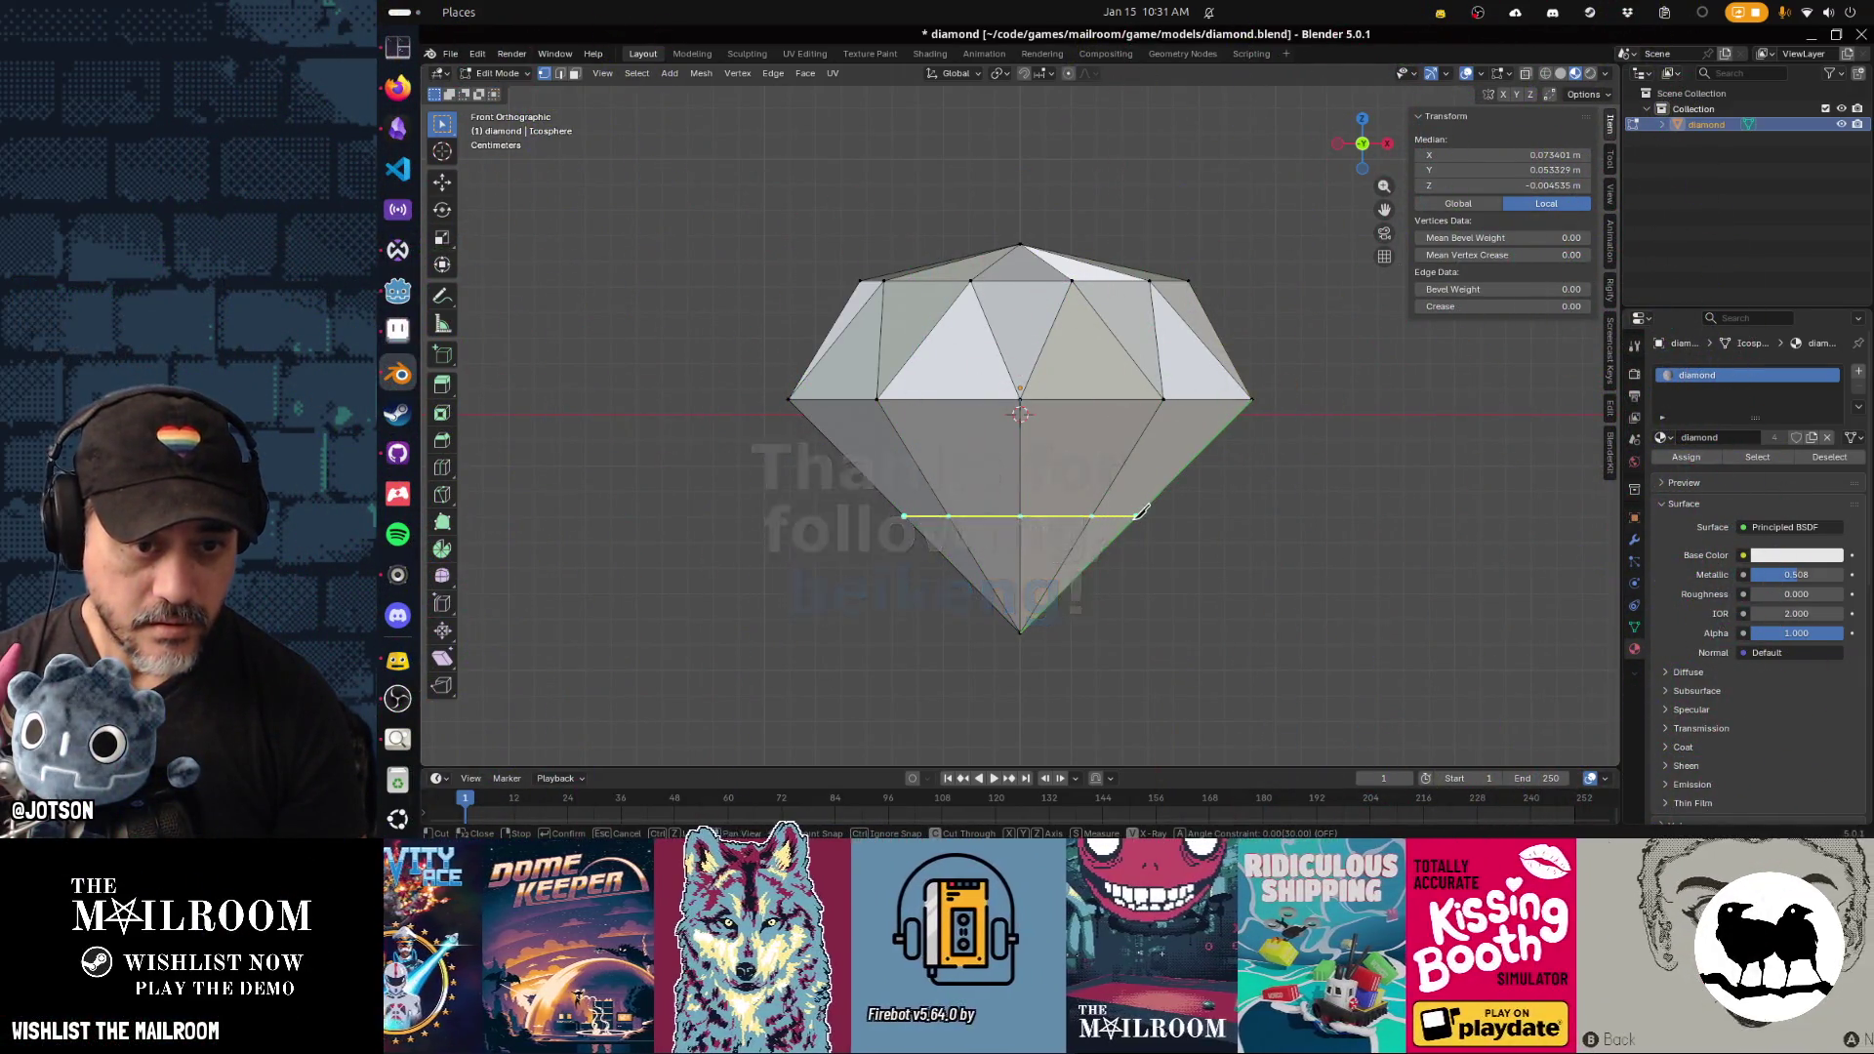
{"action": "left_click", "coordinate": [1148, 518]}
{"action": "key", "text": "Return"}
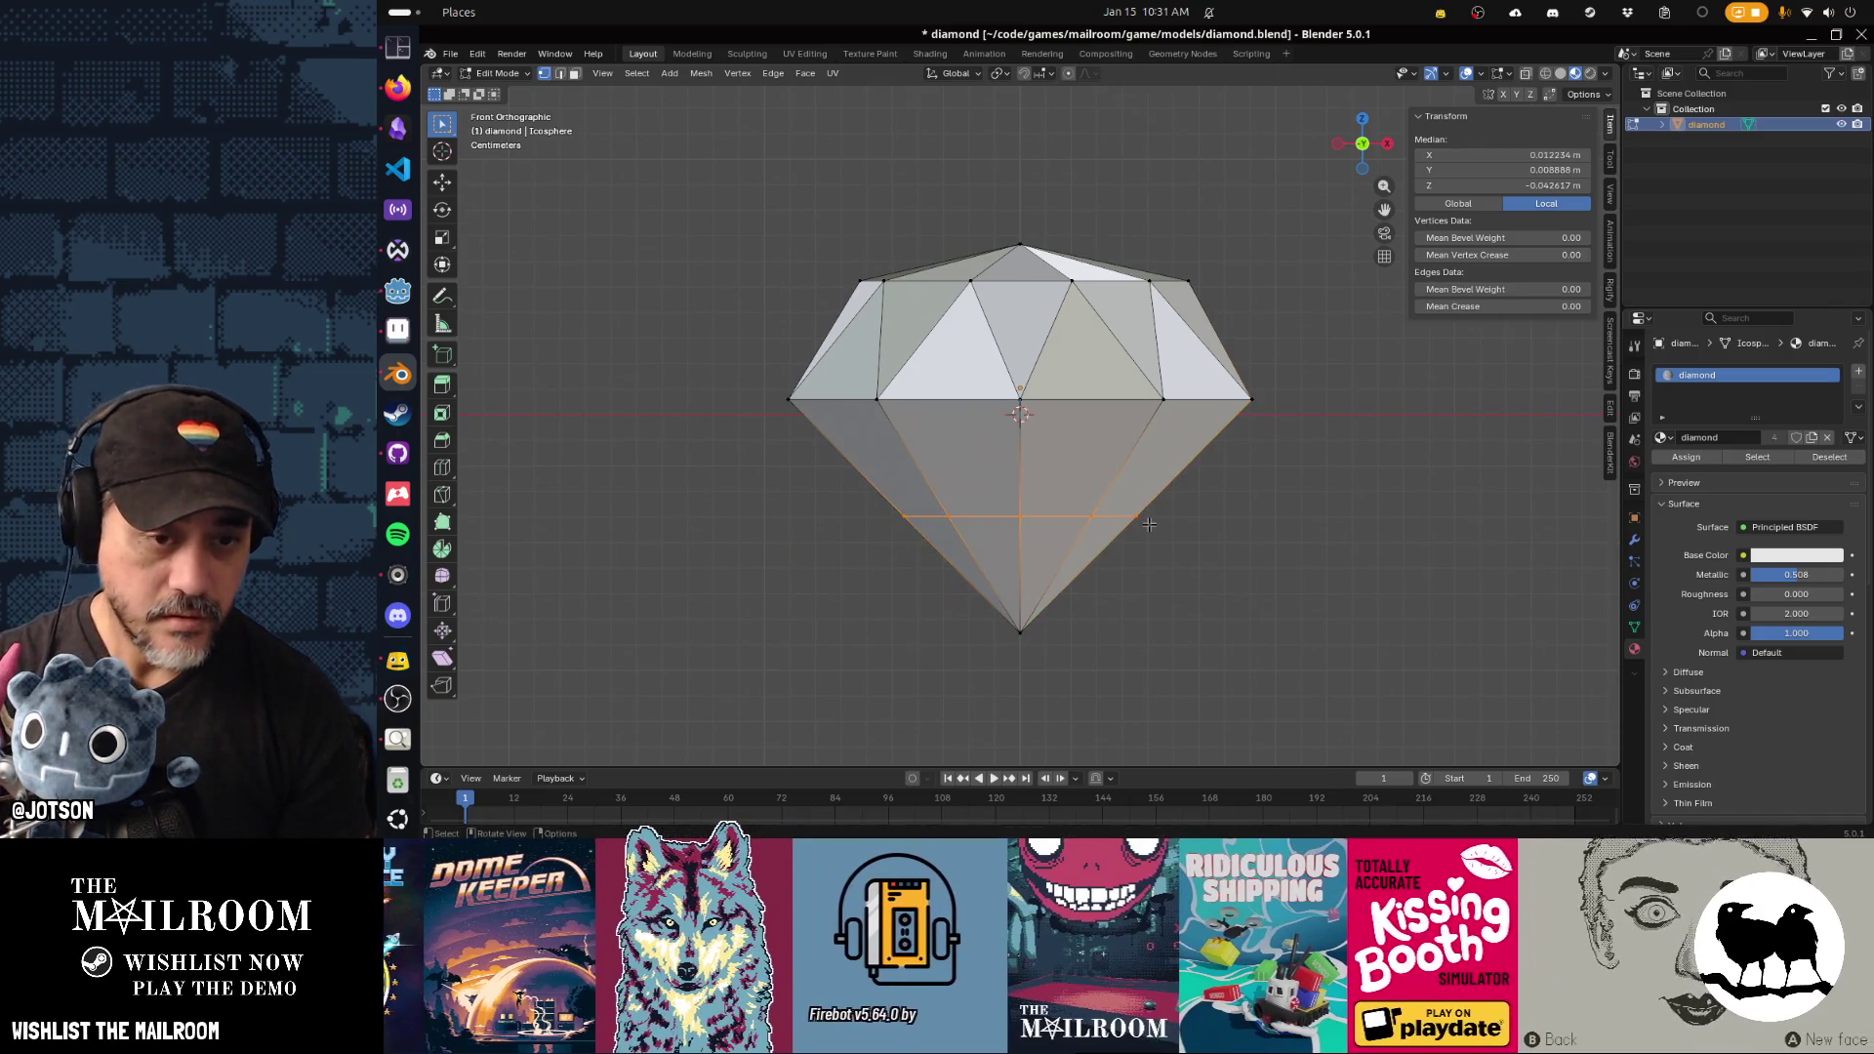
Widen the new loop, slide it higher up the diamond, and save diamond.blend.
{"action": "key", "text": "s"}
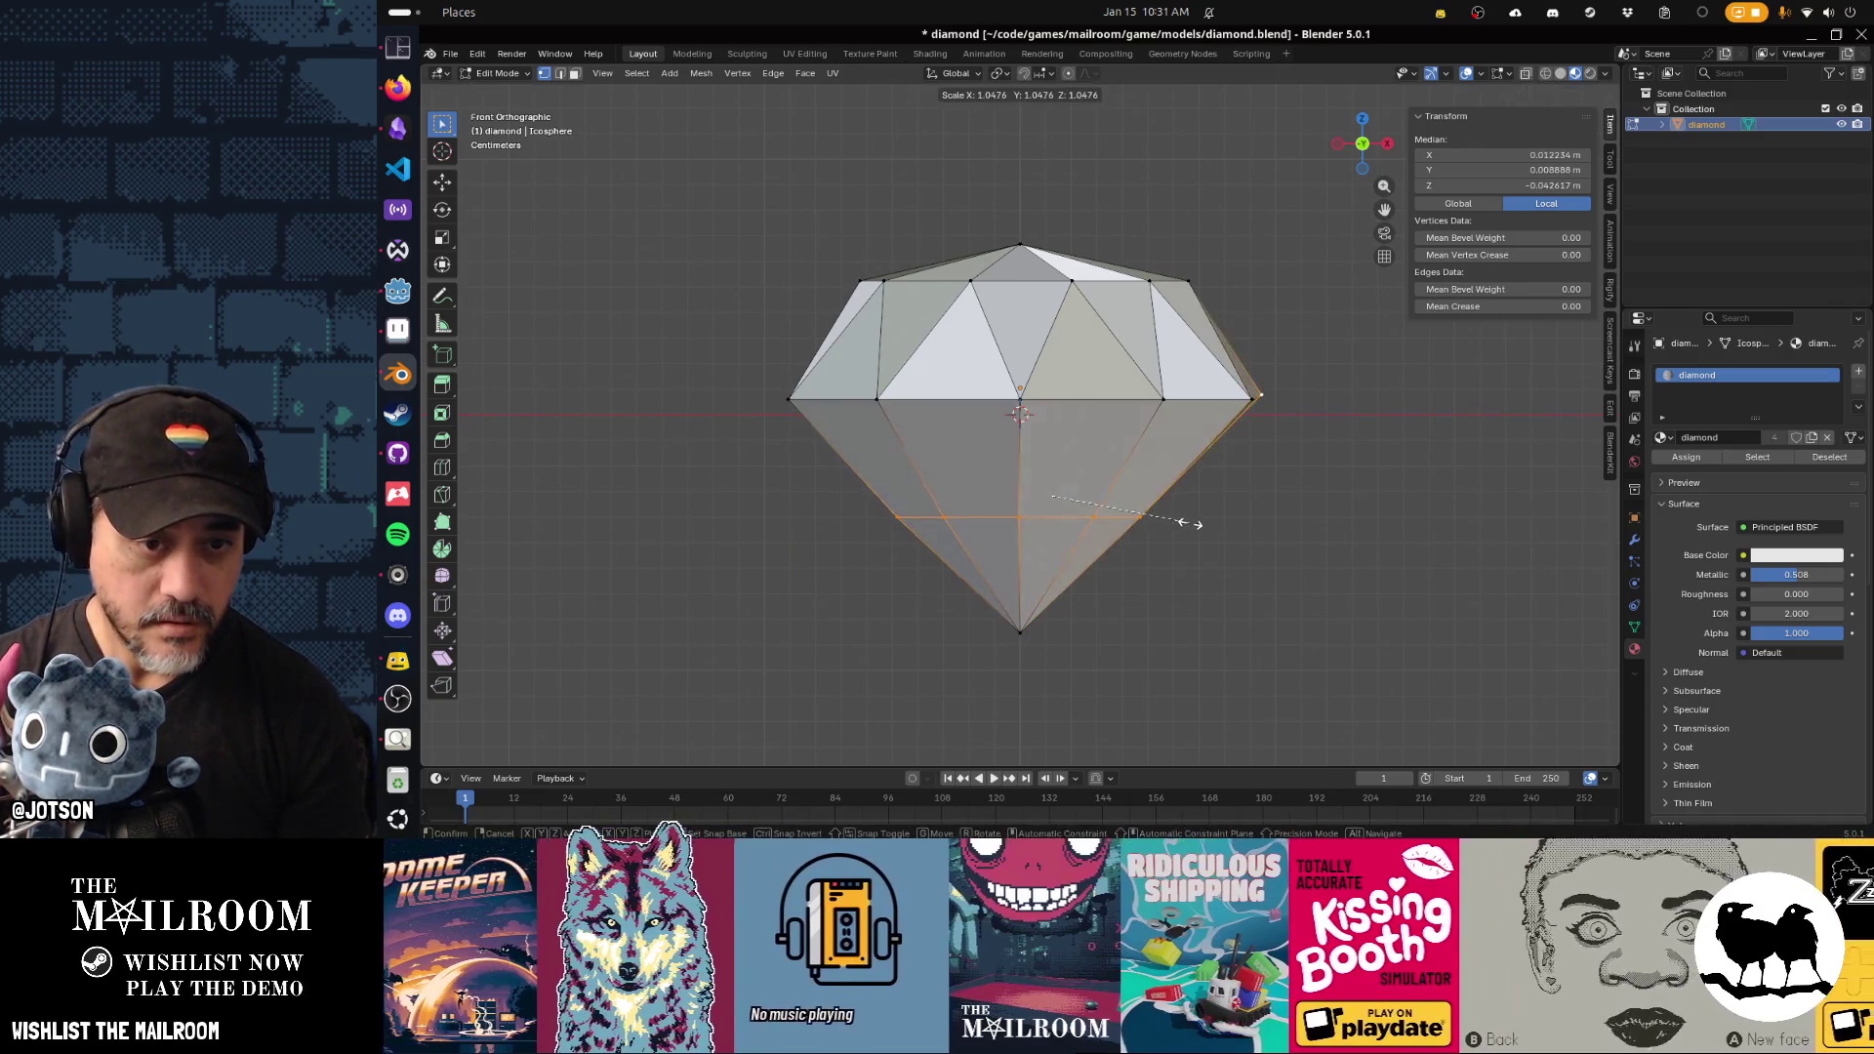
{"action": "key", "text": "Escape"}
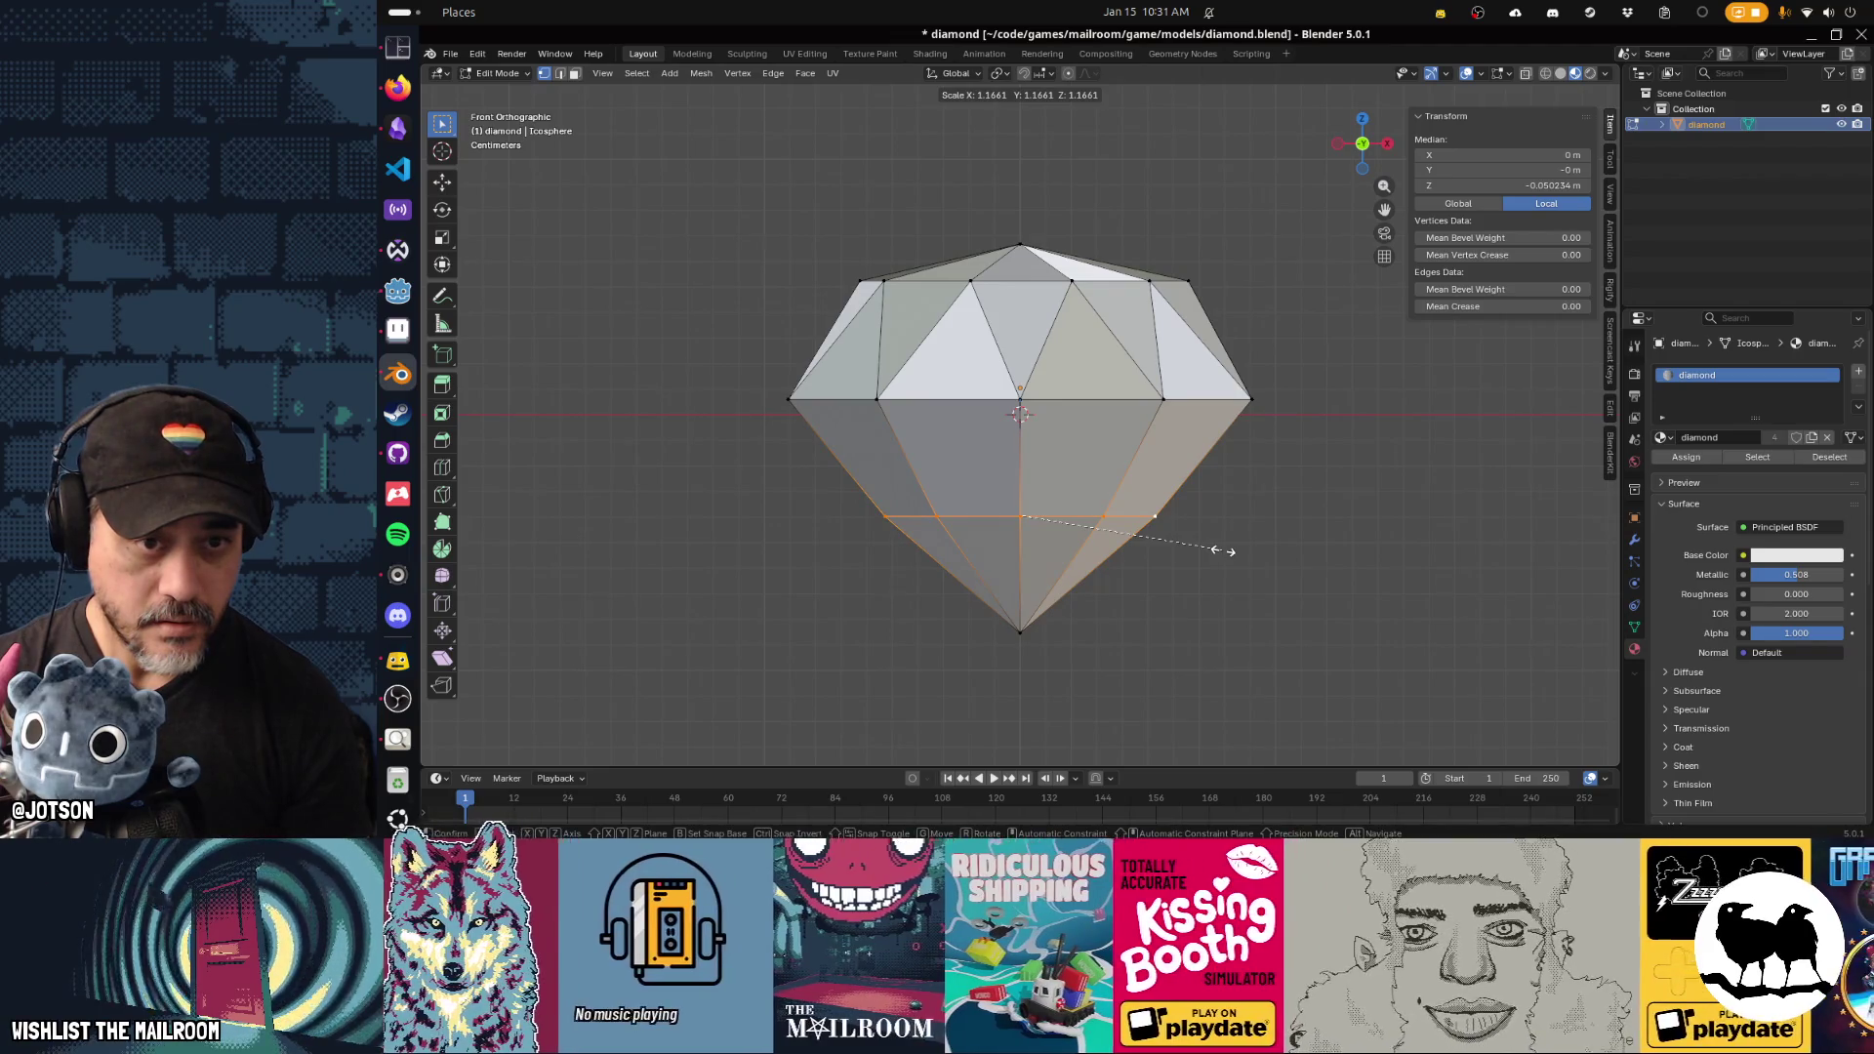
{"action": "left_click", "coordinate": [1215, 549]}
{"action": "left_click", "coordinate": [1237, 553]}
{"action": "left_click", "coordinate": [1129, 518], "text": "alt"}
{"action": "key", "text": "g"}
{"action": "key", "text": "g"}
{"action": "left_click", "coordinate": [1231, 491]}
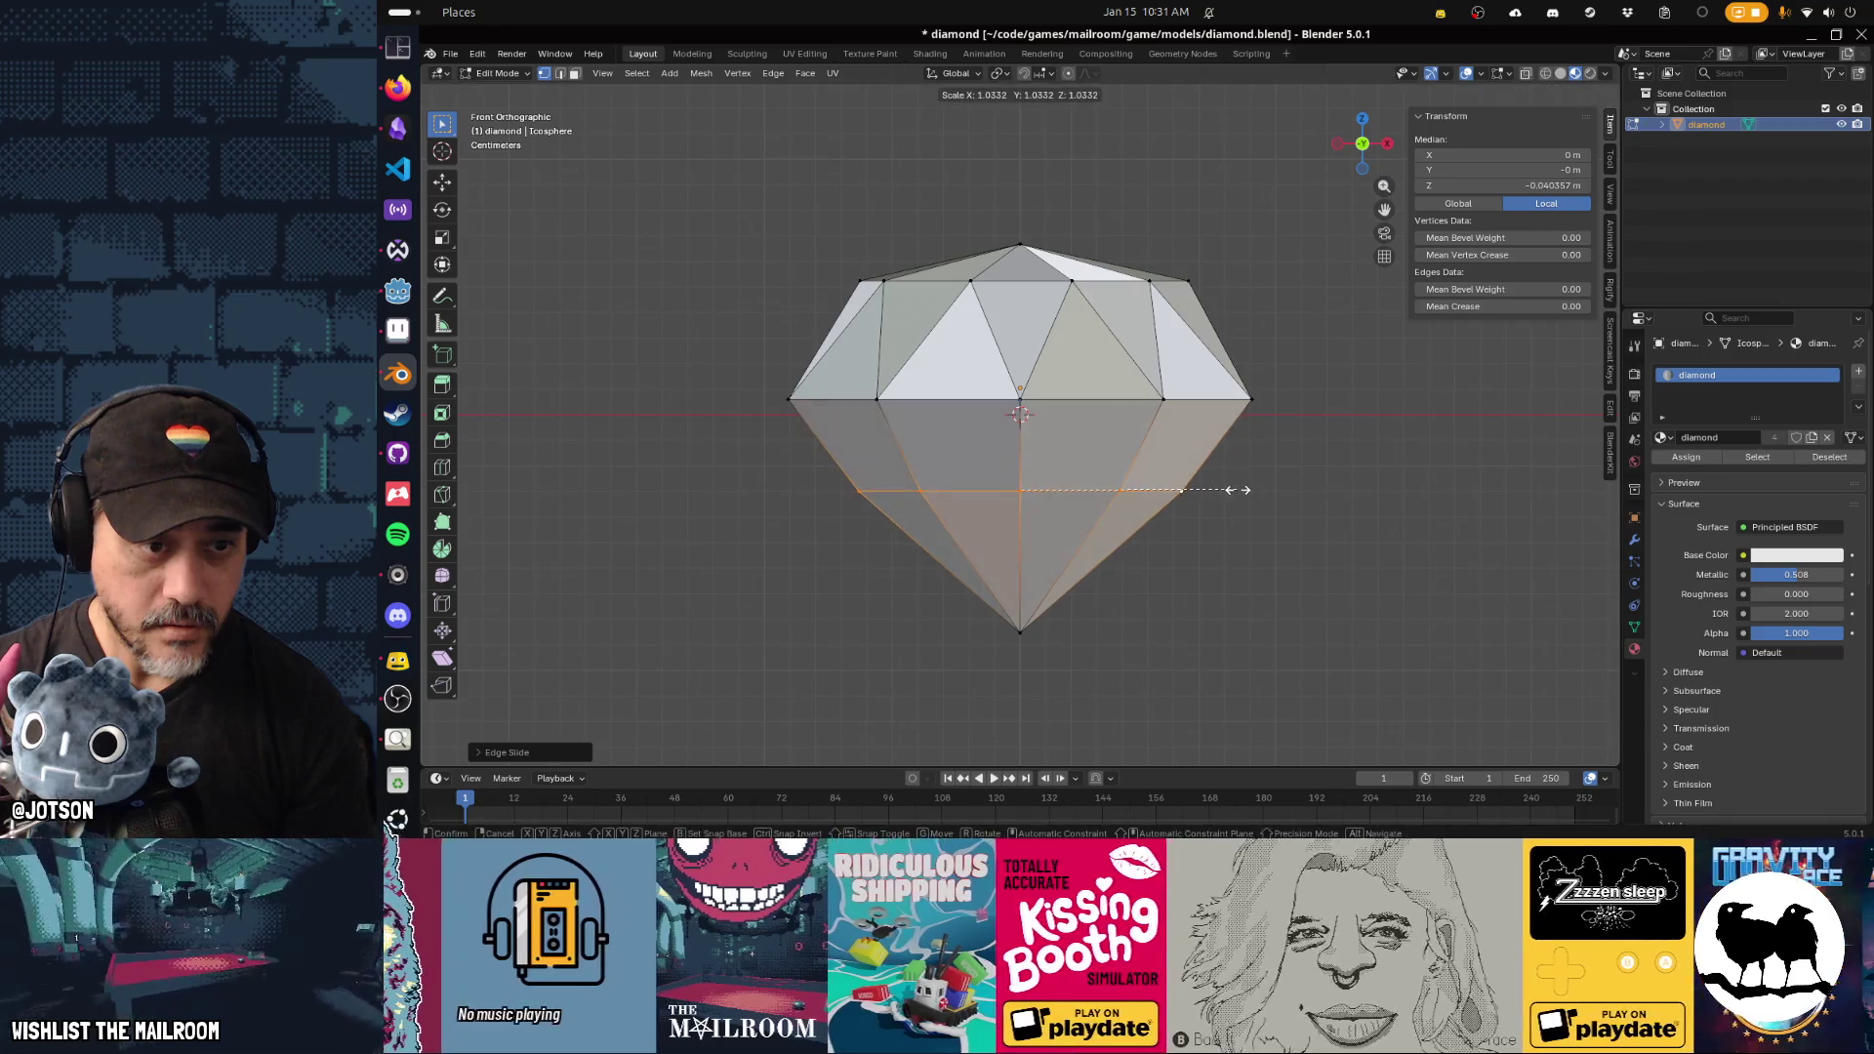
{"action": "key", "text": "Tab"}
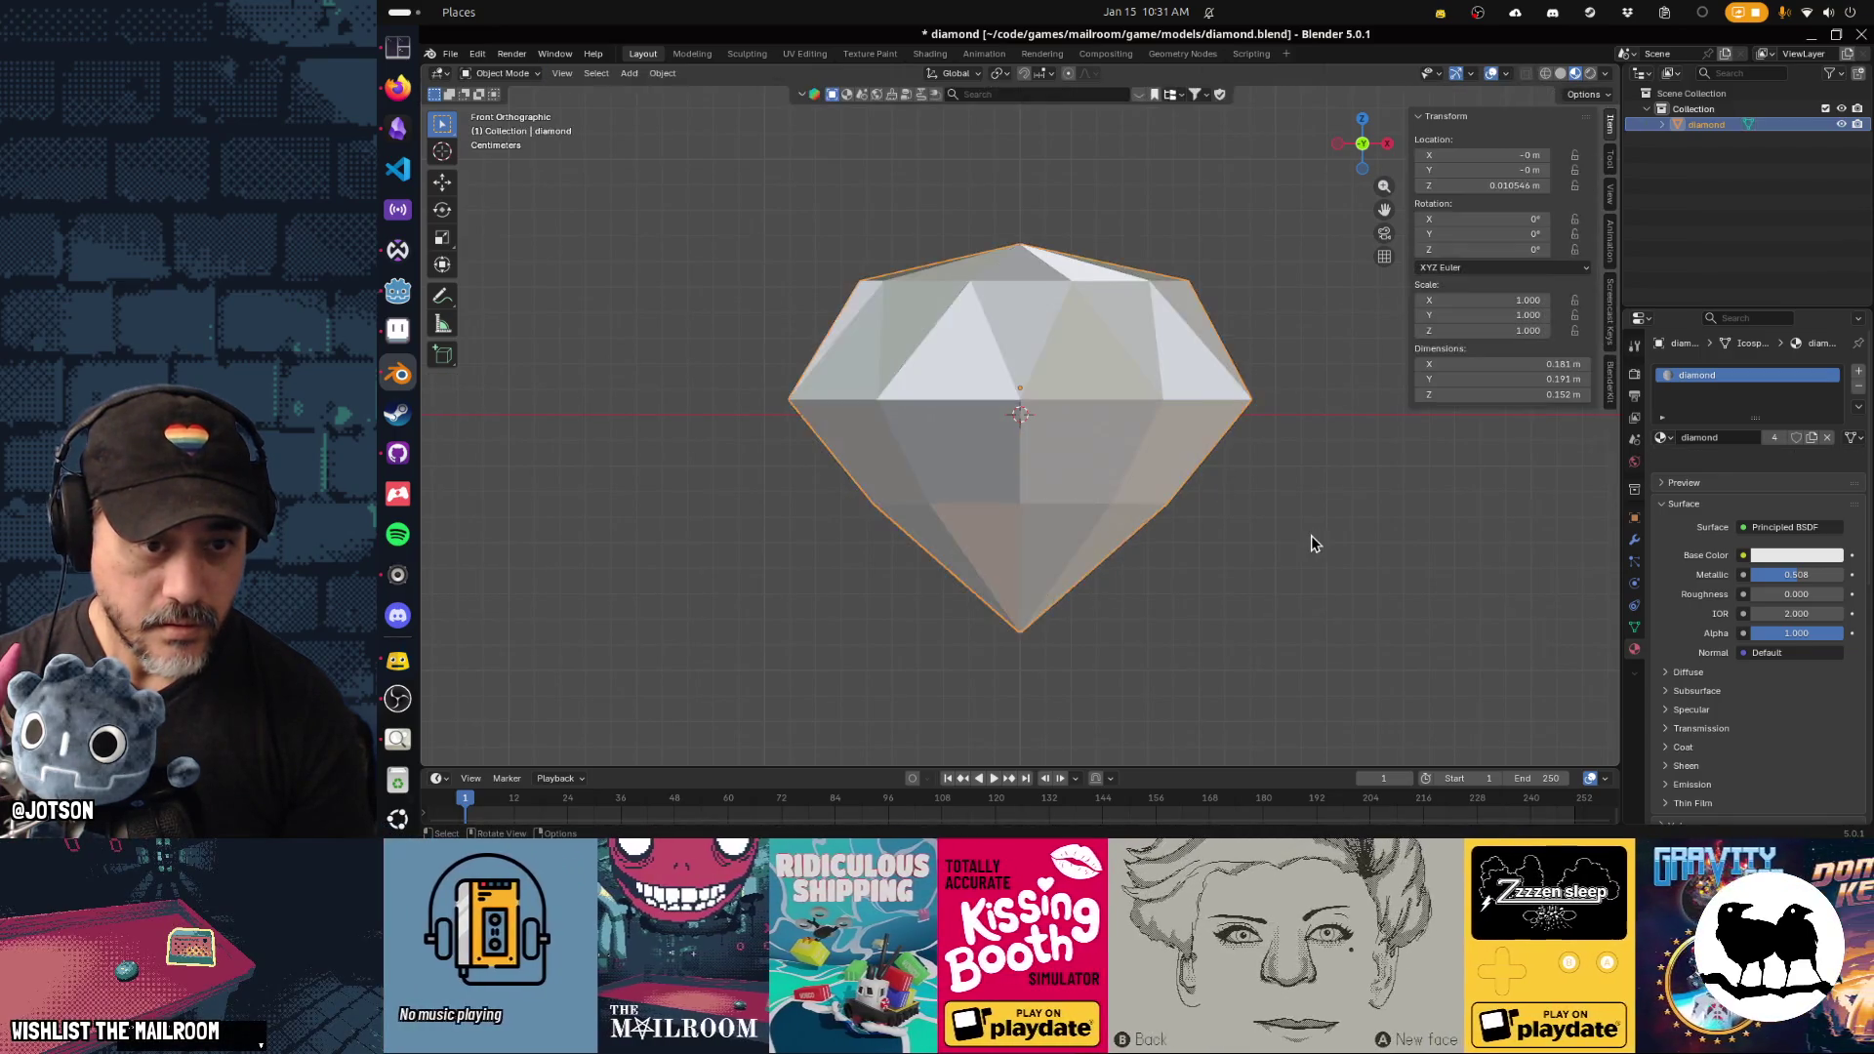
{"action": "left_click_drag", "start_coordinate": [1310, 544], "coordinate": [1062, 506]}
{"action": "key", "text": "ctrl+s"}
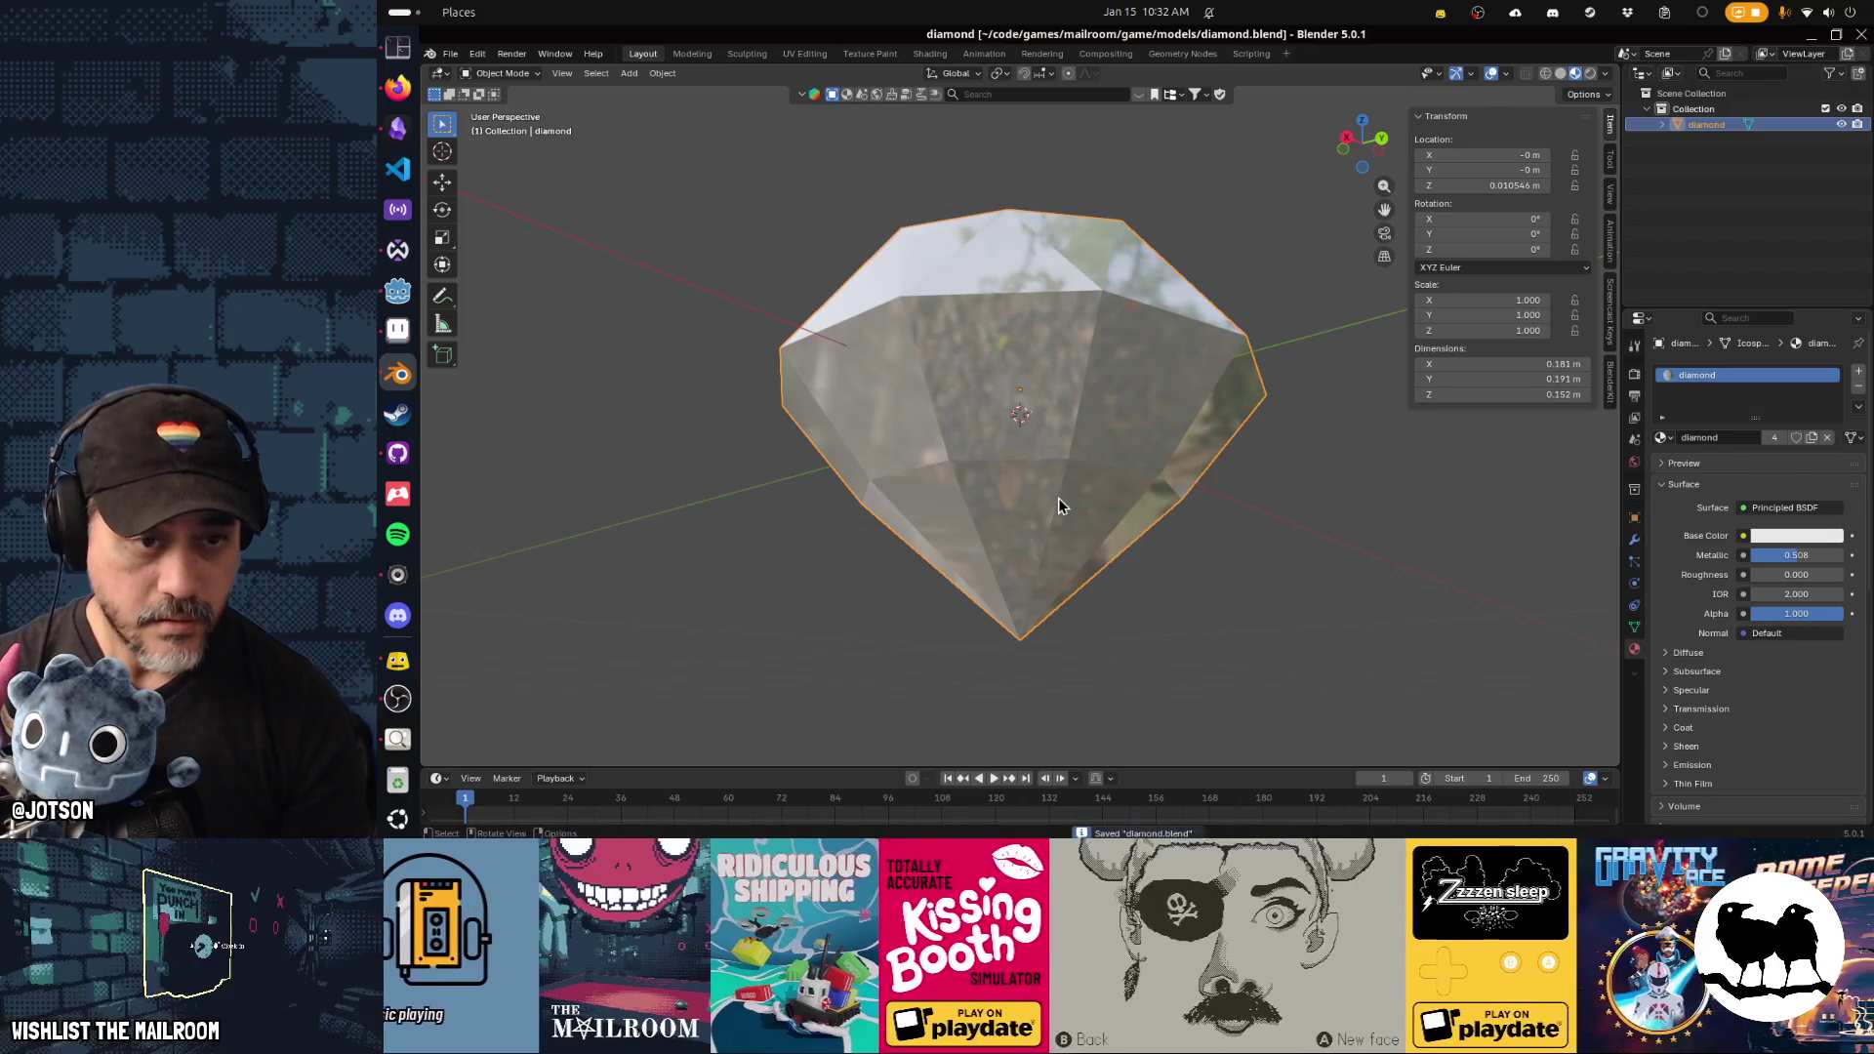
{"action": "key", "text": "alt+Tab"}
{"action": "key", "text": "alt+Tab"}
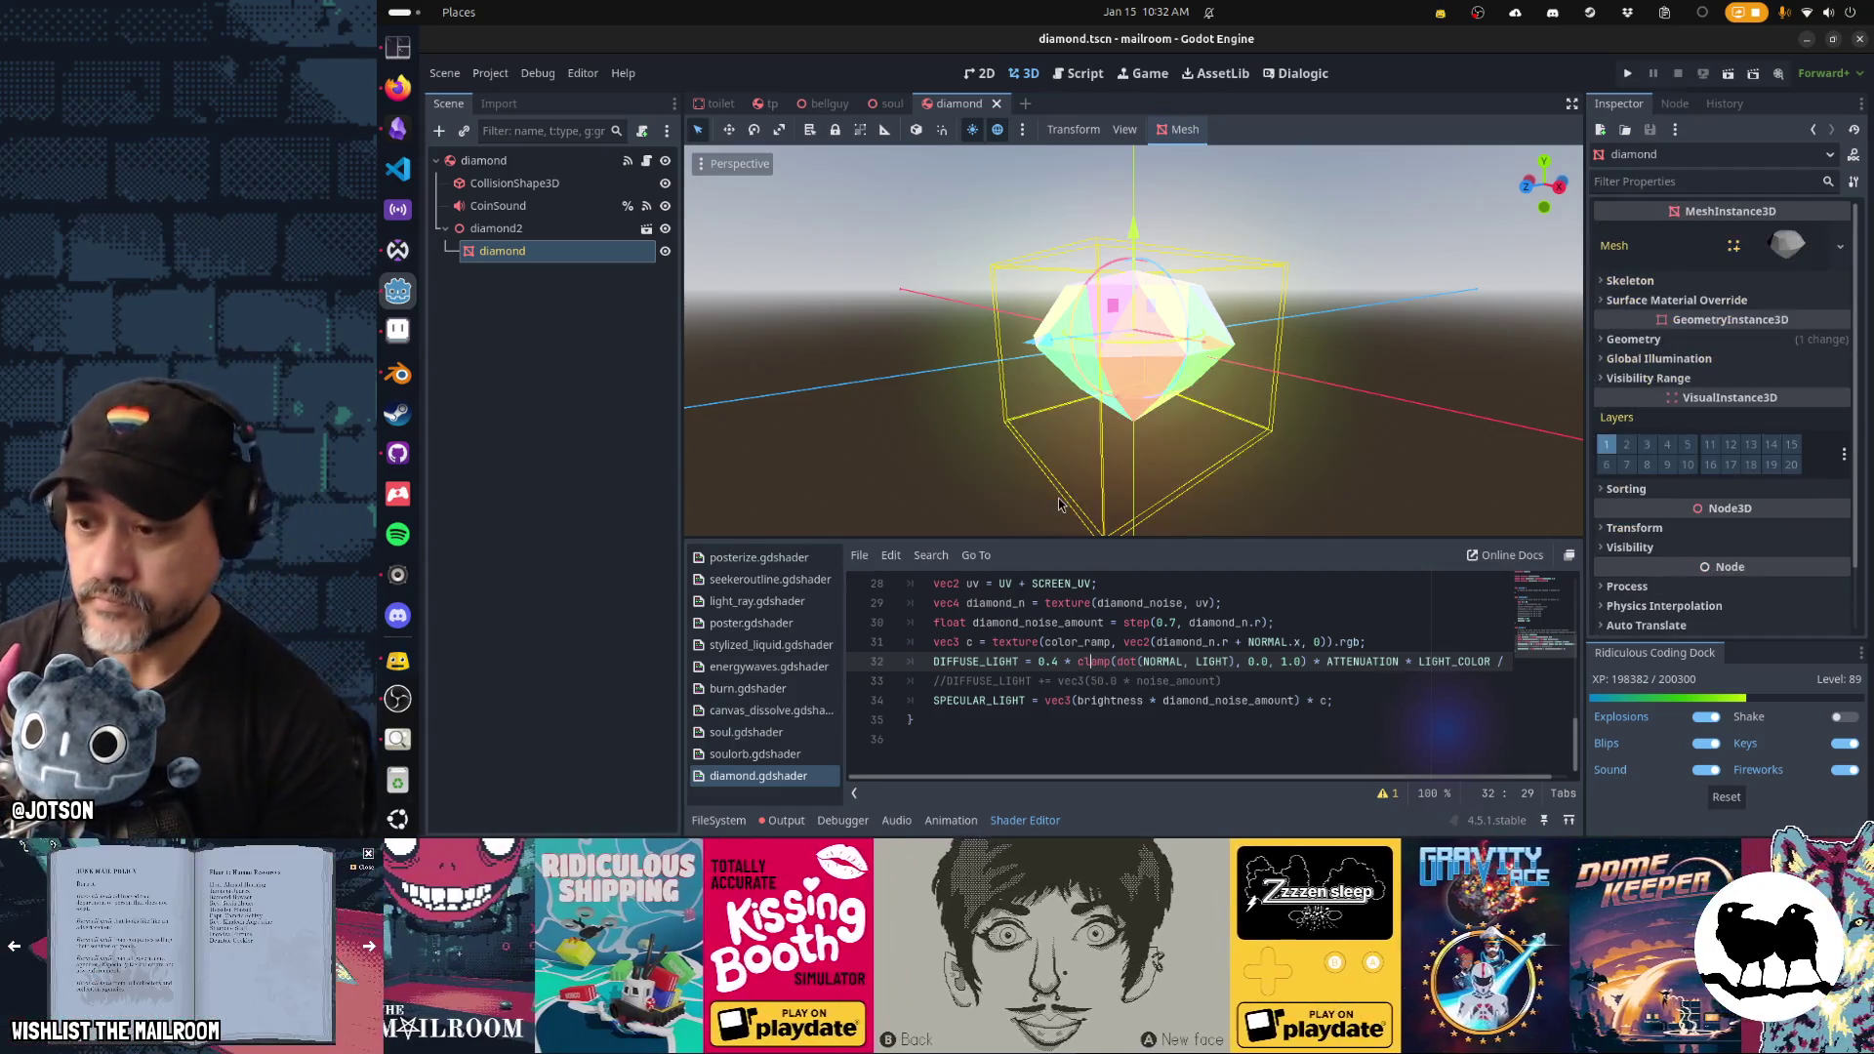
{"action": "mouse_move", "coordinate": [1161, 410]}
{"action": "left_mouse_down"}
{"action": "mouse_move", "coordinate": [1238, 305]}
{"action": "mouse_move", "coordinate": [1176, 361]}
{"action": "mouse_move", "coordinate": [1255, 364]}
{"action": "mouse_move", "coordinate": [1308, 402]}
{"action": "mouse_move", "coordinate": [1296, 462]}
{"action": "mouse_move", "coordinate": [1179, 467]}
{"action": "mouse_move", "coordinate": [899, 389]}
{"action": "mouse_move", "coordinate": [839, 517]}
{"action": "mouse_move", "coordinate": [1393, 438]}
{"action": "mouse_move", "coordinate": [1297, 439]}
{"action": "left_mouse_up"}
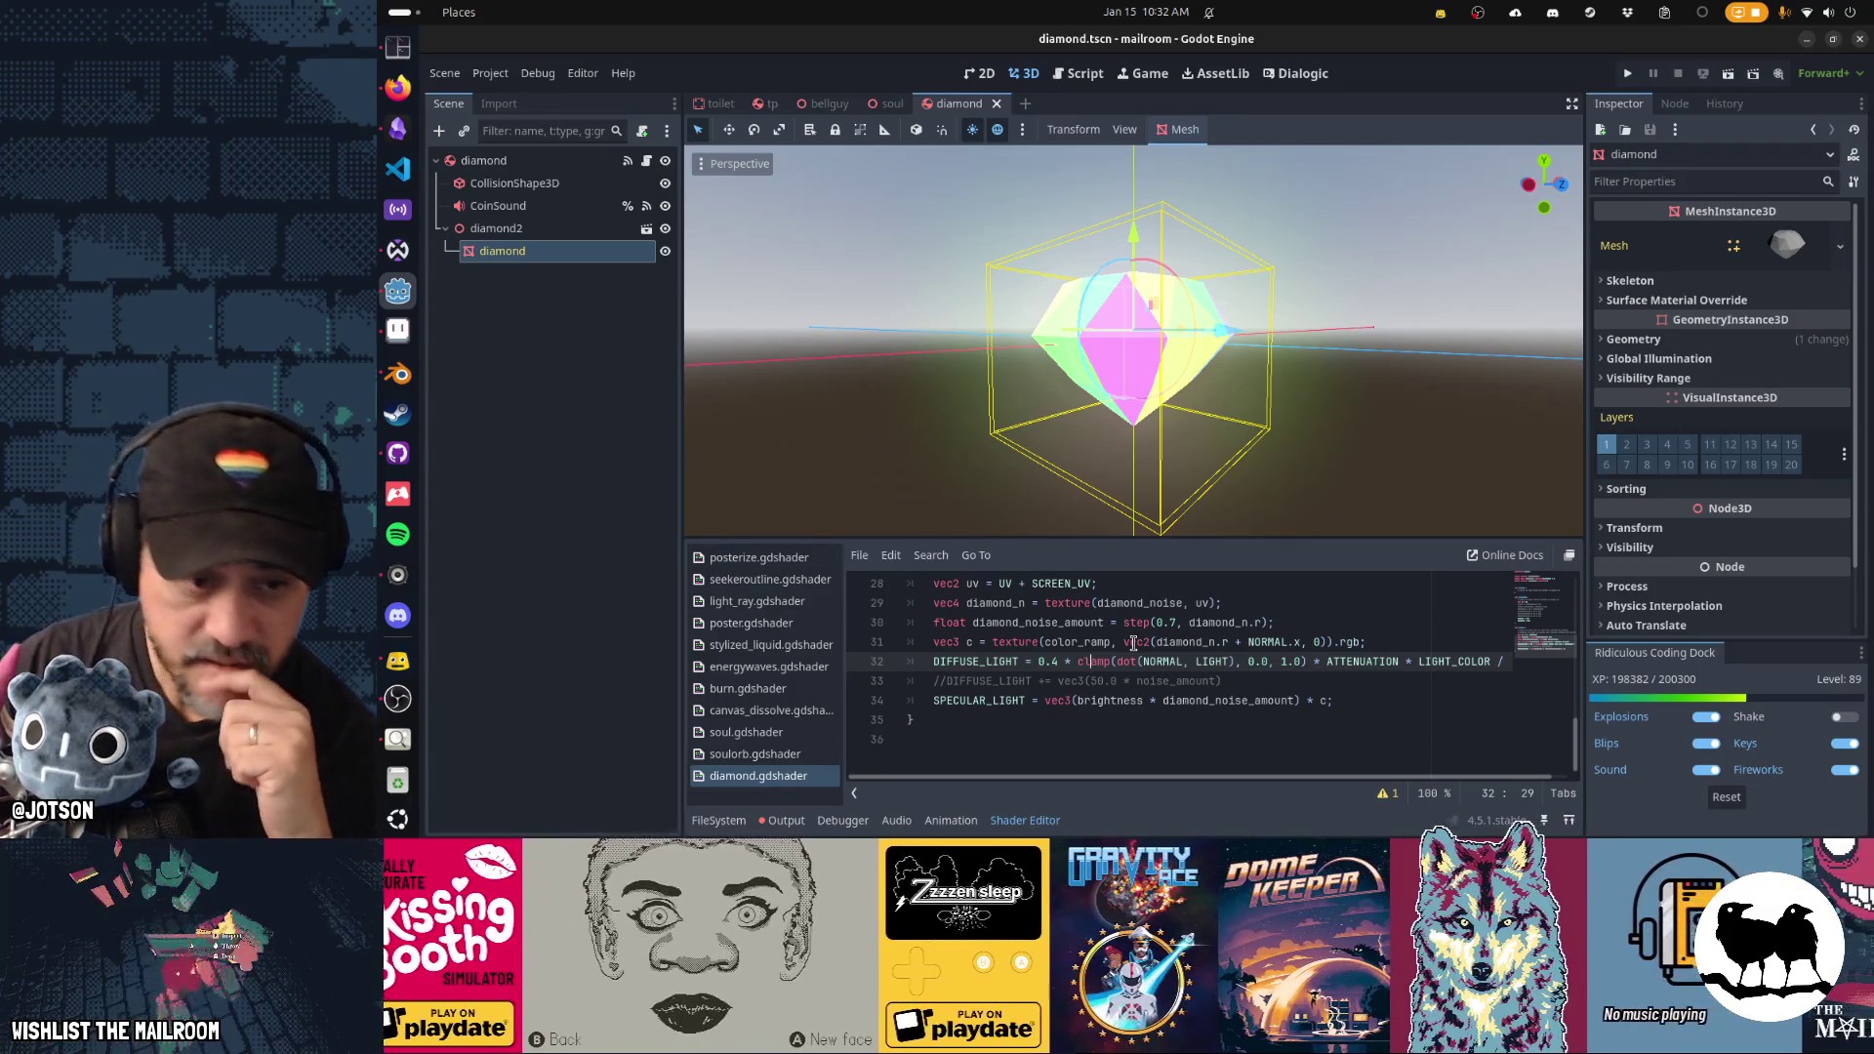
{"action": "scroll", "coordinate": [1079, 706], "scroll_direction": "up", "scroll_amount": 6}
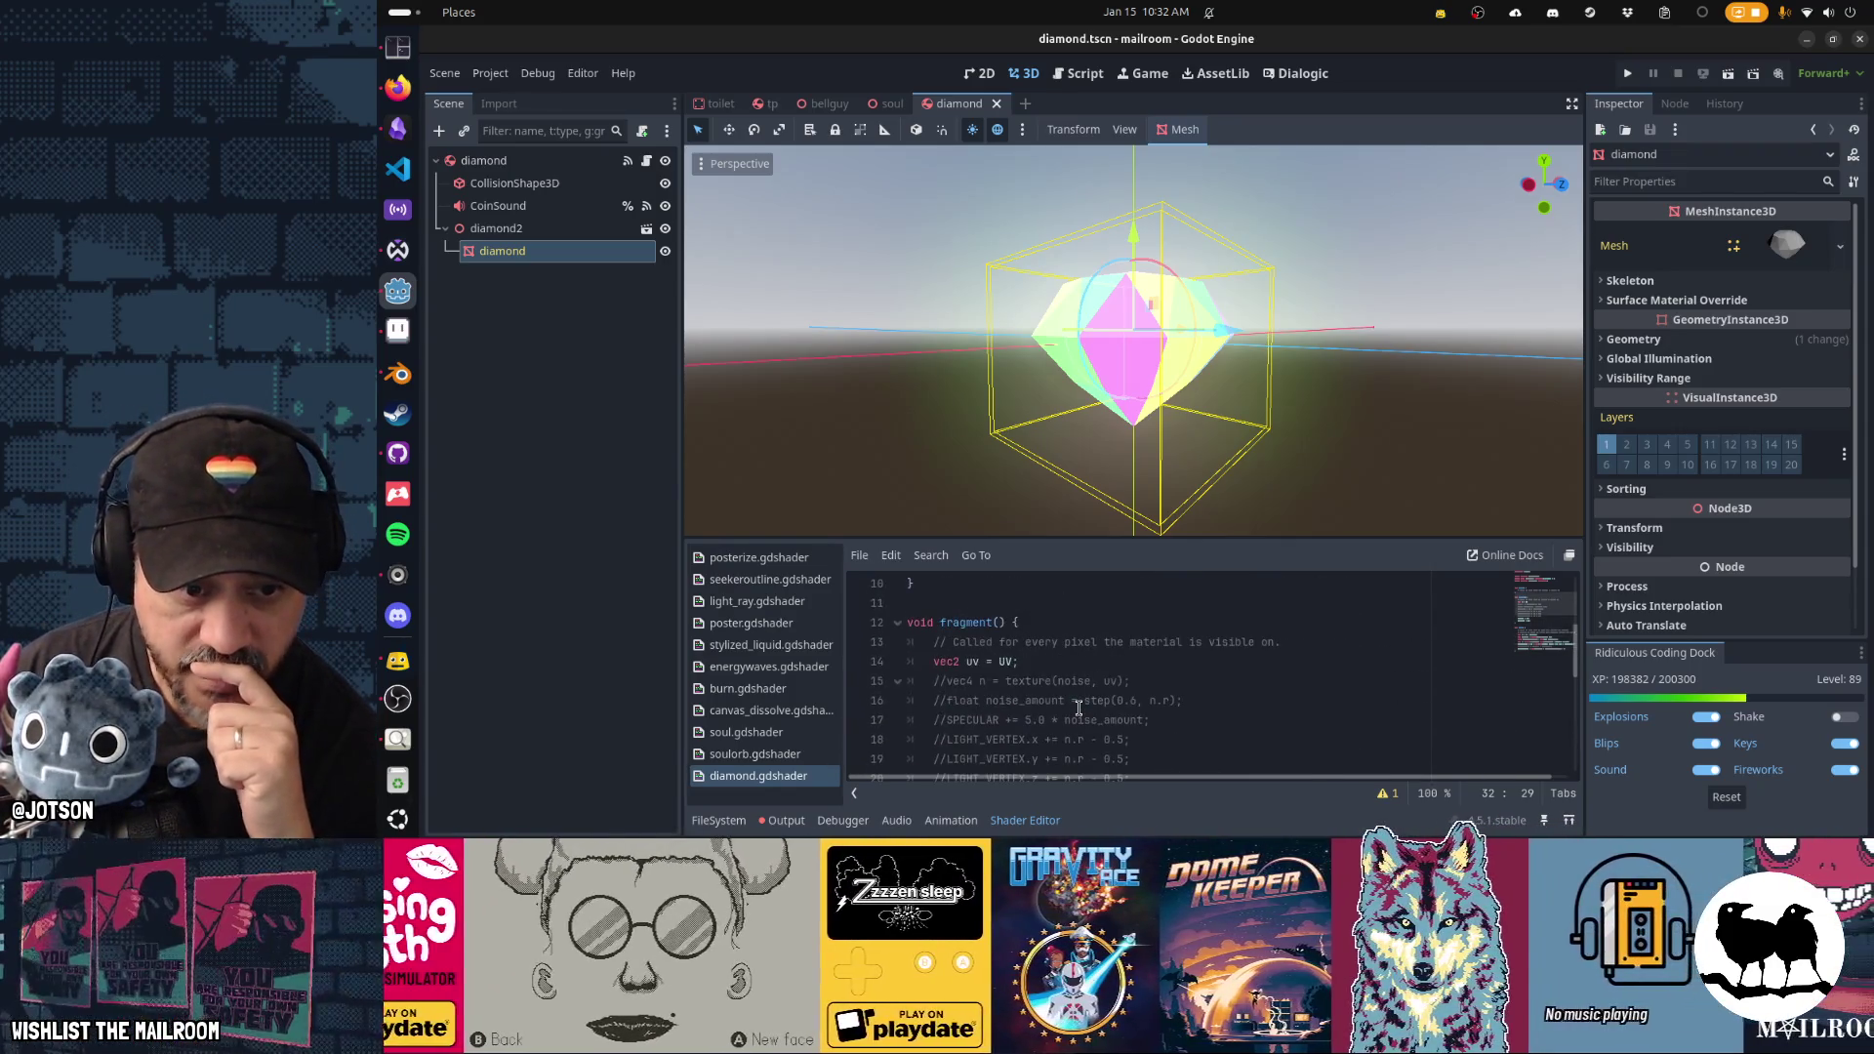
{"action": "scroll", "coordinate": [1078, 706], "scroll_direction": "up", "scroll_amount": 3}
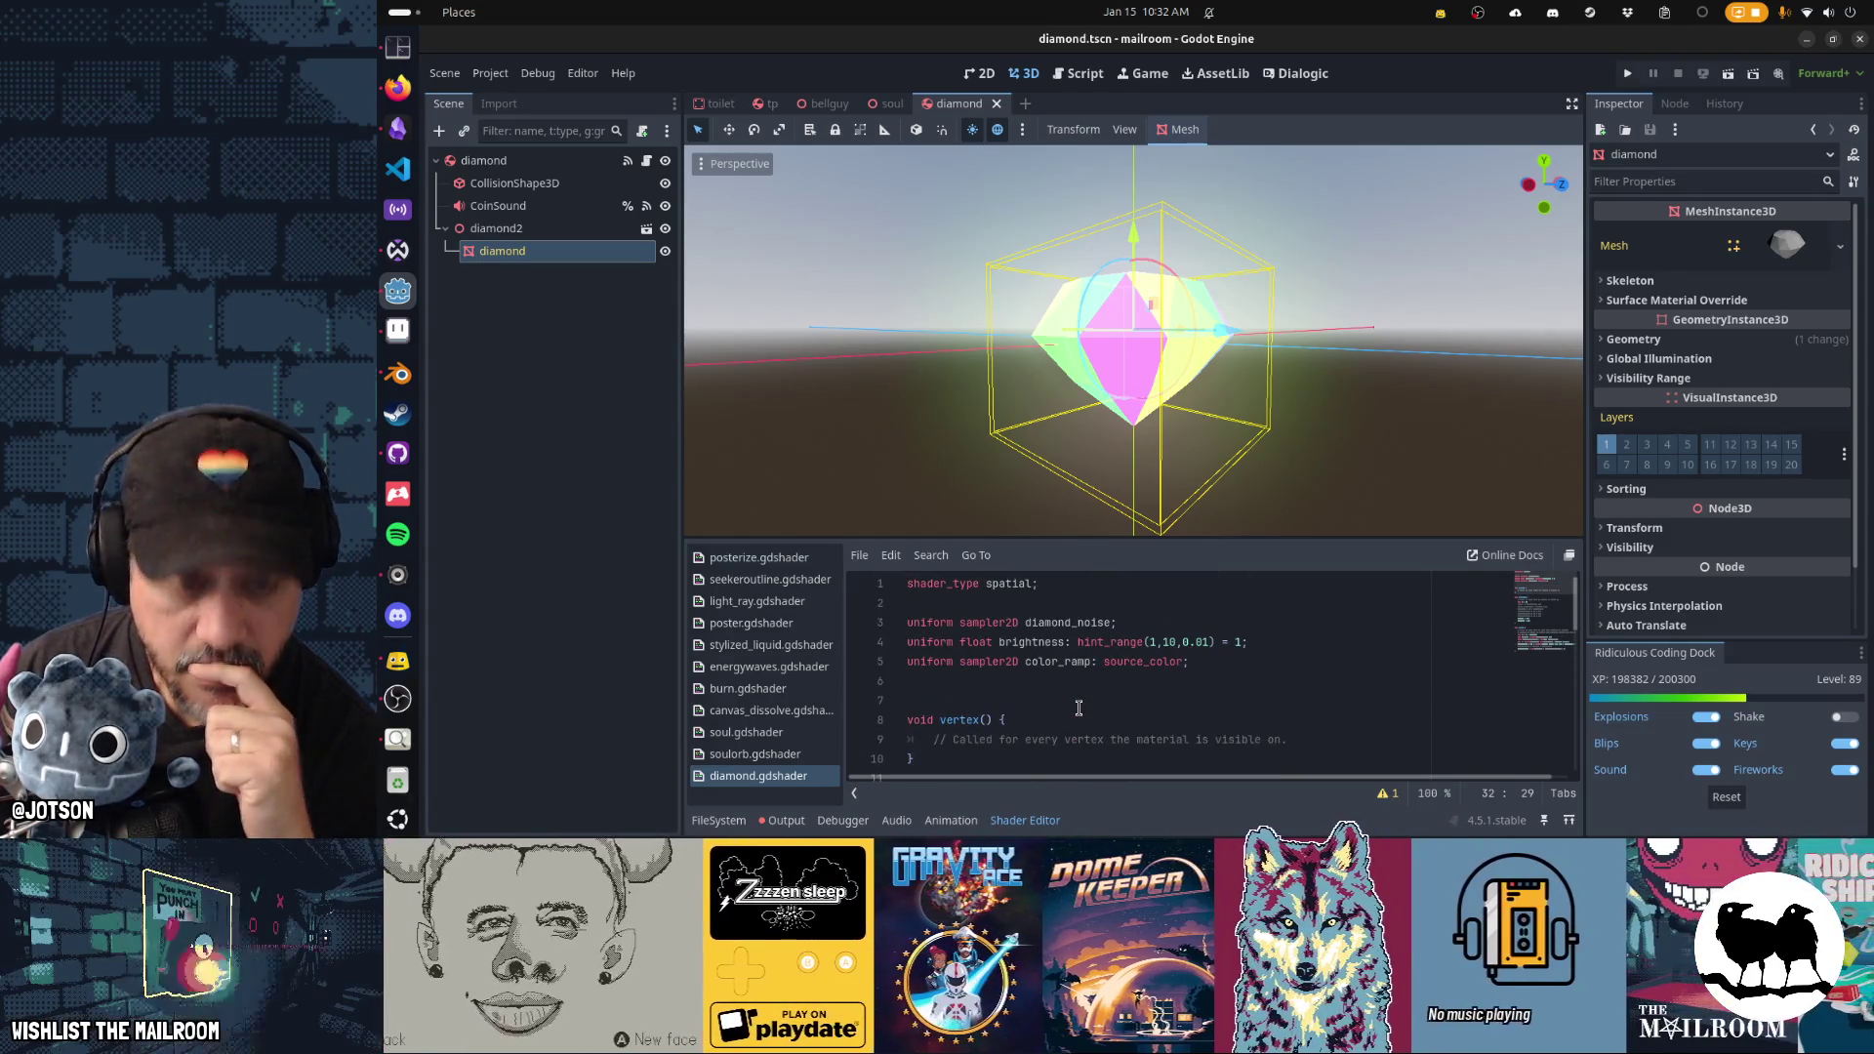
{"action": "double_click", "coordinate": [1076, 623]}
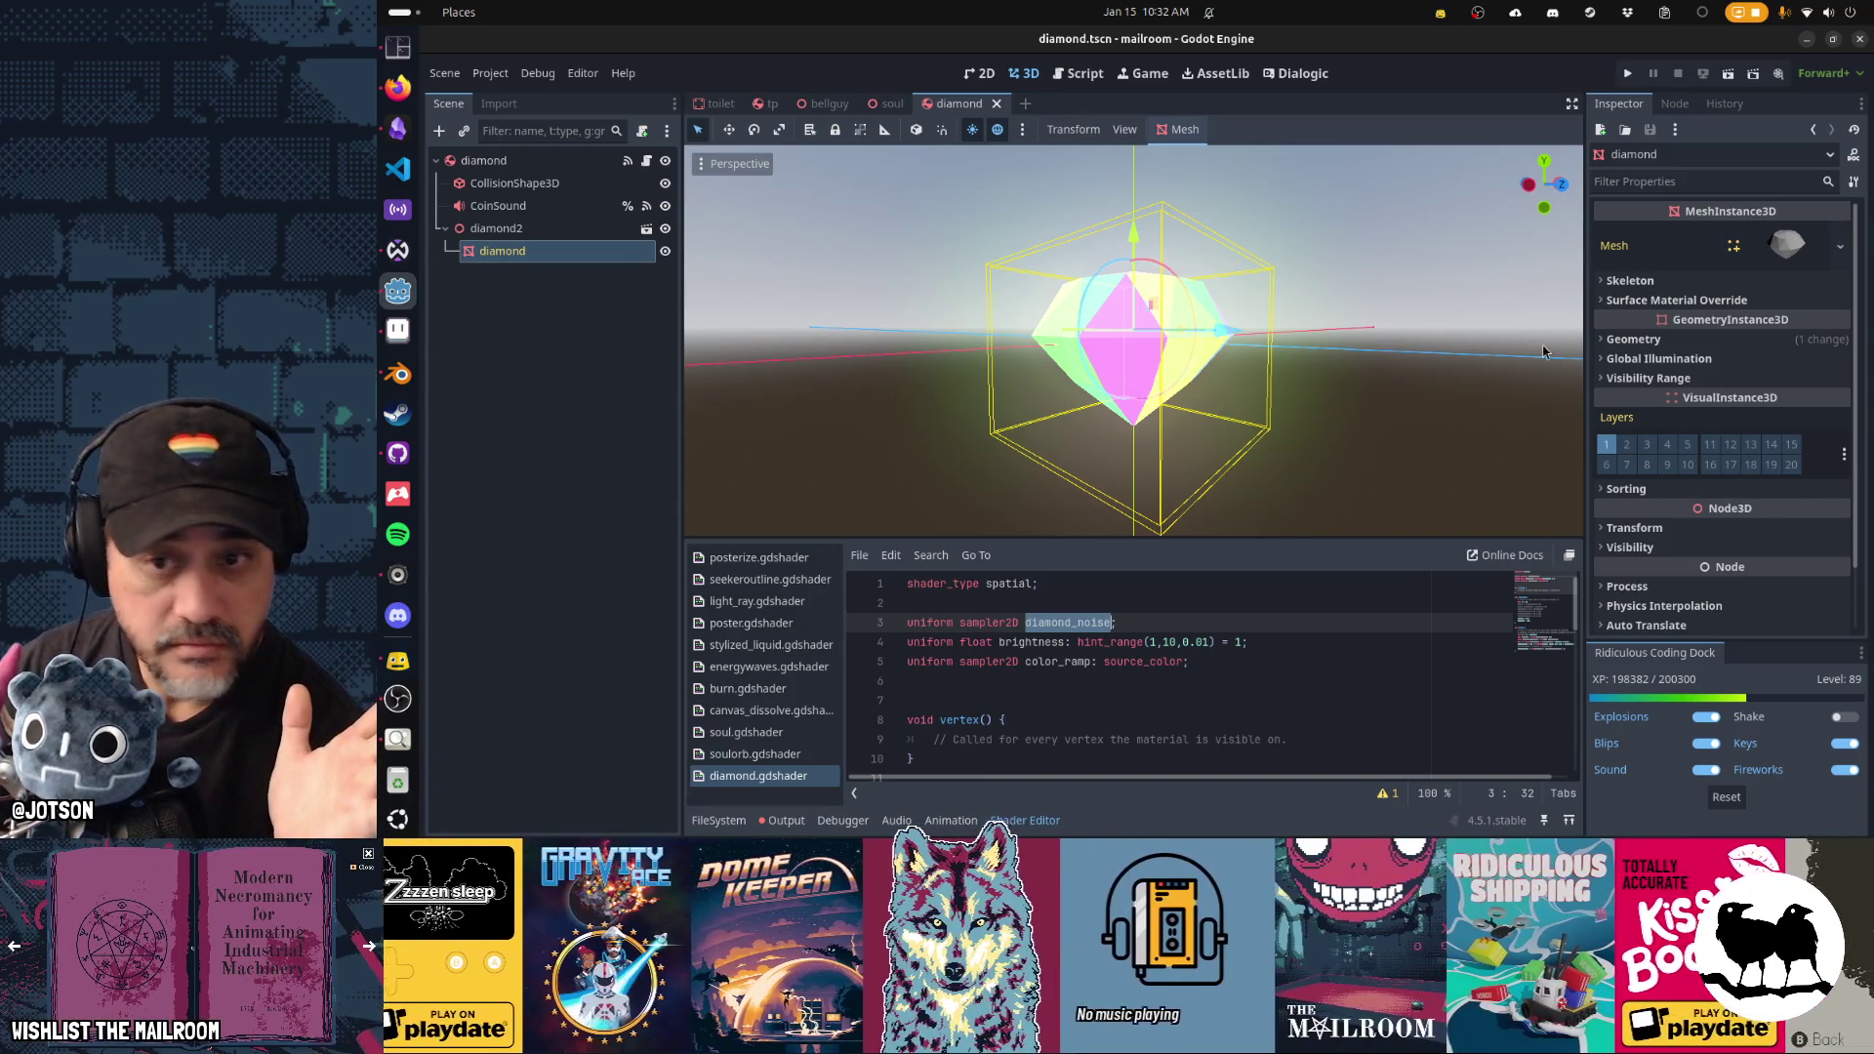
Load diamondnoise.png as the Diamond Noise texture in the override material's shader parameters.
{"action": "left_click", "coordinate": [1722, 338]}
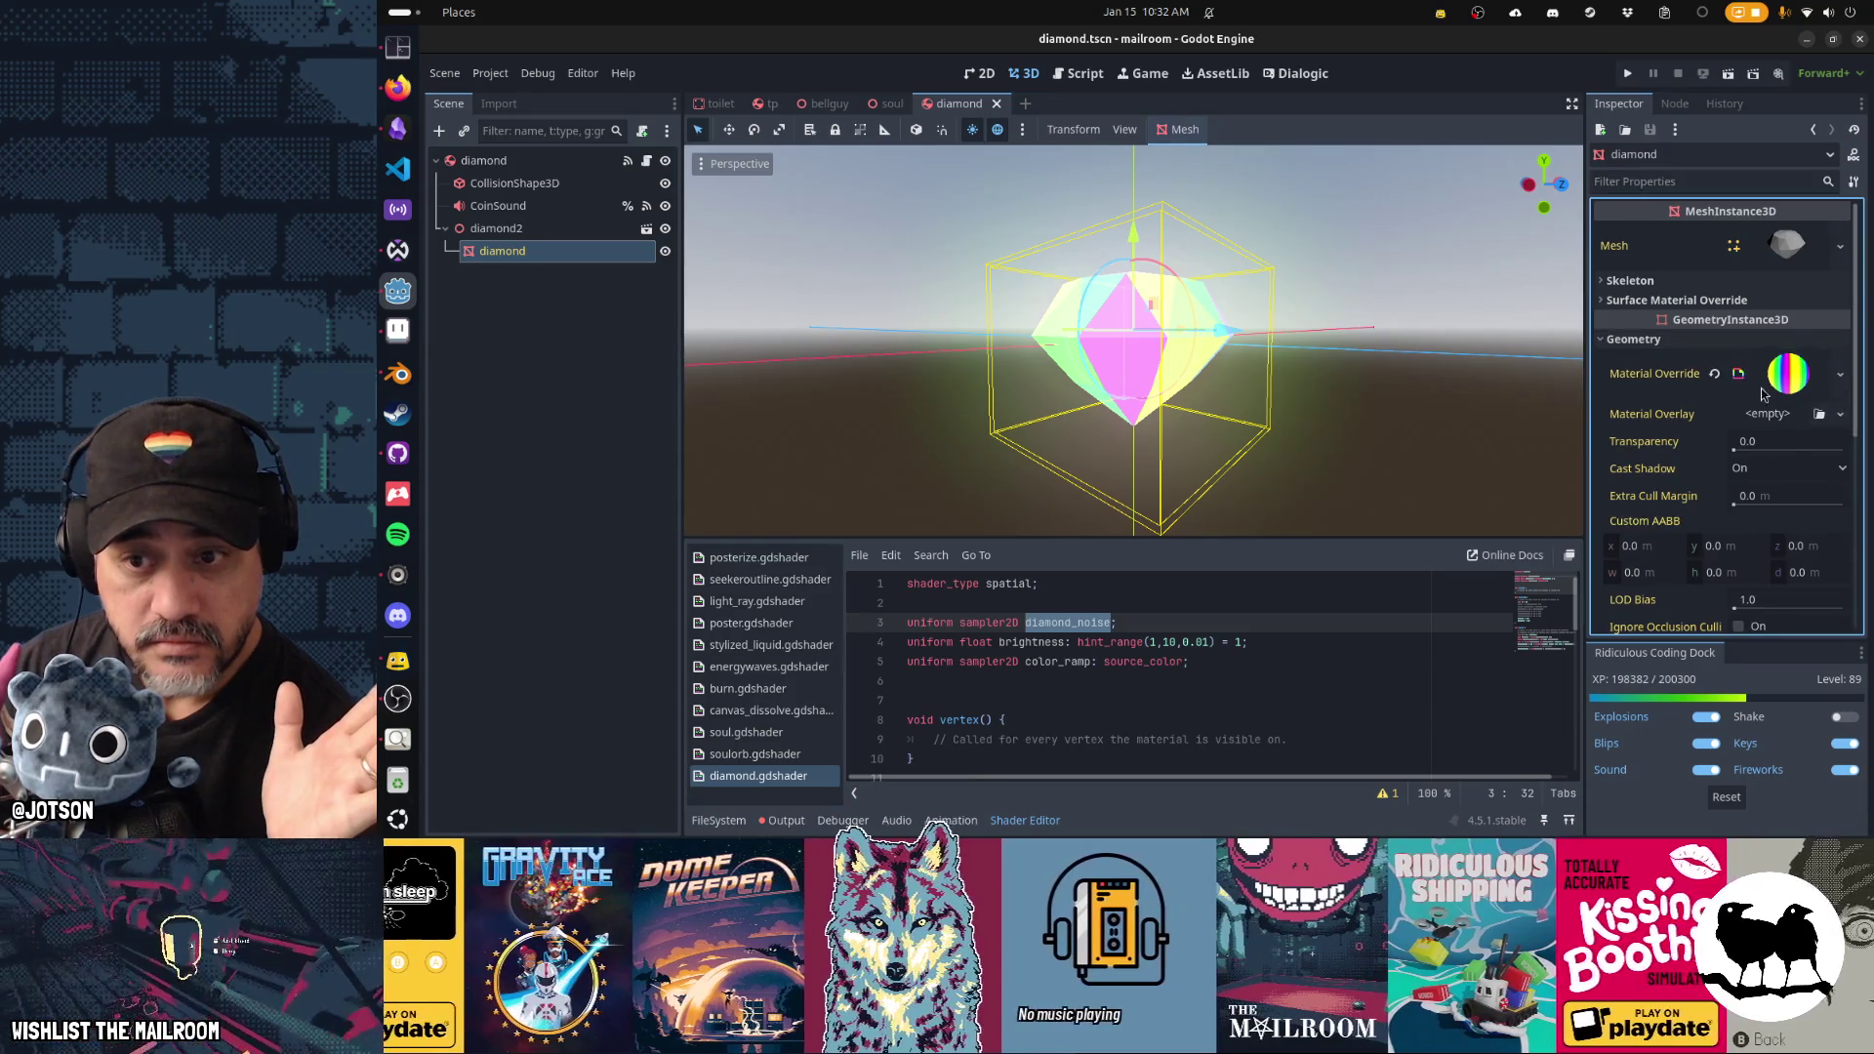
{"action": "scroll", "coordinate": [1803, 487], "scroll_direction": "down", "scroll_amount": 1}
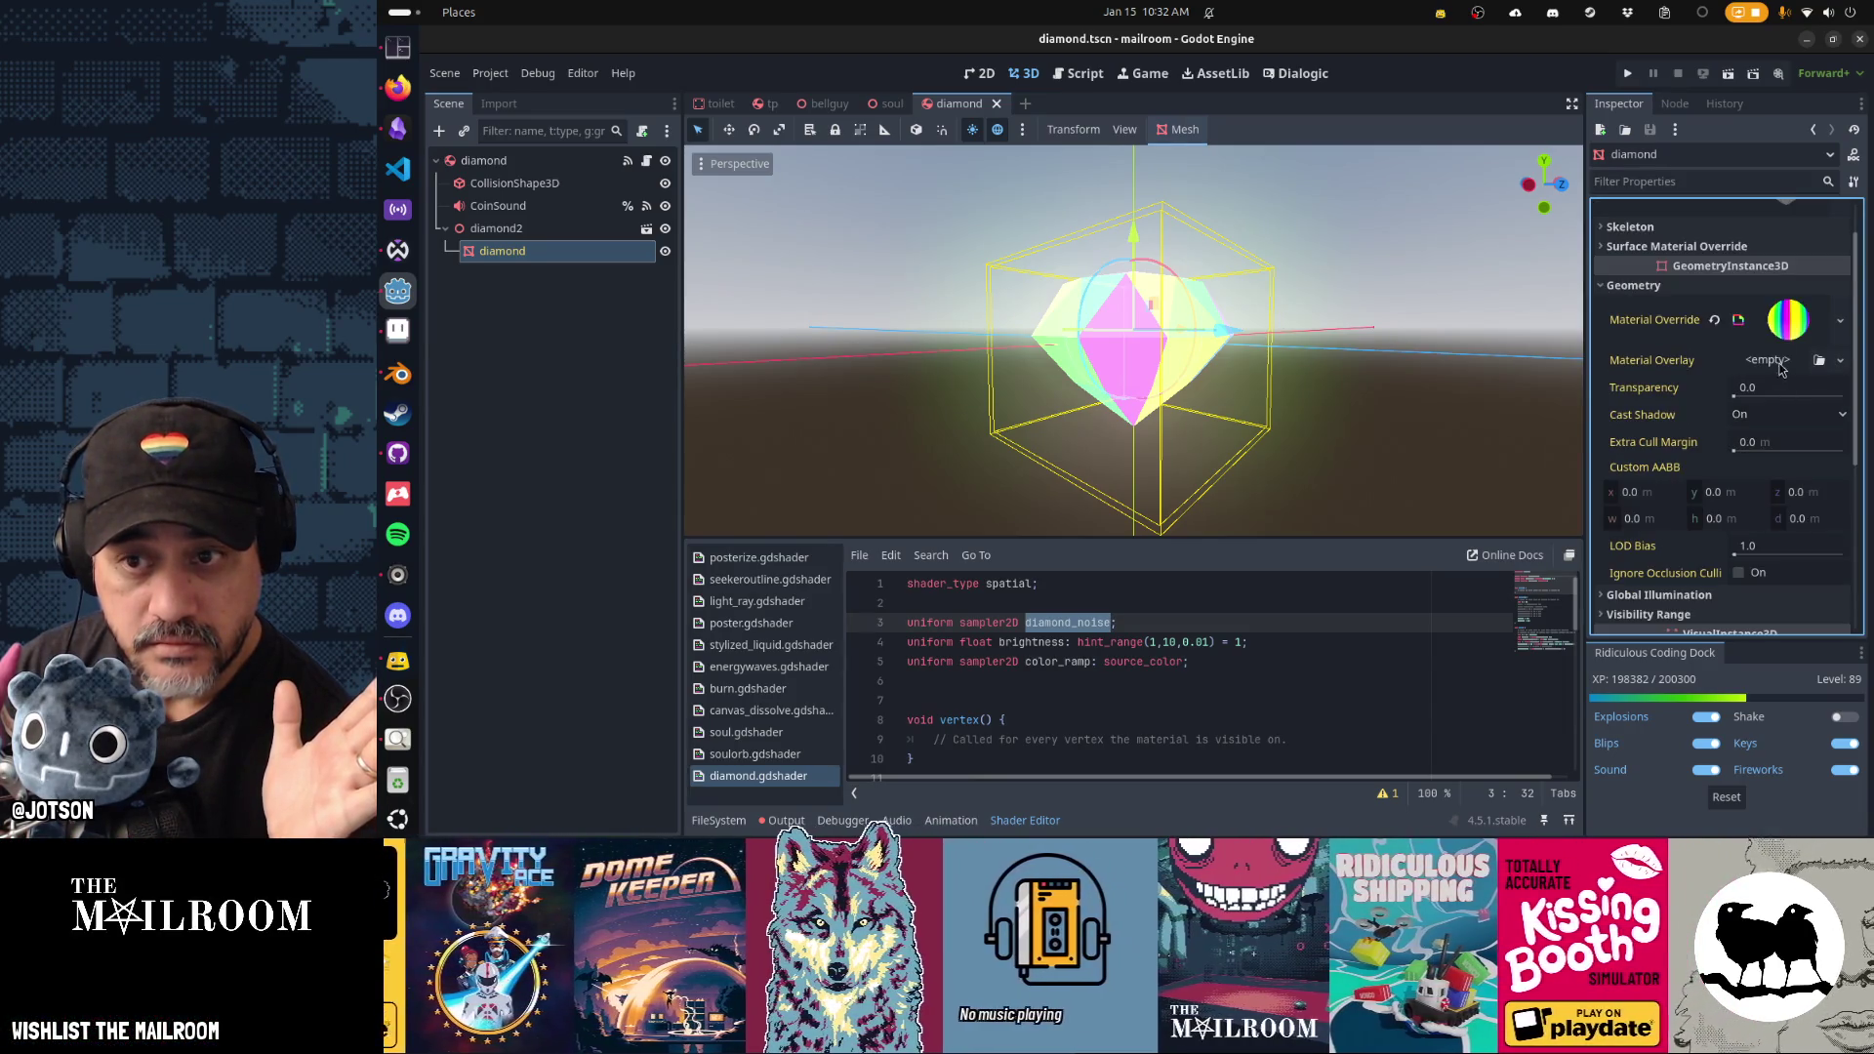
{"action": "left_click", "coordinate": [1787, 319]}
{"action": "scroll", "coordinate": [1793, 439], "scroll_direction": "down", "scroll_amount": 3}
{"action": "left_click_drag", "start_coordinate": [1757, 468], "coordinate": [1793, 470]}
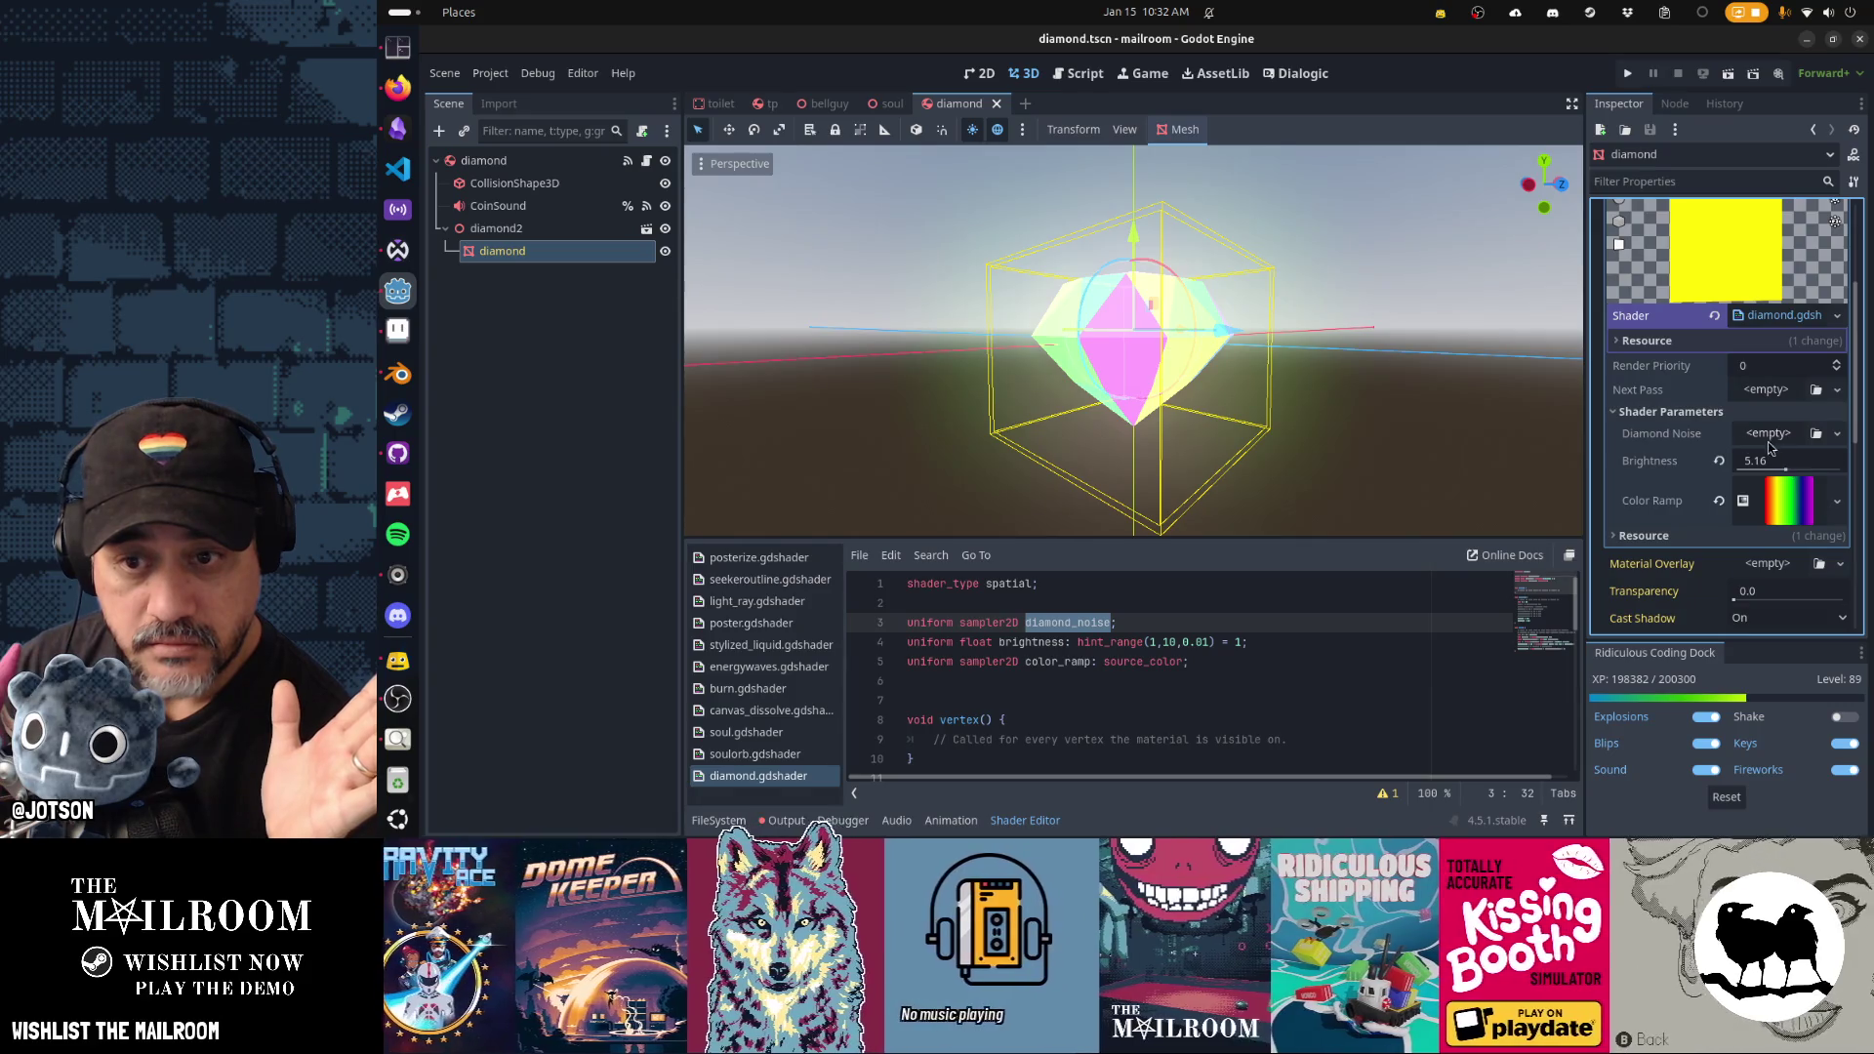
{"action": "mouse_move", "coordinate": [875, 418]}
{"action": "left_mouse_down"}
{"action": "mouse_move", "coordinate": [1218, 416]}
{"action": "mouse_move", "coordinate": [1142, 441]}
{"action": "mouse_move", "coordinate": [1448, 429]}
{"action": "left_mouse_up"}
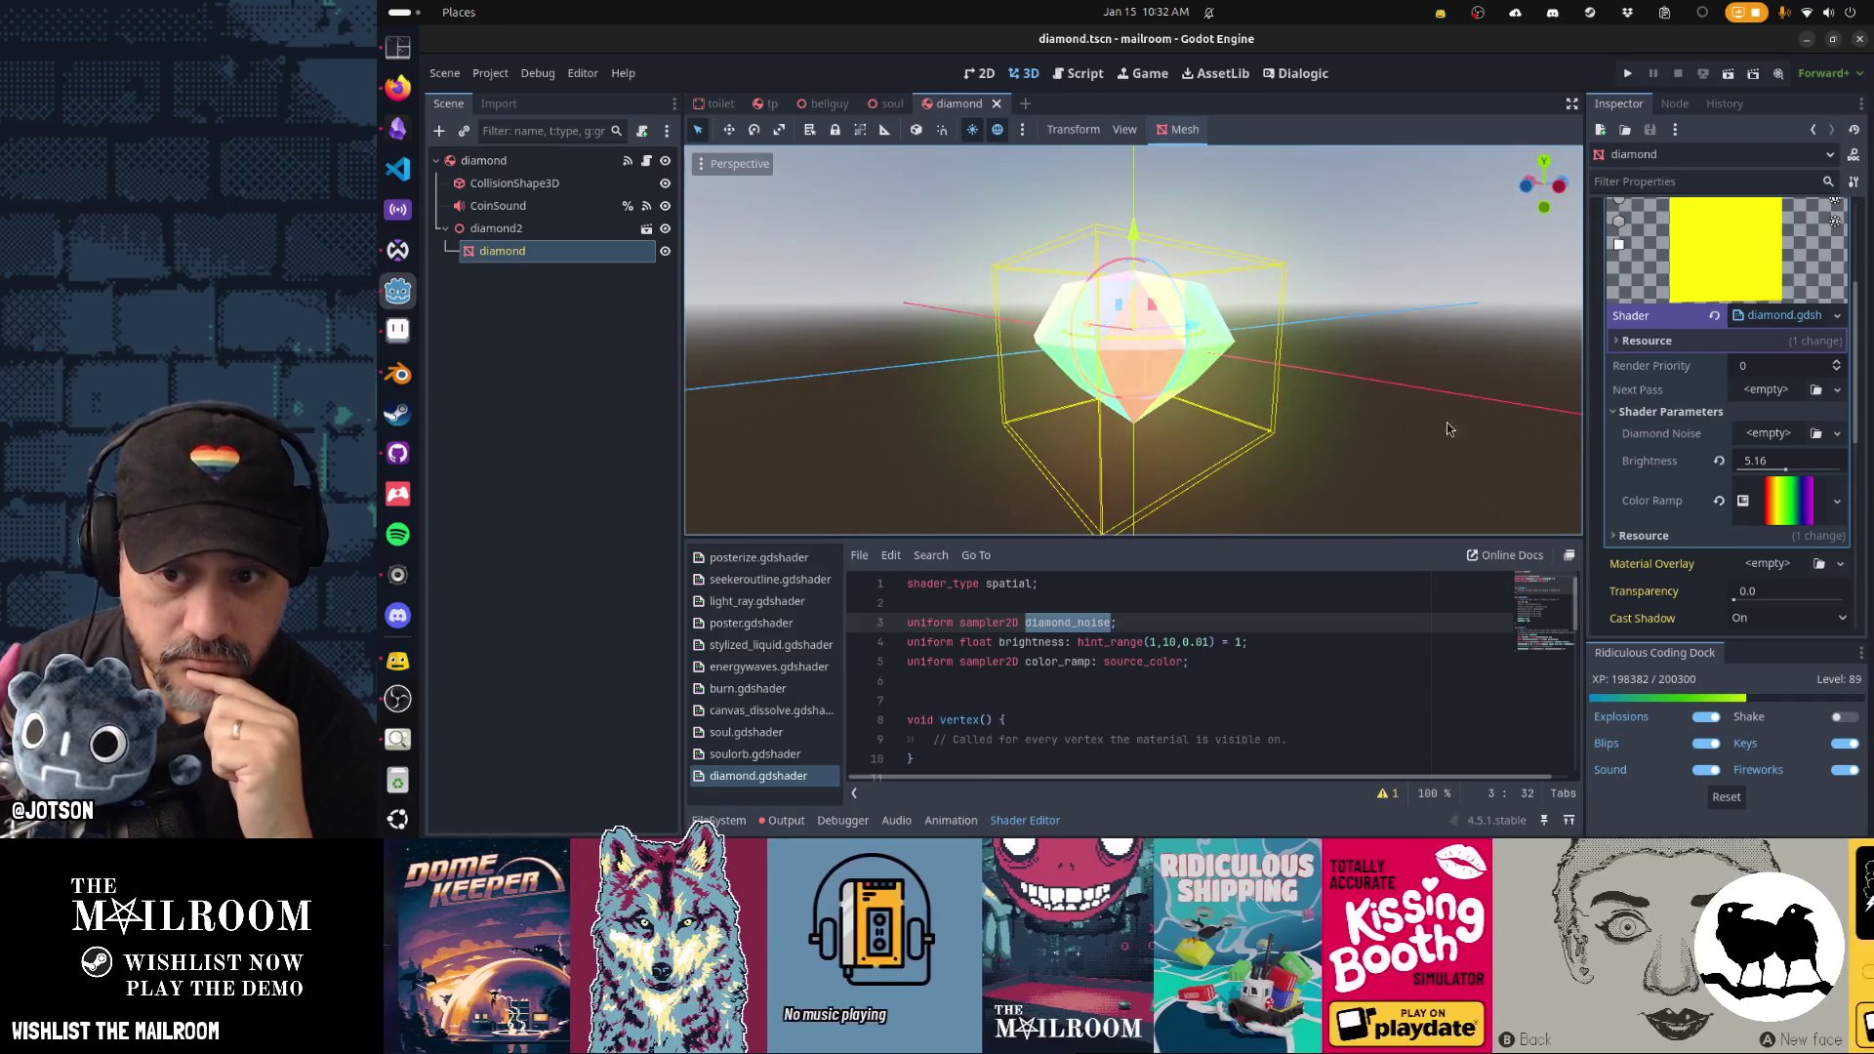
{"action": "left_click", "coordinate": [1815, 434]}
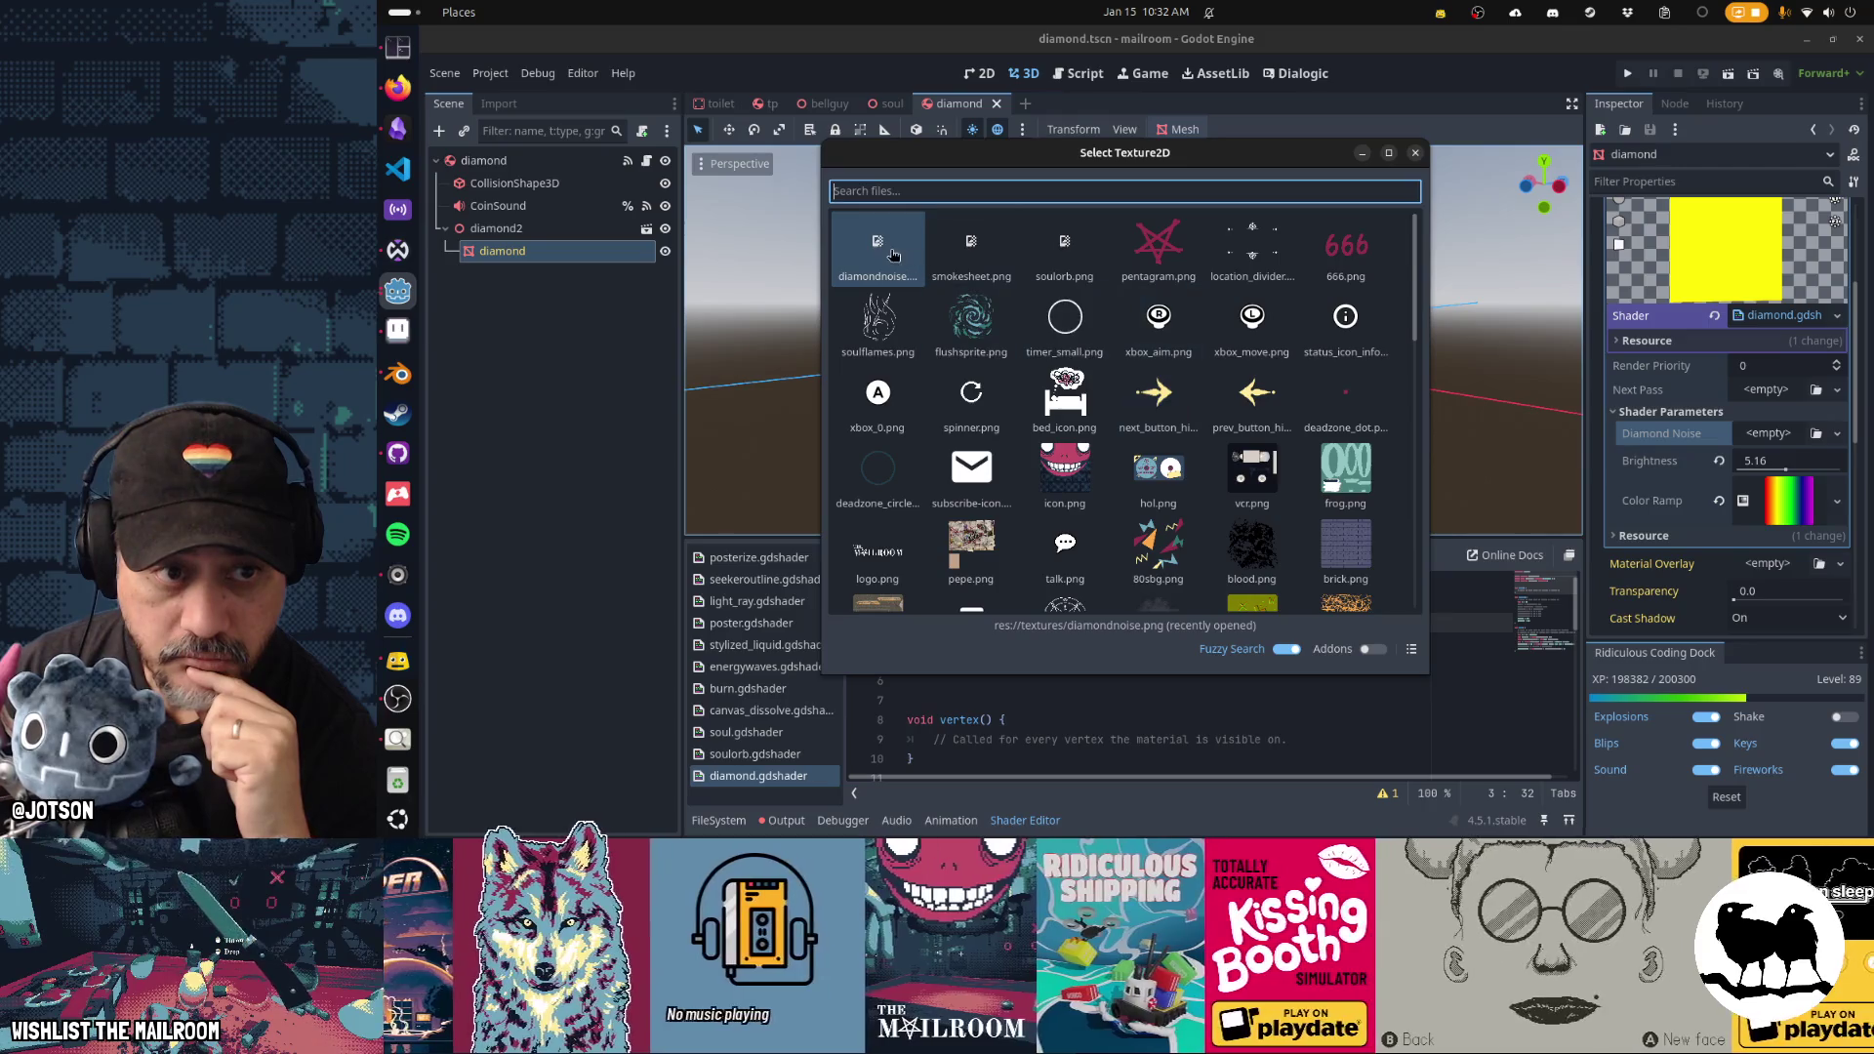
{"action": "double_click", "coordinate": [890, 250]}
{"action": "mouse_move", "coordinate": [1040, 457]}
{"action": "left_mouse_down"}
{"action": "mouse_move", "coordinate": [1239, 449]}
{"action": "mouse_move", "coordinate": [1386, 408]}
{"action": "mouse_move", "coordinate": [1004, 377]}
{"action": "mouse_move", "coordinate": [1310, 419]}
{"action": "mouse_move", "coordinate": [1393, 488]}
{"action": "mouse_move", "coordinate": [1175, 472]}
{"action": "mouse_move", "coordinate": [946, 382]}
{"action": "mouse_move", "coordinate": [381, 412]}
{"action": "mouse_move", "coordinate": [1480, 418]}
{"action": "mouse_move", "coordinate": [1366, 429]}
{"action": "mouse_move", "coordinate": [1566, 452]}
{"action": "mouse_move", "coordinate": [1171, 449]}
{"action": "left_mouse_up"}
Clear the Diamond Noise texture, lower Brightness to 2.57, and save and run the game.
{"action": "left_click", "coordinate": [527, 250]}
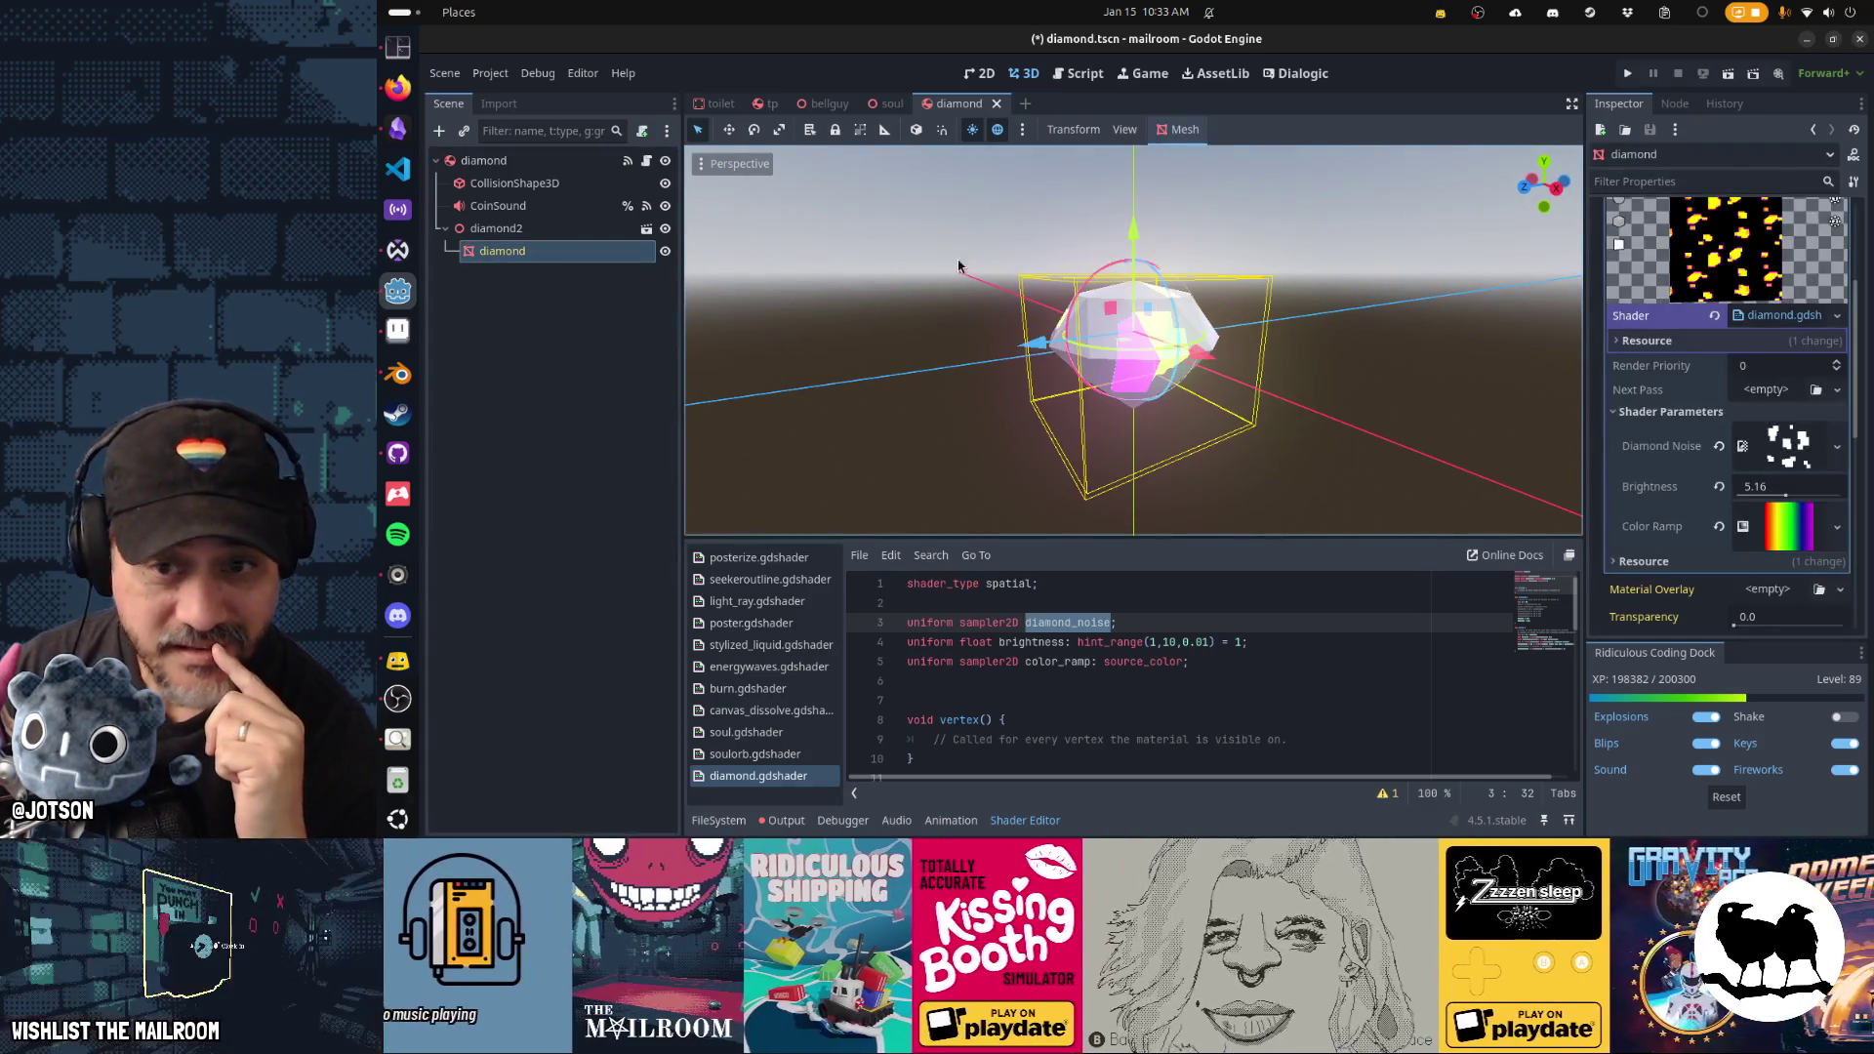
{"action": "left_click", "coordinate": [1718, 452]}
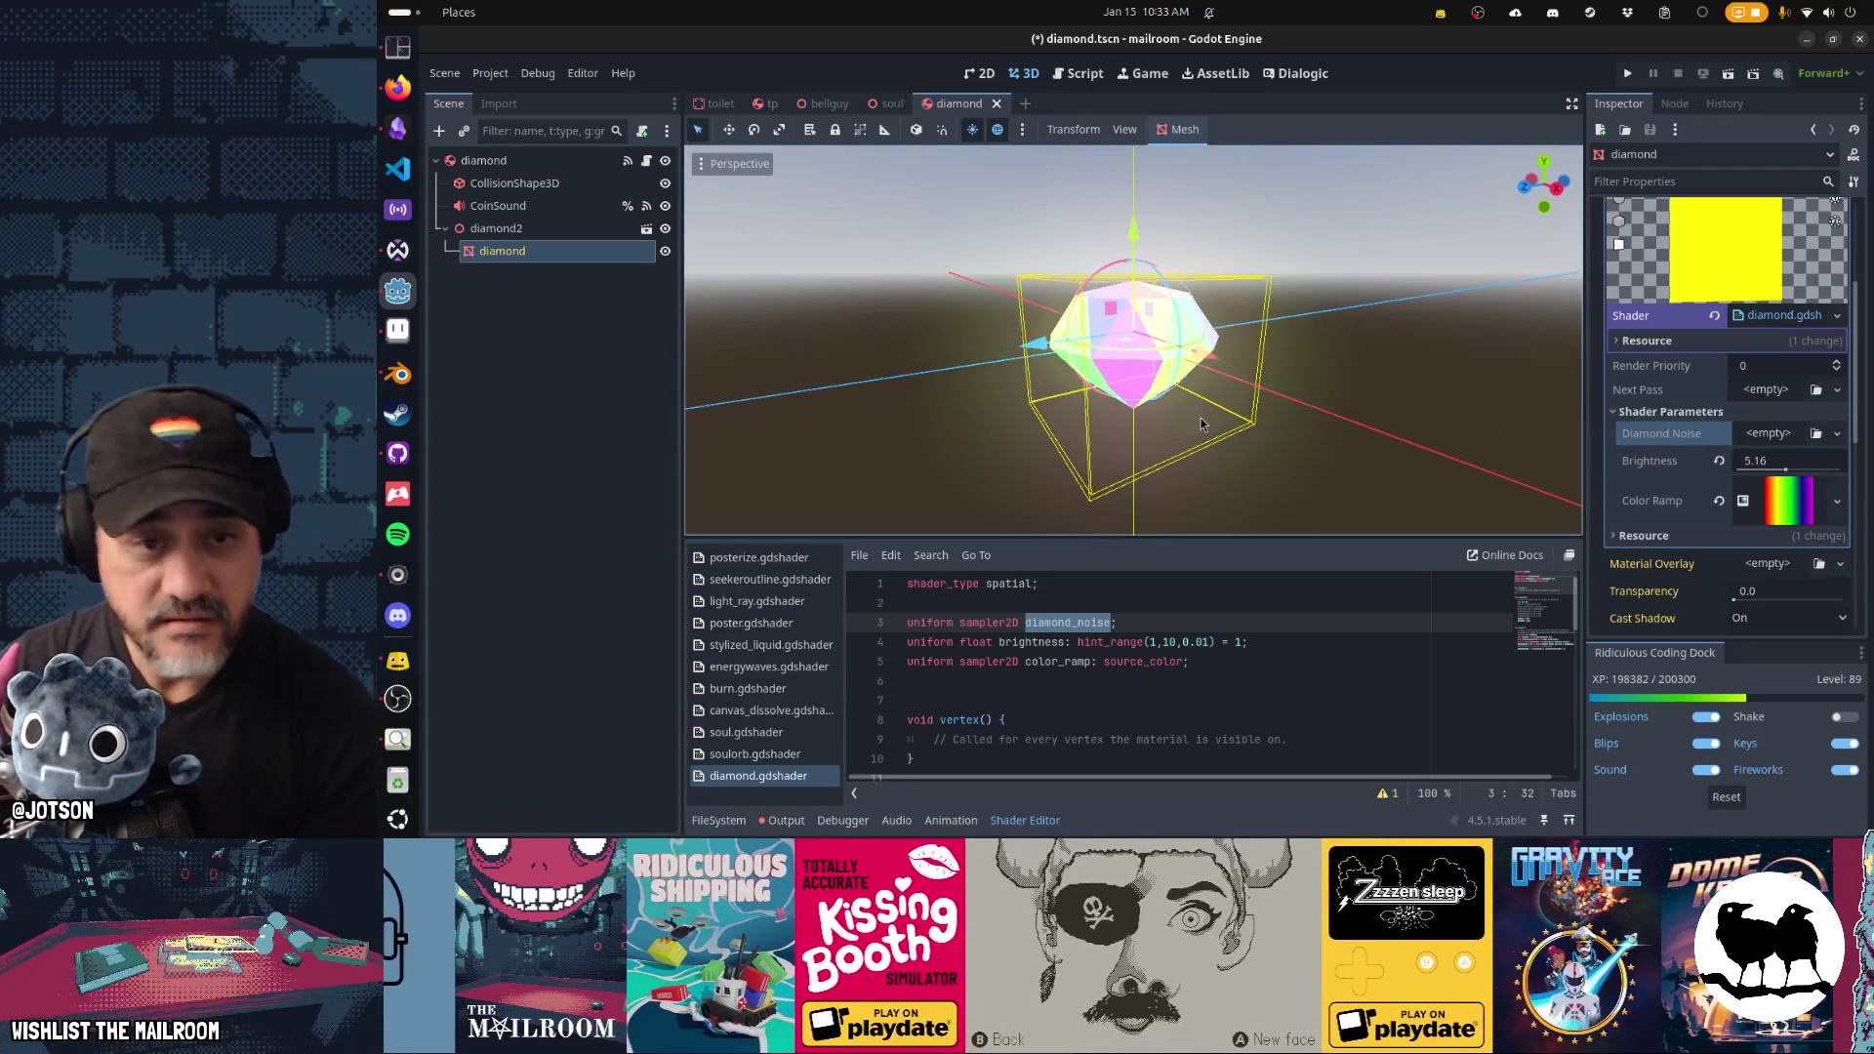
{"action": "left_click_drag", "start_coordinate": [1784, 468], "coordinate": [1761, 475]}
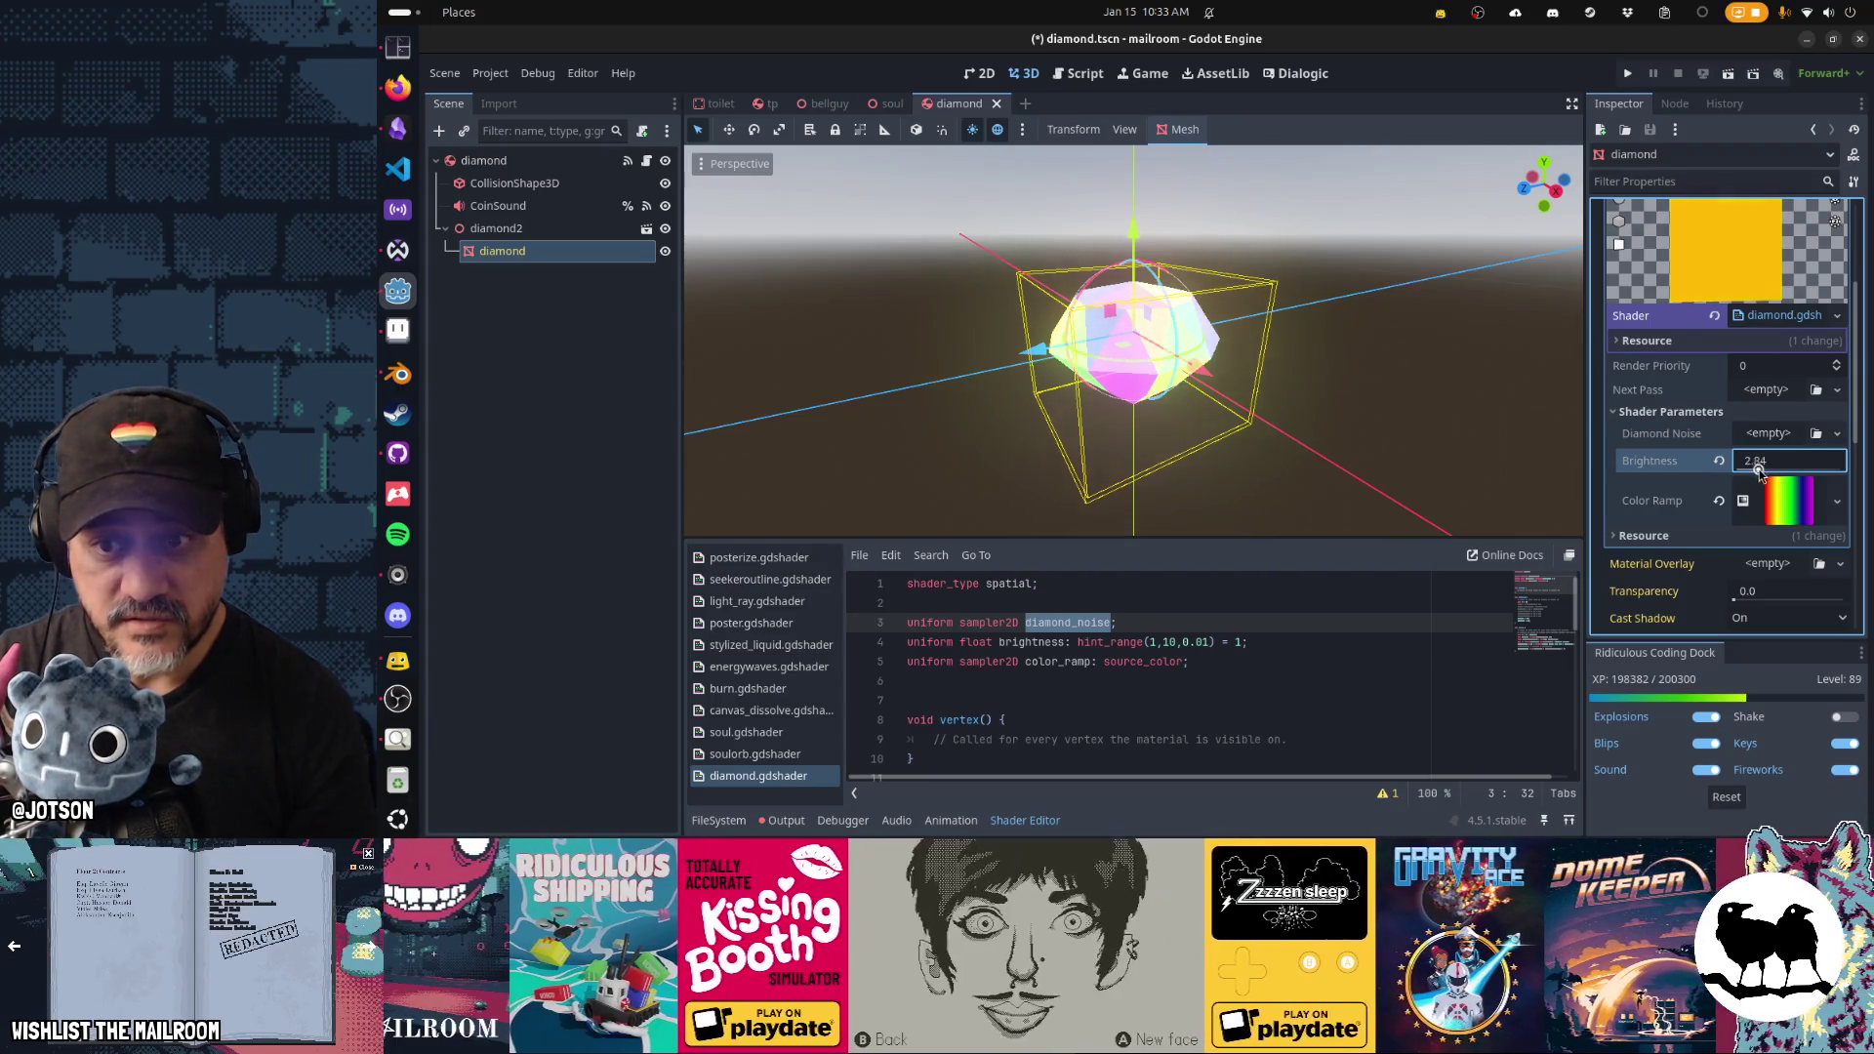
{"action": "key", "text": "F5"}
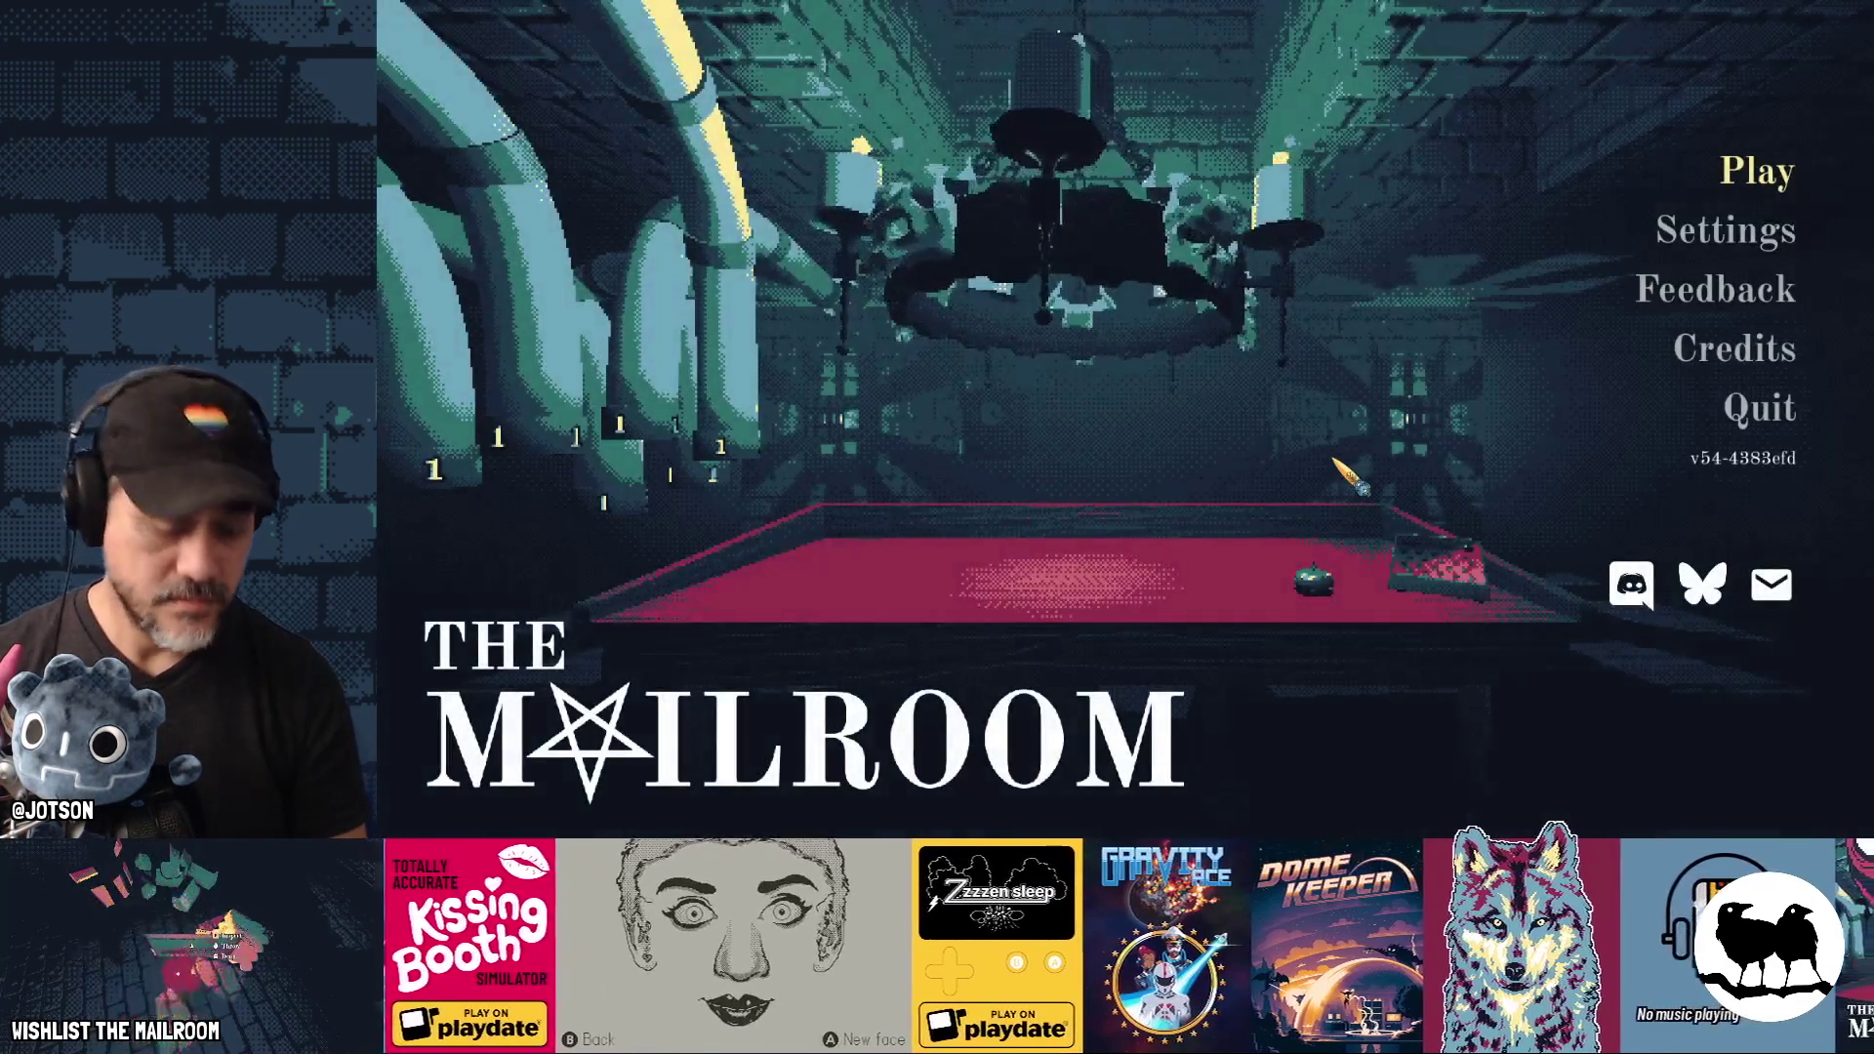
Start a run, spawn a diamond with the console command 'a diamond', walk around it, then pause.
{"action": "key", "text": "Return"}
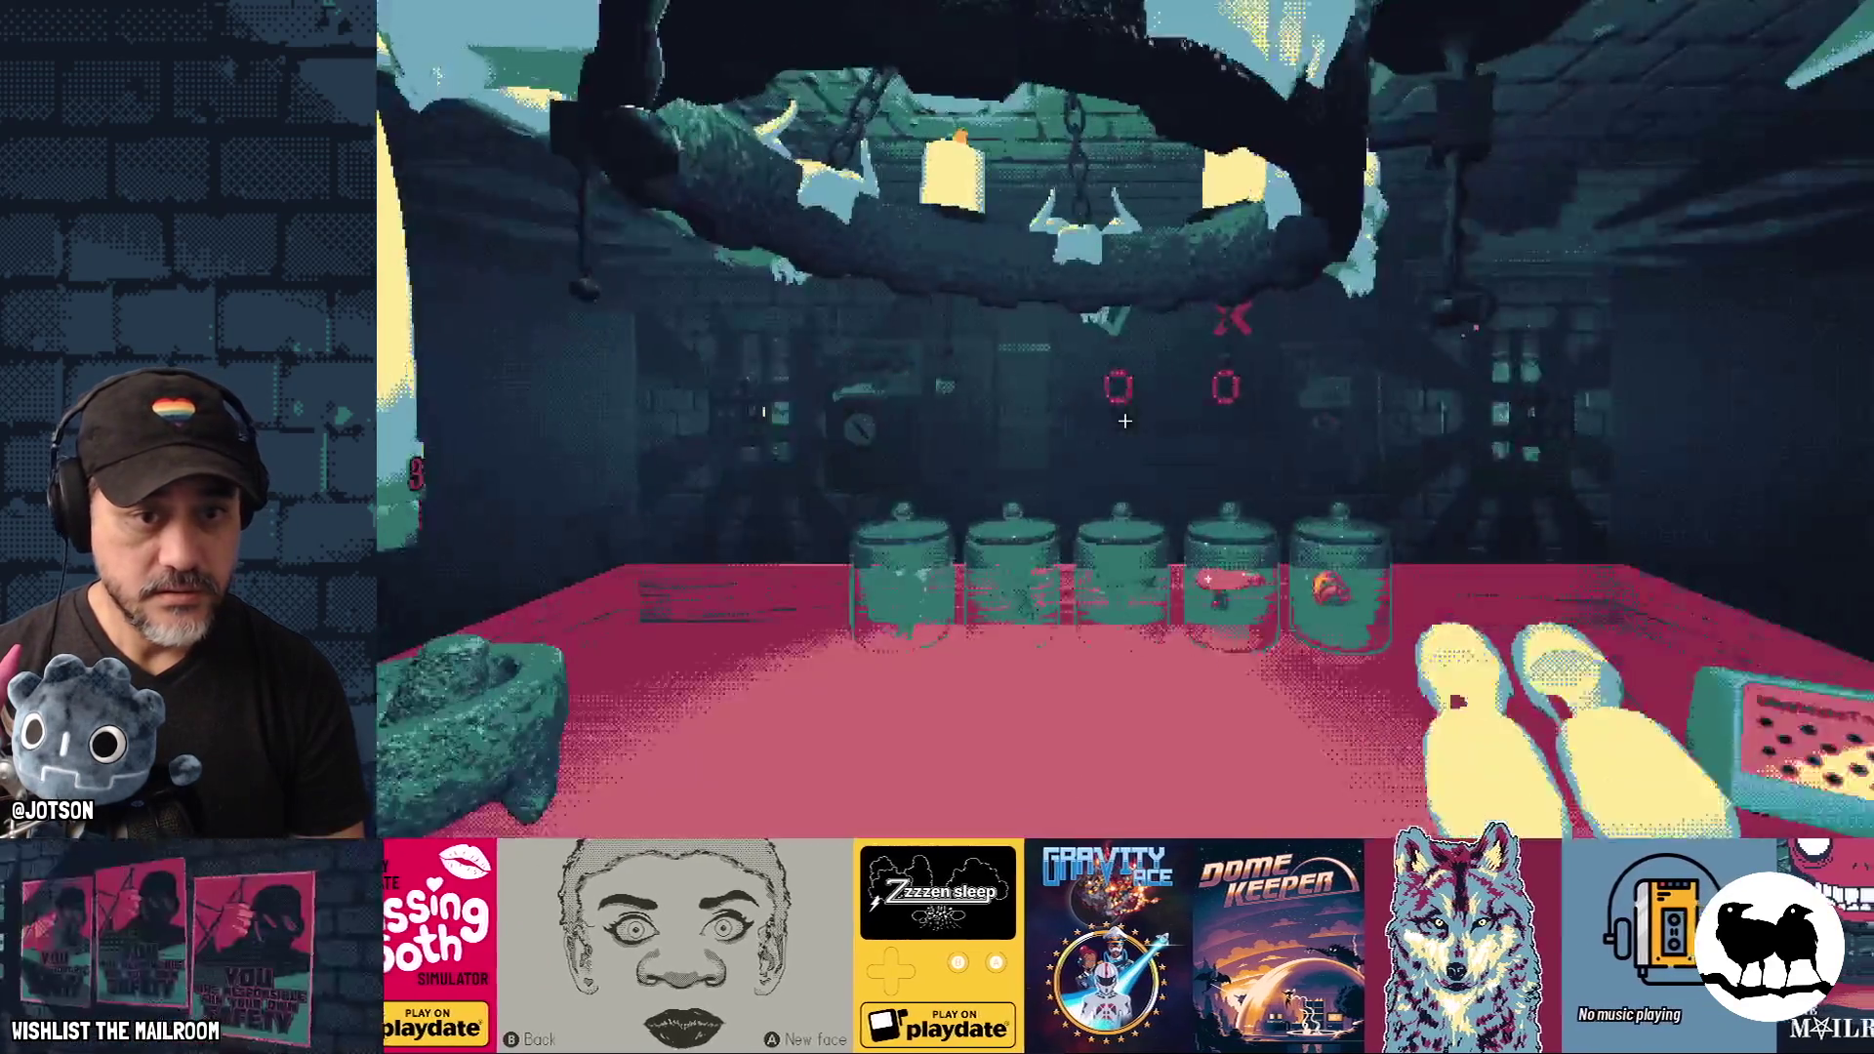
{"action": "key", "text": "grave"}
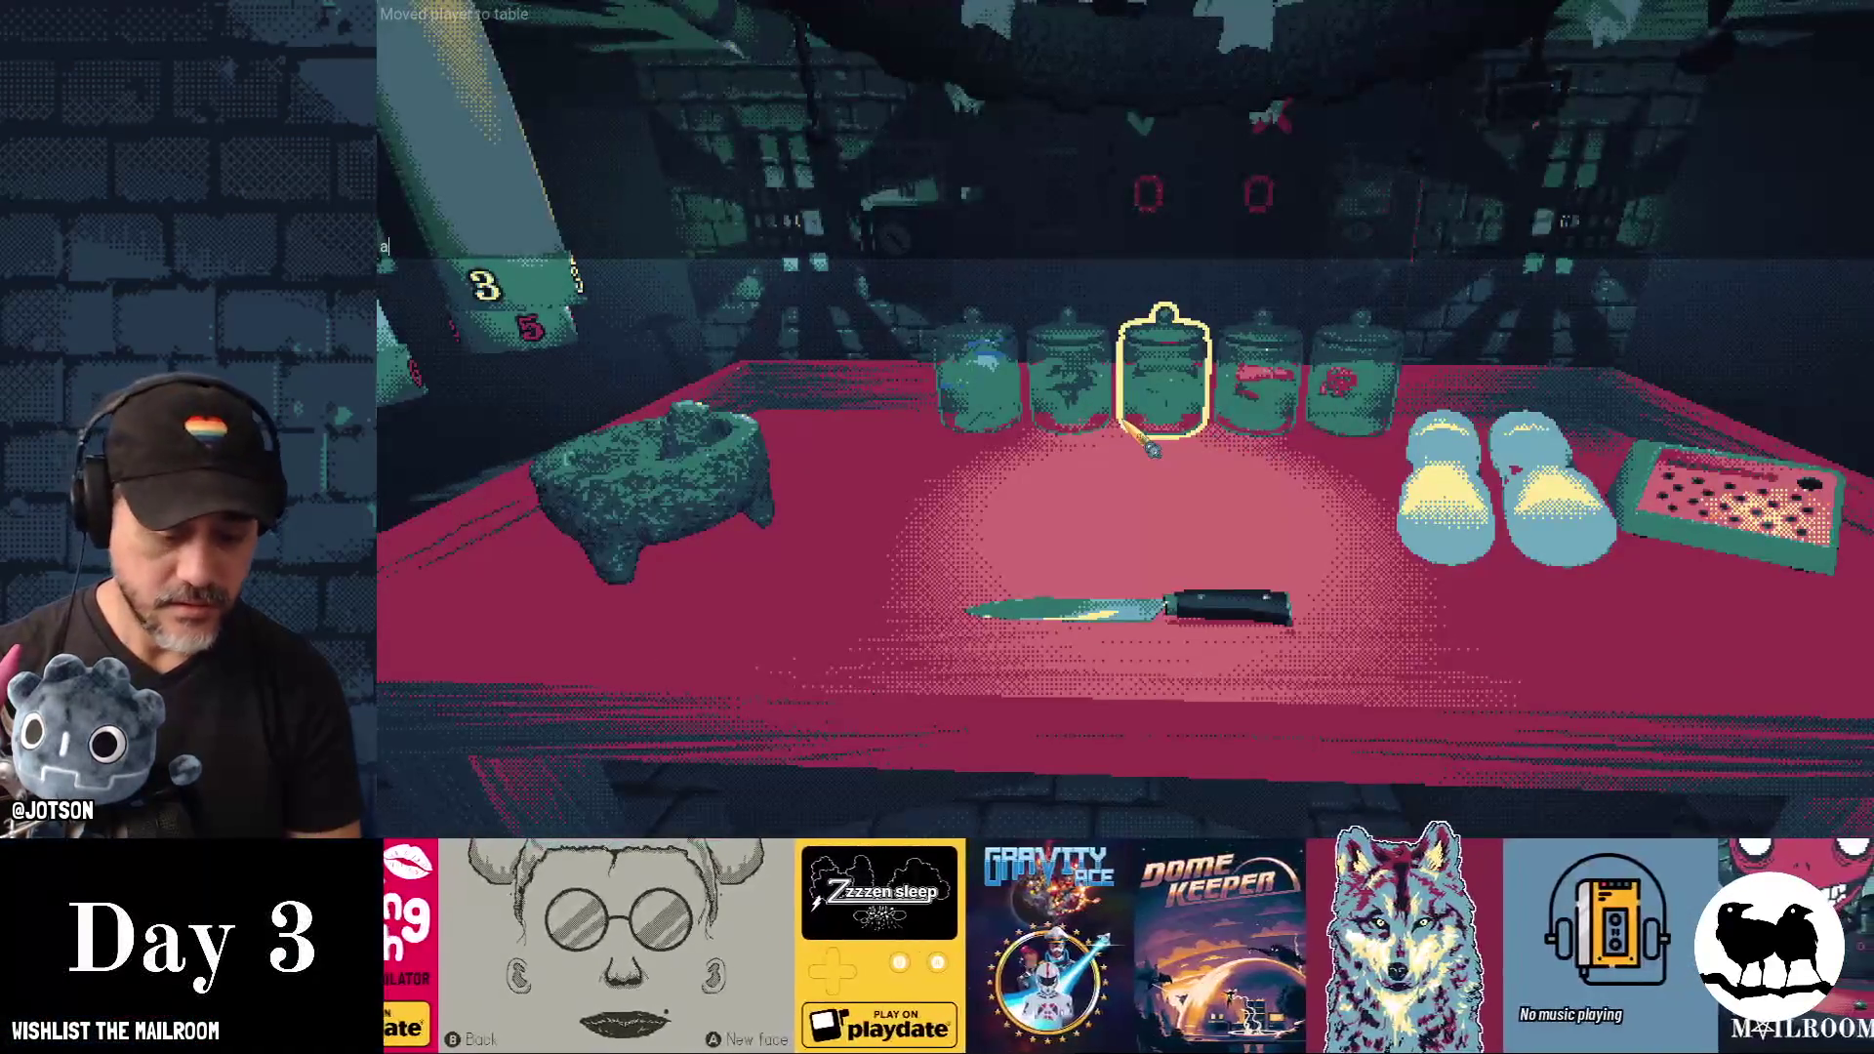
{"action": "type", "text": "a dia"}
{"action": "key", "text": "grave"}
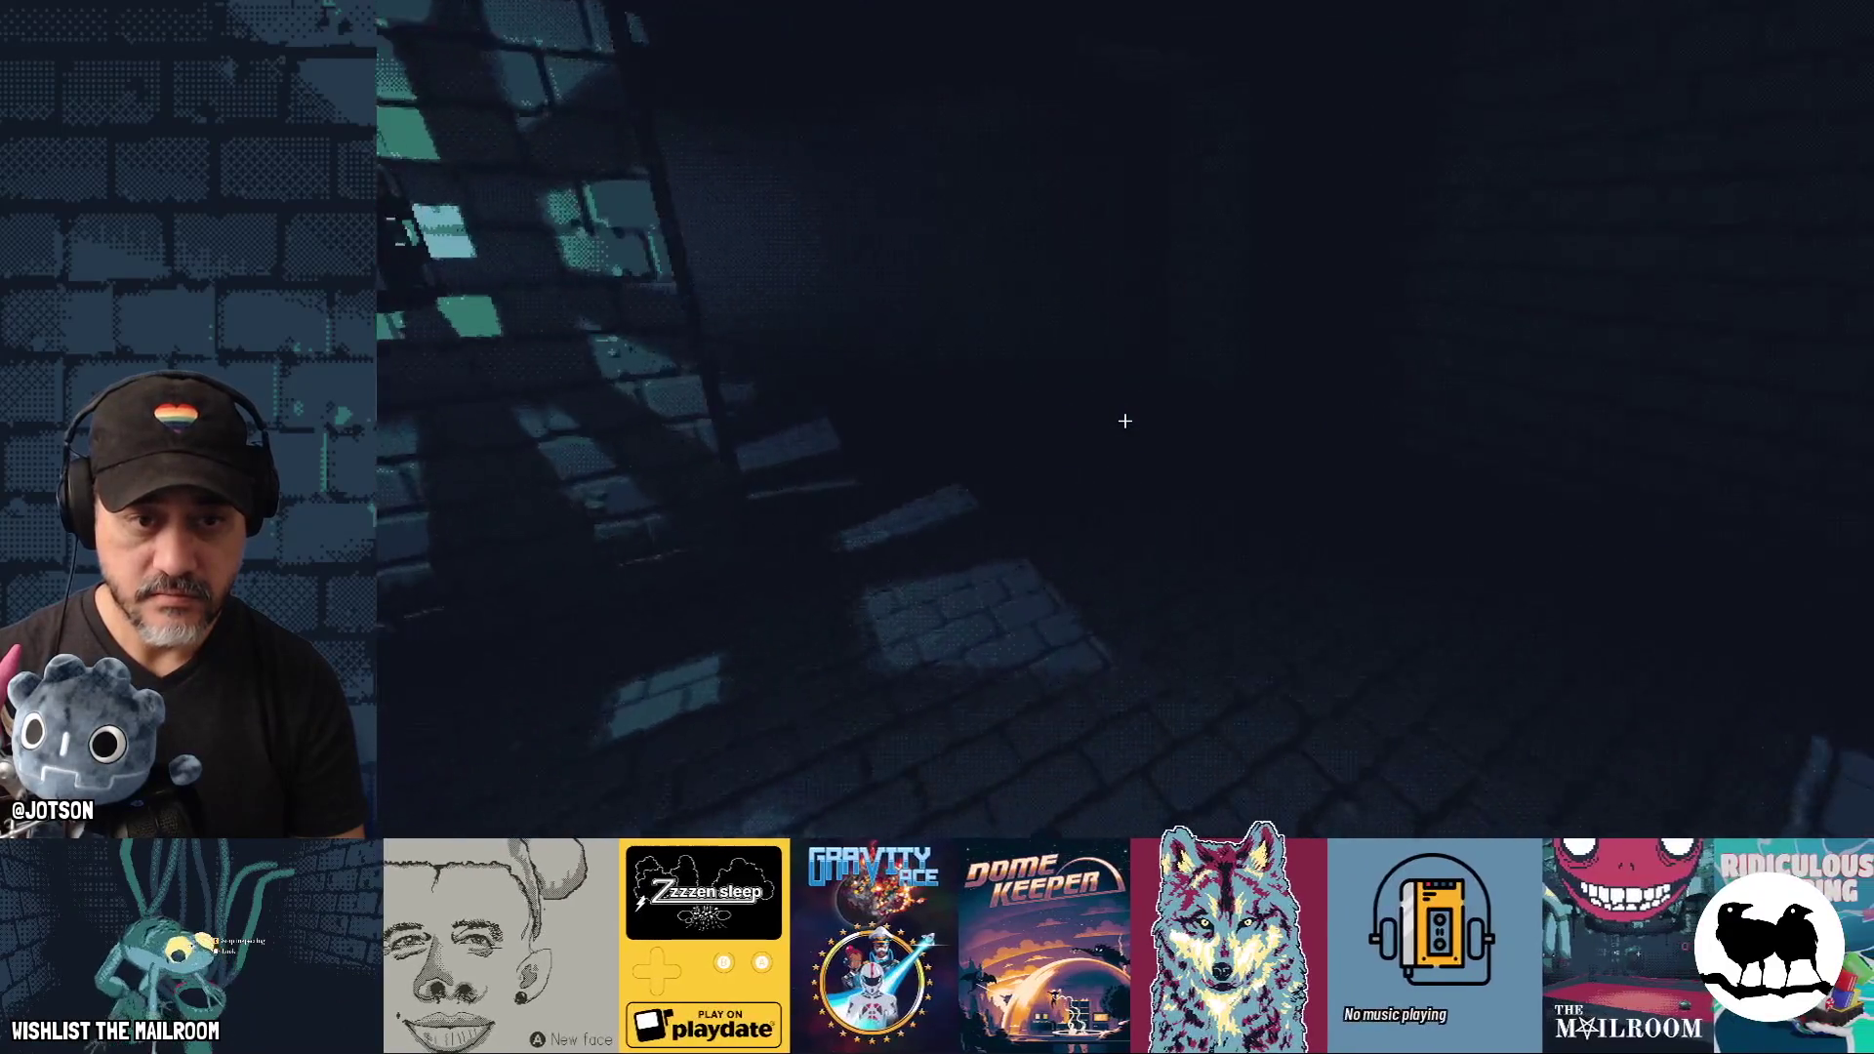
{"action": "key", "text": "grave"}
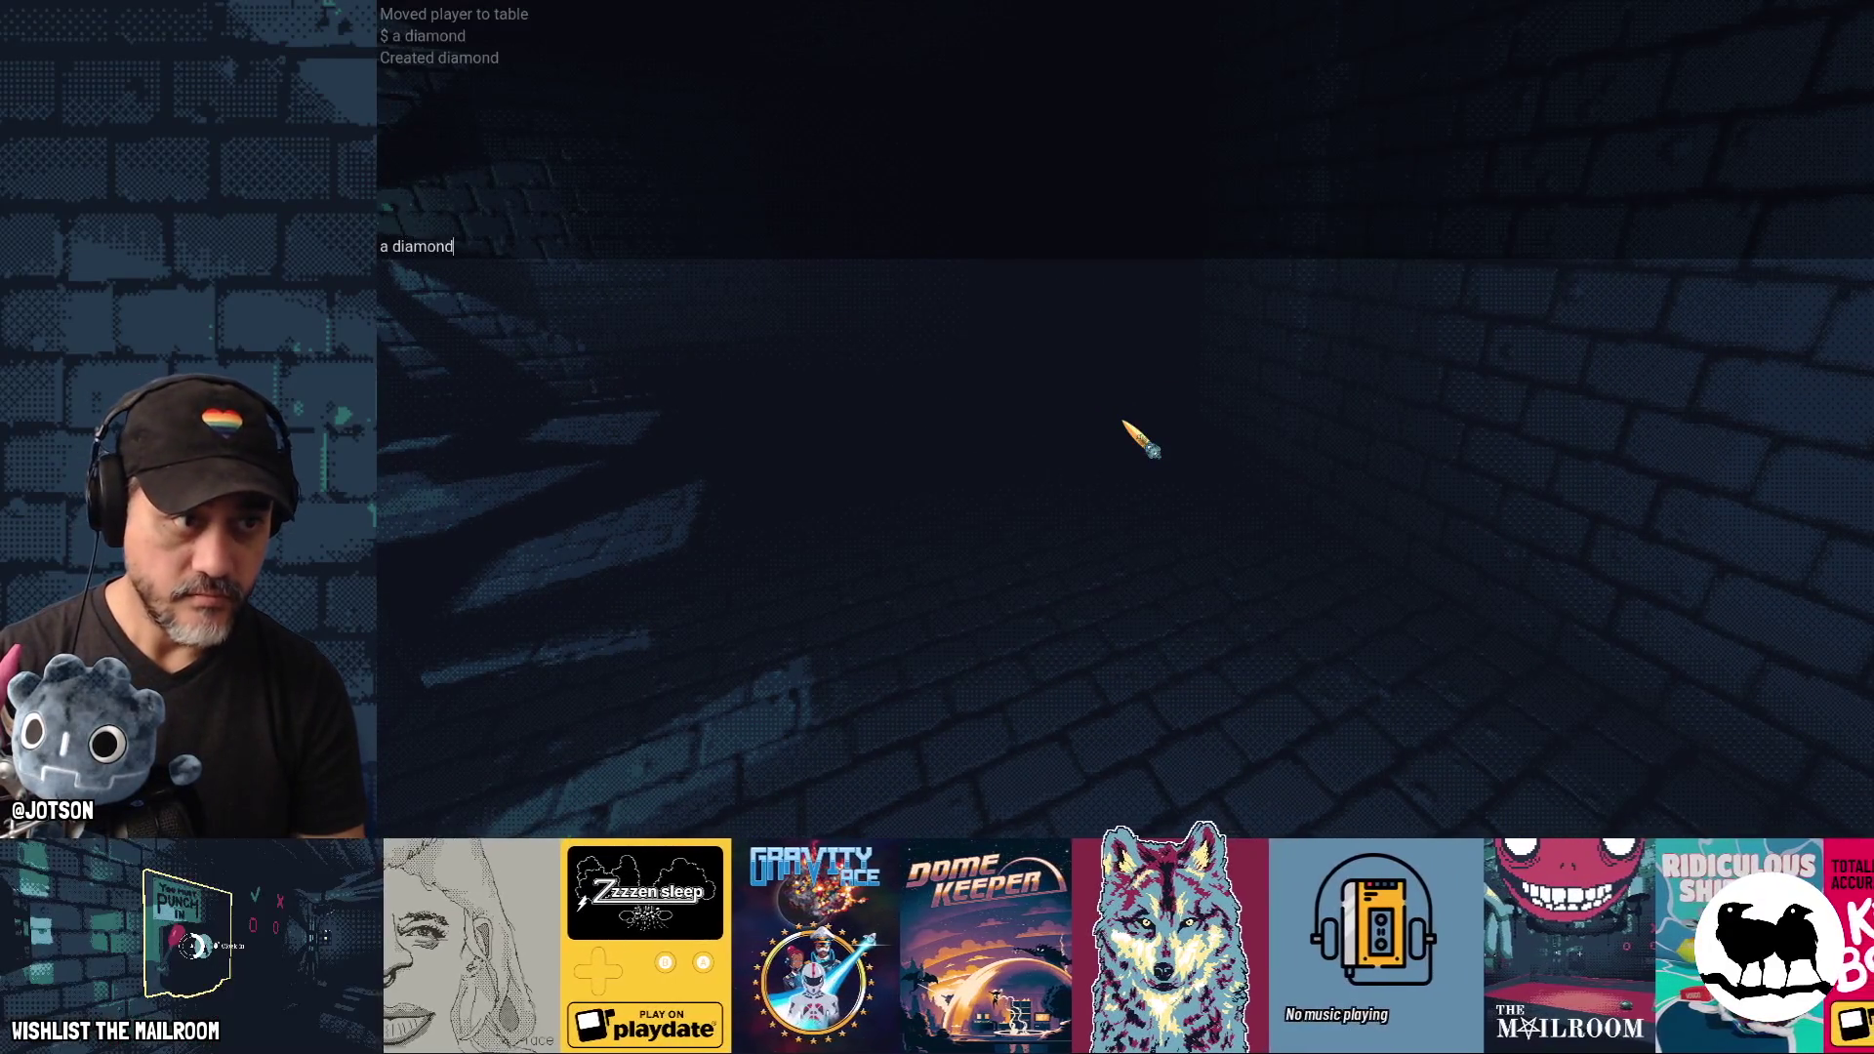
{"action": "key", "text": "Return"}
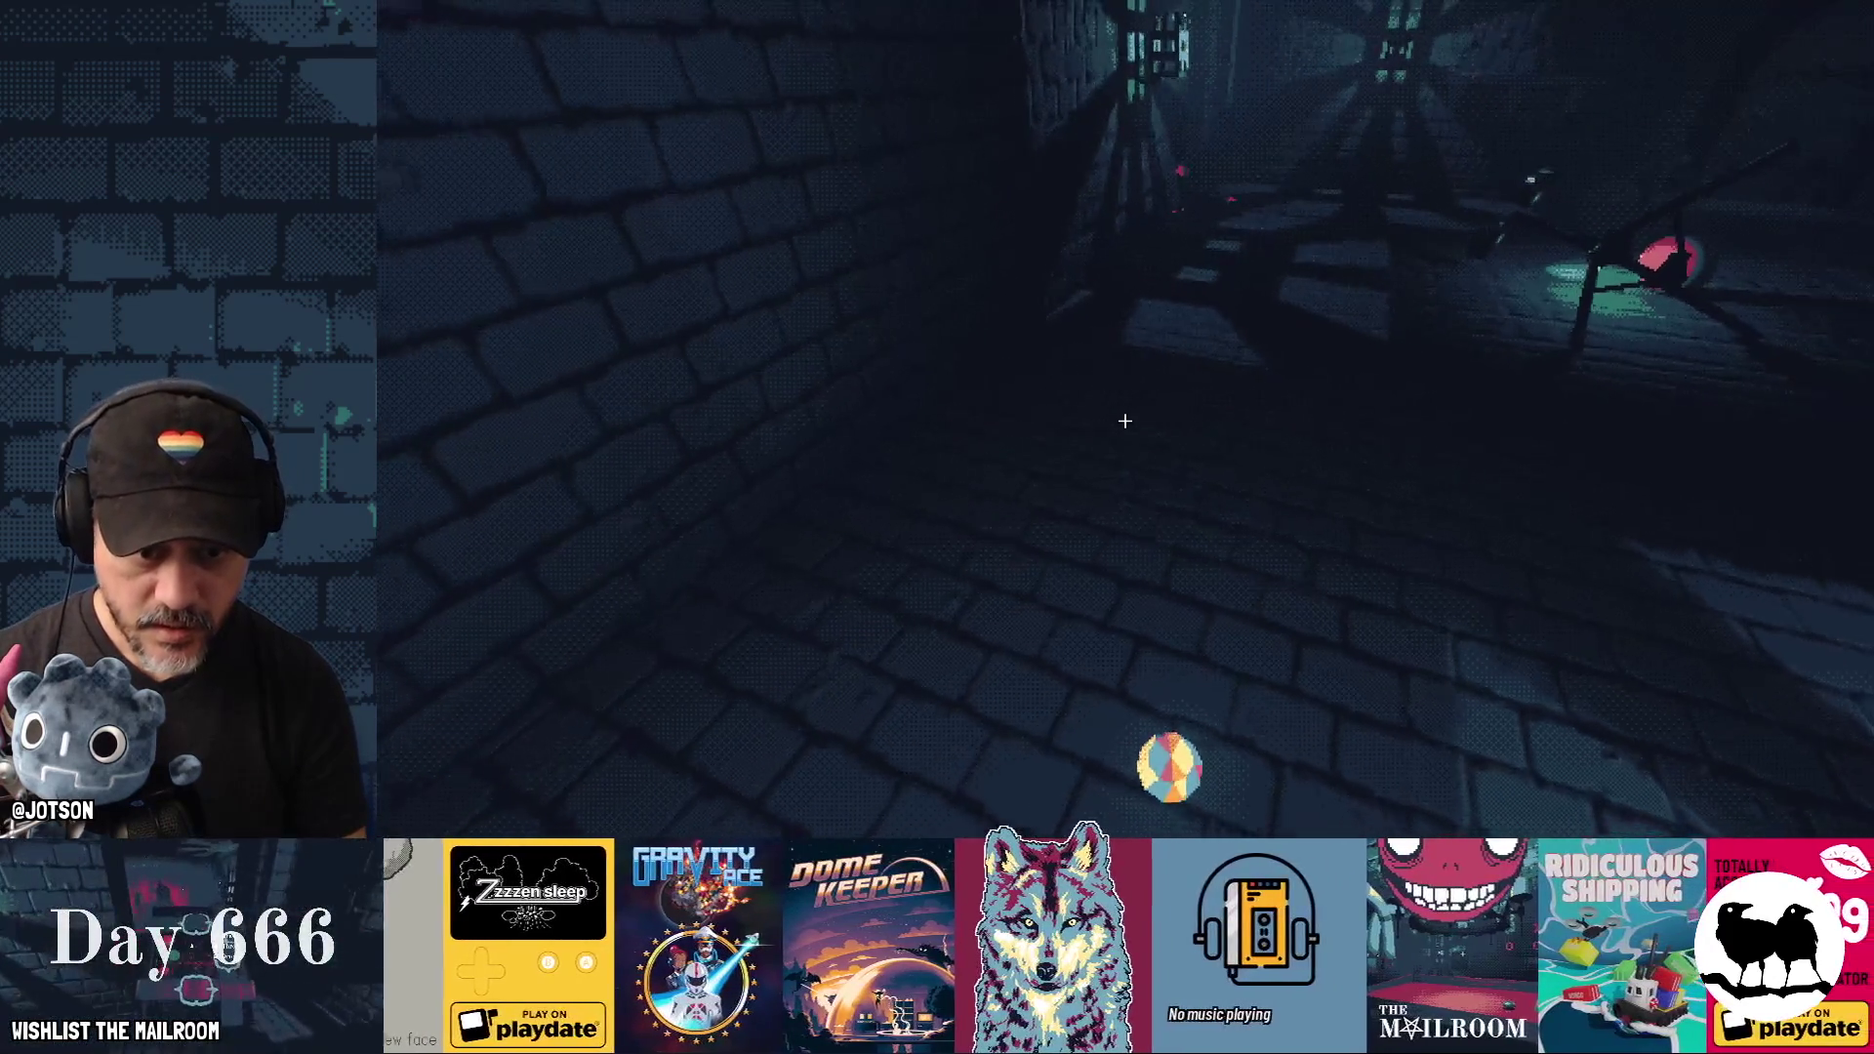
{"action": "key", "text": "w"}
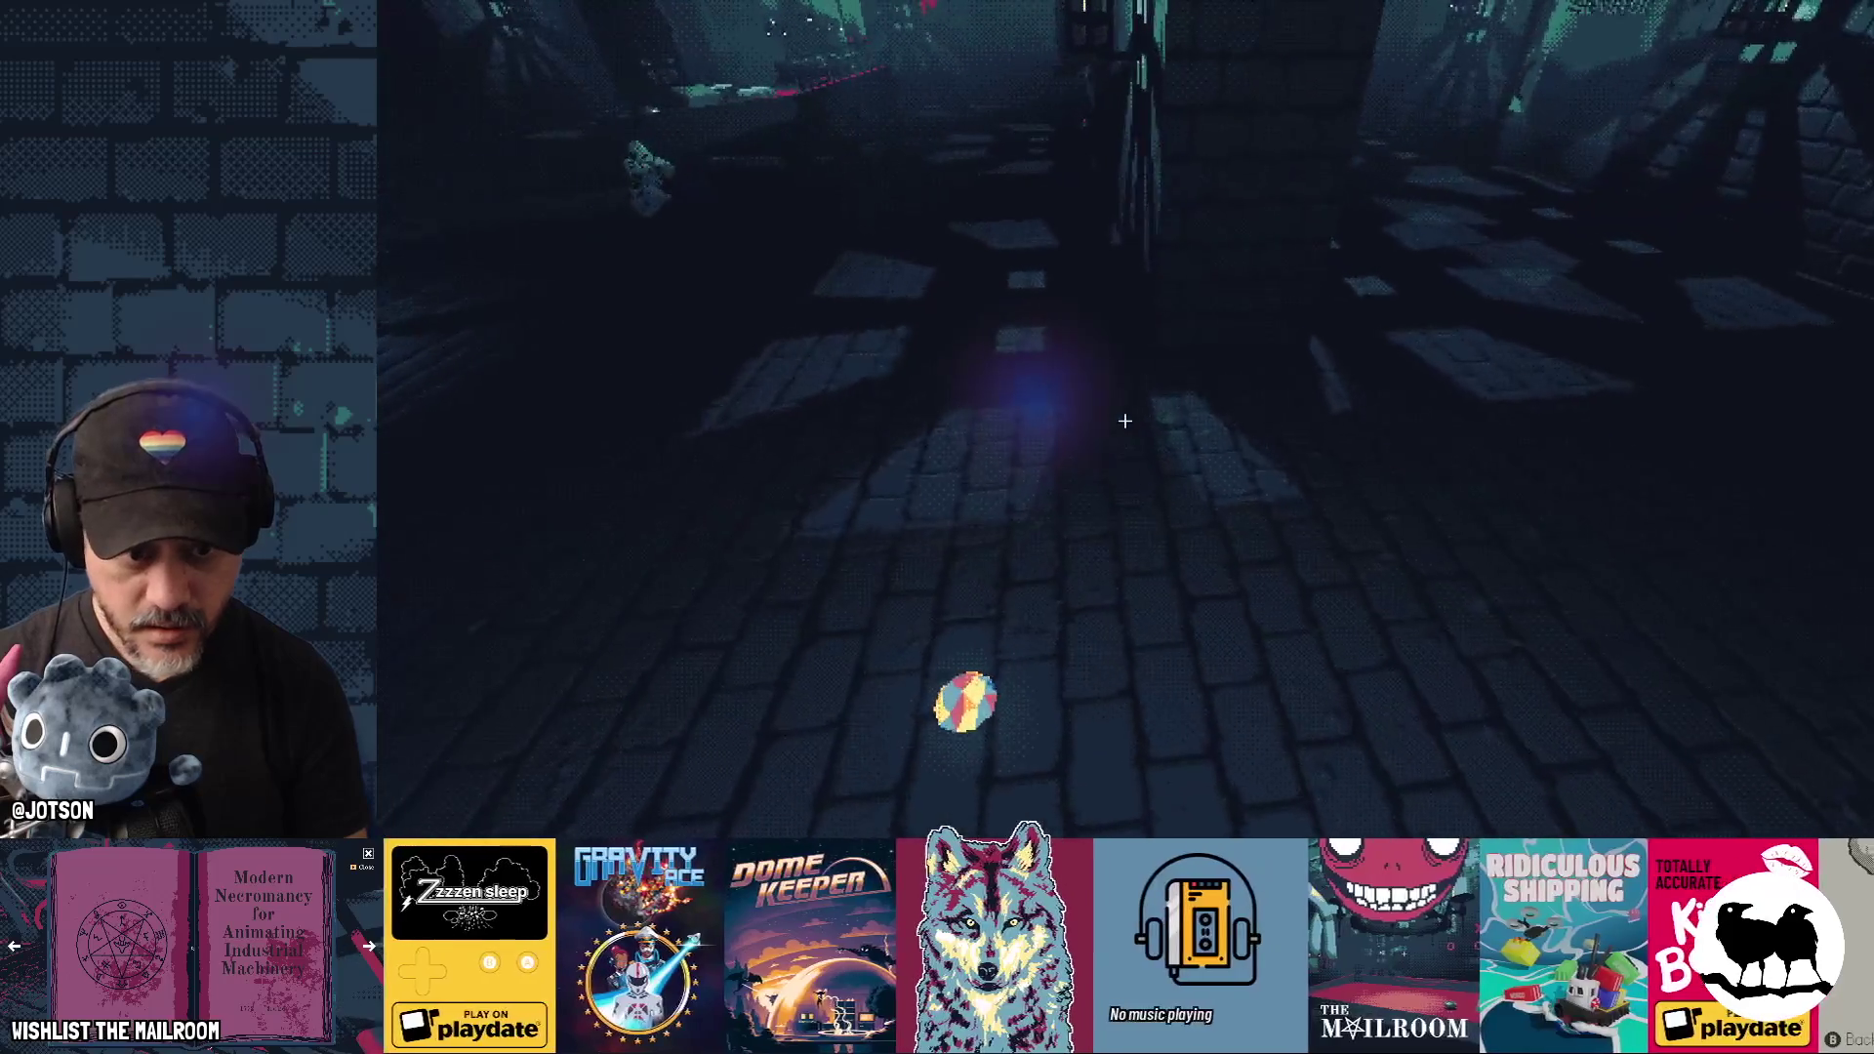
{"action": "key", "text": "s"}
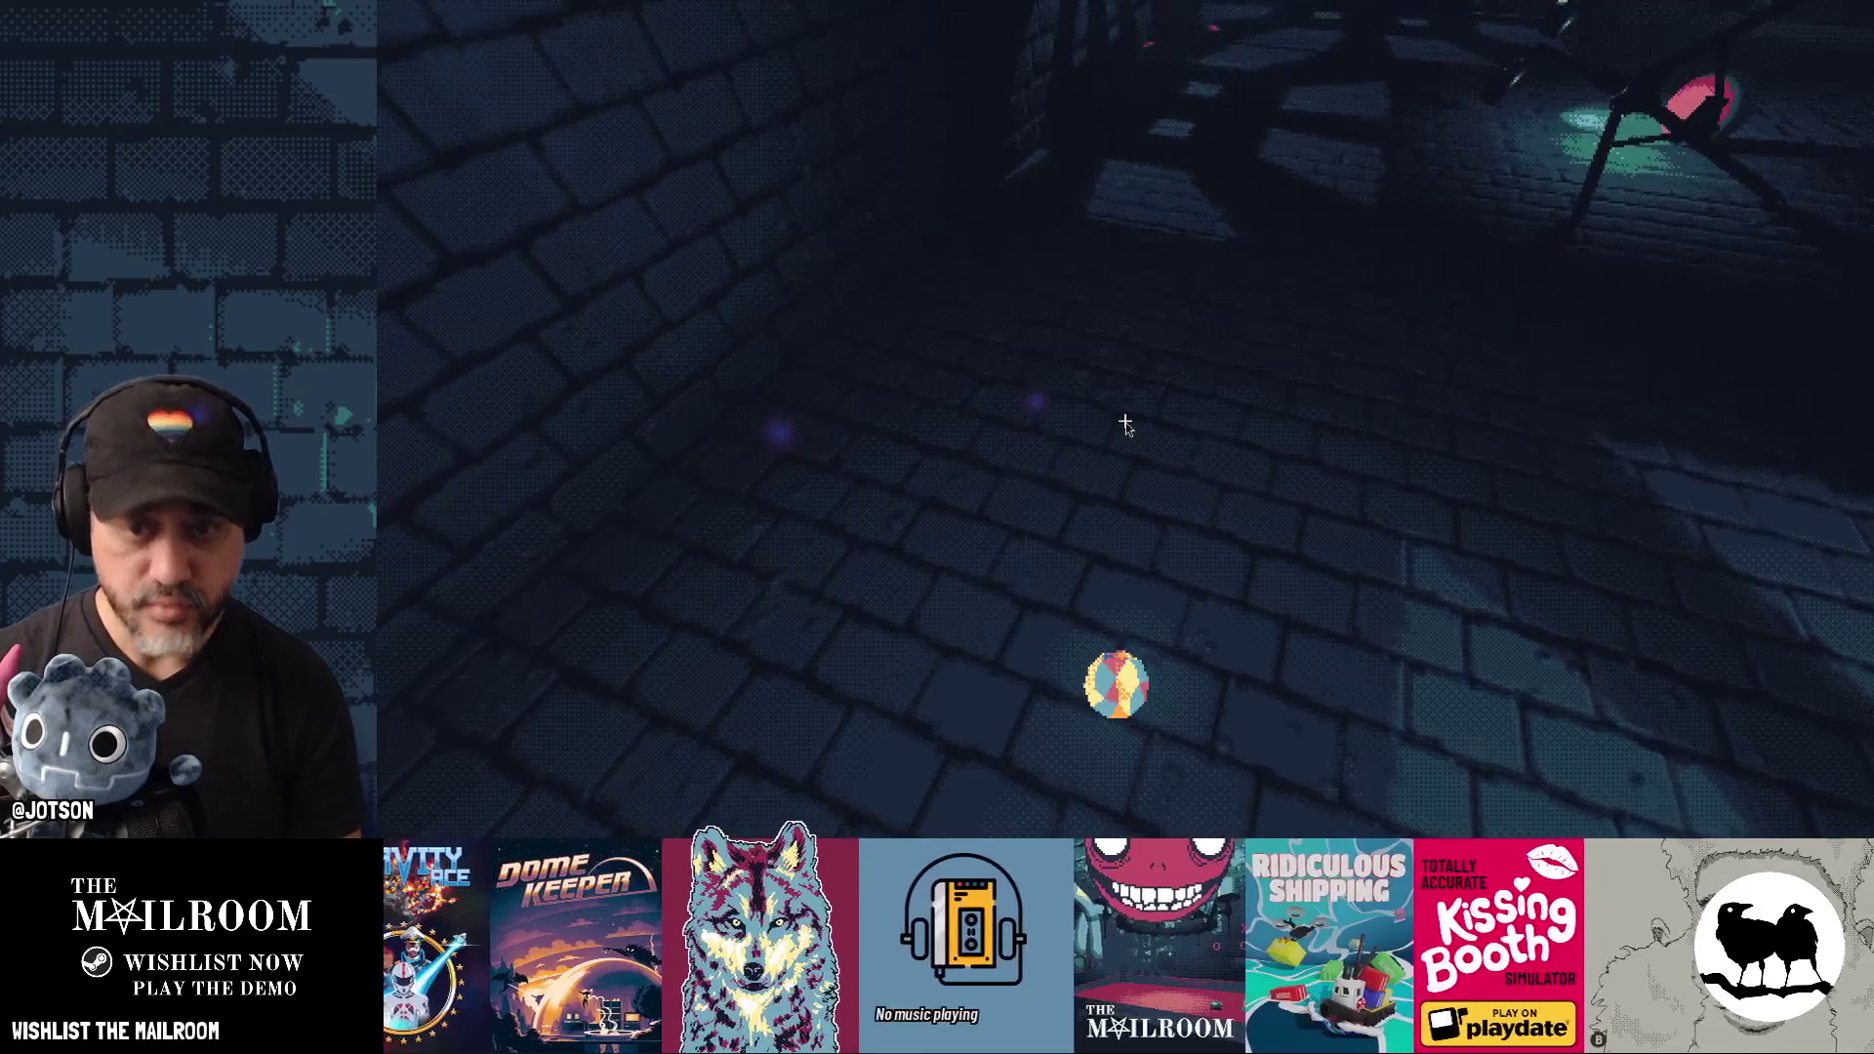
{"action": "key", "text": "Escape"}
{"action": "key", "text": "alt+Tab"}
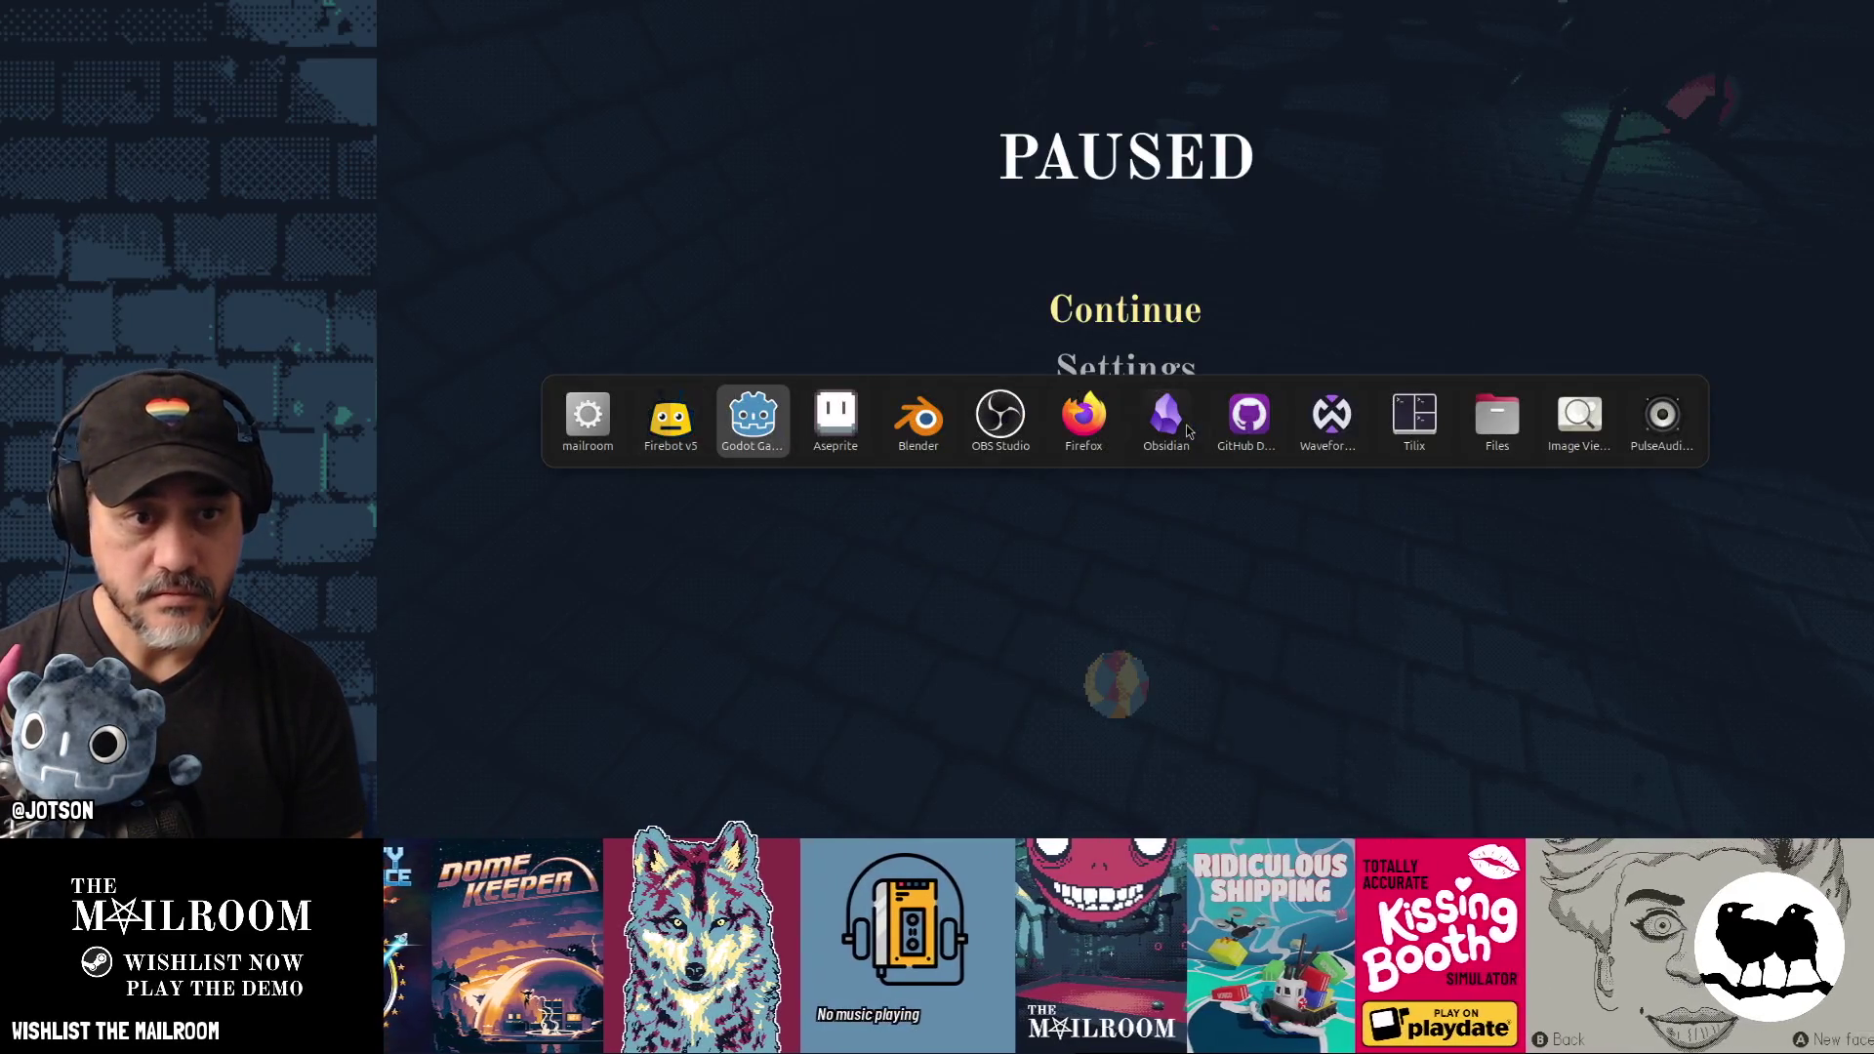
Raise the diamond's Brightness to 4.89 in Godot, then settle it at 4.72 while the game runs.
{"action": "left_click", "coordinate": [1186, 425]}
{"action": "key", "text": "alt+Tab"}
{"action": "key", "text": "alt+Tab"}
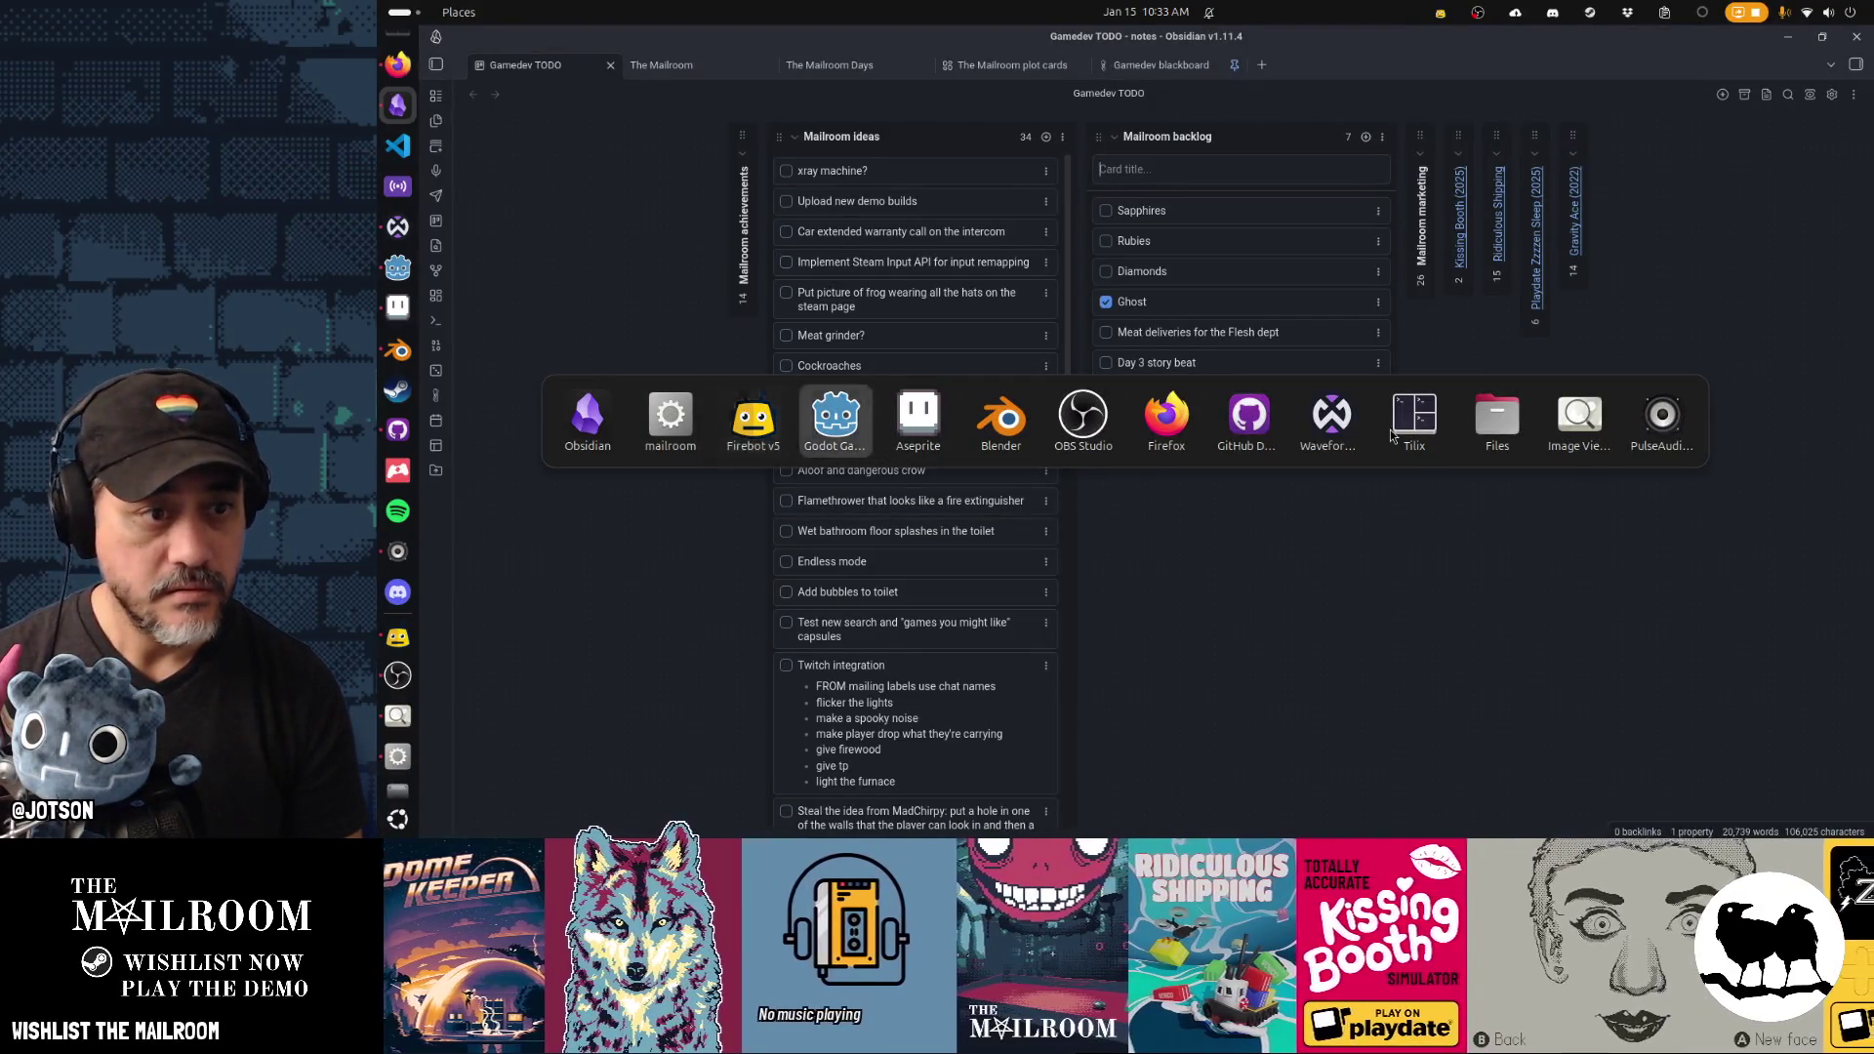
{"action": "left_click_drag", "start_coordinate": [1756, 469], "coordinate": [1805, 471]}
{"action": "key", "text": "alt+Tab"}
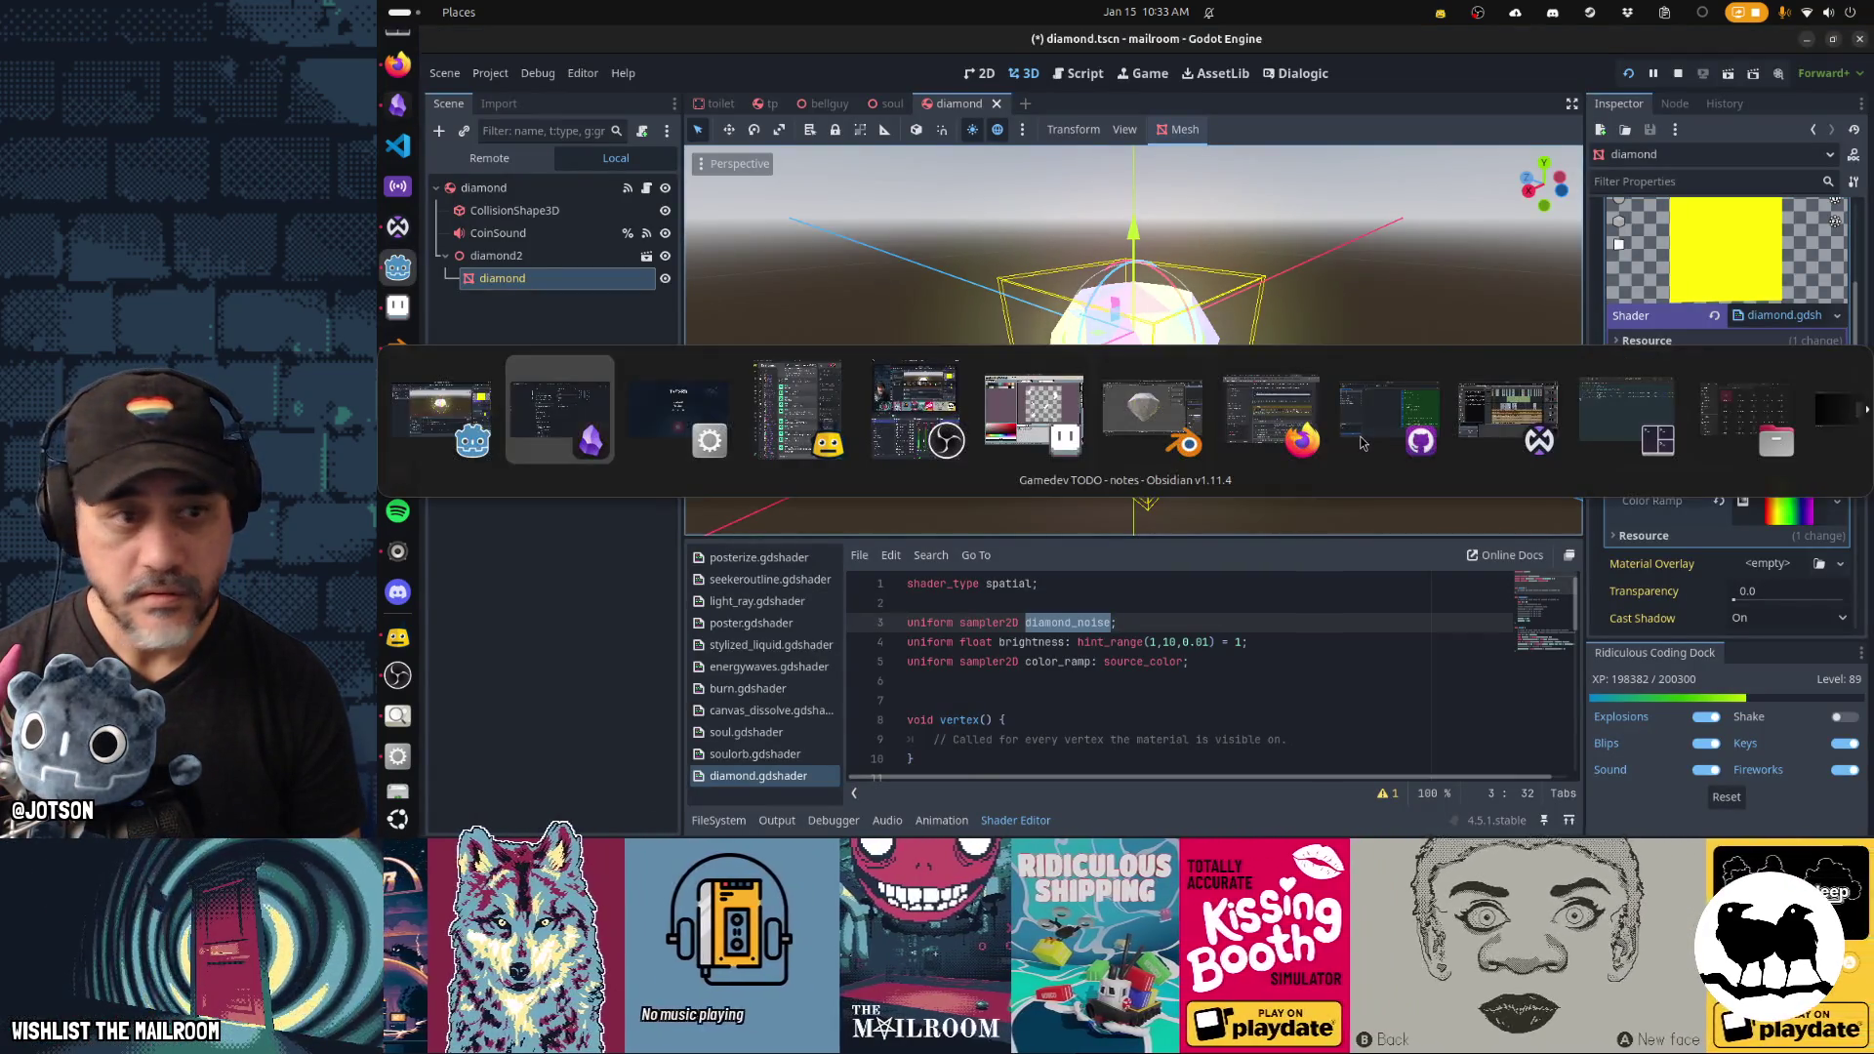
{"action": "left_click", "coordinate": [660, 432]}
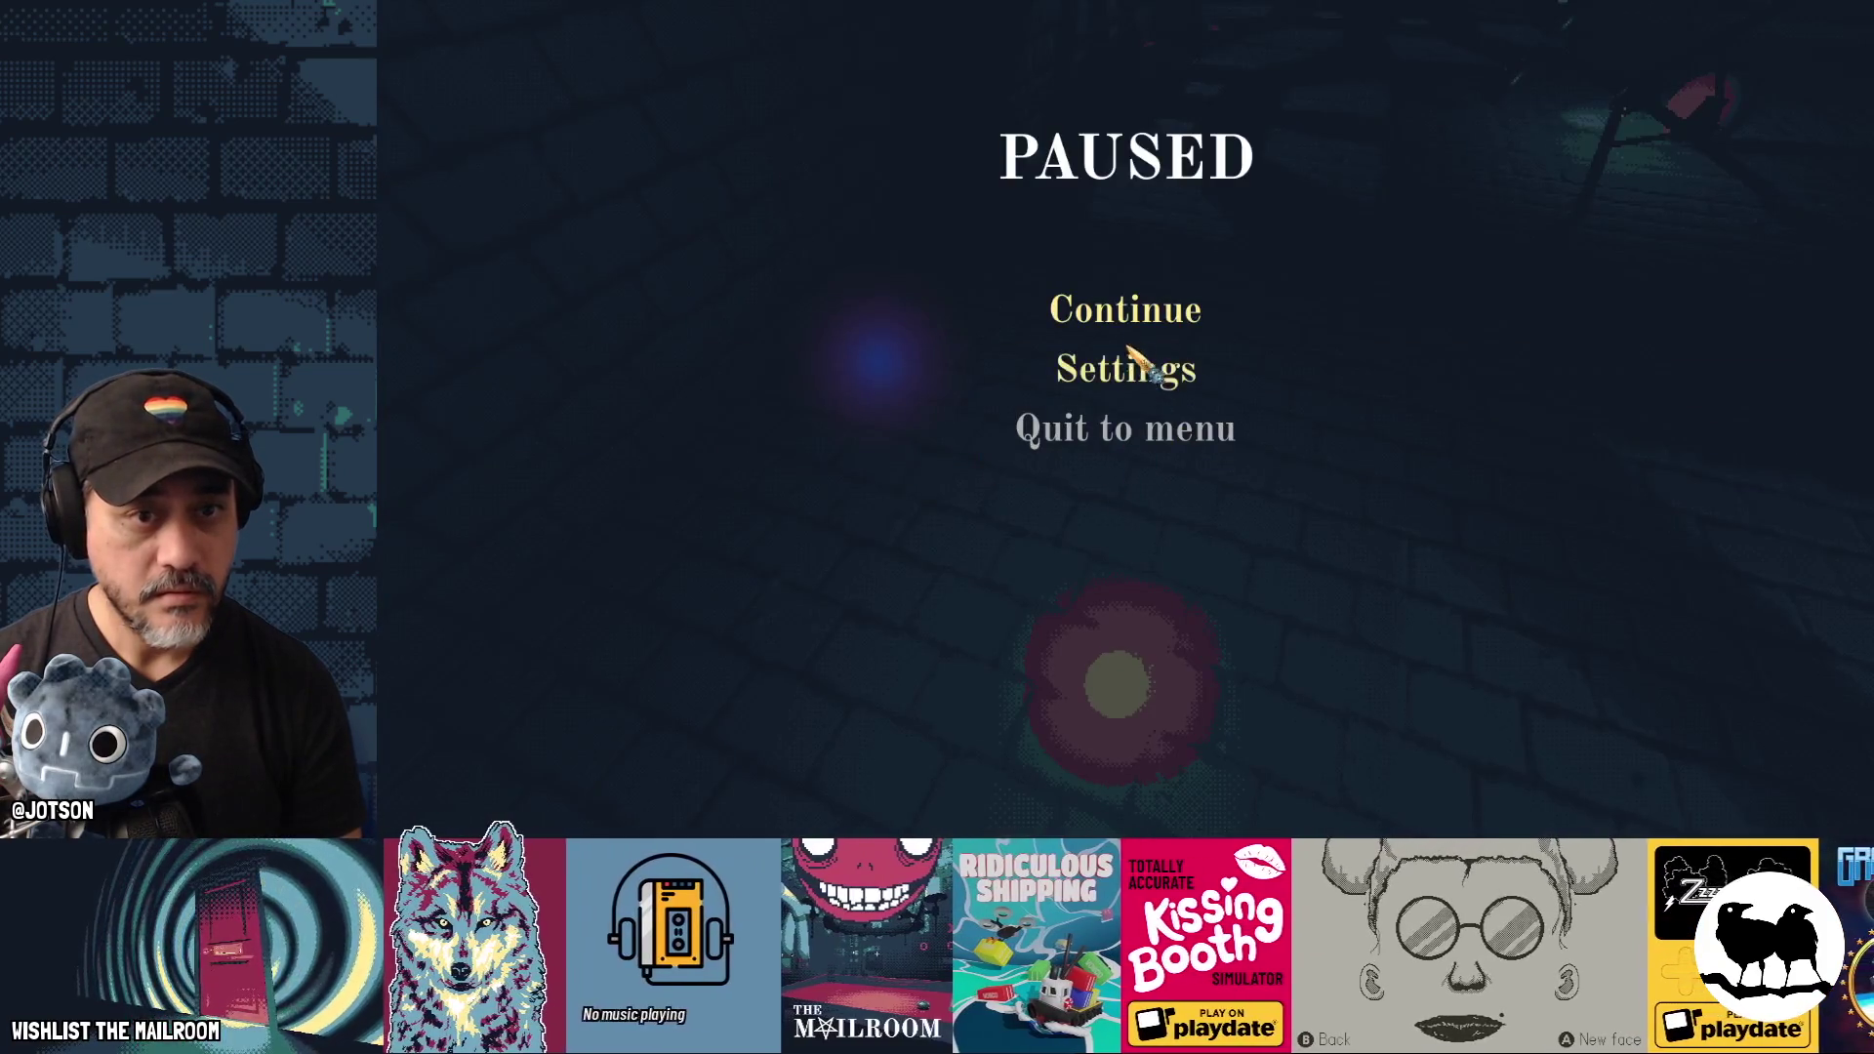
{"action": "left_click", "coordinate": [1130, 311]}
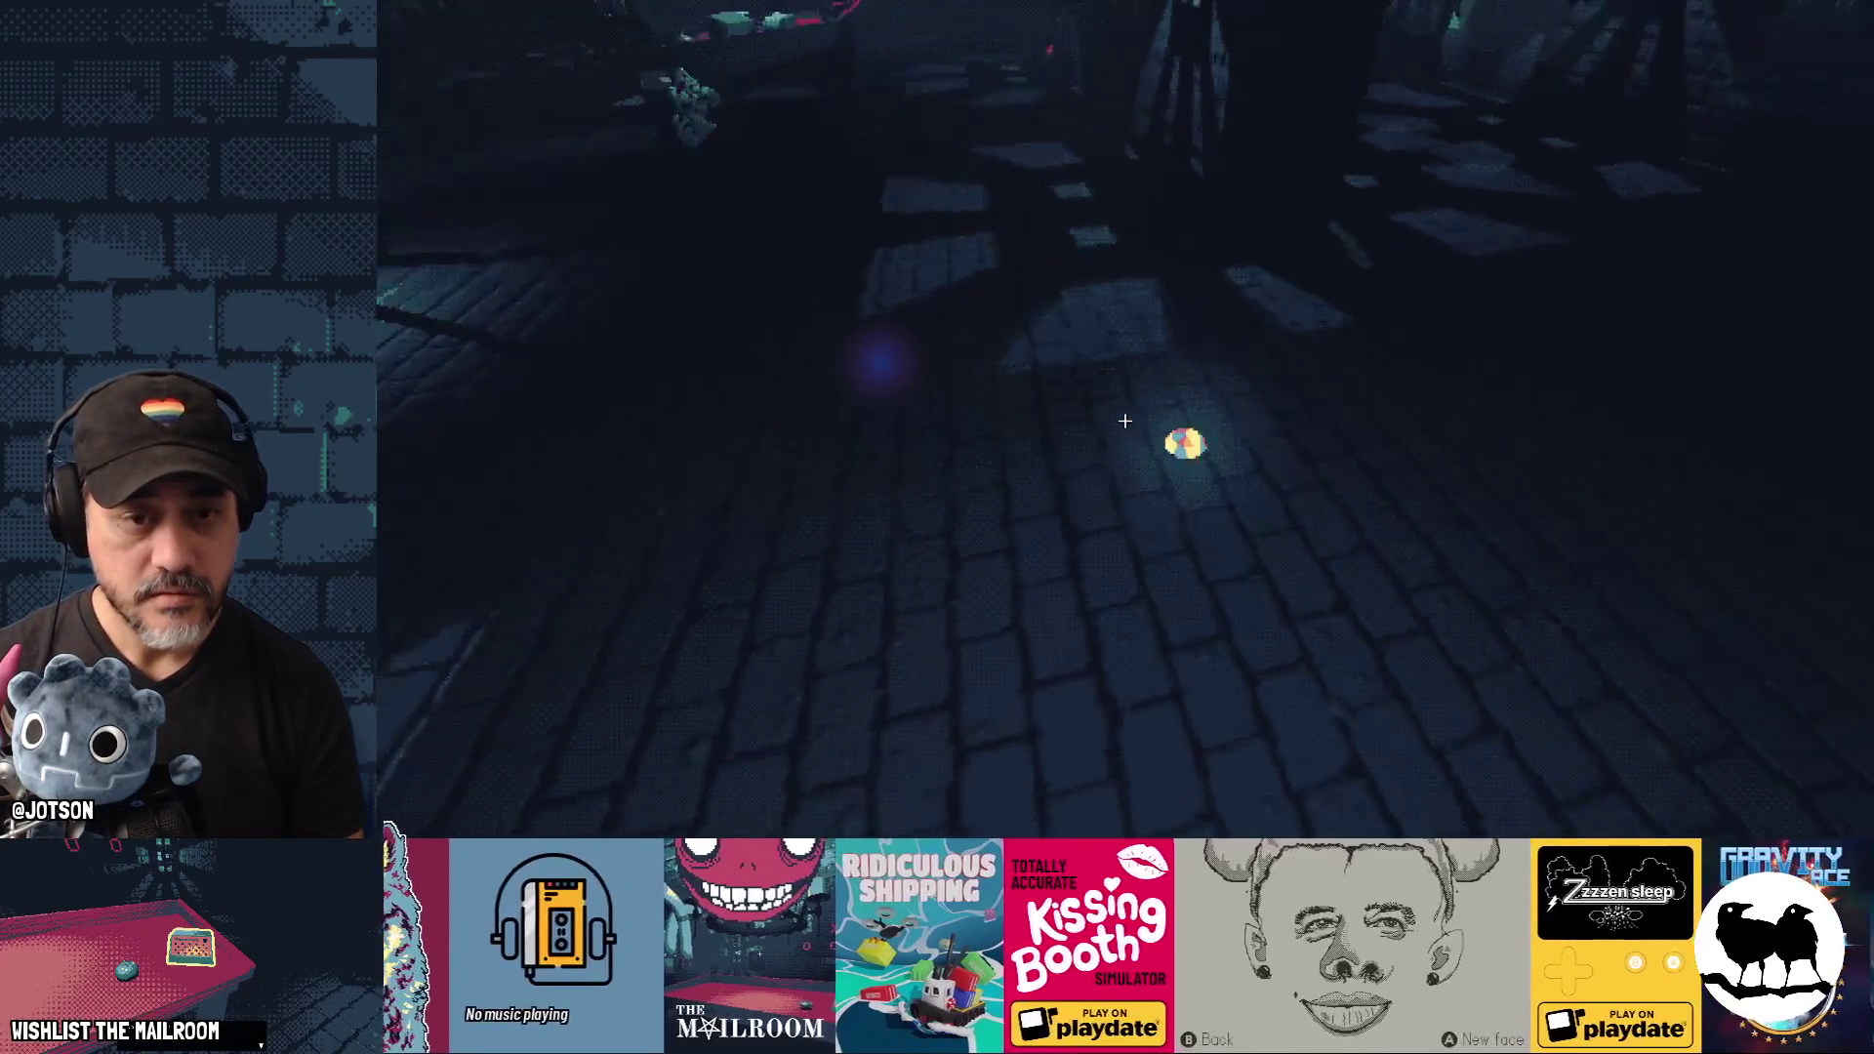
{"action": "key", "text": "alt+Tab"}
{"action": "left_click_drag", "start_coordinate": [1799, 462], "coordinate": [1780, 463]}
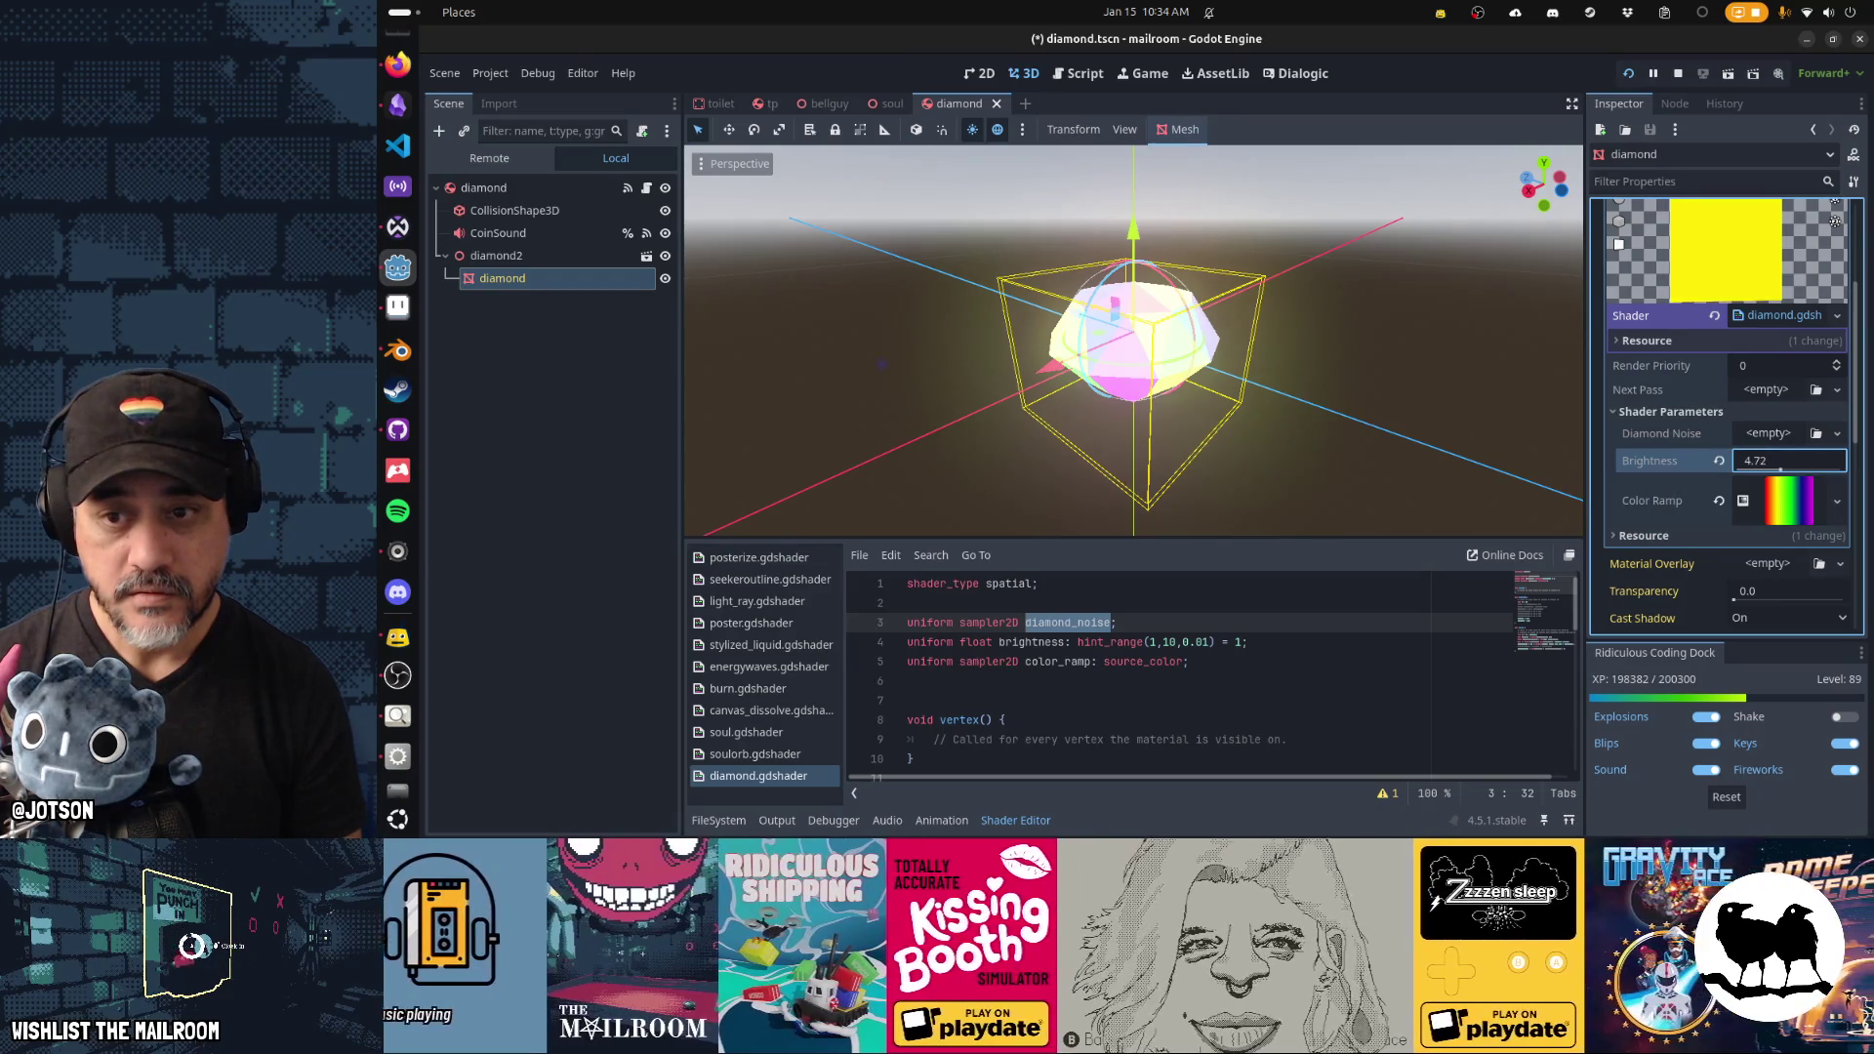
{"action": "key", "text": "alt+Tab"}
Resume the game, circle the glowing diamond to inspect it, then close the game with F8.
{"action": "key", "text": "Escape"}
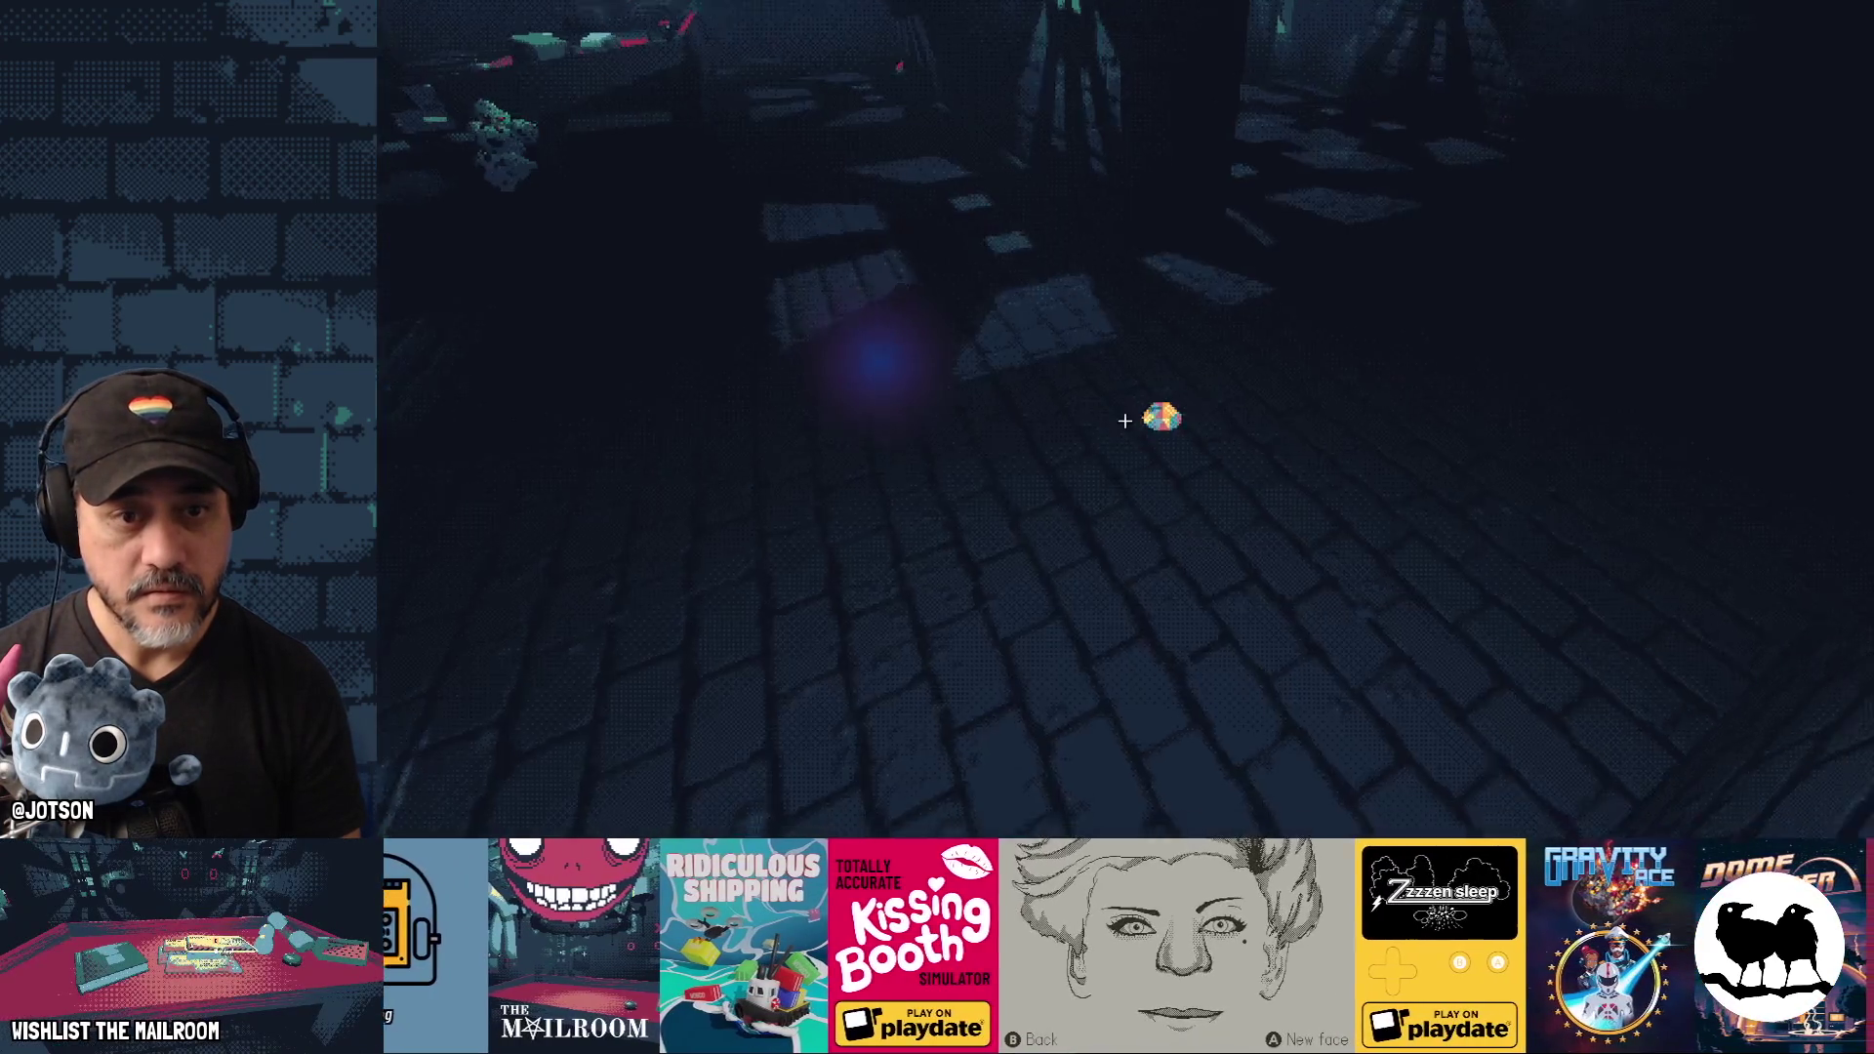
{"action": "key", "text": "w"}
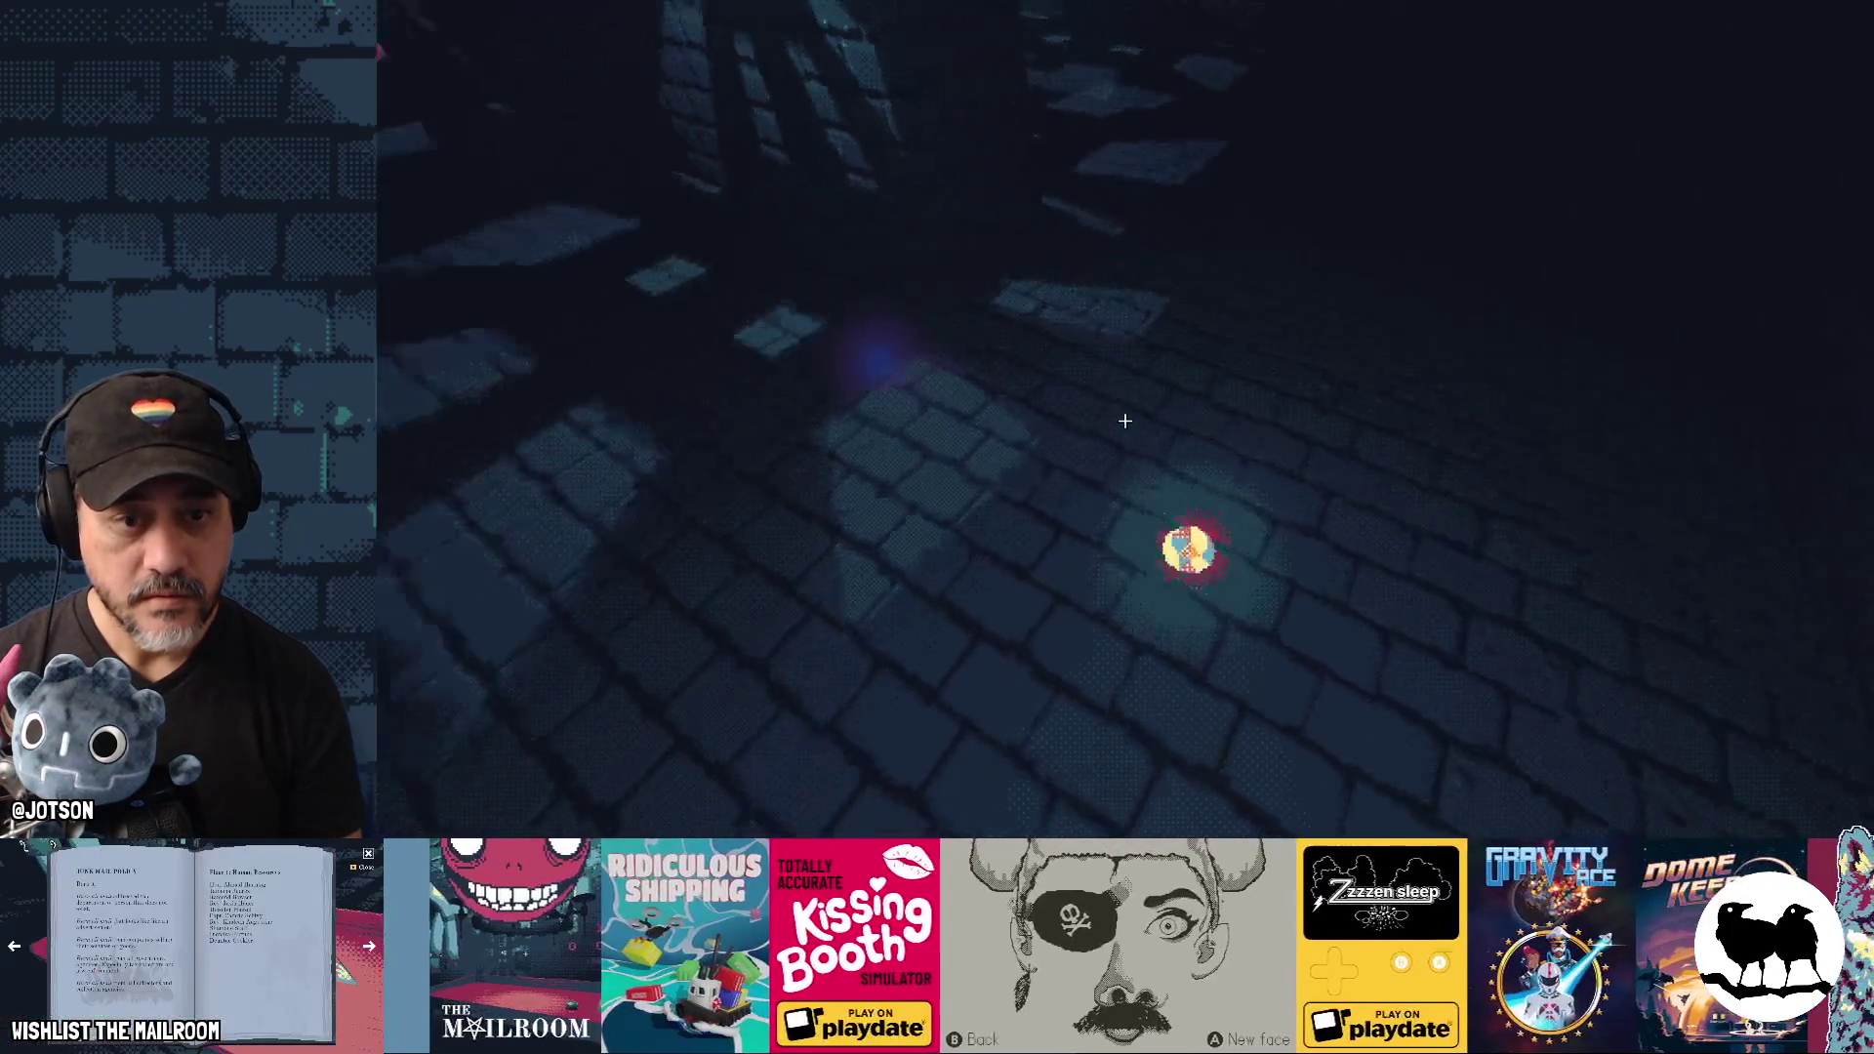
{"action": "key", "text": "w"}
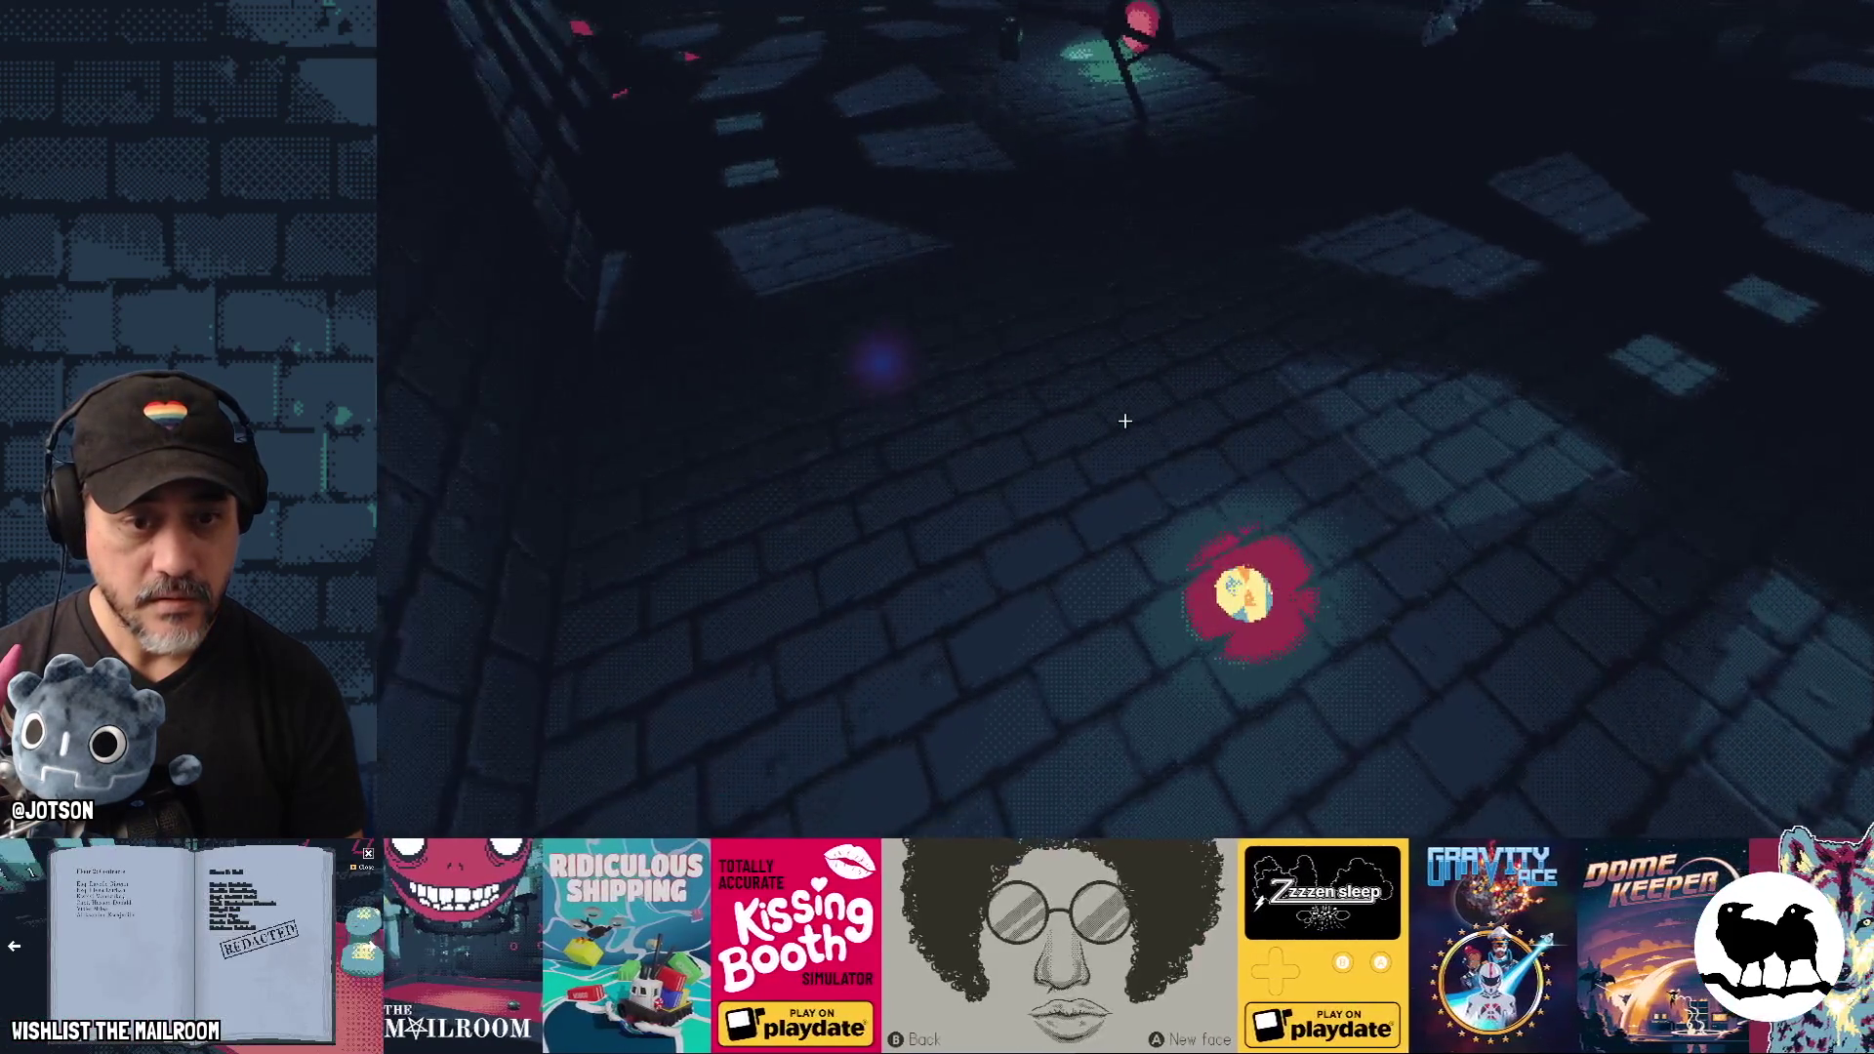
{"action": "key", "text": "s"}
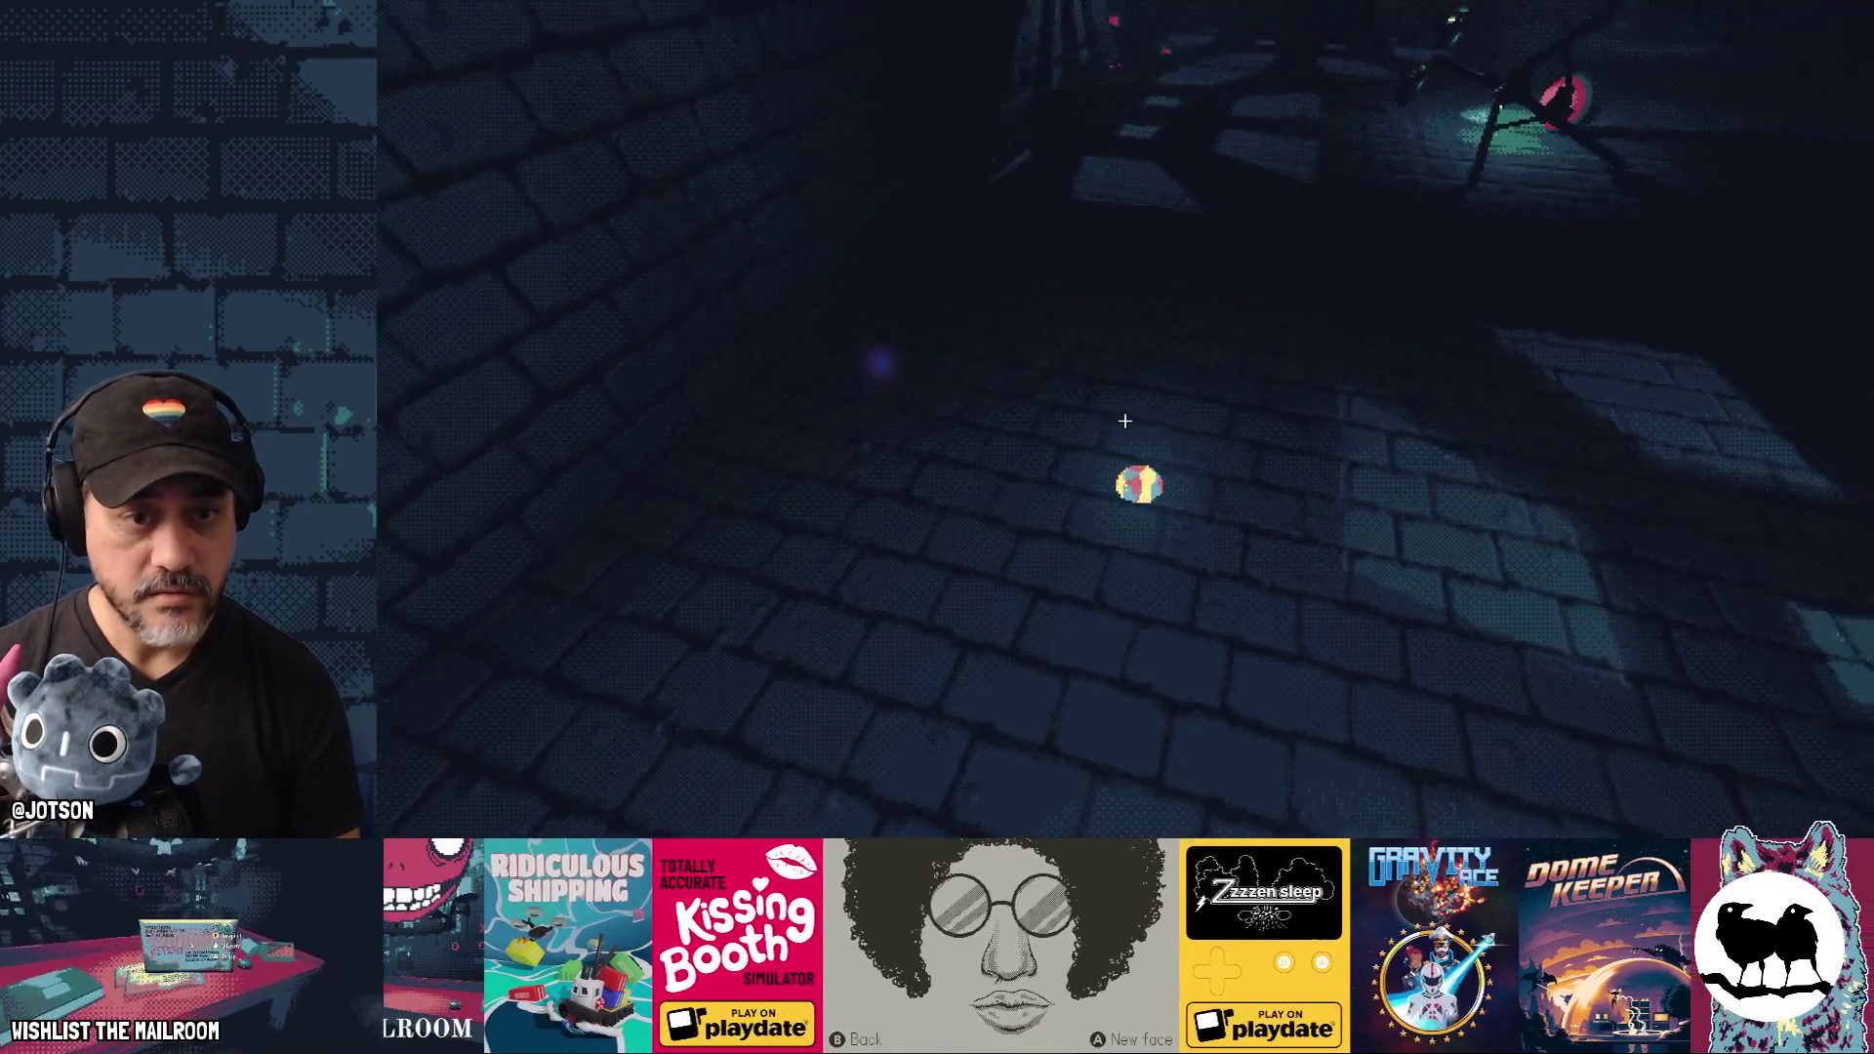
{"action": "key", "text": "d"}
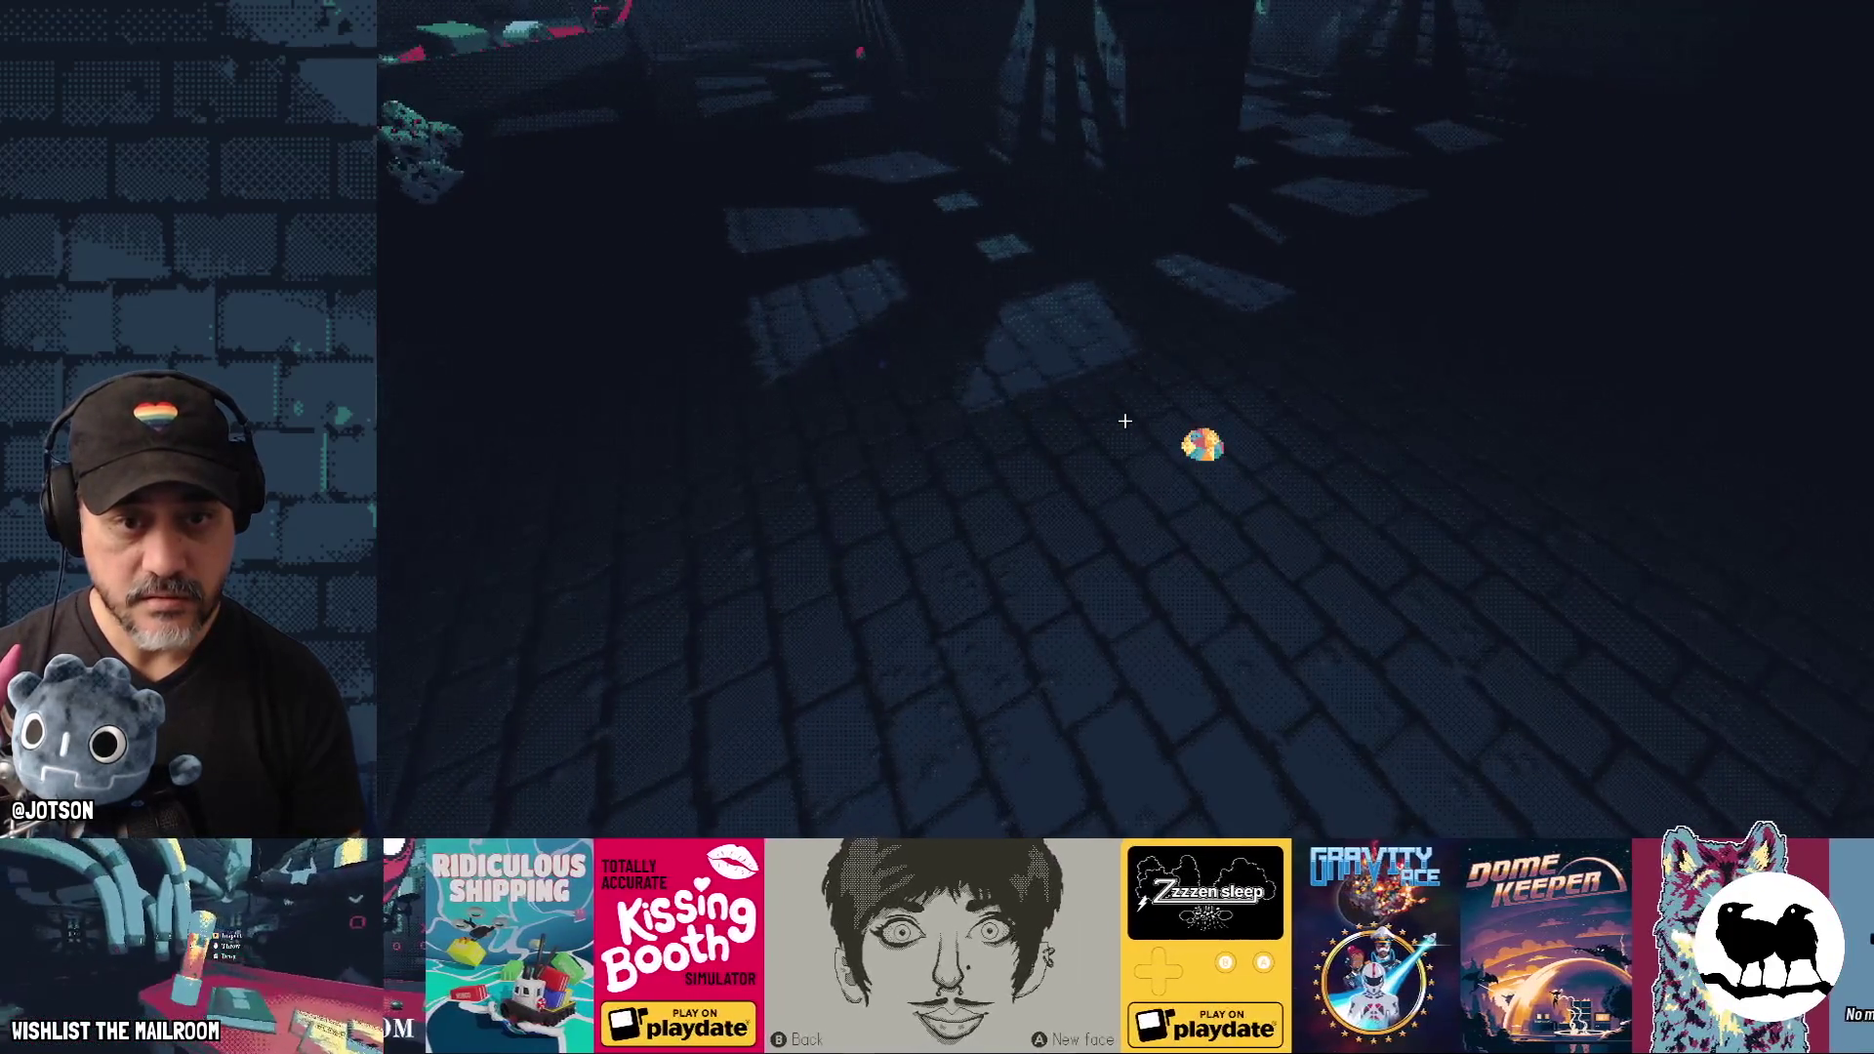
{"action": "key", "text": "F8"}
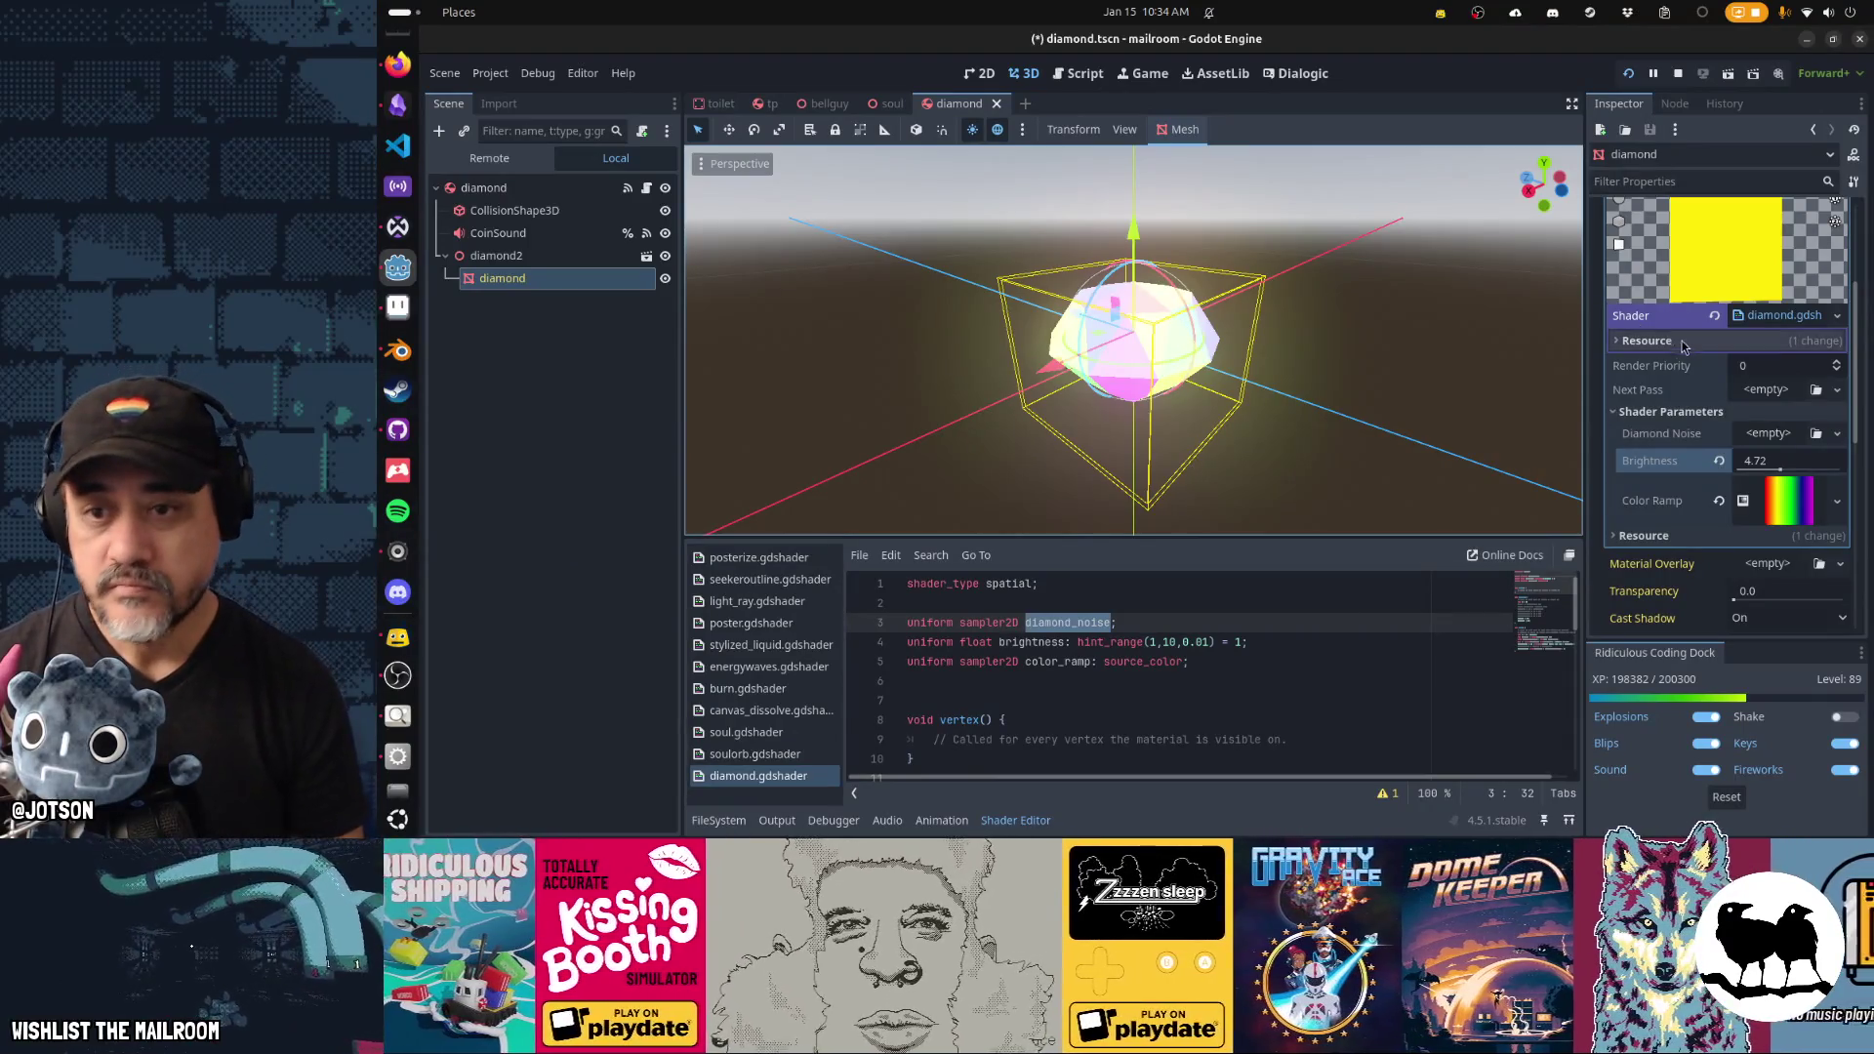
Open Quick Load for the Diamond Noise texture, then cancel it so the slot stays empty.
{"action": "left_click", "coordinate": [1768, 433]}
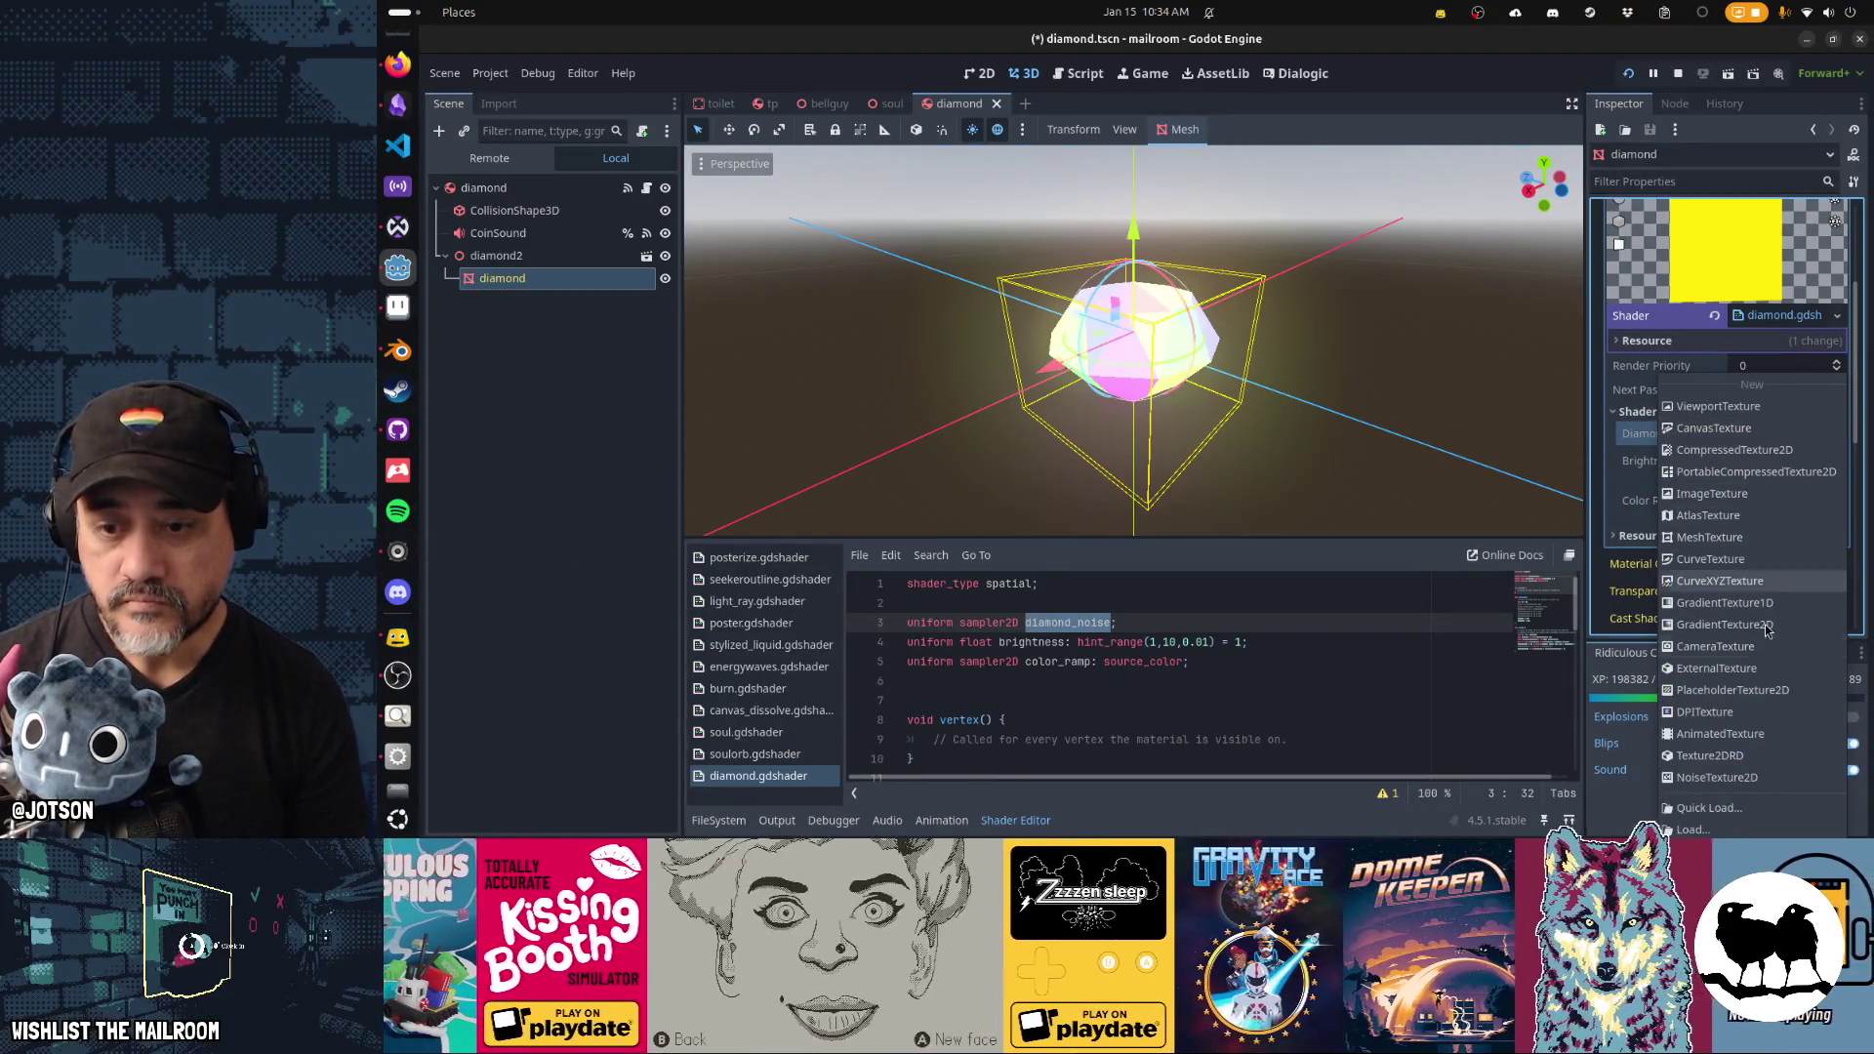
{"action": "left_click", "coordinate": [1759, 802]}
{"action": "key", "text": "Escape"}
{"action": "left_click", "coordinate": [969, 293]}
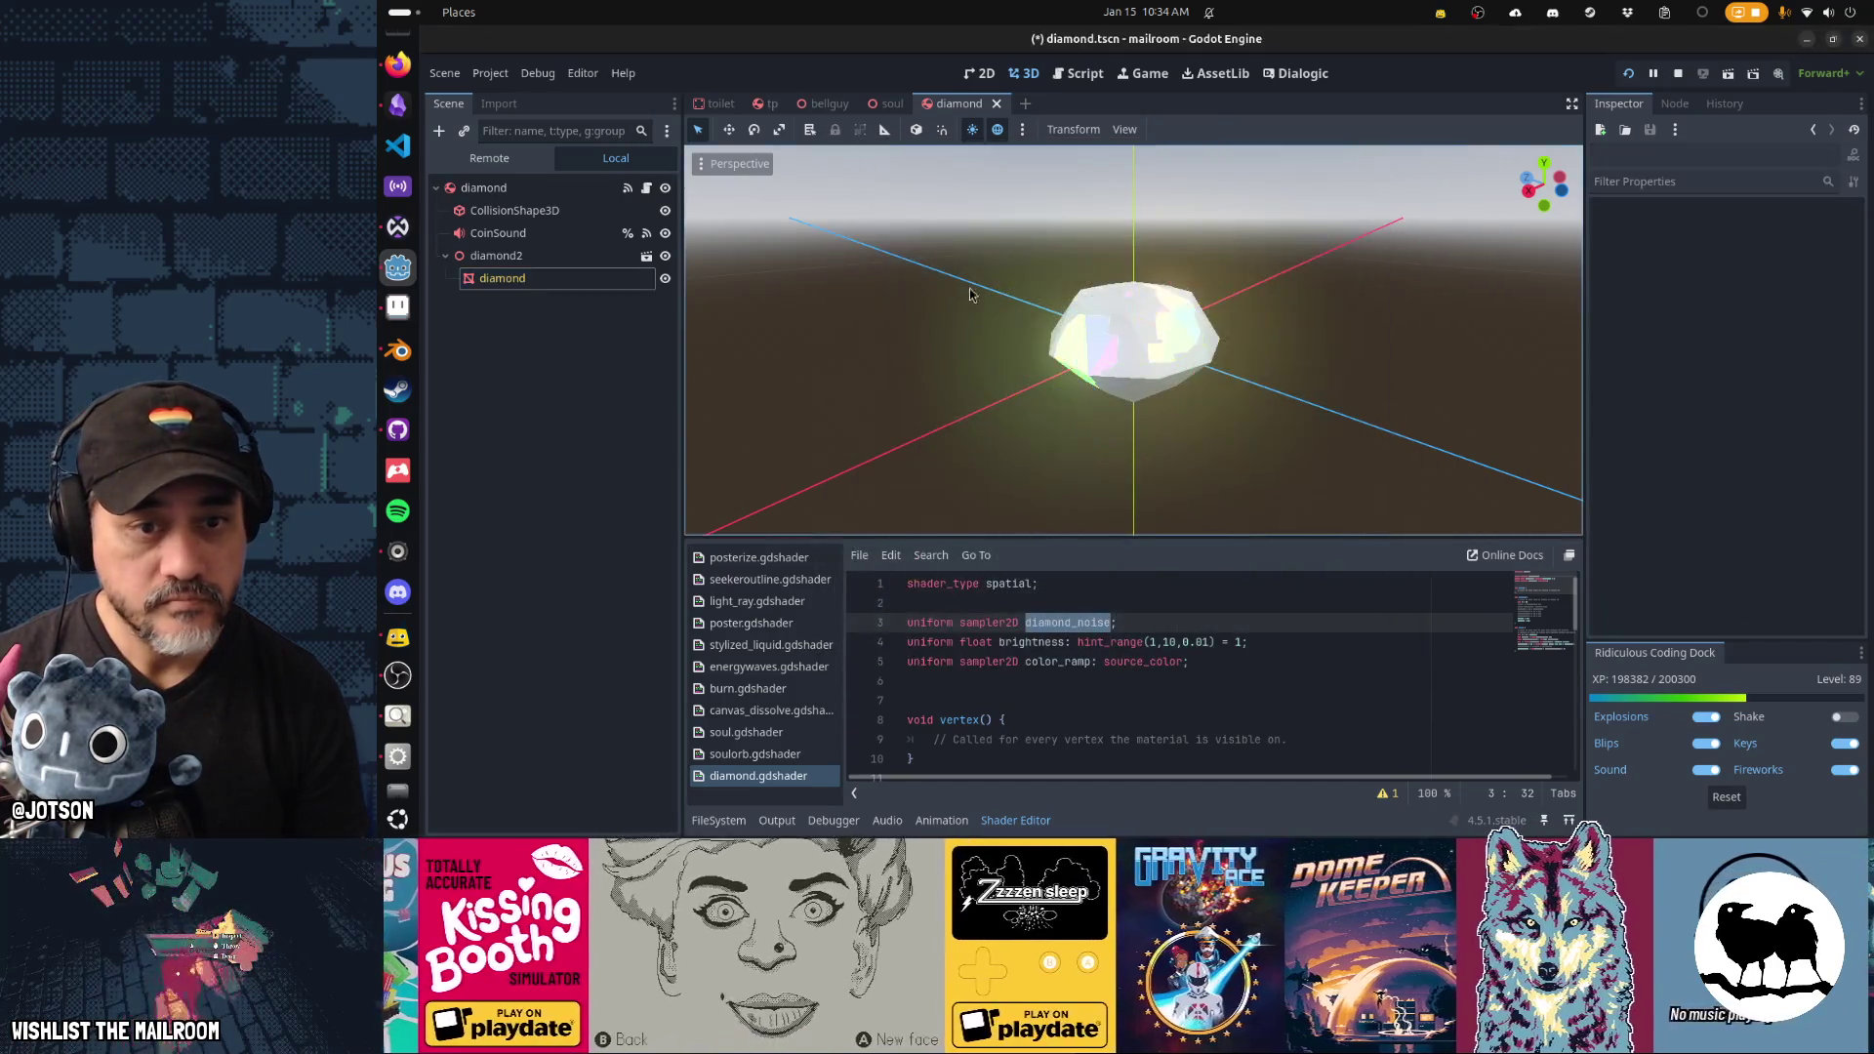
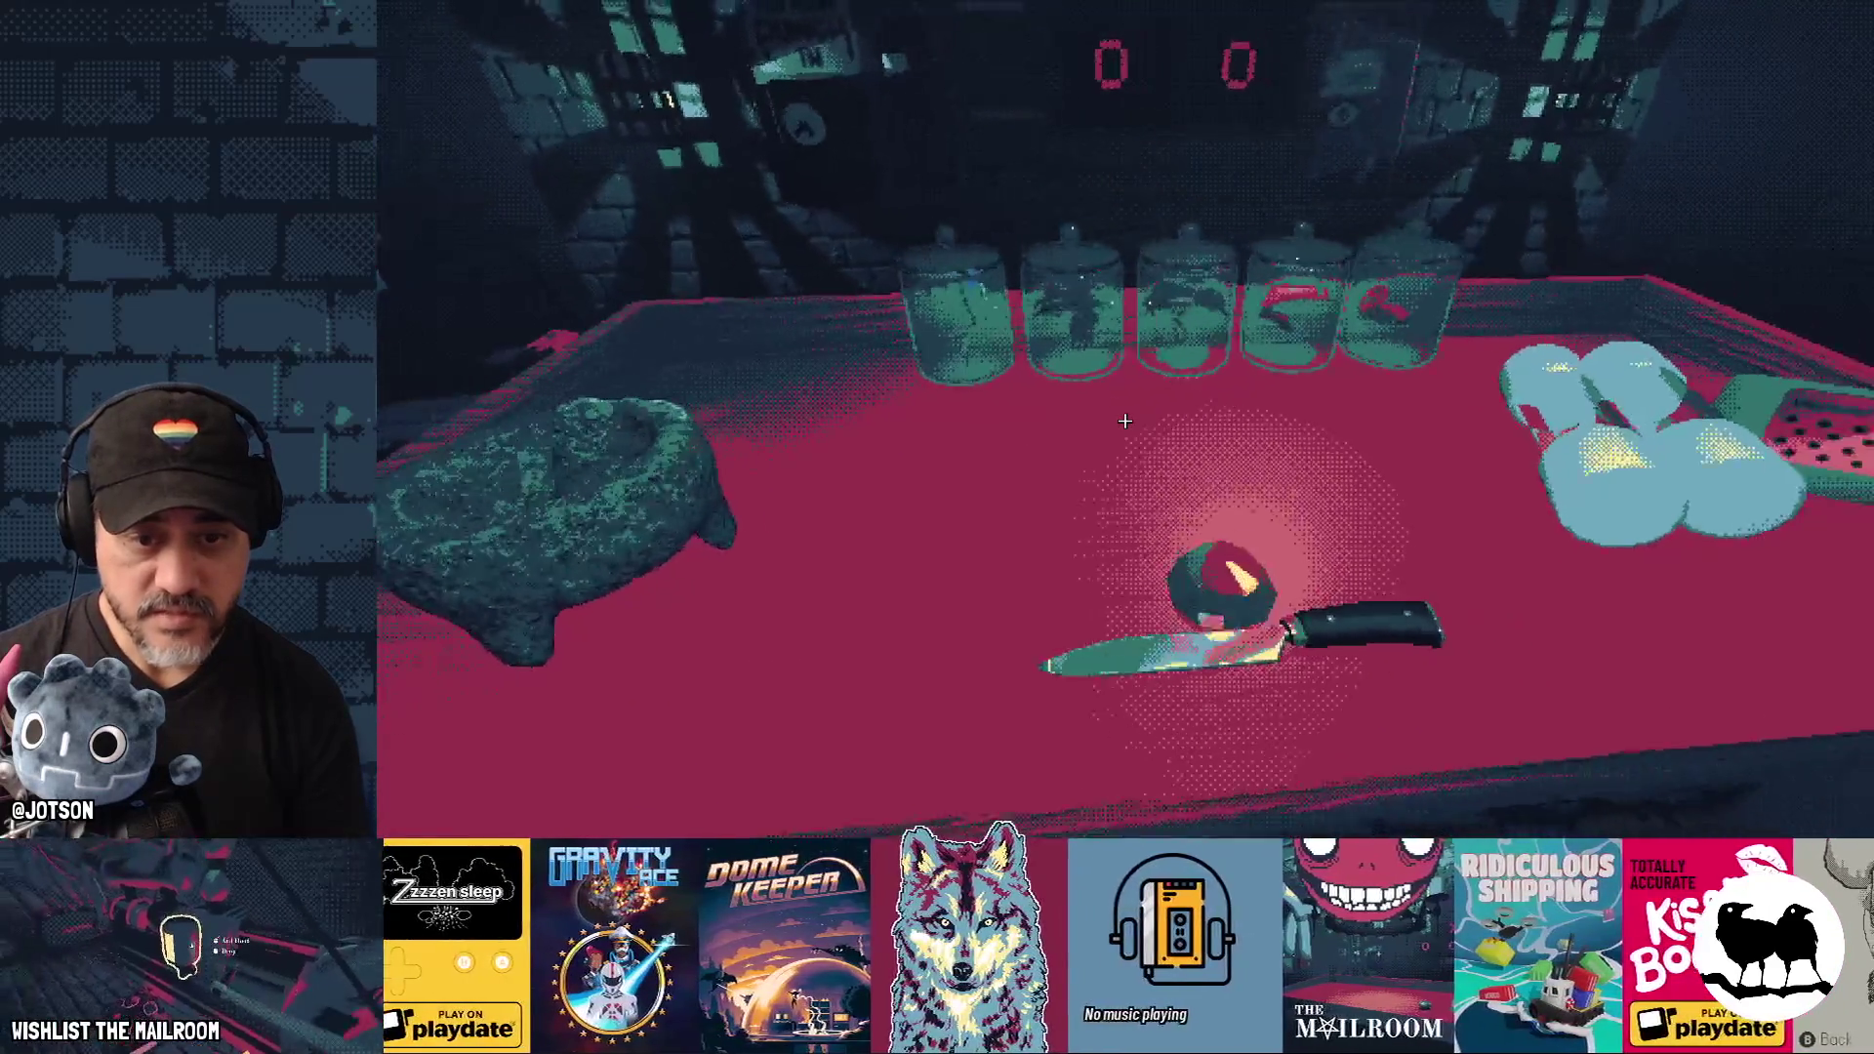
Stop the game and try diffuse factors on line 32, from 0.0 up to 0.5.
{"action": "key", "text": "F8"}
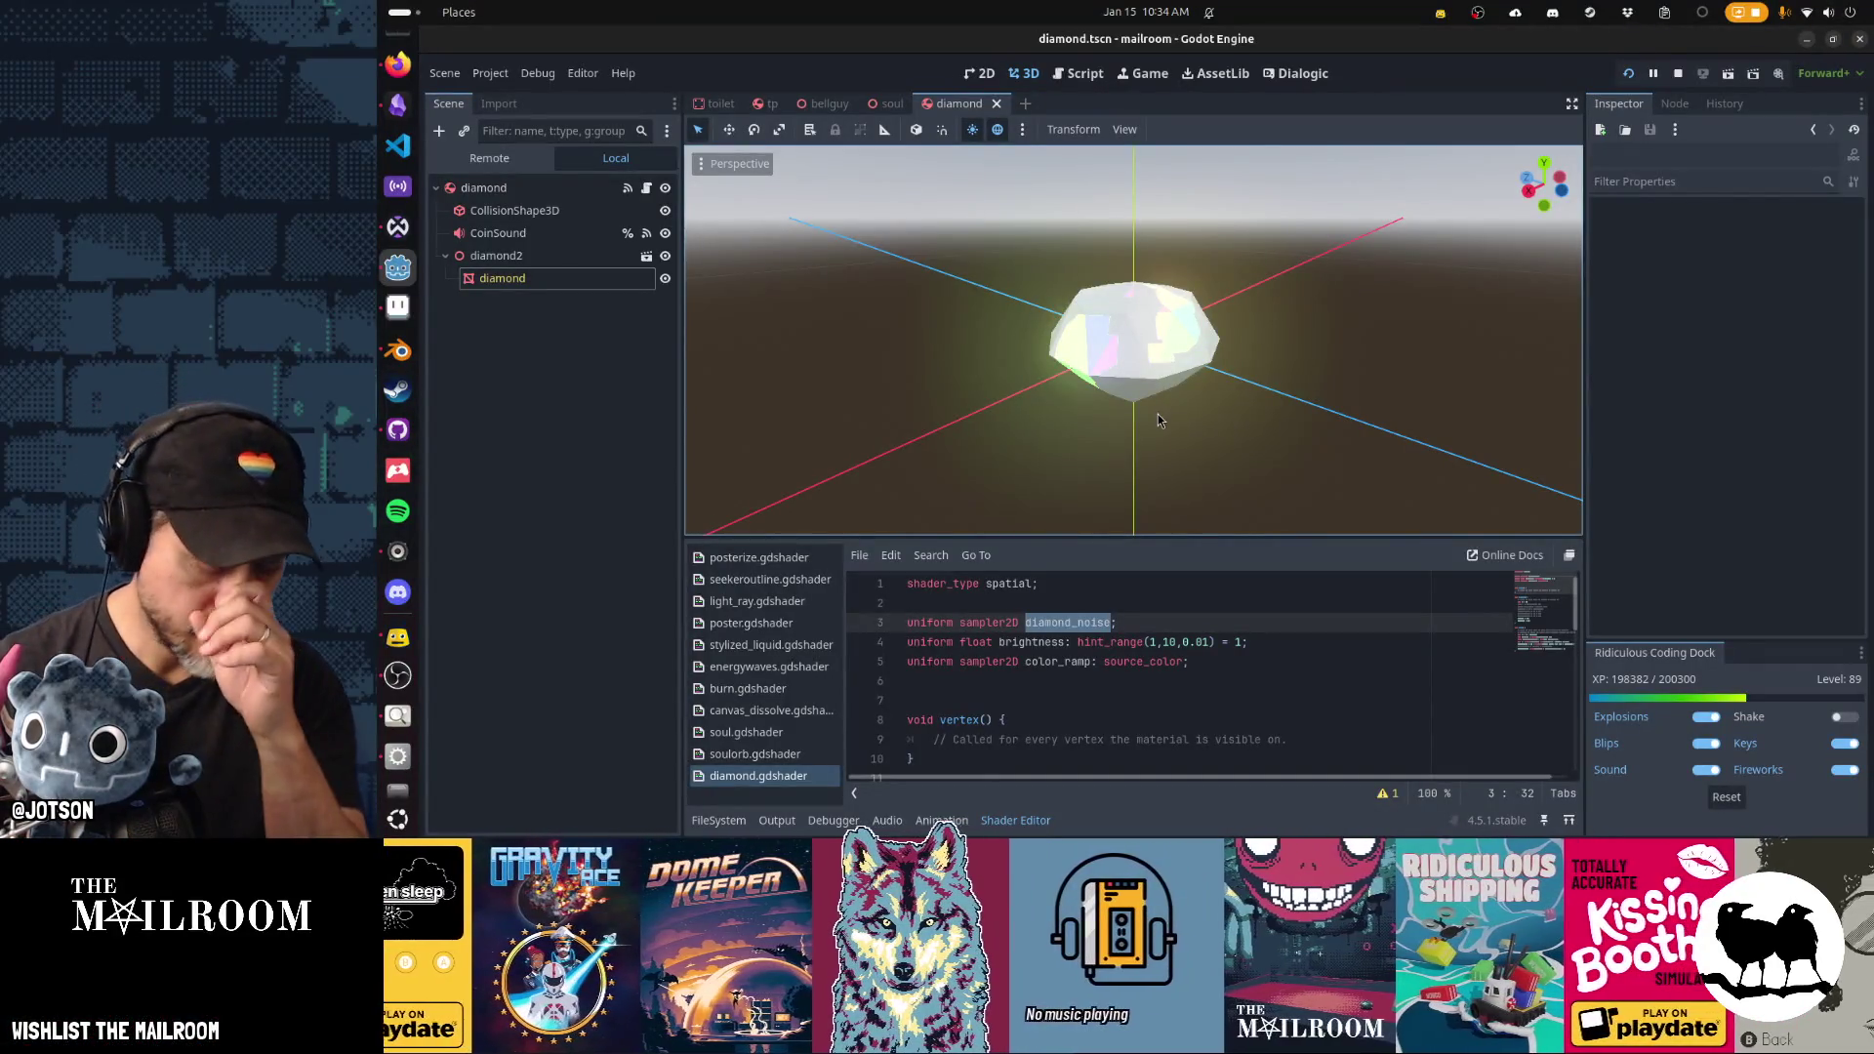
{"action": "key", "text": "End"}
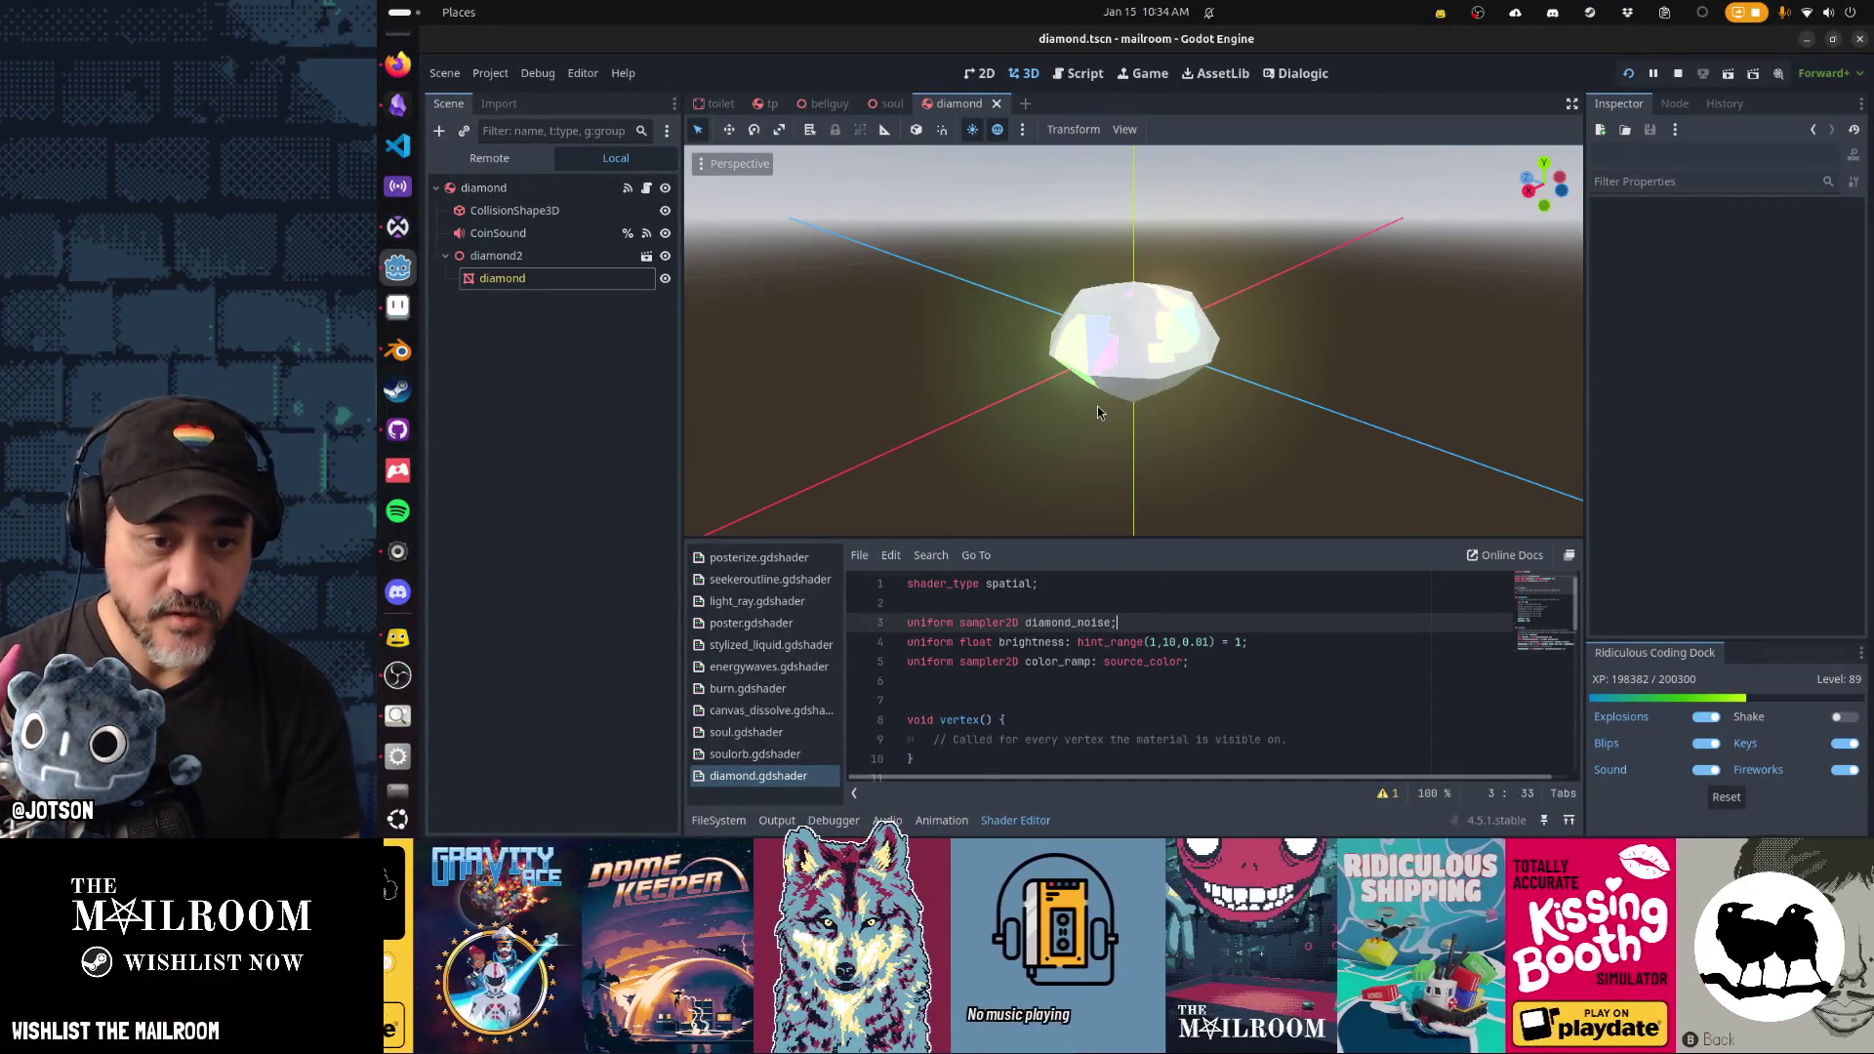
{"action": "scroll", "coordinate": [1150, 622], "scroll_direction": "down", "scroll_amount": 5}
{"action": "scroll", "coordinate": [1149, 622], "scroll_direction": "down", "scroll_amount": 4}
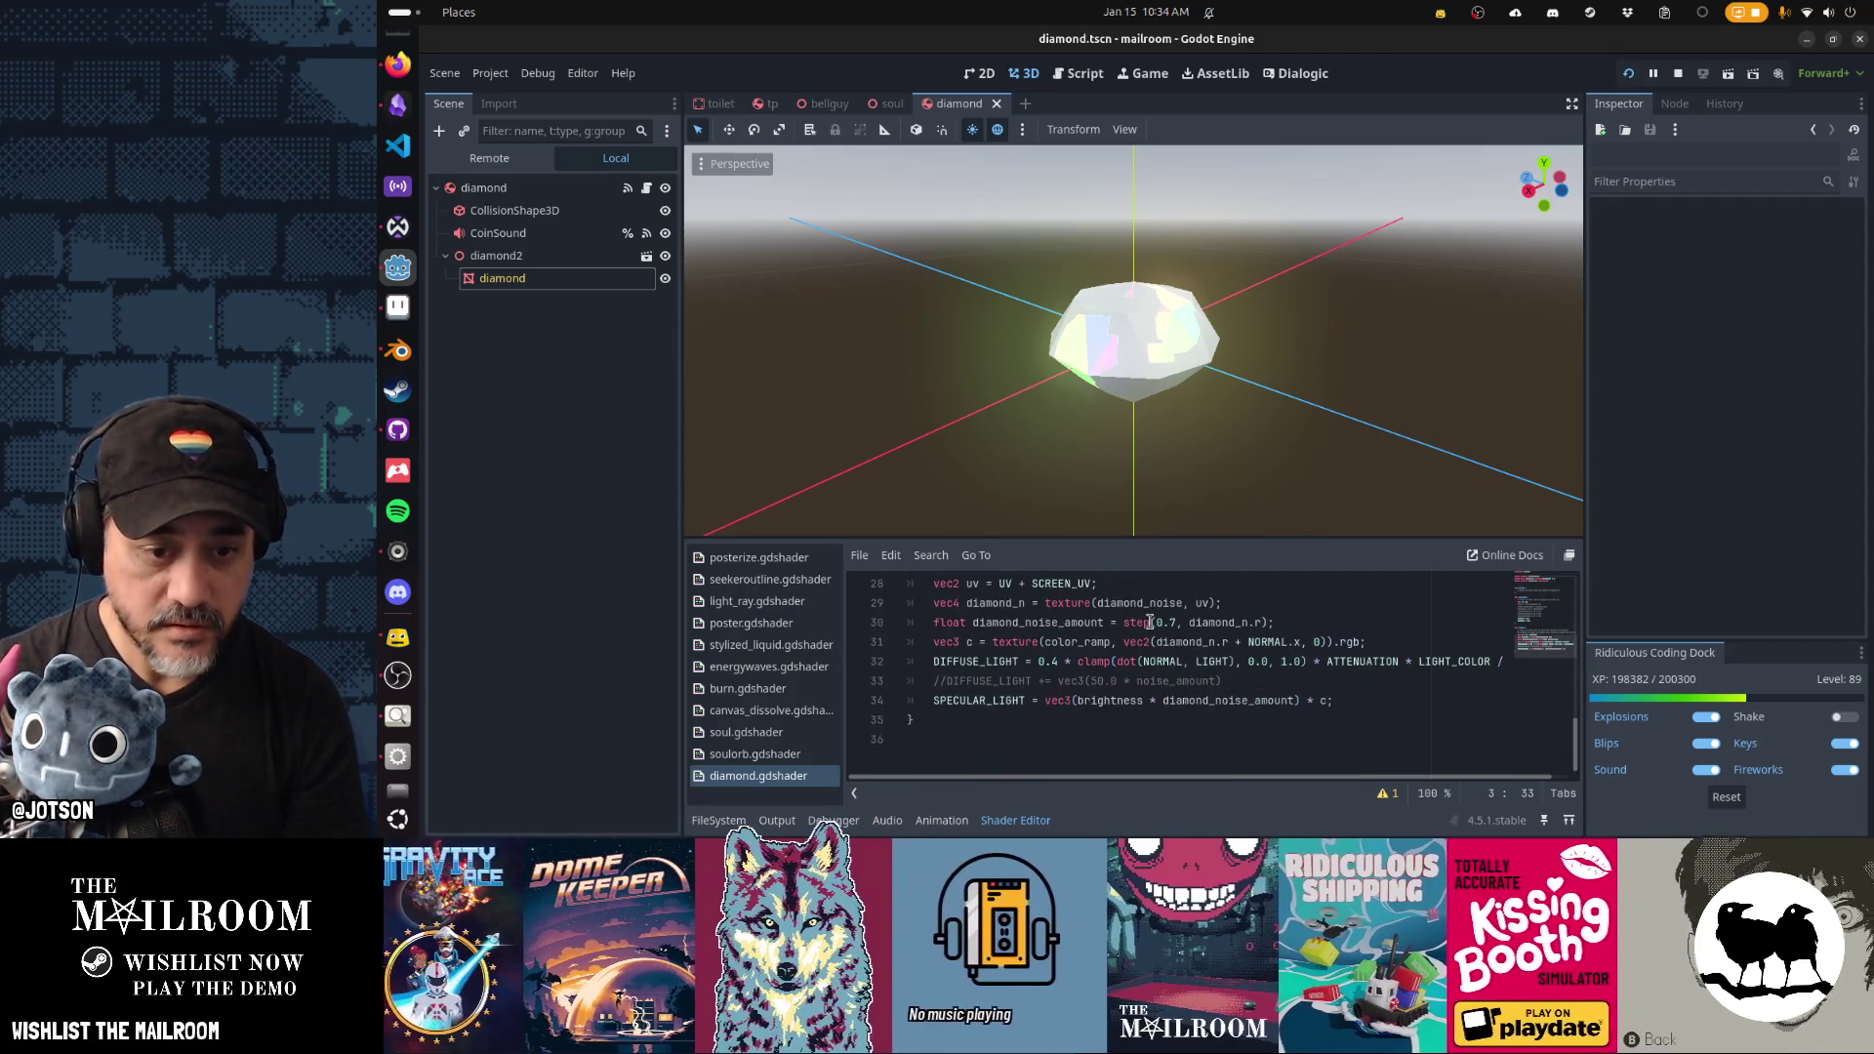
{"action": "left_click", "coordinate": [1055, 663]}
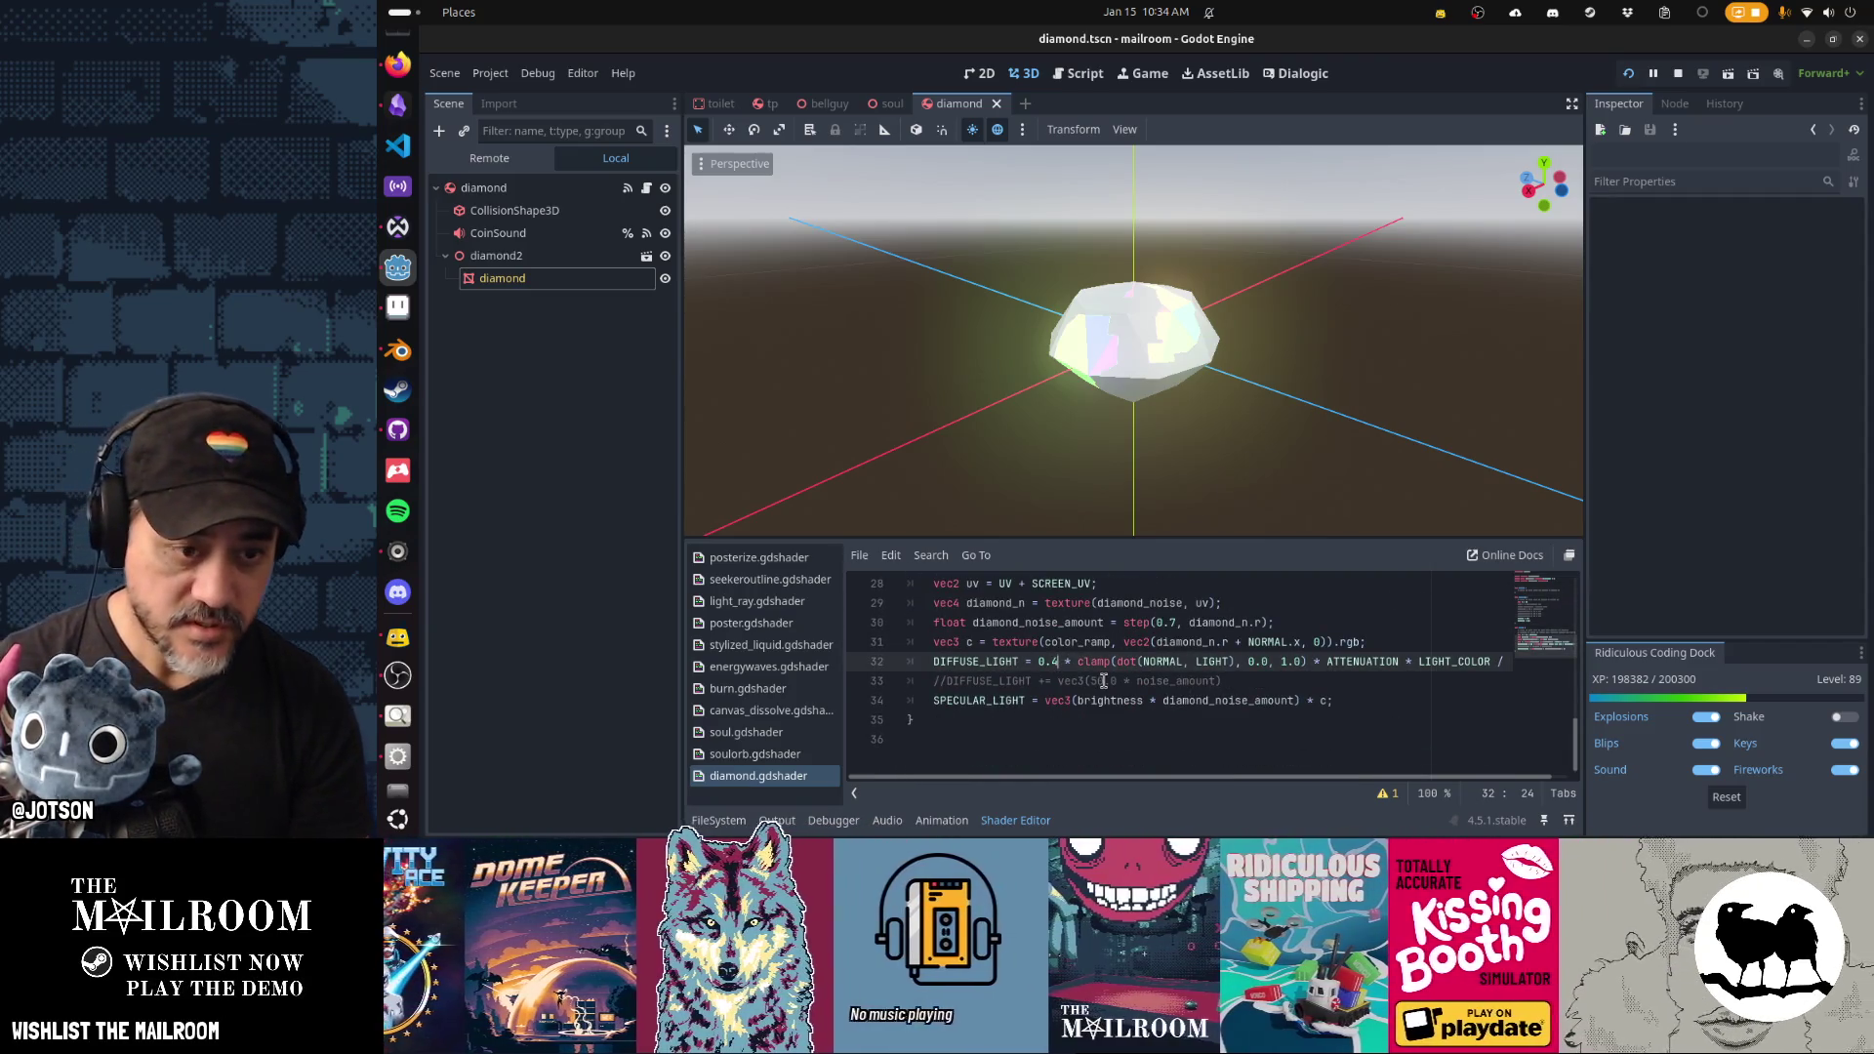
{"action": "key", "text": "ctrl+s"}
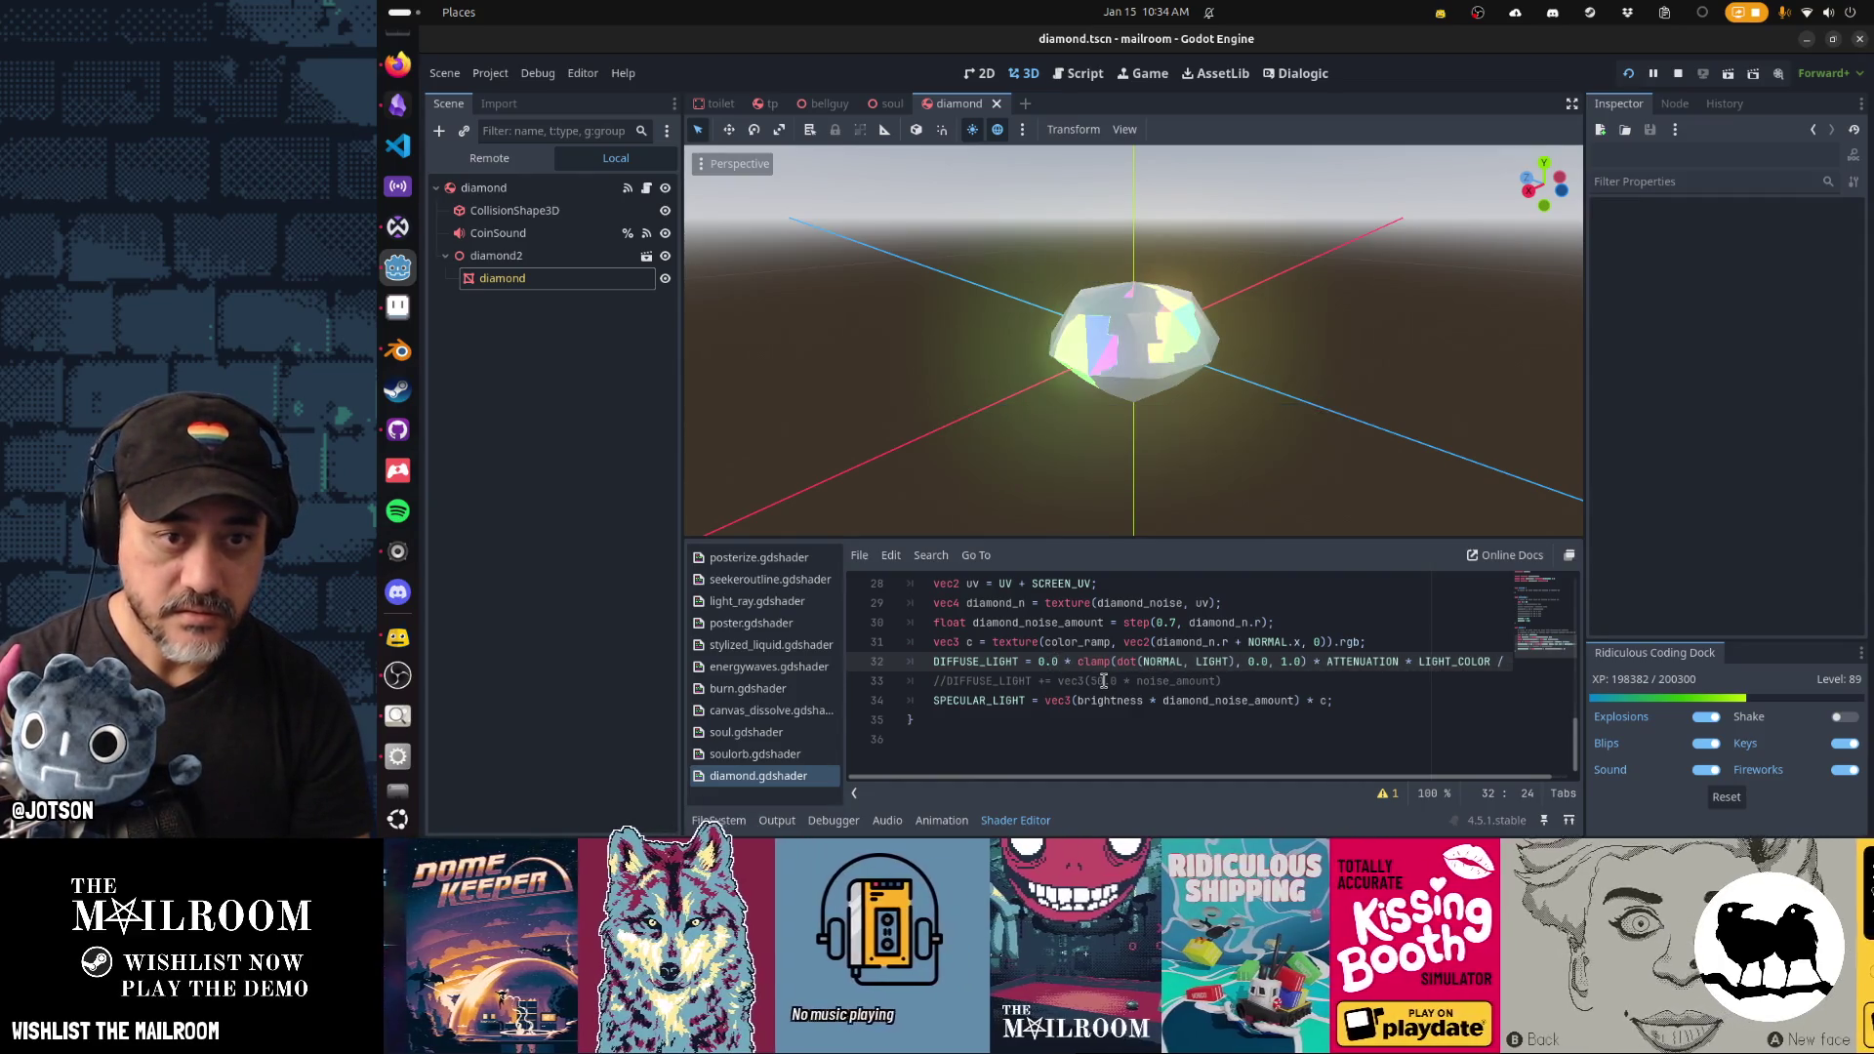
{"action": "key", "text": "ctrl+s"}
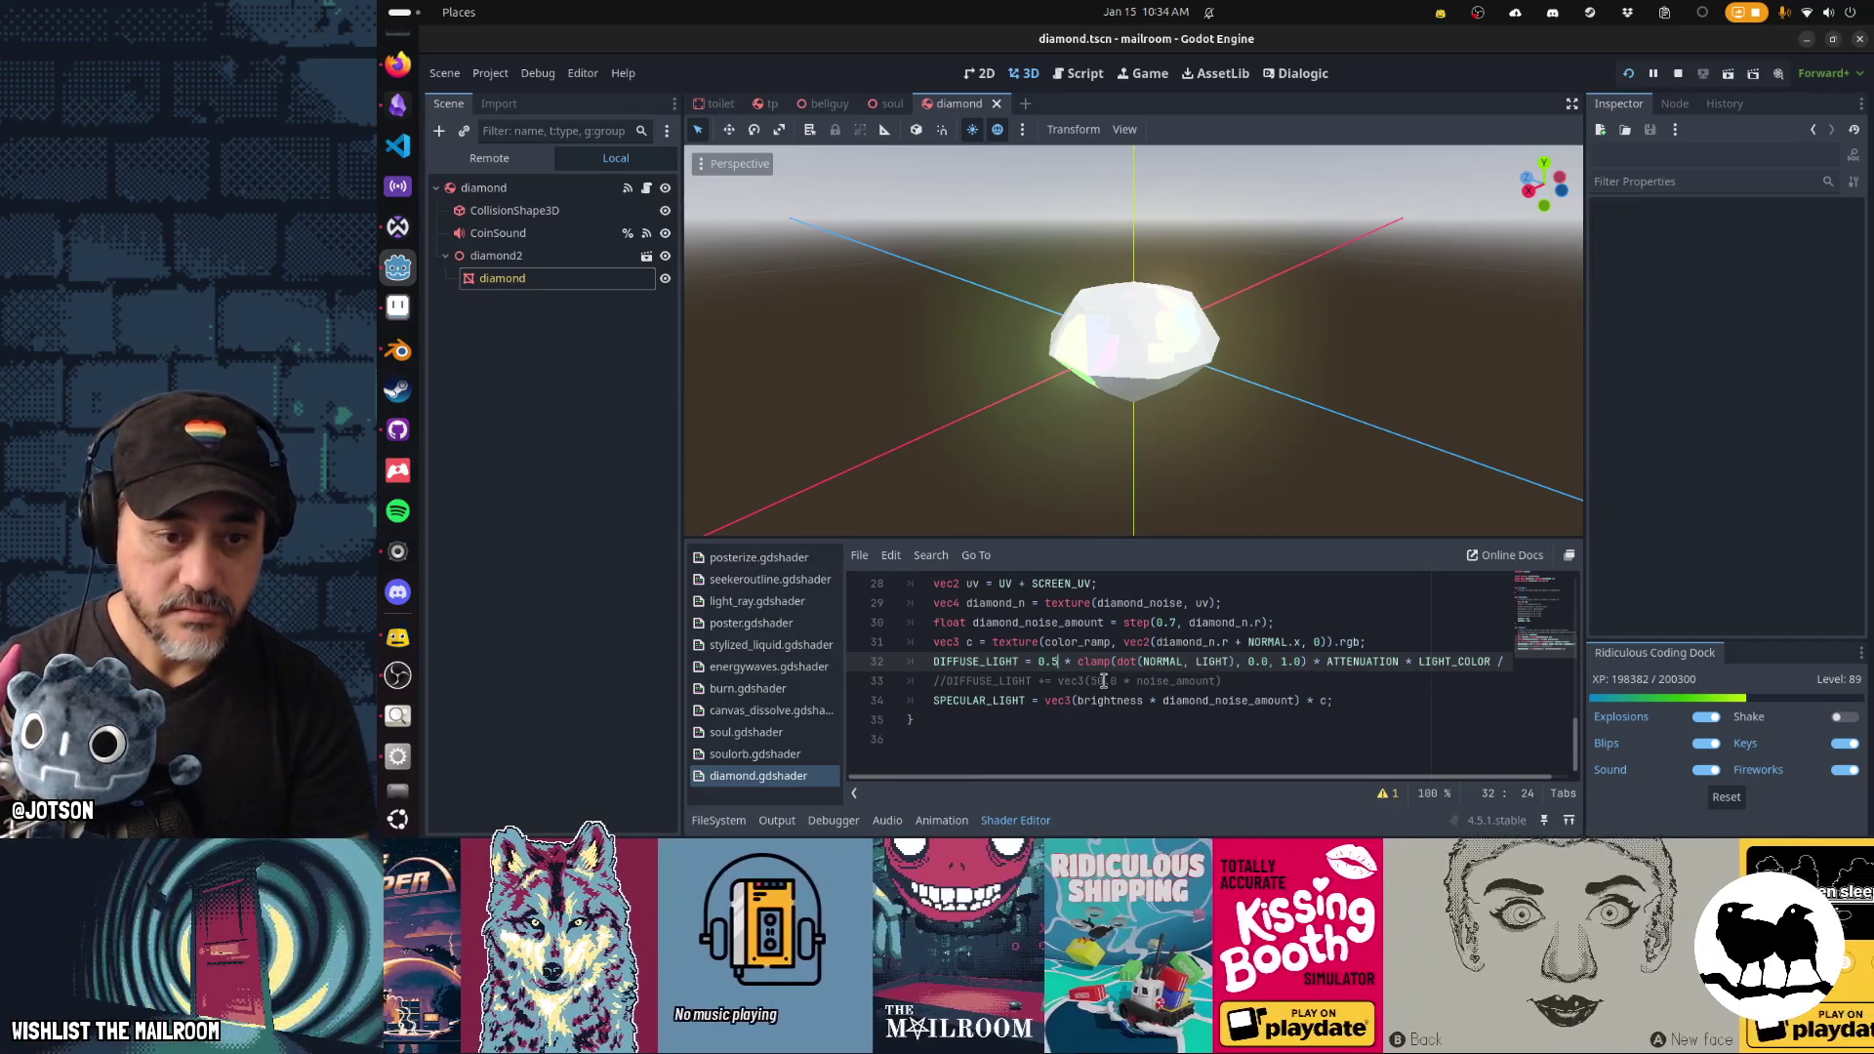
{"action": "key", "text": "ctrl+s"}
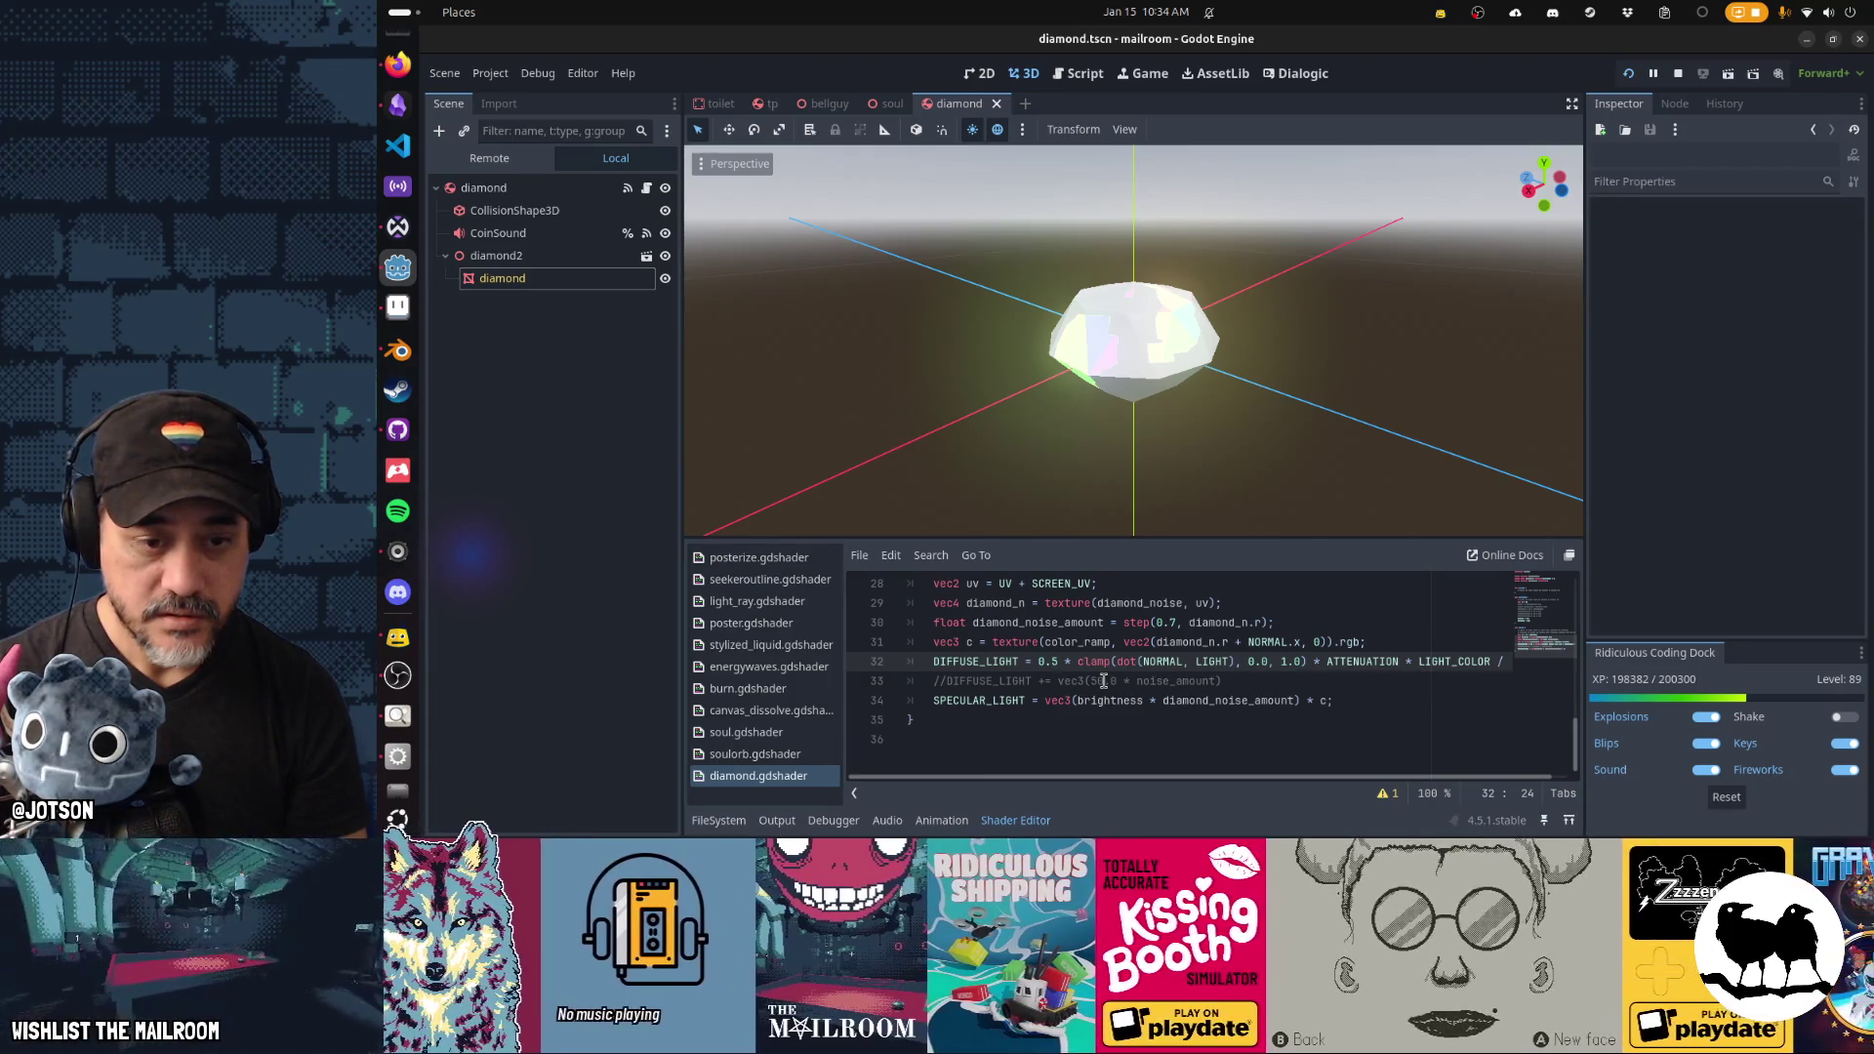
Comment out the DIFFUSE_LIGHT line and add + (1.0-diamond_noise_amount) to SPECULAR_LIGHT, then save.
{"action": "key", "text": "Down"}
{"action": "key", "text": "Down"}
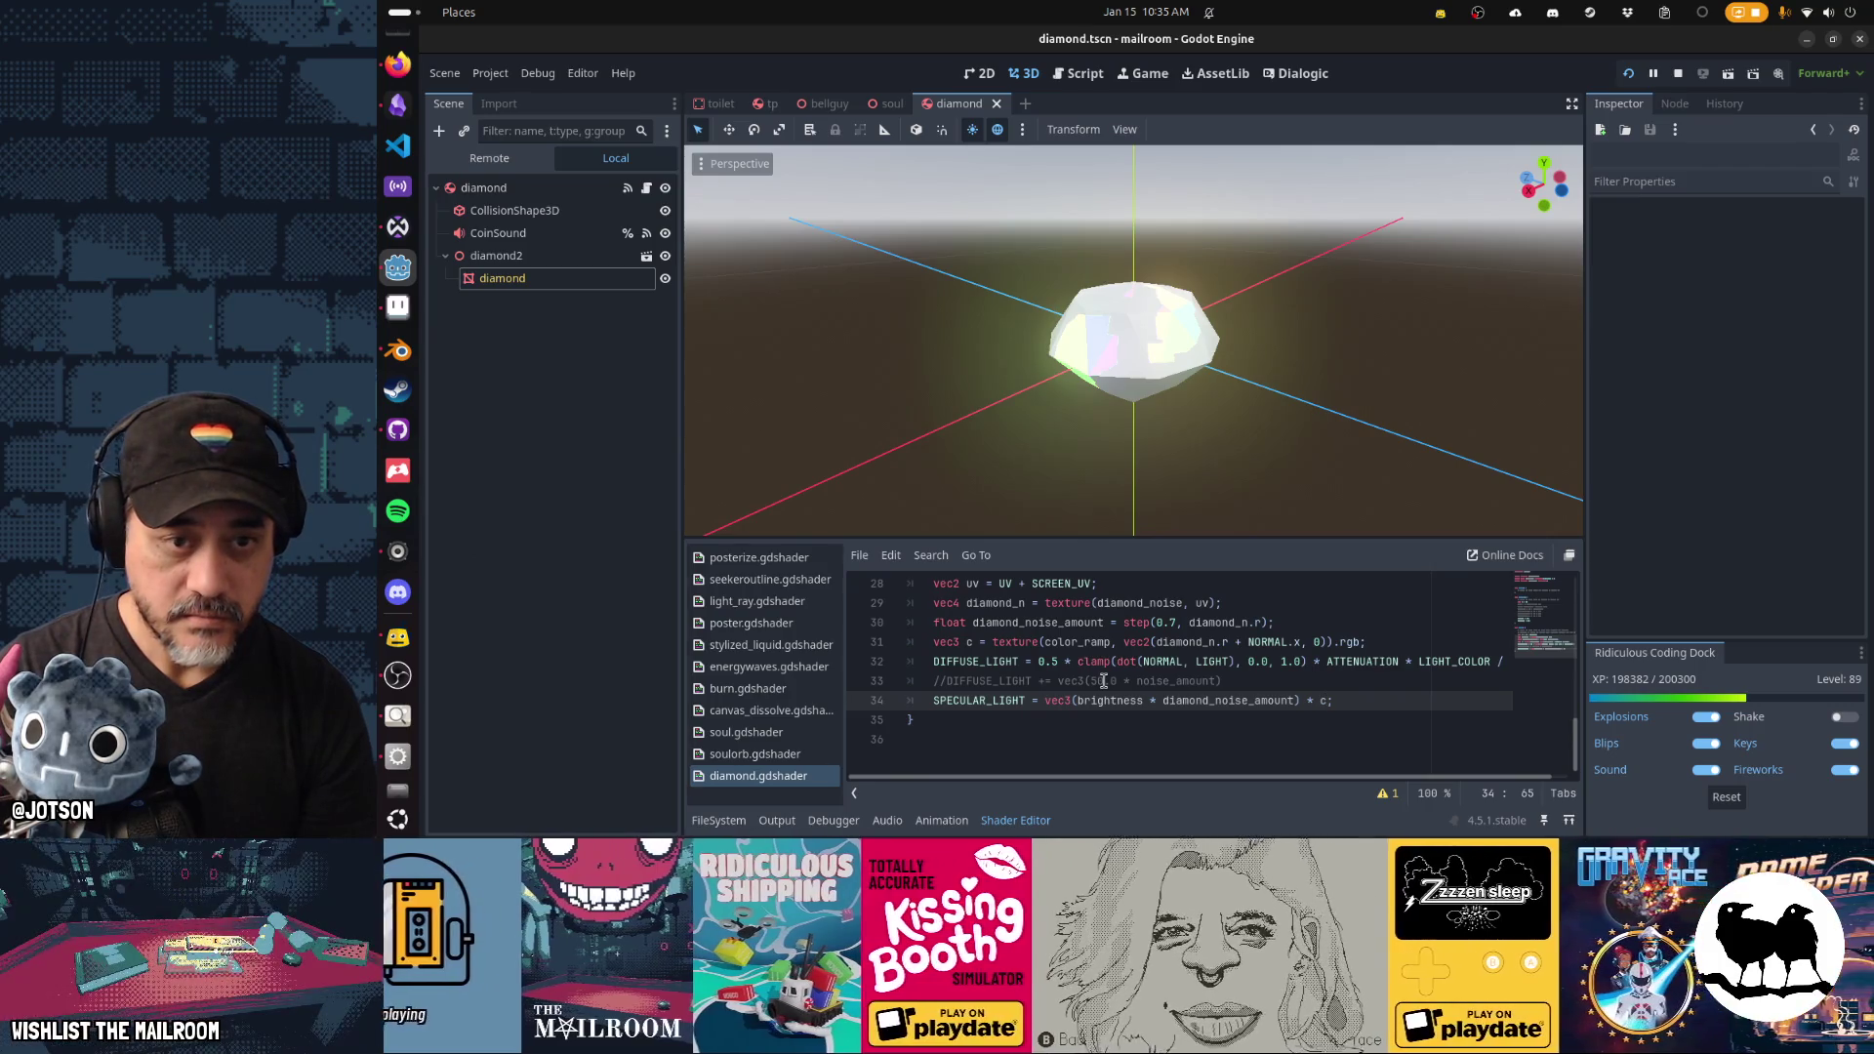
{"action": "key", "text": "Up"}
{"action": "key", "text": "Up"}
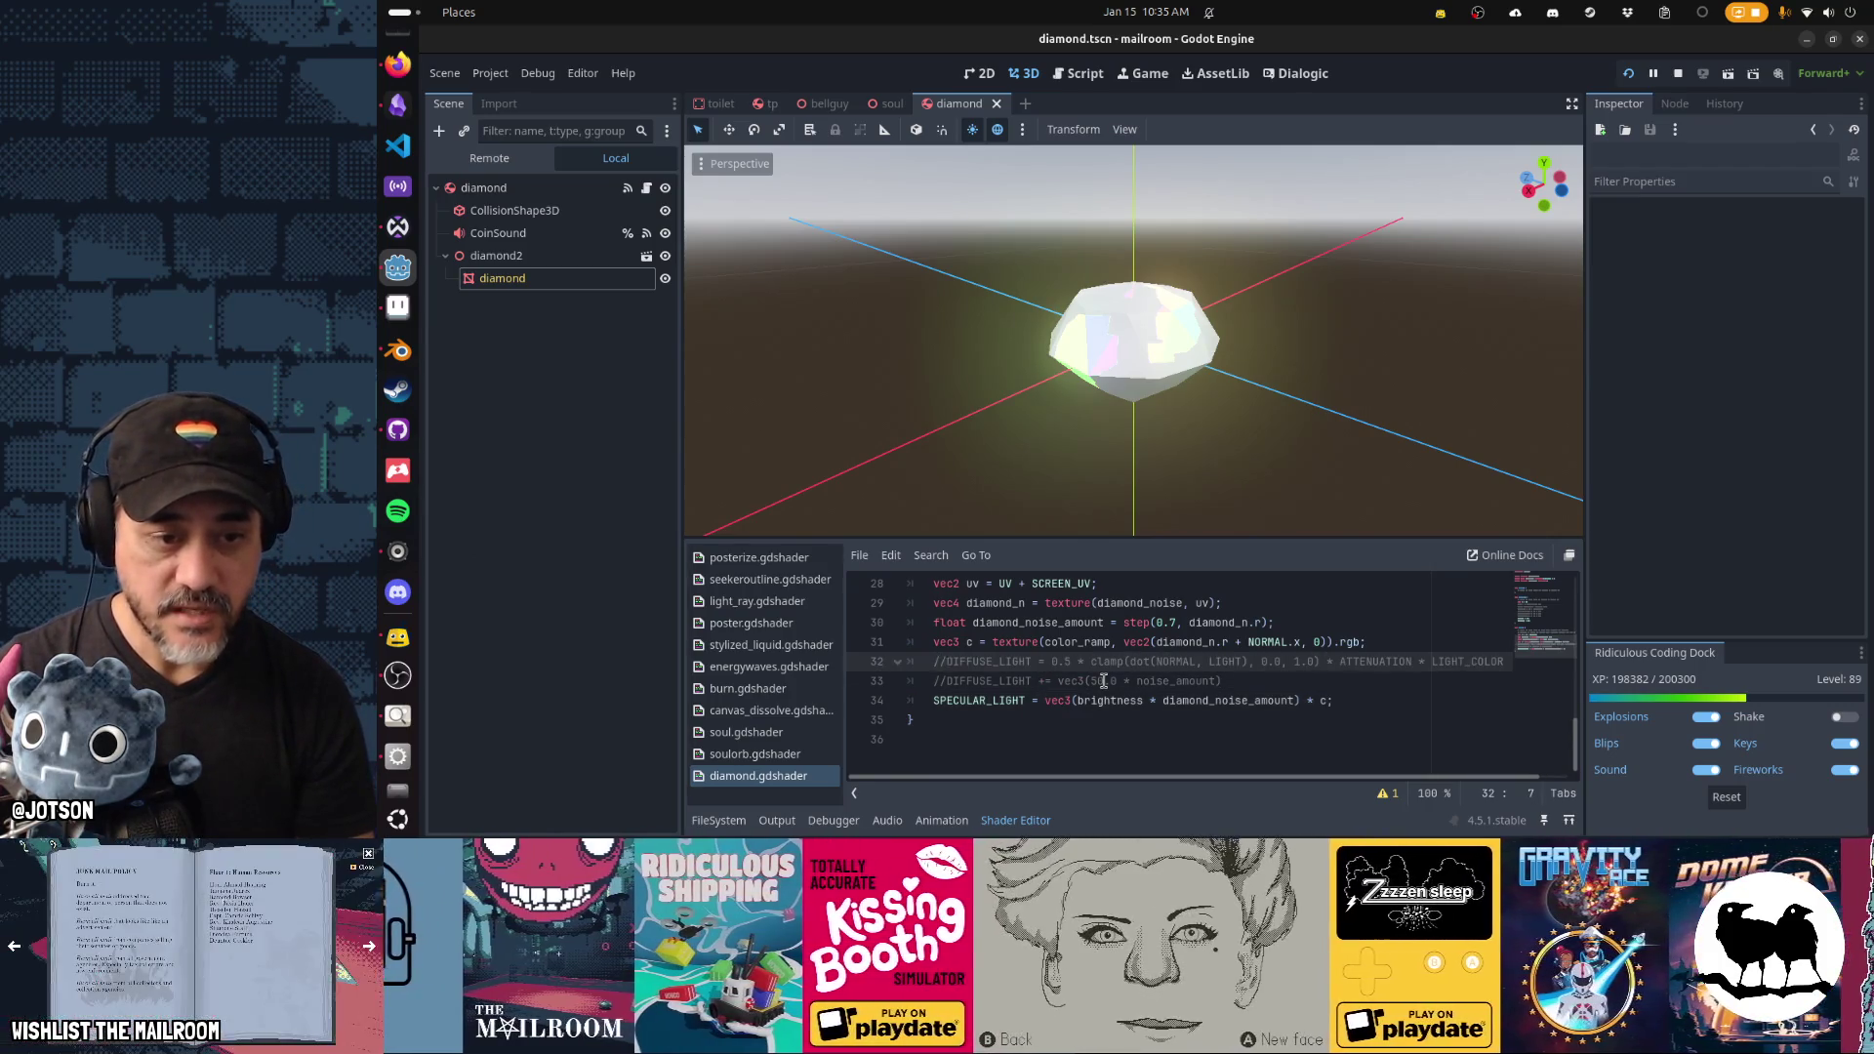
{"action": "key", "text": "Down"}
{"action": "key", "text": "Down"}
{"action": "key", "text": "ctrl+s"}
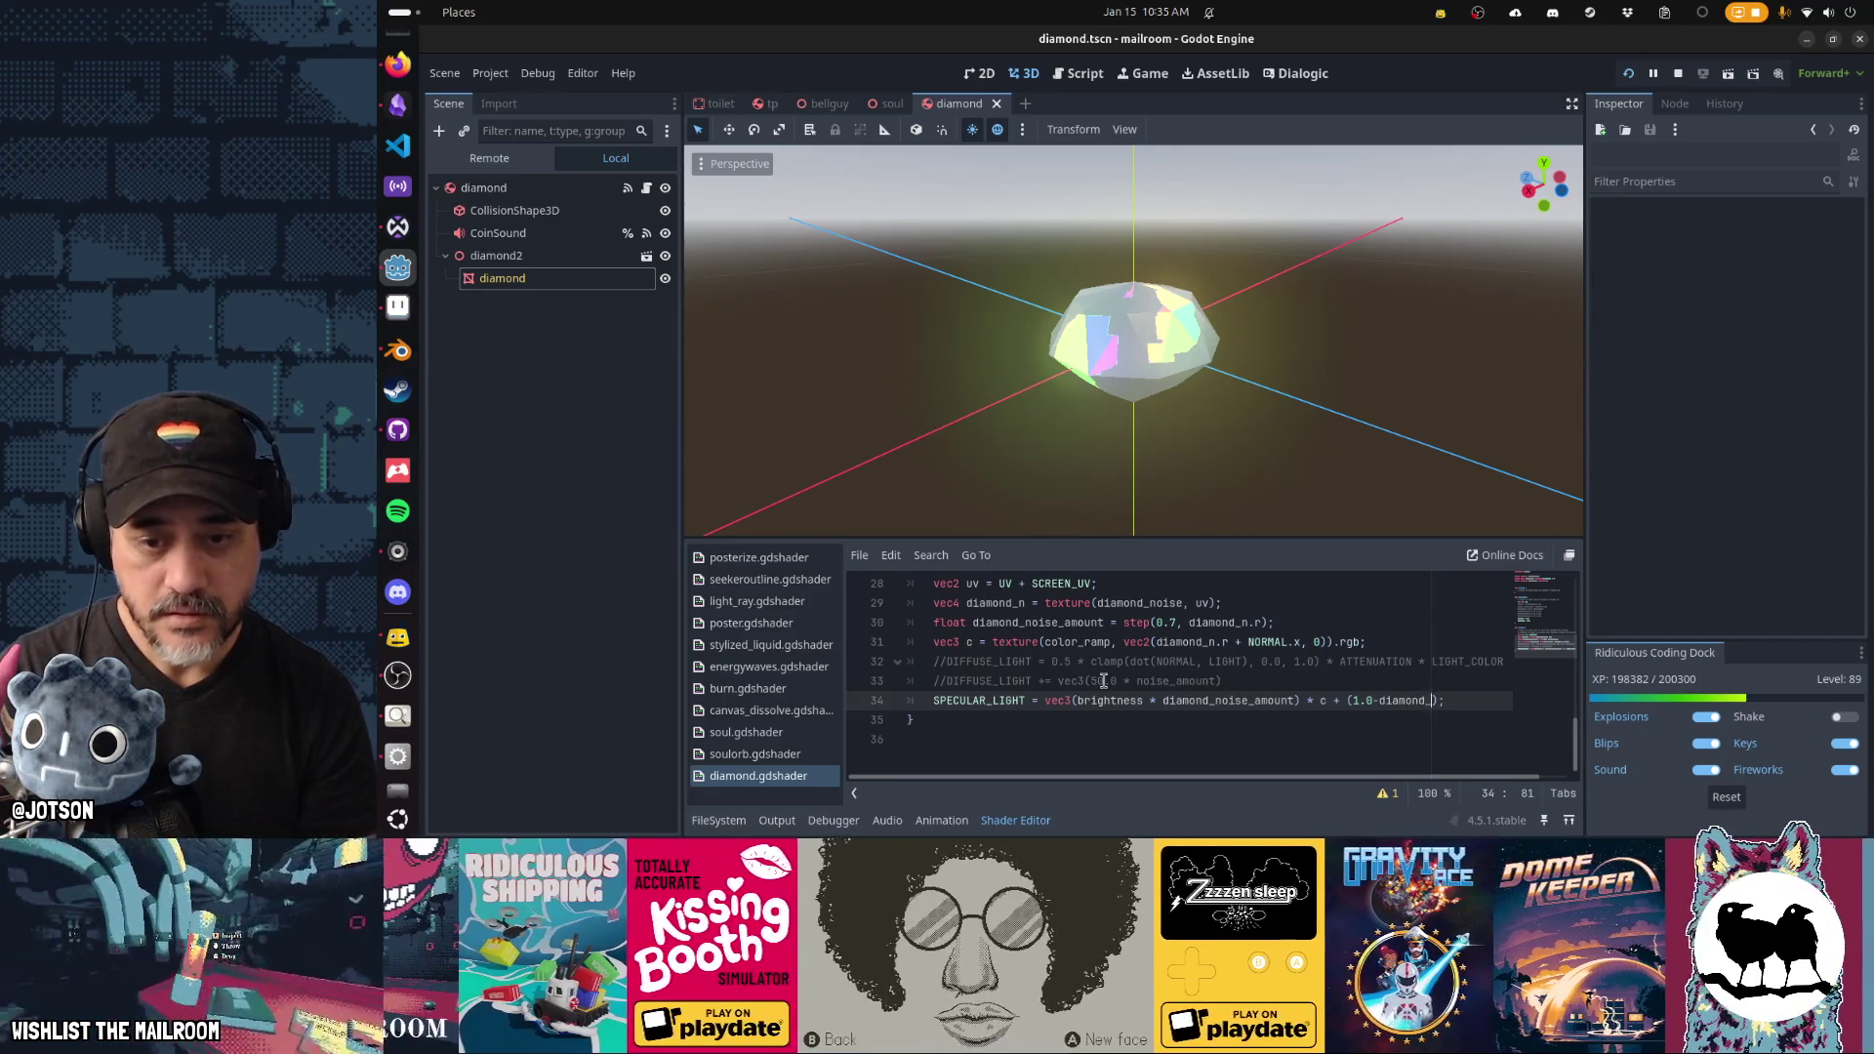
{"action": "type", "text": "noise_amount"}
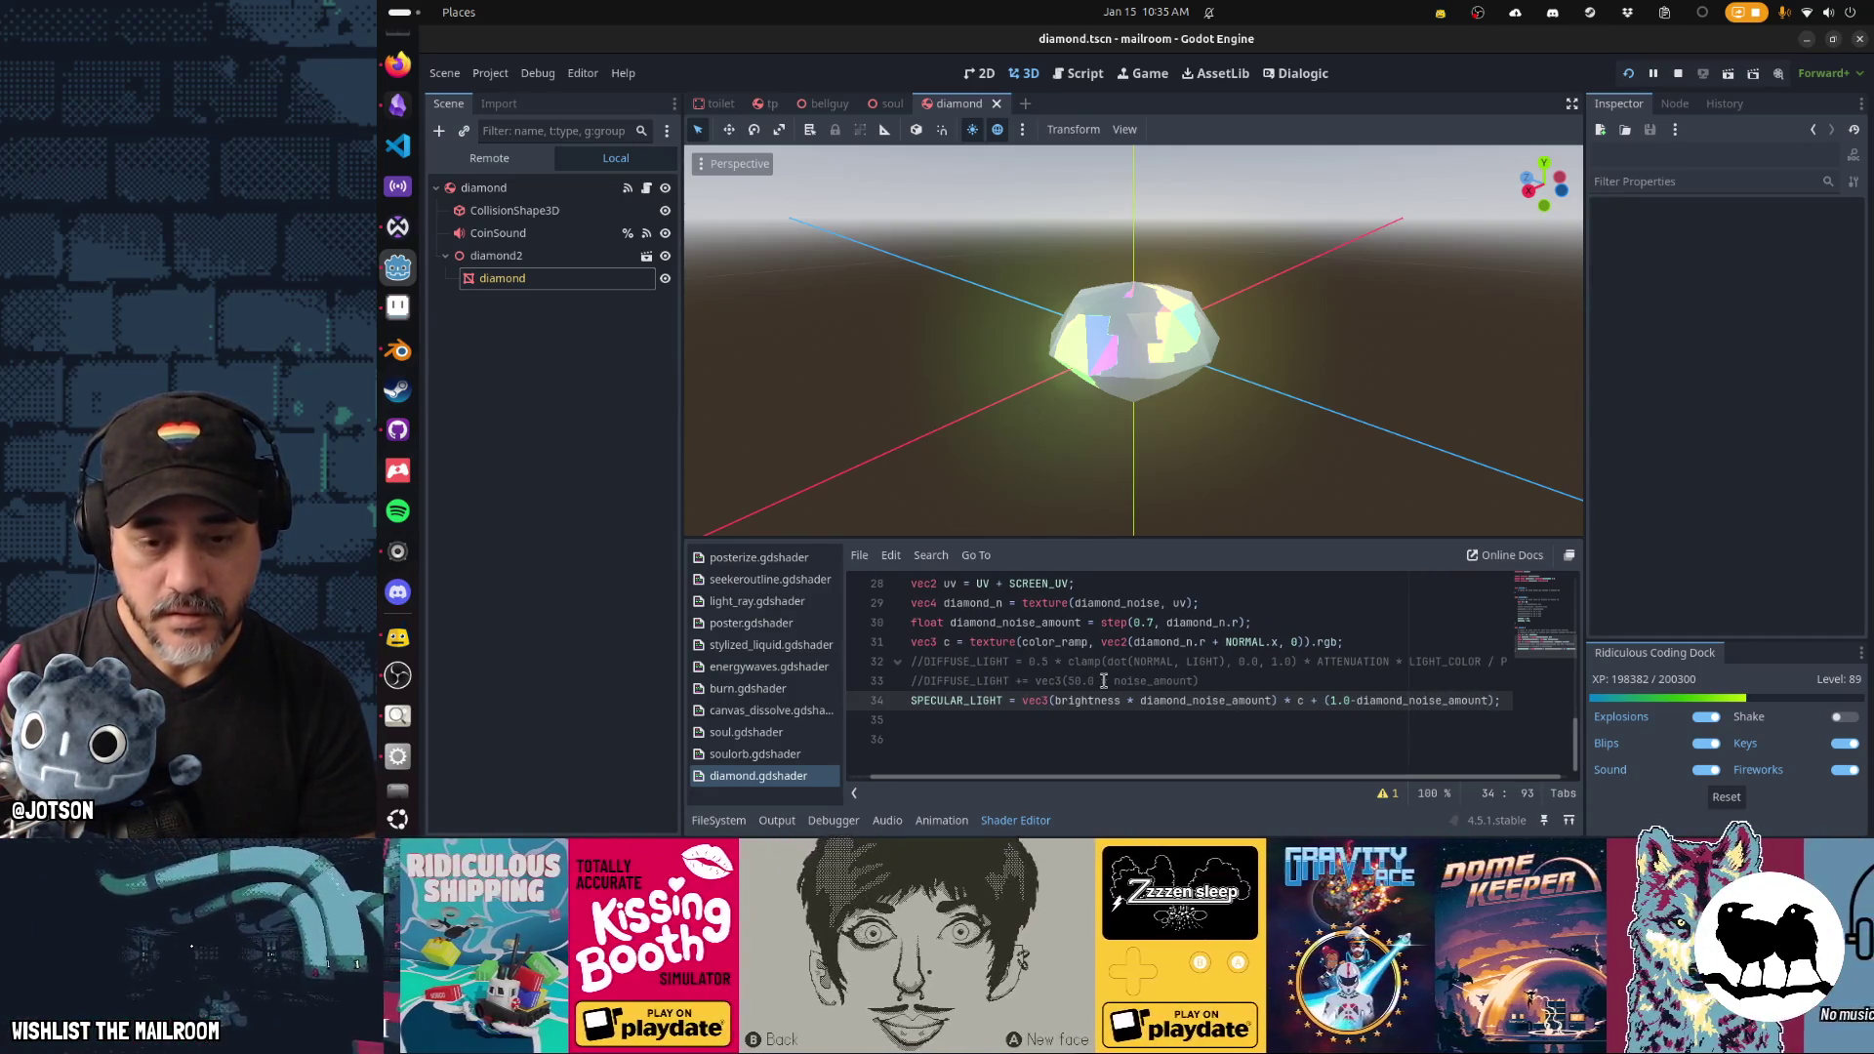
{"action": "type", "text": ")"}
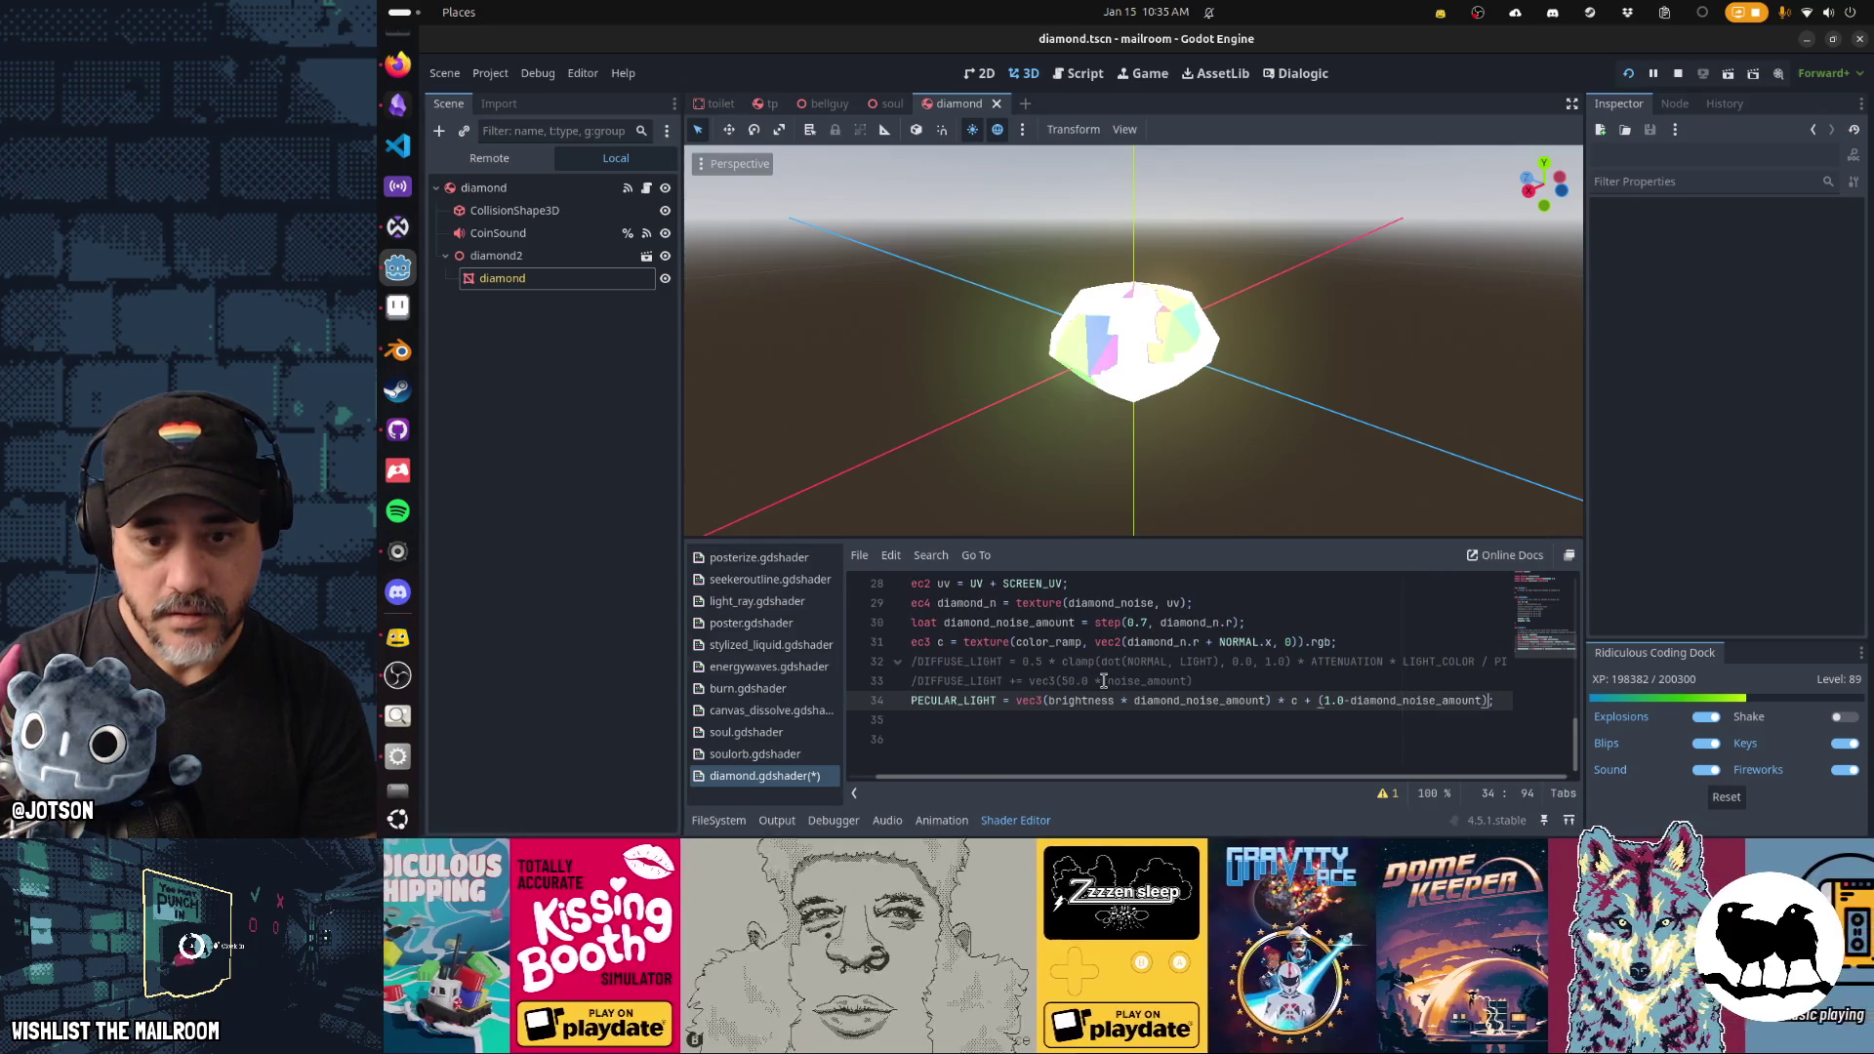
{"action": "key", "text": "ctrl+s"}
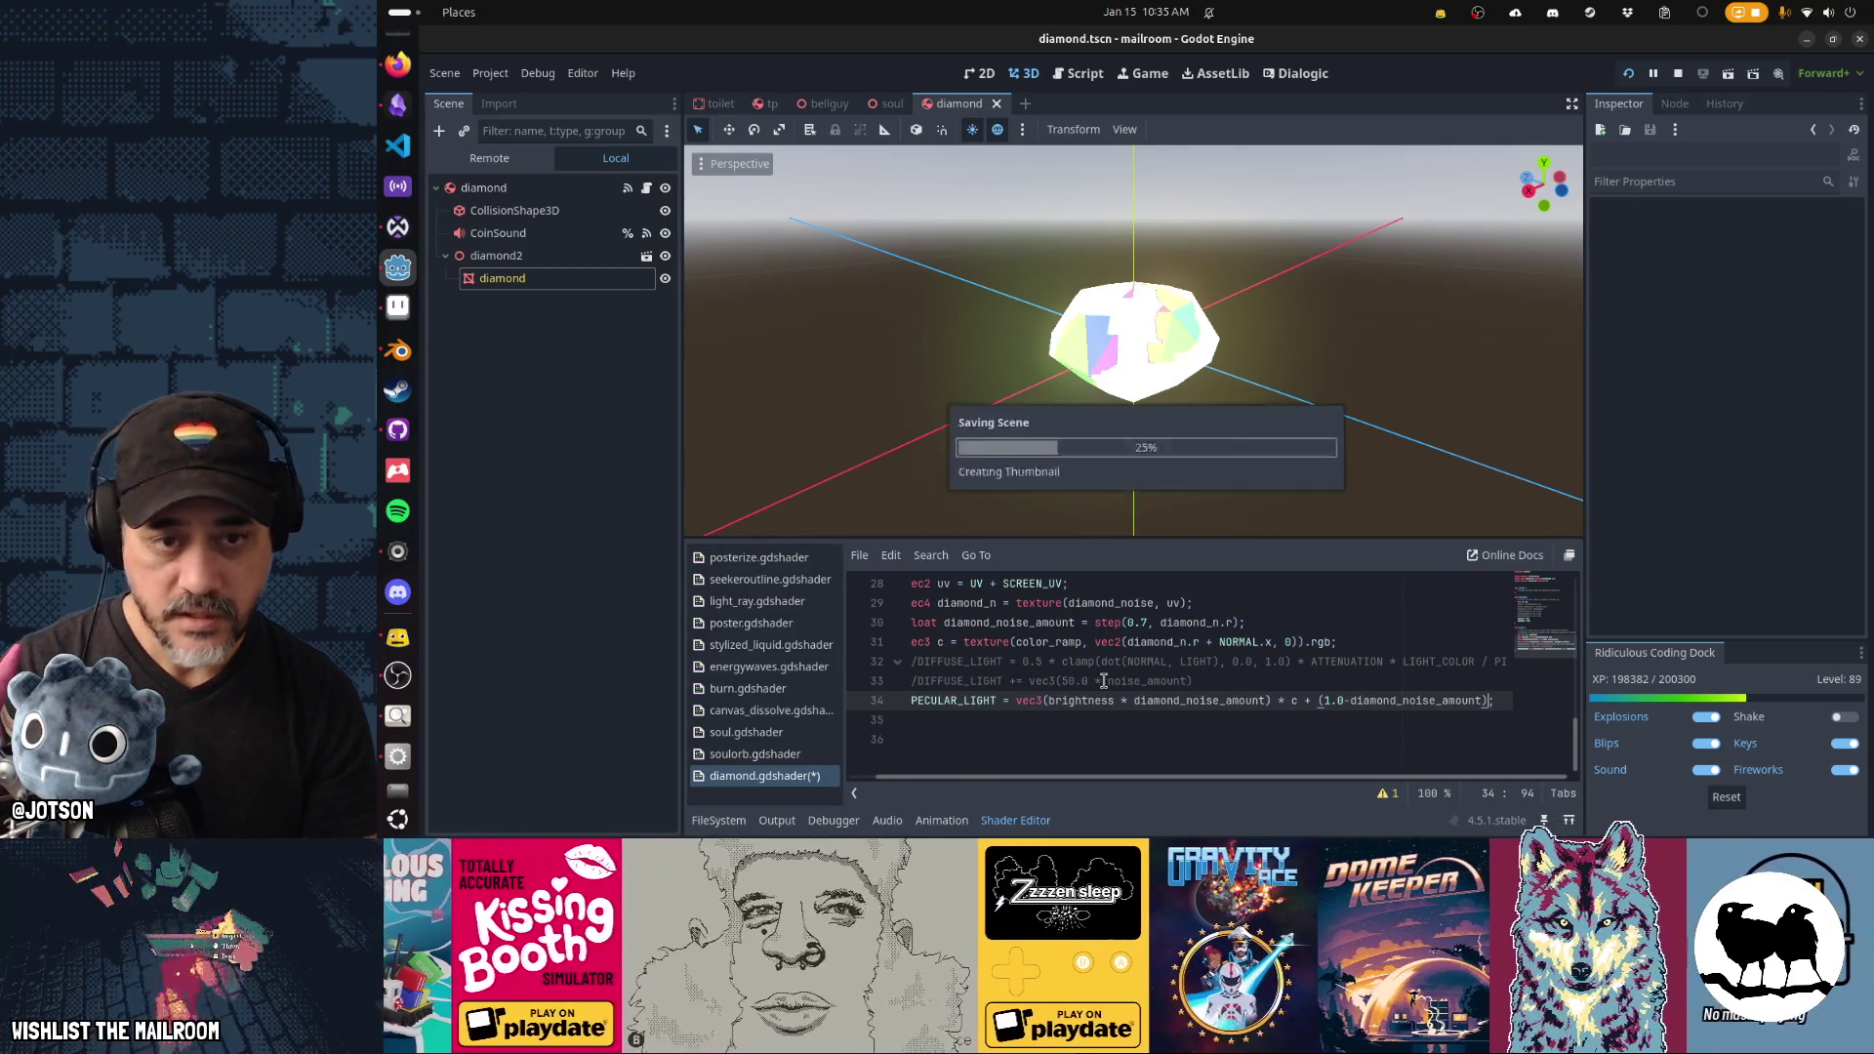
Multiply the inverted noise term in SPECULAR_LIGHT by 0.3.
{"action": "mouse_move", "coordinate": [934, 427]}
{"action": "left_mouse_down"}
{"action": "mouse_move", "coordinate": [1180, 402]}
{"action": "mouse_move", "coordinate": [1268, 344]}
{"action": "mouse_move", "coordinate": [1062, 344]}
{"action": "mouse_move", "coordinate": [923, 420]}
{"action": "mouse_move", "coordinate": [735, 459]}
{"action": "mouse_move", "coordinate": [895, 435]}
{"action": "mouse_move", "coordinate": [1125, 440]}
{"action": "left_mouse_up"}
{"action": "type", "text": "* 0.3"}
{"action": "mouse_move", "coordinate": [1124, 439]}
{"action": "left_mouse_down"}
{"action": "mouse_move", "coordinate": [1175, 230]}
{"action": "mouse_move", "coordinate": [1679, 326]}
{"action": "mouse_move", "coordinate": [1228, 379]}
{"action": "mouse_move", "coordinate": [878, 352]}
{"action": "mouse_move", "coordinate": [840, 377]}
{"action": "mouse_move", "coordinate": [1143, 357]}
{"action": "left_mouse_up"}
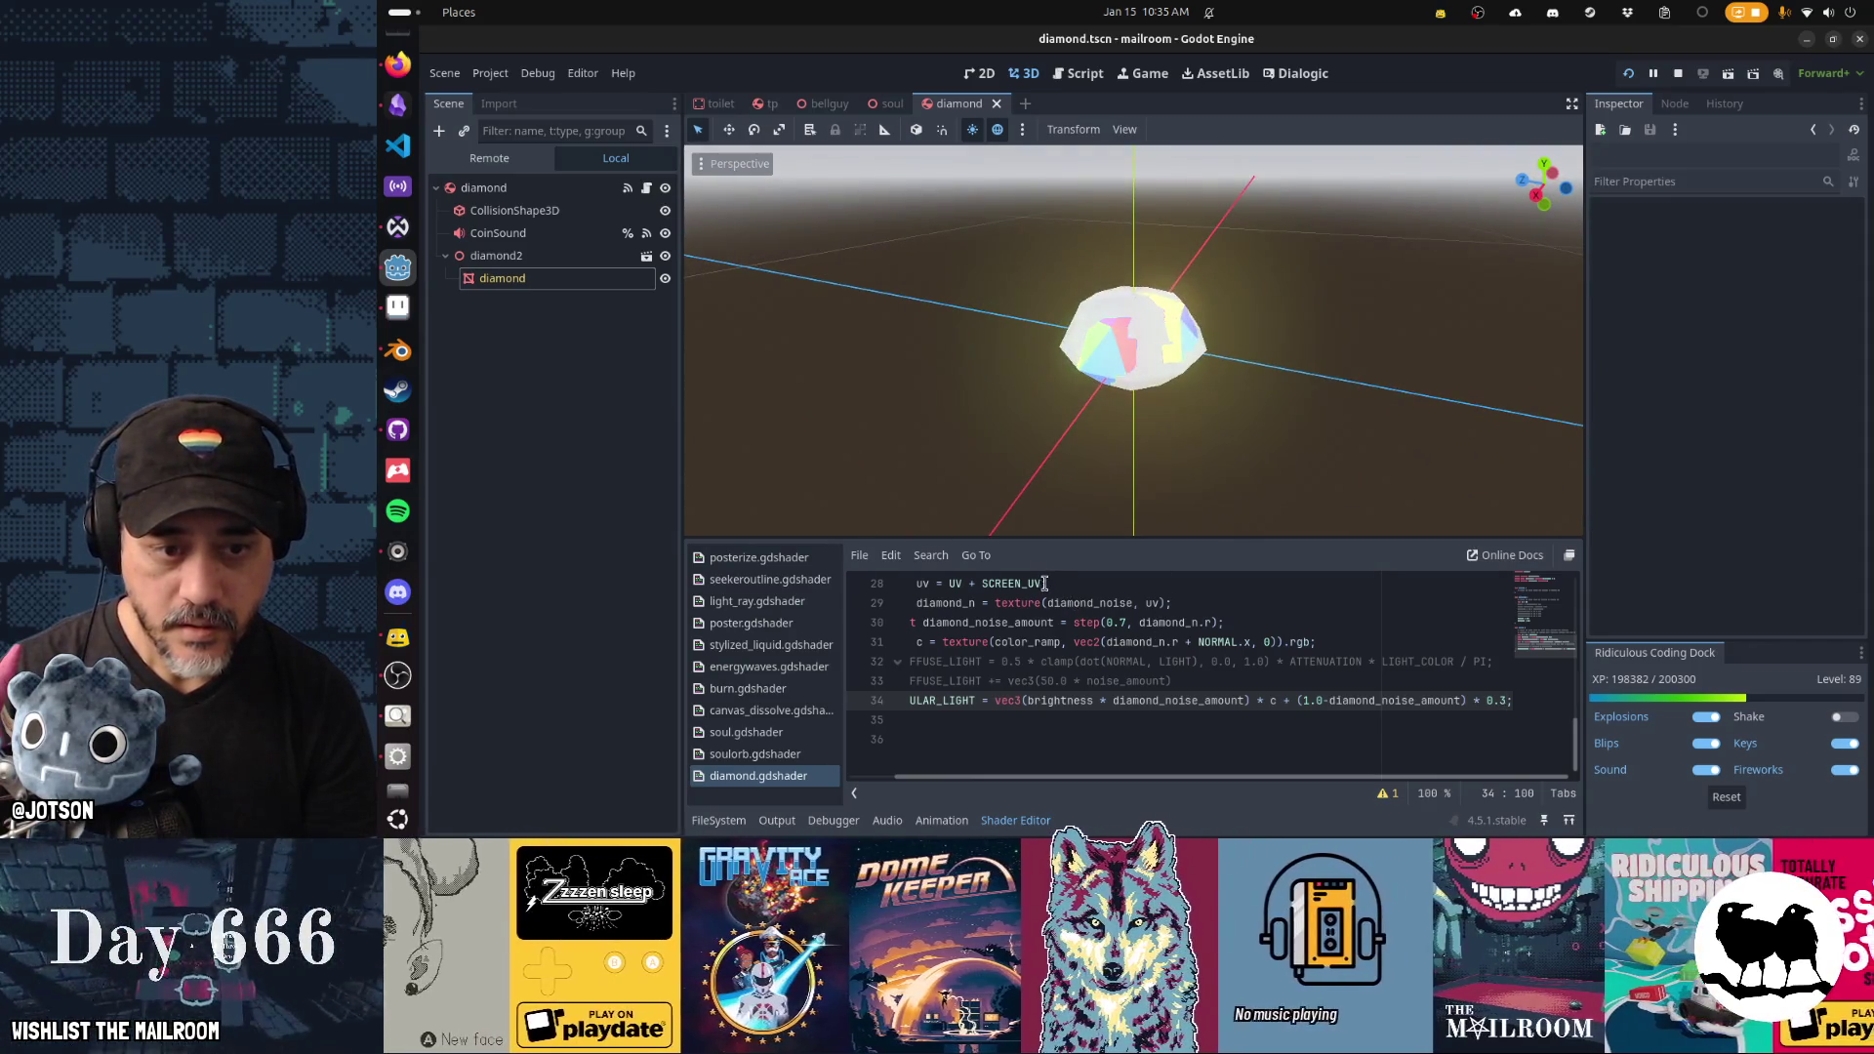
Briefly remove 'UV +' from the uv line on line 28, then undo to restore it.
{"action": "key", "text": "Up"}
{"action": "key", "text": "Up"}
{"action": "key", "text": "Up"}
{"action": "key", "text": "ctrl+Left"}
{"action": "key", "text": "ctrl+Left"}
{"action": "key", "text": "shift+ctrl+Left"}
{"action": "key", "text": "shift+ctrl+Left"}
{"action": "key", "text": "BackSpace"}
{"action": "key", "text": "ctrl+s"}
{"action": "mouse_move", "coordinate": [1161, 493]}
{"action": "left_mouse_down"}
{"action": "mouse_move", "coordinate": [1226, 435]}
{"action": "mouse_move", "coordinate": [1481, 365]}
{"action": "mouse_move", "coordinate": [1325, 288]}
{"action": "mouse_move", "coordinate": [1120, 488]}
{"action": "left_mouse_up"}
{"action": "scroll", "coordinate": [1121, 488], "scroll_direction": "up", "scroll_amount": 2}
{"action": "key", "text": "ctrl+z"}
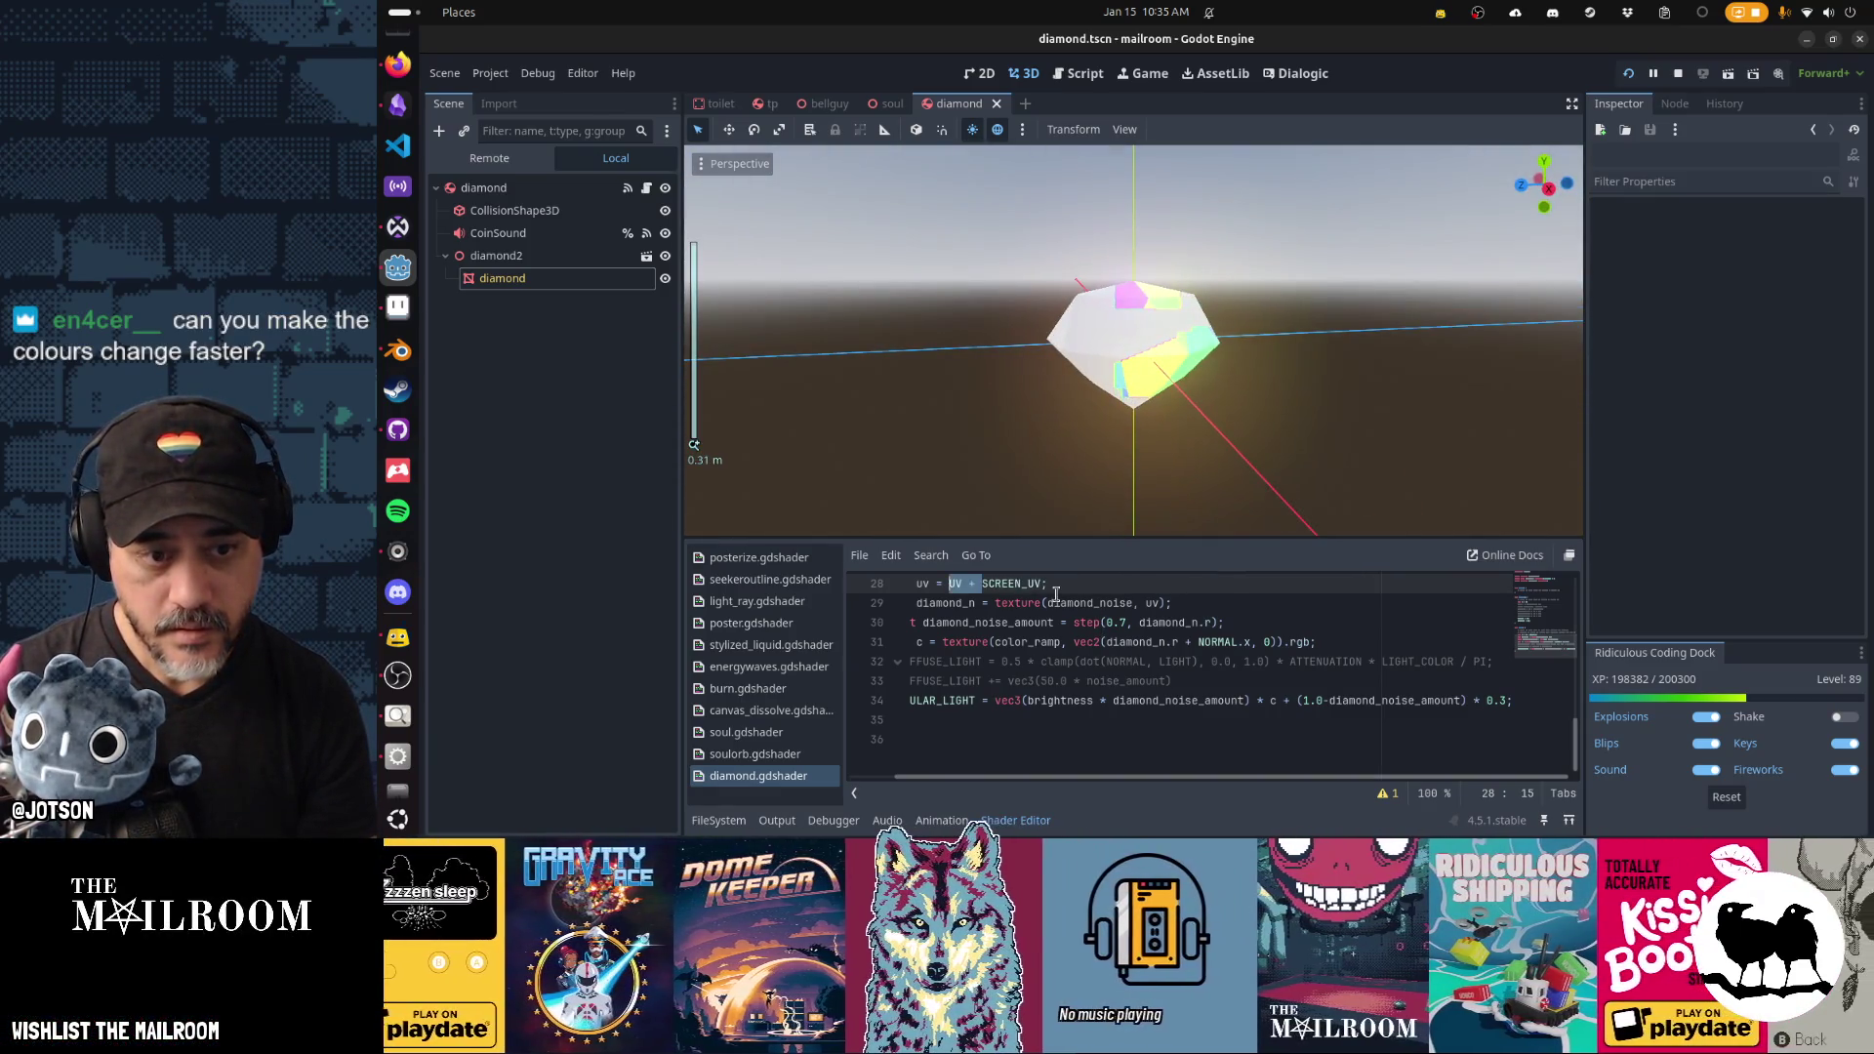
Rename diamond_noise_amount to diamond_noise_thresh in every occurrence, save, and duplicate the uniform line.
{"action": "mouse_move", "coordinate": [1269, 417]}
{"action": "left_mouse_down"}
{"action": "mouse_move", "coordinate": [962, 395]}
{"action": "mouse_move", "coordinate": [816, 418]}
{"action": "mouse_move", "coordinate": [859, 498]}
{"action": "mouse_move", "coordinate": [1005, 523]}
{"action": "mouse_move", "coordinate": [1155, 491]}
{"action": "left_mouse_up"}
{"action": "scroll", "coordinate": [1026, 648], "scroll_direction": "up", "scroll_amount": 3}
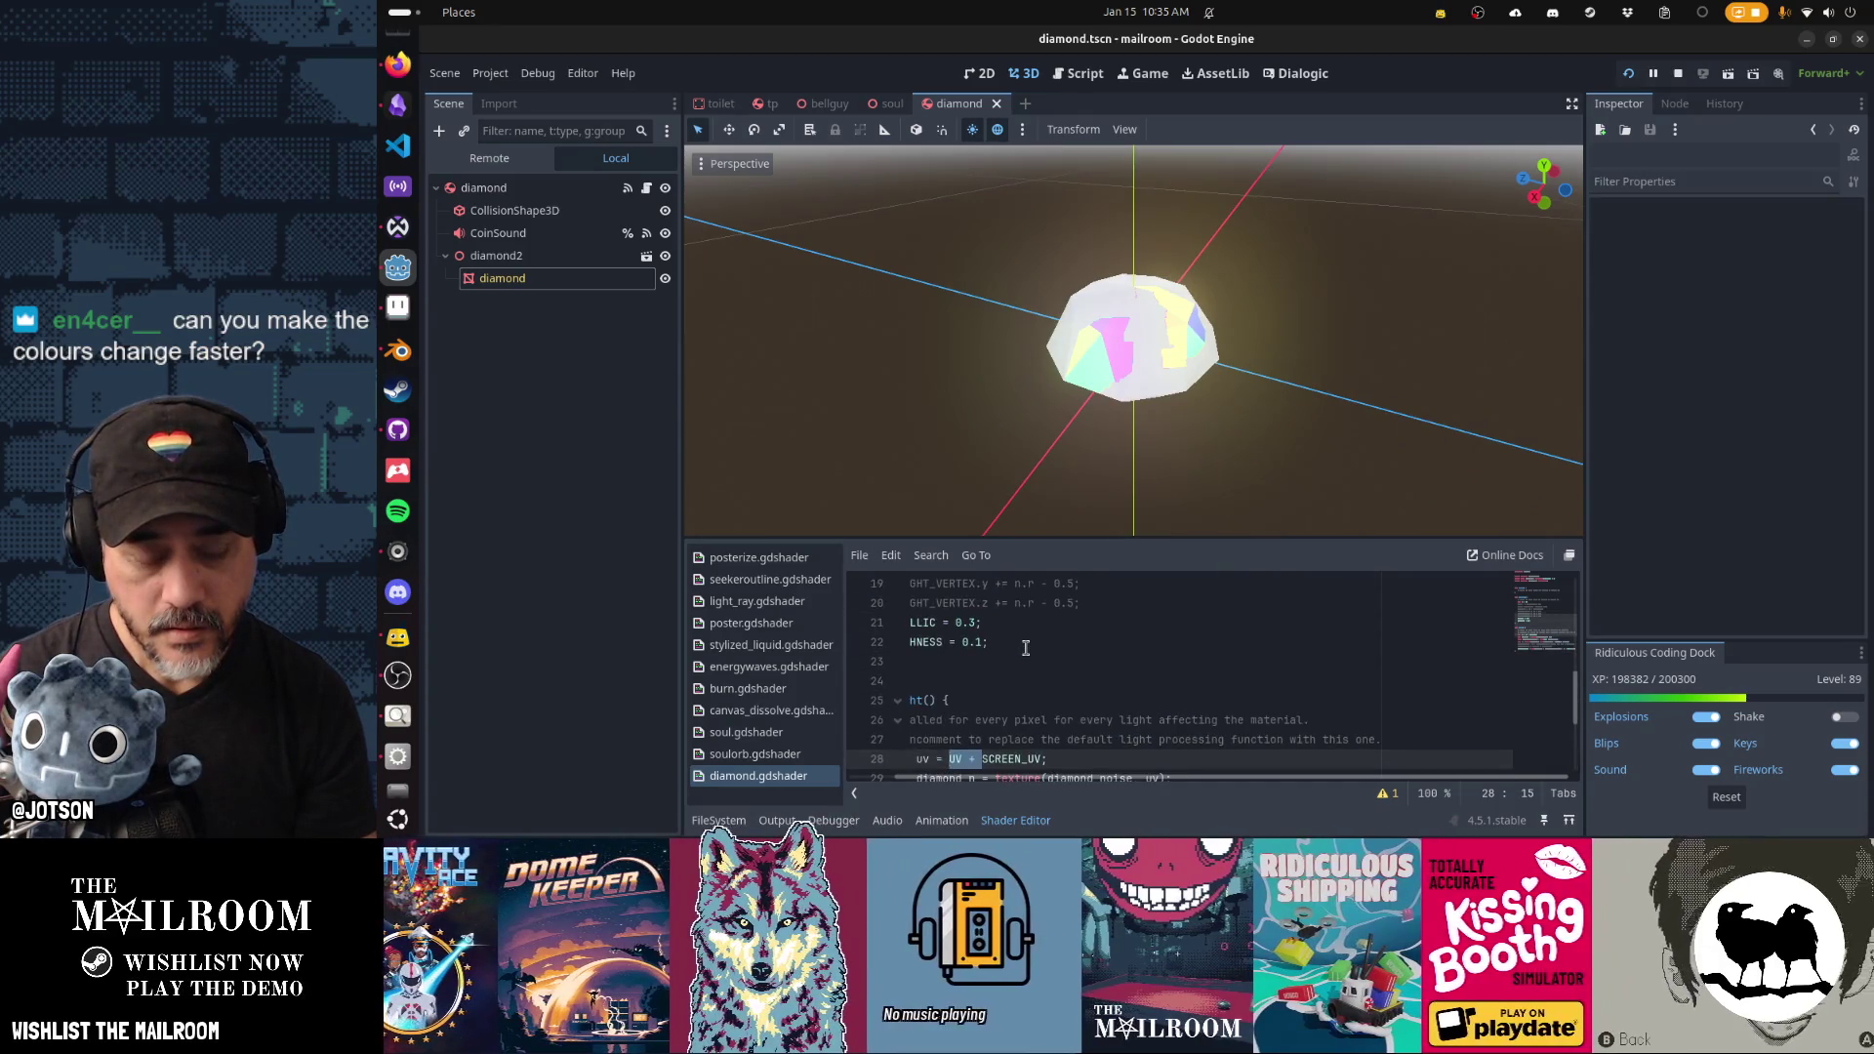
{"action": "scroll", "coordinate": [1026, 648], "scroll_direction": "up", "scroll_amount": 6}
{"action": "left_click", "coordinate": [1109, 625]}
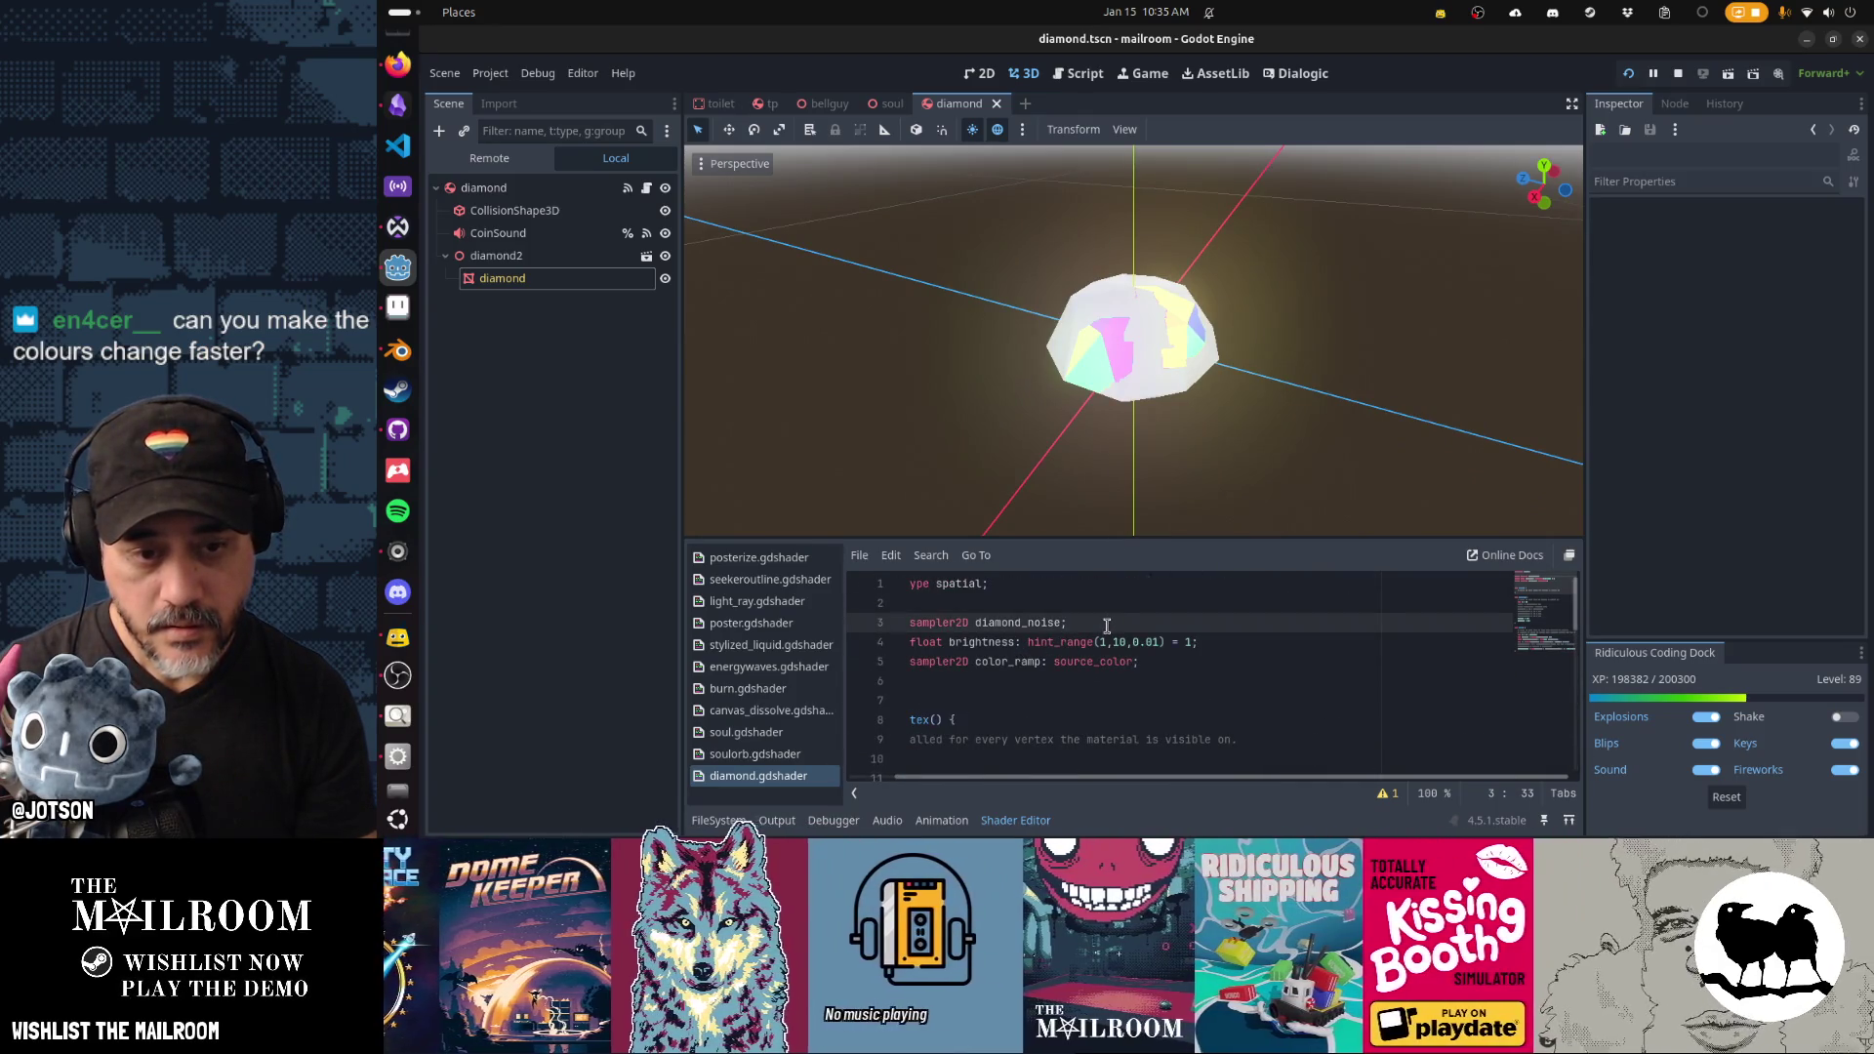
{"action": "scroll", "coordinate": [1107, 625], "scroll_direction": "down", "scroll_amount": 9}
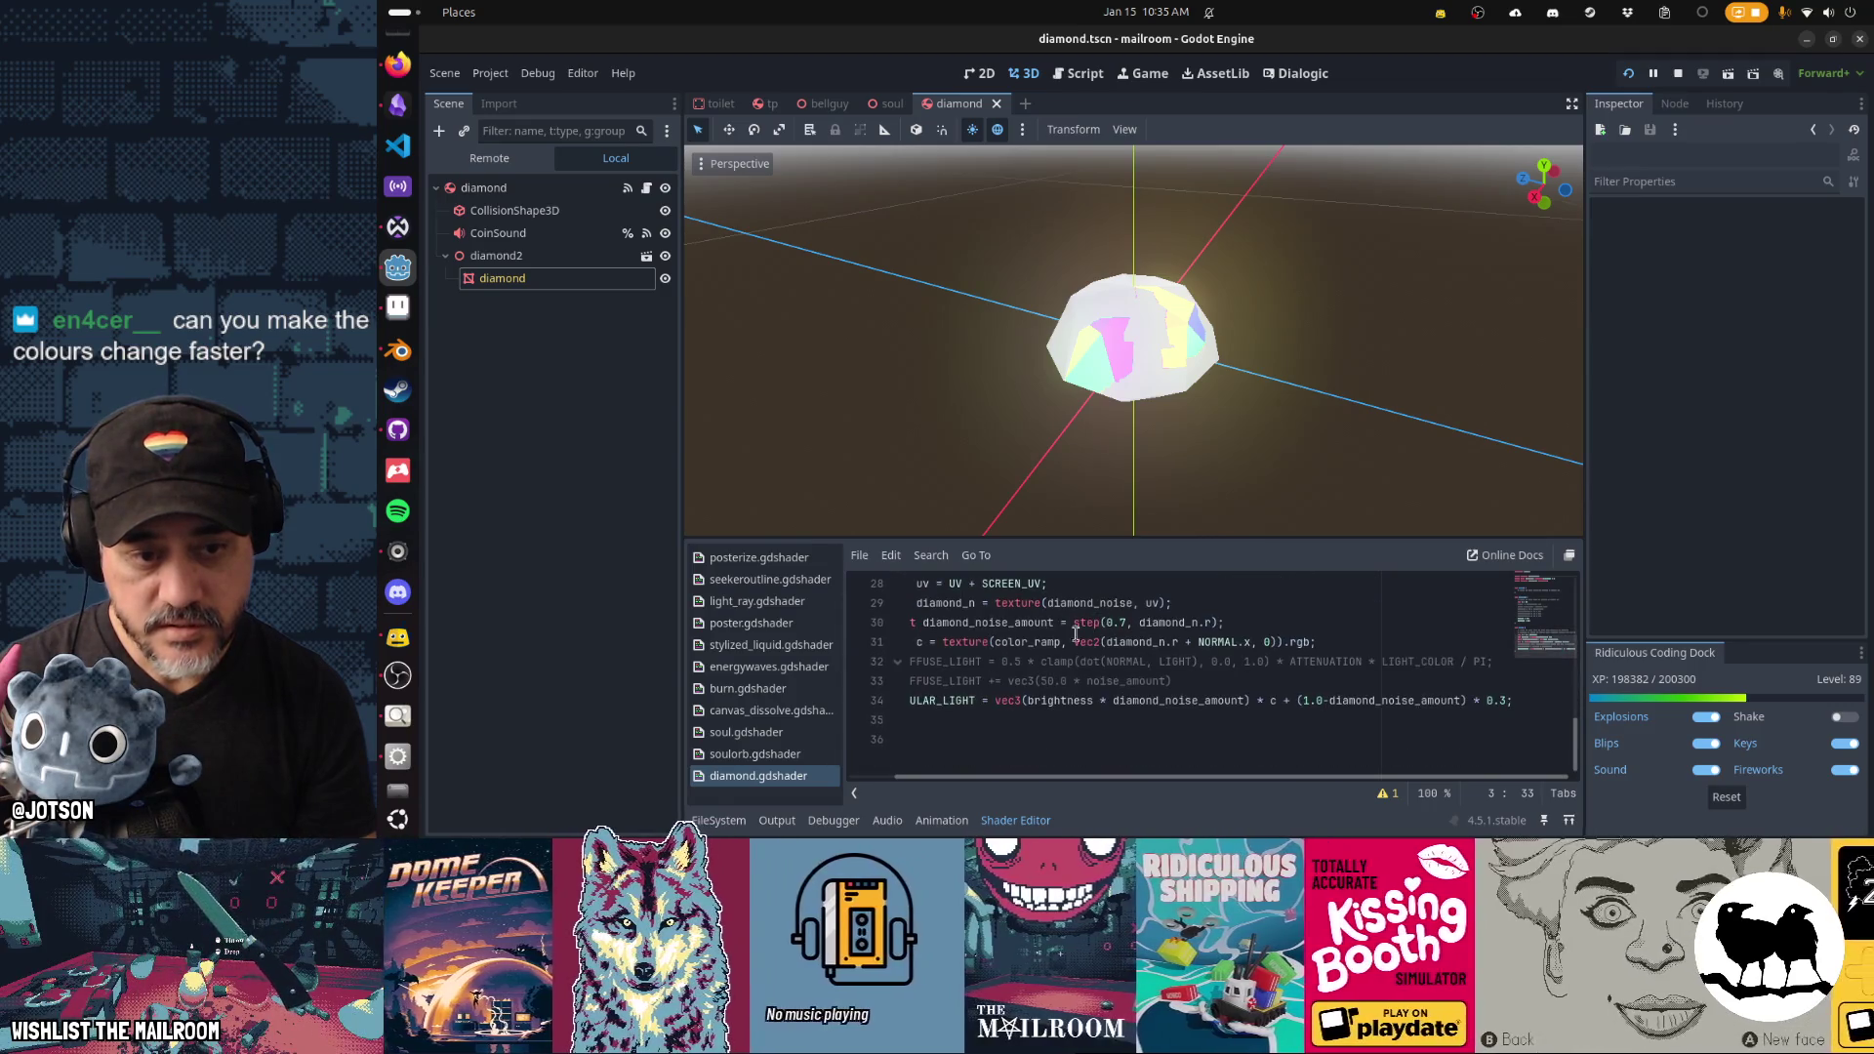
{"action": "double_click", "coordinate": [1015, 622]}
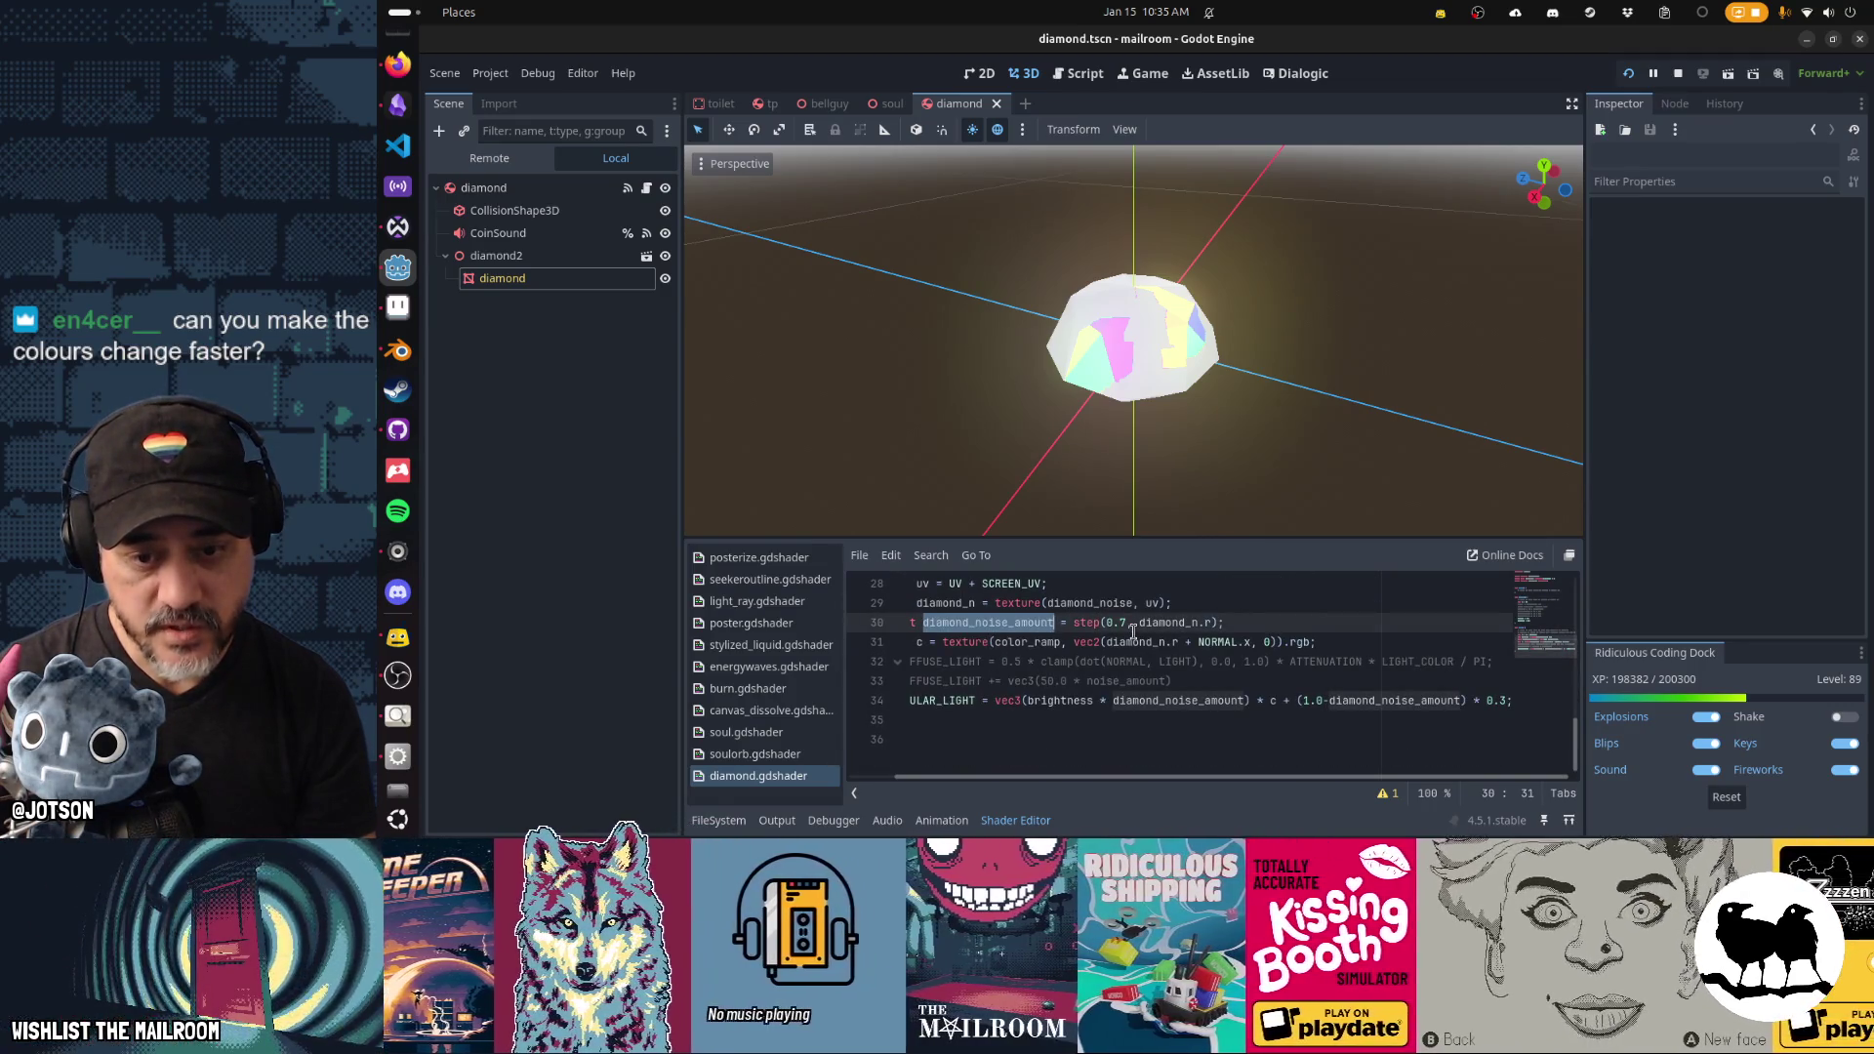
{"action": "key", "text": "Right"}
{"action": "key", "text": "BackSpace"}
{"action": "key", "text": "BackSpace"}
{"action": "key", "text": "BackSpace"}
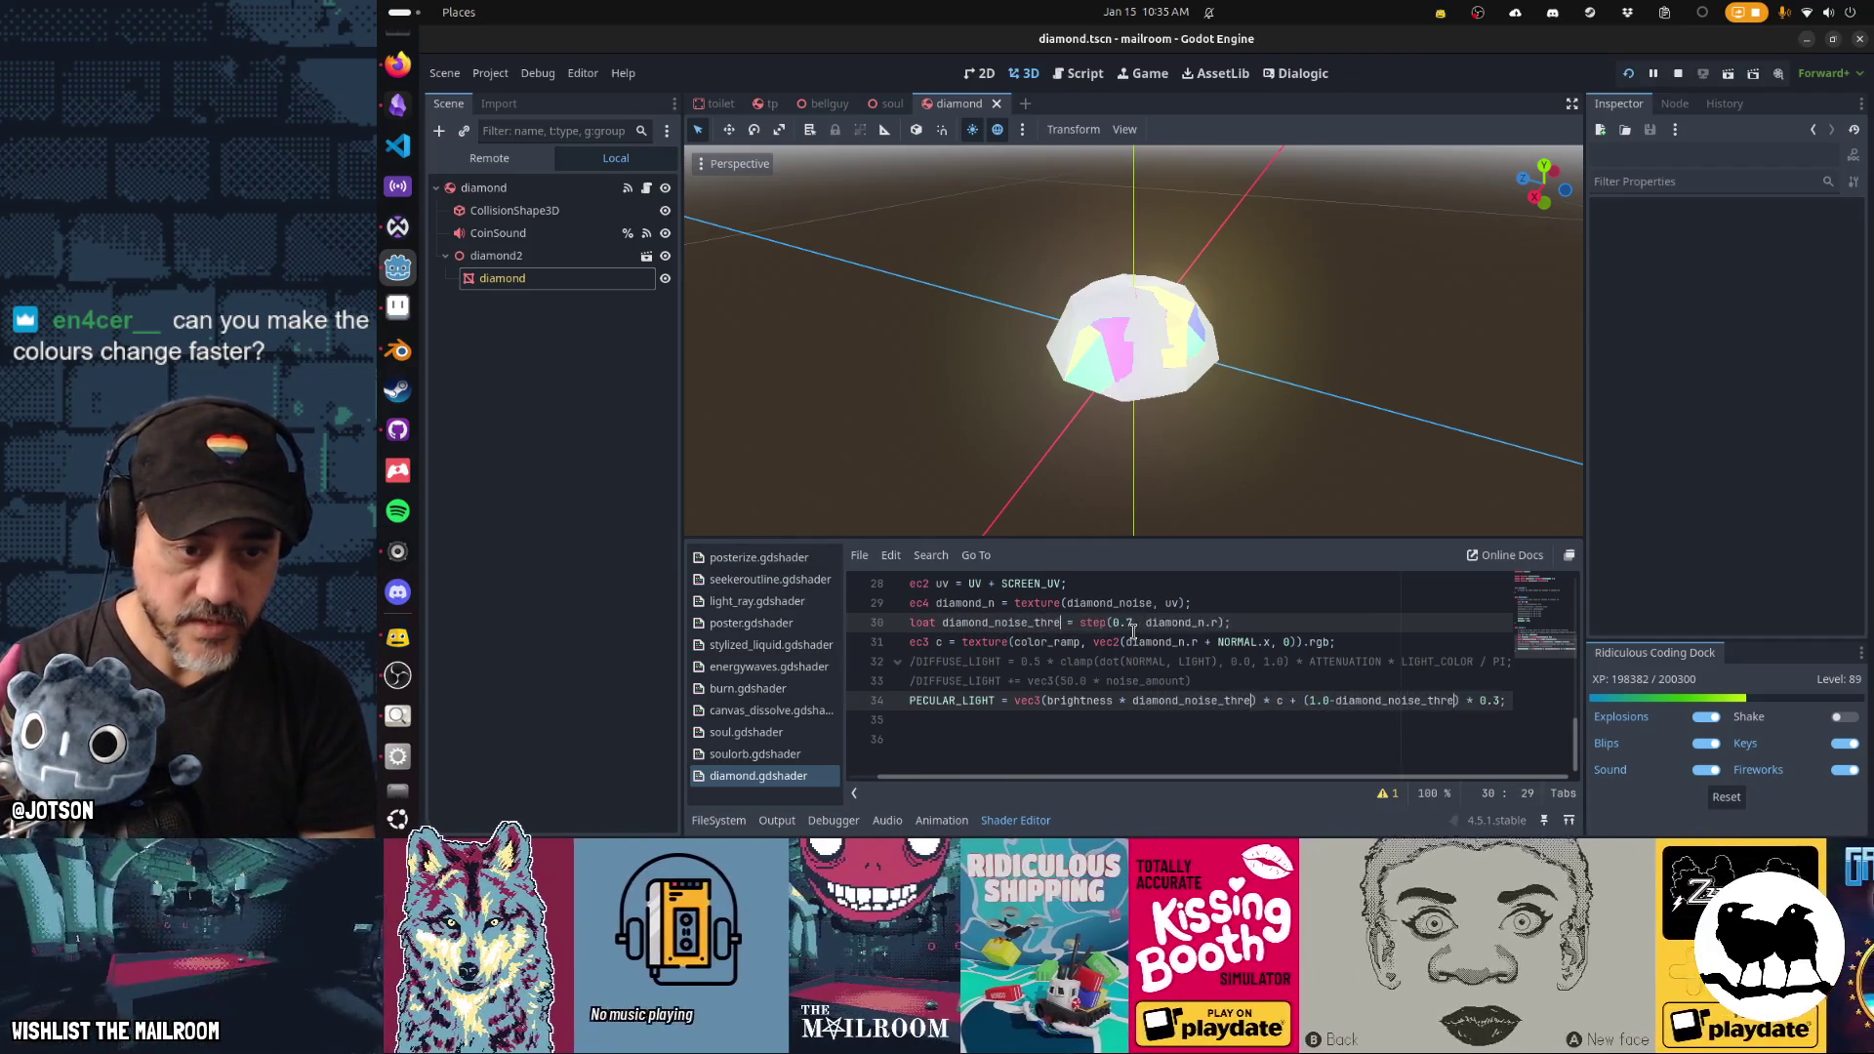
{"action": "type", "text": "thresh"}
{"action": "key", "text": "ctrl+s"}
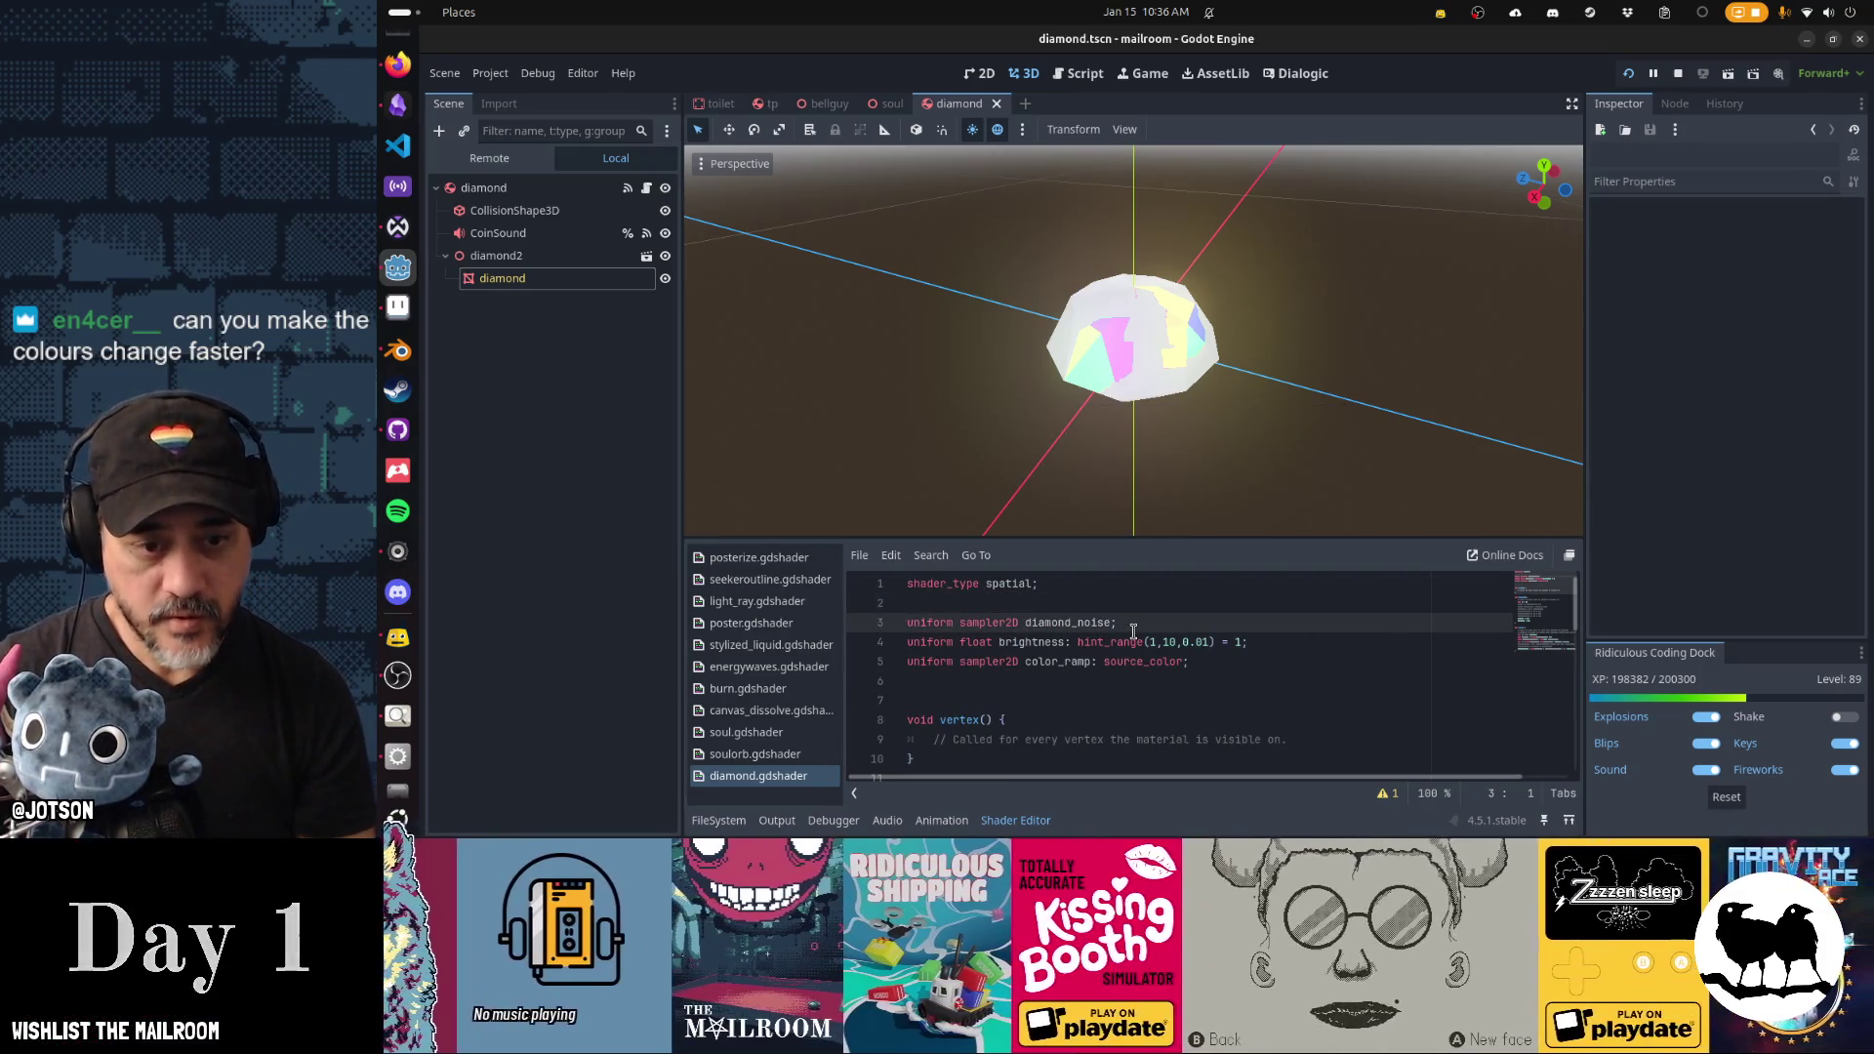
{"action": "key", "text": "ctrl+shift+d"}
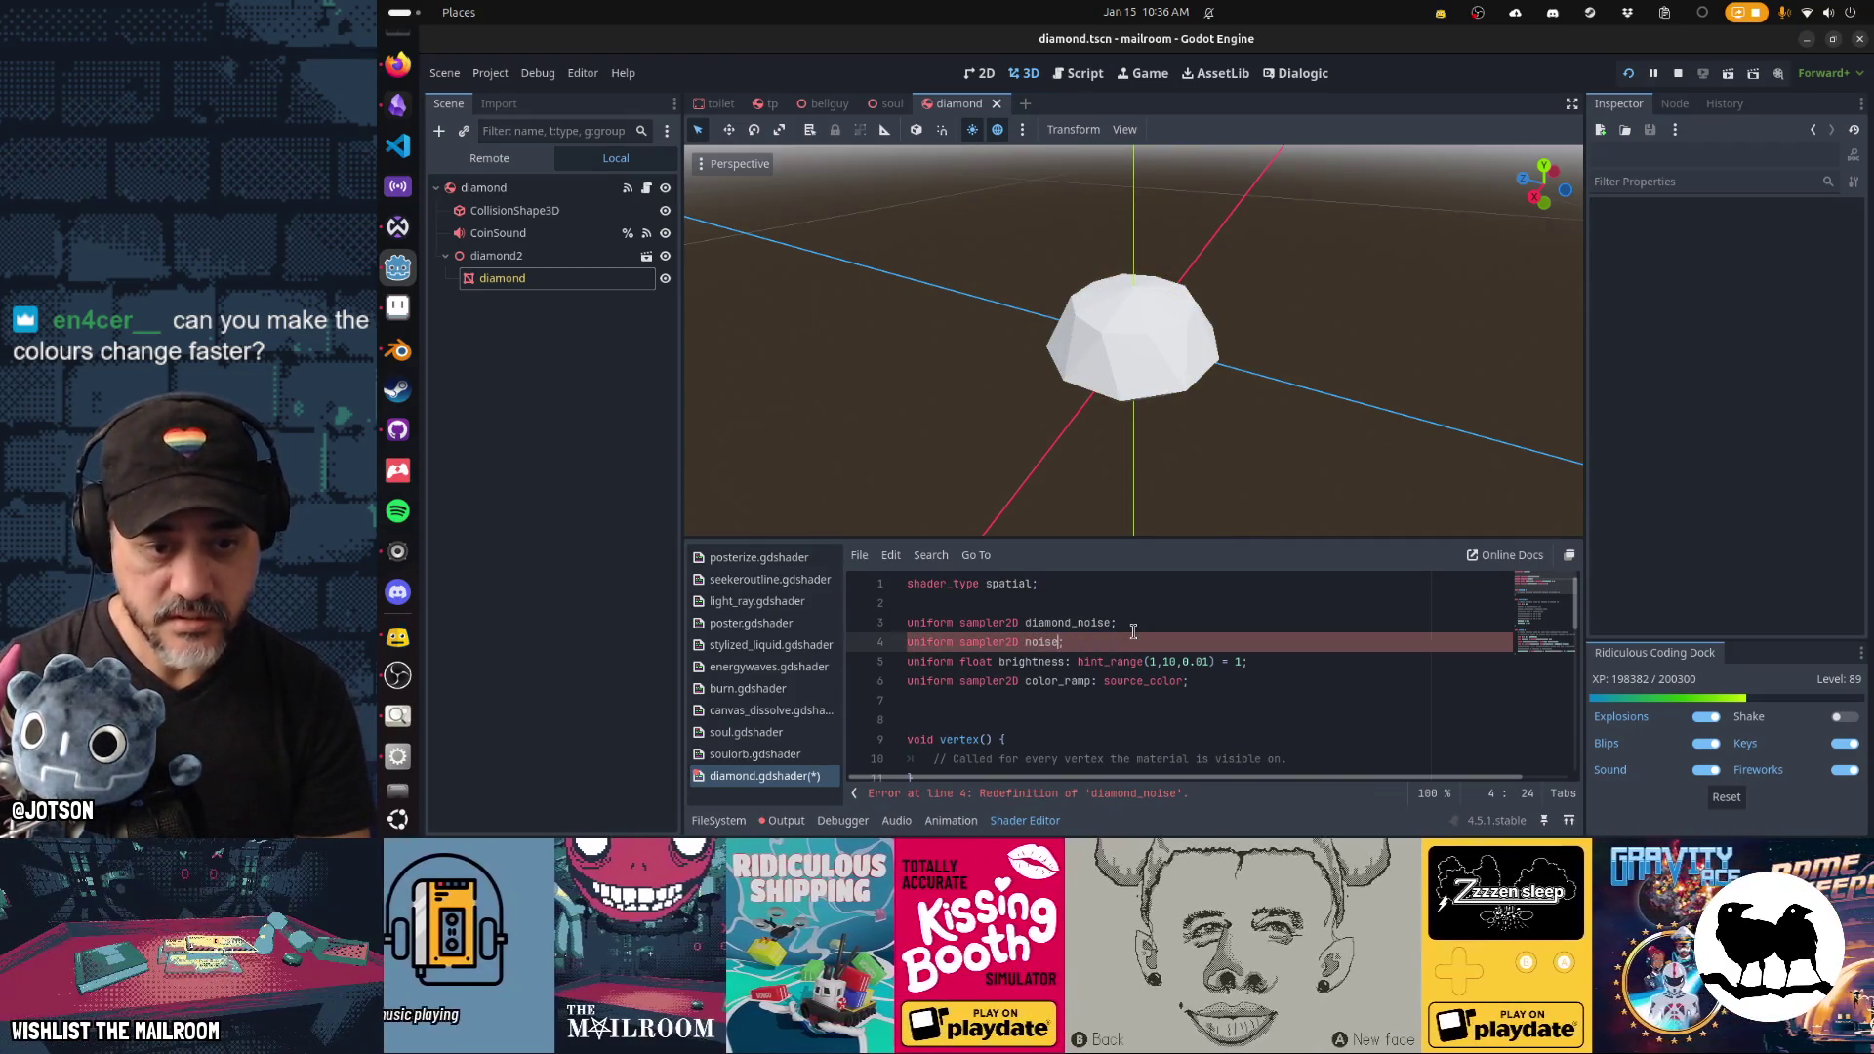
Save the new noise uniform and fill the diamond's Noise parameter with a NoiseTexture using FastNoiseLite.
{"action": "key", "text": "ctrl+s"}
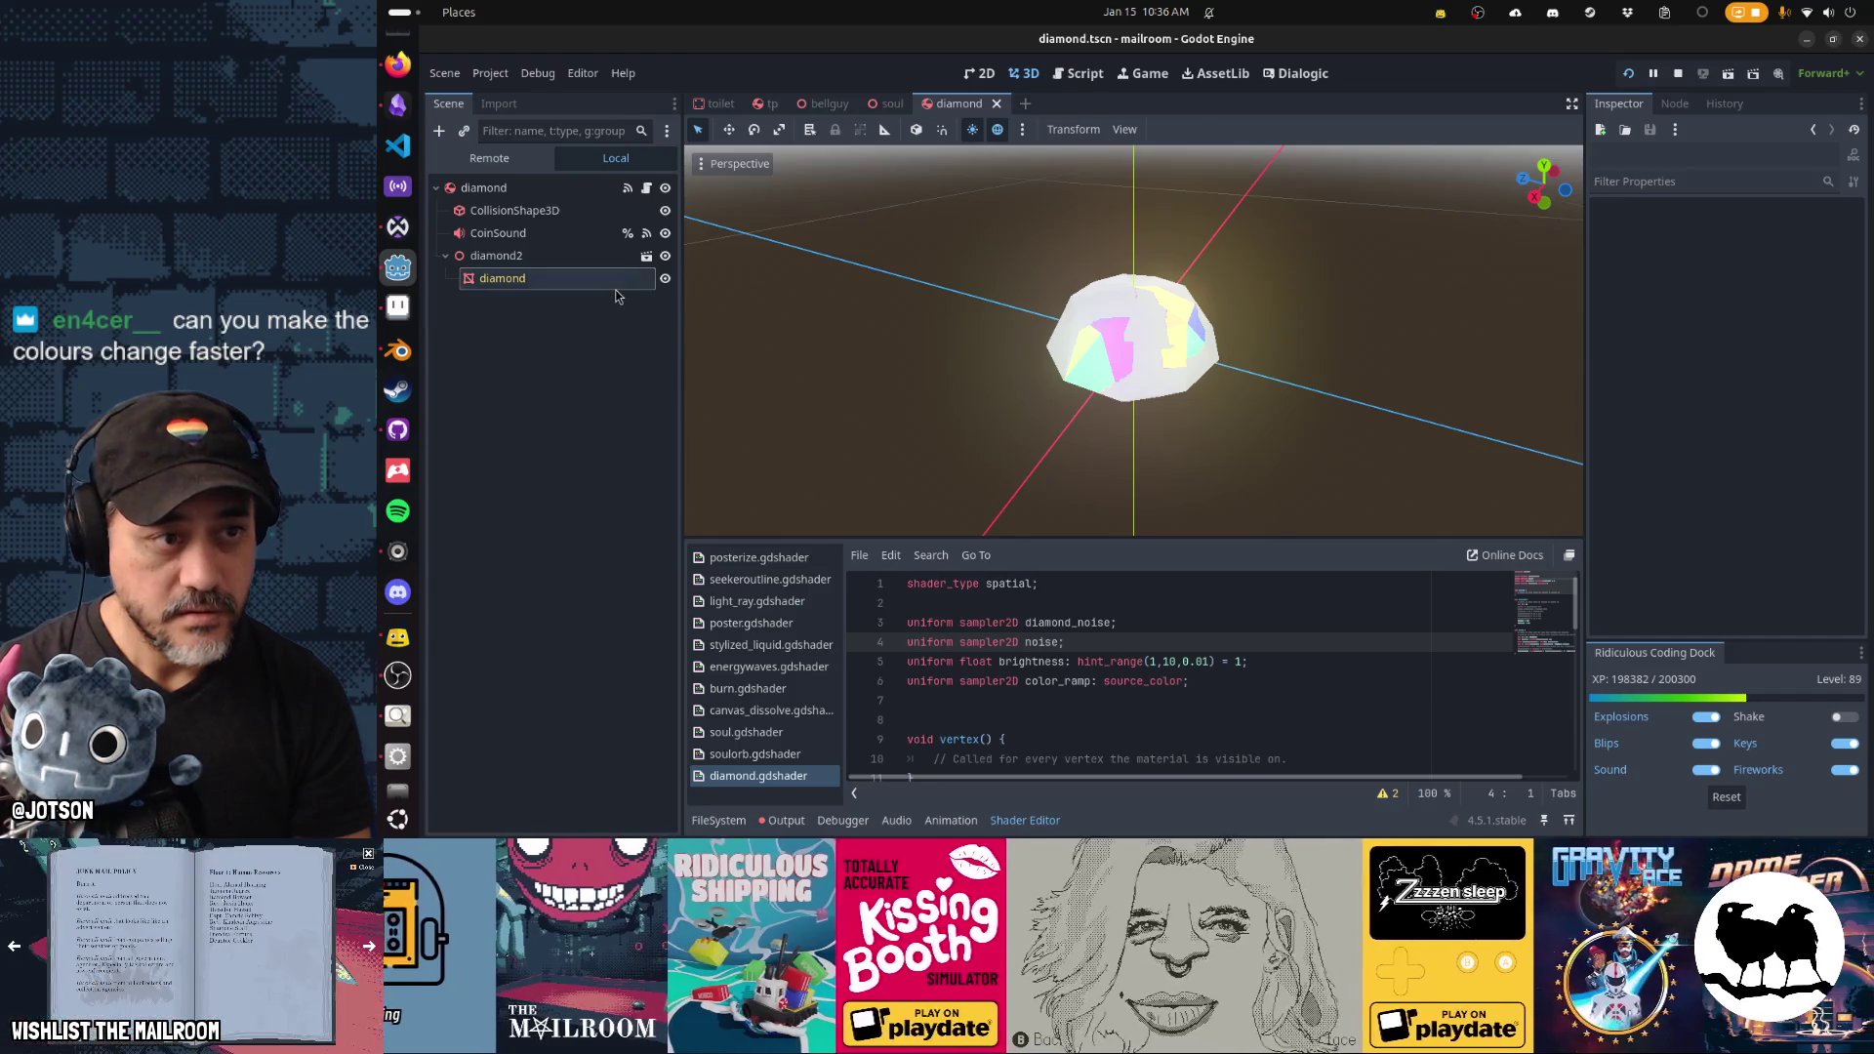
{"action": "left_click", "coordinate": [615, 287]}
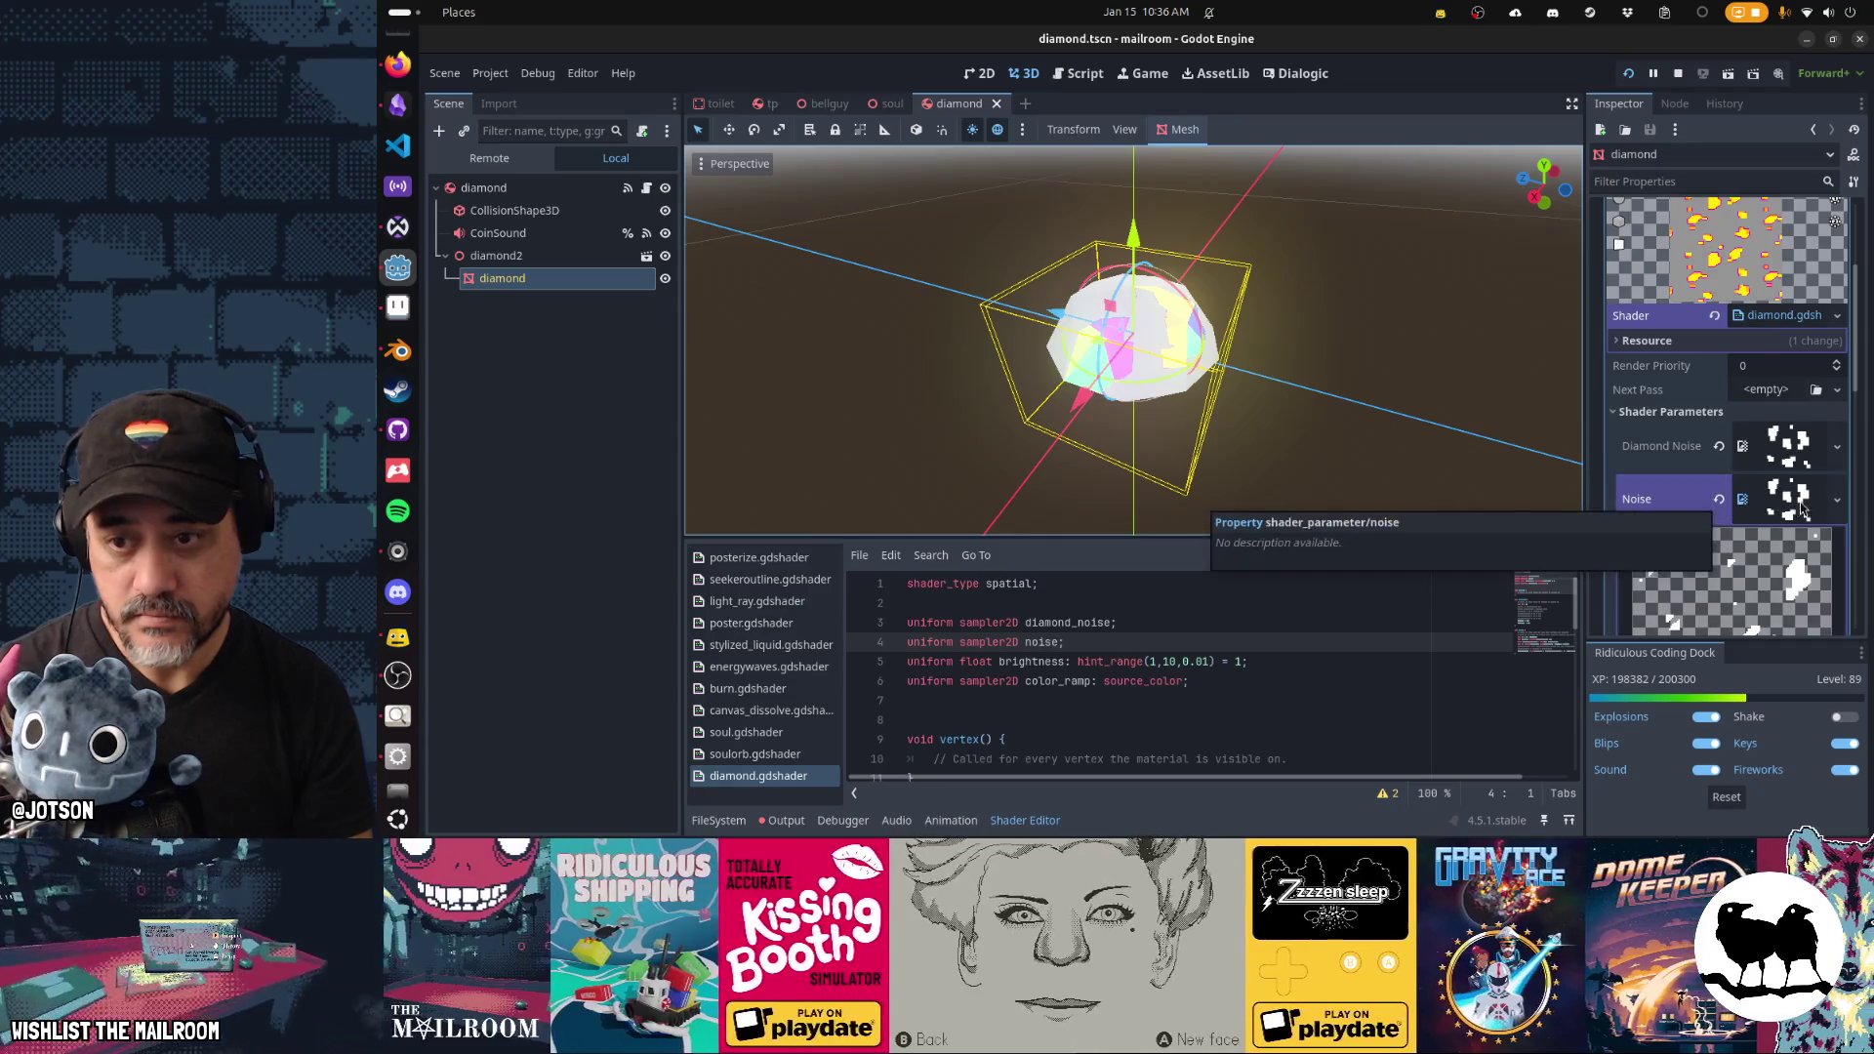
{"action": "left_click", "coordinate": [1836, 504]}
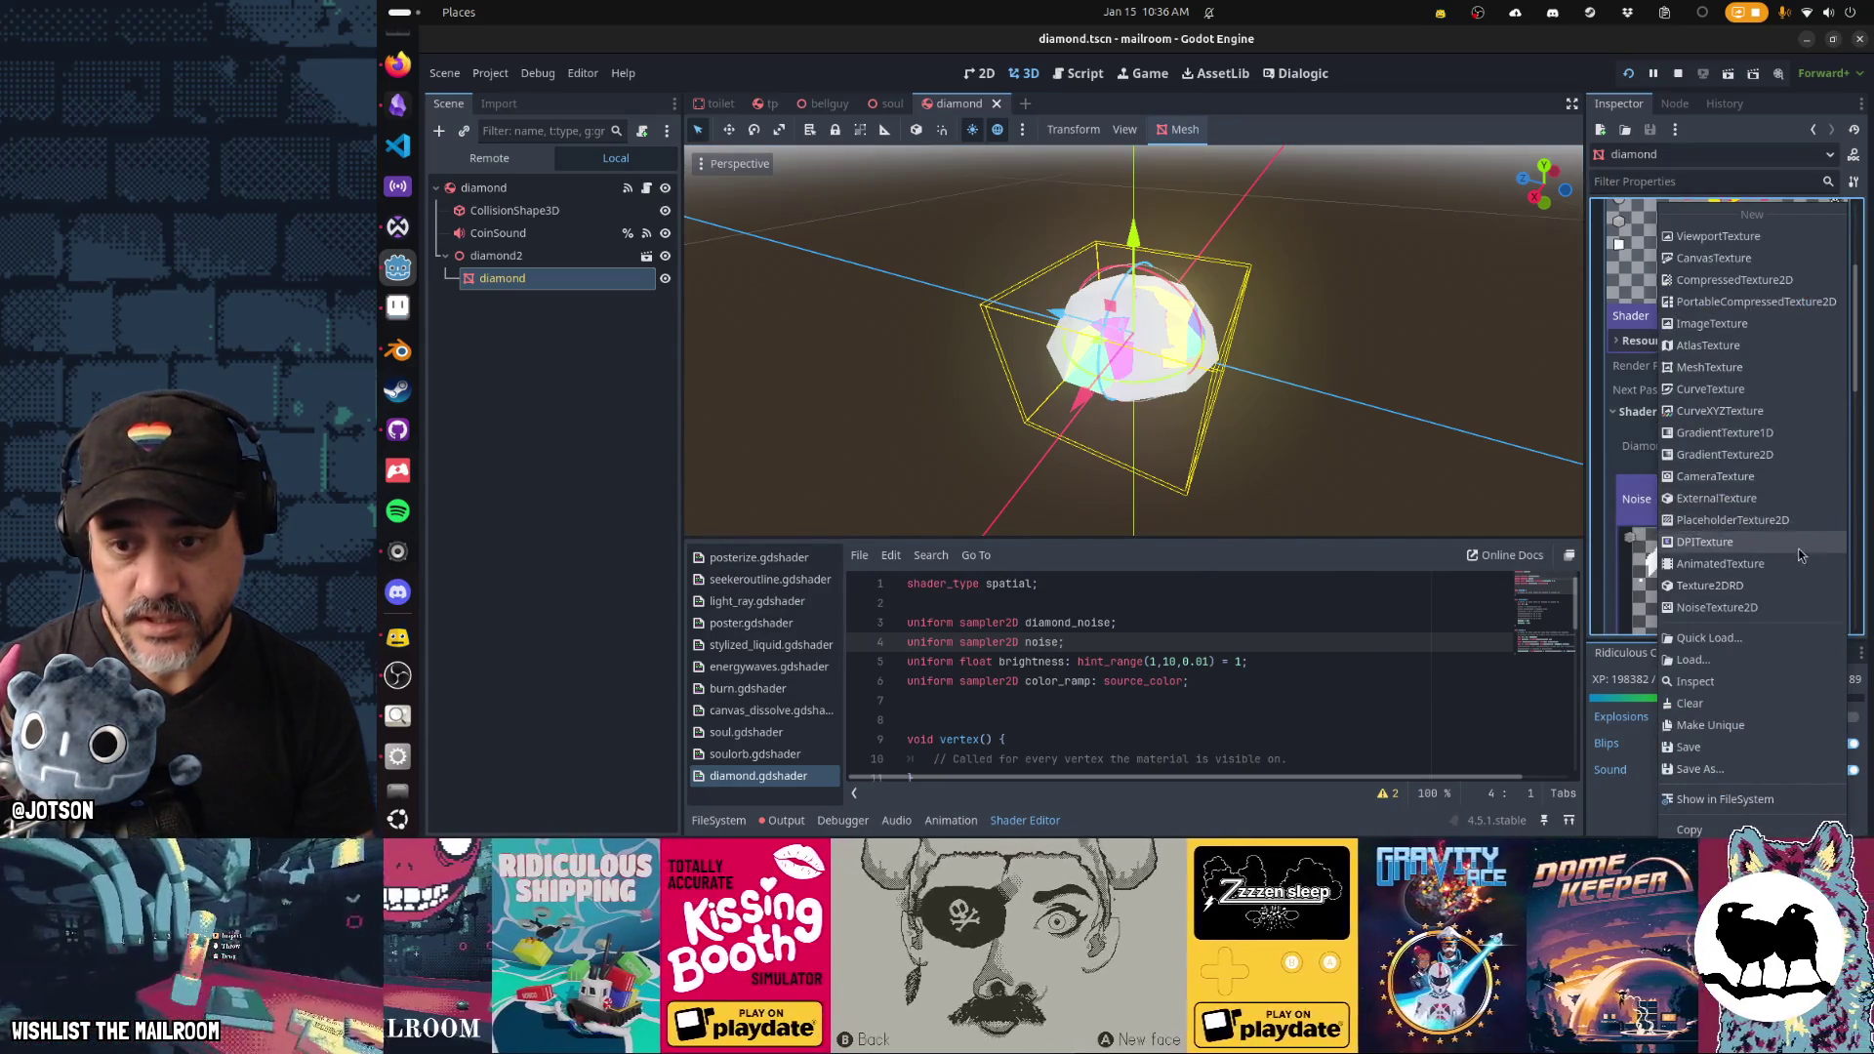
{"action": "left_click", "coordinate": [1794, 607]}
{"action": "left_click", "coordinate": [1782, 489]}
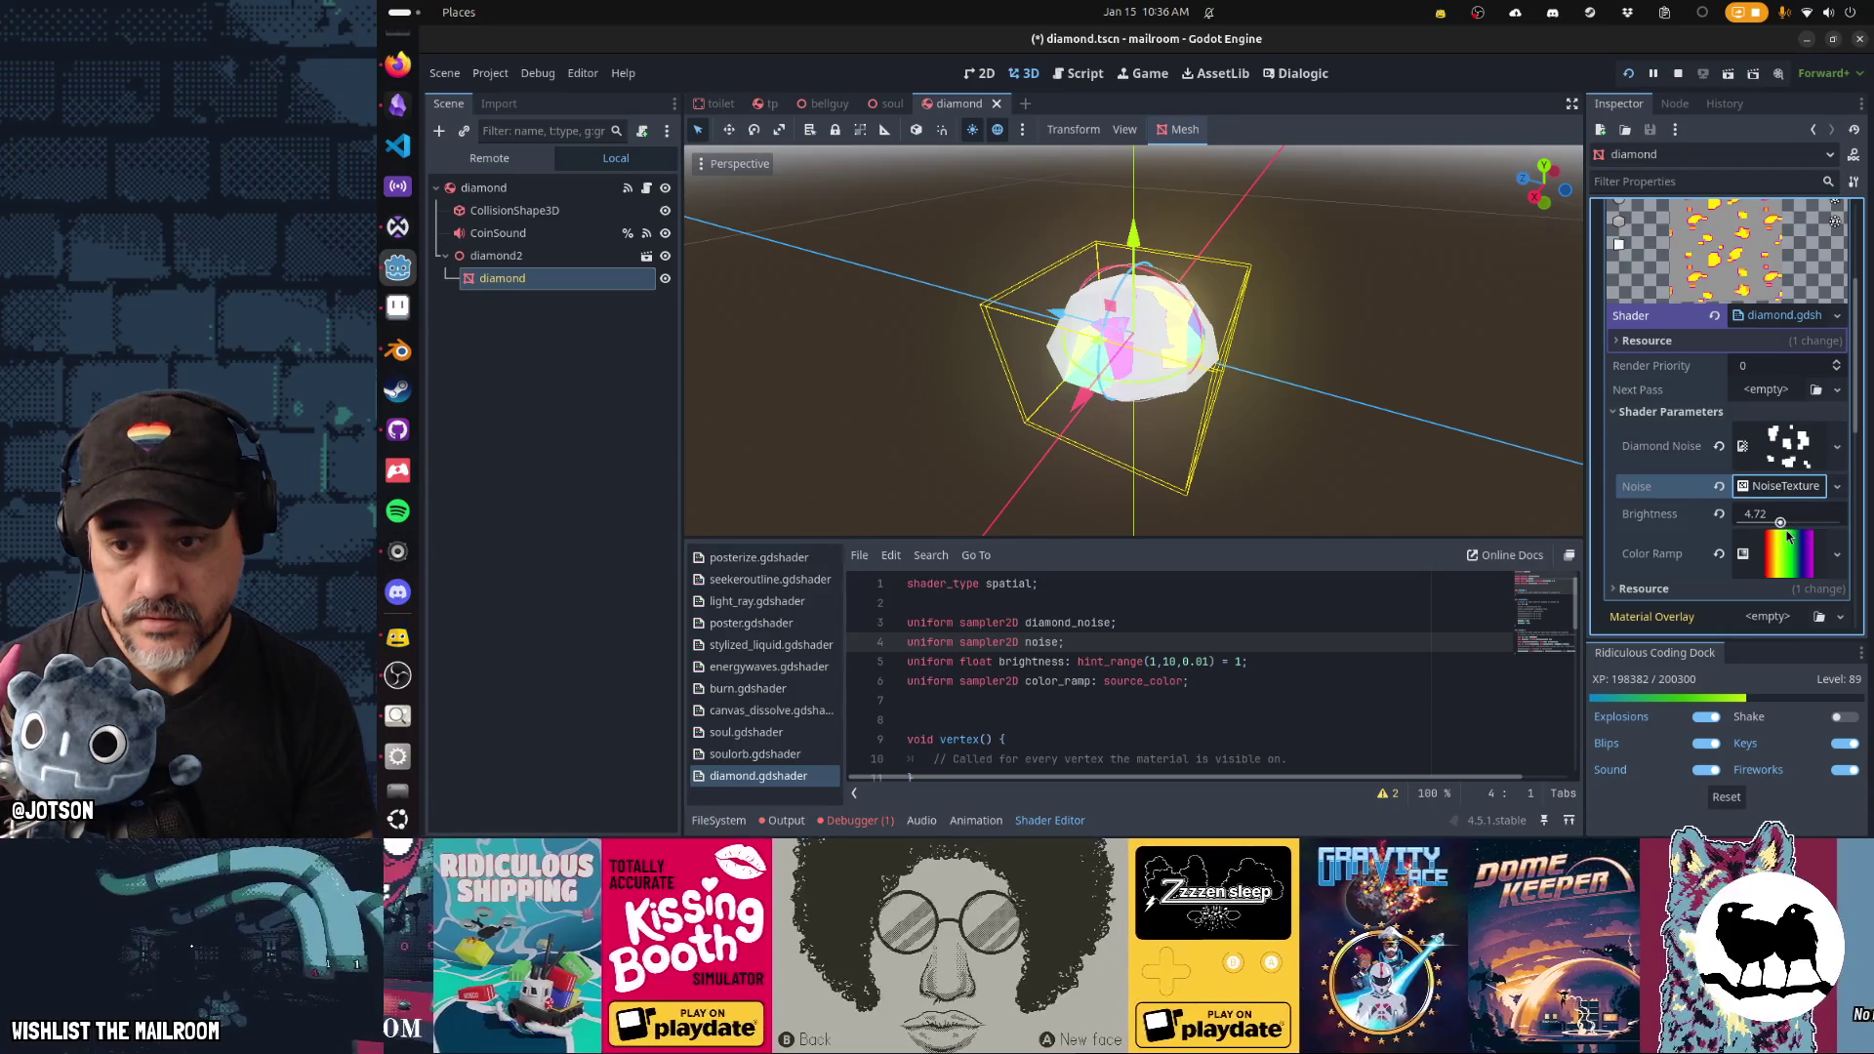
{"action": "left_click", "coordinate": [1779, 488]}
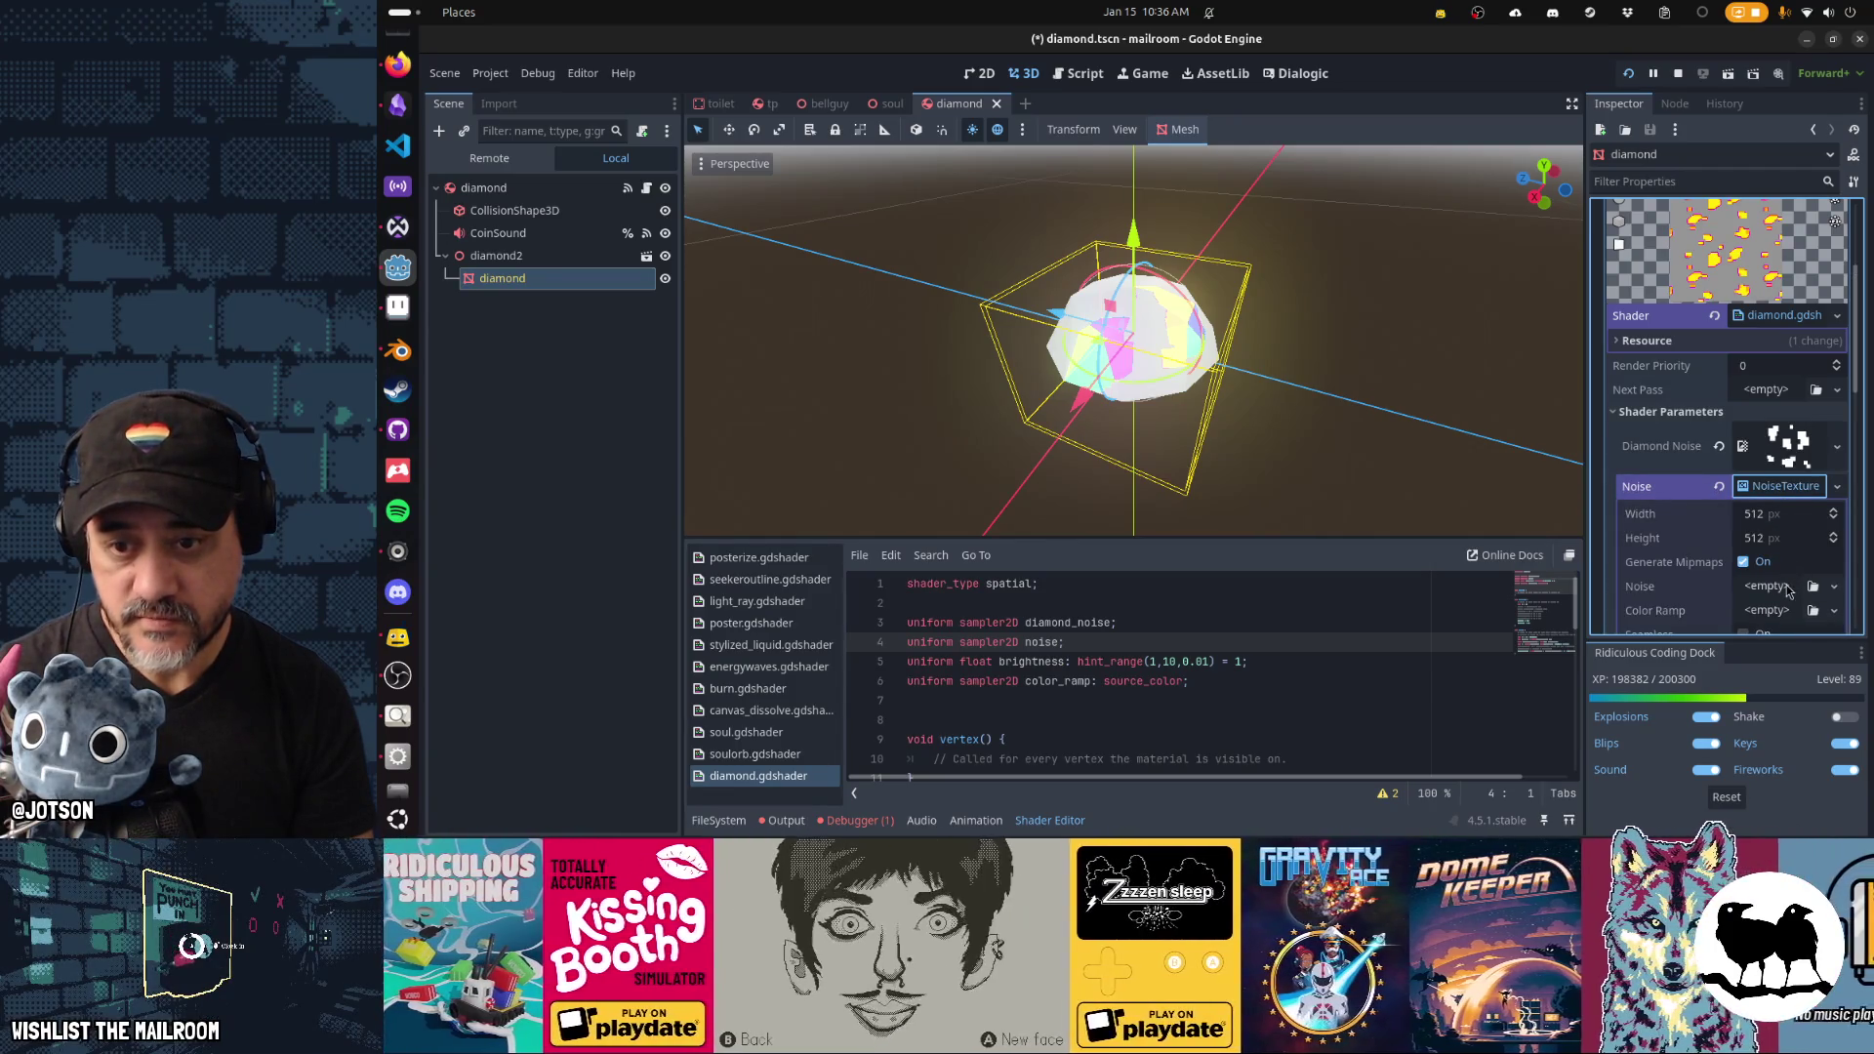
{"action": "left_click", "coordinate": [1787, 591]}
{"action": "left_click", "coordinate": [1791, 630]}
{"action": "left_click", "coordinate": [1781, 487]}
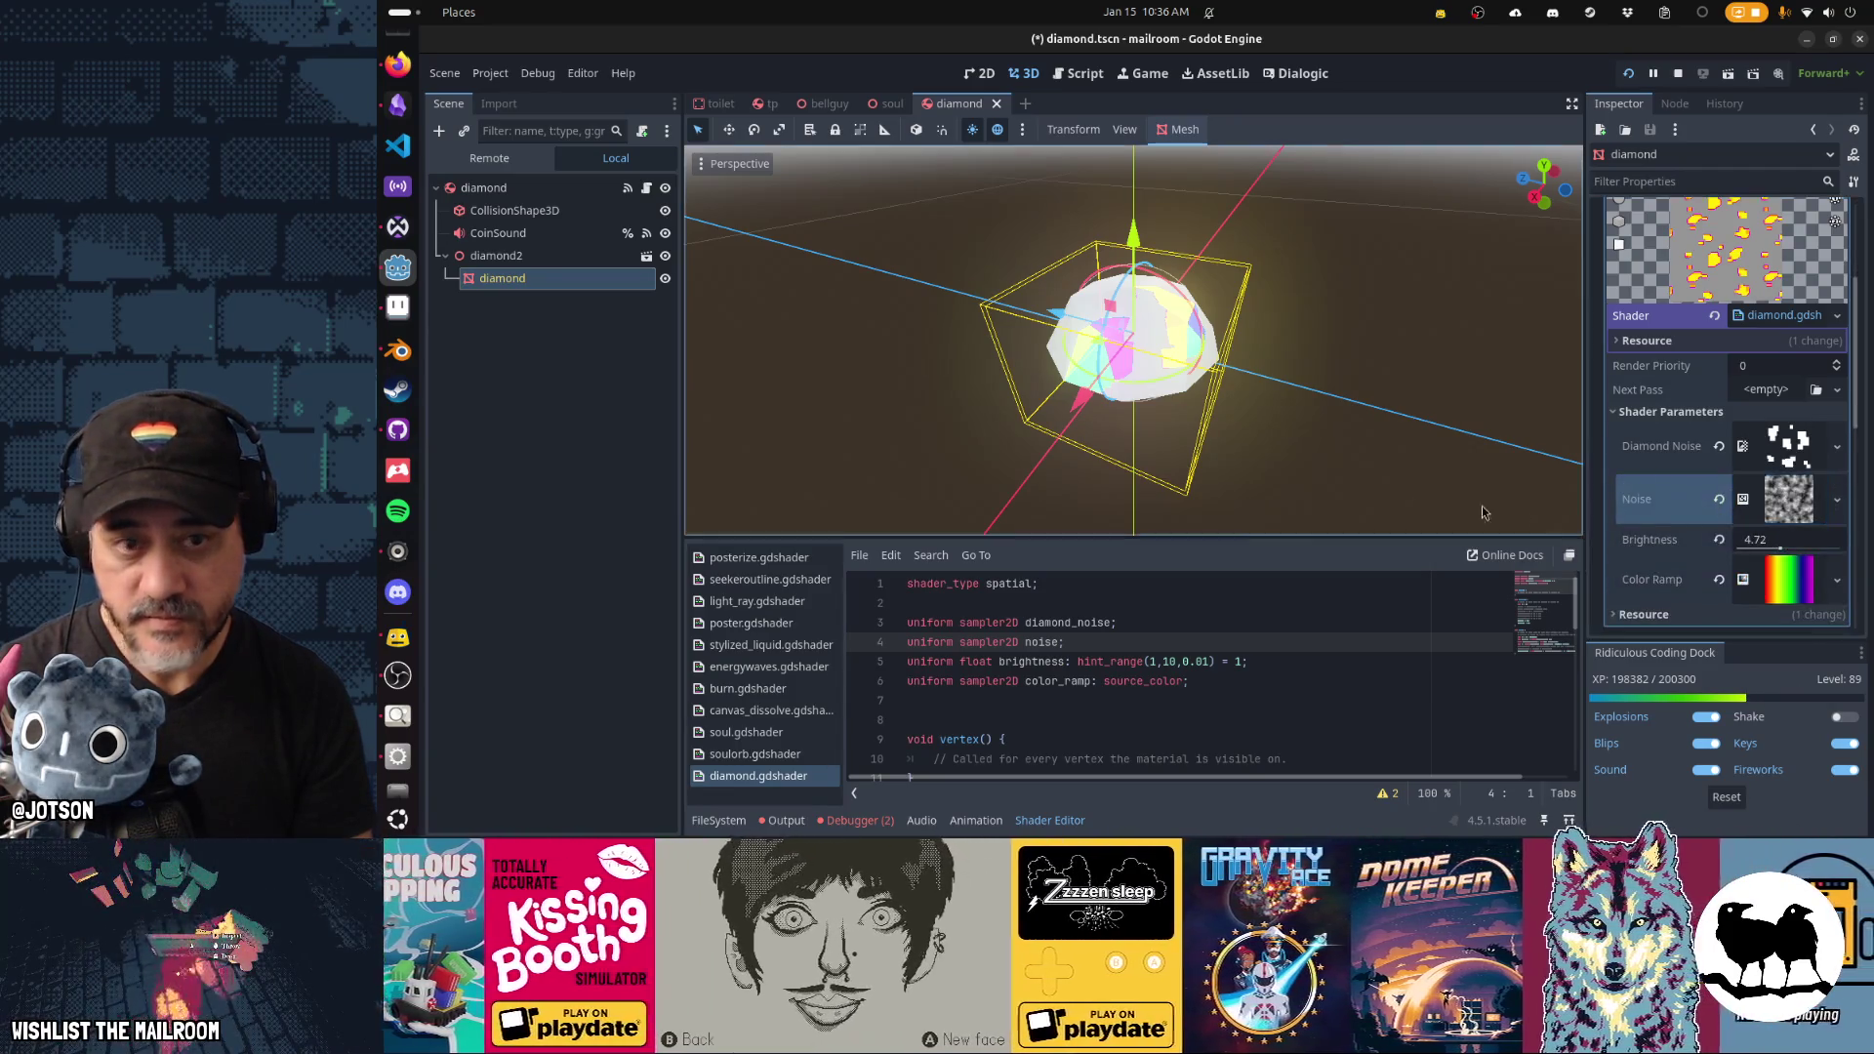
{"action": "scroll", "coordinate": [1124, 650], "scroll_direction": "down", "scroll_amount": 4}
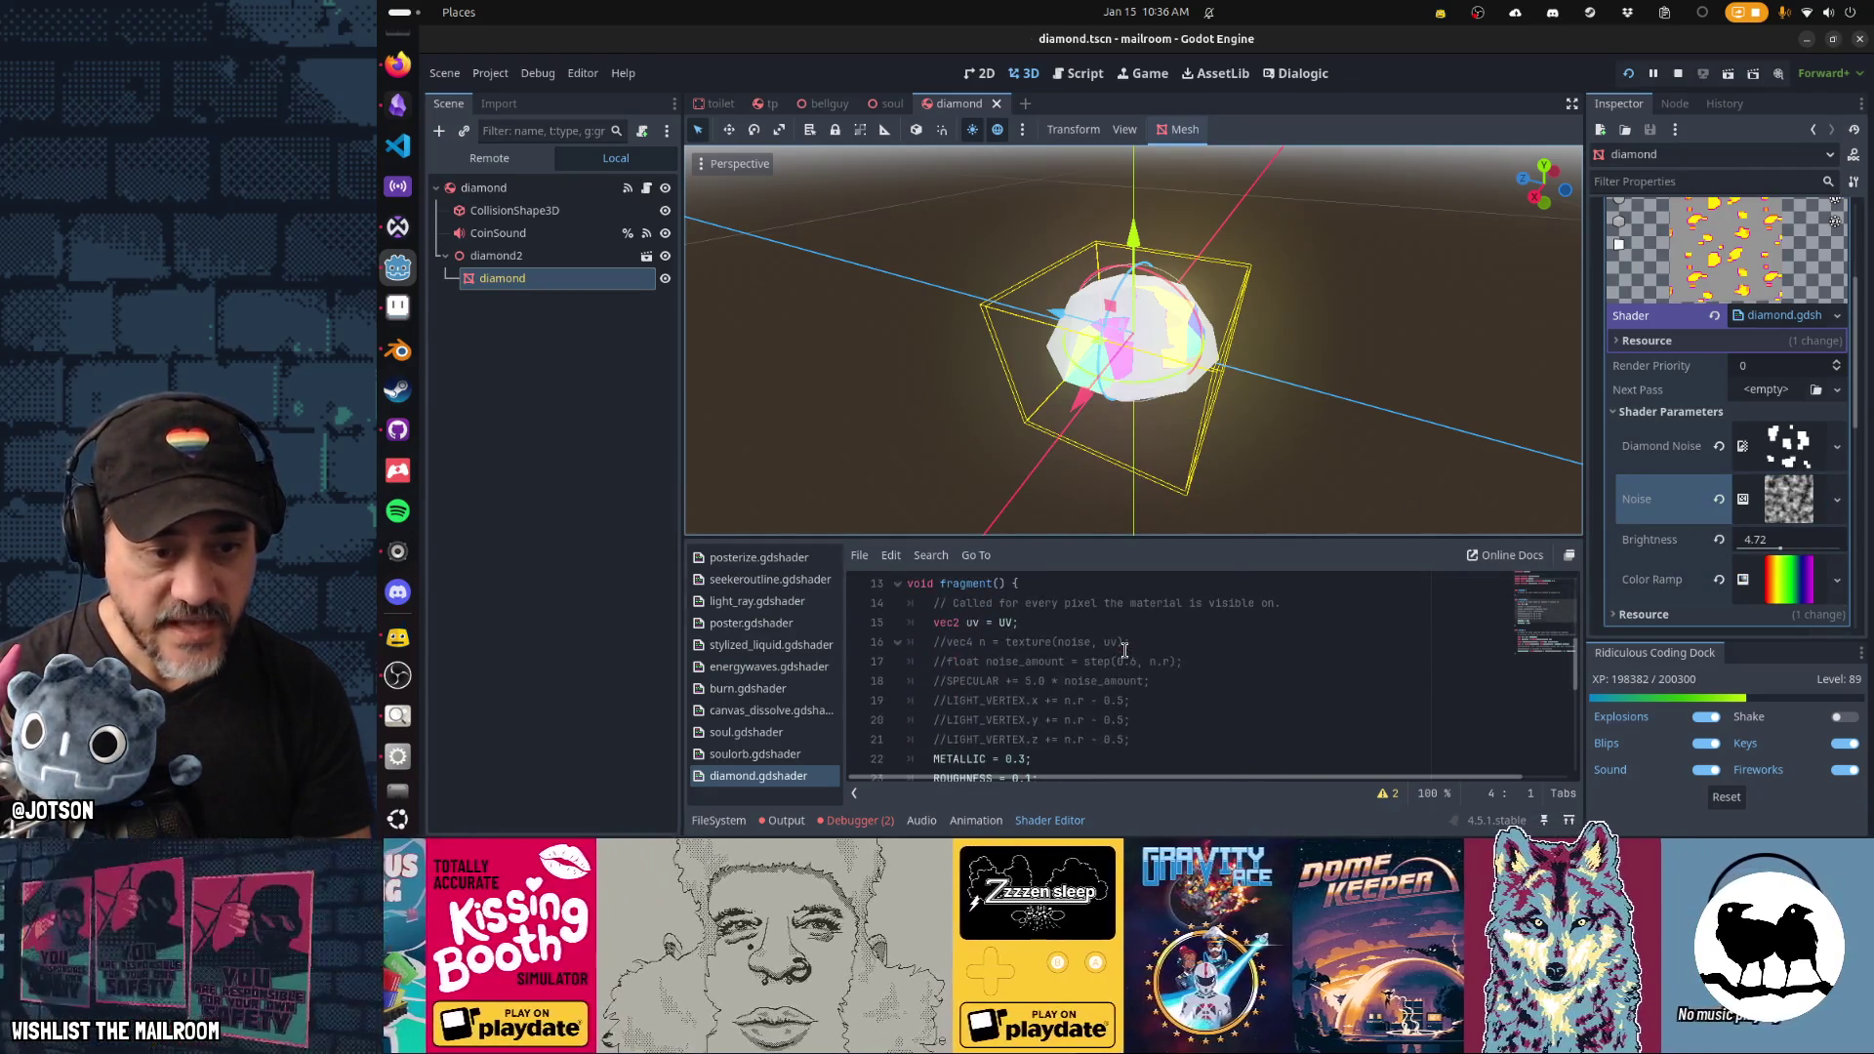
Add 'vec4 n = texture(noise, uv);' below the SCREEN_UV line and save.
{"action": "scroll", "coordinate": [1124, 650], "scroll_direction": "down", "scroll_amount": 4}
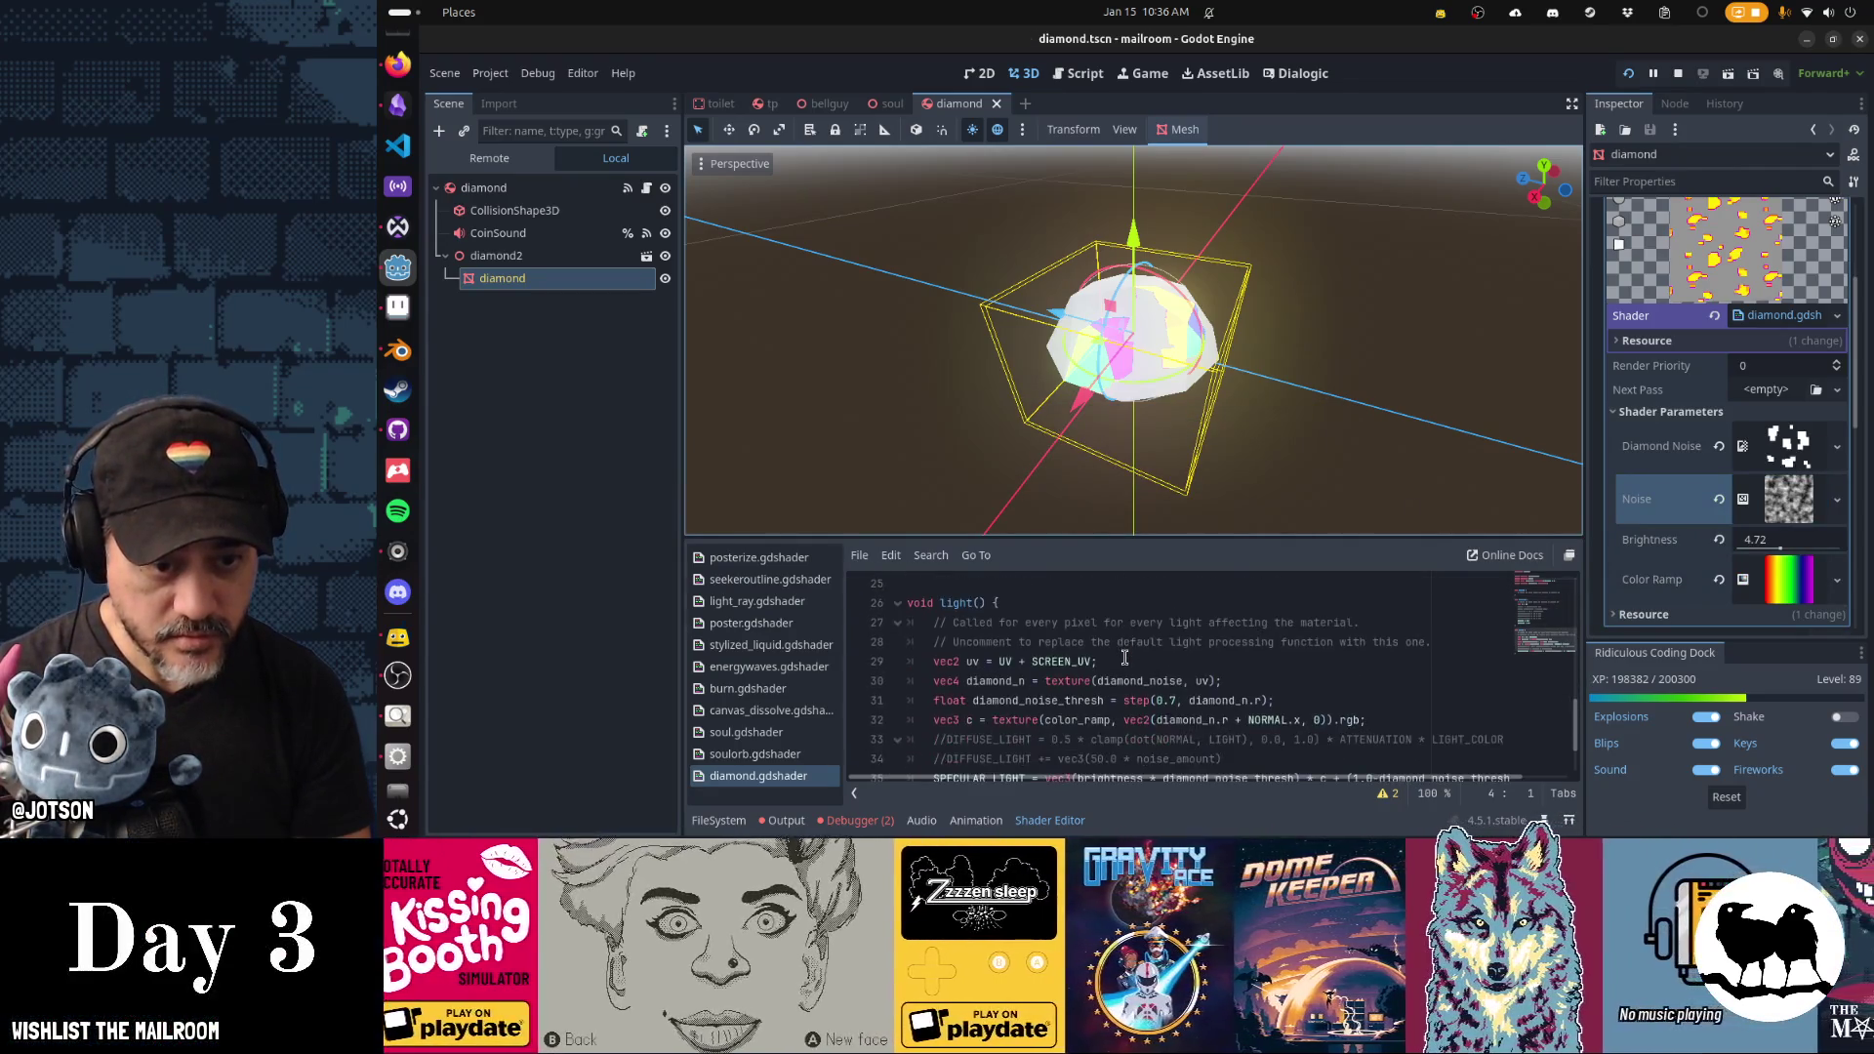
{"action": "left_click", "coordinate": [1152, 660]}
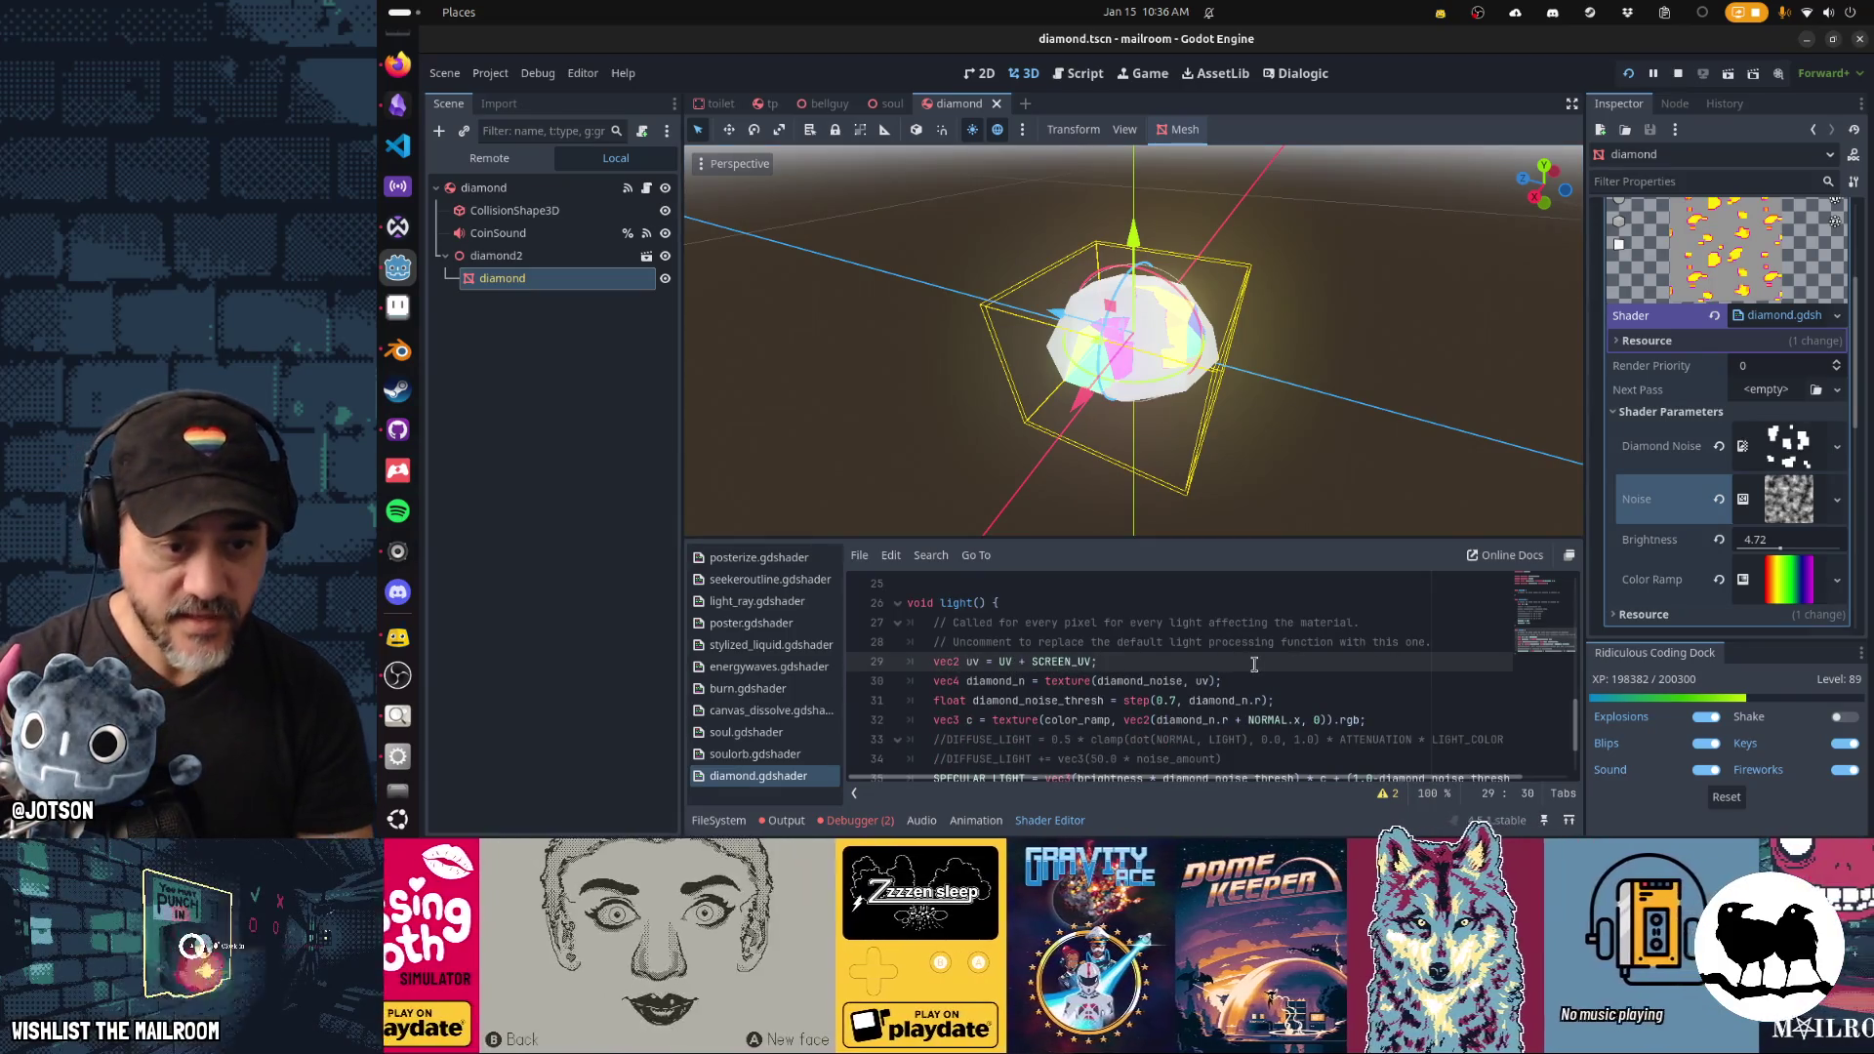
{"action": "key", "text": "Return"}
{"action": "type", "text": "vec4 n"}
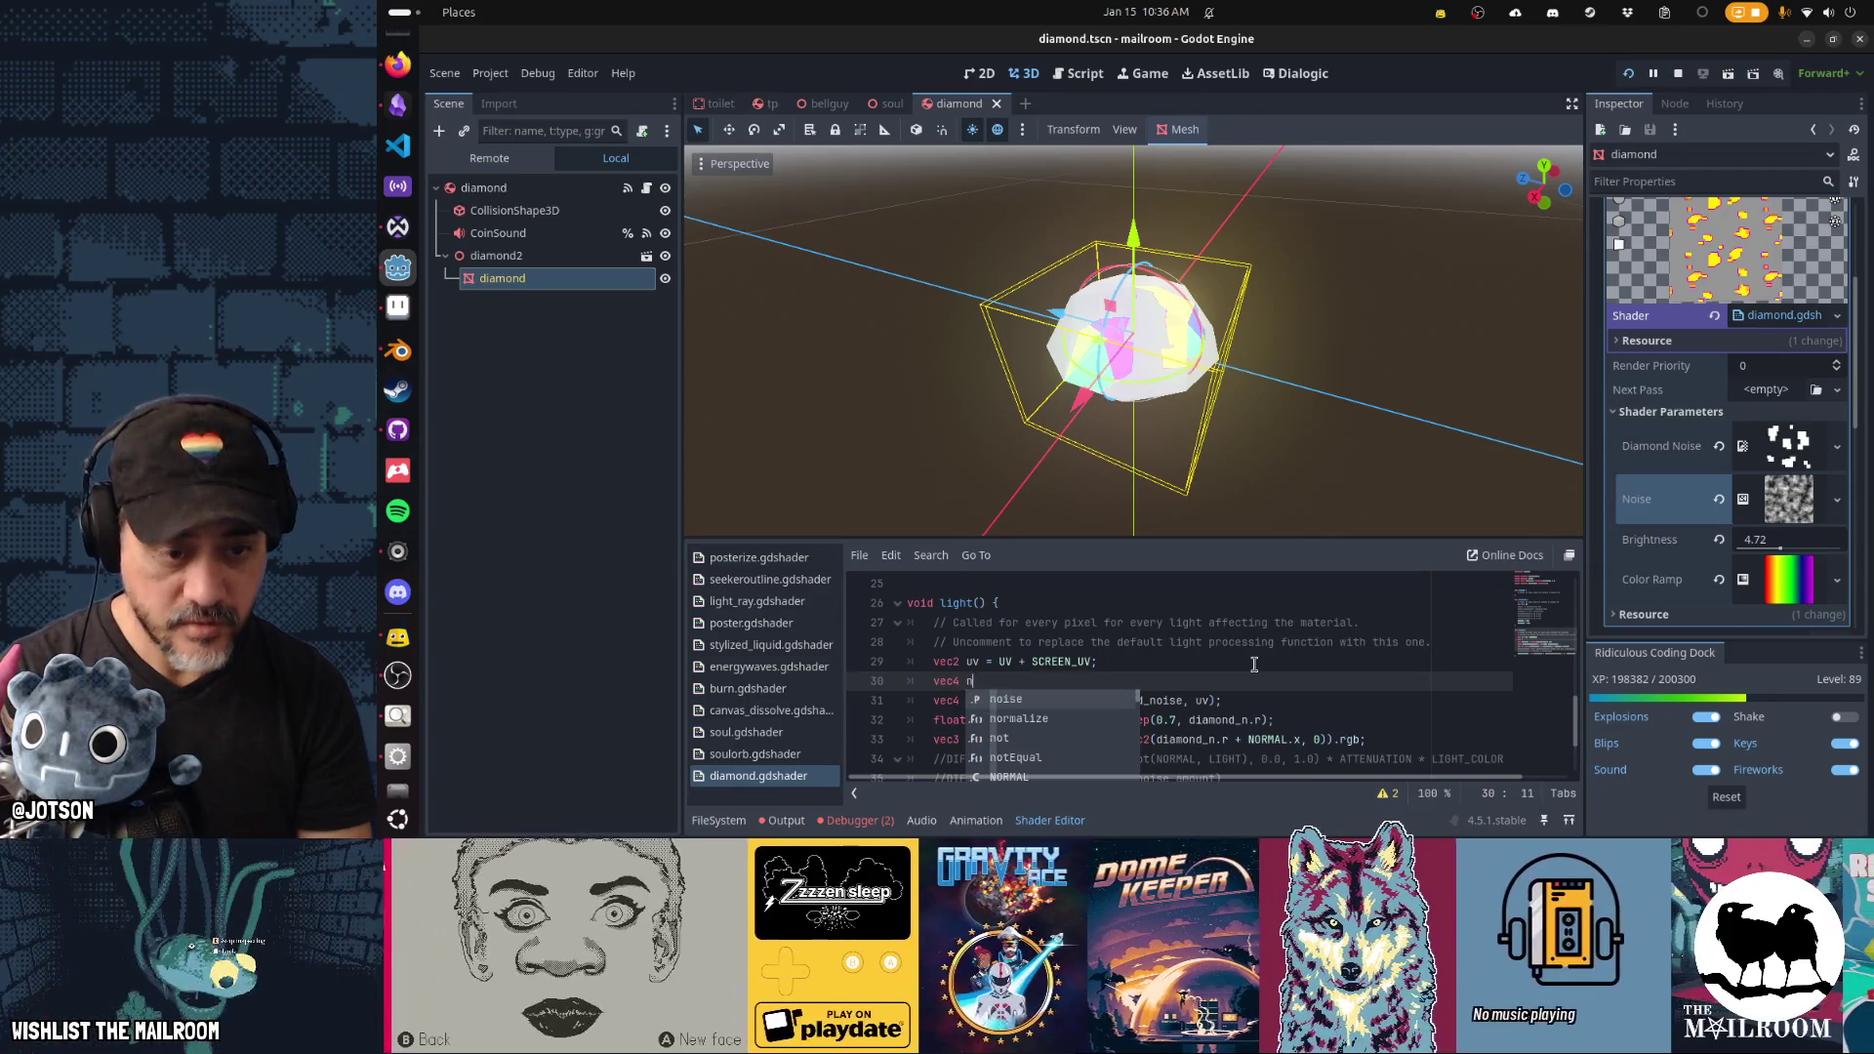
{"action": "key", "text": "Escape"}
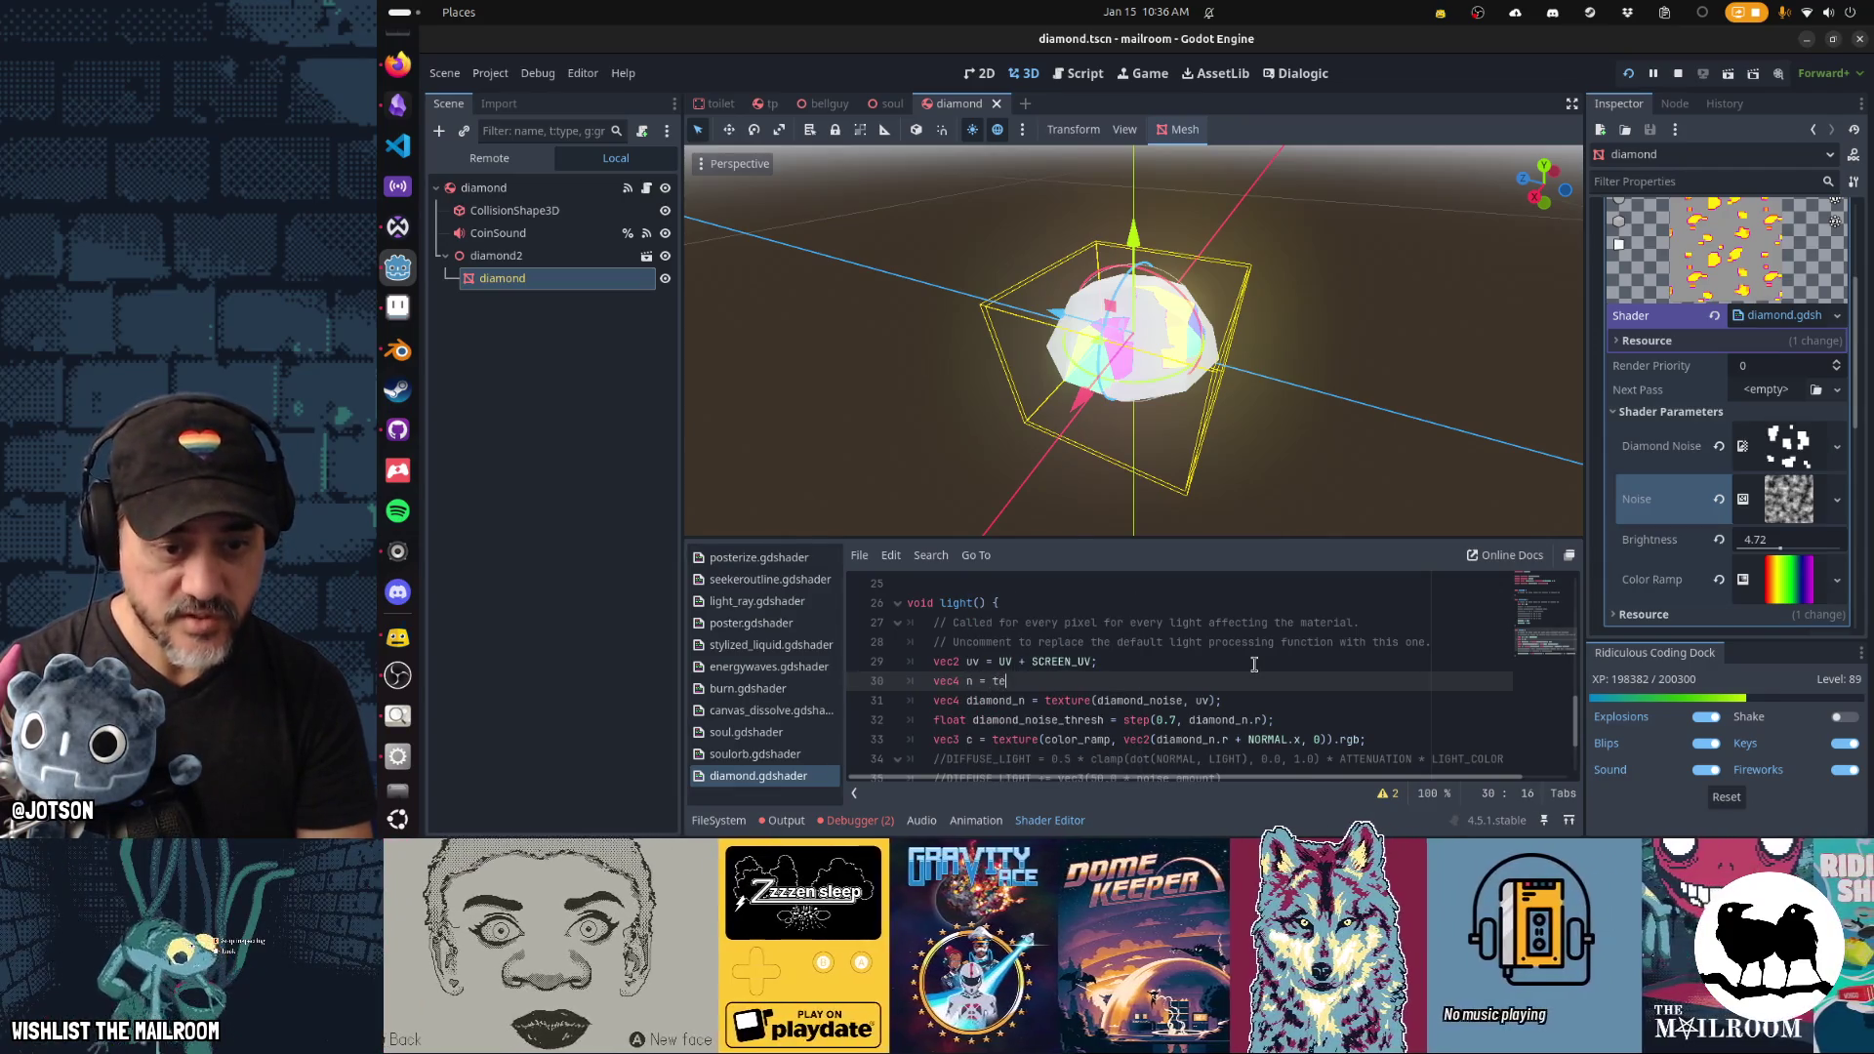
{"action": "type", "text": "xture(noi"}
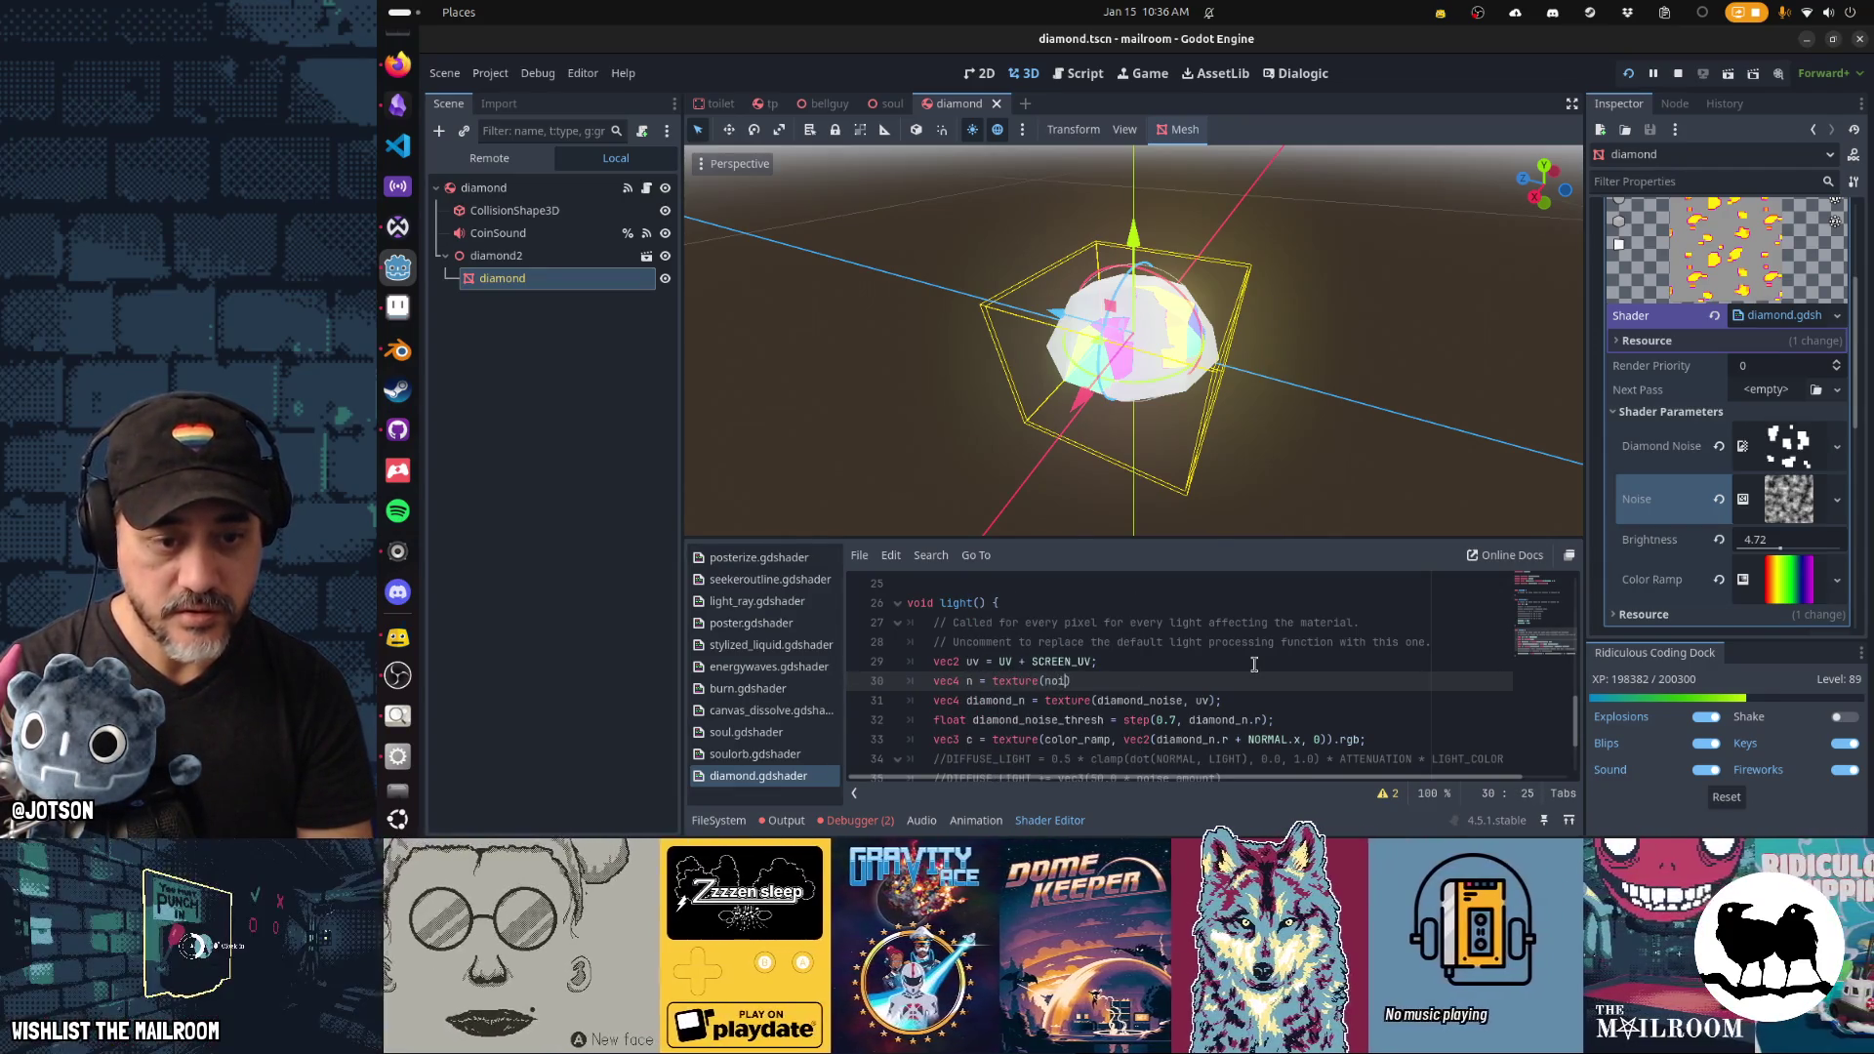
{"action": "type", "text": ", "}
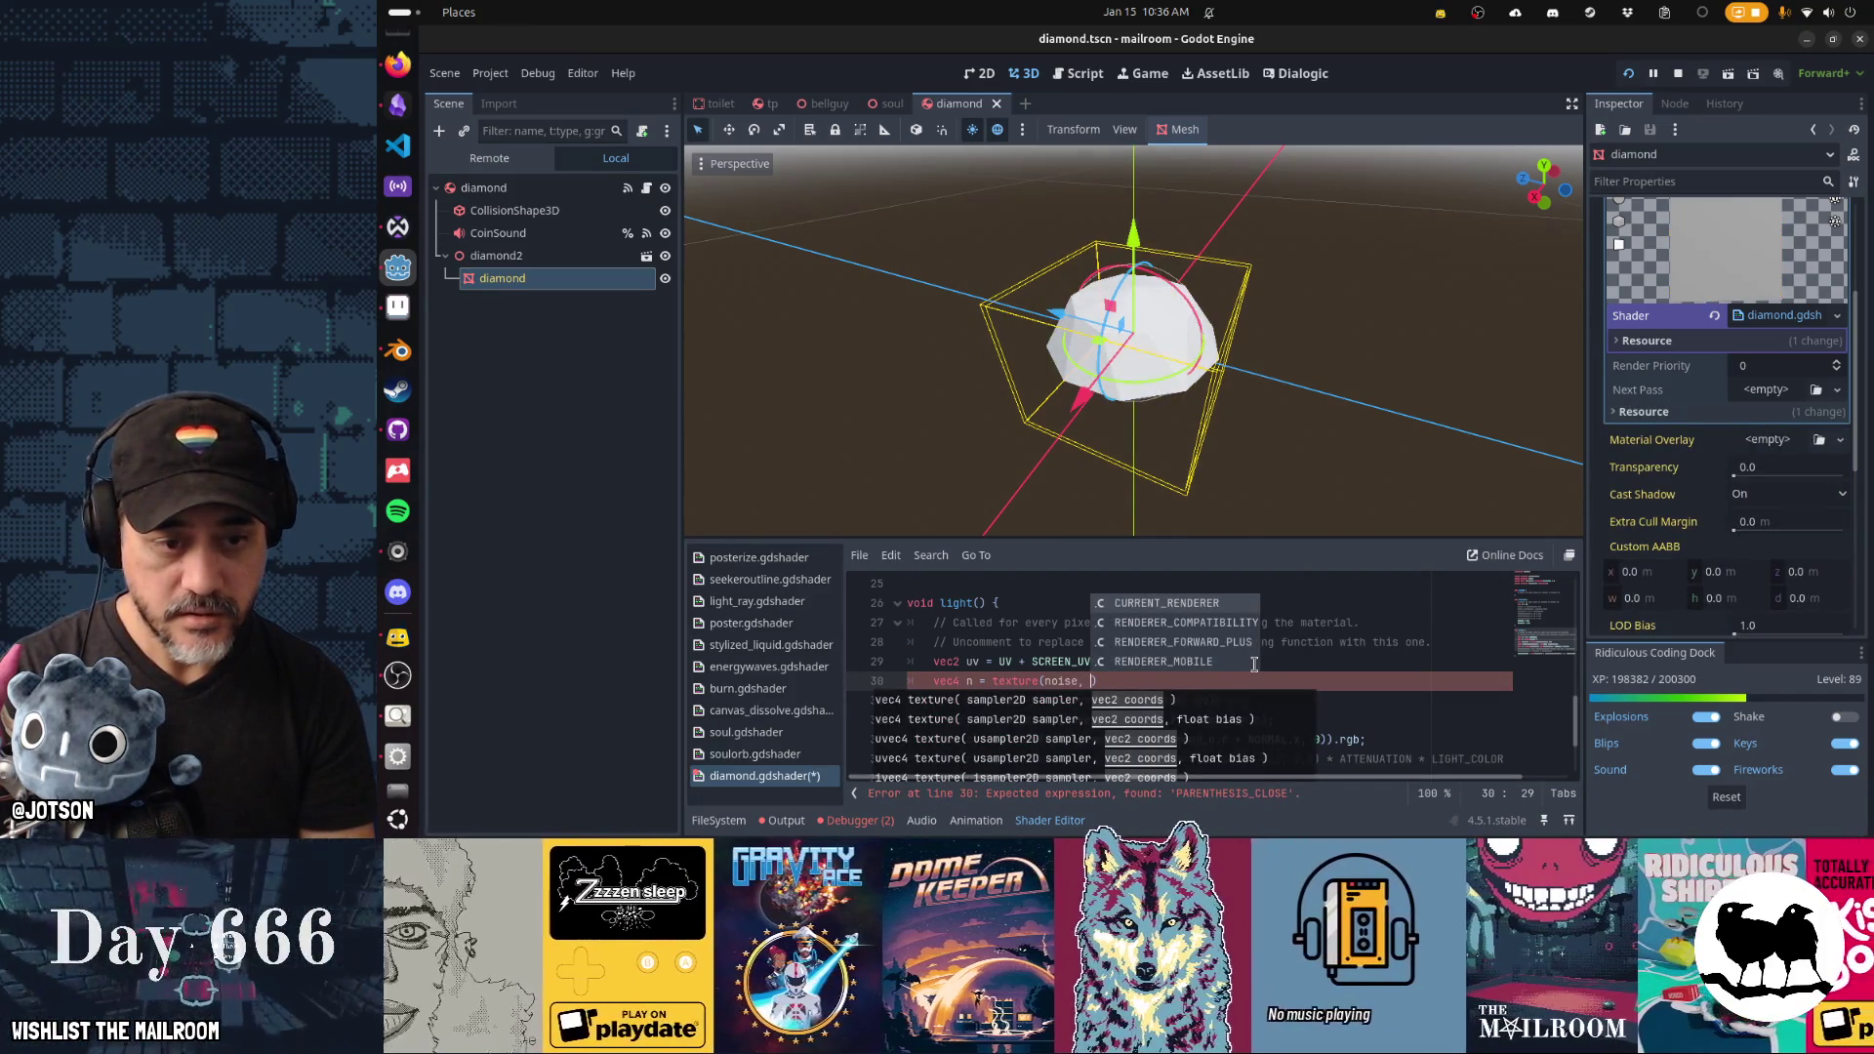
{"action": "type", "text": "UV + SC"}
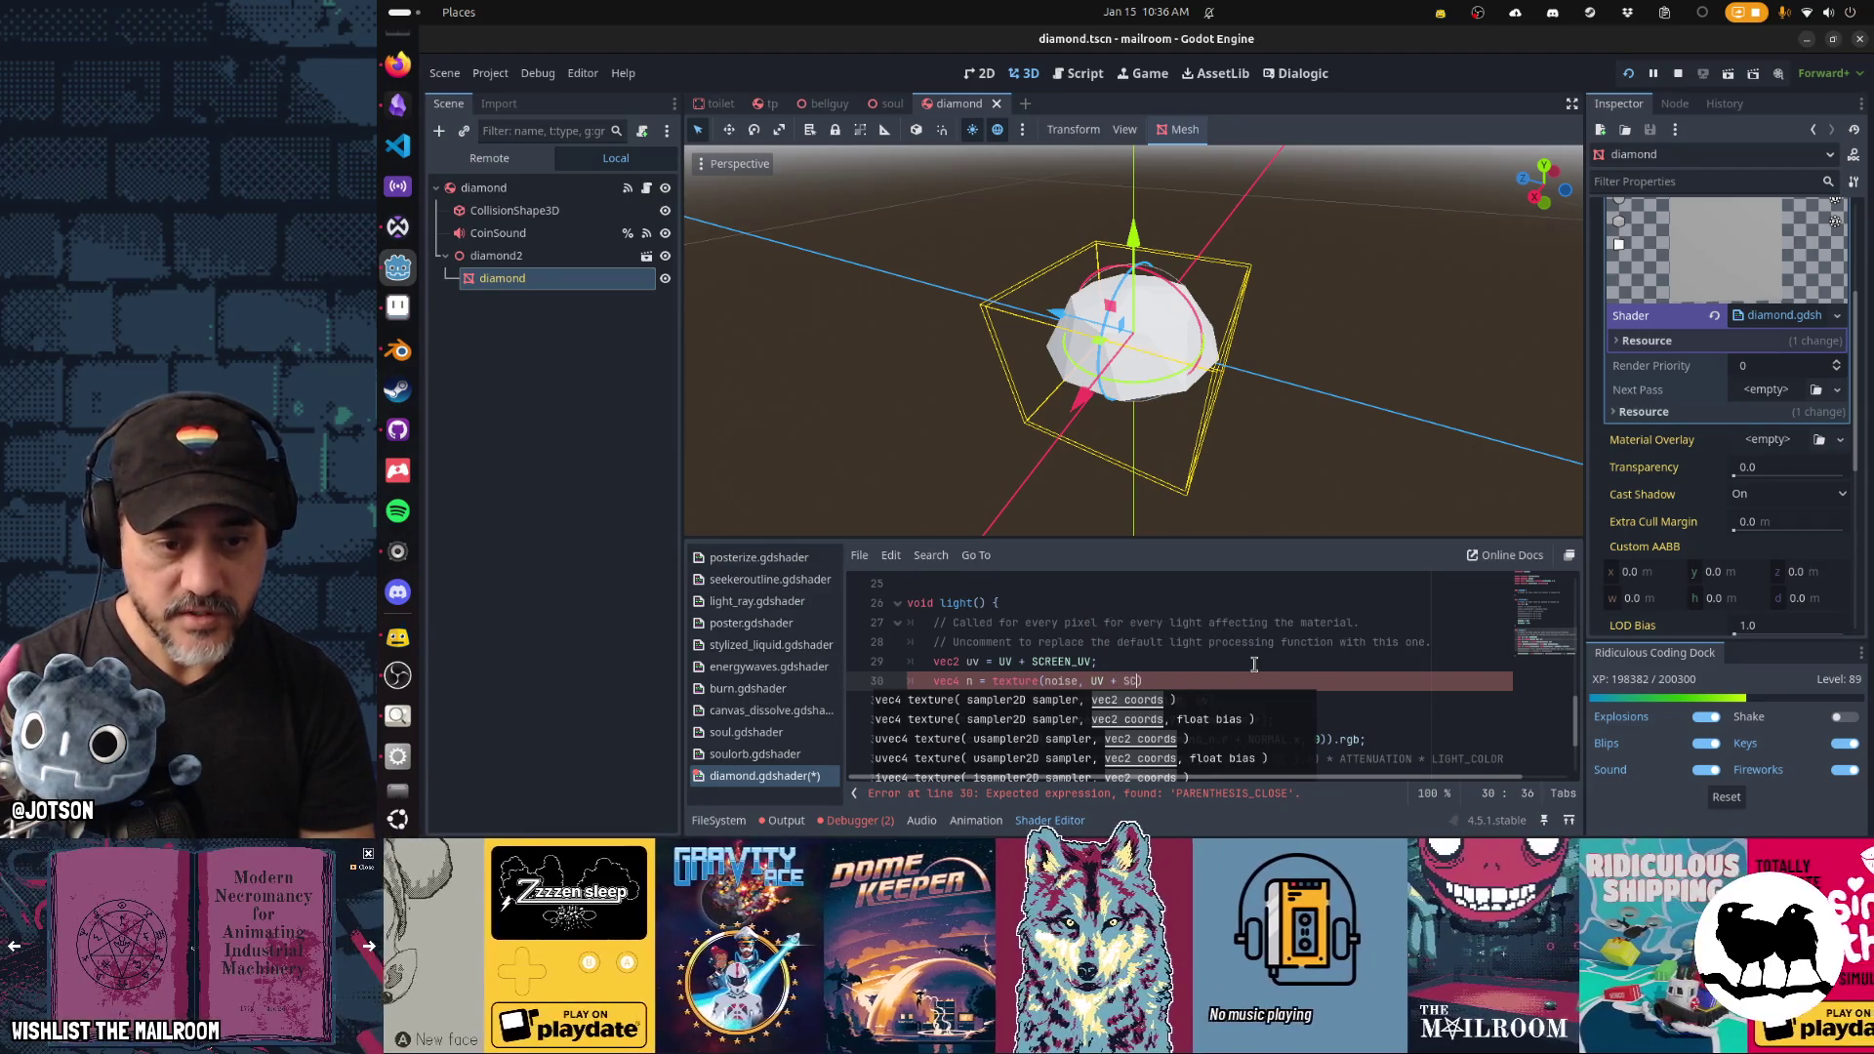
{"action": "type", "text": ");"}
{"action": "key", "text": "ctrl+z"}
{"action": "key", "text": "ctrl+z"}
{"action": "key", "text": "ctrl+z"}
{"action": "key", "text": "ctrl+s"}
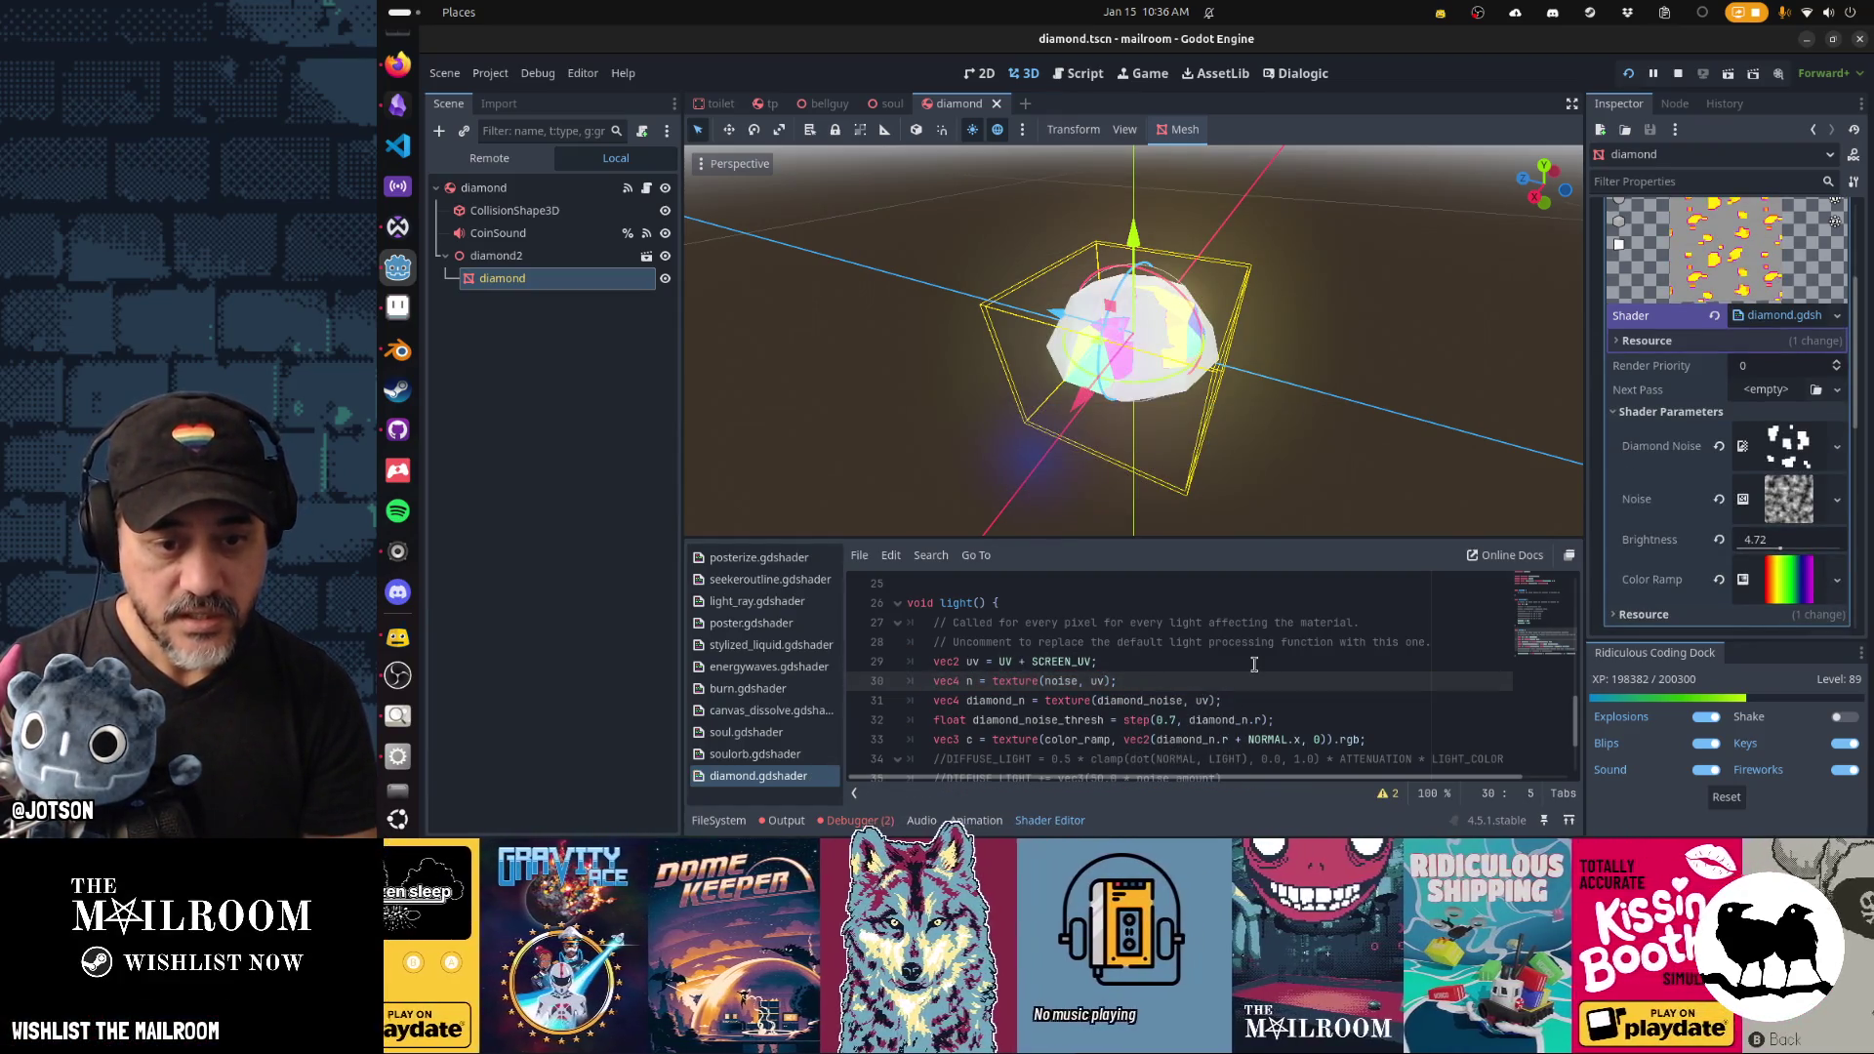
Add 'uv += n.r;' on the next line and save so the shader recompiles.
{"action": "key", "text": "End"}
{"action": "key", "text": "Return"}
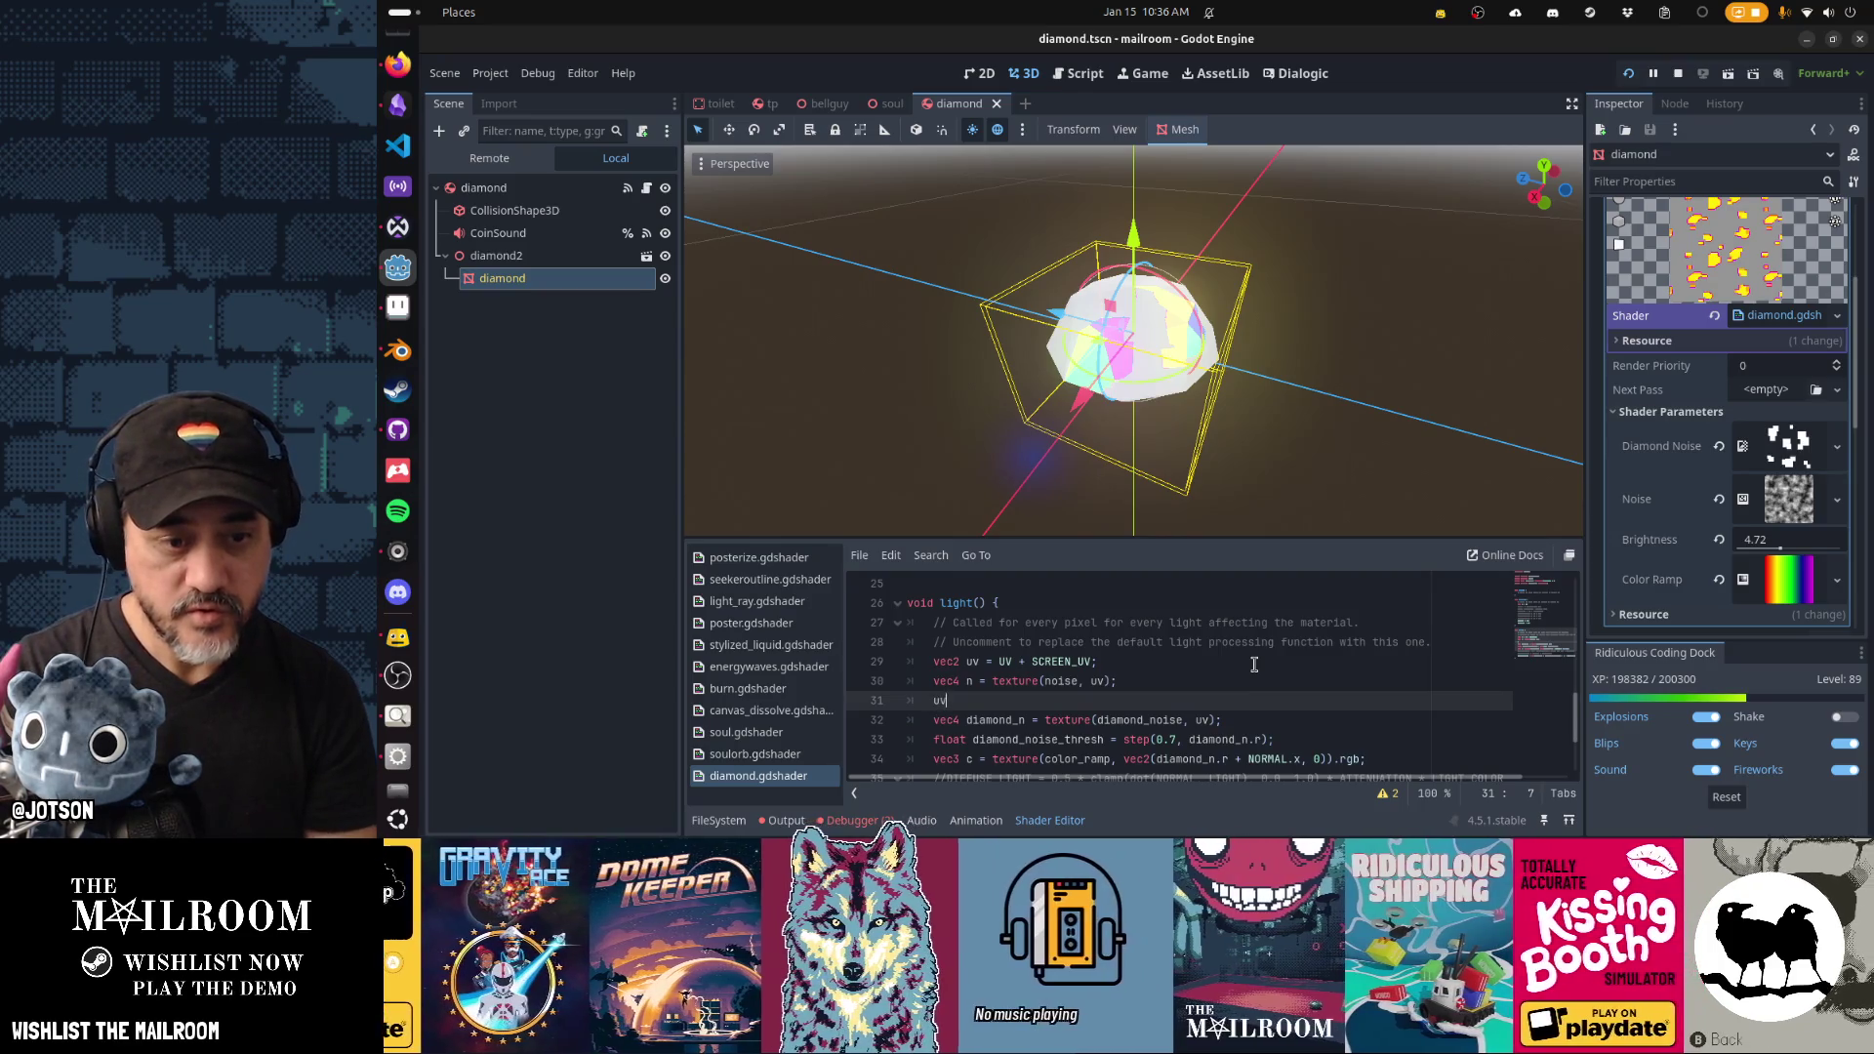
{"action": "key", "text": "BackSpace"}
{"action": "key", "text": "BackSpace"}
{"action": "key", "text": "BackSpace"}
{"action": "type", "text": "n.r;"}
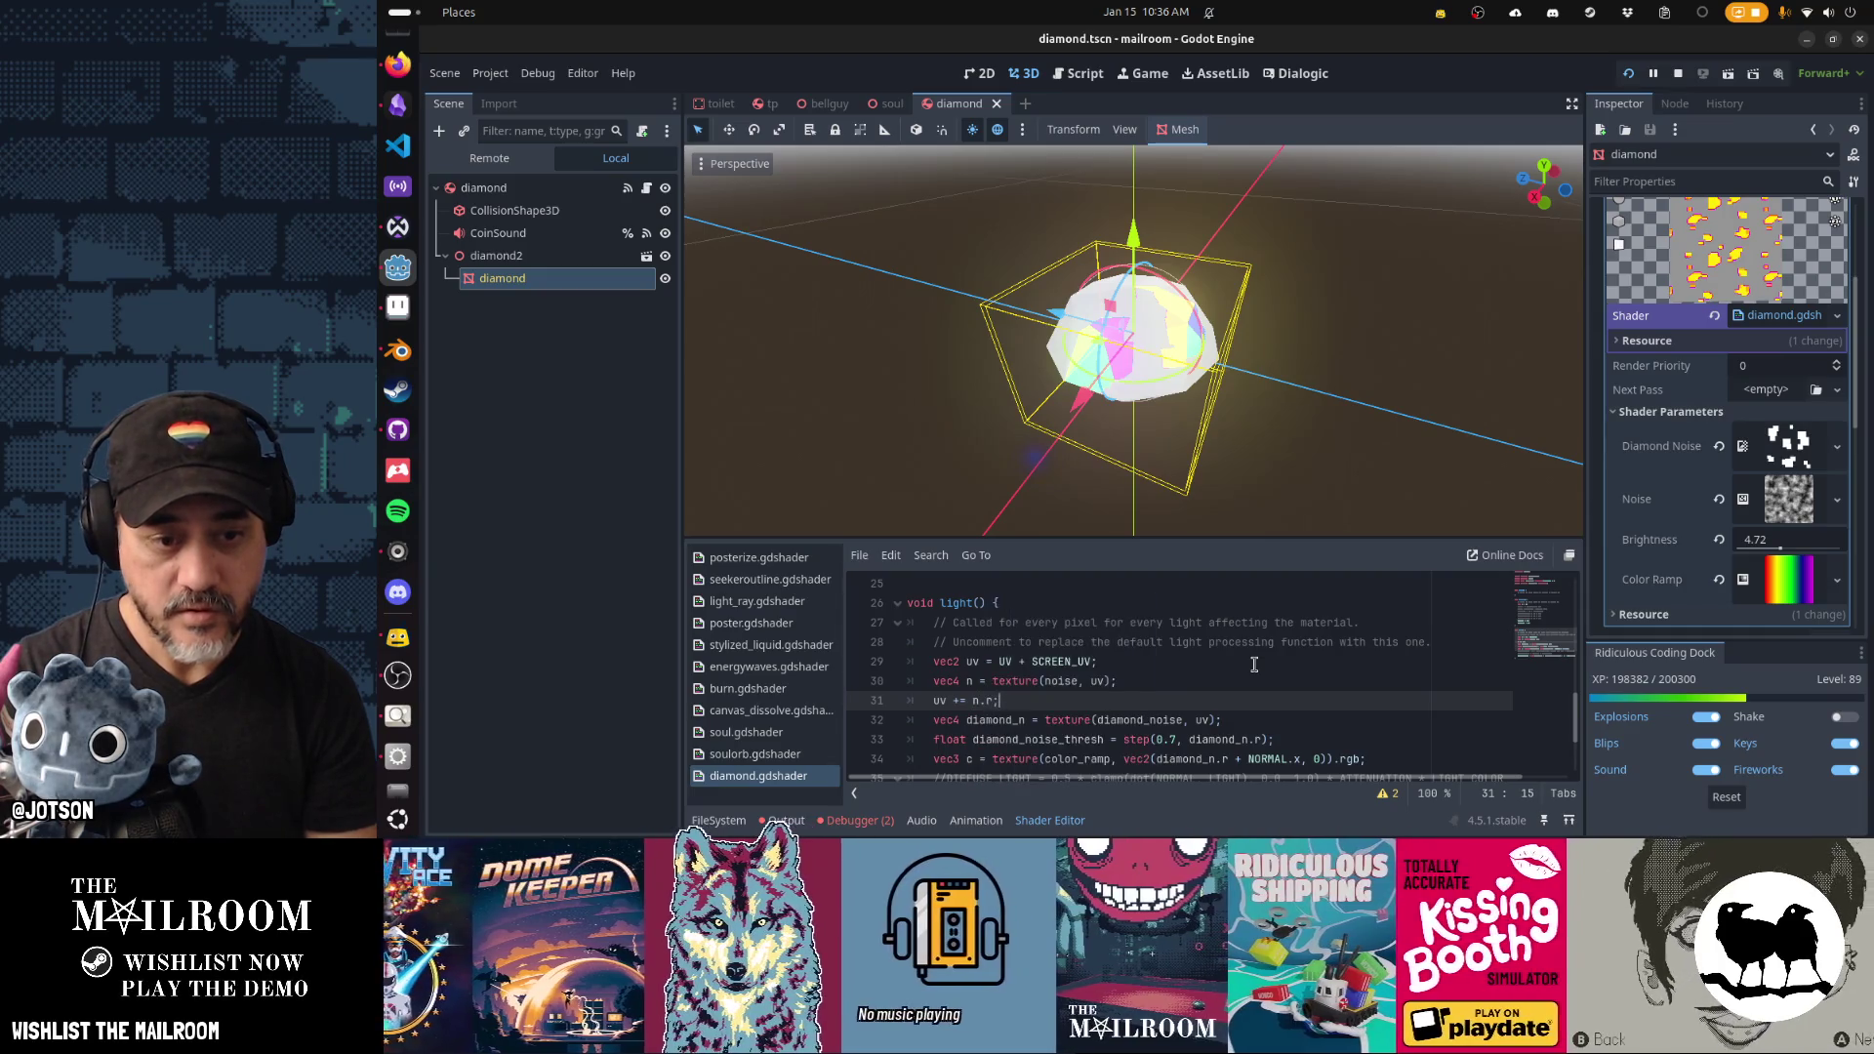
{"action": "key", "text": "ctrl+s"}
{"action": "scroll", "coordinate": [1073, 327], "scroll_direction": "down", "scroll_amount": 2}
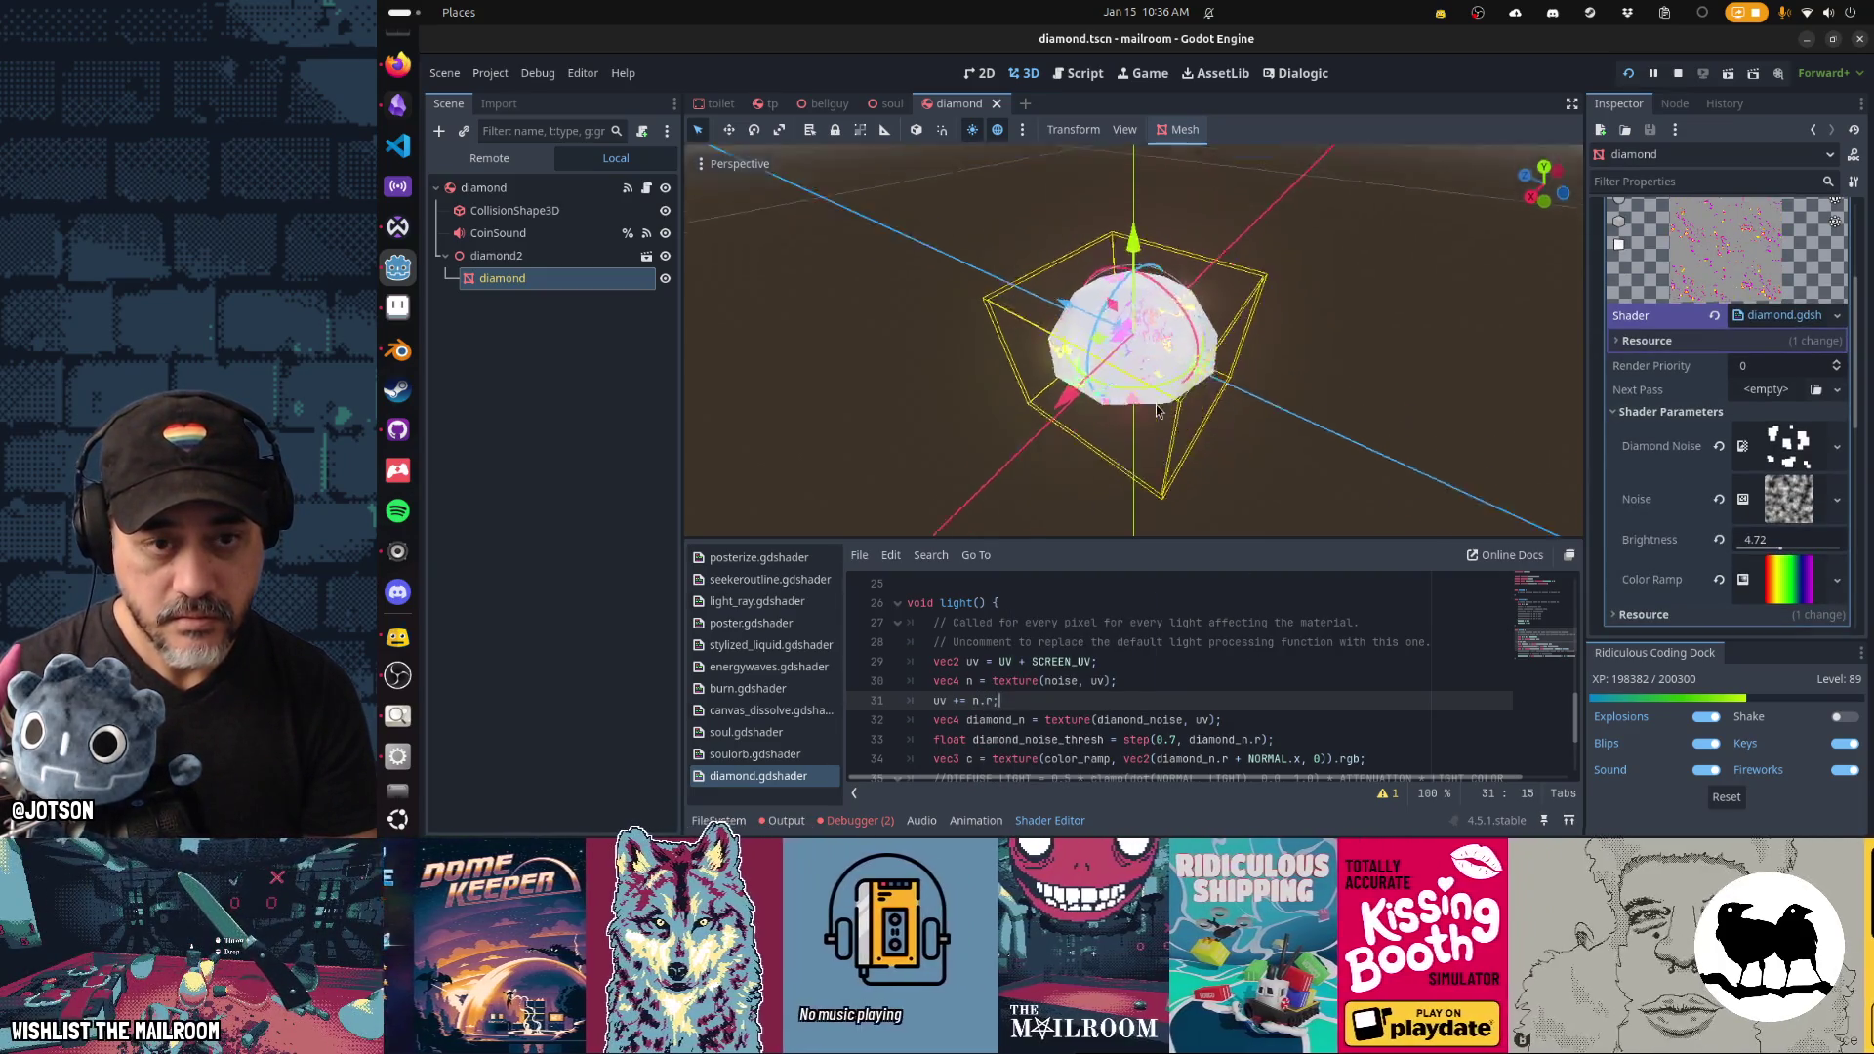
Expand the Noise texture's FastNoiseLite settings and lower Frequency to 0.0086.
{"action": "scroll", "coordinate": [1074, 327], "scroll_direction": "up", "scroll_amount": 3}
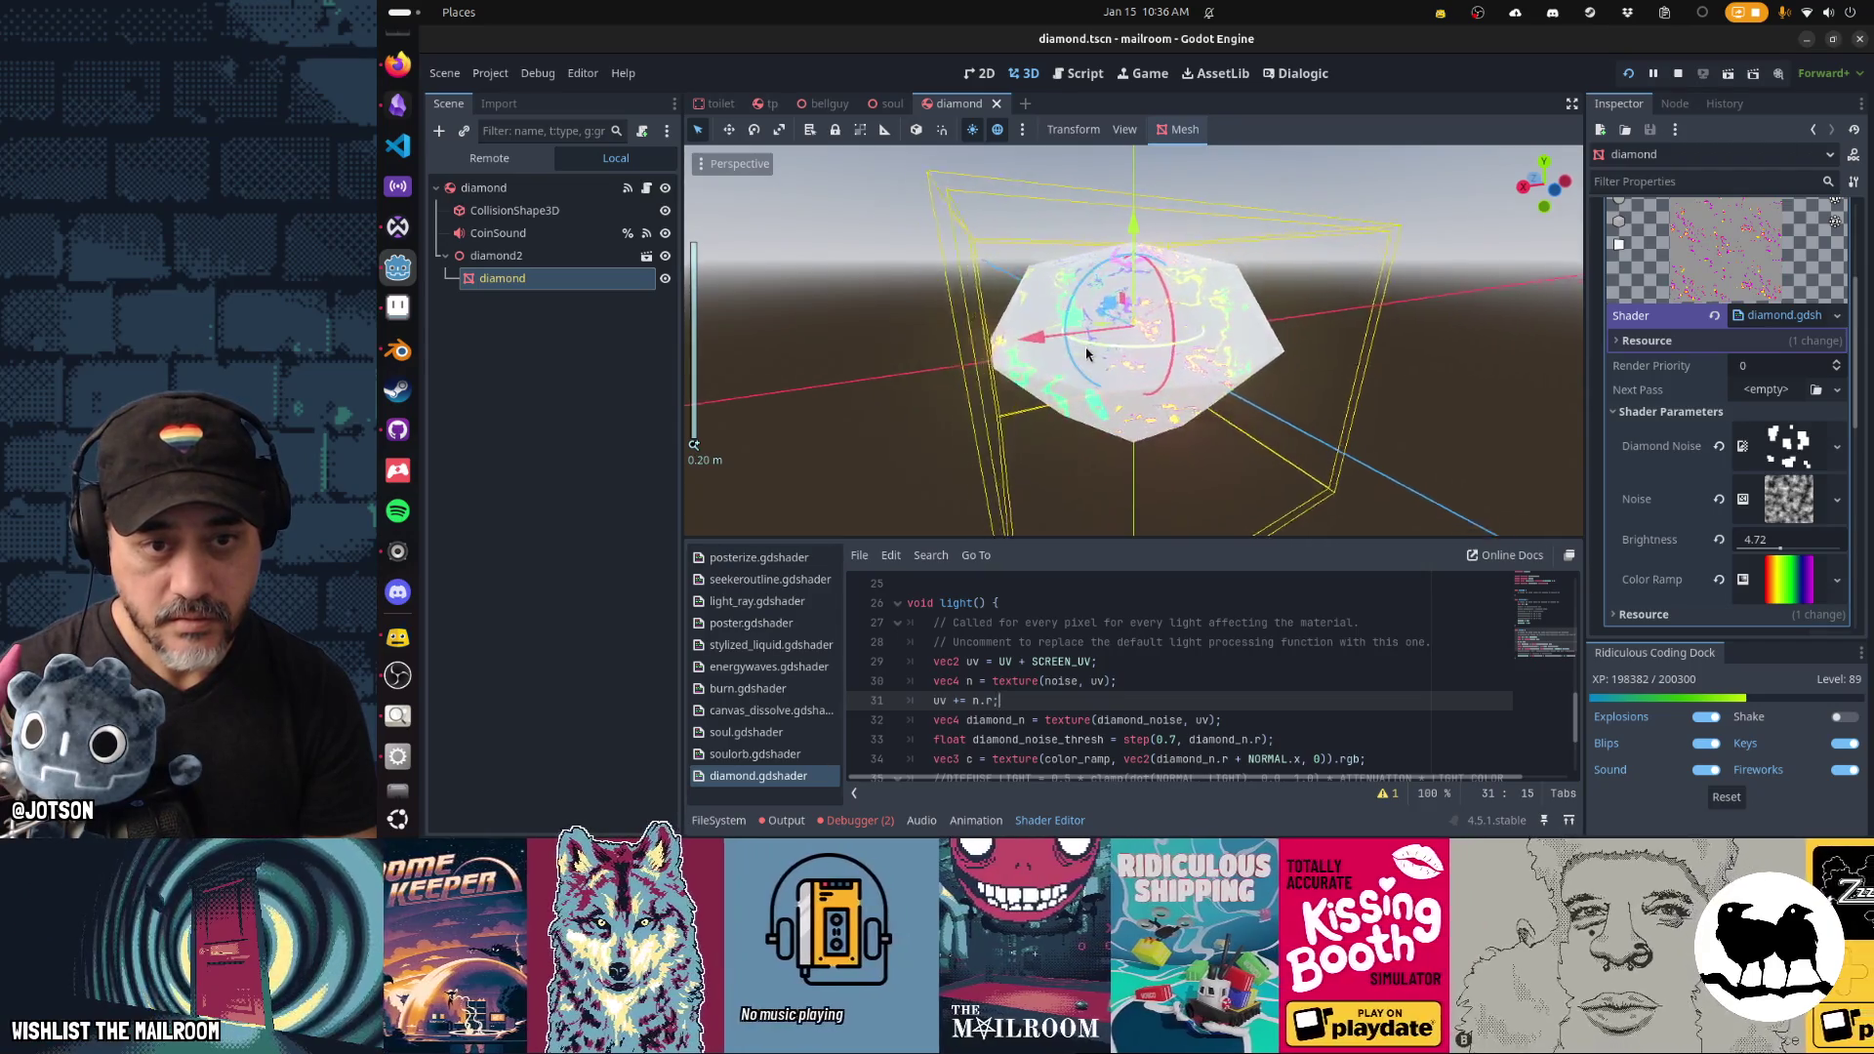
{"action": "left_click_drag", "start_coordinate": [1247, 395], "coordinate": [1366, 410]}
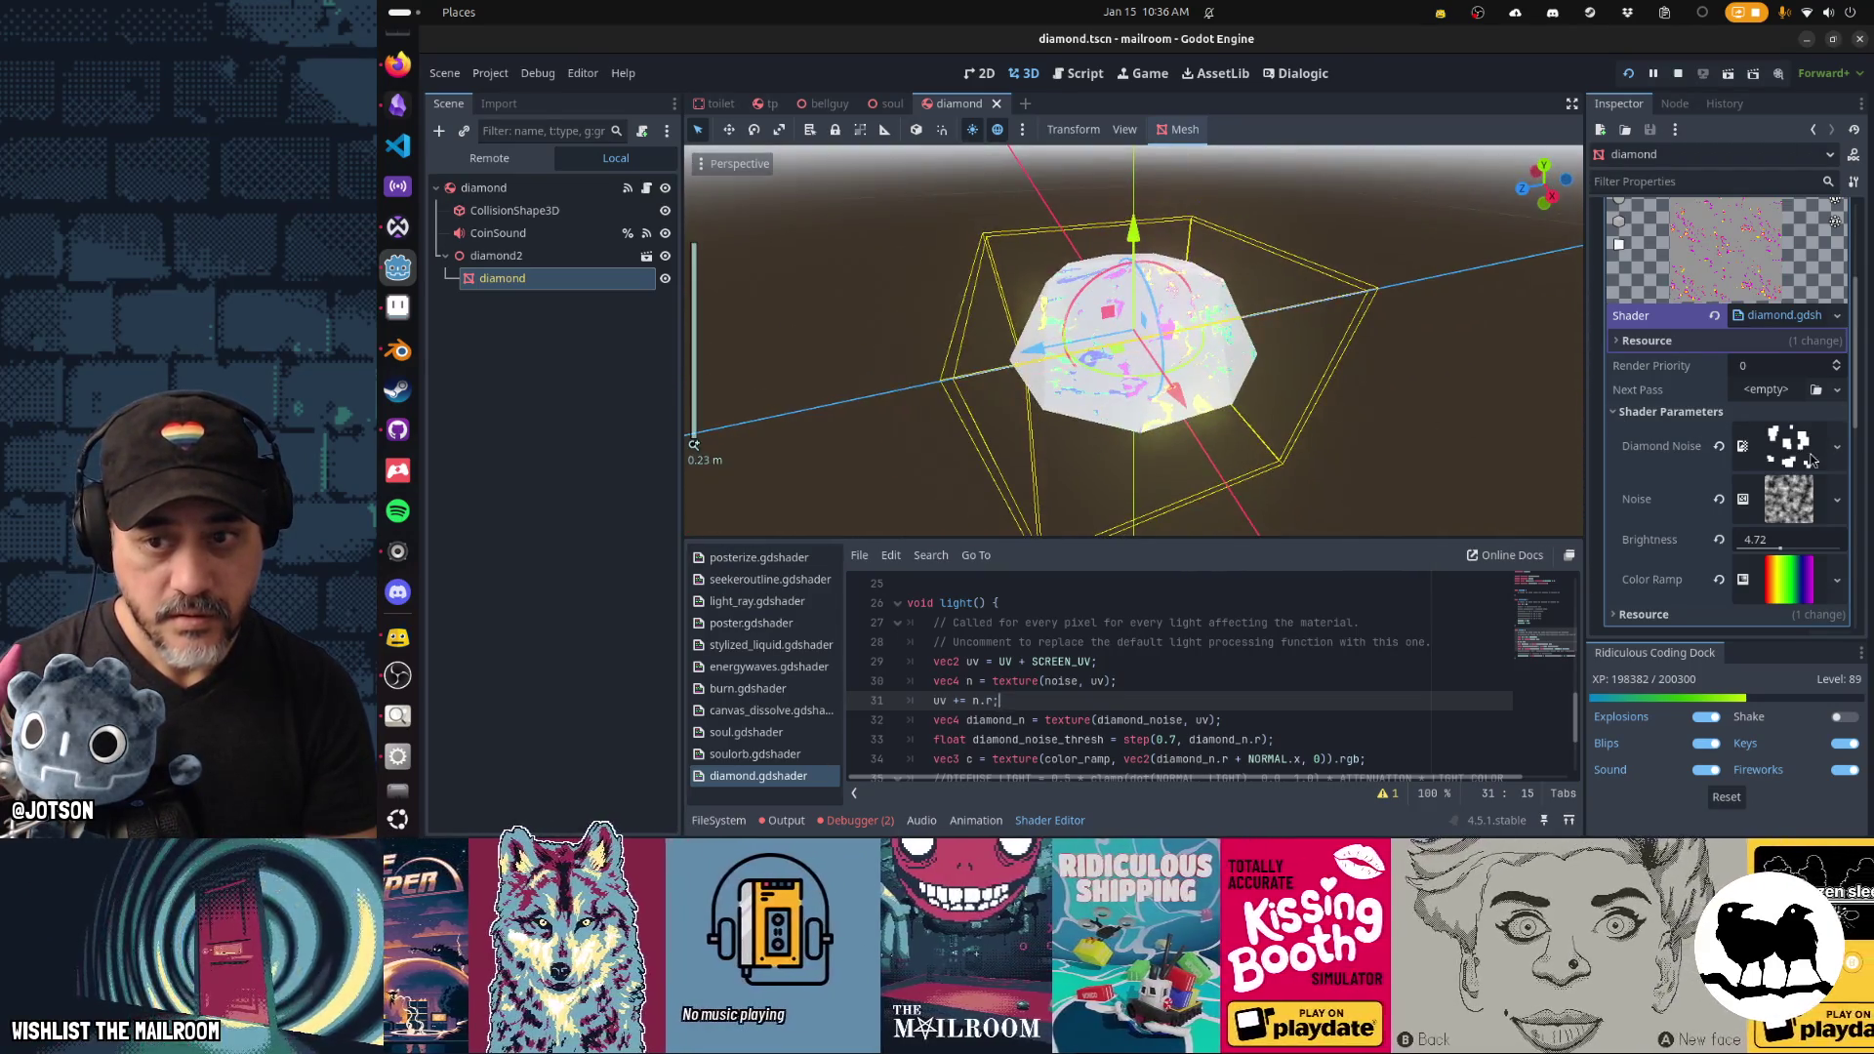
{"action": "left_click", "coordinate": [1791, 502]}
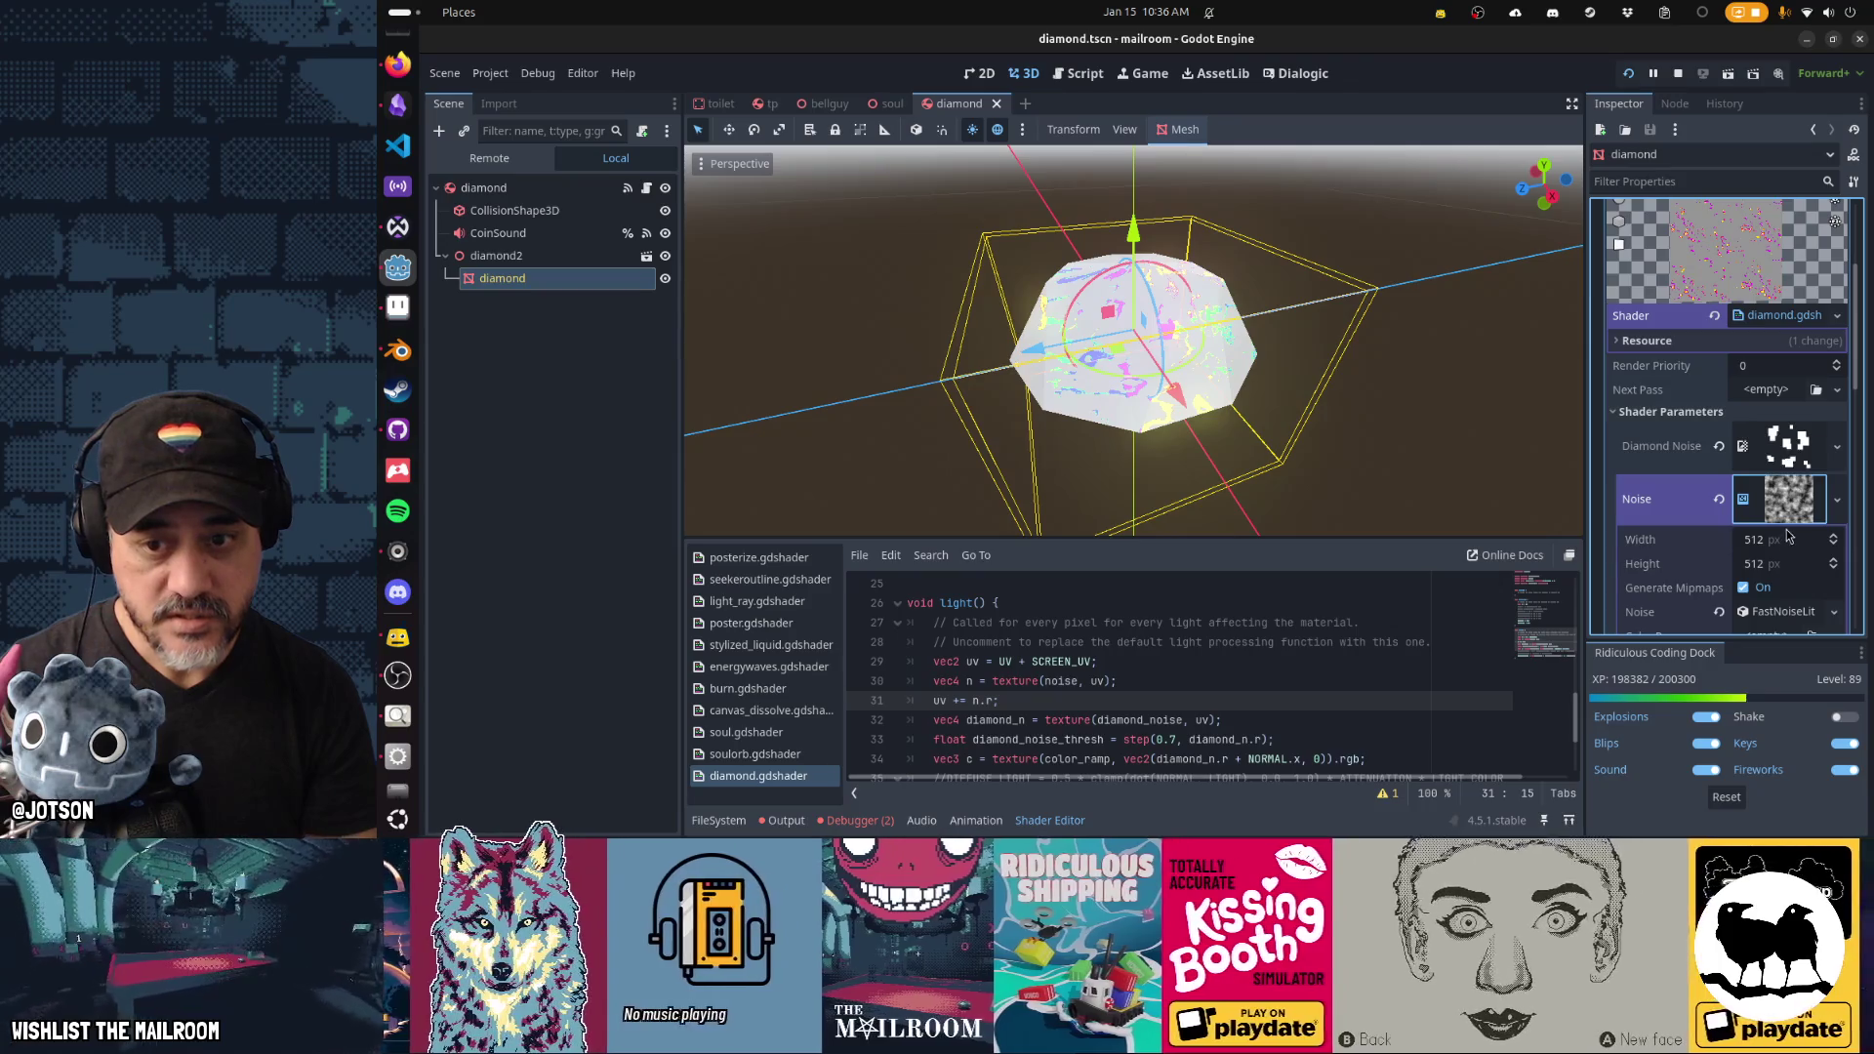
{"action": "scroll", "coordinate": [1788, 539], "scroll_direction": "down", "scroll_amount": 1}
{"action": "left_click", "coordinate": [1786, 556]}
{"action": "scroll", "coordinate": [1786, 556], "scroll_direction": "down", "scroll_amount": 3}
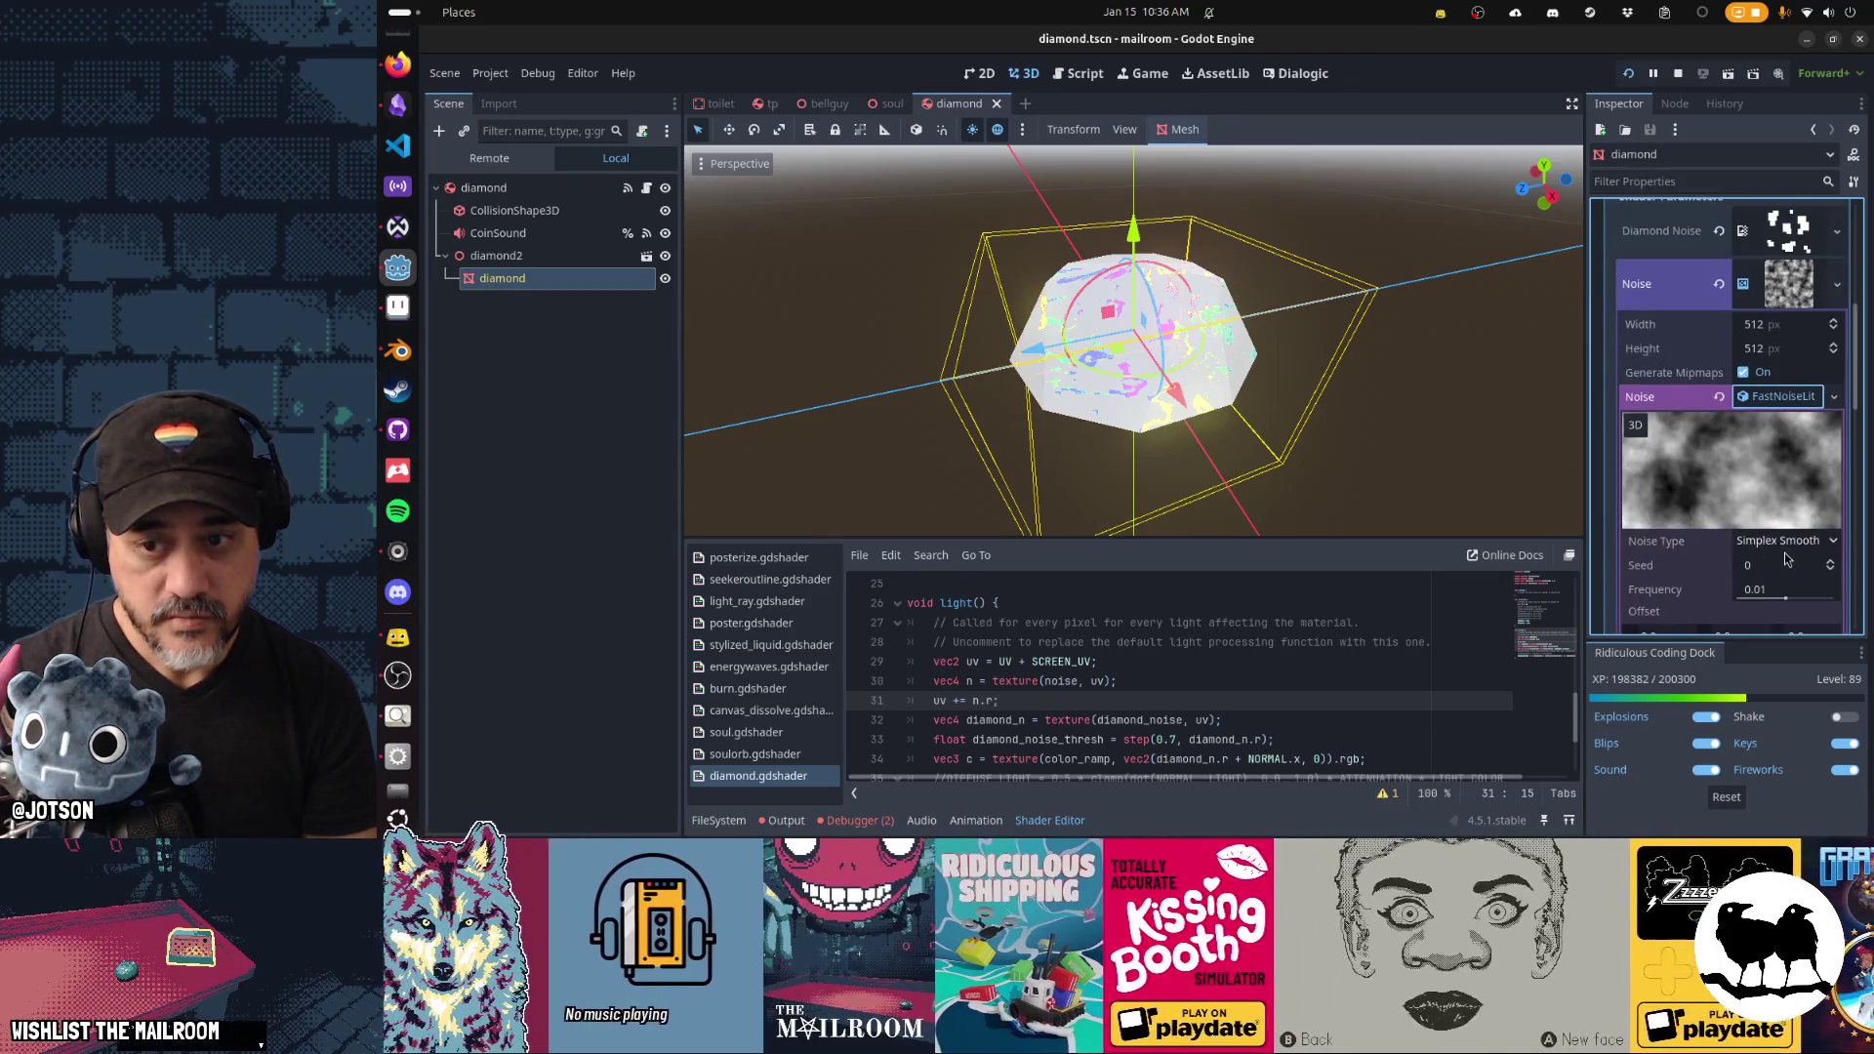
{"action": "mouse_move", "coordinate": [1799, 605]}
{"action": "left_mouse_down"}
{"action": "mouse_move", "coordinate": [1754, 612]}
{"action": "mouse_move", "coordinate": [1788, 610]}
{"action": "left_mouse_up"}
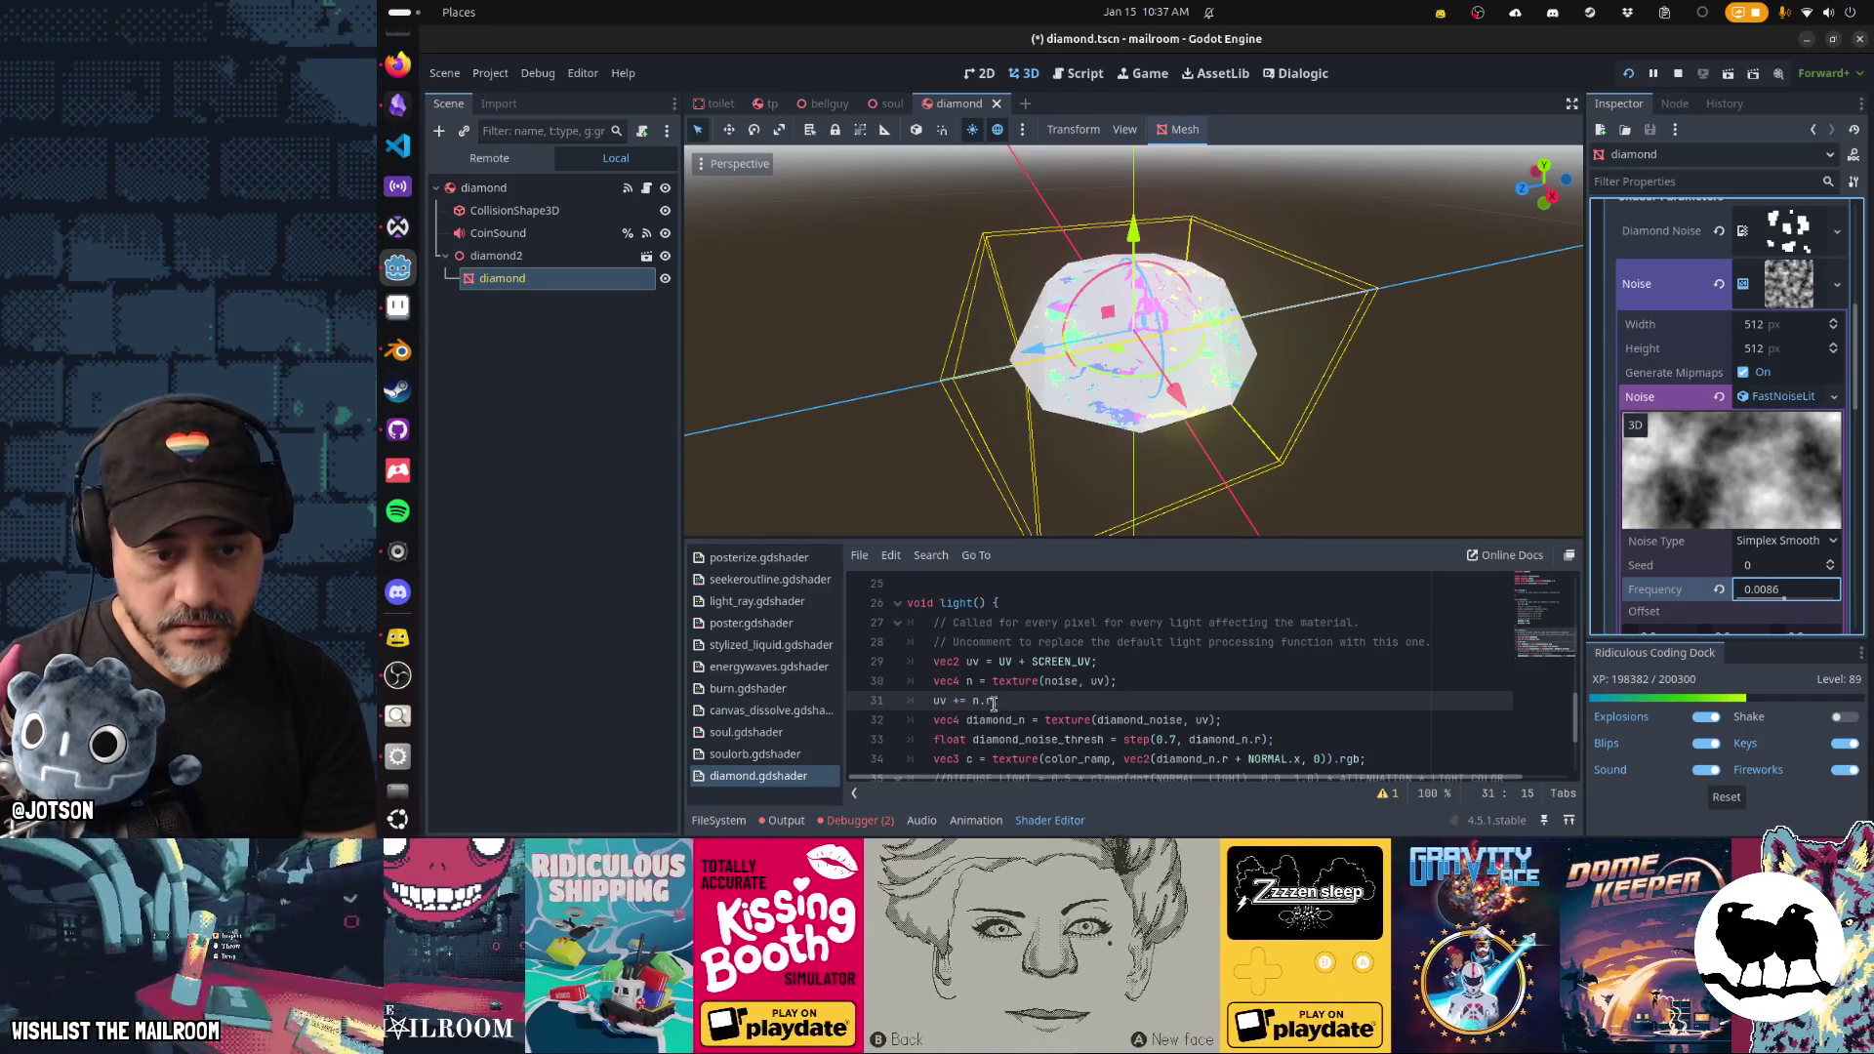
Try 0.1, 0.2 and 0.01 as the n.r UV offset scale, saving each to compare.
{"action": "type", "text": "* 0.1"}
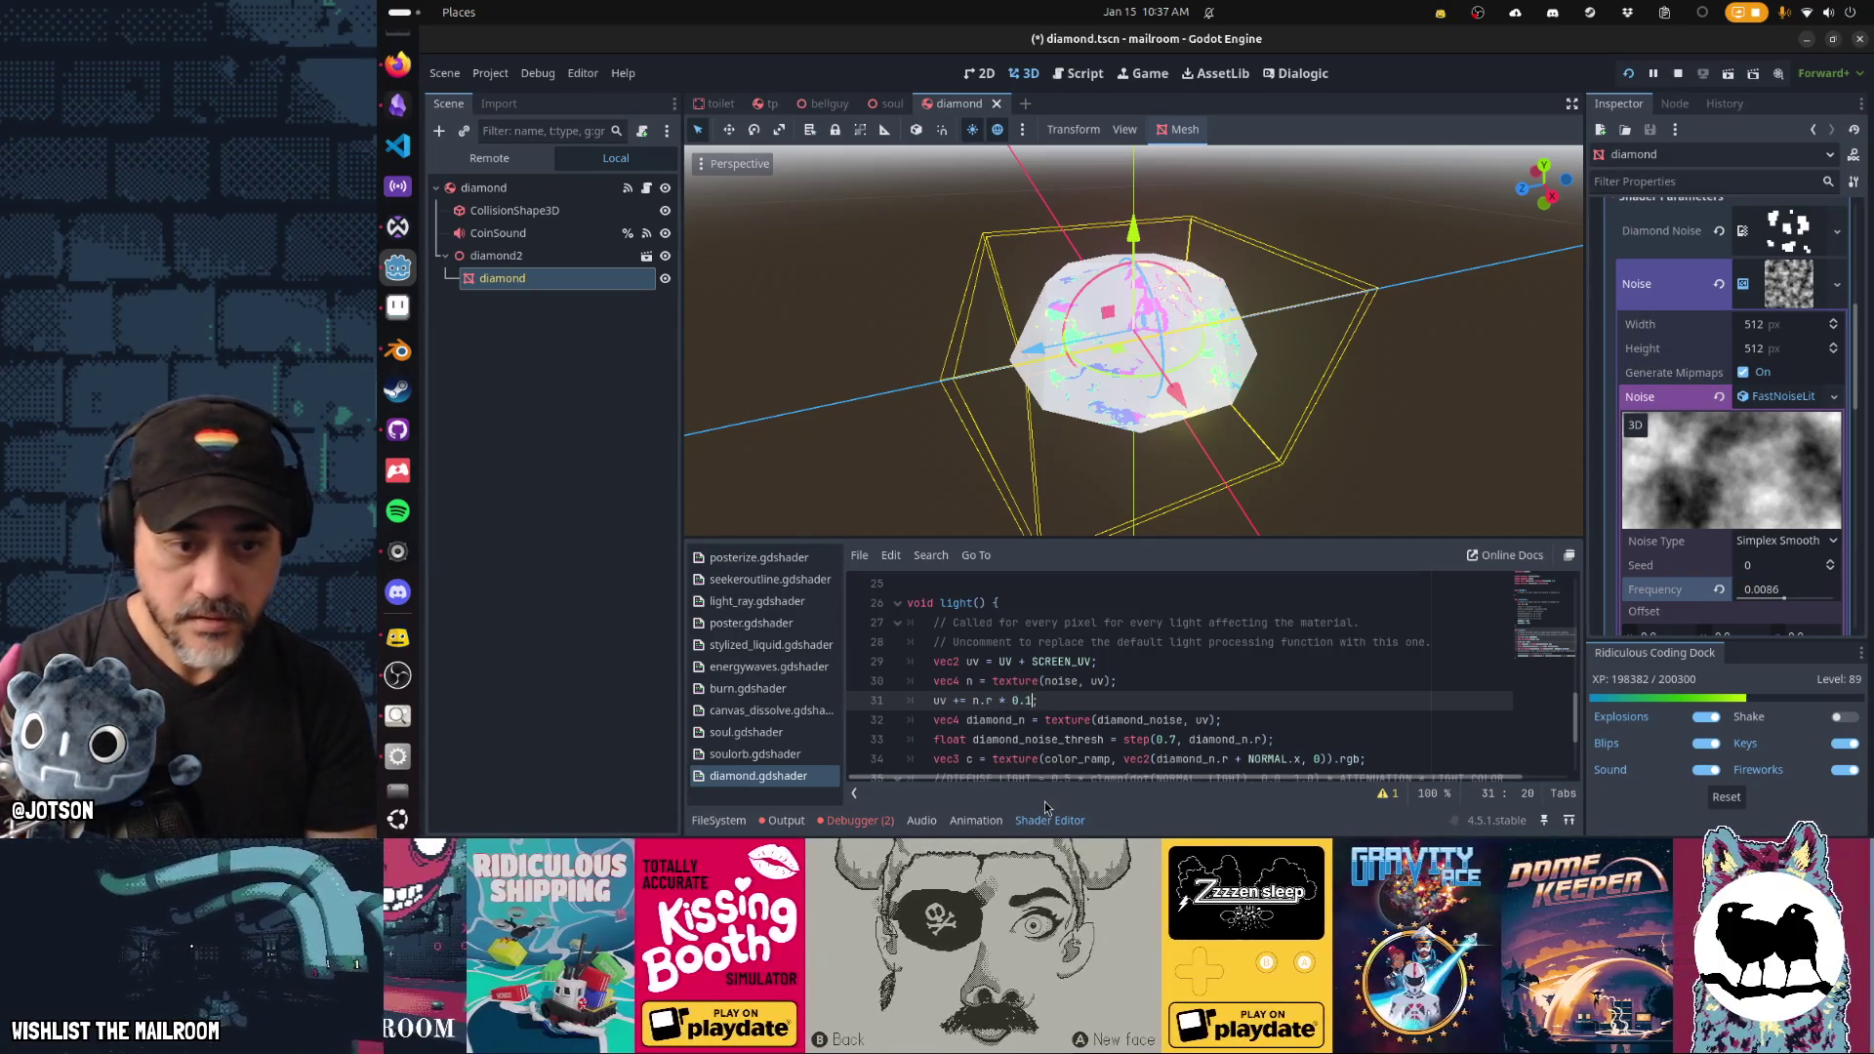
{"action": "key", "text": "ctrl+s"}
{"action": "key", "text": "BackSpace"}
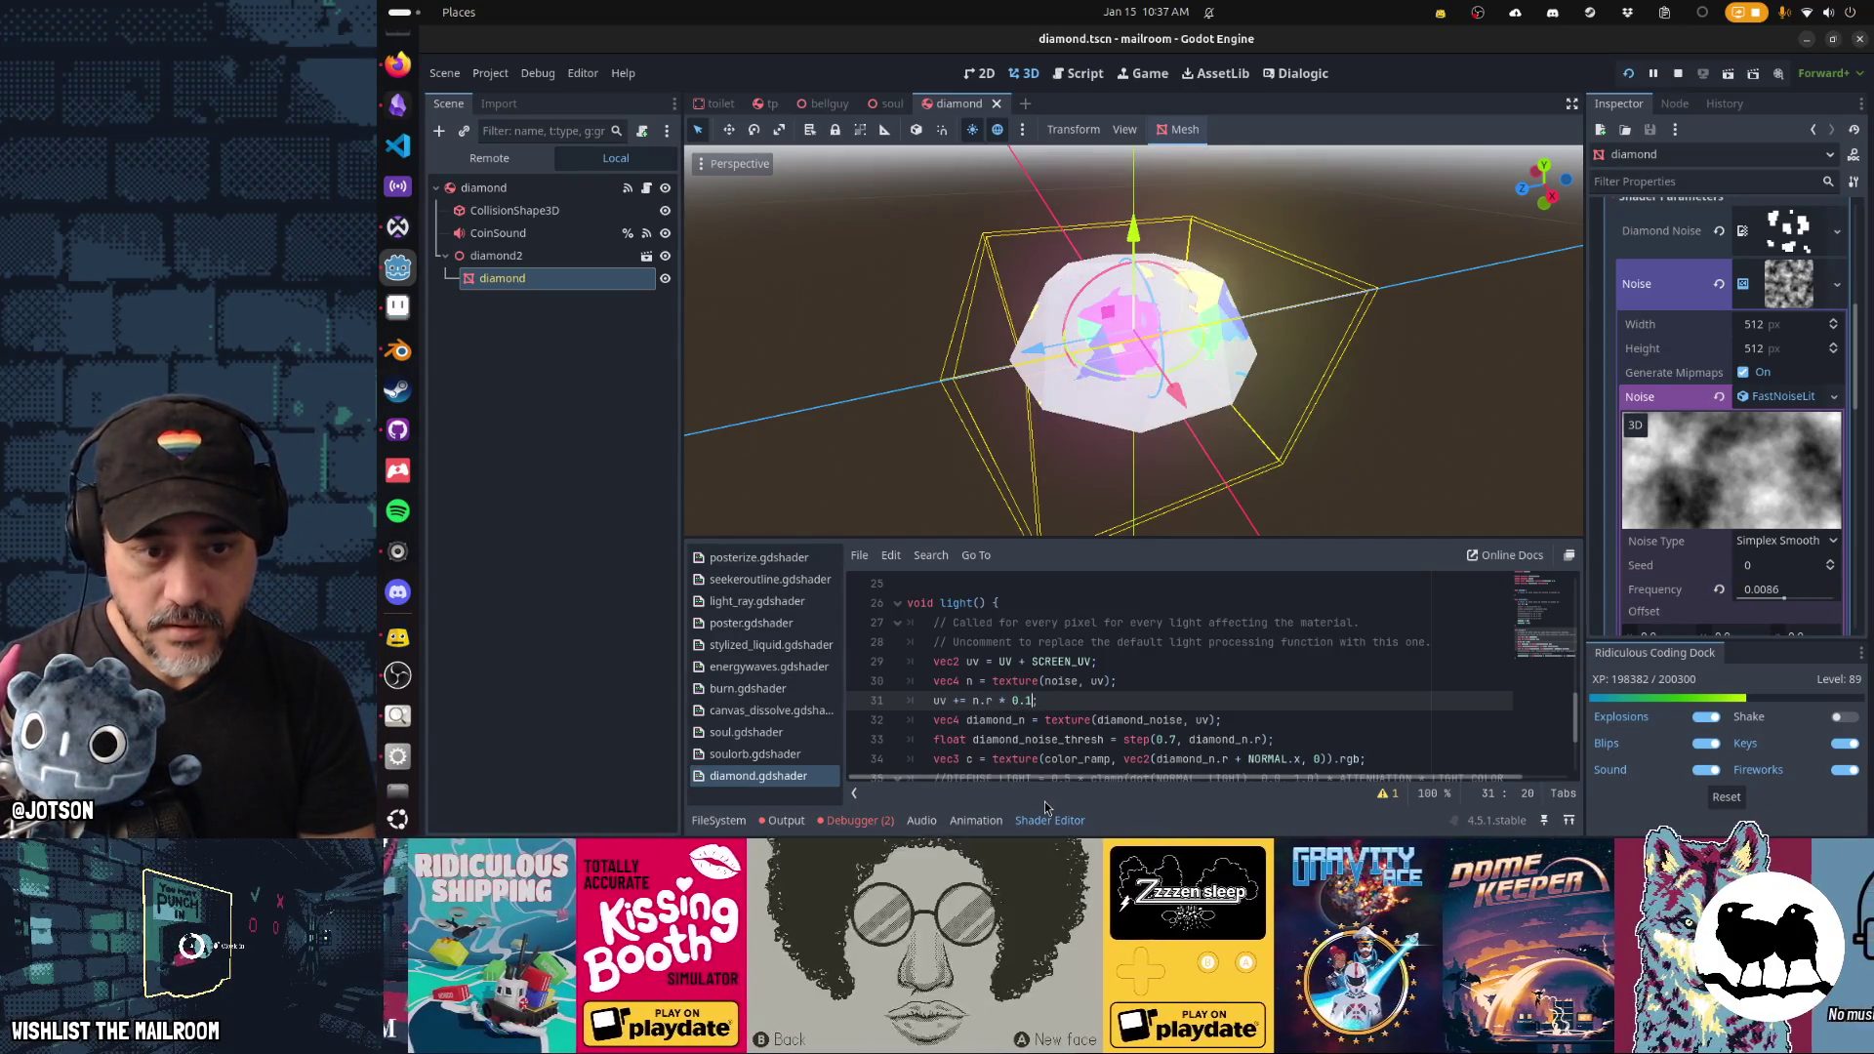
{"action": "type", "text": "2"}
{"action": "key", "text": "ctrl+s"}
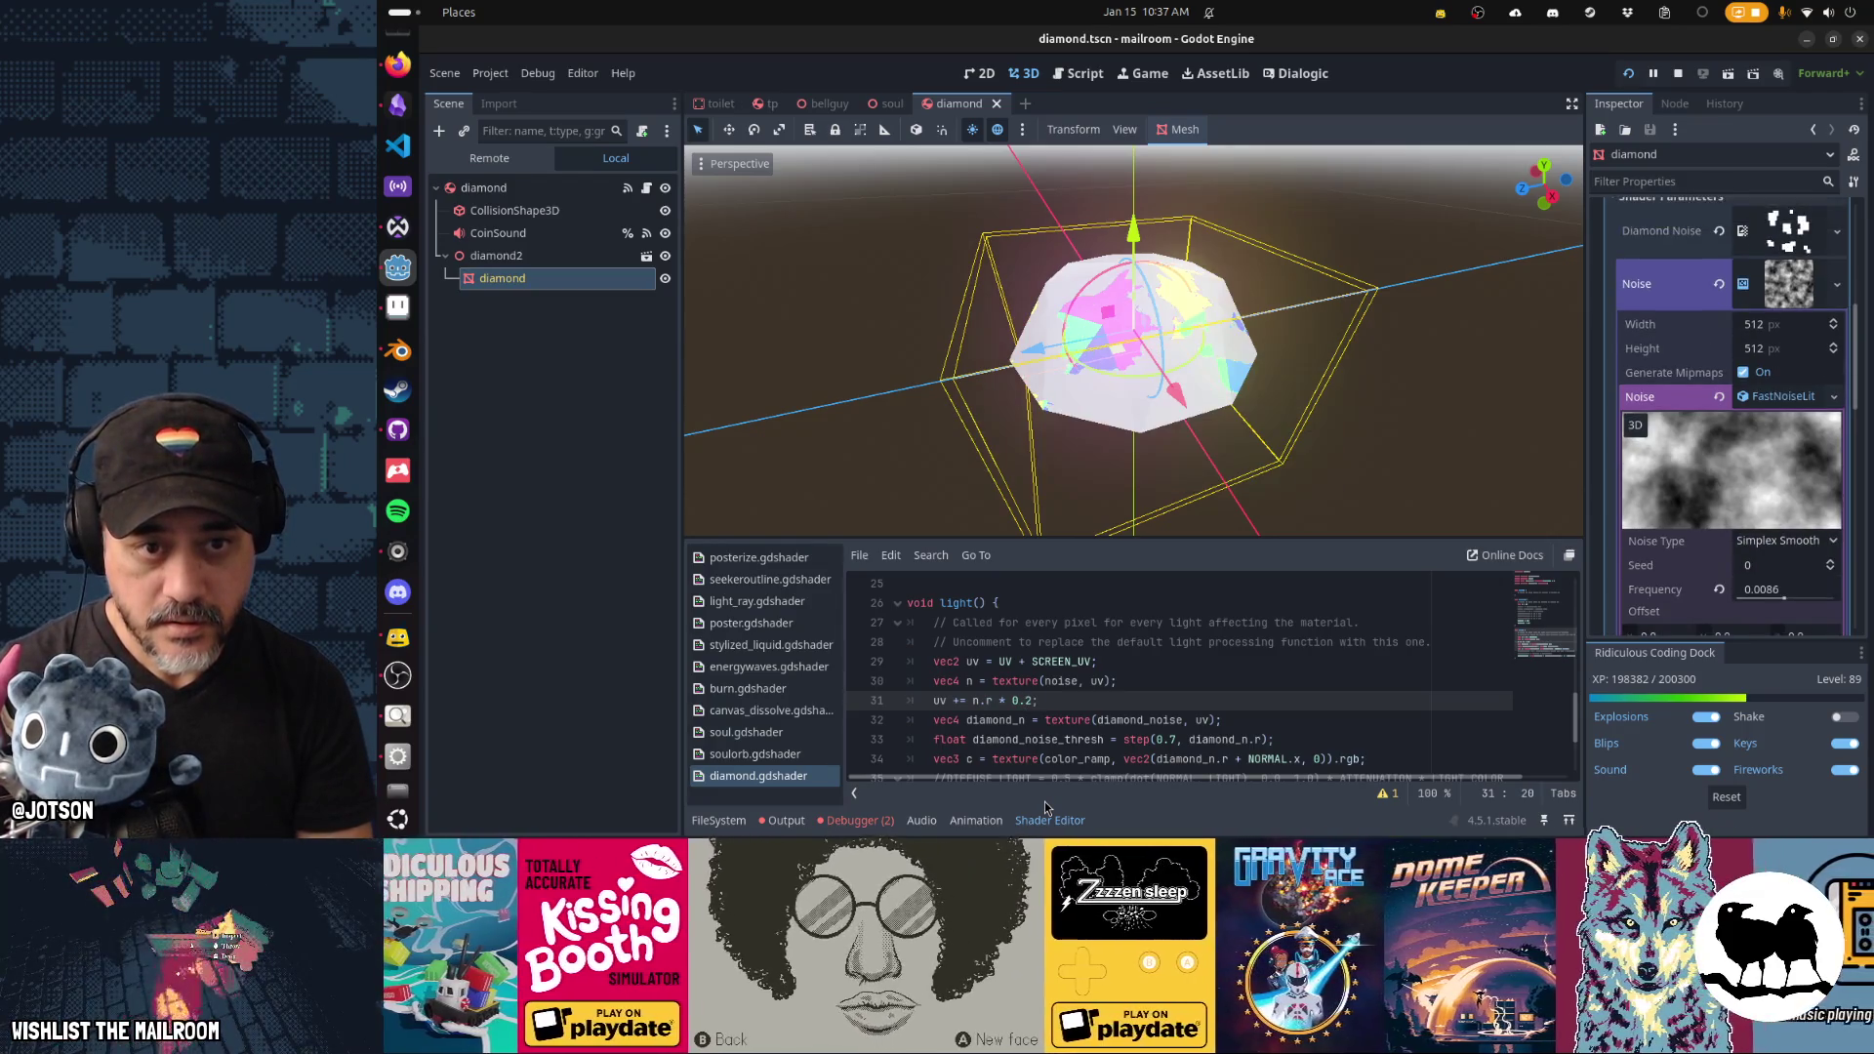
{"action": "mouse_move", "coordinate": [1054, 527]}
{"action": "left_mouse_down"}
{"action": "mouse_move", "coordinate": [1073, 487]}
{"action": "mouse_move", "coordinate": [1322, 455]}
{"action": "mouse_move", "coordinate": [1347, 409]}
{"action": "mouse_move", "coordinate": [1330, 364]}
{"action": "mouse_move", "coordinate": [1209, 368]}
{"action": "mouse_move", "coordinate": [982, 466]}
{"action": "mouse_move", "coordinate": [1058, 480]}
{"action": "left_mouse_up"}
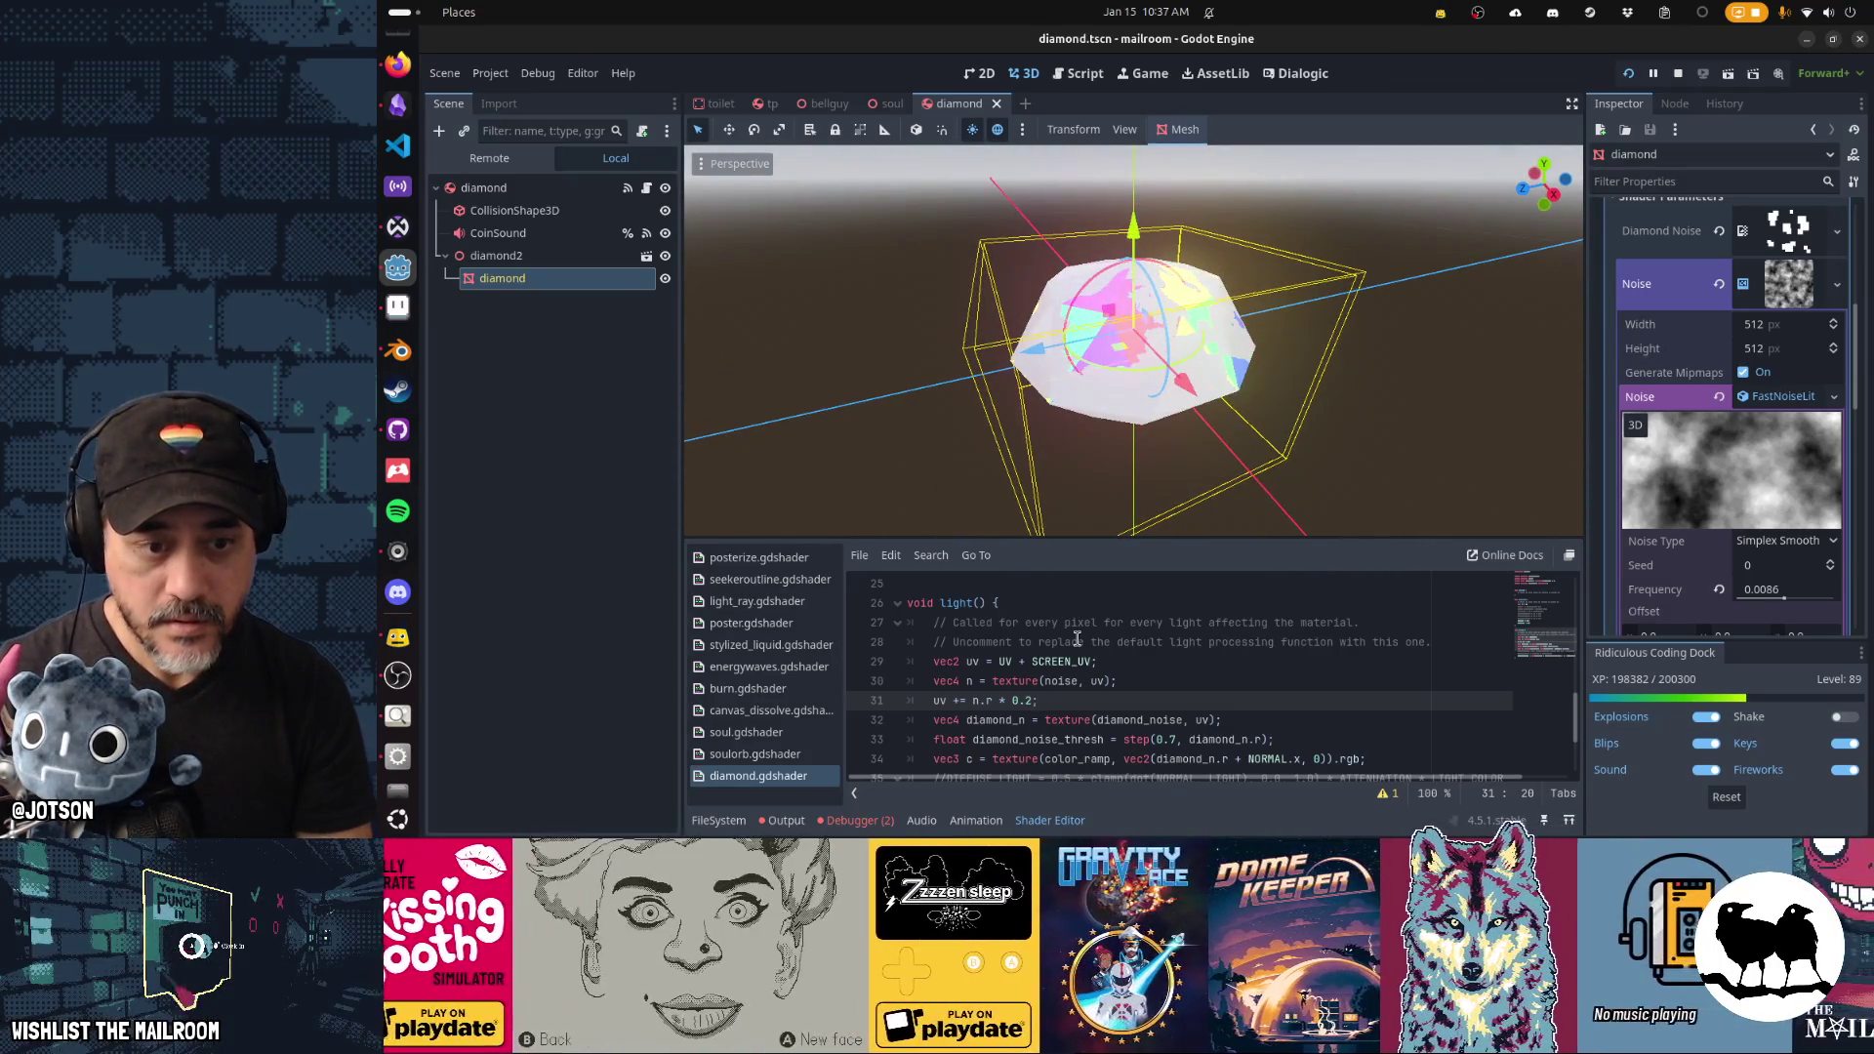
{"action": "key", "text": "BackSpace"}
{"action": "type", "text": "01"}
{"action": "key", "text": "ctrl+s"}
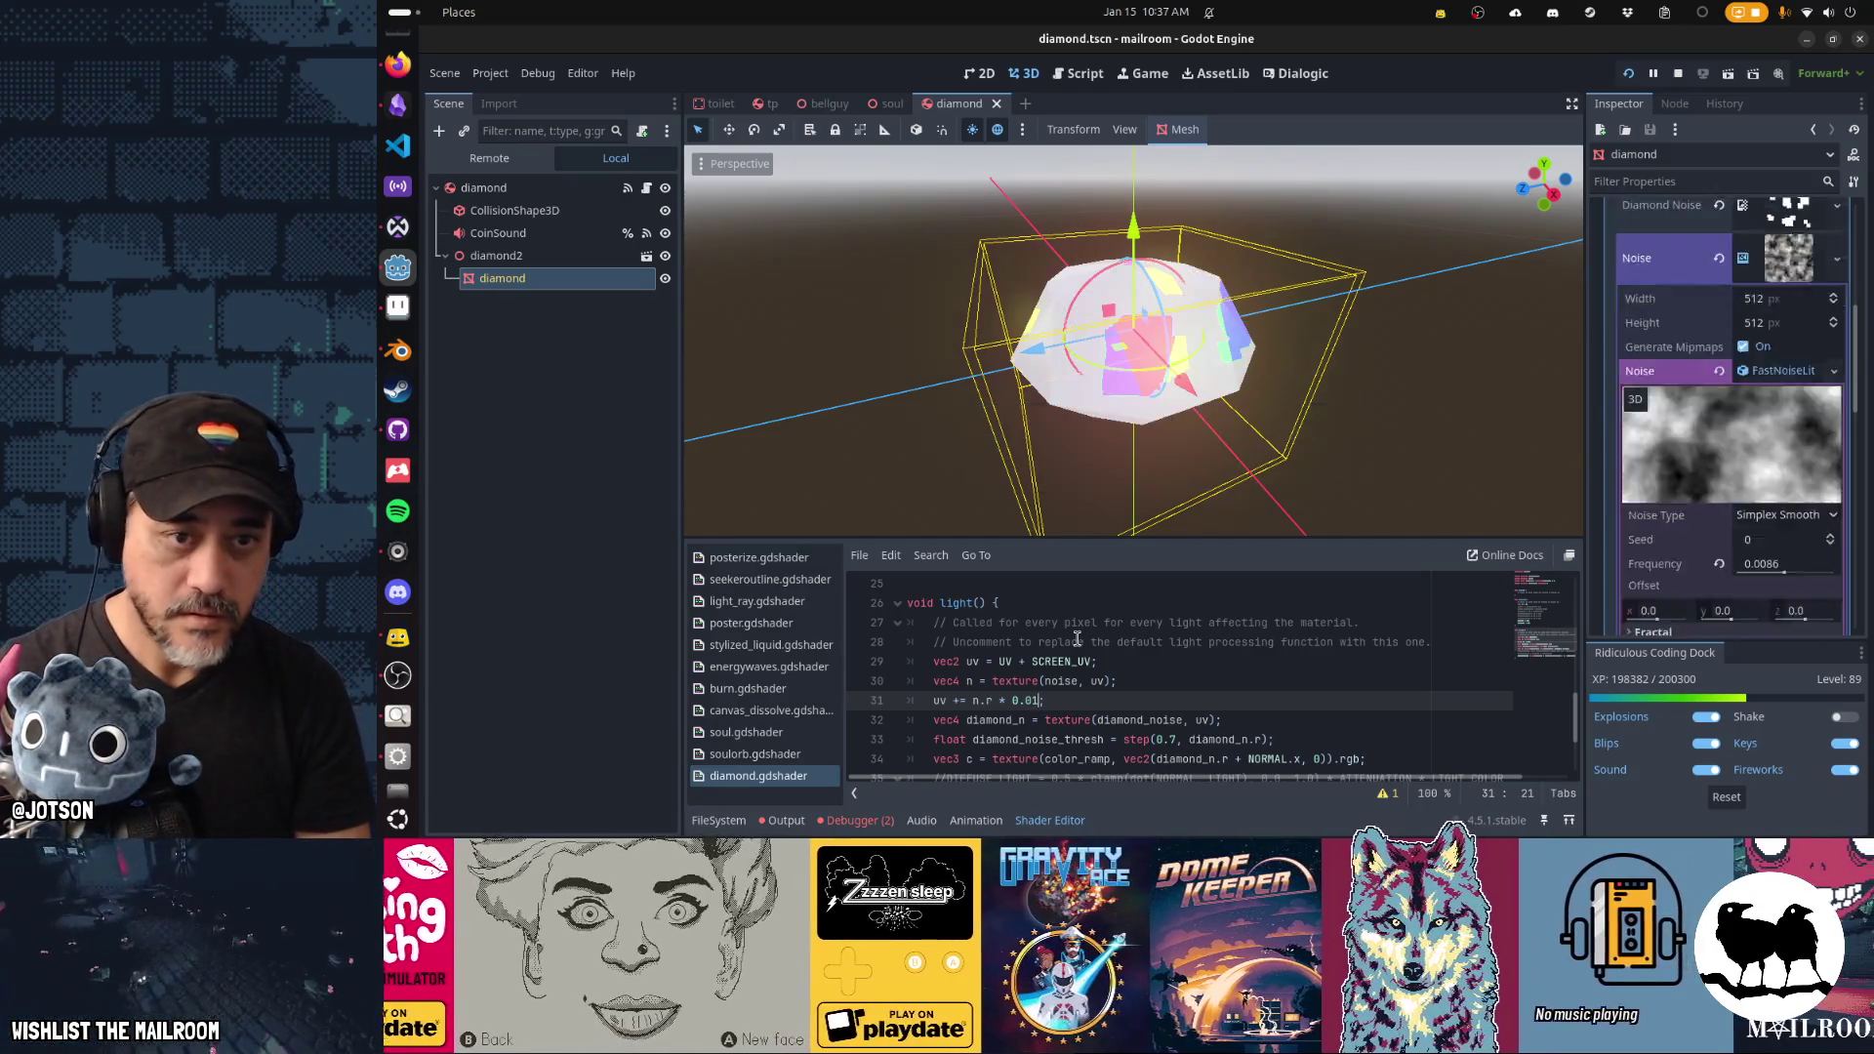
{"action": "key", "text": "BackSpace"}
{"action": "key", "text": "ctrl+s"}
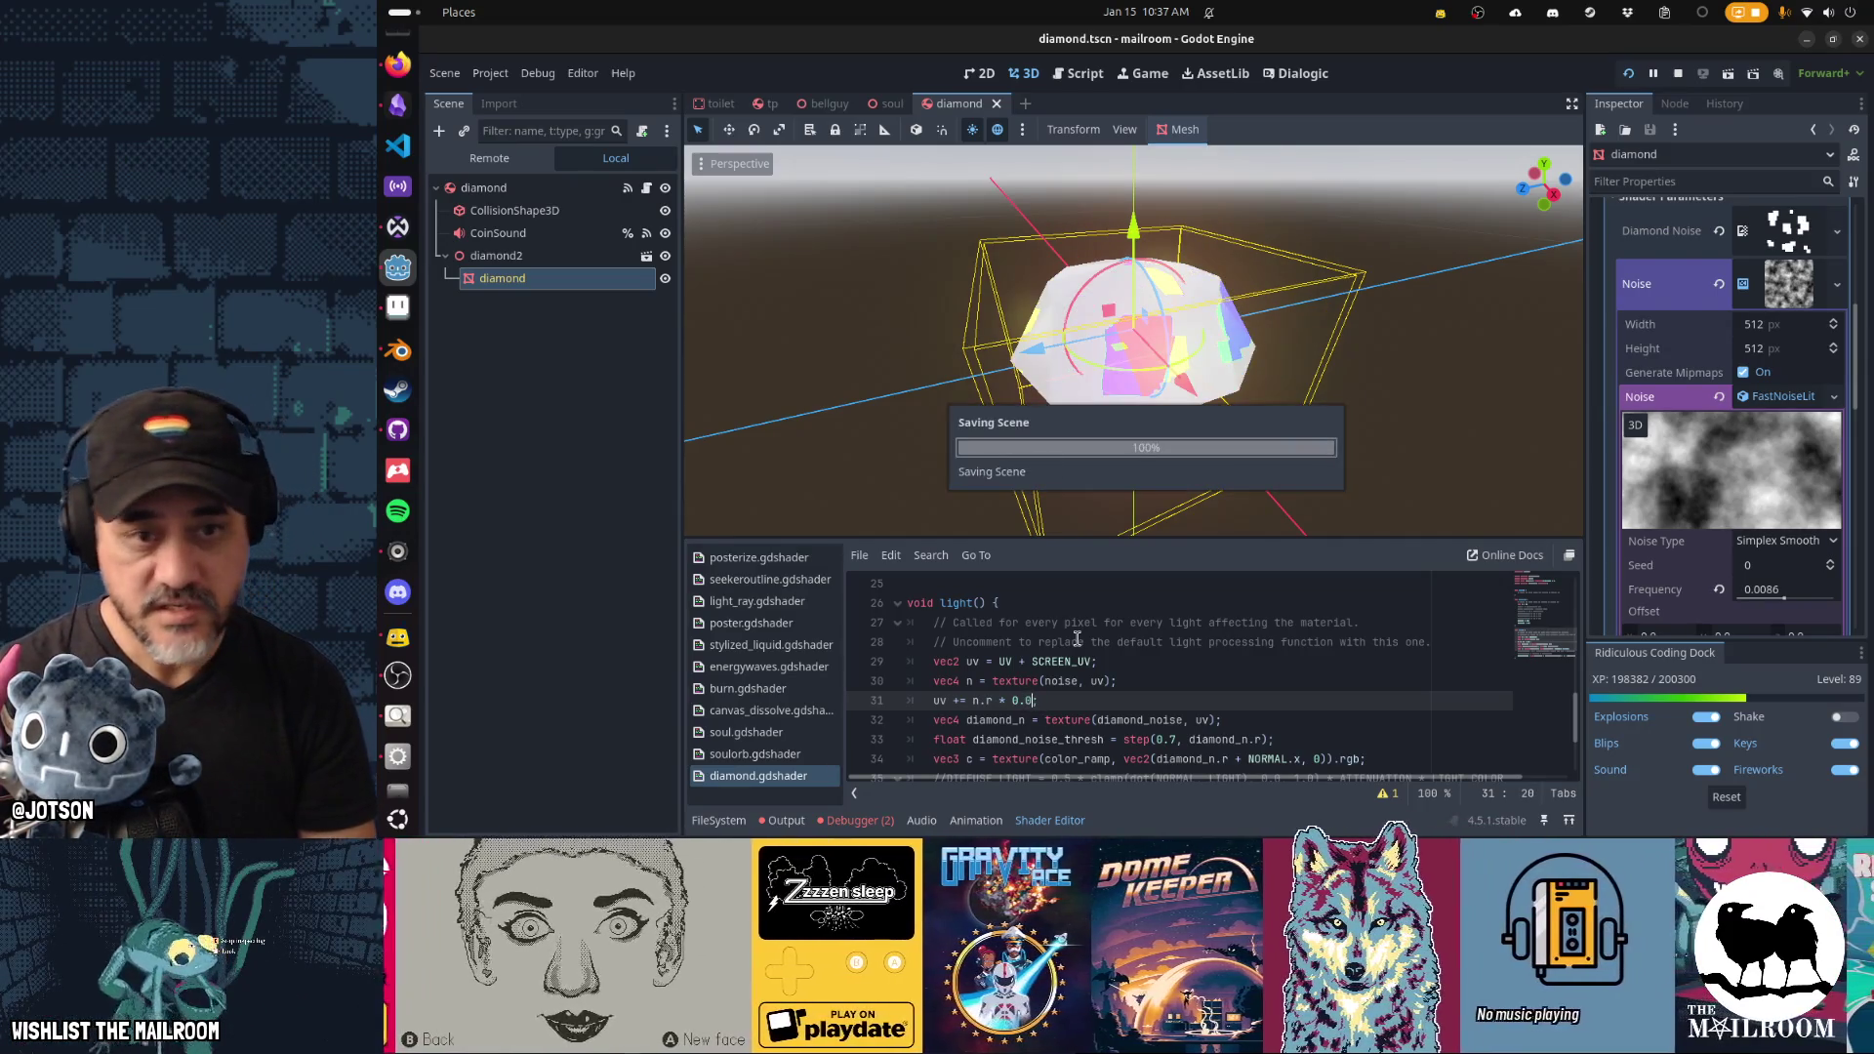
{"action": "mouse_move", "coordinate": [1268, 410]}
{"action": "left_mouse_down"}
{"action": "mouse_move", "coordinate": [1420, 403]}
{"action": "mouse_move", "coordinate": [1350, 419]}
{"action": "left_mouse_up"}
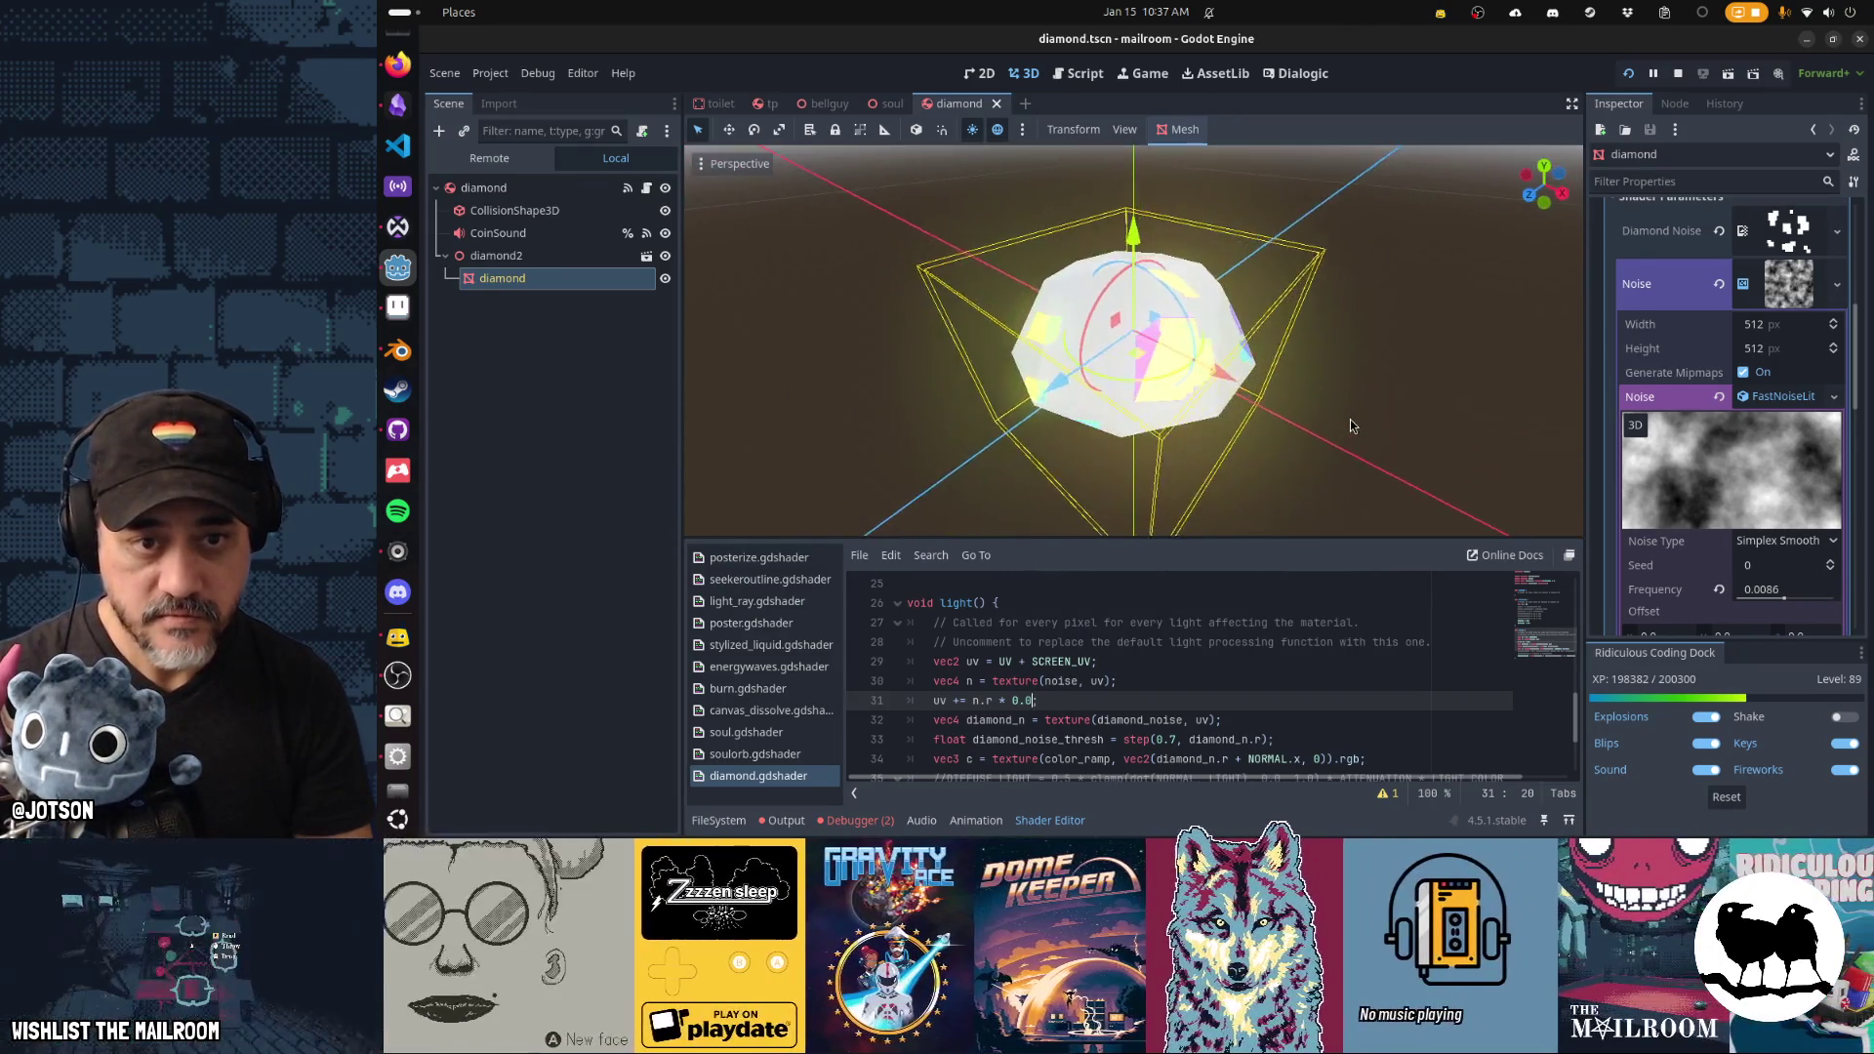
Try 0.5 and then 0.1 offset scales while orbiting, before dropping the uv += n.r line.
{"action": "key", "text": "BackSpace"}
{"action": "type", "text": "5"}
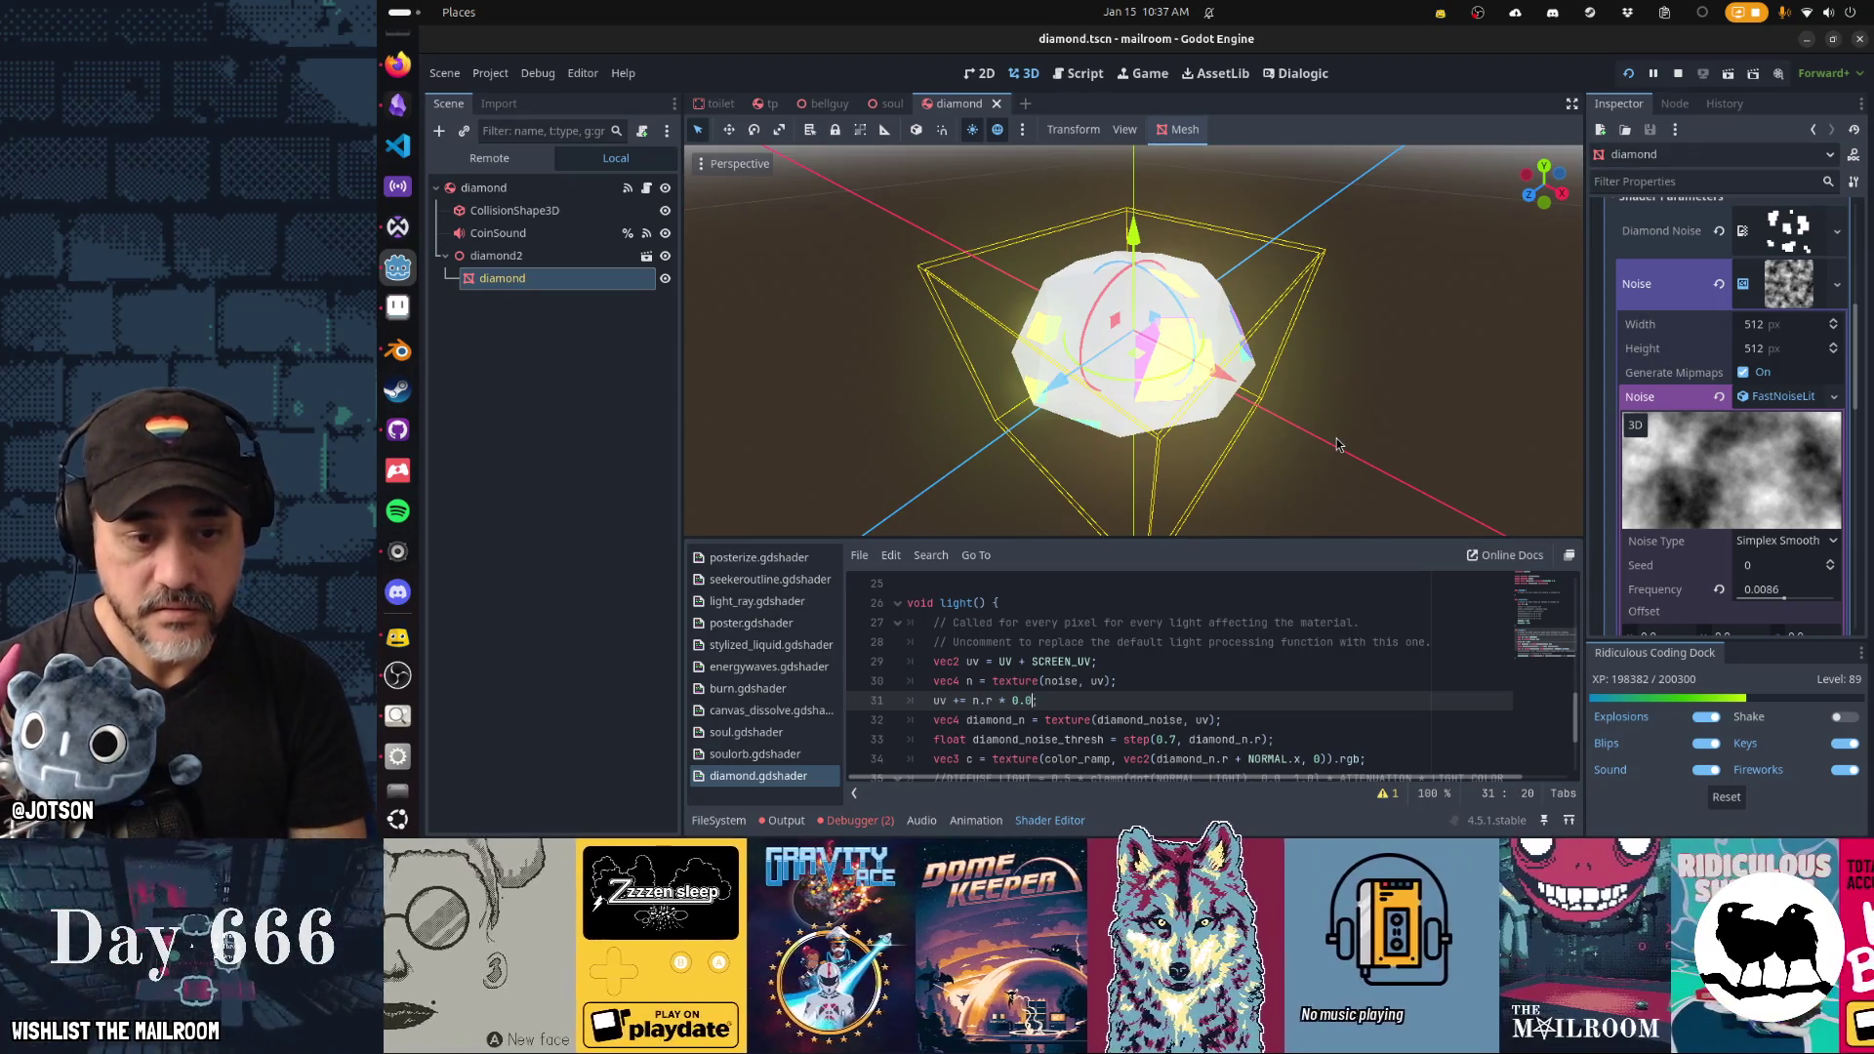
{"action": "mouse_move", "coordinate": [1333, 421]}
{"action": "left_mouse_down"}
{"action": "mouse_move", "coordinate": [1153, 444]}
{"action": "mouse_move", "coordinate": [953, 280]}
{"action": "mouse_move", "coordinate": [1097, 215]}
{"action": "mouse_move", "coordinate": [1267, 243]}
{"action": "mouse_move", "coordinate": [1426, 306]}
{"action": "mouse_move", "coordinate": [1671, 353]}
{"action": "mouse_move", "coordinate": [1789, 498]}
{"action": "mouse_move", "coordinate": [1386, 454]}
{"action": "left_mouse_up"}
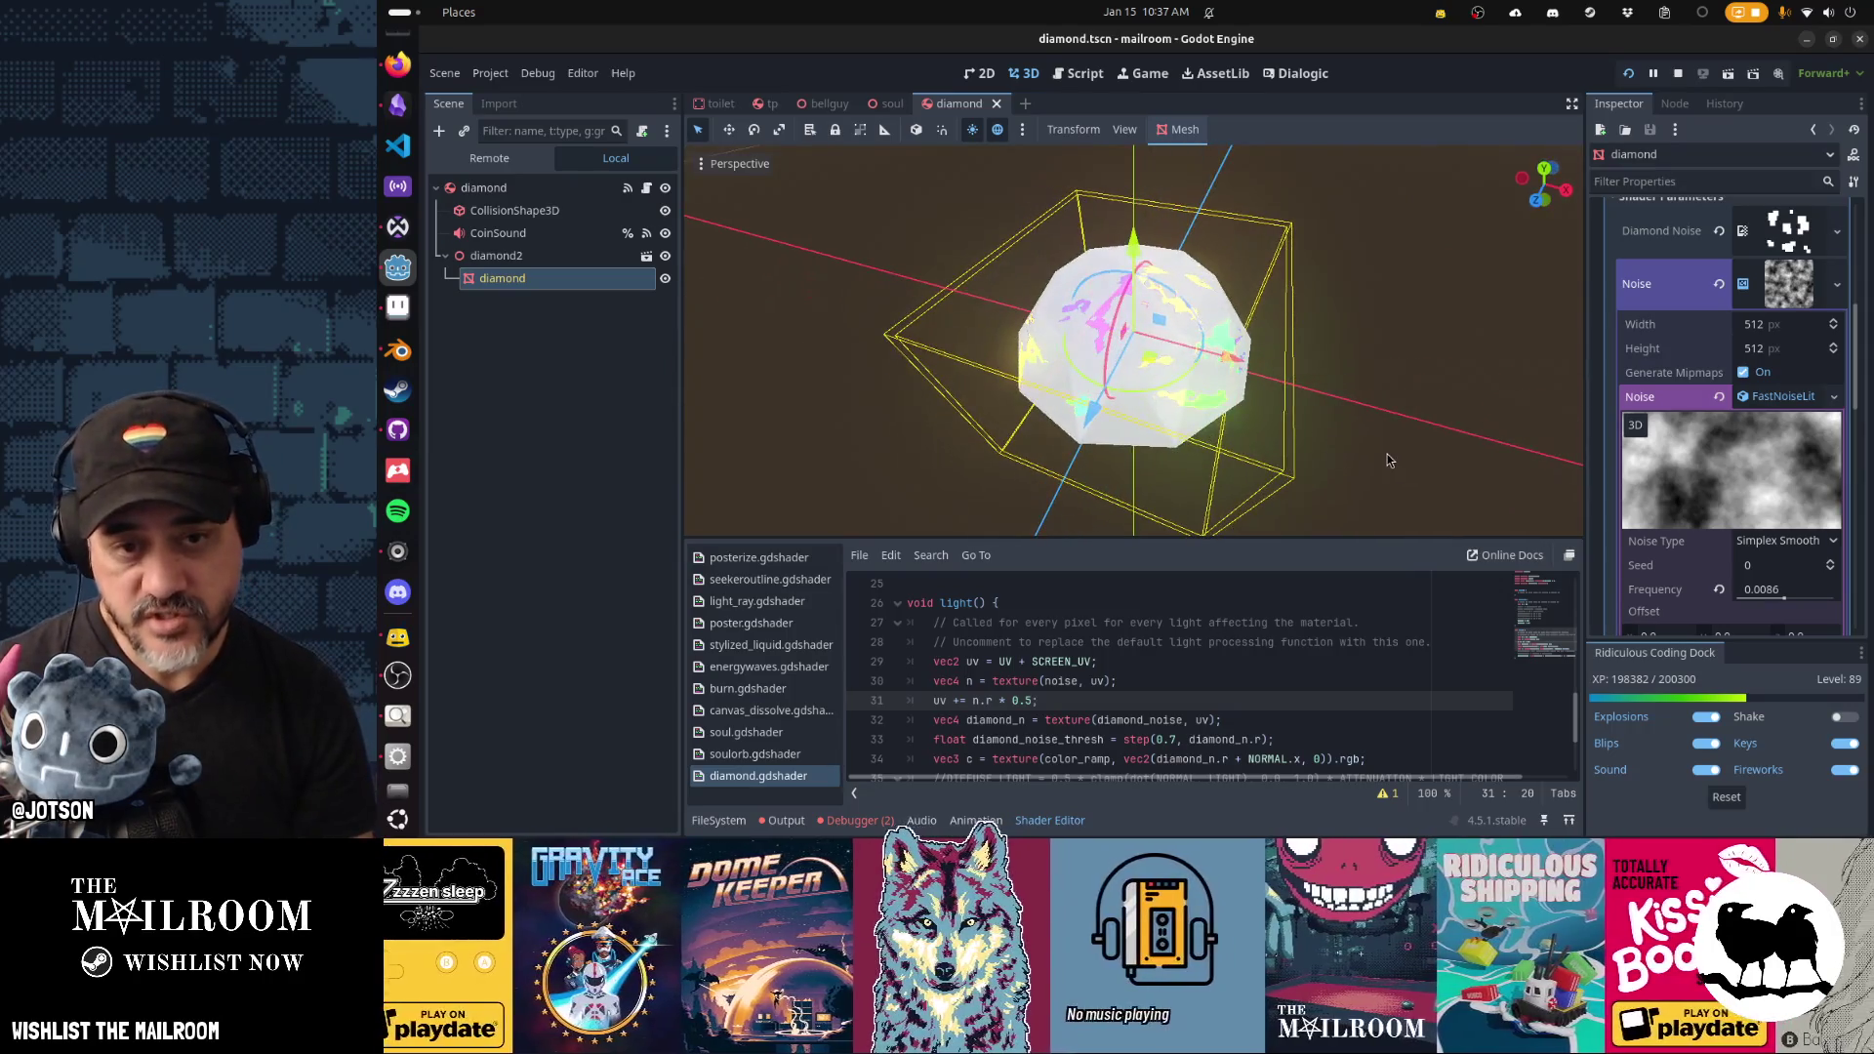
{"action": "key", "text": "BackSpace"}
{"action": "type", "text": "1;"}
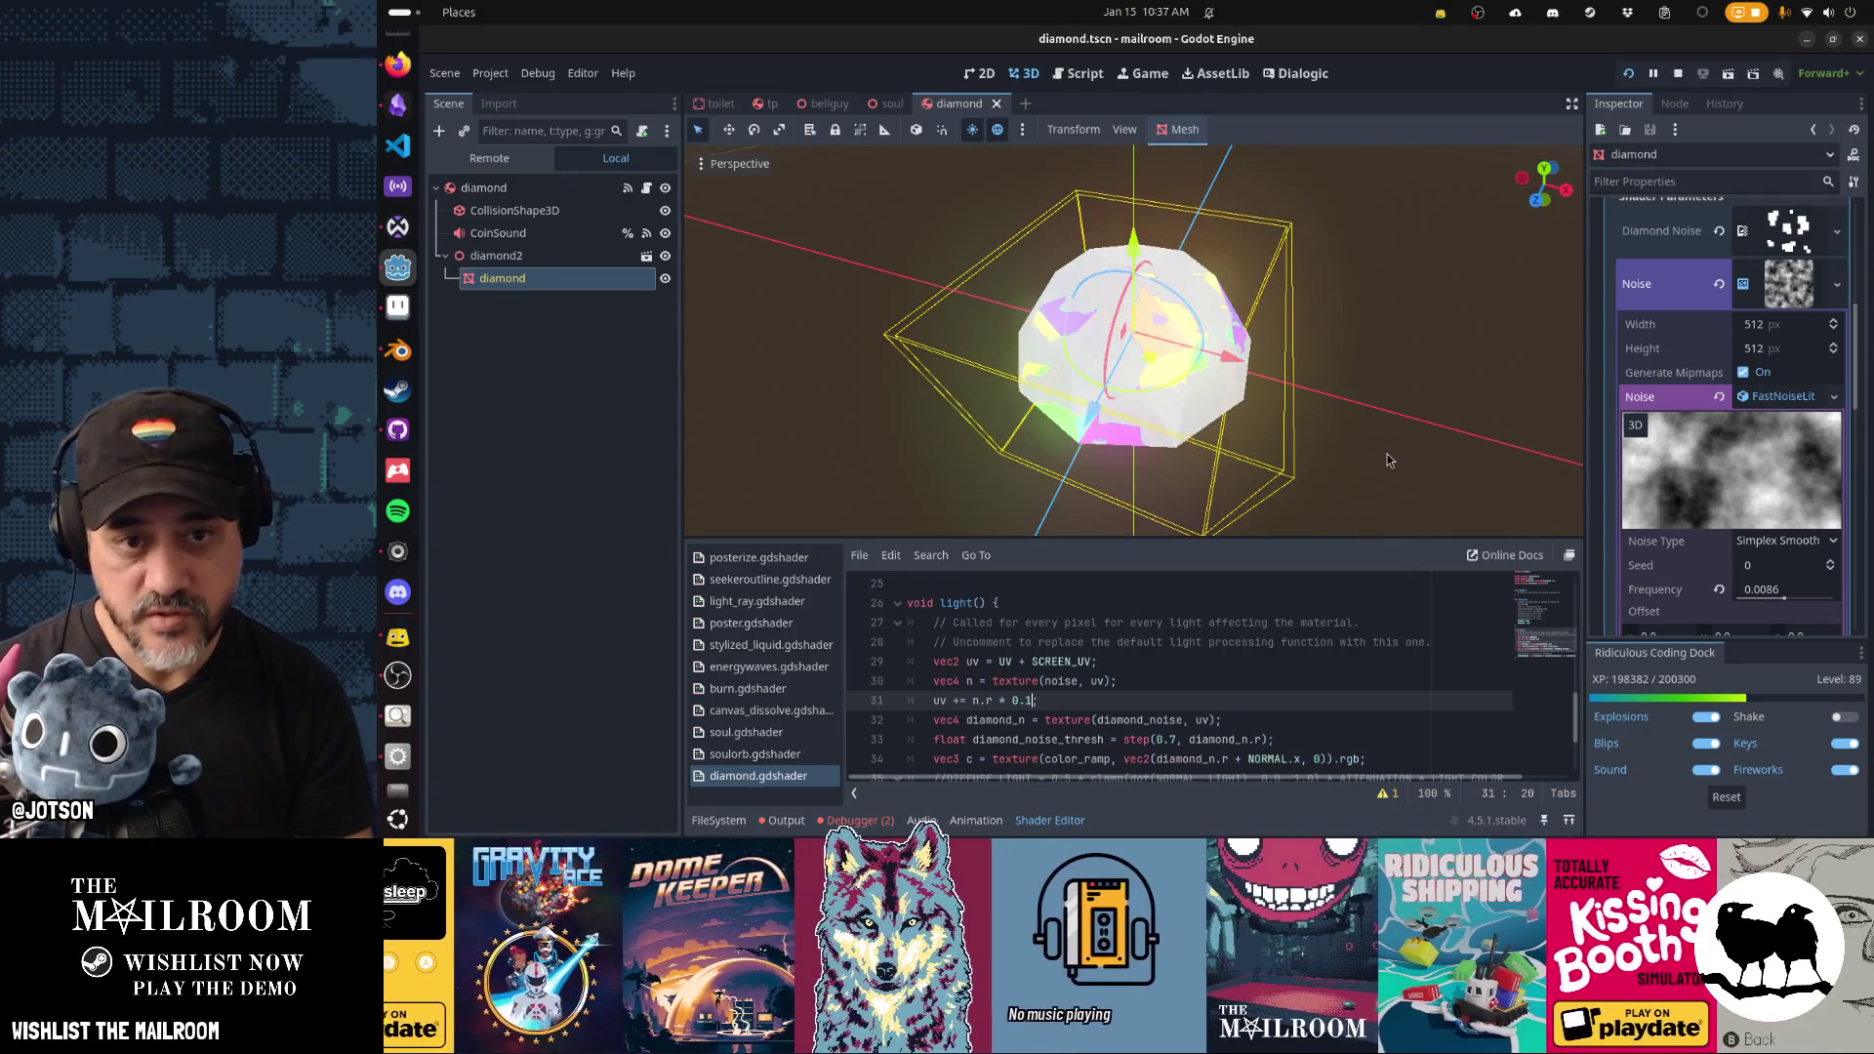
{"action": "mouse_move", "coordinate": [1366, 354]}
{"action": "left_mouse_down"}
{"action": "mouse_move", "coordinate": [1025, 251]}
{"action": "mouse_move", "coordinate": [1309, 290]}
{"action": "mouse_move", "coordinate": [1424, 262]}
{"action": "mouse_move", "coordinate": [1571, 285]}
{"action": "left_mouse_up"}
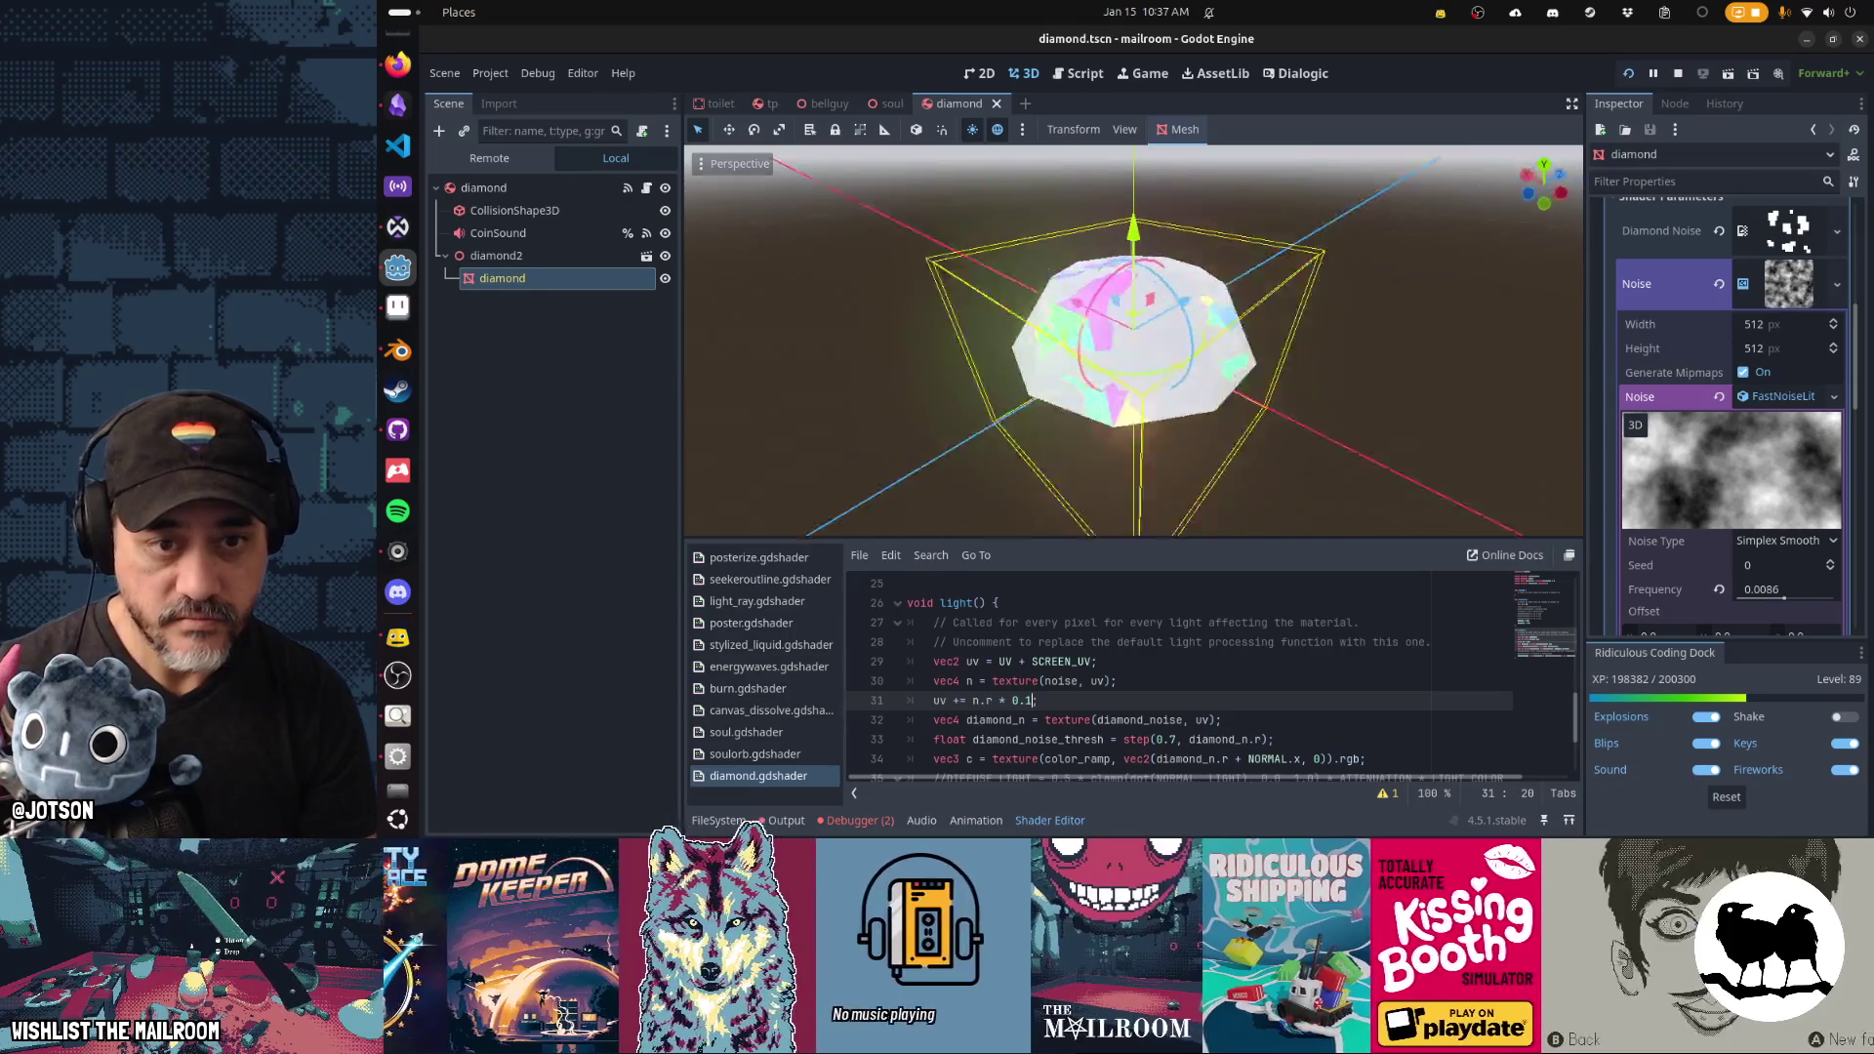
{"action": "left_click_drag", "start_coordinate": [1812, 305], "coordinate": [1095, 325]}
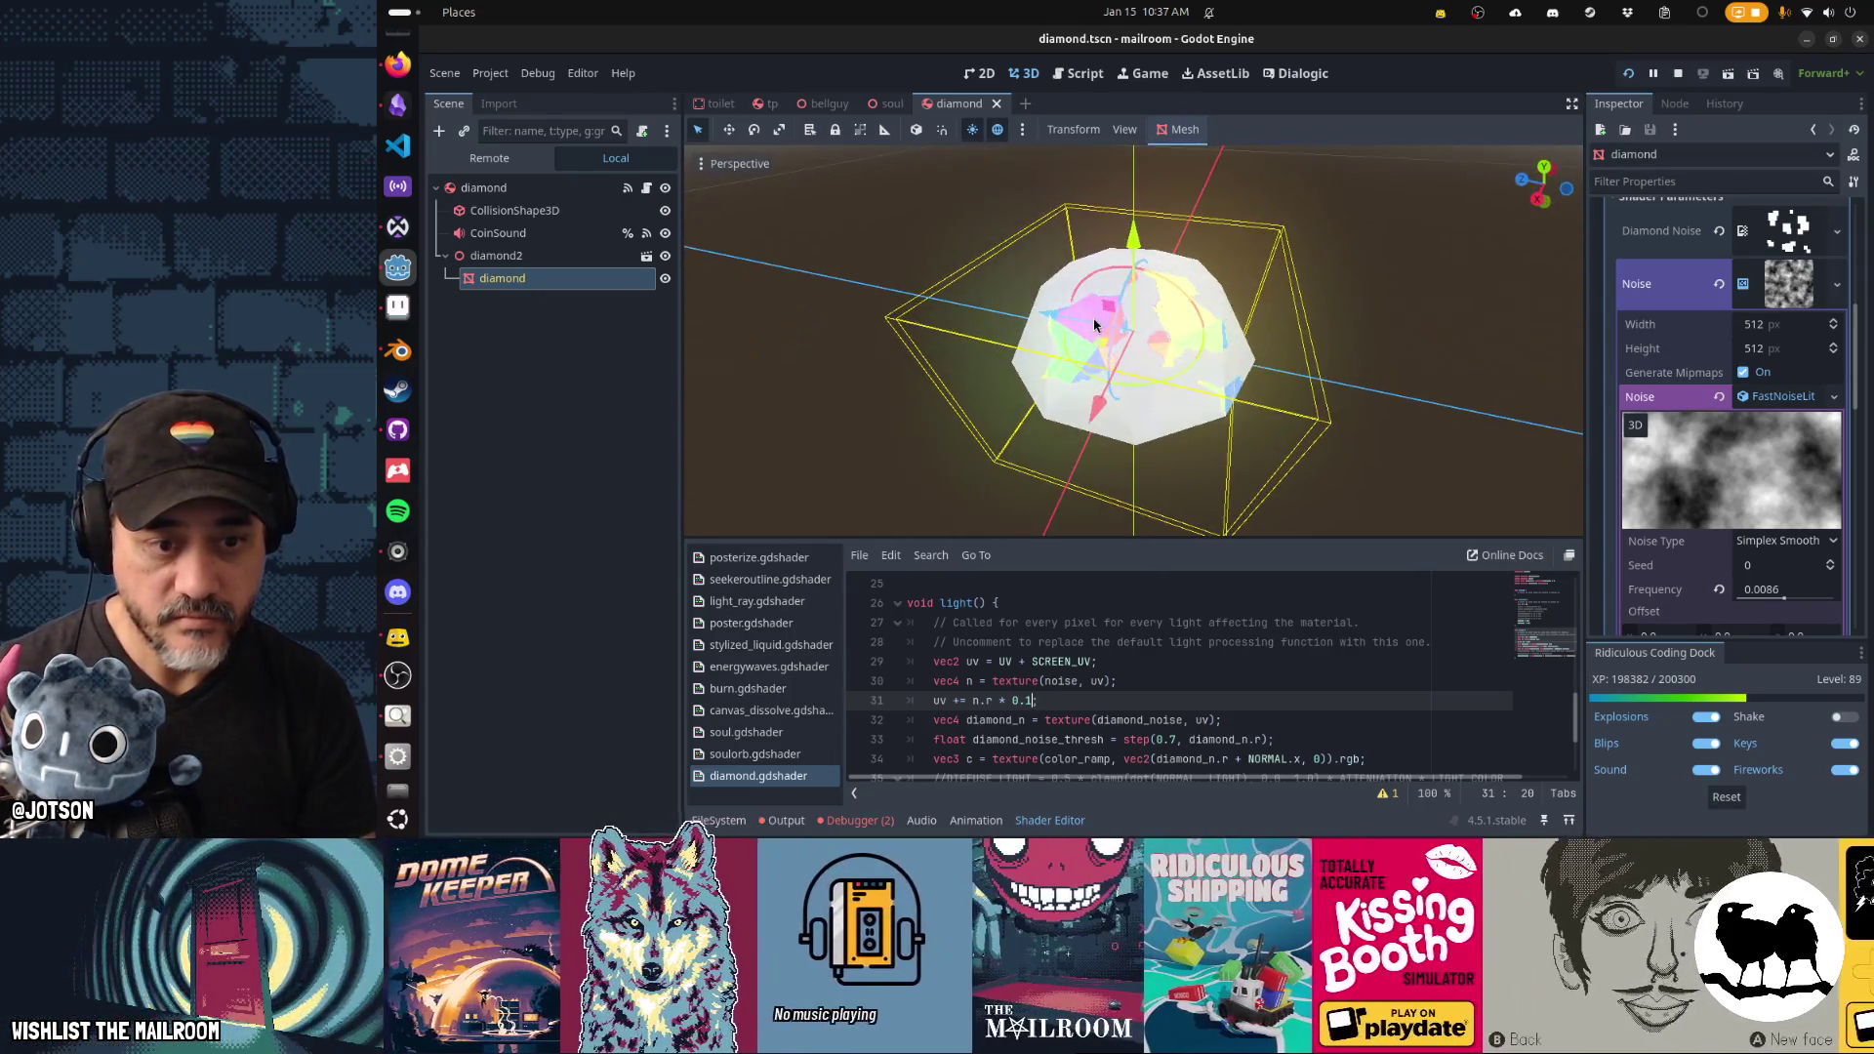
{"action": "type", "text": "03"}
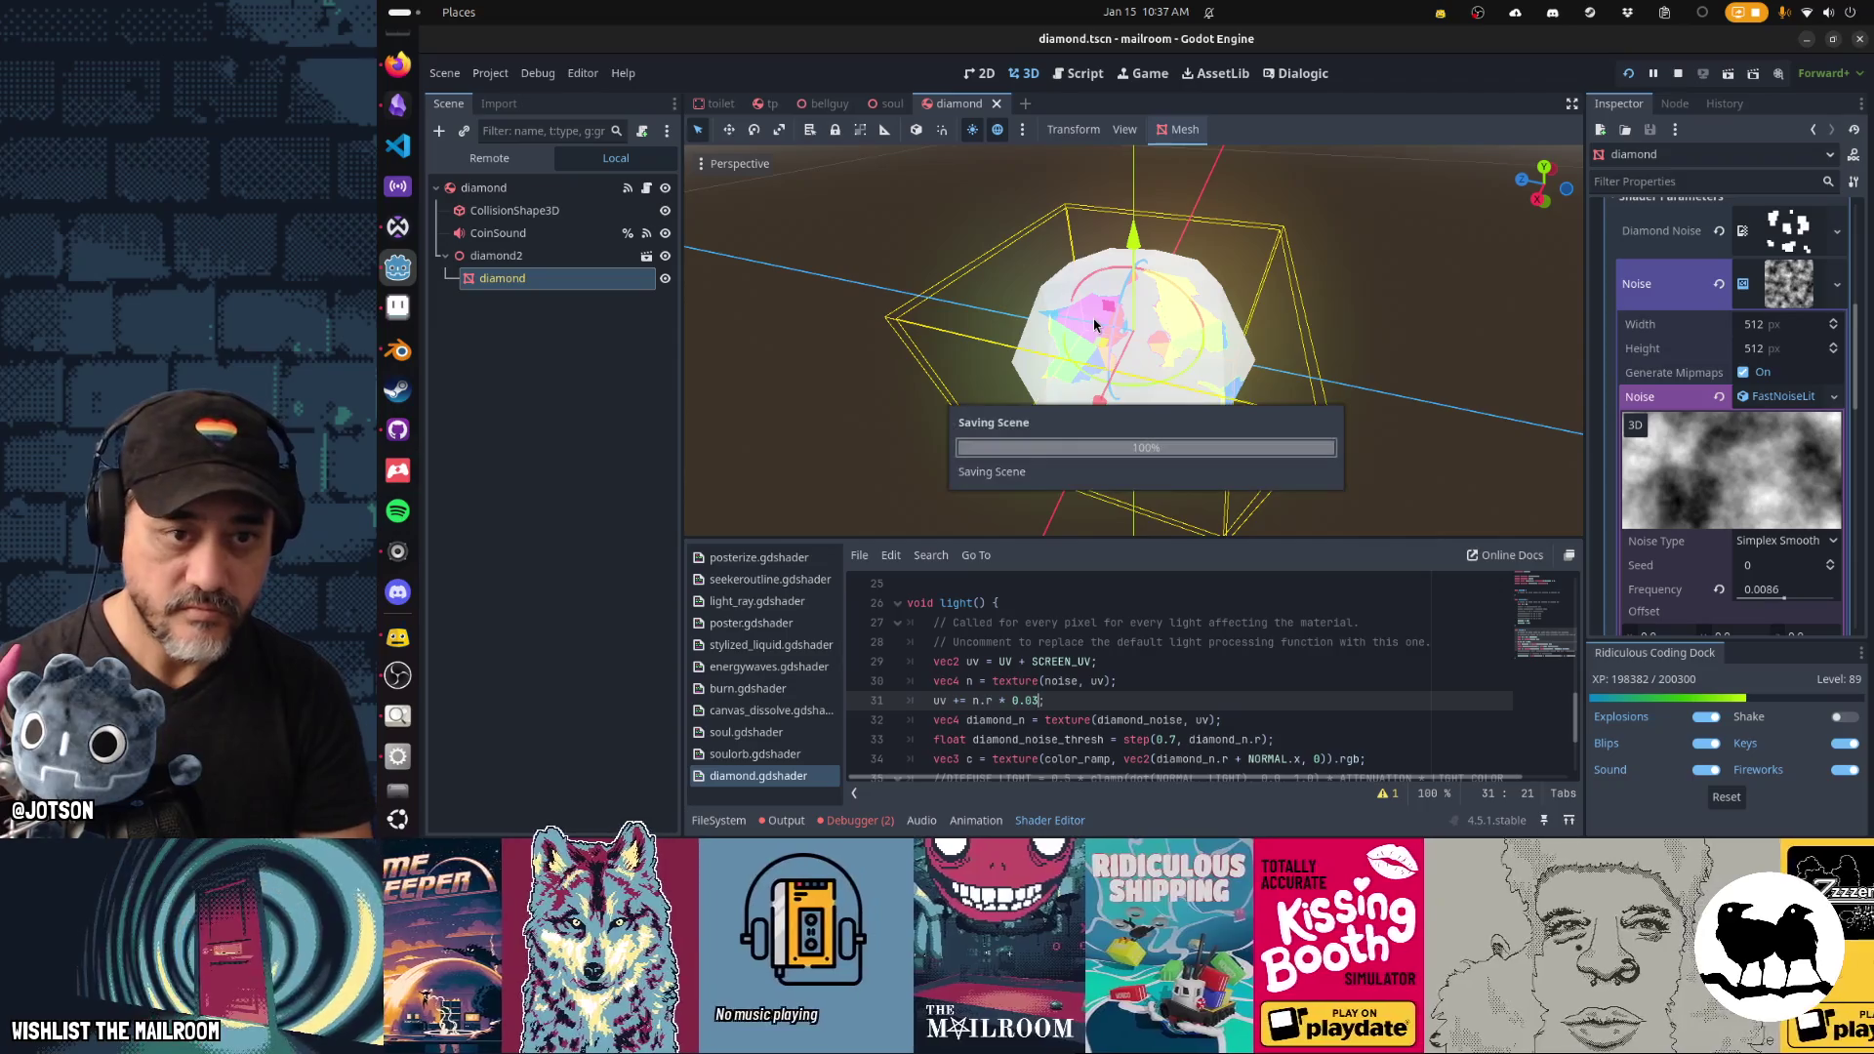
{"action": "mouse_move", "coordinate": [1095, 354]}
{"action": "left_mouse_down"}
{"action": "mouse_move", "coordinate": [1353, 320]}
{"action": "mouse_move", "coordinate": [1309, 296]}
{"action": "mouse_move", "coordinate": [1188, 371]}
{"action": "left_mouse_up"}
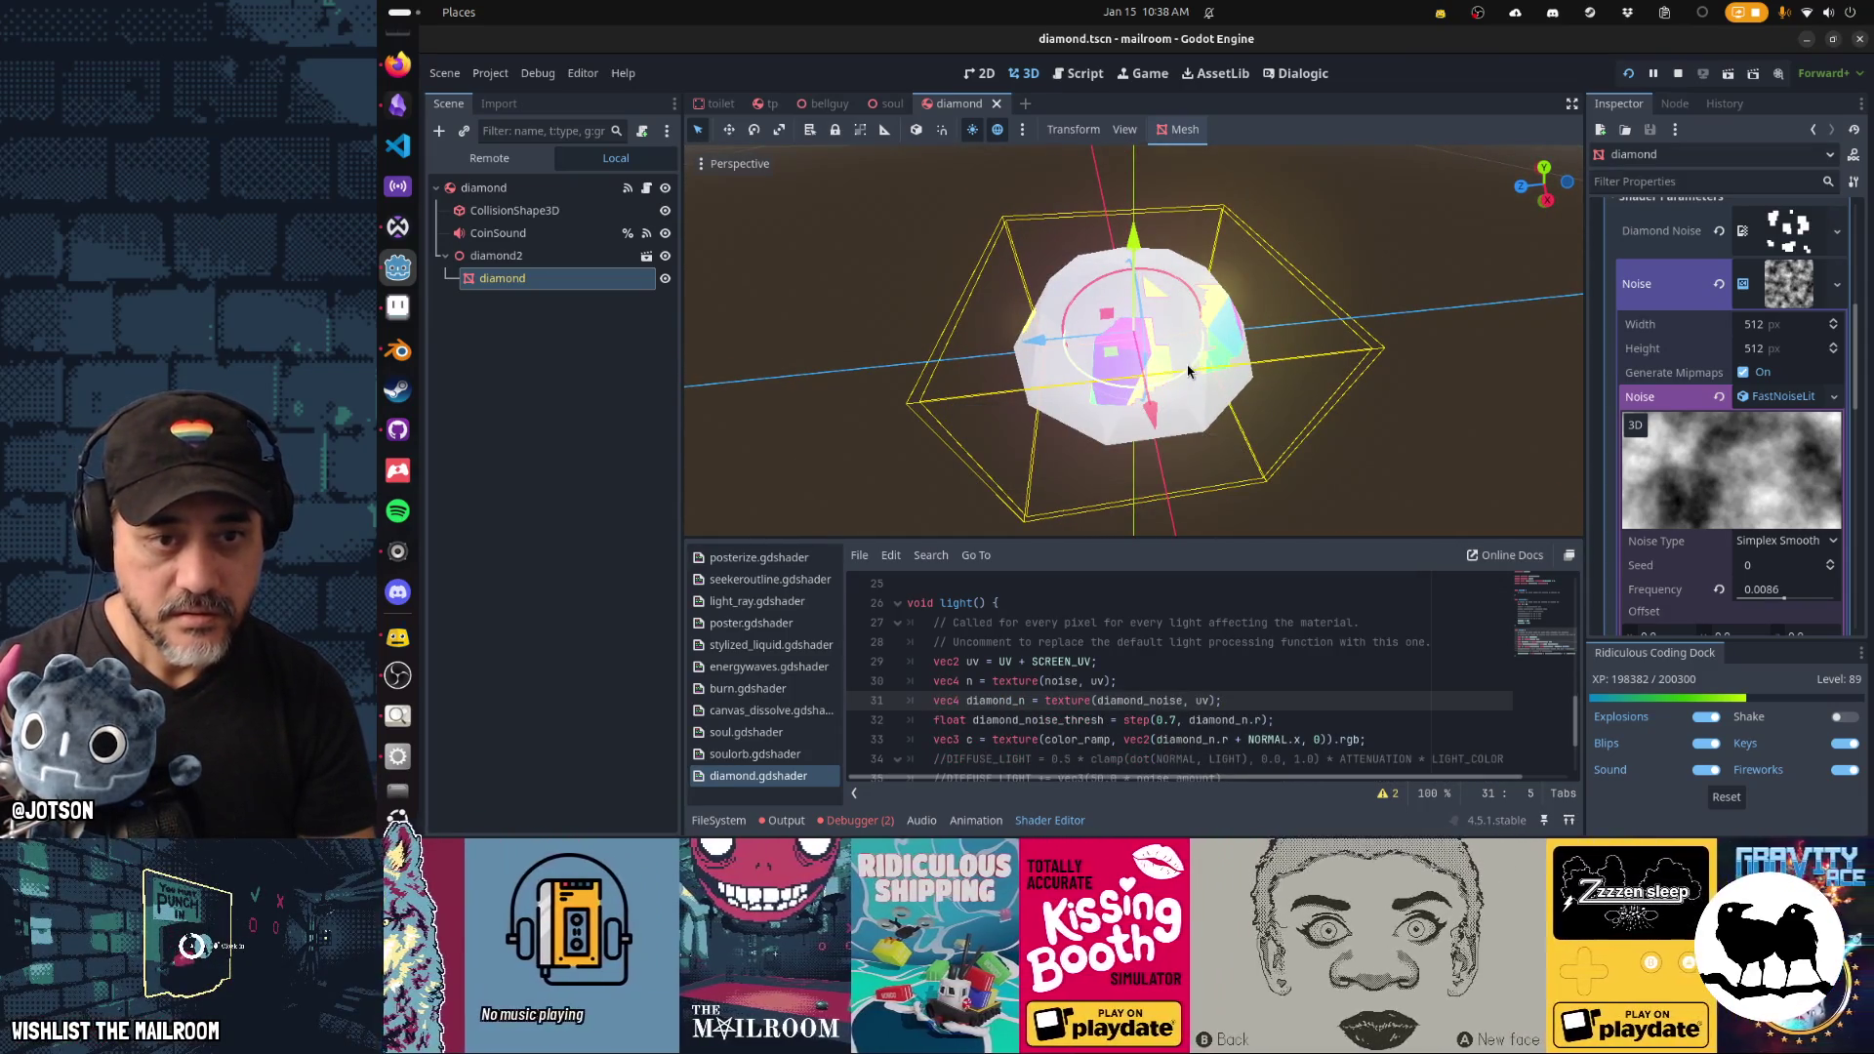
Copy the diamond_noise_thresh line and paste a duplicate above the diamond_n line.
{"action": "key", "text": "Down"}
{"action": "key", "text": "Down"}
{"action": "key", "text": "Down"}
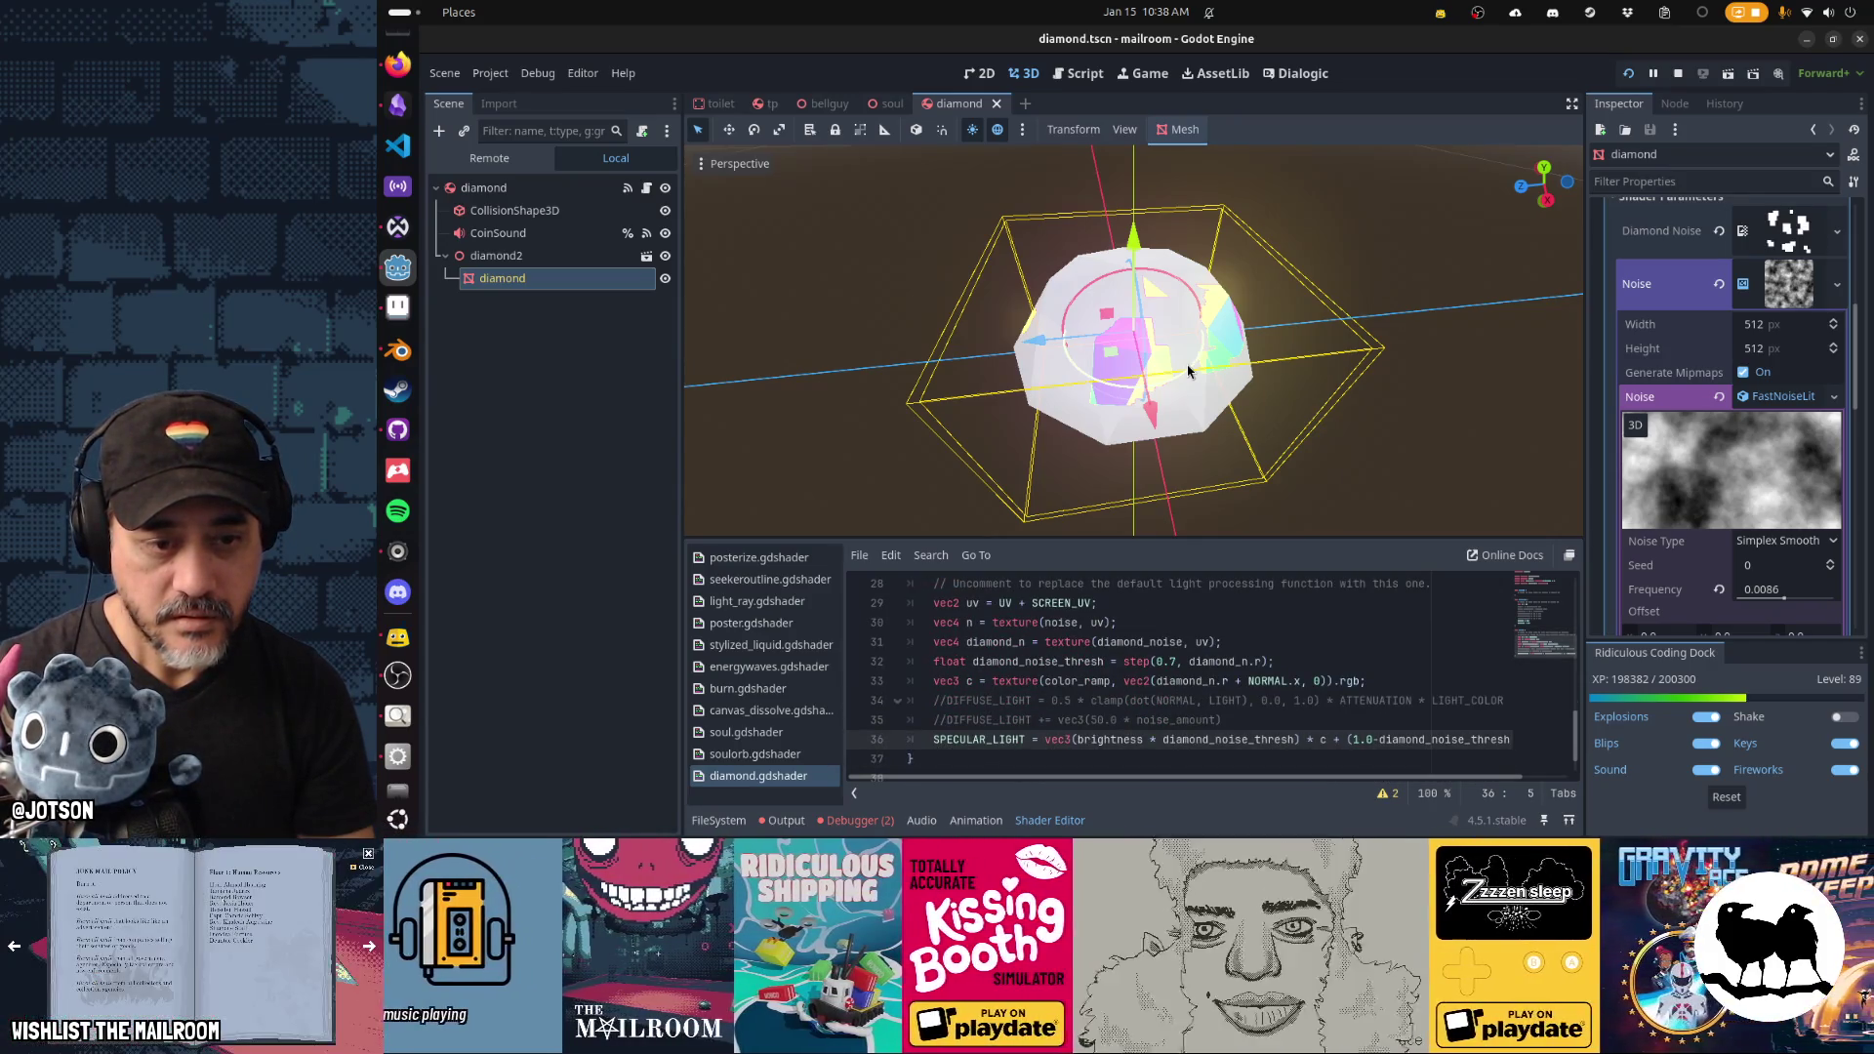
{"action": "key", "text": "Up"}
{"action": "key", "text": "Up"}
{"action": "key", "text": "Up"}
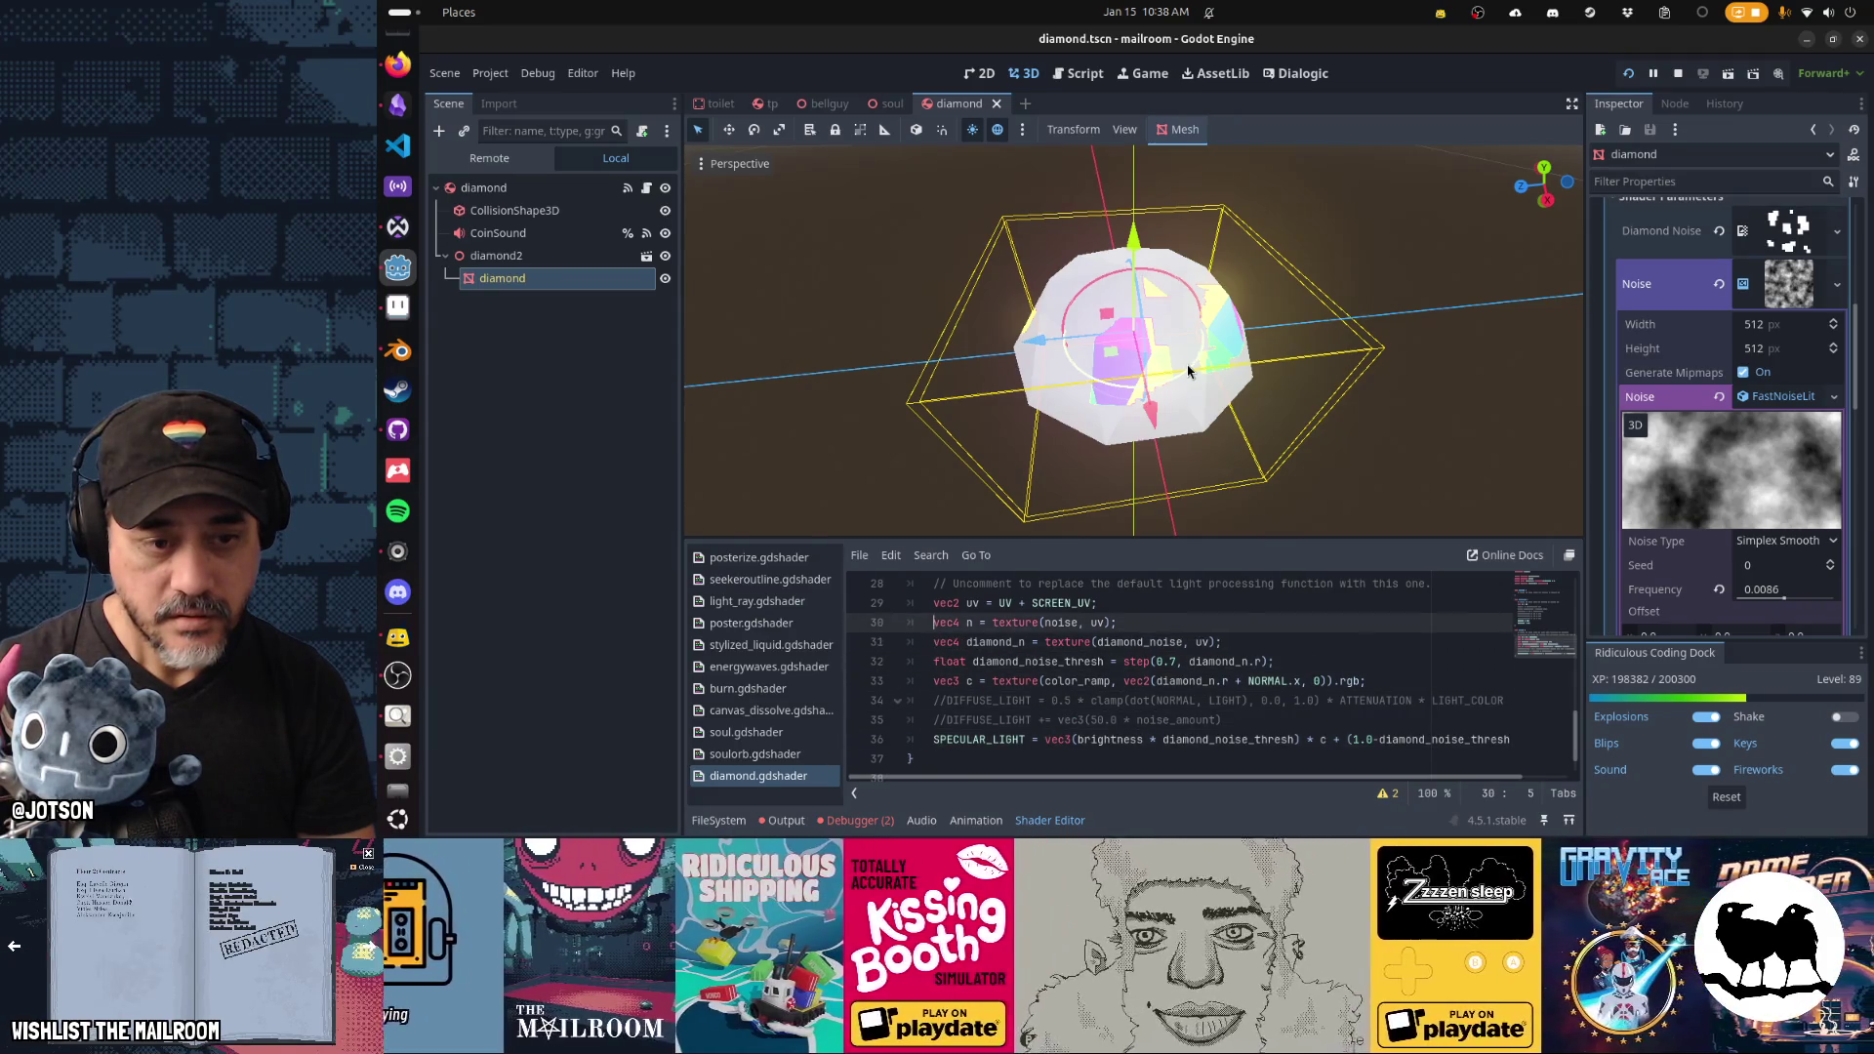
{"action": "key", "text": "Up"}
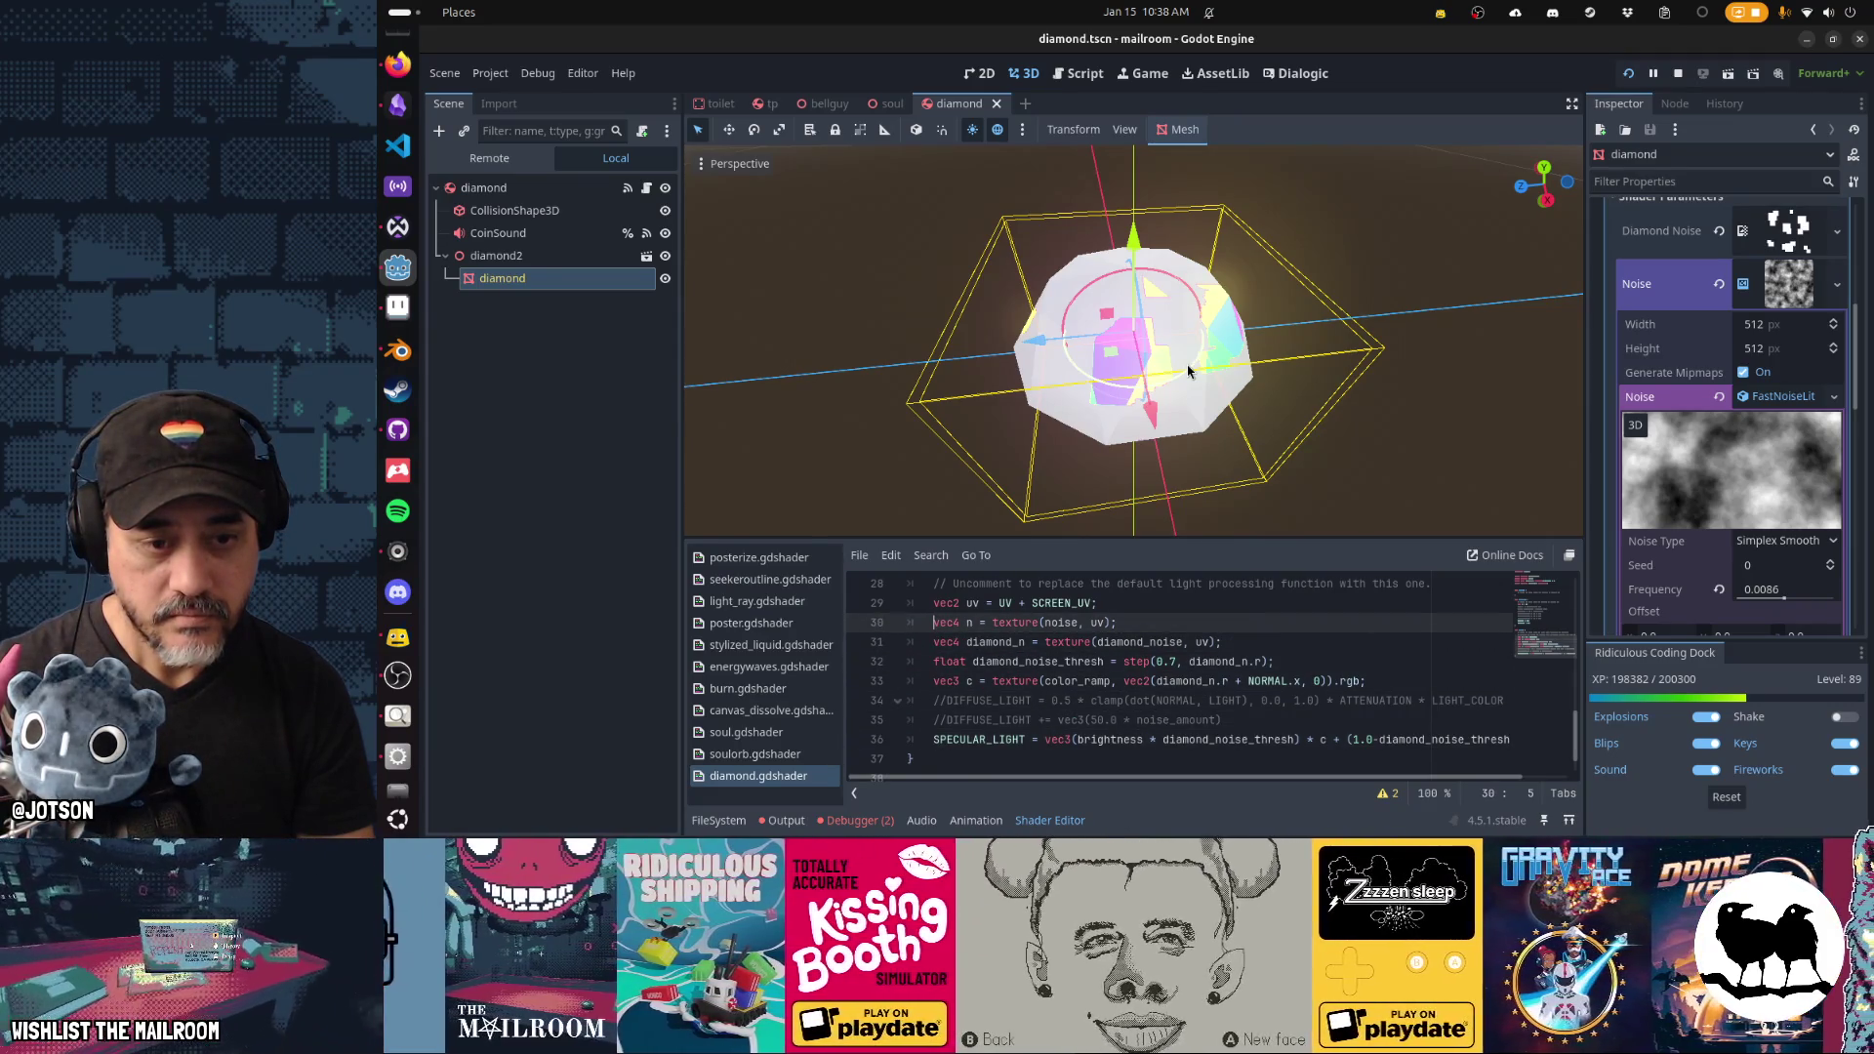
{"action": "key", "text": "Down"}
{"action": "key", "text": "Down"}
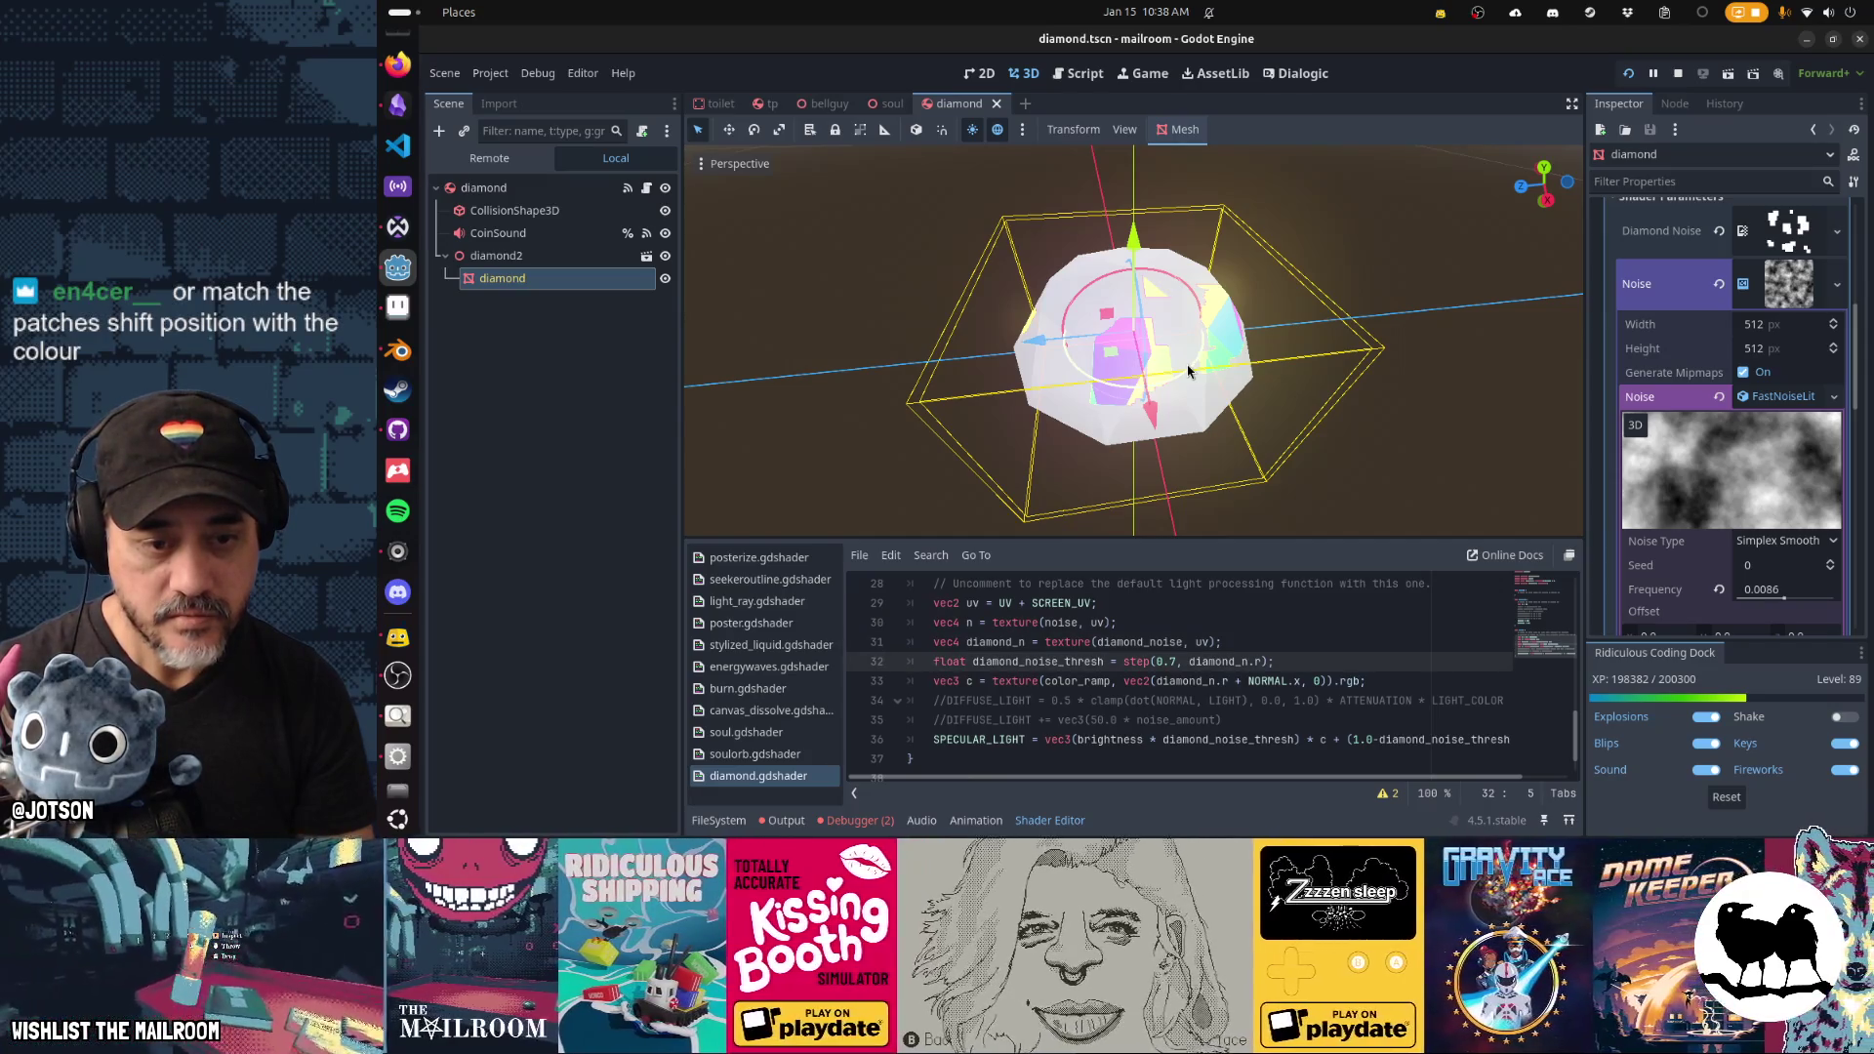
{"action": "key", "text": "ctrl+c"}
{"action": "key", "text": "Up"}
{"action": "key", "text": "Up"}
{"action": "key", "text": "End"}
{"action": "key", "text": "Return"}
{"action": "key", "text": "ctrl+v"}
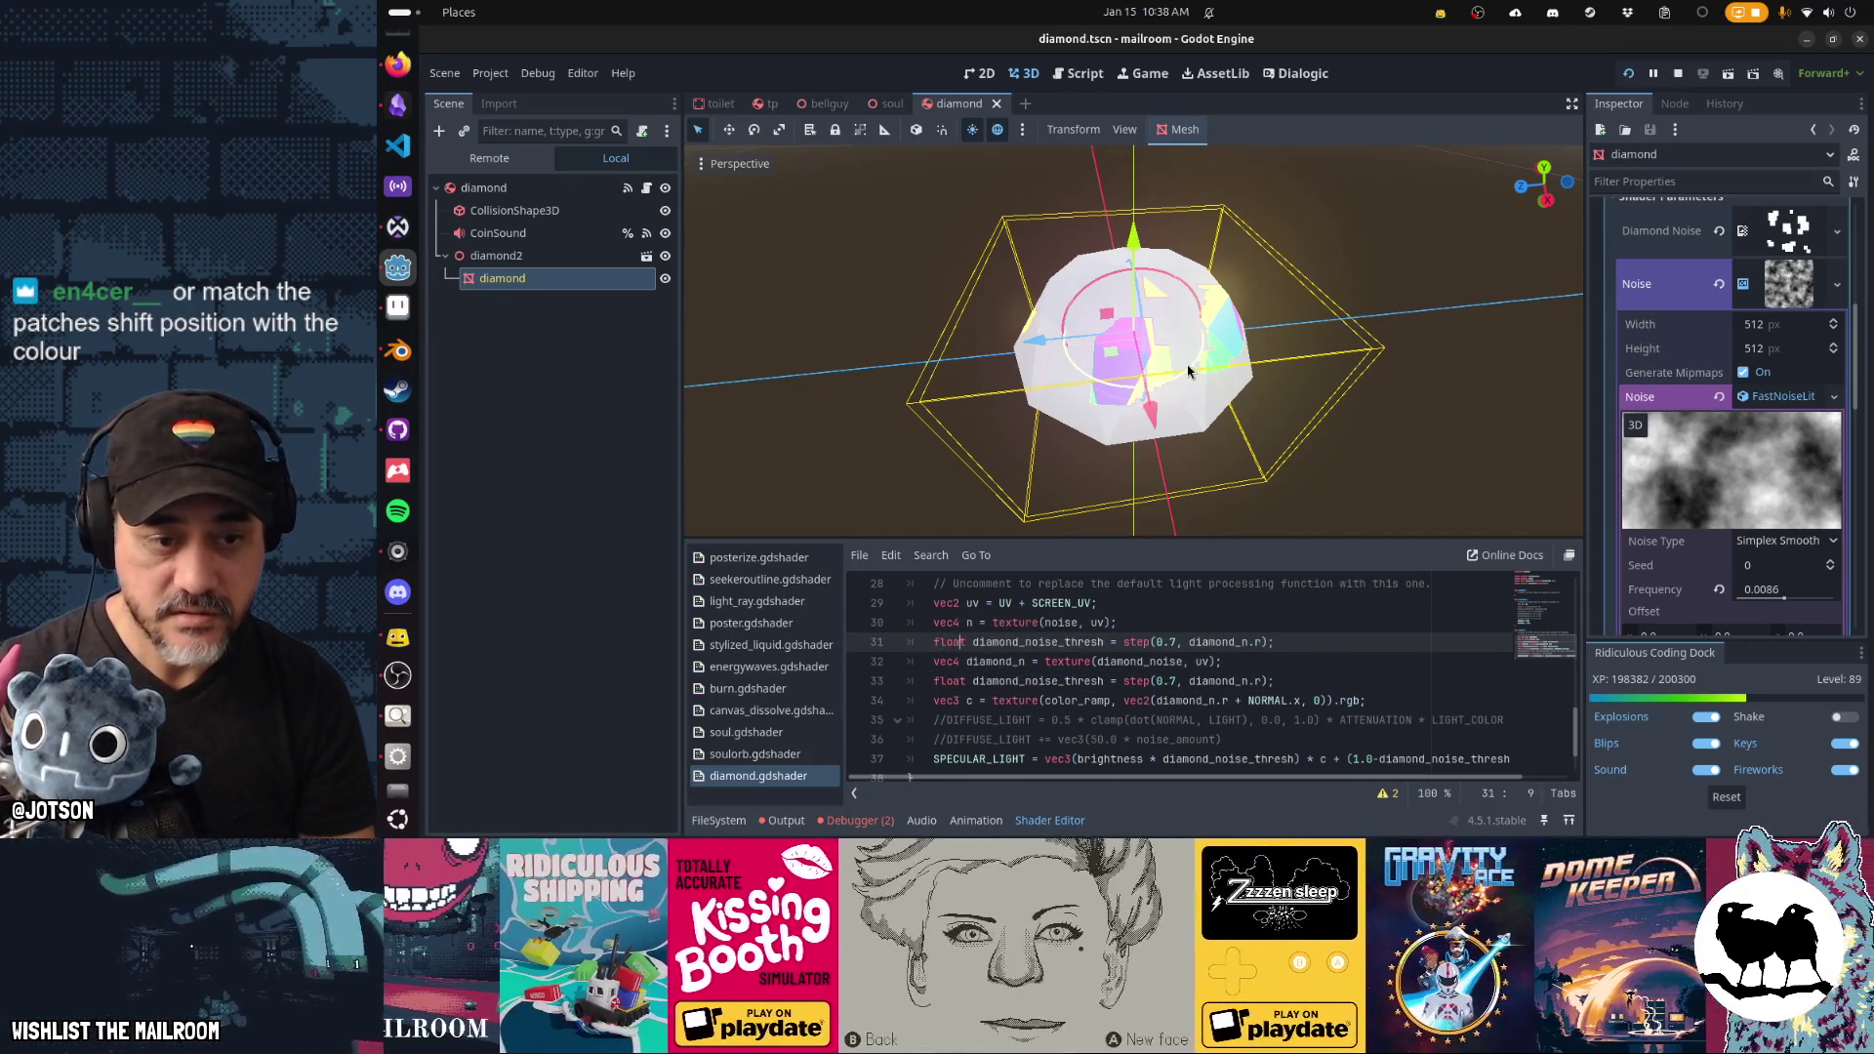
Rename the copy to noise_thresh using step(0.7, n.r) and save the shader.
{"action": "key", "text": "Right"}
{"action": "key", "text": "Right"}
{"action": "key", "text": "shift+Right"}
{"action": "key", "text": "shift+Right"}
{"action": "key", "text": "BackSpace"}
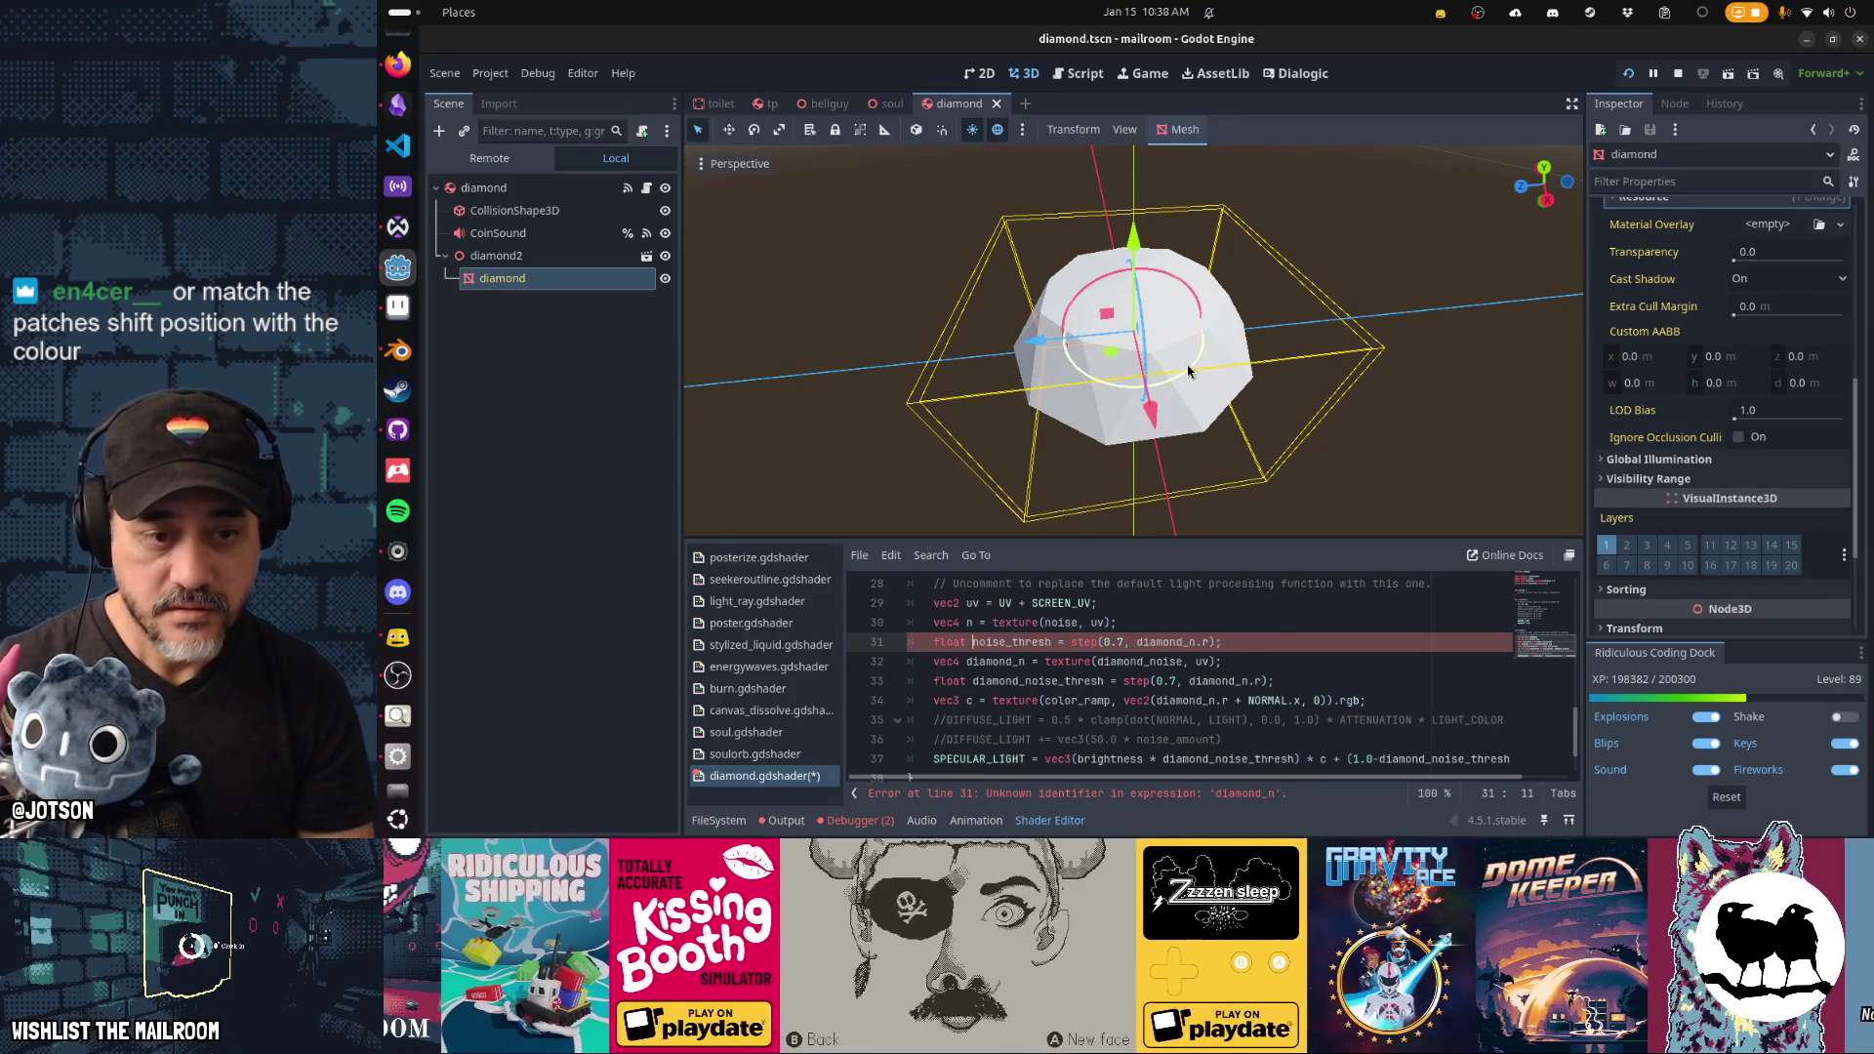
{"action": "key", "text": "Left"}
{"action": "key", "text": "Left"}
{"action": "key", "text": "ctrl+BackSpace"}
{"action": "type", "text": "noise"}
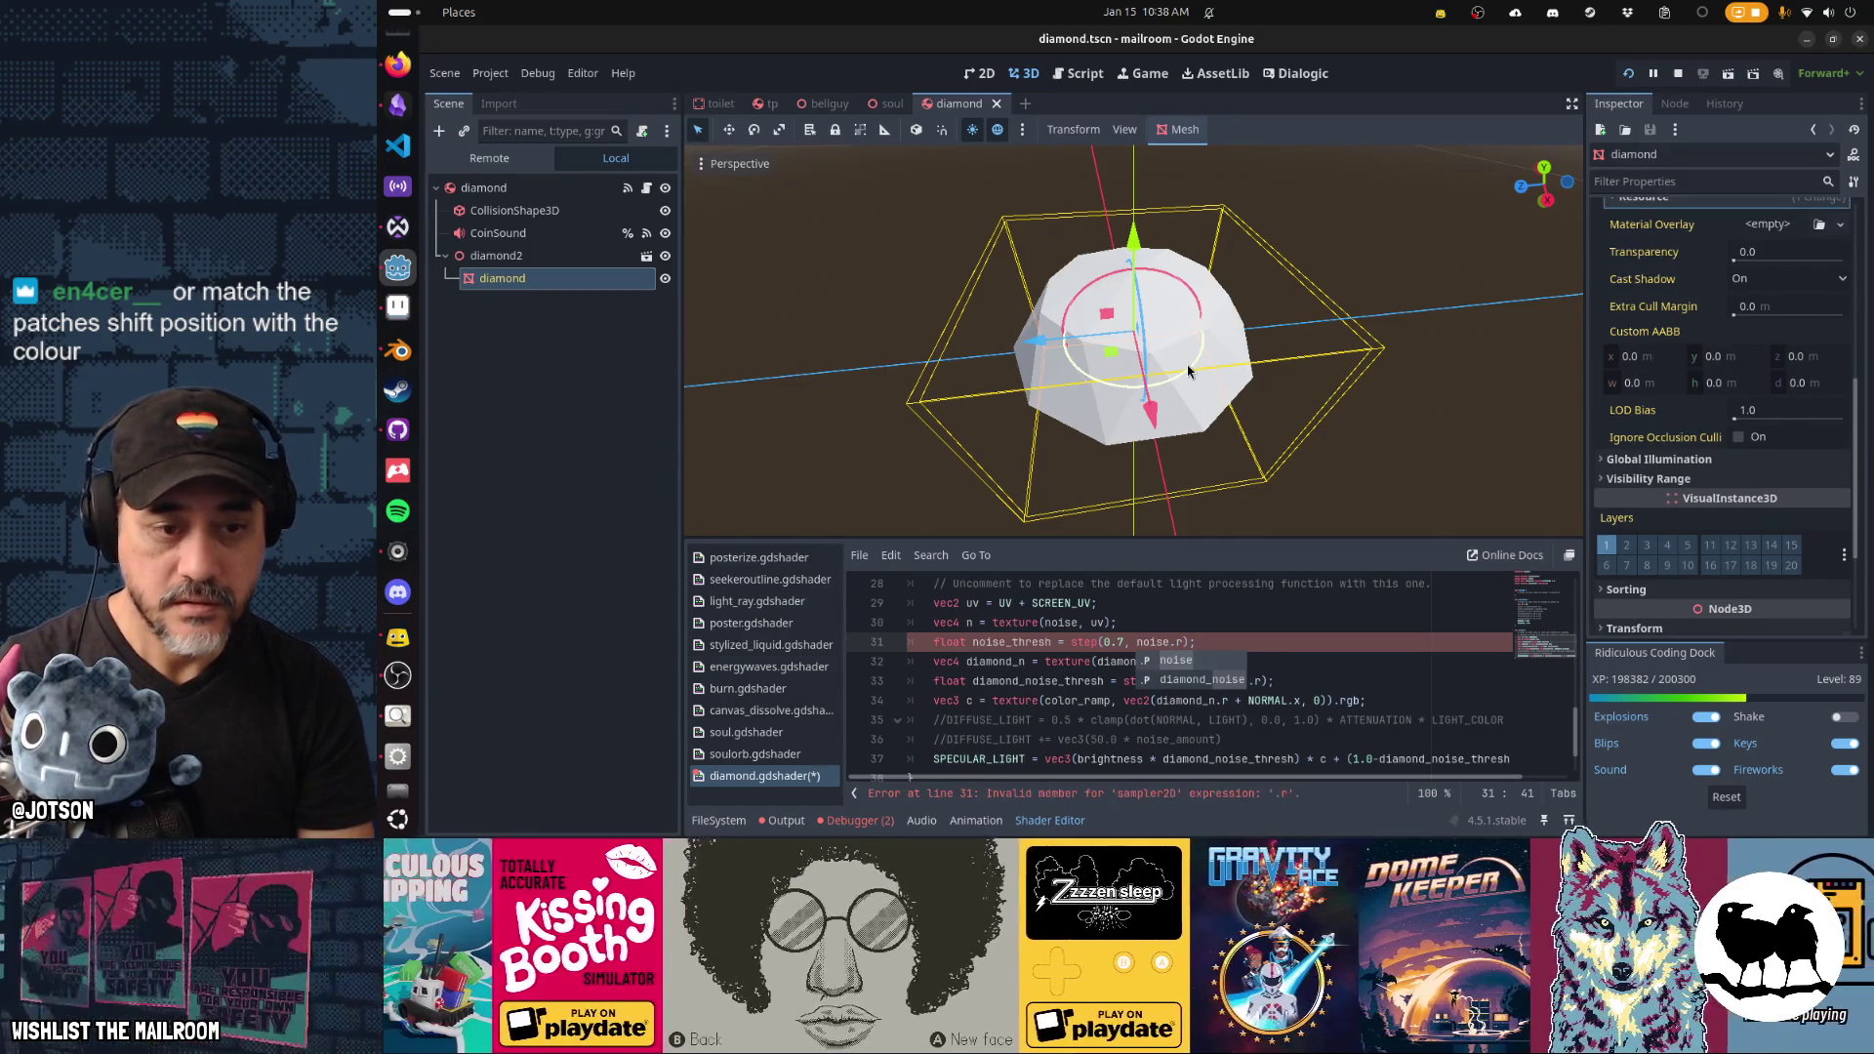
{"action": "key", "text": "ctrl+BackSpace"}
{"action": "type", "text": "n"}
{"action": "key", "text": "End"}
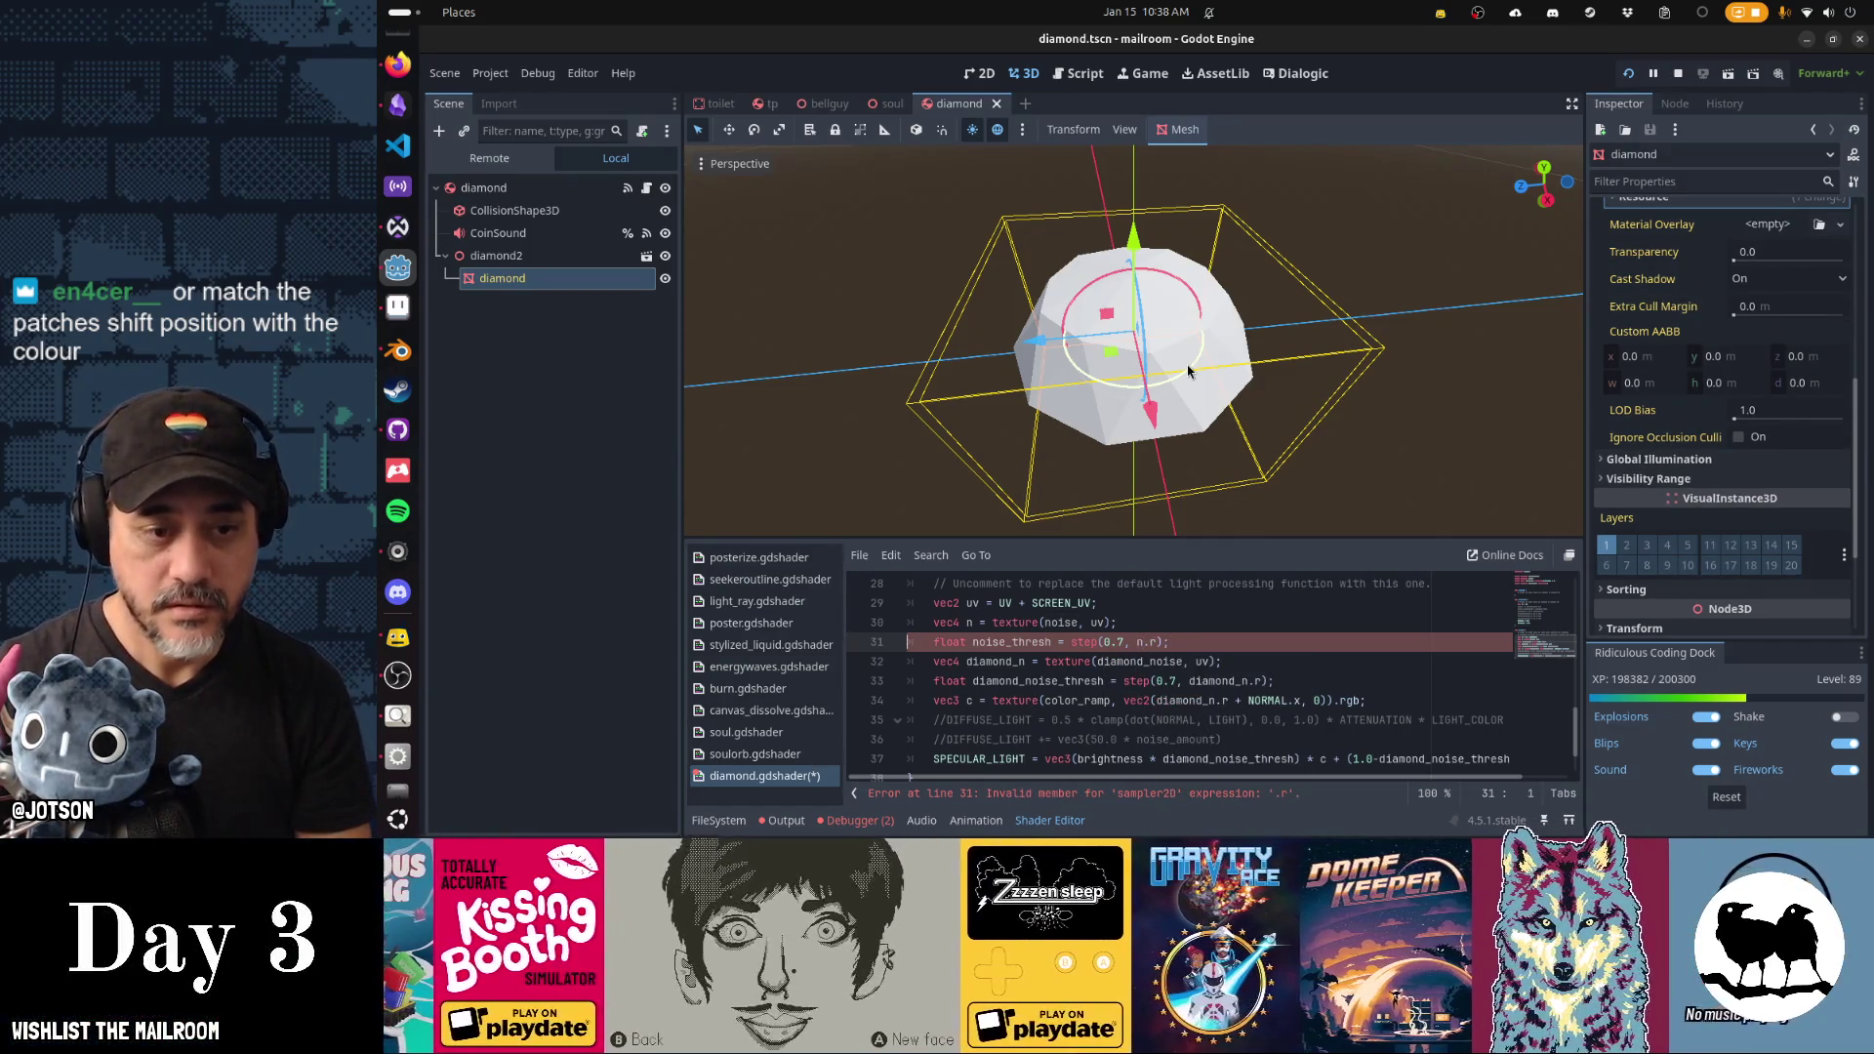
{"action": "key", "text": "Down"}
{"action": "key", "text": "Down"}
{"action": "key", "text": "Down"}
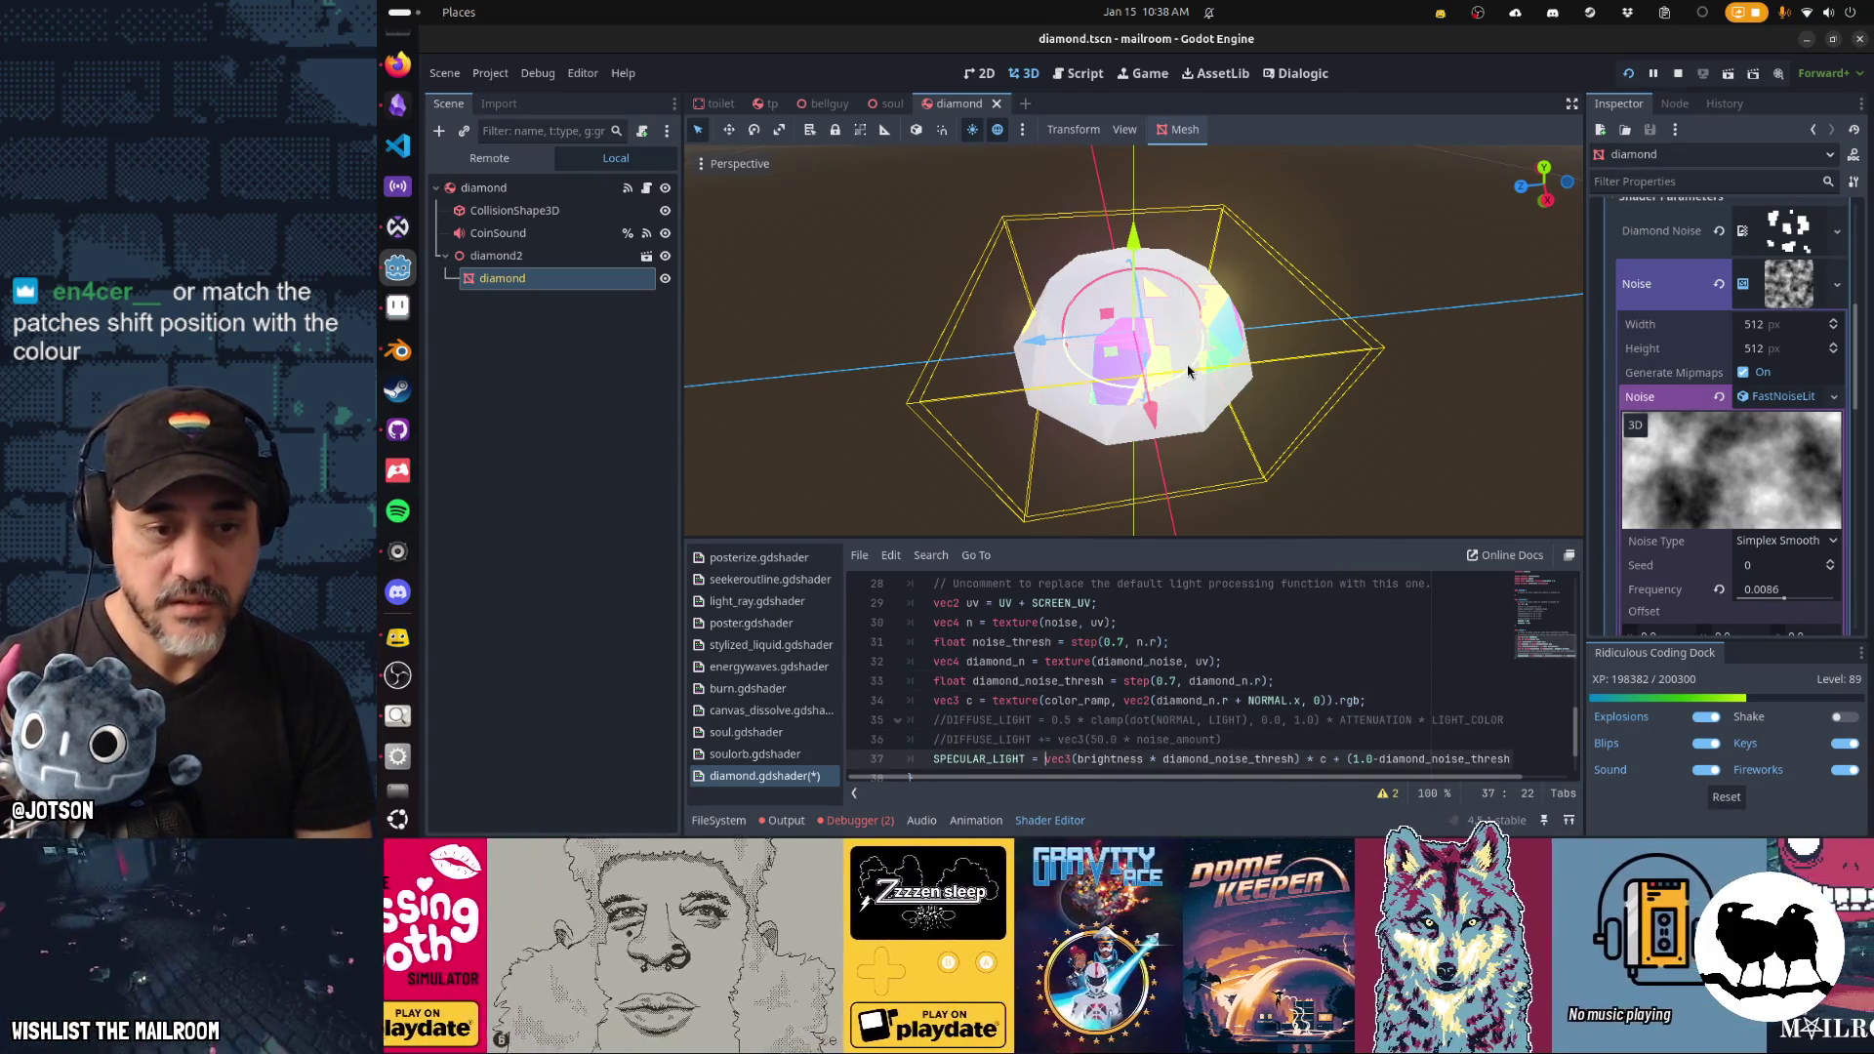
{"action": "type", "text": "noise_thresh *"}
{"action": "key", "text": "ctrl+s"}
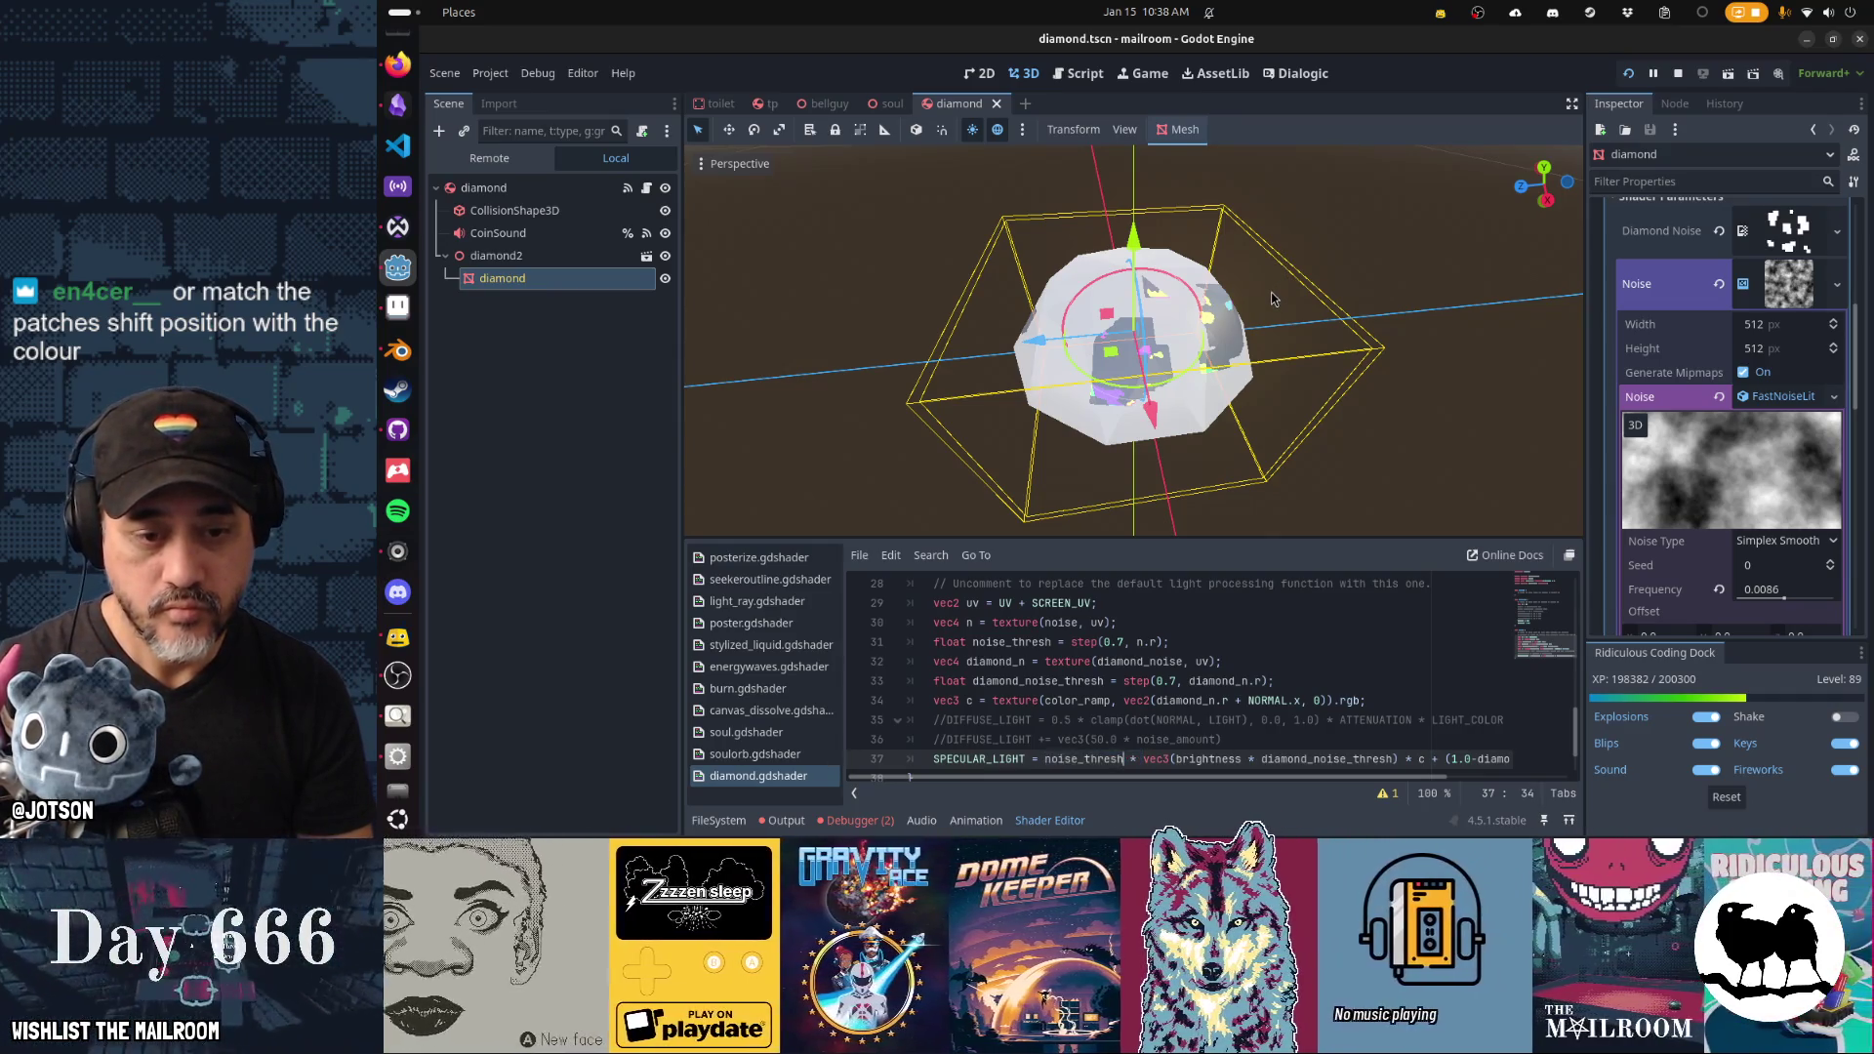
Start a new SPECULAR_LIGHT line below the main specular expression.
{"action": "key", "text": "shift+End"}
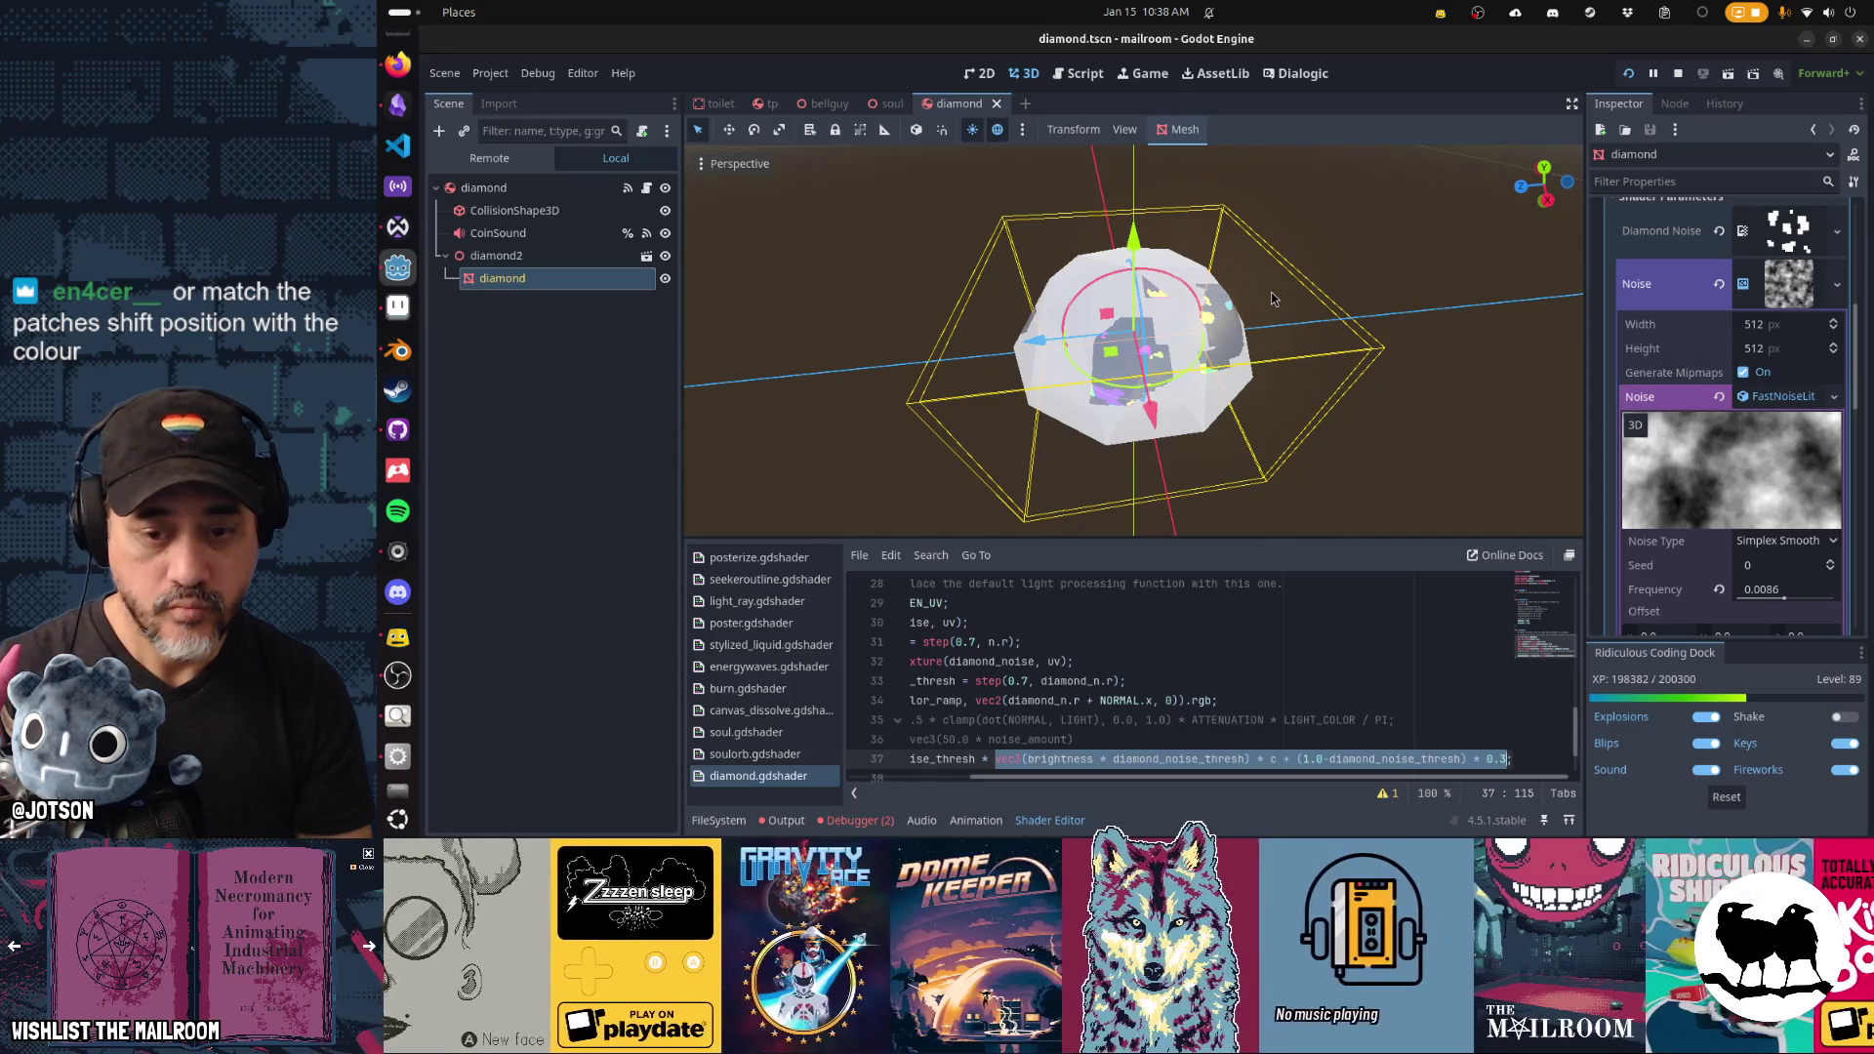
{"action": "key", "text": "Return"}
{"action": "type", "text": "se_thresh;"}
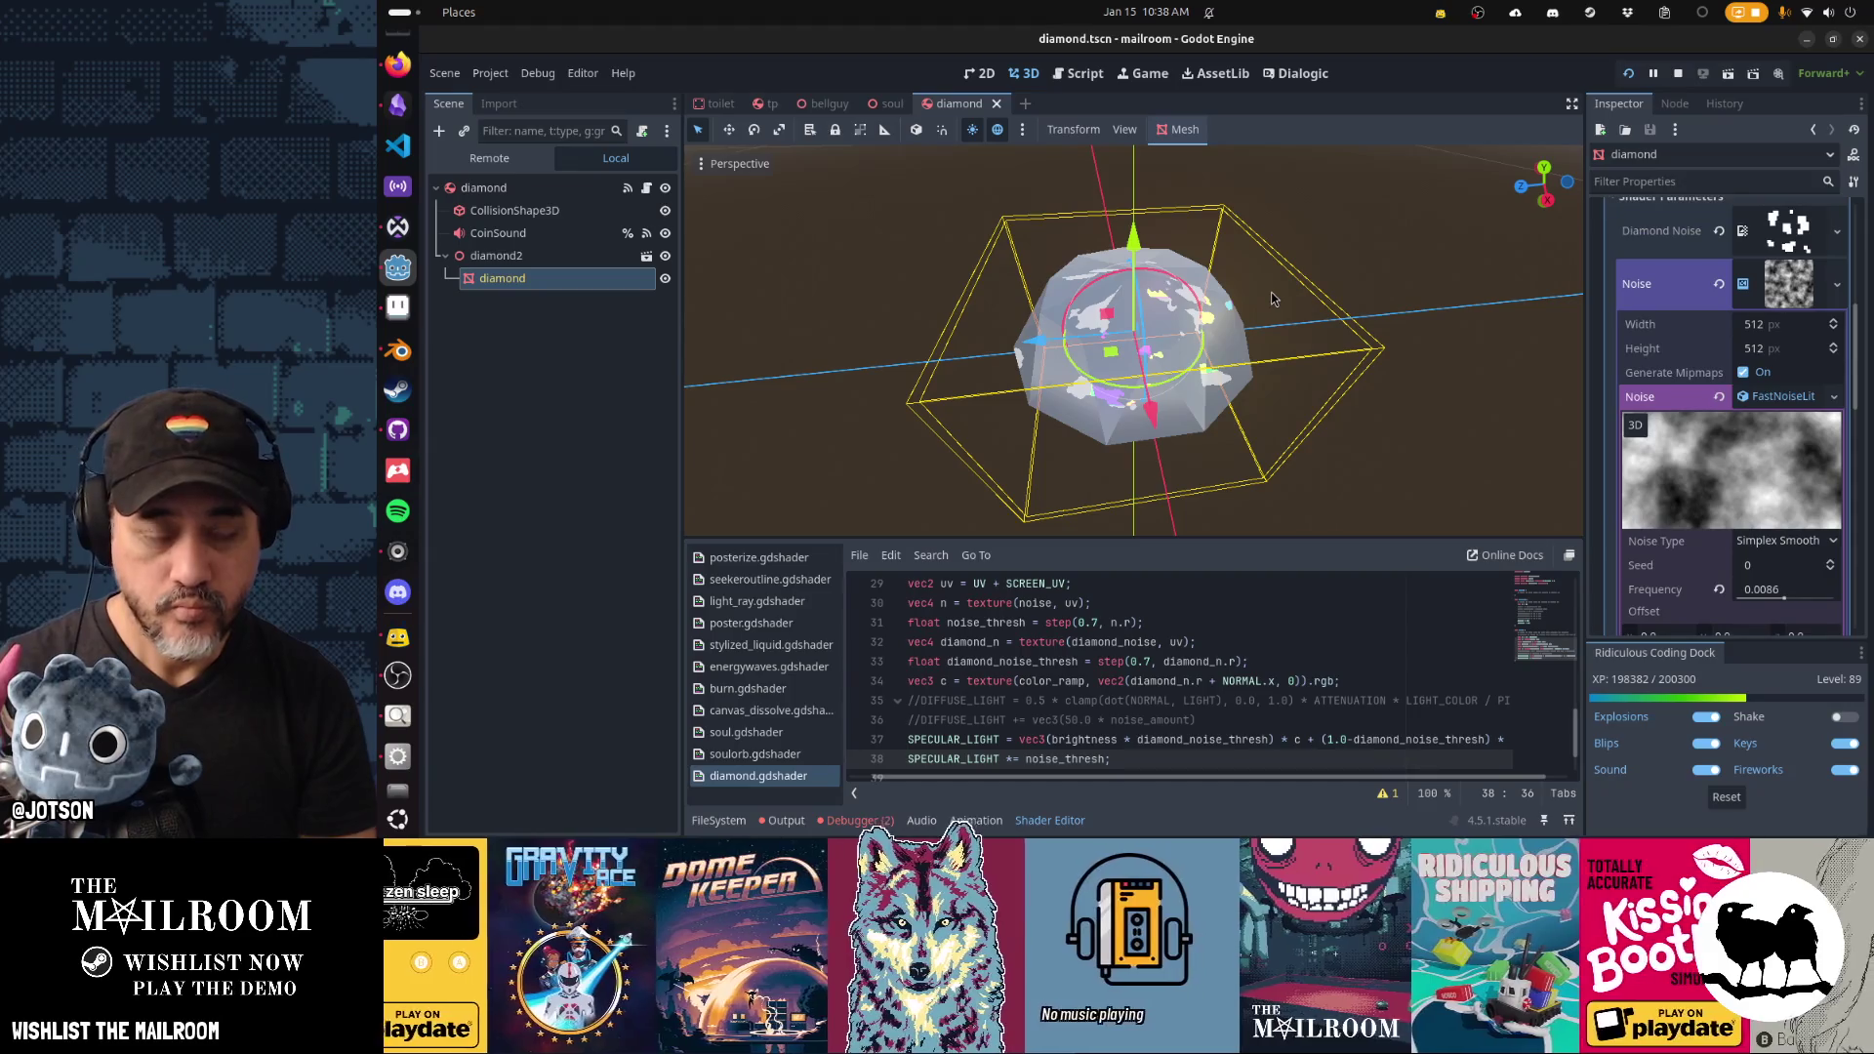
Complete line 38 as SPECULAR_LIGHT *= noise_thresh + 0.2, save, and orbit to inspect the patches.
{"action": "mouse_move", "coordinate": [1254, 195]}
{"action": "left_mouse_down"}
{"action": "mouse_move", "coordinate": [1265, 318]}
{"action": "mouse_move", "coordinate": [1330, 260]}
{"action": "mouse_move", "coordinate": [1324, 205]}
{"action": "mouse_move", "coordinate": [1196, 189]}
{"action": "mouse_move", "coordinate": [647, 307]}
{"action": "mouse_move", "coordinate": [378, 319]}
{"action": "mouse_move", "coordinate": [983, 318]}
{"action": "left_mouse_up"}
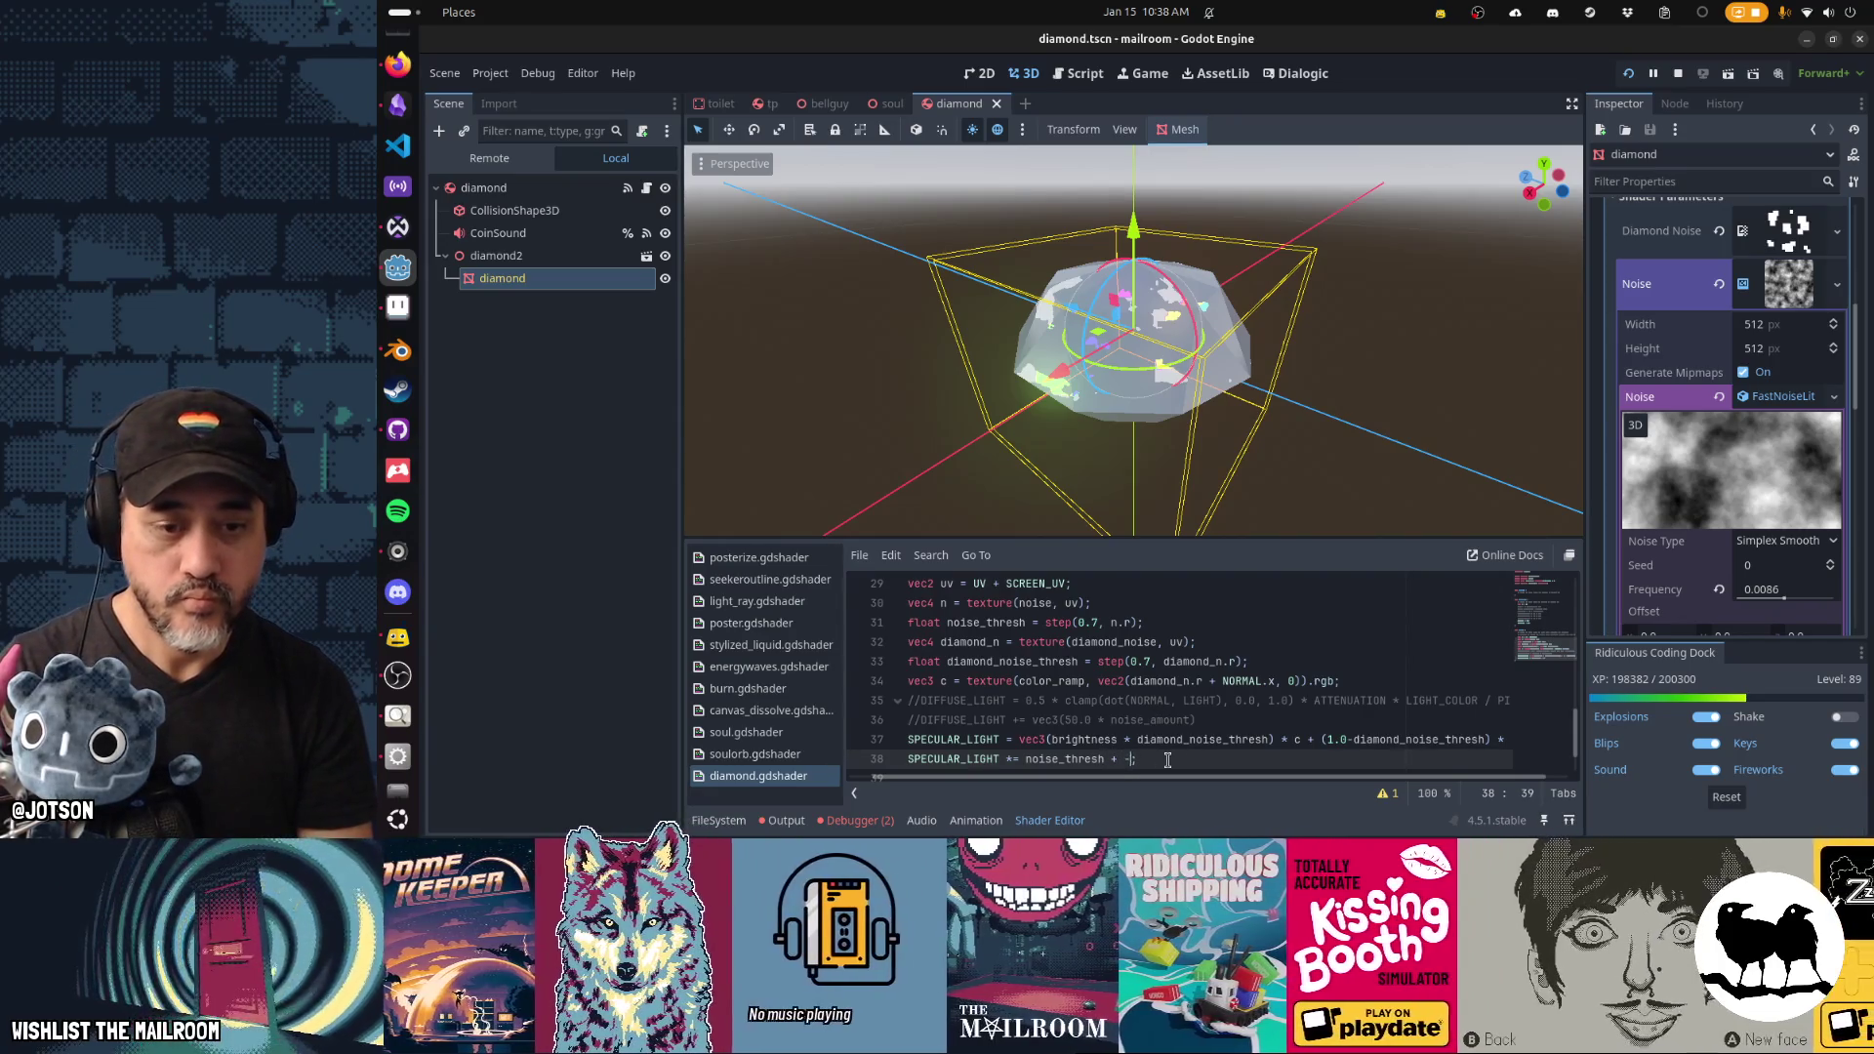
{"action": "type", "text": "0.2"}
{"action": "key", "text": "ctrl+s"}
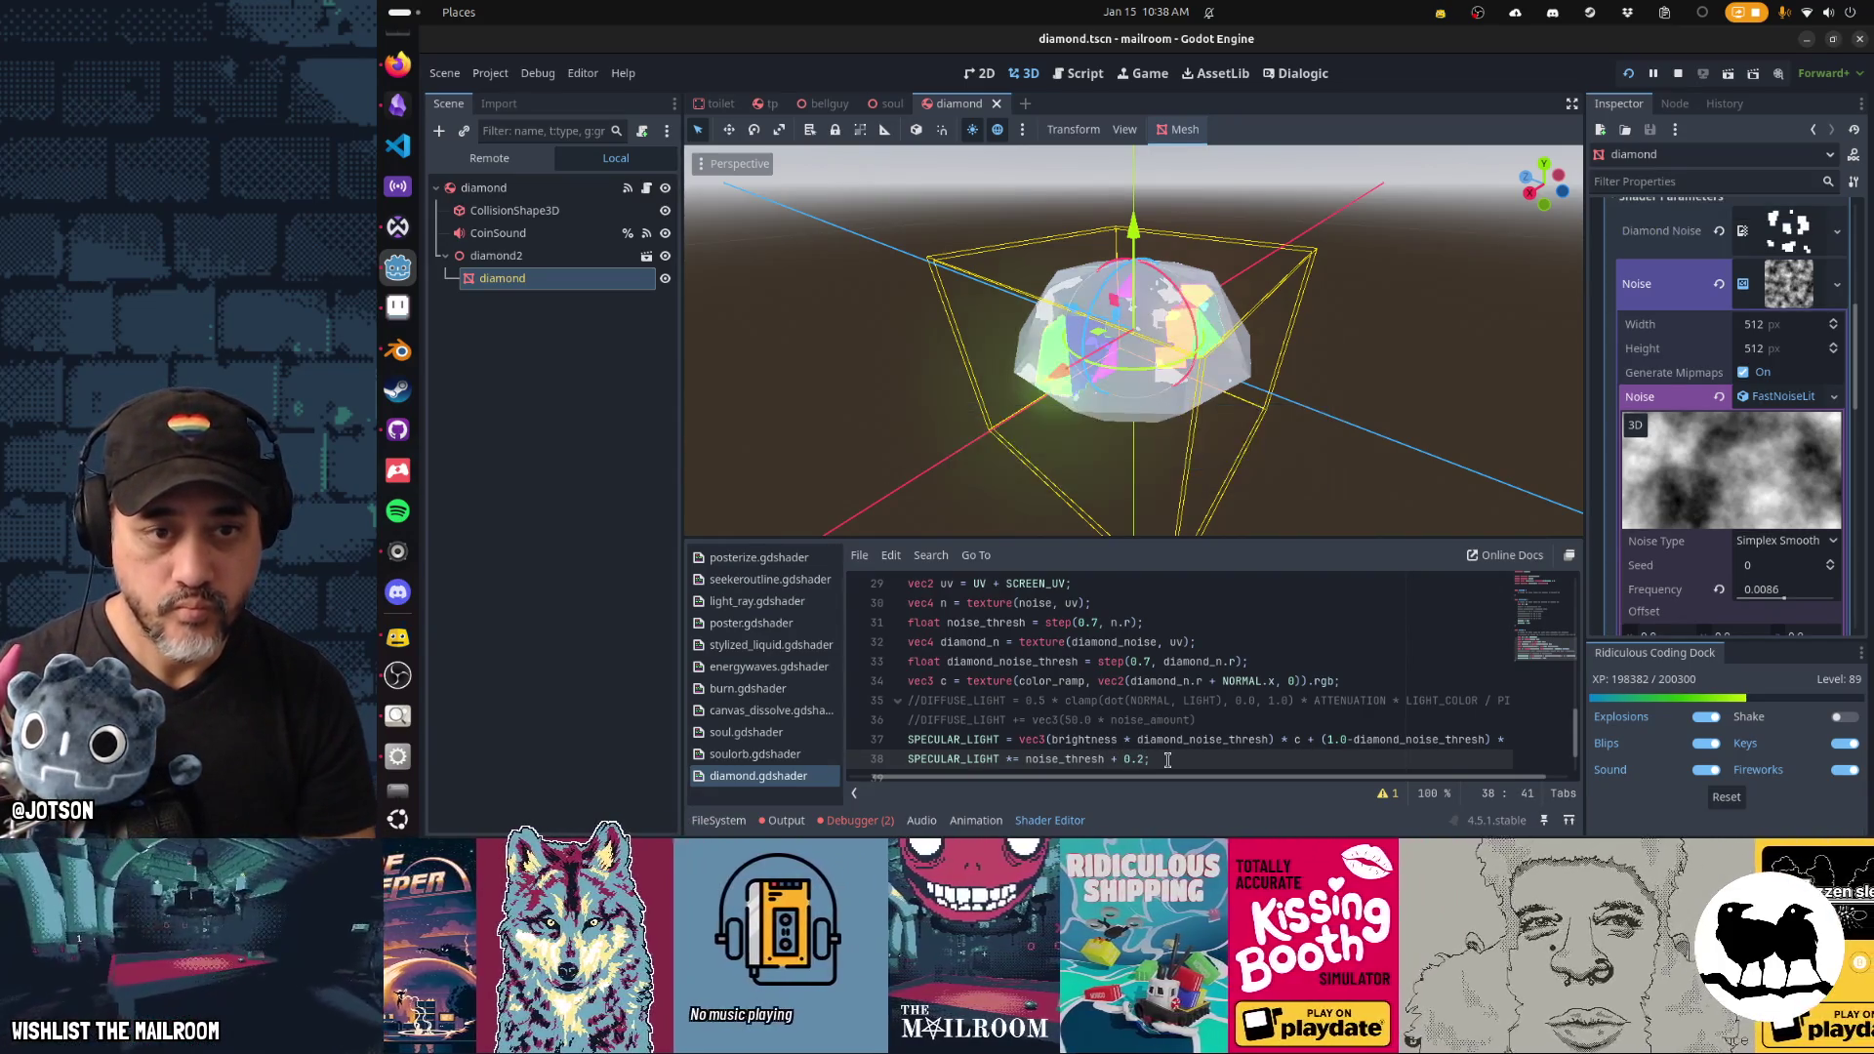
{"action": "mouse_move", "coordinate": [1087, 443]}
{"action": "left_mouse_down"}
{"action": "mouse_move", "coordinate": [1425, 427]}
{"action": "mouse_move", "coordinate": [1245, 426]}
{"action": "mouse_move", "coordinate": [1304, 379]}
{"action": "mouse_move", "coordinate": [1218, 390]}
{"action": "mouse_move", "coordinate": [1680, 507]}
{"action": "mouse_move", "coordinate": [1437, 398]}
{"action": "mouse_move", "coordinate": [1695, 388]}
{"action": "mouse_move", "coordinate": [910, 342]}
{"action": "left_mouse_up"}
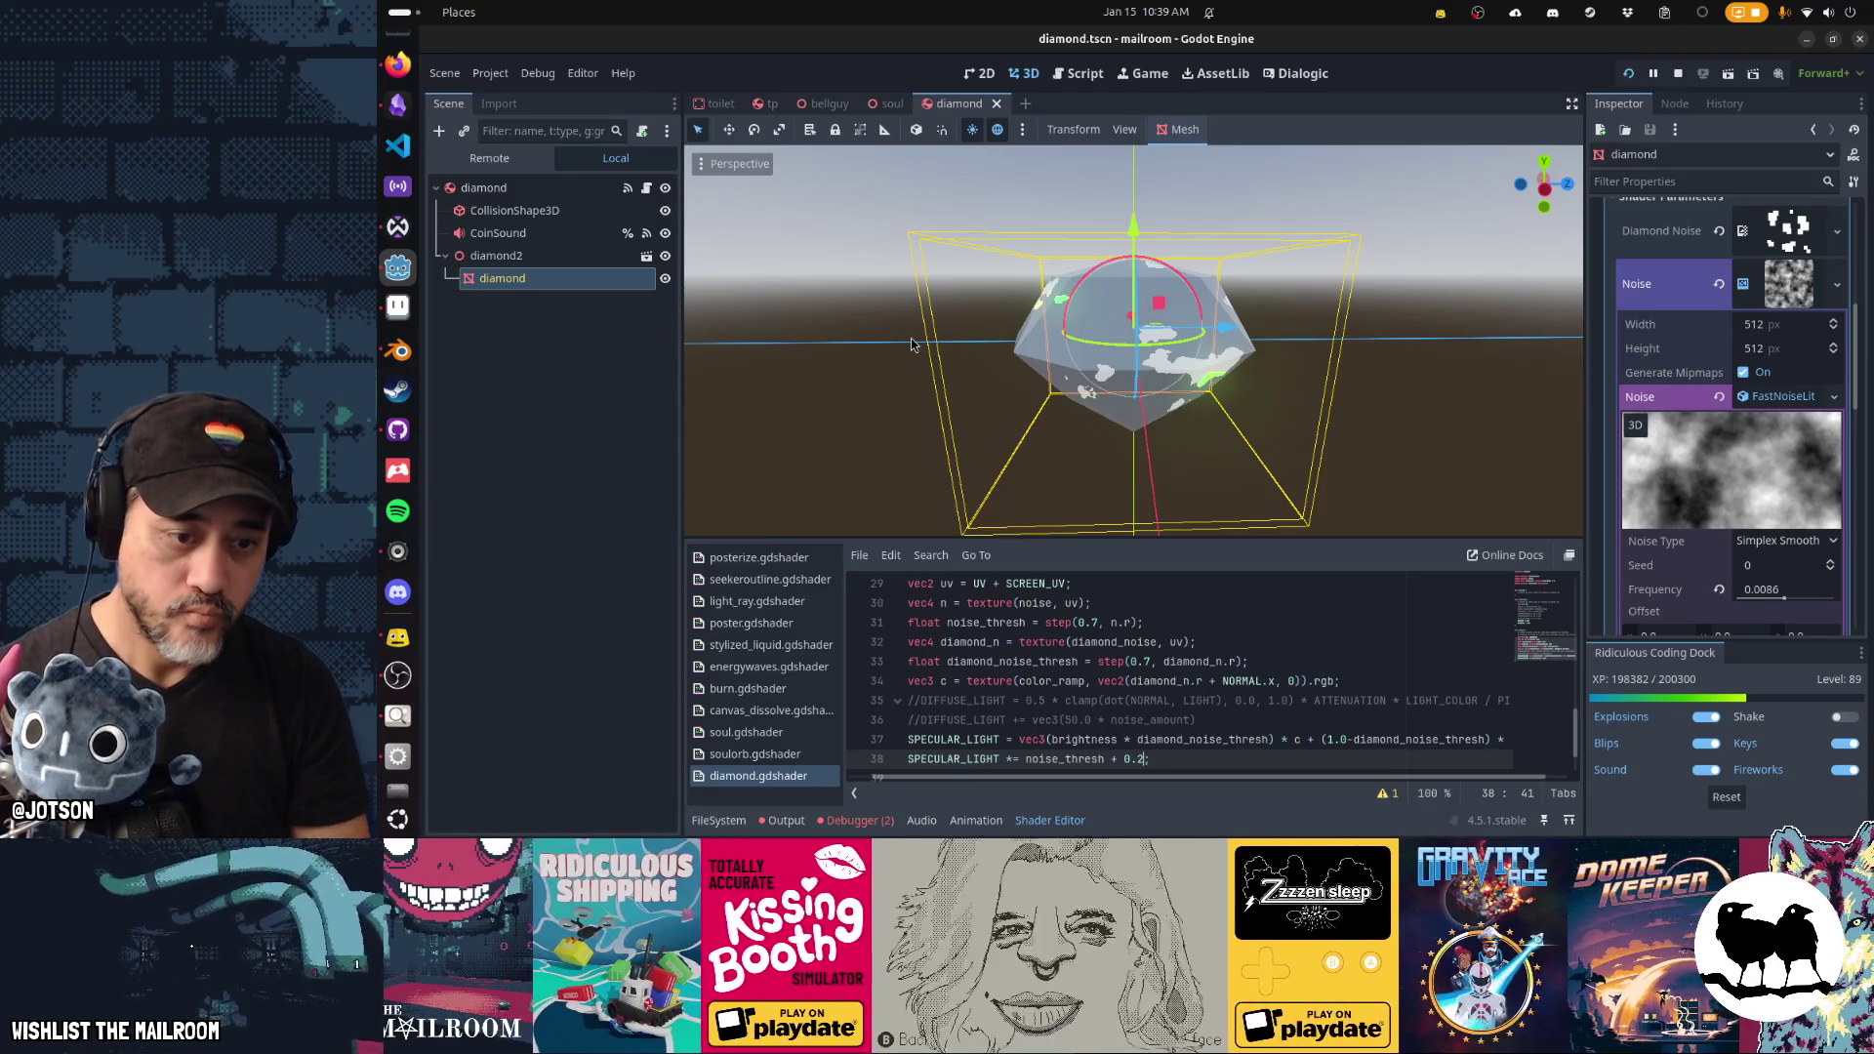
Finish the line-38 statement, save, and switch its operator from *= to +=.
{"action": "type", "text": ";"}
{"action": "key", "text": "Home"}
{"action": "key", "text": "ctrl+s"}
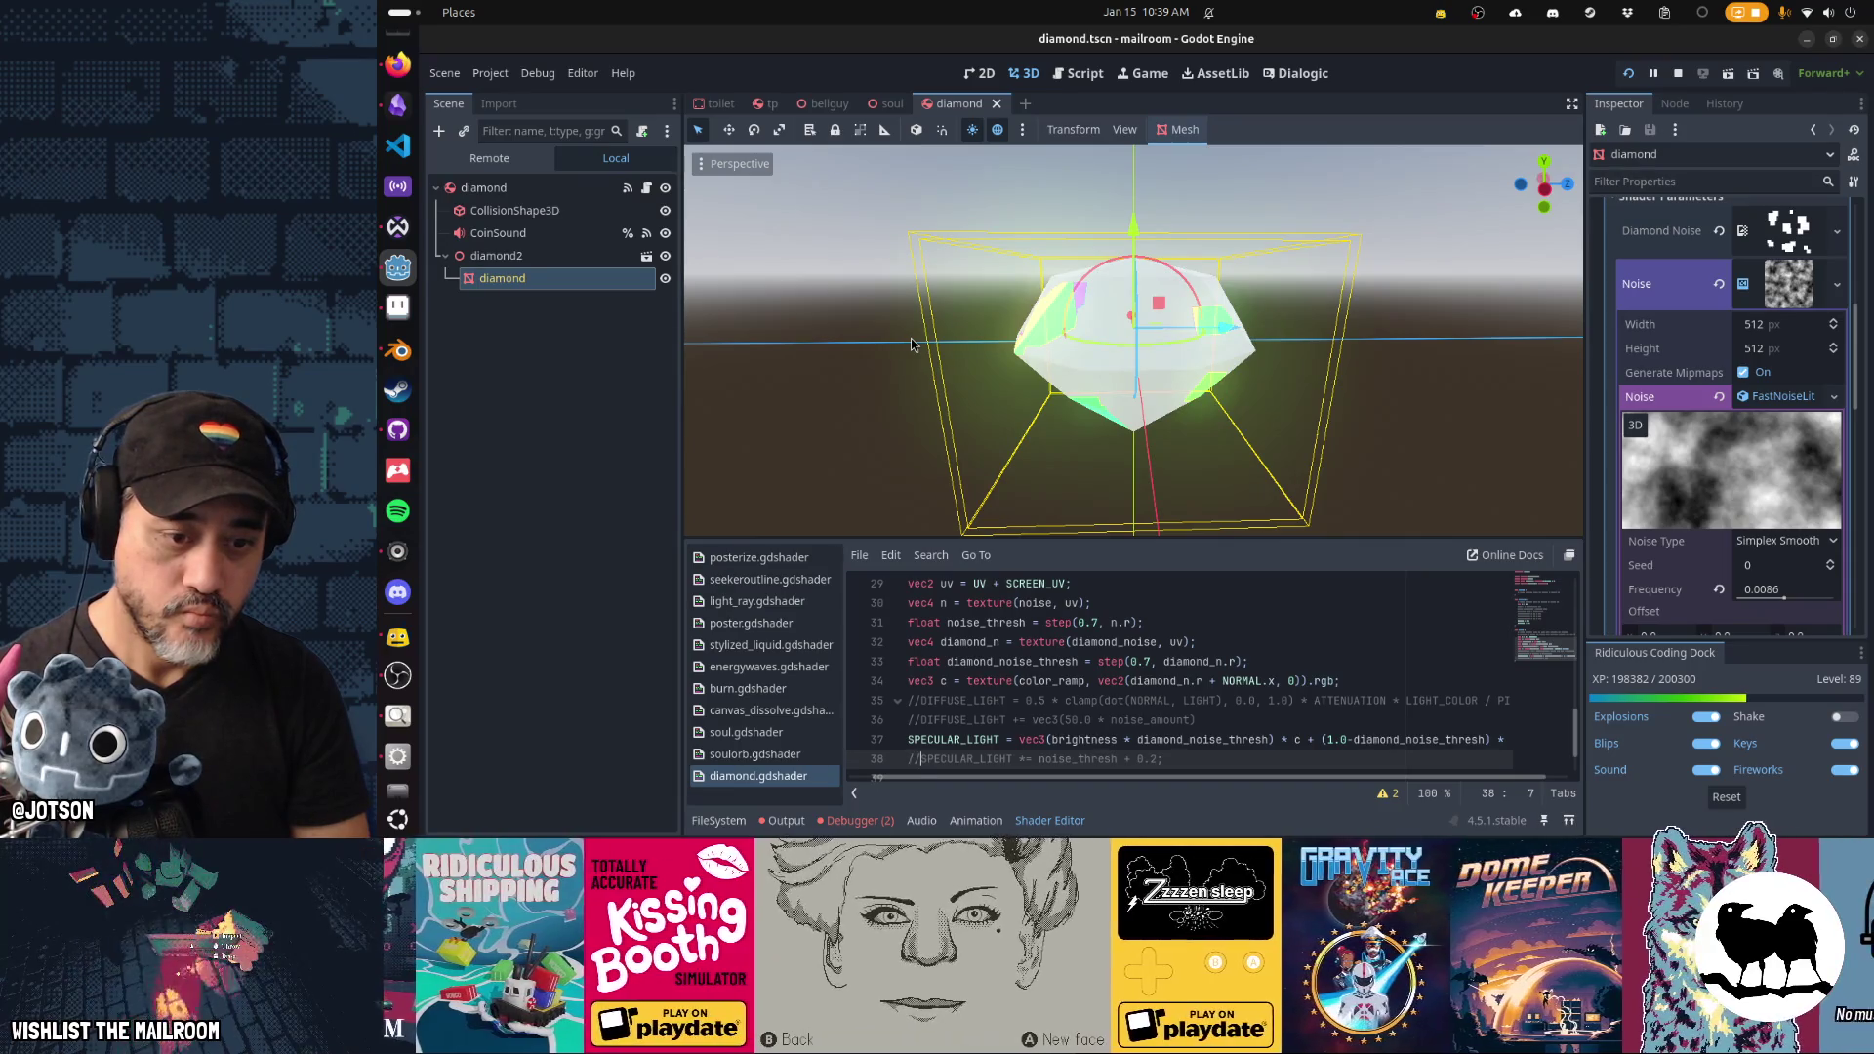
{"action": "key", "text": "ctrl+Left"}
{"action": "key", "text": "ctrl+Left"}
{"action": "key", "text": "ctrl+Left"}
{"action": "key", "text": "BackSpace"}
{"action": "key", "text": "BackSpace"}
{"action": "key", "text": "BackSpace"}
{"action": "type", "text": "+="}
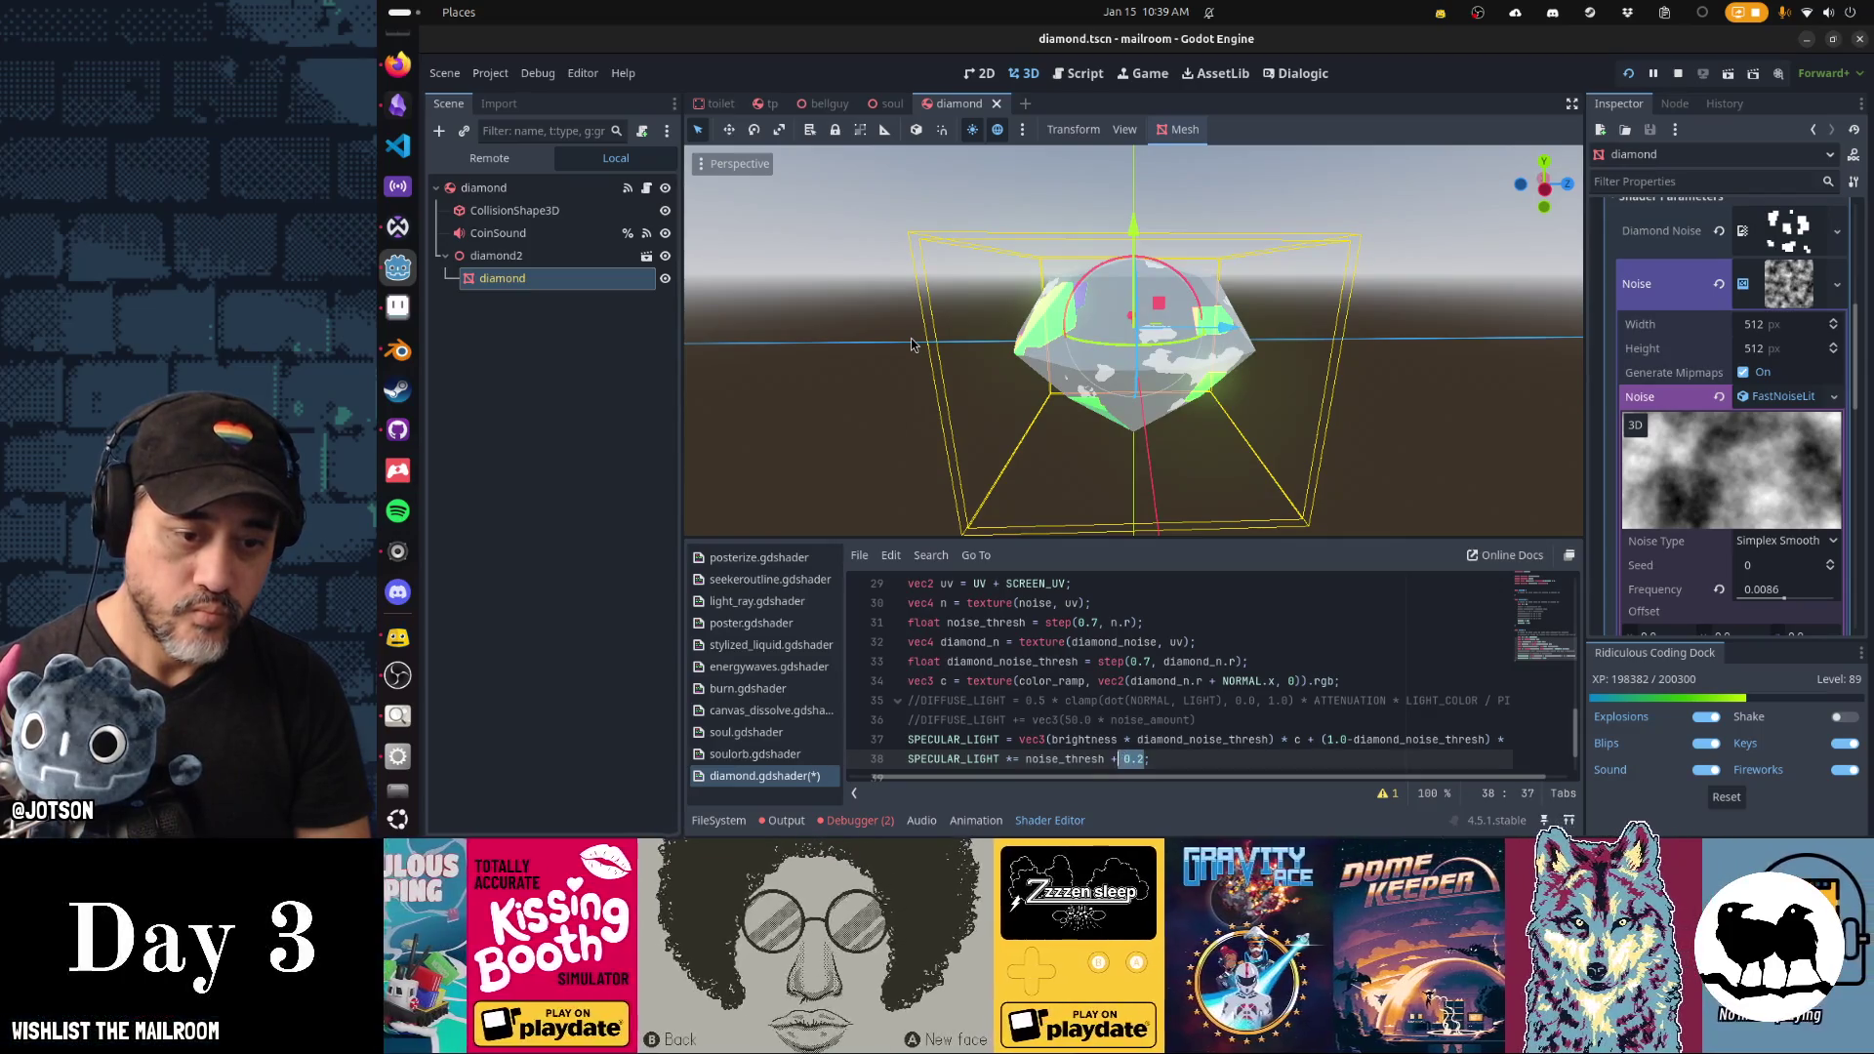
{"action": "key", "text": "Up"}
{"action": "key", "text": "Up"}
{"action": "key", "text": "Up"}
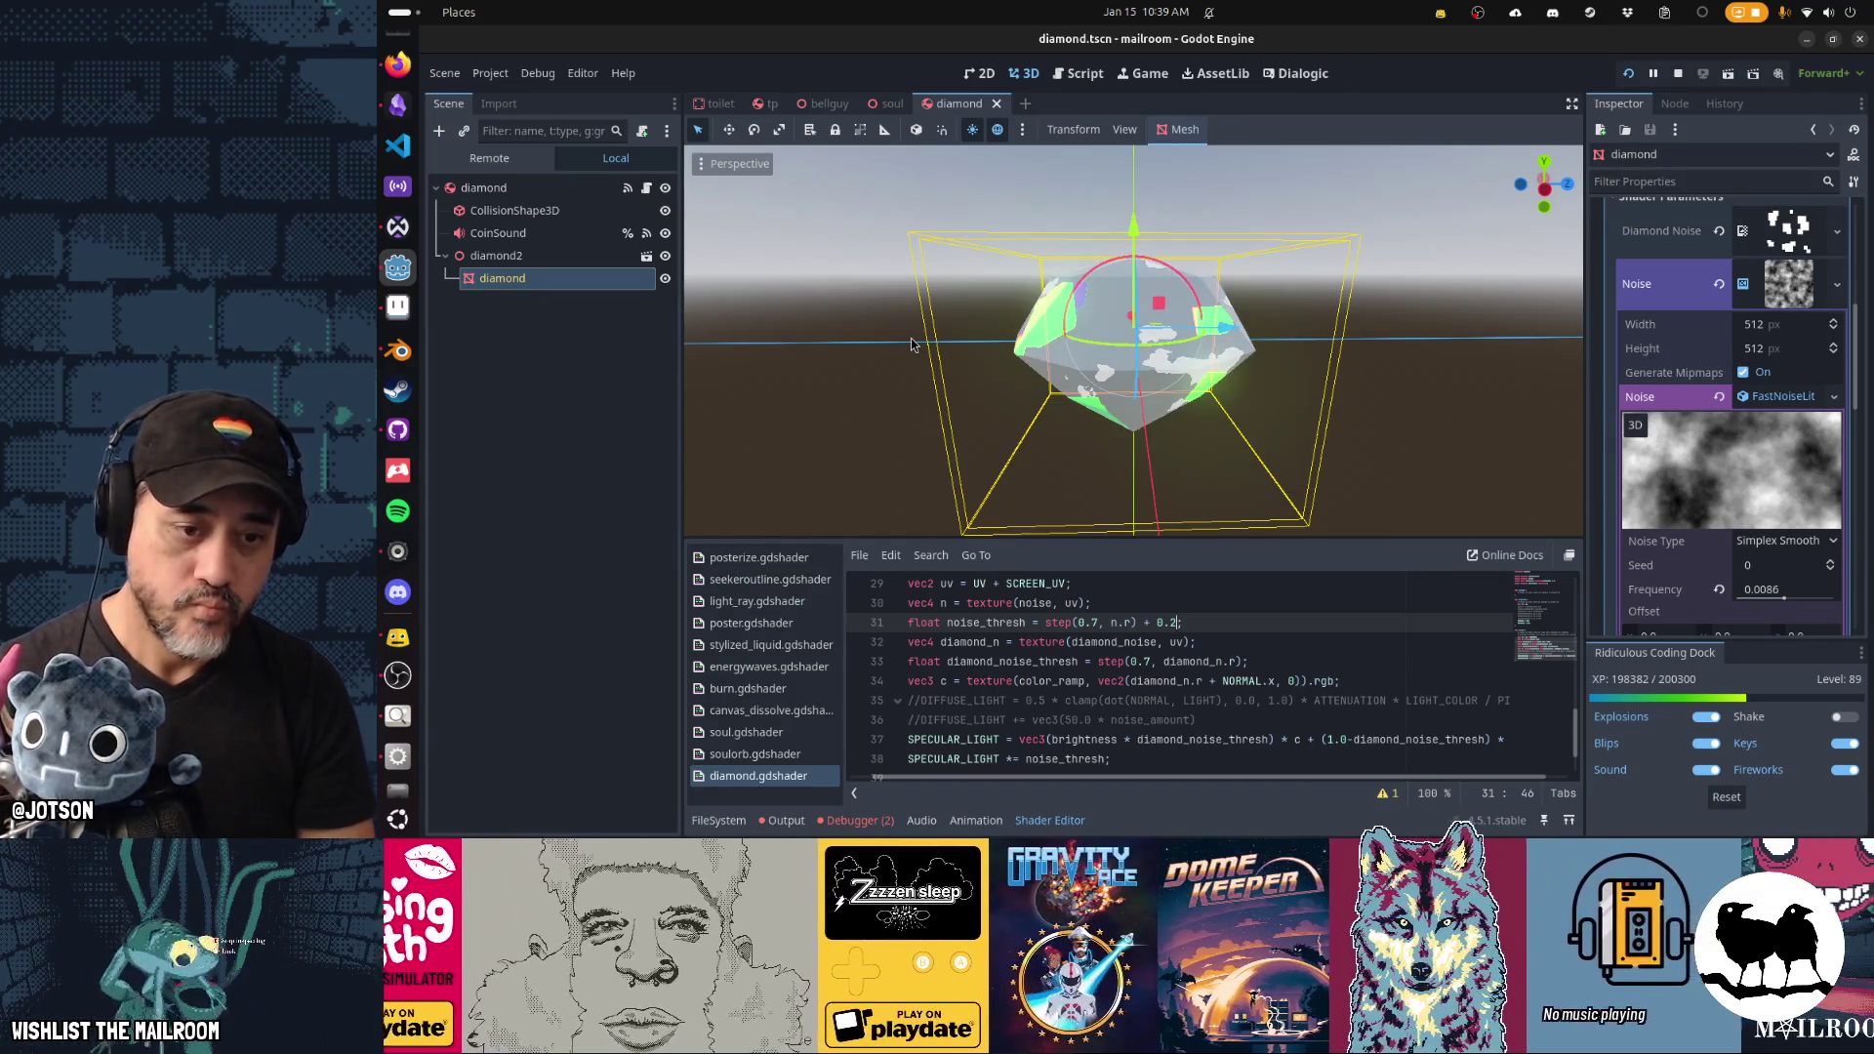
Comment out the extra SPECULAR_LIGHT line on line 38, save, and orbit to check the colored facets.
{"action": "mouse_move", "coordinate": [885, 221]}
{"action": "left_mouse_down"}
{"action": "mouse_move", "coordinate": [1329, 342]}
{"action": "mouse_move", "coordinate": [1174, 377]}
{"action": "left_mouse_up"}
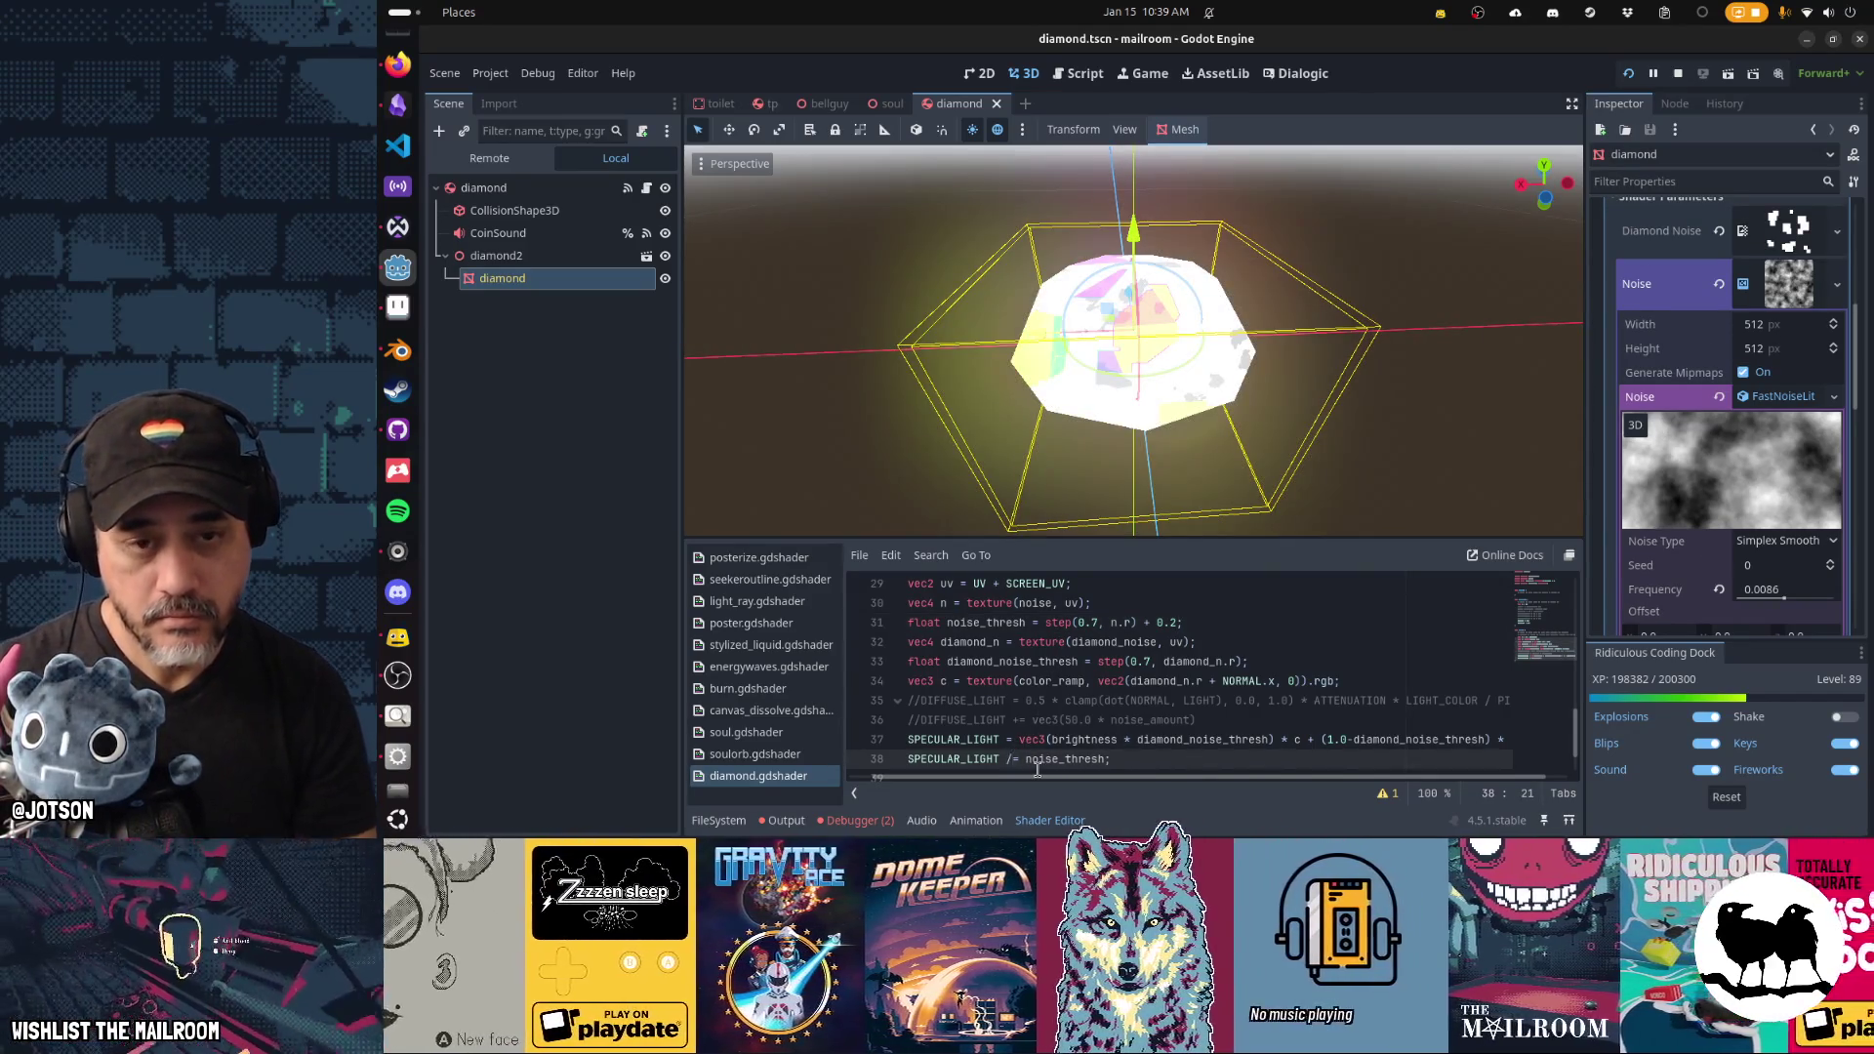
{"action": "mouse_move", "coordinate": [1046, 479]}
{"action": "left_mouse_down"}
{"action": "mouse_move", "coordinate": [1321, 437]}
{"action": "mouse_move", "coordinate": [1376, 372]}
{"action": "mouse_move", "coordinate": [1158, 375]}
{"action": "mouse_move", "coordinate": [1212, 524]}
{"action": "left_mouse_up"}
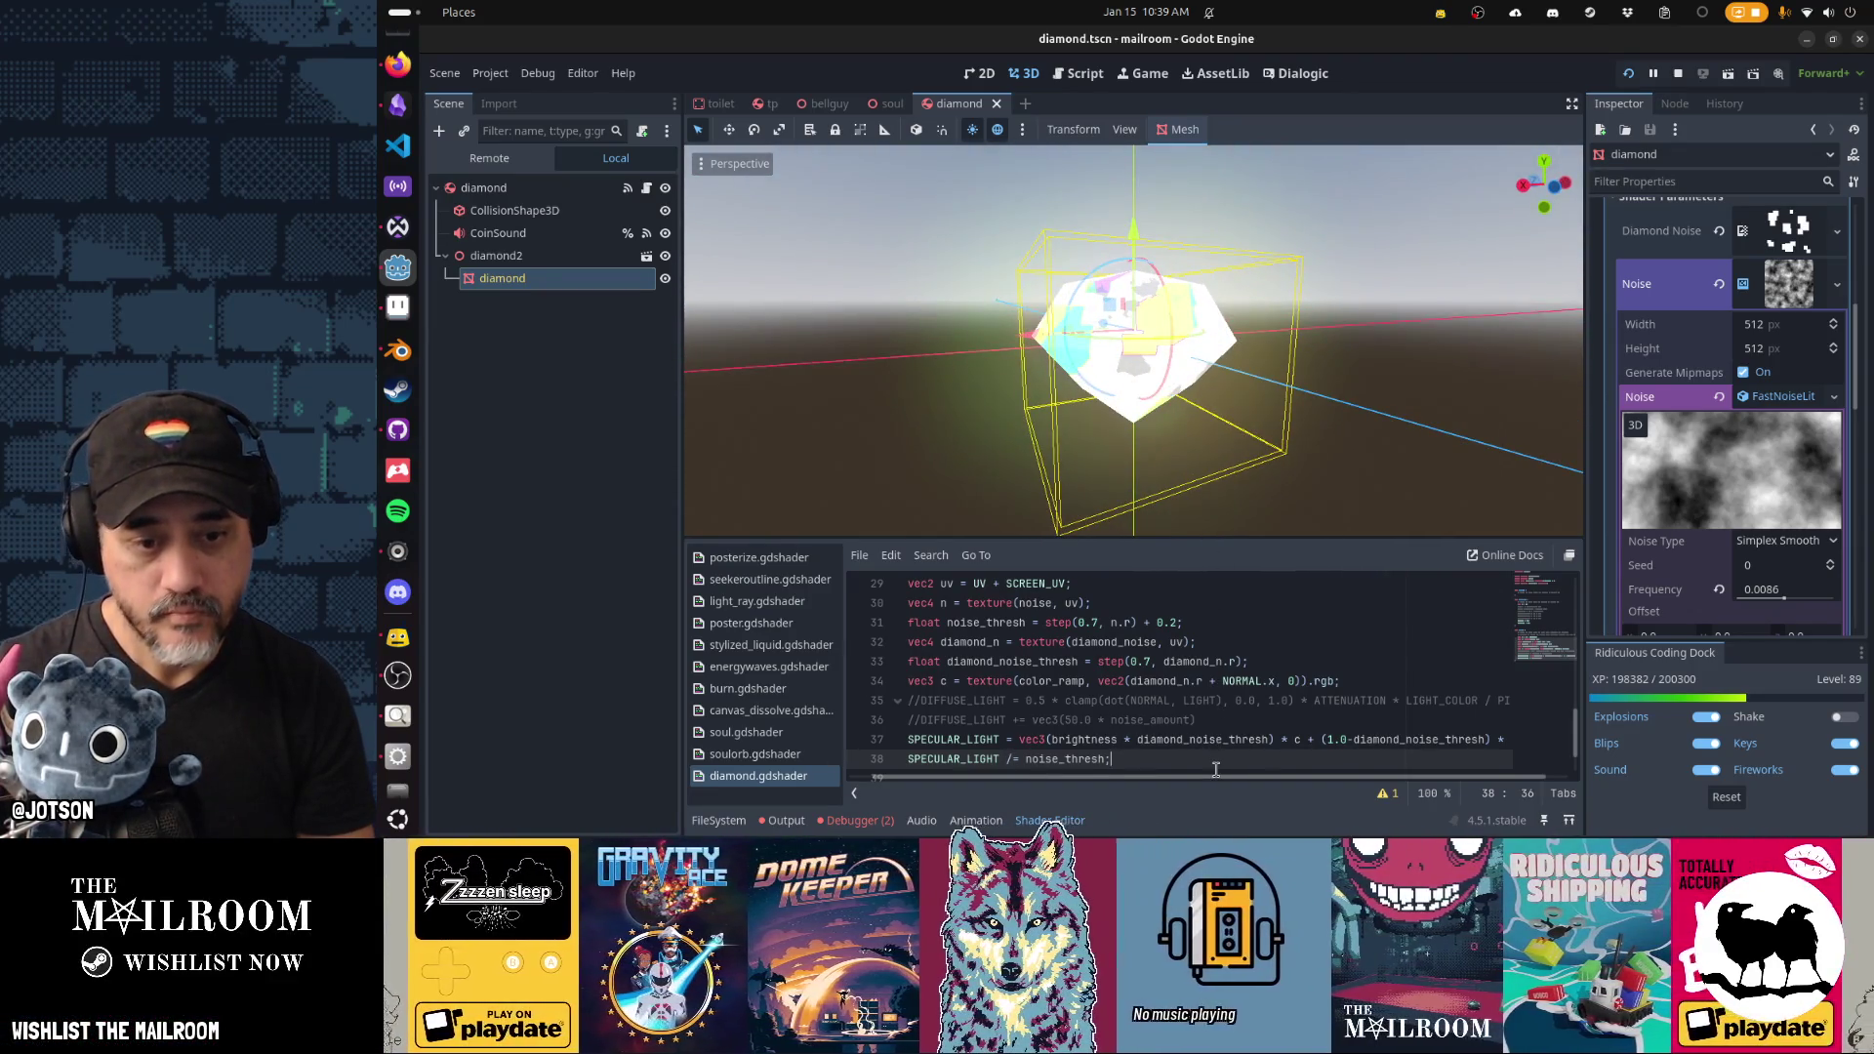
{"action": "key", "text": "ctrl+k"}
{"action": "key", "text": "ctrl+s"}
{"action": "mouse_move", "coordinate": [1259, 420]}
{"action": "left_mouse_down"}
{"action": "mouse_move", "coordinate": [1301, 398]}
{"action": "mouse_move", "coordinate": [1526, 442]}
{"action": "mouse_move", "coordinate": [1199, 408]}
{"action": "left_mouse_up"}
{"action": "scroll", "coordinate": [1148, 431], "scroll_direction": "down", "scroll_amount": 2}
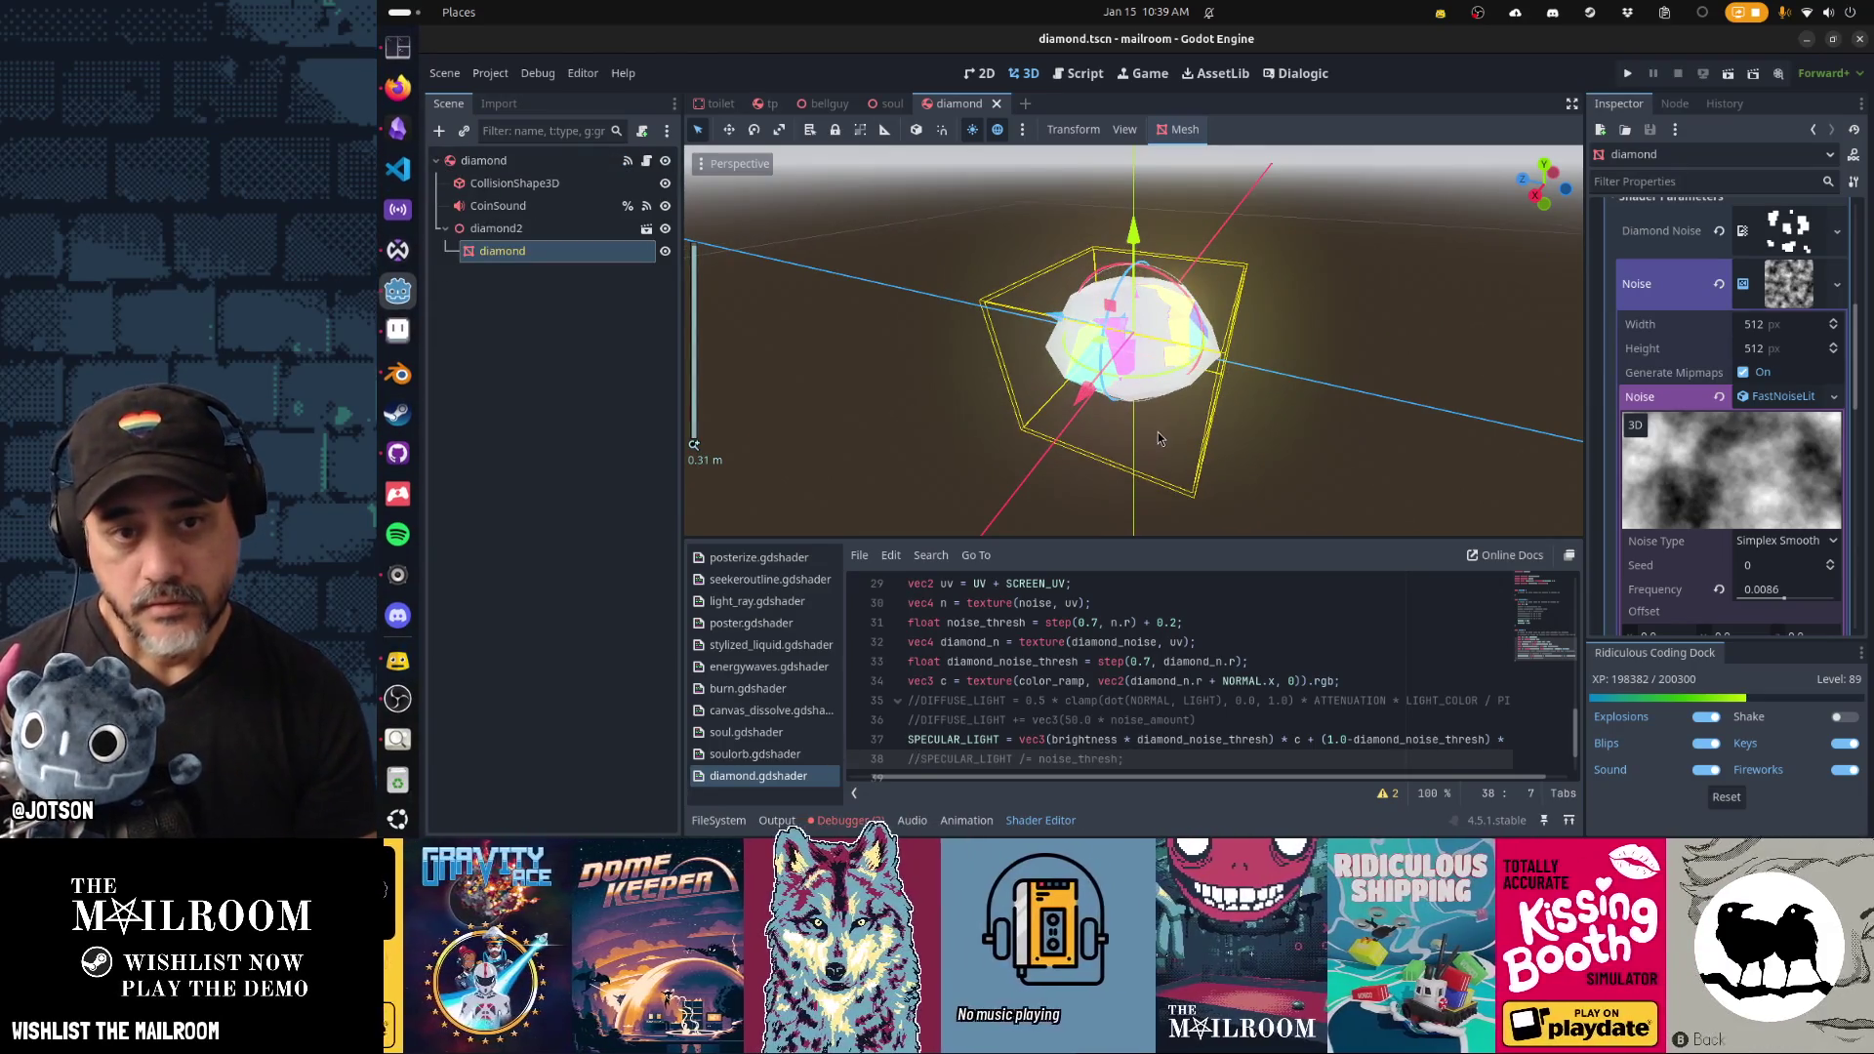
{"action": "left_click", "coordinate": [1290, 374]}
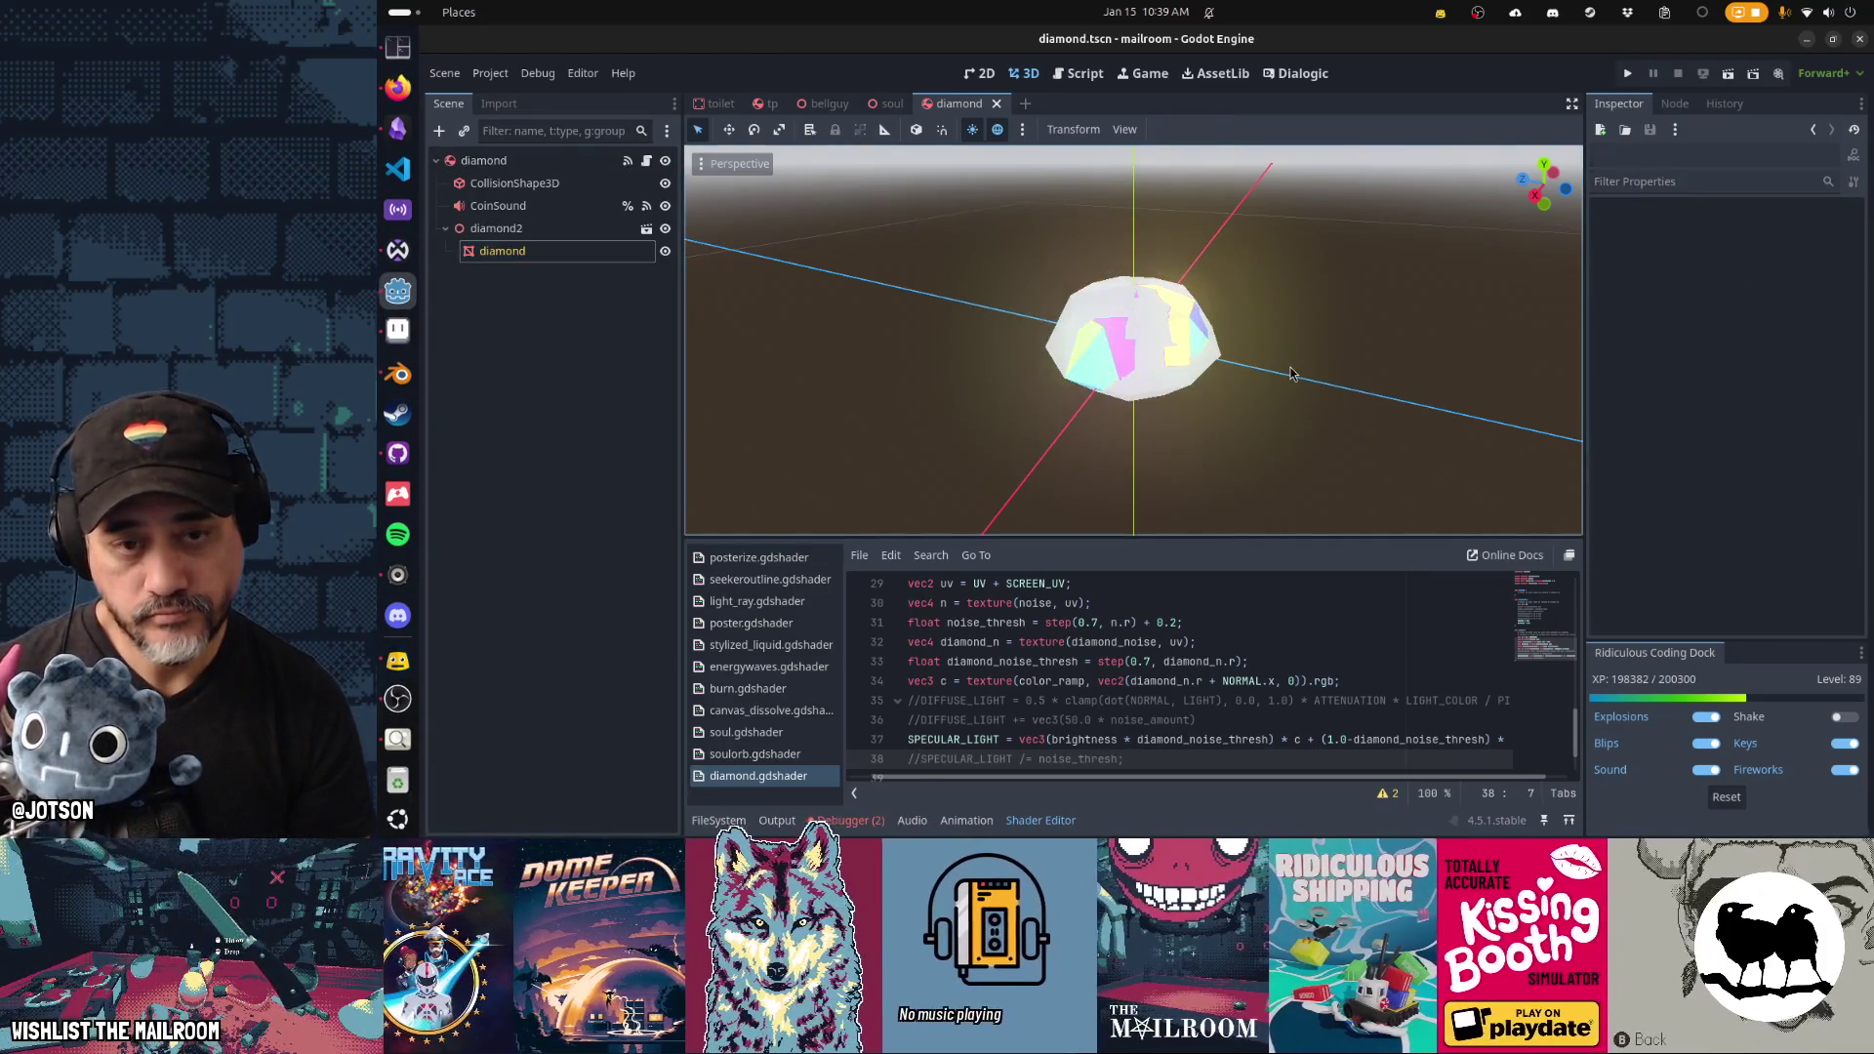
{"action": "key", "text": "F5"}
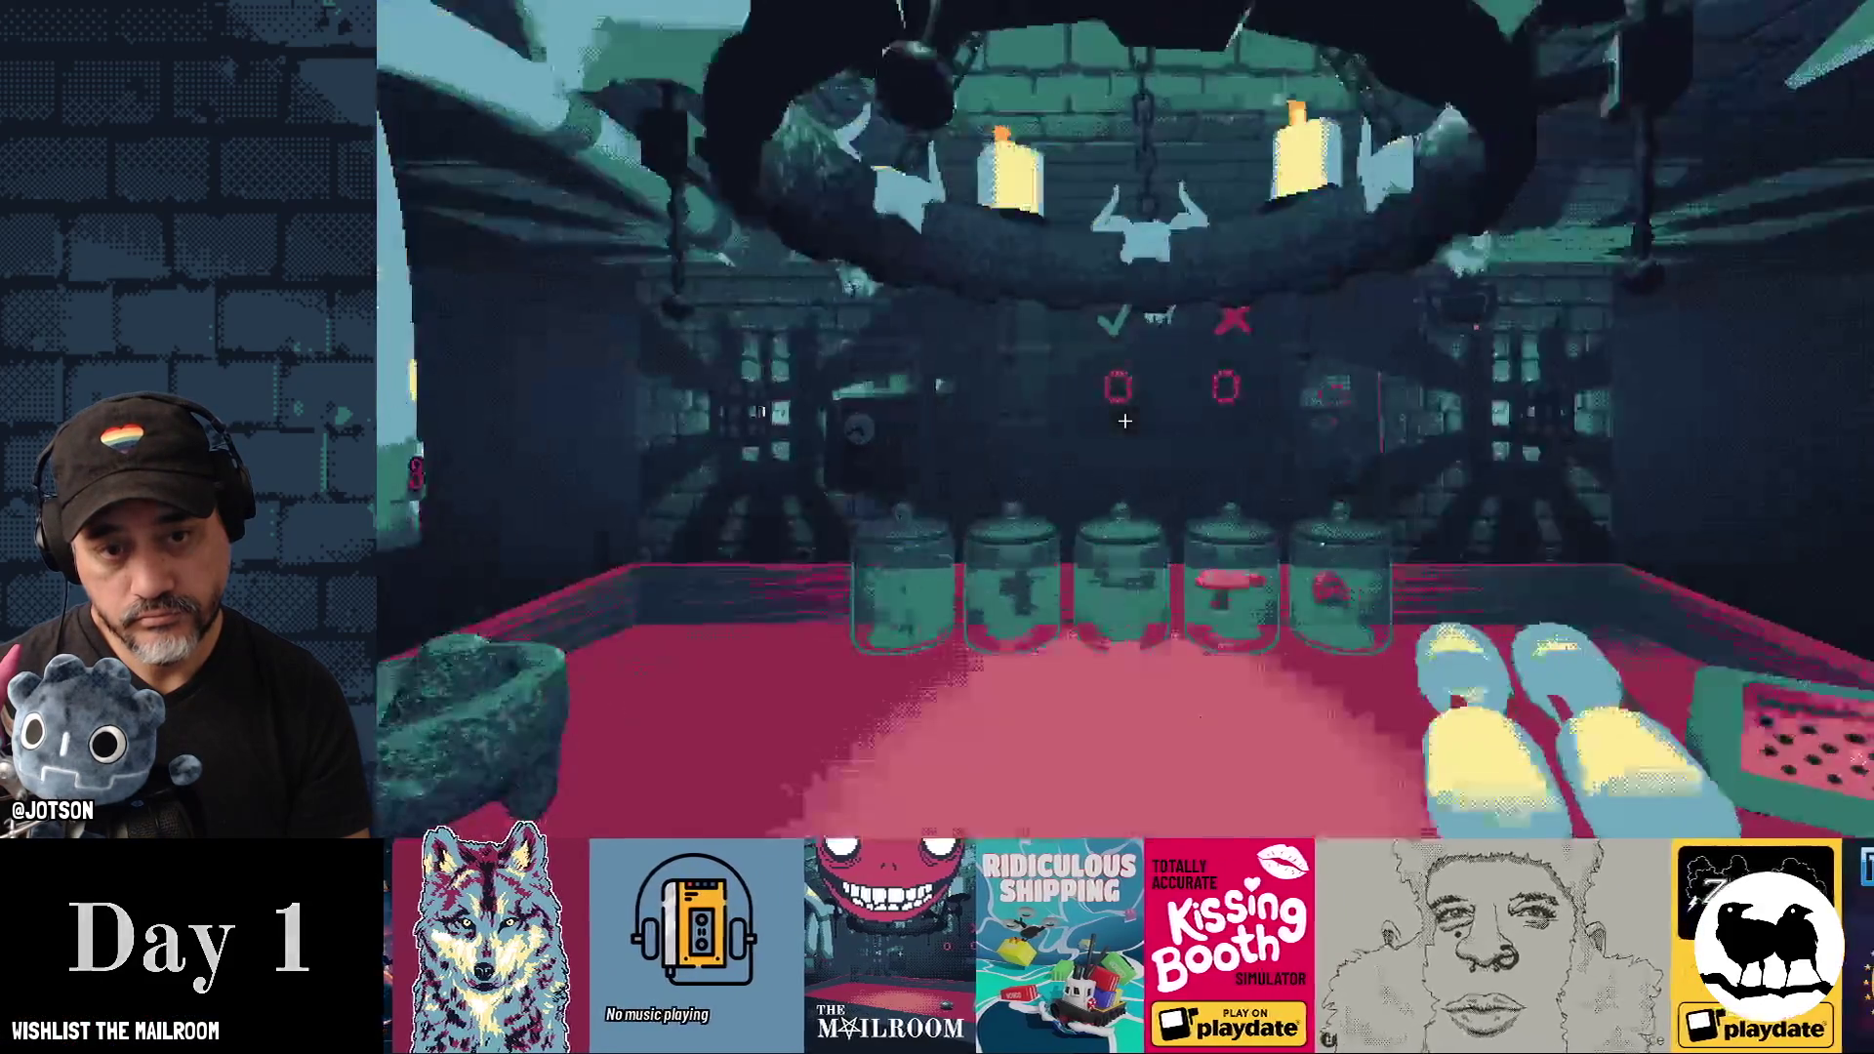
{"action": "key", "text": "grave"}
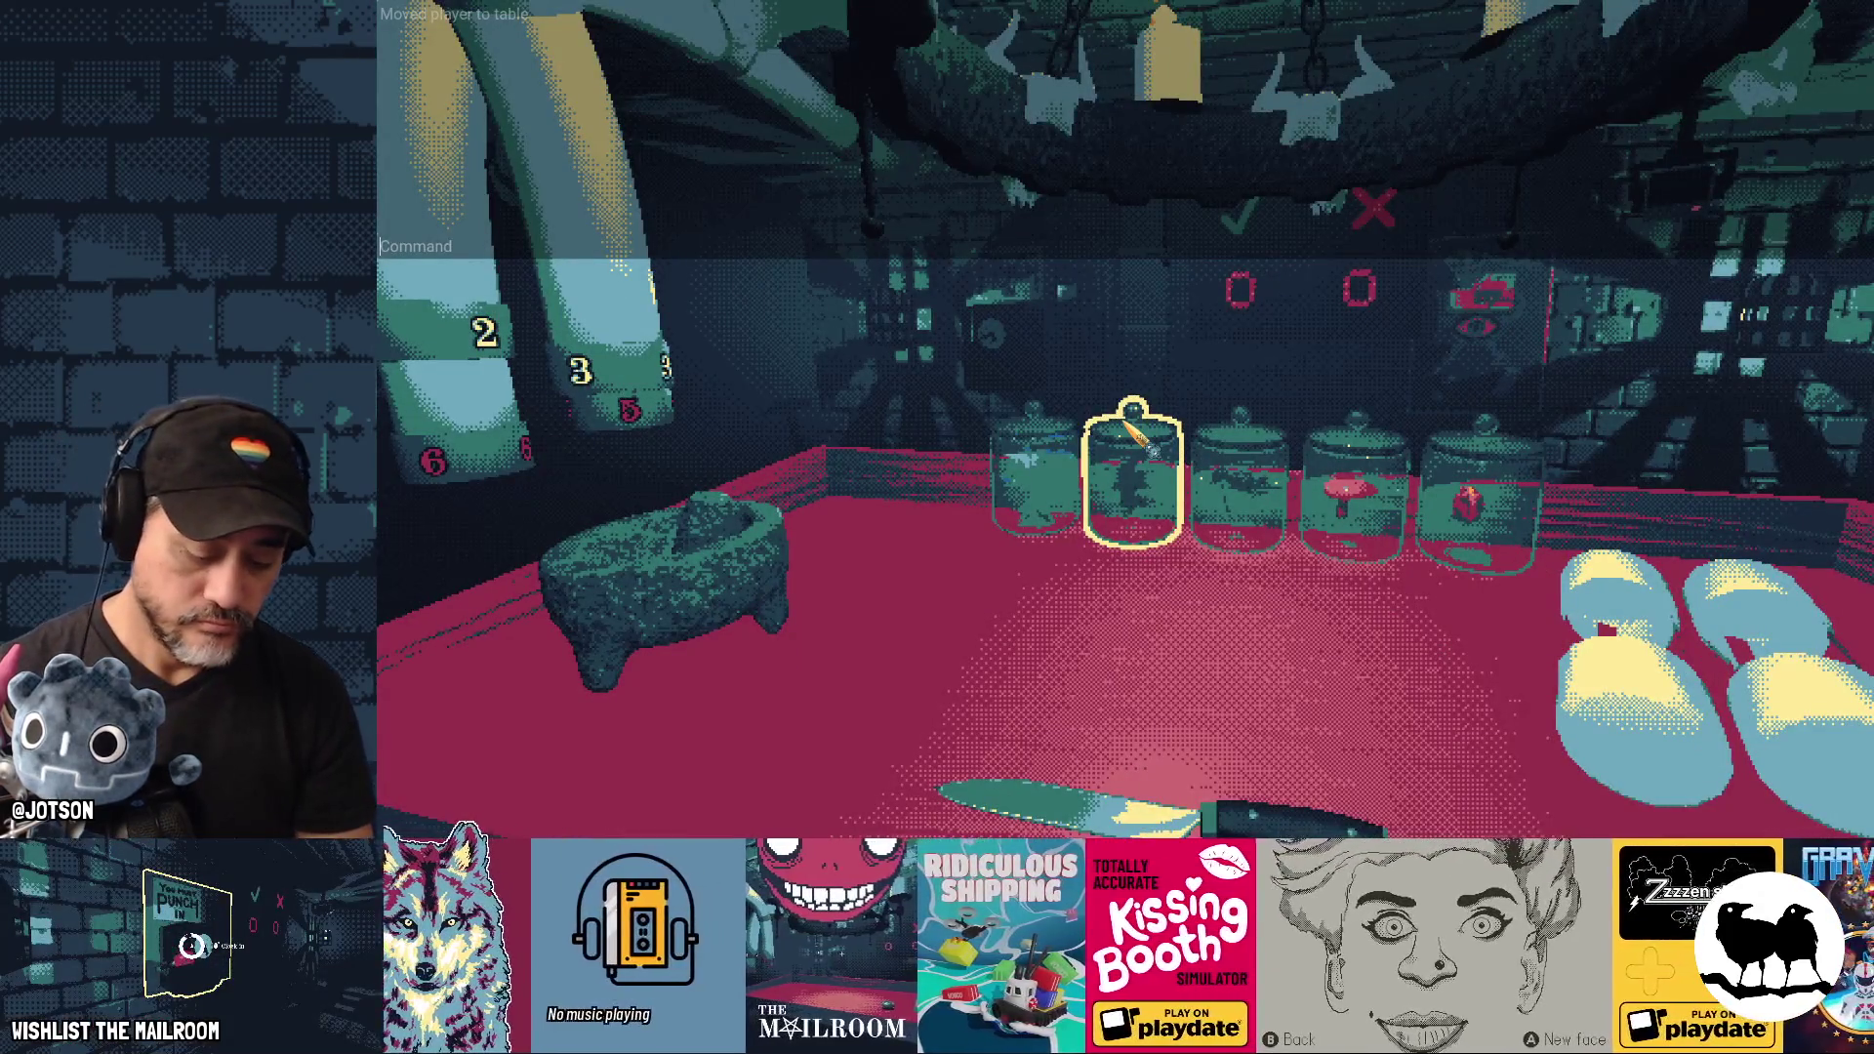
{"action": "type", "text": "a diamond"}
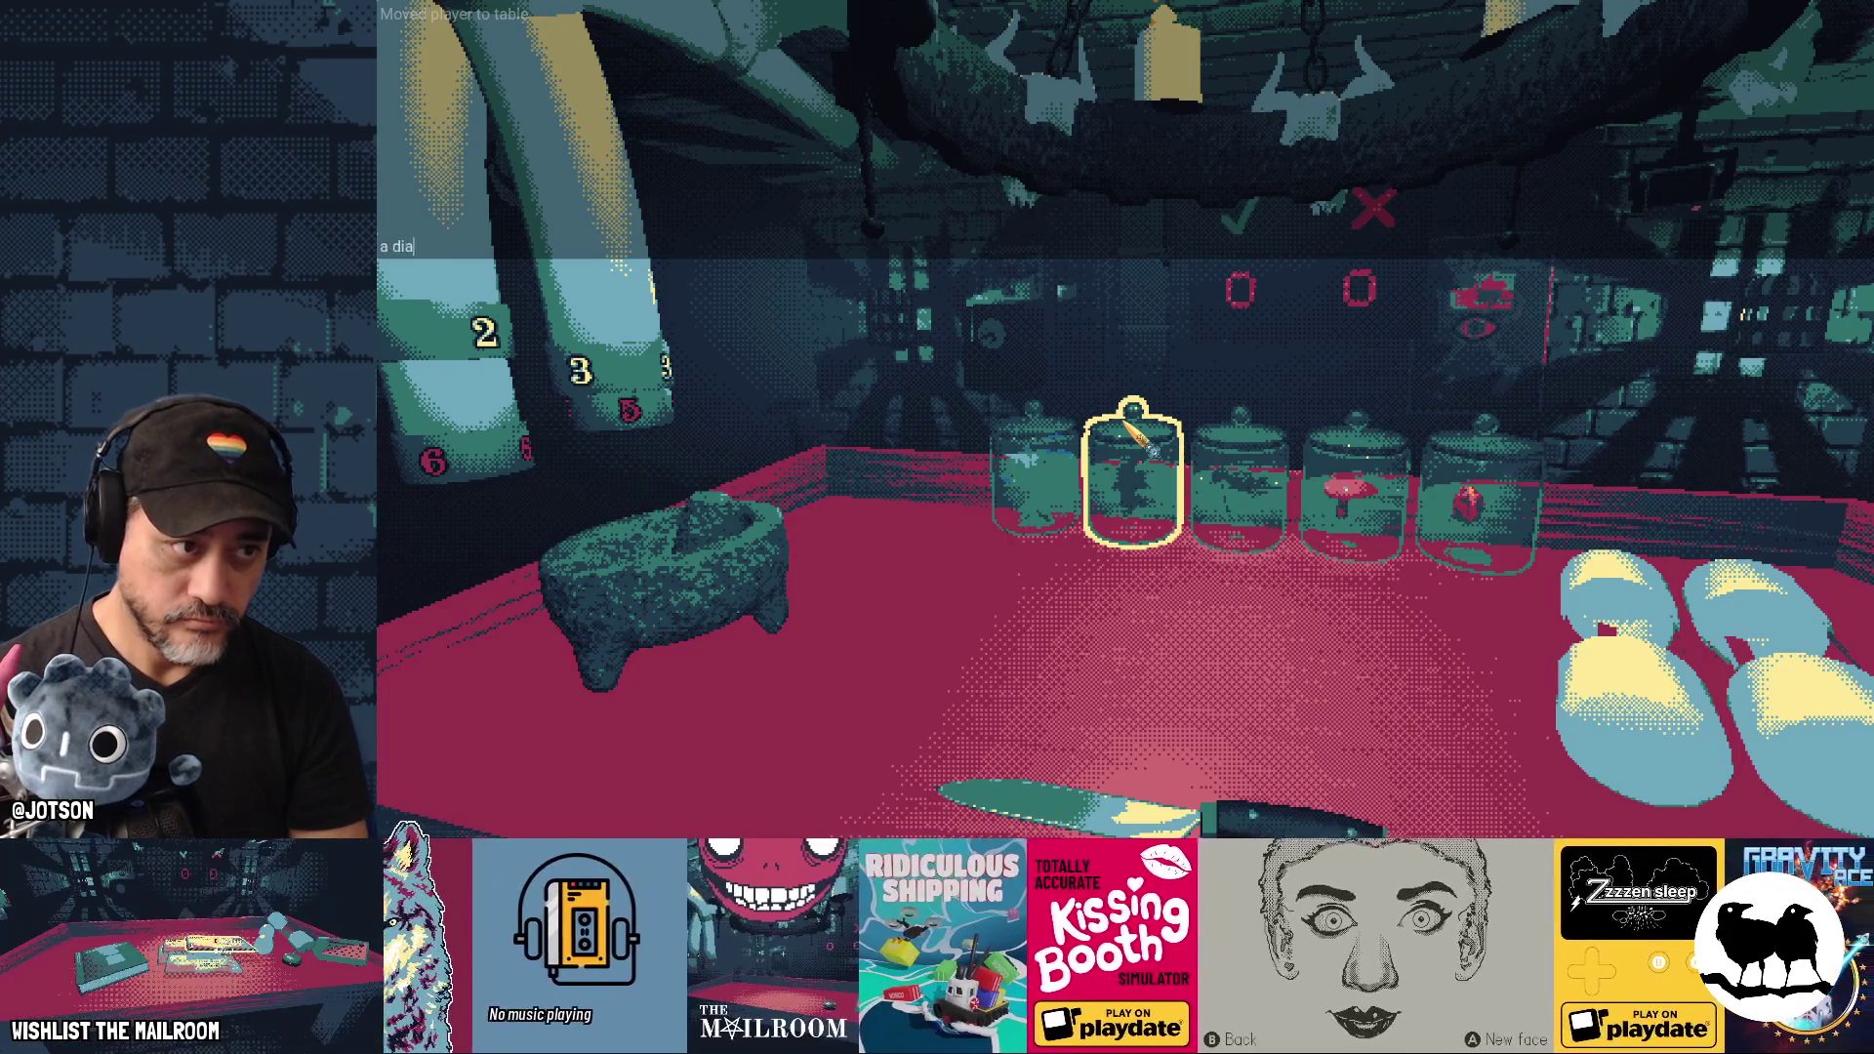
{"action": "key", "text": "Return"}
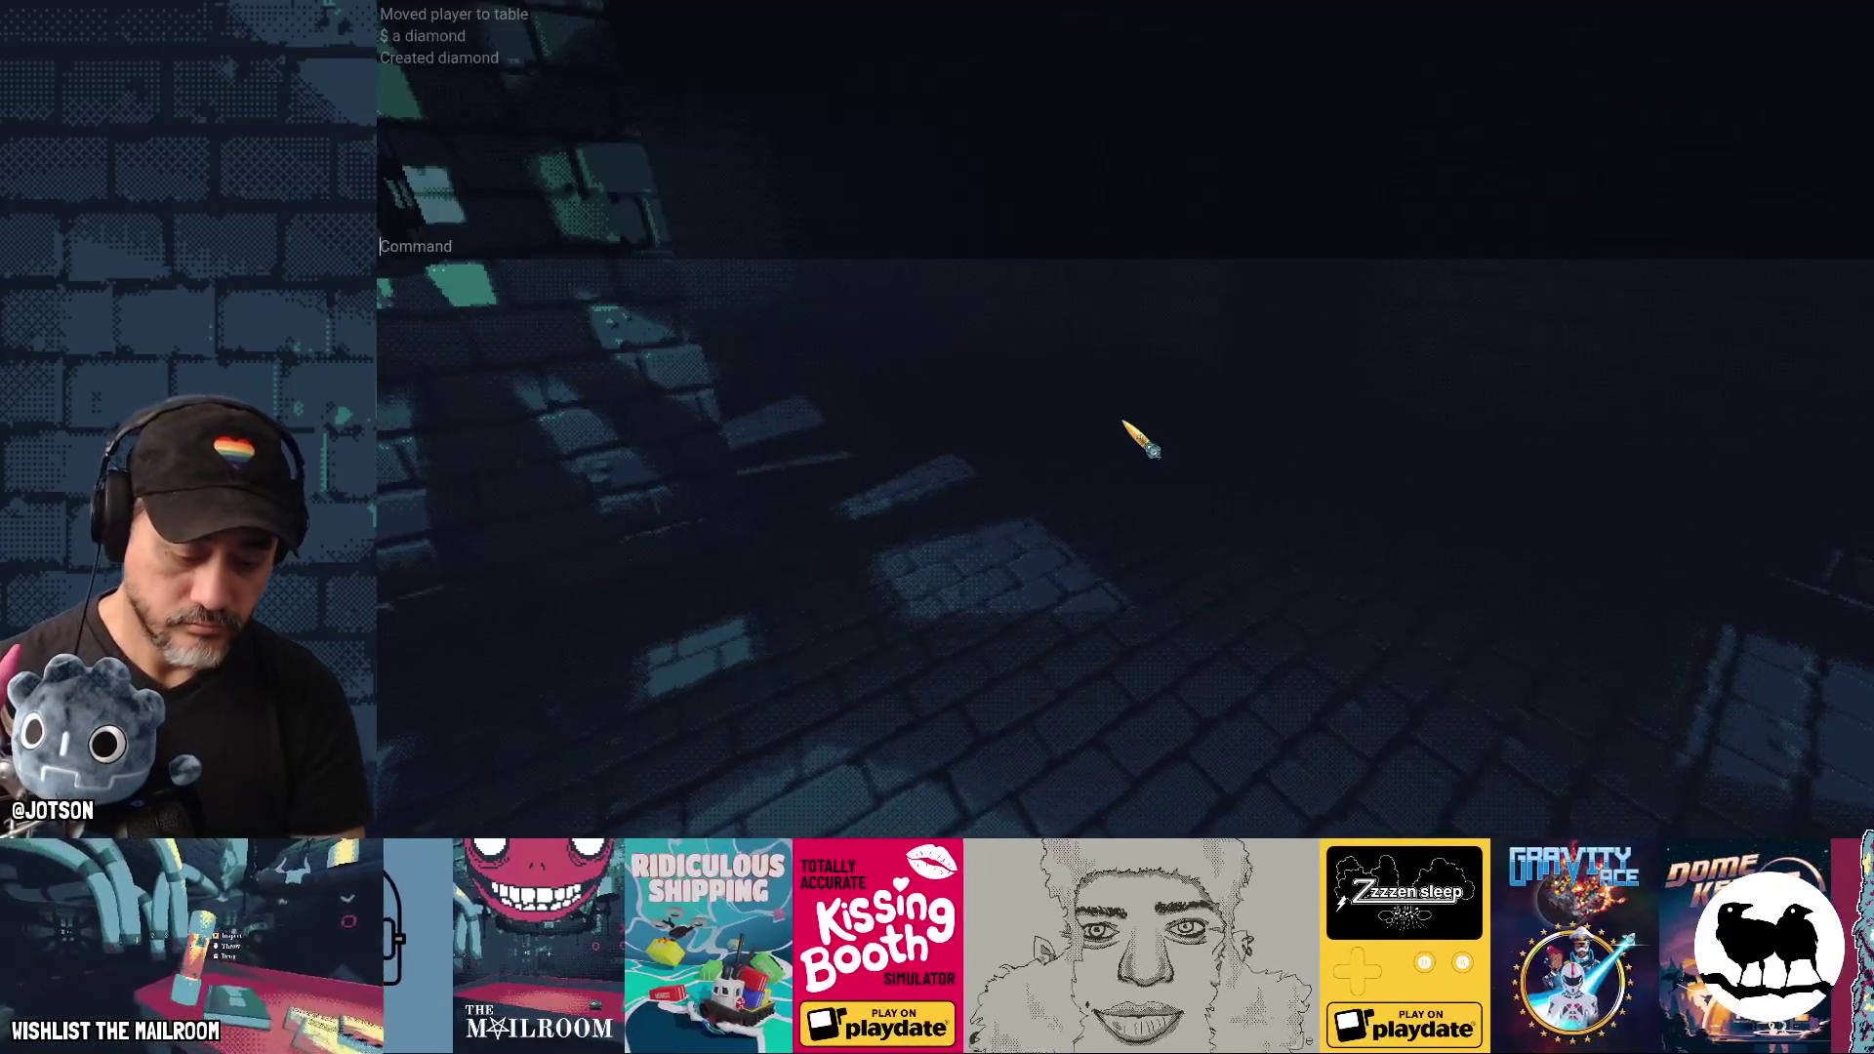
{"action": "type", "text": "a diamond"}
{"action": "key", "text": "Return"}
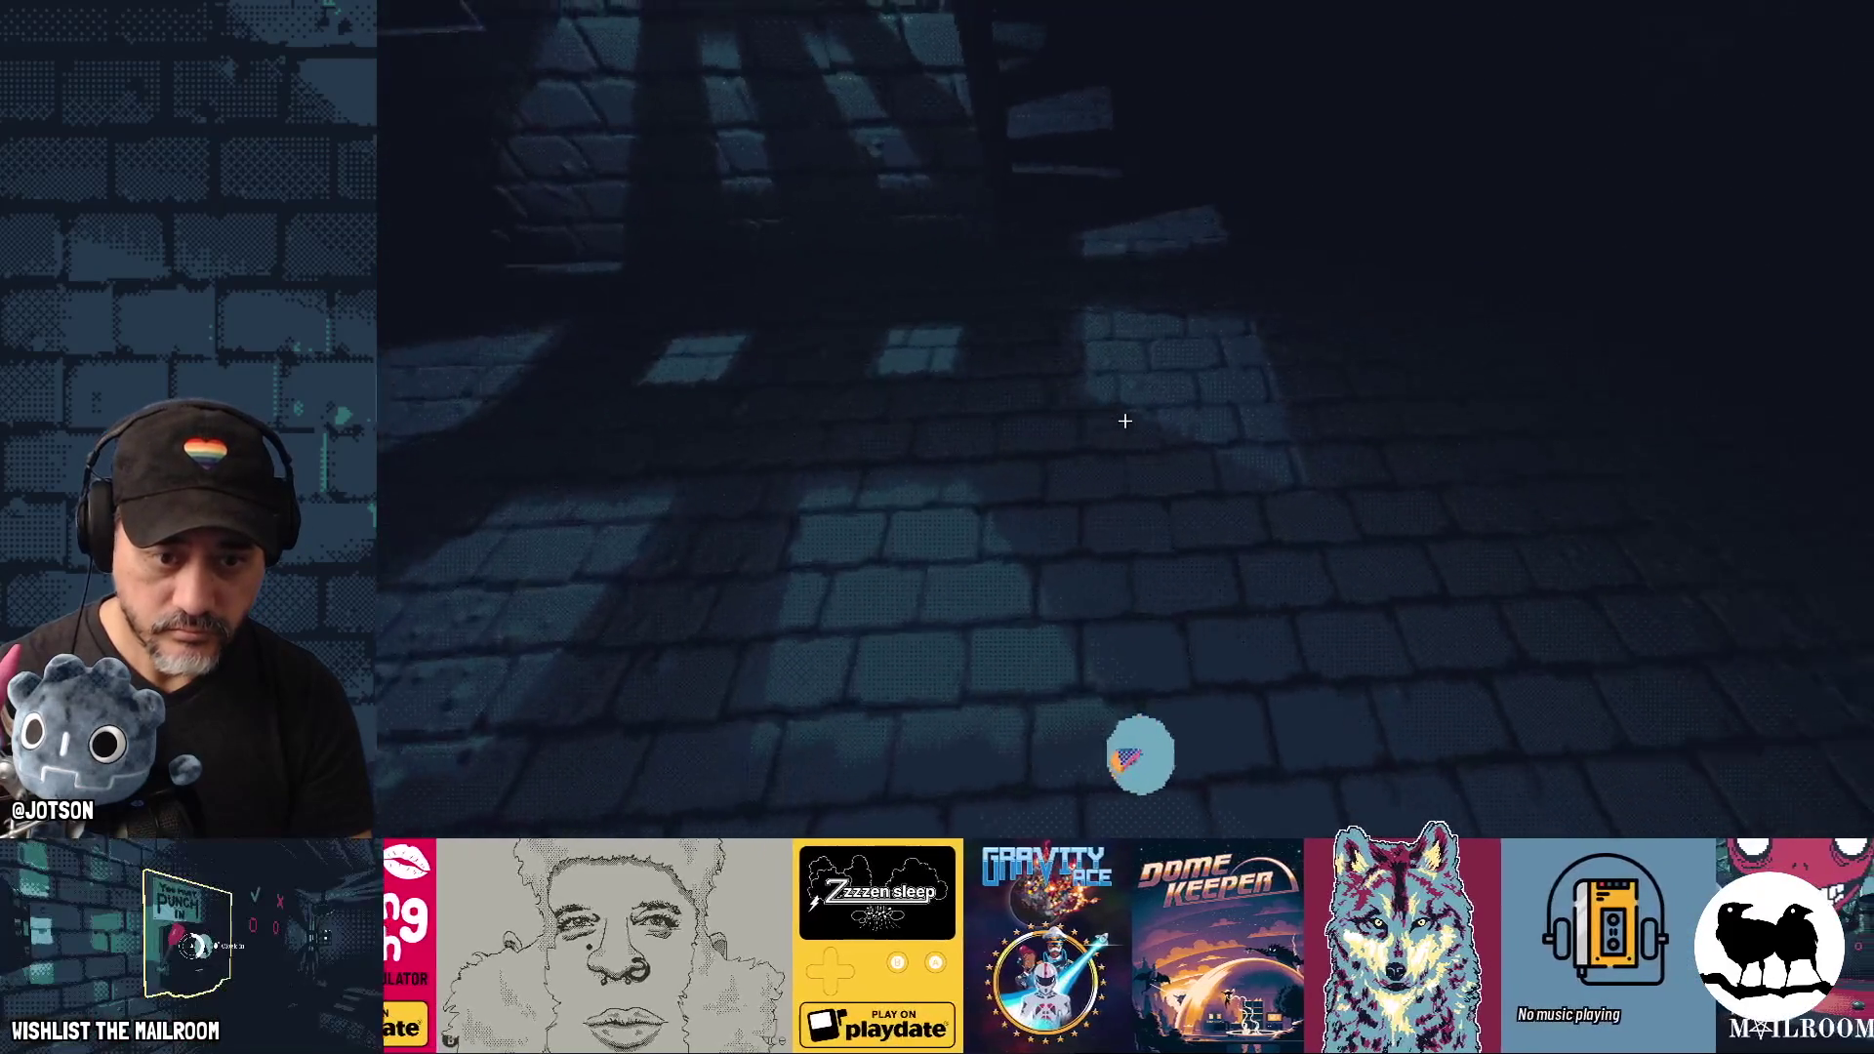
{"action": "key", "text": "Escape"}
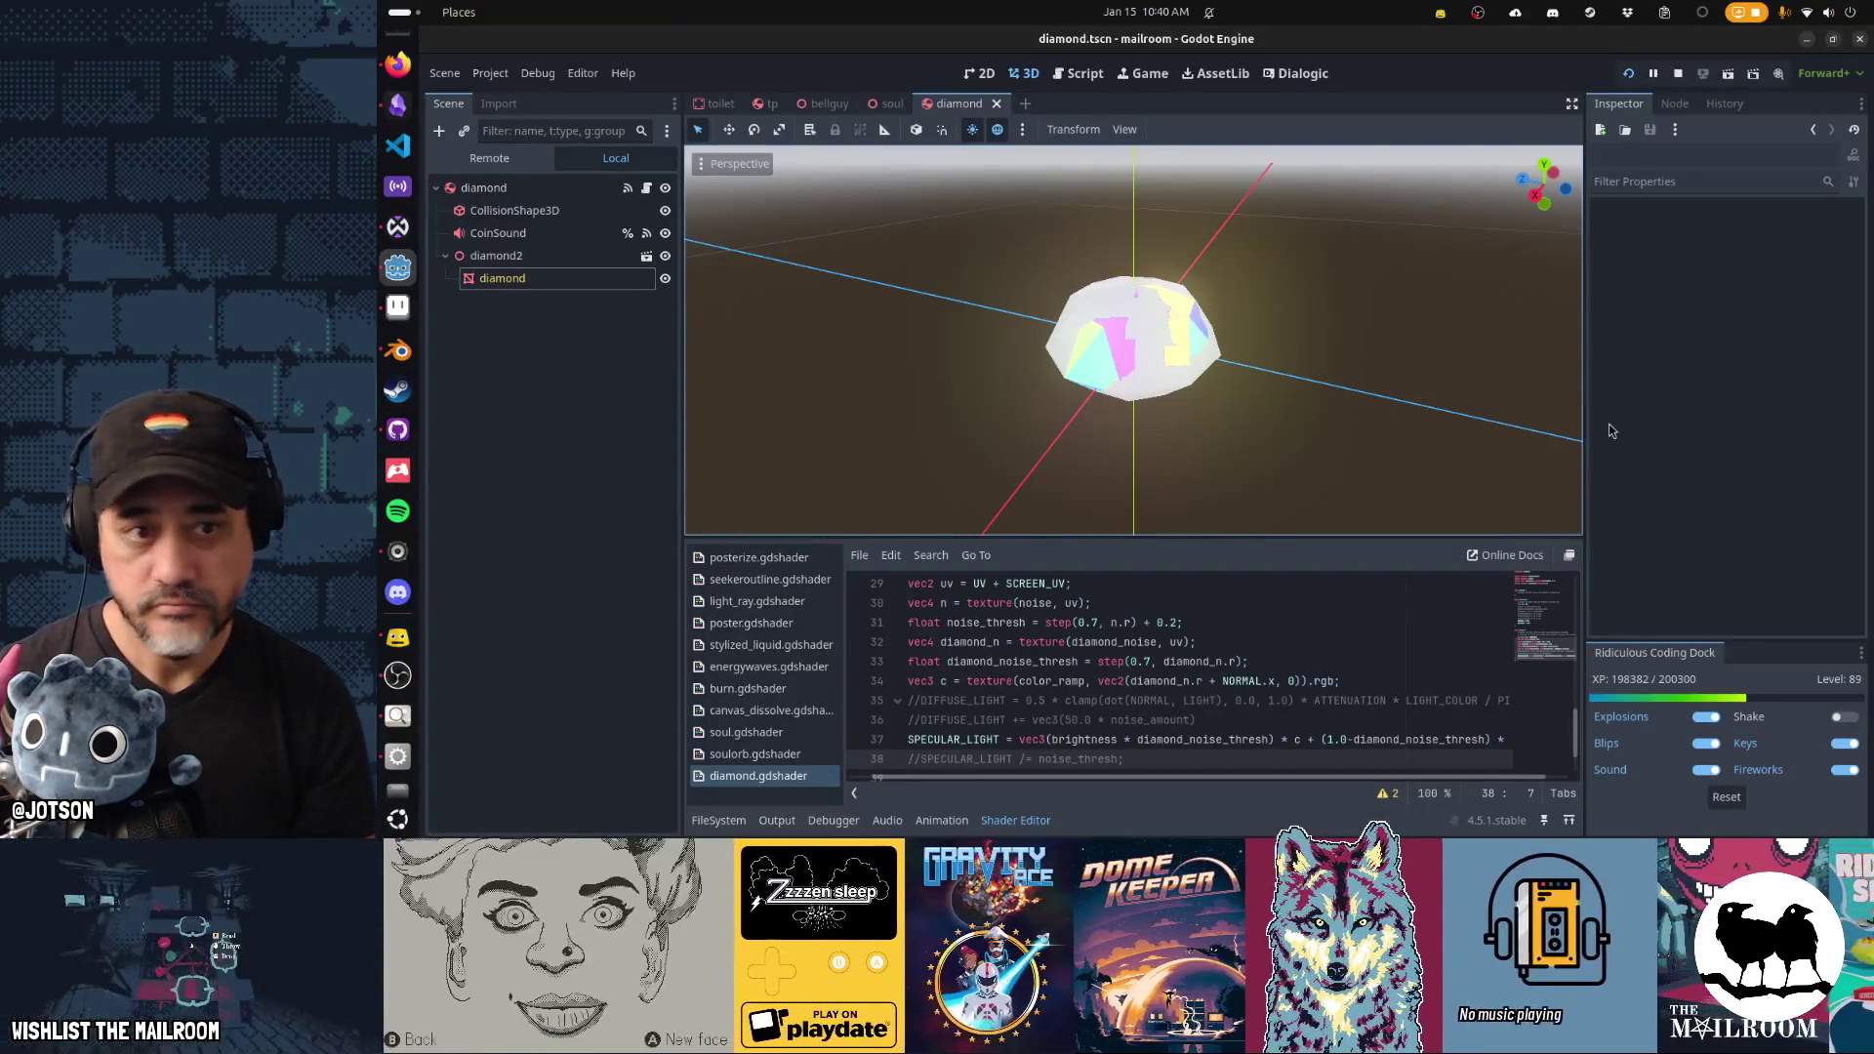
Check the diamond's Brightness and Color Ramp in the Inspector, then run the game.
{"action": "left_click", "coordinate": [520, 283]}
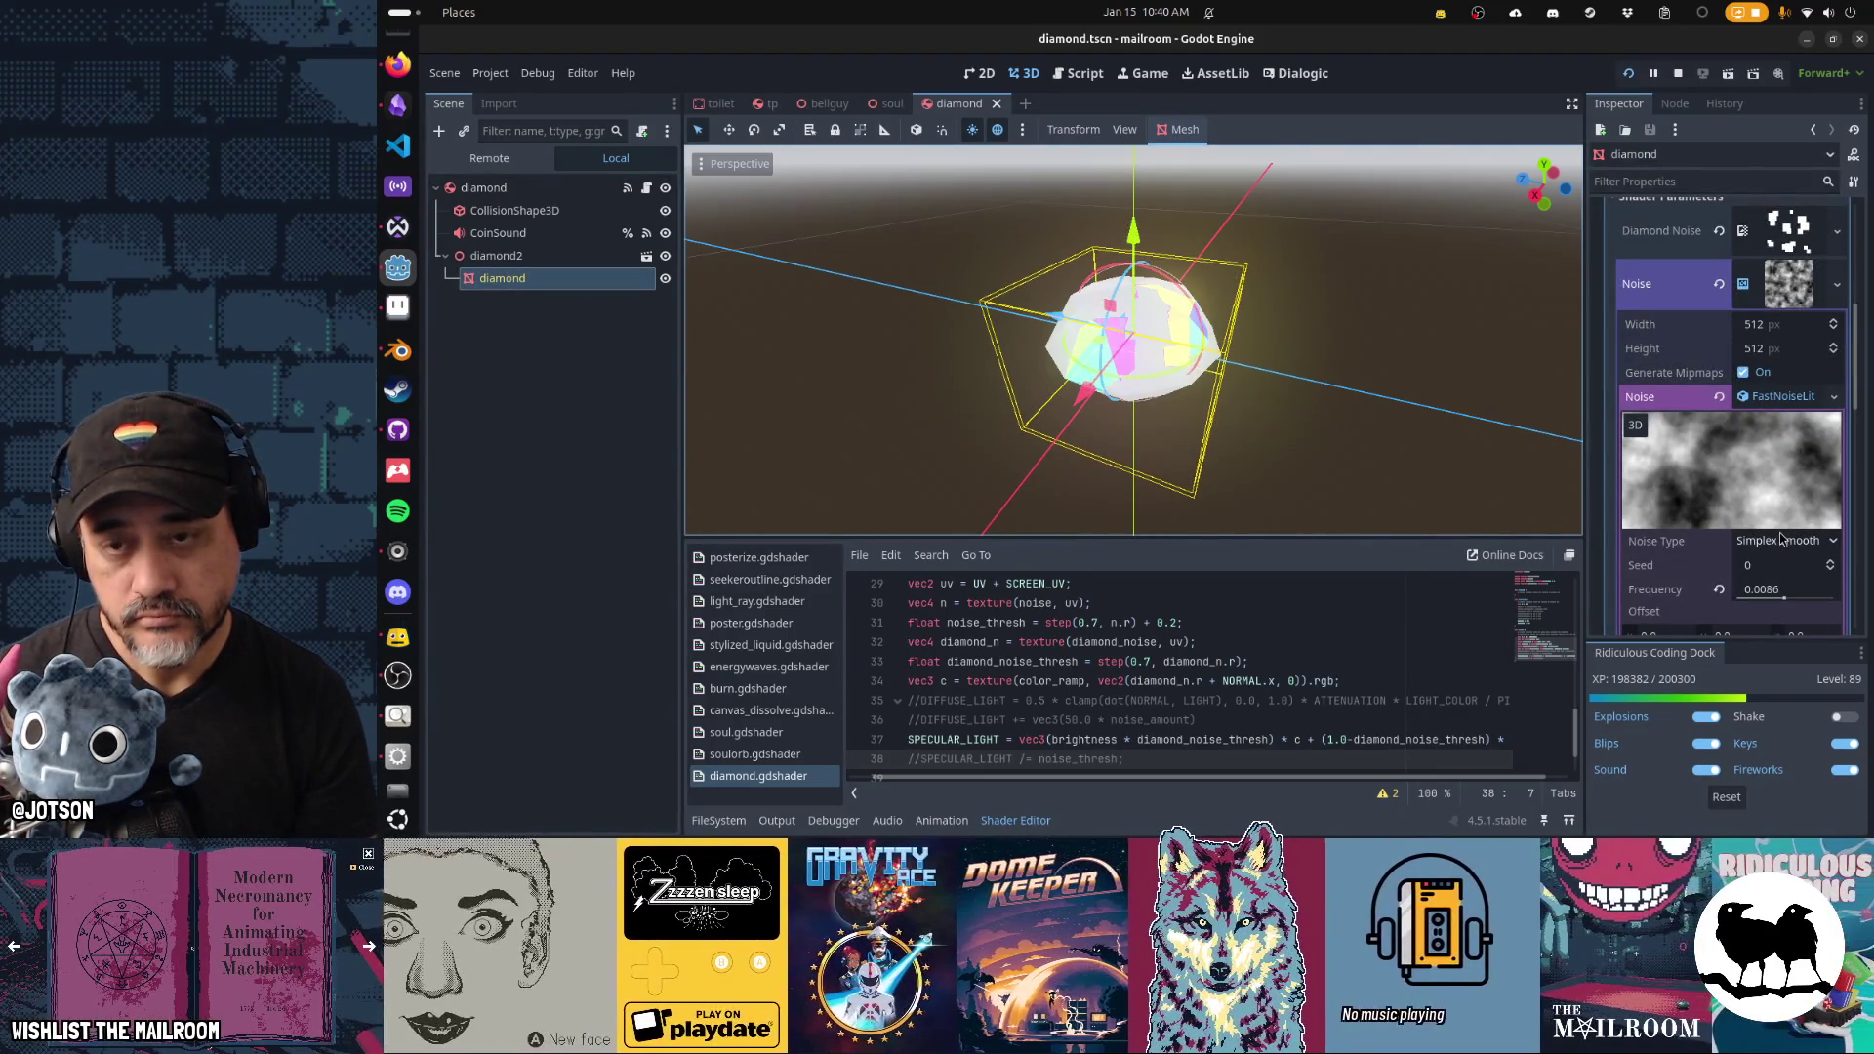
{"action": "scroll", "coordinate": [1780, 538], "scroll_direction": "down", "scroll_amount": 3}
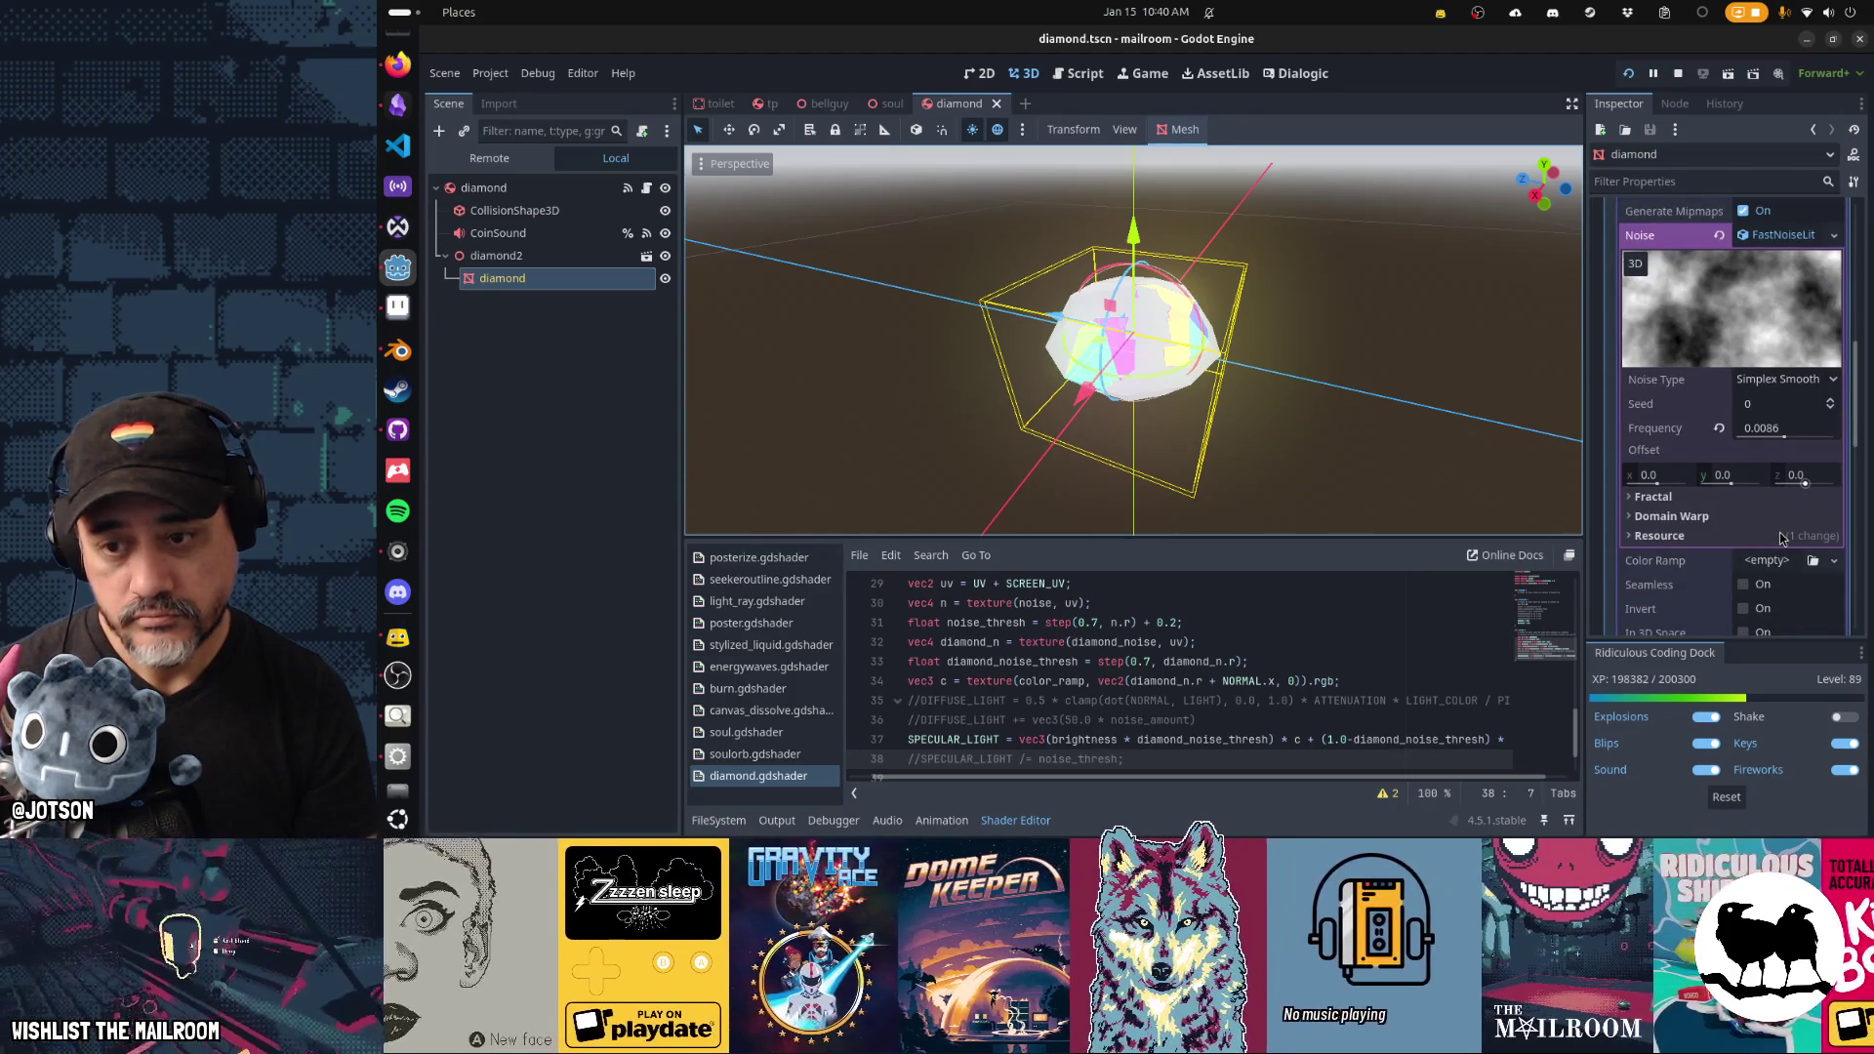
{"action": "scroll", "coordinate": [1779, 531], "scroll_direction": "down", "scroll_amount": 5}
{"action": "scroll", "coordinate": [1765, 452], "scroll_direction": "down", "scroll_amount": 1}
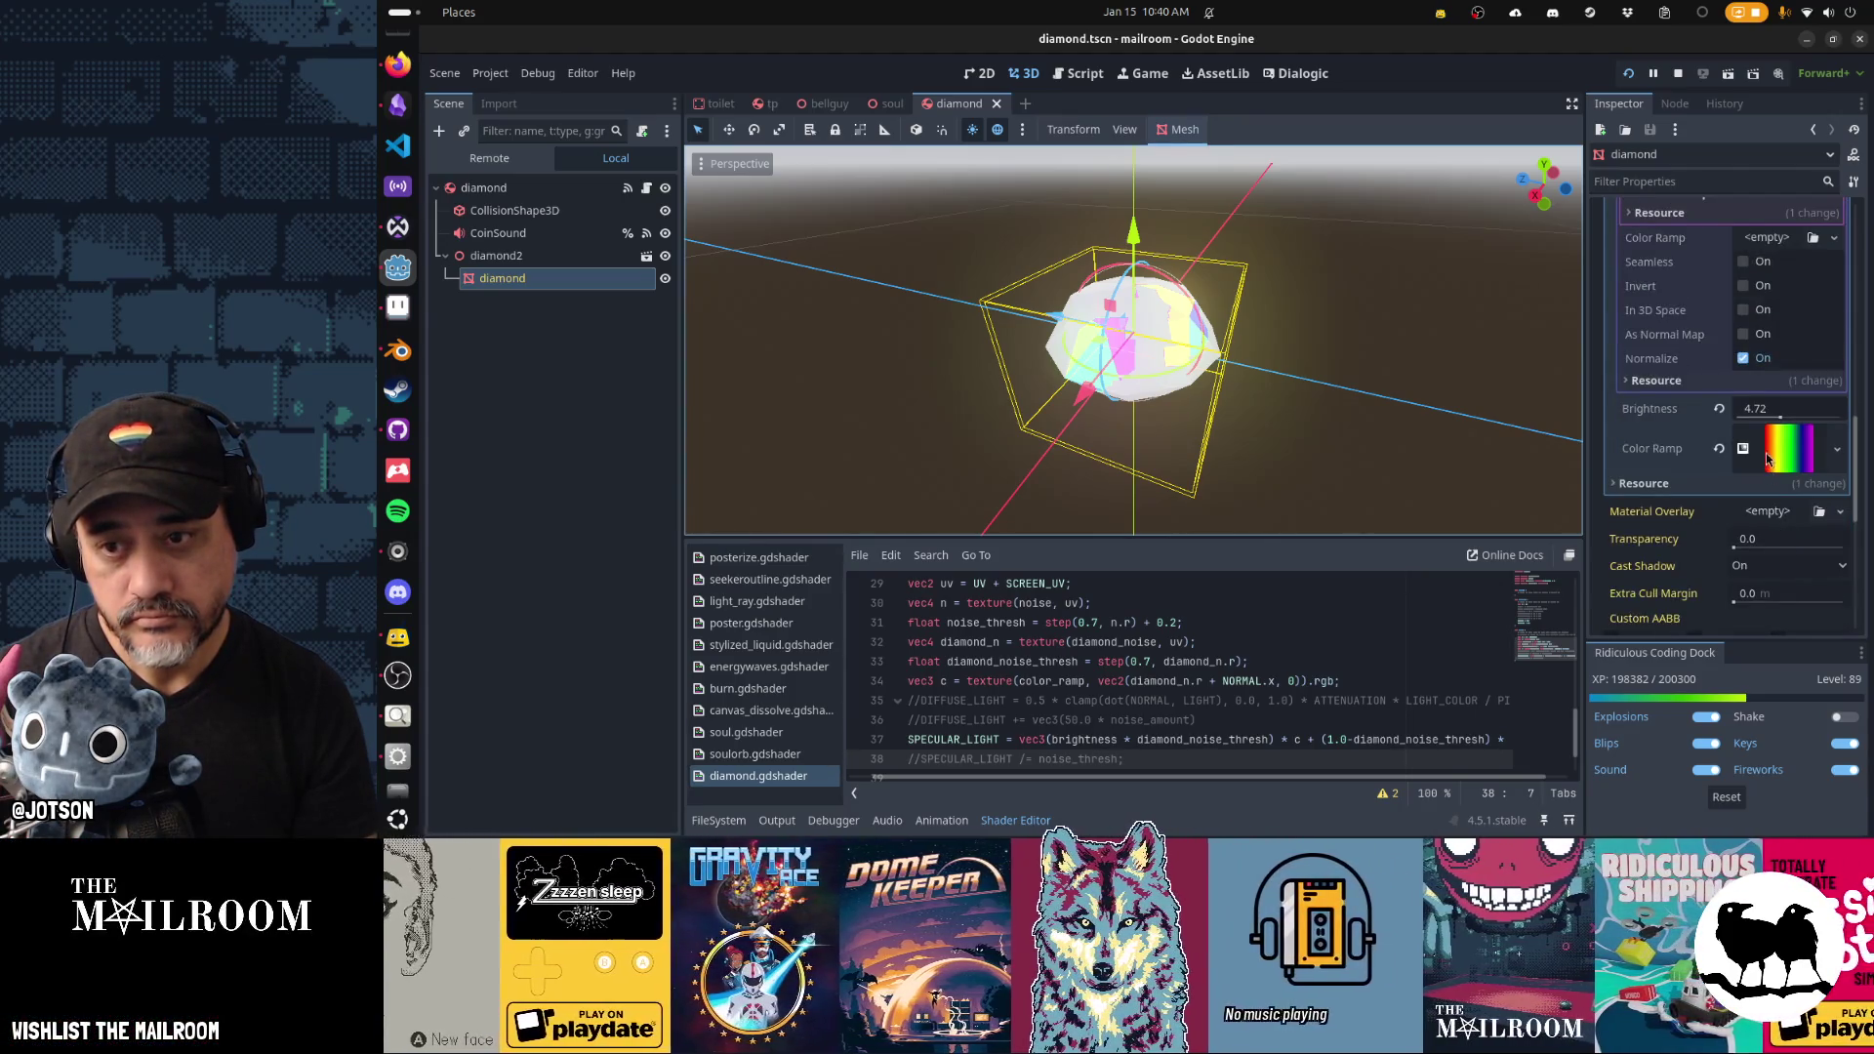
{"action": "key", "text": "alt+Tab"}
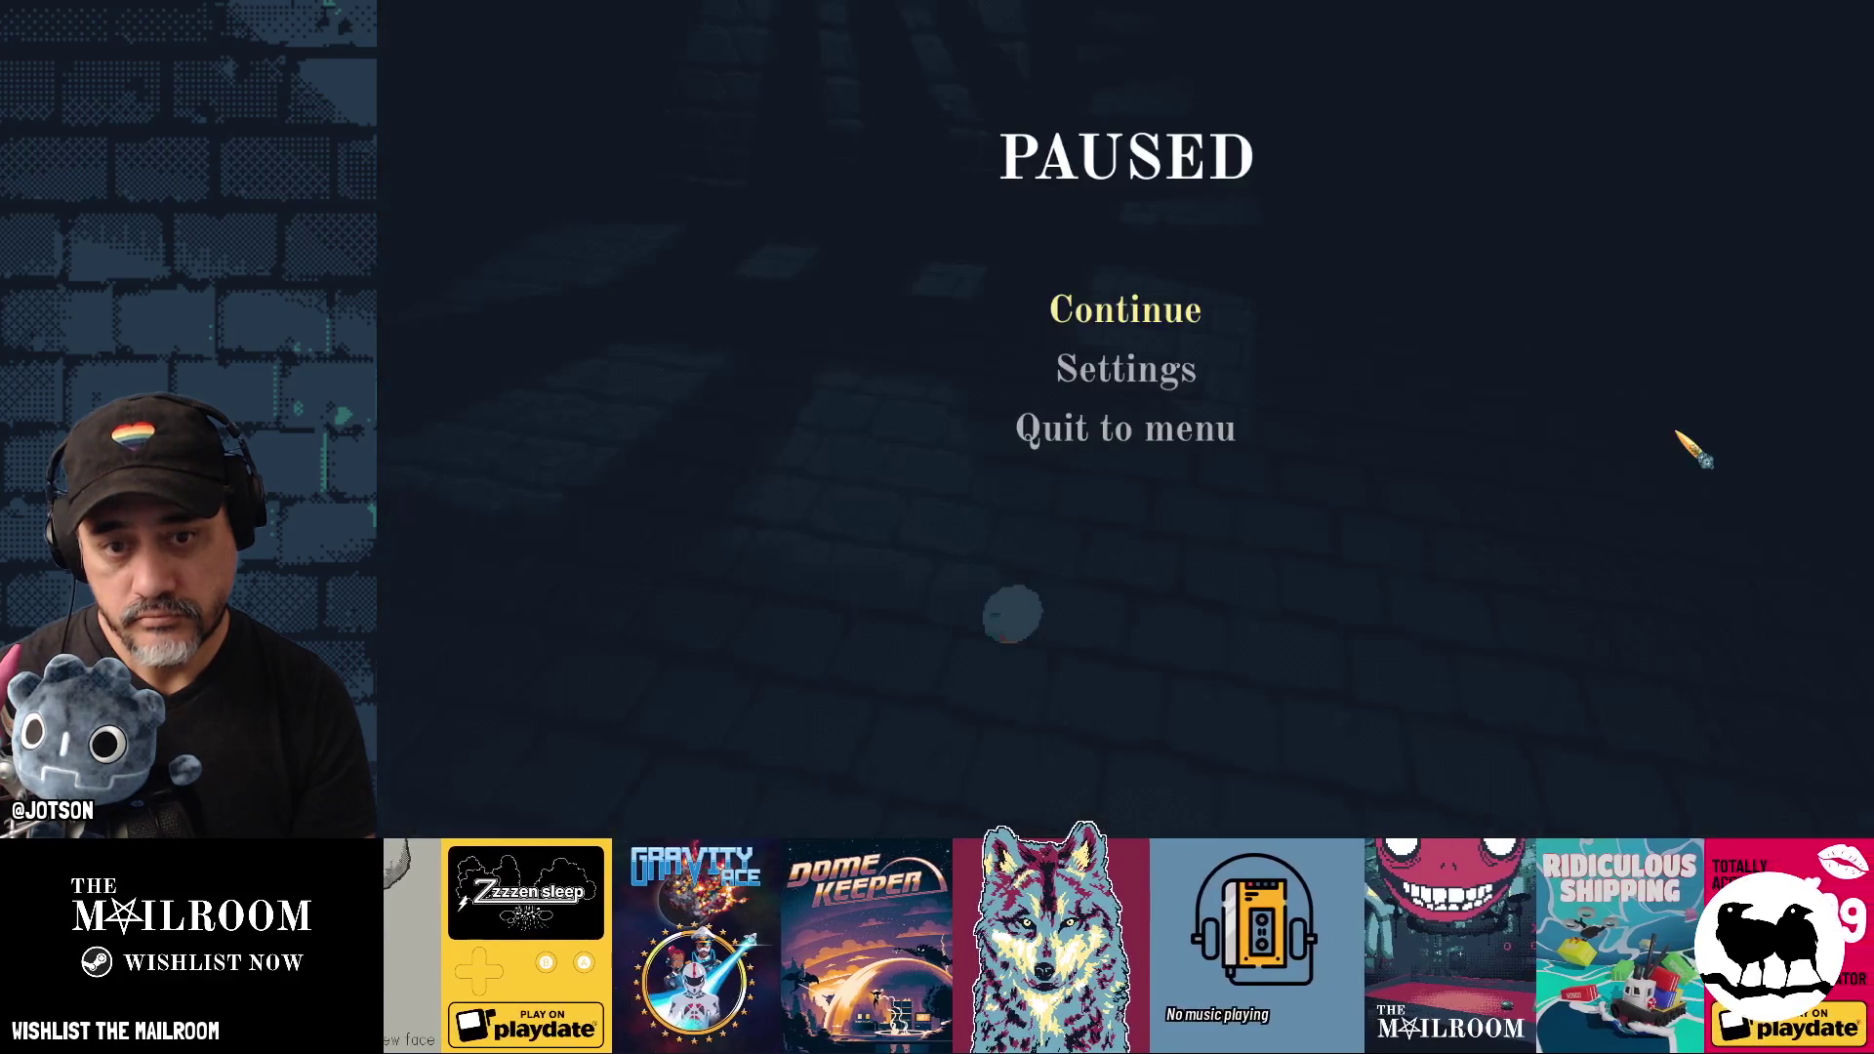
Resume from the PAUSED menu, playtest the diamond, then stop the game.
{"action": "left_click", "coordinate": [1156, 312]}
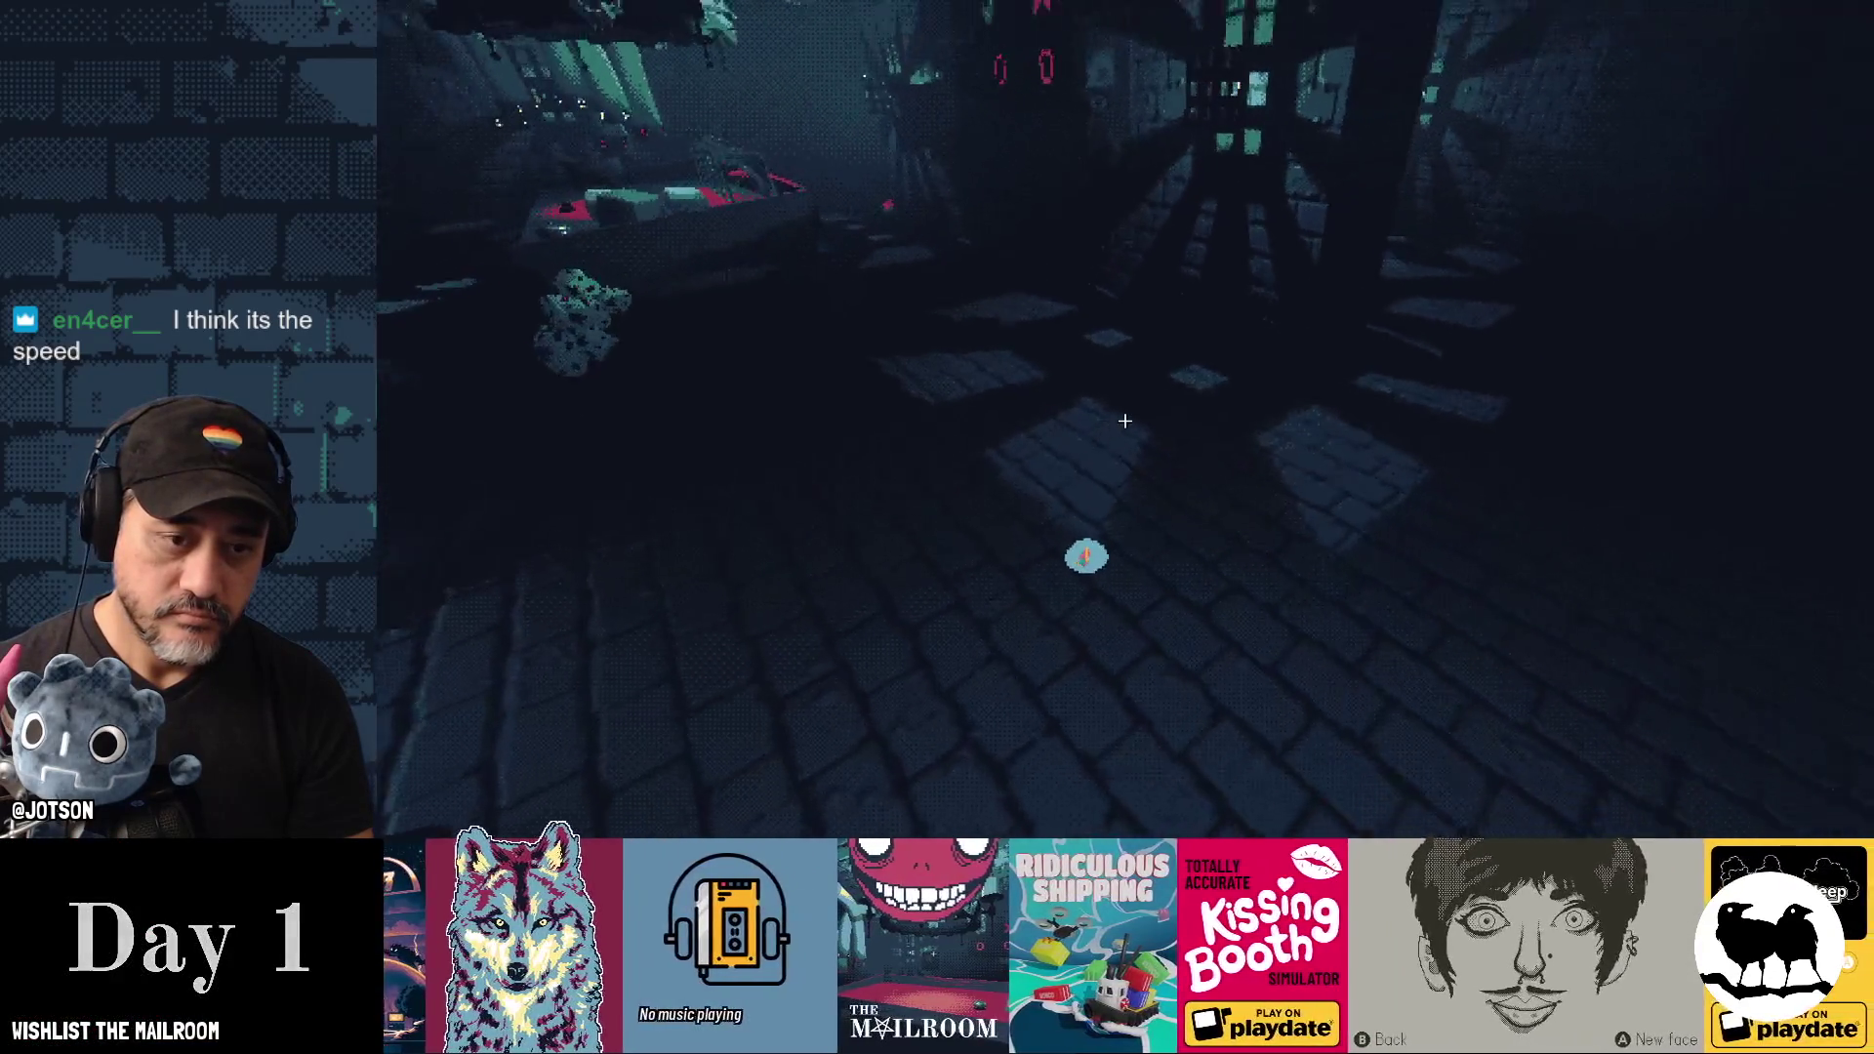
{"action": "key", "text": "F8"}
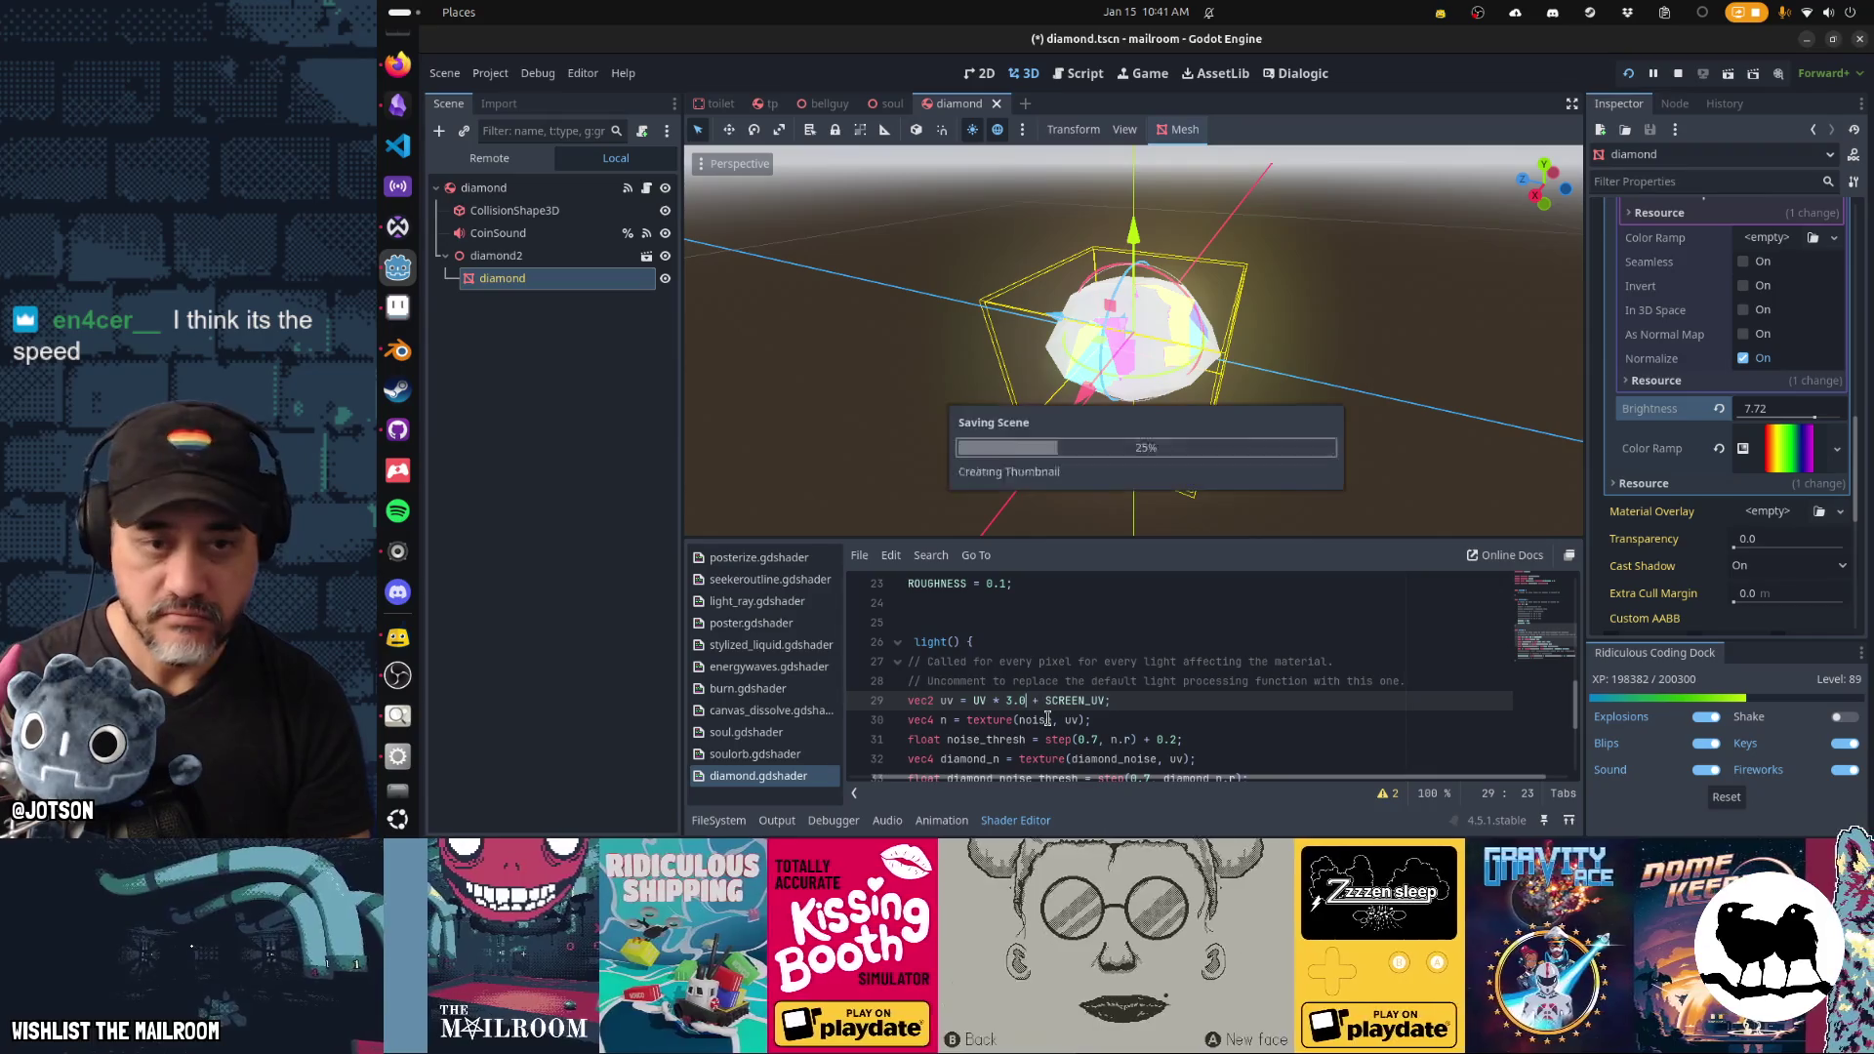
Save the shader edit and orbit the viewport to inspect the diamond's colours.
{"action": "mouse_move", "coordinate": [1099, 466]}
{"action": "left_mouse_down"}
{"action": "mouse_move", "coordinate": [1282, 449]}
{"action": "mouse_move", "coordinate": [1366, 384]}
{"action": "mouse_move", "coordinate": [1221, 335]}
{"action": "mouse_move", "coordinate": [954, 407]}
{"action": "mouse_move", "coordinate": [1063, 481]}
{"action": "mouse_move", "coordinate": [777, 451]}
{"action": "mouse_move", "coordinate": [1061, 389]}
{"action": "mouse_move", "coordinate": [1349, 406]}
{"action": "mouse_move", "coordinate": [1220, 420]}
{"action": "mouse_move", "coordinate": [1321, 452]}
{"action": "mouse_move", "coordinate": [1394, 524]}
{"action": "mouse_move", "coordinate": [1386, 478]}
{"action": "mouse_move", "coordinate": [1203, 488]}
{"action": "mouse_move", "coordinate": [1493, 400]}
{"action": "mouse_move", "coordinate": [1413, 564]}
{"action": "mouse_move", "coordinate": [1171, 507]}
{"action": "mouse_move", "coordinate": [1008, 438]}
{"action": "mouse_move", "coordinate": [1153, 373]}
{"action": "mouse_move", "coordinate": [1435, 416]}
{"action": "mouse_move", "coordinate": [1563, 475]}
{"action": "mouse_move", "coordinate": [1326, 470]}
{"action": "mouse_move", "coordinate": [1451, 462]}
{"action": "left_mouse_up"}
{"action": "mouse_move", "coordinate": [1252, 485]}
{"action": "left_mouse_down"}
{"action": "mouse_move", "coordinate": [1491, 523]}
{"action": "mouse_move", "coordinate": [1479, 678]}
{"action": "mouse_move", "coordinate": [1196, 603]}
{"action": "mouse_move", "coordinate": [1101, 509]}
{"action": "left_mouse_up"}
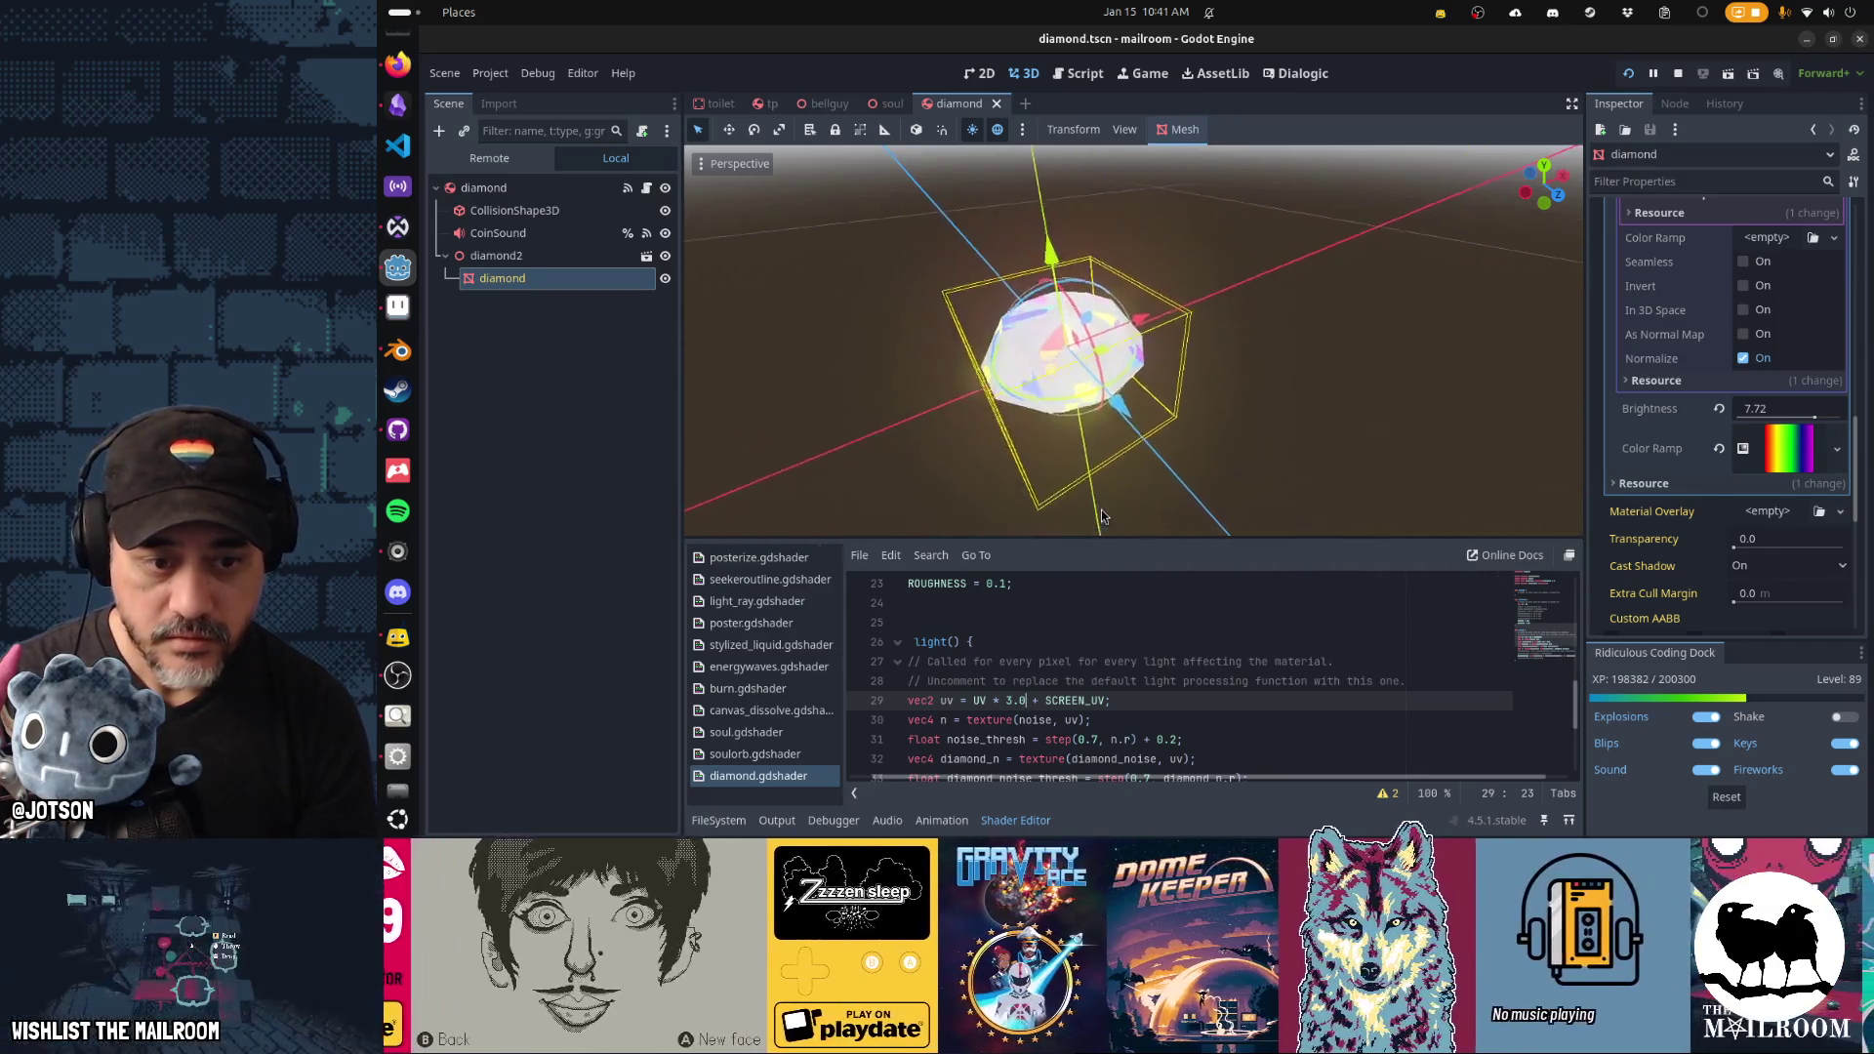
{"action": "scroll", "coordinate": [1113, 493], "scroll_direction": "up", "scroll_amount": 2}
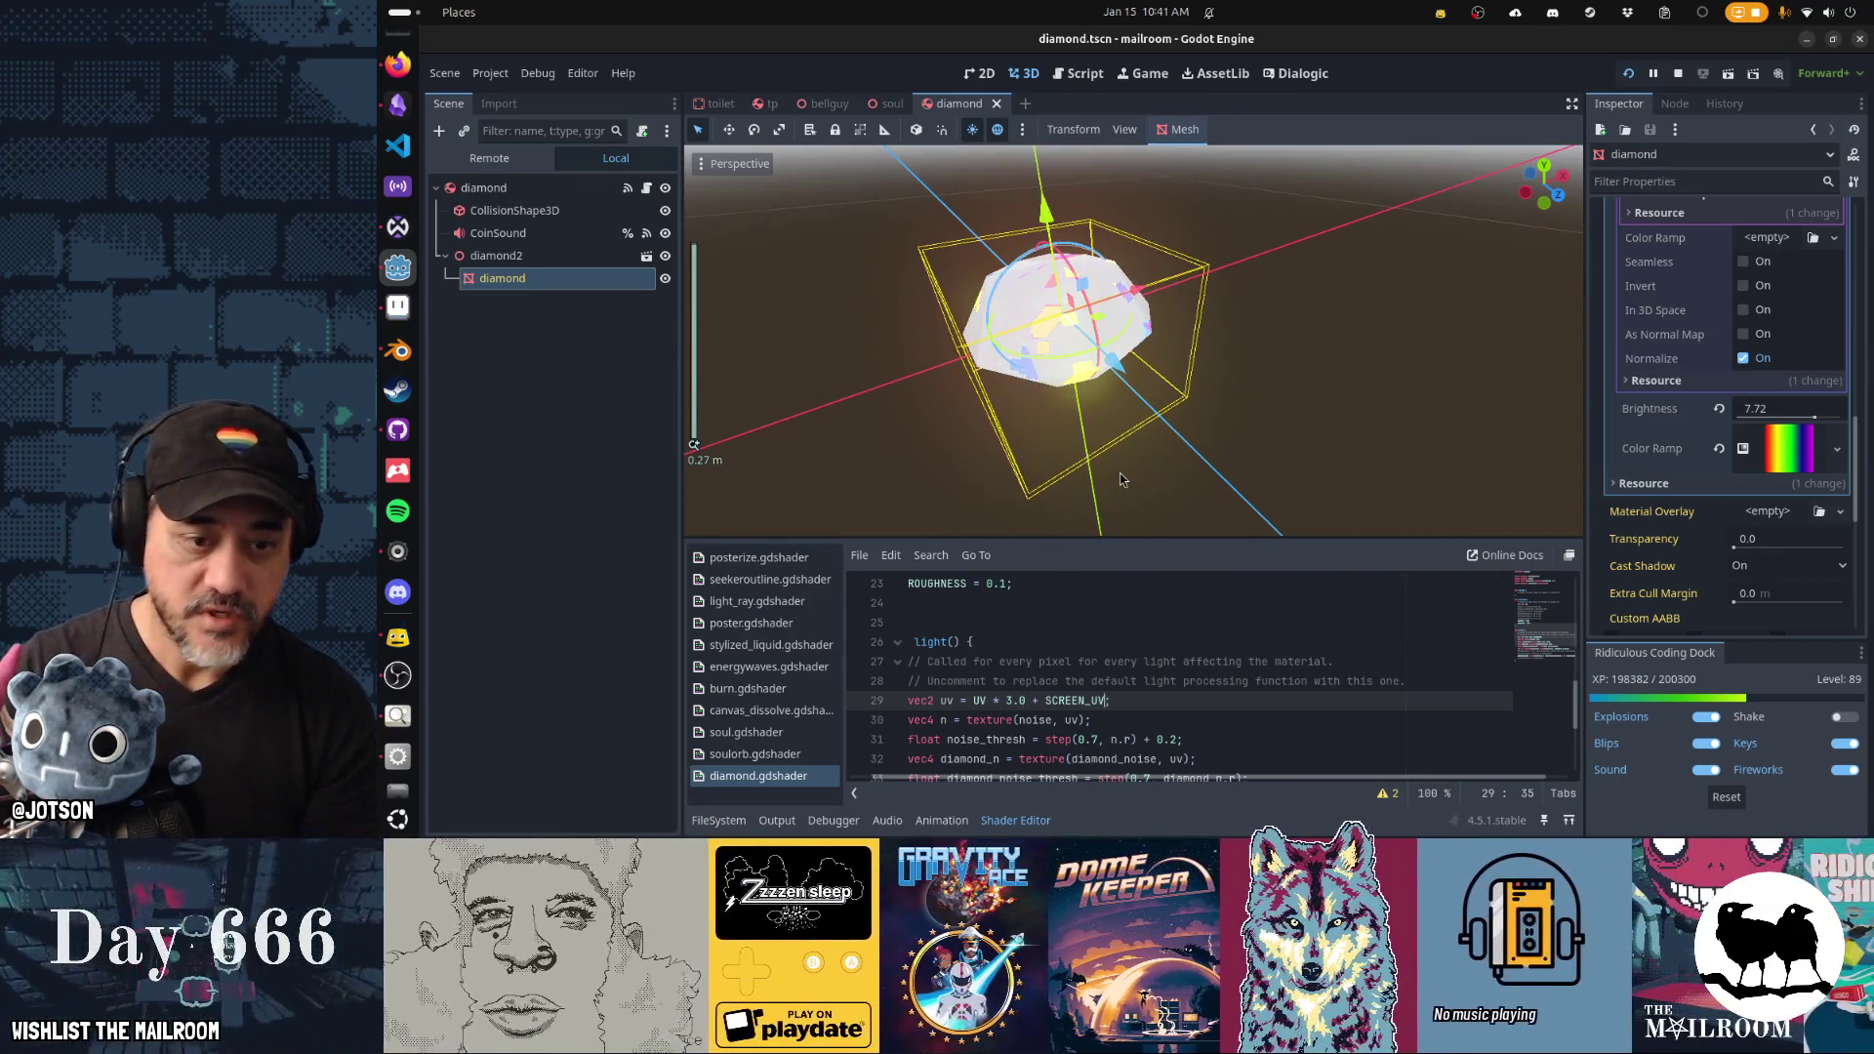
{"action": "key", "text": "ctrl+s"}
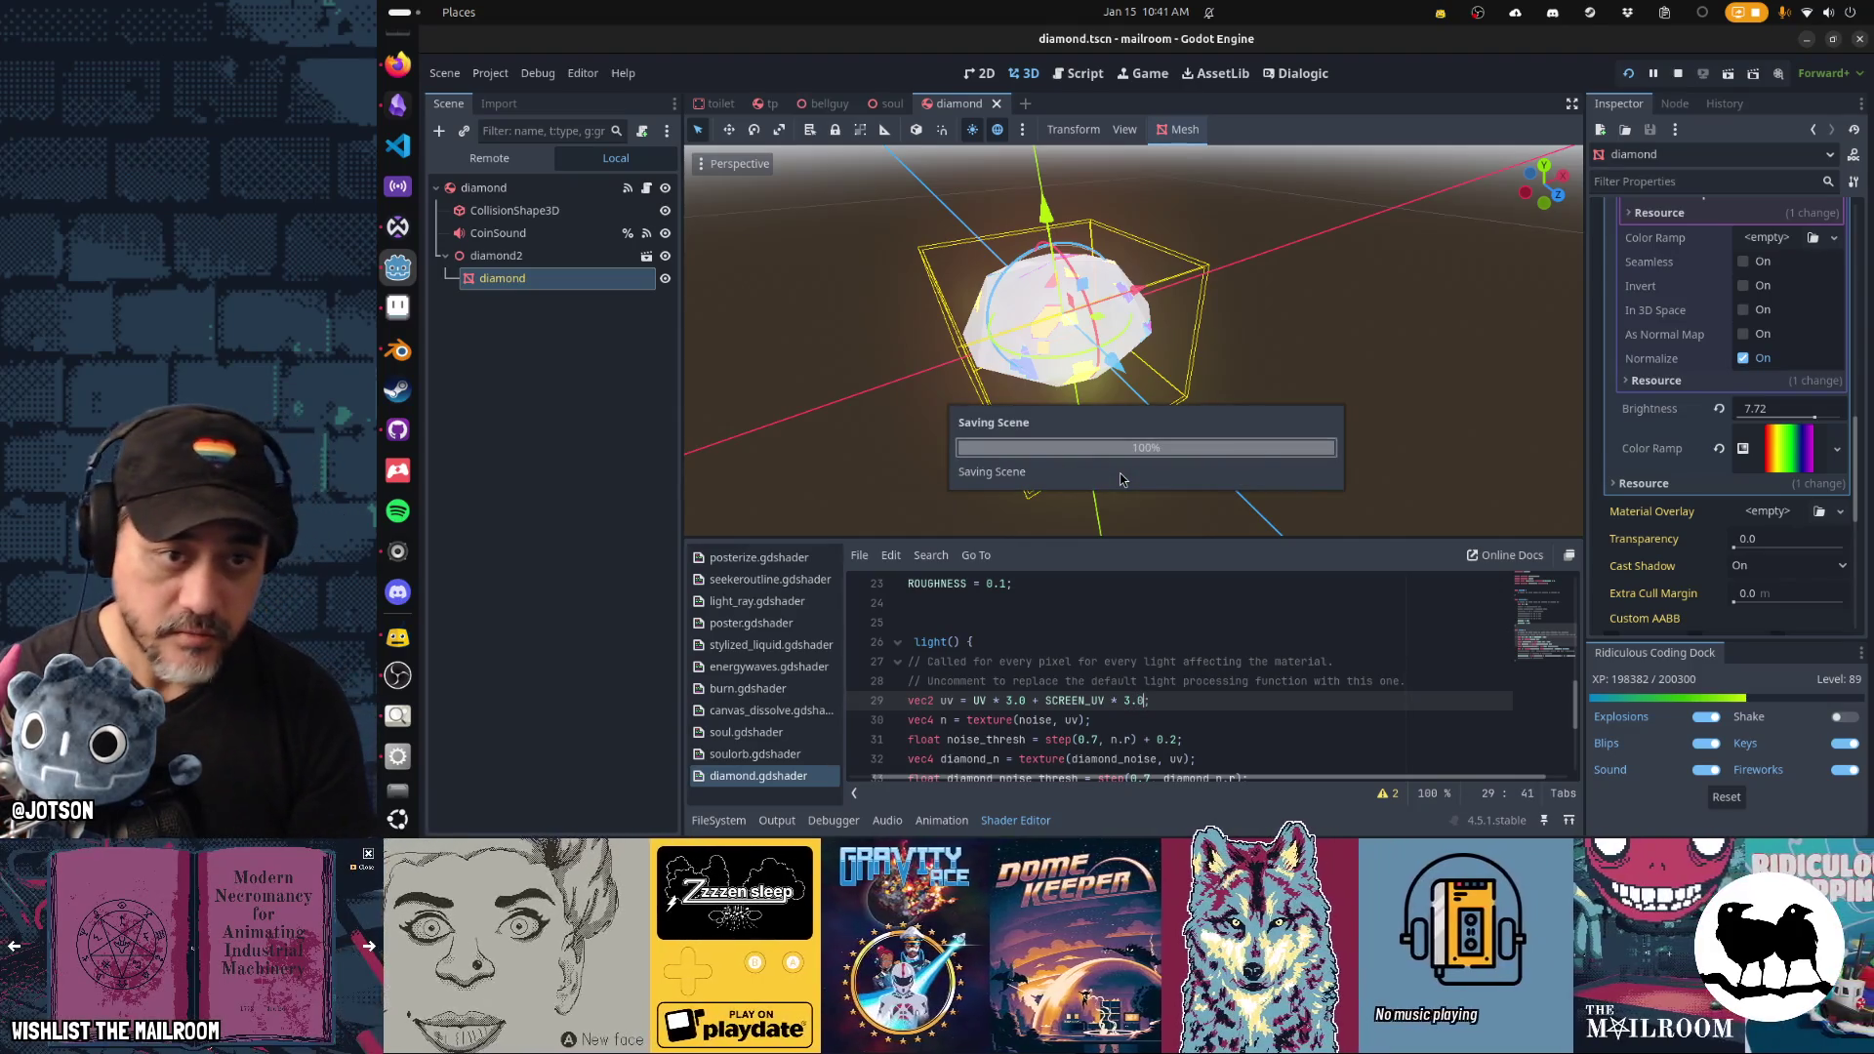
{"action": "mouse_move", "coordinate": [1121, 479]}
{"action": "left_mouse_down"}
{"action": "mouse_move", "coordinate": [1514, 363]}
{"action": "mouse_move", "coordinate": [908, 359]}
{"action": "mouse_move", "coordinate": [758, 349]}
{"action": "mouse_move", "coordinate": [654, 313]}
{"action": "mouse_move", "coordinate": [1555, 362]}
{"action": "mouse_move", "coordinate": [1299, 353]}
{"action": "mouse_move", "coordinate": [1080, 383]}
{"action": "mouse_move", "coordinate": [917, 343]}
{"action": "mouse_move", "coordinate": [964, 285]}
{"action": "mouse_move", "coordinate": [1034, 332]}
{"action": "left_mouse_up"}
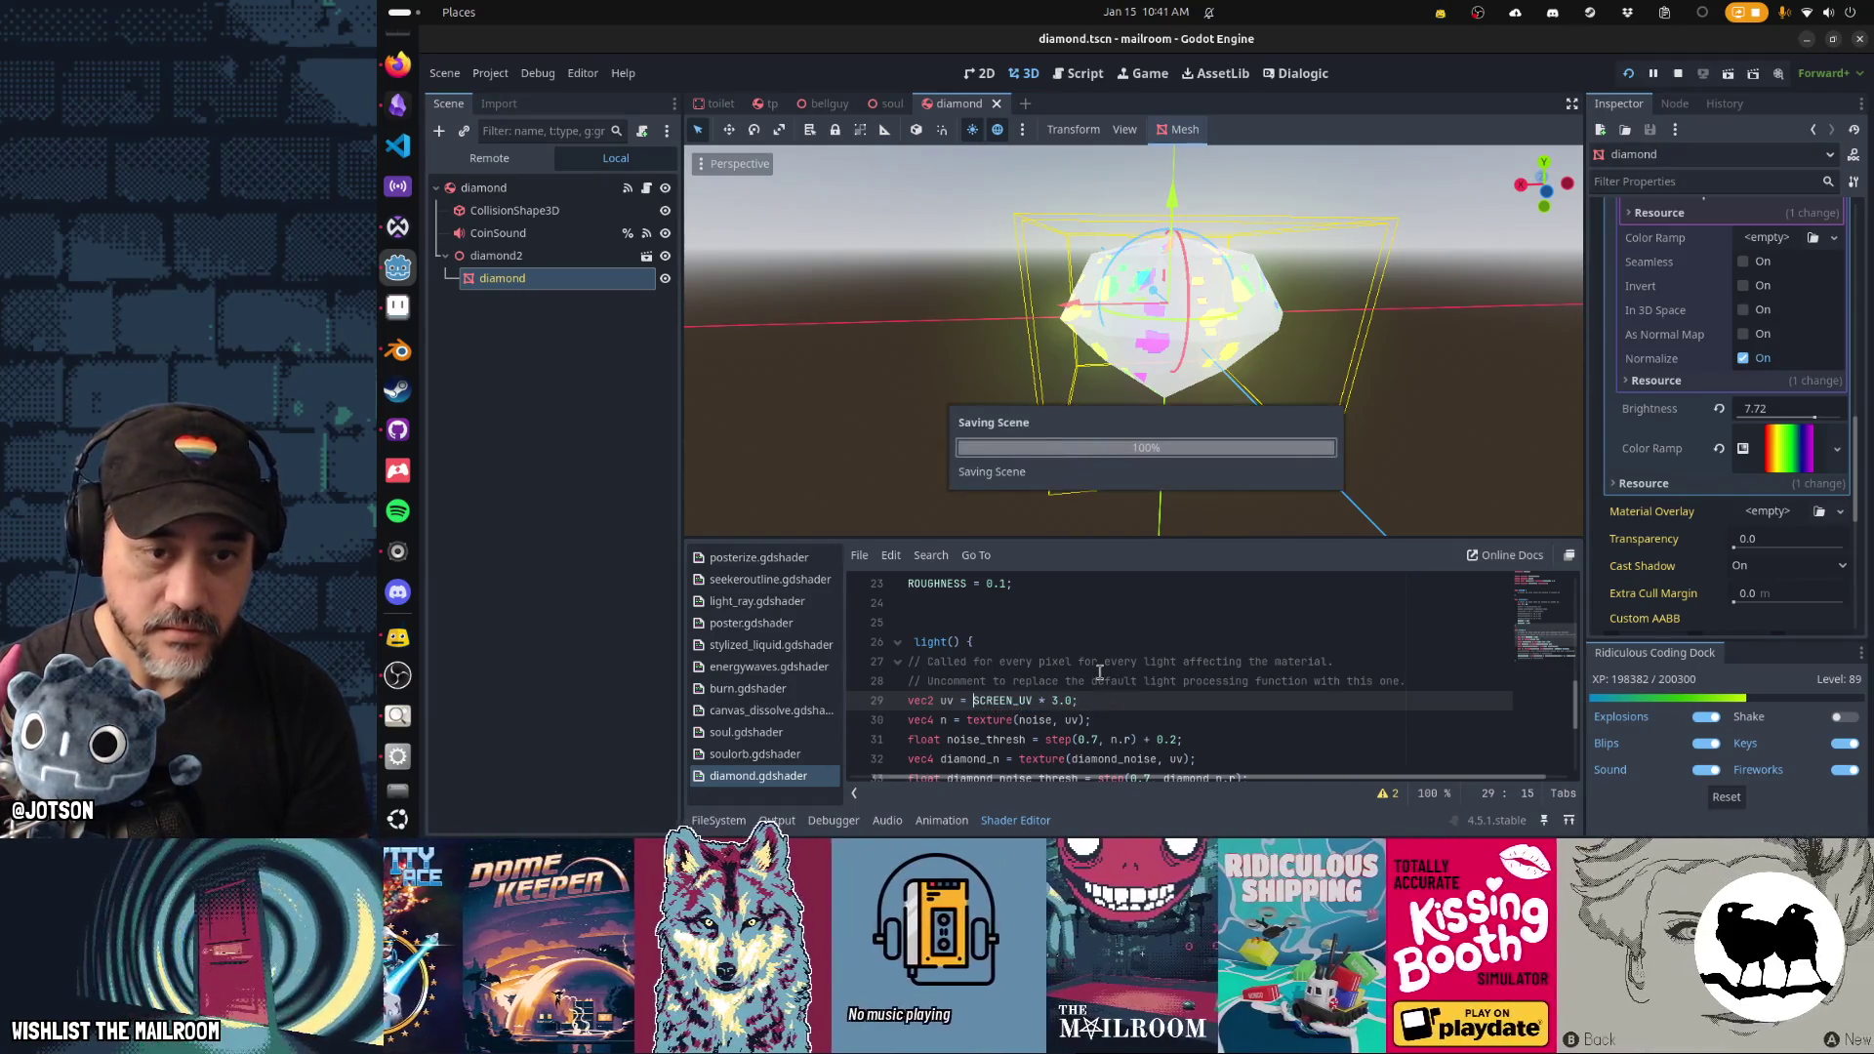
{"action": "mouse_move", "coordinate": [1173, 388]}
{"action": "left_mouse_down"}
{"action": "mouse_move", "coordinate": [1021, 436]}
{"action": "mouse_move", "coordinate": [1051, 418]}
{"action": "mouse_move", "coordinate": [1398, 489]}
{"action": "mouse_move", "coordinate": [1171, 485]}
{"action": "mouse_move", "coordinate": [1193, 424]}
{"action": "mouse_move", "coordinate": [1093, 438]}
{"action": "mouse_move", "coordinate": [1560, 427]}
{"action": "mouse_move", "coordinate": [1110, 414]}
{"action": "left_mouse_up"}
{"action": "scroll", "coordinate": [1171, 485], "scroll_direction": "down", "scroll_amount": 2}
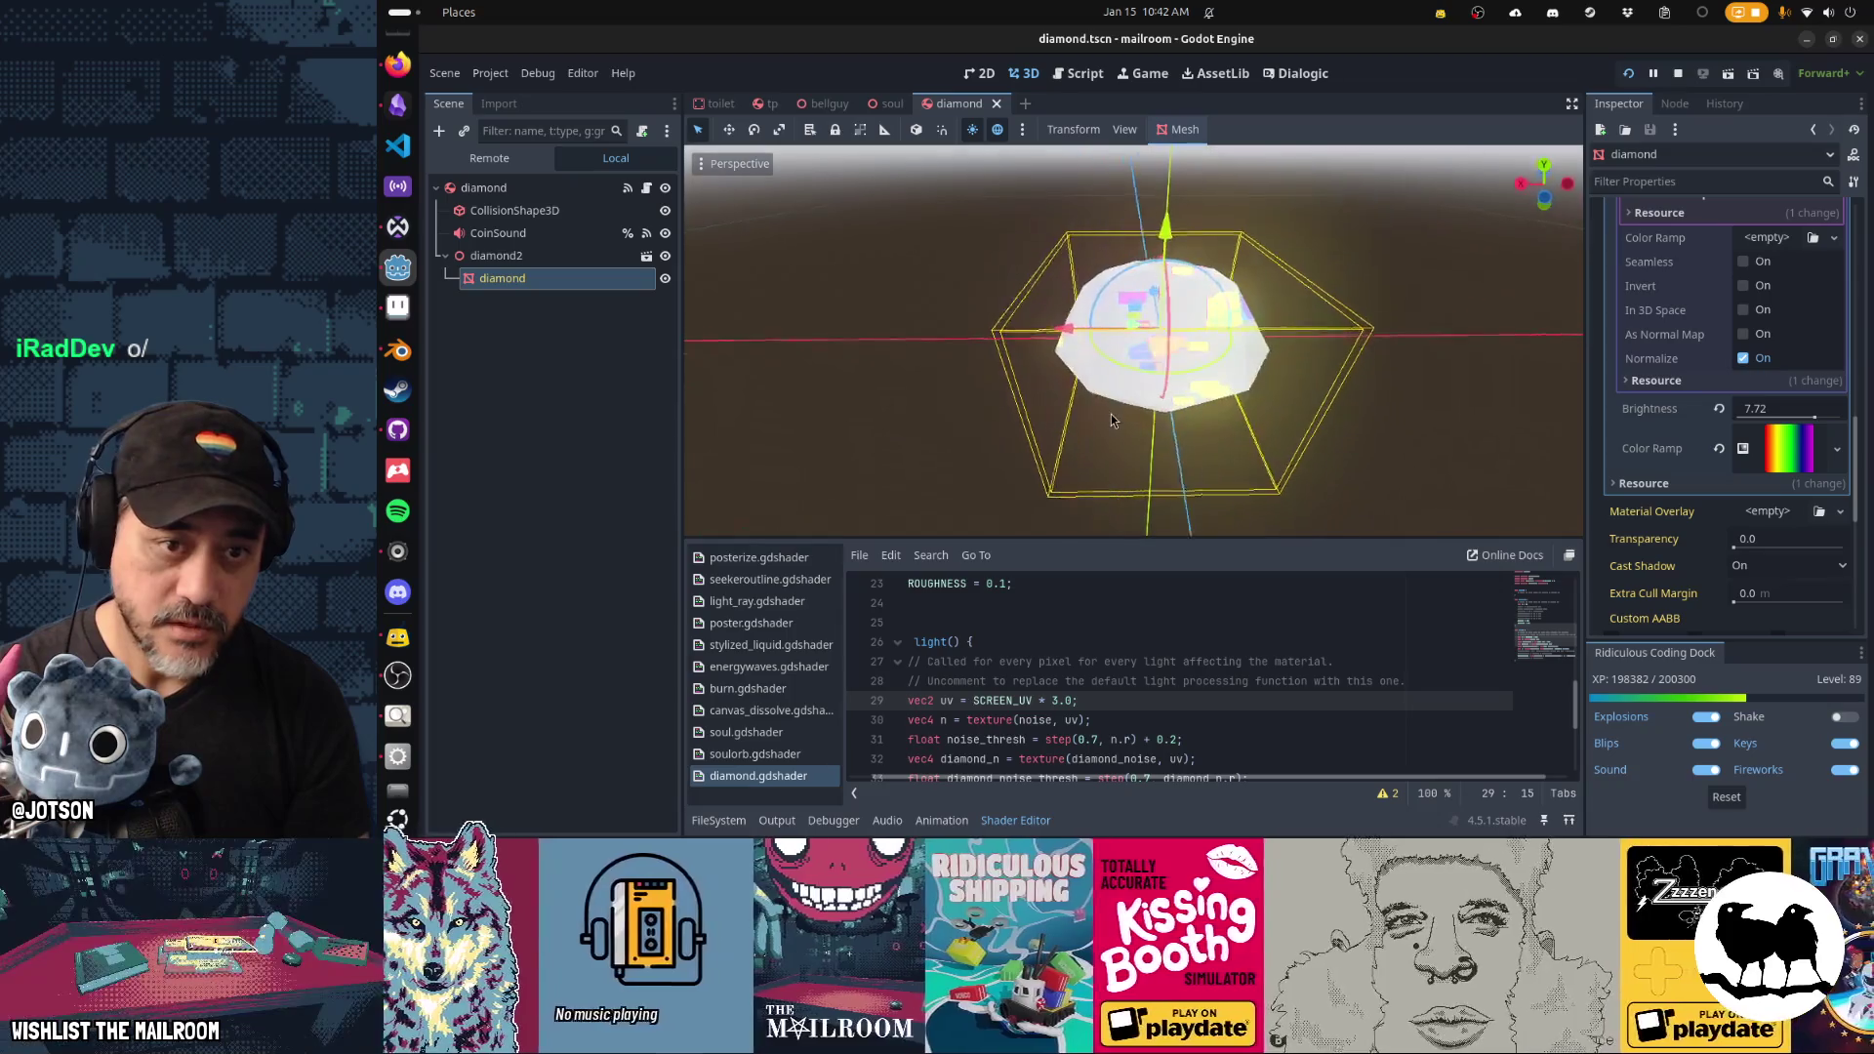
{"action": "mouse_move", "coordinate": [1345, 452]}
{"action": "left_mouse_down"}
{"action": "mouse_move", "coordinate": [1245, 476]}
{"action": "mouse_move", "coordinate": [1161, 426]}
{"action": "mouse_move", "coordinate": [1247, 371]}
{"action": "mouse_move", "coordinate": [1349, 452]}
{"action": "mouse_move", "coordinate": [1044, 488]}
{"action": "left_mouse_up"}
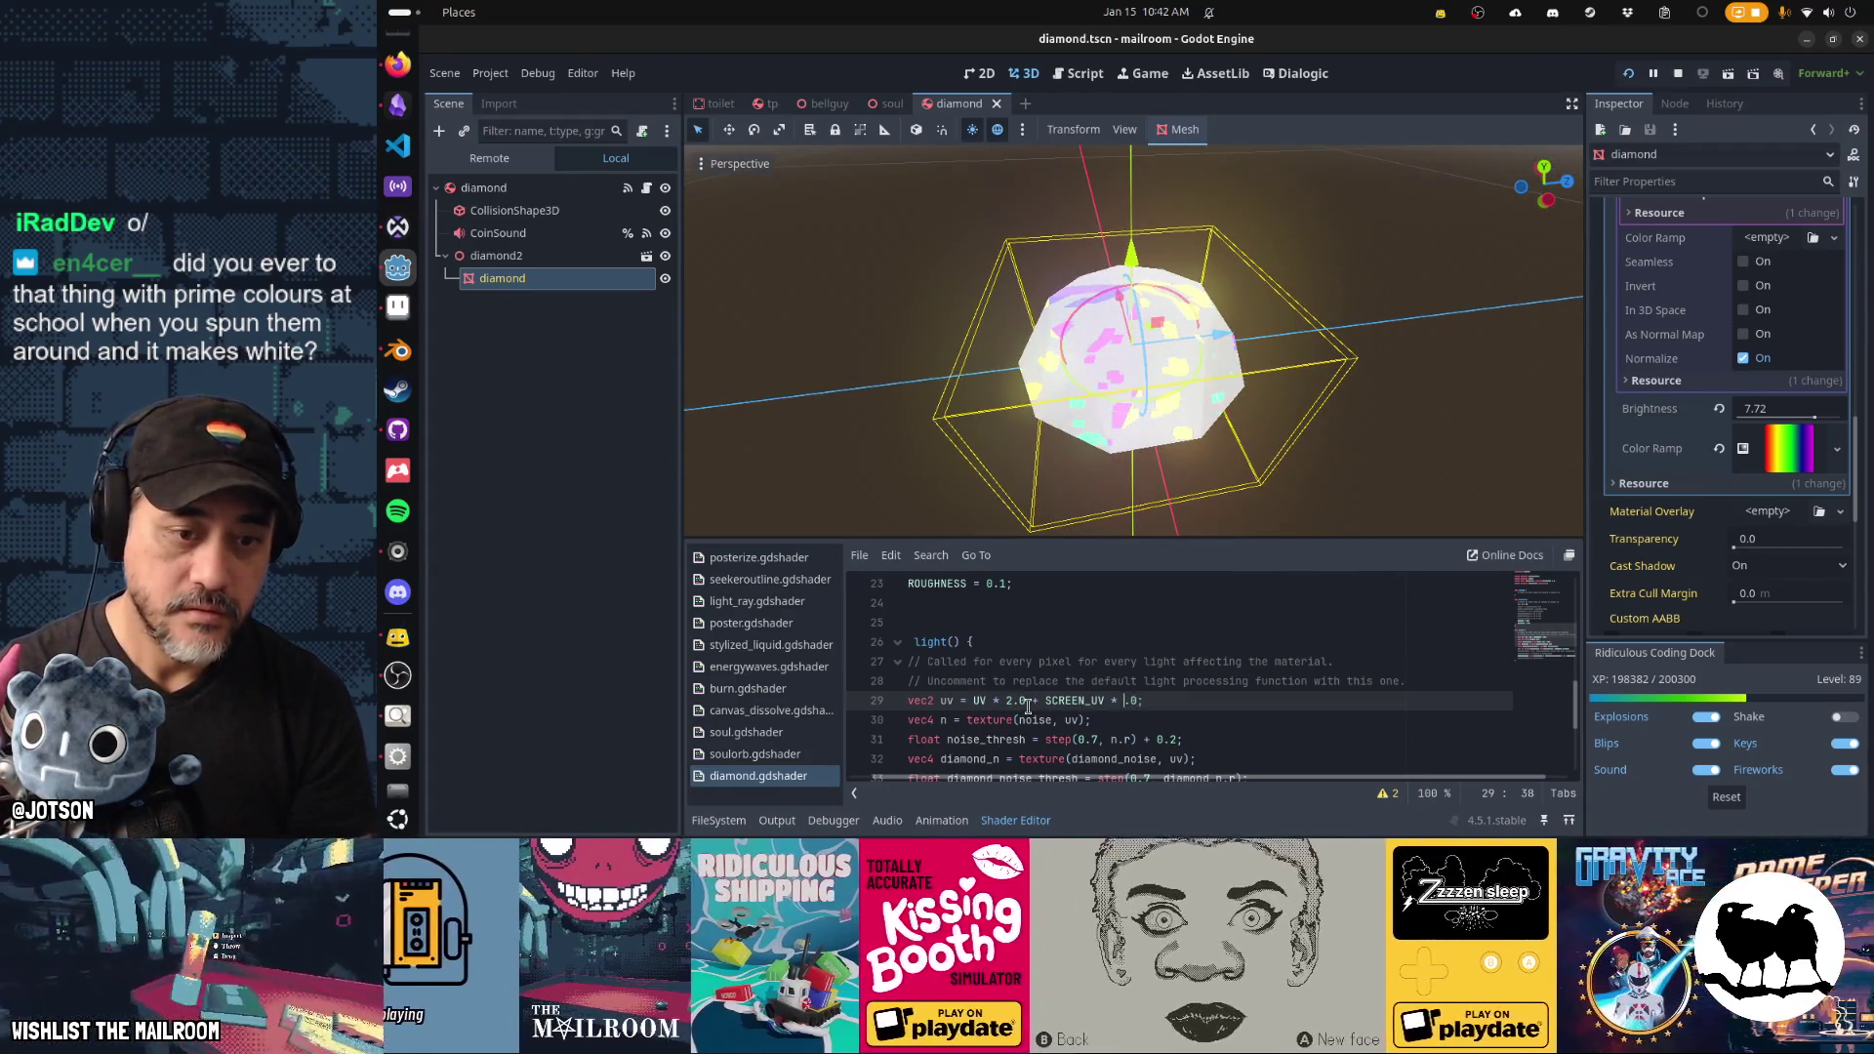
Try UV distortion multipliers of 2.0 and 5.0, saving to preview each on the diamond.
{"action": "type", "text": "2"}
{"action": "key", "text": "ctrl+s"}
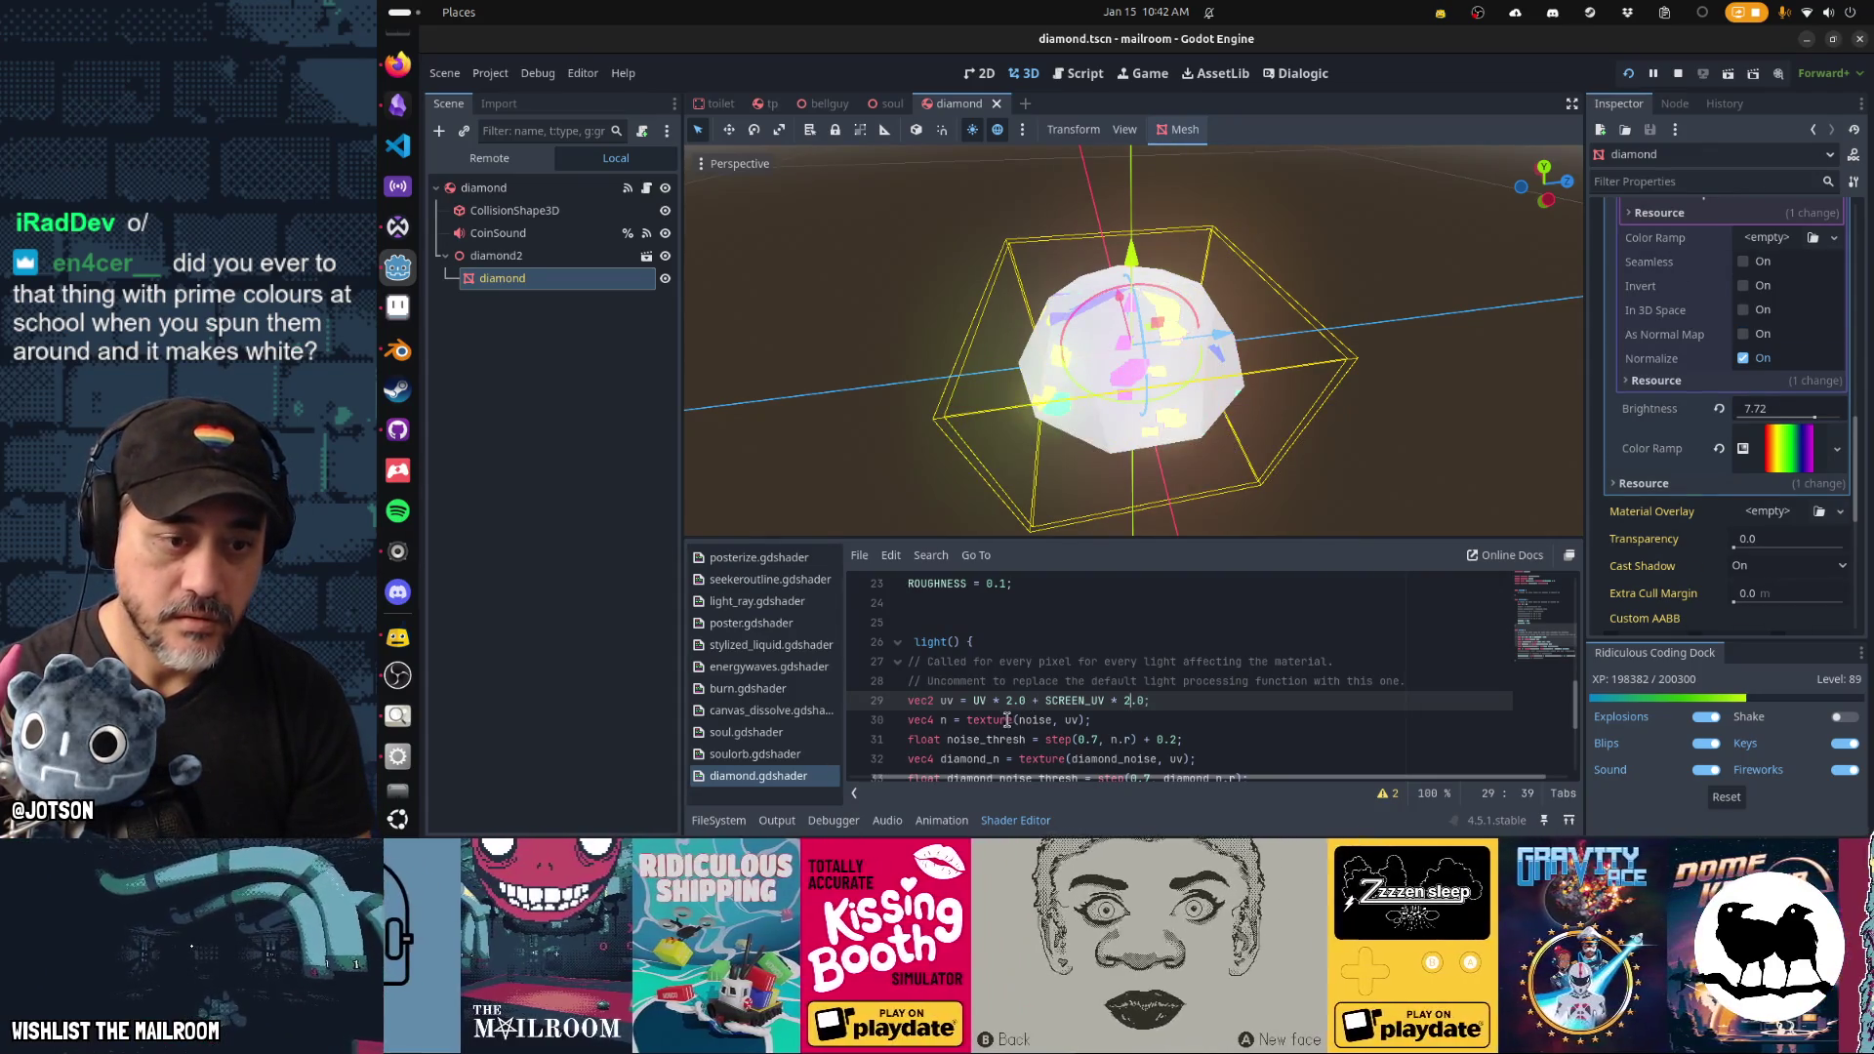
{"action": "key", "text": "ctrl+s"}
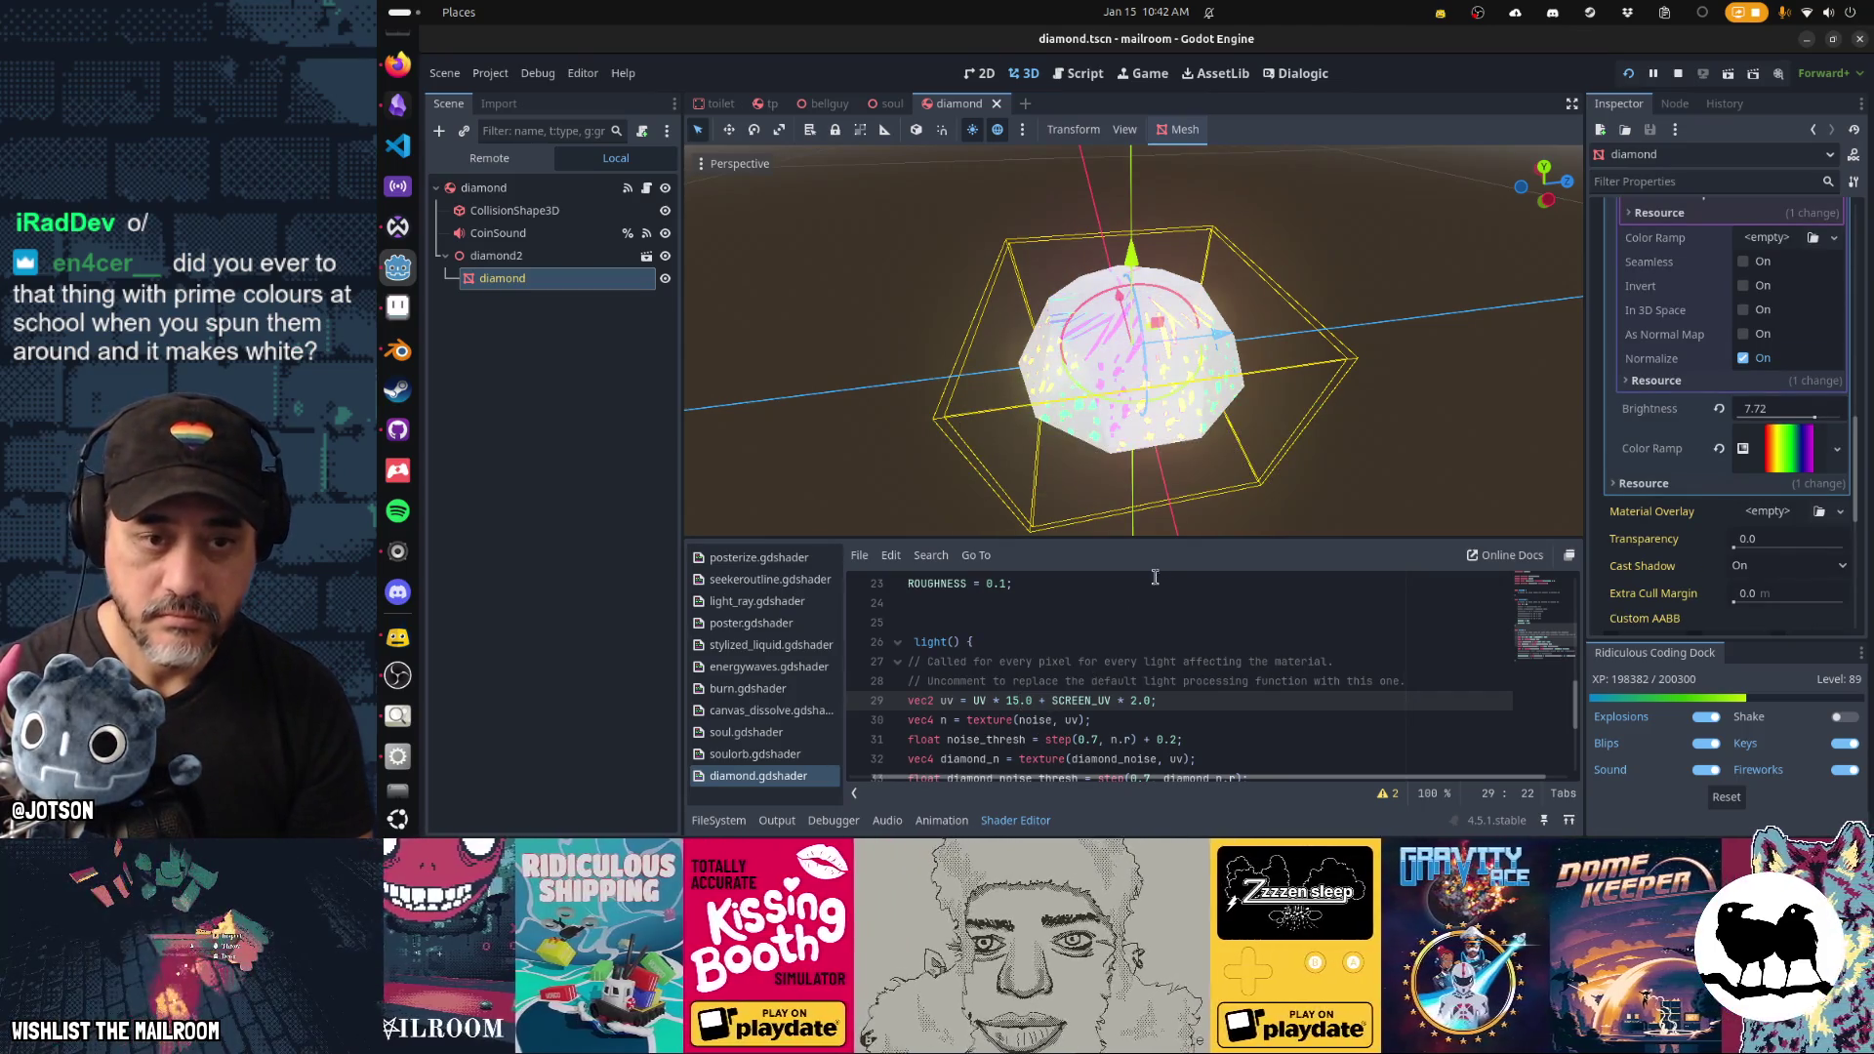
{"action": "mouse_move", "coordinate": [1269, 429]}
{"action": "left_mouse_down"}
{"action": "mouse_move", "coordinate": [1355, 425]}
{"action": "mouse_move", "coordinate": [1362, 455]}
{"action": "mouse_move", "coordinate": [1264, 459]}
{"action": "mouse_move", "coordinate": [1005, 405]}
{"action": "mouse_move", "coordinate": [887, 459]}
{"action": "mouse_move", "coordinate": [1137, 509]}
{"action": "left_mouse_up"}
{"action": "key", "text": "BackSpace"}
{"action": "key", "text": "BackSpace"}
{"action": "type", "text": "2"}
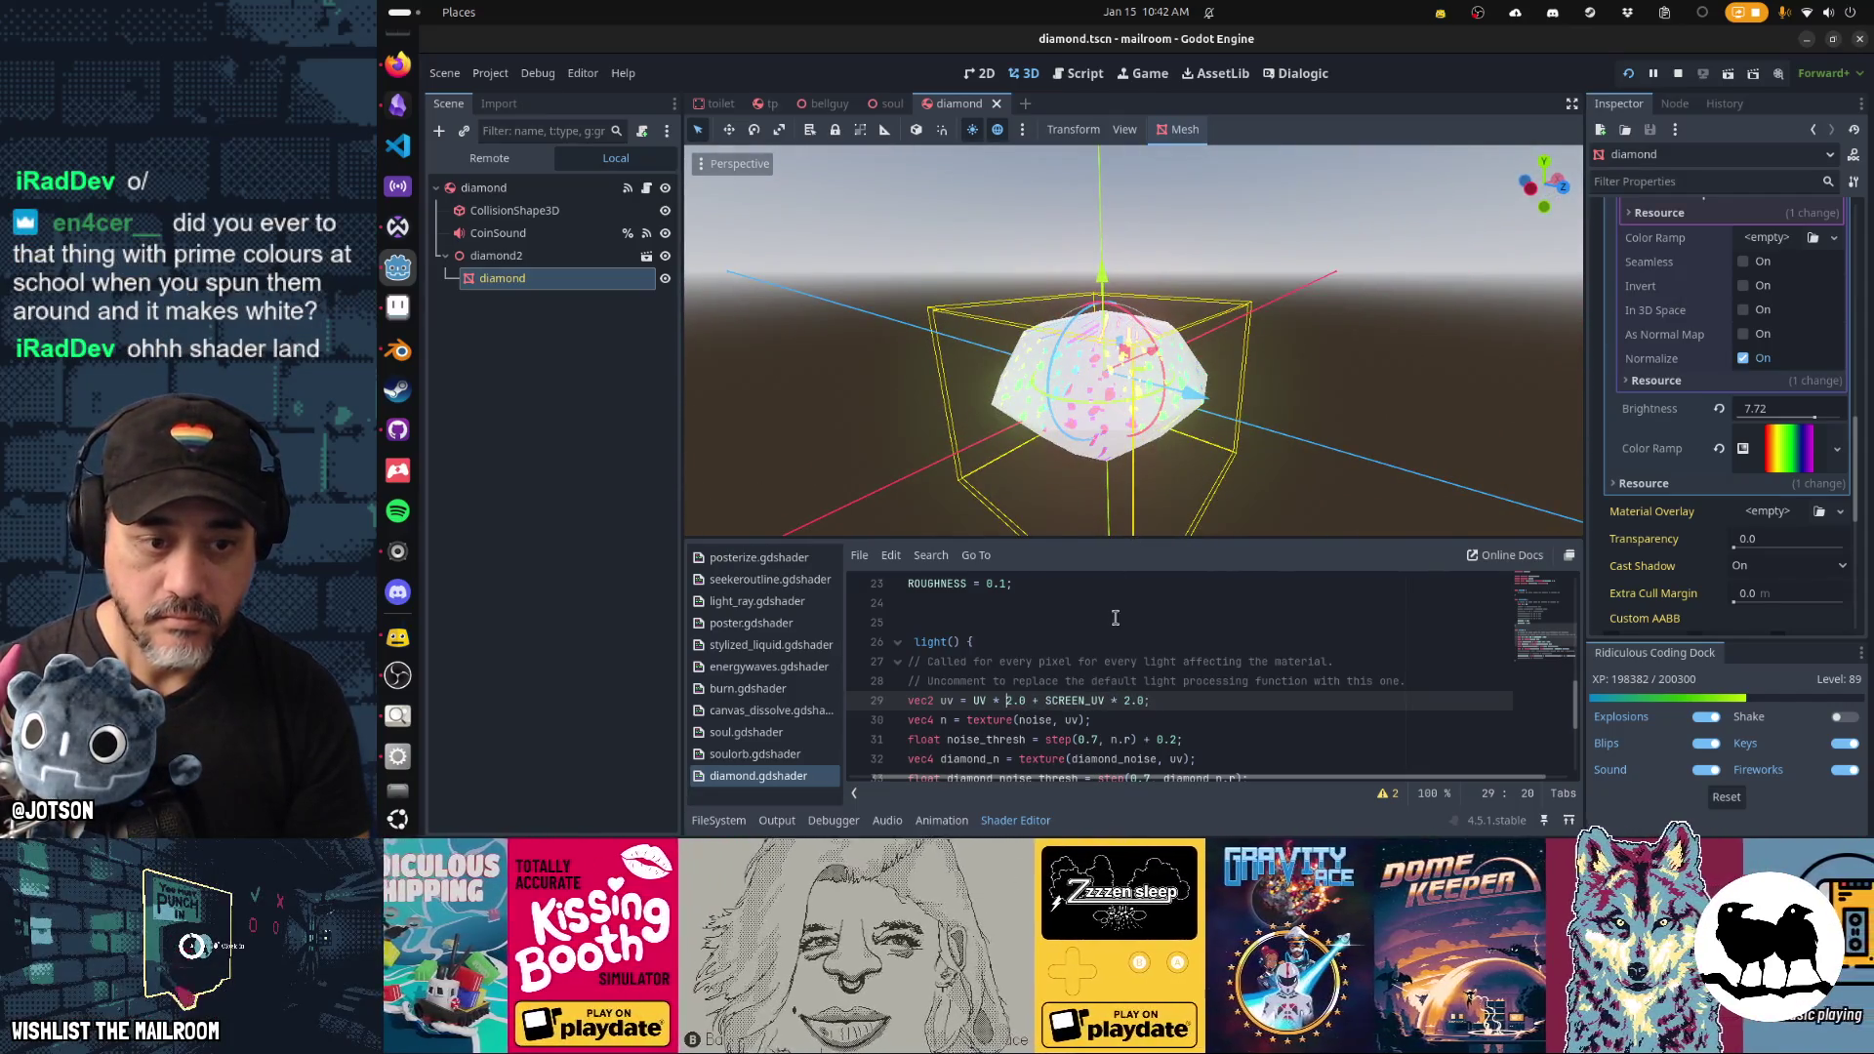
{"action": "type", "text": "5"}
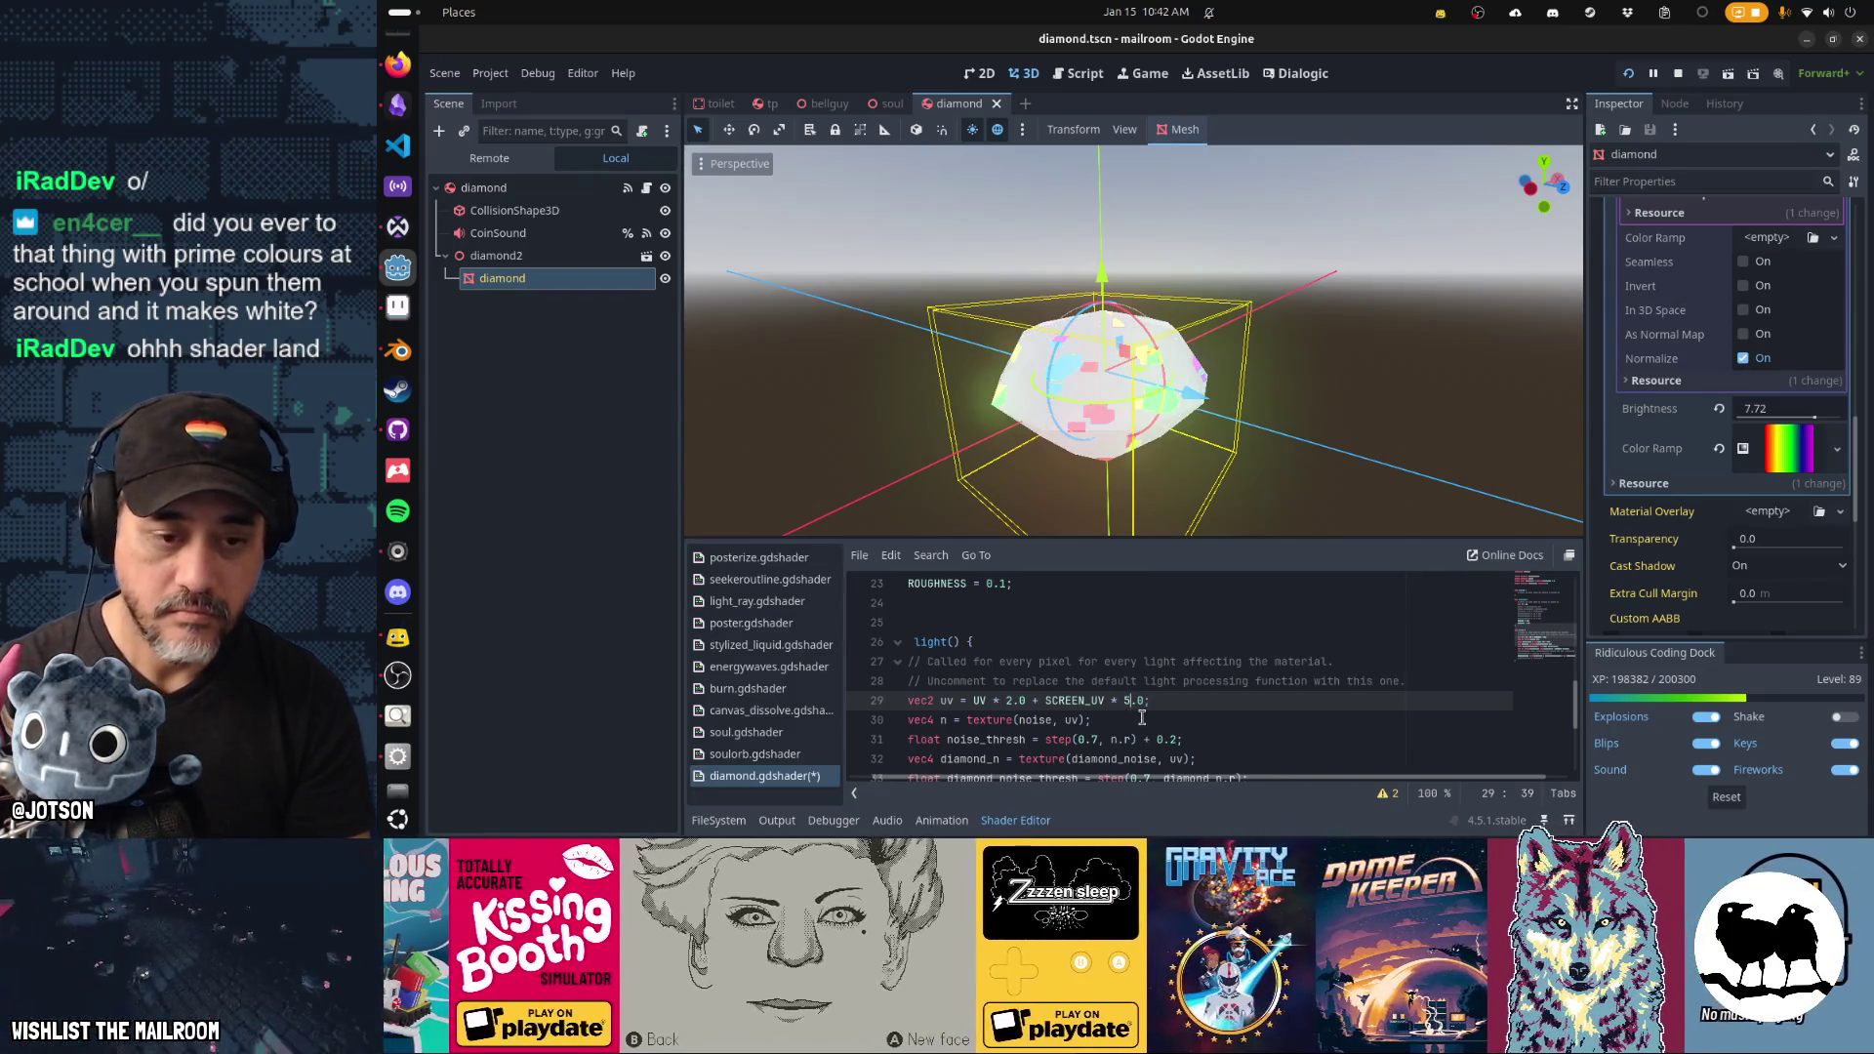
{"action": "key", "text": "ctrl+s"}
{"action": "mouse_move", "coordinate": [1249, 488]}
{"action": "left_mouse_down"}
{"action": "mouse_move", "coordinate": [1326, 455]}
{"action": "mouse_move", "coordinate": [1308, 373]}
{"action": "mouse_move", "coordinate": [1327, 346]}
{"action": "mouse_move", "coordinate": [1313, 395]}
{"action": "left_mouse_up"}
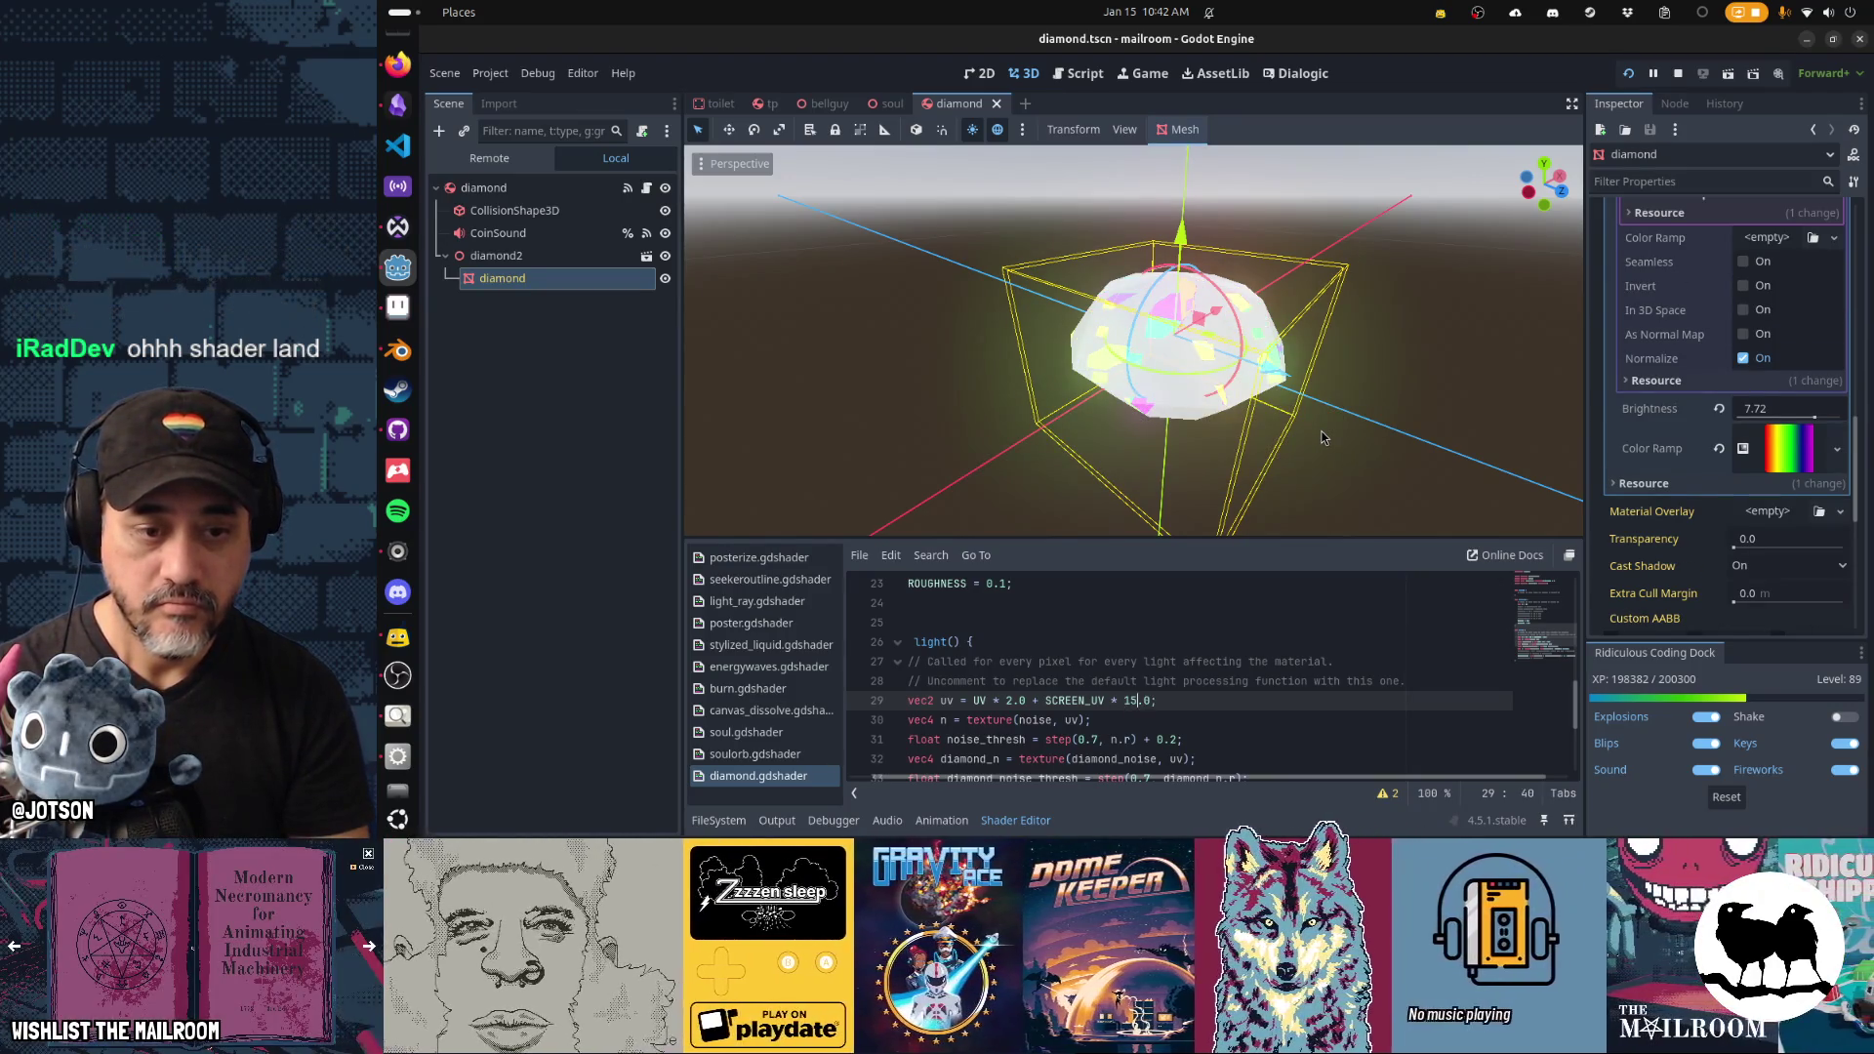
{"action": "key", "text": "ctrl+s"}
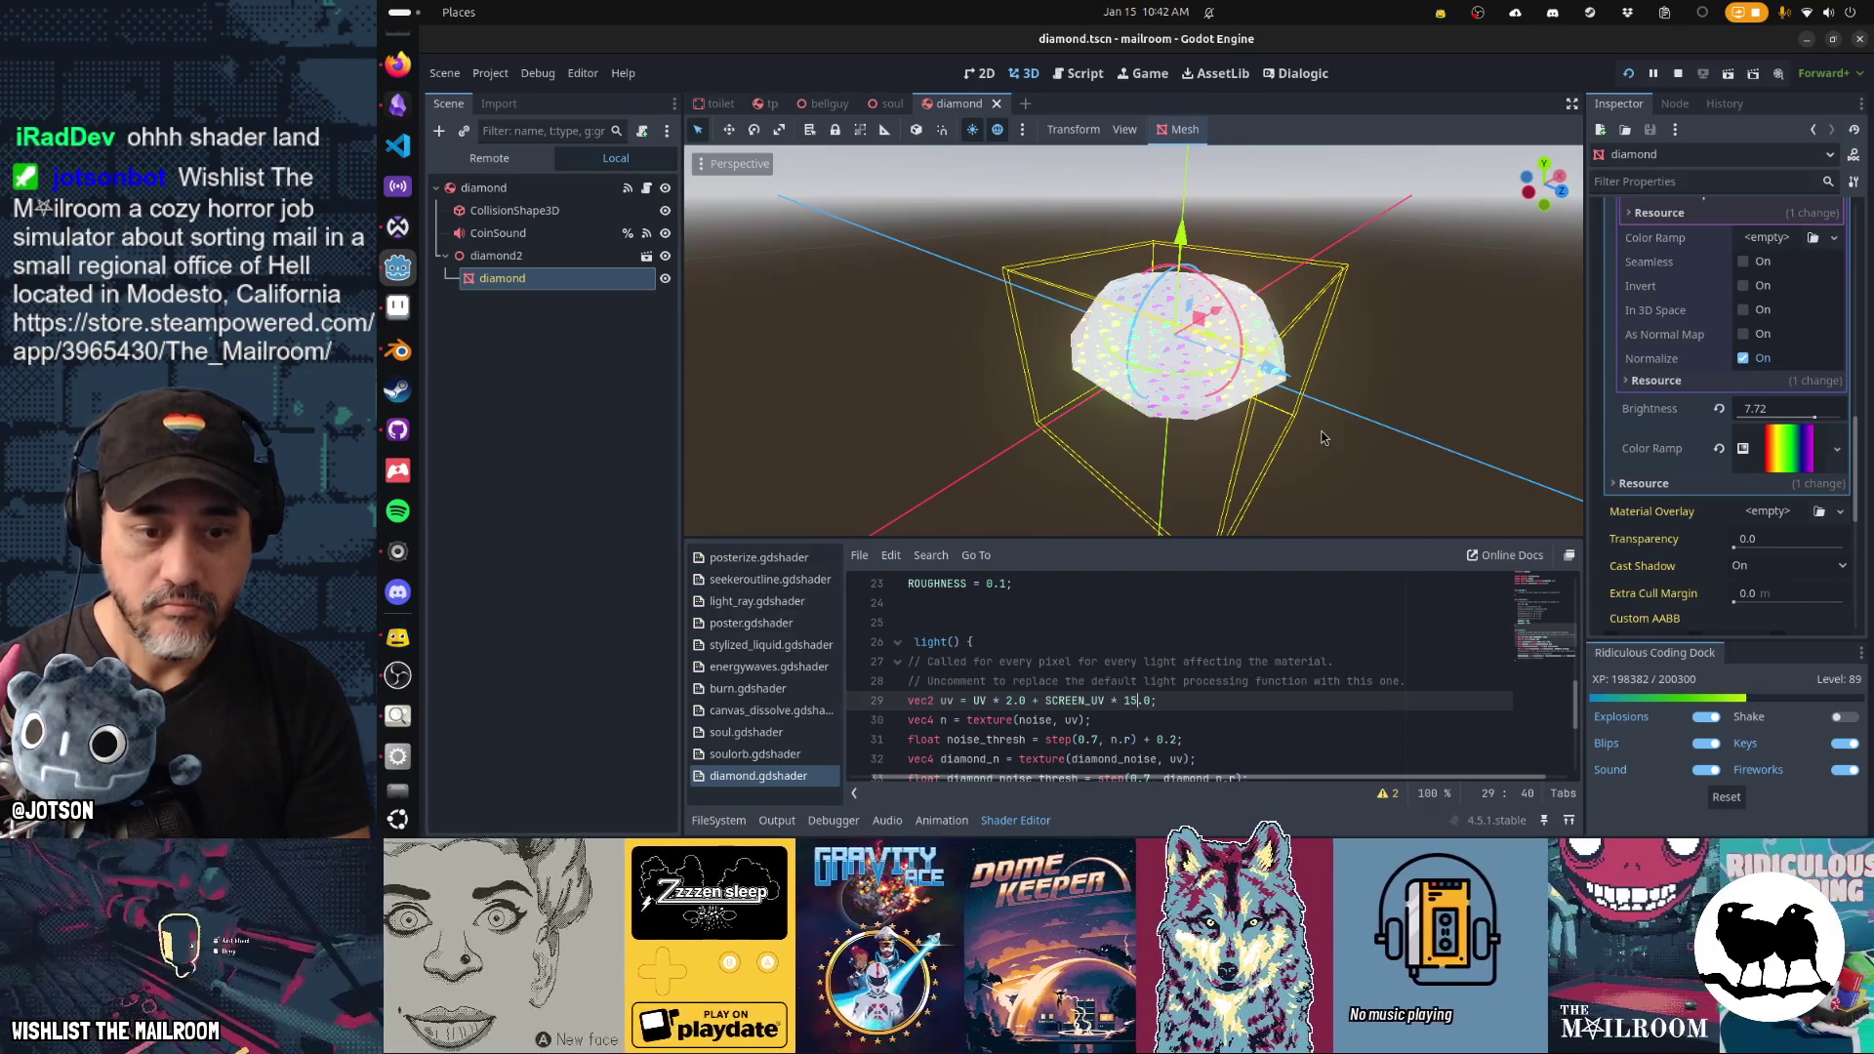
Settle the distortion on UV * 2.0 + SCREEN_UV * 2.0 and run the game.
{"action": "key", "text": "BackSpace"}
{"action": "type", "text": "2"}
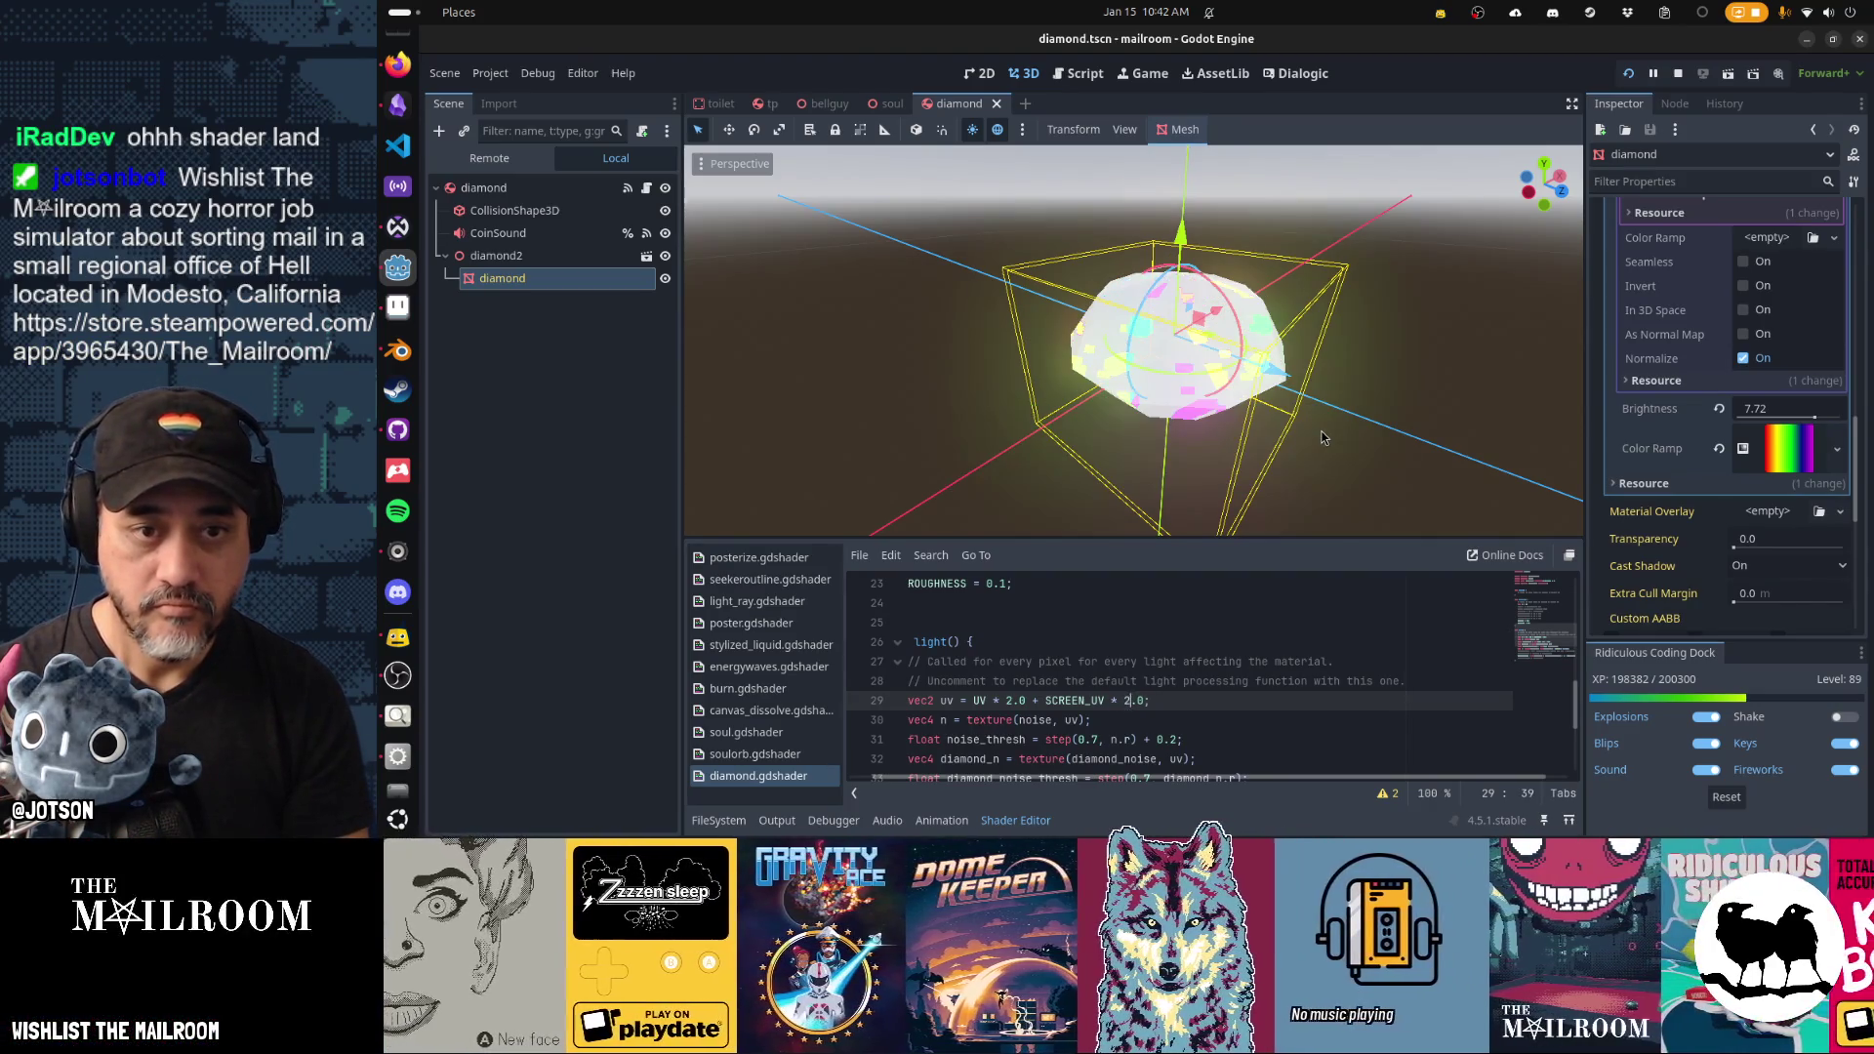
{"action": "mouse_move", "coordinate": [1321, 374]}
{"action": "left_mouse_down"}
{"action": "mouse_move", "coordinate": [821, 279]}
{"action": "mouse_move", "coordinate": [817, 351]}
{"action": "mouse_move", "coordinate": [1448, 346]}
{"action": "mouse_move", "coordinate": [1258, 156]}
{"action": "mouse_move", "coordinate": [952, 172]}
{"action": "mouse_move", "coordinate": [858, 254]}
{"action": "mouse_move", "coordinate": [945, 335]}
{"action": "mouse_move", "coordinate": [1128, 346]}
{"action": "mouse_move", "coordinate": [1310, 304]}
{"action": "left_mouse_up"}
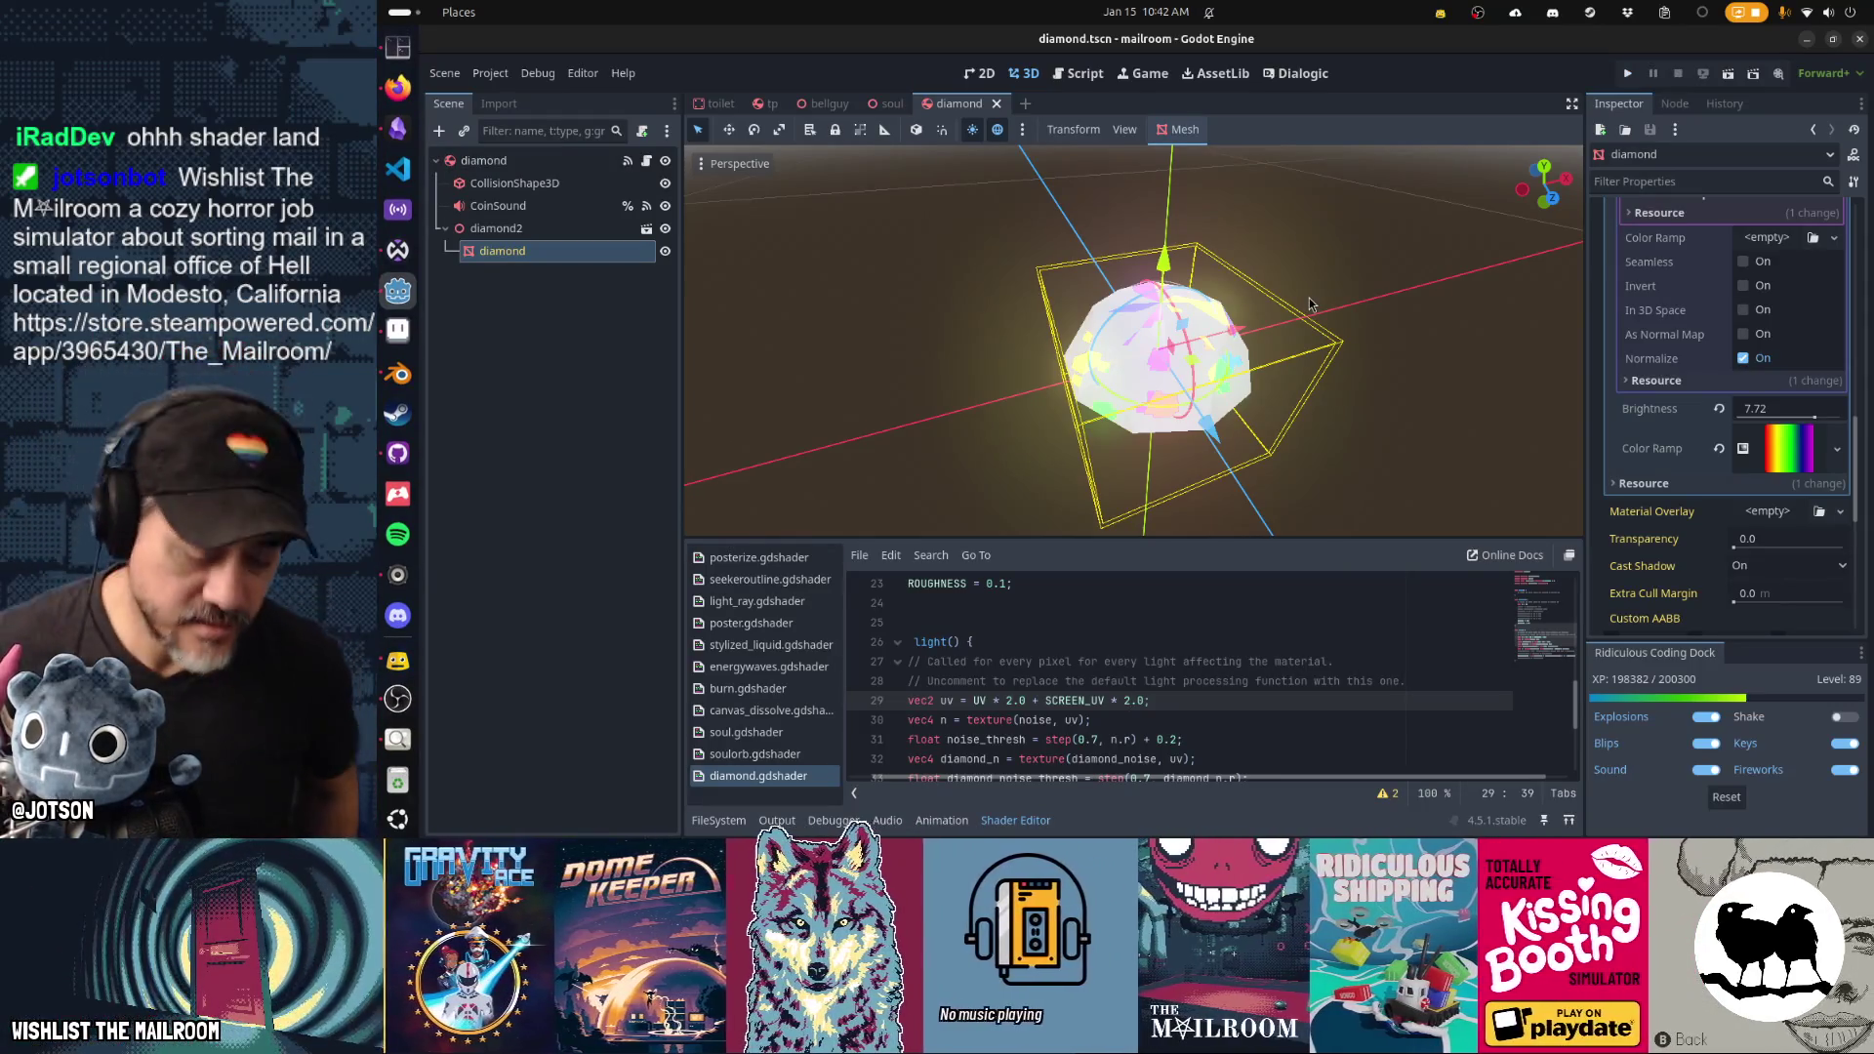
{"action": "key", "text": "F5"}
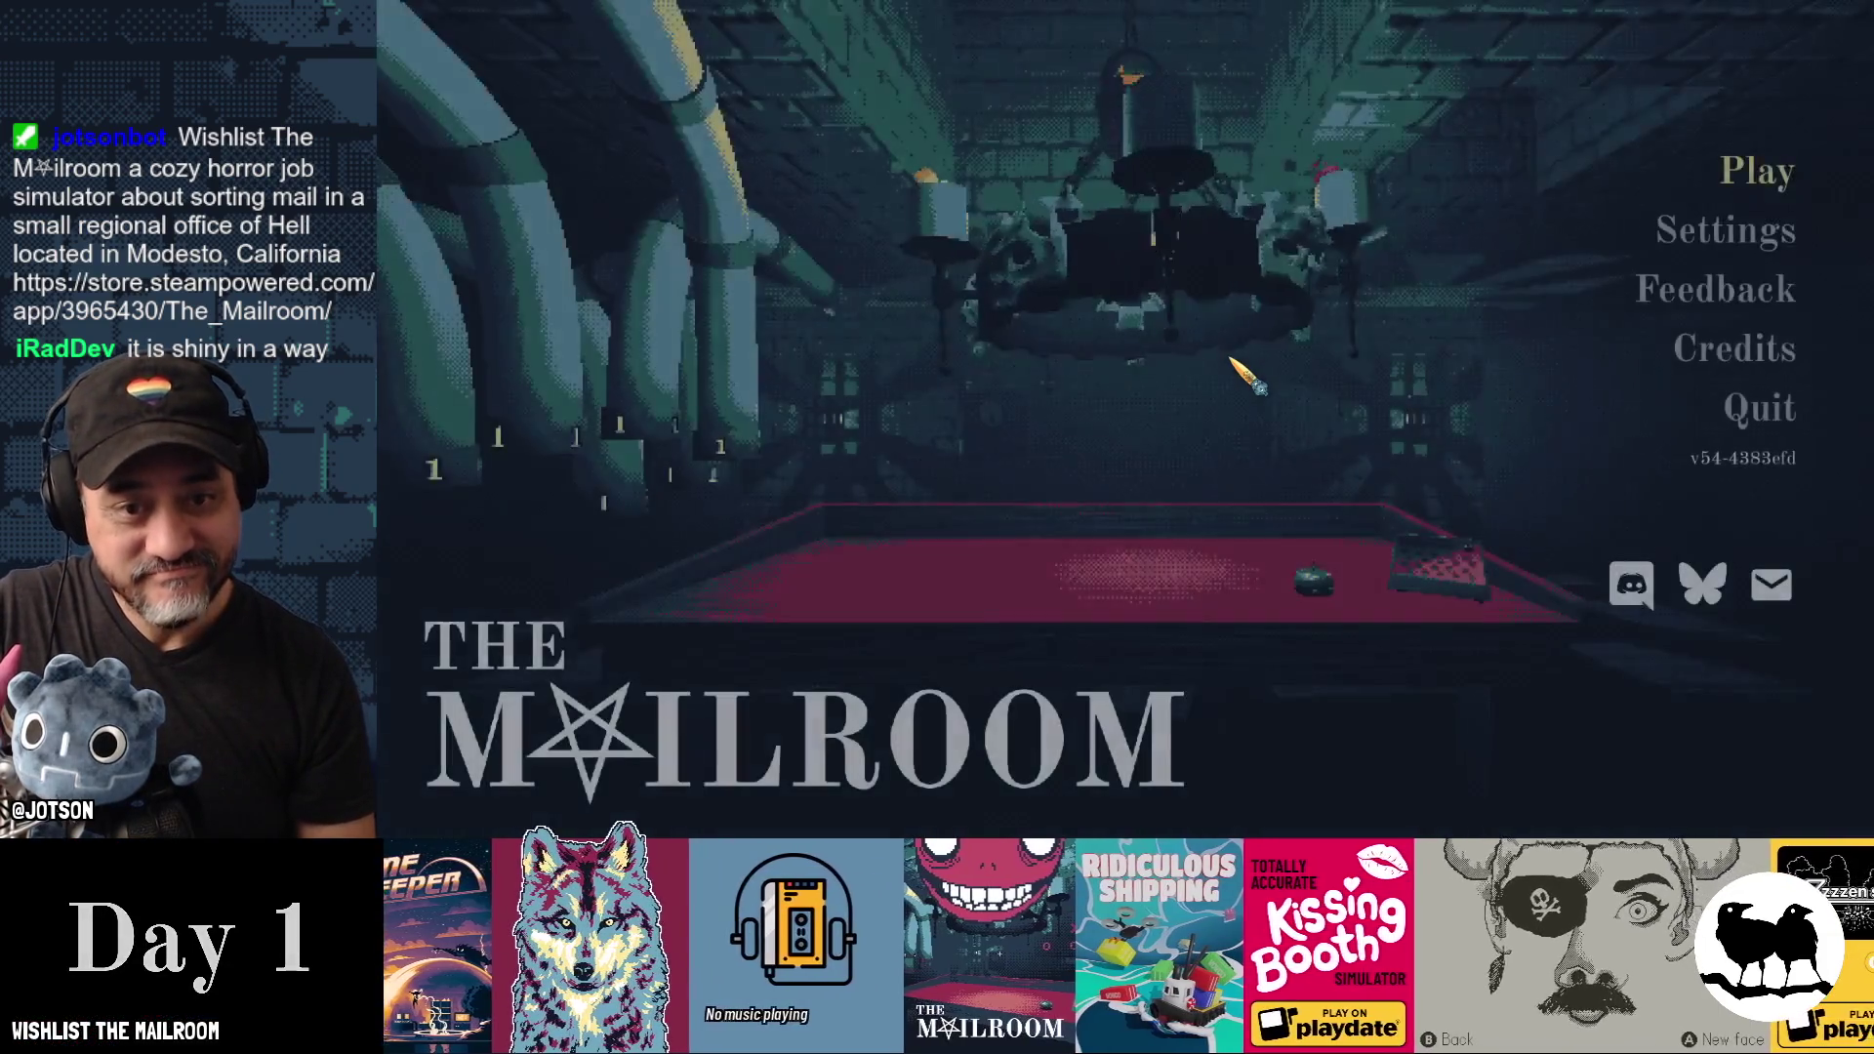
Start playing, spawn a diamond through the developer console, then stop the game with F8.
{"action": "key", "text": "Return"}
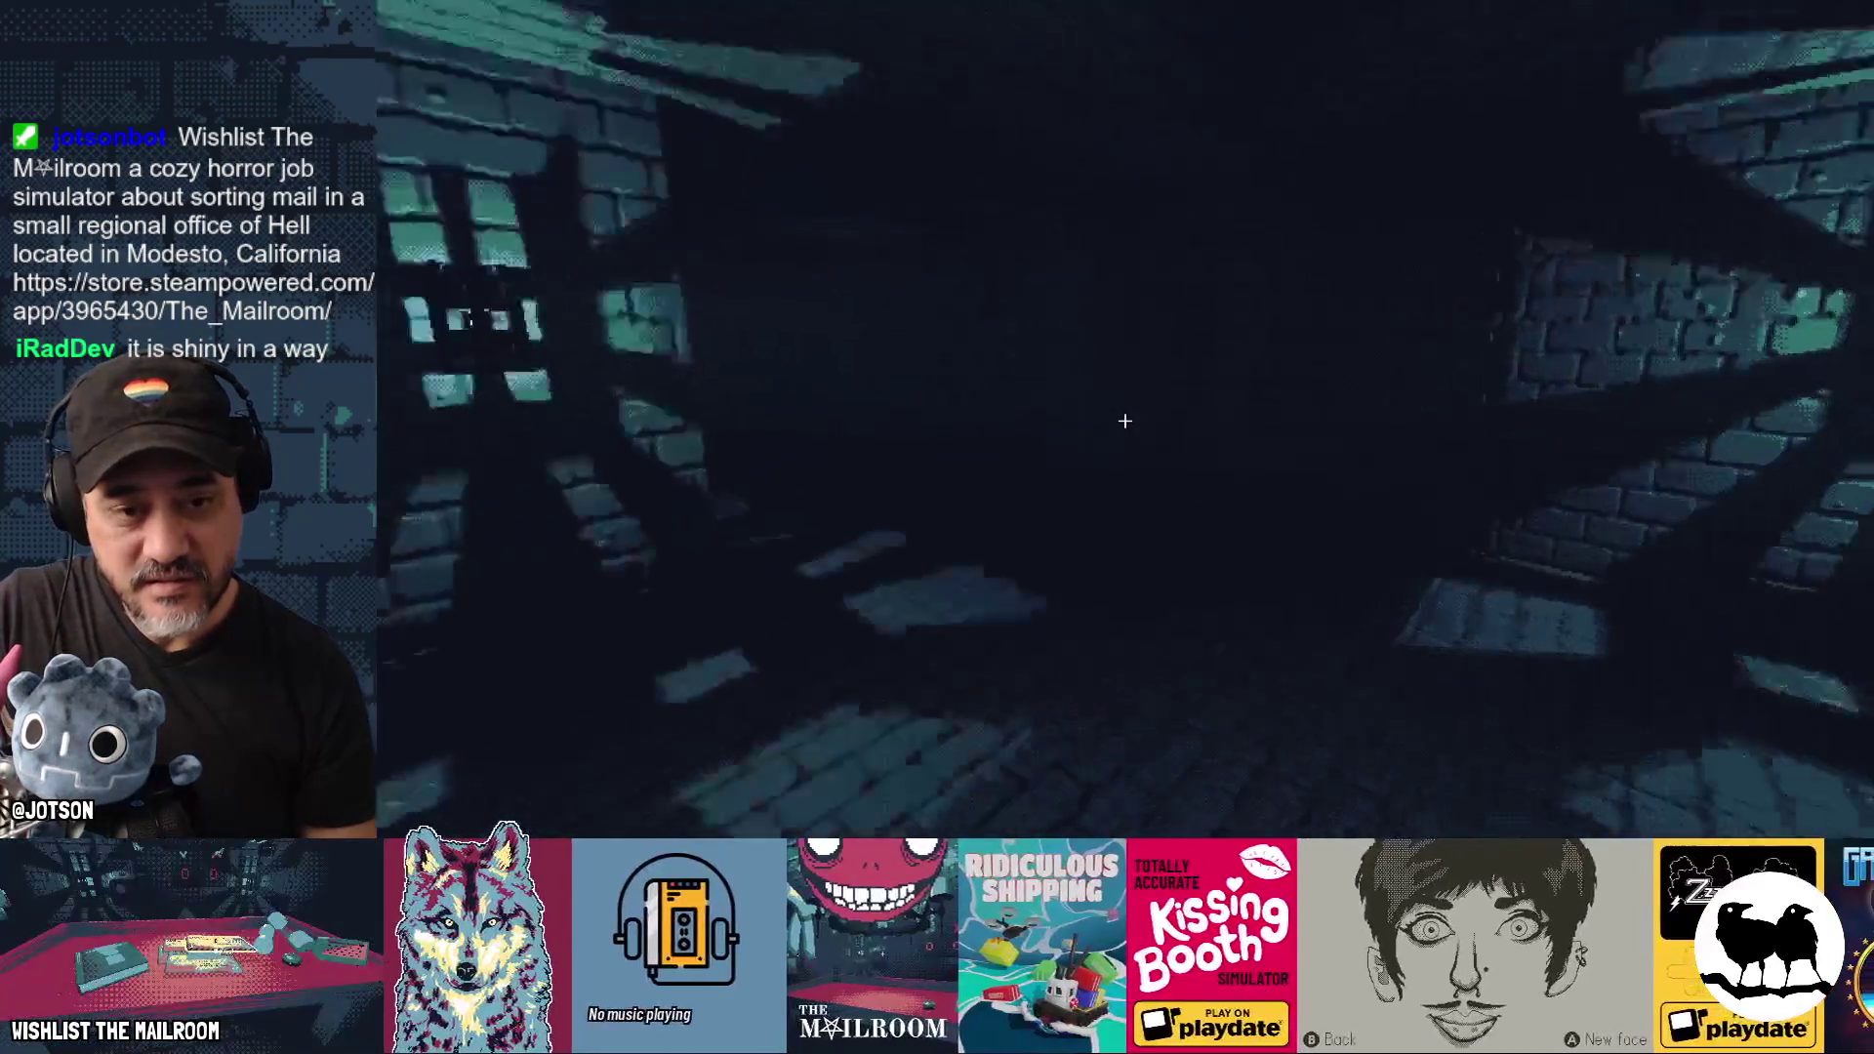
{"action": "key", "text": "grave"}
{"action": "type", "text": "a dia"}
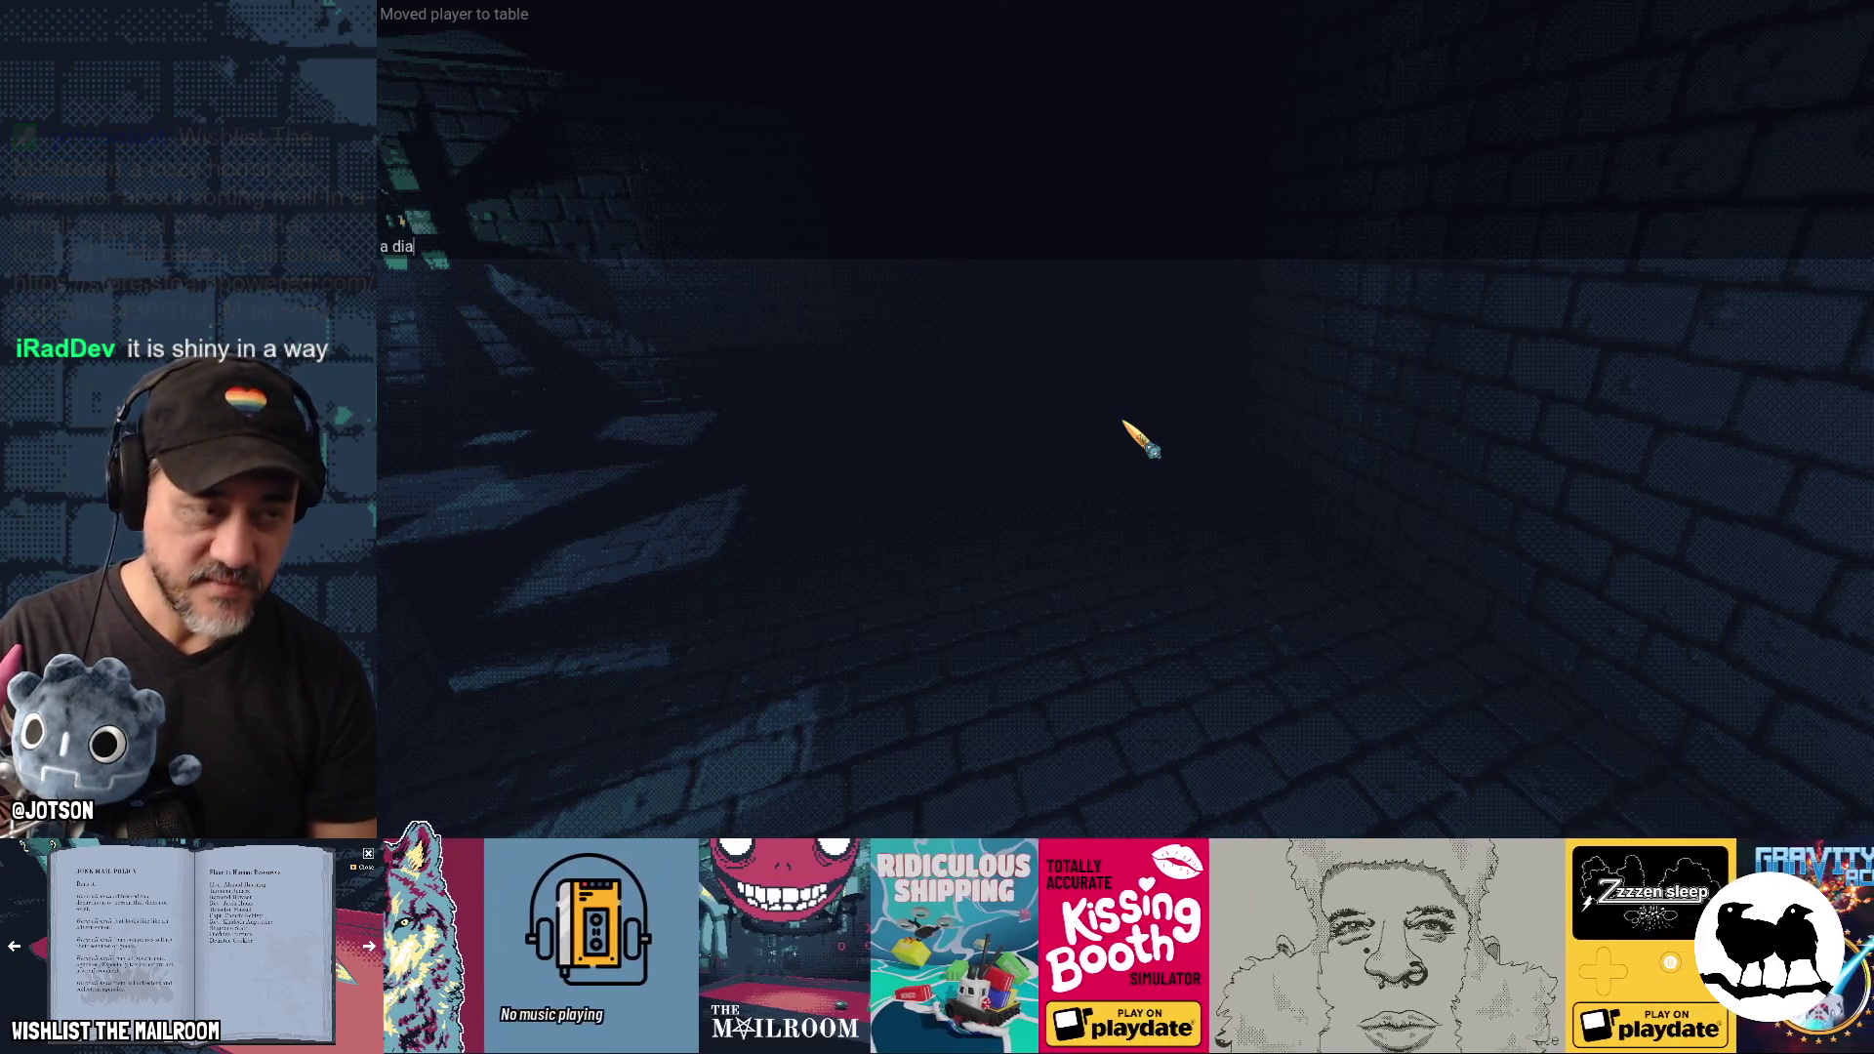
{"action": "type", "text": "mond"}
{"action": "key", "text": "Return"}
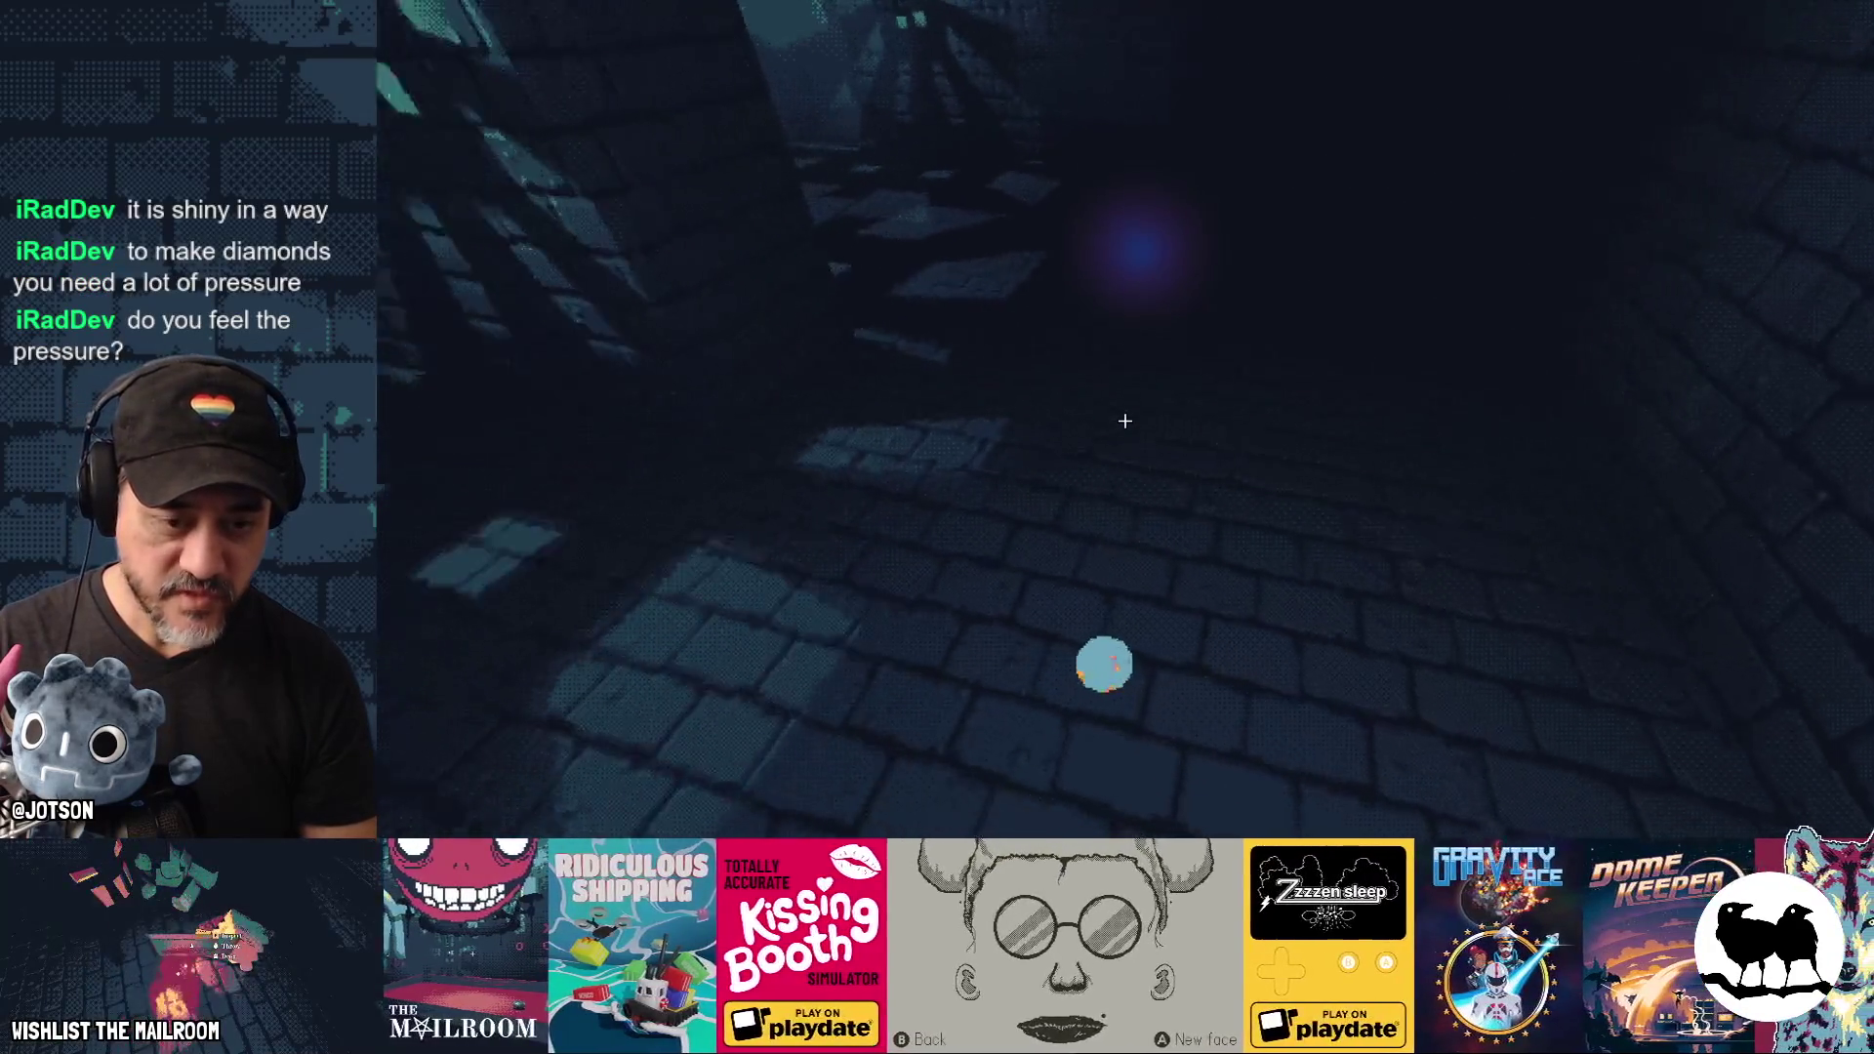
{"action": "key", "text": "F8"}
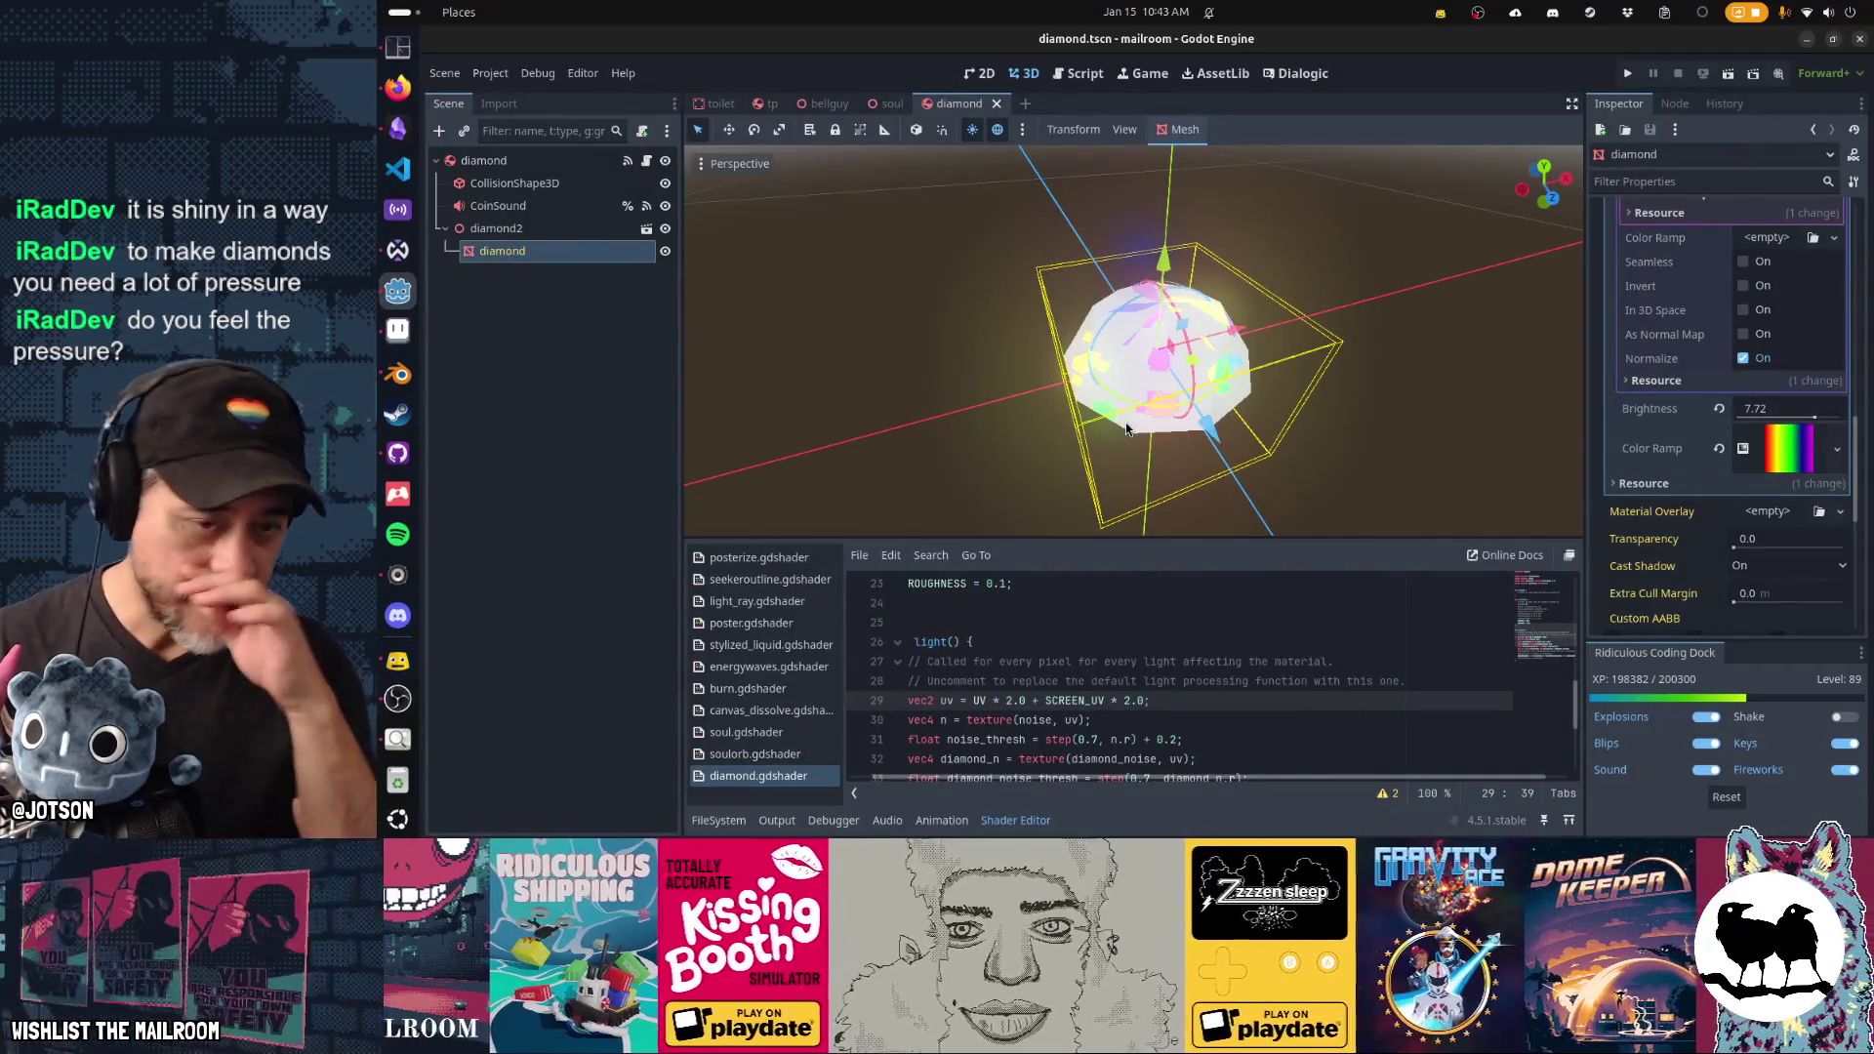
{"action": "scroll", "coordinate": [1085, 608], "scroll_direction": "down", "scroll_amount": 3}
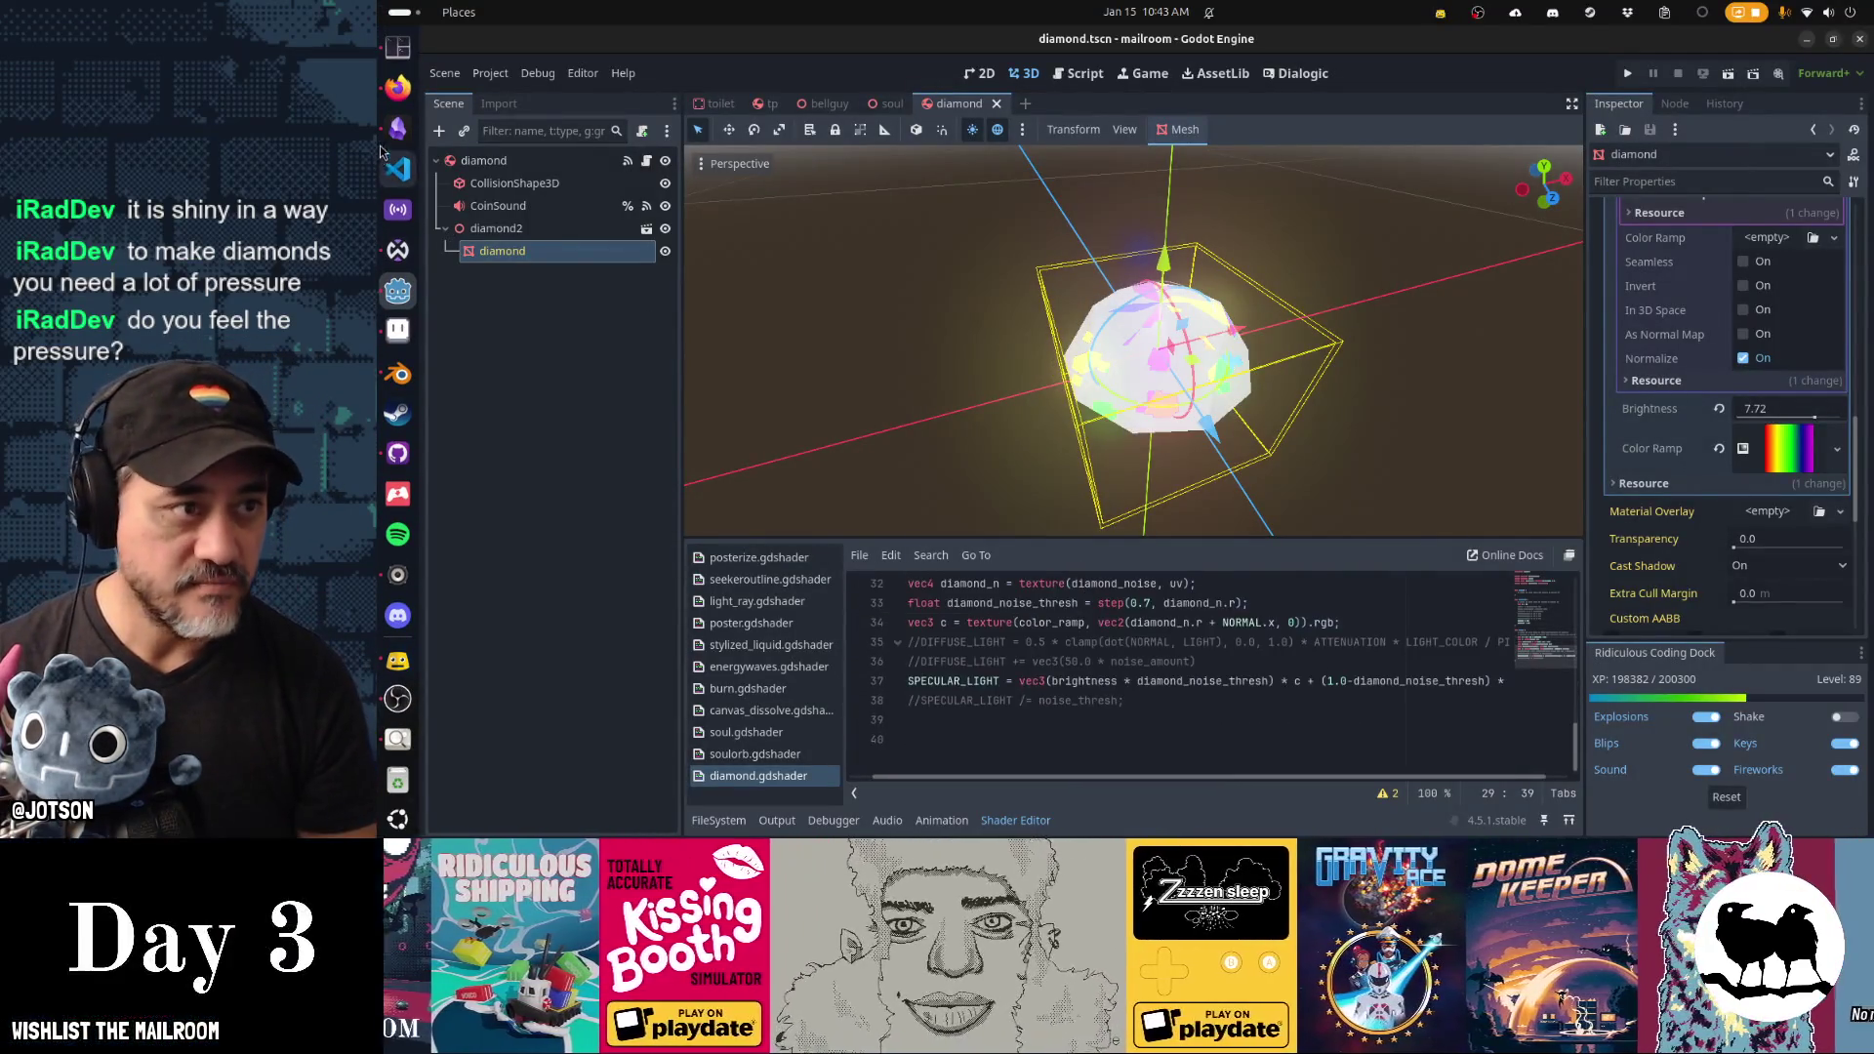
{"action": "left_click", "coordinate": [401, 102]}
{"action": "left_click", "coordinate": [1234, 113]}
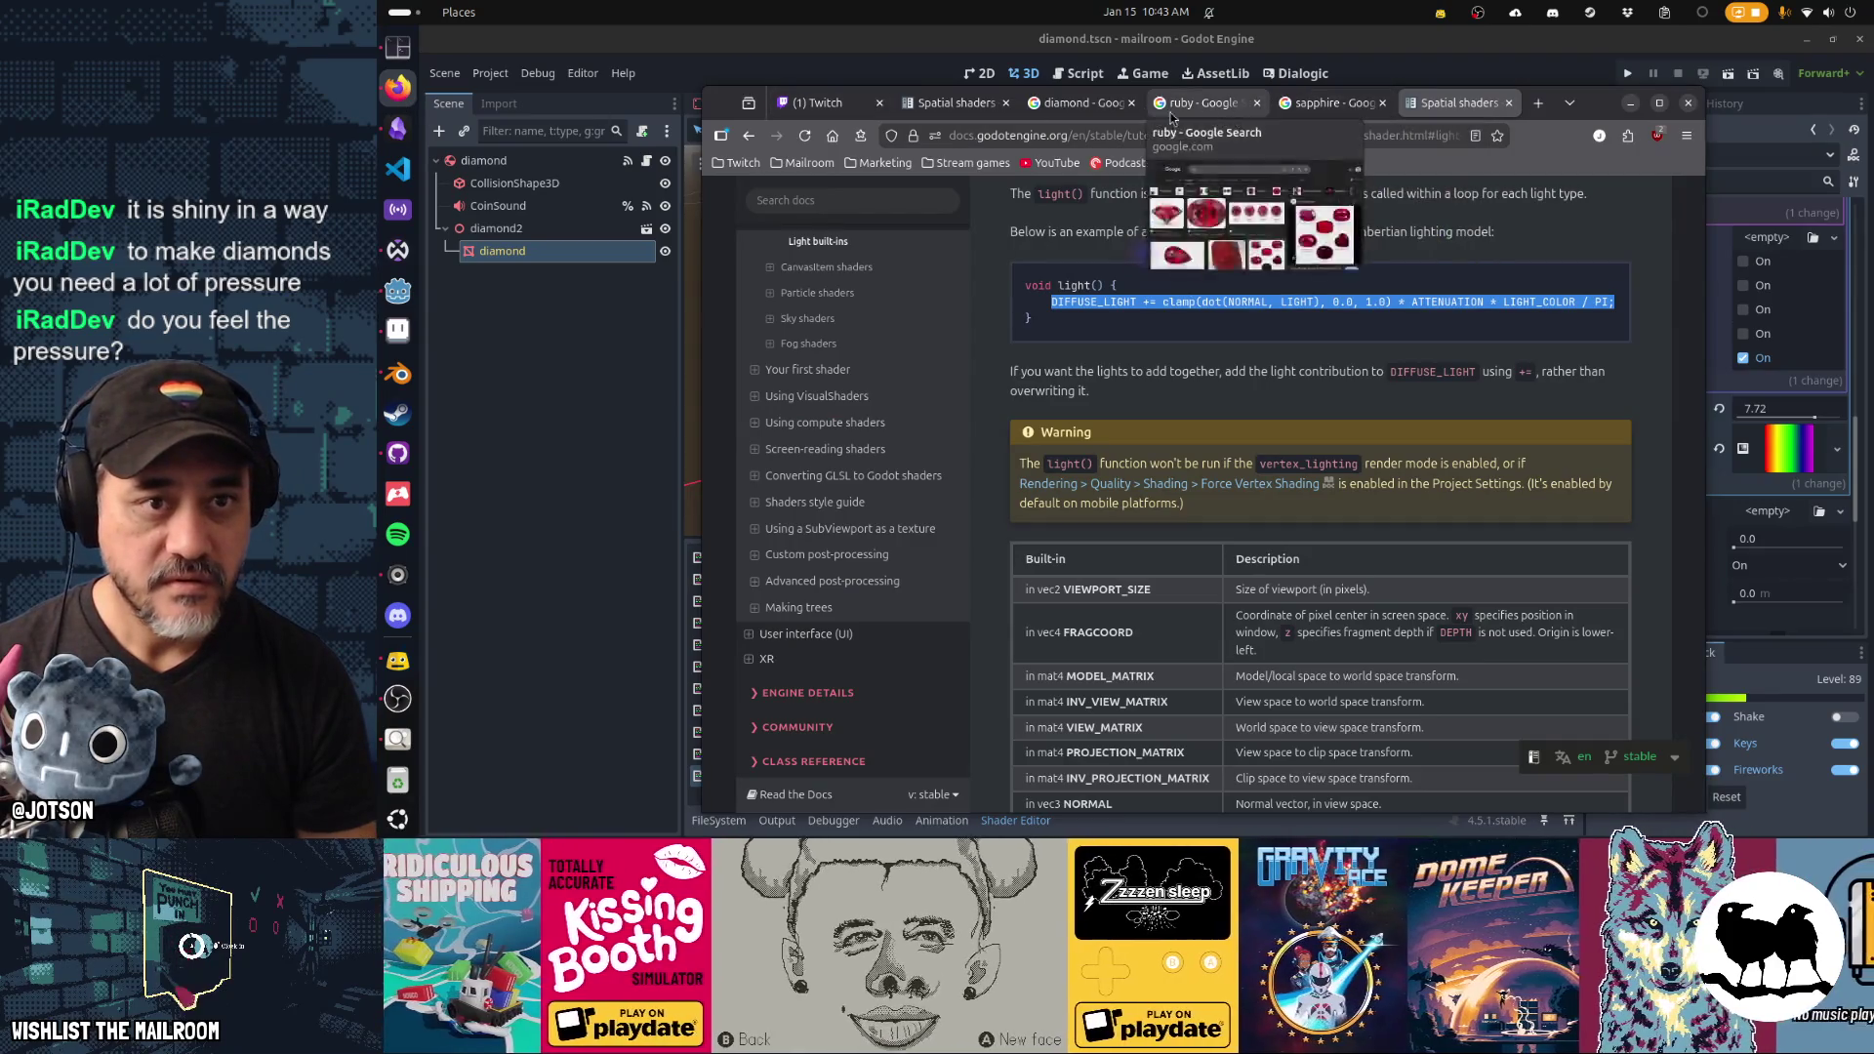
{"action": "left_click", "coordinate": [1084, 110]}
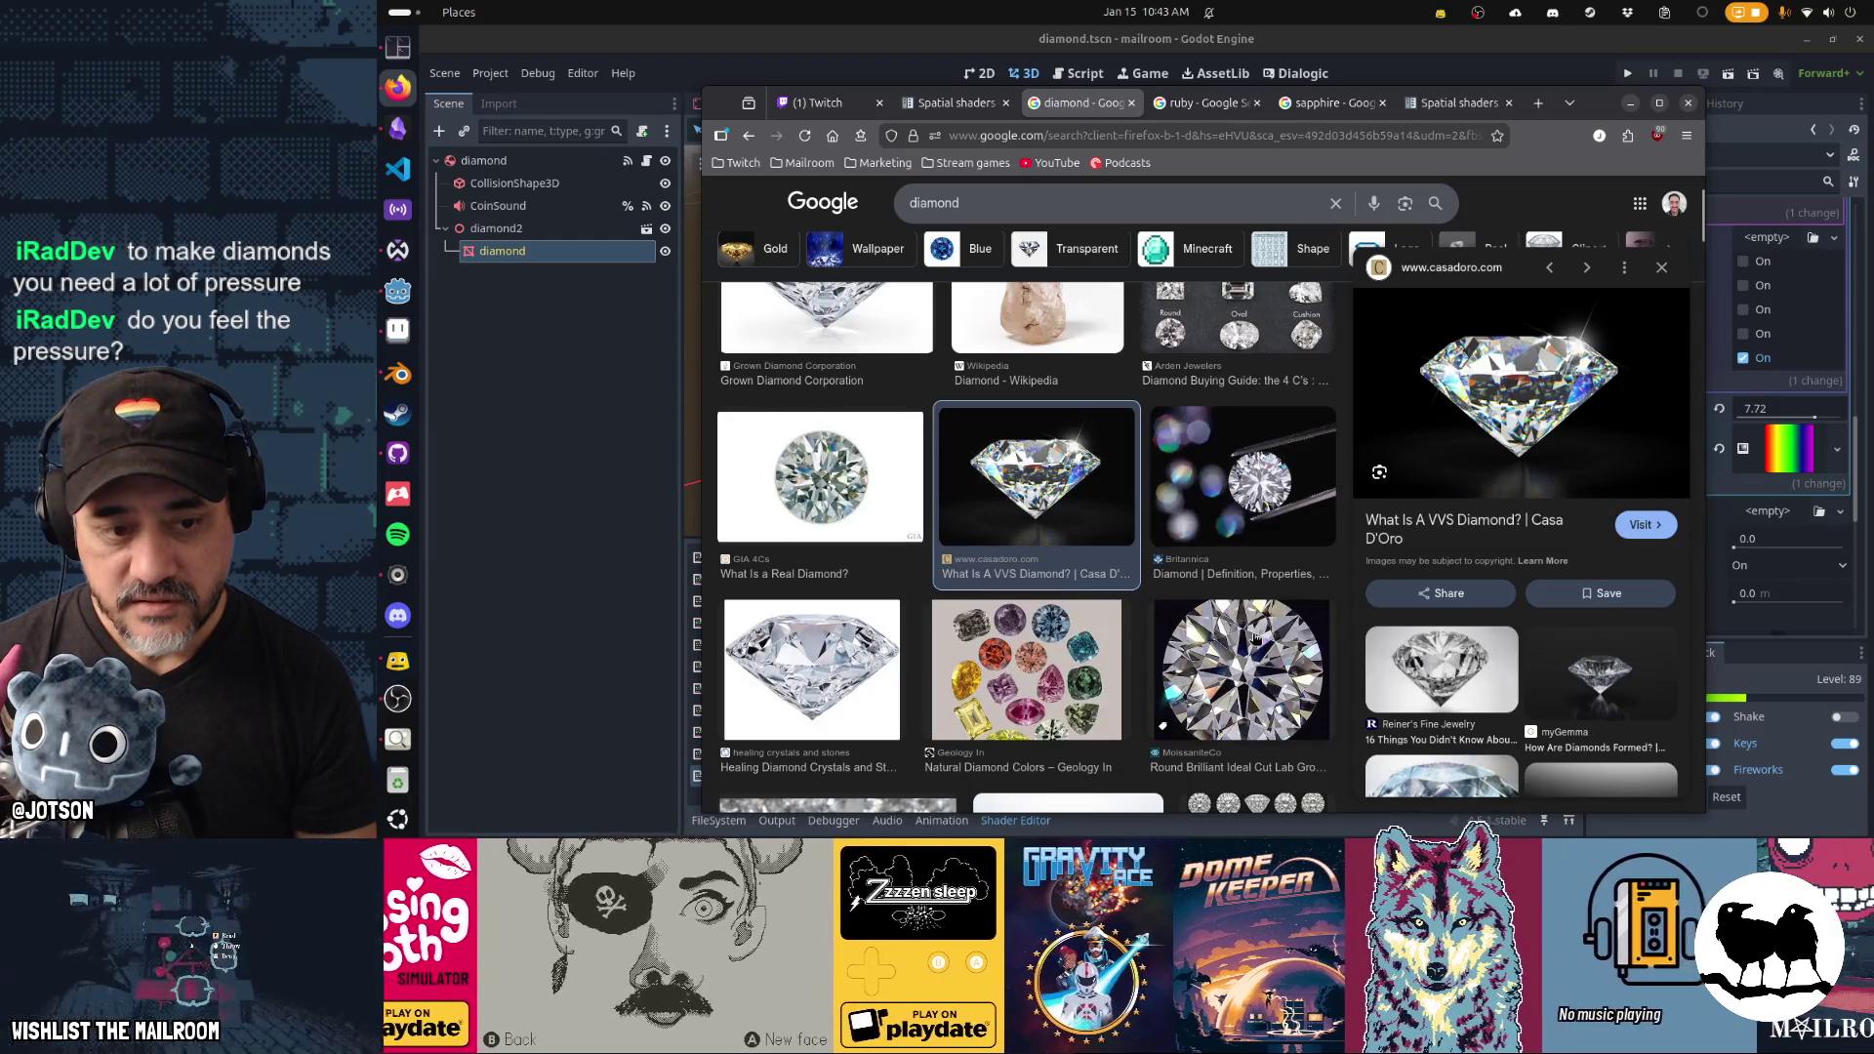
{"action": "key", "text": "alt+Tab"}
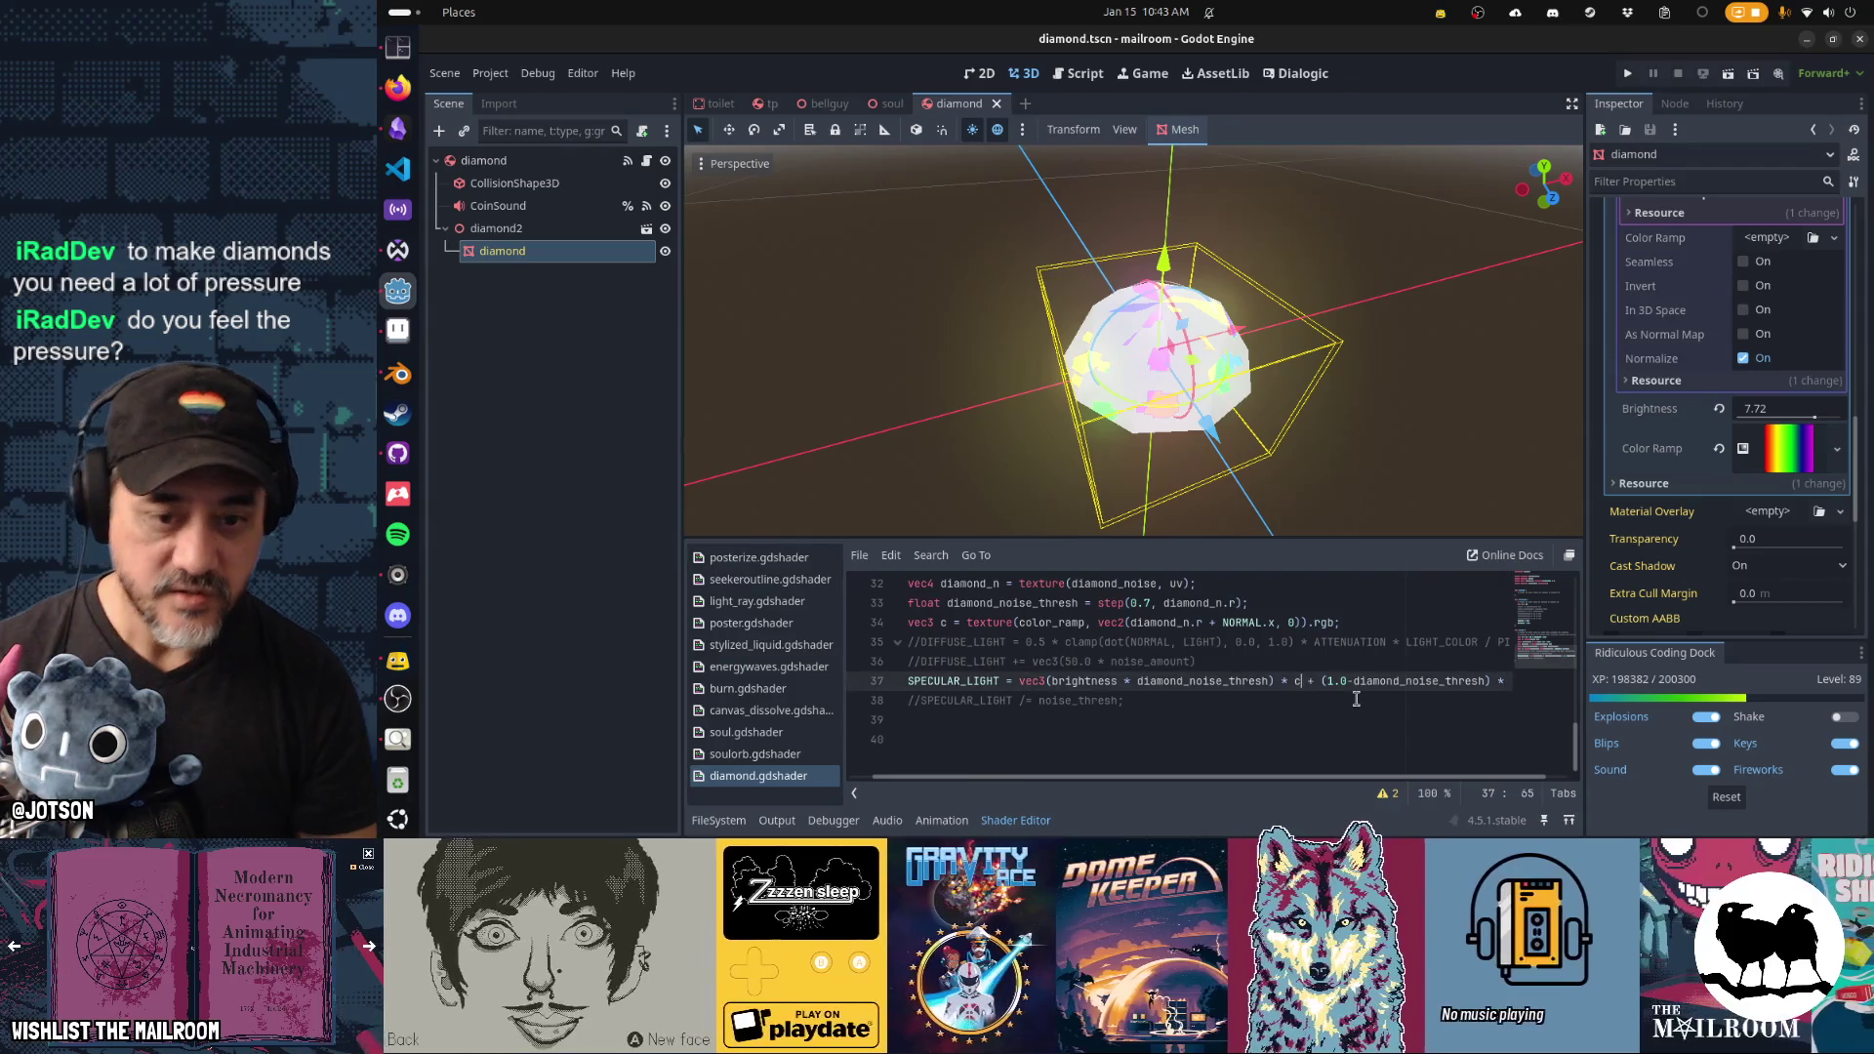
Trim the extra terms from the specular line and uncomment diffuse lighting line 35.
{"action": "key", "text": "shift+End"}
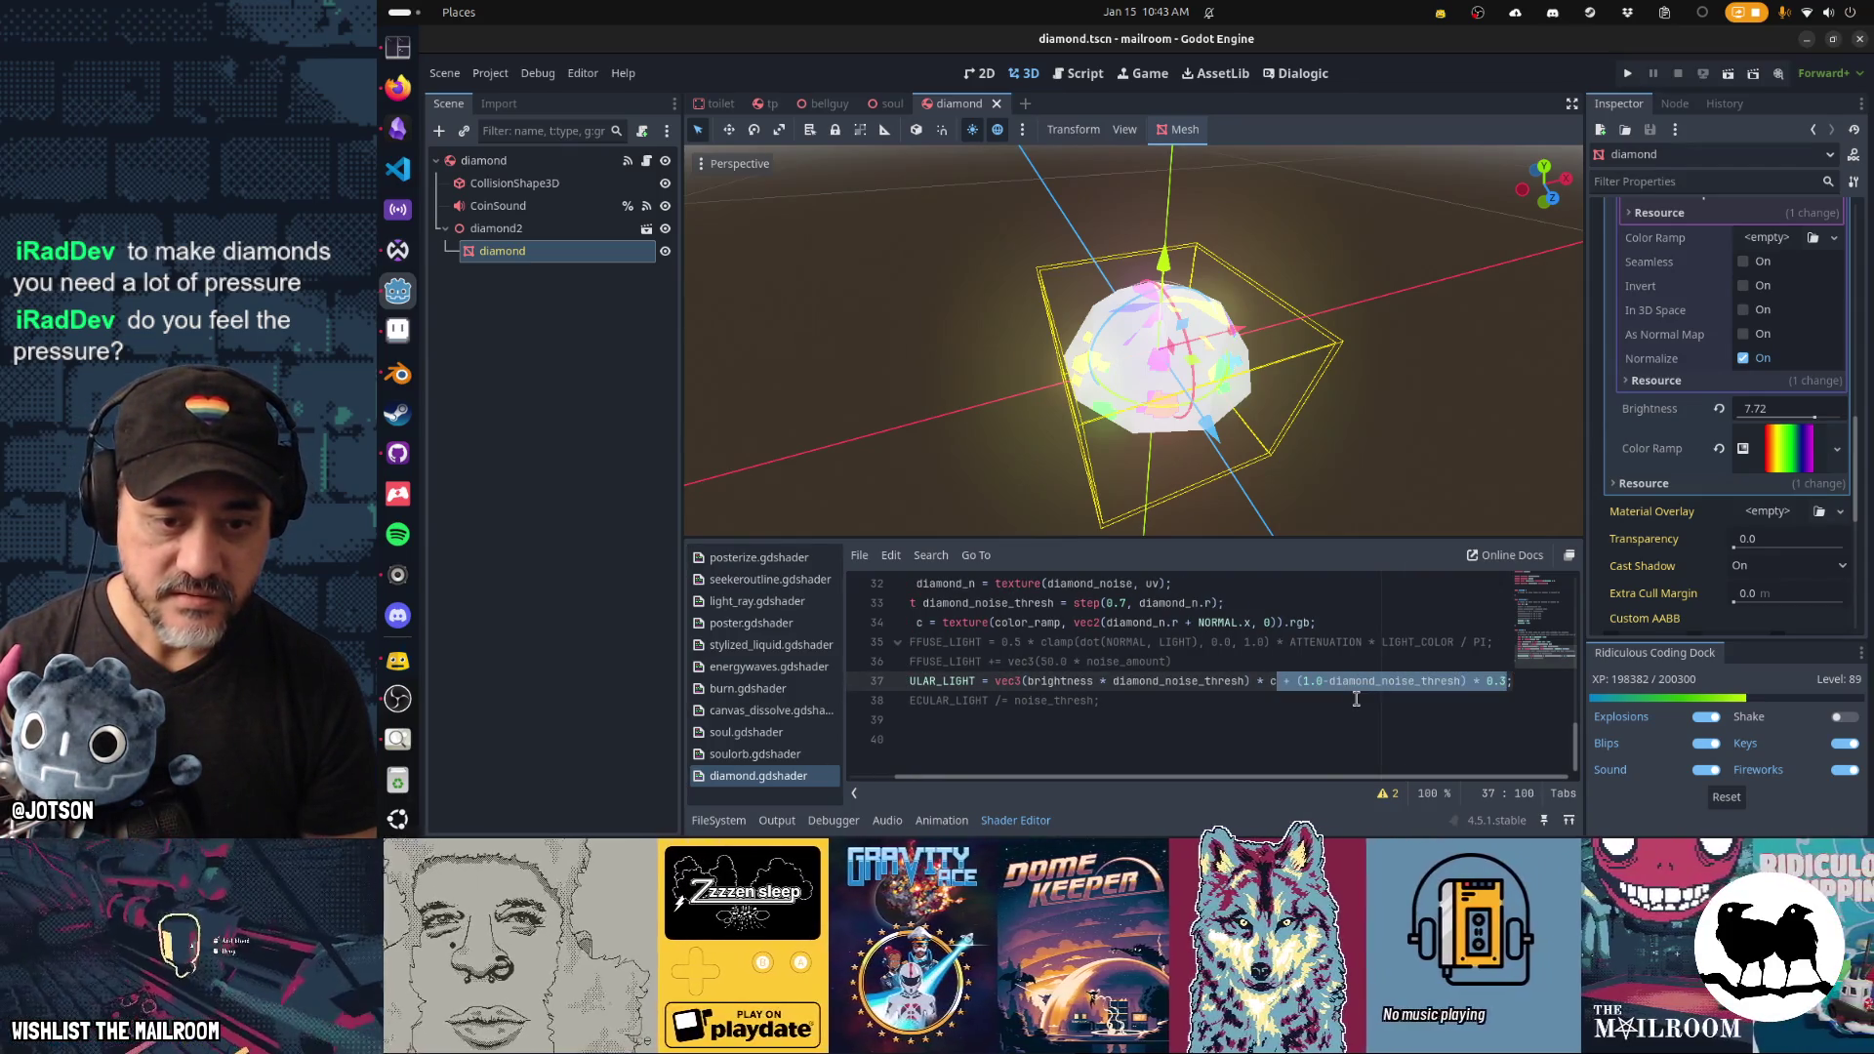
{"action": "key", "text": "BackSpace"}
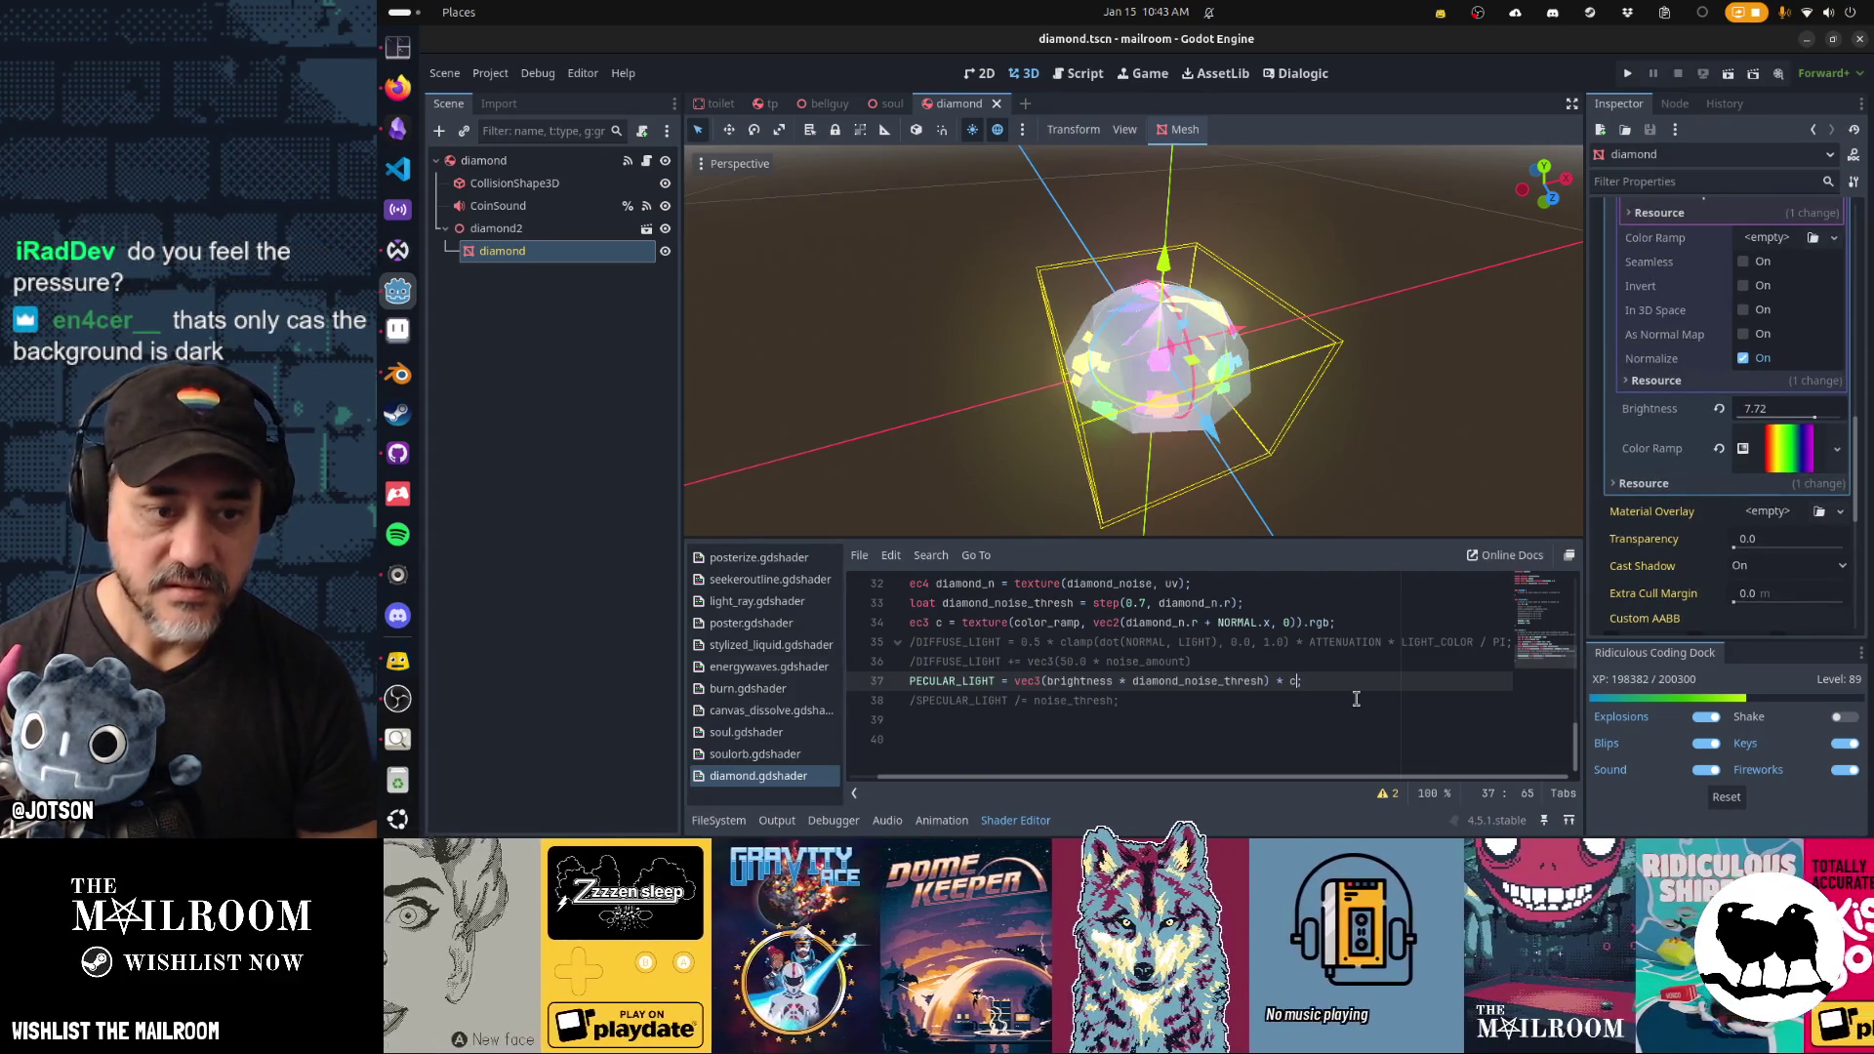
{"action": "left_click", "coordinate": [1265, 642]}
{"action": "key", "text": "Home"}
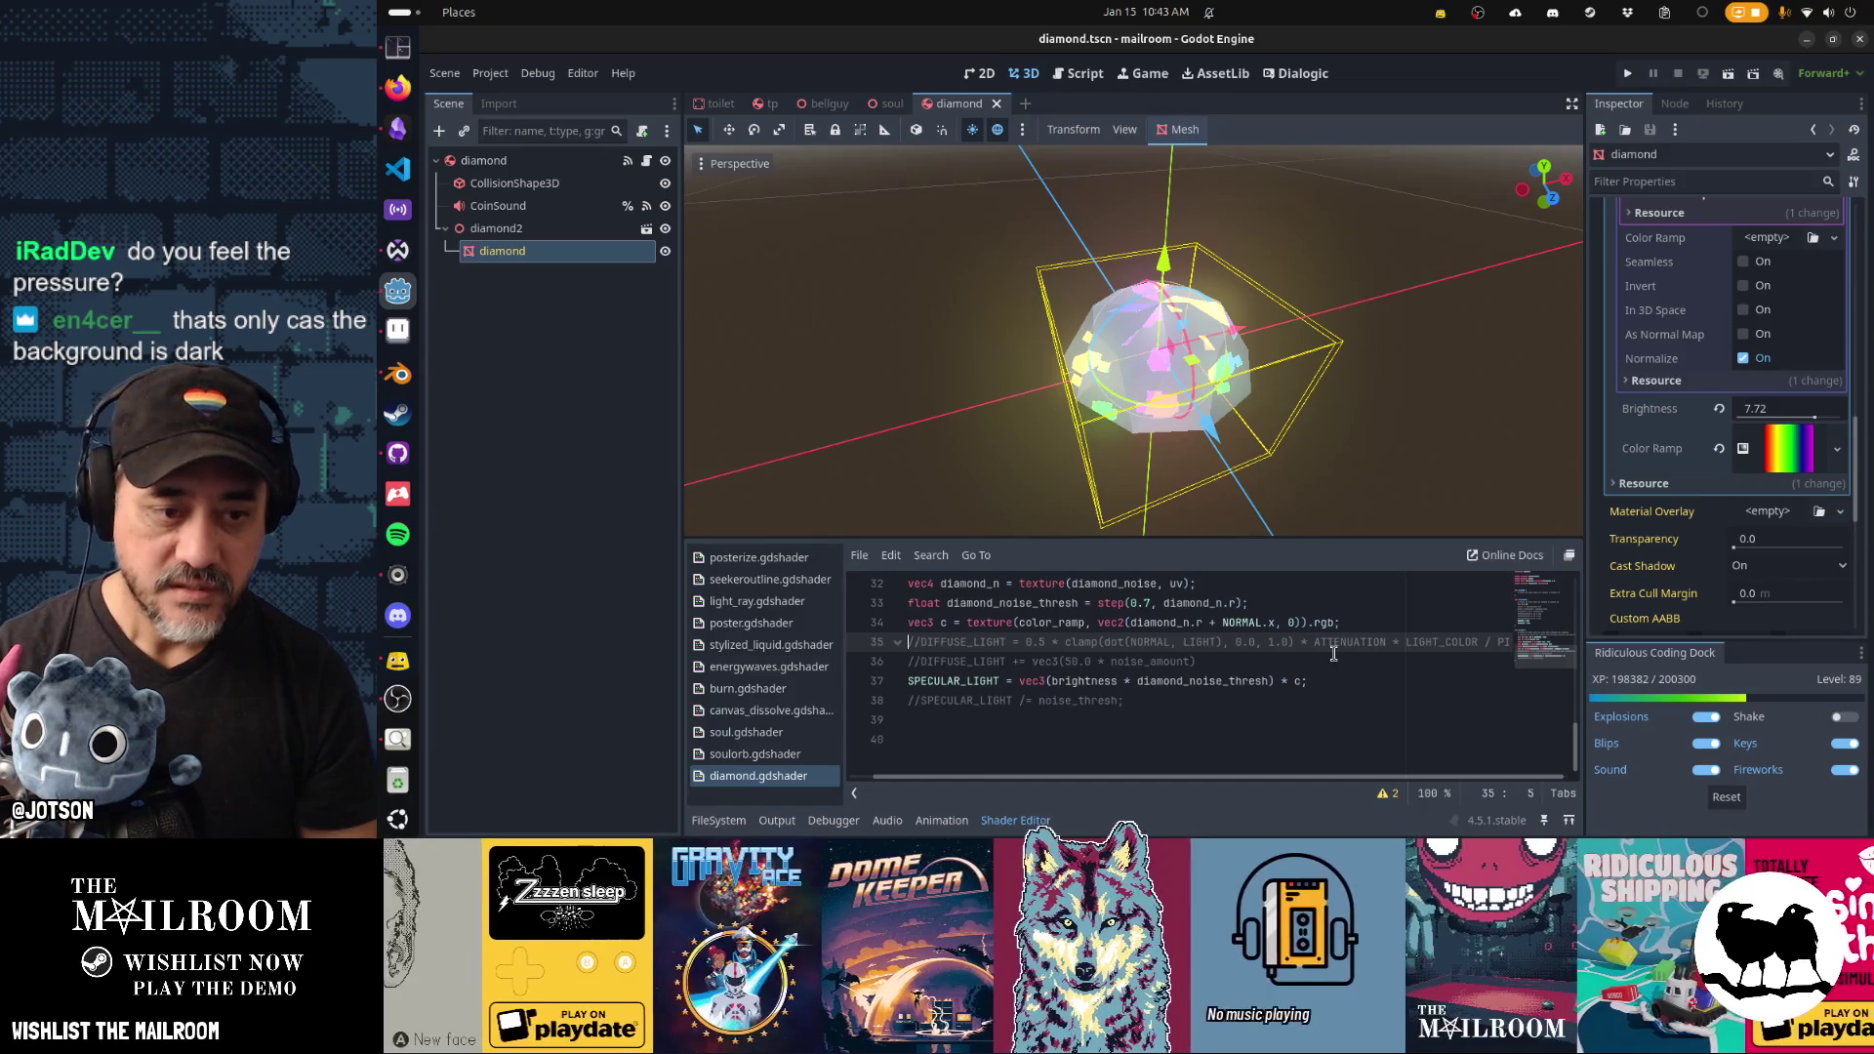
{"action": "key", "text": "ctrl+k"}
{"action": "key", "text": "ctrl+s"}
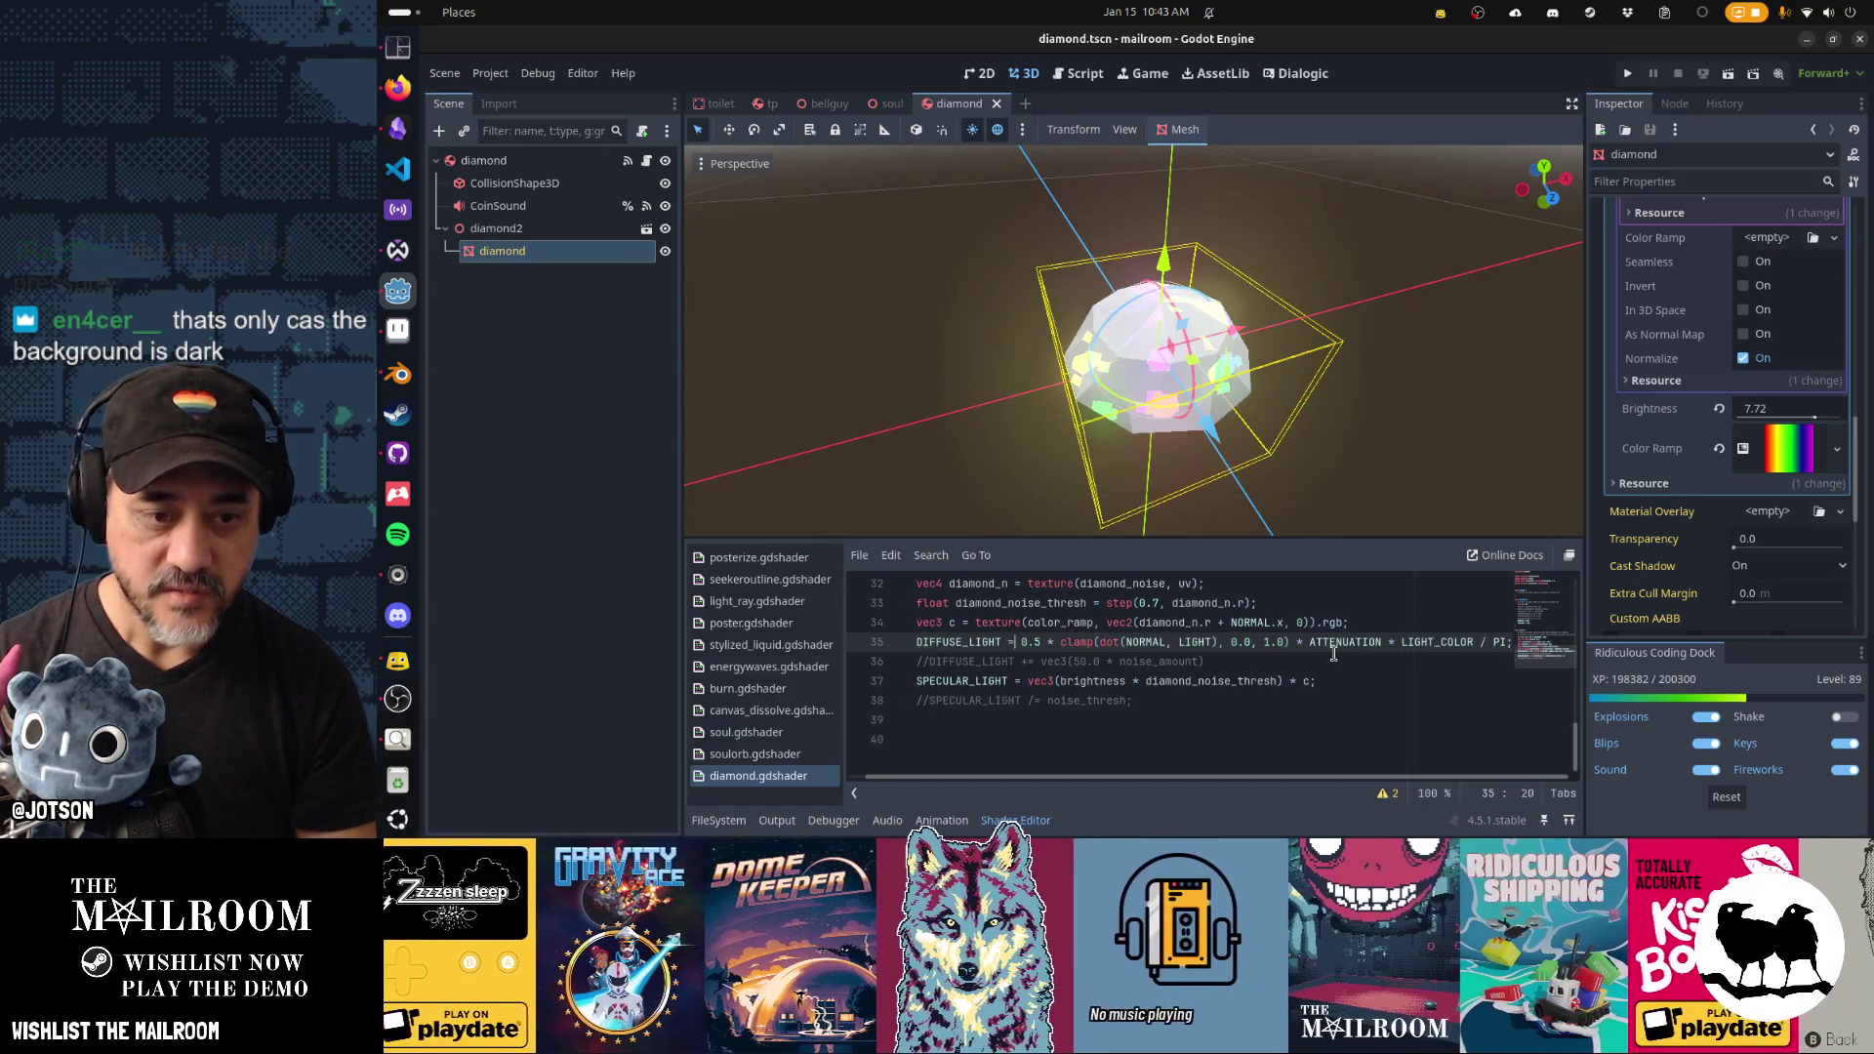
Try diffuse multipliers of 0.3 and 1, orbiting the viewport to compare the shading.
{"action": "key", "text": "Right"}
{"action": "key", "text": "Right"}
{"action": "key", "text": "BackSpace"}
{"action": "type", "text": "3"}
{"action": "key", "text": "ctrl+s"}
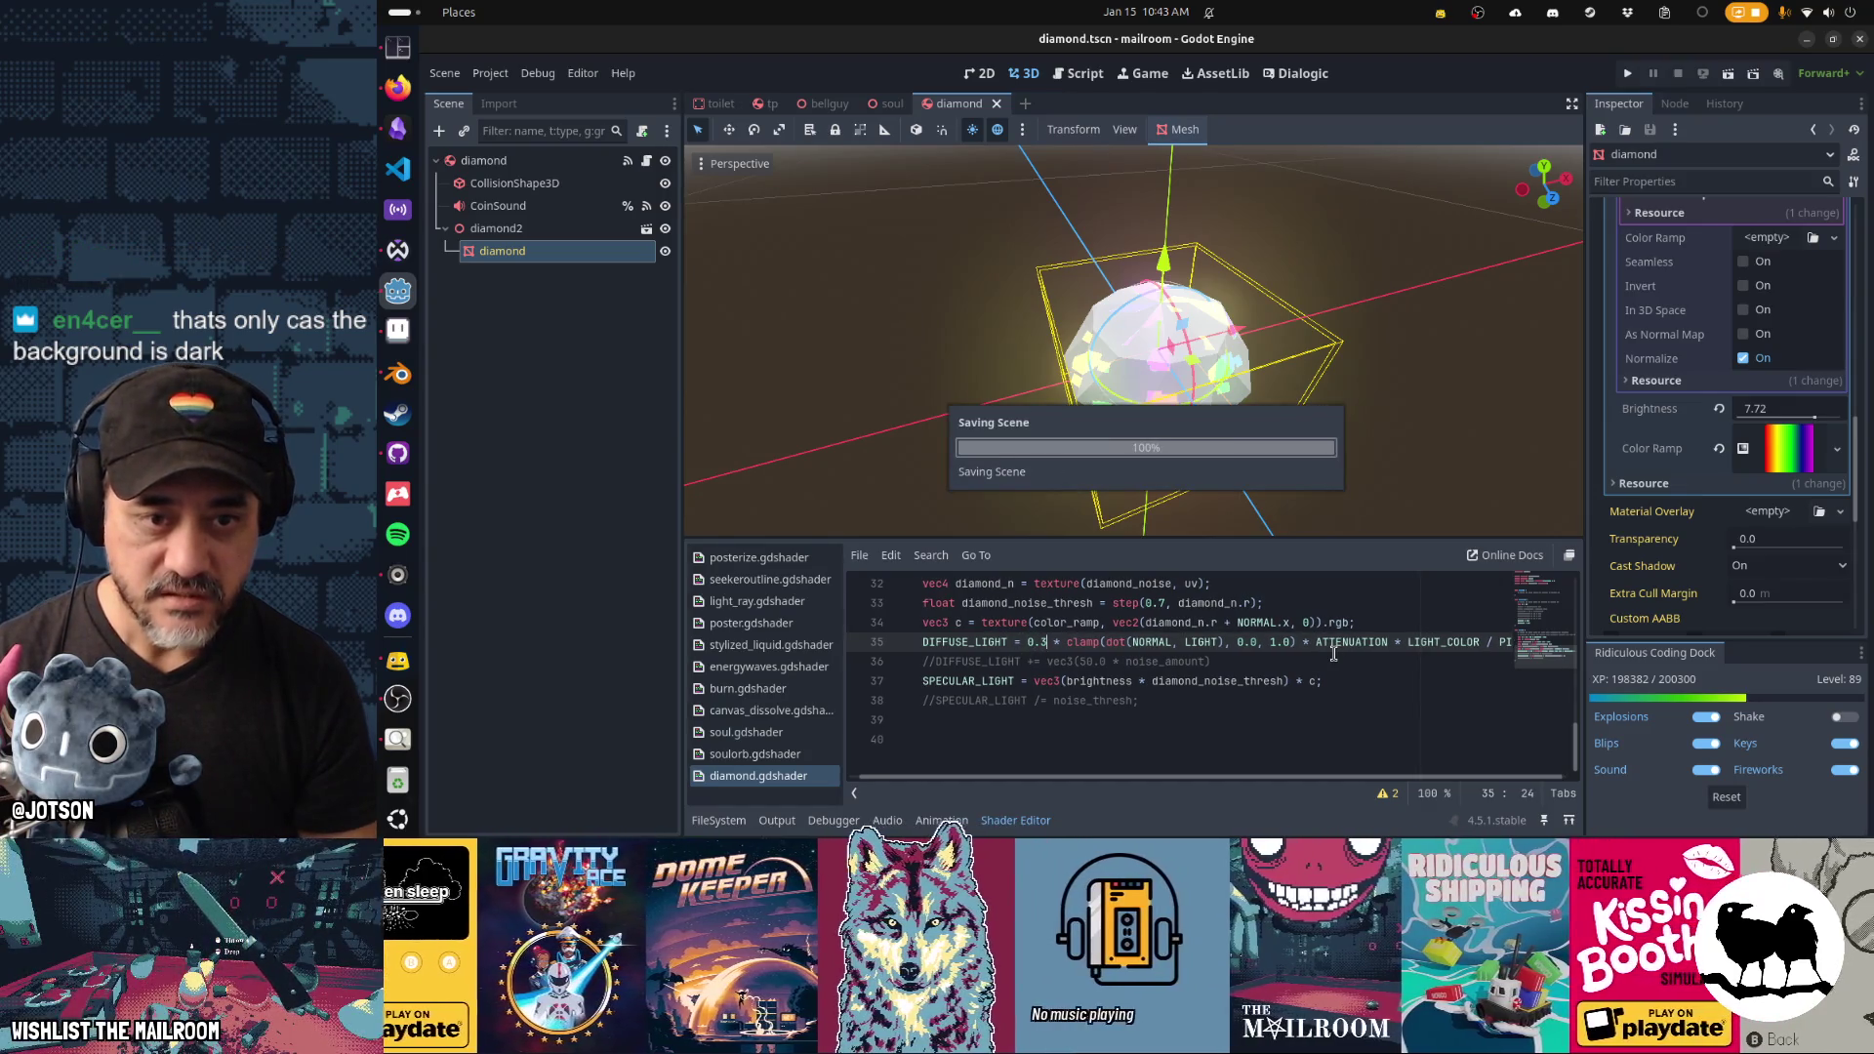
{"action": "mouse_move", "coordinate": [1269, 410]}
{"action": "left_mouse_down"}
{"action": "mouse_move", "coordinate": [1497, 391]}
{"action": "mouse_move", "coordinate": [1409, 435]}
{"action": "mouse_move", "coordinate": [1098, 450]}
{"action": "mouse_move", "coordinate": [976, 566]}
{"action": "left_mouse_up"}
{"action": "scroll", "coordinate": [976, 566], "scroll_direction": "up", "scroll_amount": 1}
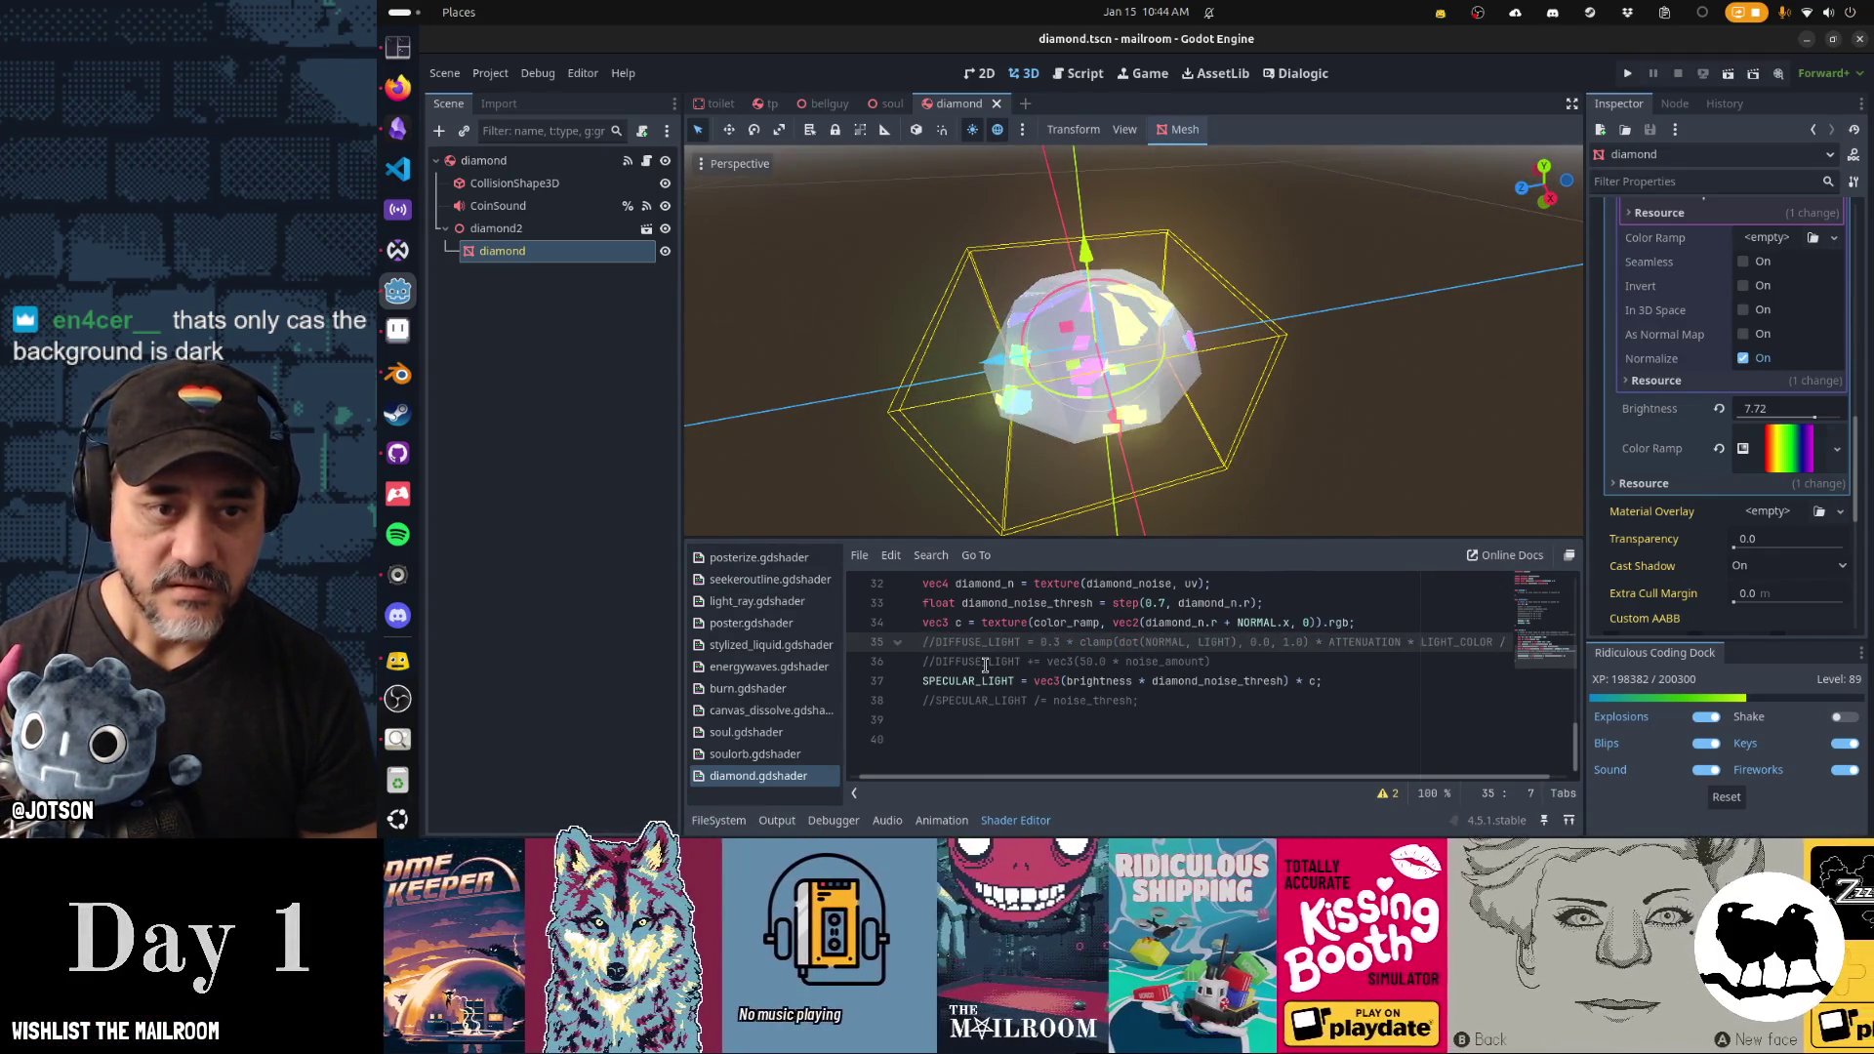
{"action": "mouse_move", "coordinate": [1181, 517]}
{"action": "left_mouse_down"}
{"action": "mouse_move", "coordinate": [1409, 418]}
{"action": "mouse_move", "coordinate": [1300, 425]}
{"action": "left_mouse_up"}
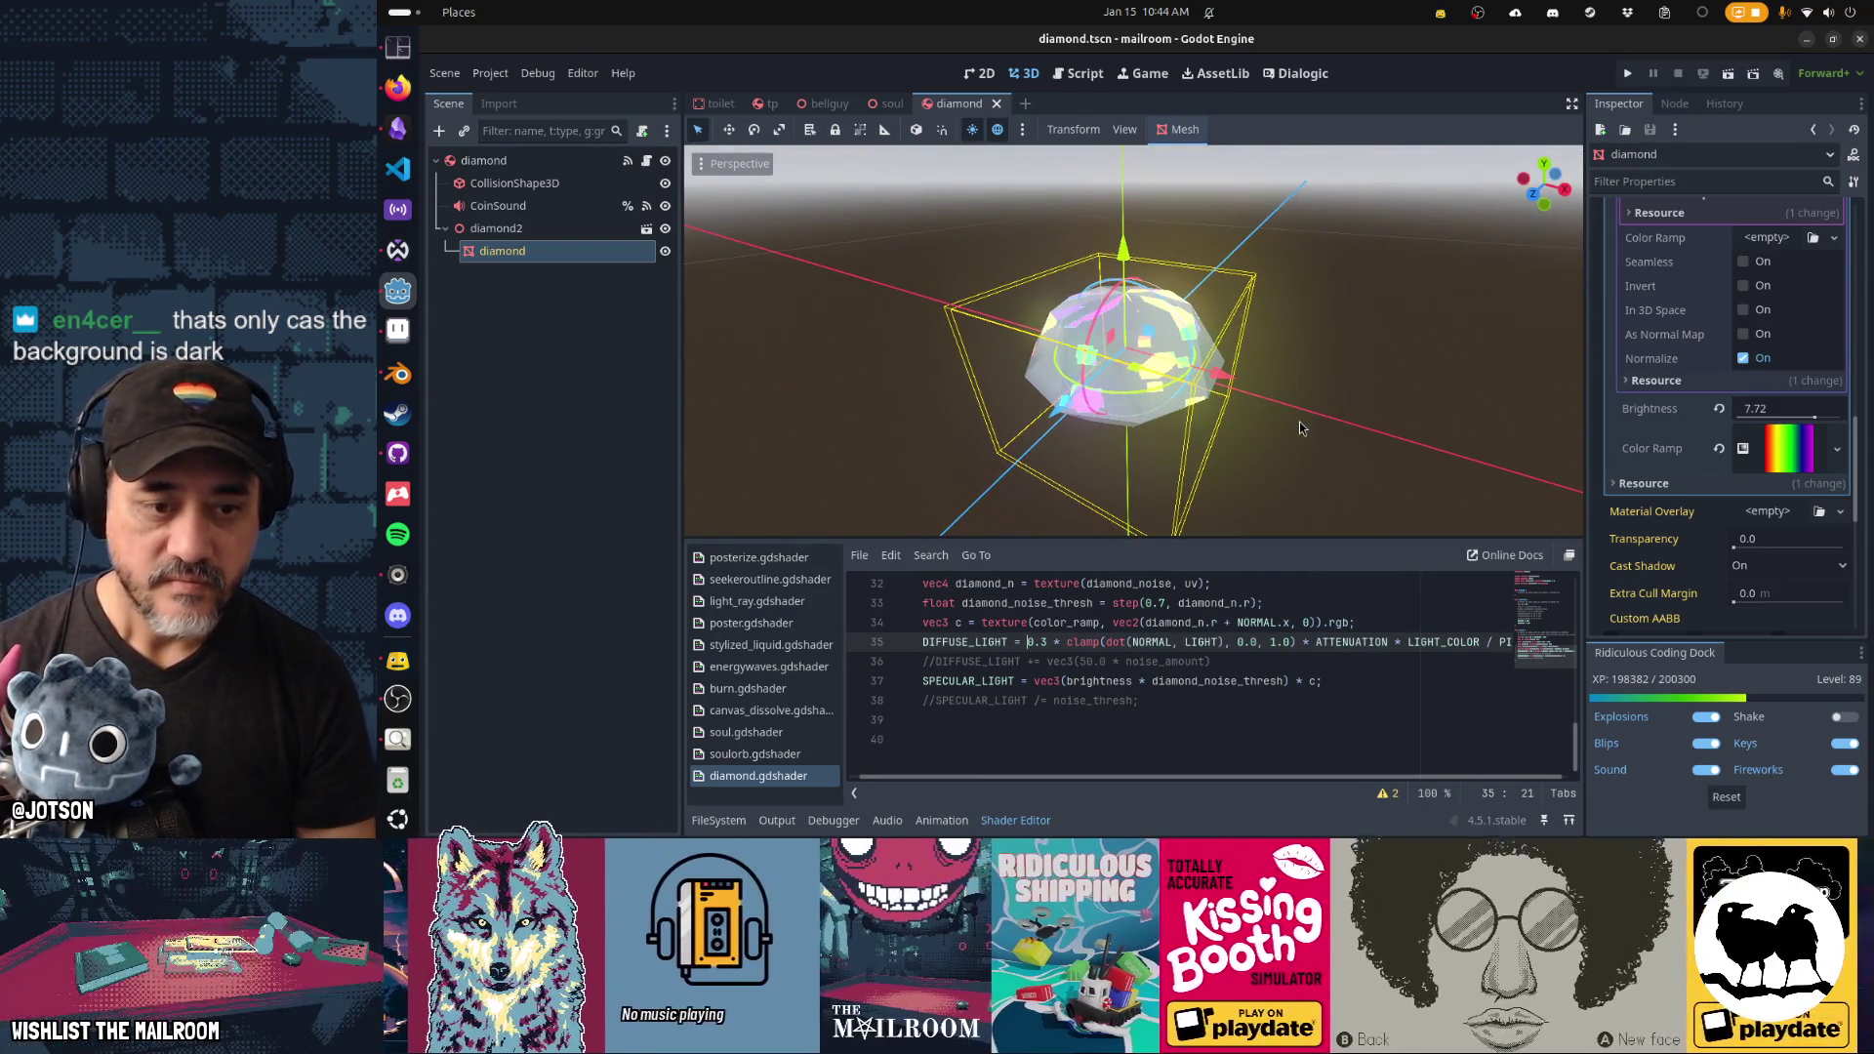
{"action": "key", "text": "Delete"}
{"action": "type", "text": "1"}
{"action": "mouse_move", "coordinate": [1297, 422]}
{"action": "left_mouse_down"}
{"action": "mouse_move", "coordinate": [1366, 342]}
{"action": "mouse_move", "coordinate": [1382, 417]}
{"action": "mouse_move", "coordinate": [849, 410]}
{"action": "mouse_move", "coordinate": [1367, 431]}
{"action": "mouse_move", "coordinate": [1392, 448]}
{"action": "mouse_move", "coordinate": [1318, 474]}
{"action": "mouse_move", "coordinate": [1155, 422]}
{"action": "left_mouse_up"}
Experiment with commenting out the diffuse line and switching its operator to += and /=.
{"action": "key", "text": "Home"}
{"action": "type", "text": "//"}
{"action": "scroll", "coordinate": [1259, 459], "scroll_direction": "down", "scroll_amount": 2}
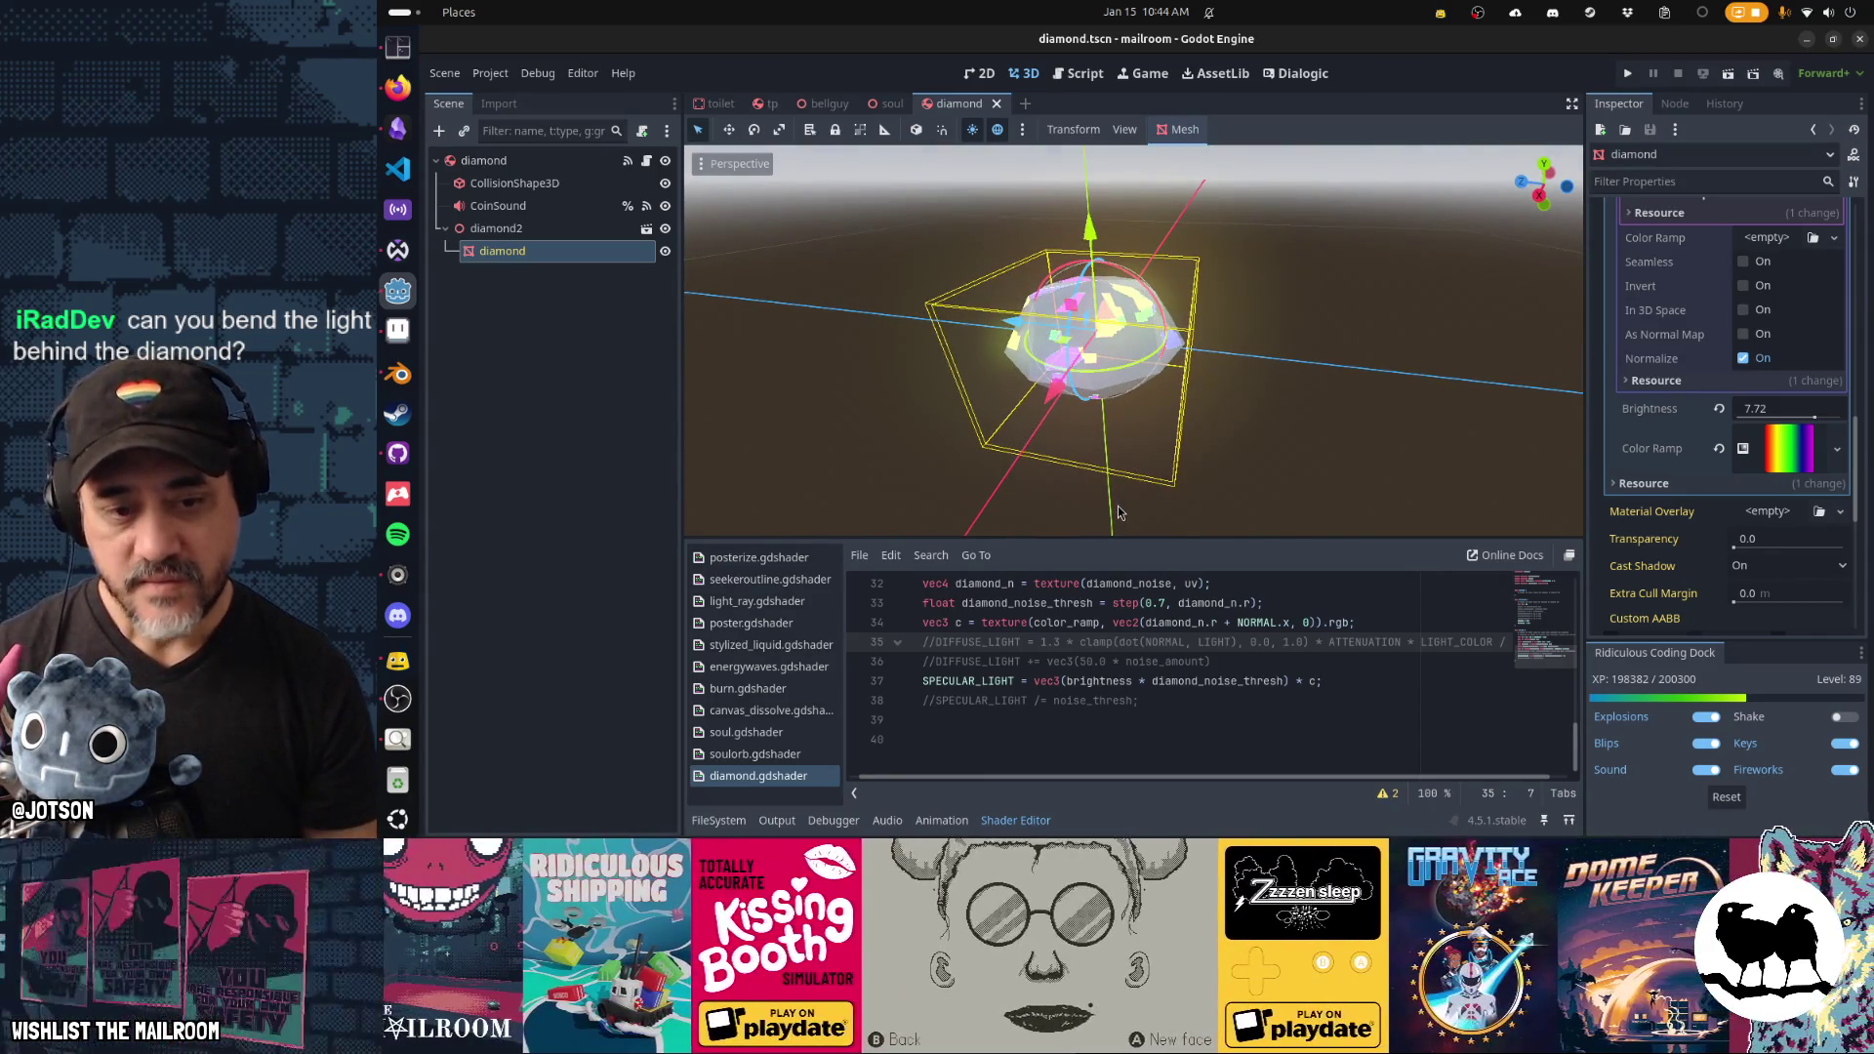
{"action": "key", "text": "Left"}
{"action": "key", "text": "Left"}
{"action": "type", "text": "+"}
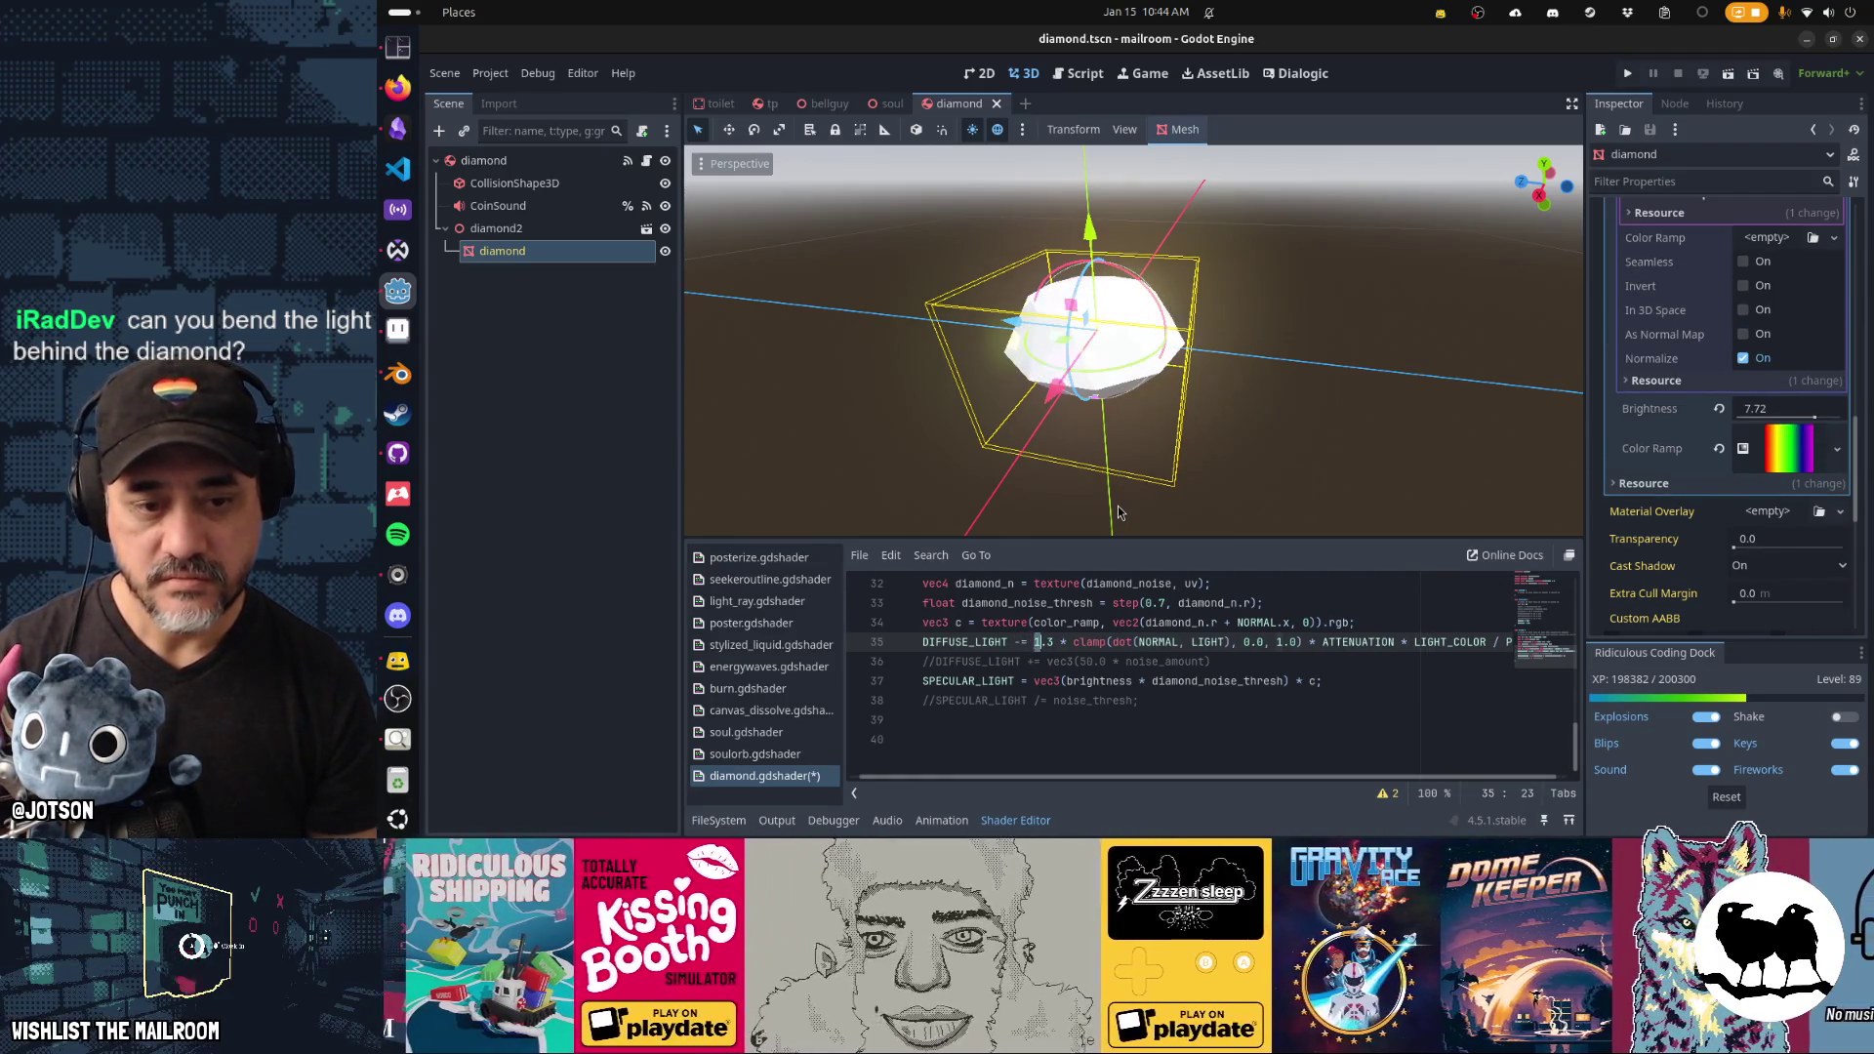
{"action": "key", "text": "Delete"}
{"action": "key", "text": "Delete"}
{"action": "key", "text": "Delete"}
{"action": "key", "text": "ctrl+s"}
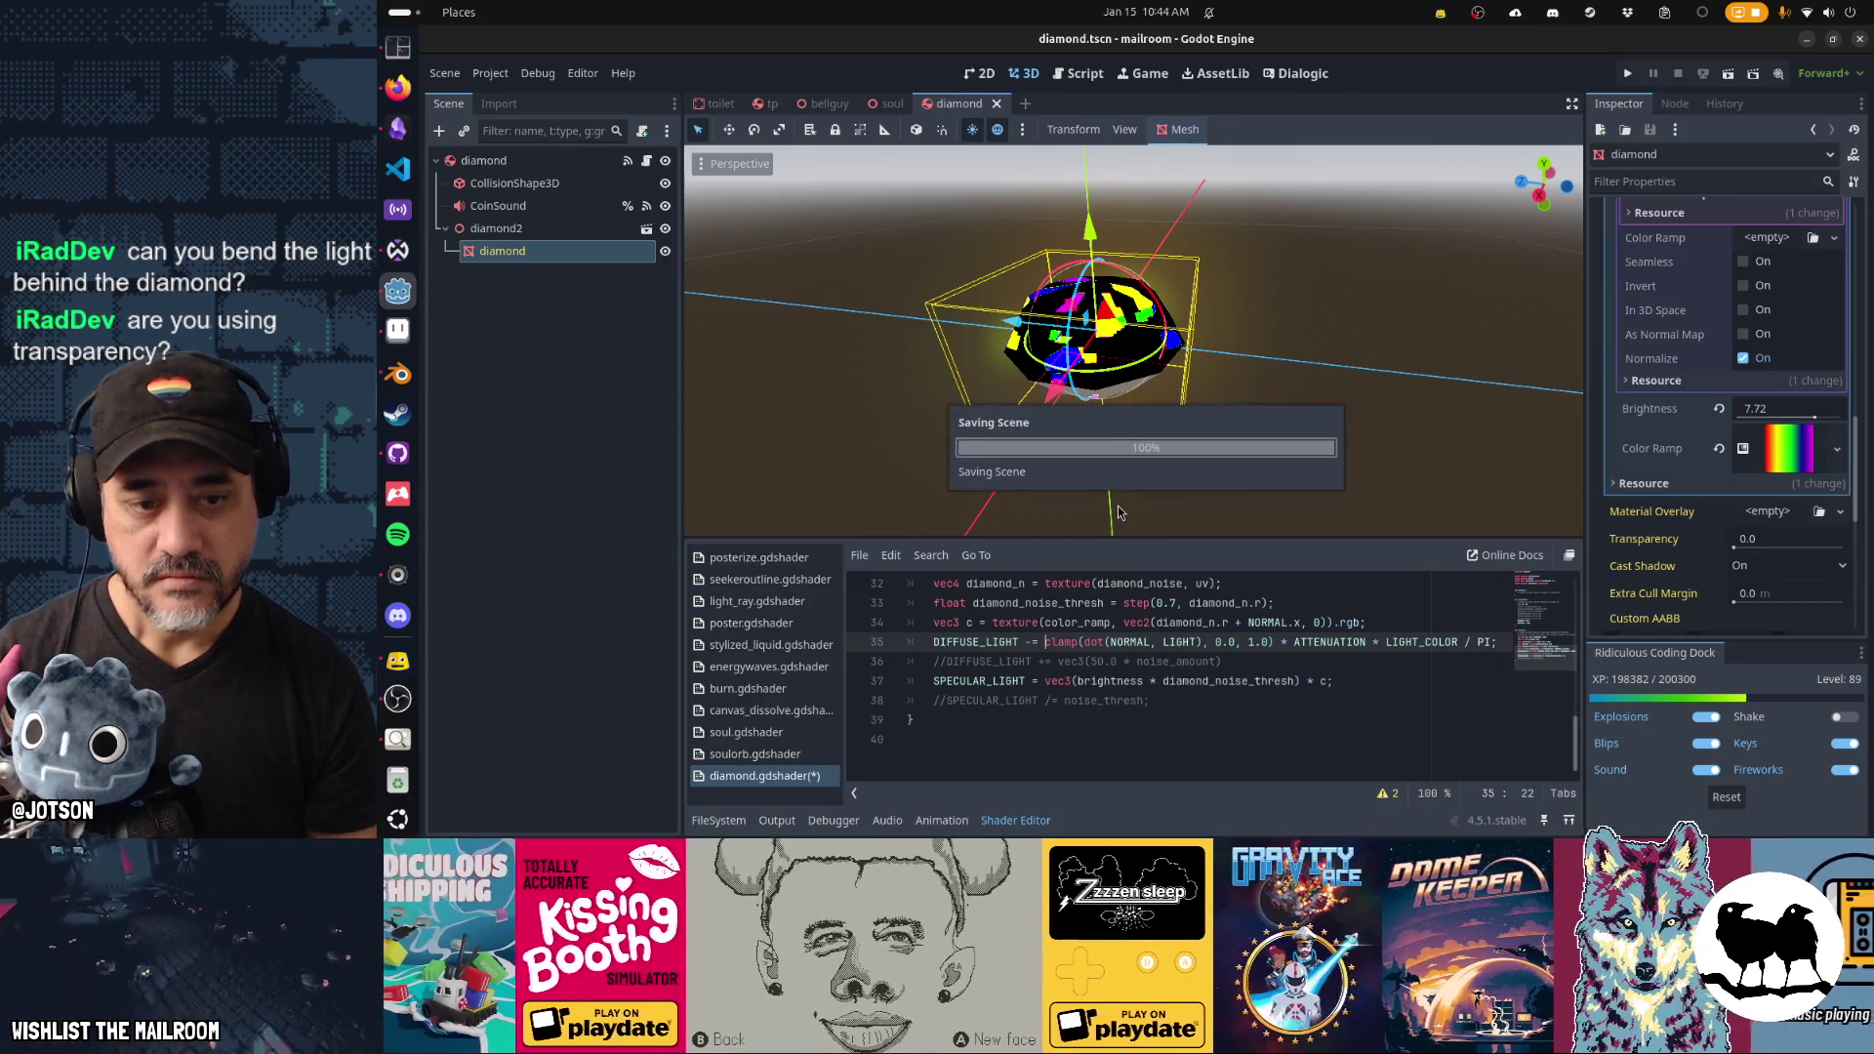
{"action": "key", "text": "BackSpace"}
{"action": "type", "text": "/"}
{"action": "key", "text": "ctrl+s"}
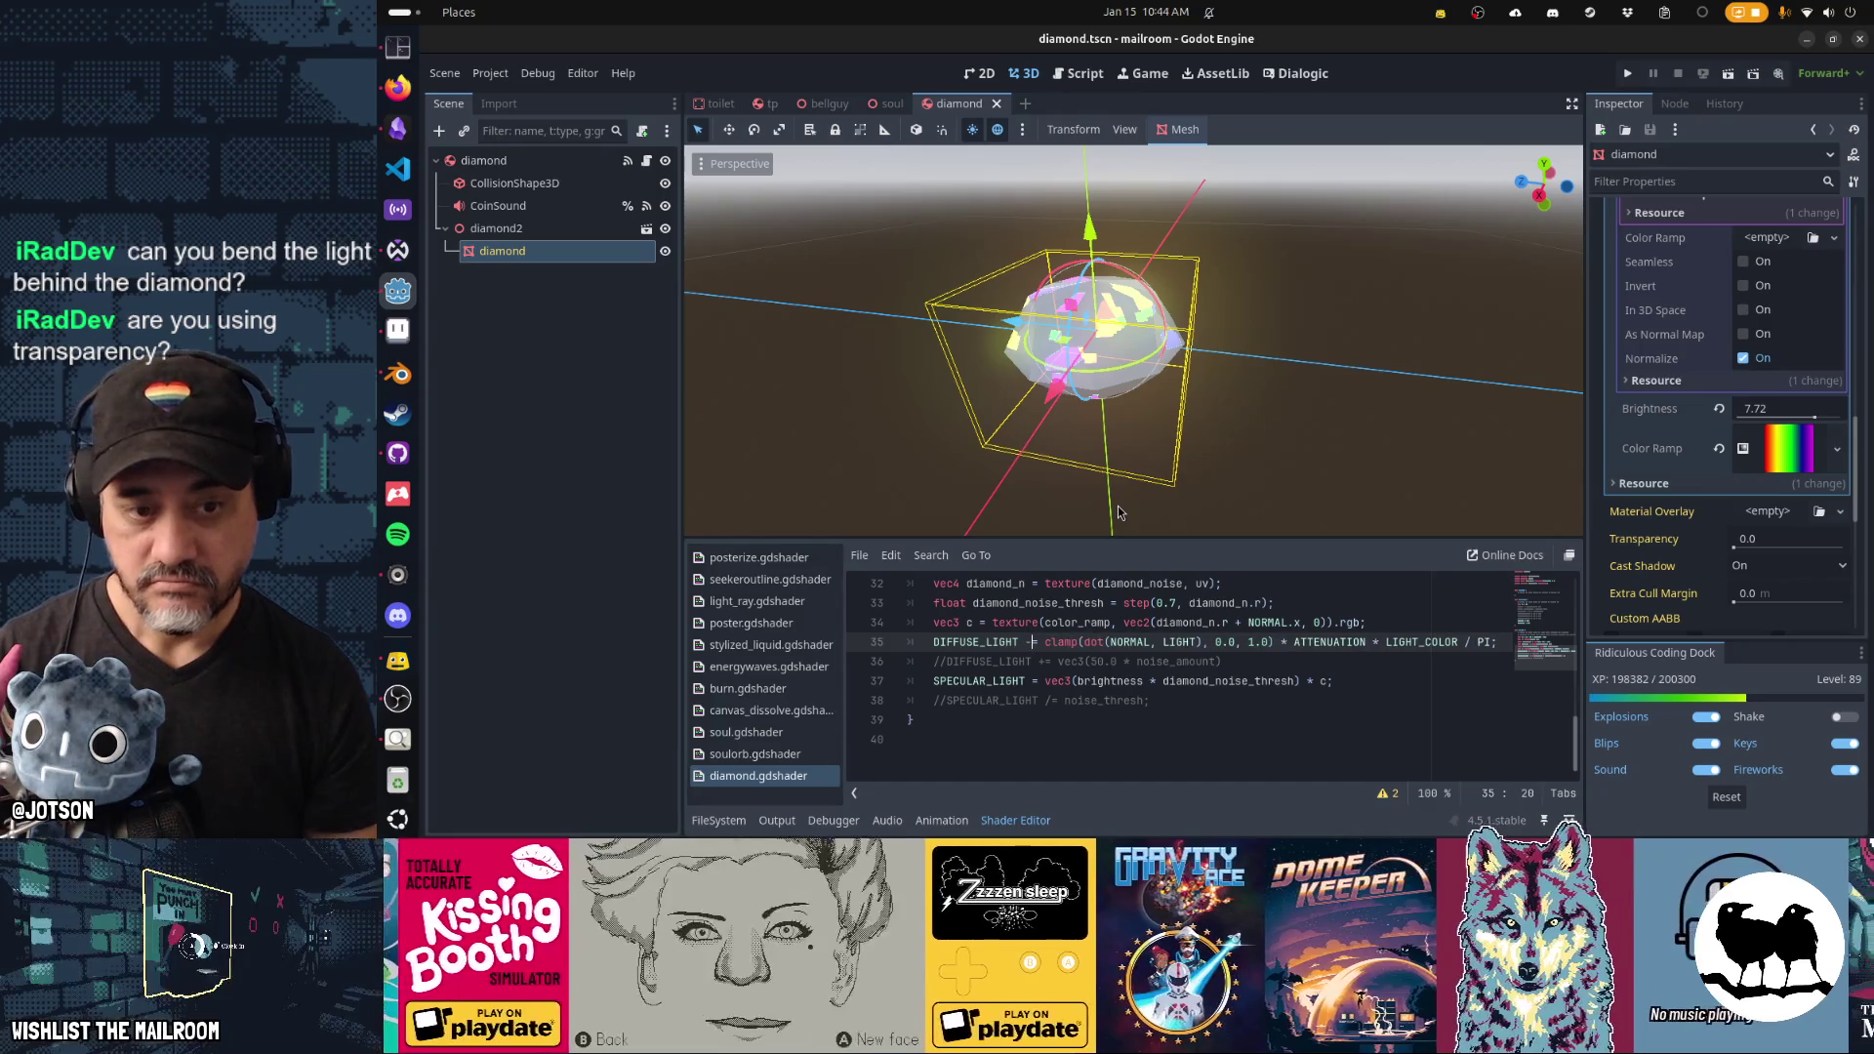
Settle on DIFFUSE_LIGHT -= 0.3 * clamp(...) and orbit to check the pale glassy diamond.
{"action": "type", "text": ".3 *"}
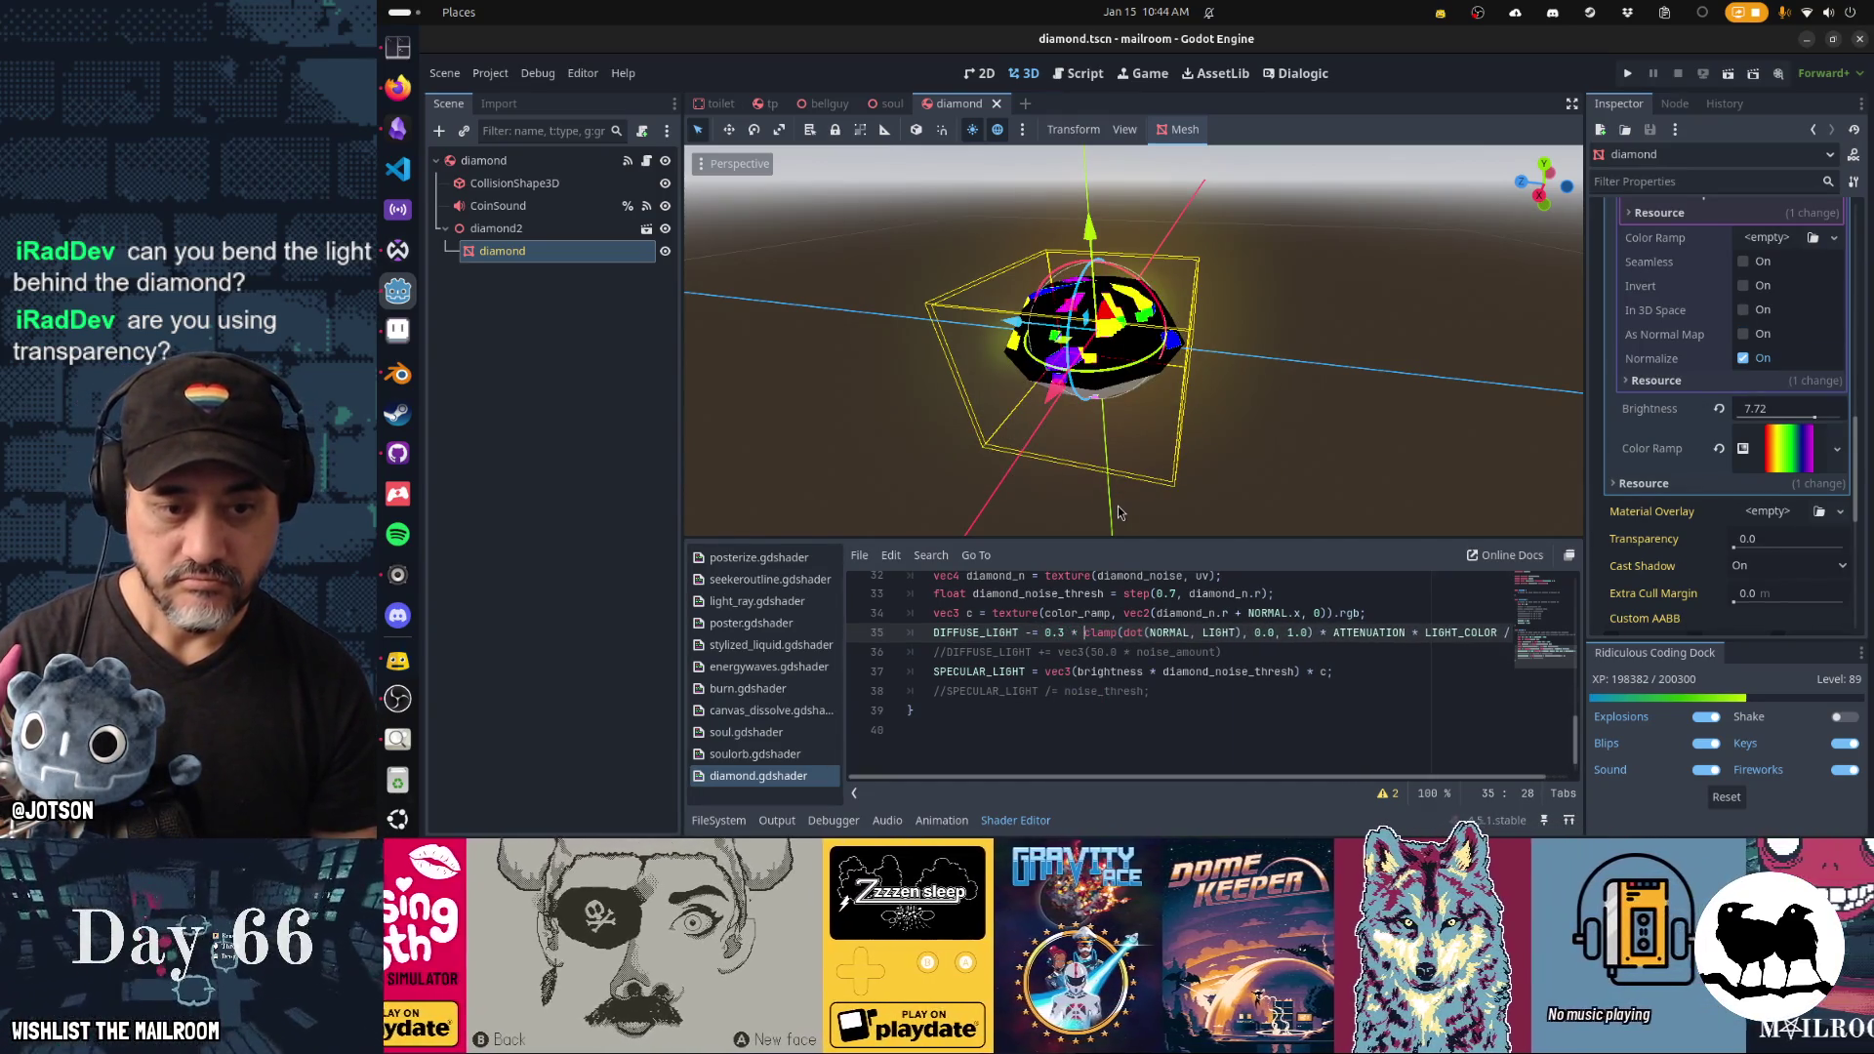
{"action": "key", "text": "ctrl+s"}
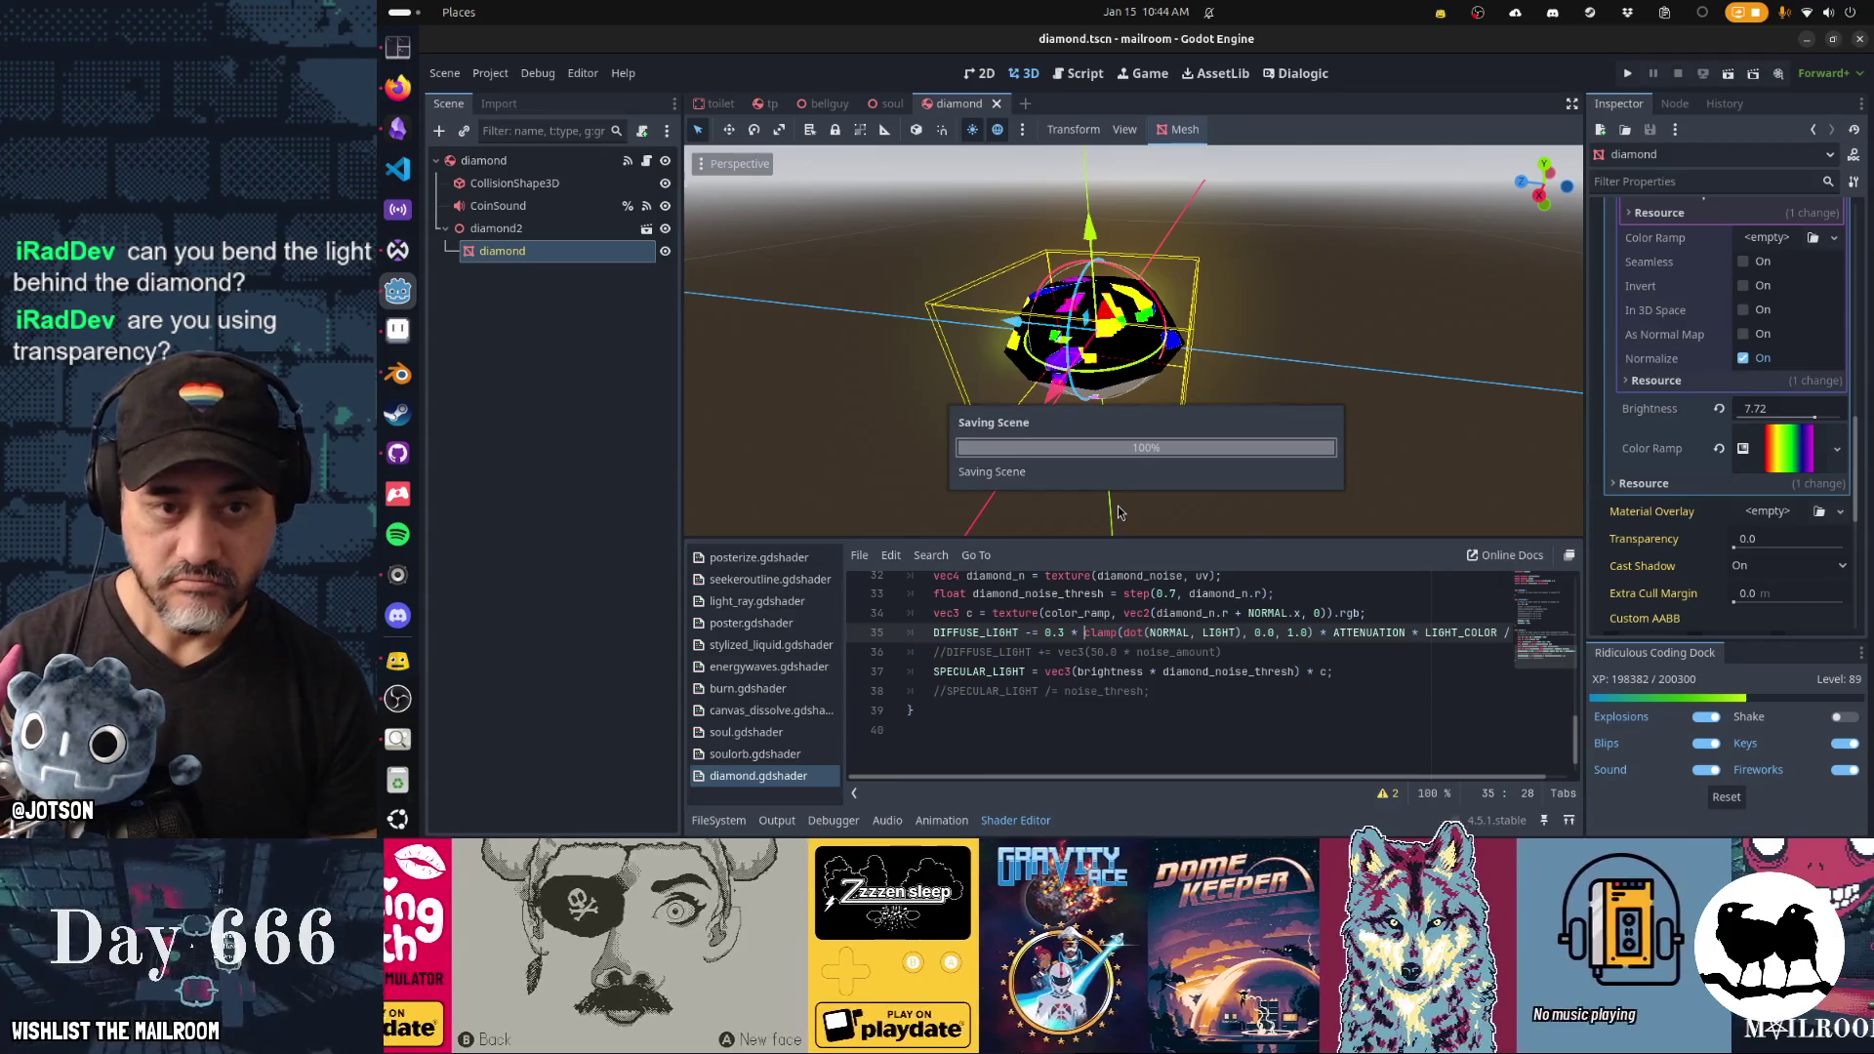
{"action": "mouse_move", "coordinate": [1120, 513]}
{"action": "left_mouse_down"}
{"action": "mouse_move", "coordinate": [1281, 228]}
{"action": "mouse_move", "coordinate": [401, 310]}
{"action": "mouse_move", "coordinate": [651, 372]}
{"action": "left_mouse_up"}
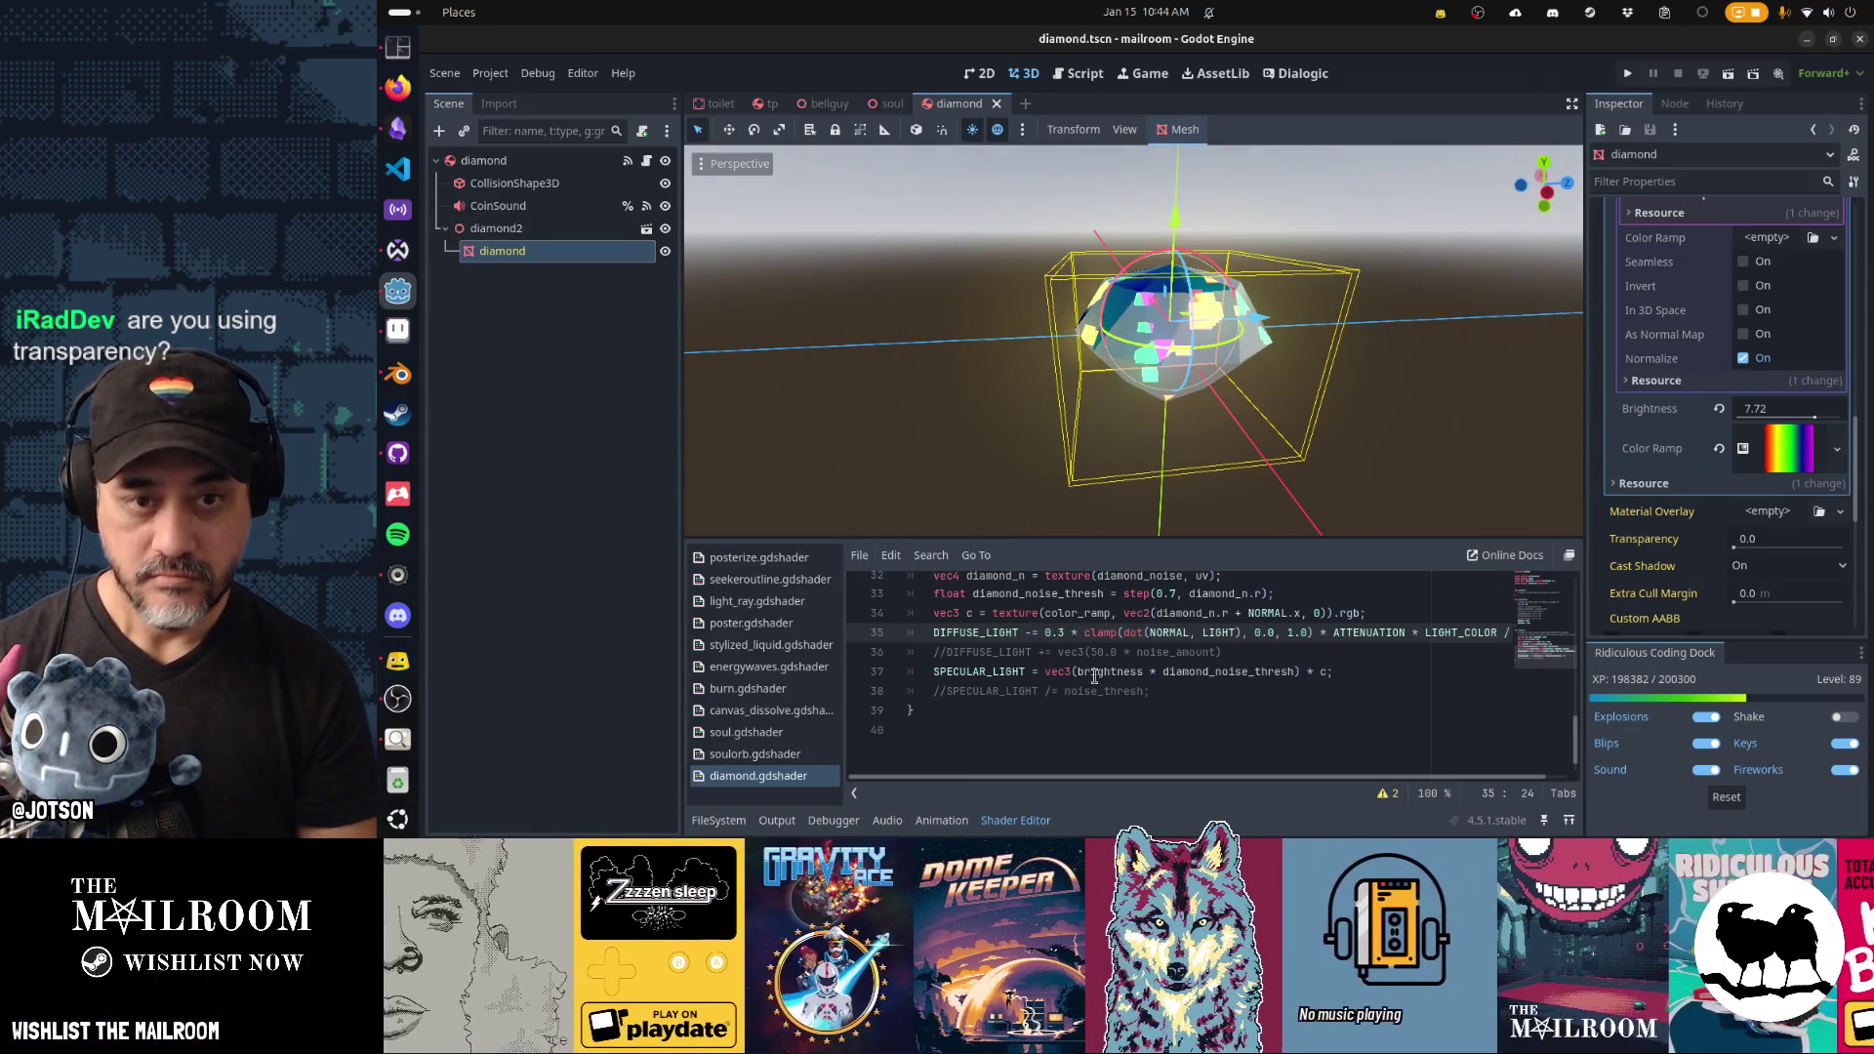
{"action": "key", "text": "ctrl+s"}
{"action": "mouse_move", "coordinate": [1342, 436]}
{"action": "left_mouse_down"}
{"action": "mouse_move", "coordinate": [535, 527]}
{"action": "mouse_move", "coordinate": [1469, 468]}
{"action": "mouse_move", "coordinate": [1332, 240]}
{"action": "mouse_move", "coordinate": [1385, 273]}
{"action": "mouse_move", "coordinate": [1372, 260]}
{"action": "mouse_move", "coordinate": [1242, 373]}
{"action": "mouse_move", "coordinate": [1393, 471]}
{"action": "mouse_move", "coordinate": [1229, 443]}
{"action": "left_mouse_up"}
{"action": "scroll", "coordinate": [1452, 444], "scroll_direction": "up", "scroll_amount": 1}
Run the game, spawn a diamond from the console, and close the console to view it.
{"action": "key", "text": "F5"}
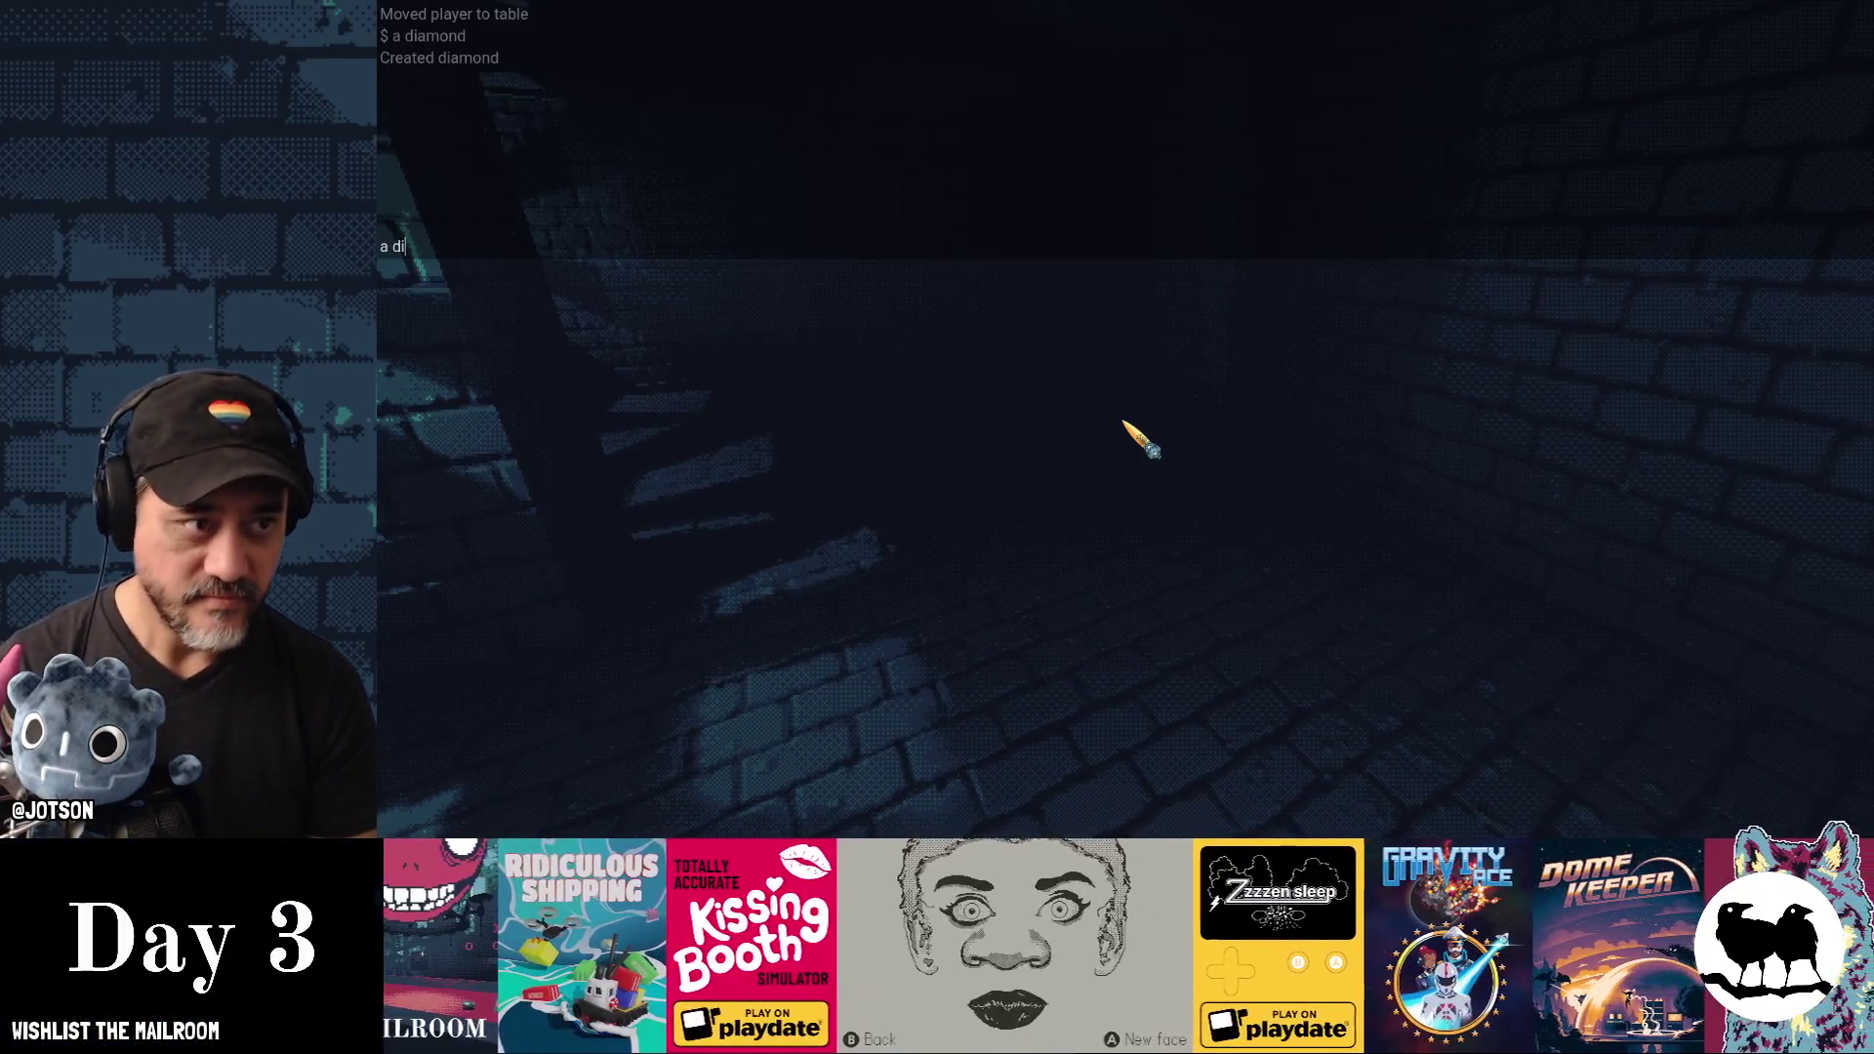
{"action": "key", "text": "Escape"}
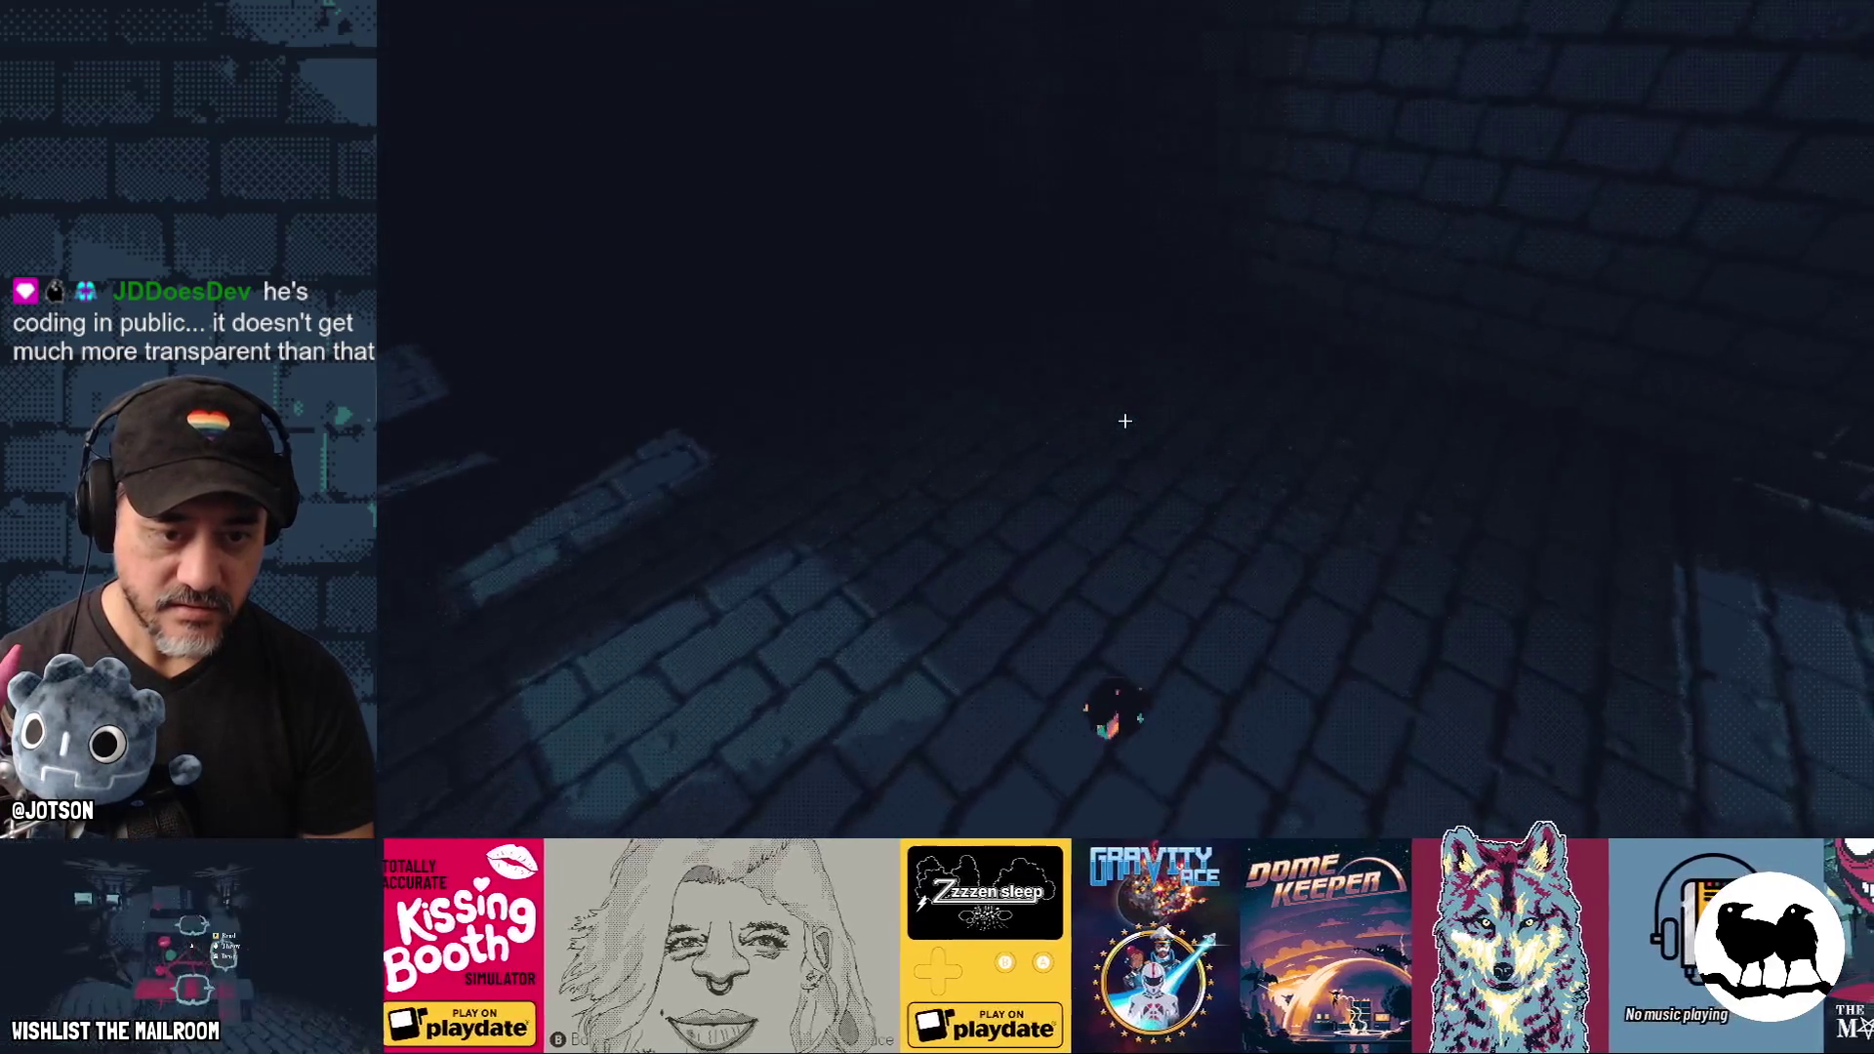
{"action": "key", "text": "super"}
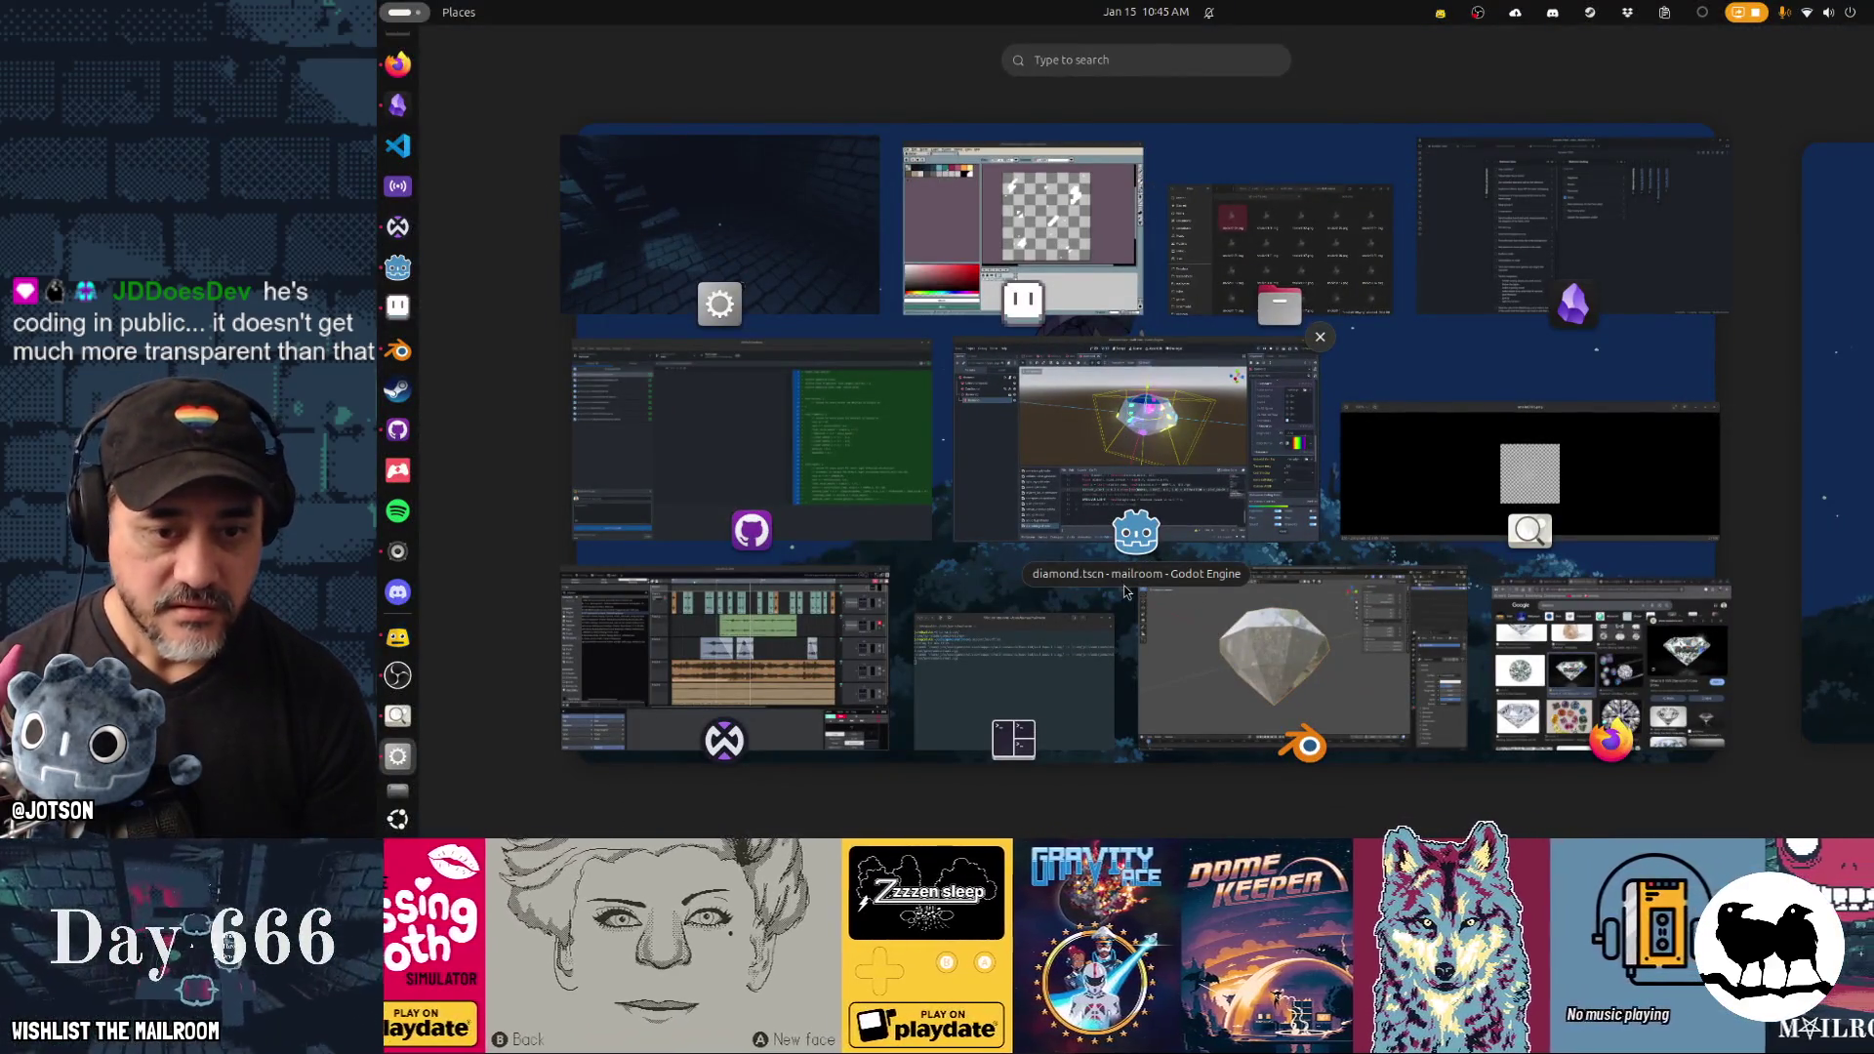
Set the diamond's Brightness to 10.0 and save the scene.
{"action": "left_click", "coordinate": [1125, 591]}
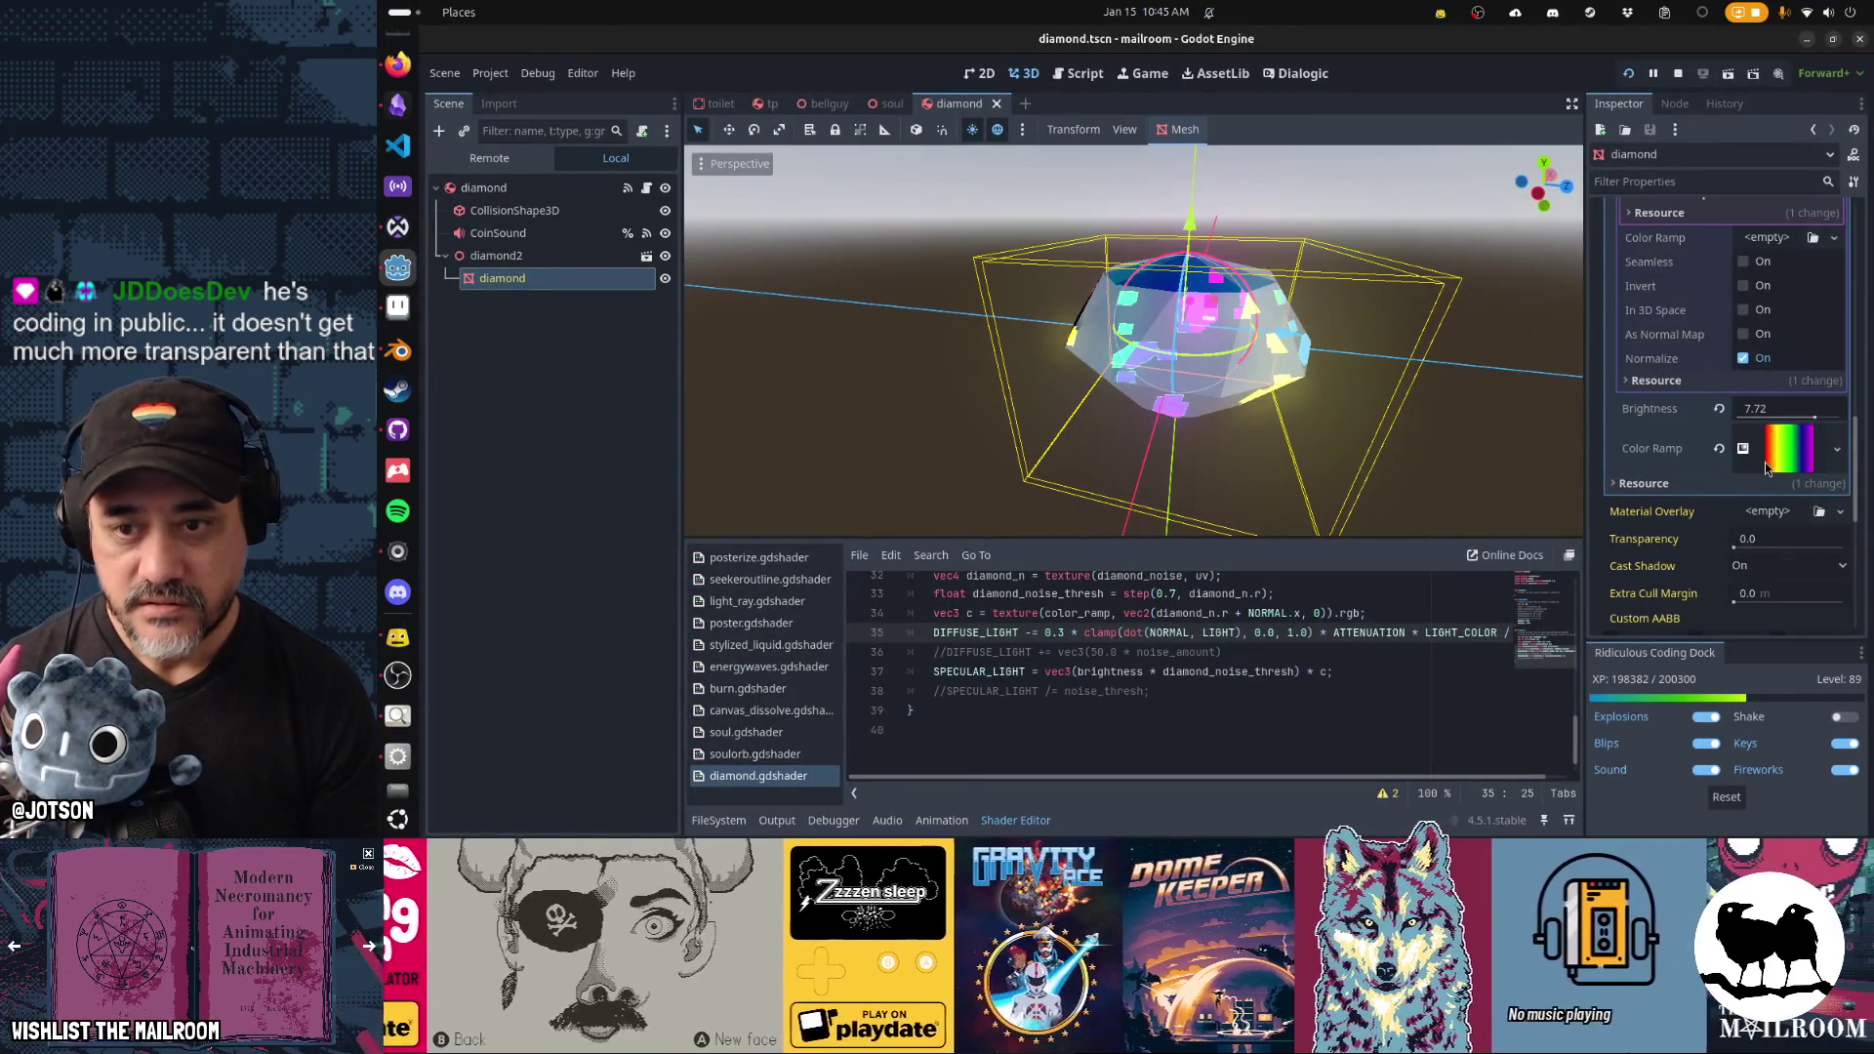
{"action": "left_click_drag", "start_coordinate": [1813, 418], "coordinate": [1821, 418]}
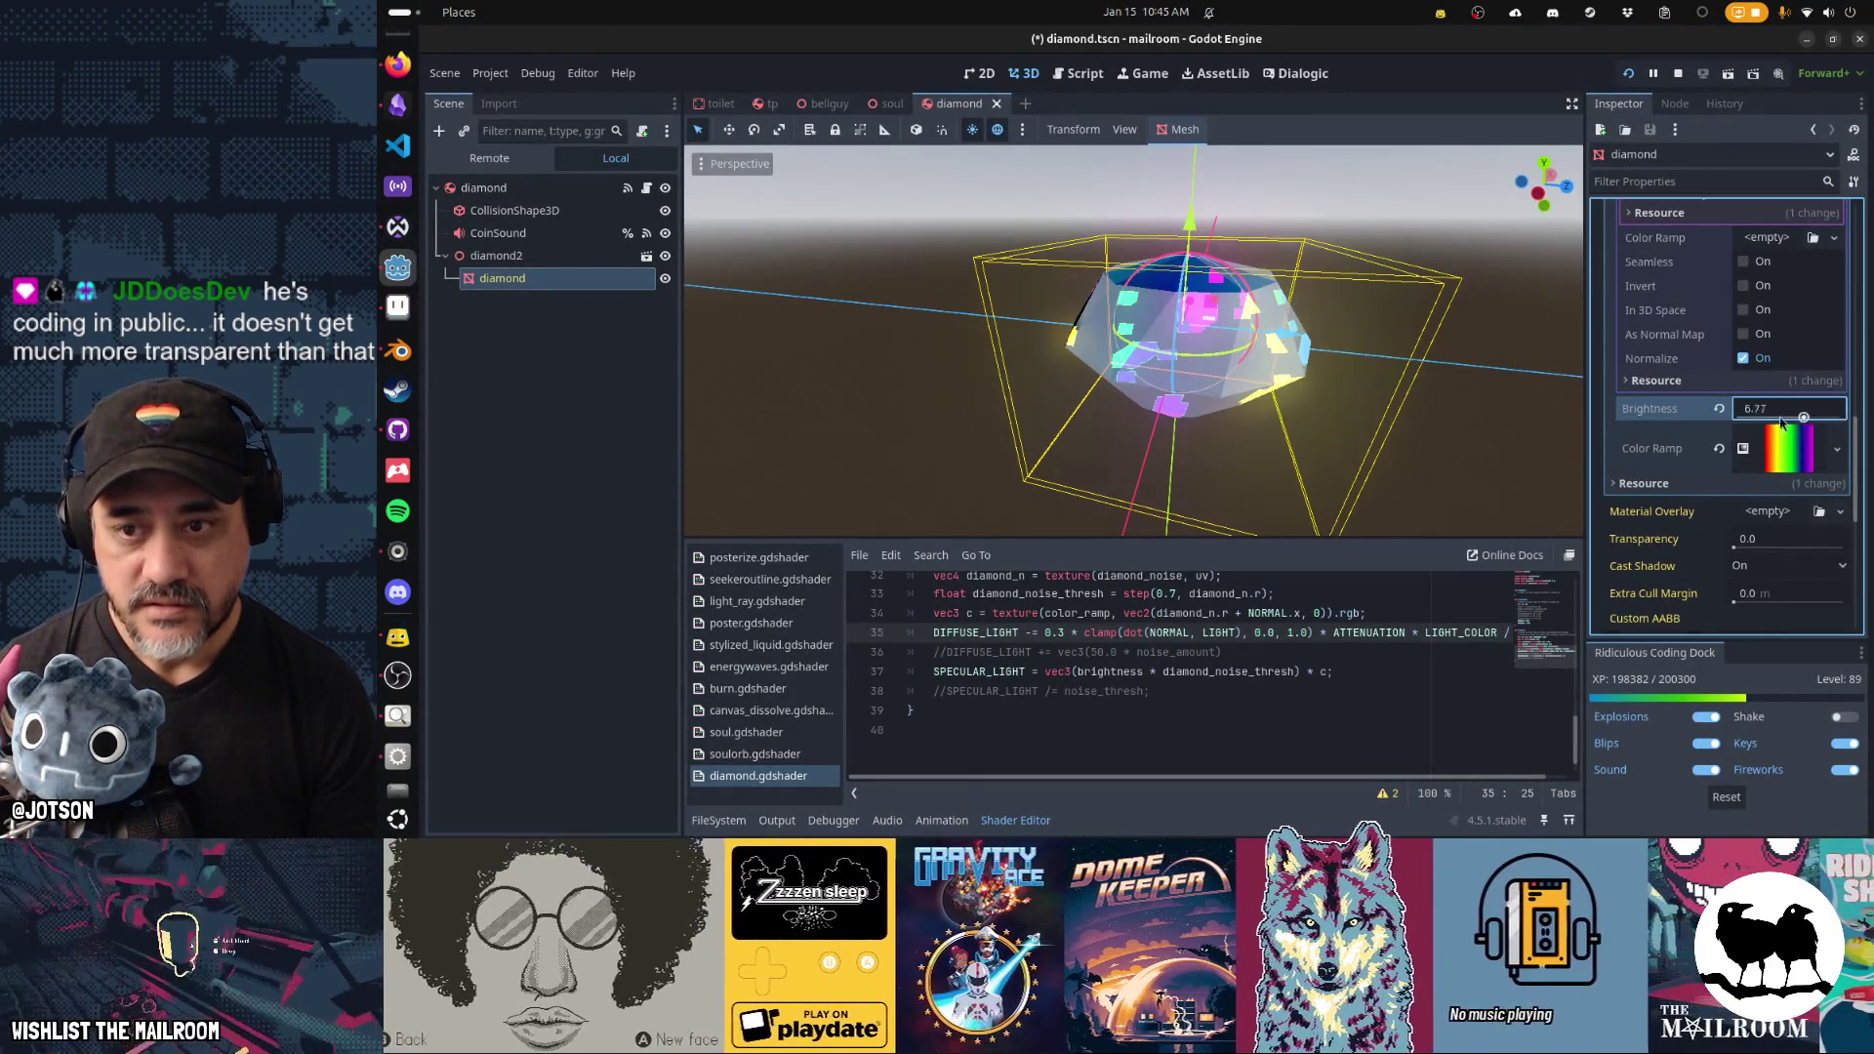
{"action": "type", "text": "10"}
{"action": "key", "text": "ctrl+s"}
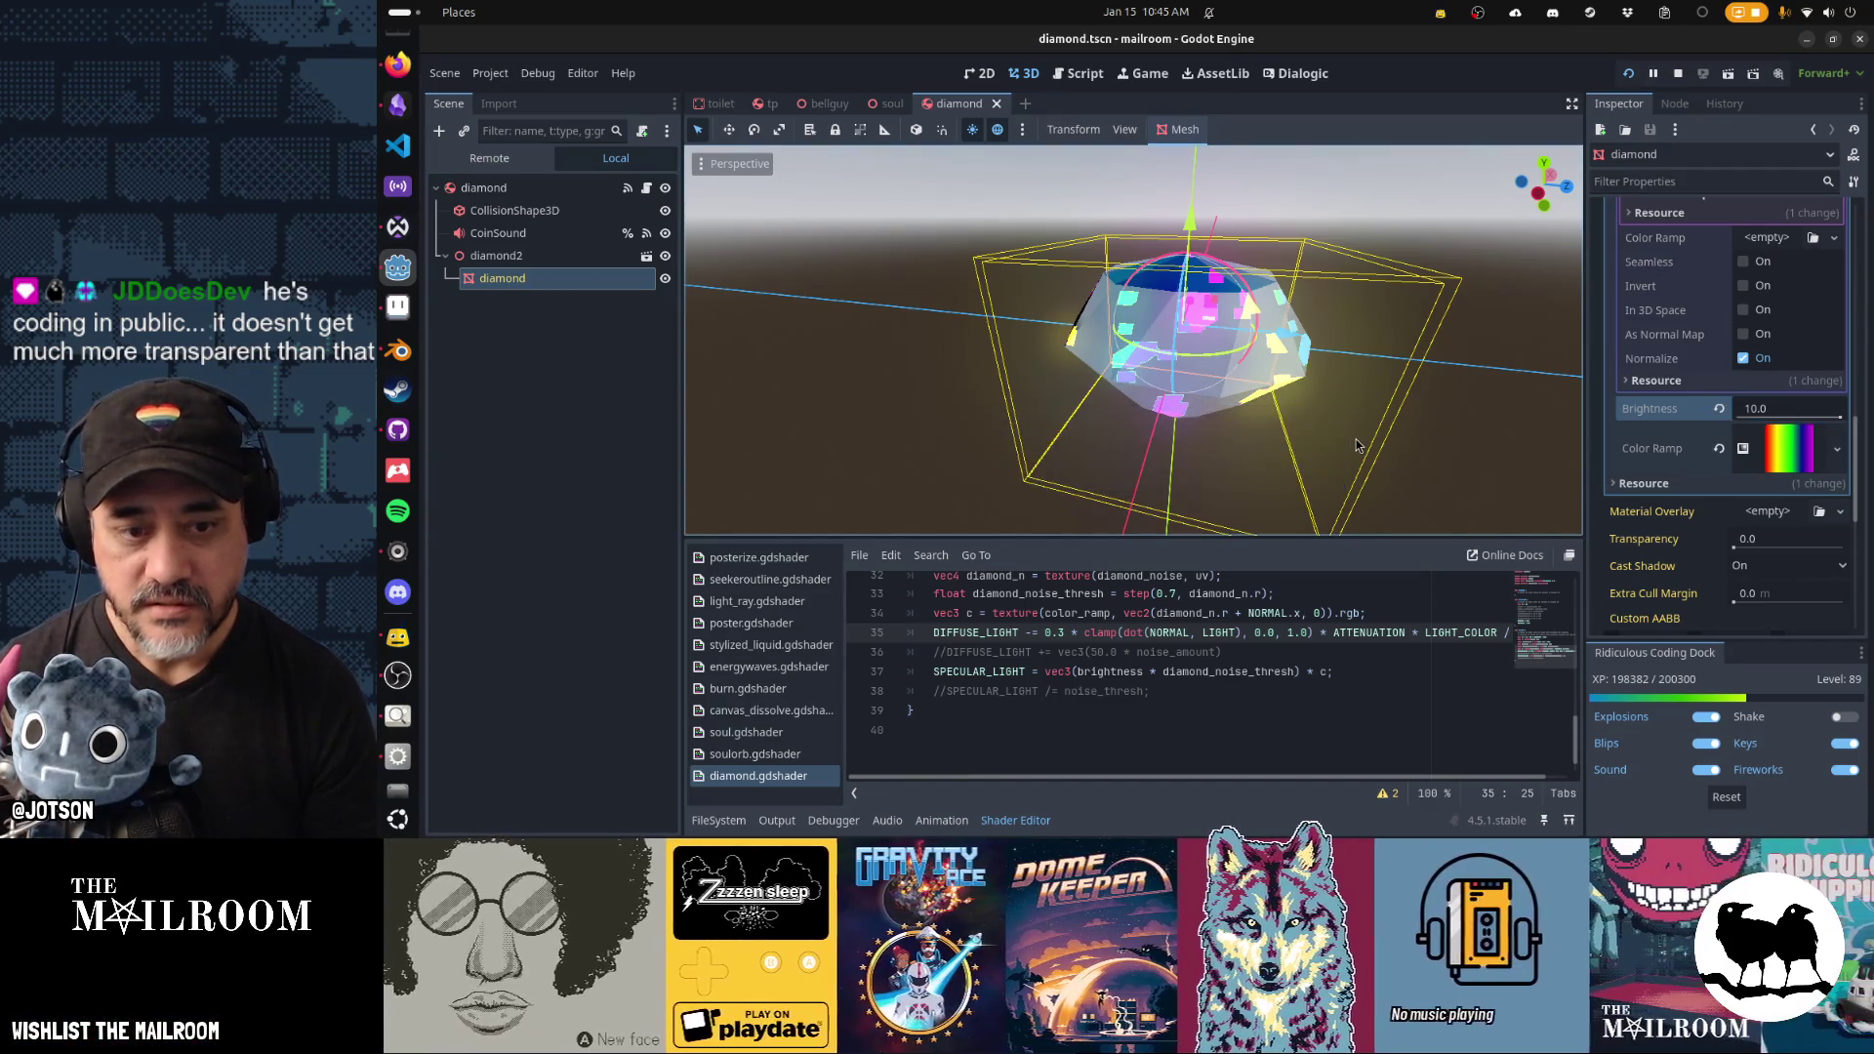
Resume the game, walk around the diamond to the red table, then quit.
{"action": "key", "text": "alt+Tab"}
{"action": "left_click", "coordinate": [1196, 310]}
{"action": "key", "text": "w"}
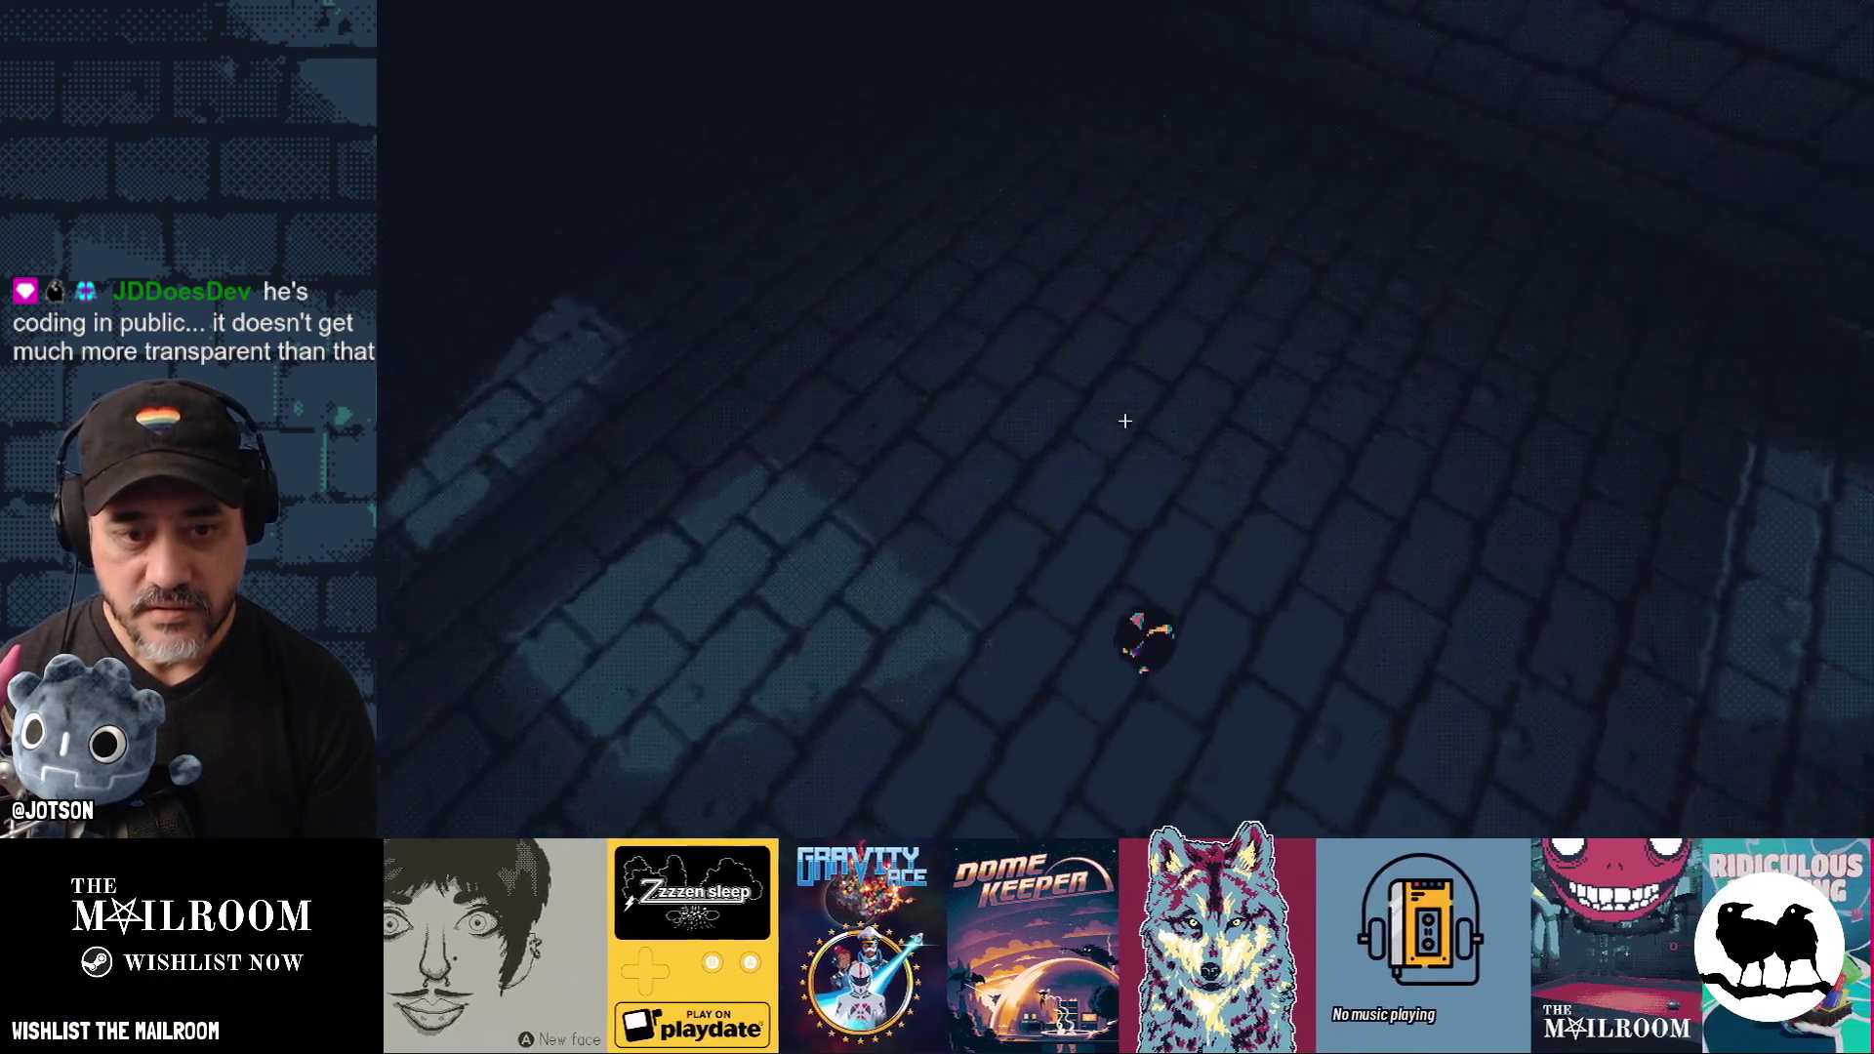
{"action": "key", "text": "w"}
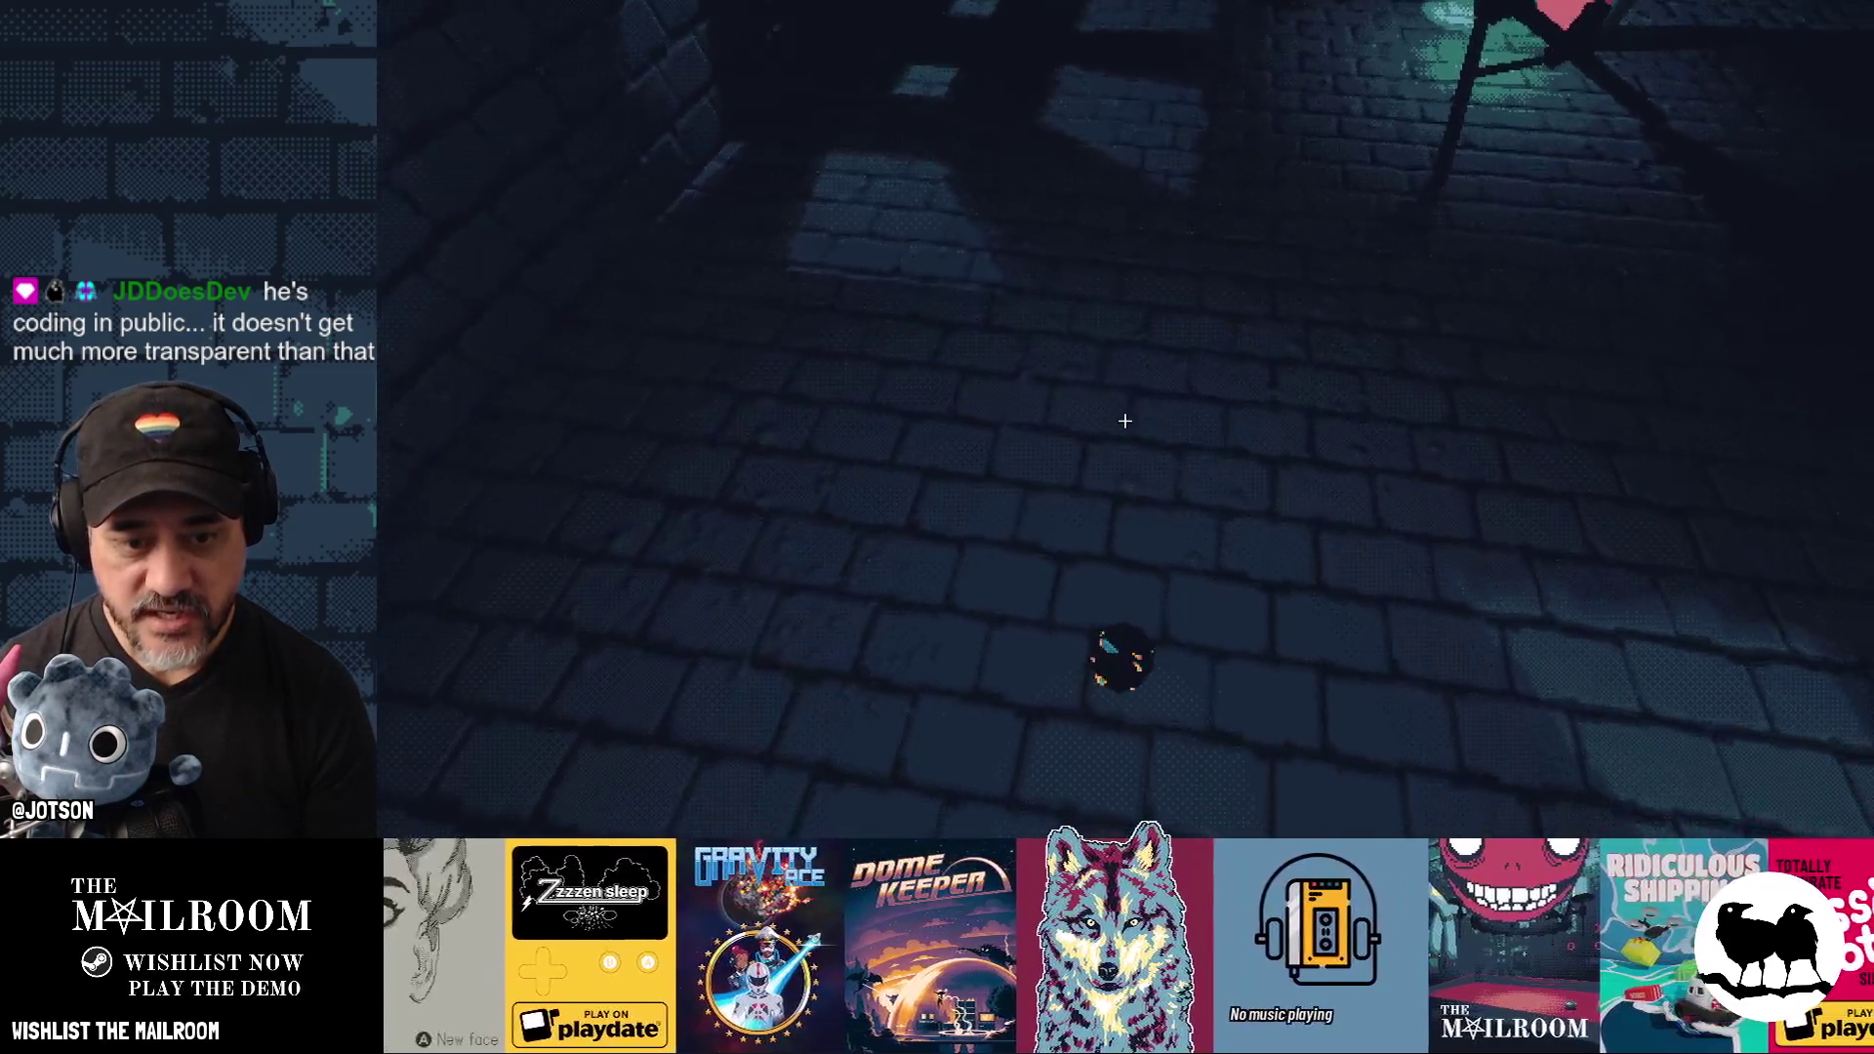
{"action": "key", "text": "w"}
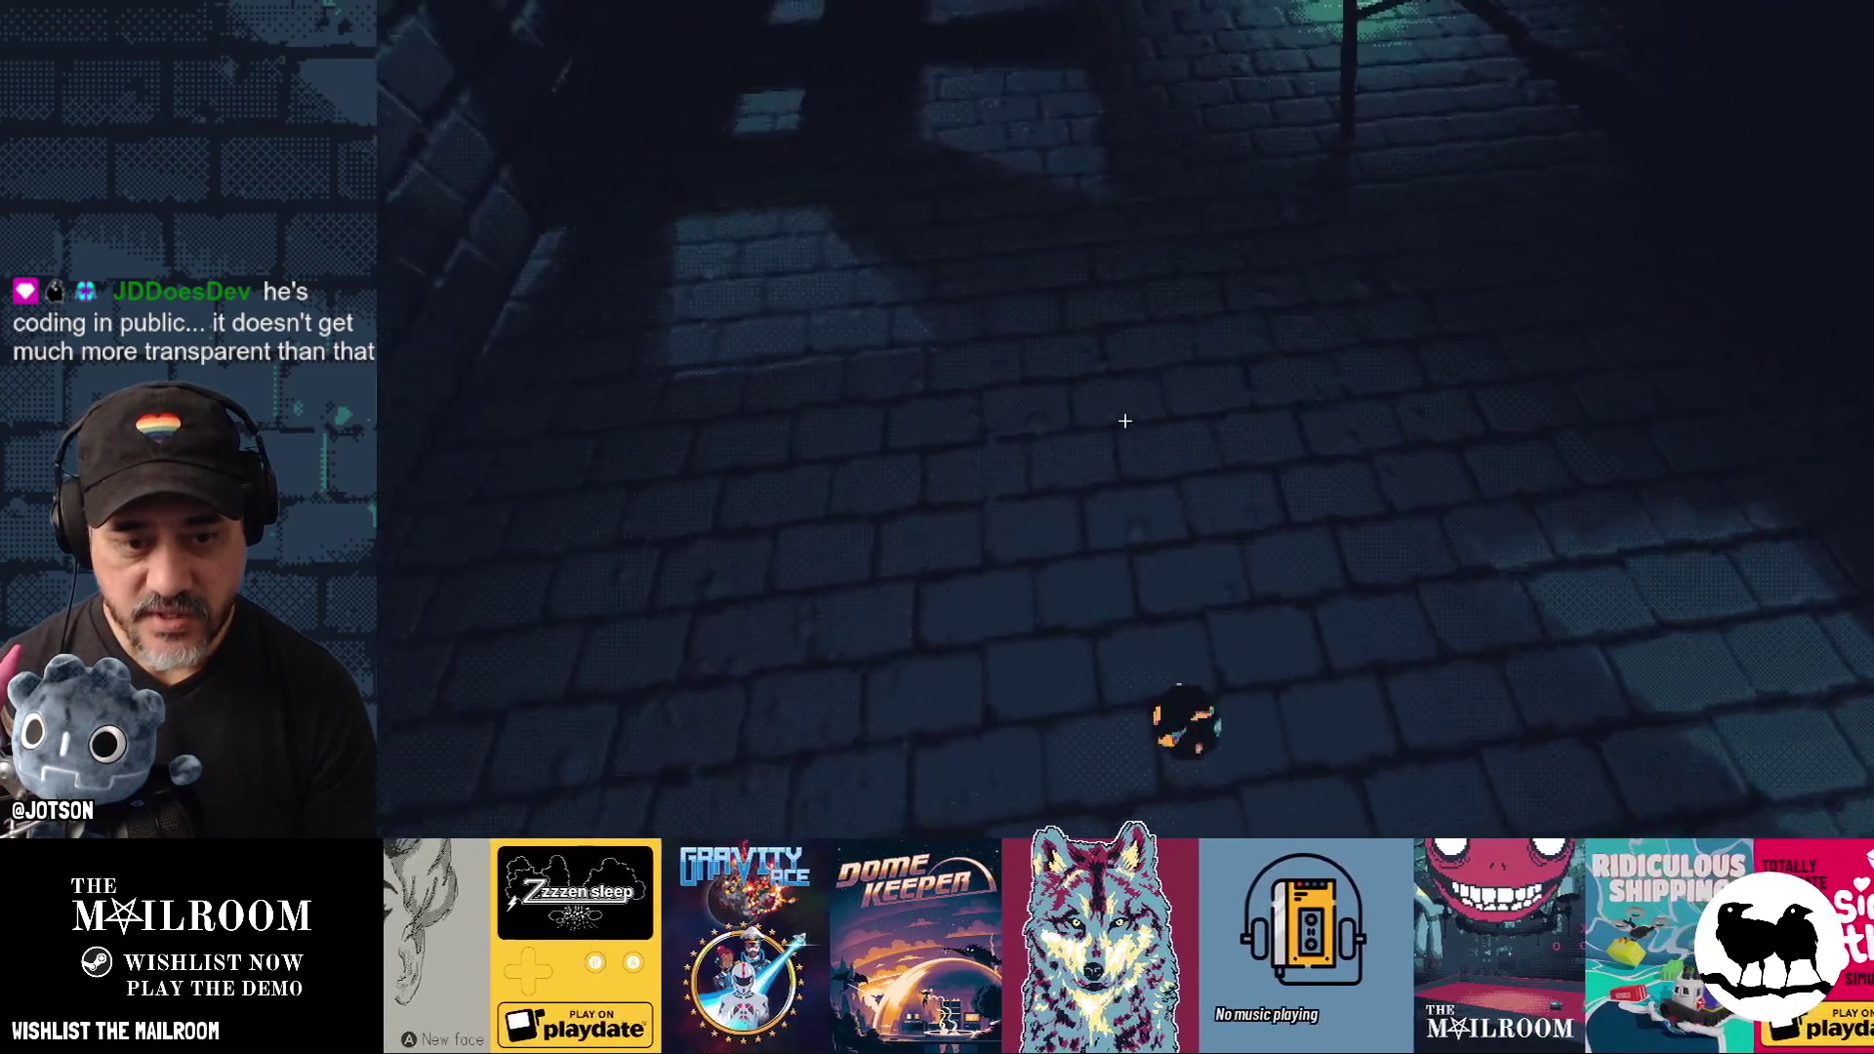
{"action": "key", "text": "w"}
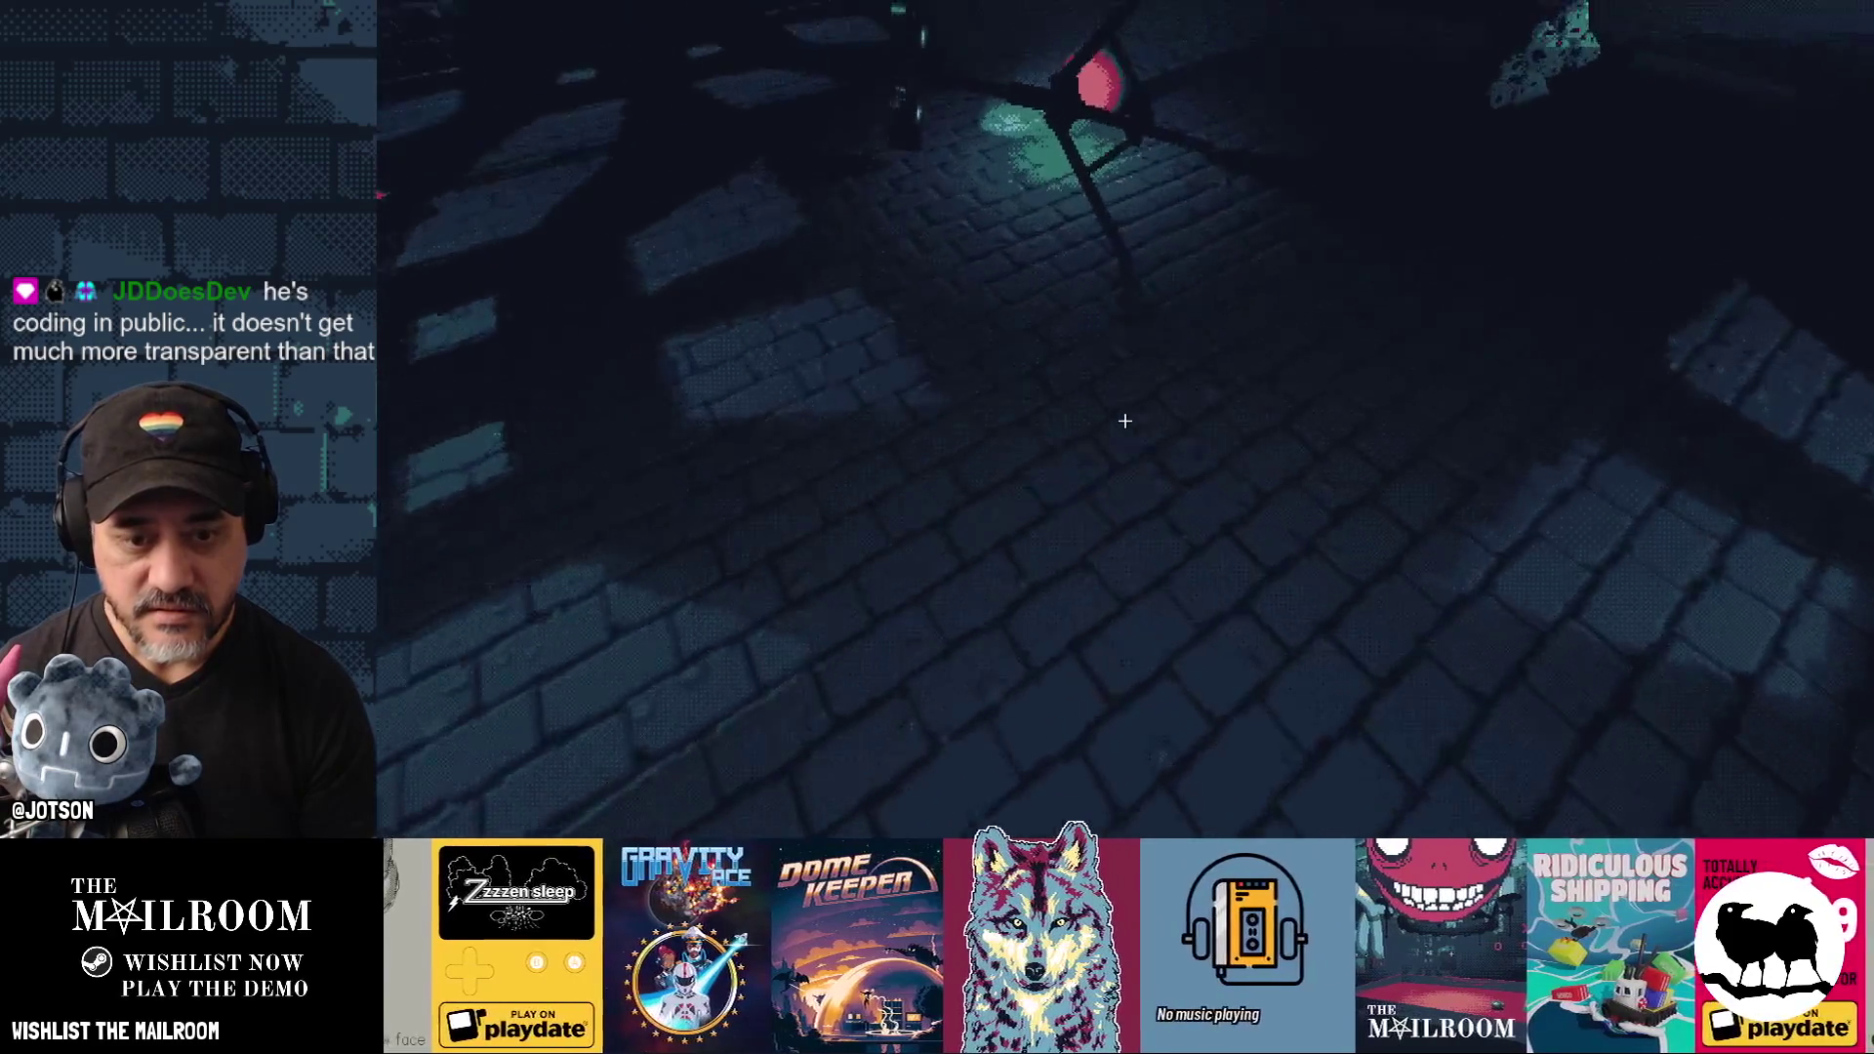
{"action": "key", "text": "w"}
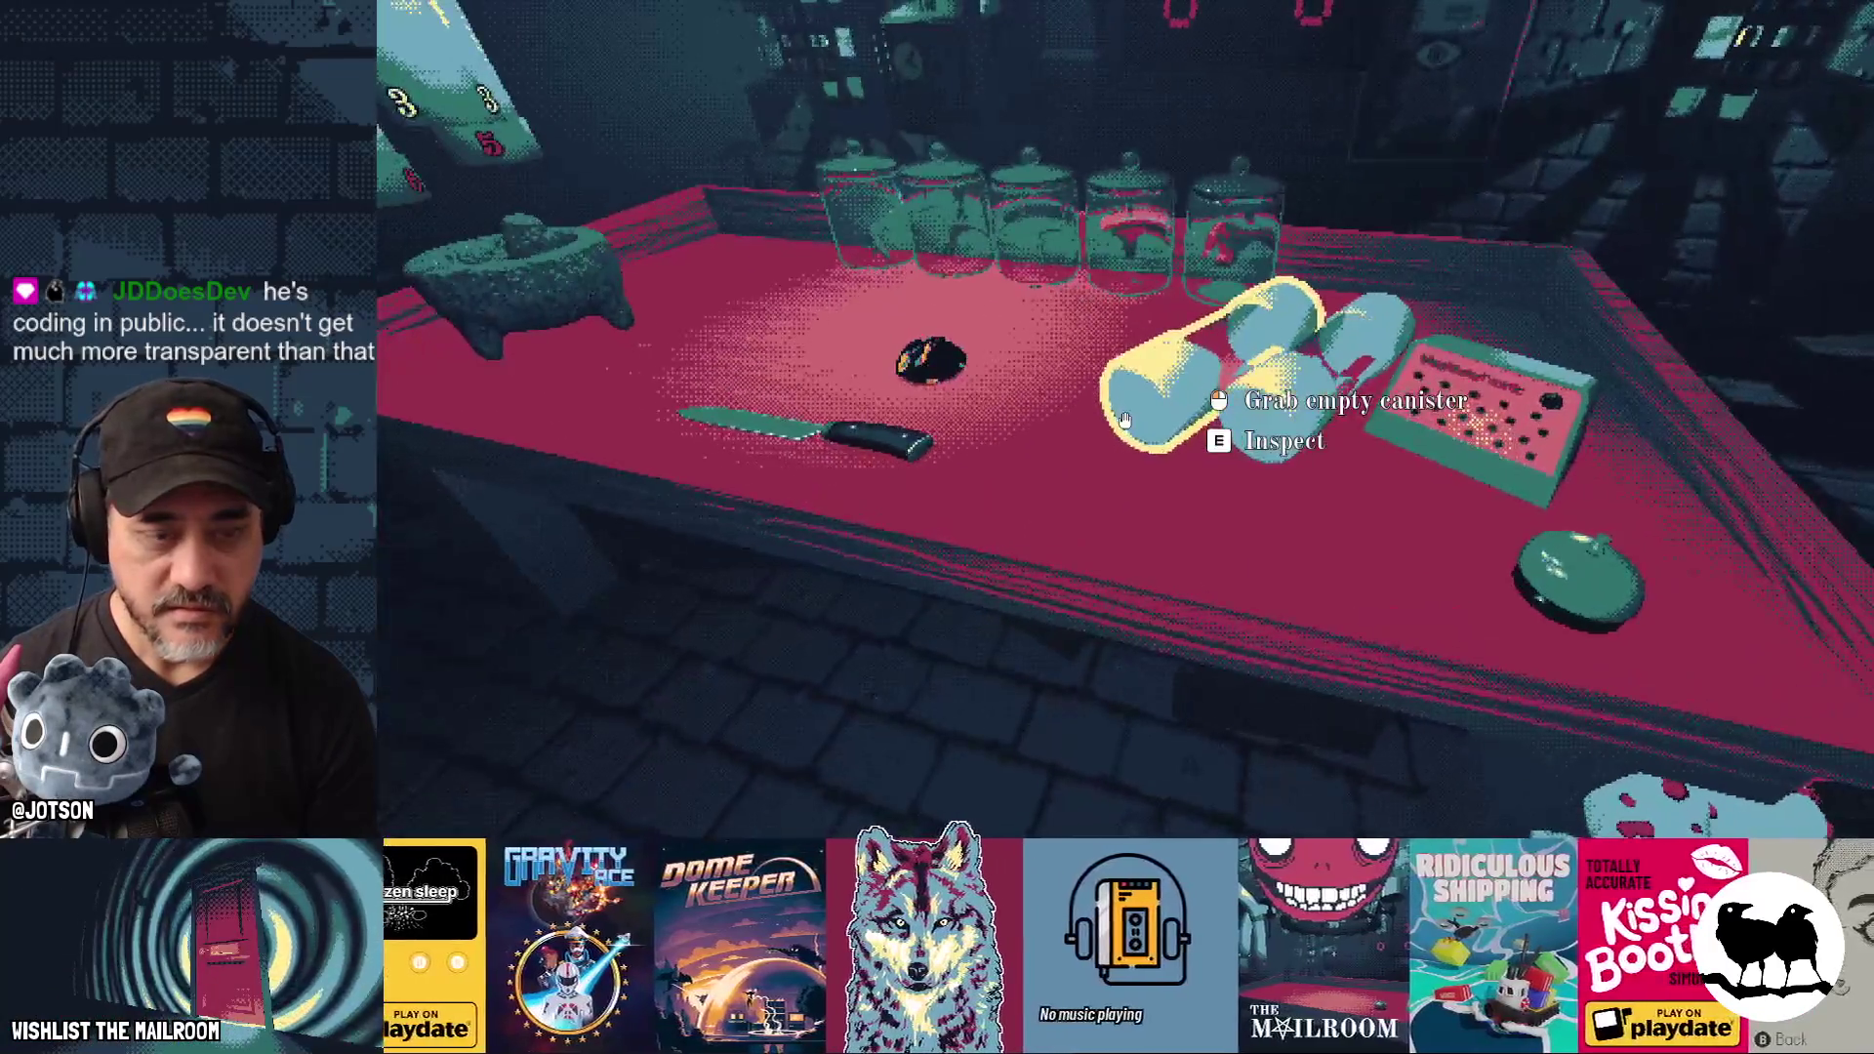
{"action": "key", "text": "F8"}
Make the diffuse operator a minus and add a new line below the brightness uniform.
{"action": "left_click", "coordinate": [1030, 632]}
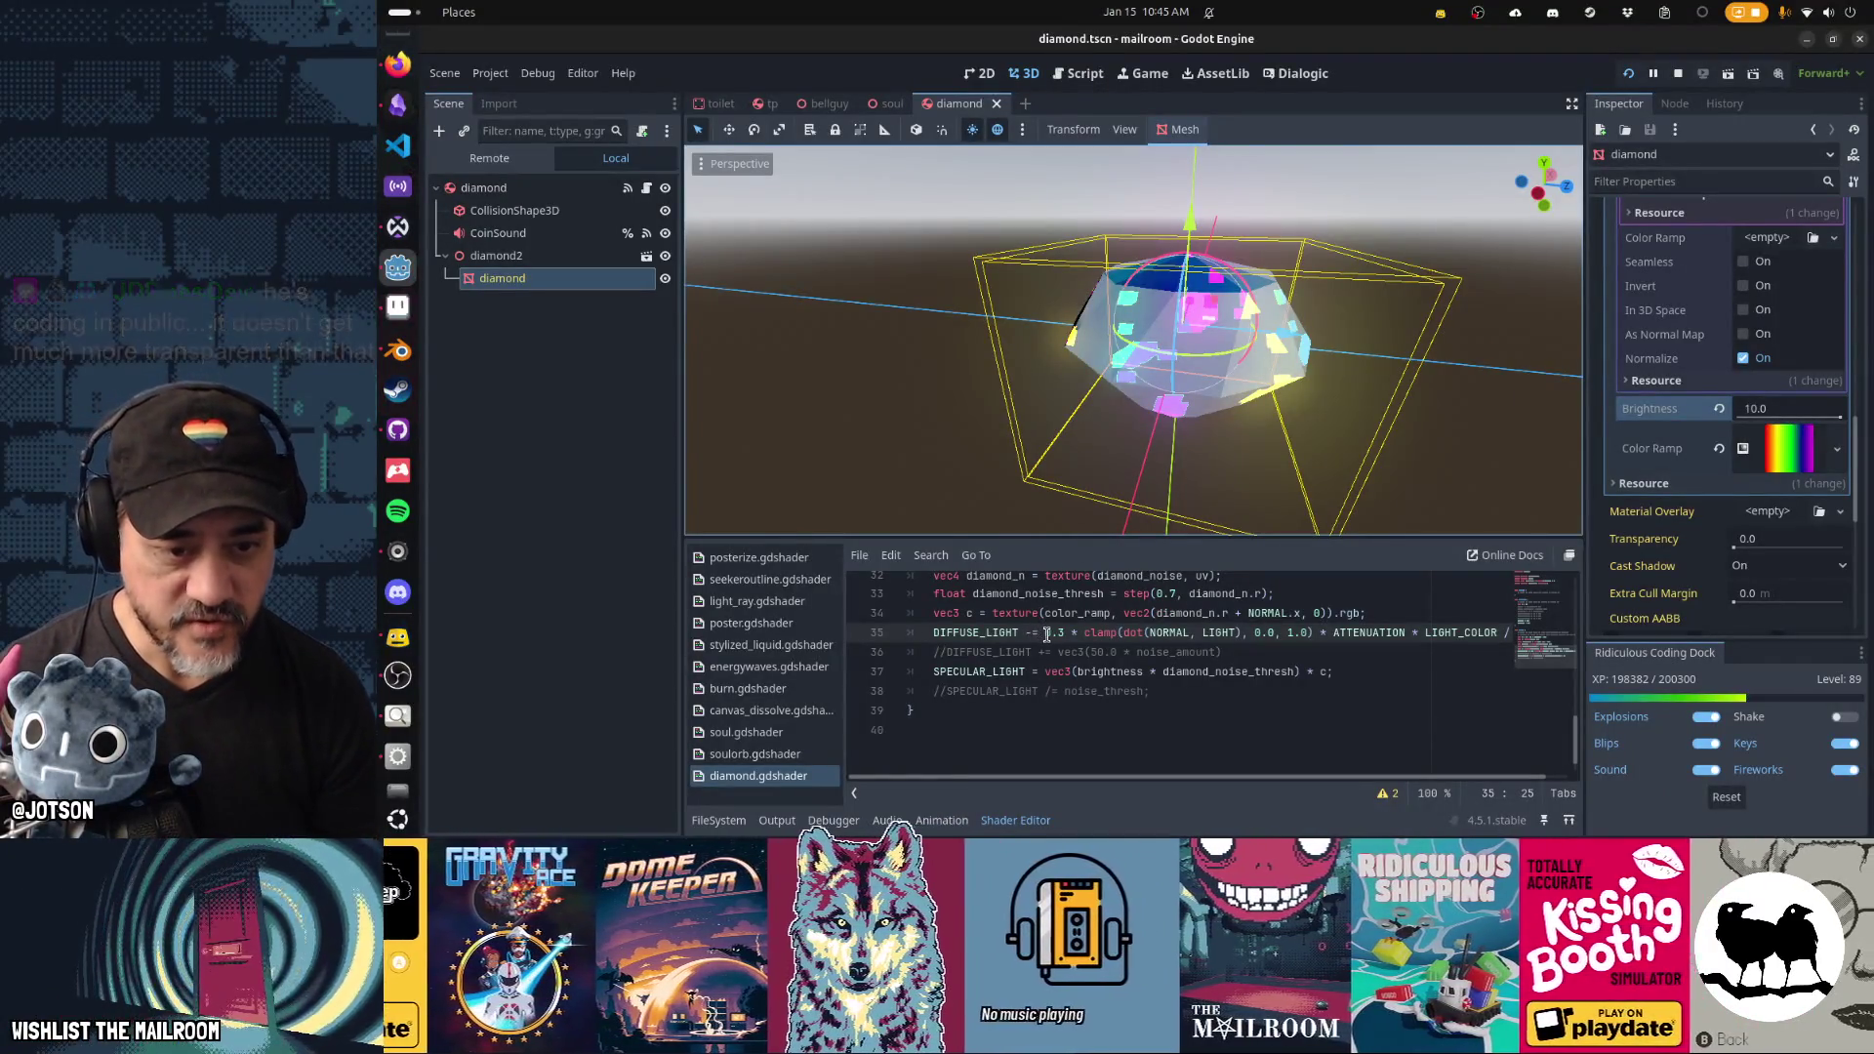
{"action": "type", "text": "-"}
{"action": "key", "text": "ctrl+Home"}
{"action": "key", "text": "Down"}
{"action": "key", "text": "Down"}
{"action": "key", "text": "Down"}
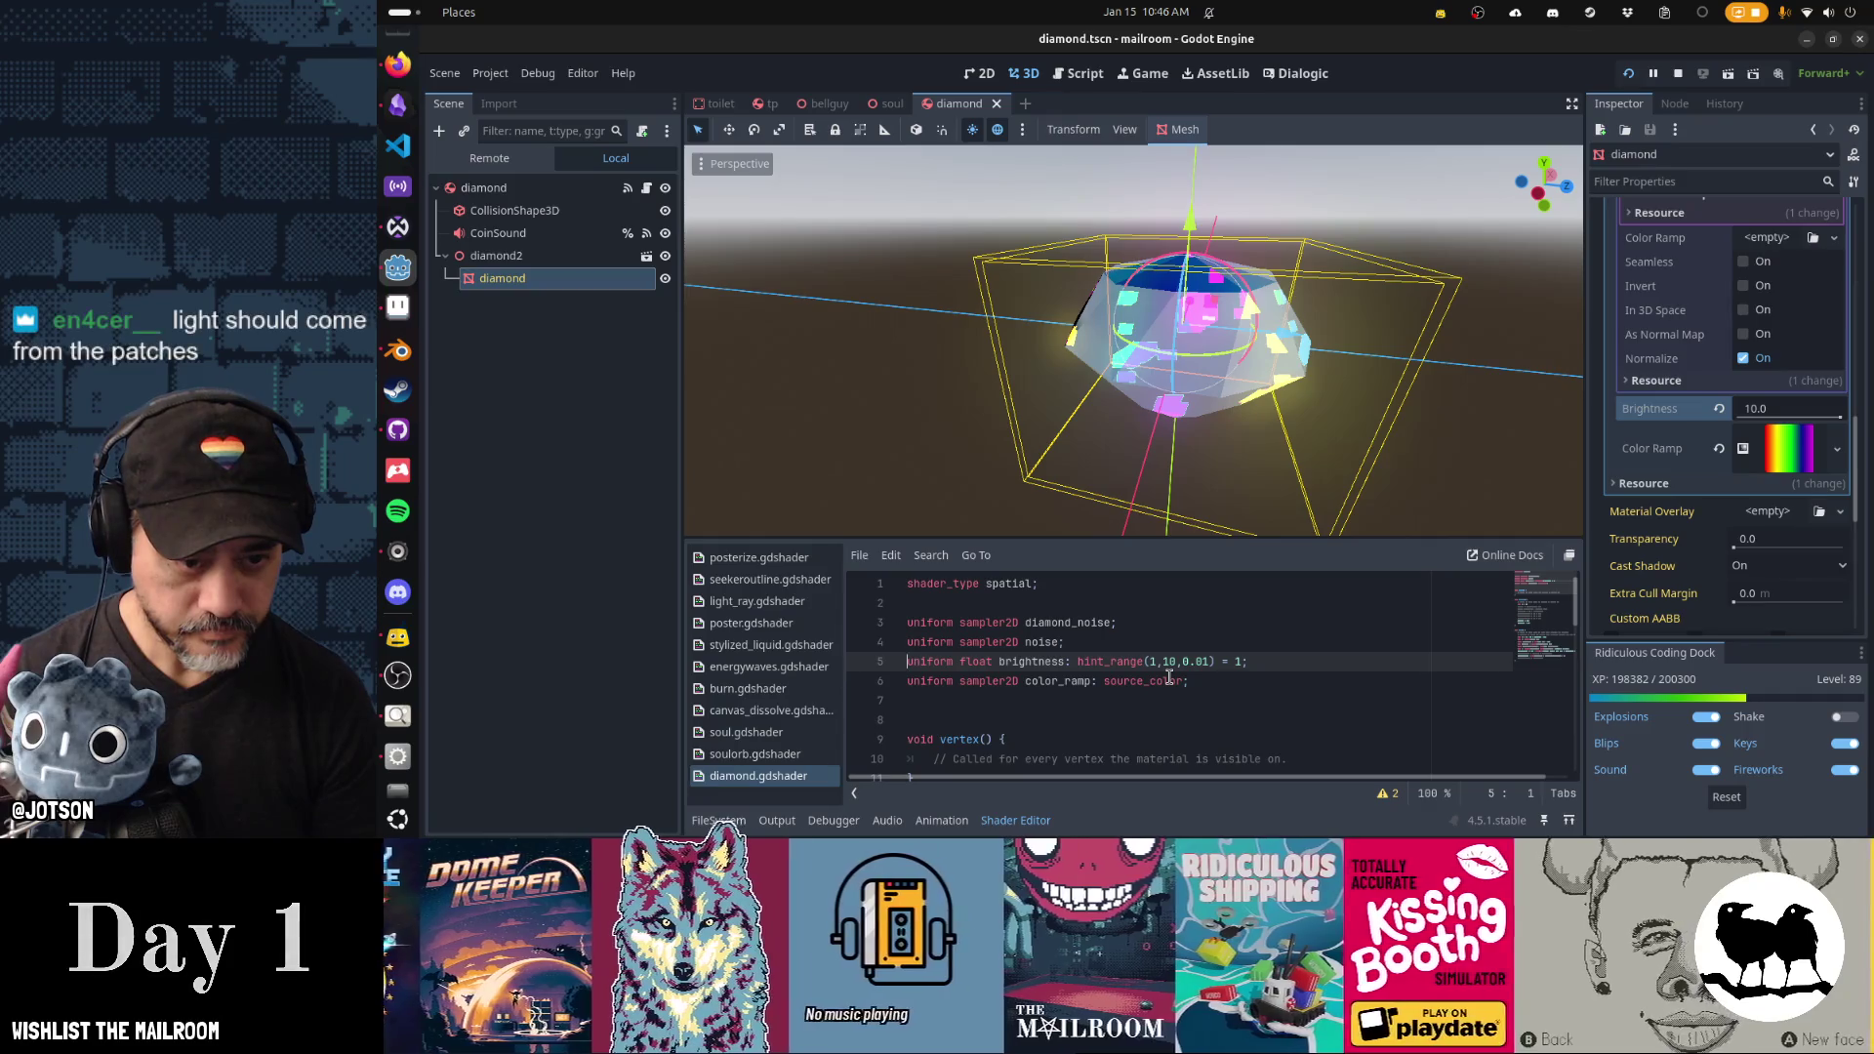
{"action": "key", "text": "End"}
{"action": "key", "text": "Return"}
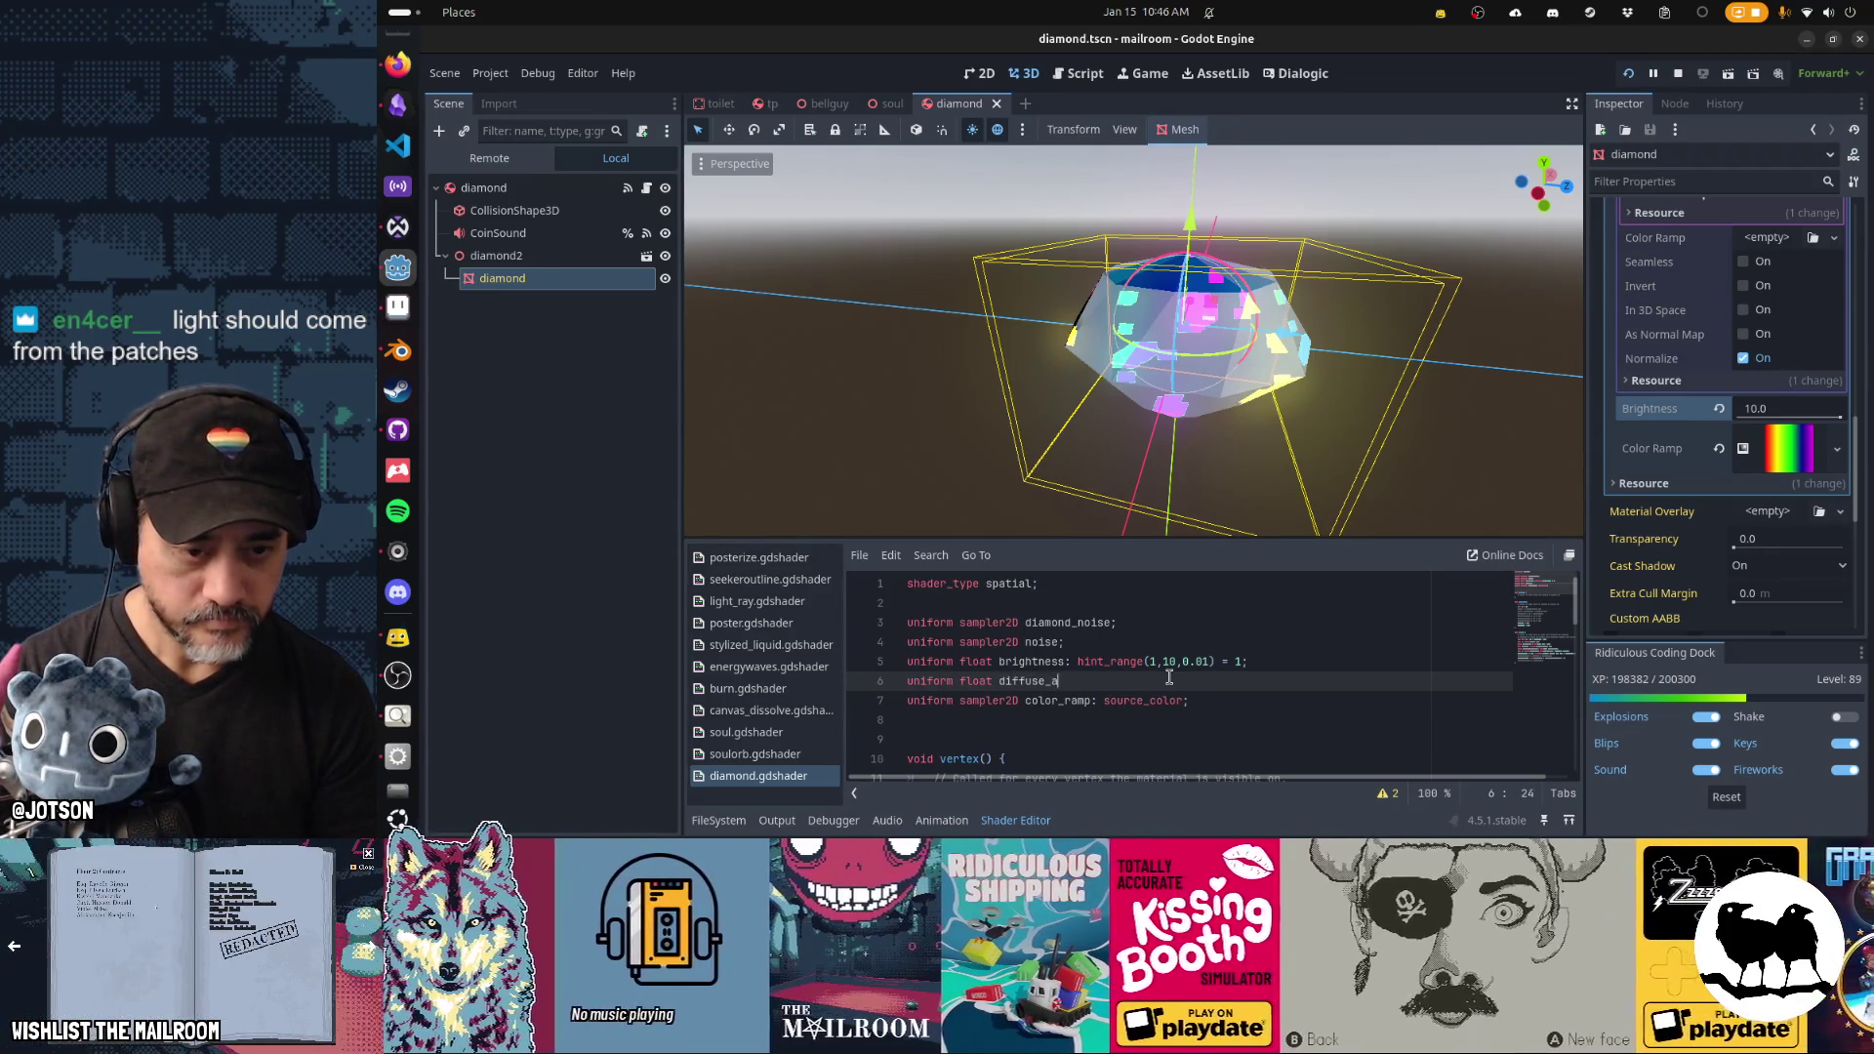
Finish the diffuse_amount uniform (hint_range -10 to 10, default 0.0), save the shader, and run the game.
{"action": "type", "text": "_range(-10, 10,"}
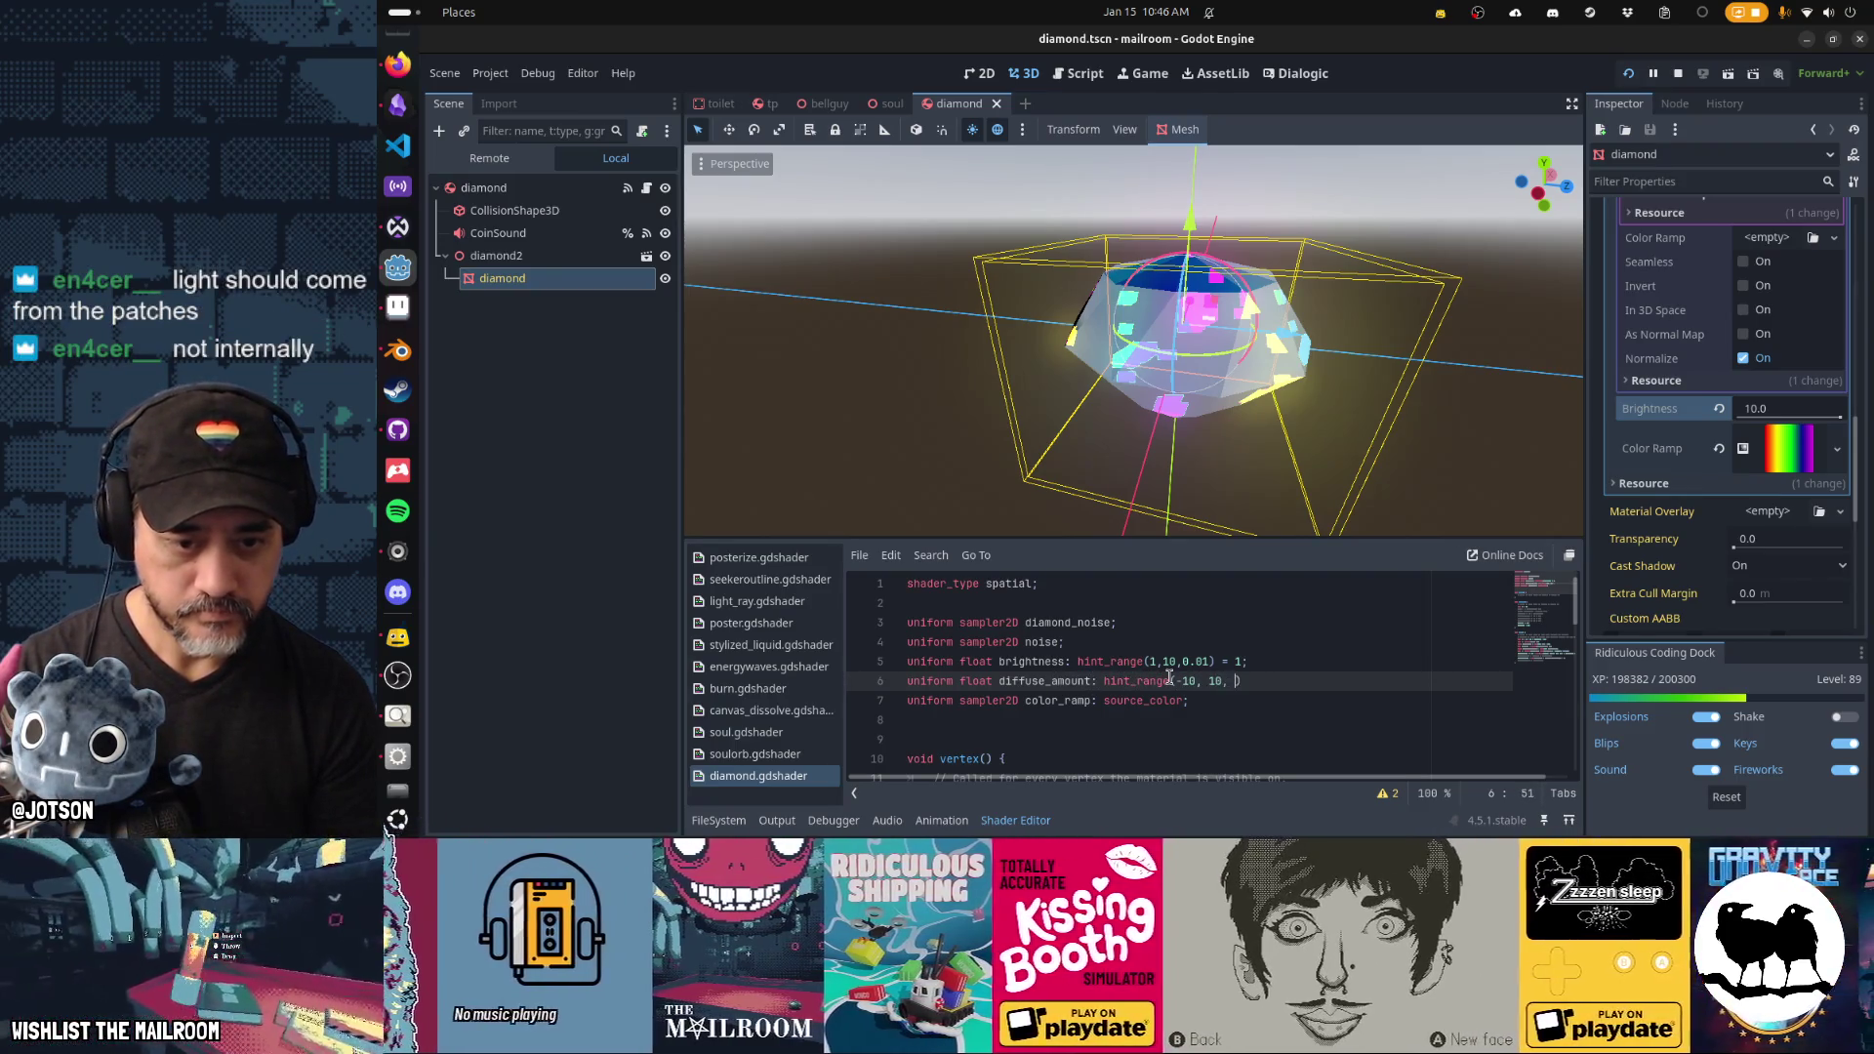
{"action": "type", "text": "0."}
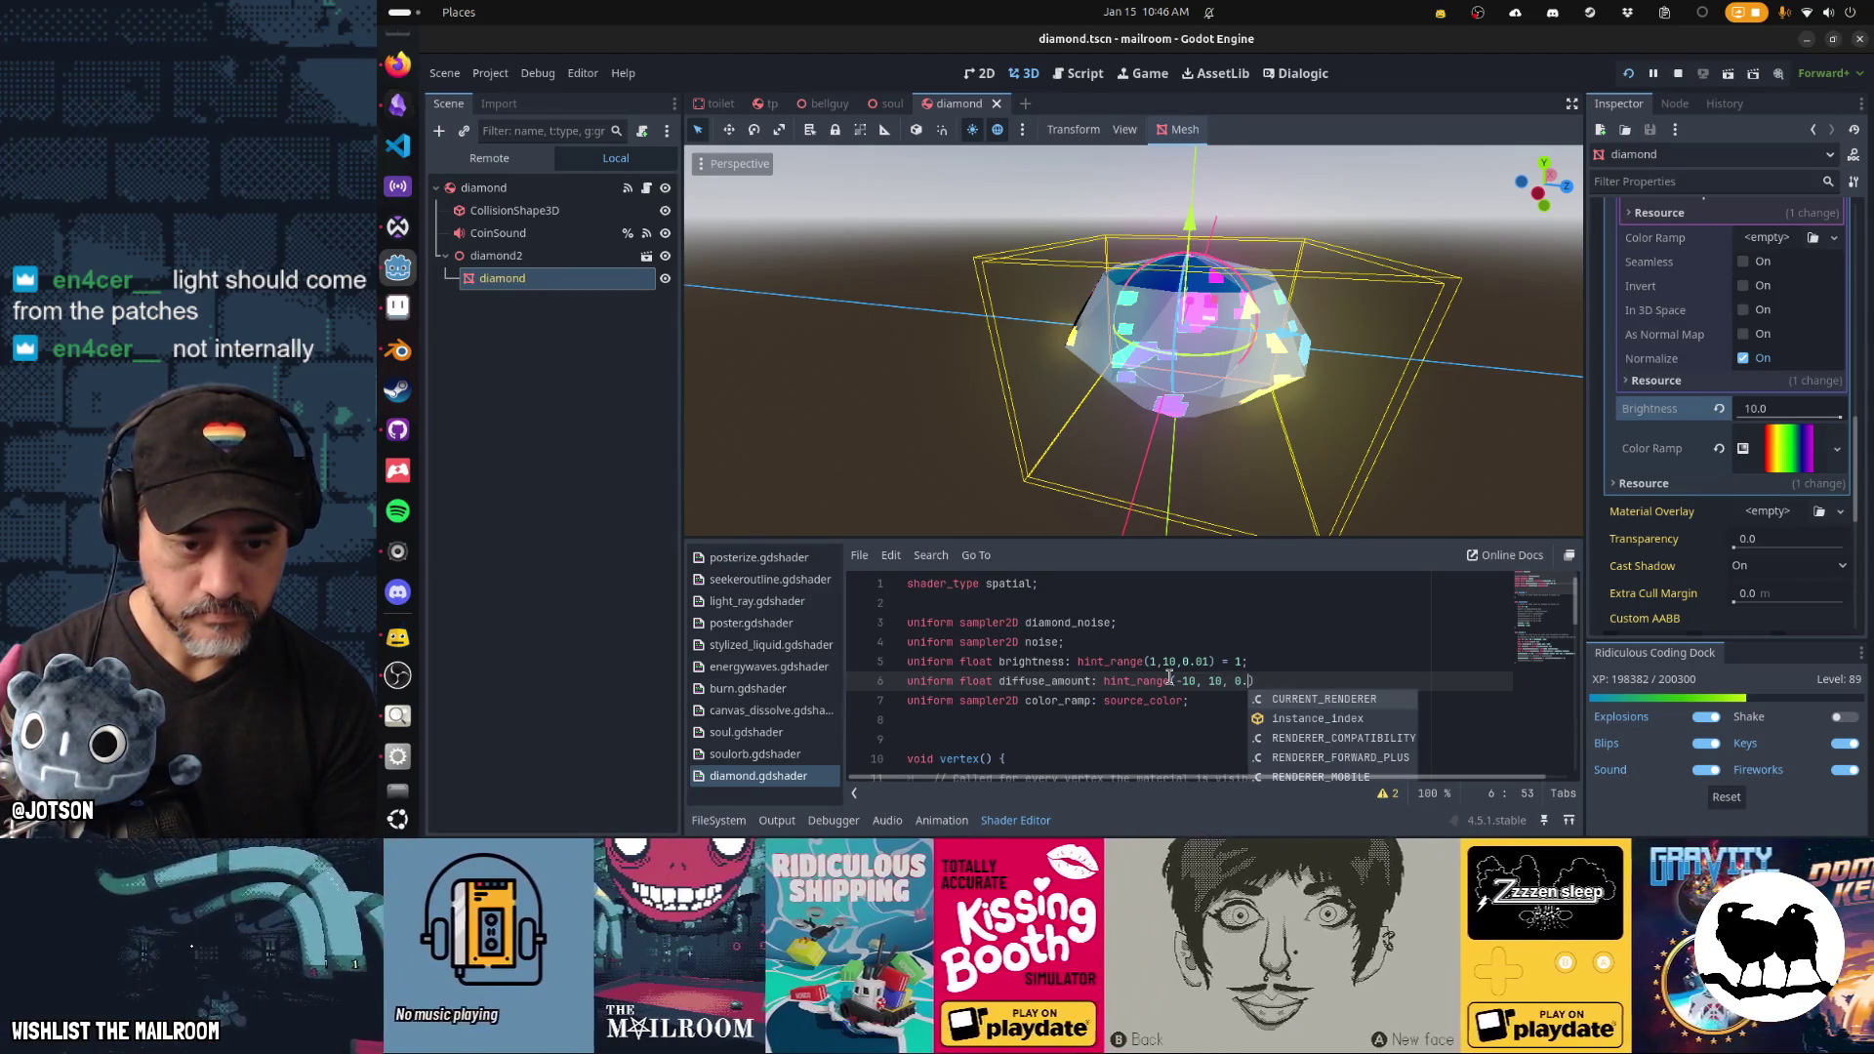
{"action": "type", "text": "01"}
{"action": "type", "text": " = 0.0;"}
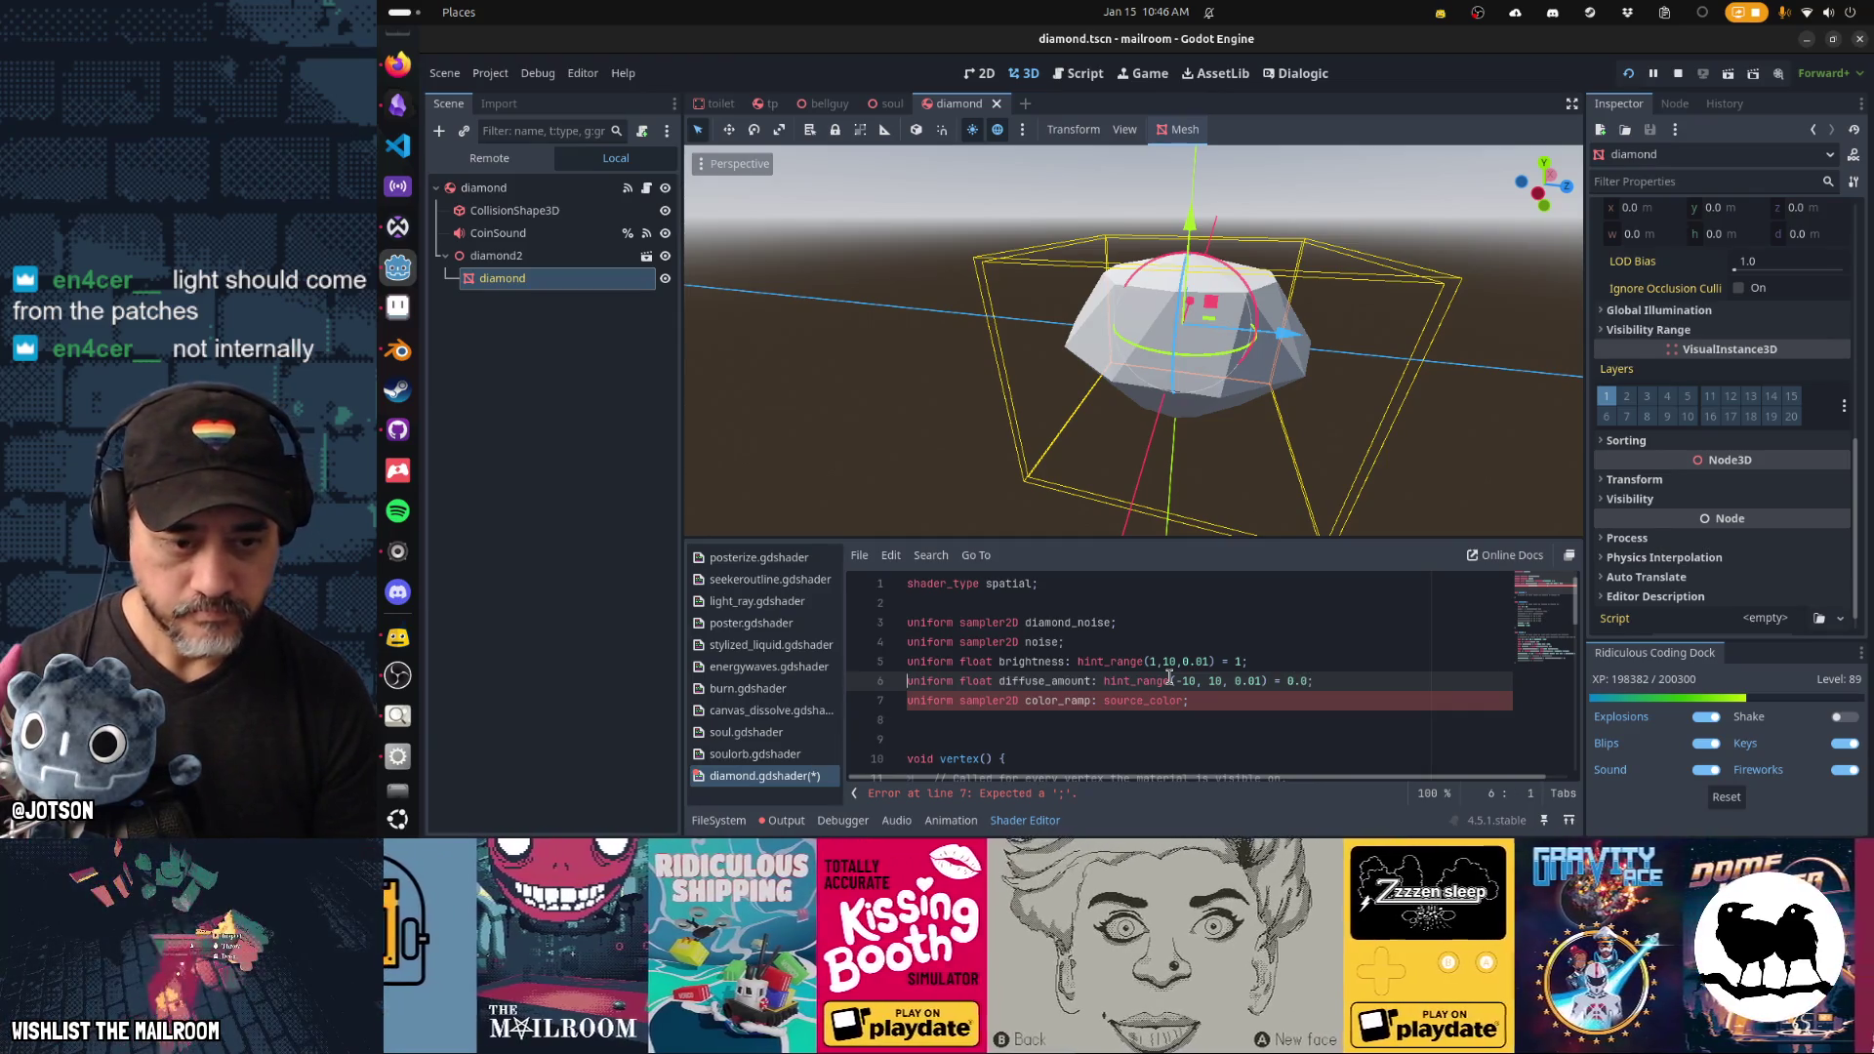
{"action": "key", "text": "Right"}
{"action": "key", "text": "Right"}
{"action": "key", "text": "Right"}
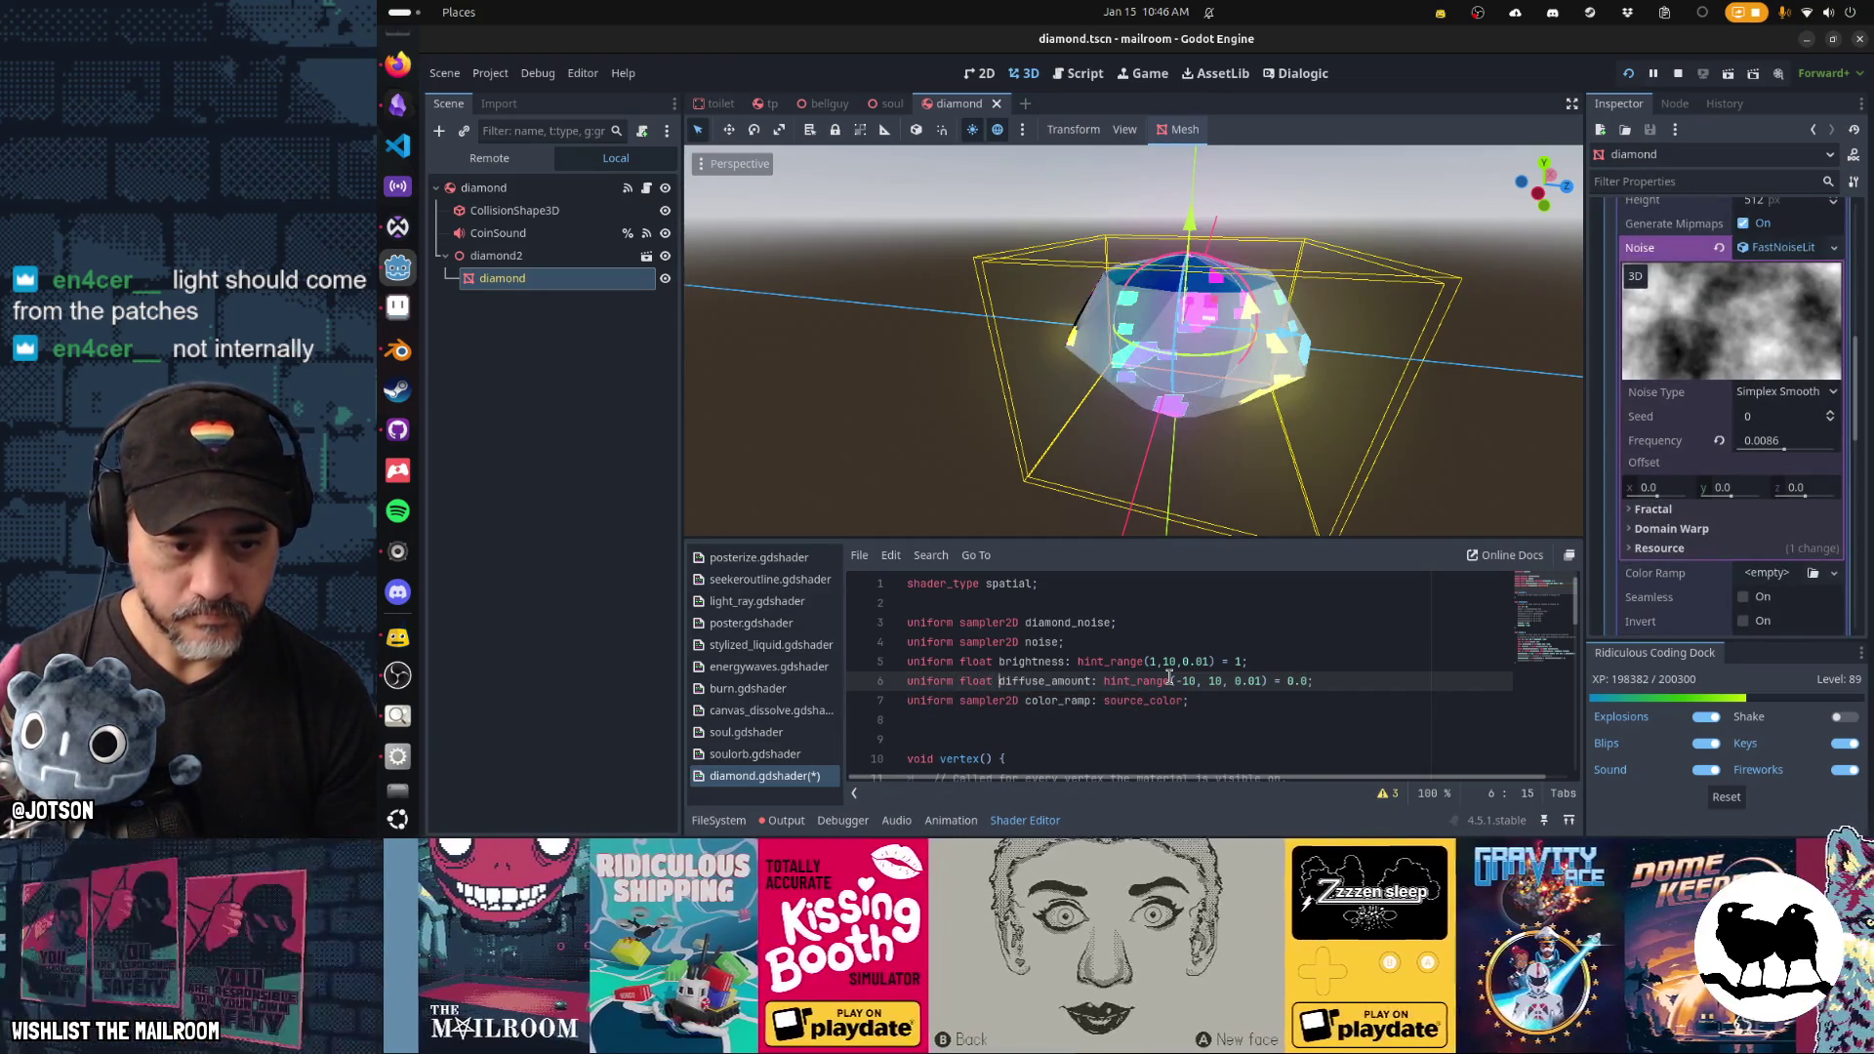
{"action": "key", "text": "Down"}
{"action": "key", "text": "Down"}
{"action": "key", "text": "Down"}
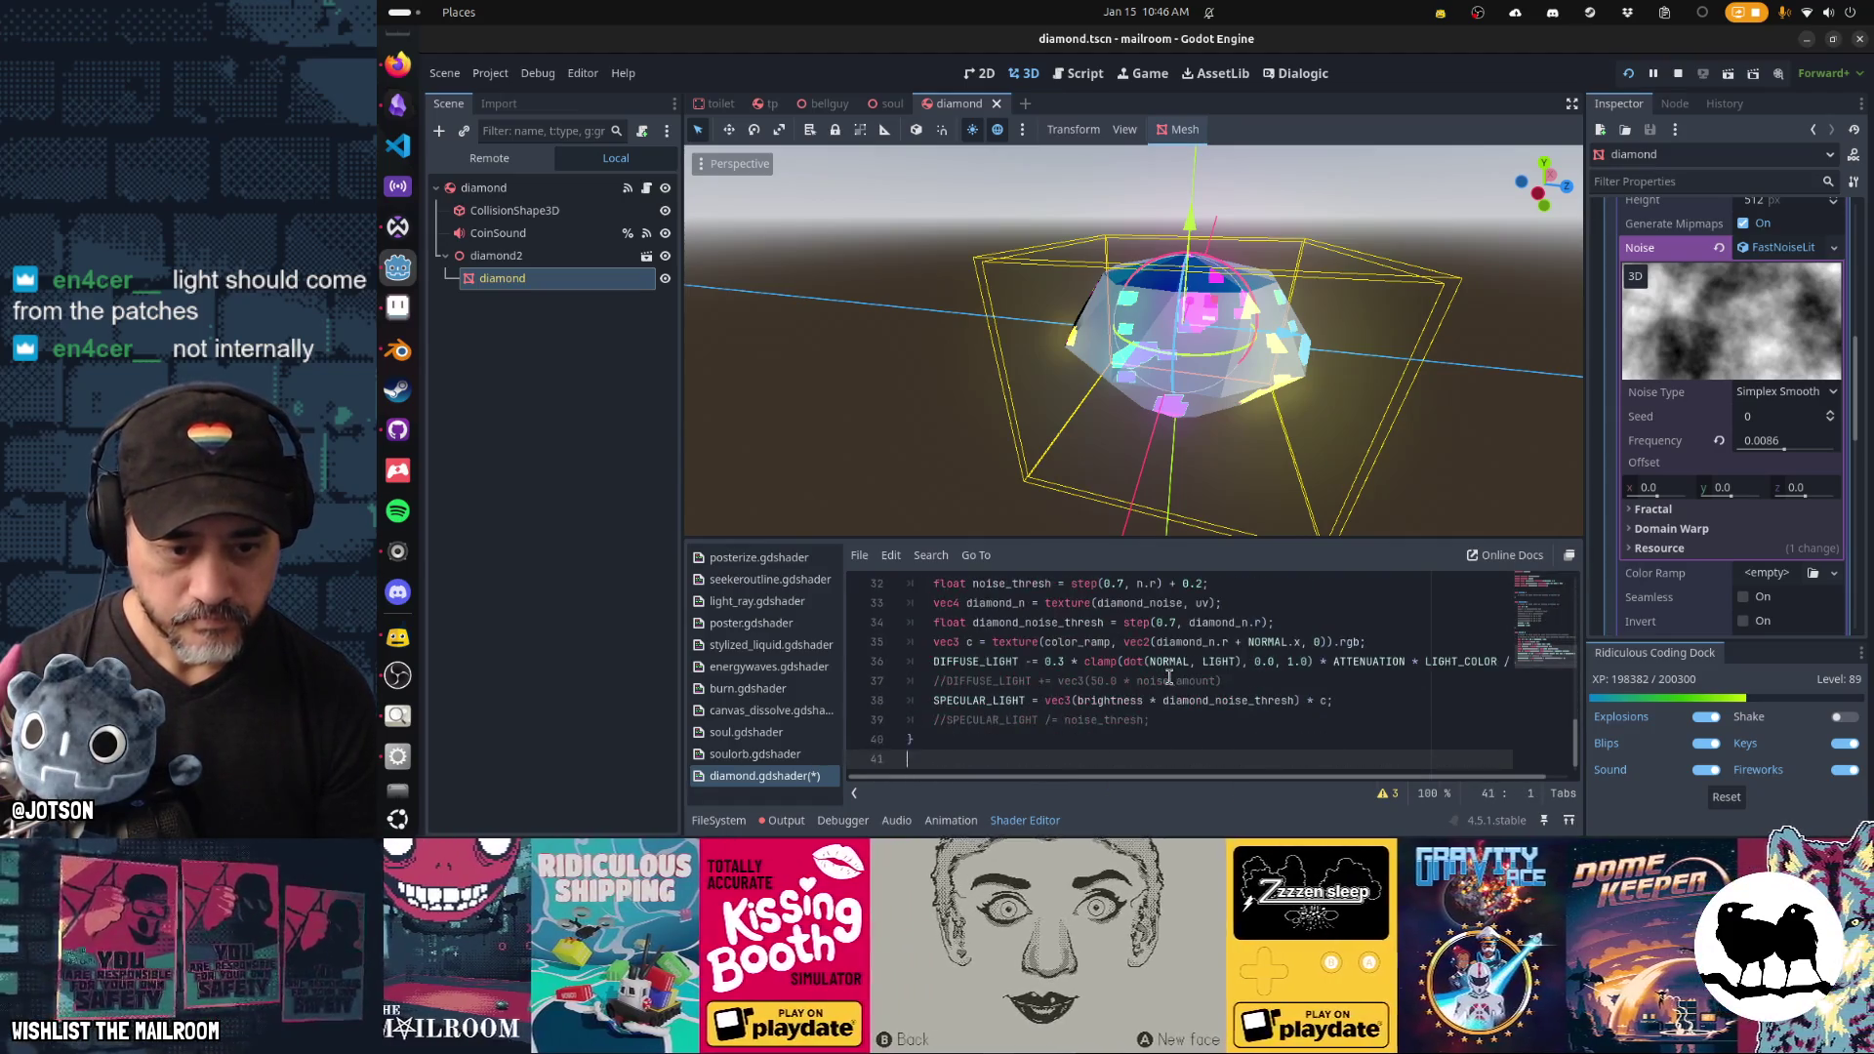
{"action": "key", "text": "Up"}
{"action": "key", "text": "Up"}
{"action": "key", "text": "Up"}
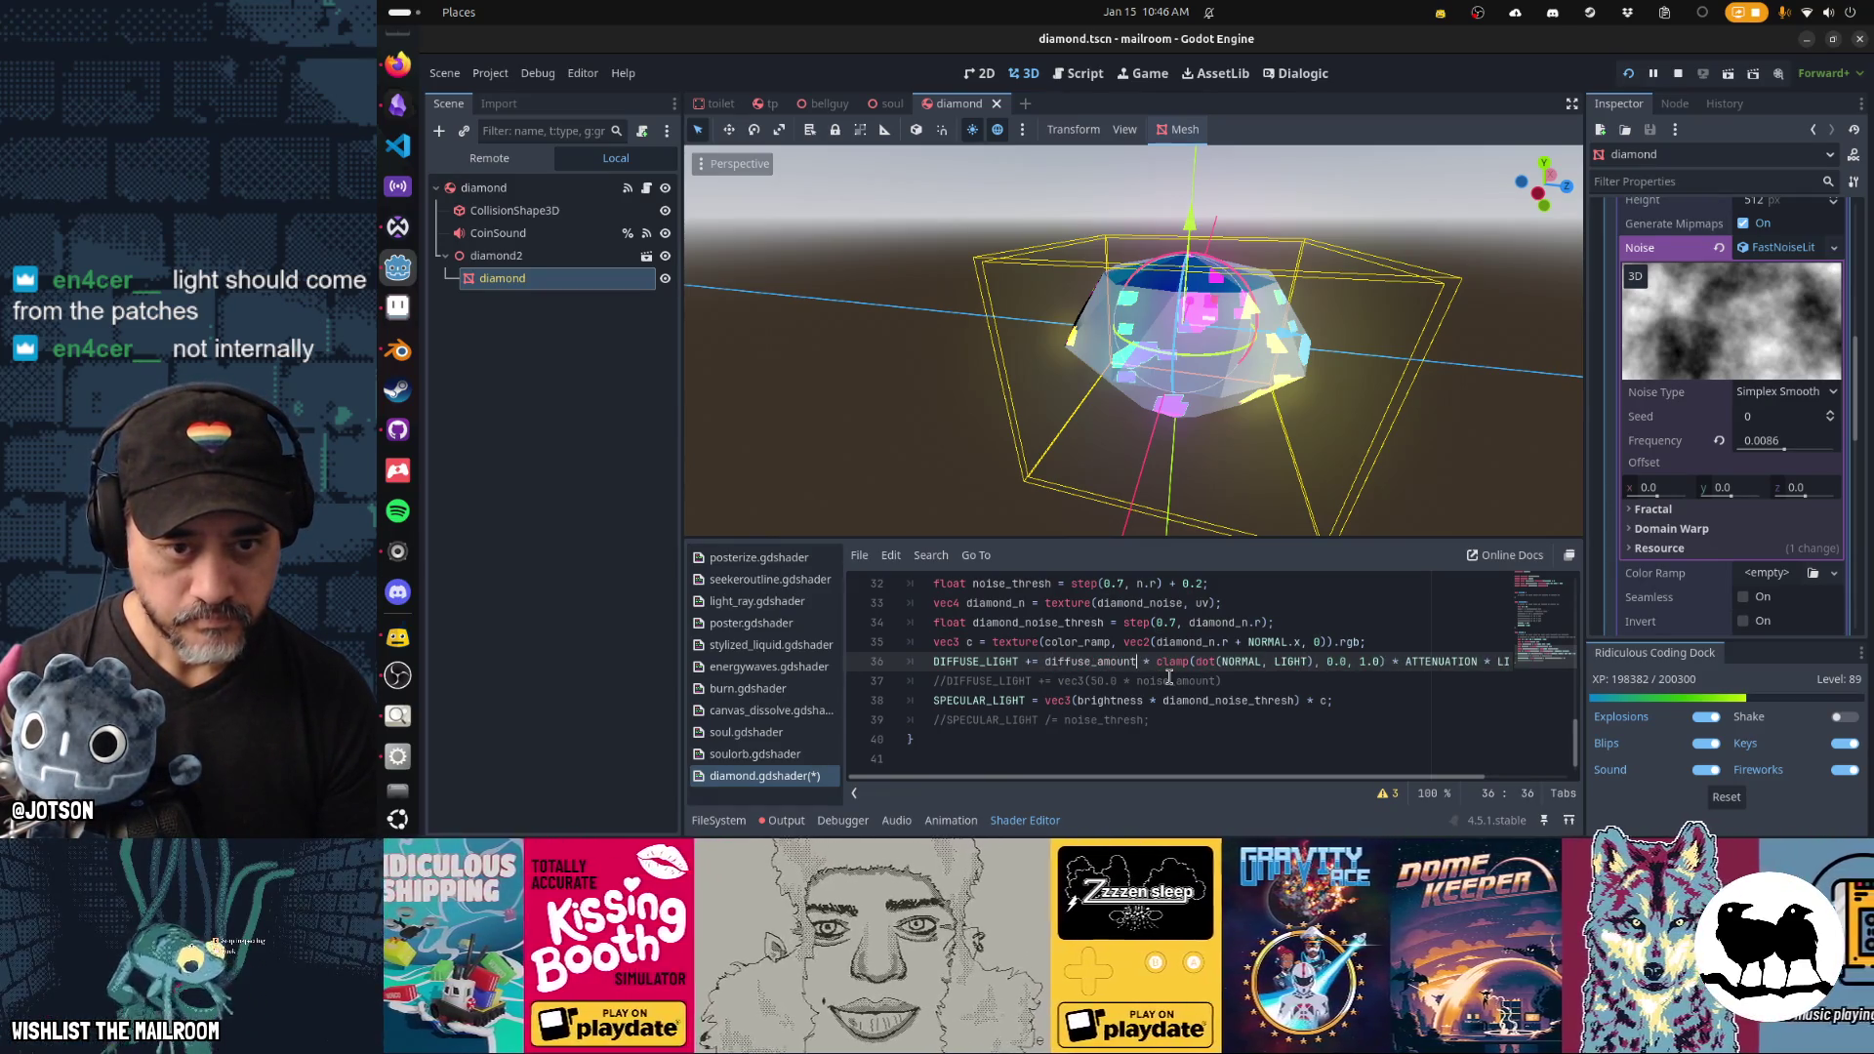
{"action": "key", "text": "ctrl+s"}
{"action": "key", "text": "F5"}
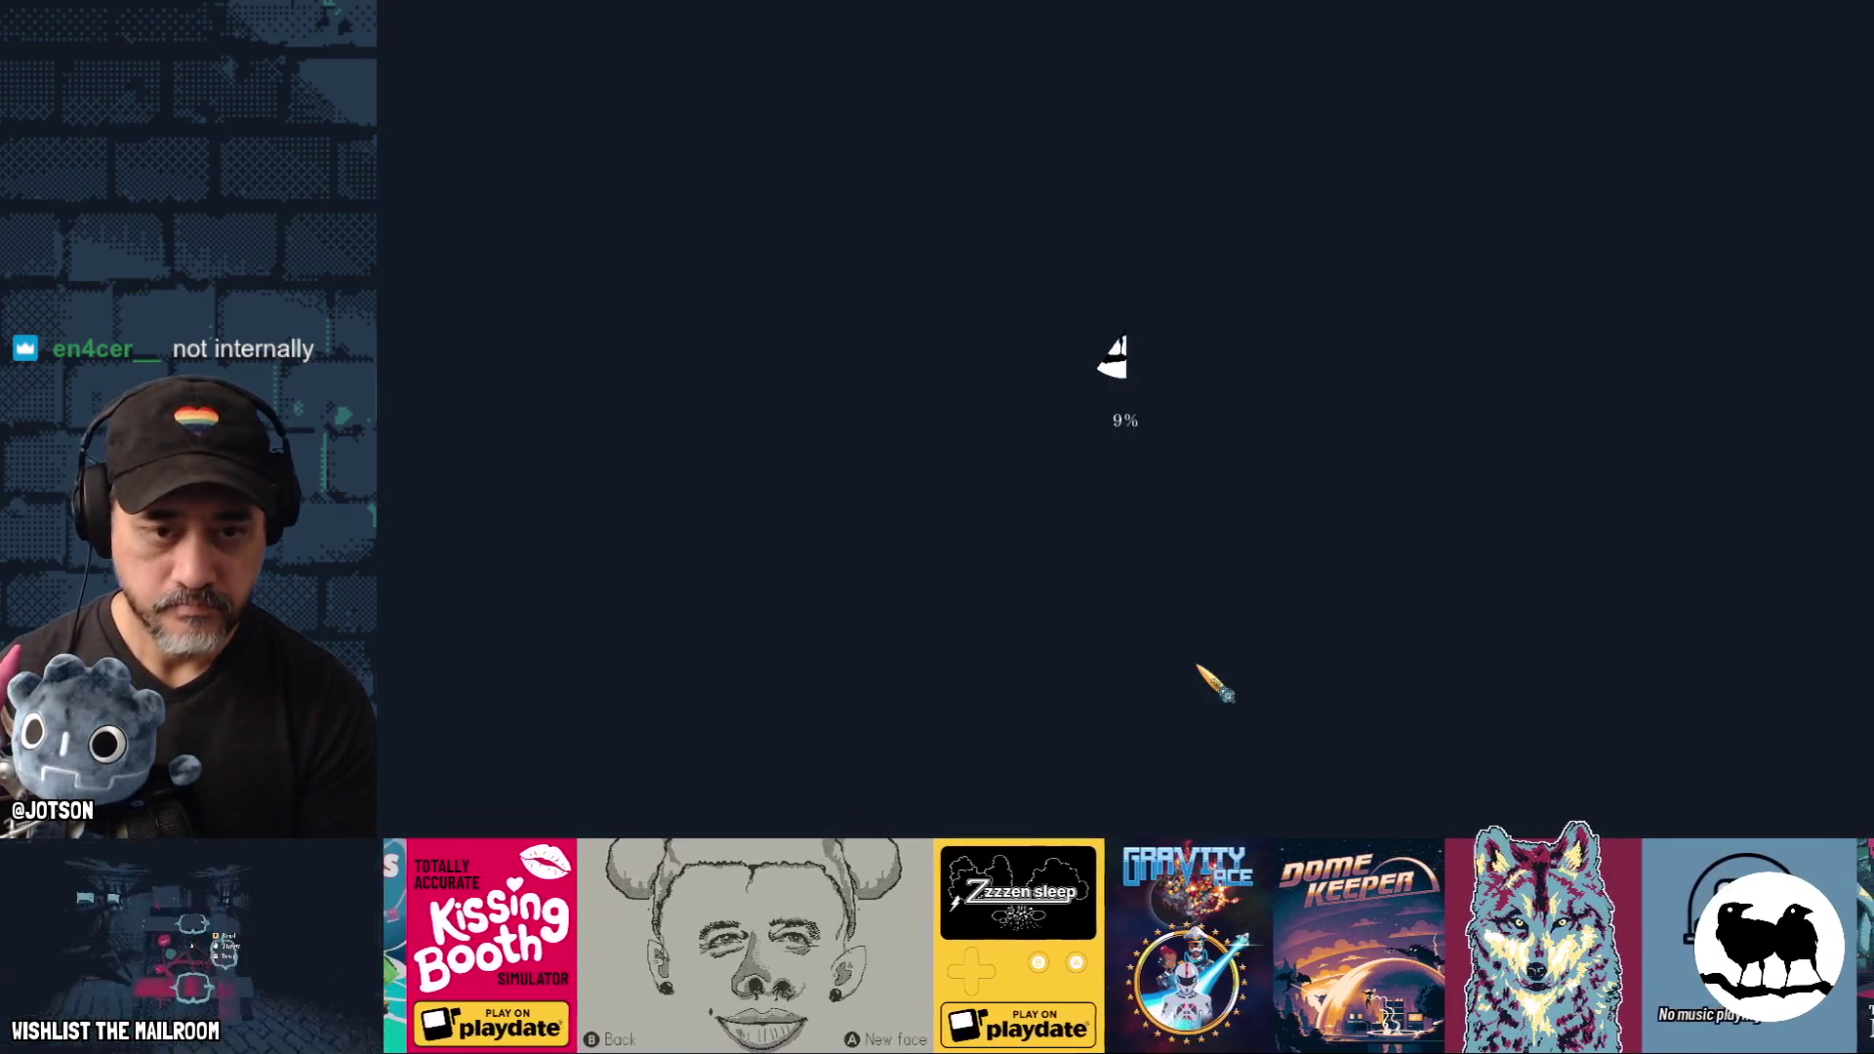
Enable Embed Game on Next Play in the Game workspace and run the game embedded.
{"action": "key", "text": "alt+Tab"}
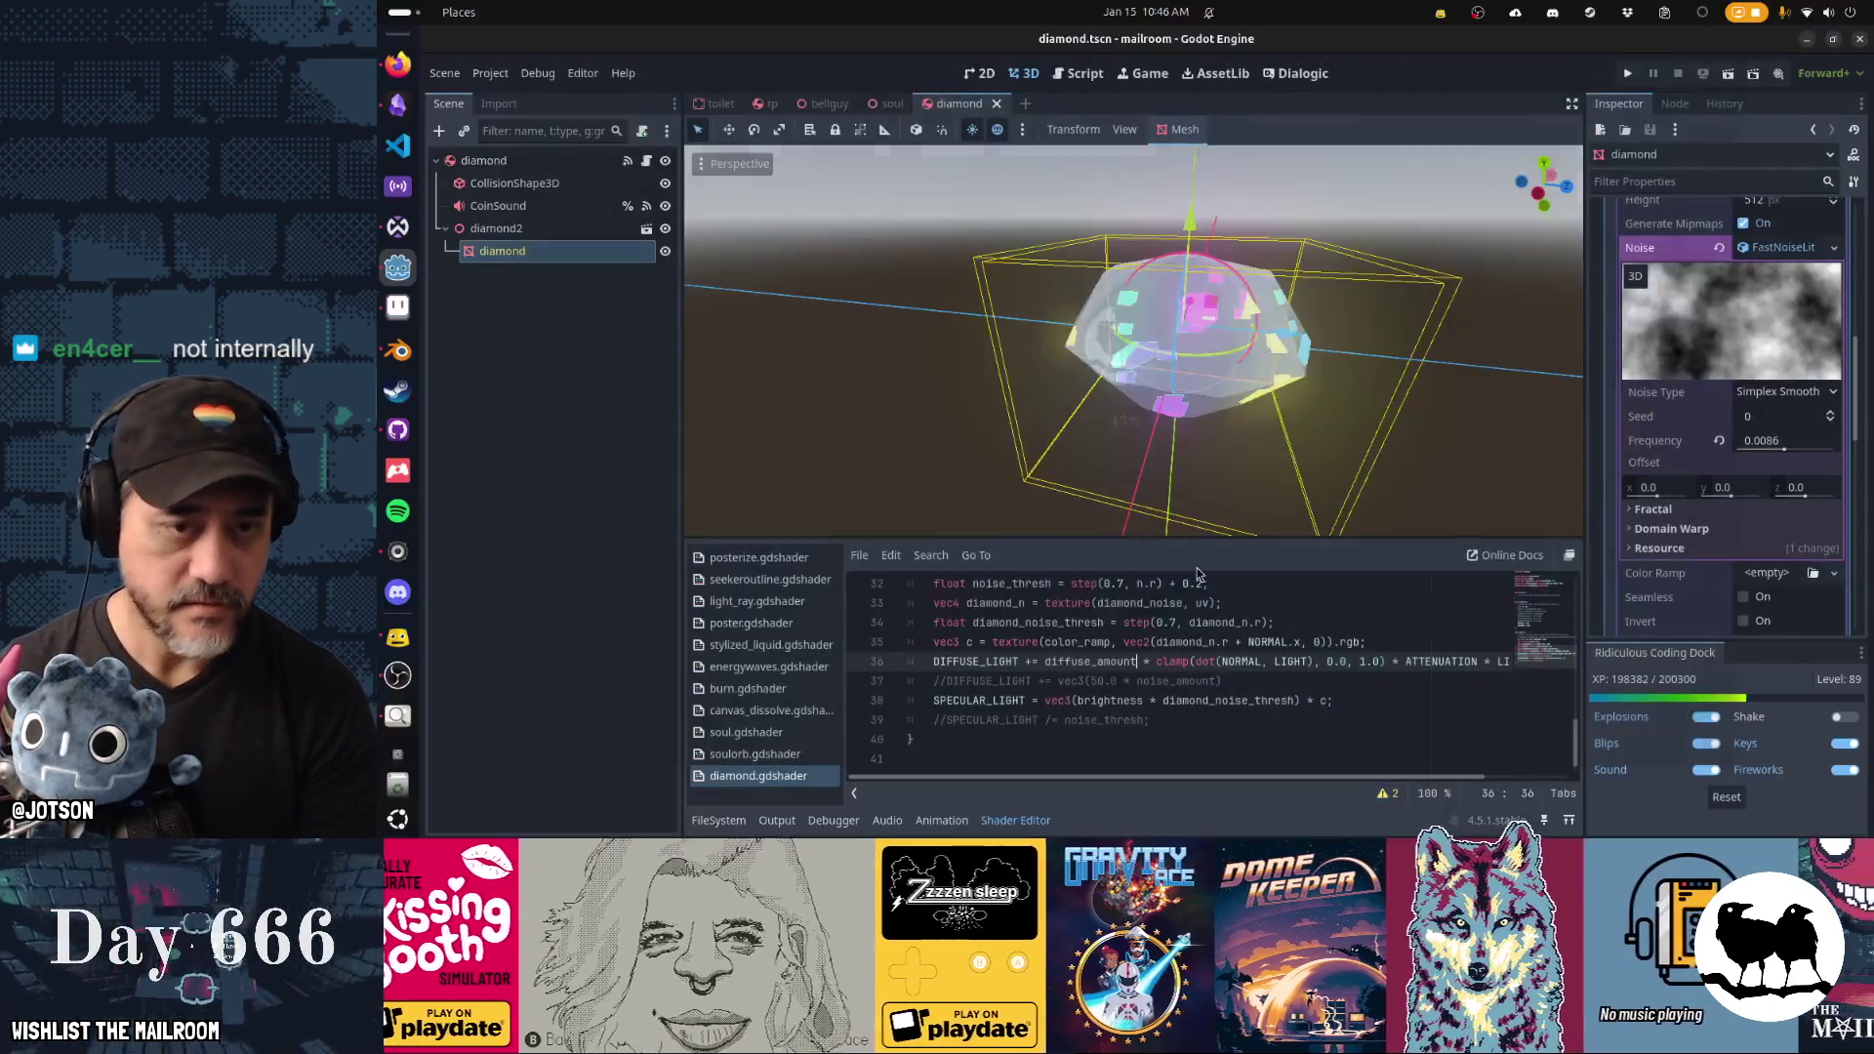
{"action": "left_click", "coordinate": [1142, 73]}
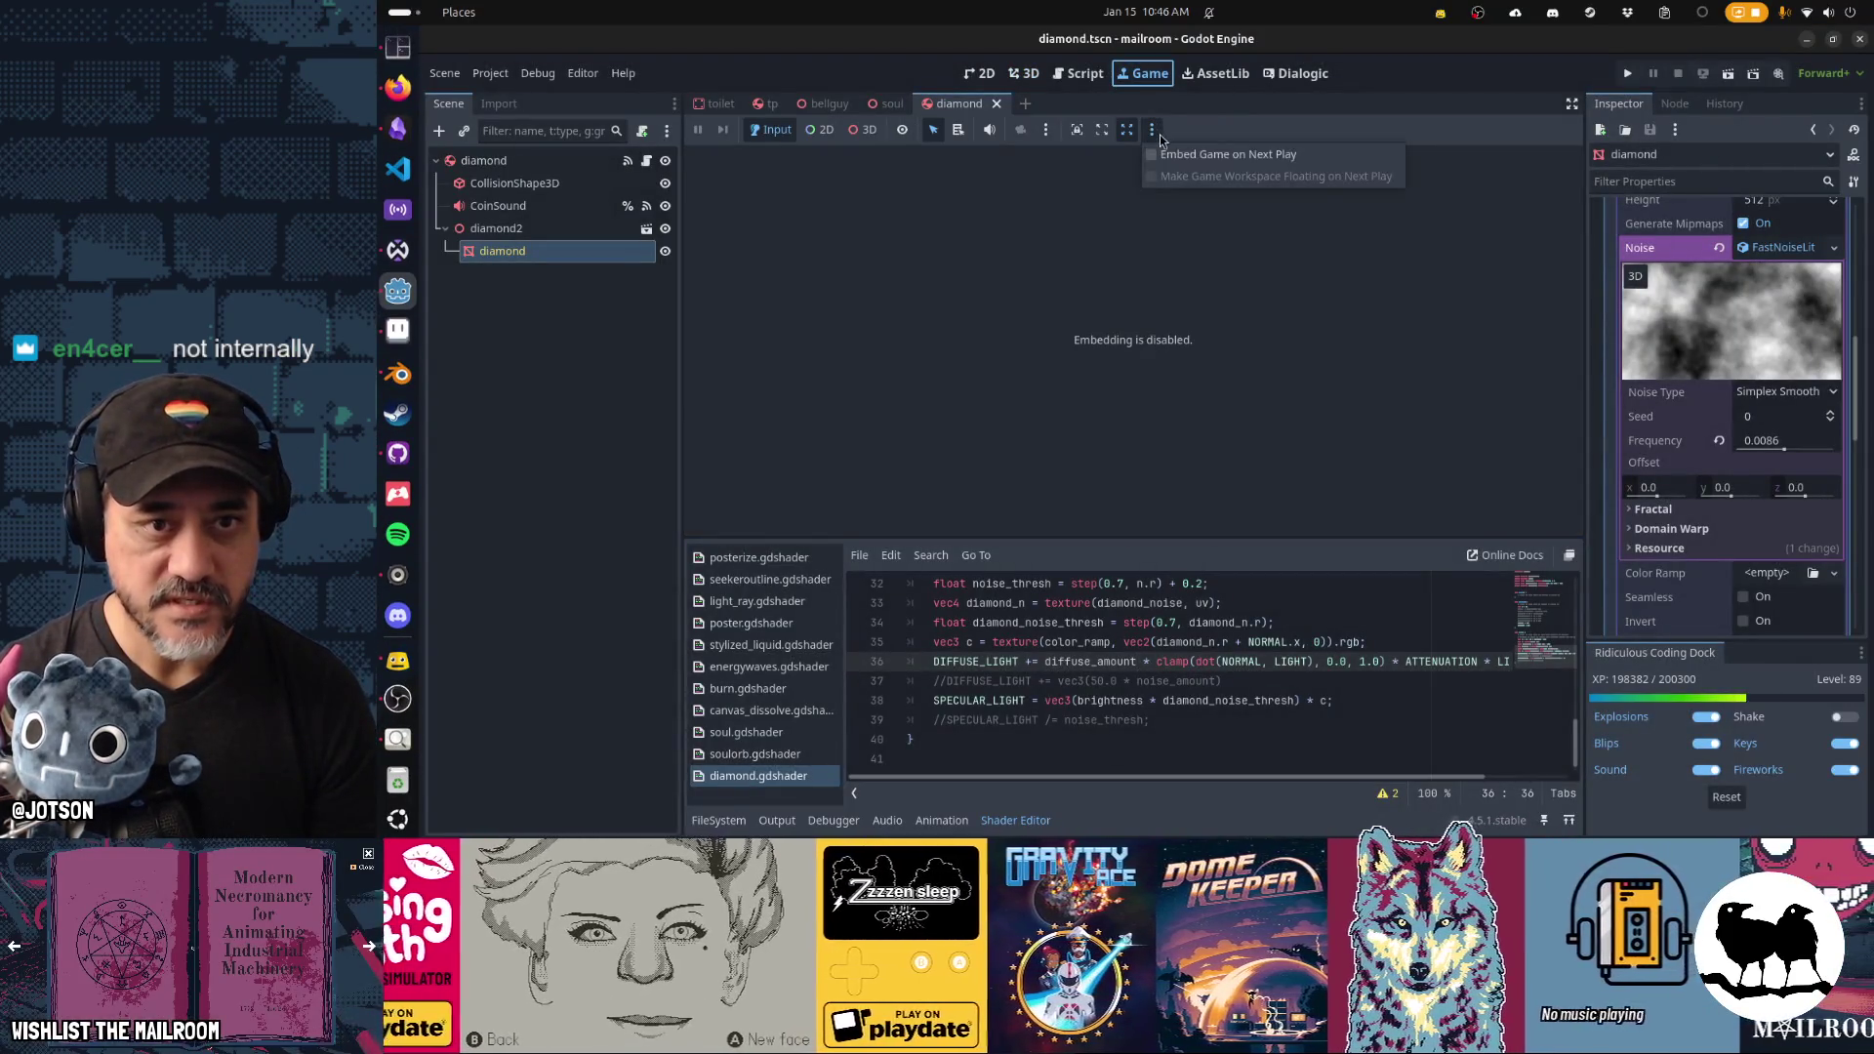
{"action": "left_click", "coordinate": [1020, 819]}
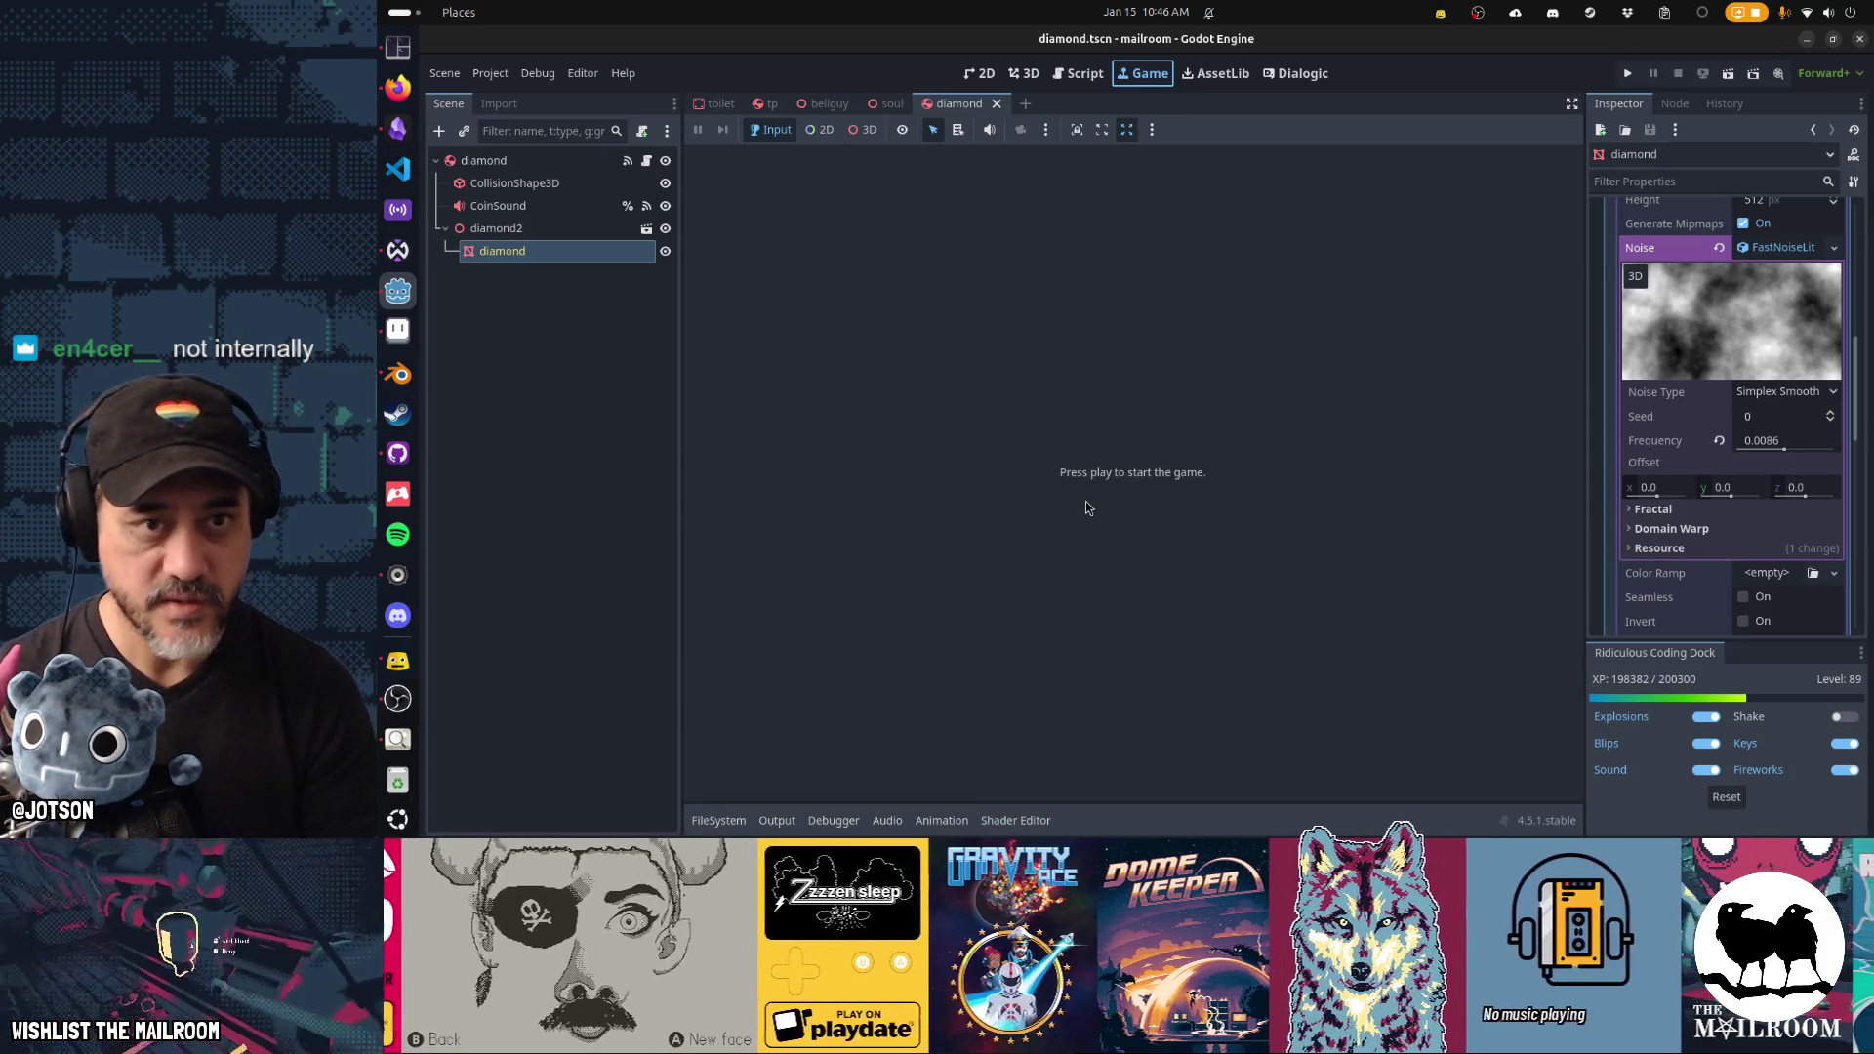
{"action": "key", "text": "F5"}
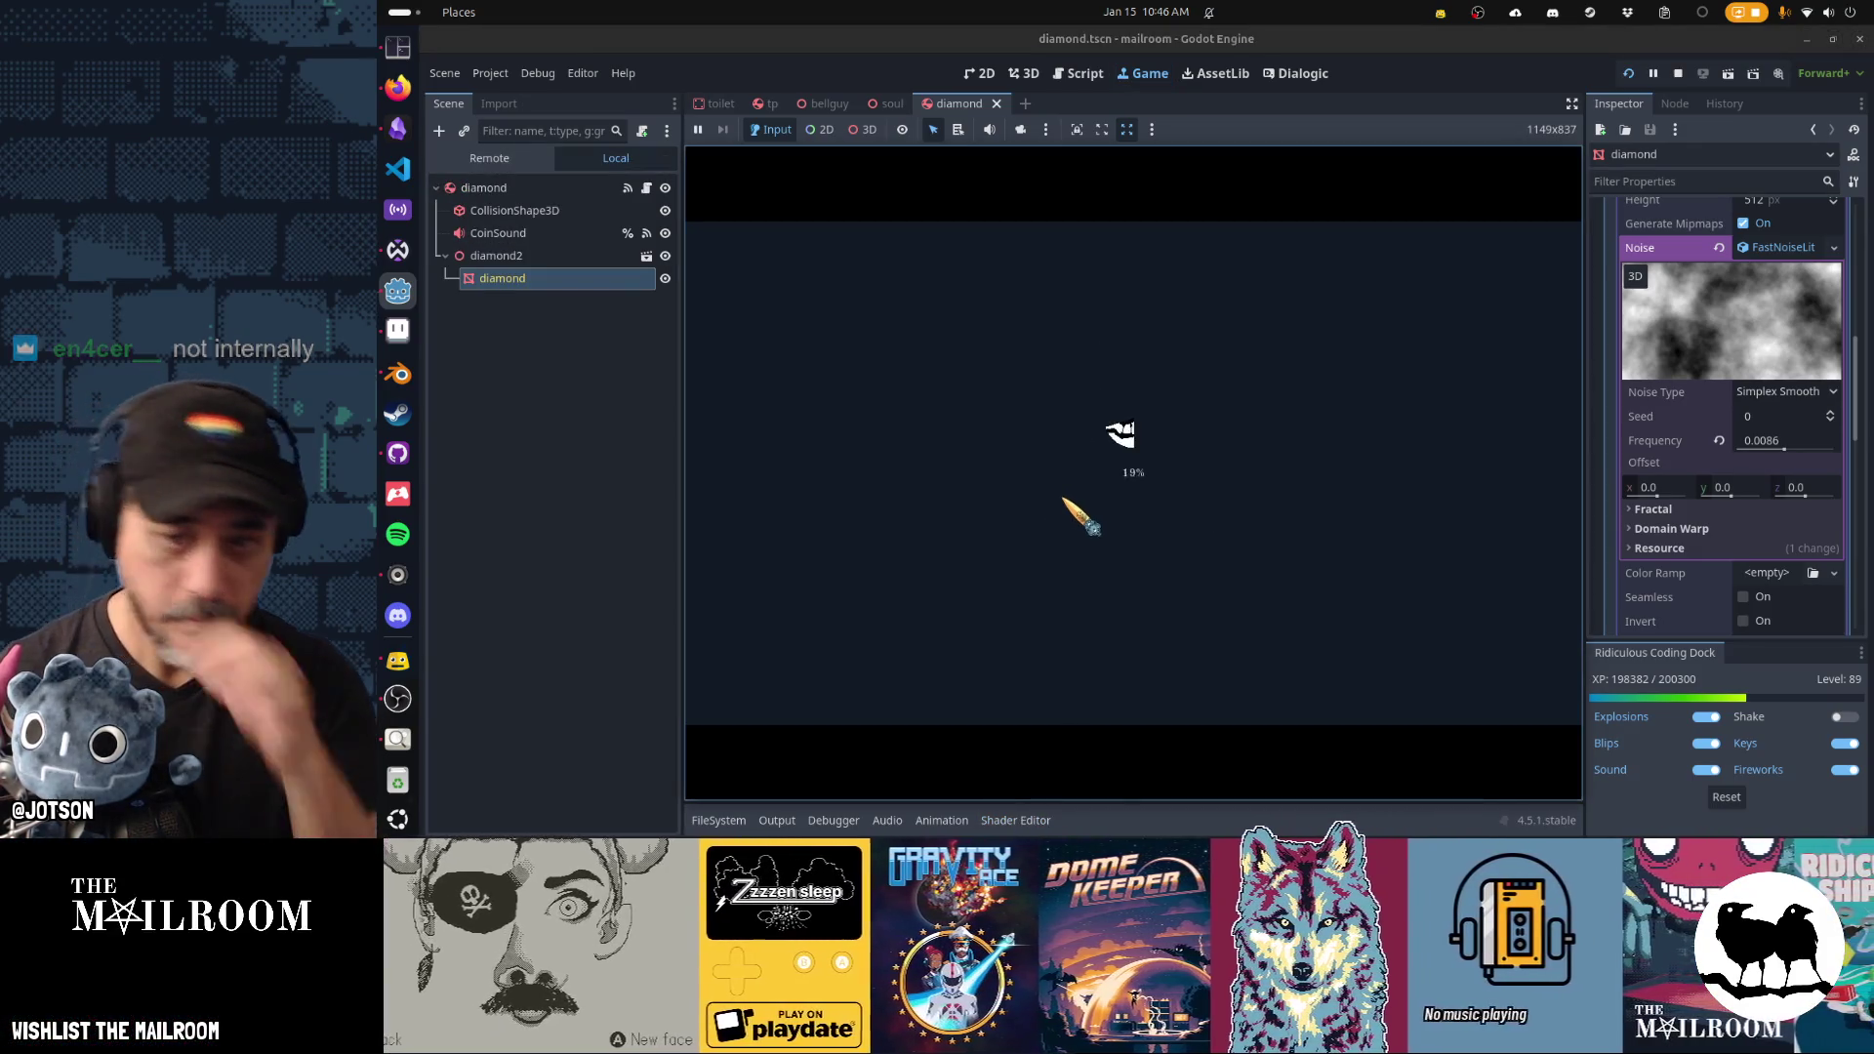
Start playing, pause the game, and set the diamond's Diffuse Amount to 0.3 in the Inspector.
{"action": "scroll", "coordinate": [1761, 411], "scroll_direction": "up", "scroll_amount": 2}
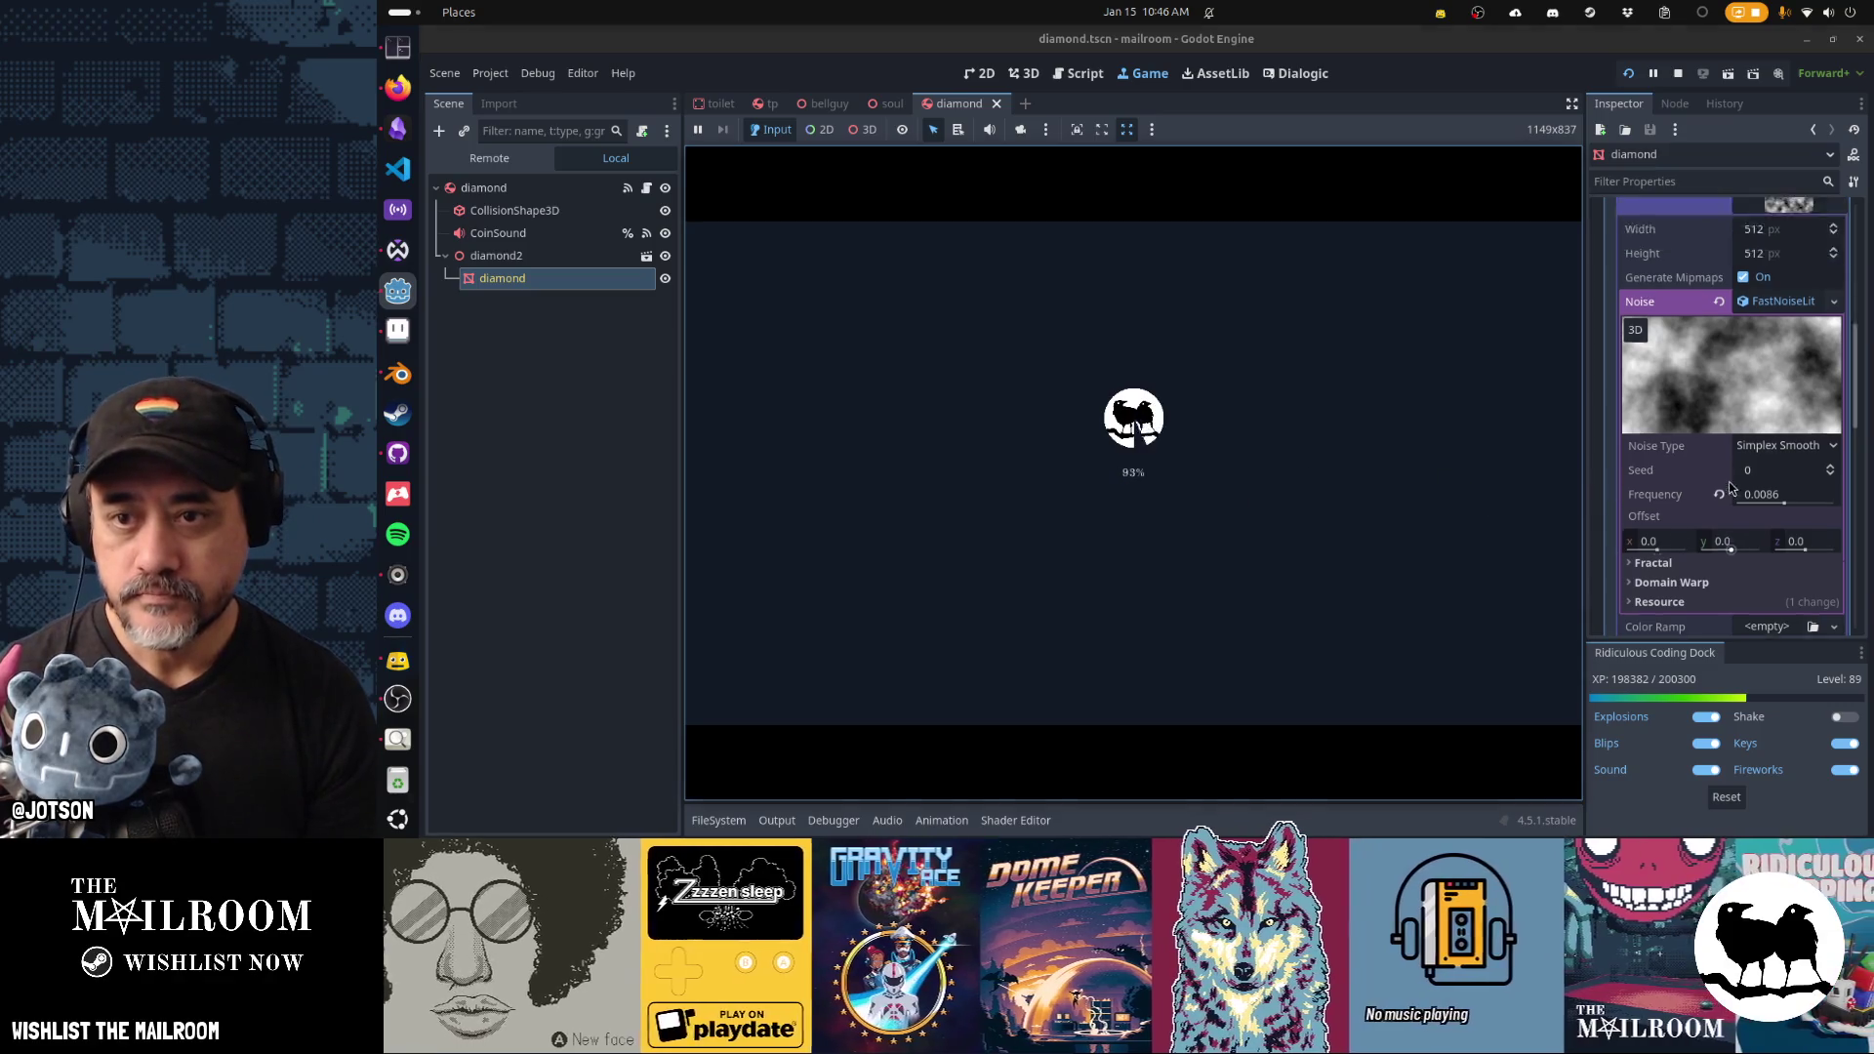
{"action": "left_click", "coordinate": [1789, 242]}
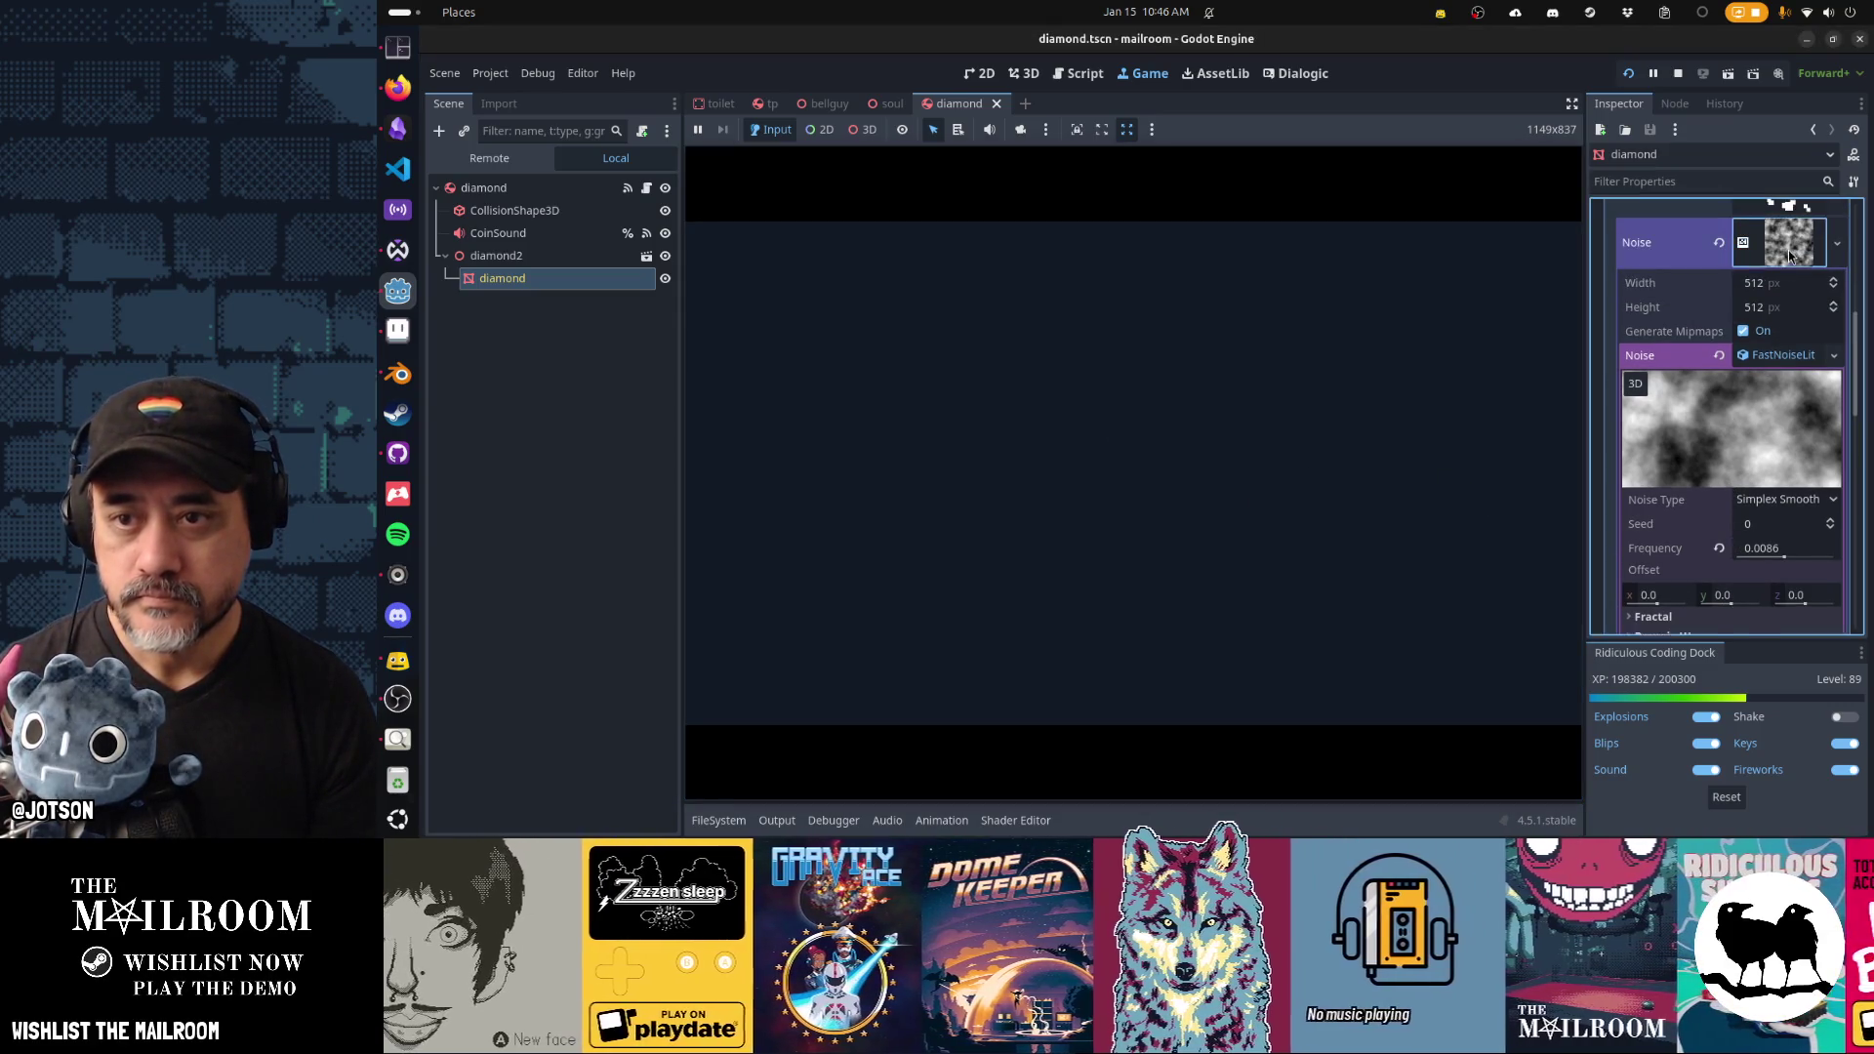
{"action": "left_click", "coordinate": [1207, 480]}
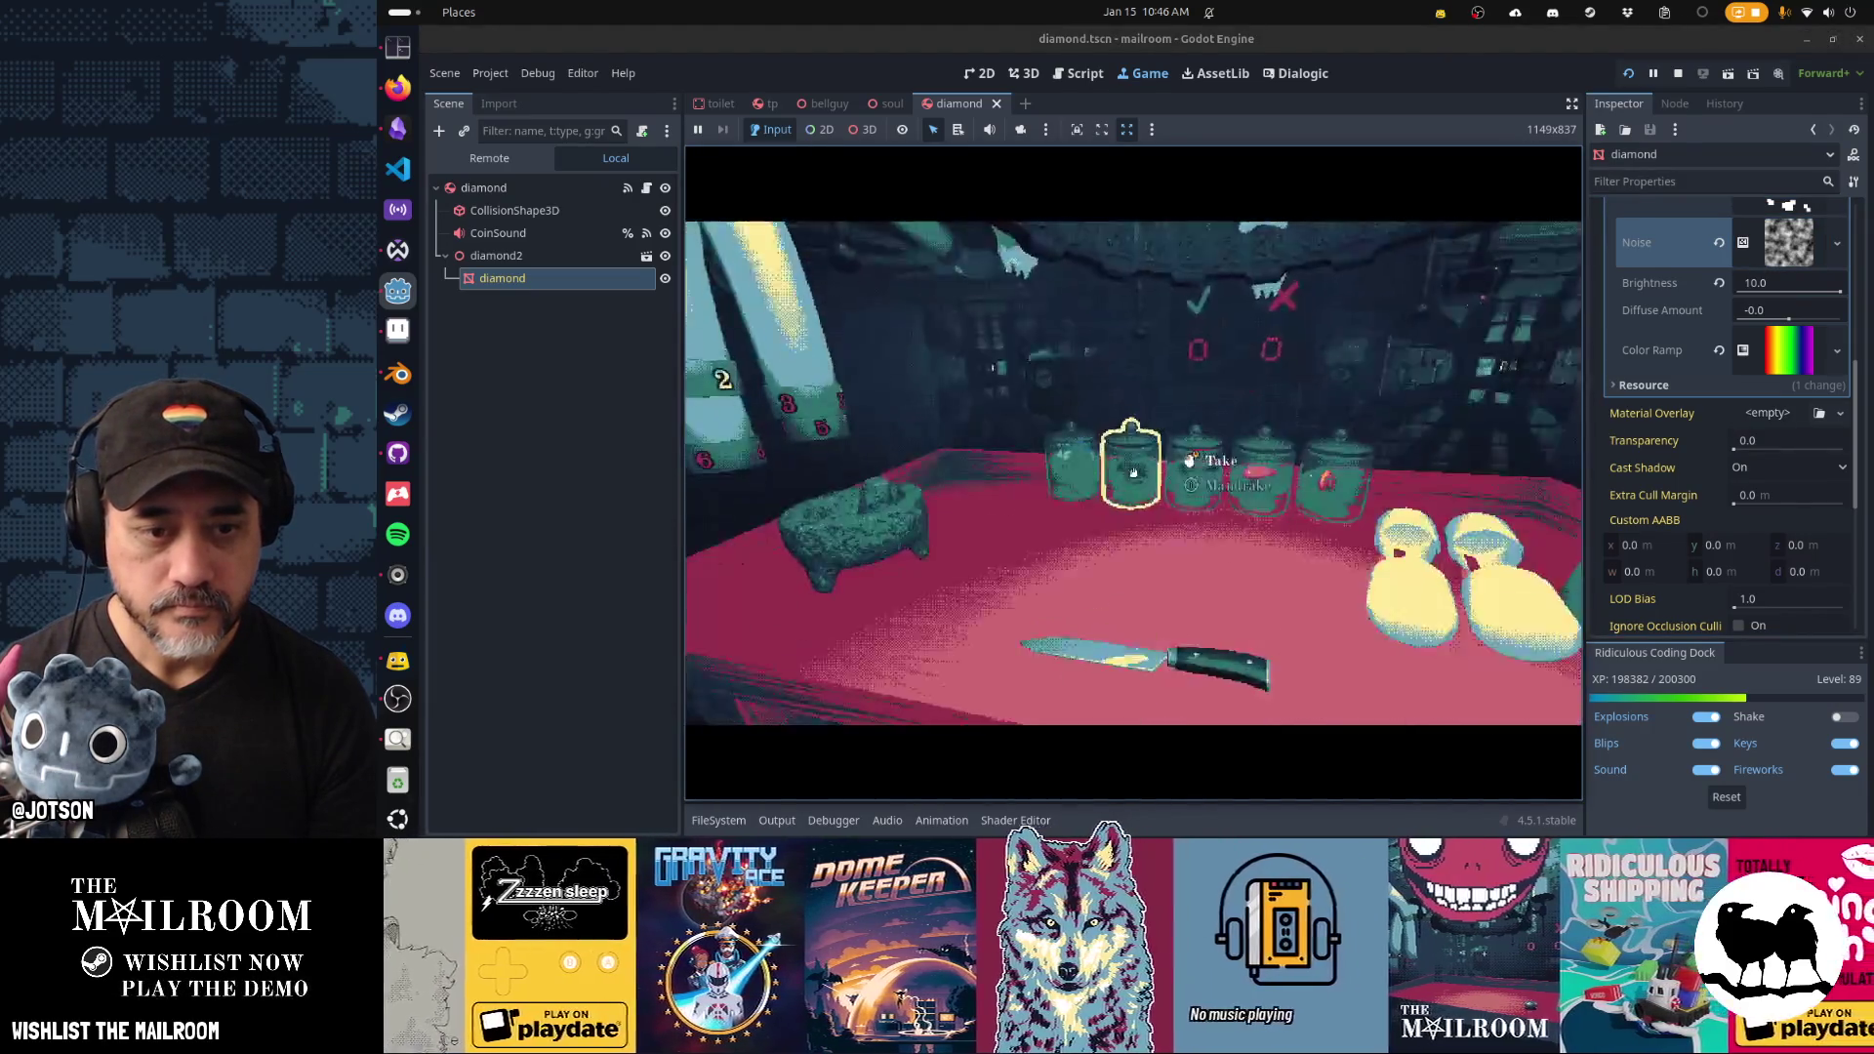
{"action": "left_click", "coordinate": [1159, 500]}
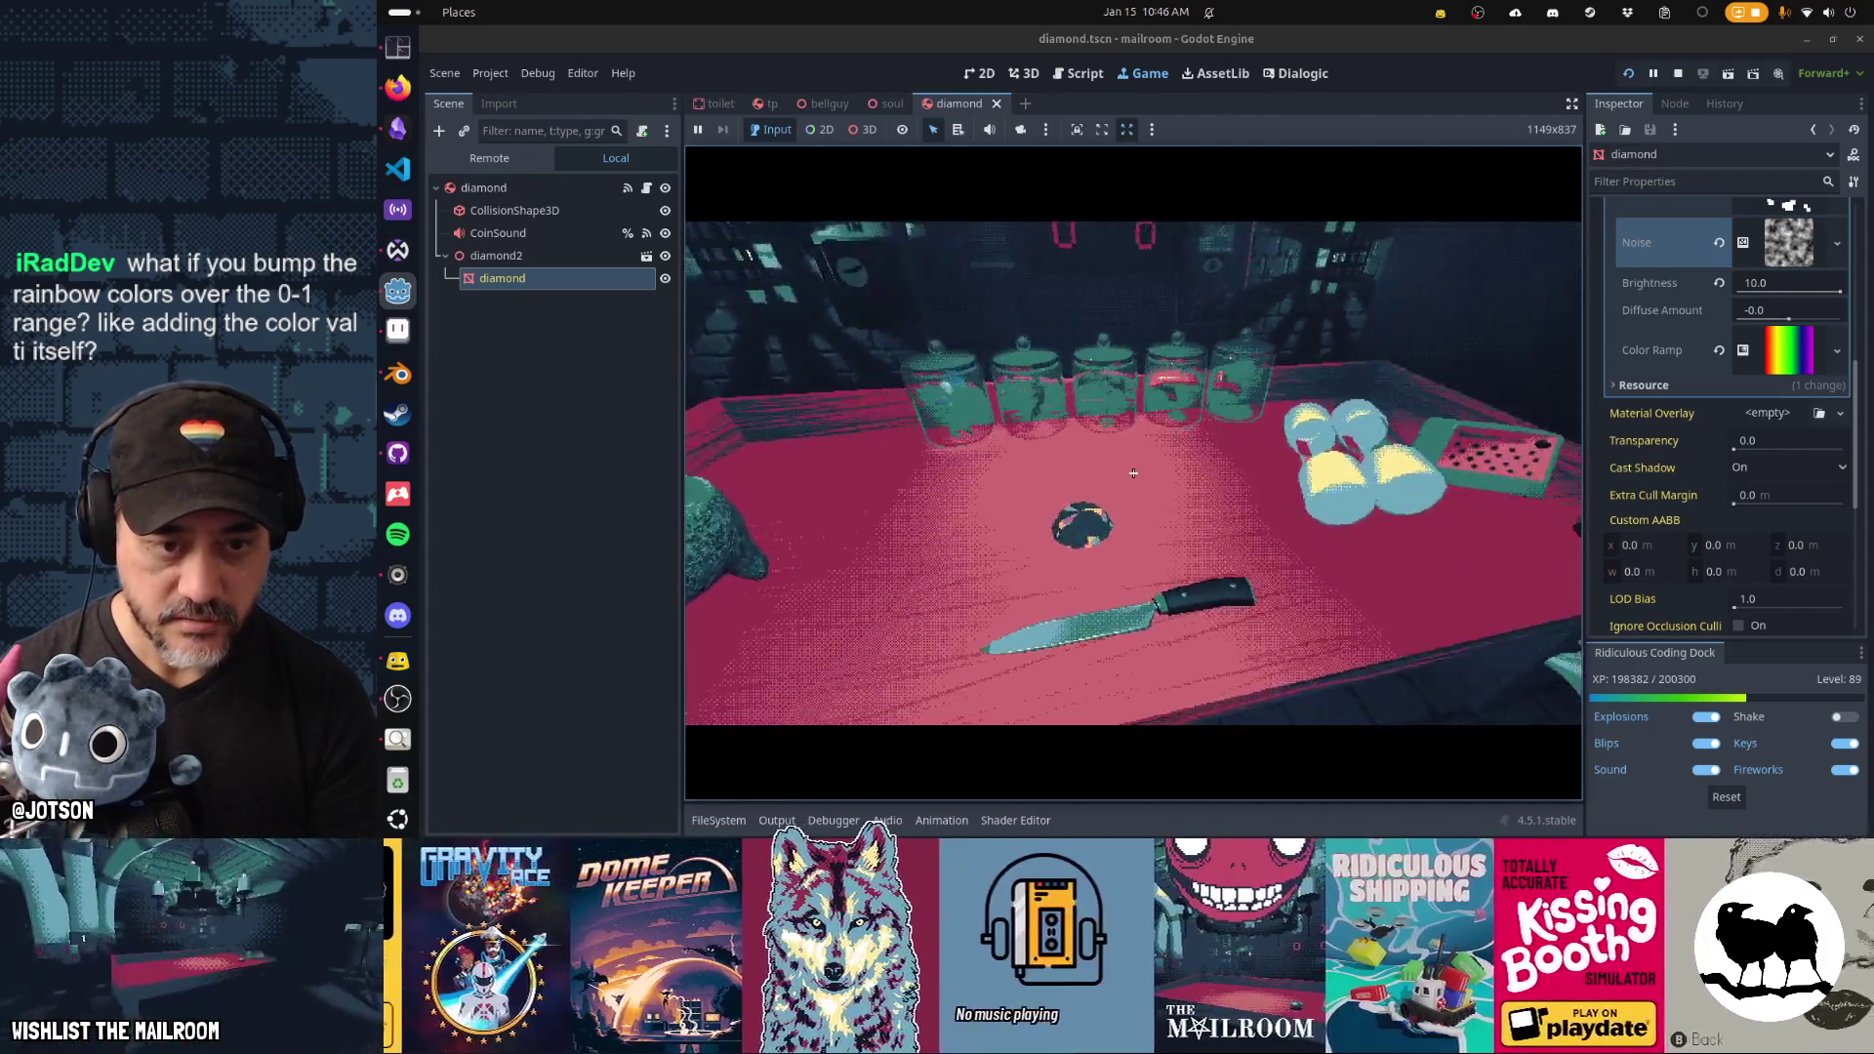
{"action": "key", "text": "Escape"}
{"action": "mouse_move", "coordinate": [1787, 318]}
{"action": "left_mouse_down"}
{"action": "mouse_move", "coordinate": [1728, 326]}
{"action": "mouse_move", "coordinate": [1794, 322]}
{"action": "left_mouse_up"}
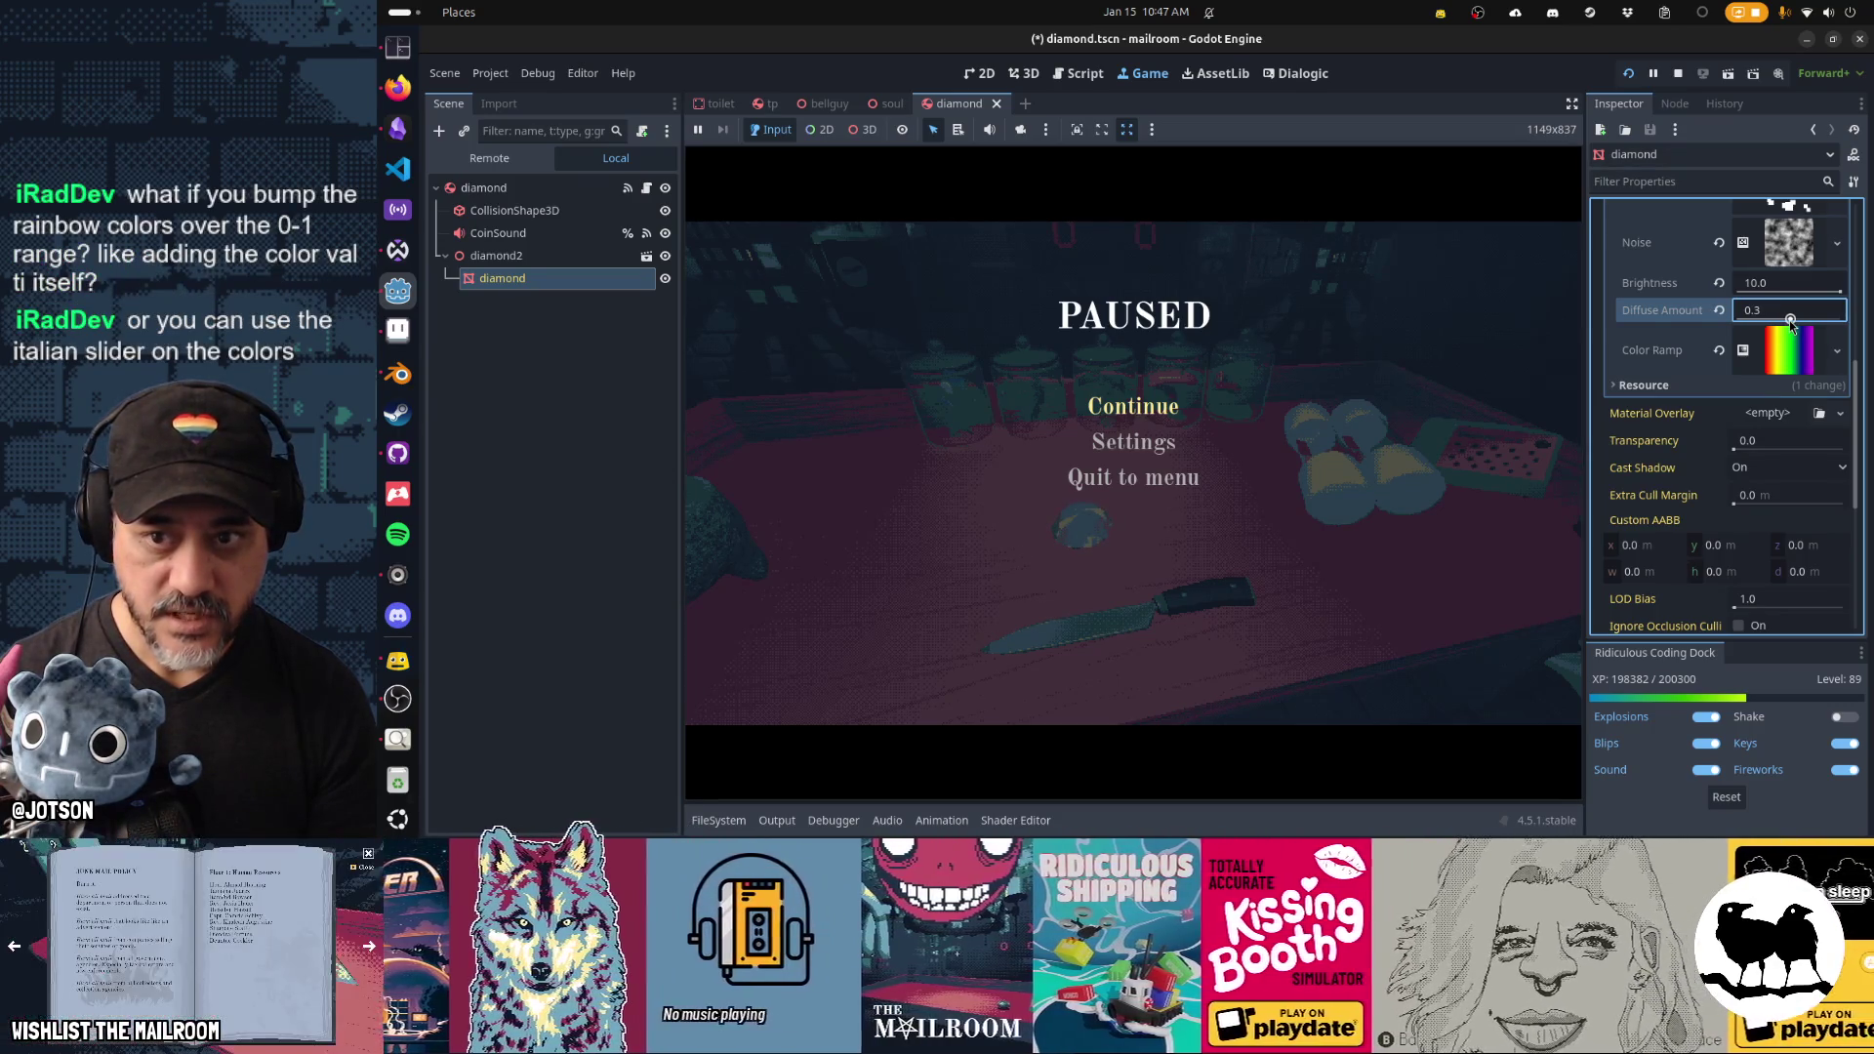
Set Brightness to 5.77 and Diffuse Amount to 0.75, then continue the game.
{"action": "left_click_drag", "start_coordinate": [1839, 295], "coordinate": [1828, 293]}
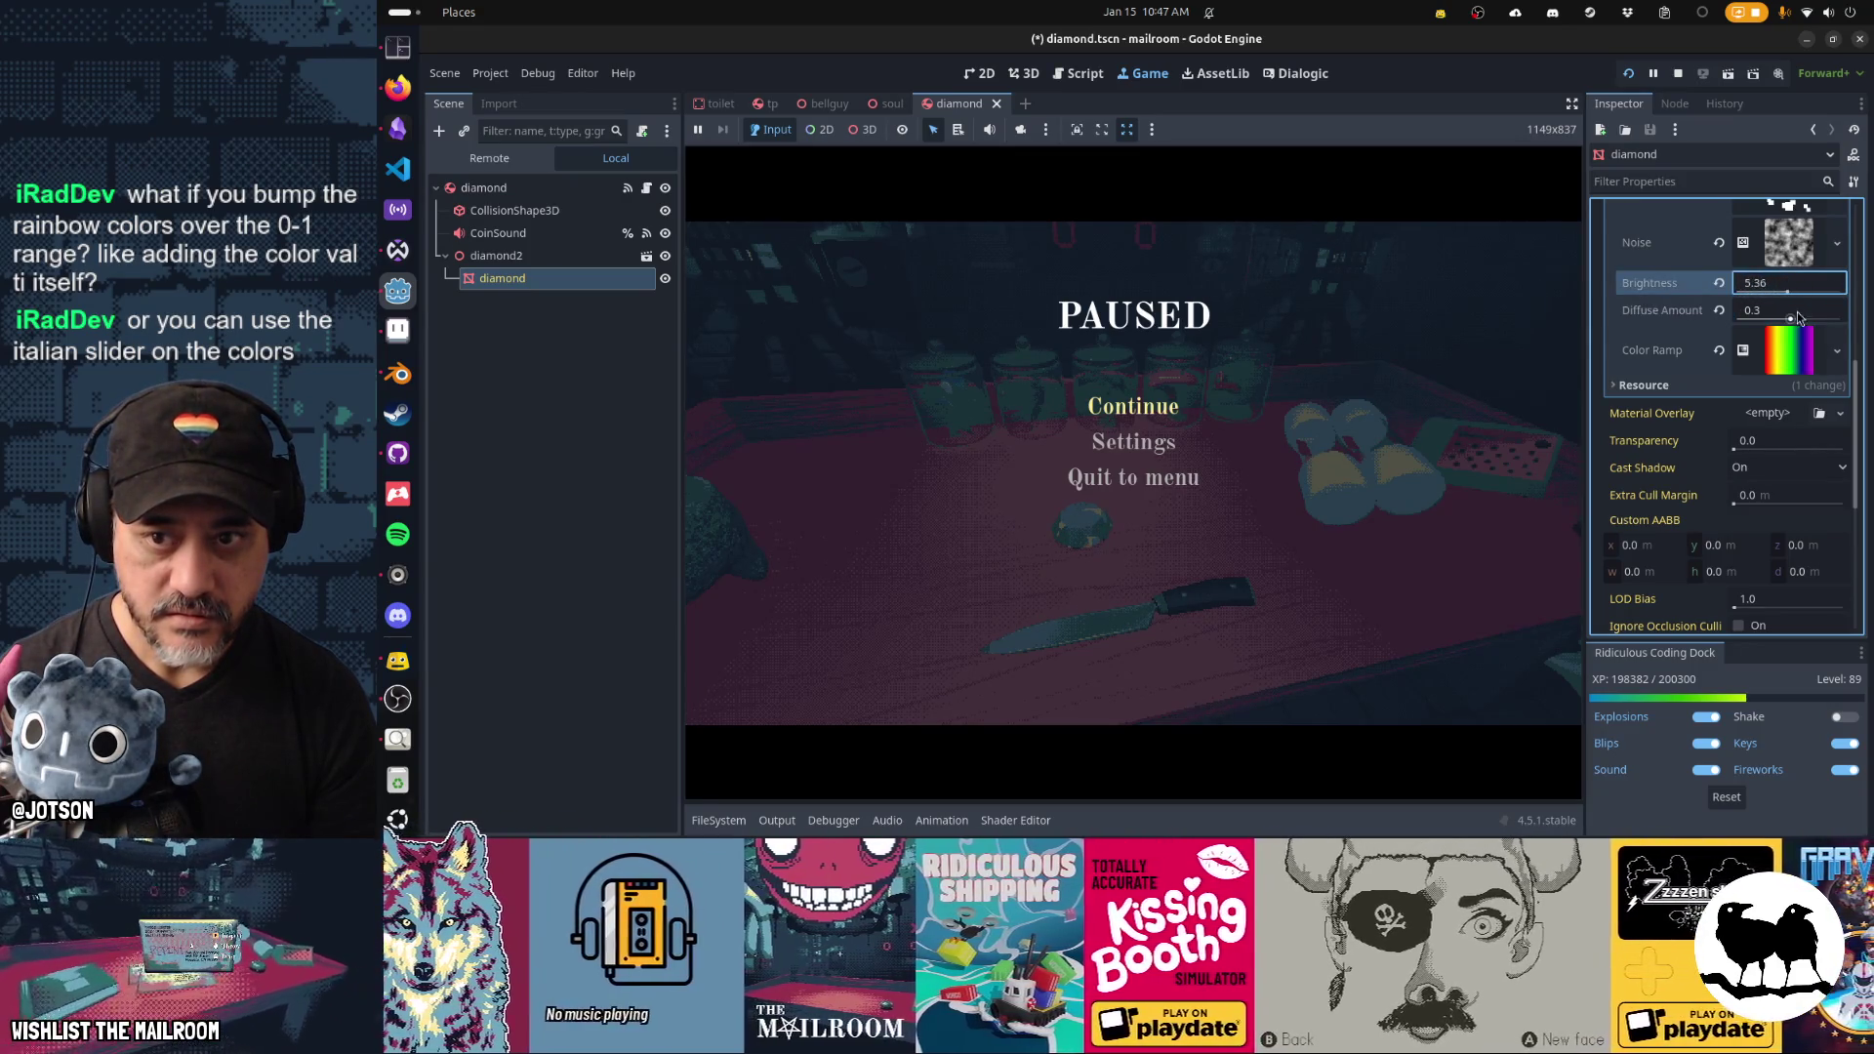
{"action": "left_click_drag", "start_coordinate": [1790, 323], "coordinate": [1794, 321]}
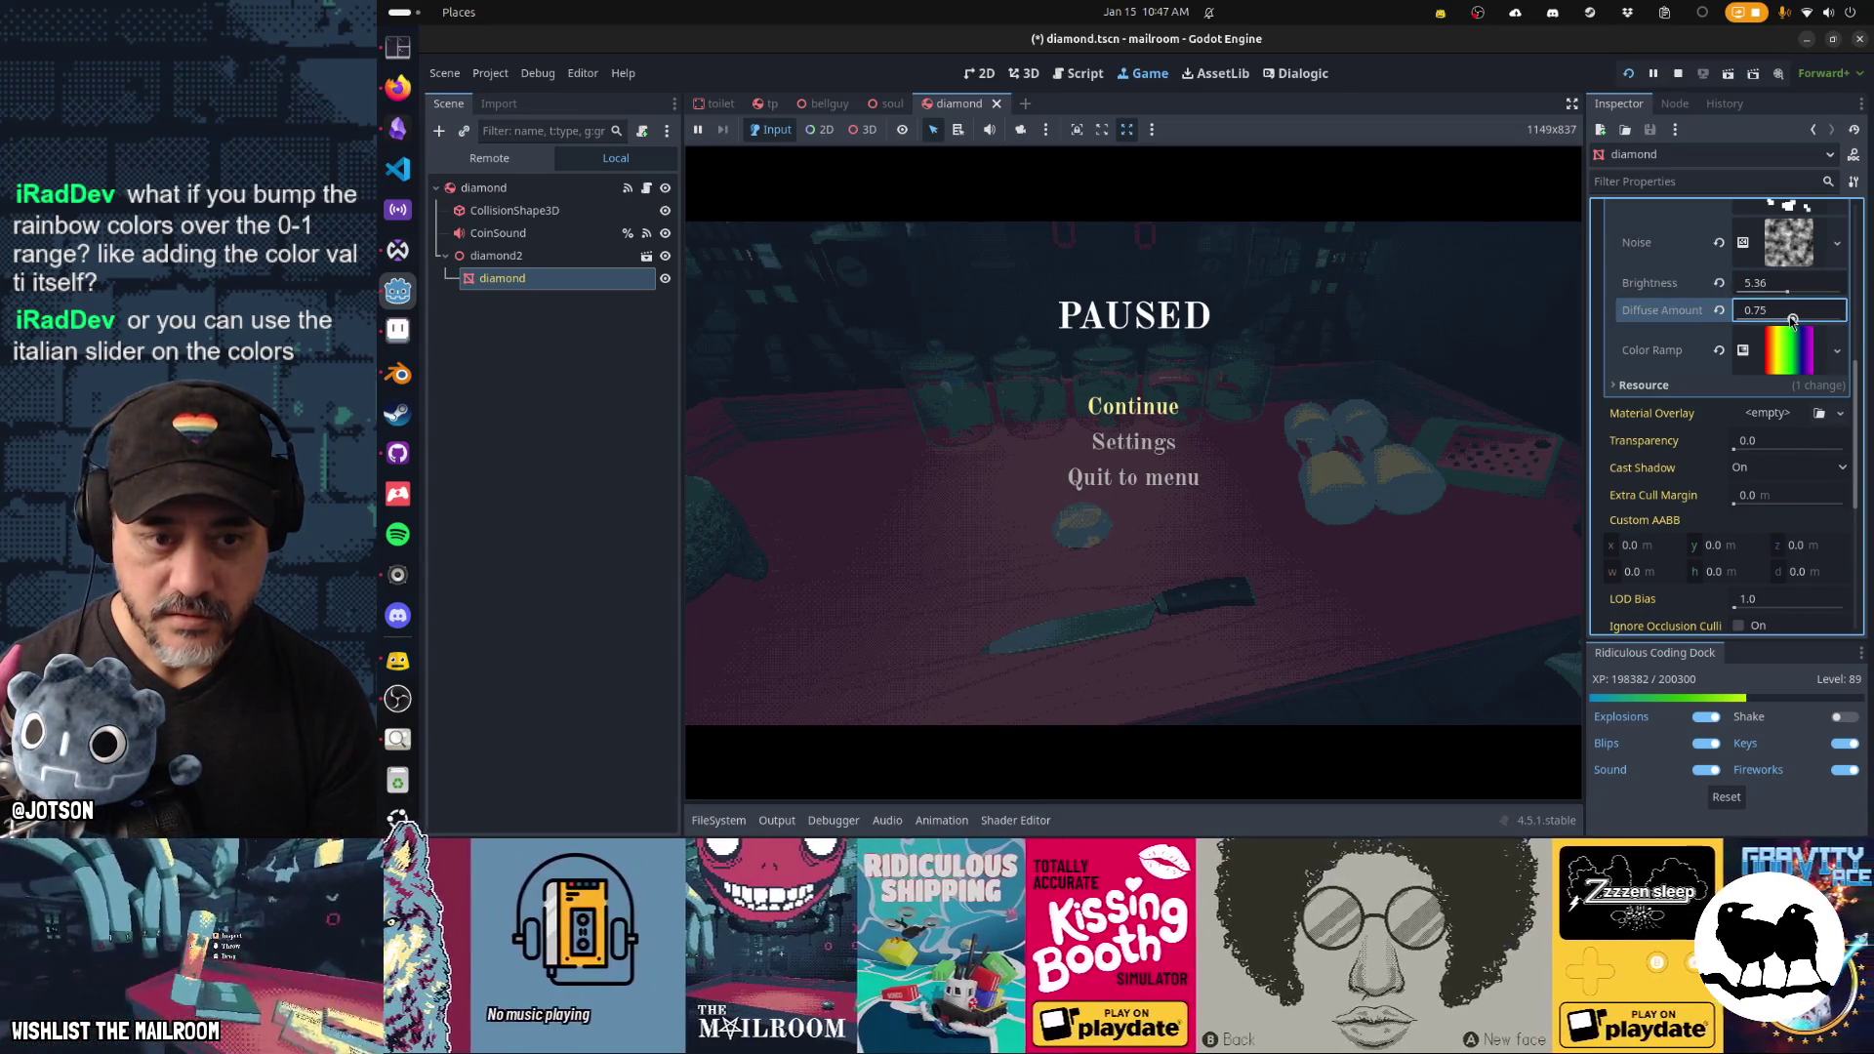
{"action": "left_click", "coordinate": [1787, 293]}
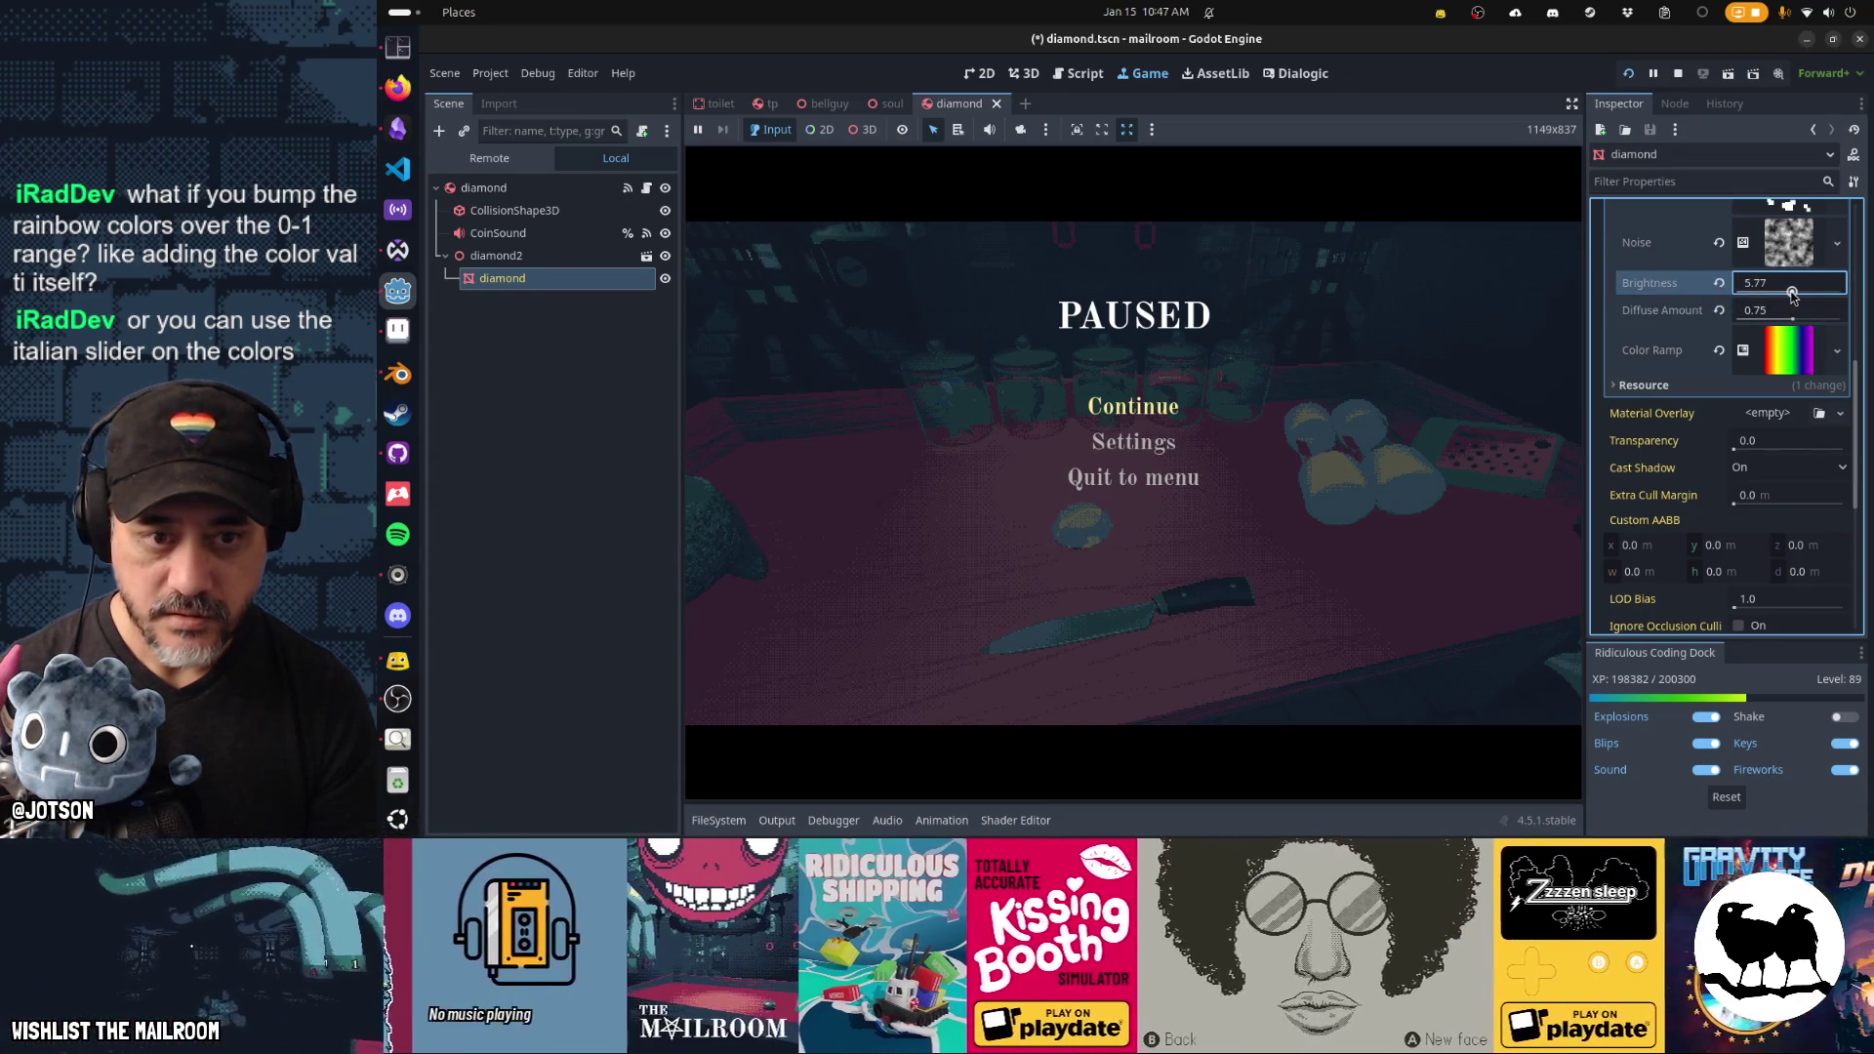
{"action": "left_click", "coordinate": [1133, 406]}
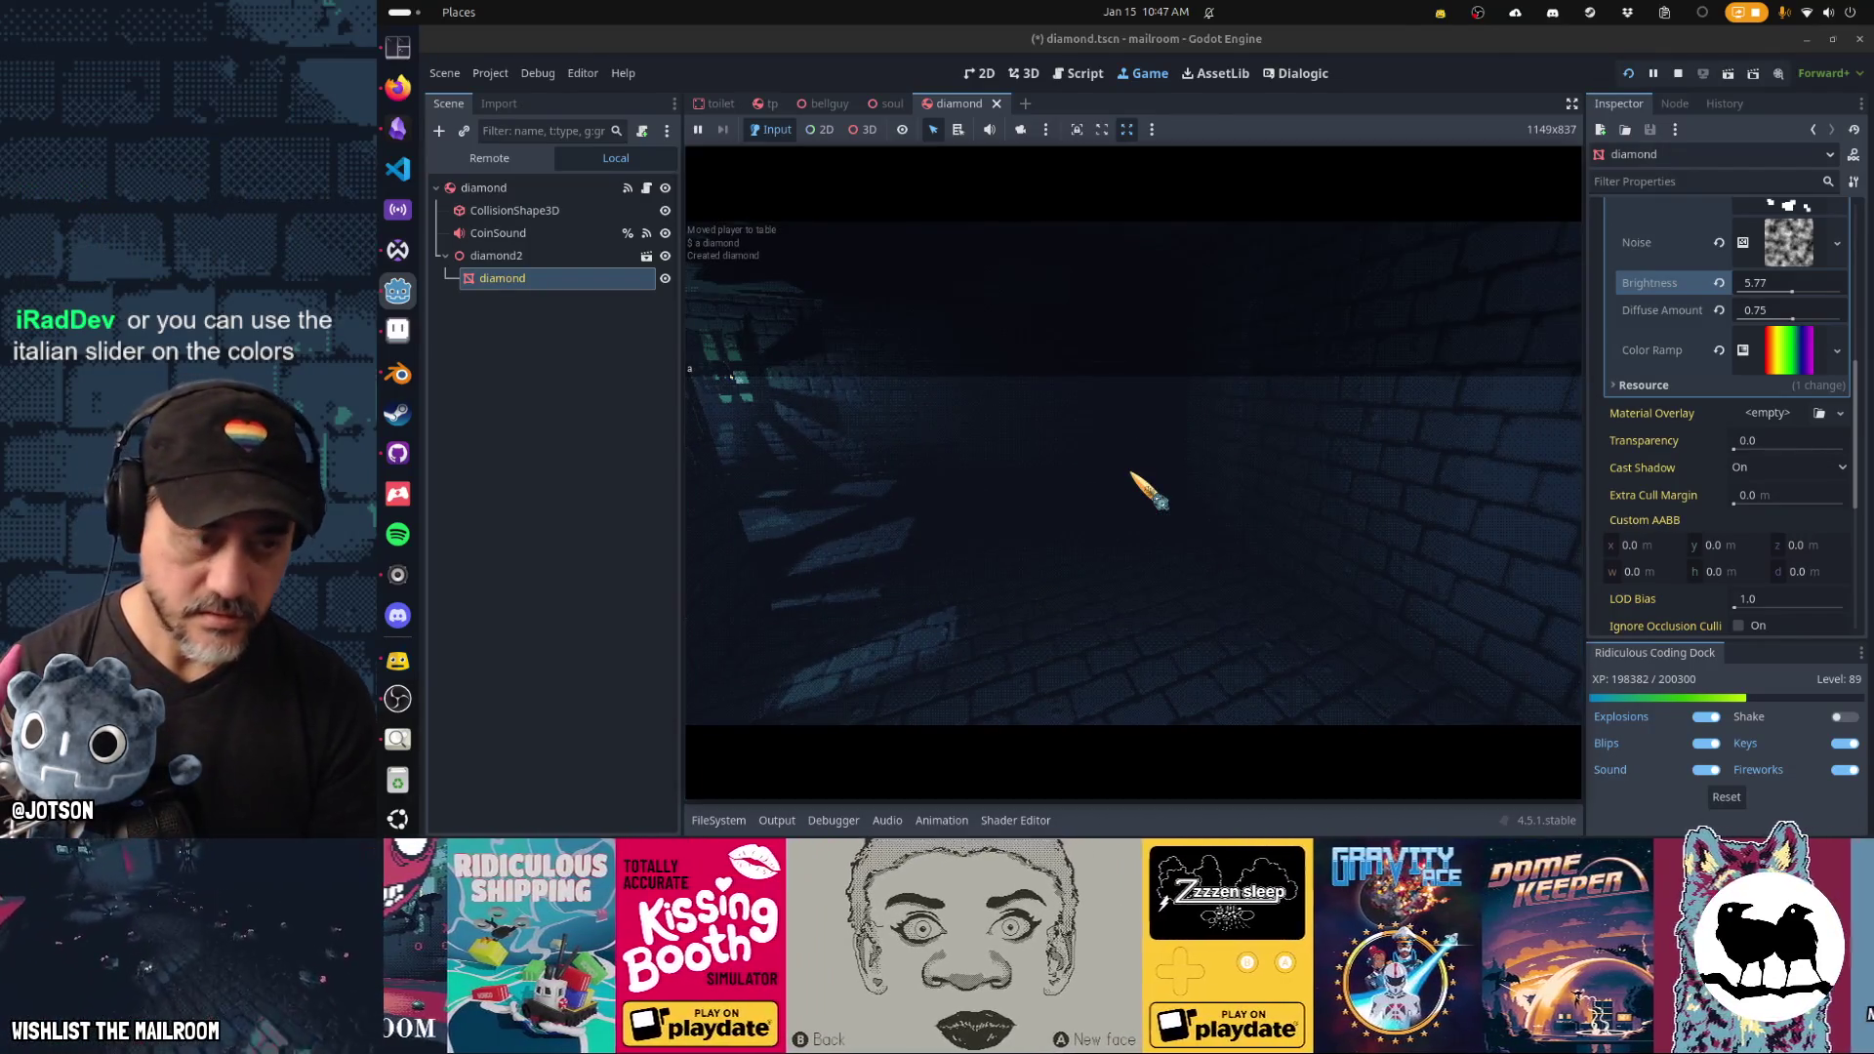
Spawn a diamond with the 'a diamond' console command, then return to the Godot editor.
{"action": "type", "text": "mond"}
{"action": "key", "text": "Return"}
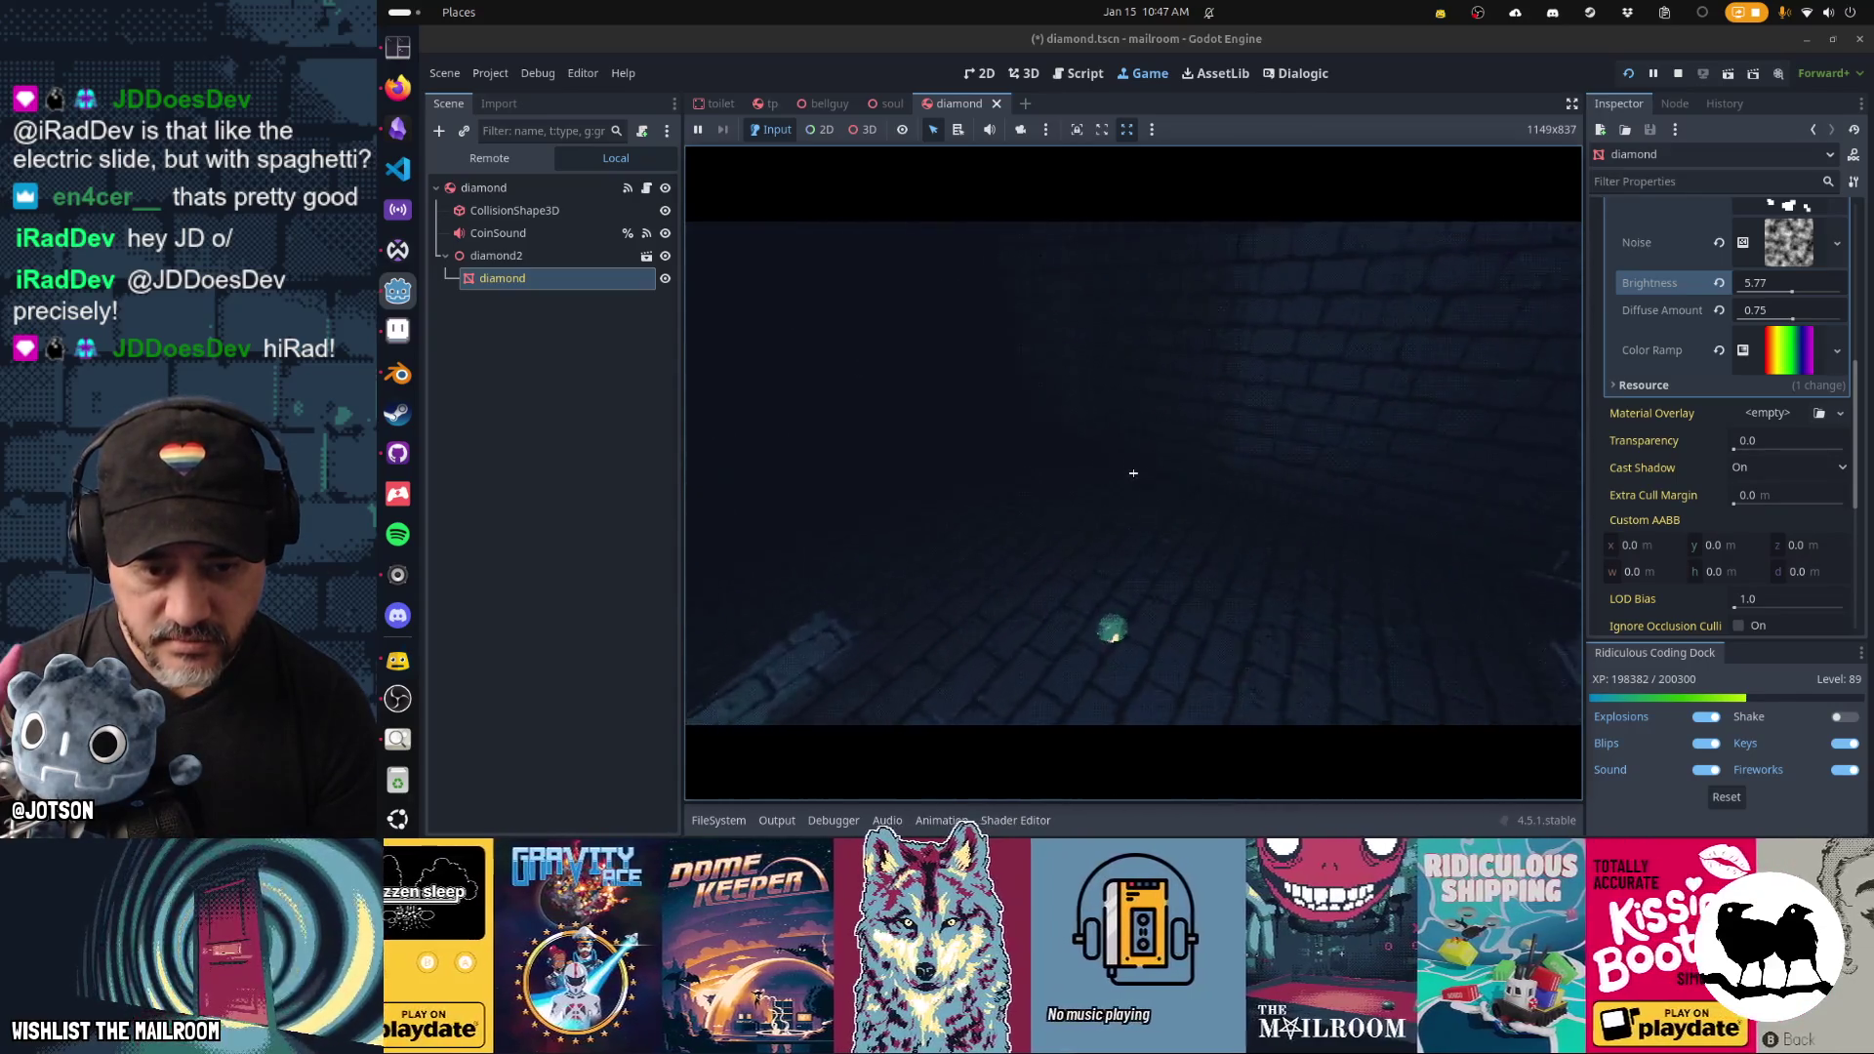
{"action": "key", "text": "super"}
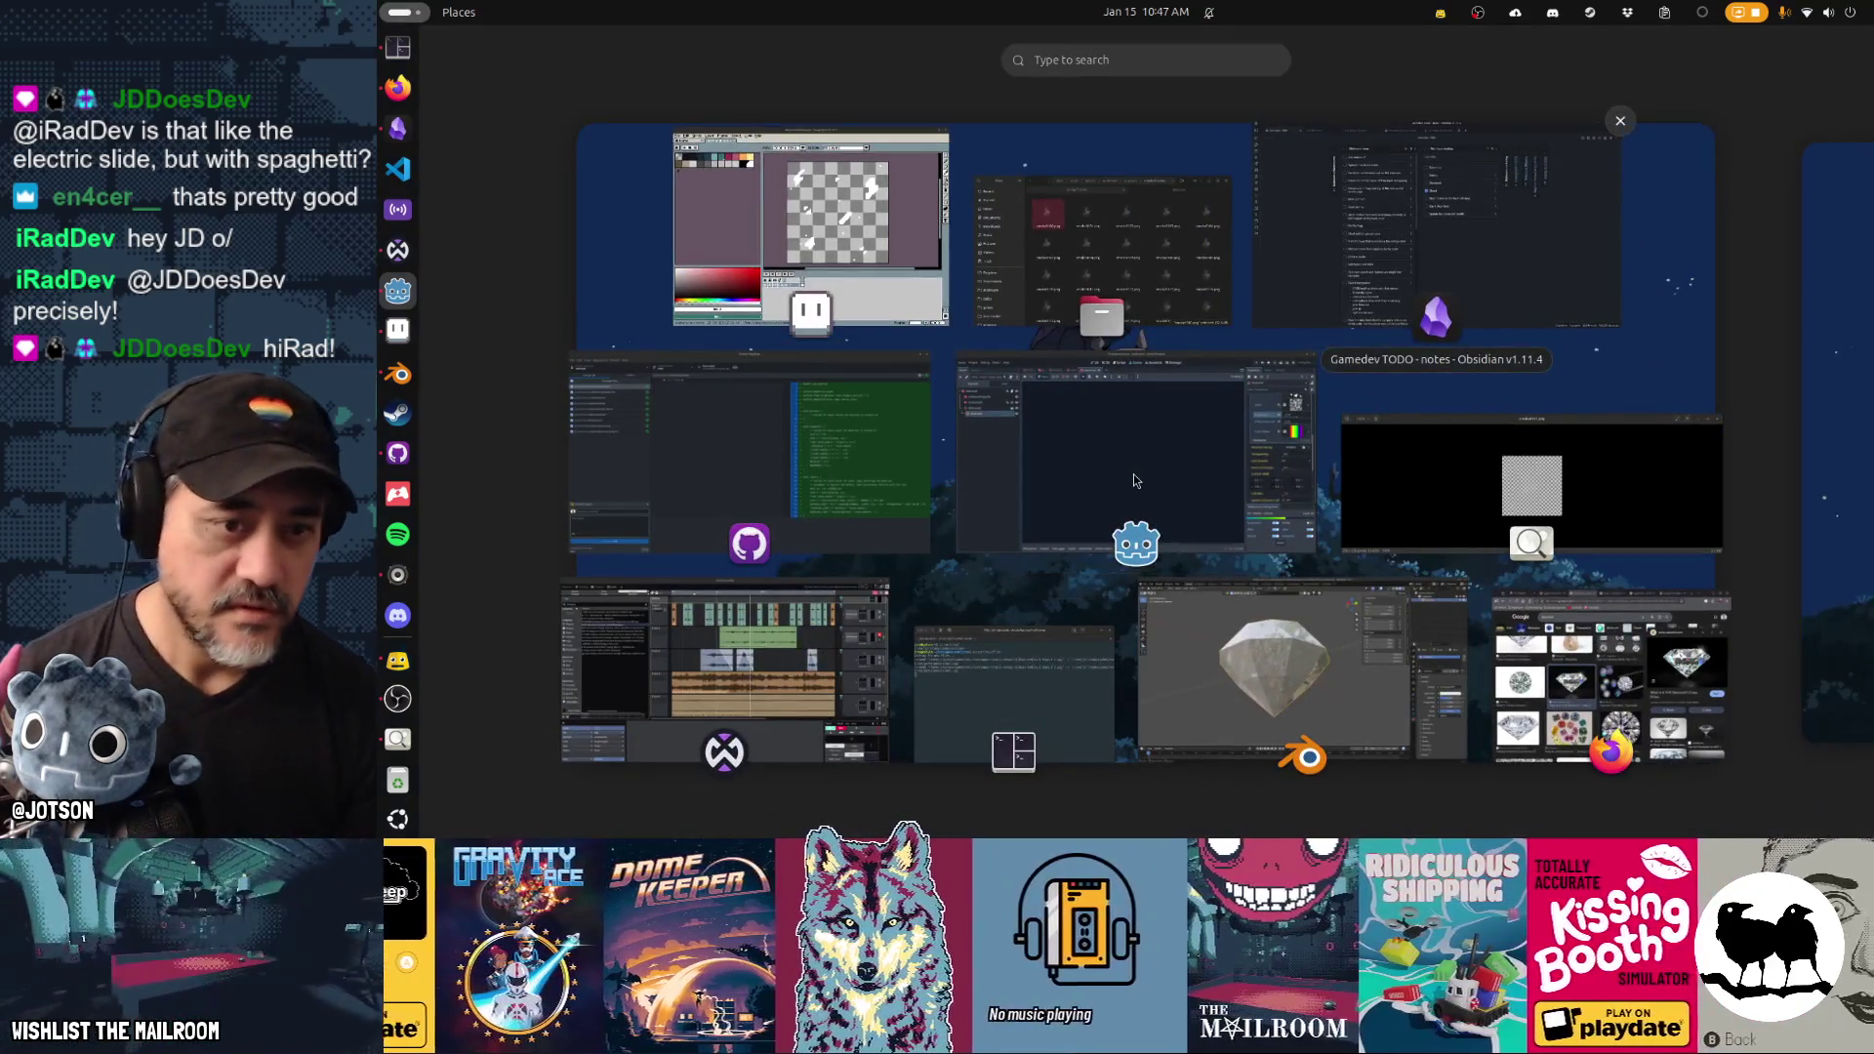
{"action": "left_click", "coordinate": [1135, 480]}
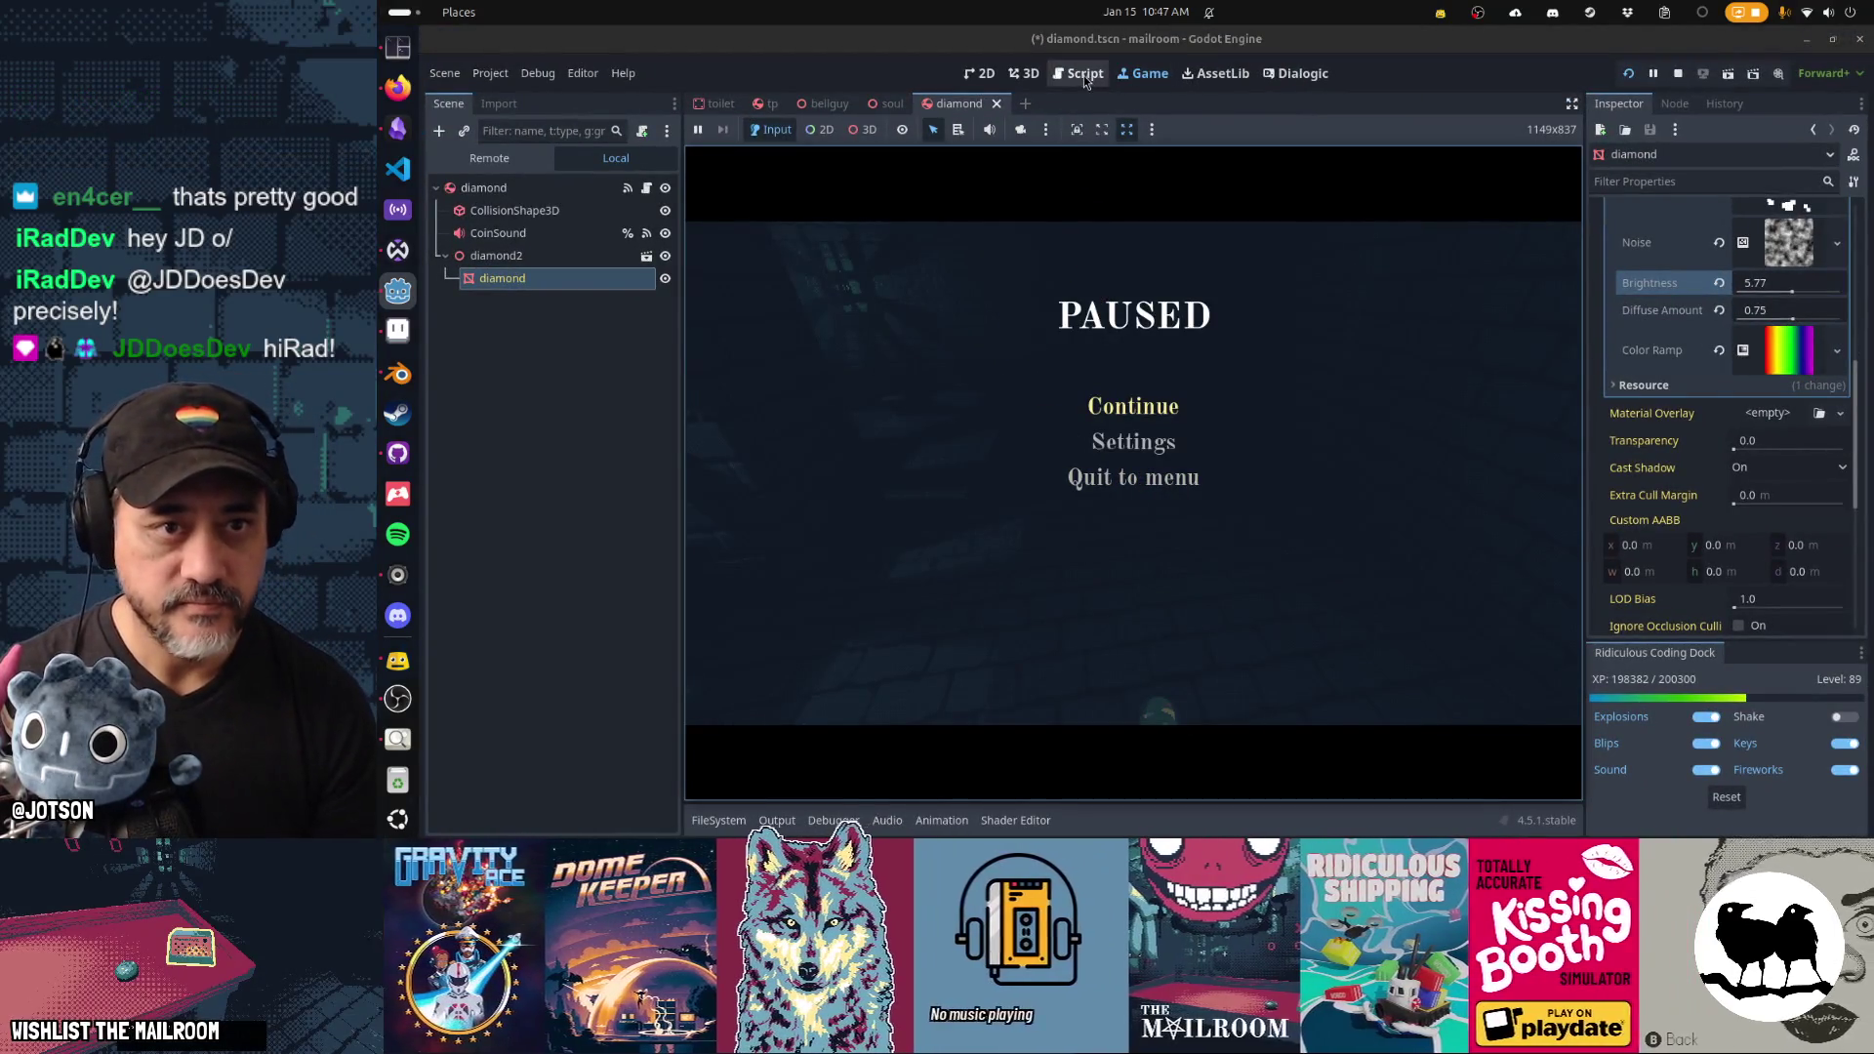
Bring up the diamond shader code in the script workspace and find the diamond noise lines.
{"action": "left_click", "coordinate": [1080, 73]}
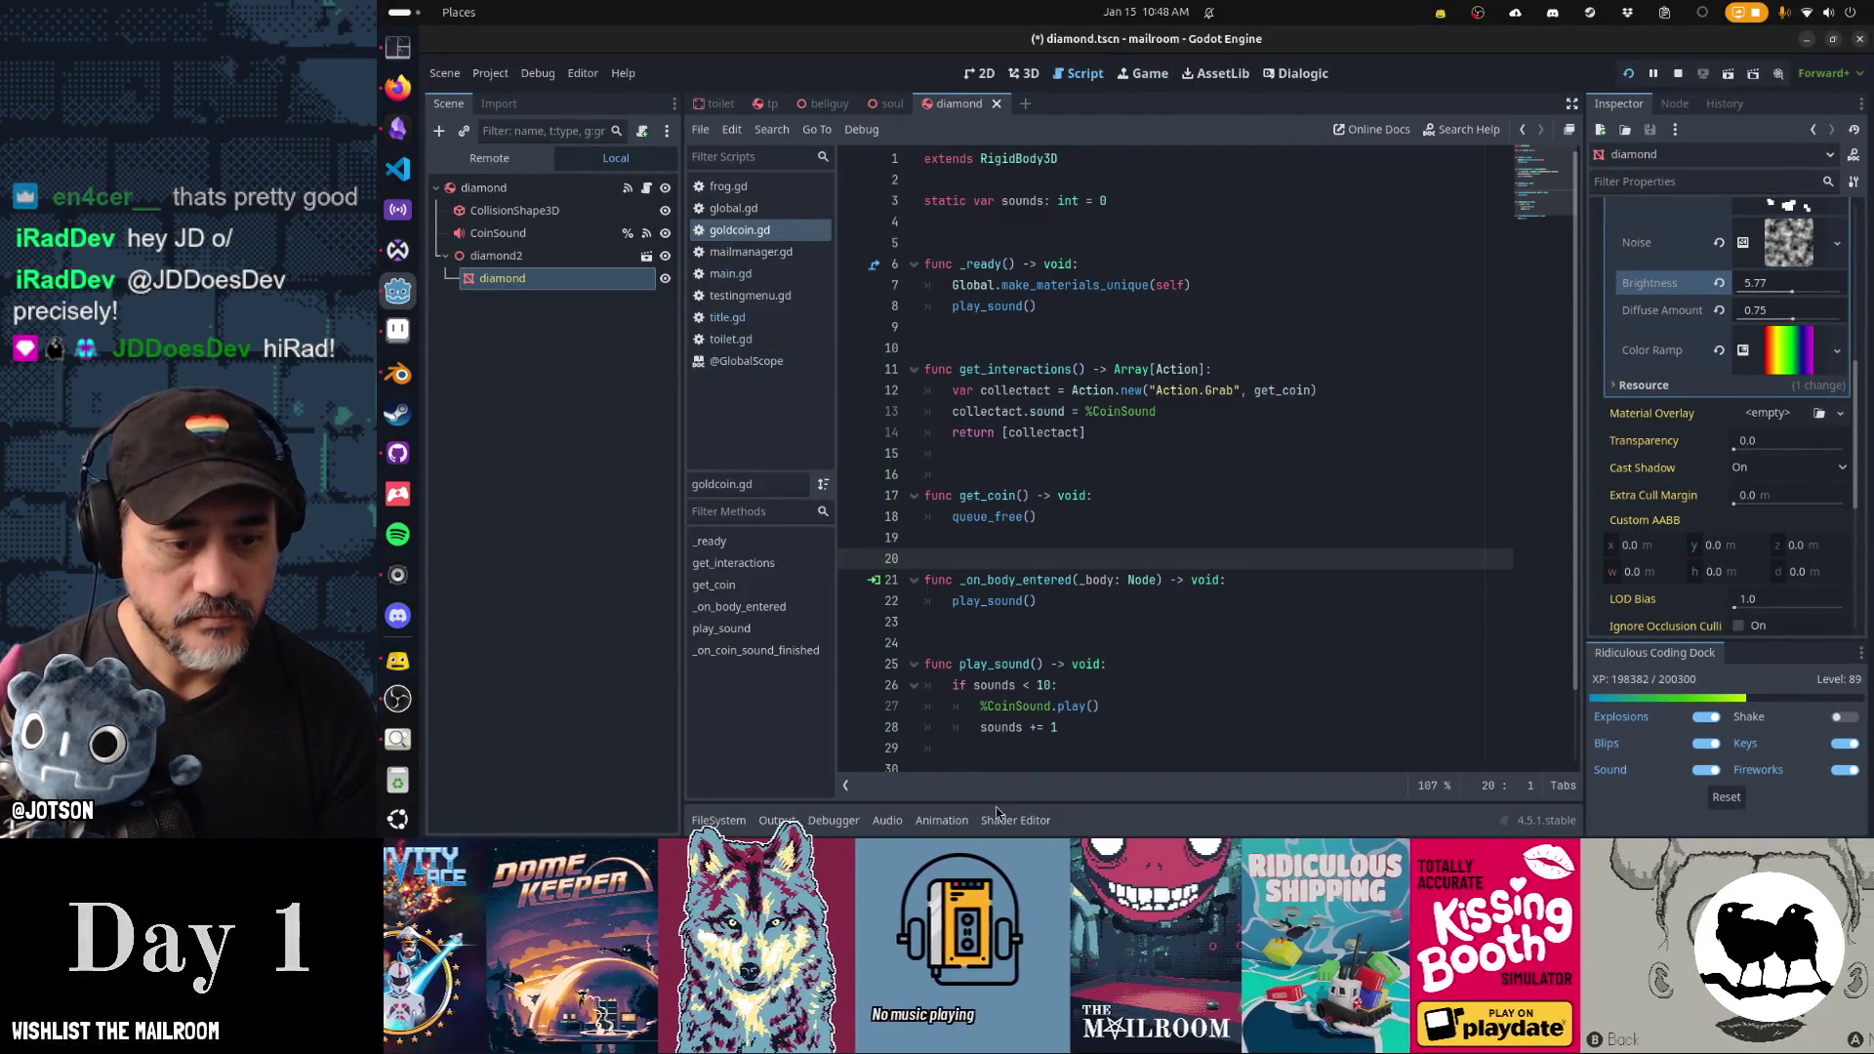
{"action": "left_click", "coordinate": [1015, 820]}
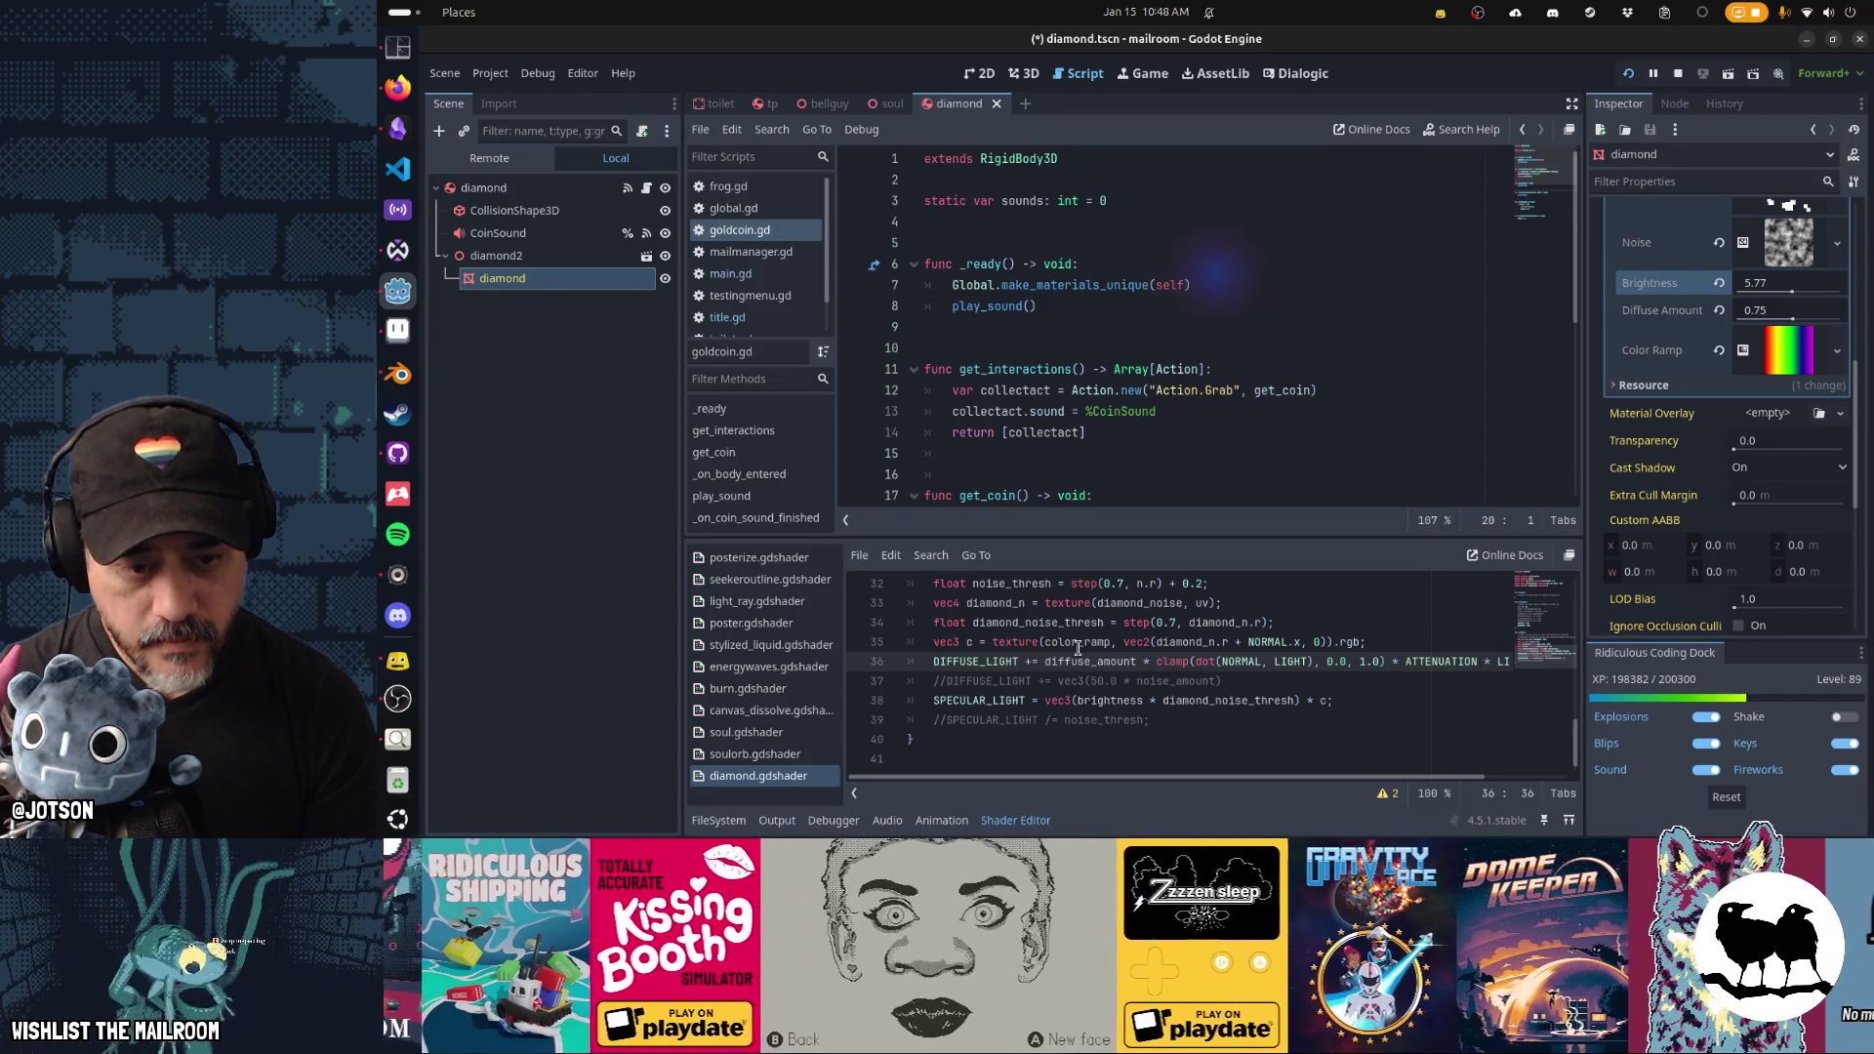
{"action": "left_click", "coordinate": [1072, 700]}
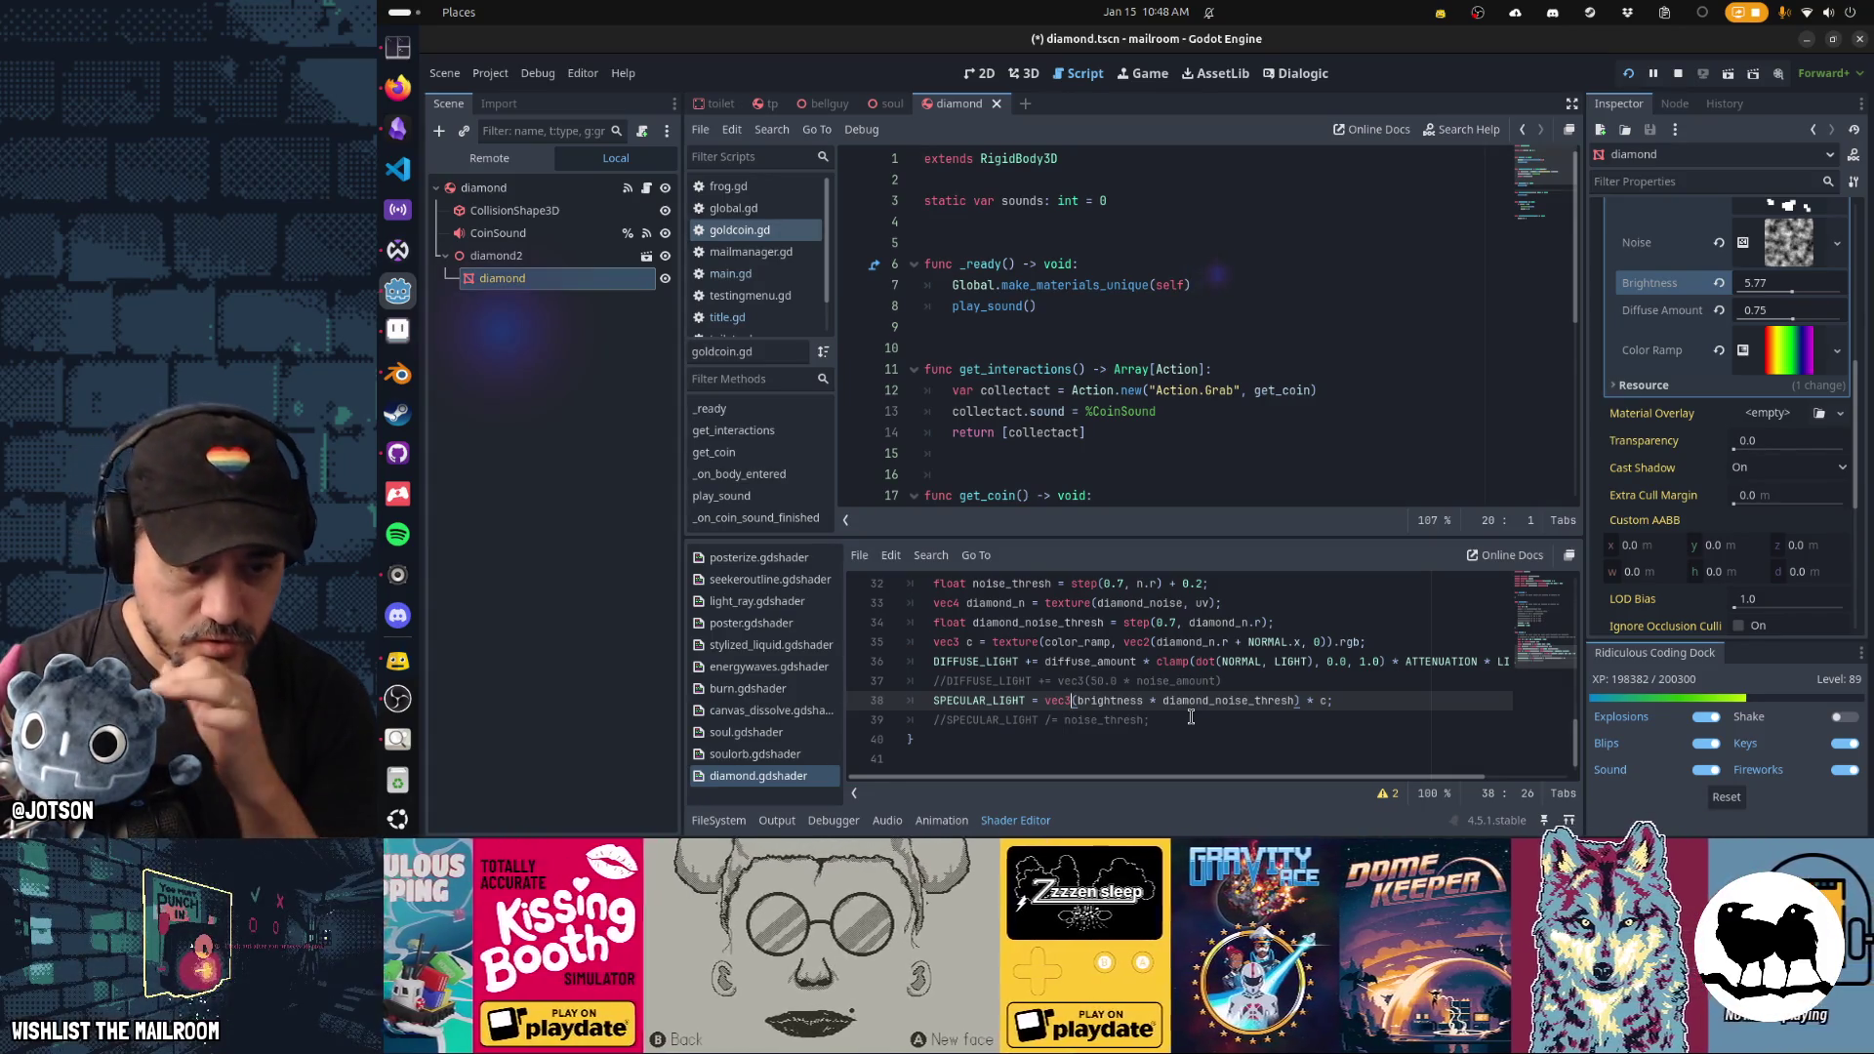
{"action": "key", "text": "Up"}
{"action": "key", "text": "Up"}
{"action": "key", "text": "Up"}
{"action": "key", "text": "Down"}
{"action": "key", "text": "Down"}
{"action": "key", "text": "Down"}
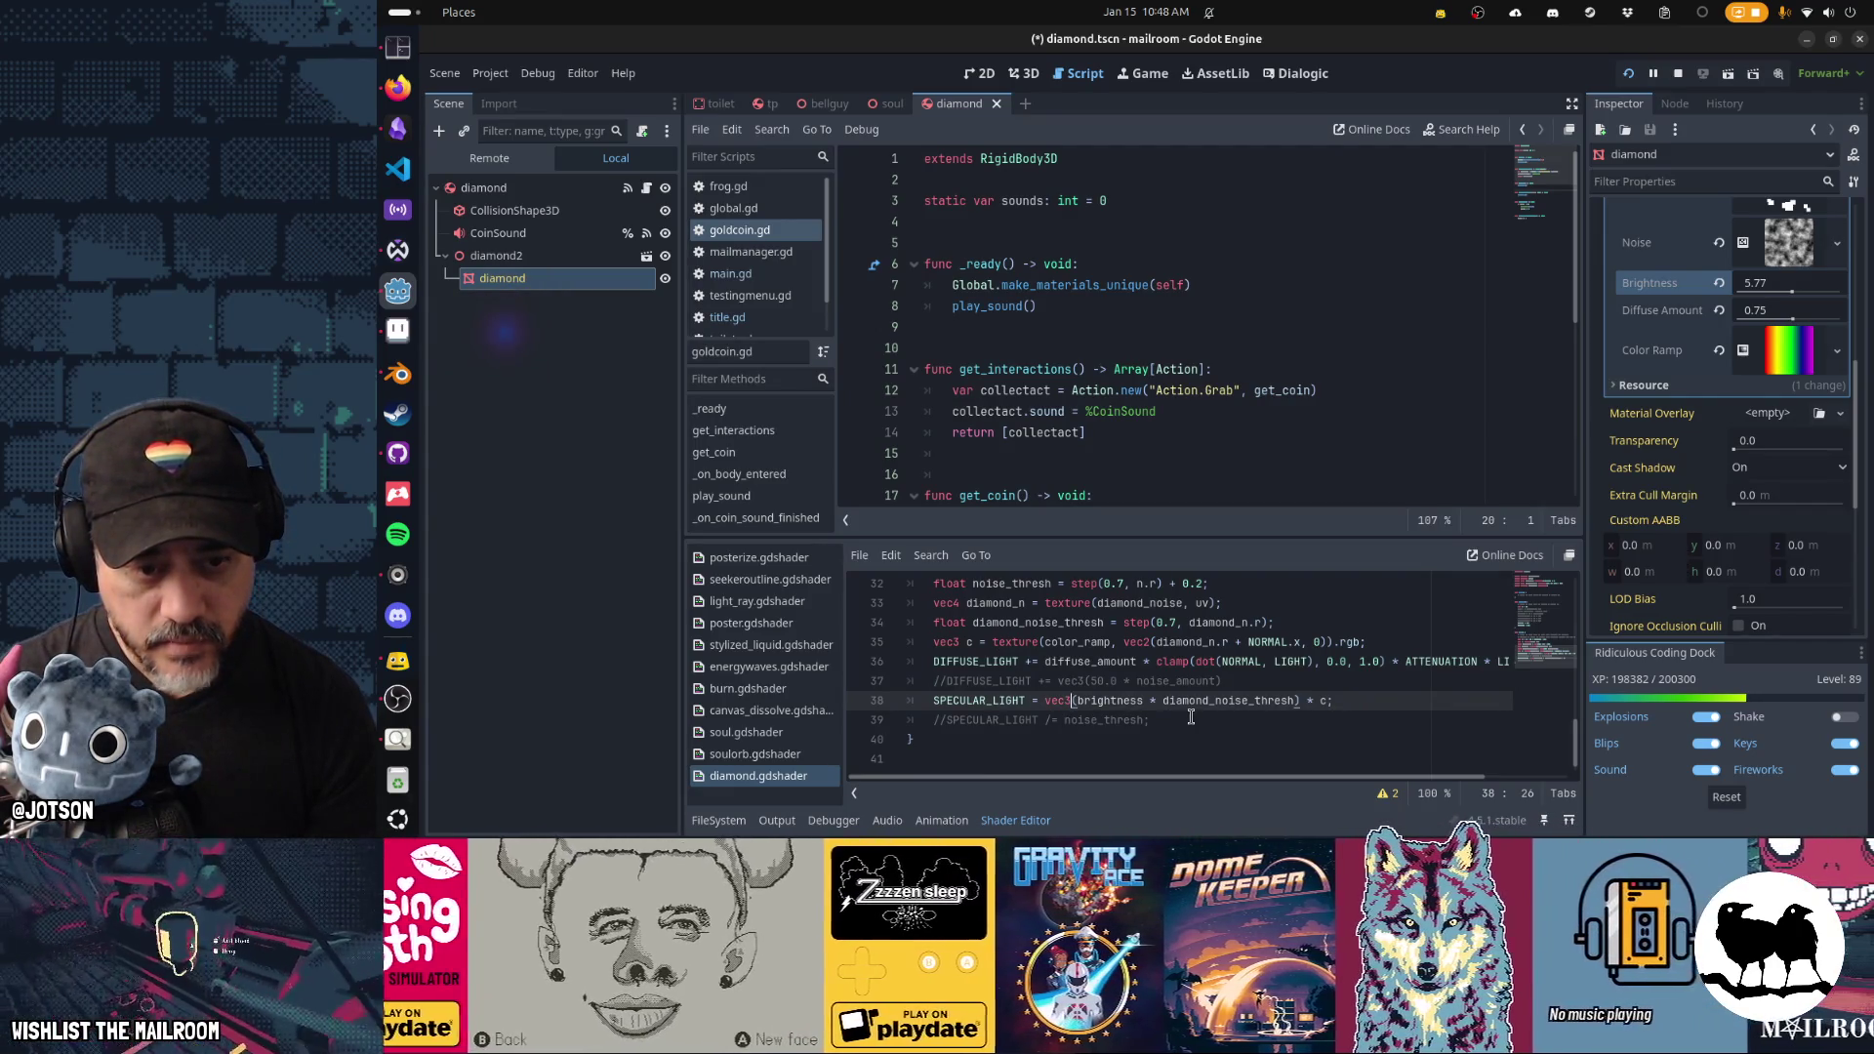
{"action": "key", "text": "Up"}
{"action": "key", "text": "Up"}
{"action": "key", "text": "Up"}
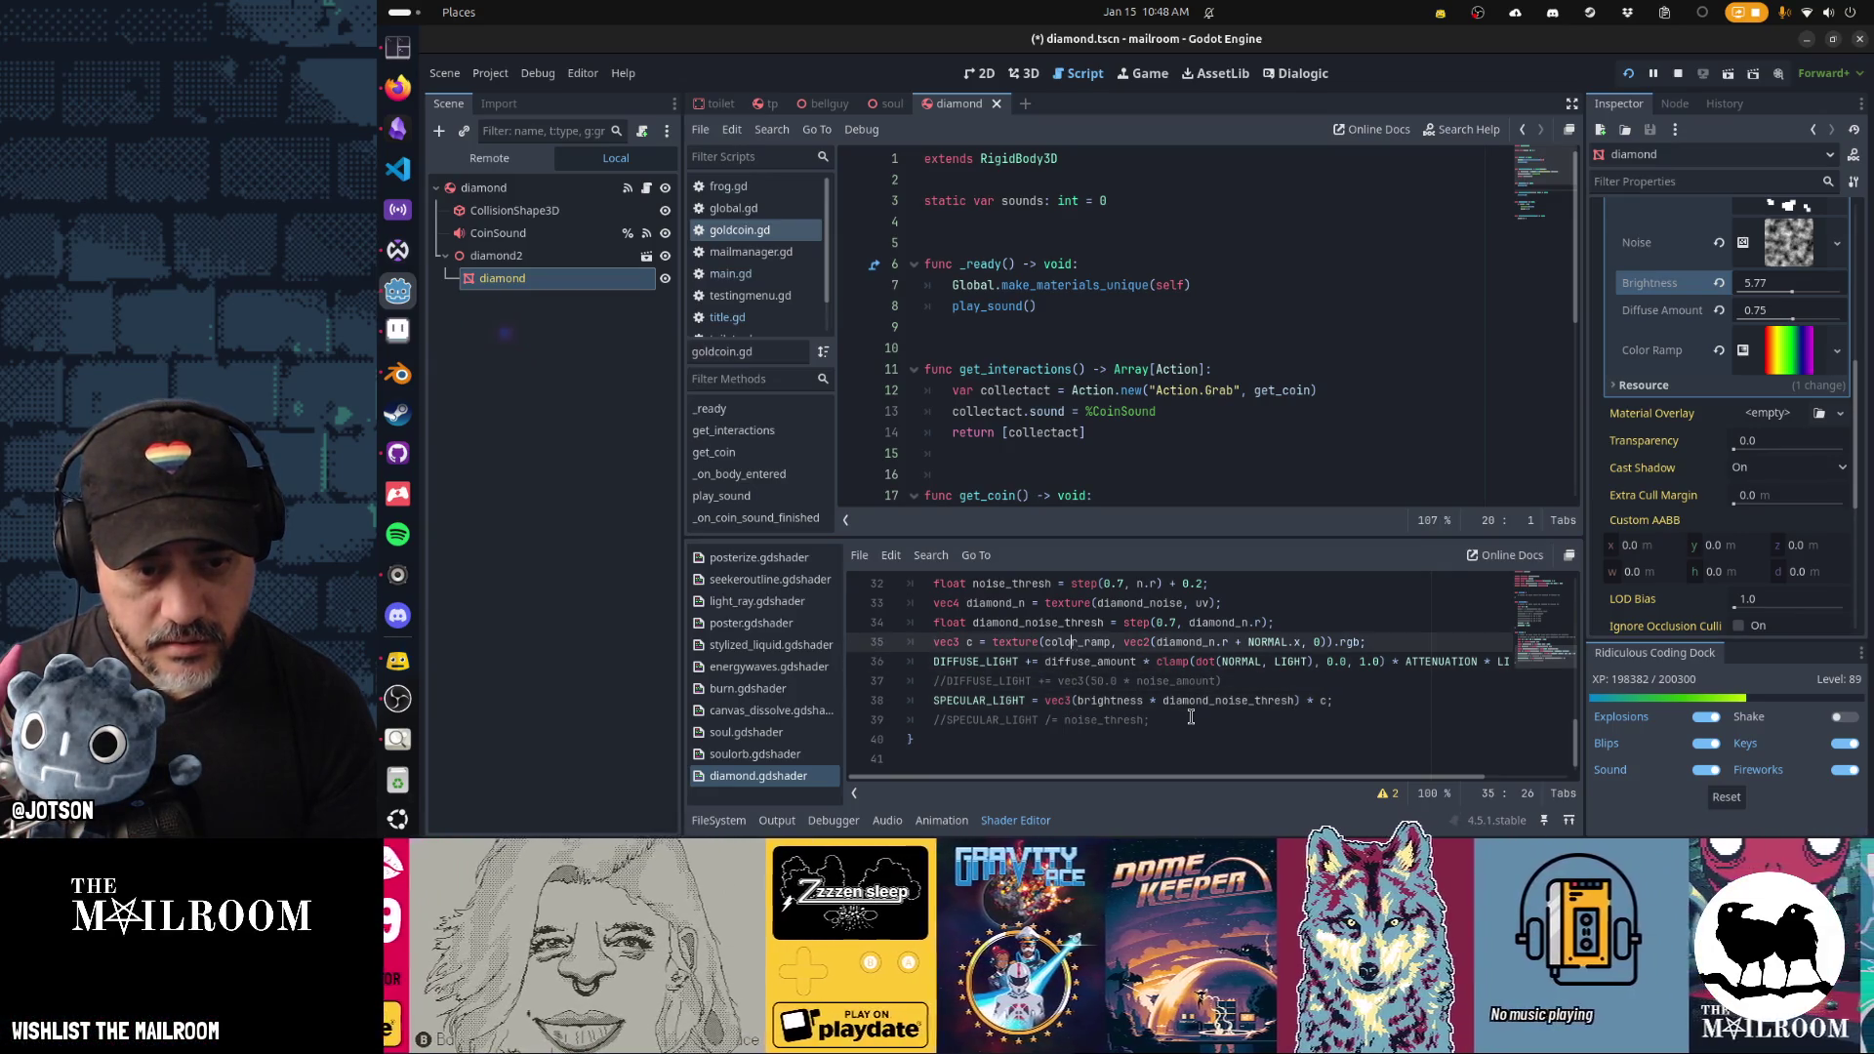
Duplicate the two diamond noise lines and give the copied variables a 2 suffix.
{"action": "key", "text": "Up"}
{"action": "key", "text": "Home"}
{"action": "key", "text": "shift+Down"}
{"action": "key", "text": "shift+Down"}
{"action": "key", "text": "ctrl+c"}
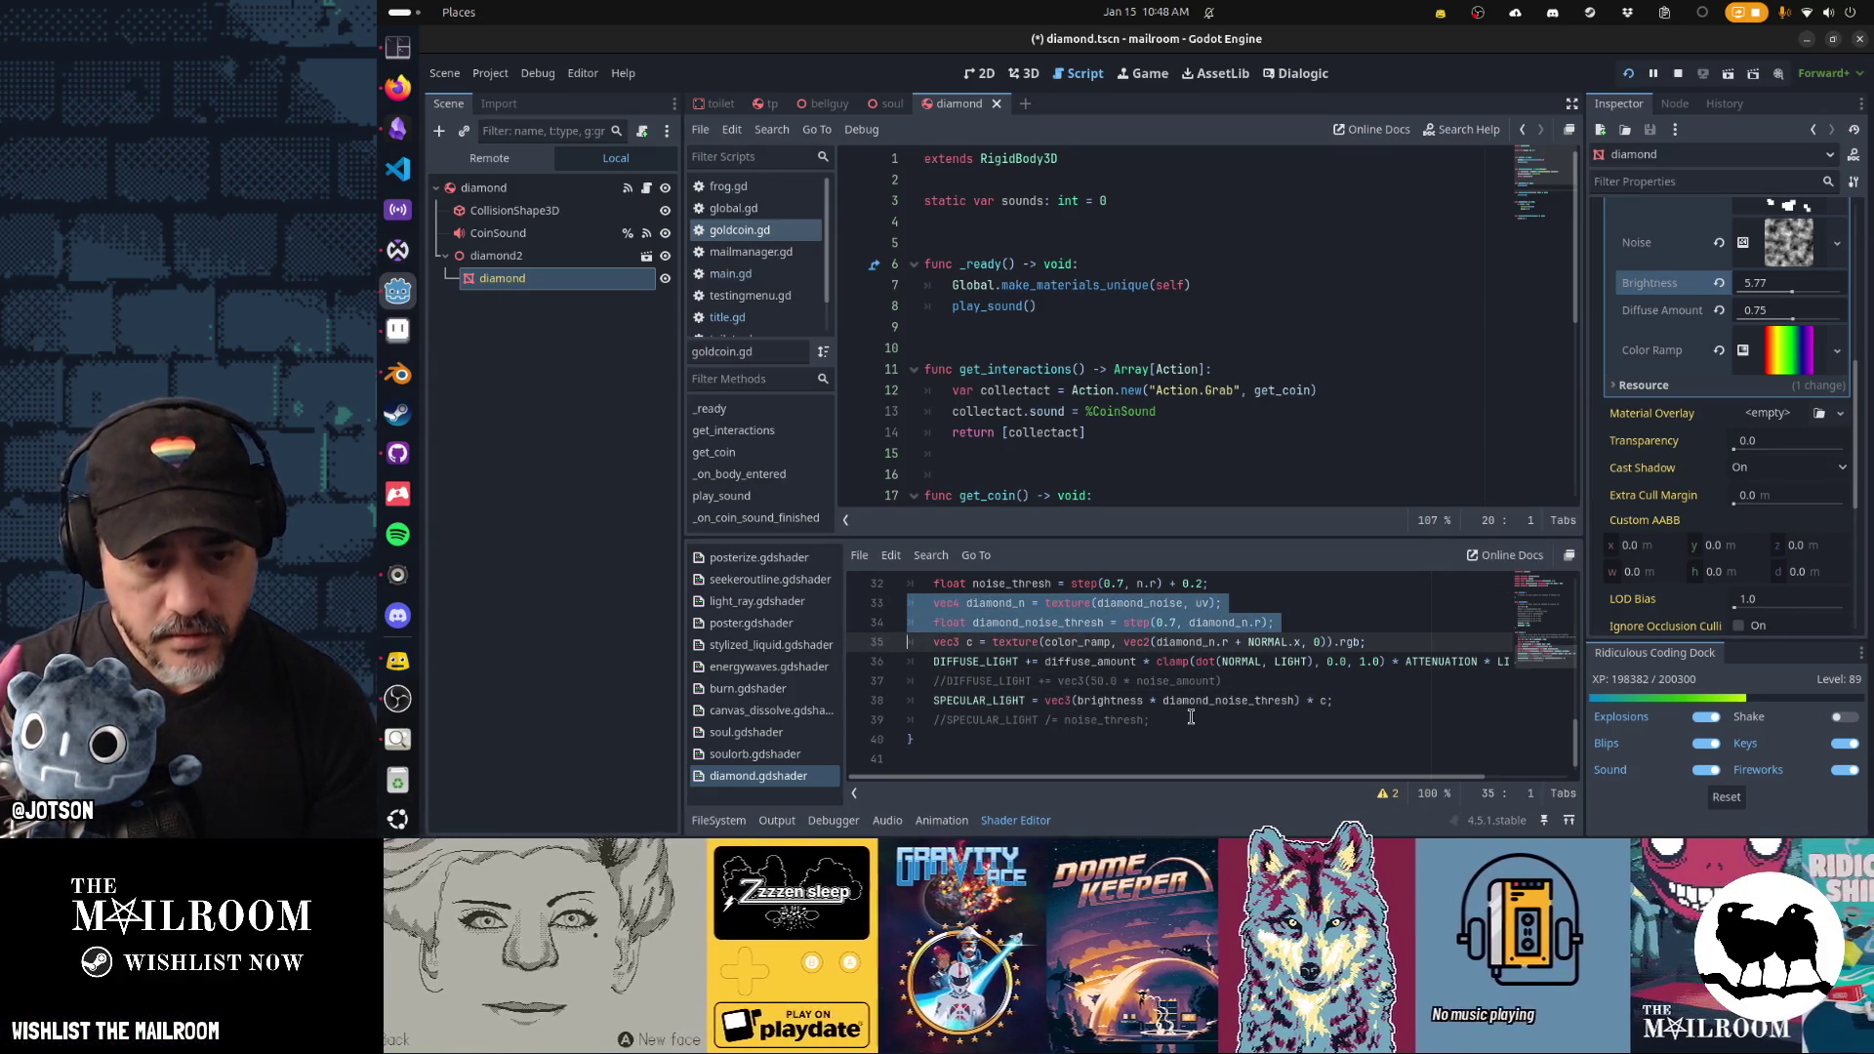
{"action": "key", "text": "Right"}
{"action": "key", "text": "ctrl+v"}
{"action": "key", "text": "Up"}
{"action": "key", "text": "Up"}
{"action": "key", "text": "ctrl+Right"}
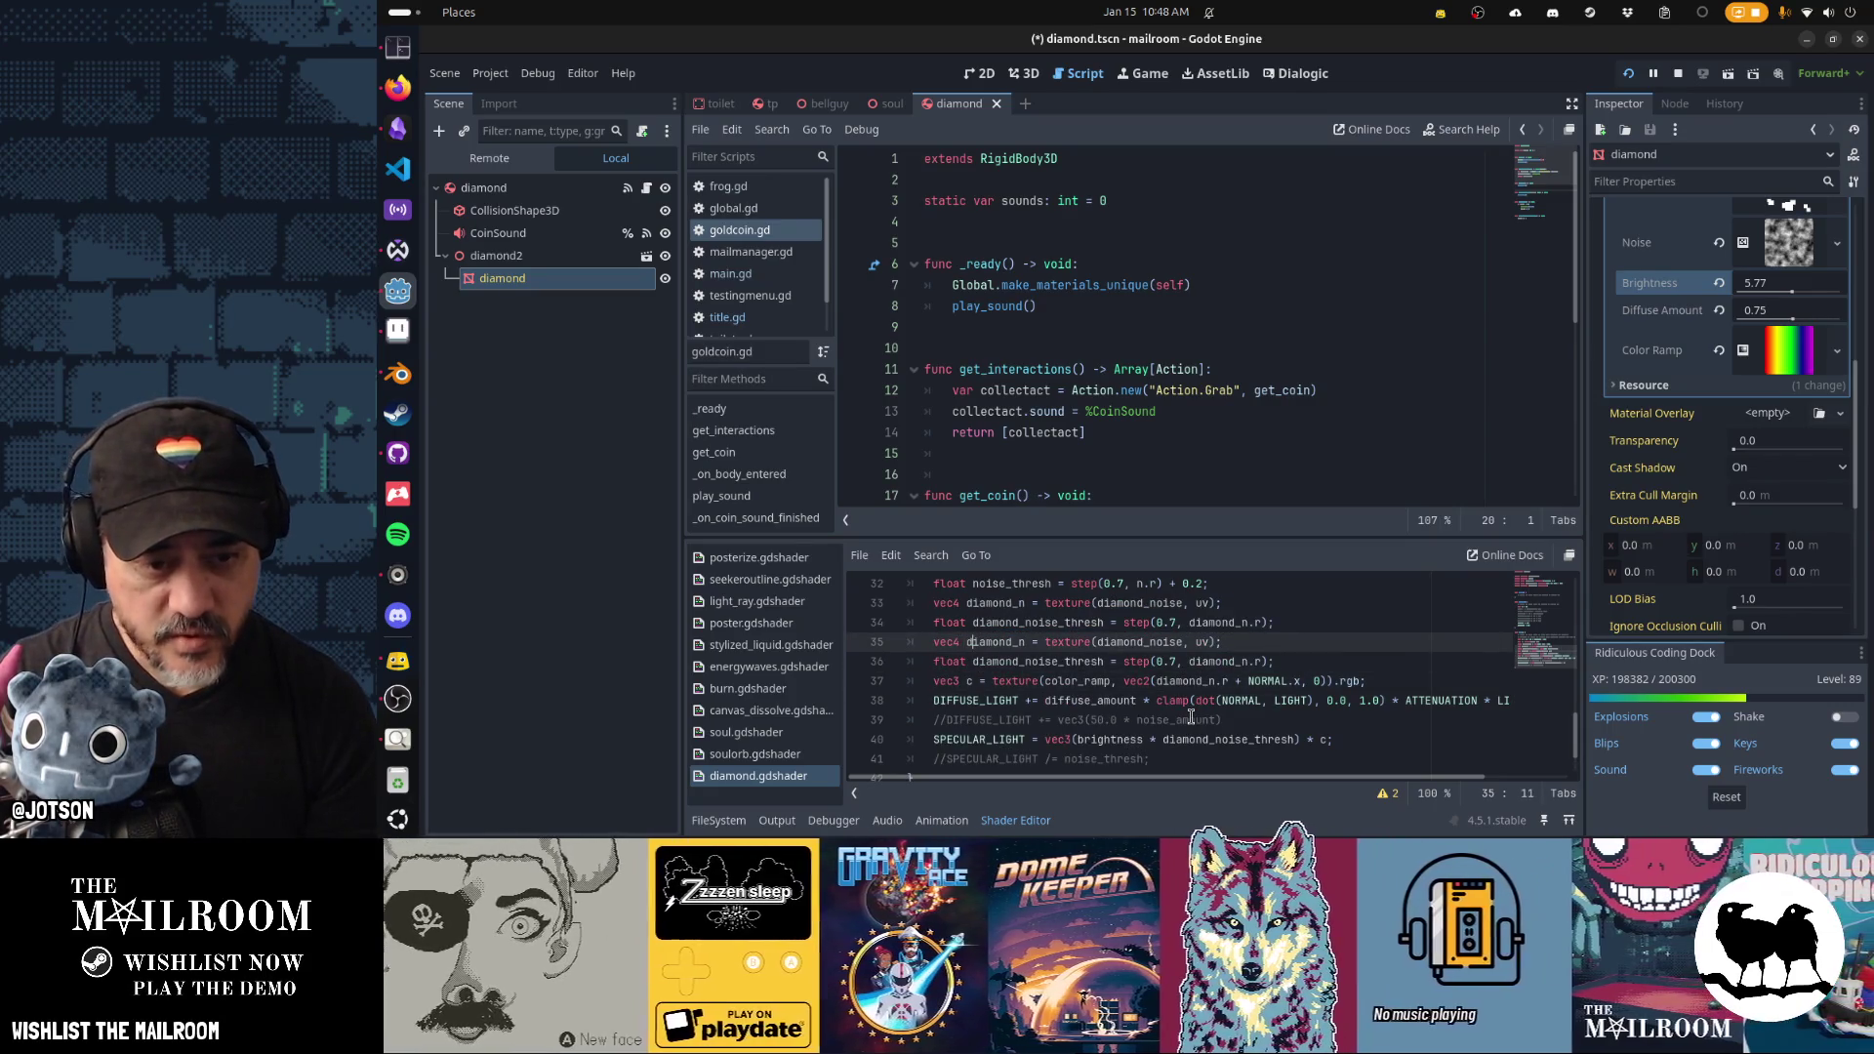
{"action": "key", "text": "ctrl+Right"}
{"action": "type", "text": "2"}
{"action": "key", "text": "Down"}
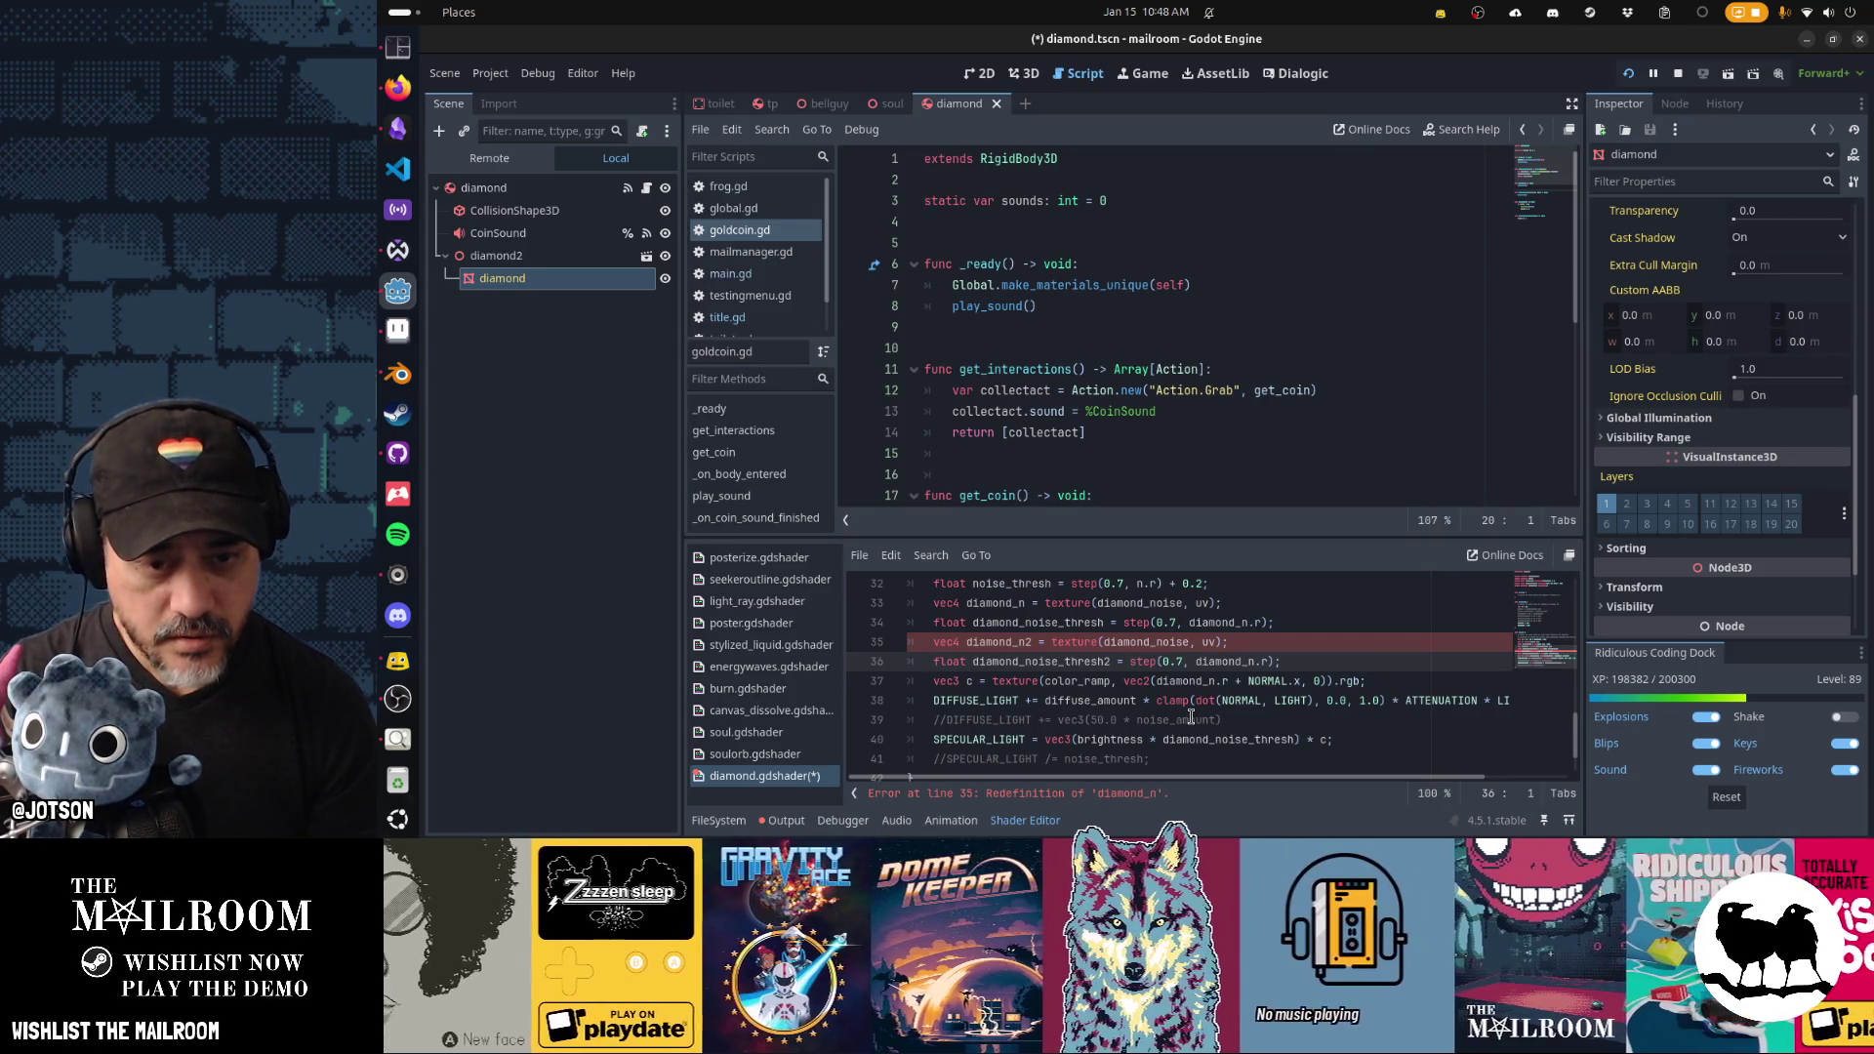
Offset the copied noise texture's UV by a vec2(0.2) term.
{"action": "key", "text": "Up"}
{"action": "key", "text": "End"}
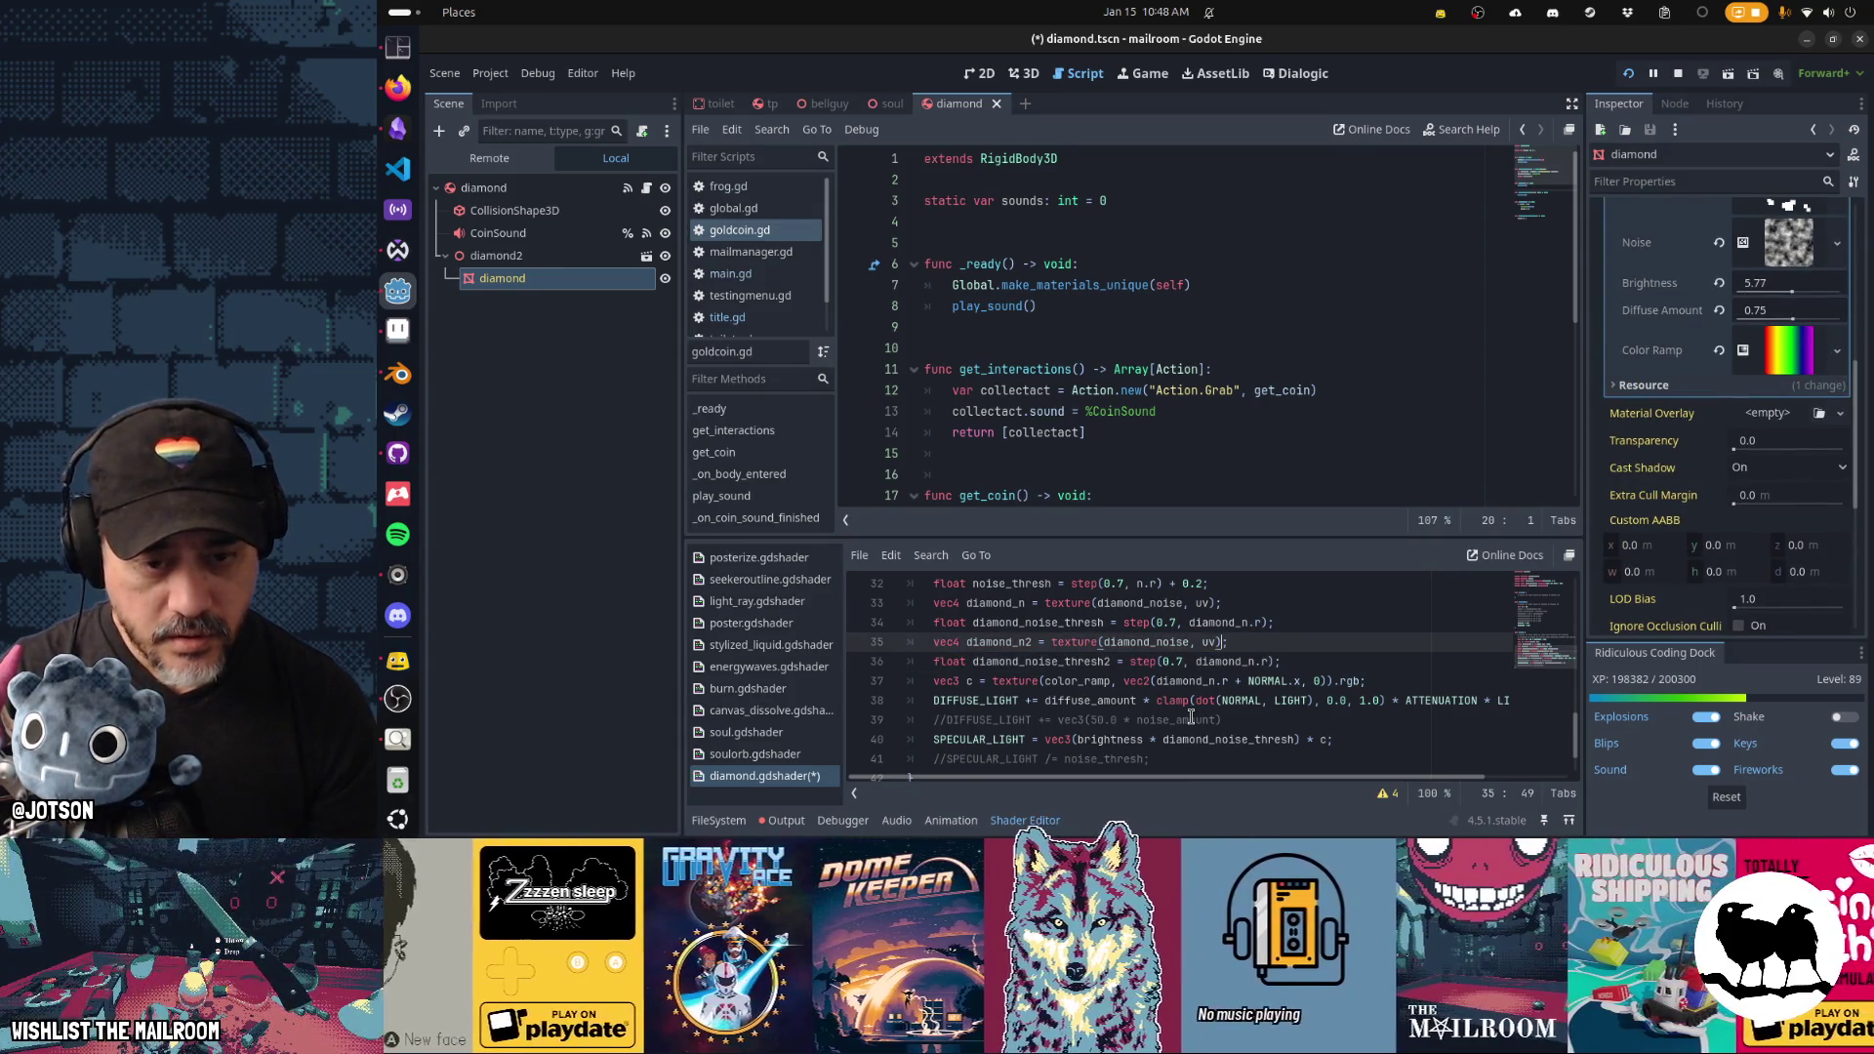
{"action": "key", "text": "Left"}
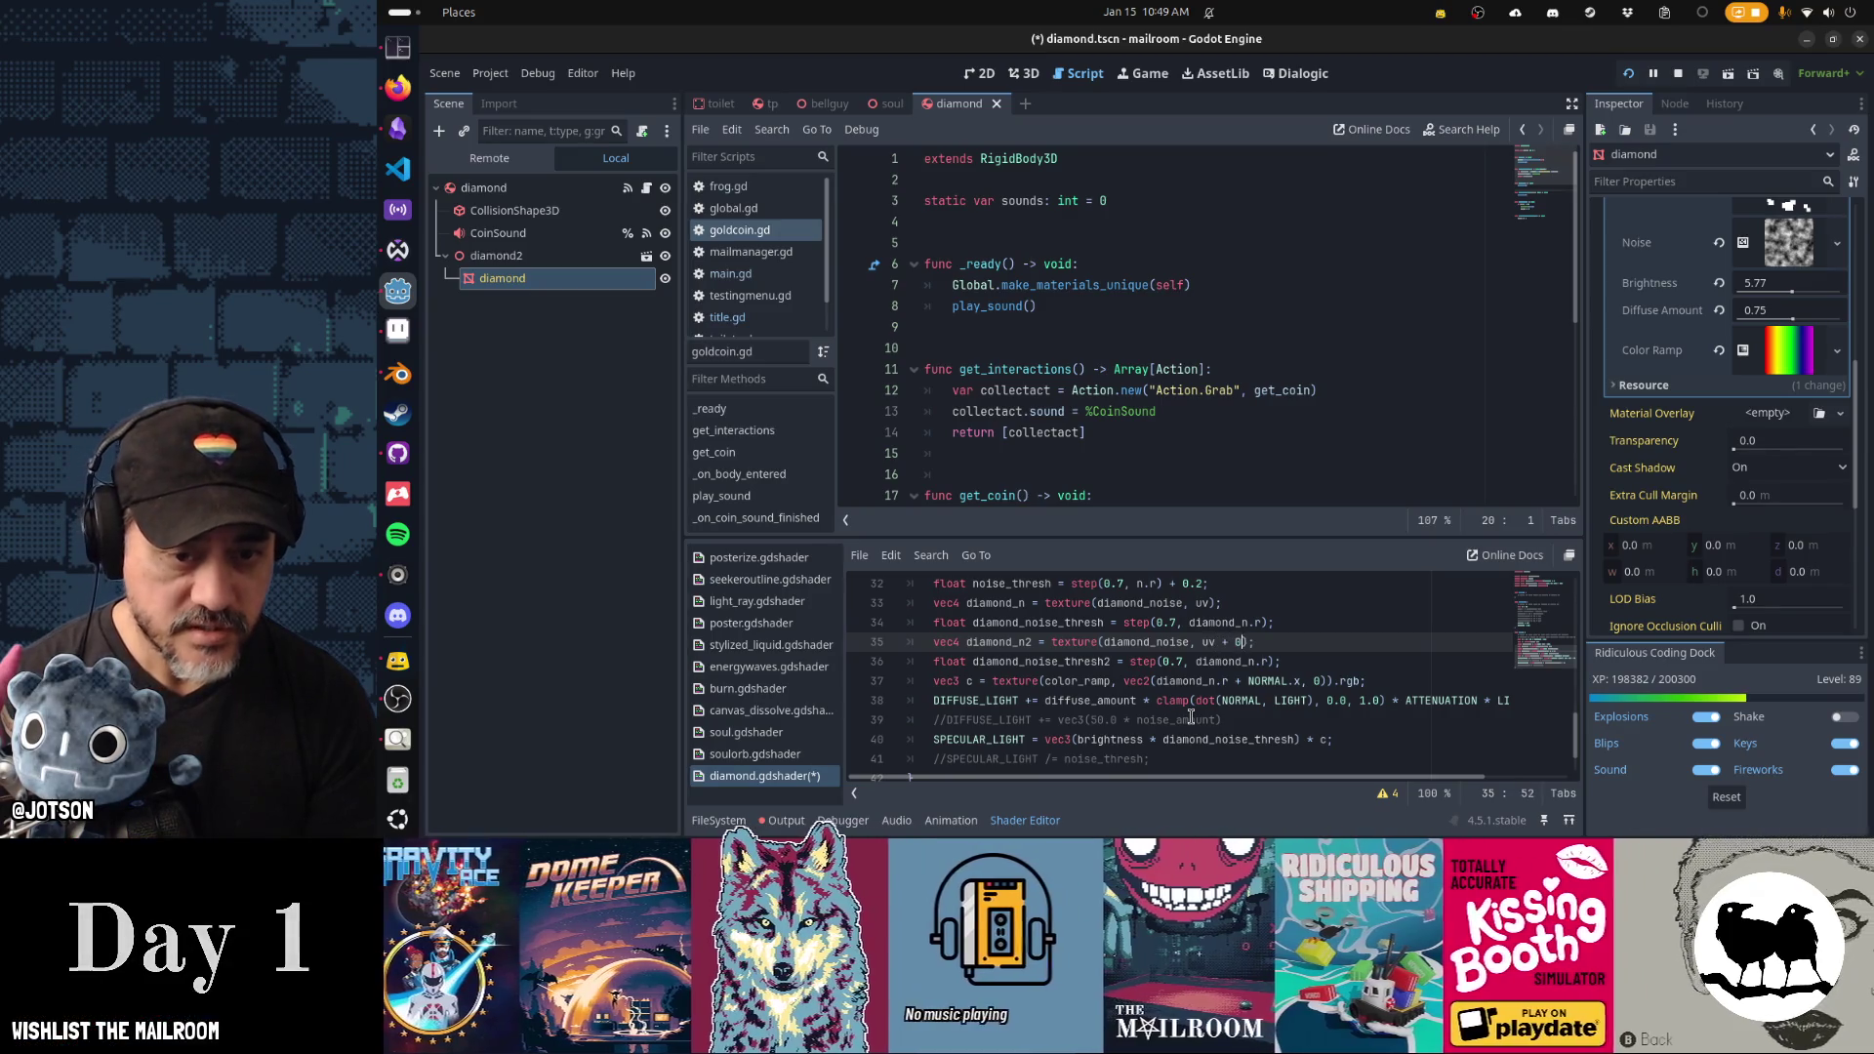
{"action": "key", "text": "BackSpace"}
{"action": "key", "text": "BackSpace"}
{"action": "type", "text": "vec2(0."}
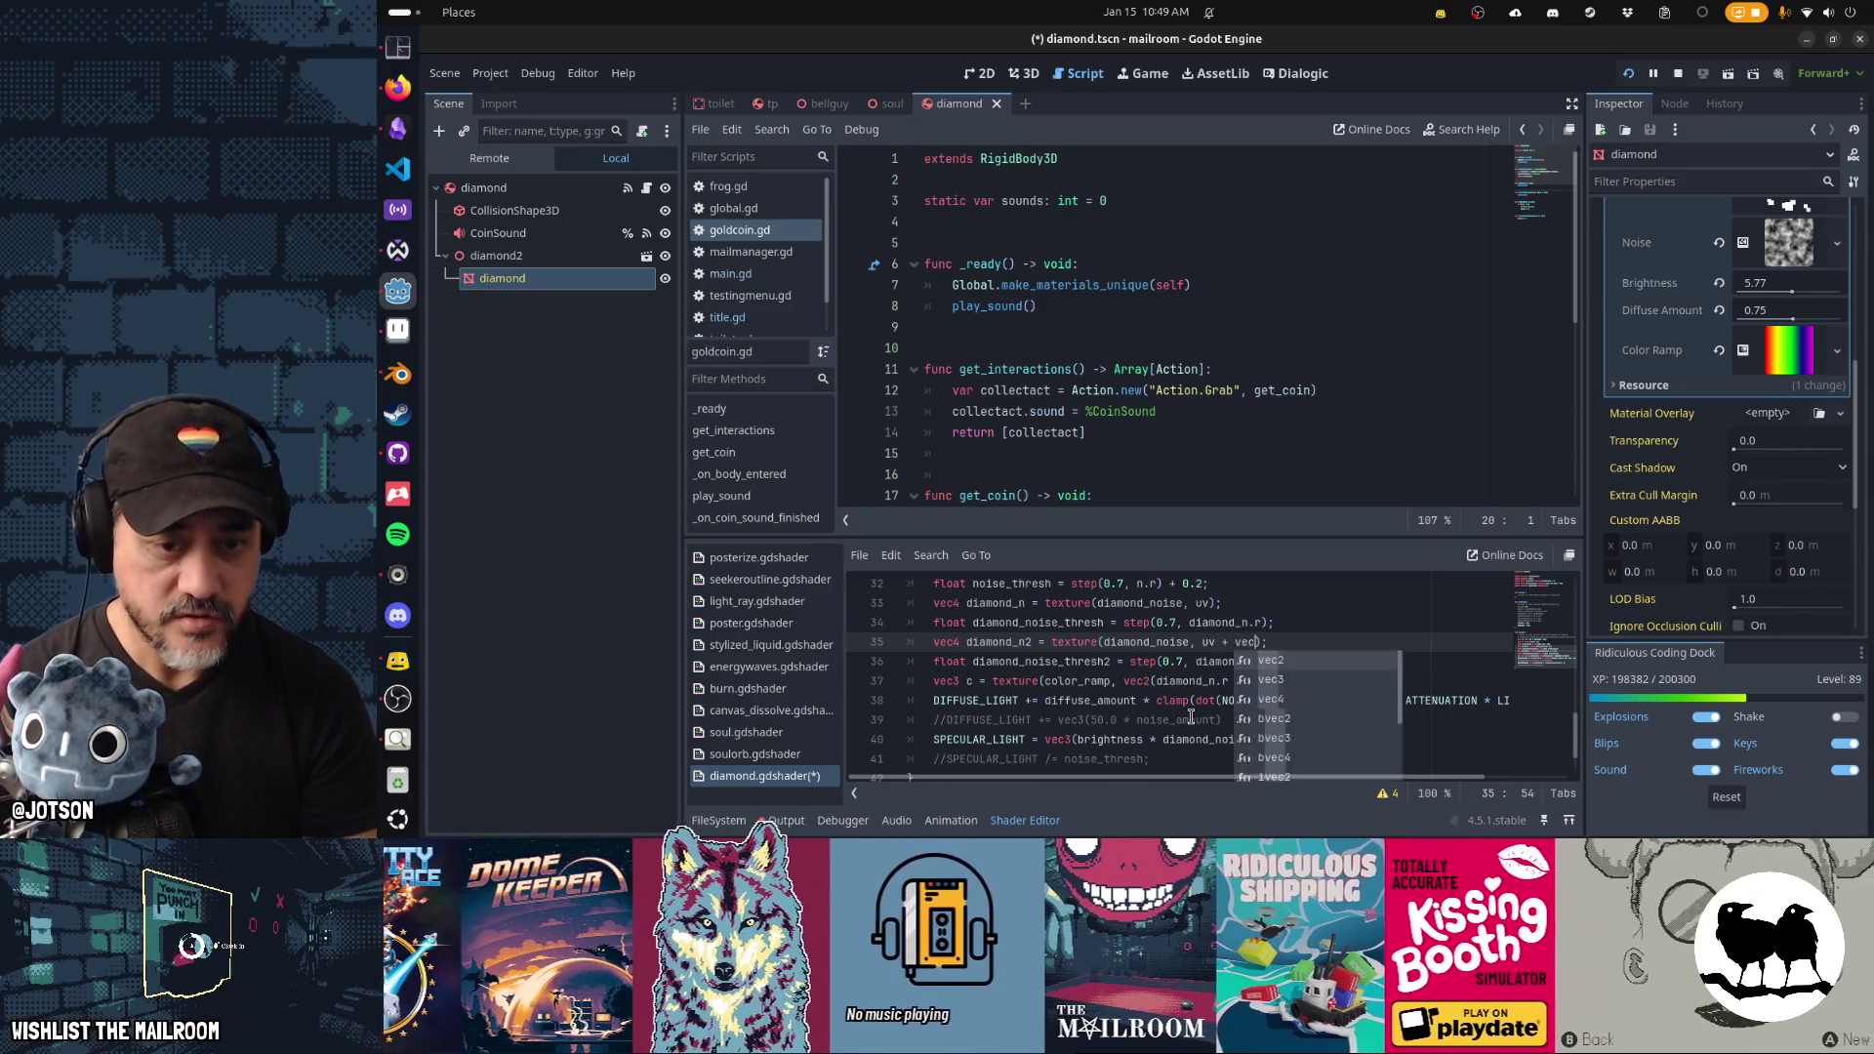
{"action": "type", "text": "2"}
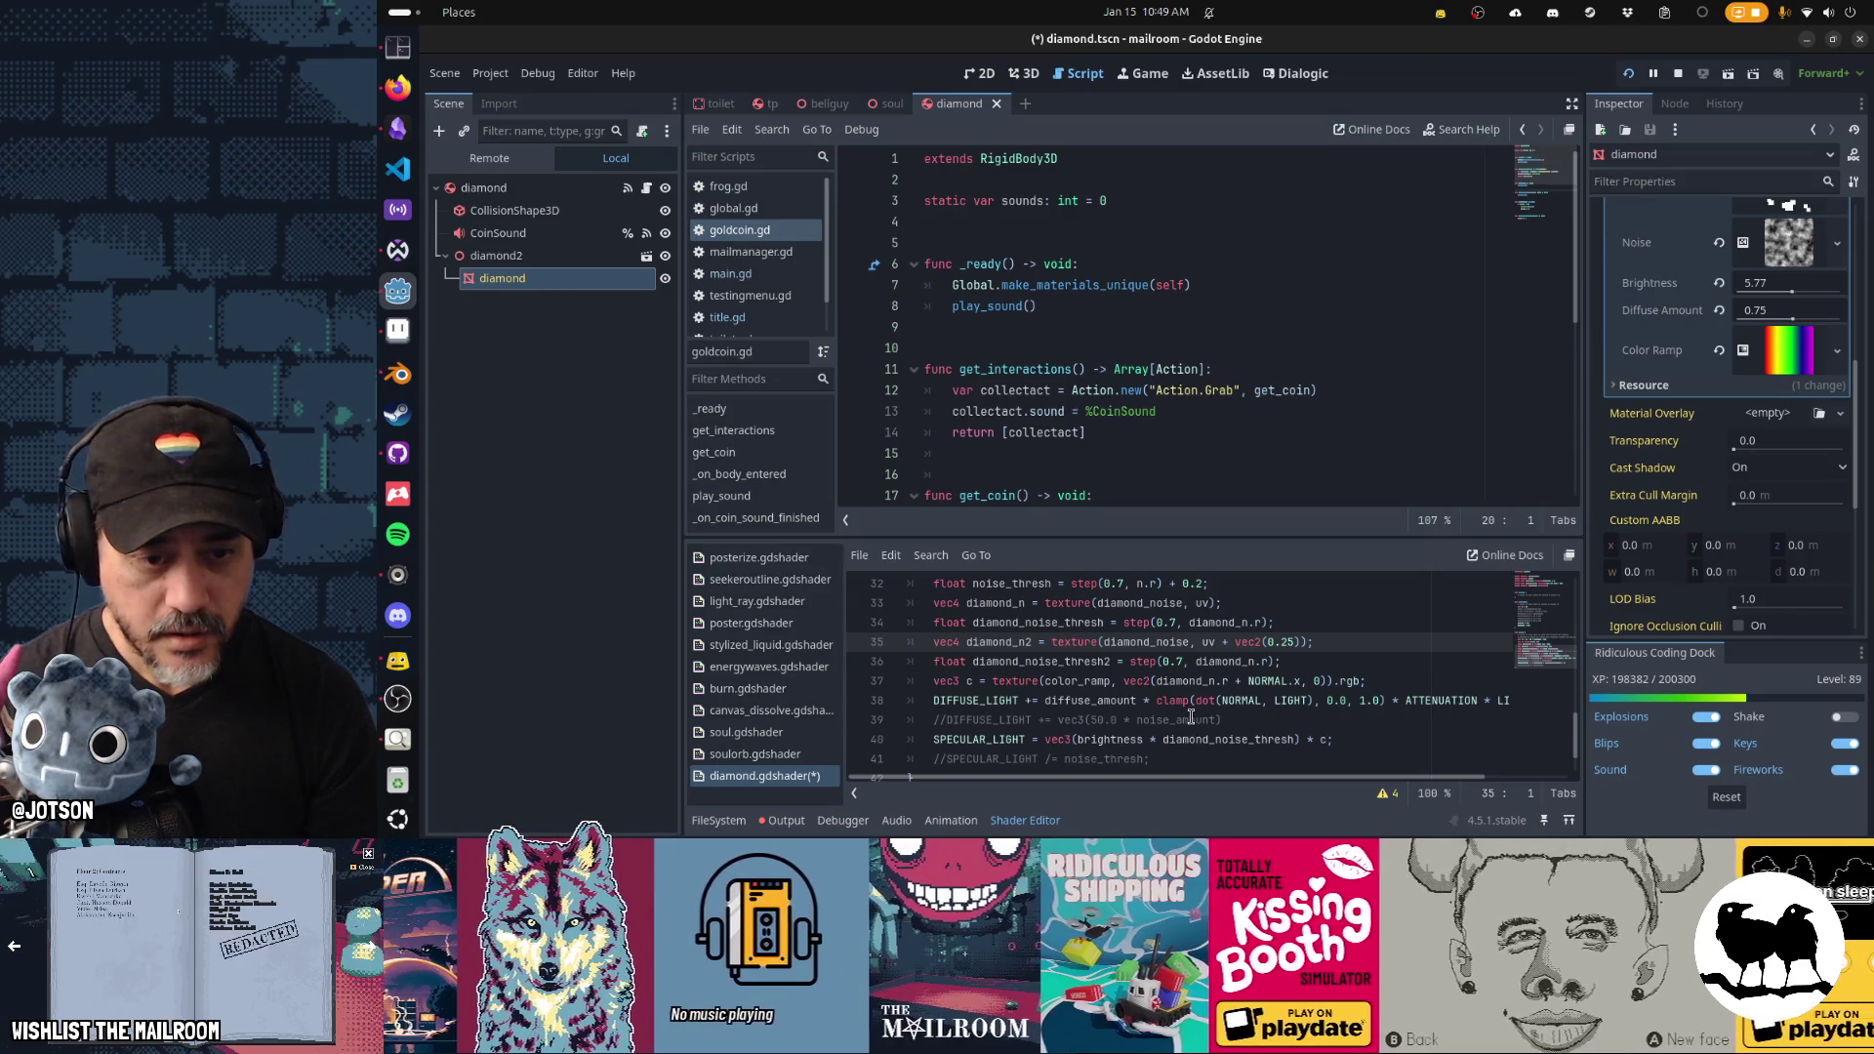
Duplicate the specular light line using diamond_noise_thresh2, save, and return to the 3D view.
{"action": "key", "text": "Down"}
{"action": "key", "text": "Down"}
{"action": "key", "text": "Down"}
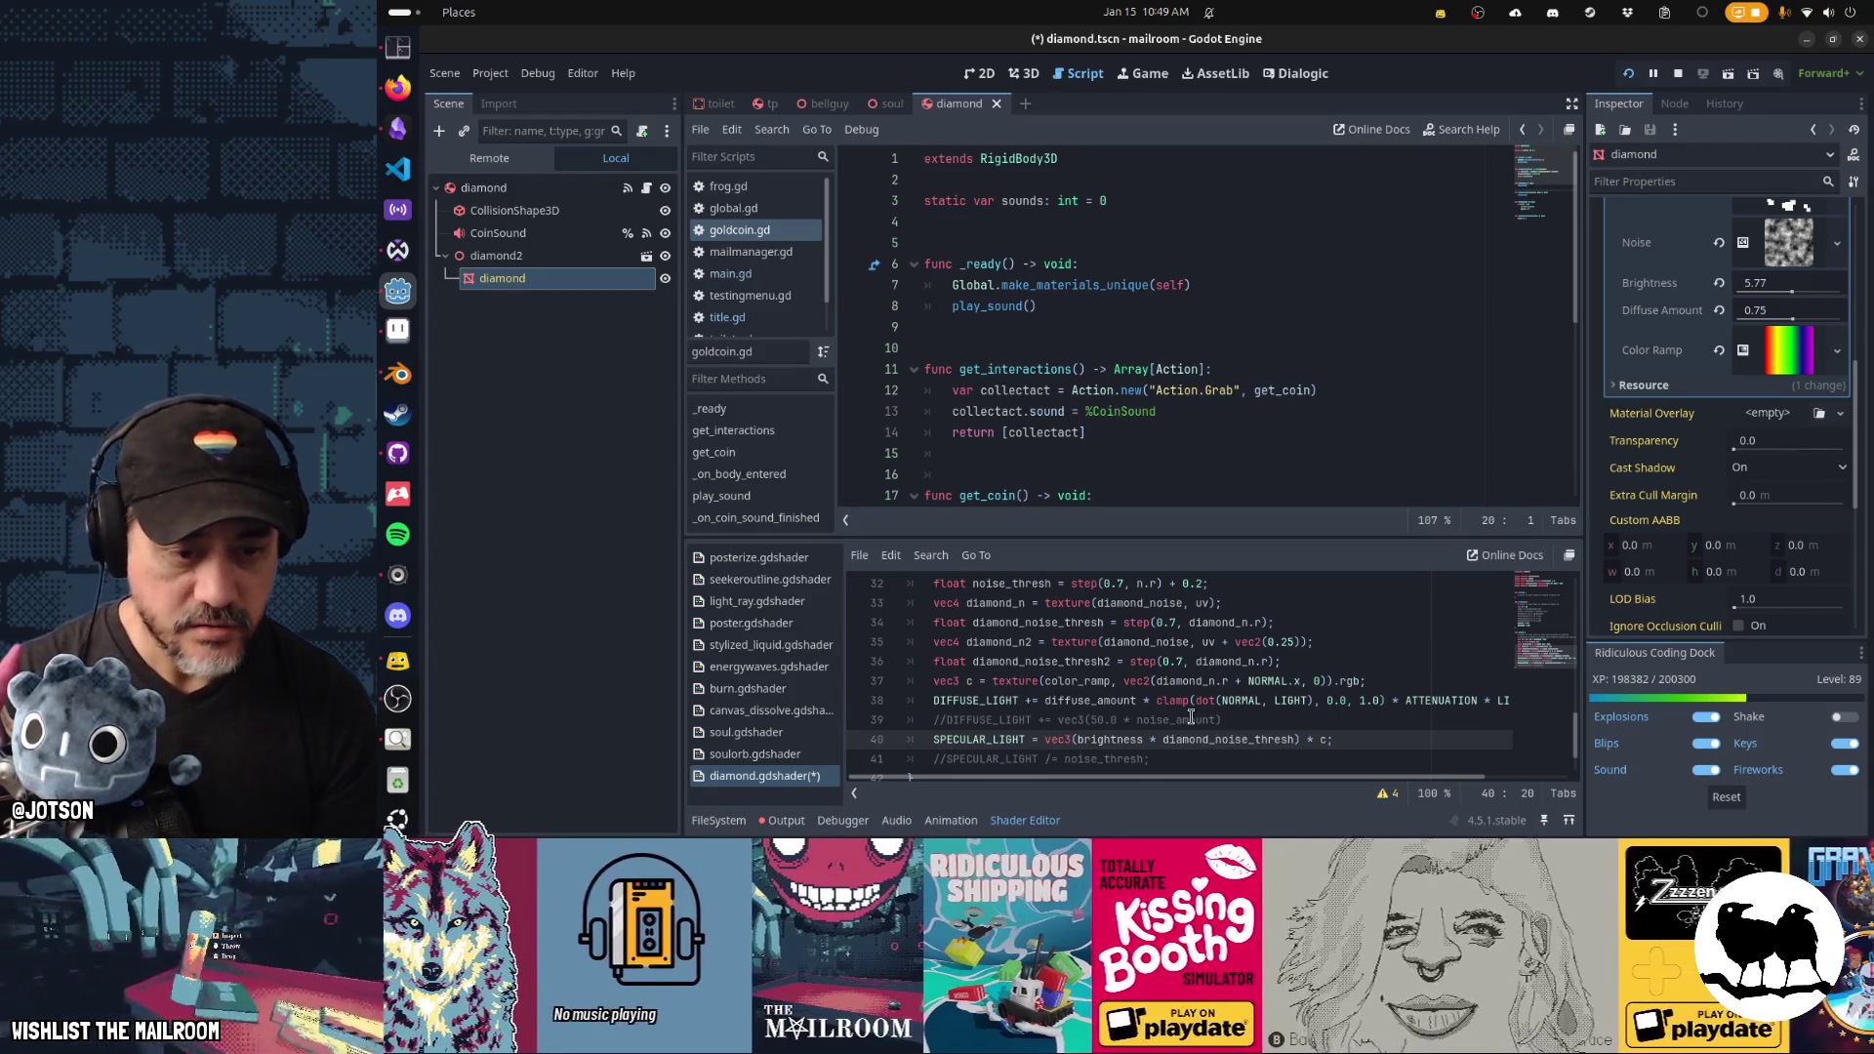
{"action": "key", "text": "ctrl+shift+d"}
{"action": "type", "text": "-"}
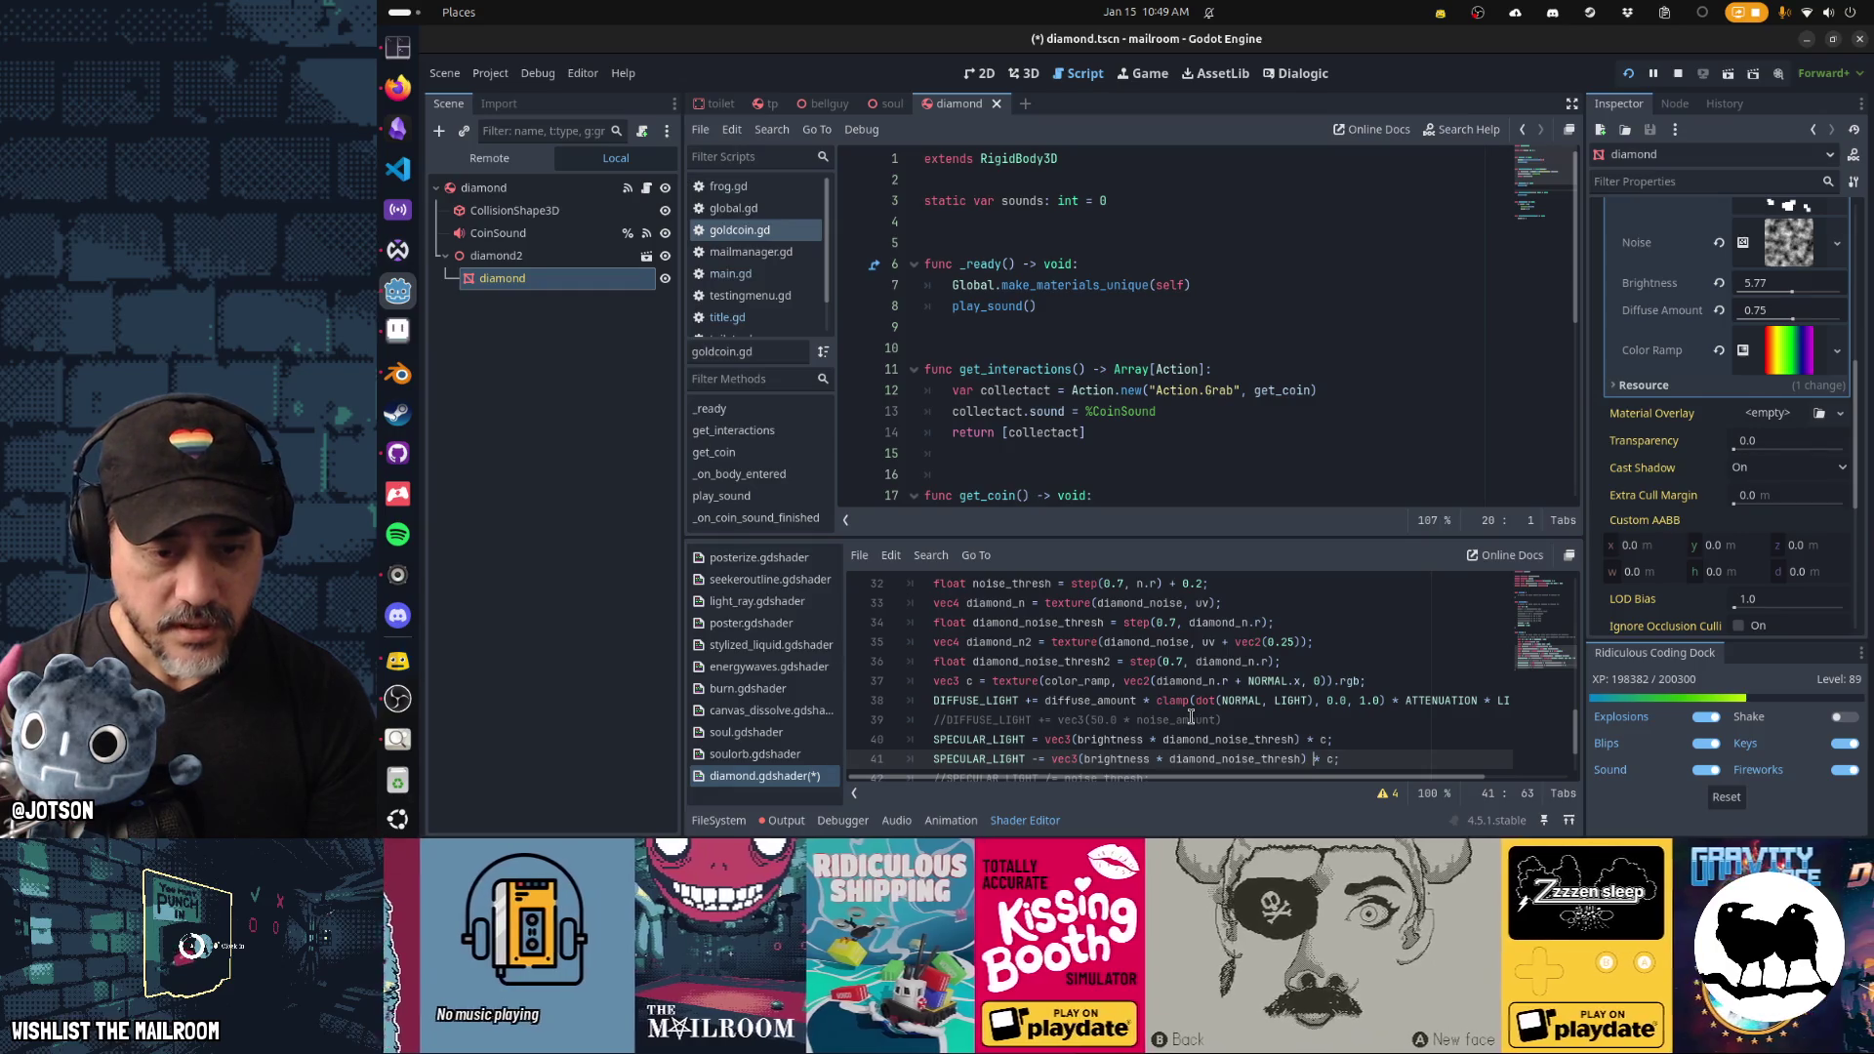
{"action": "type", "text": "2"}
{"action": "key", "text": "ctrl+s"}
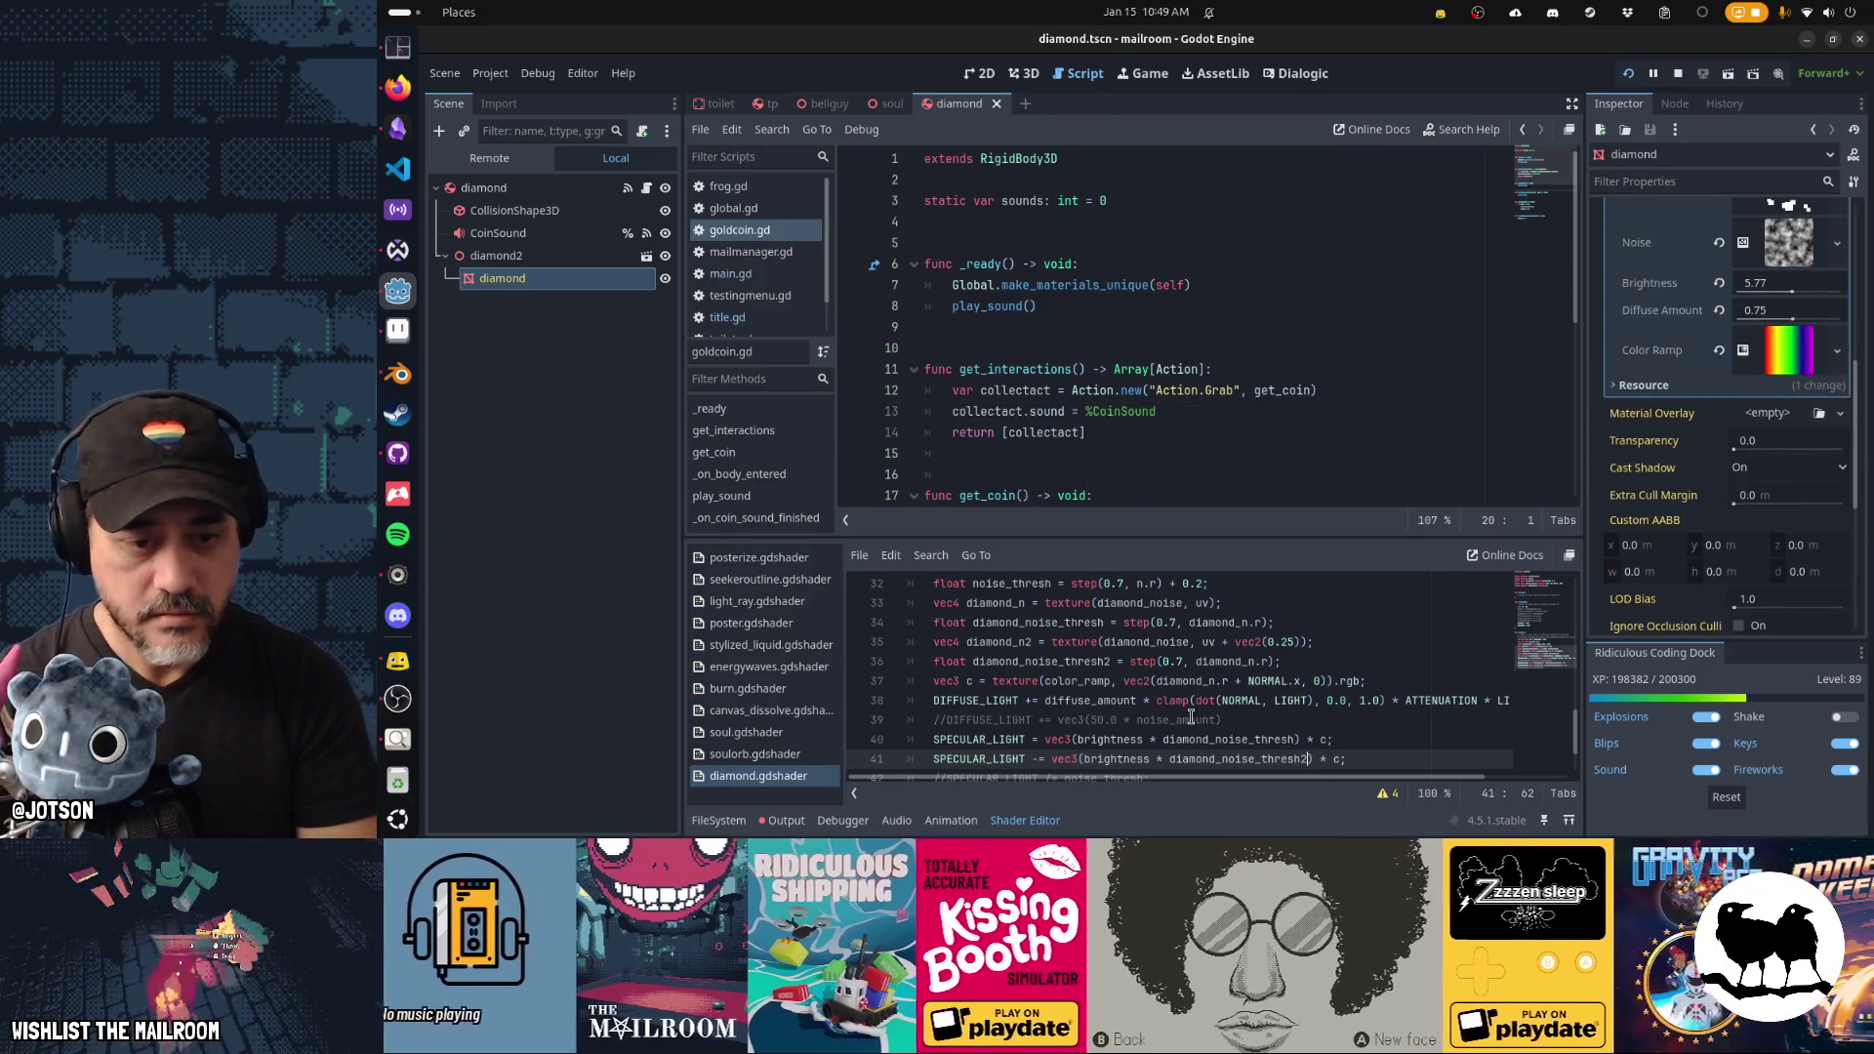
{"action": "key", "text": "ctrl+F4"}
{"action": "key", "text": "ctrl+F2"}
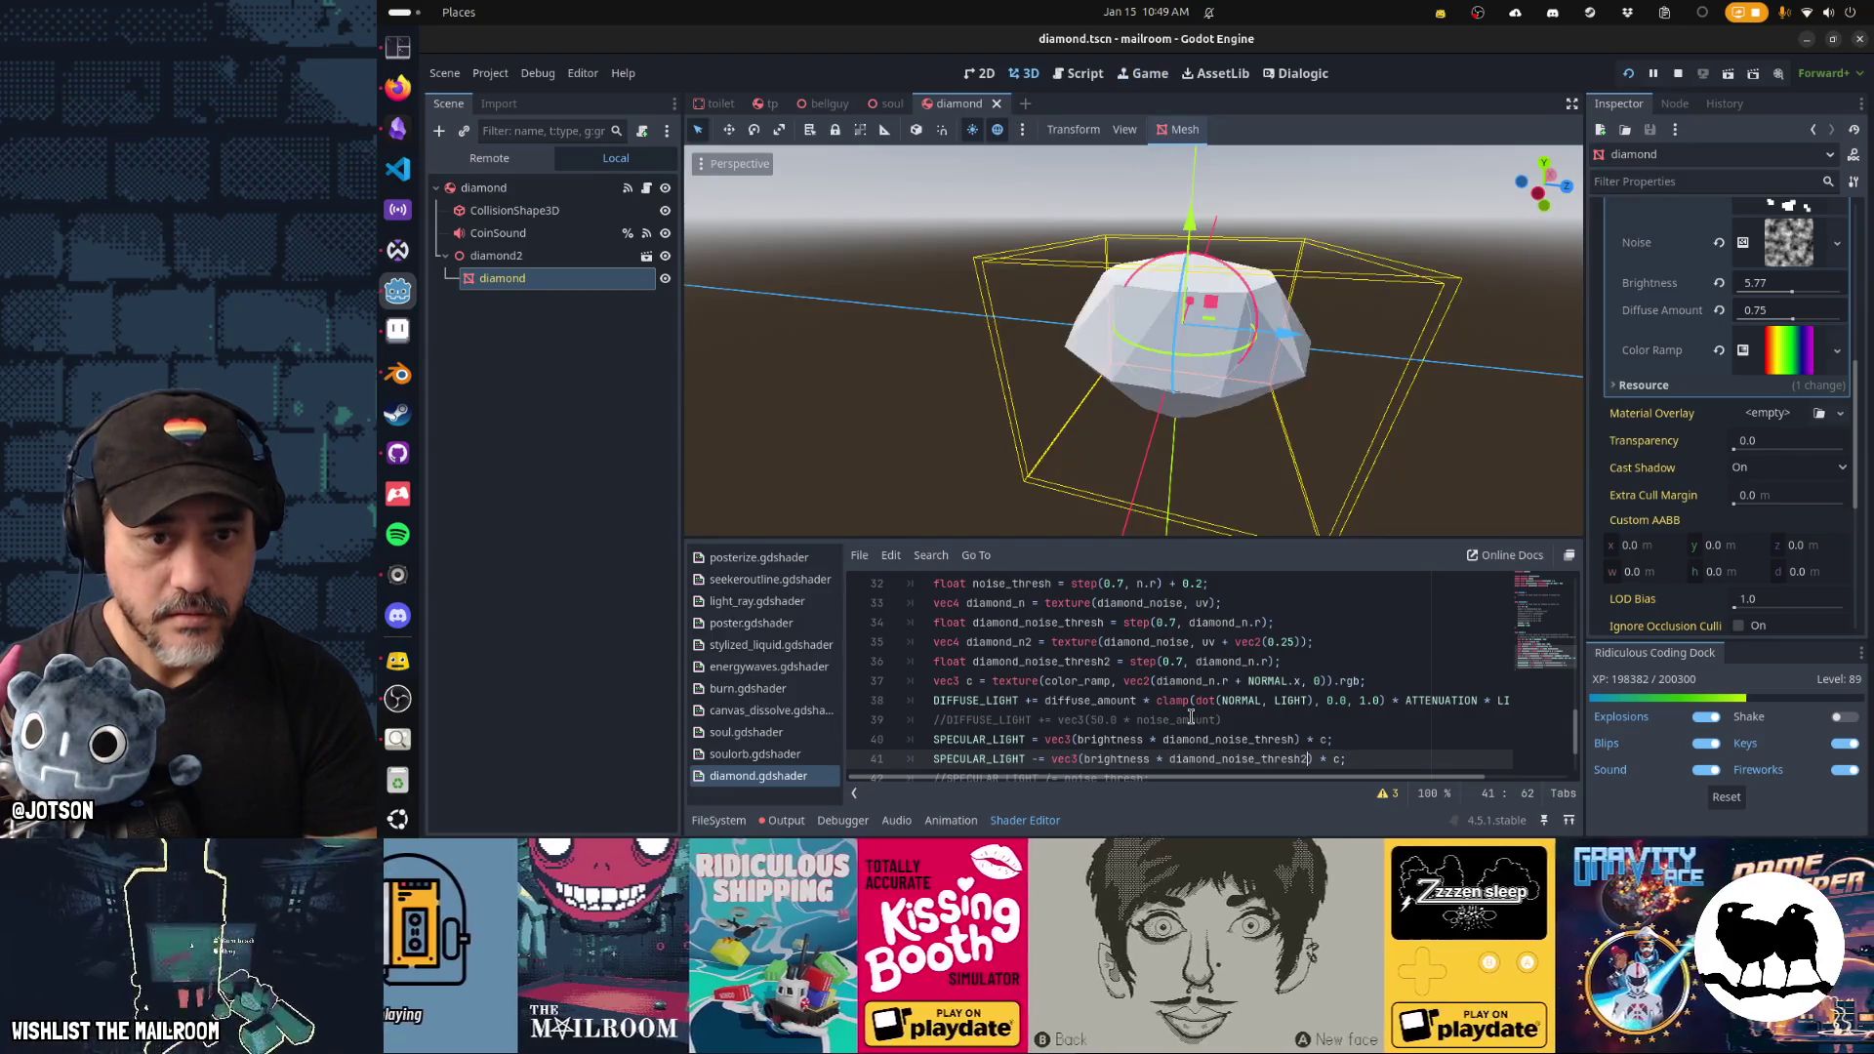
Toggle the second specular line's comment on and off to compare the diamond with and without it.
{"action": "left_click_drag", "start_coordinate": [1124, 528], "coordinate": [1259, 406]}
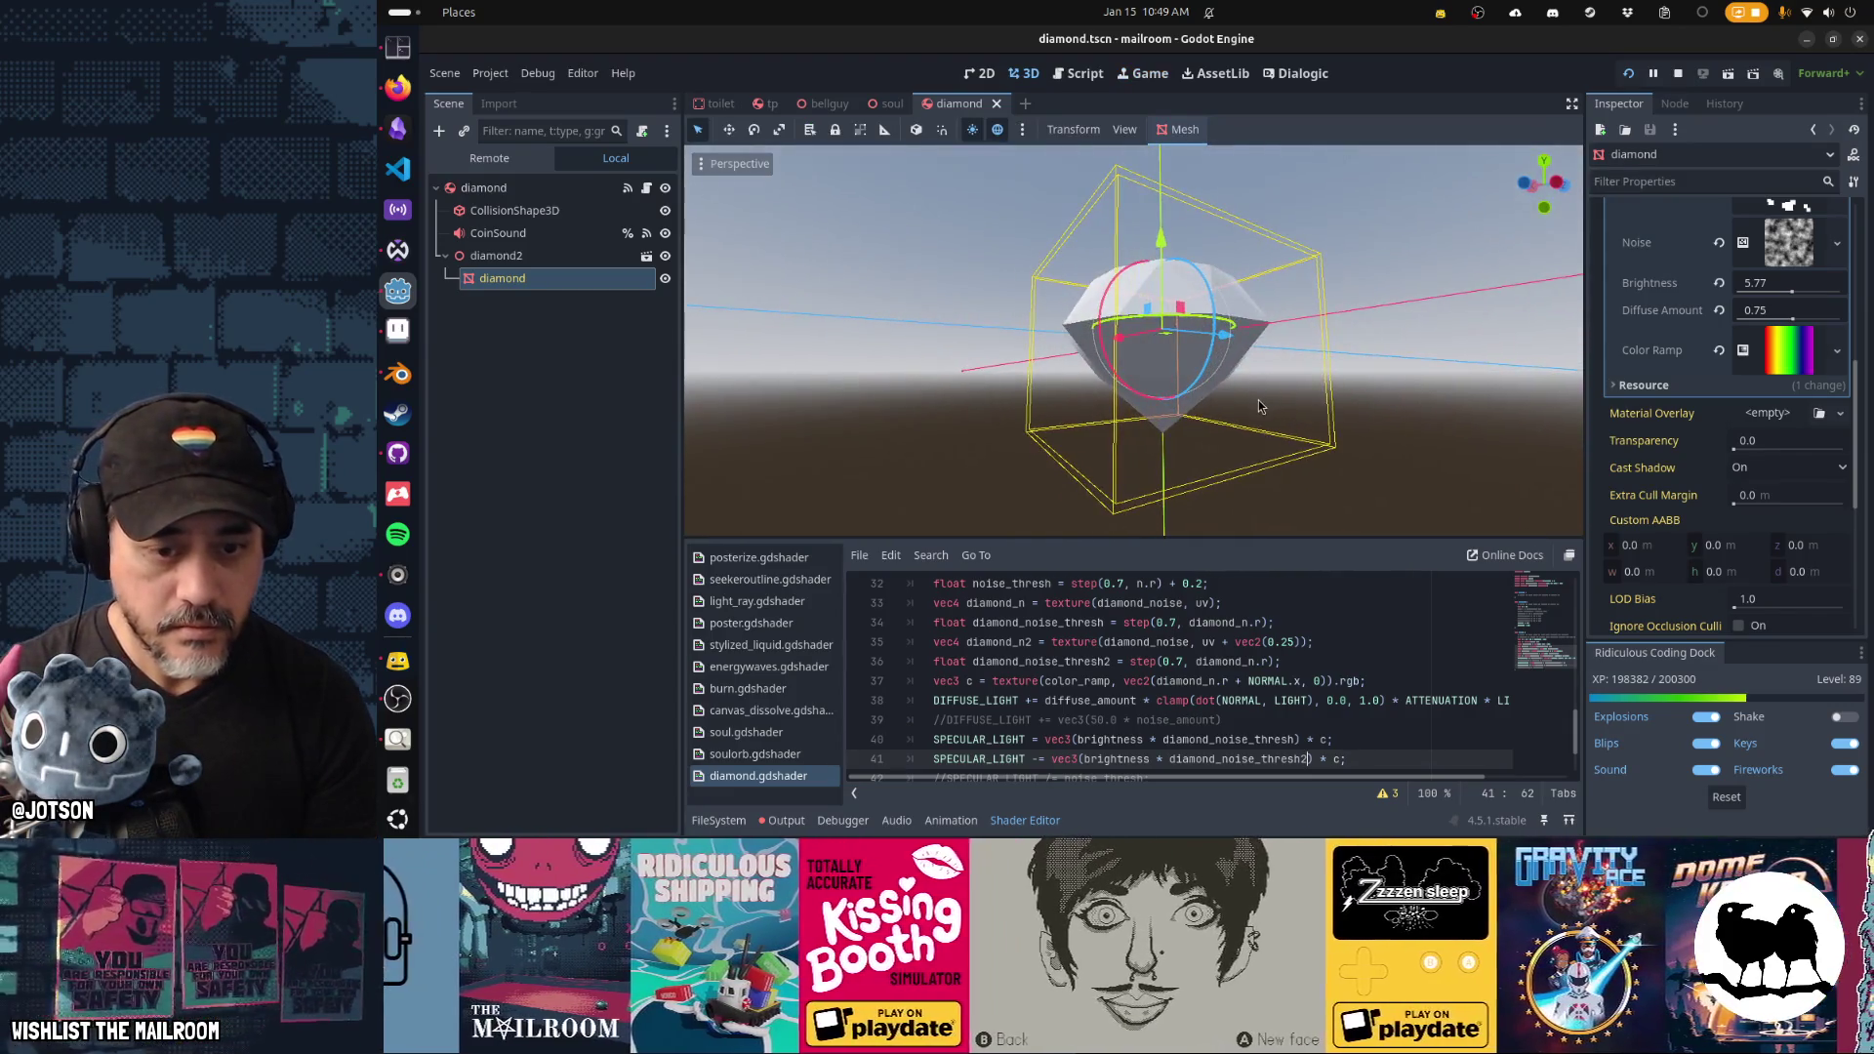
{"action": "key", "text": "ctrl+k"}
{"action": "key", "text": "ctrl+s"}
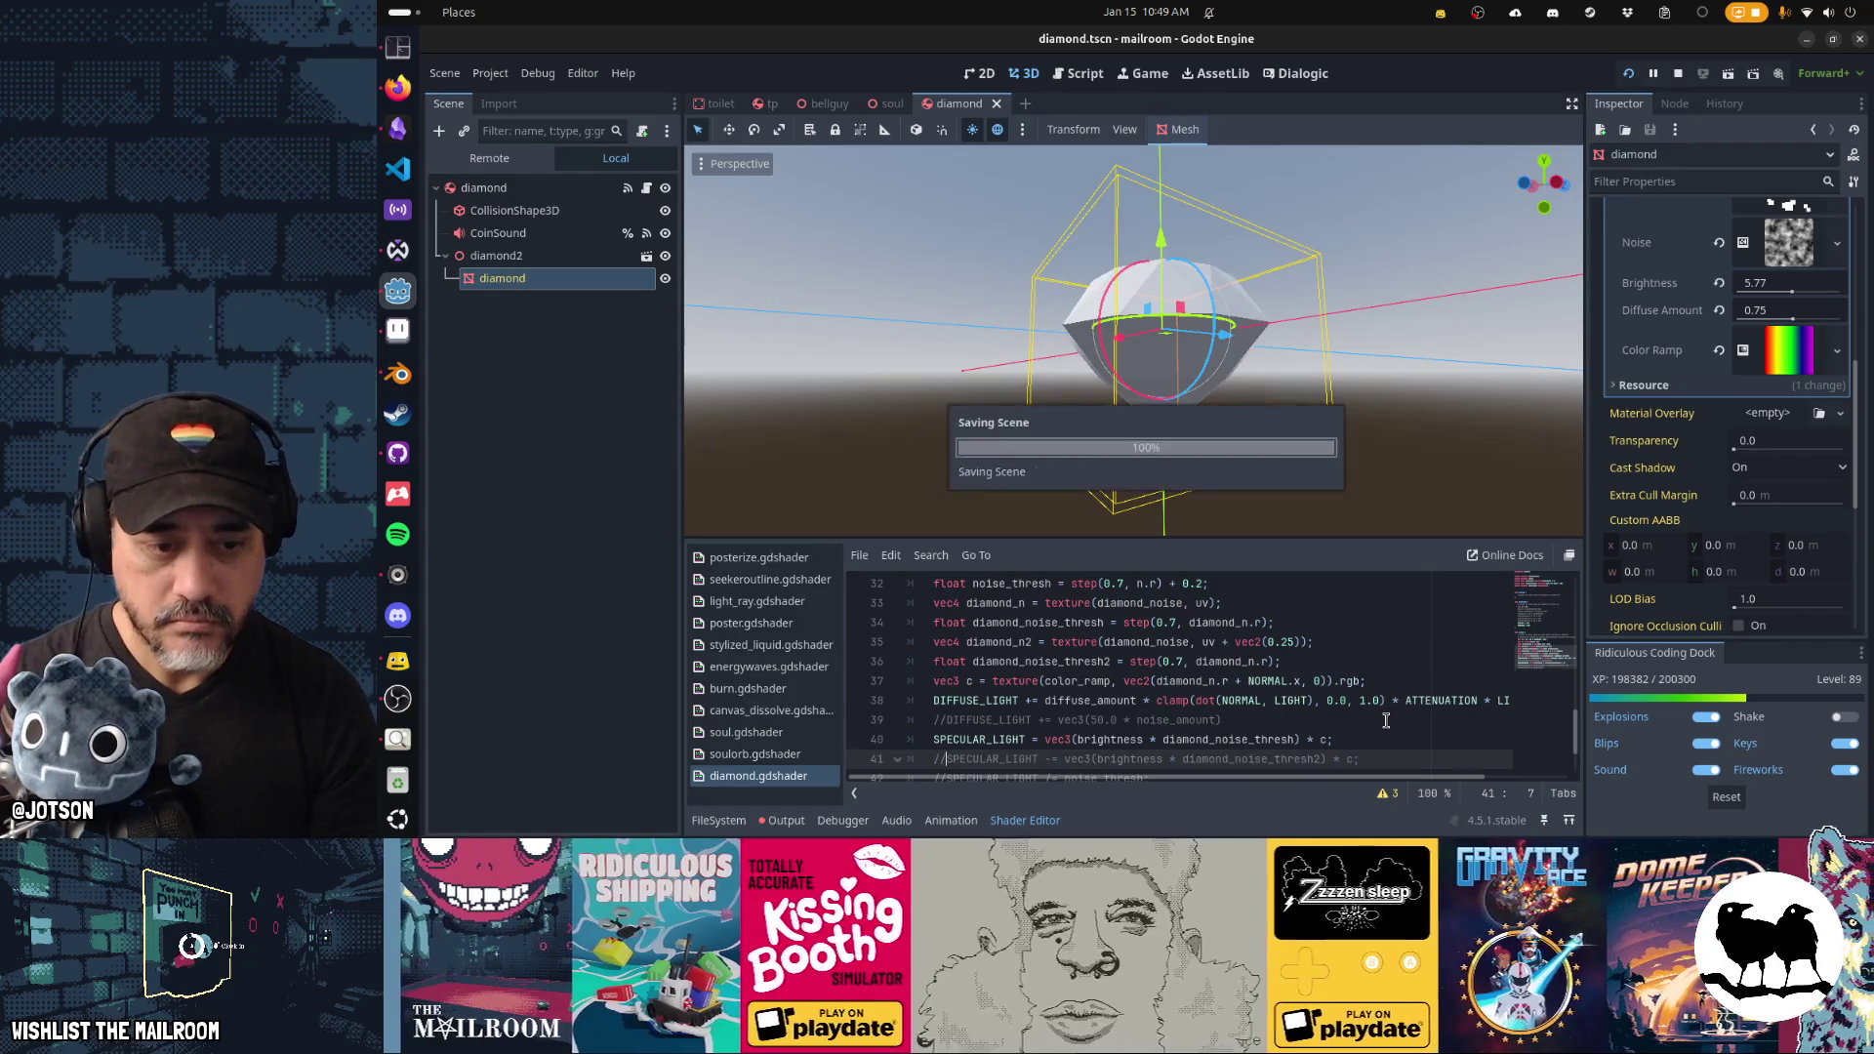
{"action": "key", "text": "ctrl+k"}
{"action": "key", "text": "ctrl+s"}
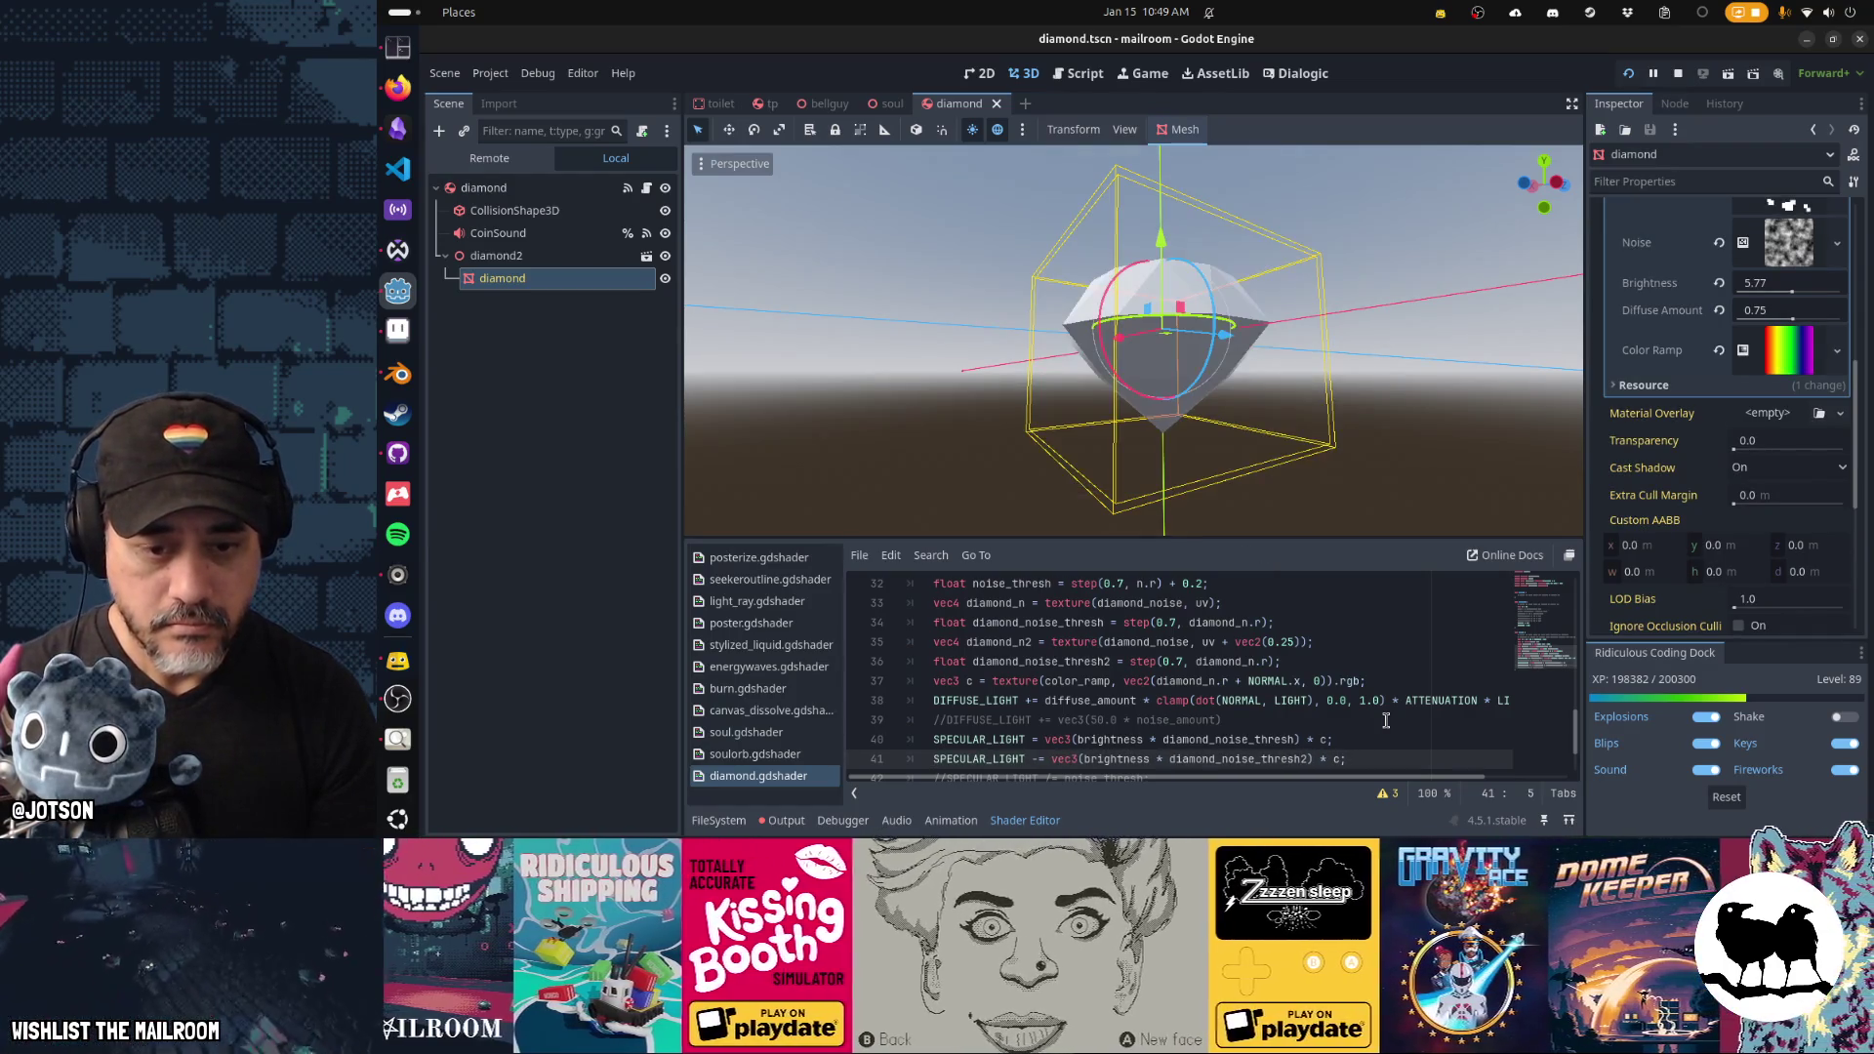
{"action": "key", "text": "ctrl+k"}
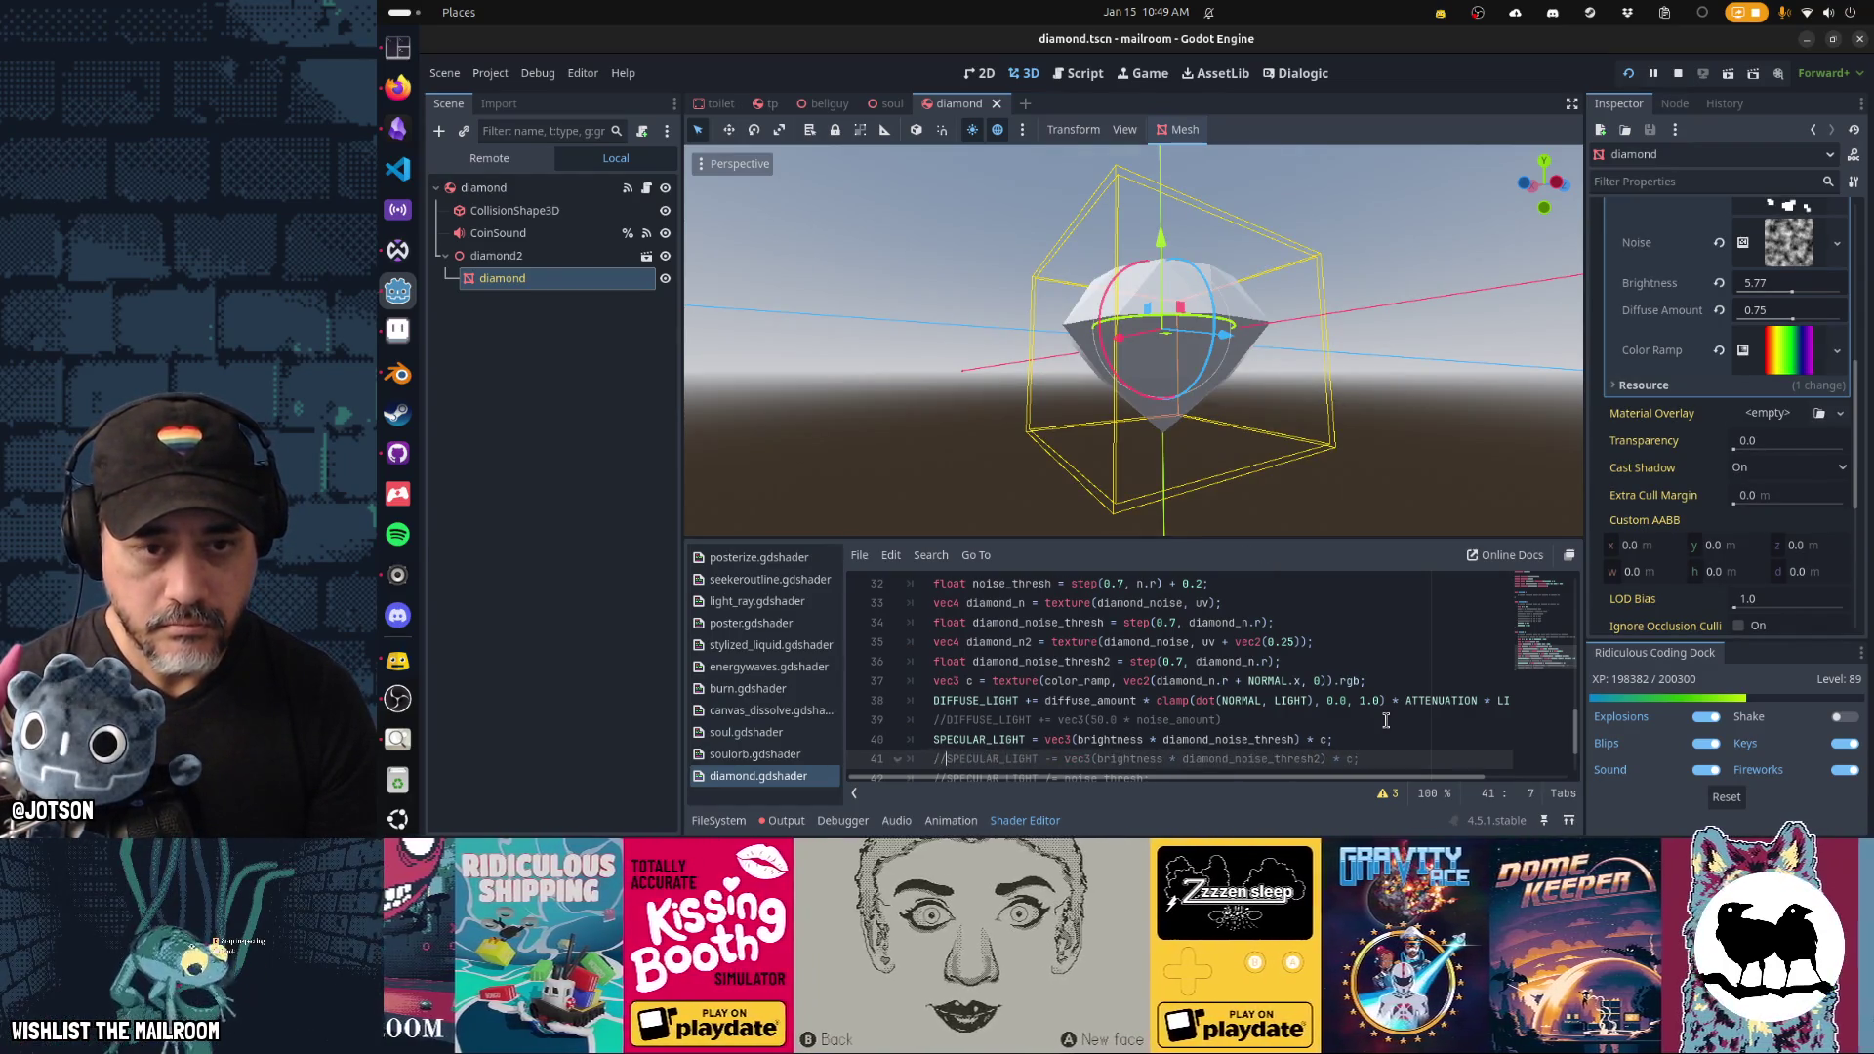
{"action": "key", "text": "ctrl+s"}
{"action": "key", "text": "ctrl+k"}
Point line 36 at diamond_n2 and change line 35's UV offset to 0.5.
{"action": "key", "text": "Up"}
{"action": "key", "text": "Up"}
{"action": "key", "text": "Up"}
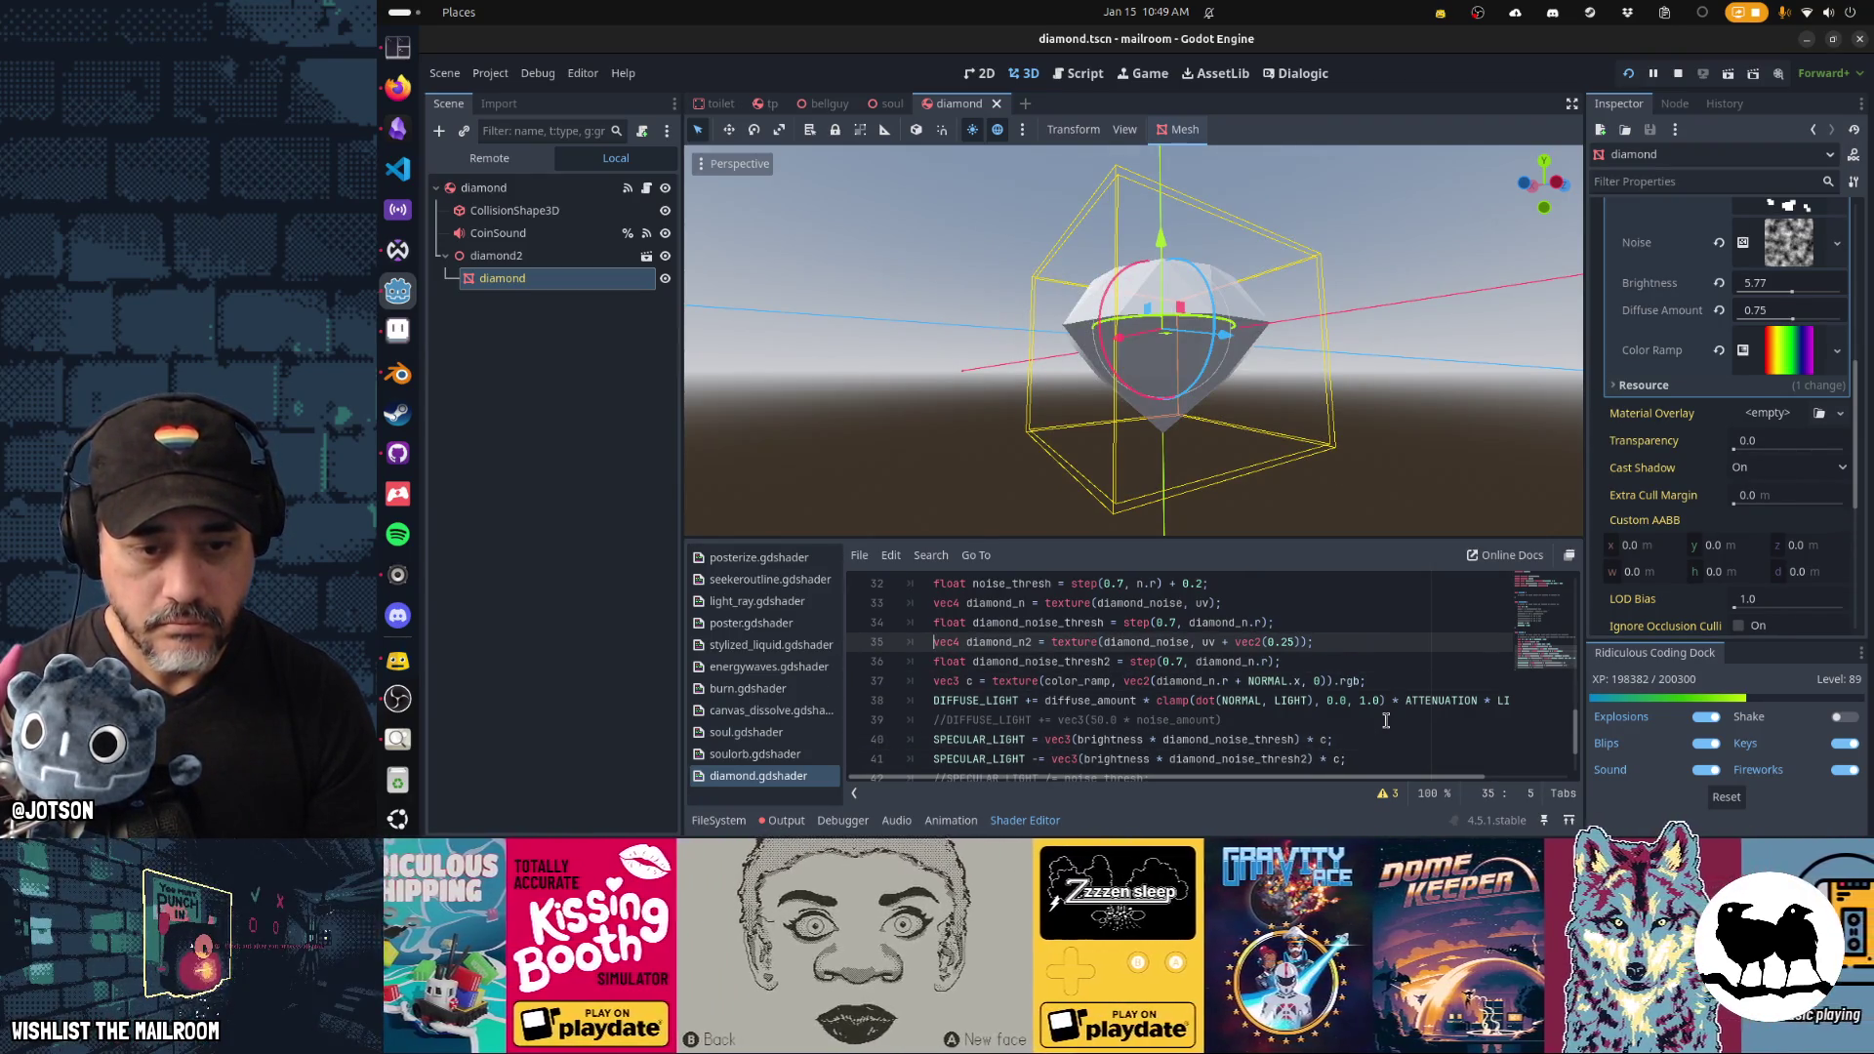
{"action": "key", "text": "Down"}
{"action": "key", "text": "End"}
{"action": "key", "text": "Left"}
{"action": "key", "text": "Left"}
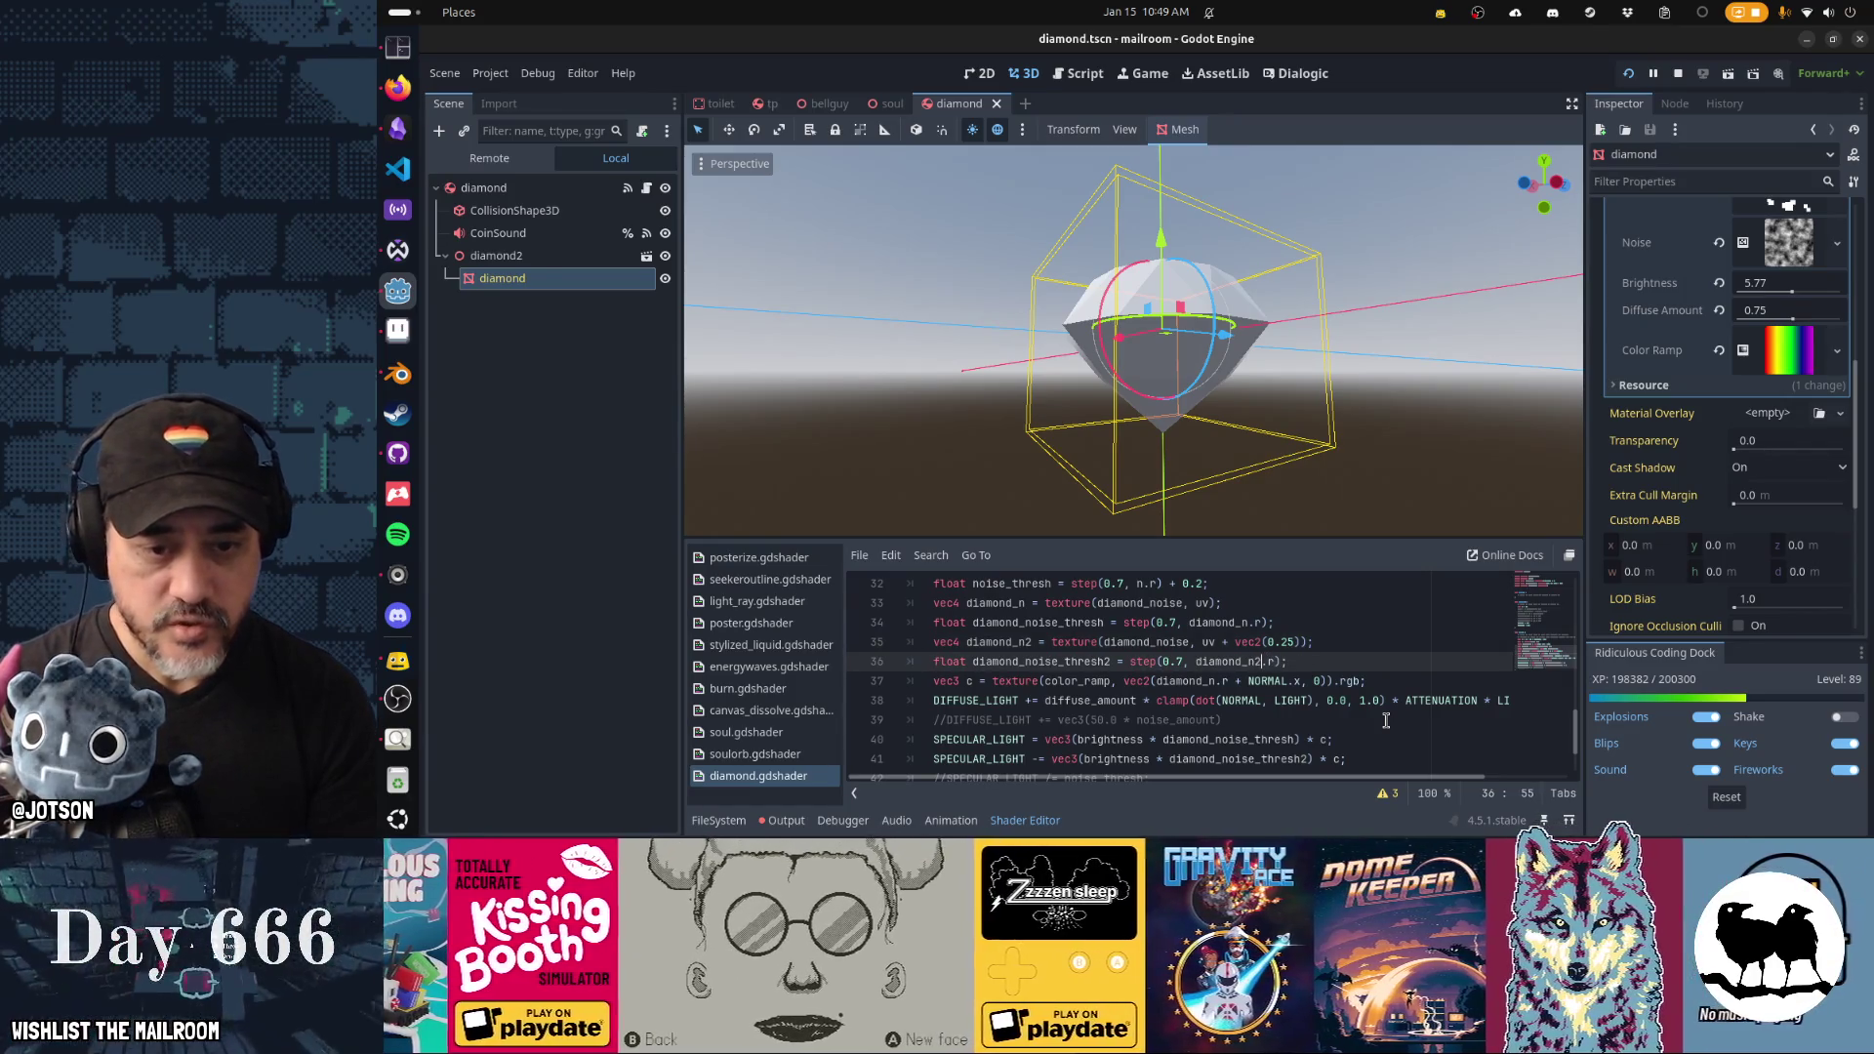
{"action": "key", "text": "ctrl+s"}
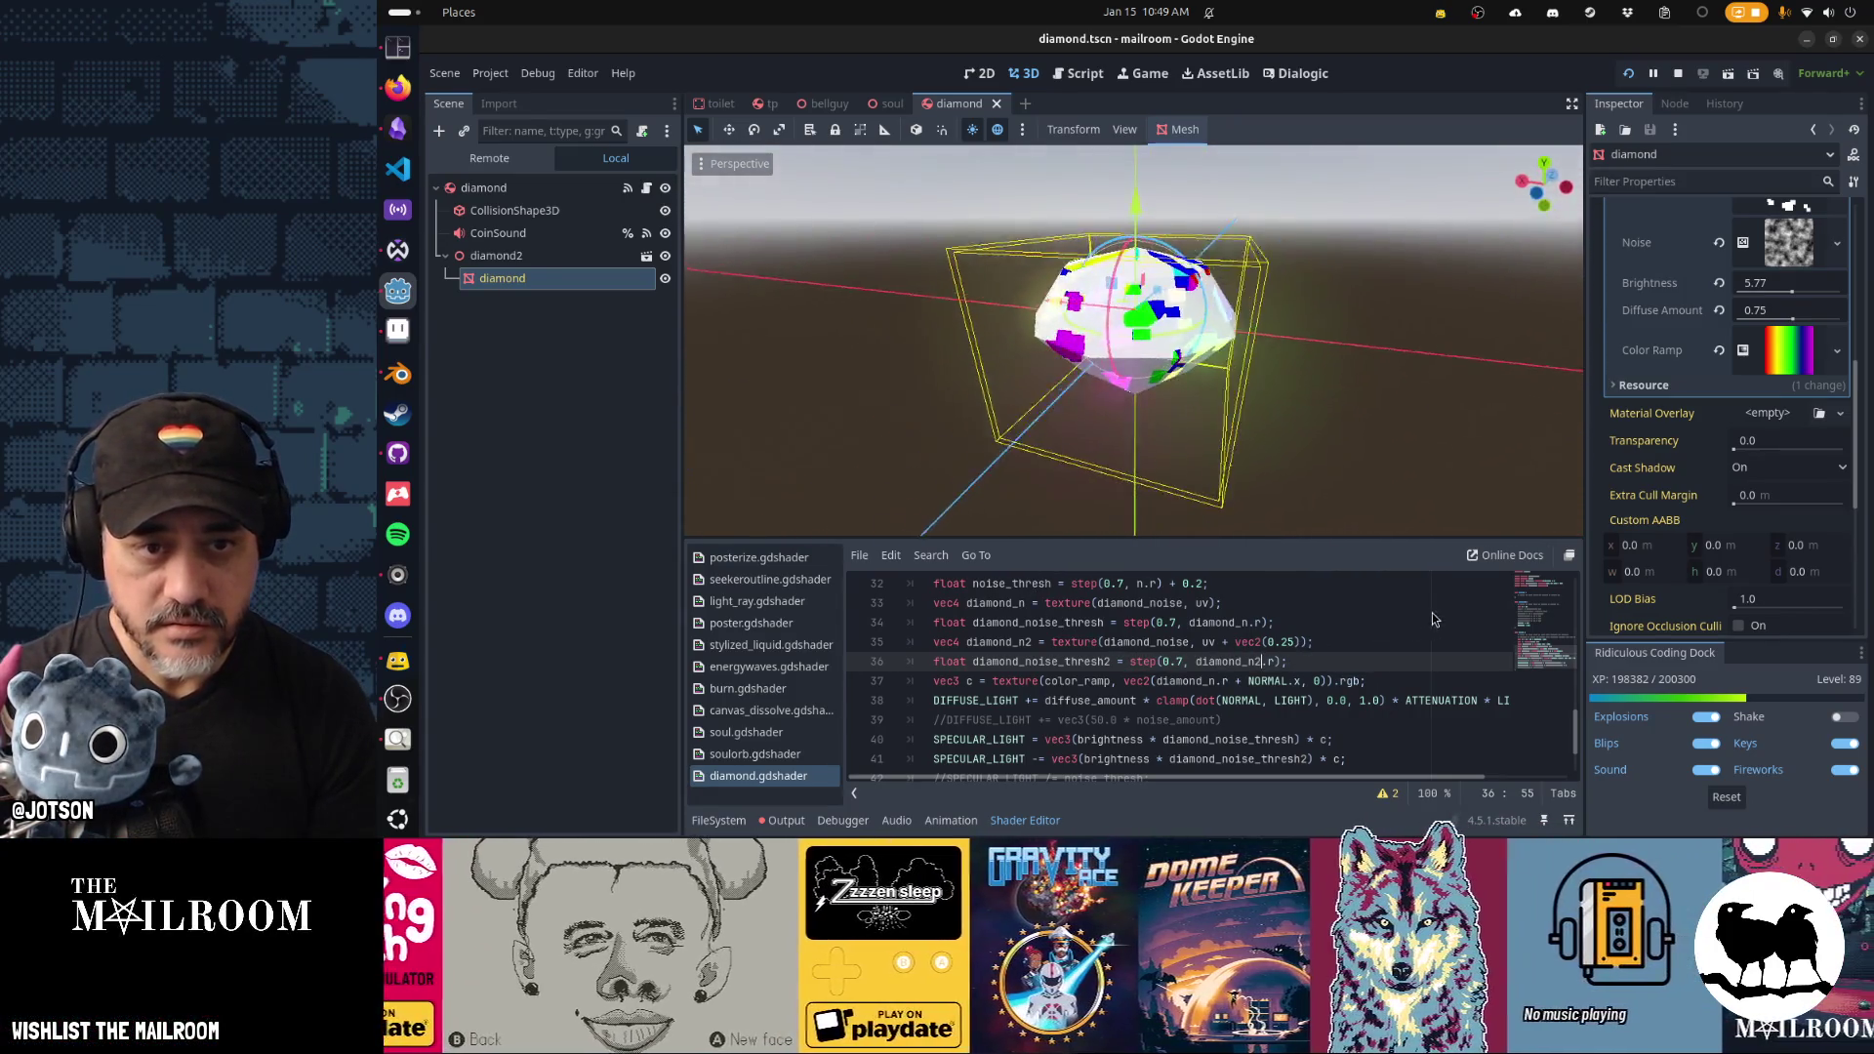
{"action": "left_click", "coordinate": [1286, 641]}
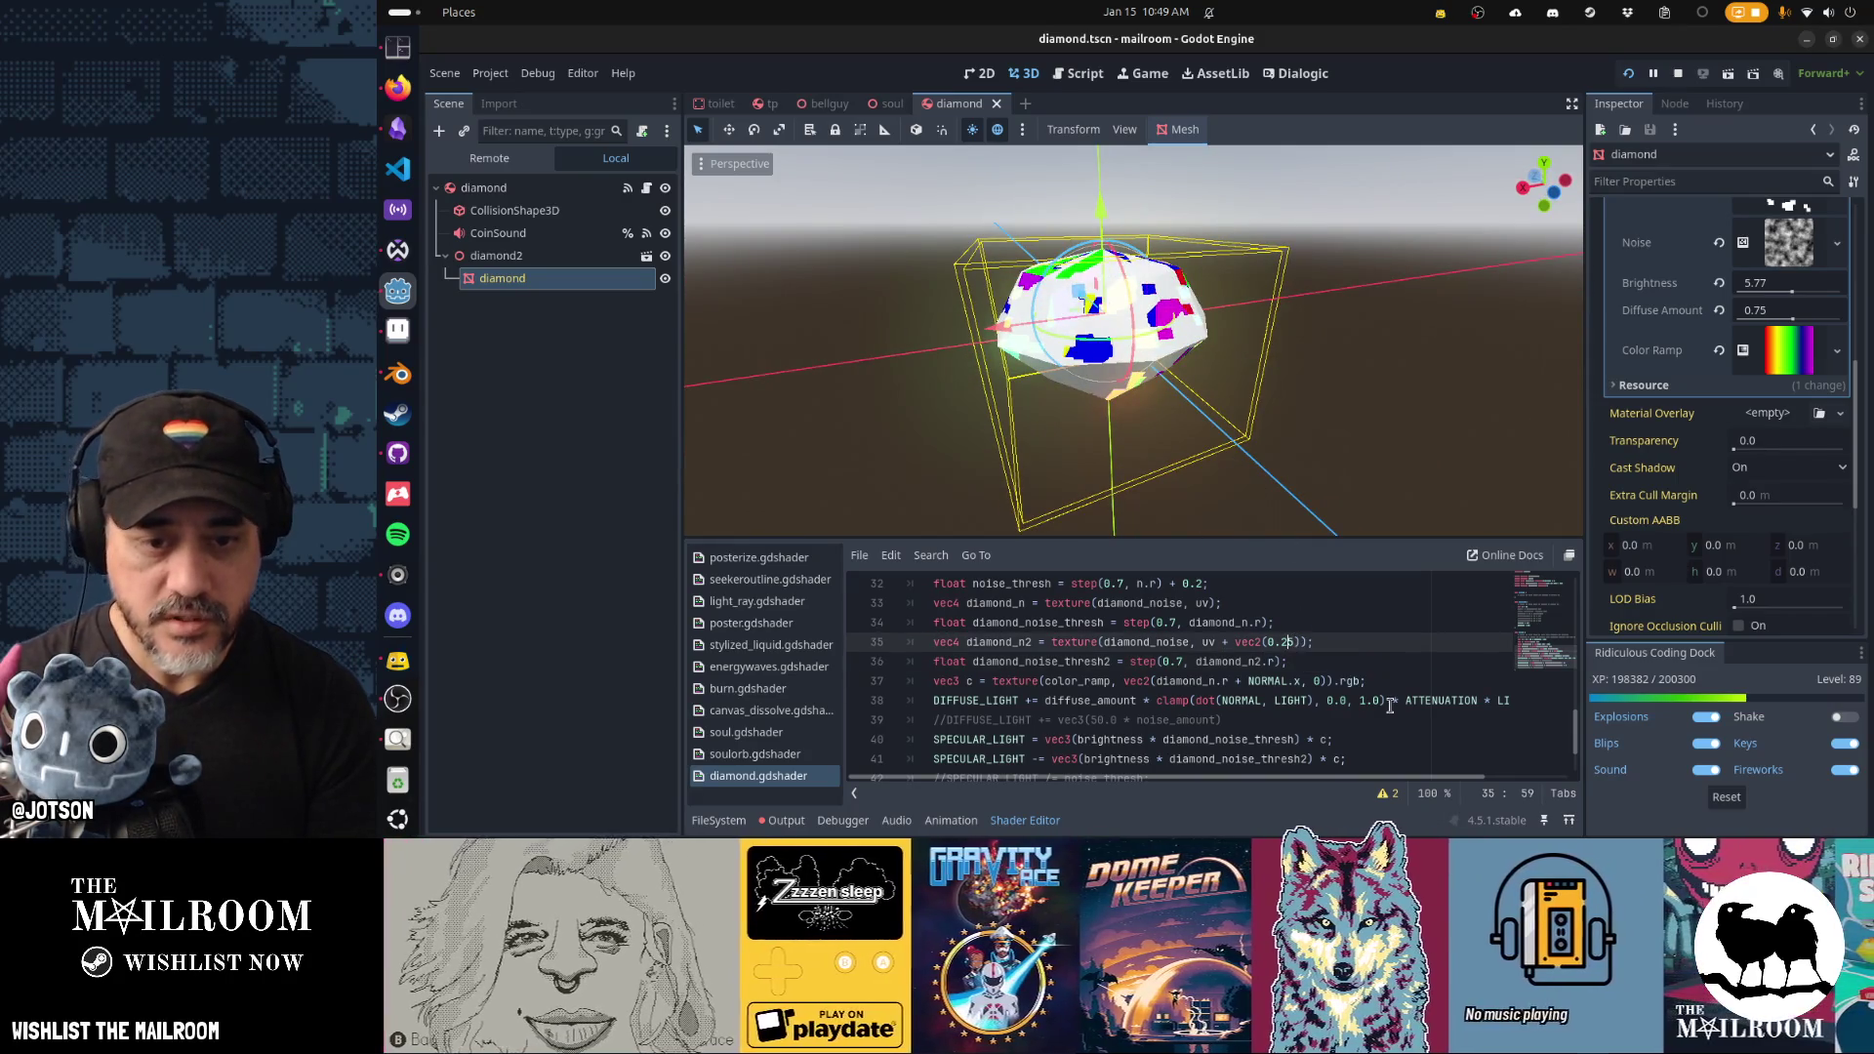
{"action": "key", "text": "ctrl+s"}
Try a 0.8 threshold for the second sparkle layer.
{"action": "mouse_move", "coordinate": [1278, 521]}
{"action": "left_mouse_down"}
{"action": "mouse_move", "coordinate": [1275, 377]}
{"action": "mouse_move", "coordinate": [1347, 404]}
{"action": "mouse_move", "coordinate": [1355, 424]}
{"action": "mouse_move", "coordinate": [1318, 459]}
{"action": "left_mouse_up"}
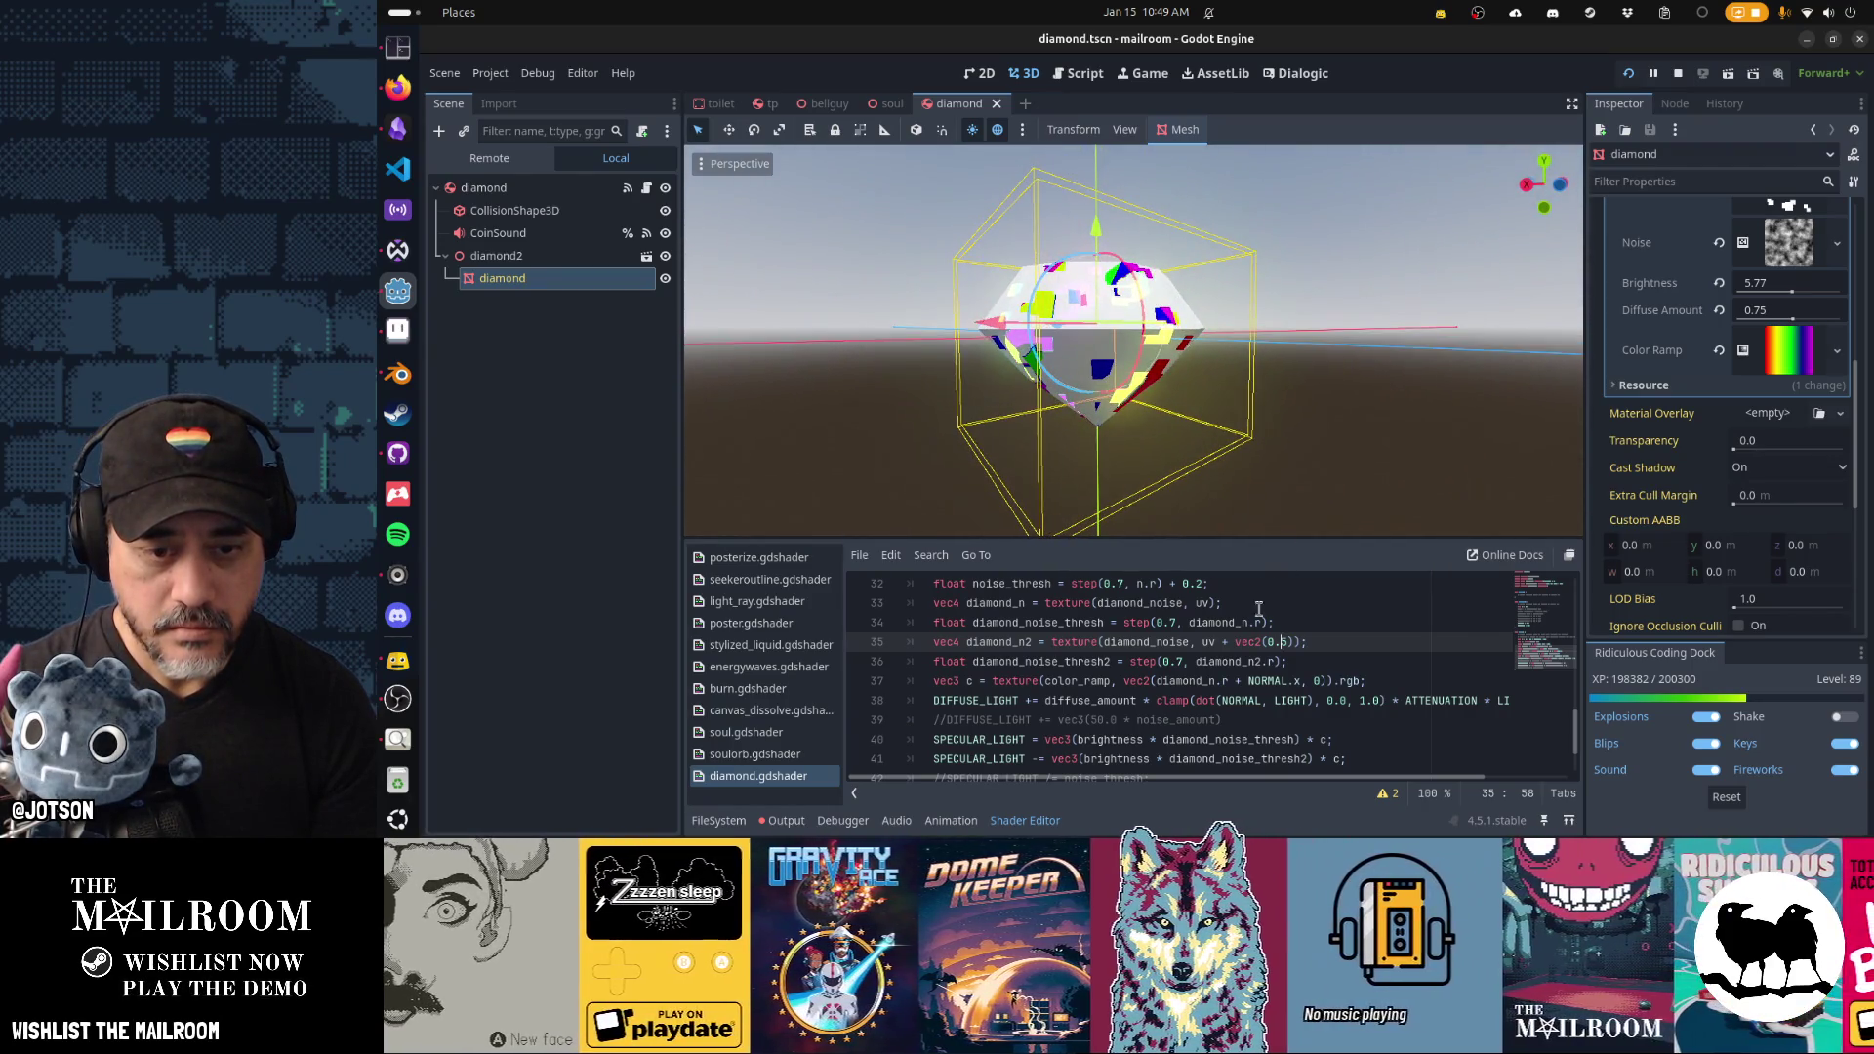
{"action": "left_click", "coordinate": [1179, 666]}
{"action": "key", "text": "BackSpace"}
{"action": "type", "text": "8"}
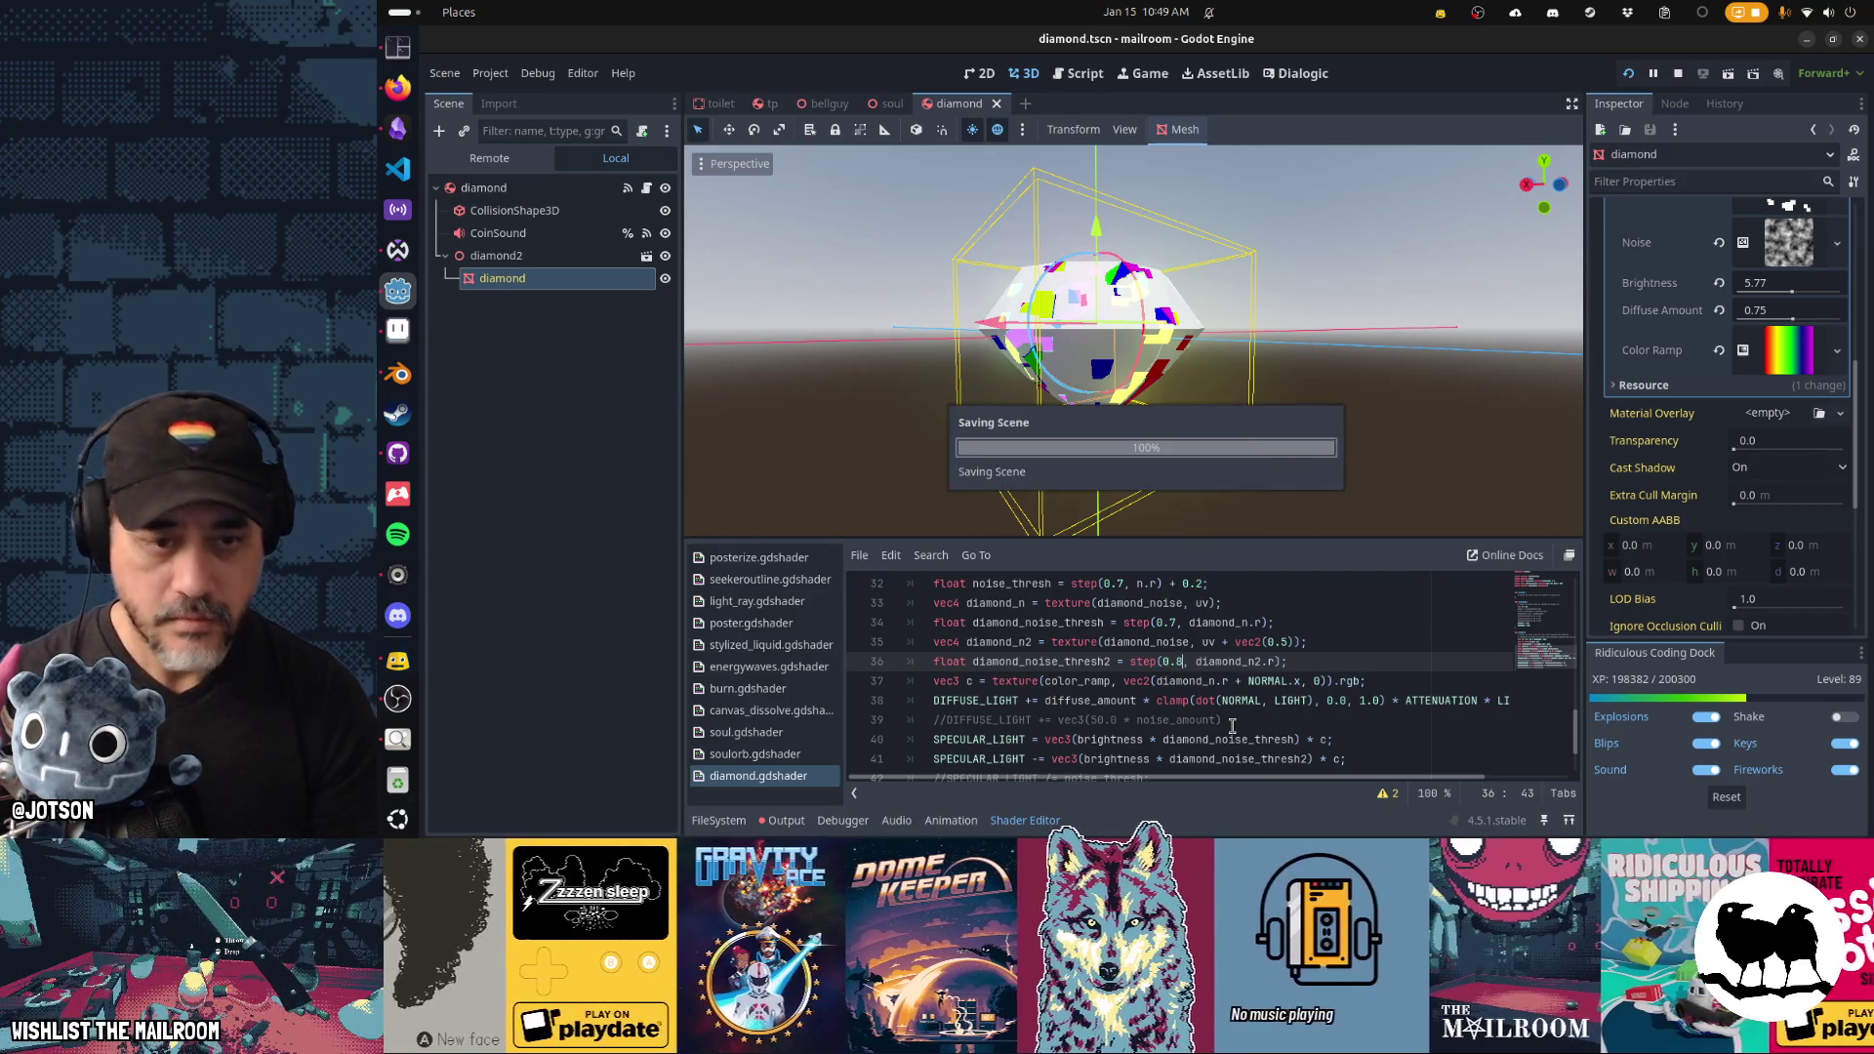
{"action": "key", "text": "ctrl+s"}
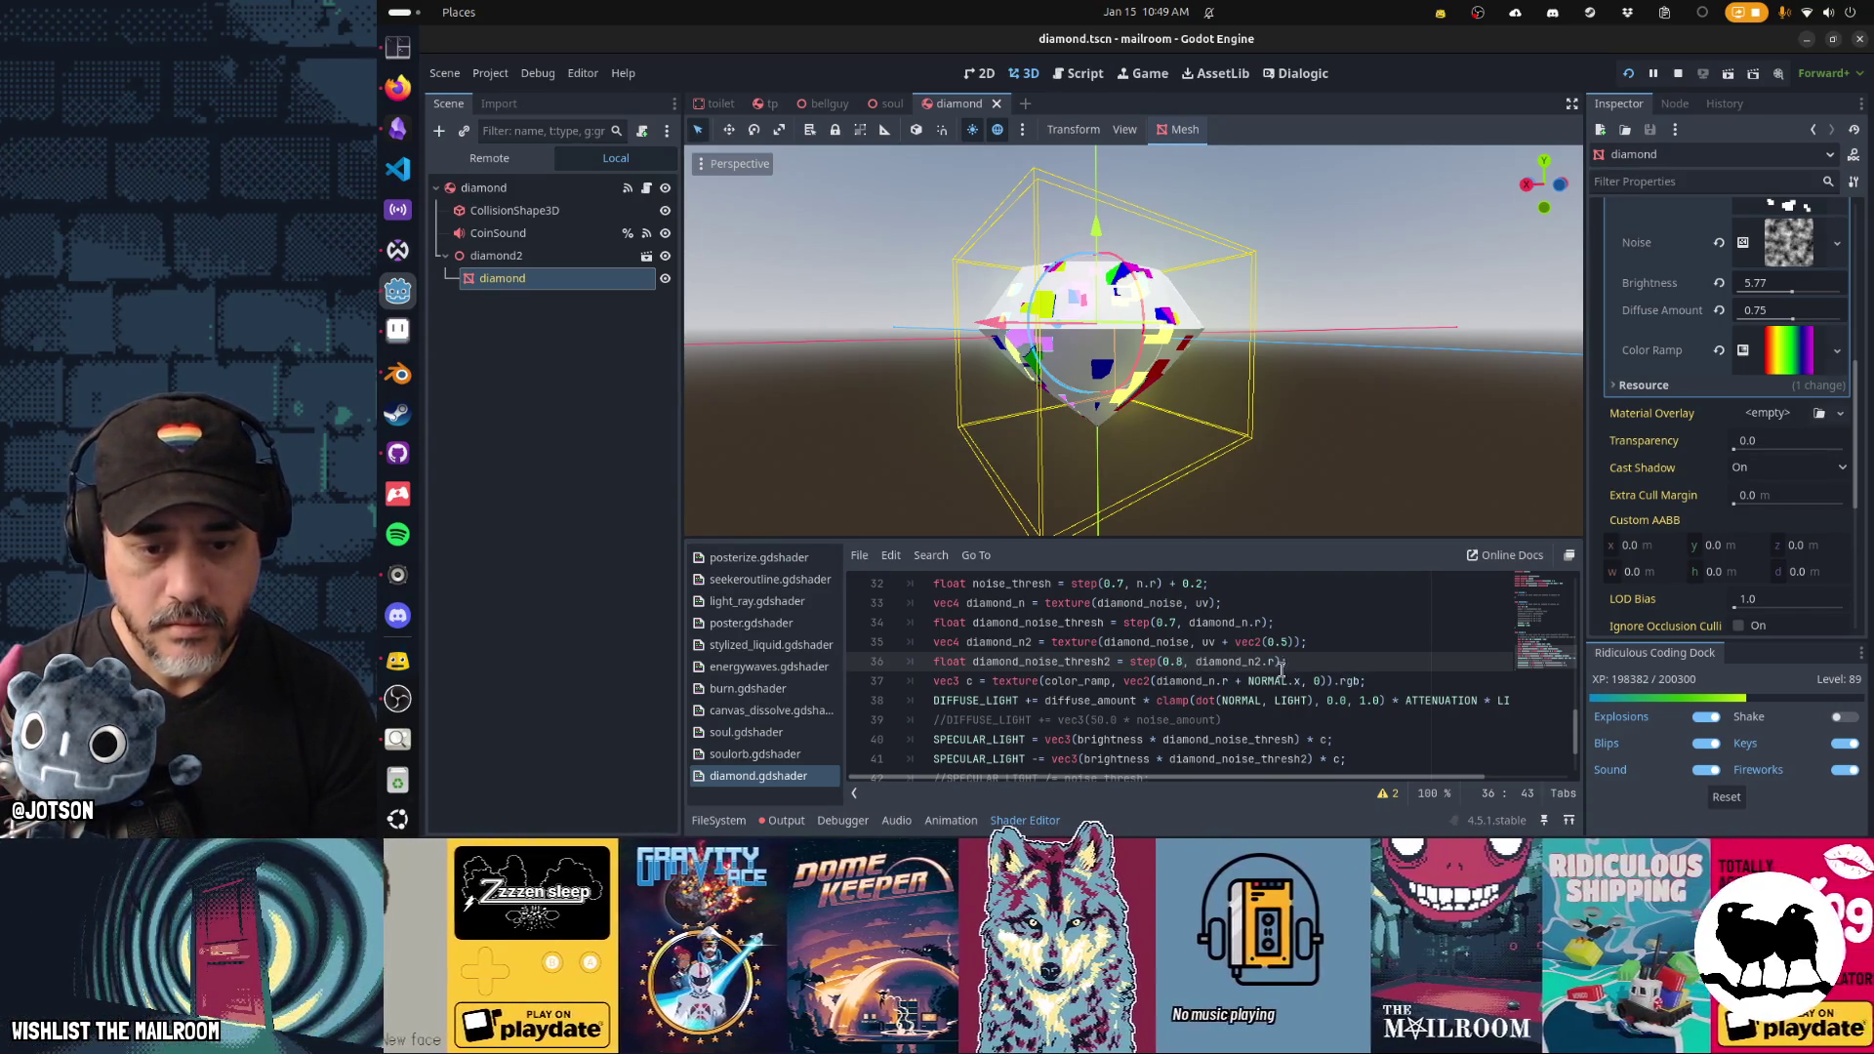
Briefly disable the second specular line, restore it, and save with step(0.5, diamond_n2.r).
{"action": "left_click", "coordinate": [1384, 756]}
{"action": "key", "text": "Home"}
{"action": "type", "text": "//"}
{"action": "key", "text": "ctrl+s"}
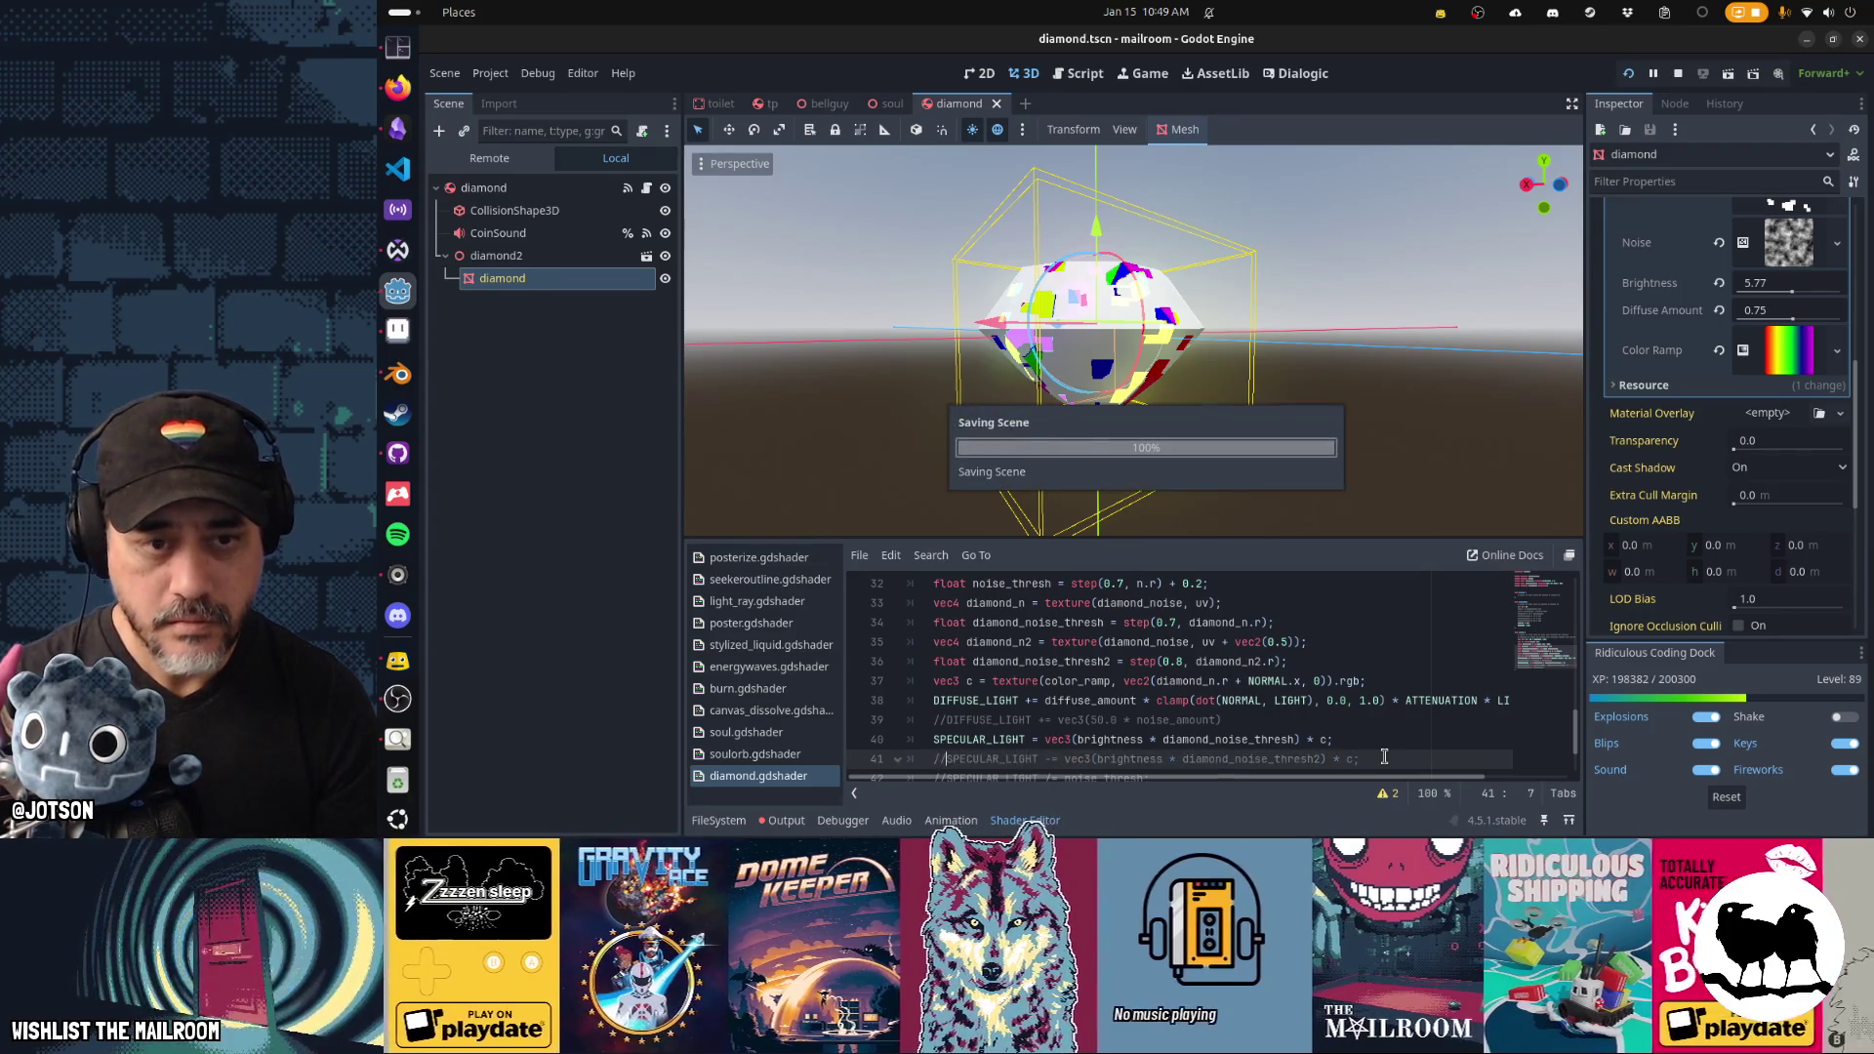
{"action": "key", "text": "BackSpace"}
{"action": "key", "text": "BackSpace"}
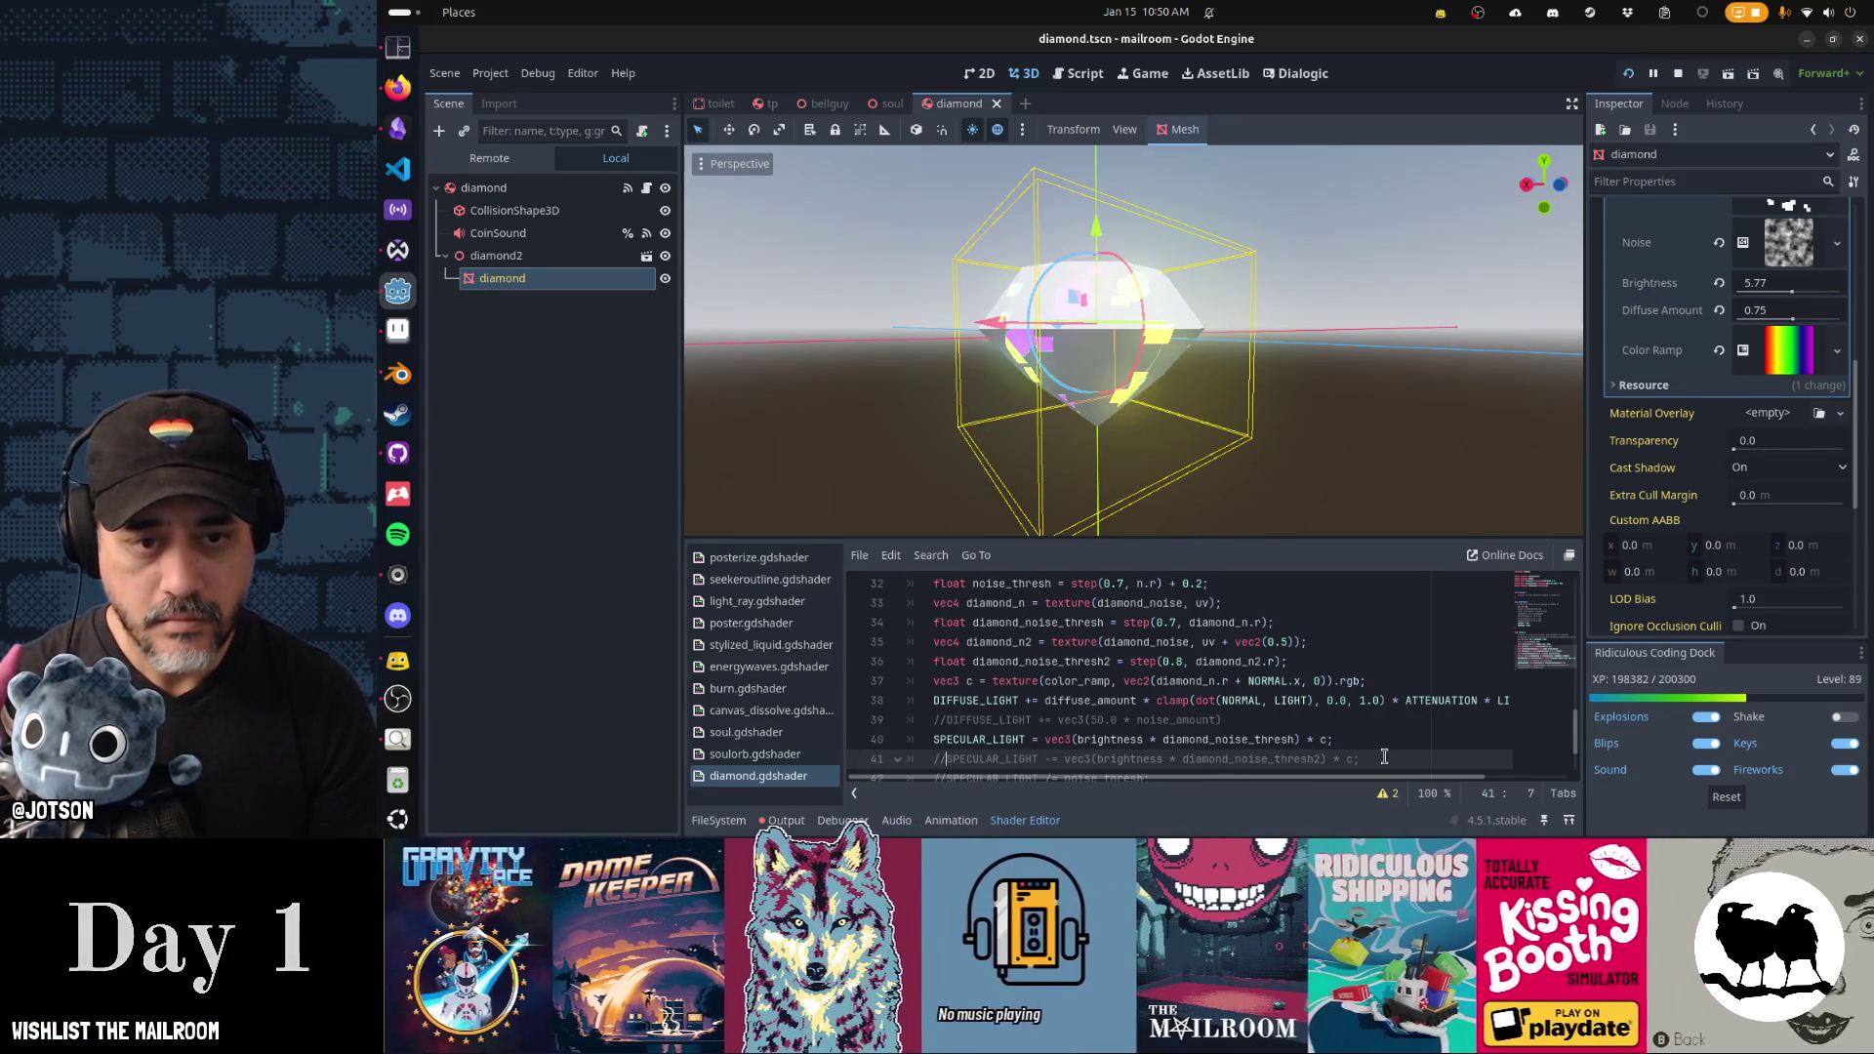
{"action": "left_click", "coordinate": [1182, 661]}
{"action": "key", "text": "ctrl+s"}
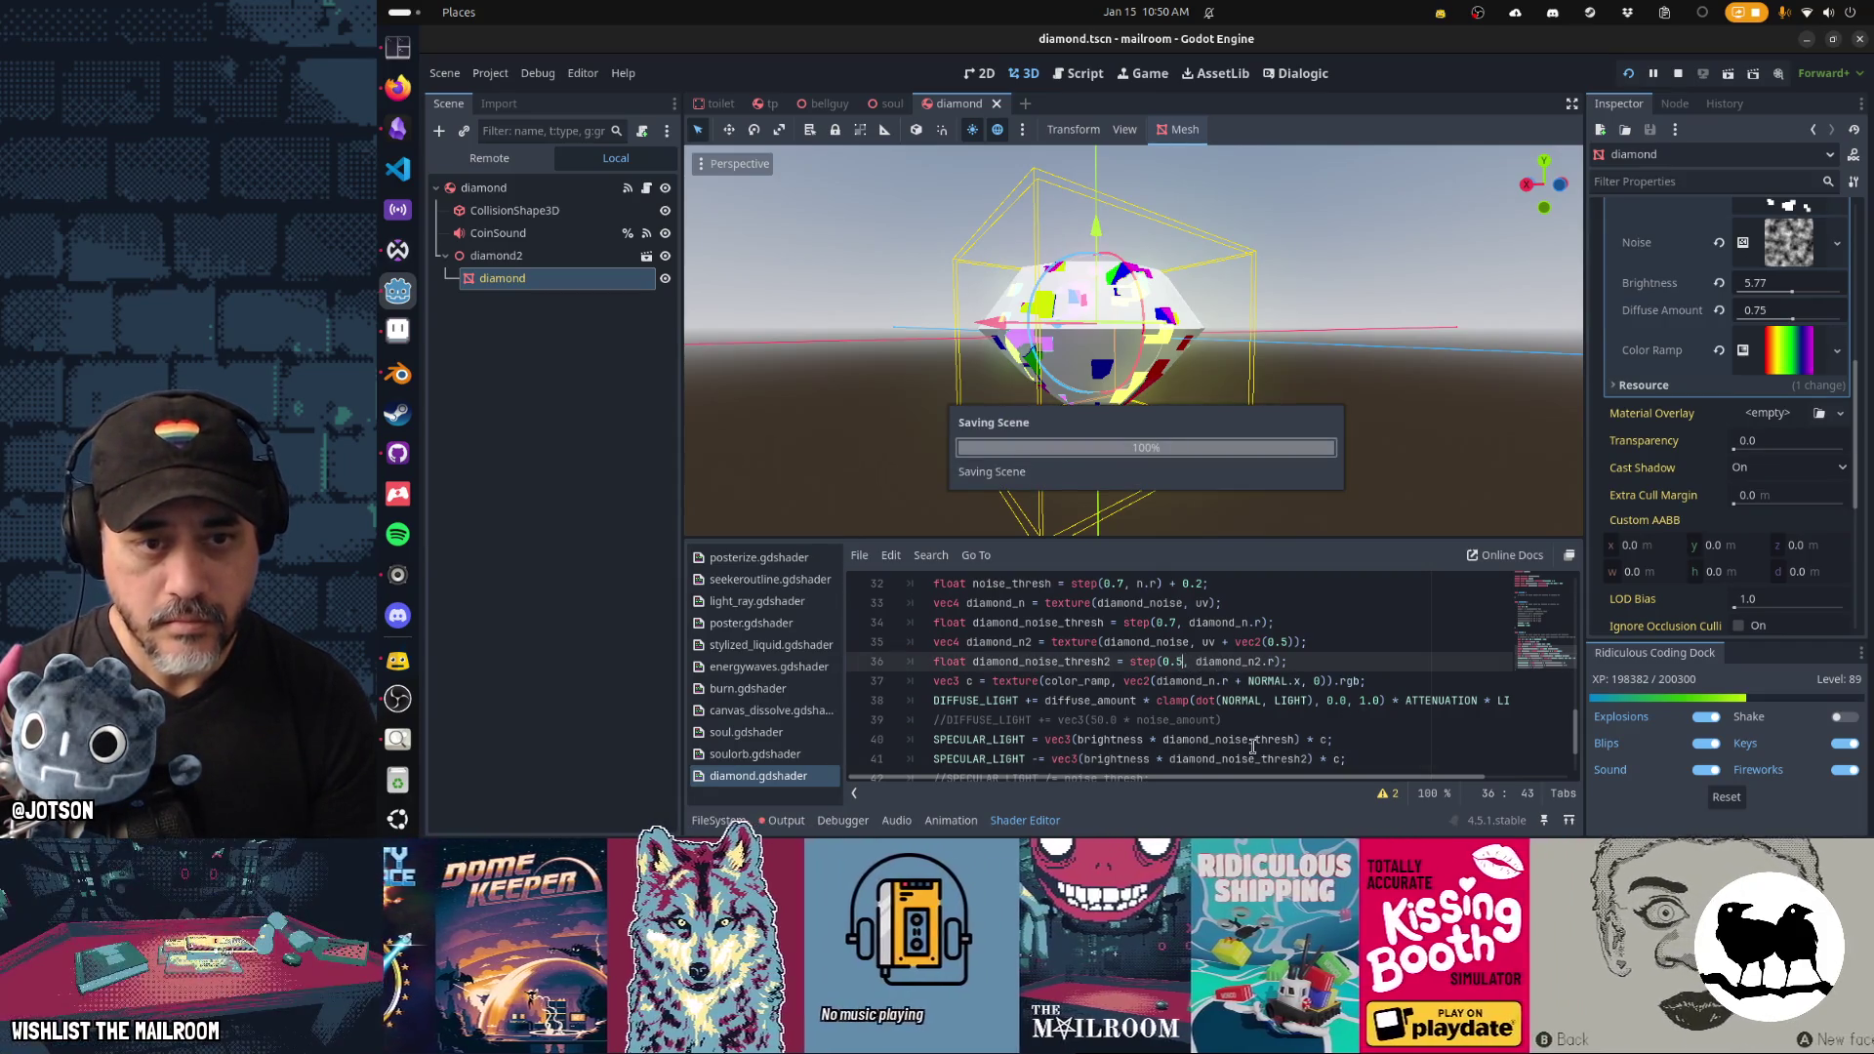
{"action": "mouse_move", "coordinate": [1327, 455]}
{"action": "left_mouse_down"}
{"action": "mouse_move", "coordinate": [810, 442]}
{"action": "mouse_move", "coordinate": [1161, 482]}
{"action": "mouse_move", "coordinate": [1134, 490]}
{"action": "left_mouse_up"}
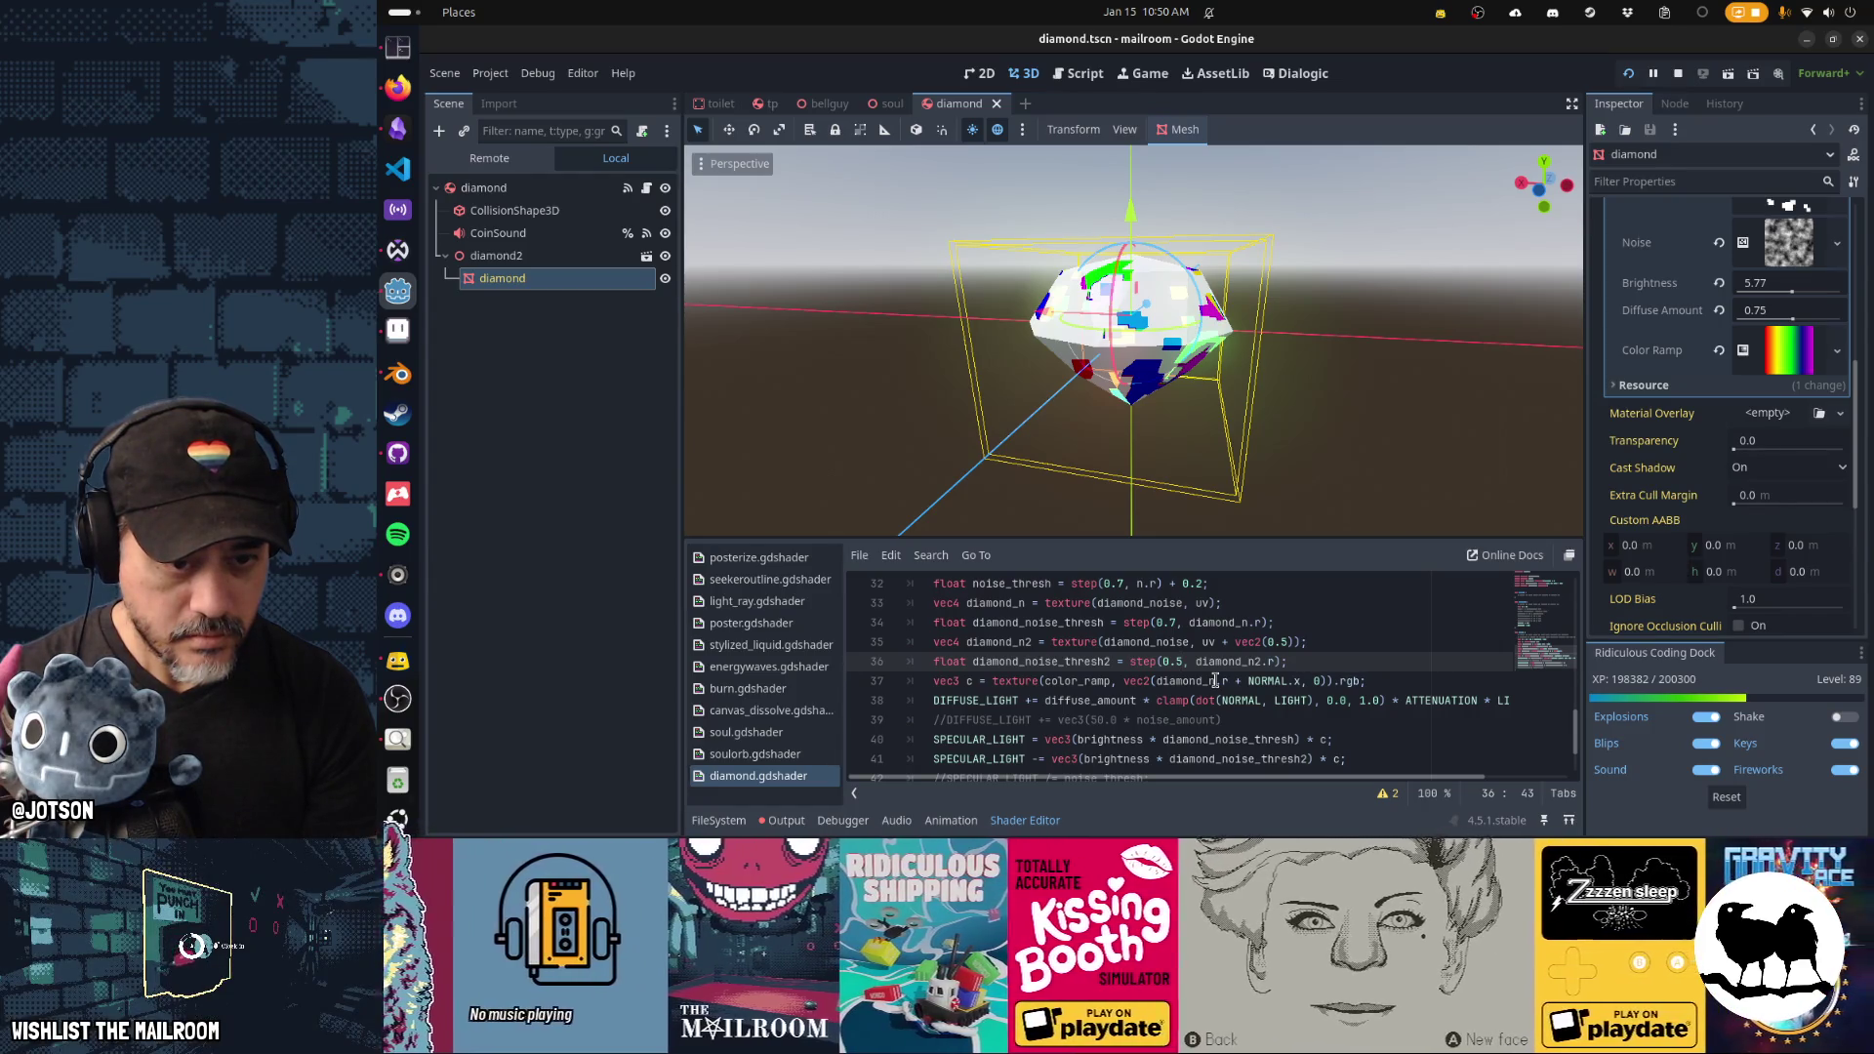
{"action": "left_click", "coordinate": [947, 680]}
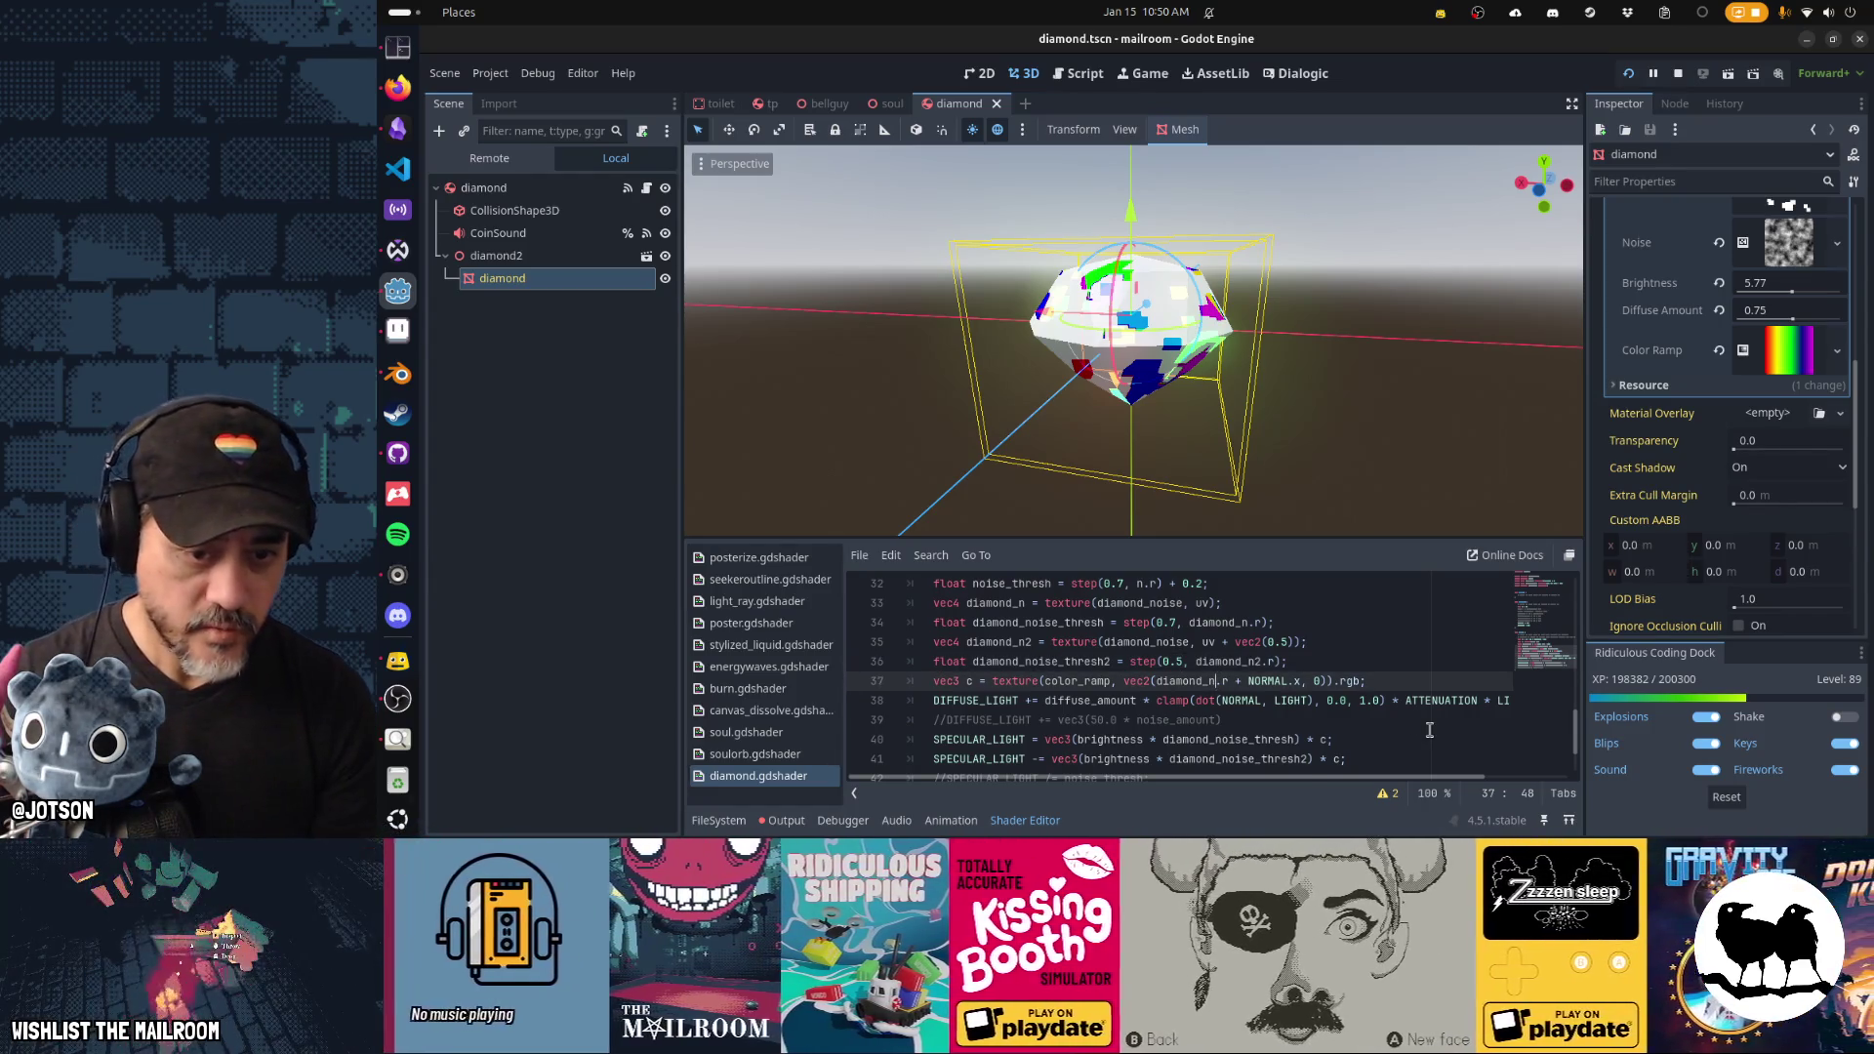
{"action": "key", "text": "ctrl+shift+d"}
{"action": "type", "text": "2"}
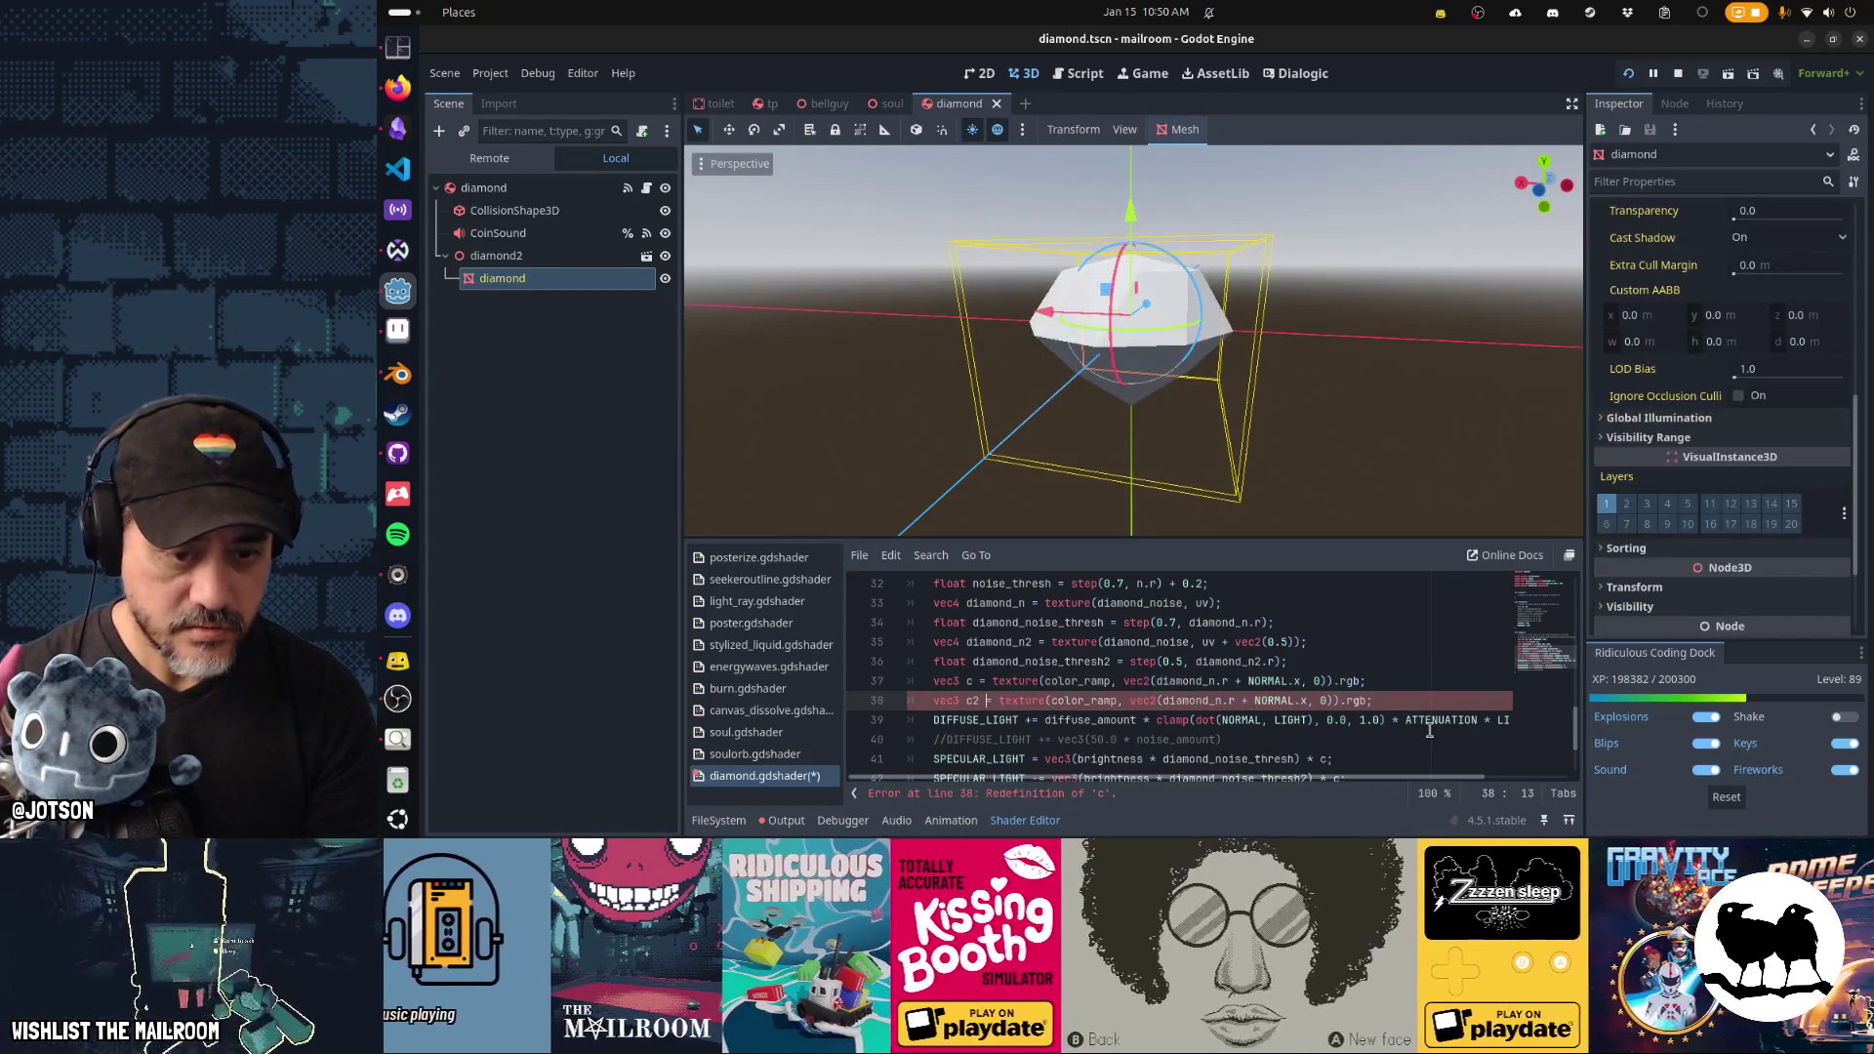
{"action": "key", "text": "Right"}
{"action": "key", "text": "Right"}
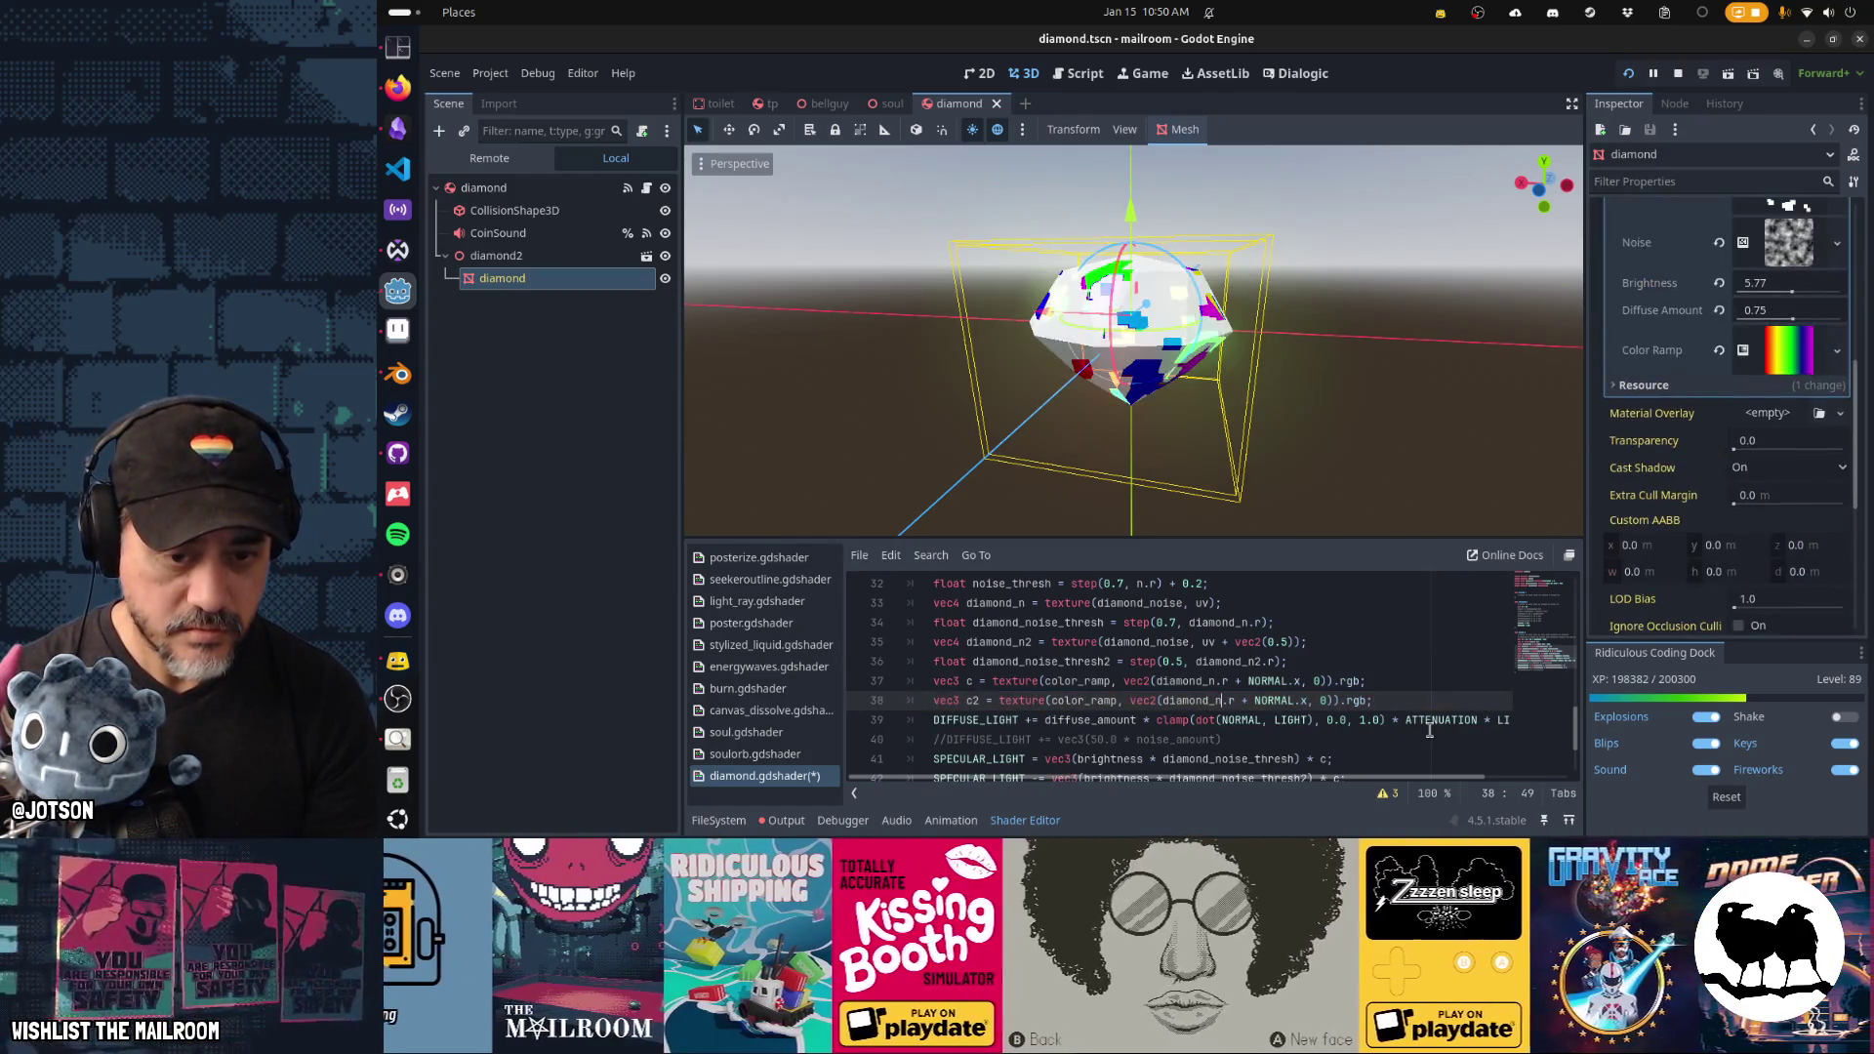
{"action": "type", "text": "2"}
{"action": "key", "text": "Down"}
{"action": "key", "text": "Down"}
{"action": "key", "text": "Down"}
{"action": "key", "text": "End"}
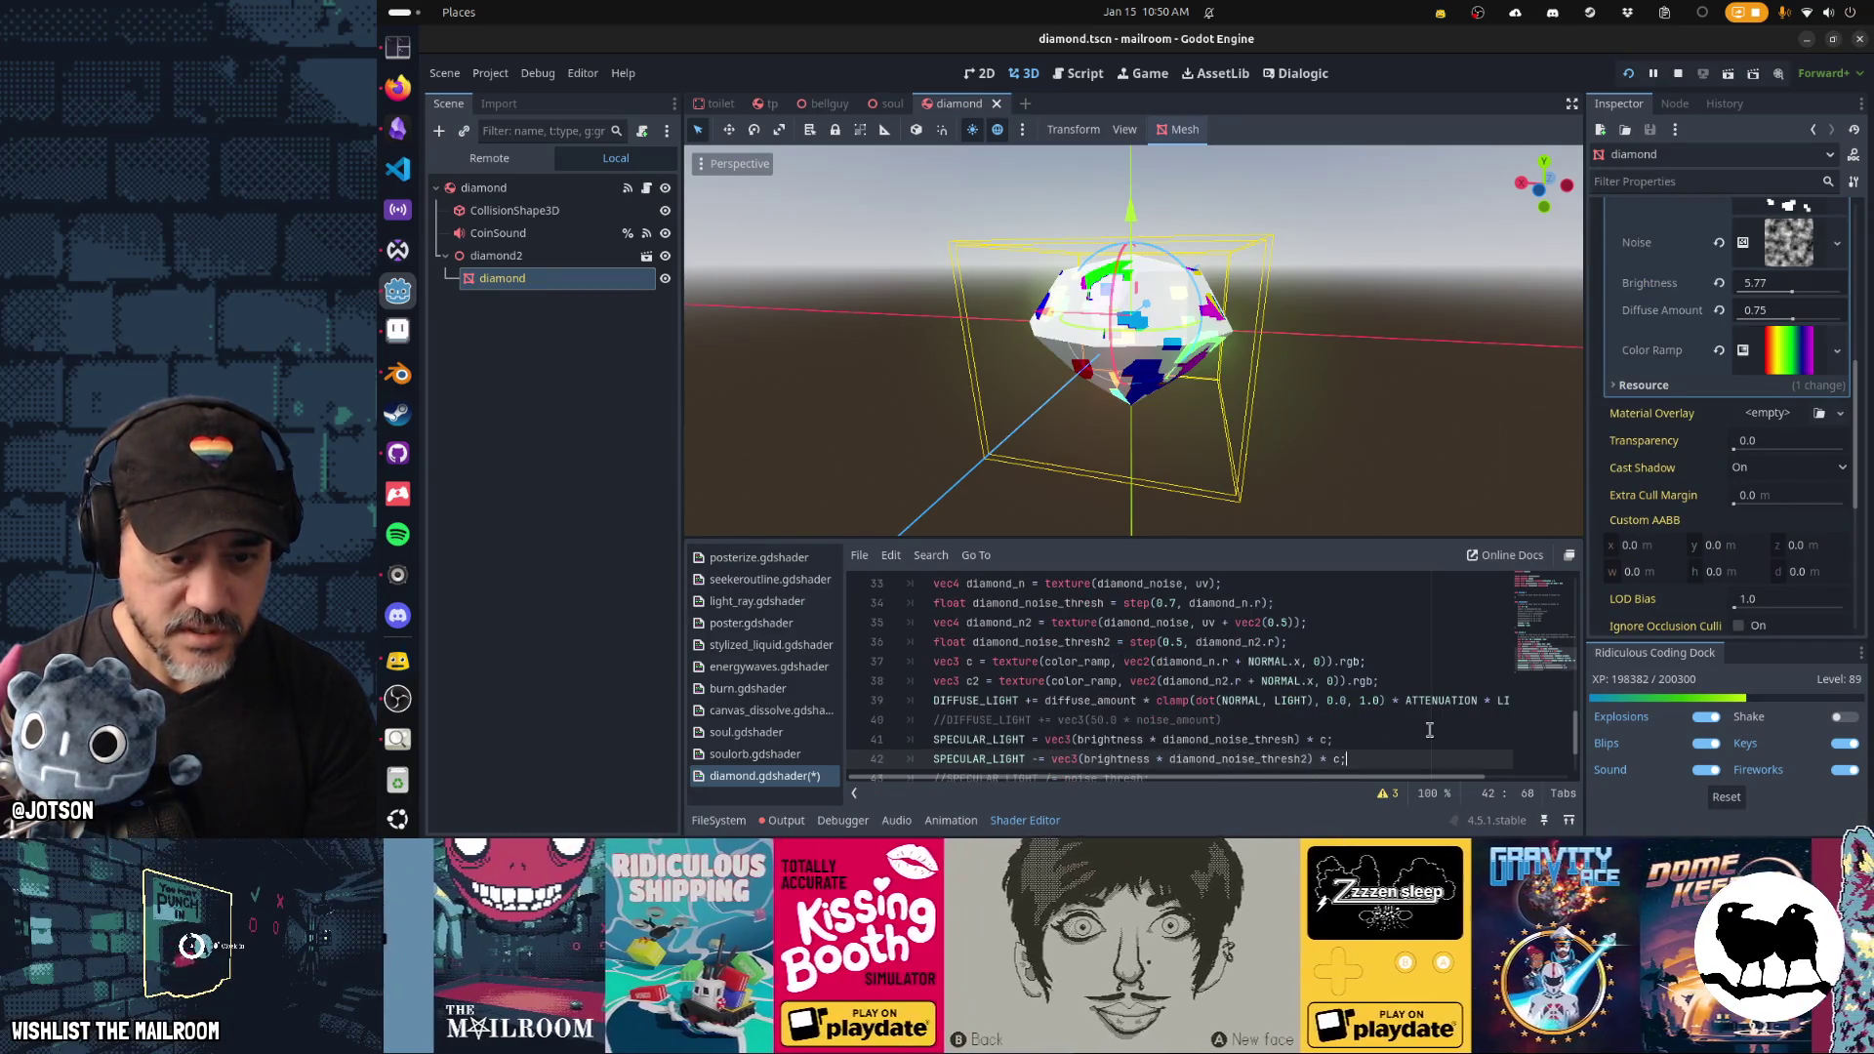
{"action": "key", "text": "ctrl+s"}
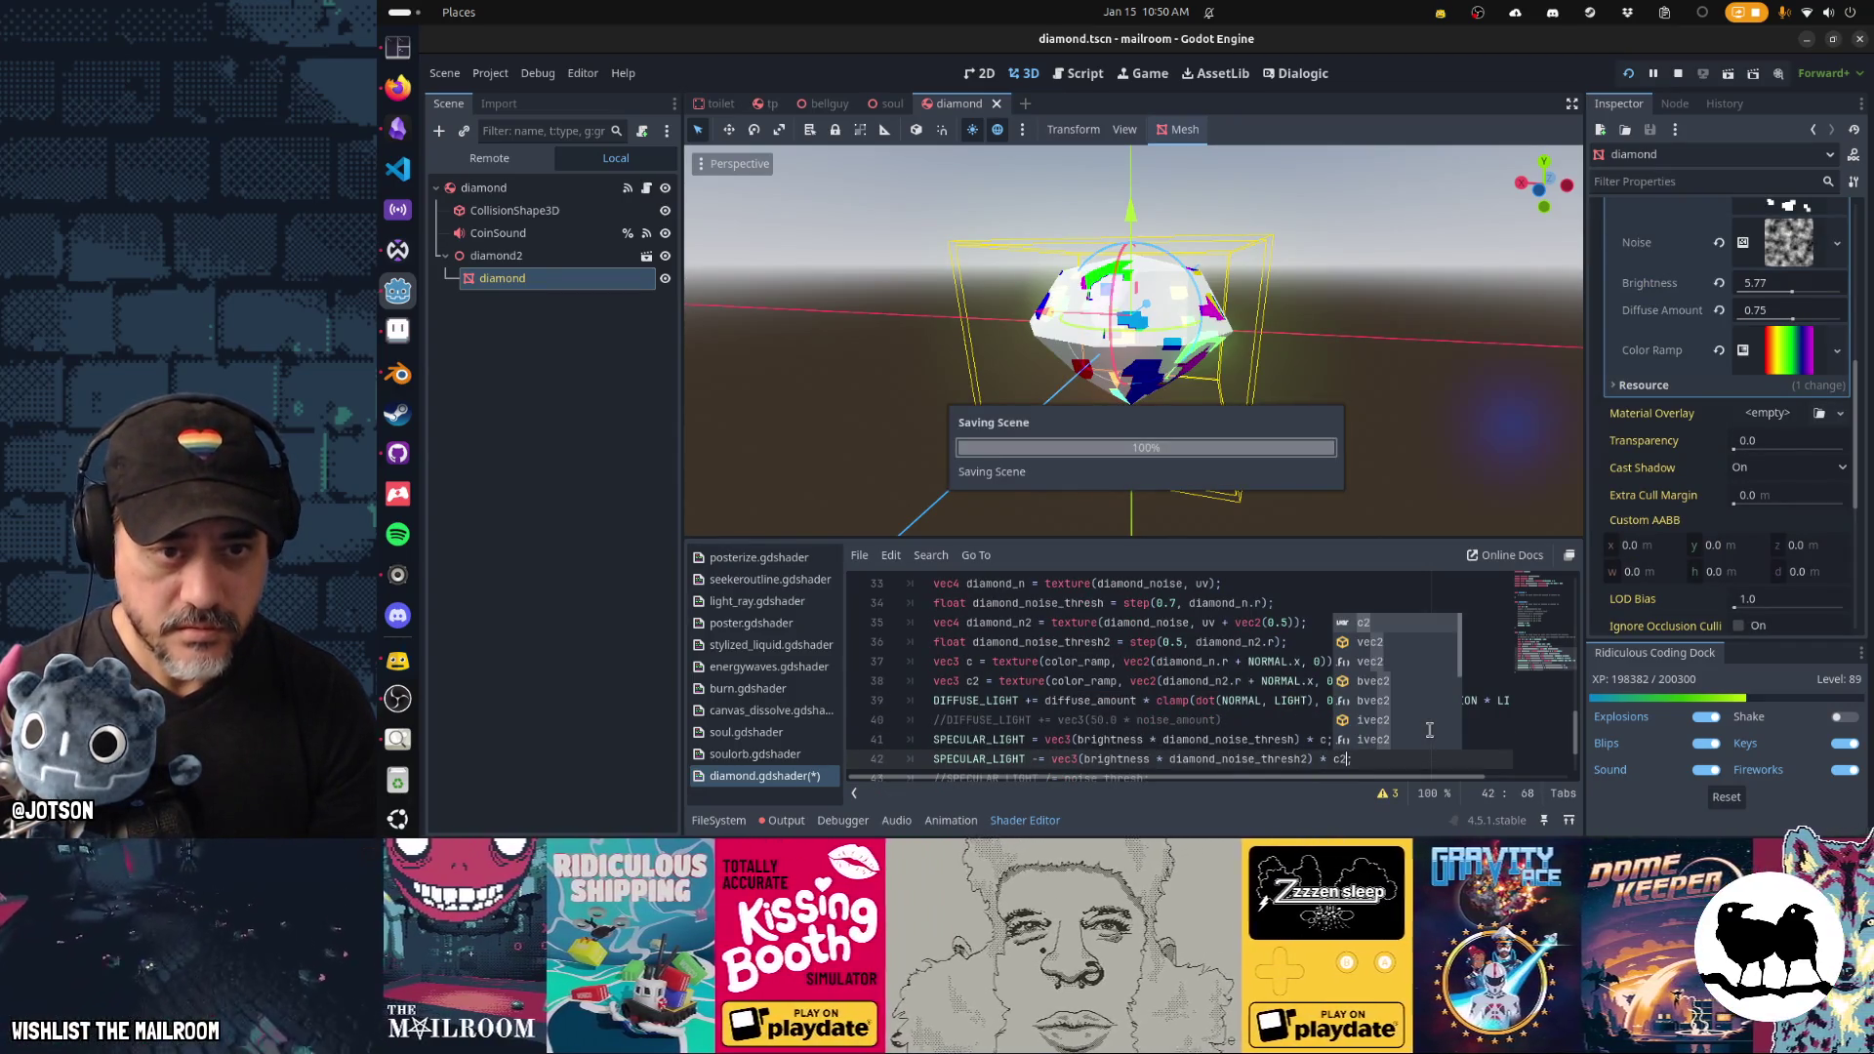
{"action": "scroll", "coordinate": [1115, 401], "scroll_direction": "up", "scroll_amount": 3}
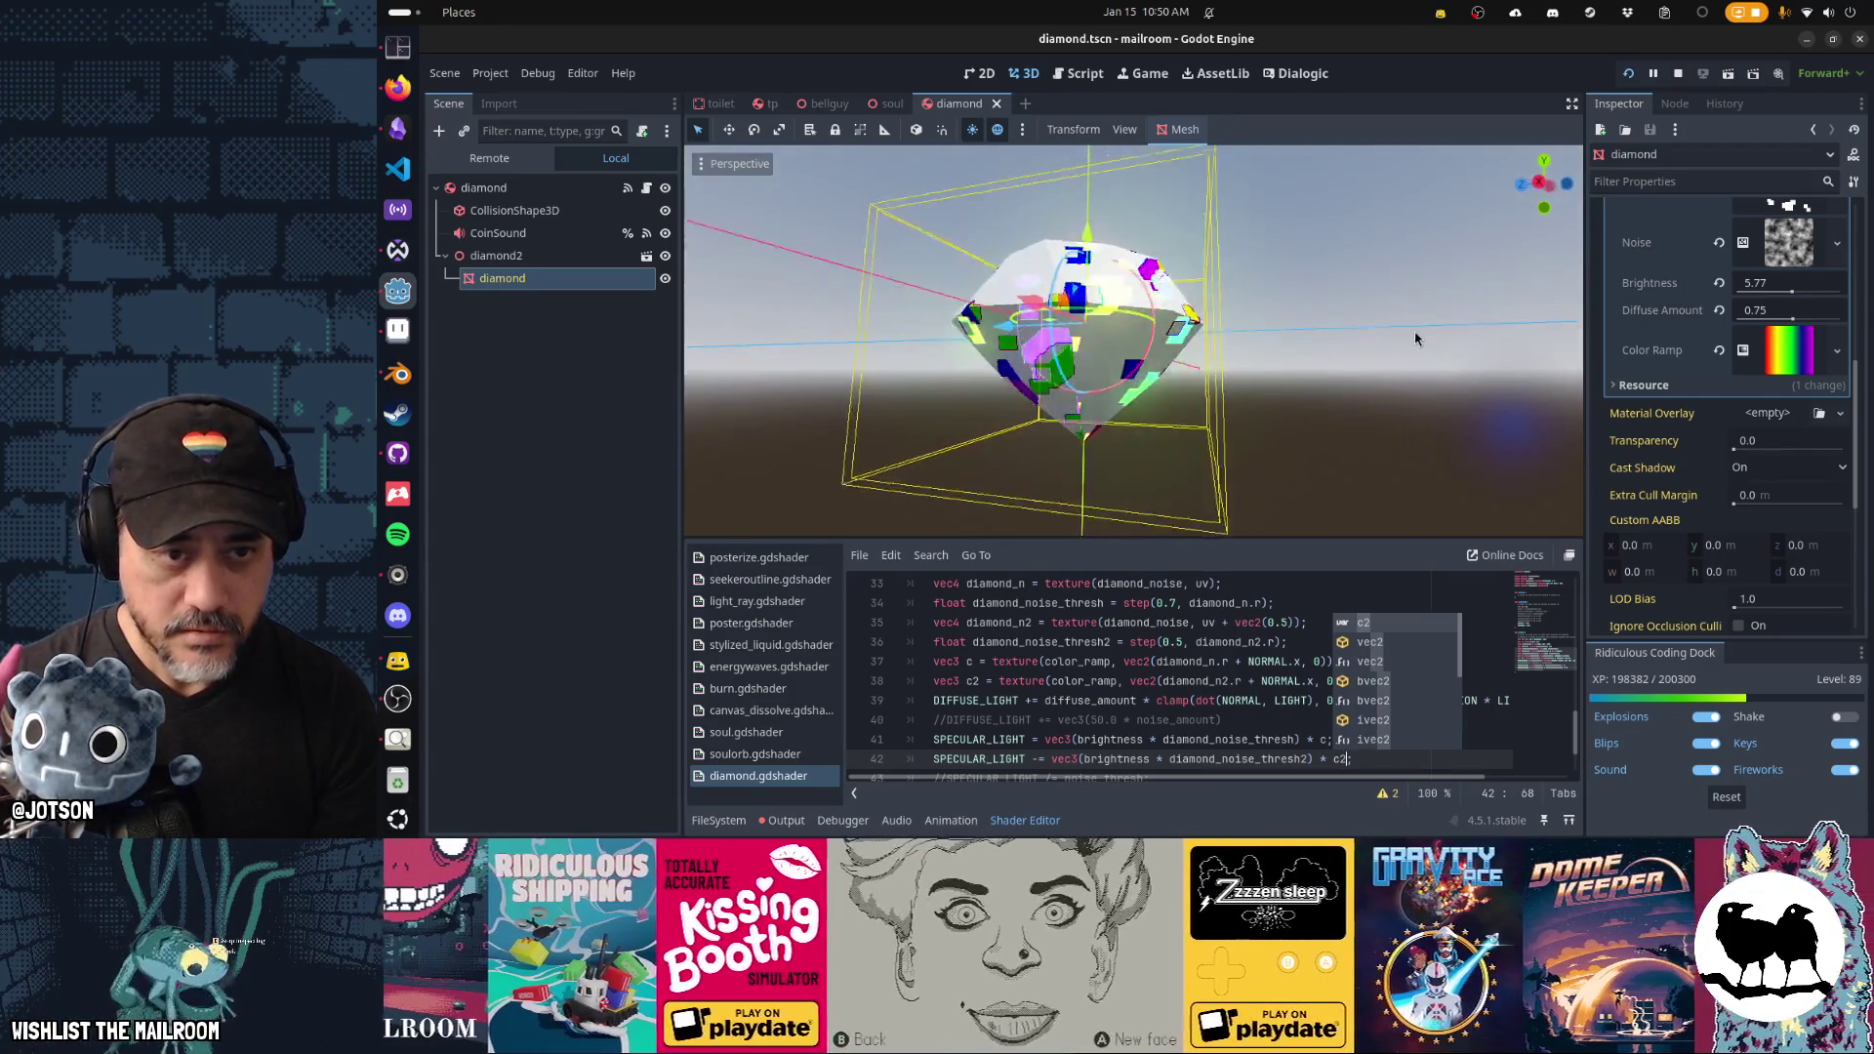
{"action": "left_click_drag", "start_coordinate": [1464, 390], "coordinate": [1212, 394]}
{"action": "left_click", "coordinate": [1316, 760]}
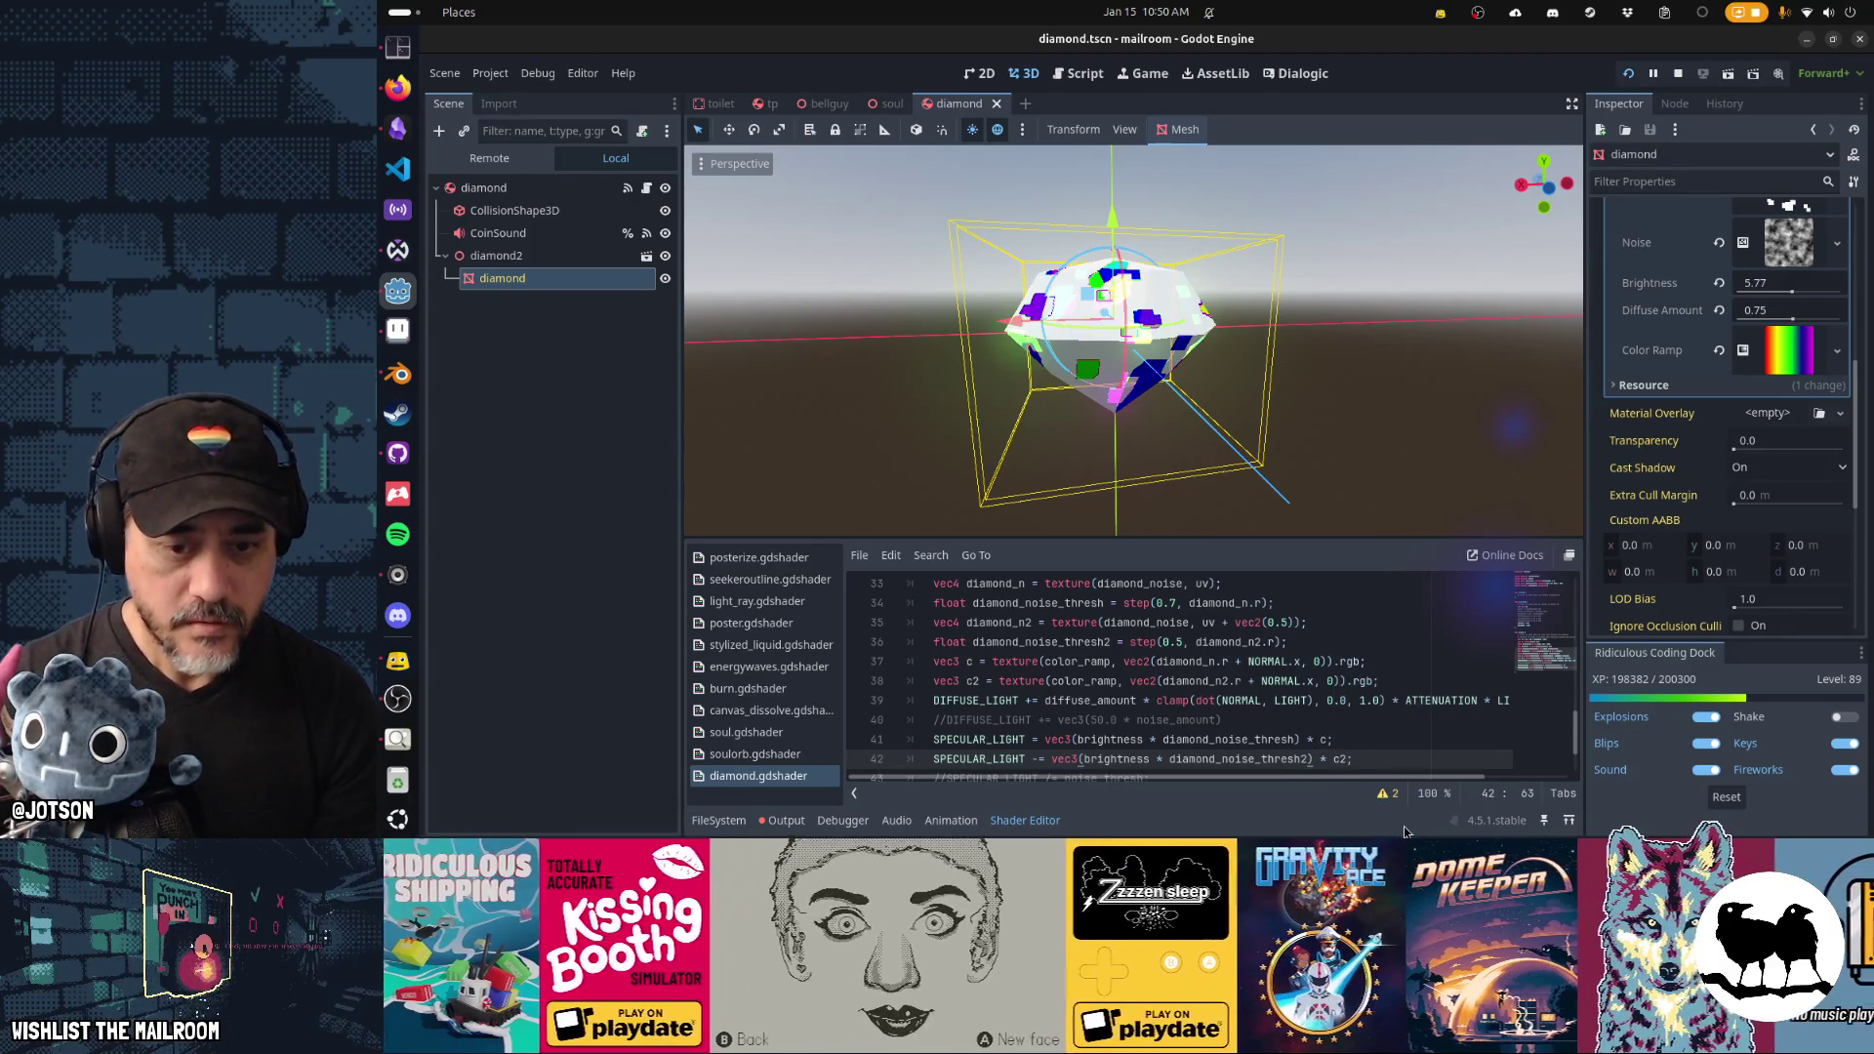
{"action": "key", "text": "Up"}
{"action": "key", "text": "Up"}
{"action": "key", "text": "Up"}
{"action": "key", "text": "ctrl+shift+k"}
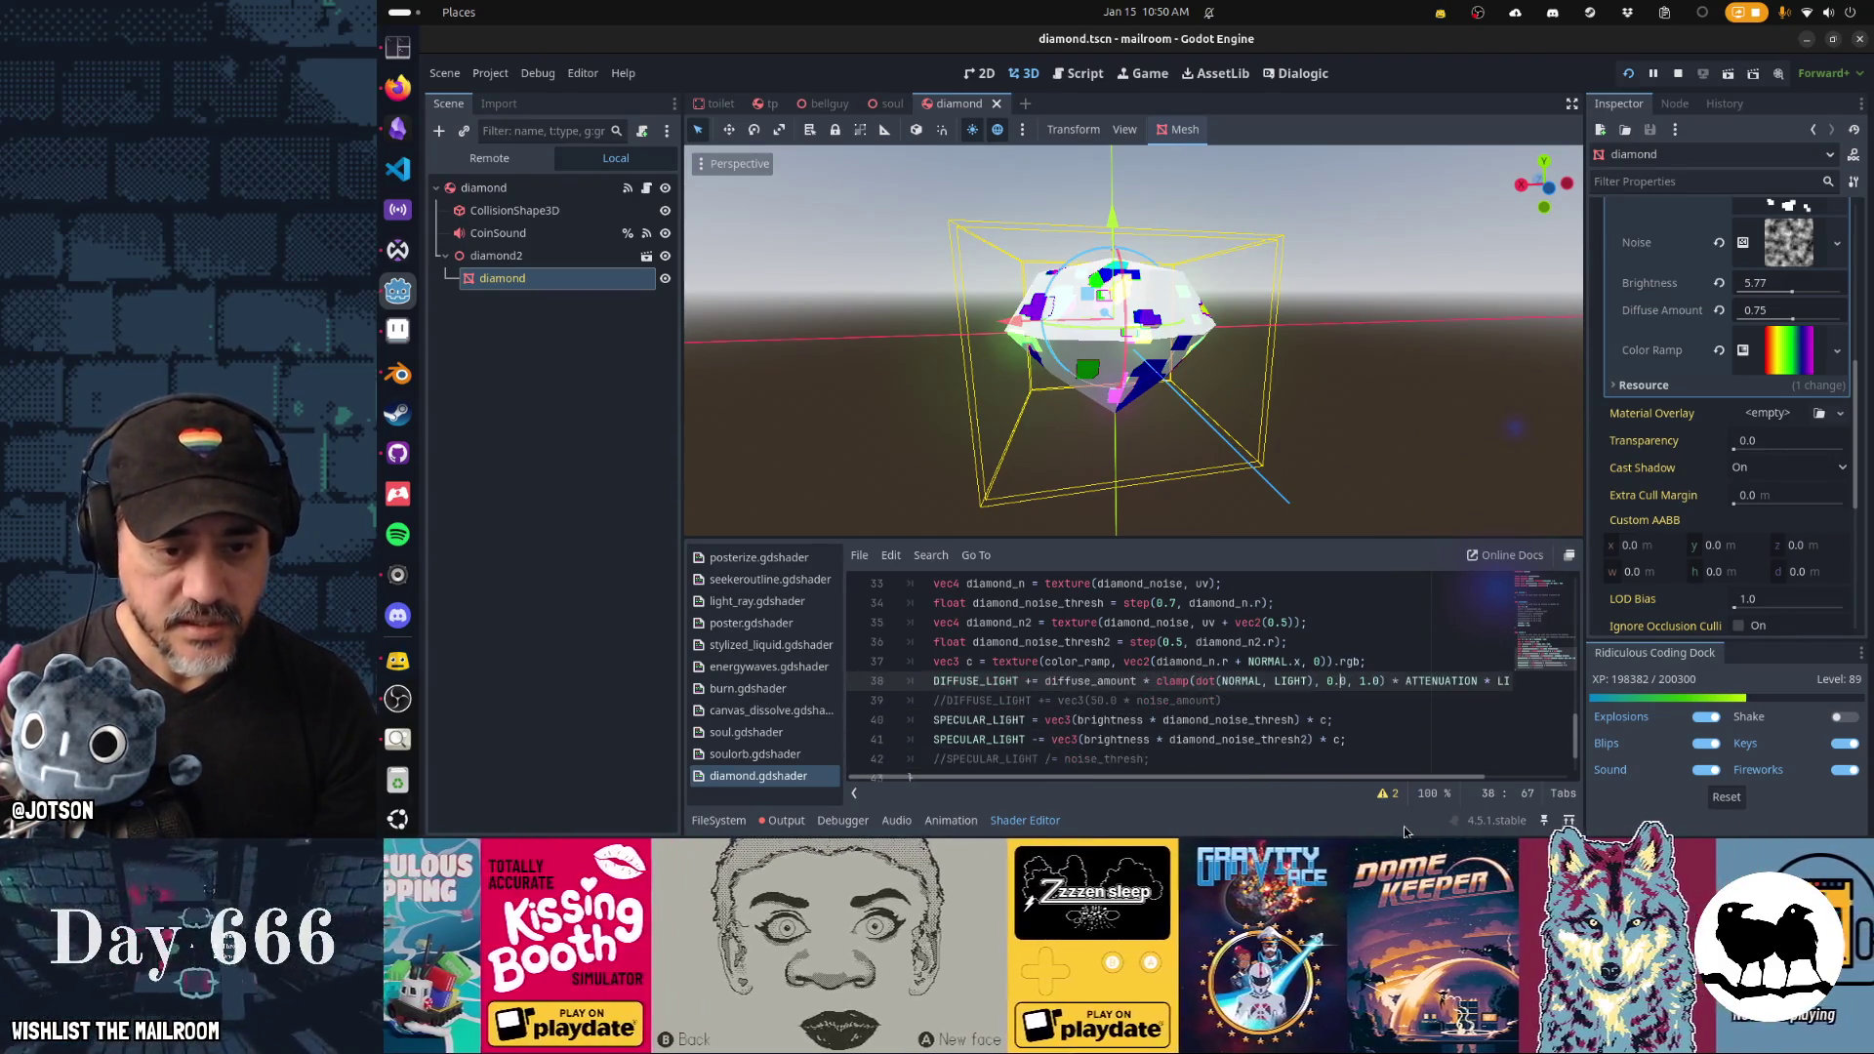
Replace the offset term on line 35 with a new value and save.
{"action": "key", "text": "Up"}
{"action": "key", "text": "Up"}
{"action": "key", "text": "Up"}
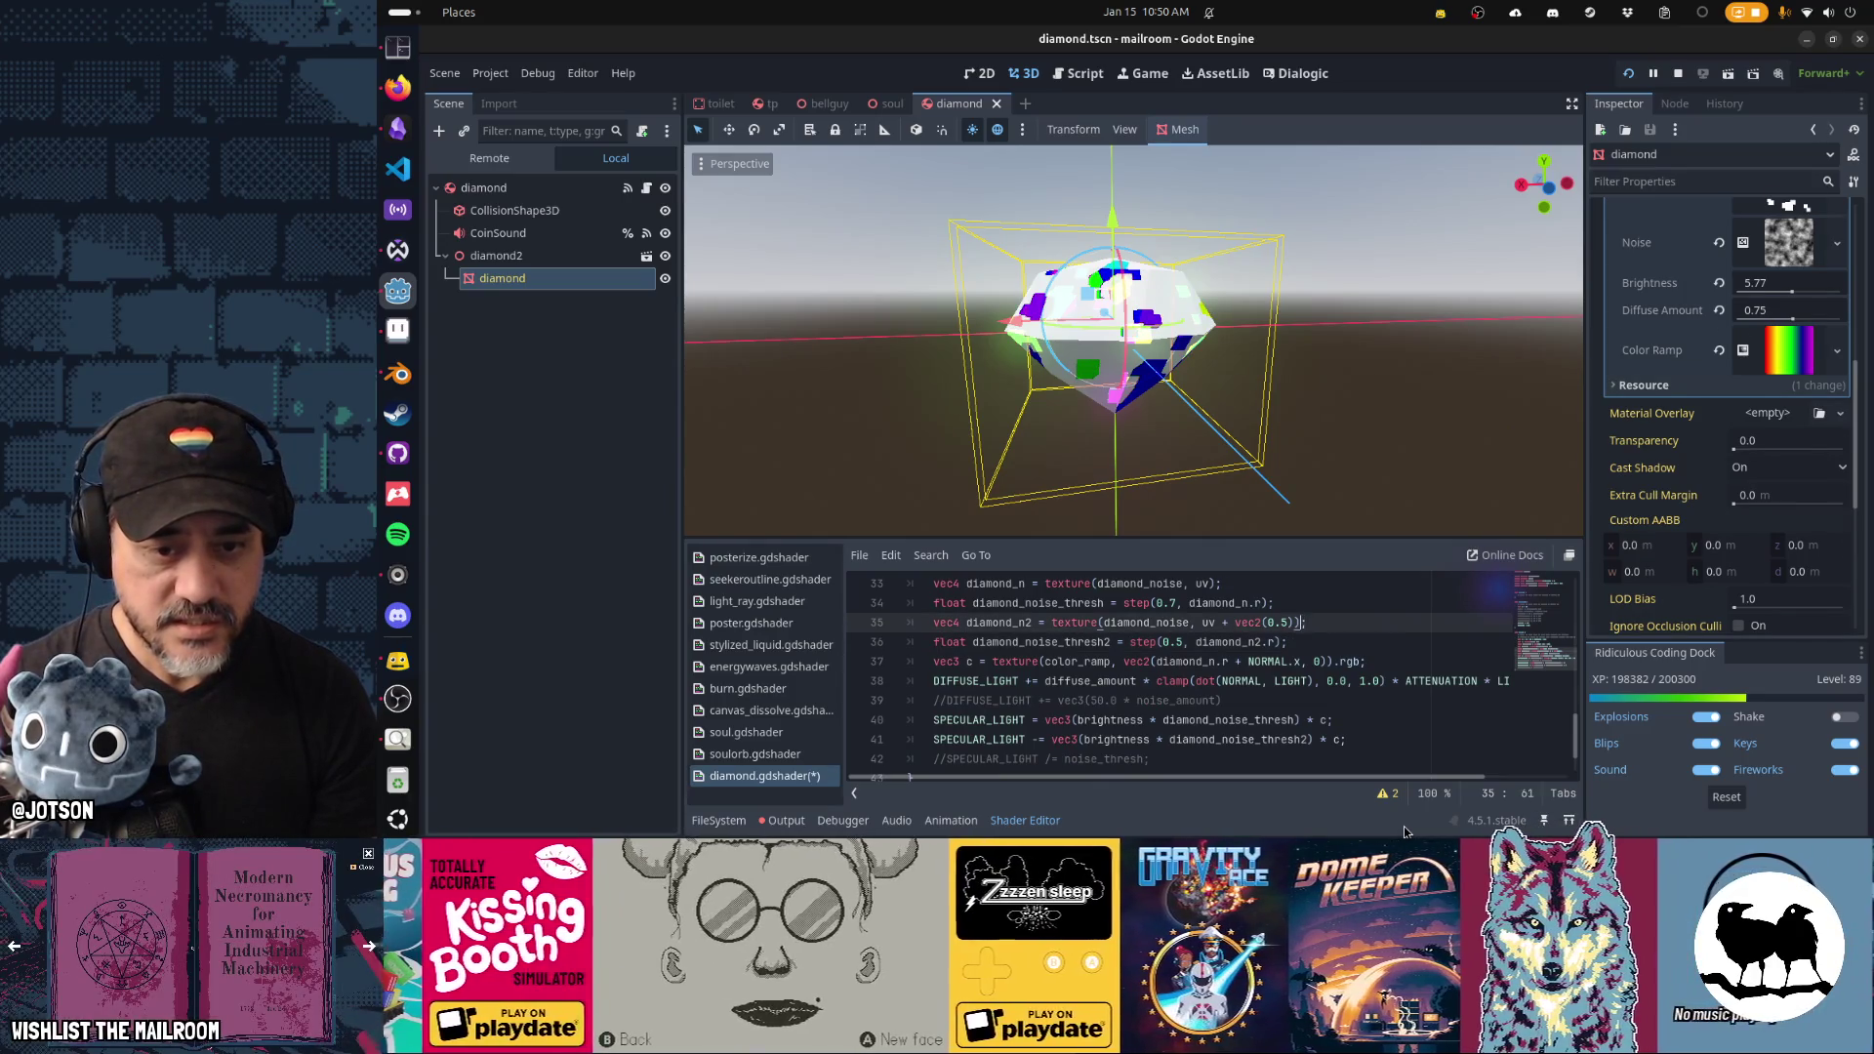
{"action": "key", "text": "shift+Left"}
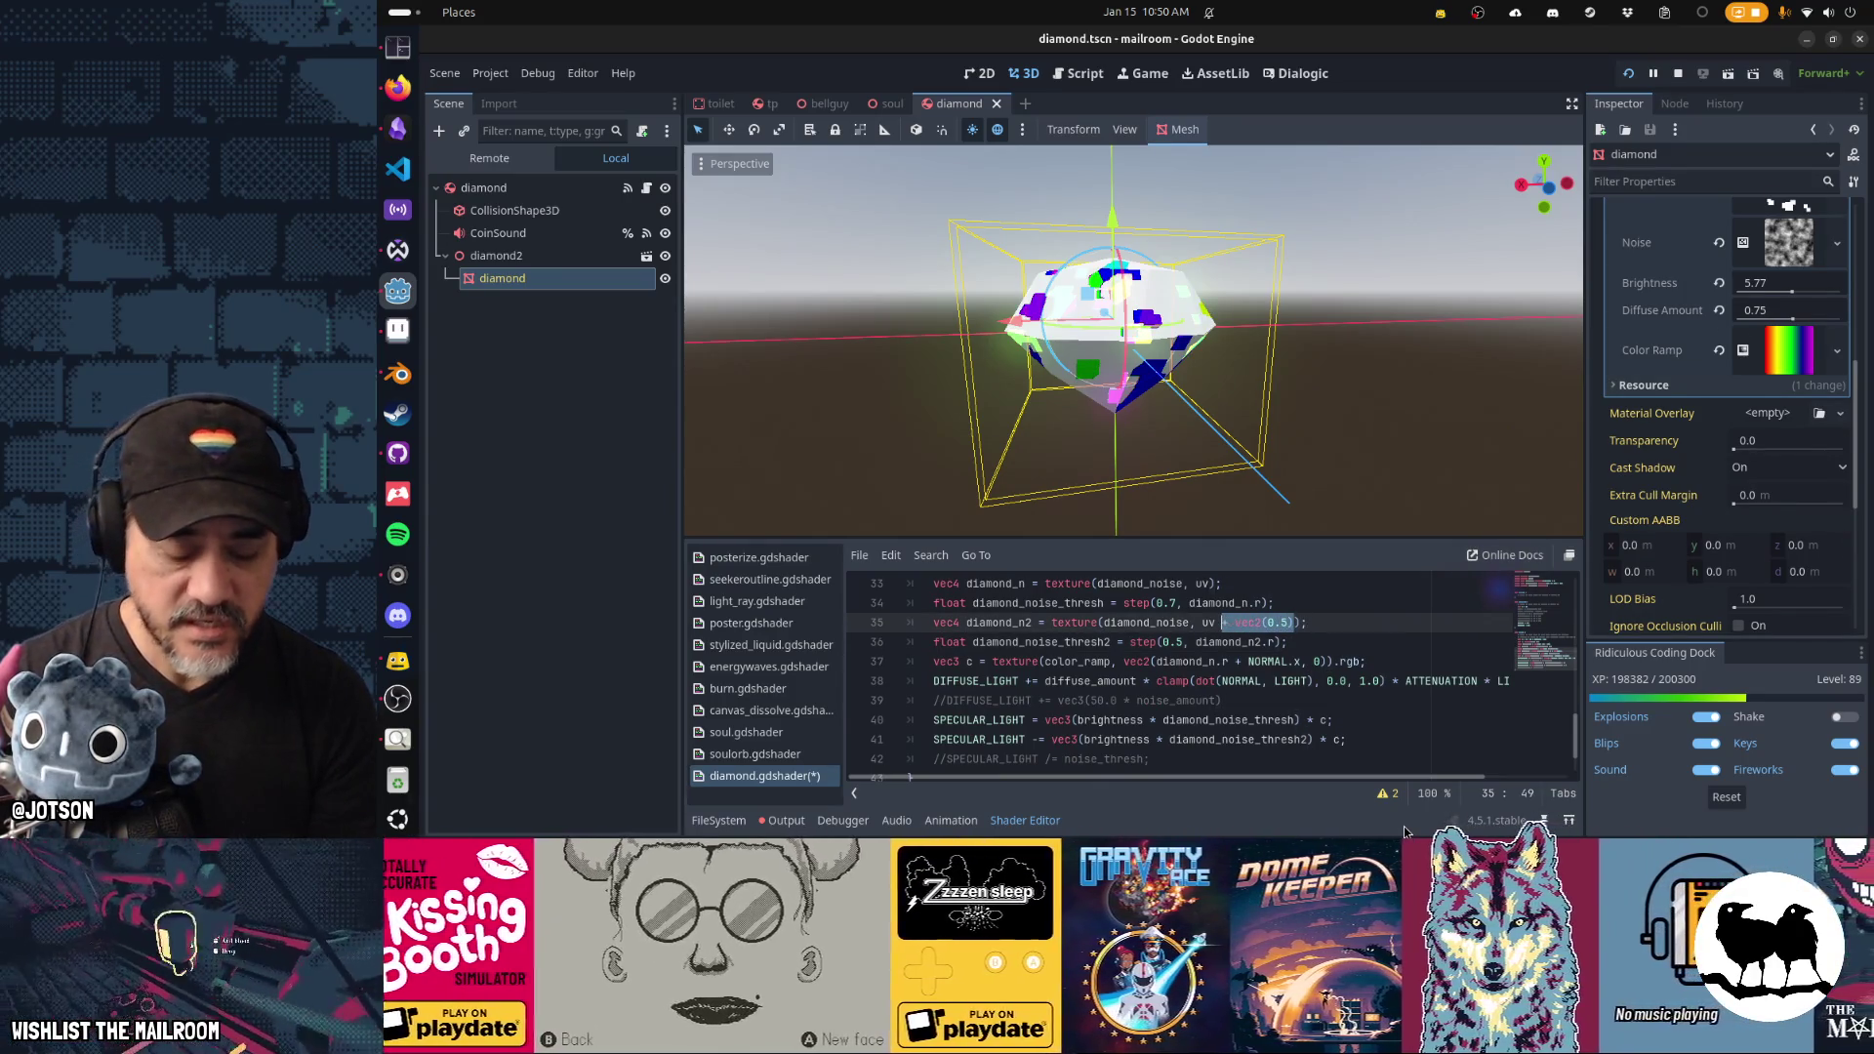
{"action": "type", "text": "4"}
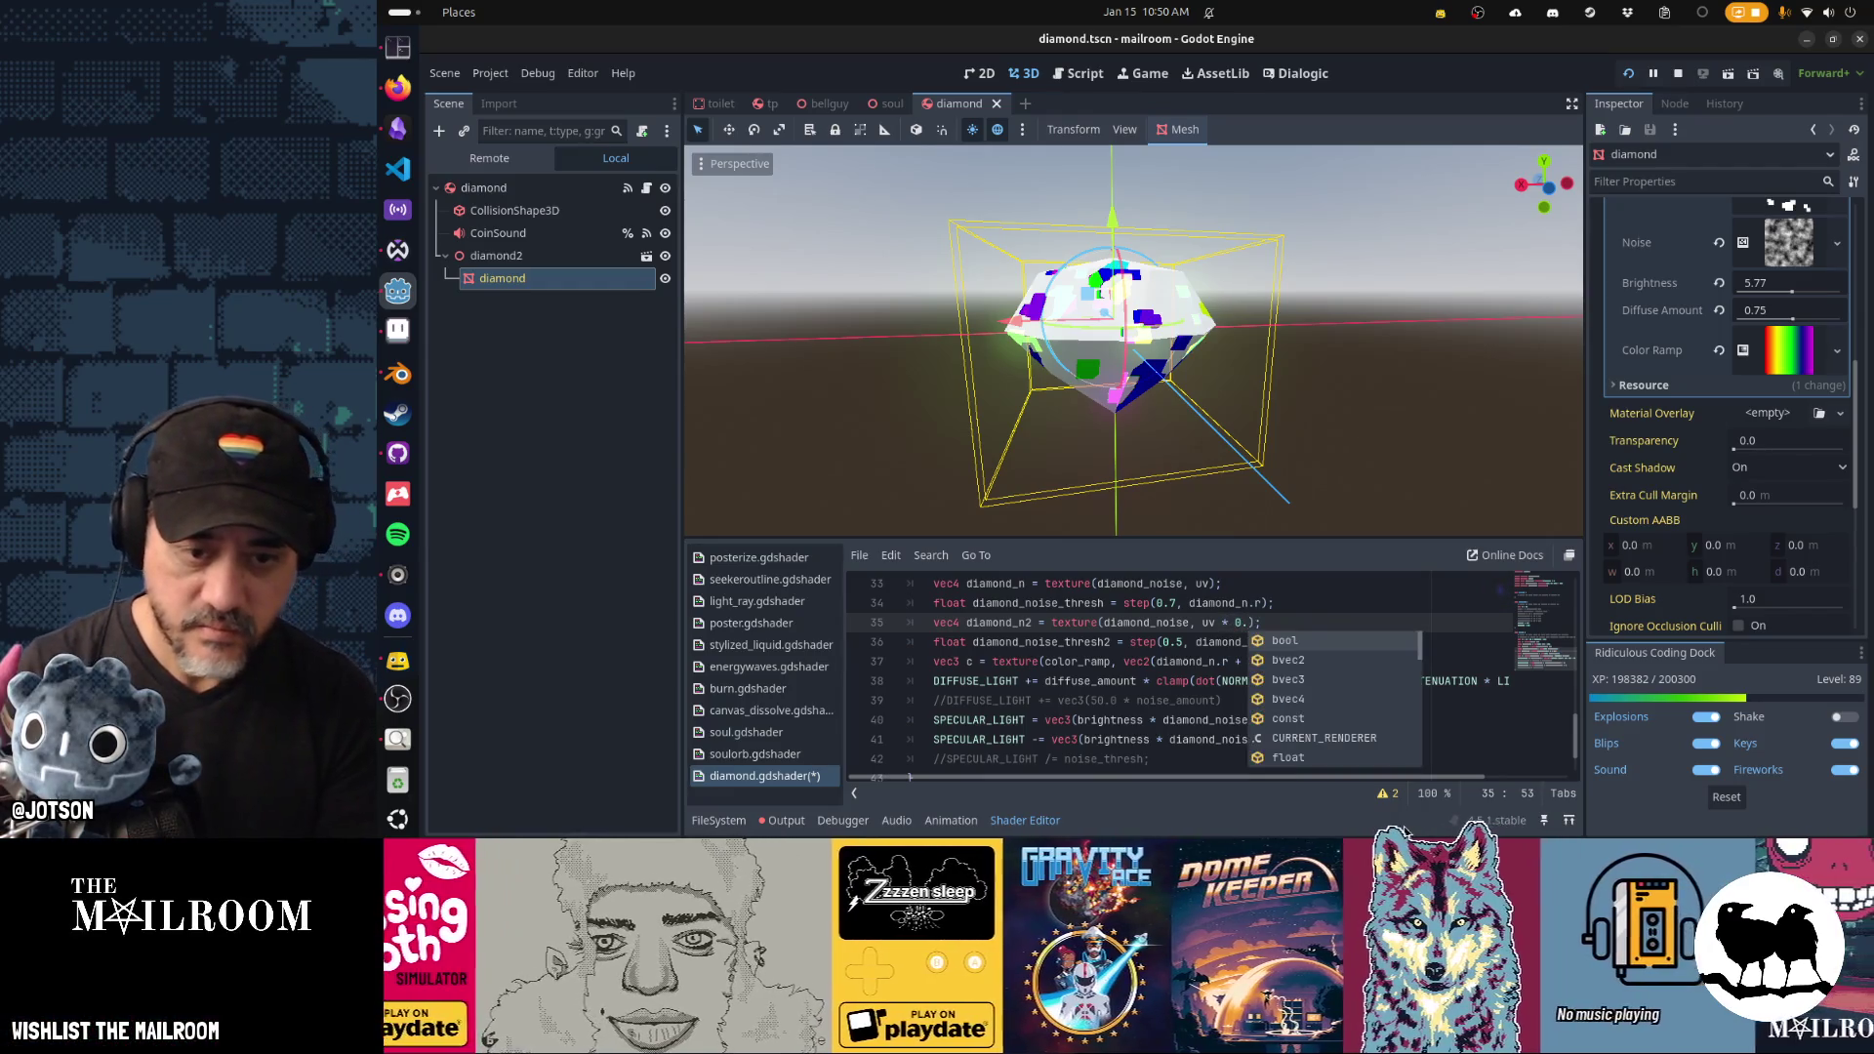
{"action": "key", "text": "ctrl+s"}
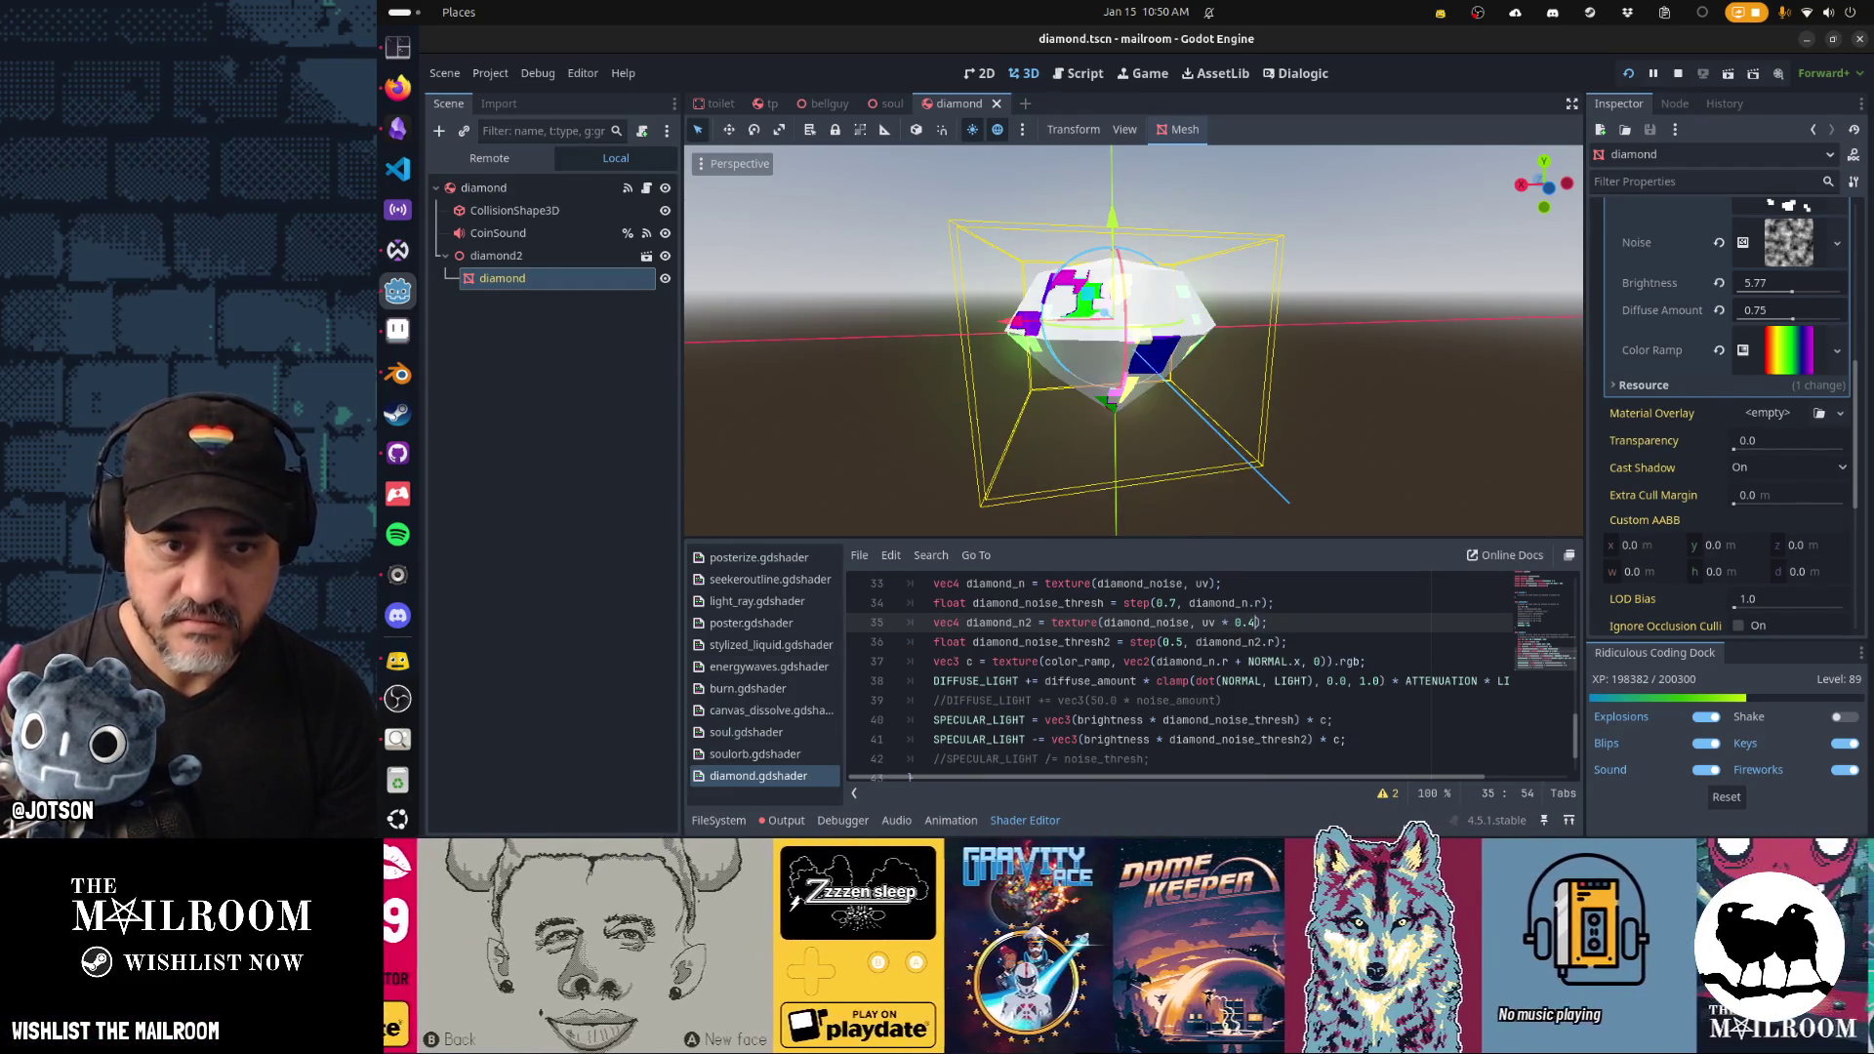
{"action": "key", "text": "ctrl+s"}
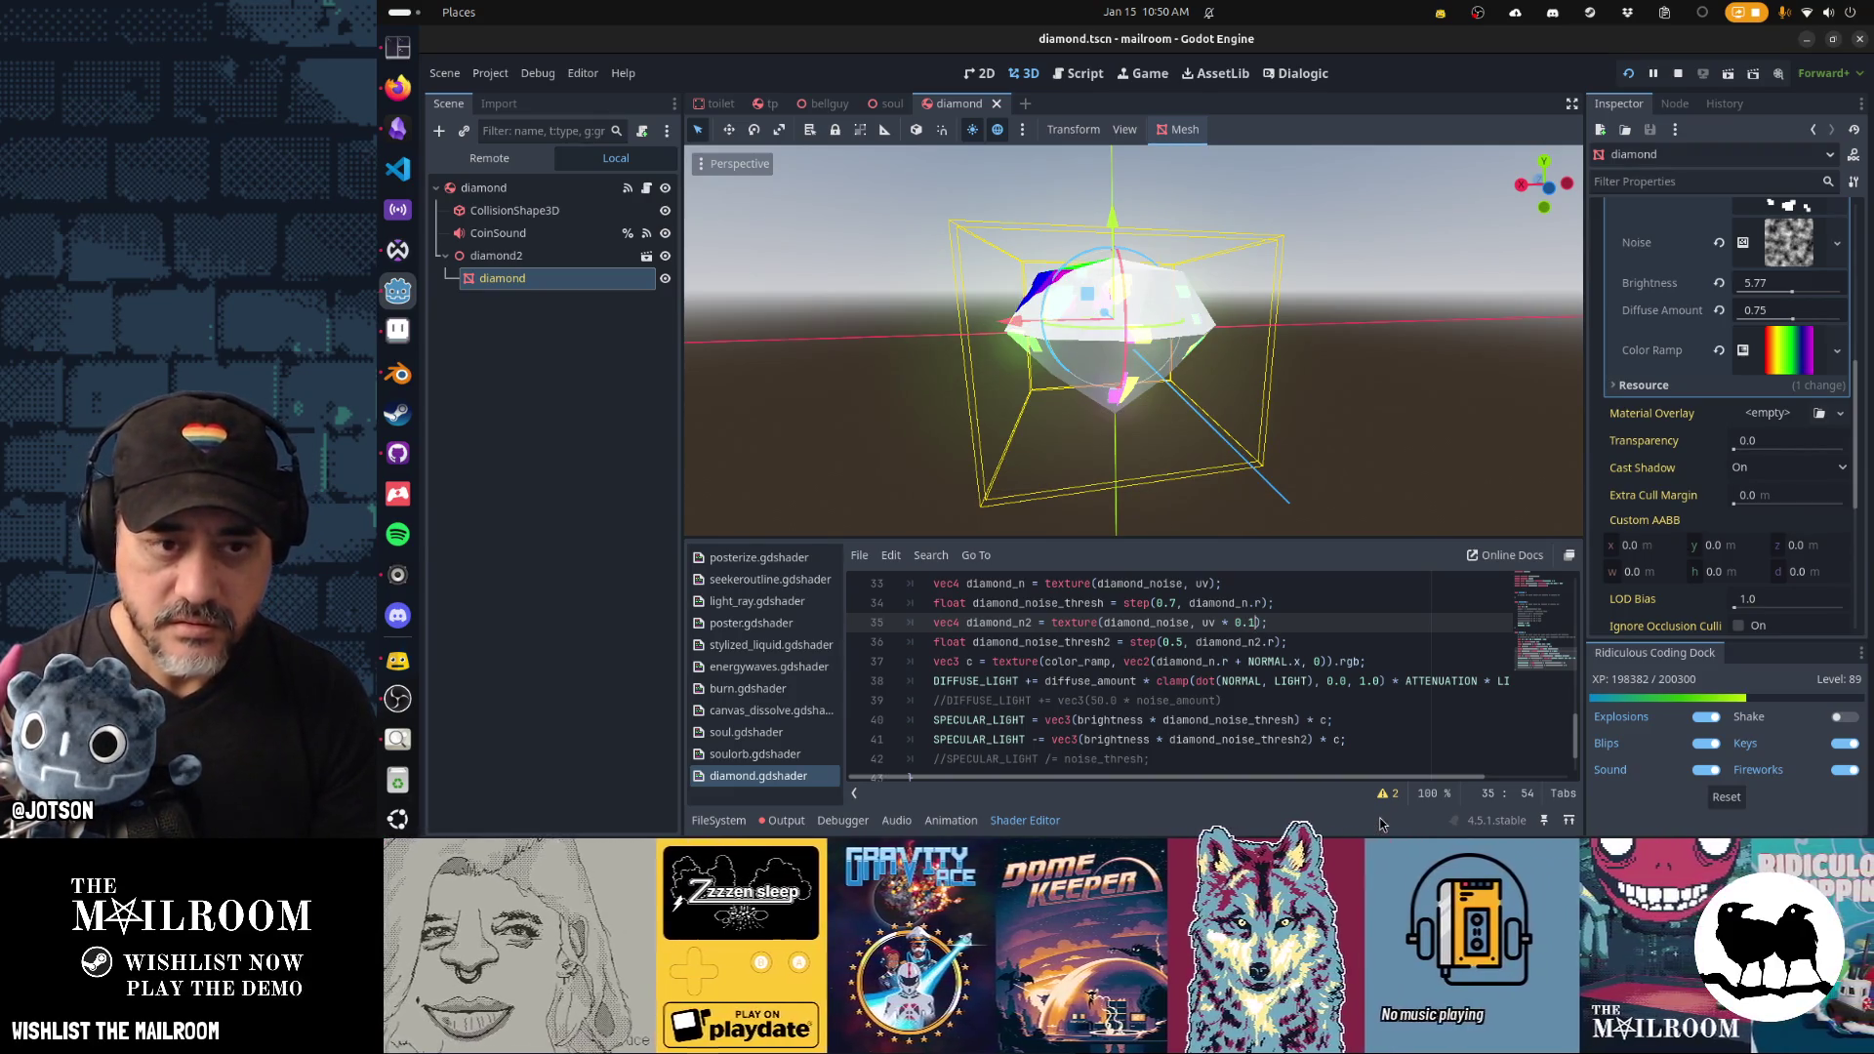
Try offsets of 2.0, 1.5 and 0.75 for the diamond_n2 sample.
{"action": "mouse_move", "coordinate": [1067, 450]}
{"action": "left_mouse_down"}
{"action": "mouse_move", "coordinate": [1430, 457]}
{"action": "mouse_move", "coordinate": [1343, 430]}
{"action": "mouse_move", "coordinate": [1327, 493]}
{"action": "mouse_move", "coordinate": [1226, 501]}
{"action": "left_mouse_up"}
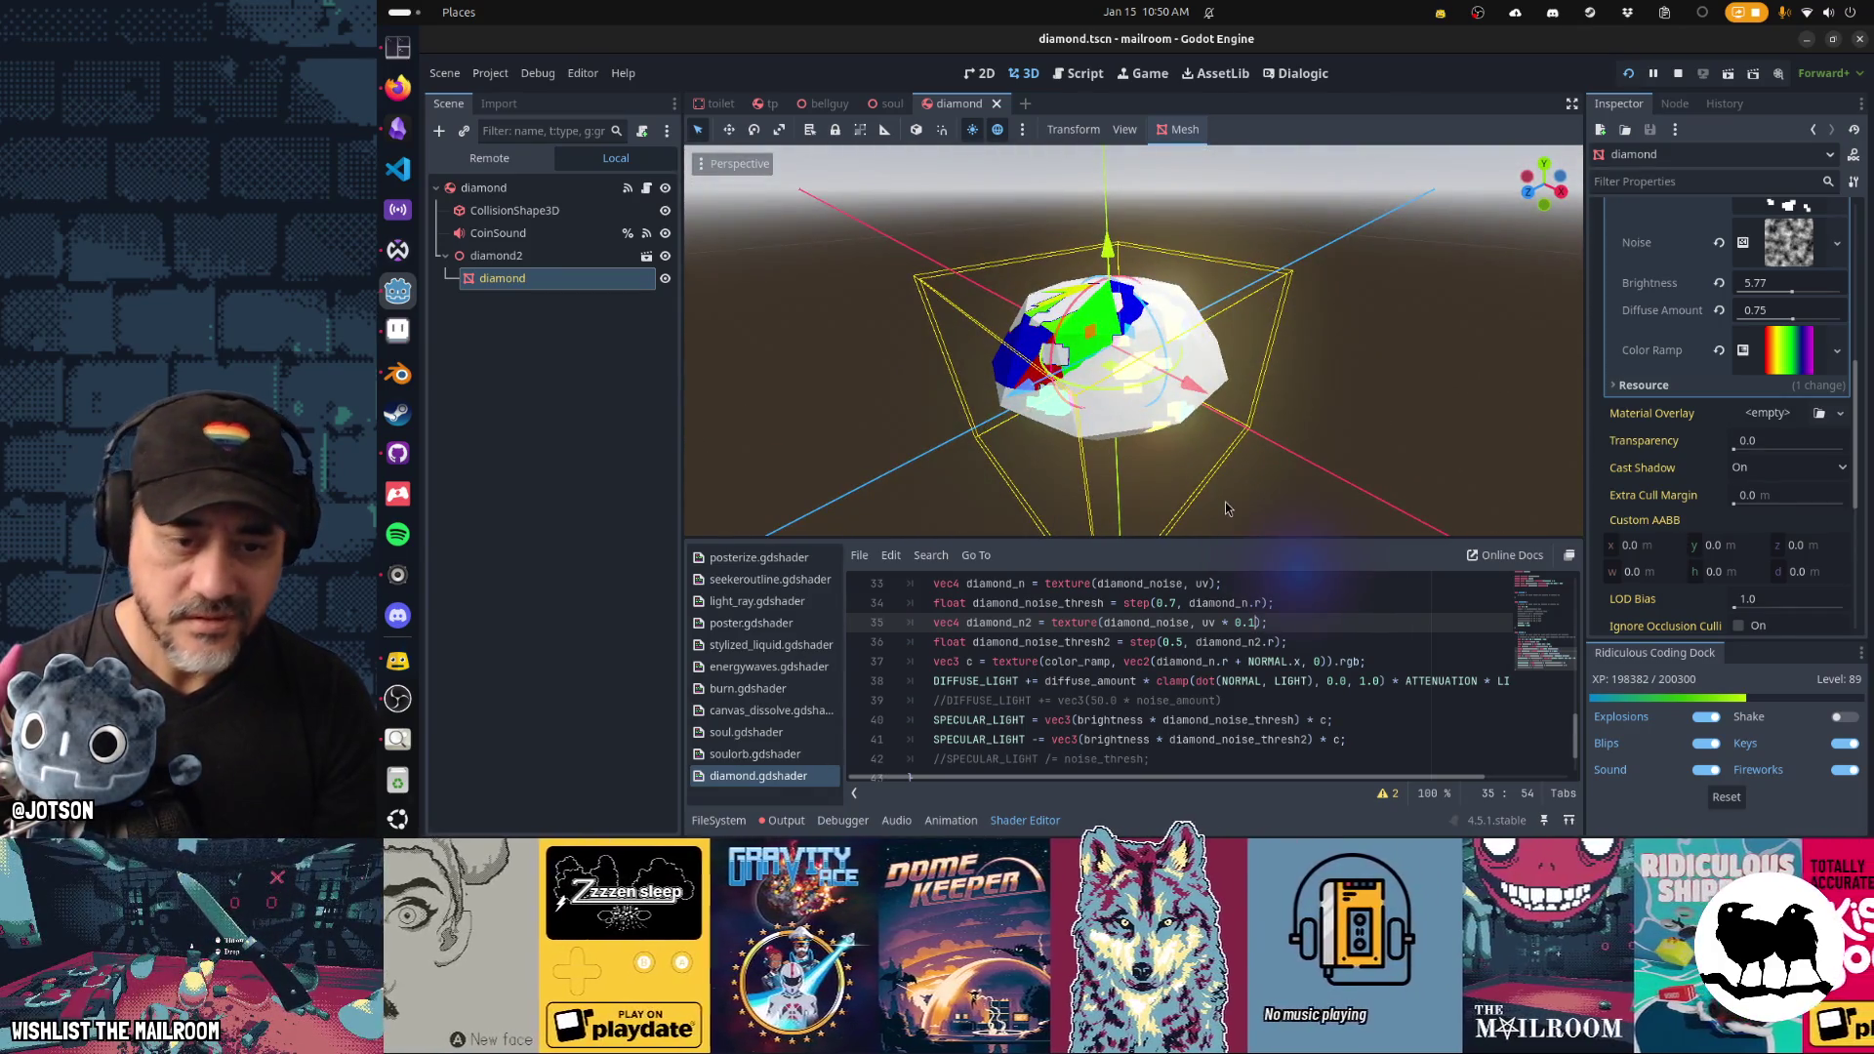
{"action": "key", "text": "BackSpace"}
{"action": "key", "text": "BackSpace"}
{"action": "key", "text": "BackSpace"}
{"action": "type", "text": "2.0"}
{"action": "key", "text": "ctrl+s"}
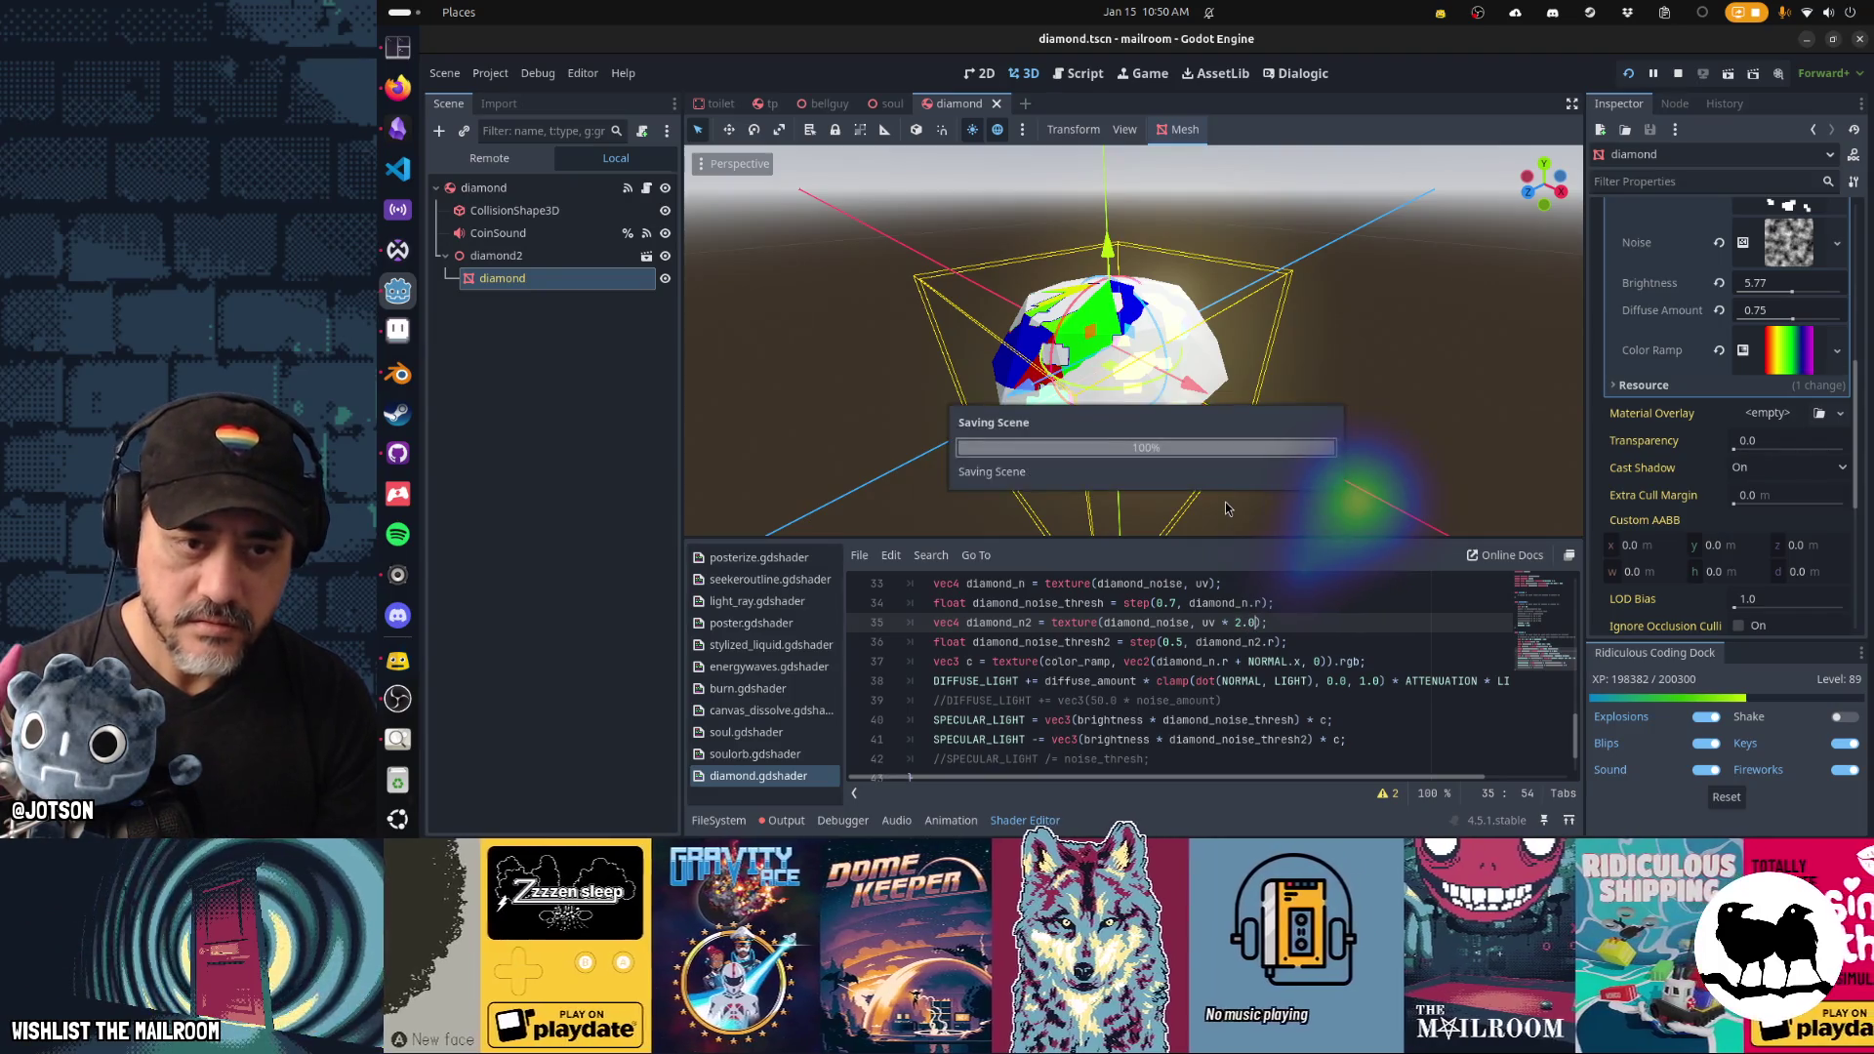
{"action": "mouse_move", "coordinate": [1226, 502]}
{"action": "left_mouse_down"}
{"action": "mouse_move", "coordinate": [1300, 296]}
{"action": "mouse_move", "coordinate": [1216, 300]}
{"action": "left_mouse_up"}
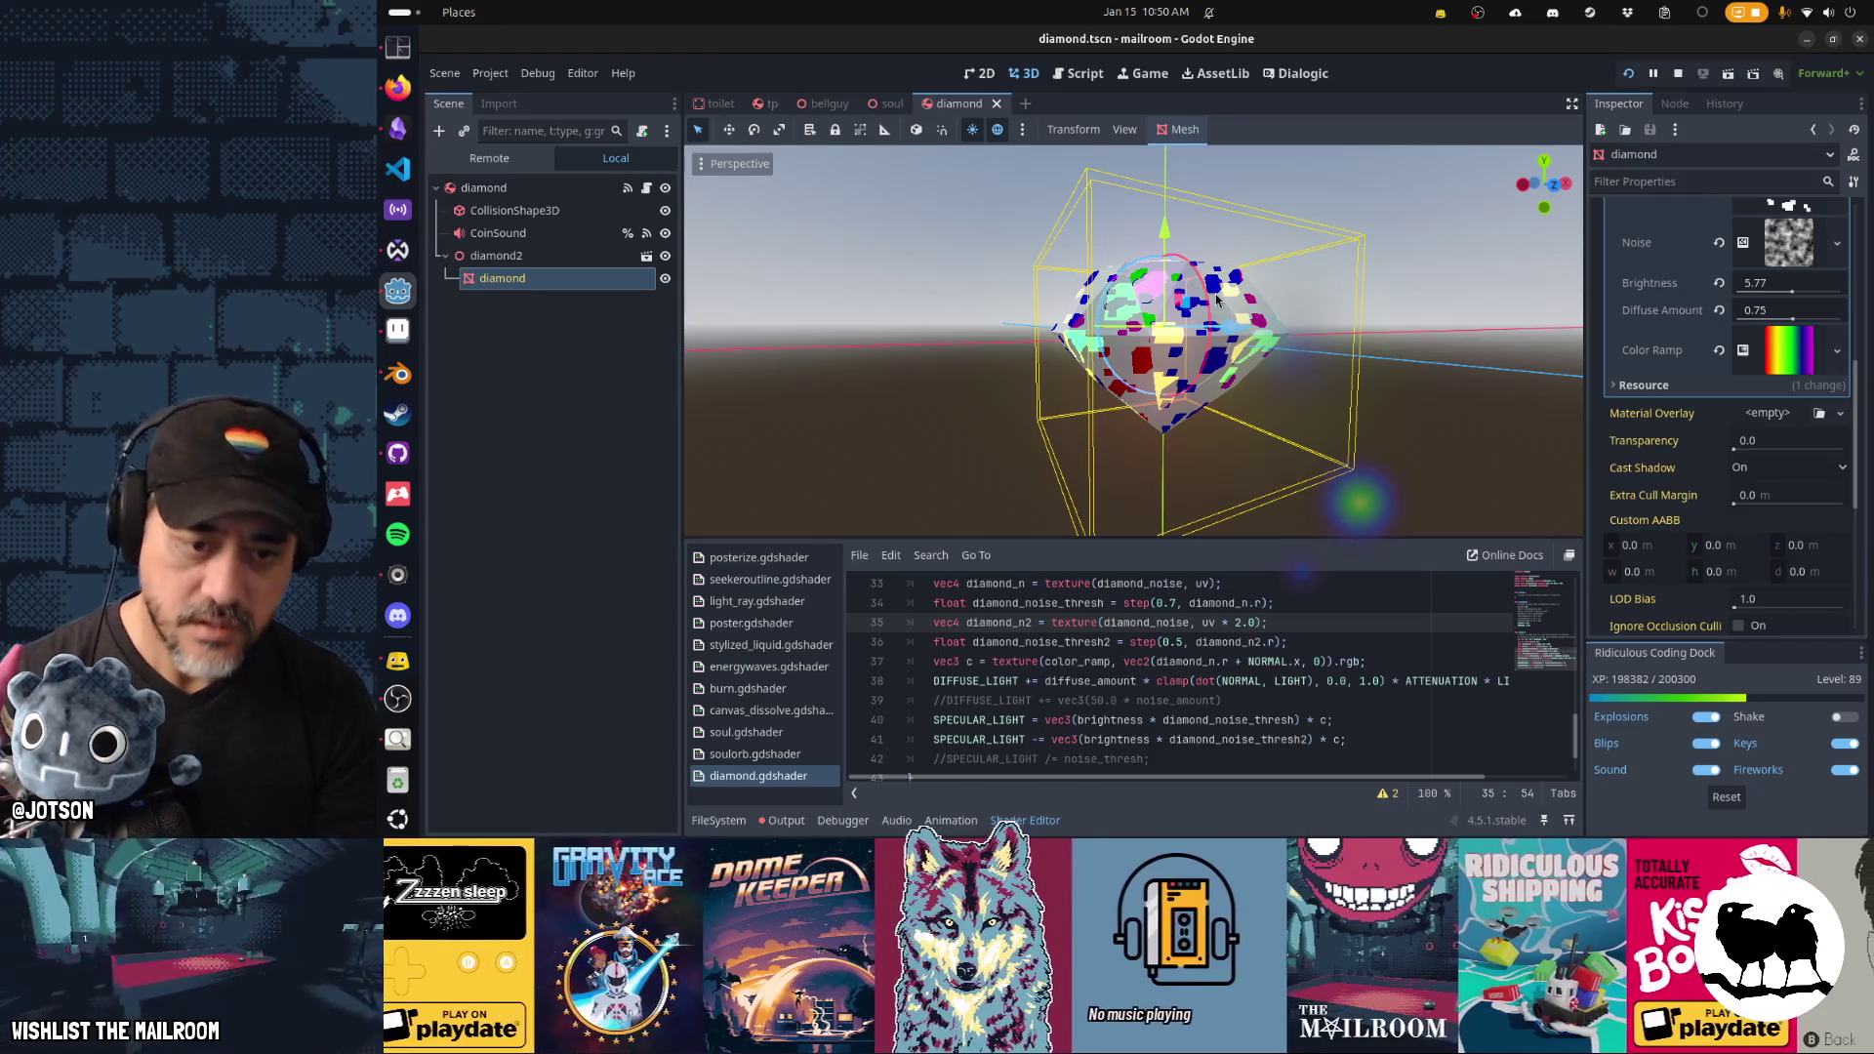
{"action": "type", "text": "1.5"}
{"action": "key", "text": "ctrl+s"}
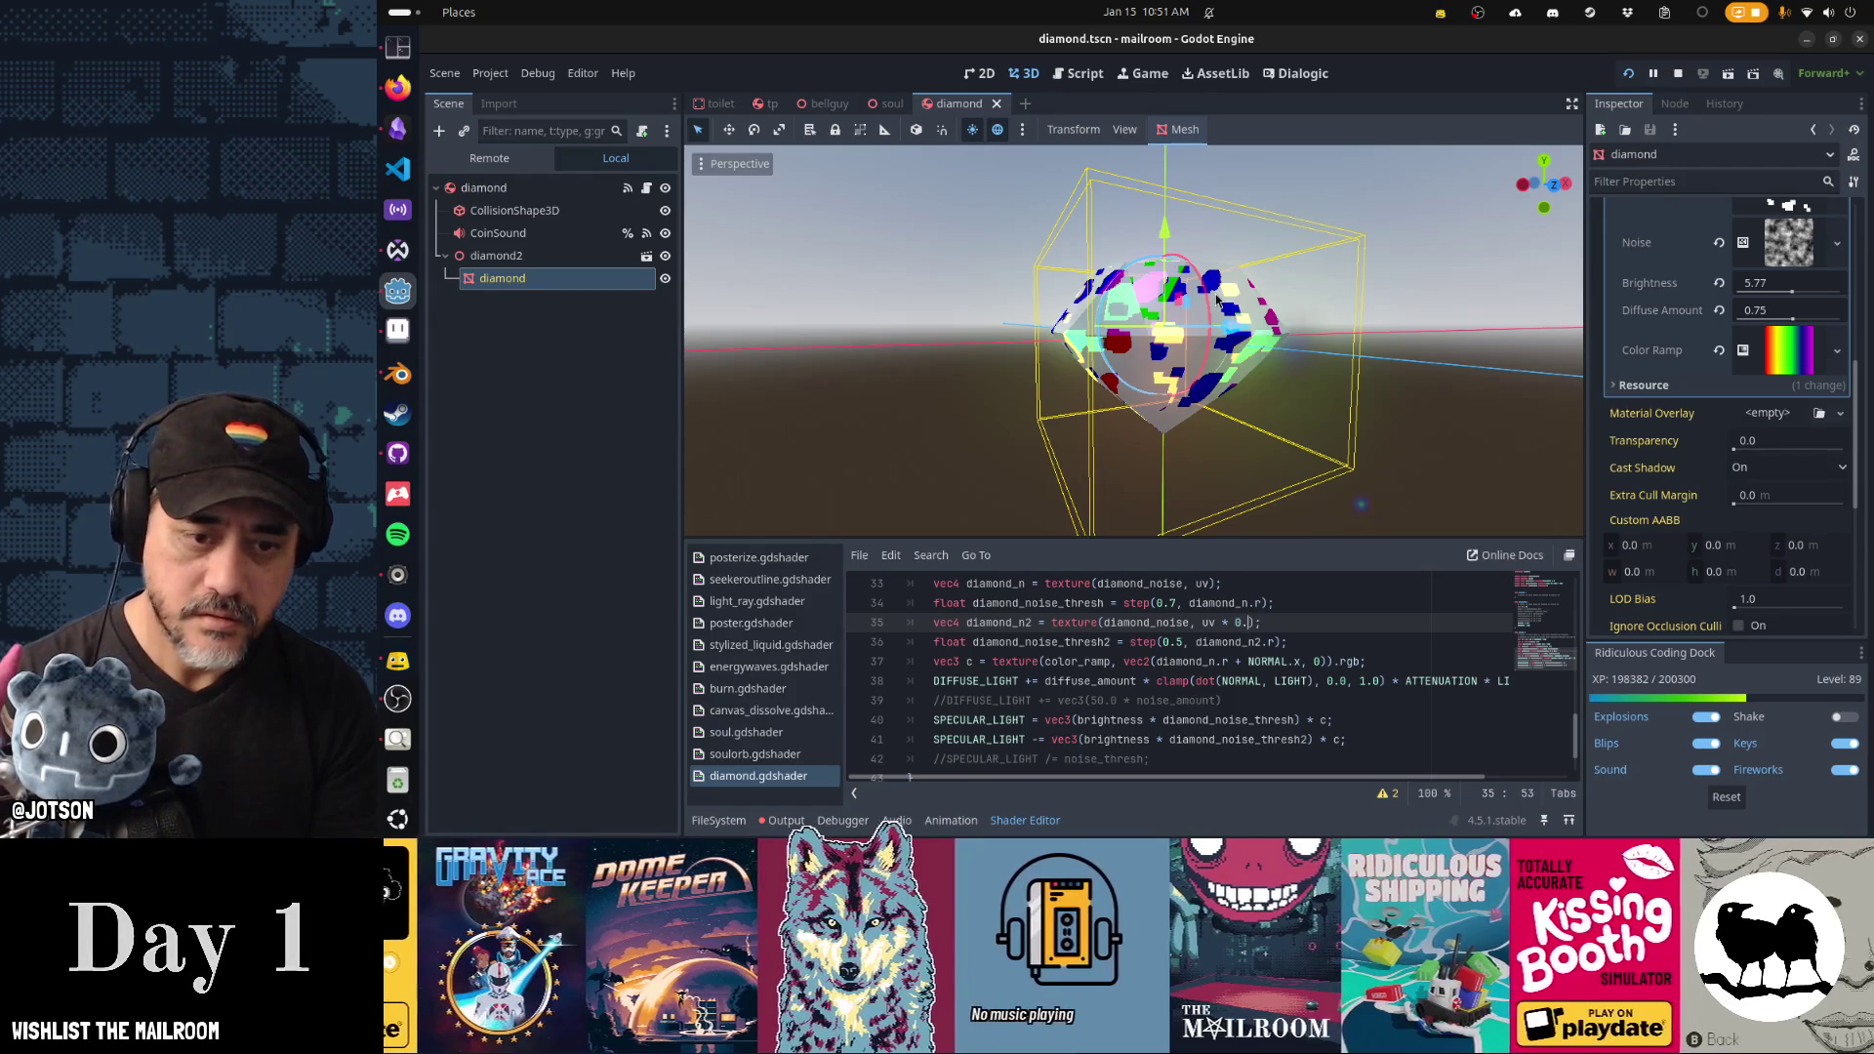
{"action": "key", "text": "BackSpace"}
{"action": "key", "text": "ctrl+s"}
{"action": "type", "text": "75"}
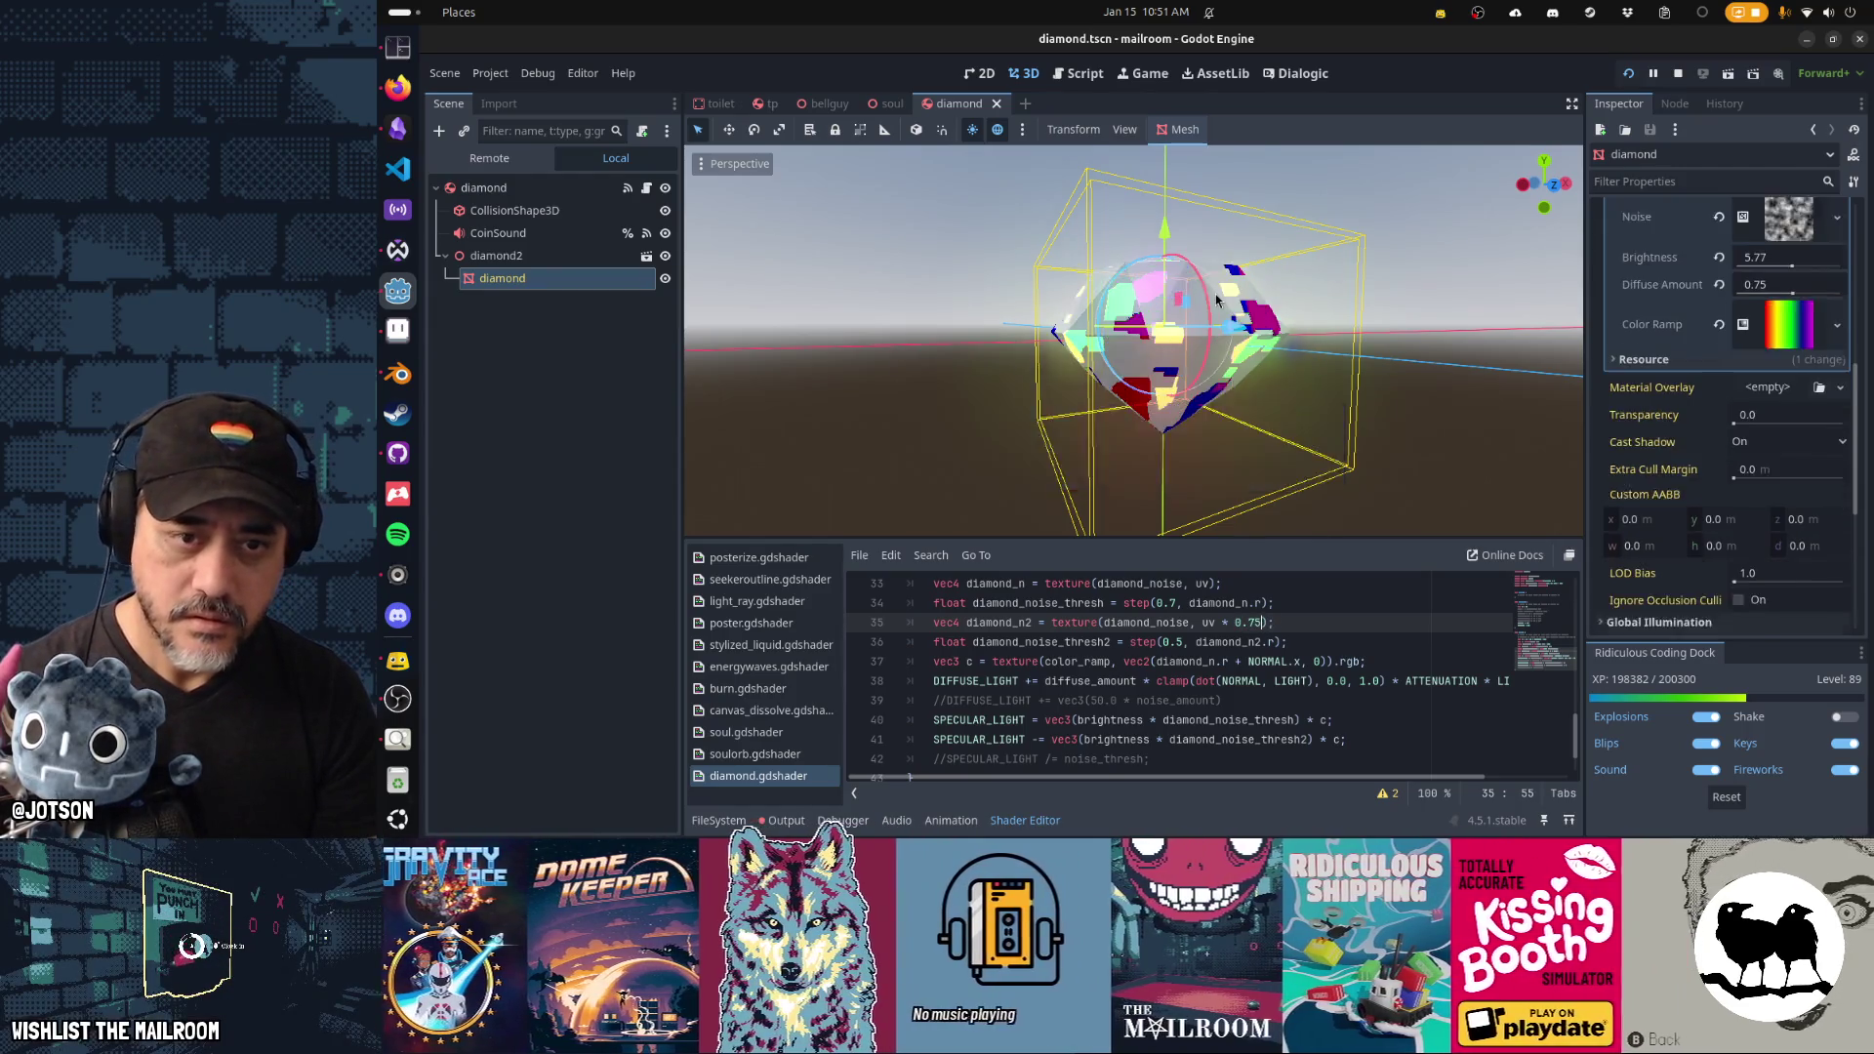
Test a SCREEN_UV * 0.75 term in the offset and inspect the sparkles.
{"action": "scroll", "coordinate": [1190, 284], "scroll_direction": "up", "scroll_amount": 1}
{"action": "mouse_move", "coordinate": [1191, 284]}
{"action": "left_mouse_down"}
{"action": "mouse_move", "coordinate": [689, 322]}
{"action": "mouse_move", "coordinate": [853, 287]}
{"action": "mouse_move", "coordinate": [1211, 359]}
{"action": "mouse_move", "coordinate": [1298, 467]}
{"action": "left_mouse_up"}
{"action": "scroll", "coordinate": [1308, 476], "scroll_direction": "up", "scroll_amount": 1}
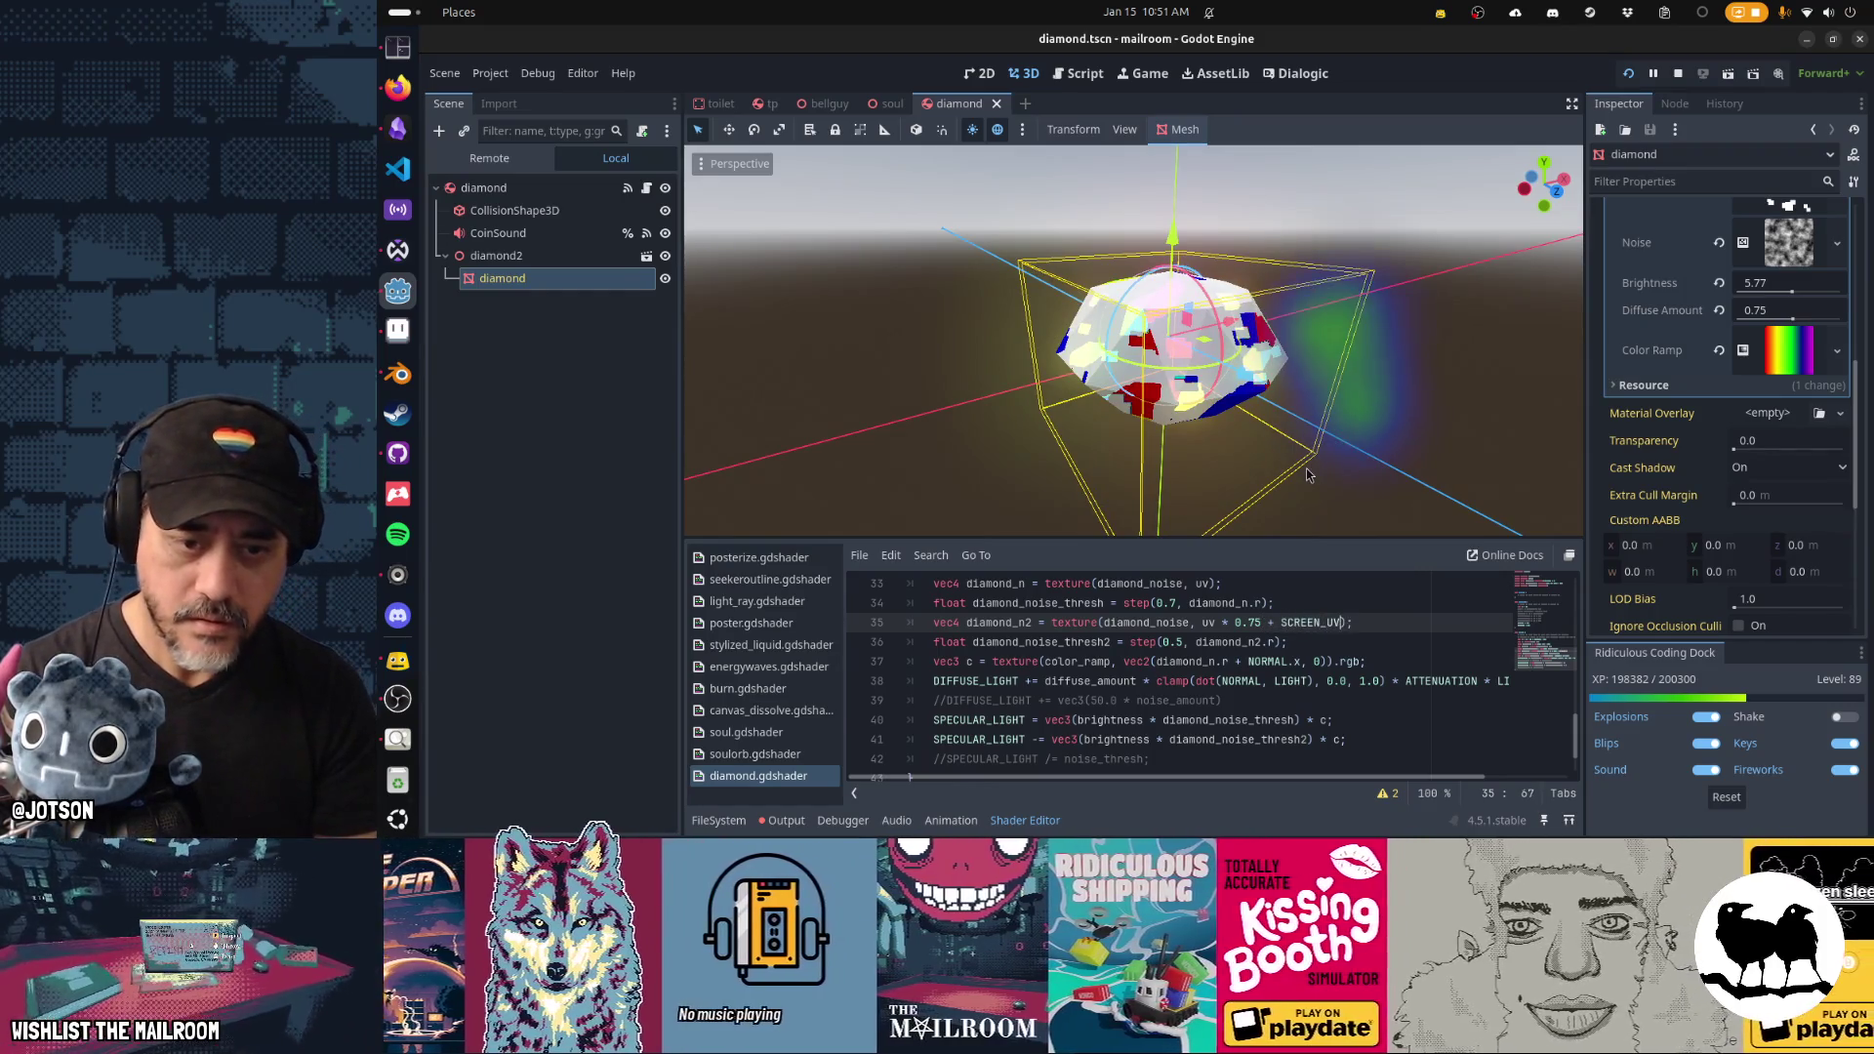
{"action": "key", "text": "ctrl+s"}
{"action": "mouse_move", "coordinate": [1313, 434]}
{"action": "left_mouse_down"}
{"action": "mouse_move", "coordinate": [980, 326]}
{"action": "mouse_move", "coordinate": [827, 367]}
{"action": "mouse_move", "coordinate": [921, 401]}
{"action": "left_mouse_up"}
{"action": "type", "text": ".75"}
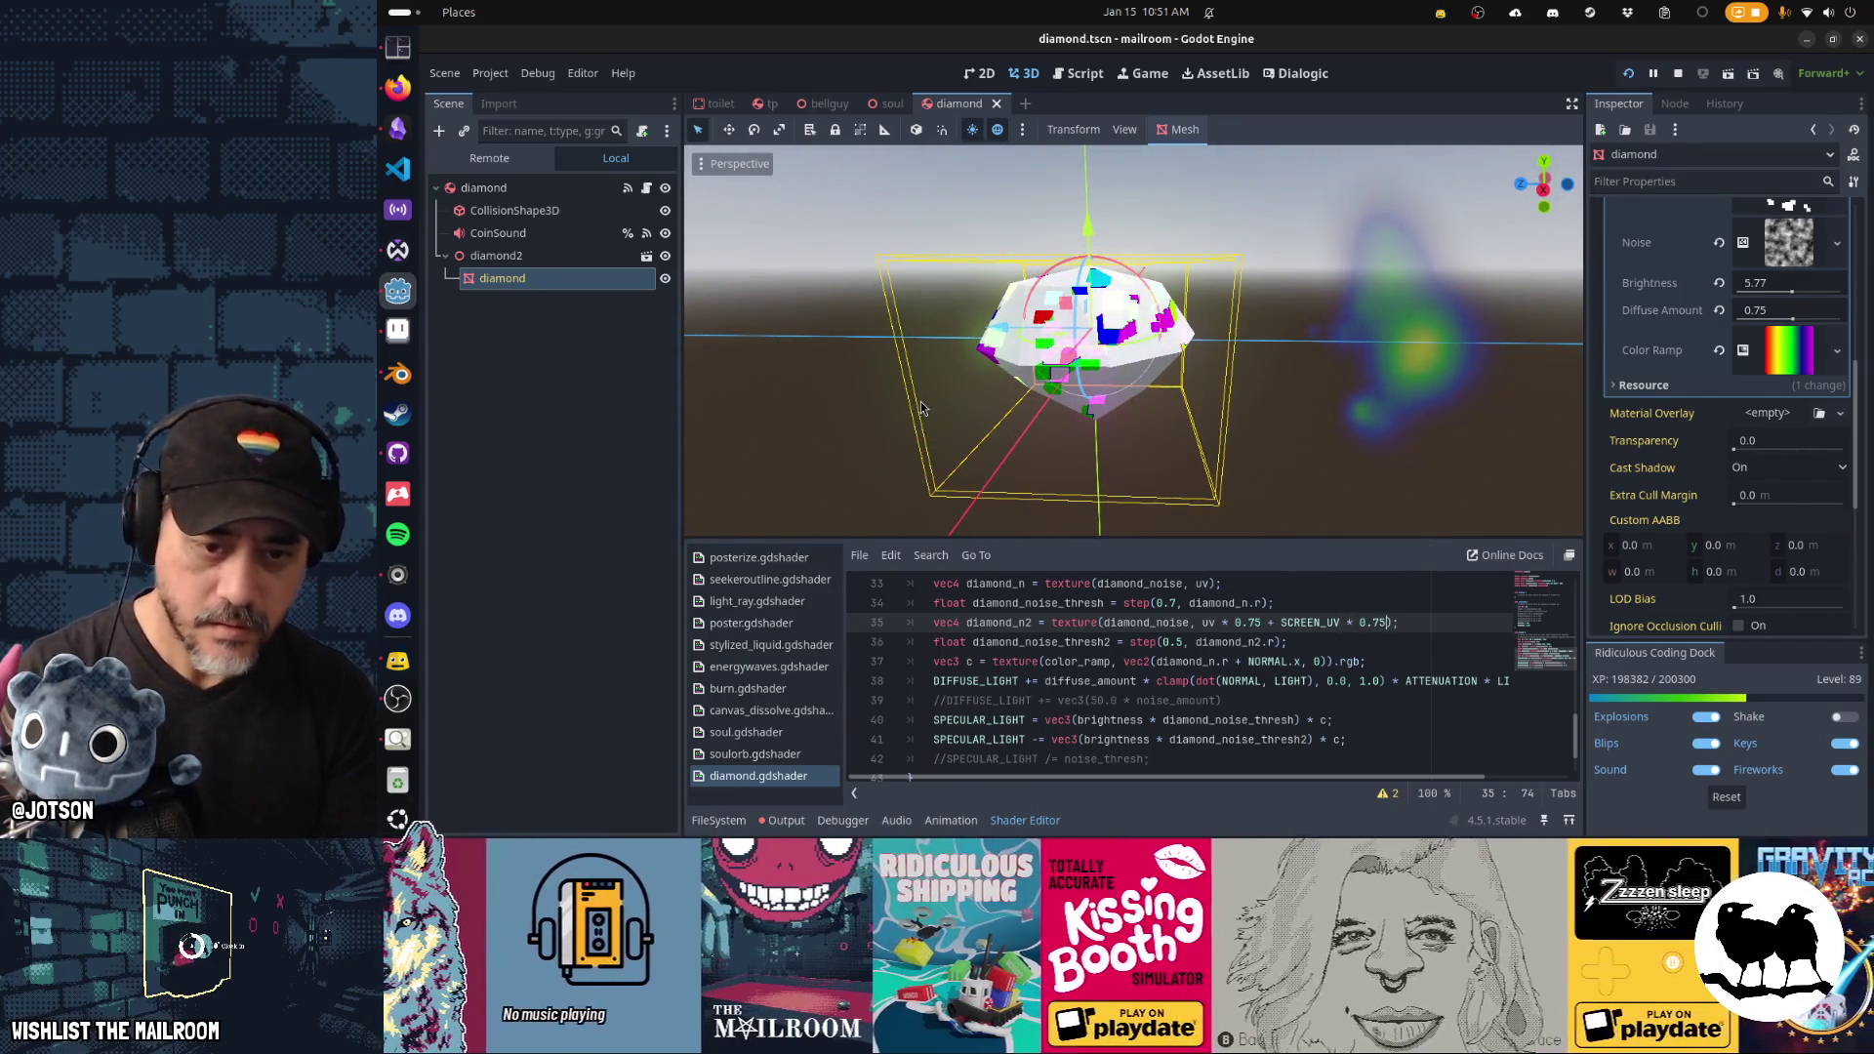
{"action": "key", "text": "ctrl+s"}
{"action": "mouse_move", "coordinate": [976, 400]}
{"action": "left_mouse_down"}
{"action": "mouse_move", "coordinate": [1384, 336]}
{"action": "mouse_move", "coordinate": [1386, 259]}
{"action": "mouse_move", "coordinate": [1284, 250]}
{"action": "mouse_move", "coordinate": [1057, 316]}
{"action": "left_mouse_up"}
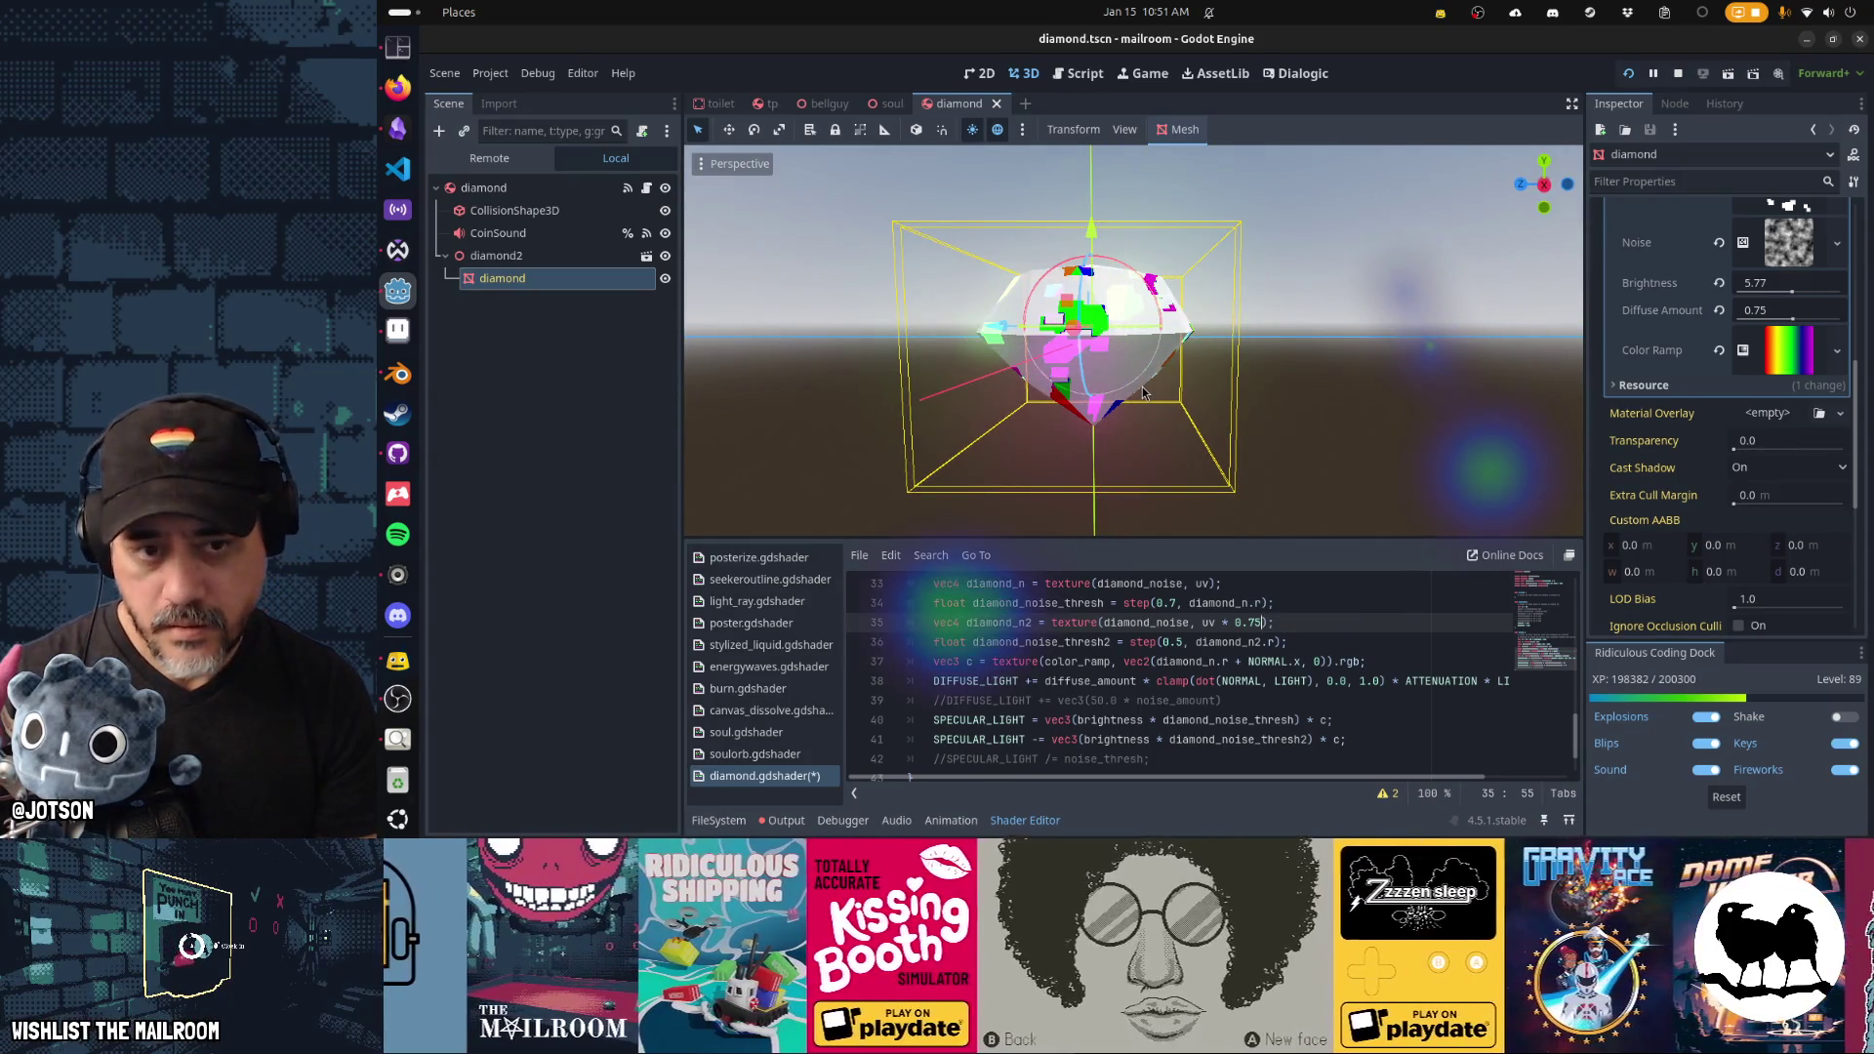
Set the diamond_n2 offset back to uv + 0.5.
{"action": "left_click_drag", "start_coordinate": [1204, 414], "coordinate": [1138, 429]}
{"action": "scroll", "coordinate": [1167, 662], "scroll_direction": "up", "scroll_amount": 2}
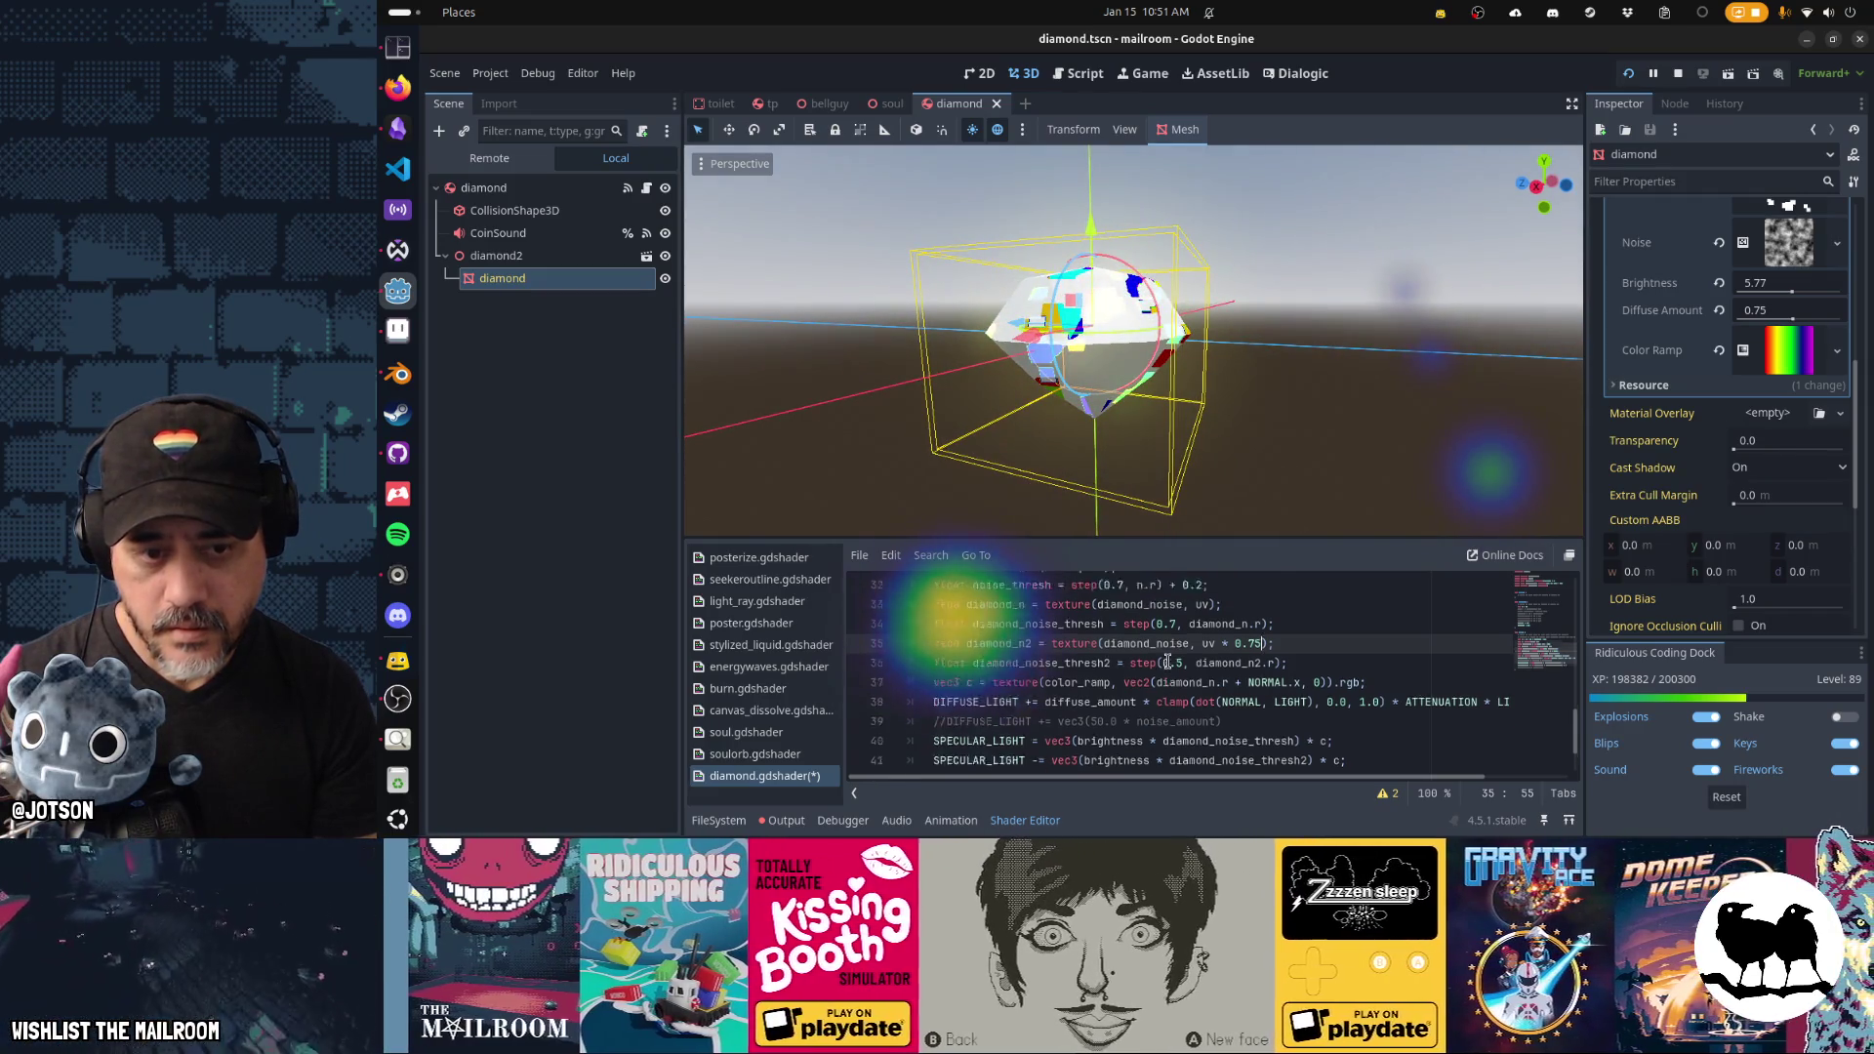
{"action": "scroll", "coordinate": [1206, 661], "scroll_direction": "down", "scroll_amount": 2}
{"action": "type", "text": "8"}
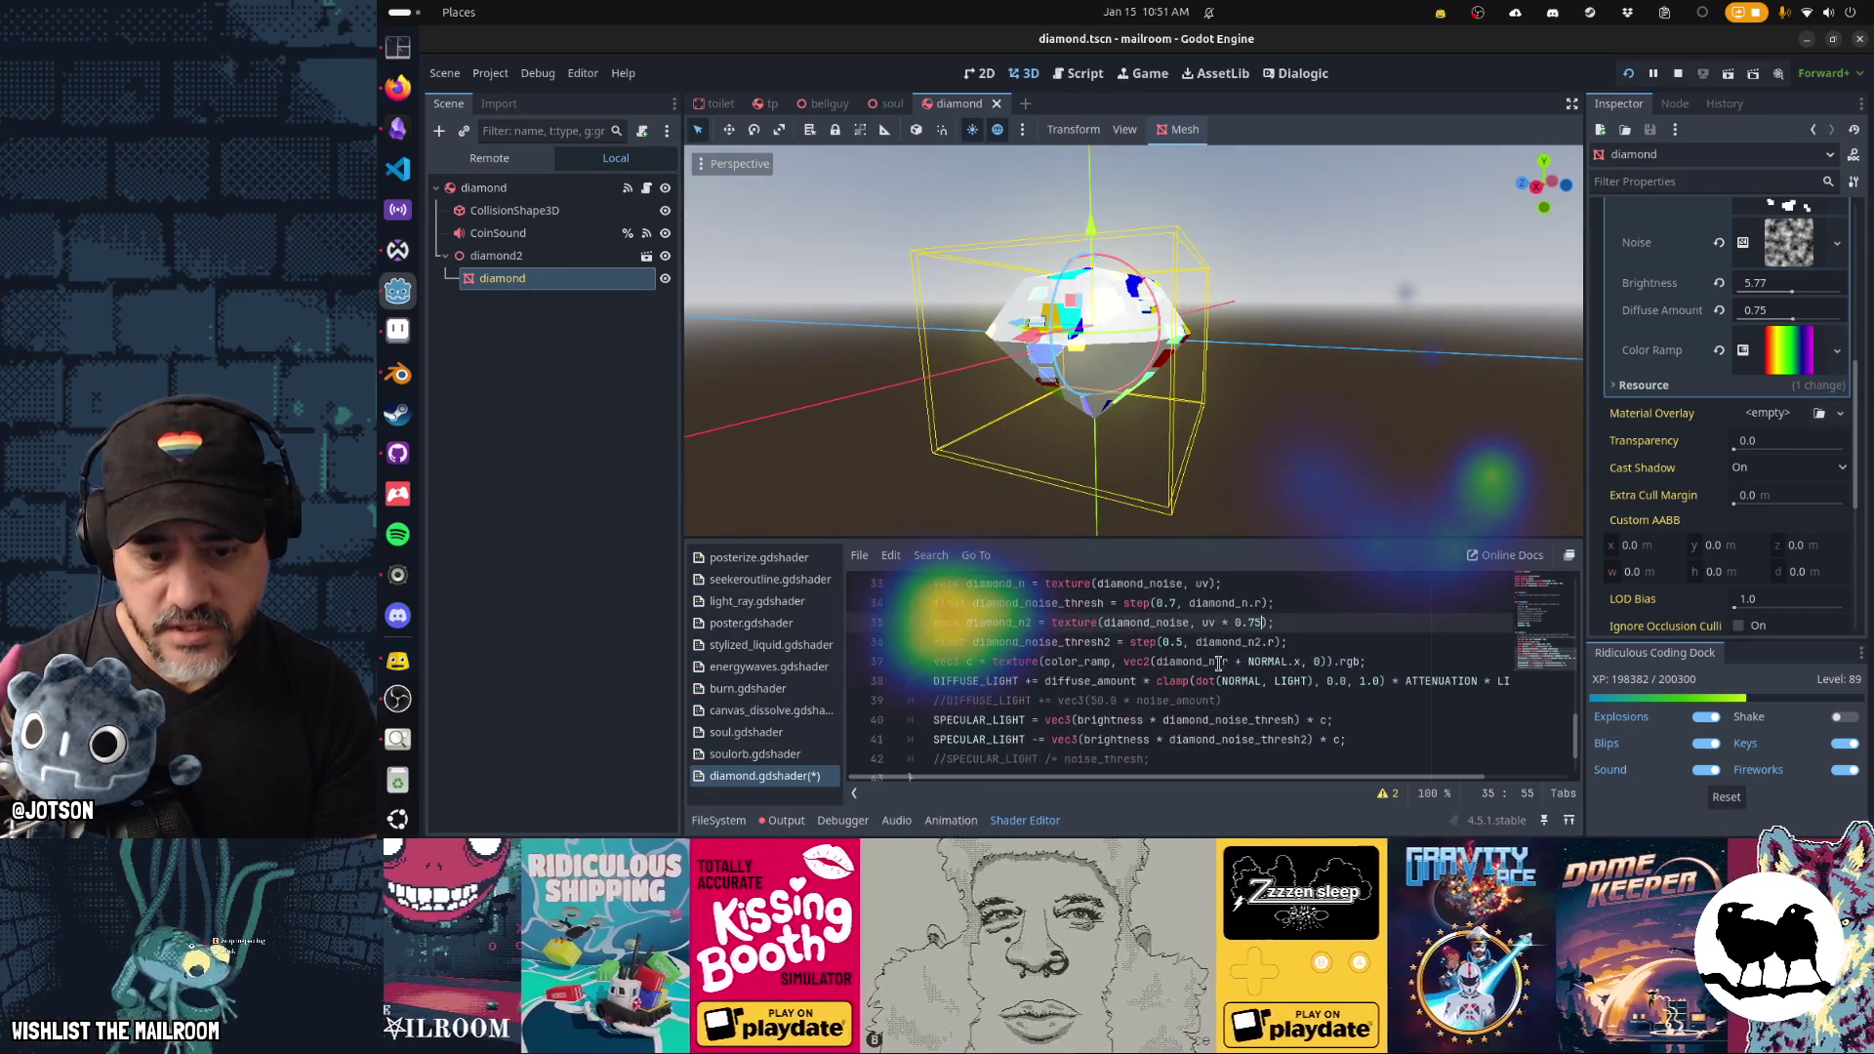
{"action": "left_click", "coordinate": [1250, 623]}
{"action": "key", "text": "BackSpace"}
{"action": "key", "text": "ctrl+s"}
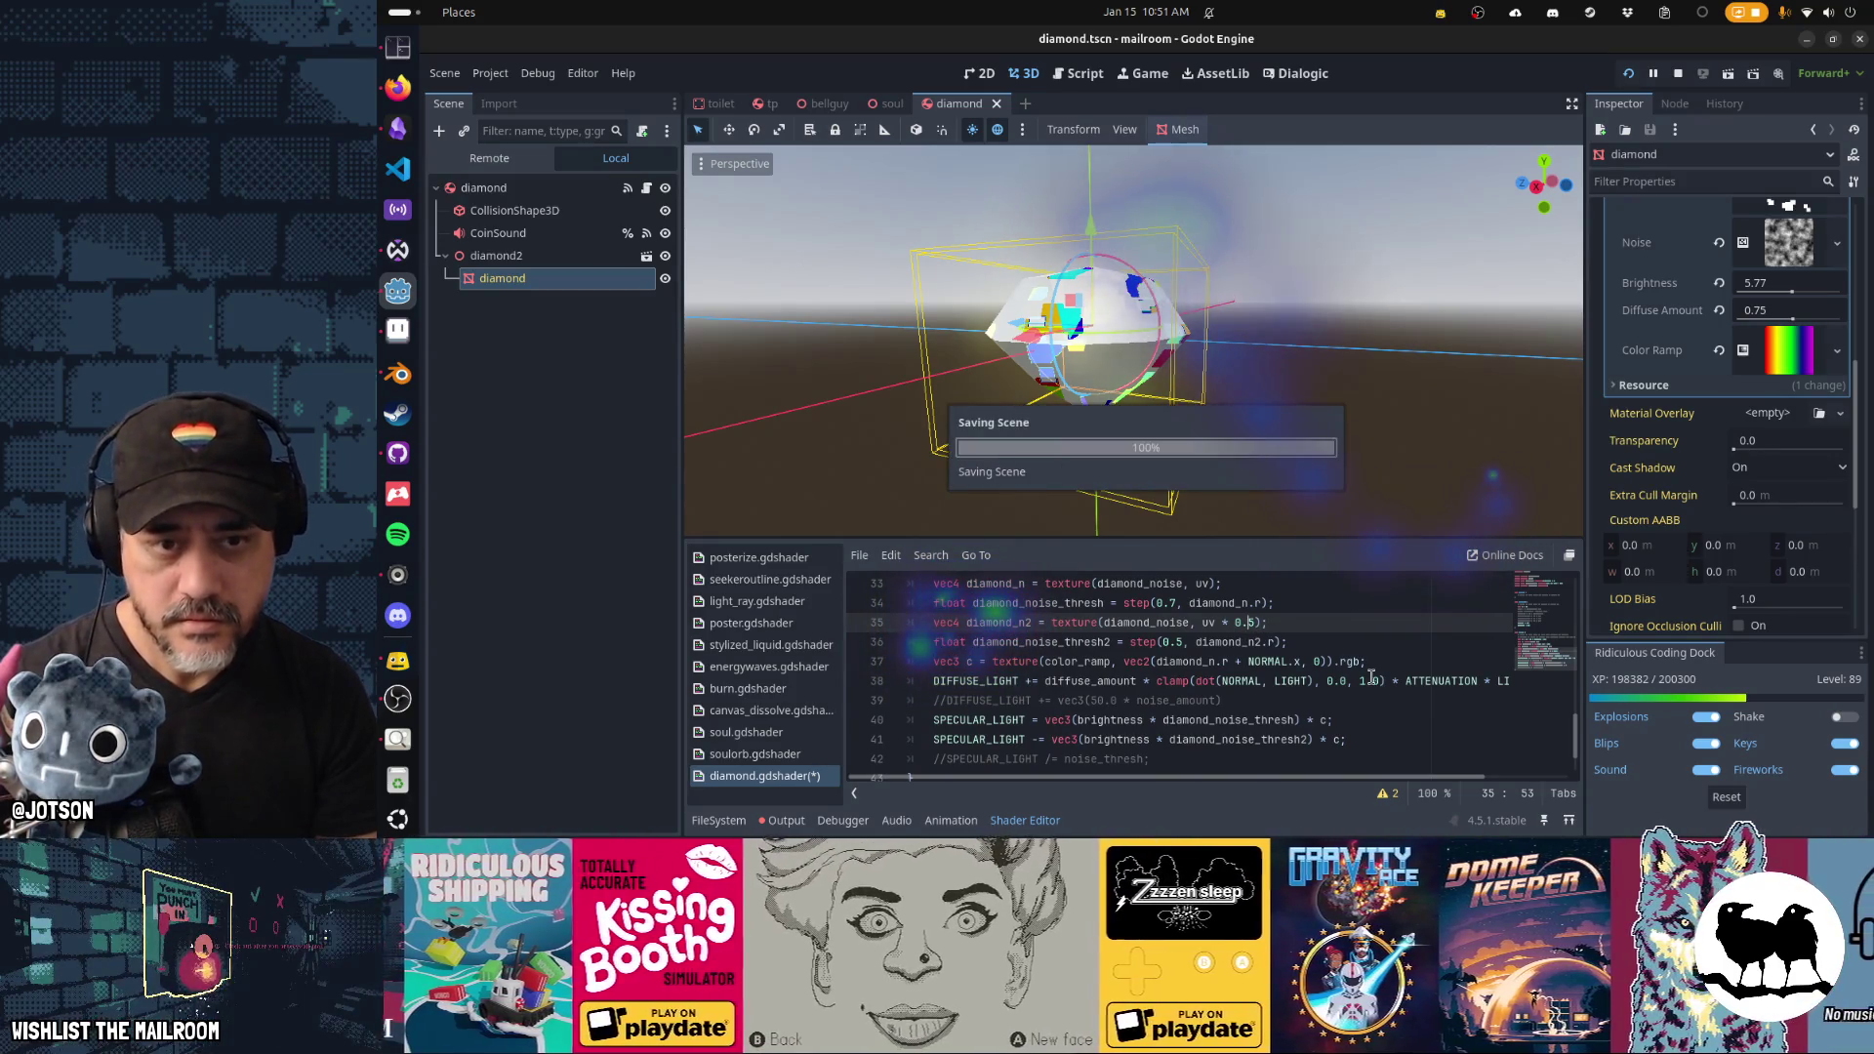
{"action": "mouse_move", "coordinate": [878, 420]}
{"action": "left_mouse_down"}
{"action": "mouse_move", "coordinate": [874, 263]}
{"action": "mouse_move", "coordinate": [1105, 370]}
{"action": "mouse_move", "coordinate": [1268, 349]}
{"action": "mouse_move", "coordinate": [1346, 430]}
{"action": "mouse_move", "coordinate": [1318, 437]}
{"action": "left_mouse_up"}
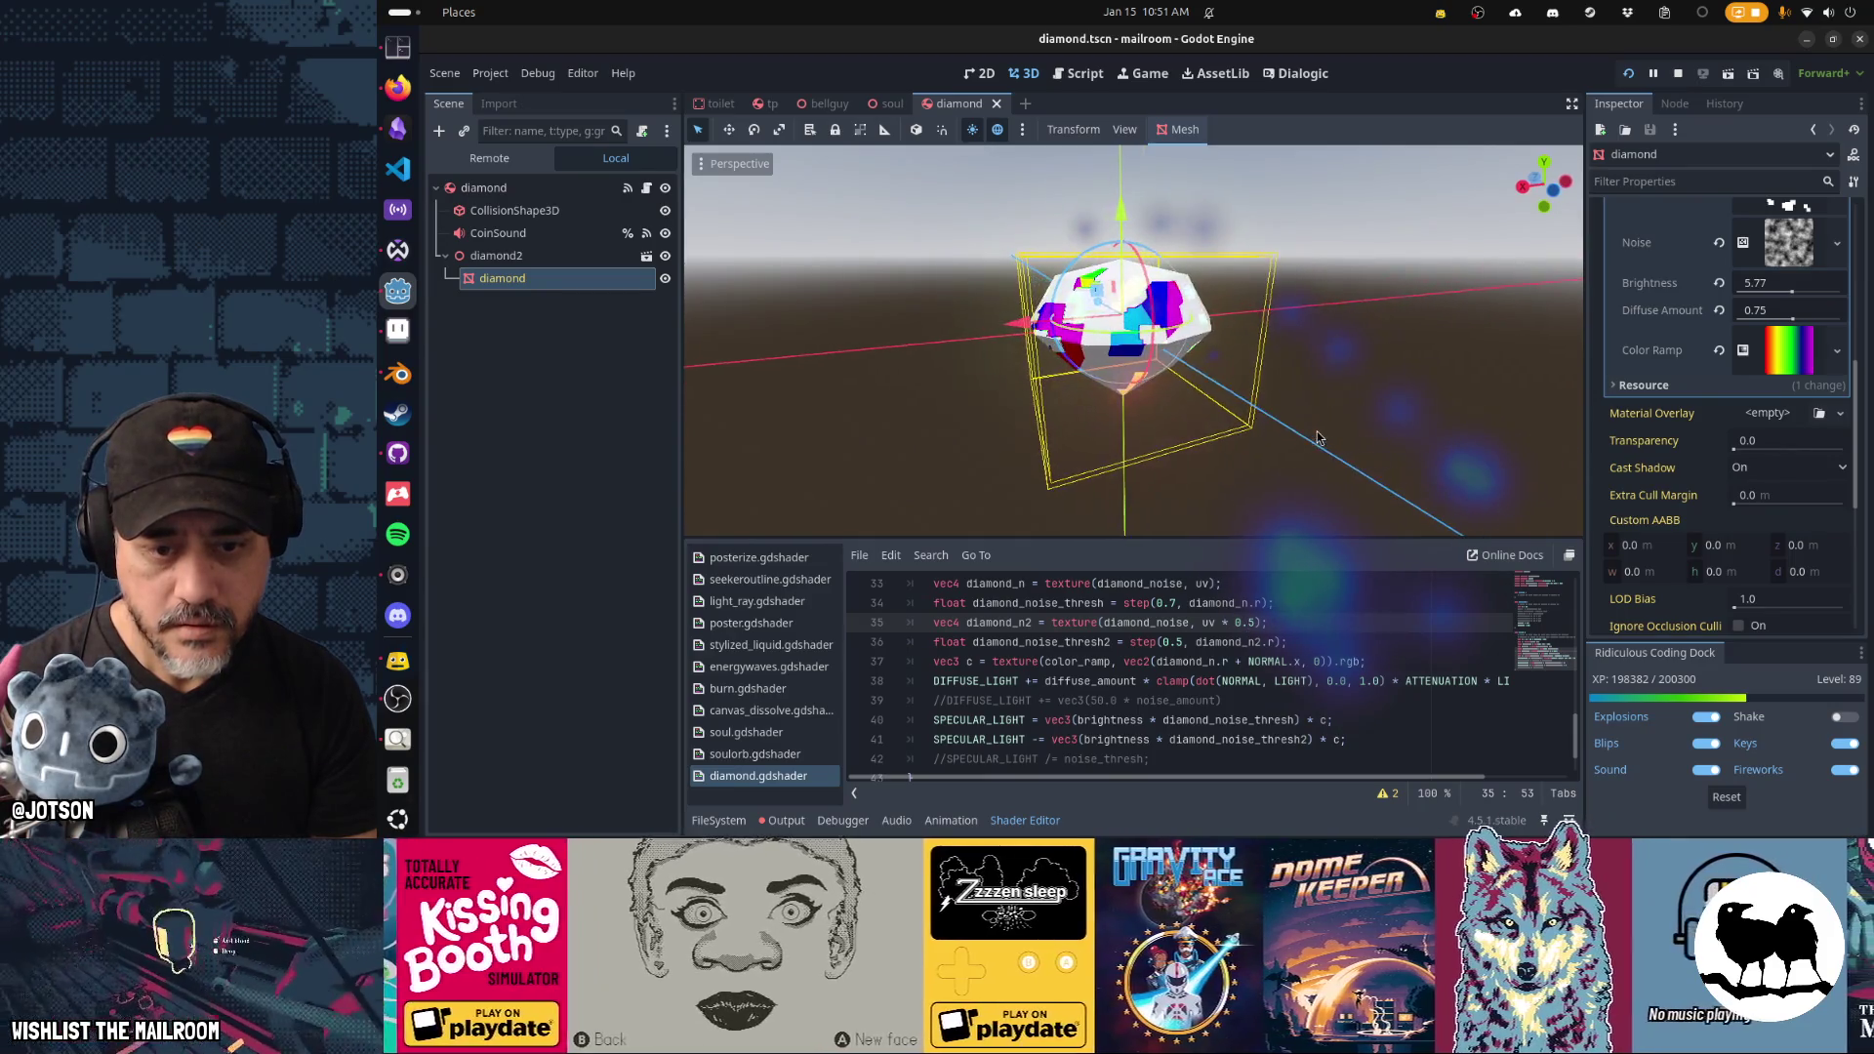
Append + SCREEN_UV * 2.0 to the diamond_n2 sample on line 35 and save.
{"action": "type", "text": "+ SCREEN_UV "}
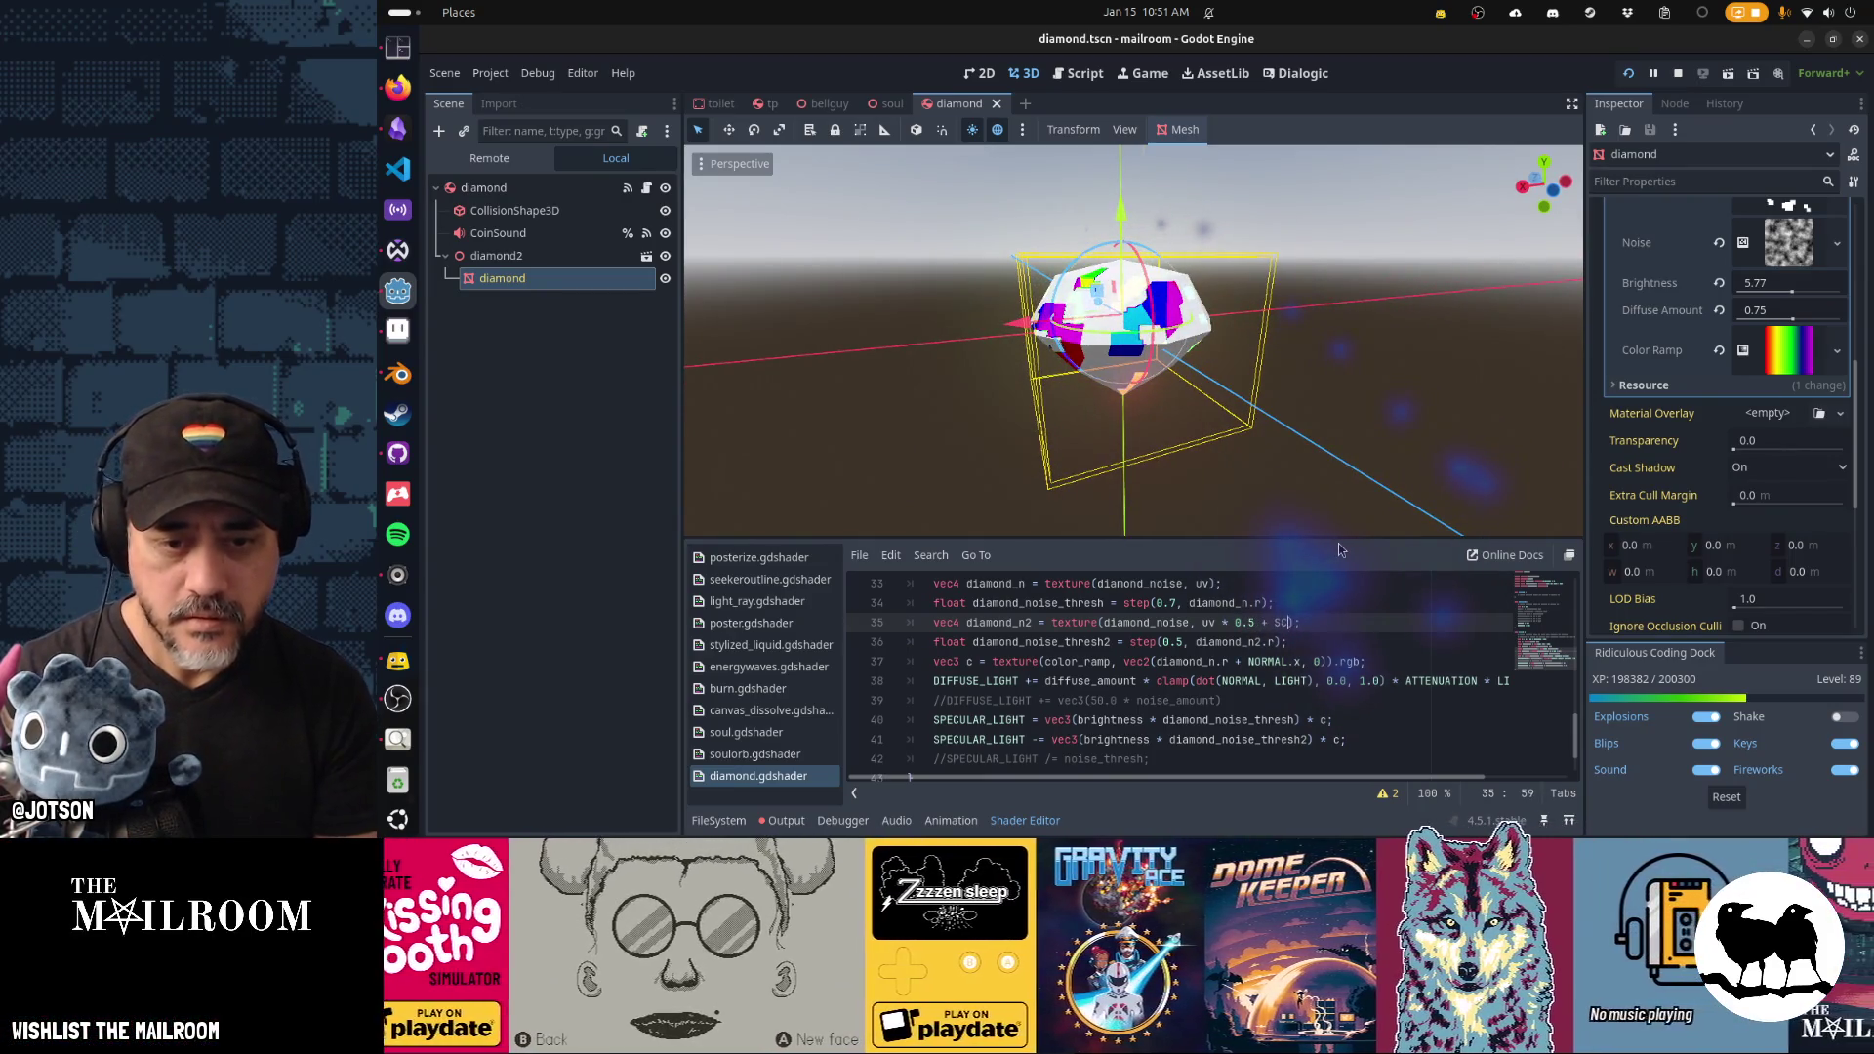
{"action": "type", "text": "* 0.5"}
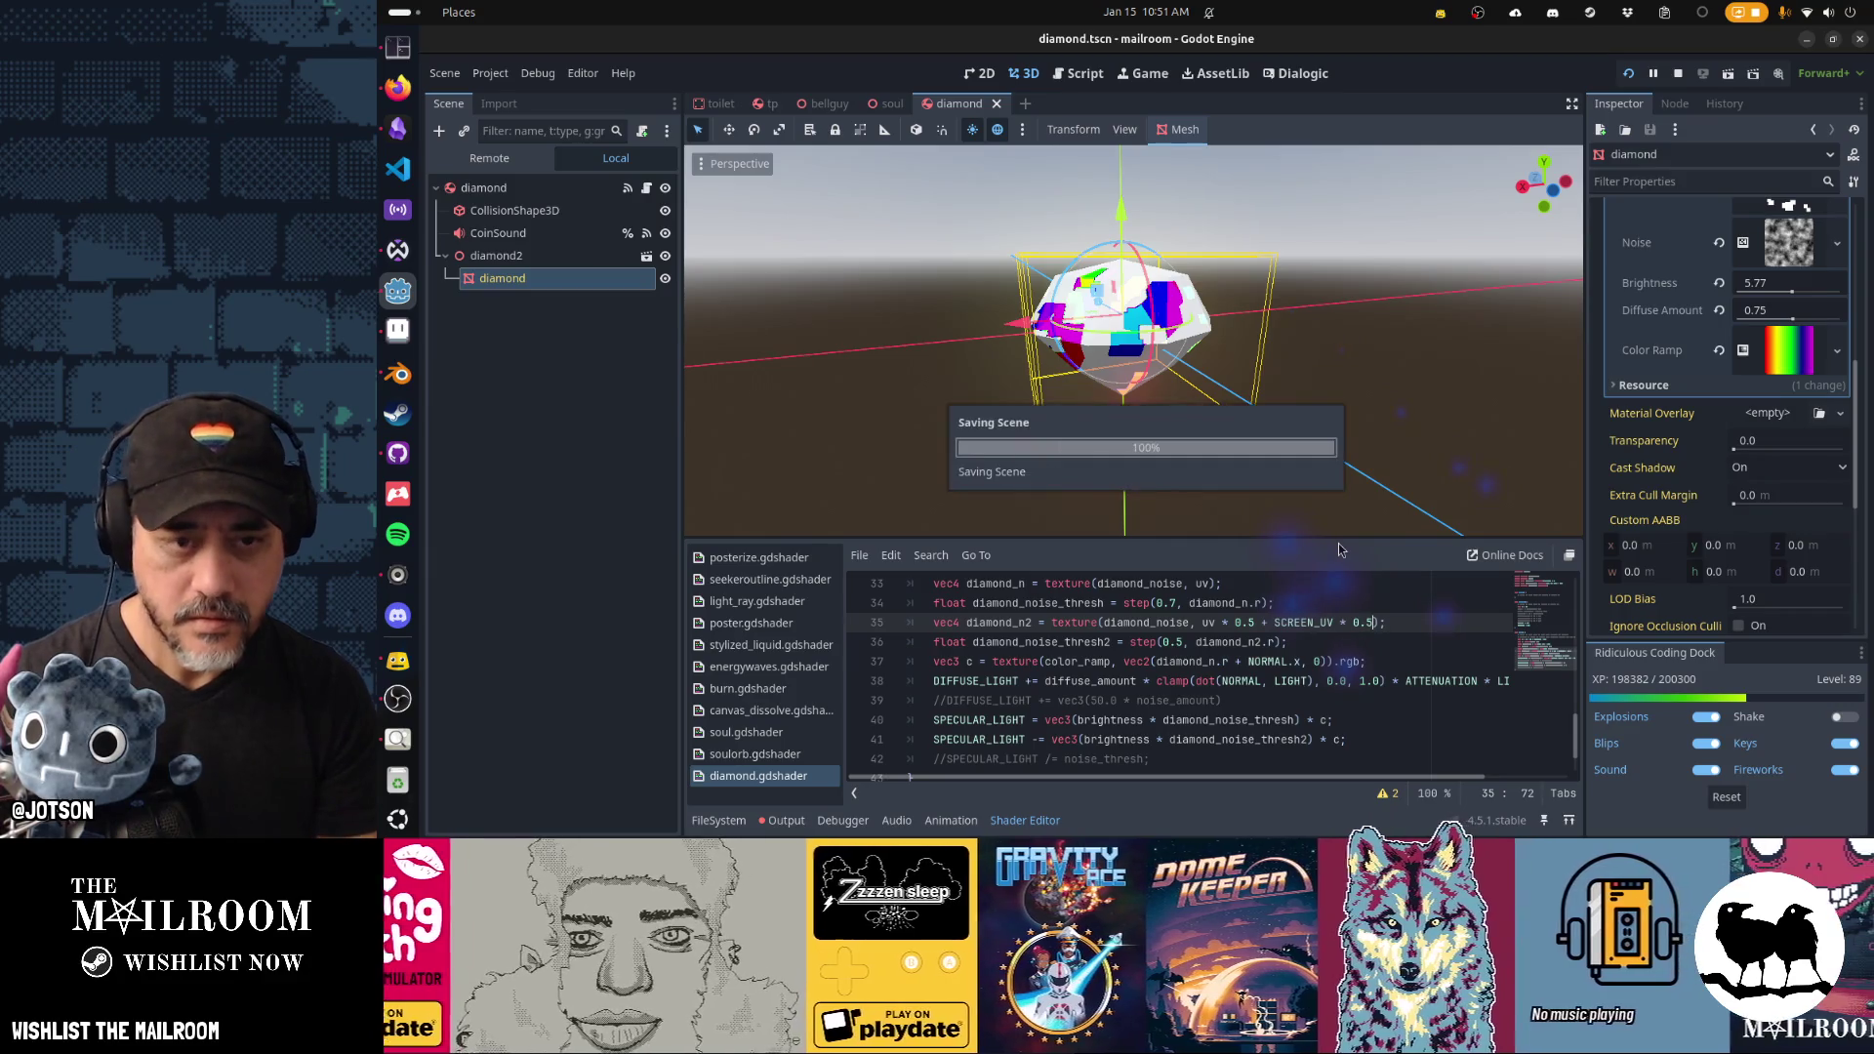
{"action": "scroll", "coordinate": [1314, 454], "scroll_direction": "down", "scroll_amount": 2}
{"action": "scroll", "coordinate": [1219, 449], "scroll_direction": "up", "scroll_amount": 7}
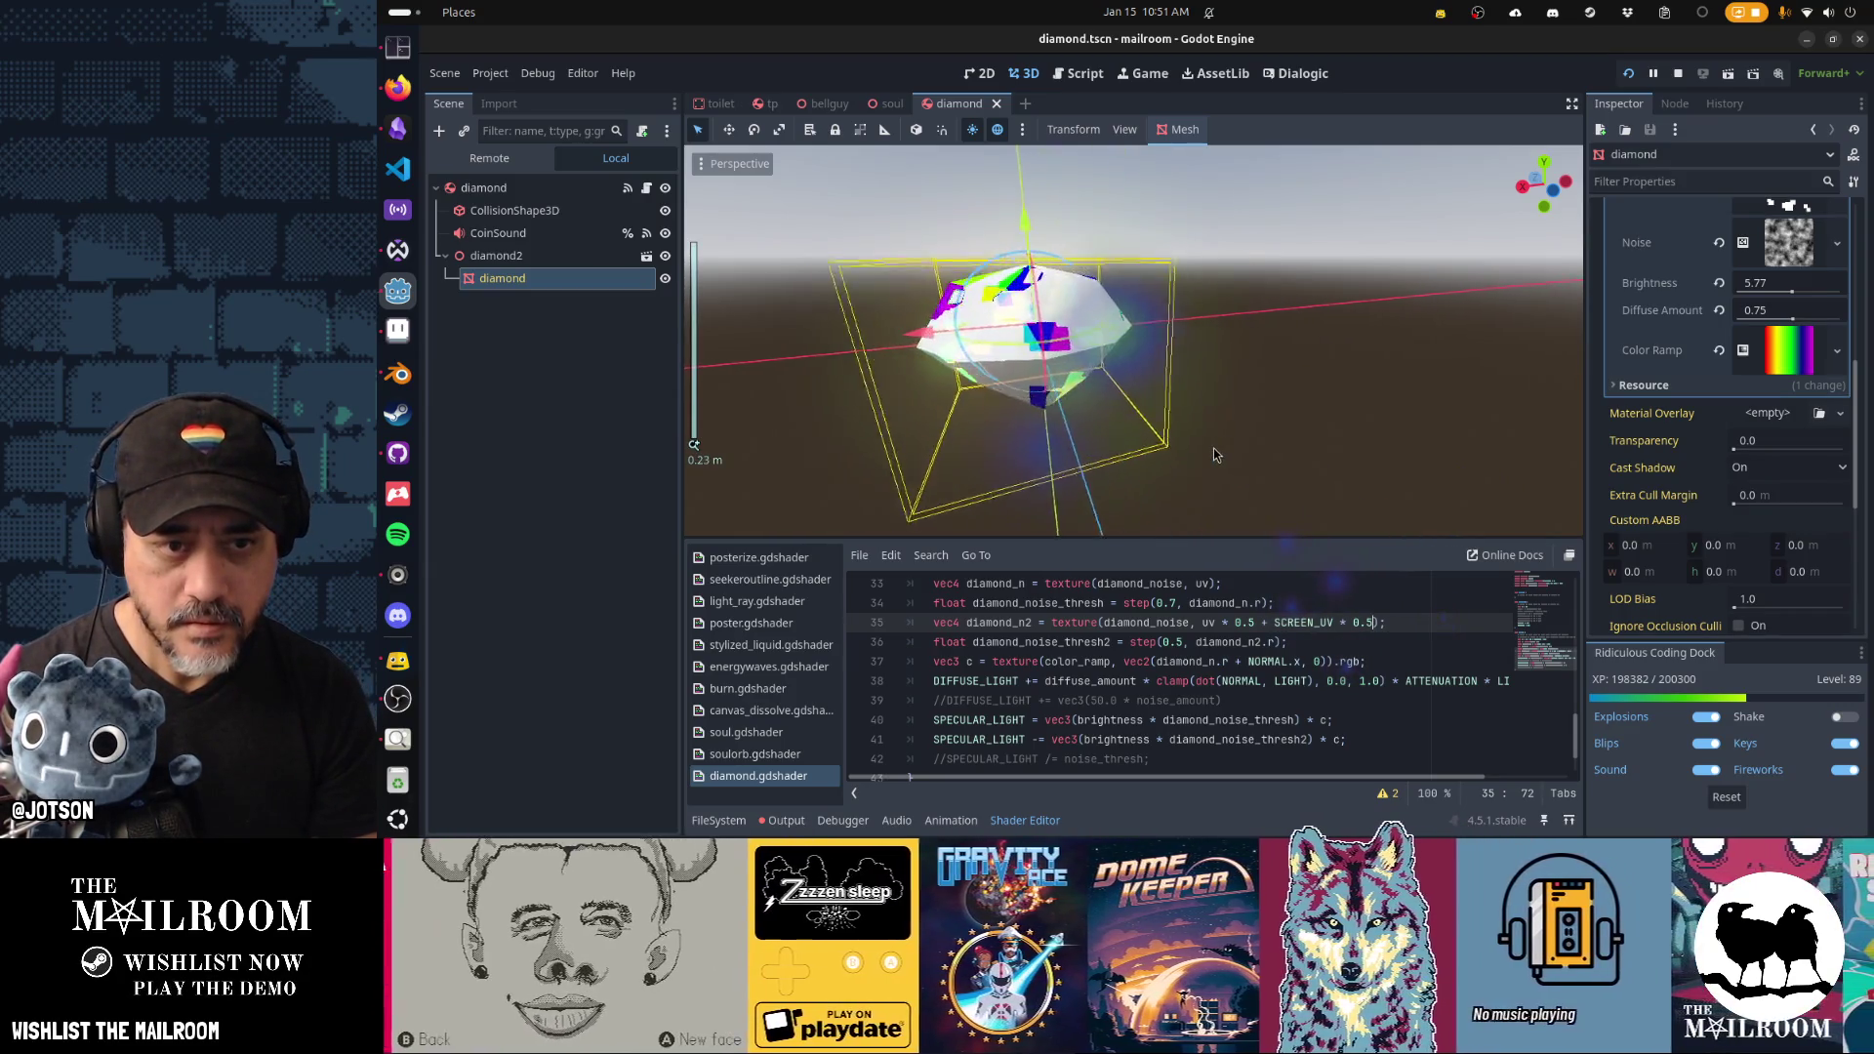
{"action": "mouse_move", "coordinate": [1018, 436]}
{"action": "left_mouse_down"}
{"action": "mouse_move", "coordinate": [1364, 442]}
{"action": "mouse_move", "coordinate": [1076, 392]}
{"action": "mouse_move", "coordinate": [1185, 412]}
{"action": "mouse_move", "coordinate": [1044, 444]}
{"action": "mouse_move", "coordinate": [1302, 427]}
{"action": "left_mouse_up"}
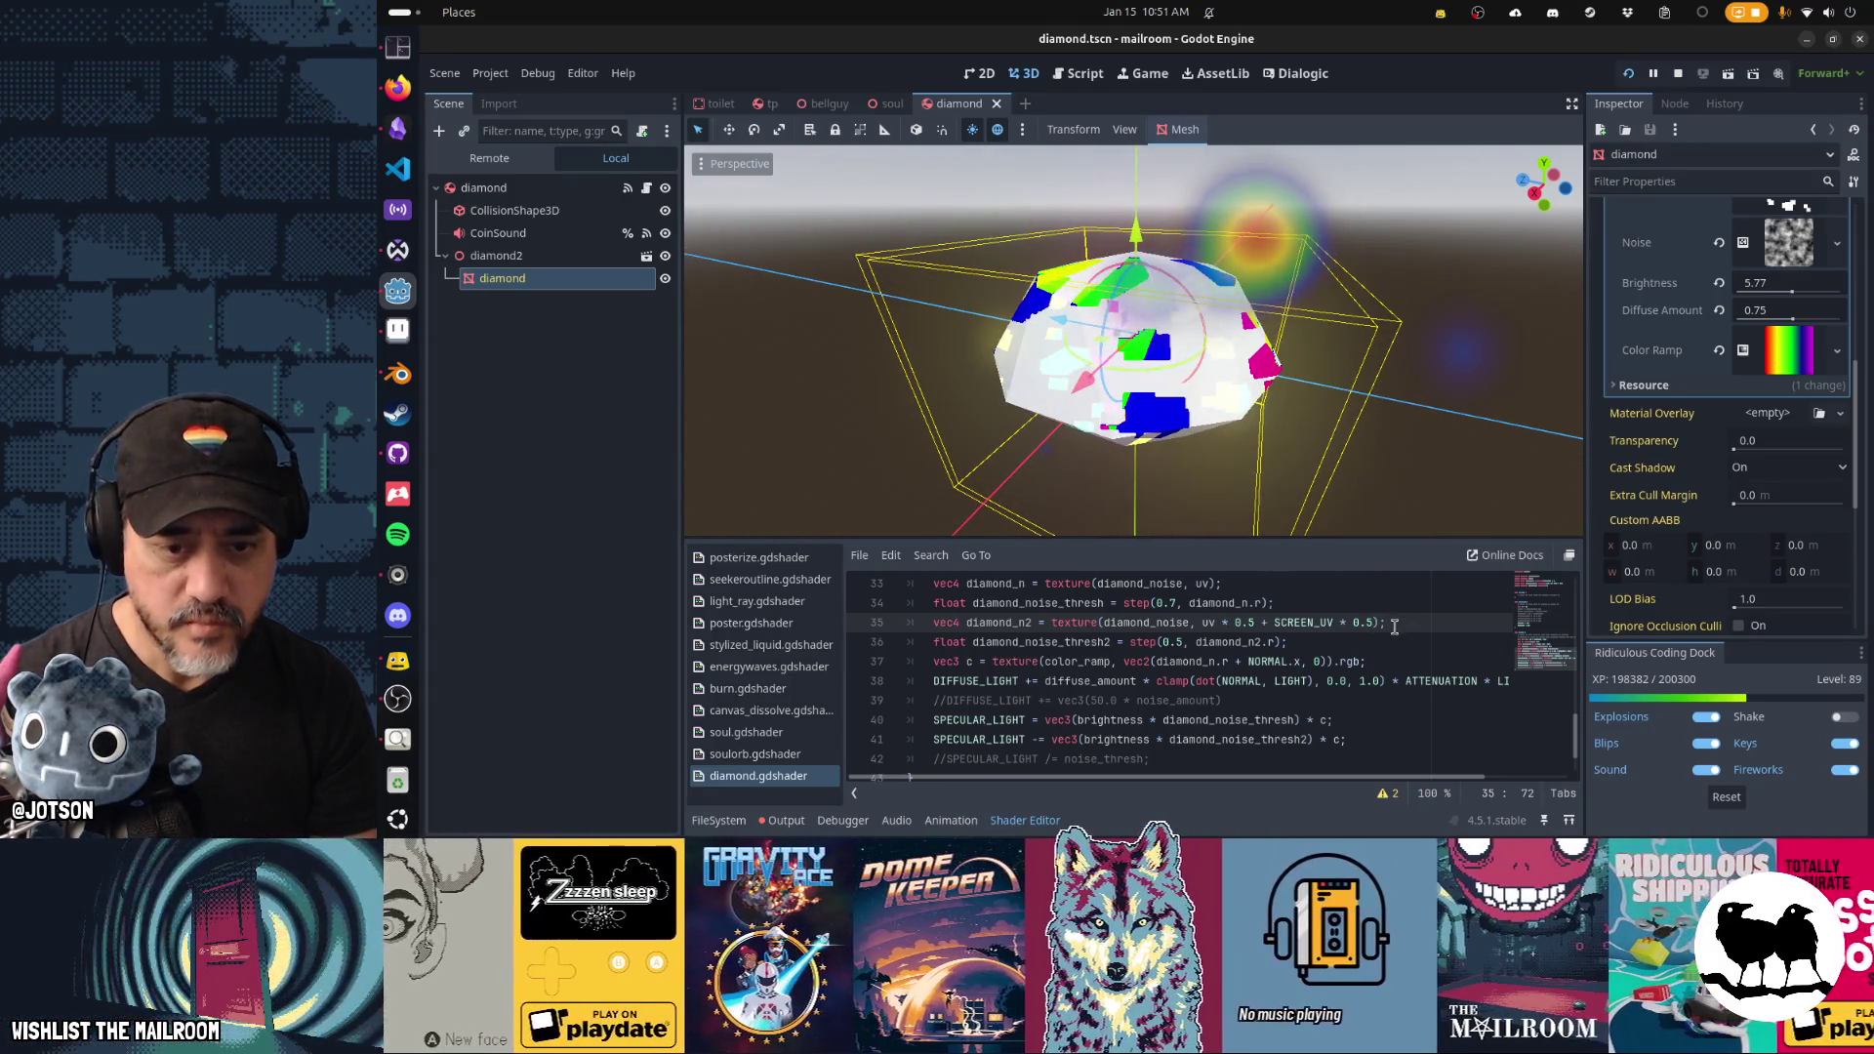
{"action": "key", "text": "ctrl+s"}
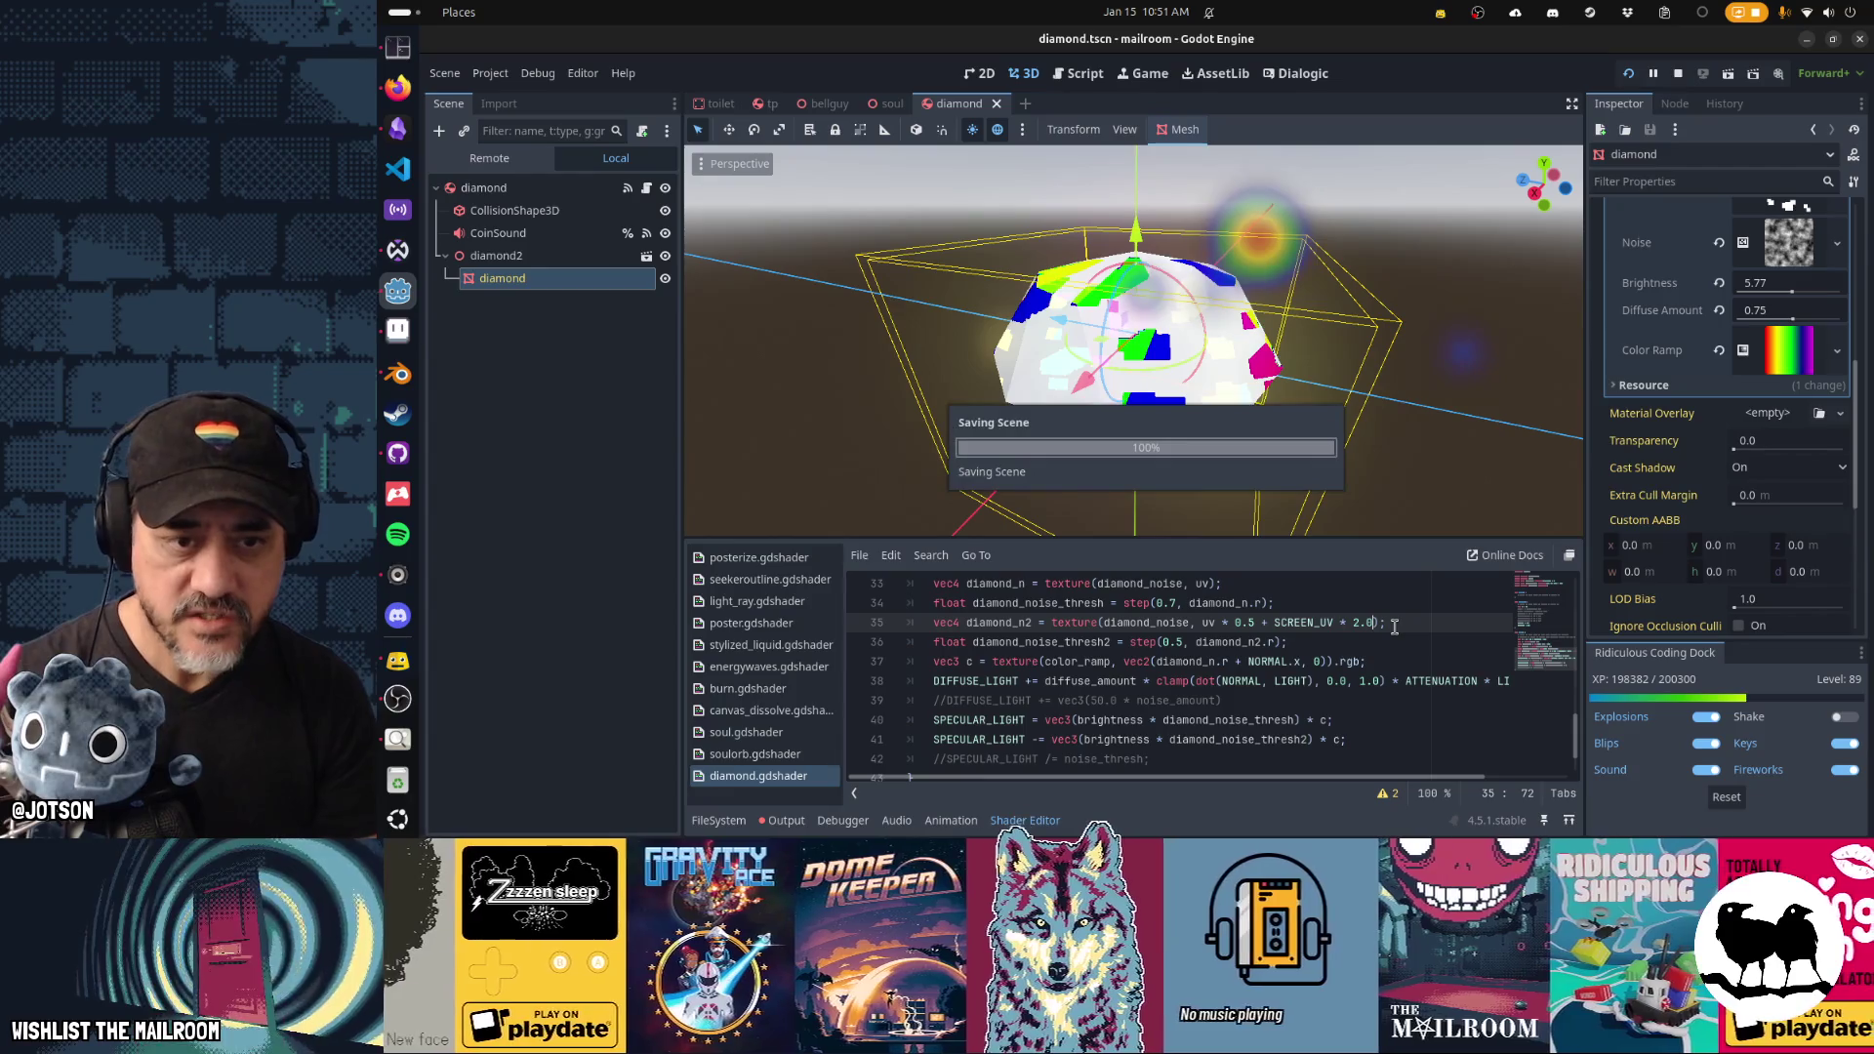
{"action": "mouse_move", "coordinate": [1229, 510]}
{"action": "left_mouse_down"}
{"action": "mouse_move", "coordinate": [1093, 501]}
{"action": "mouse_move", "coordinate": [1317, 488]}
{"action": "mouse_move", "coordinate": [1529, 558]}
{"action": "mouse_move", "coordinate": [1342, 495]}
{"action": "mouse_move", "coordinate": [1168, 396]}
{"action": "mouse_move", "coordinate": [1444, 396]}
{"action": "mouse_move", "coordinate": [1186, 394]}
{"action": "mouse_move", "coordinate": [1086, 417]}
{"action": "mouse_move", "coordinate": [1195, 383]}
{"action": "left_mouse_up"}
{"action": "scroll", "coordinate": [1196, 390], "scroll_direction": "down", "scroll_amount": 4}
{"action": "mouse_move", "coordinate": [1151, 448]}
{"action": "left_mouse_down"}
{"action": "mouse_move", "coordinate": [1192, 431]}
{"action": "mouse_move", "coordinate": [1229, 488]}
{"action": "left_mouse_up"}
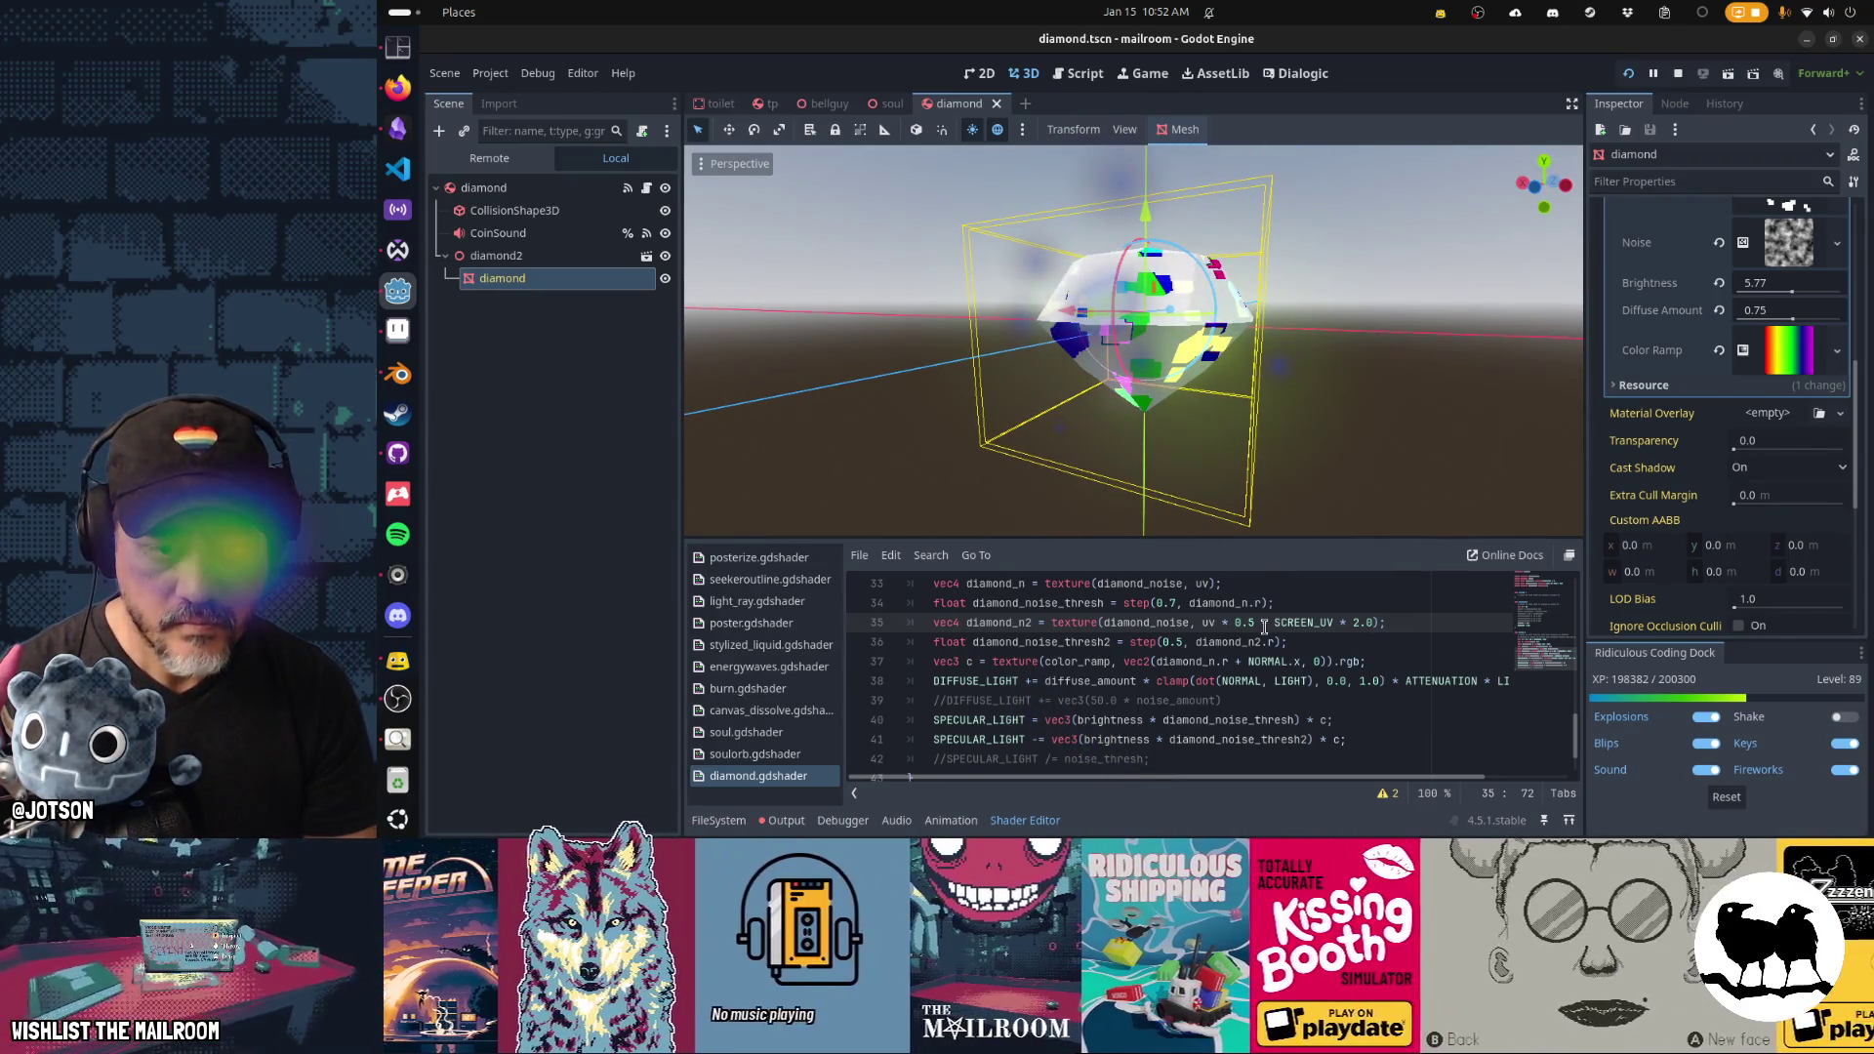
{"action": "key", "text": "ctrl+s"}
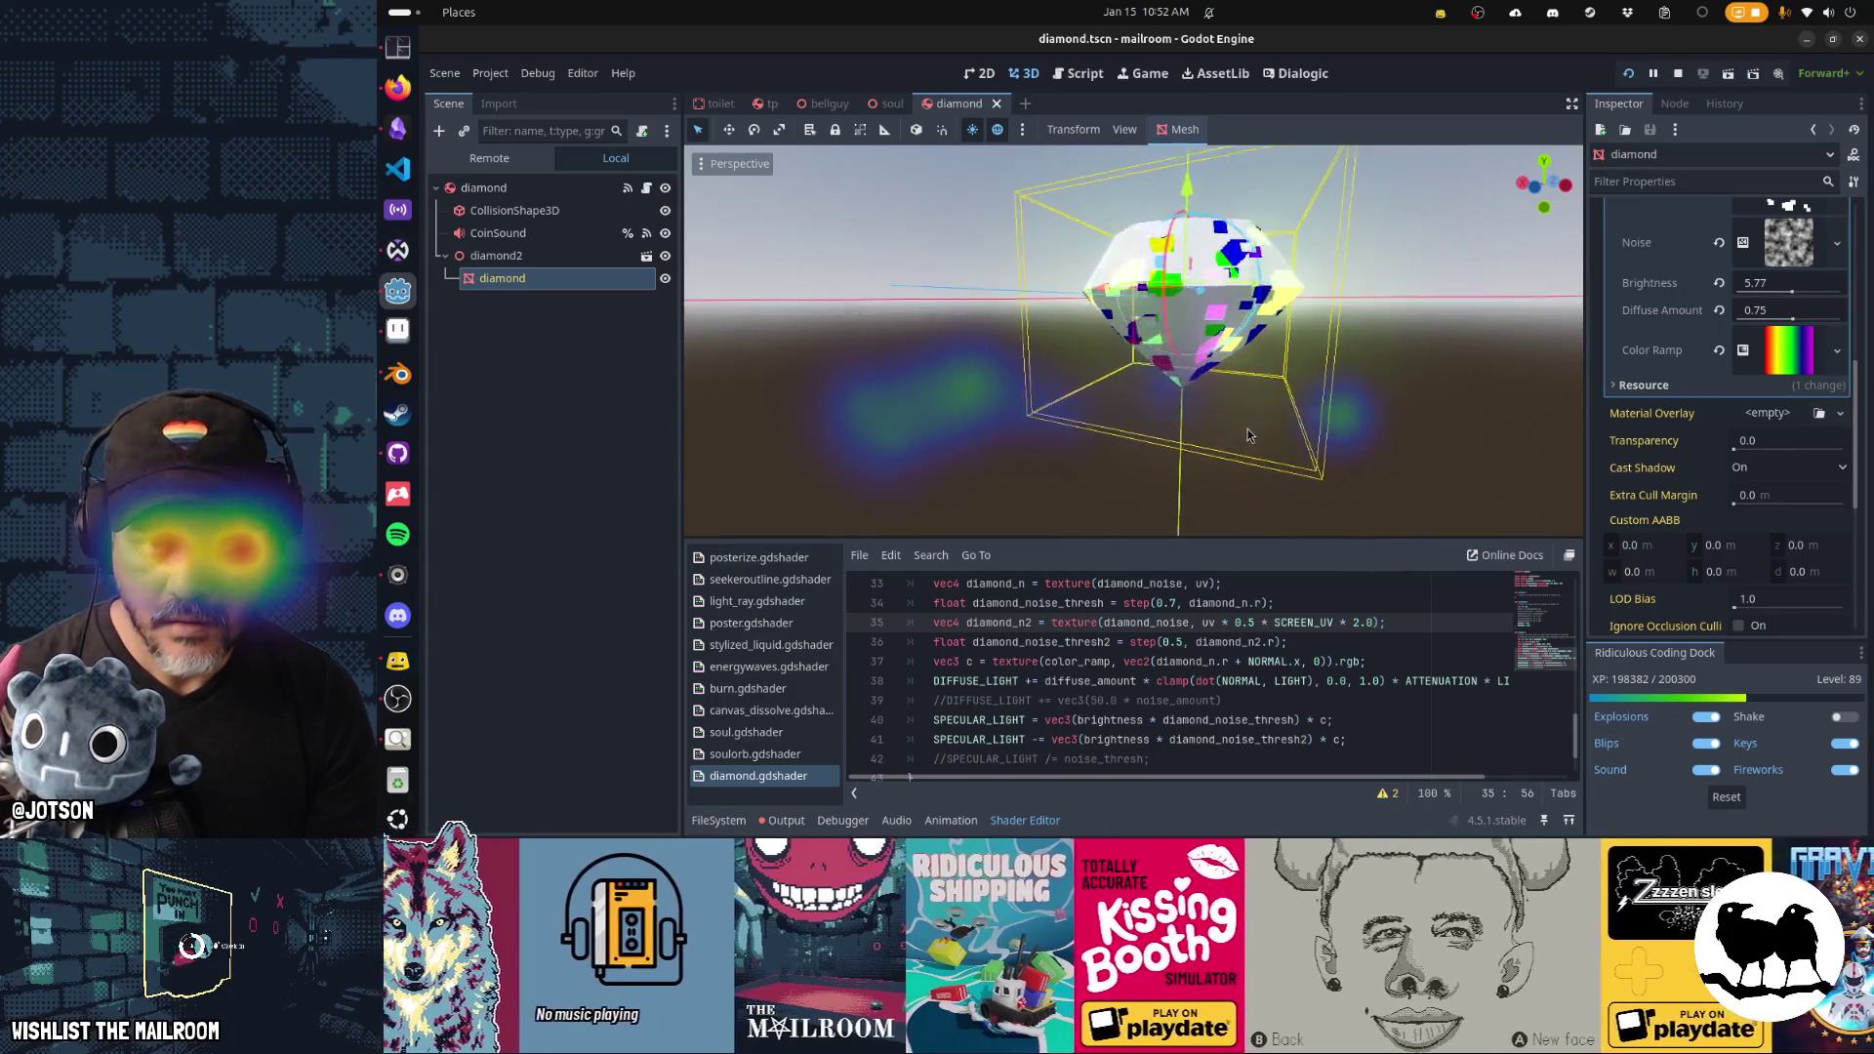
Stop the running game and run the project again to test the diamond.
{"action": "left_click_drag", "start_coordinate": [1210, 384], "coordinate": [1268, 459]}
{"action": "scroll", "coordinate": [1276, 465], "scroll_direction": "down", "scroll_amount": 2}
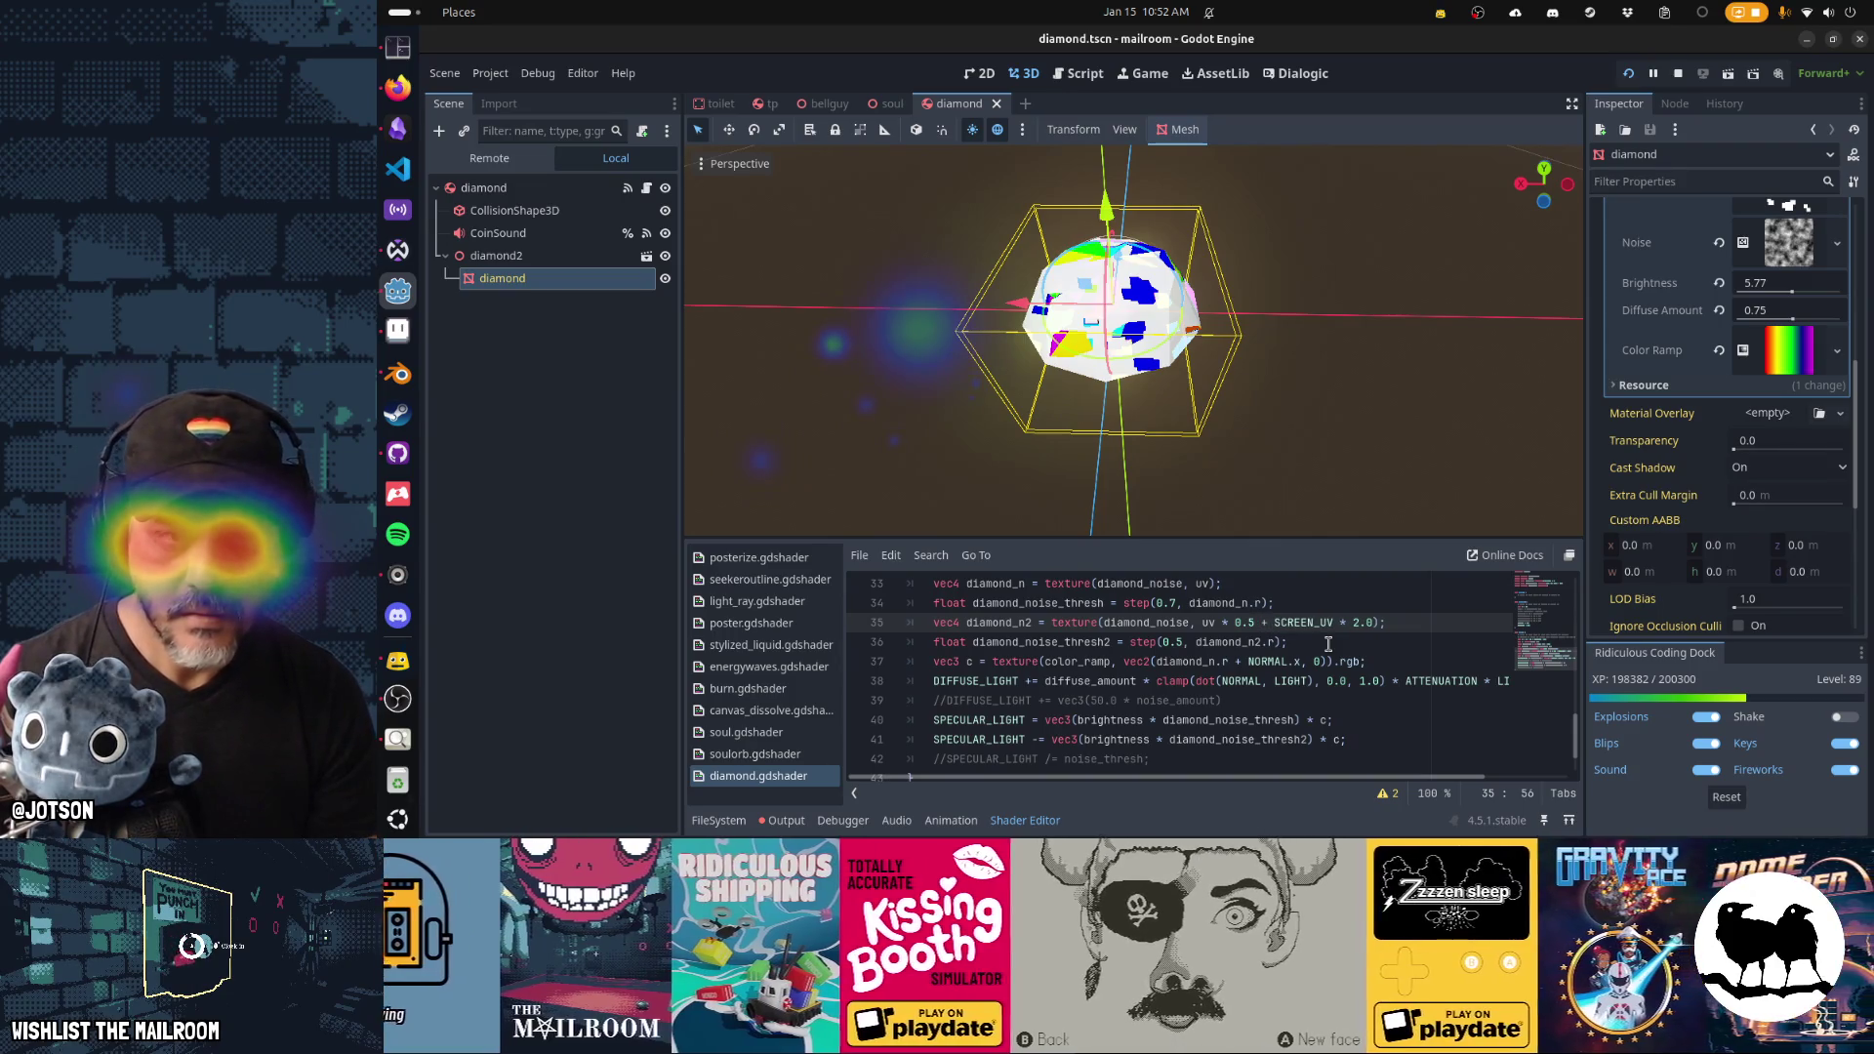
{"action": "mouse_move", "coordinate": [1133, 391]}
{"action": "left_mouse_down"}
{"action": "mouse_move", "coordinate": [1226, 358]}
{"action": "mouse_move", "coordinate": [1129, 418]}
{"action": "left_mouse_up"}
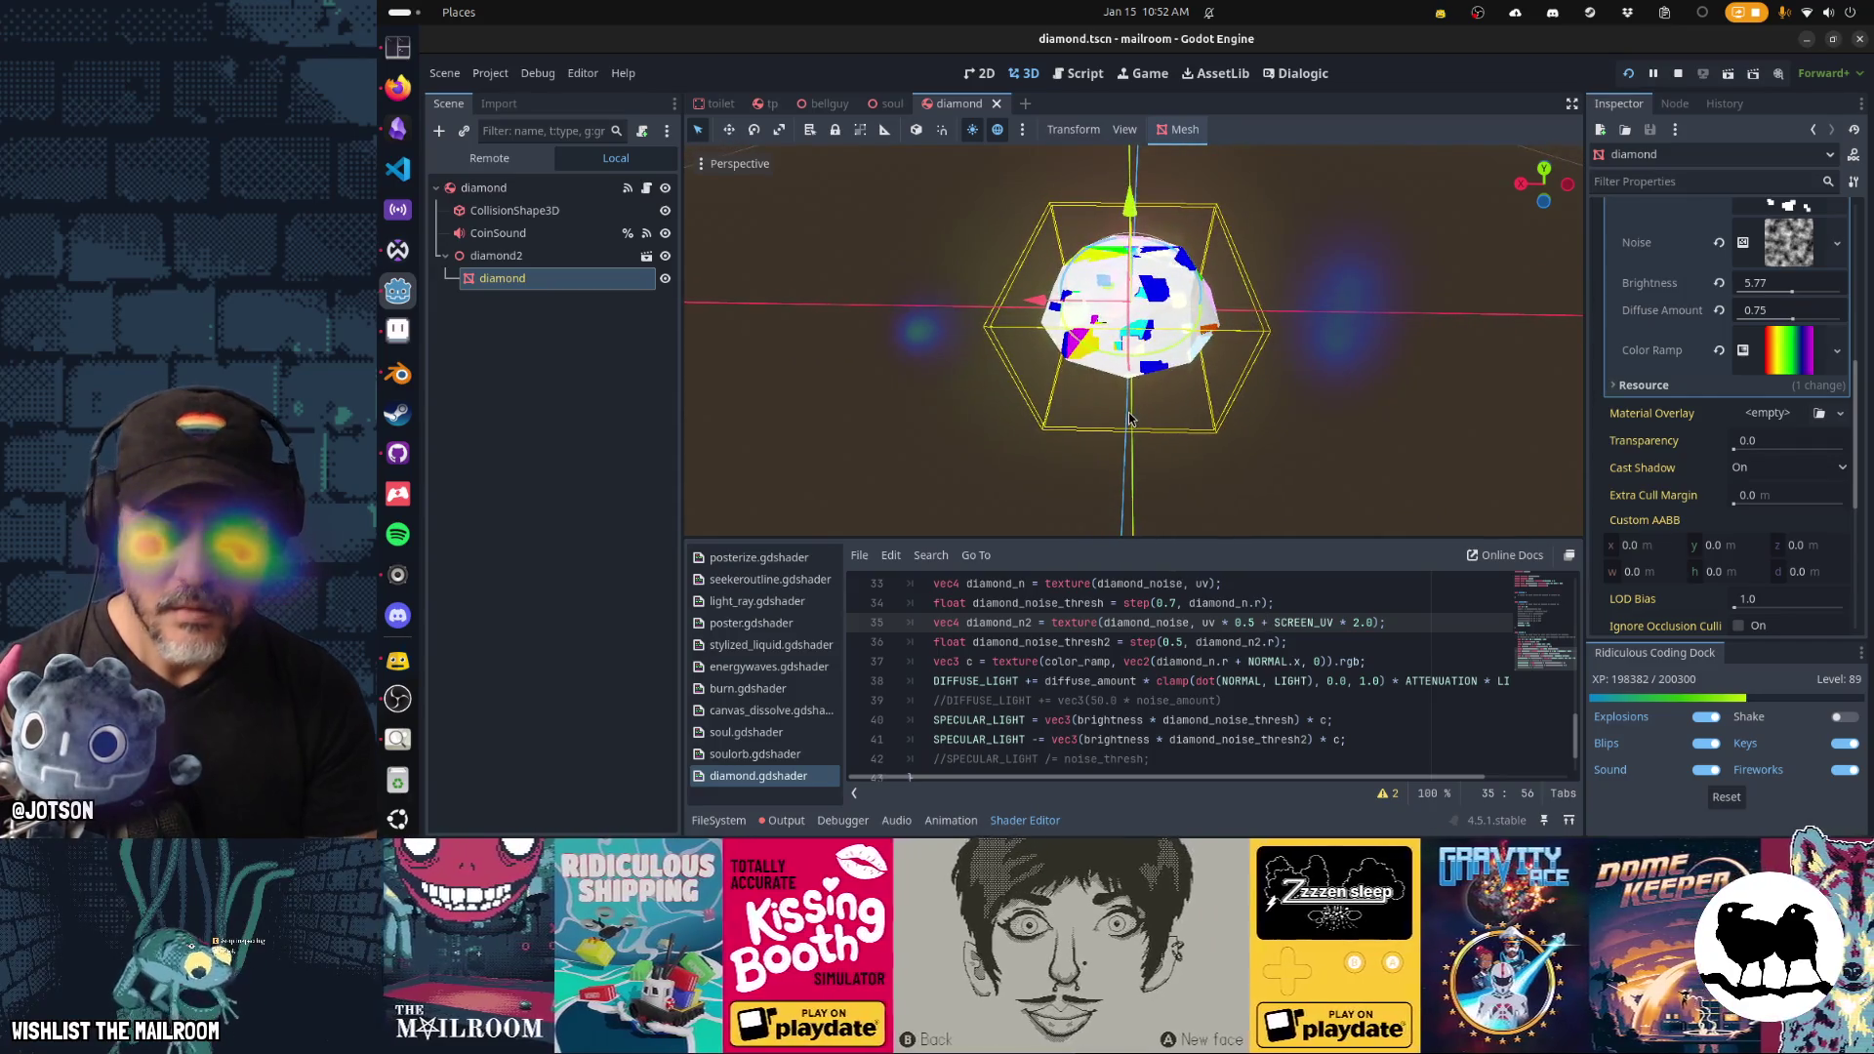
{"action": "key", "text": "F8"}
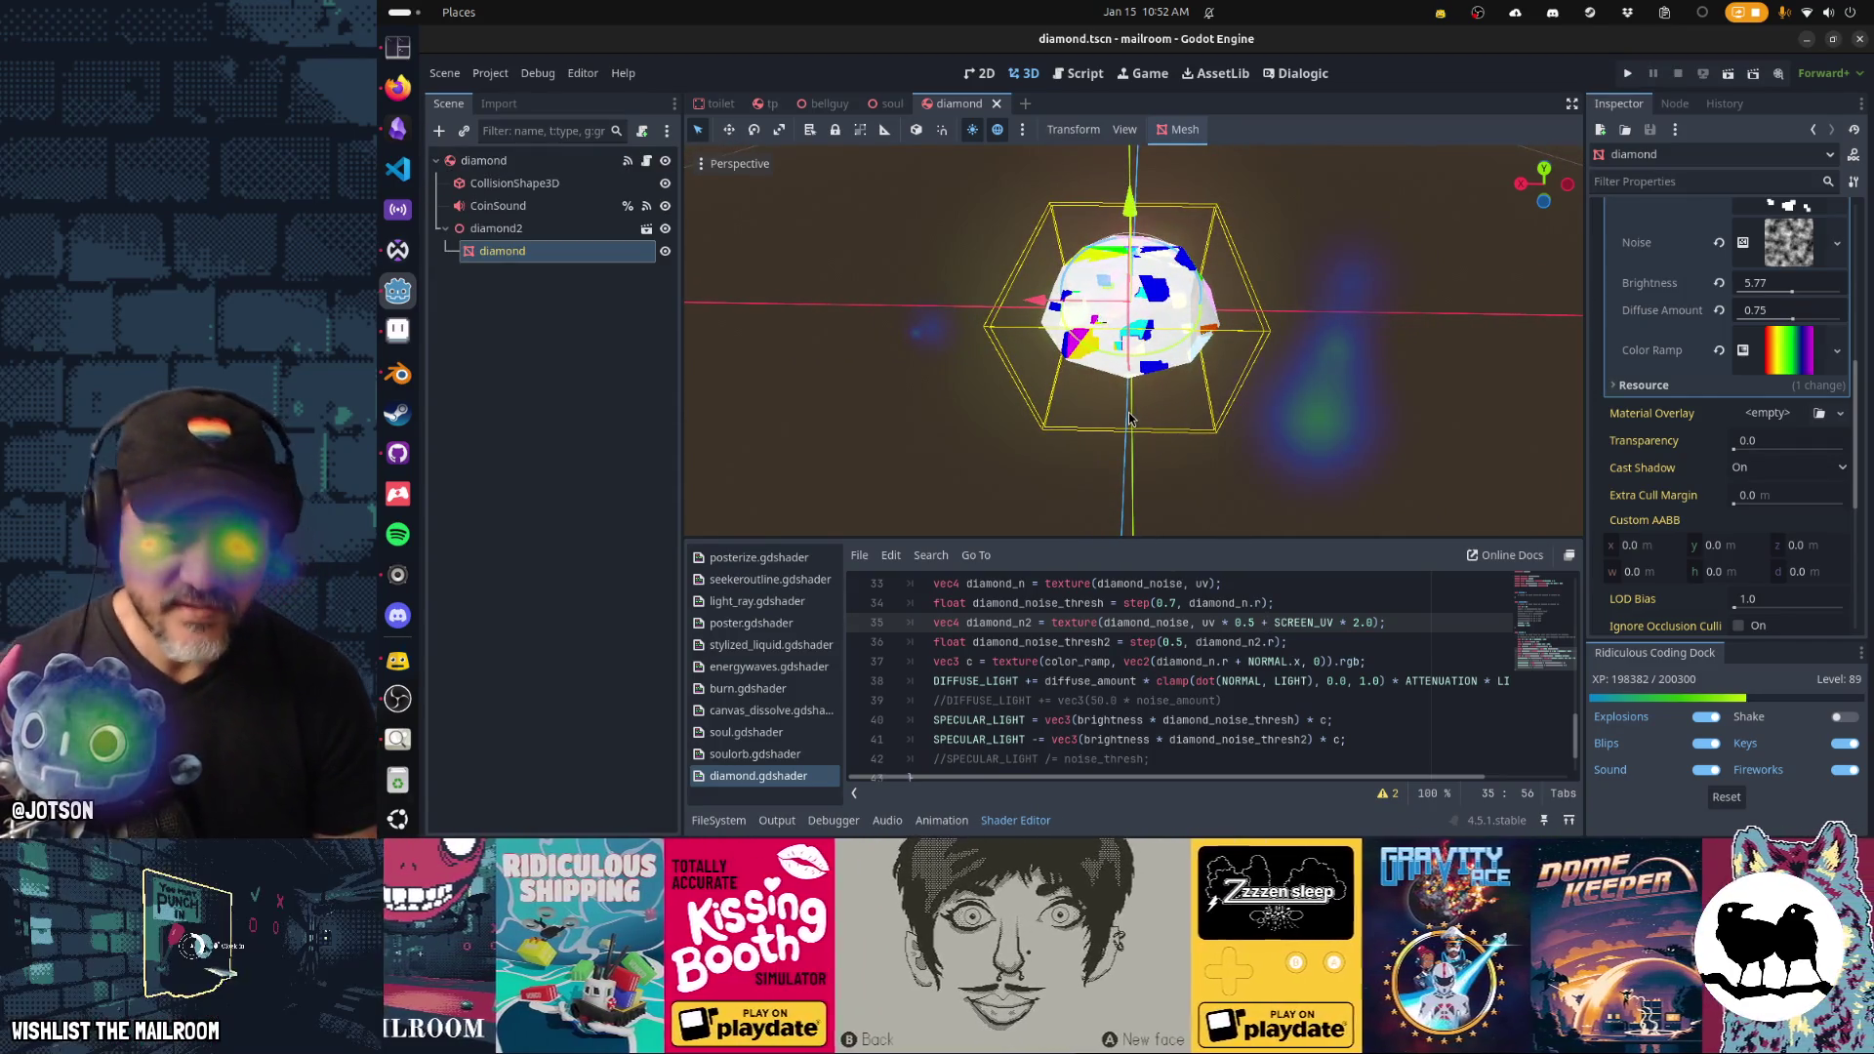
{"action": "key", "text": "F5"}
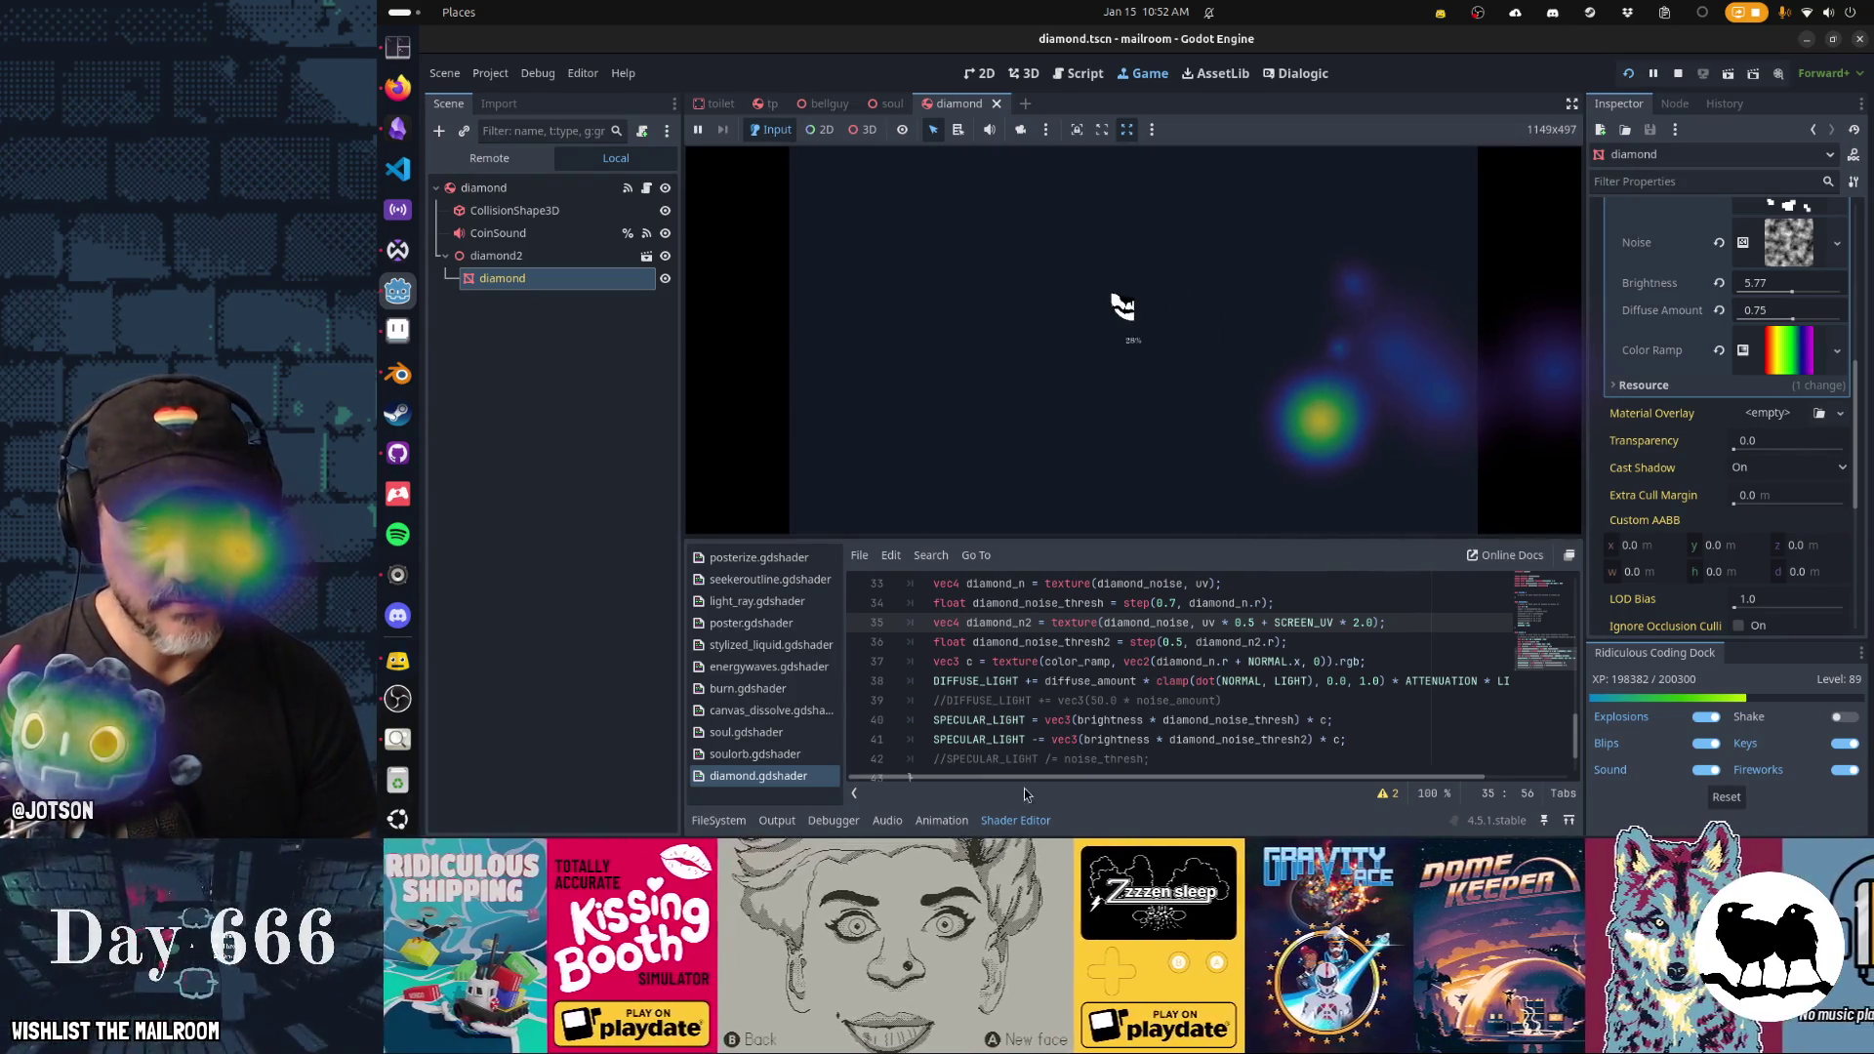
Hide the Shader Editor panel and take an item from the outlined jar in-game.
{"action": "left_click", "coordinate": [1015, 820]}
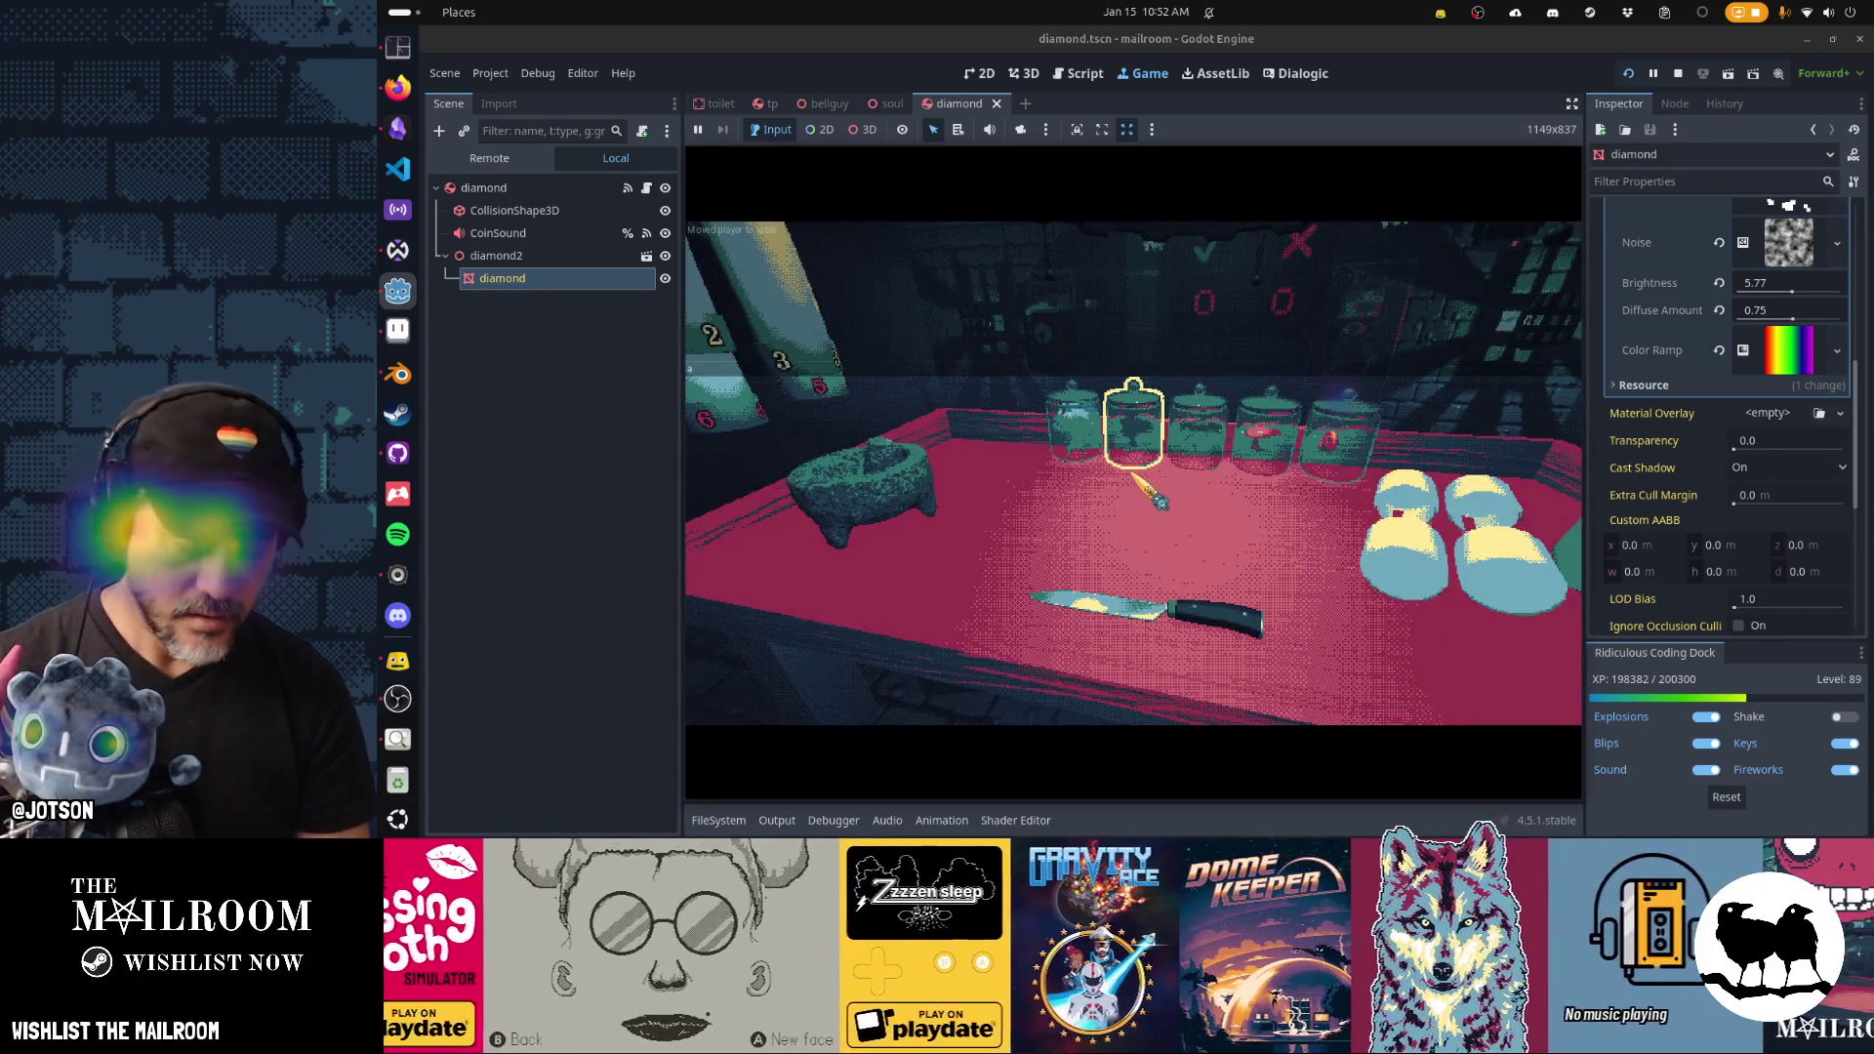
{"action": "left_click", "coordinate": [1135, 476]}
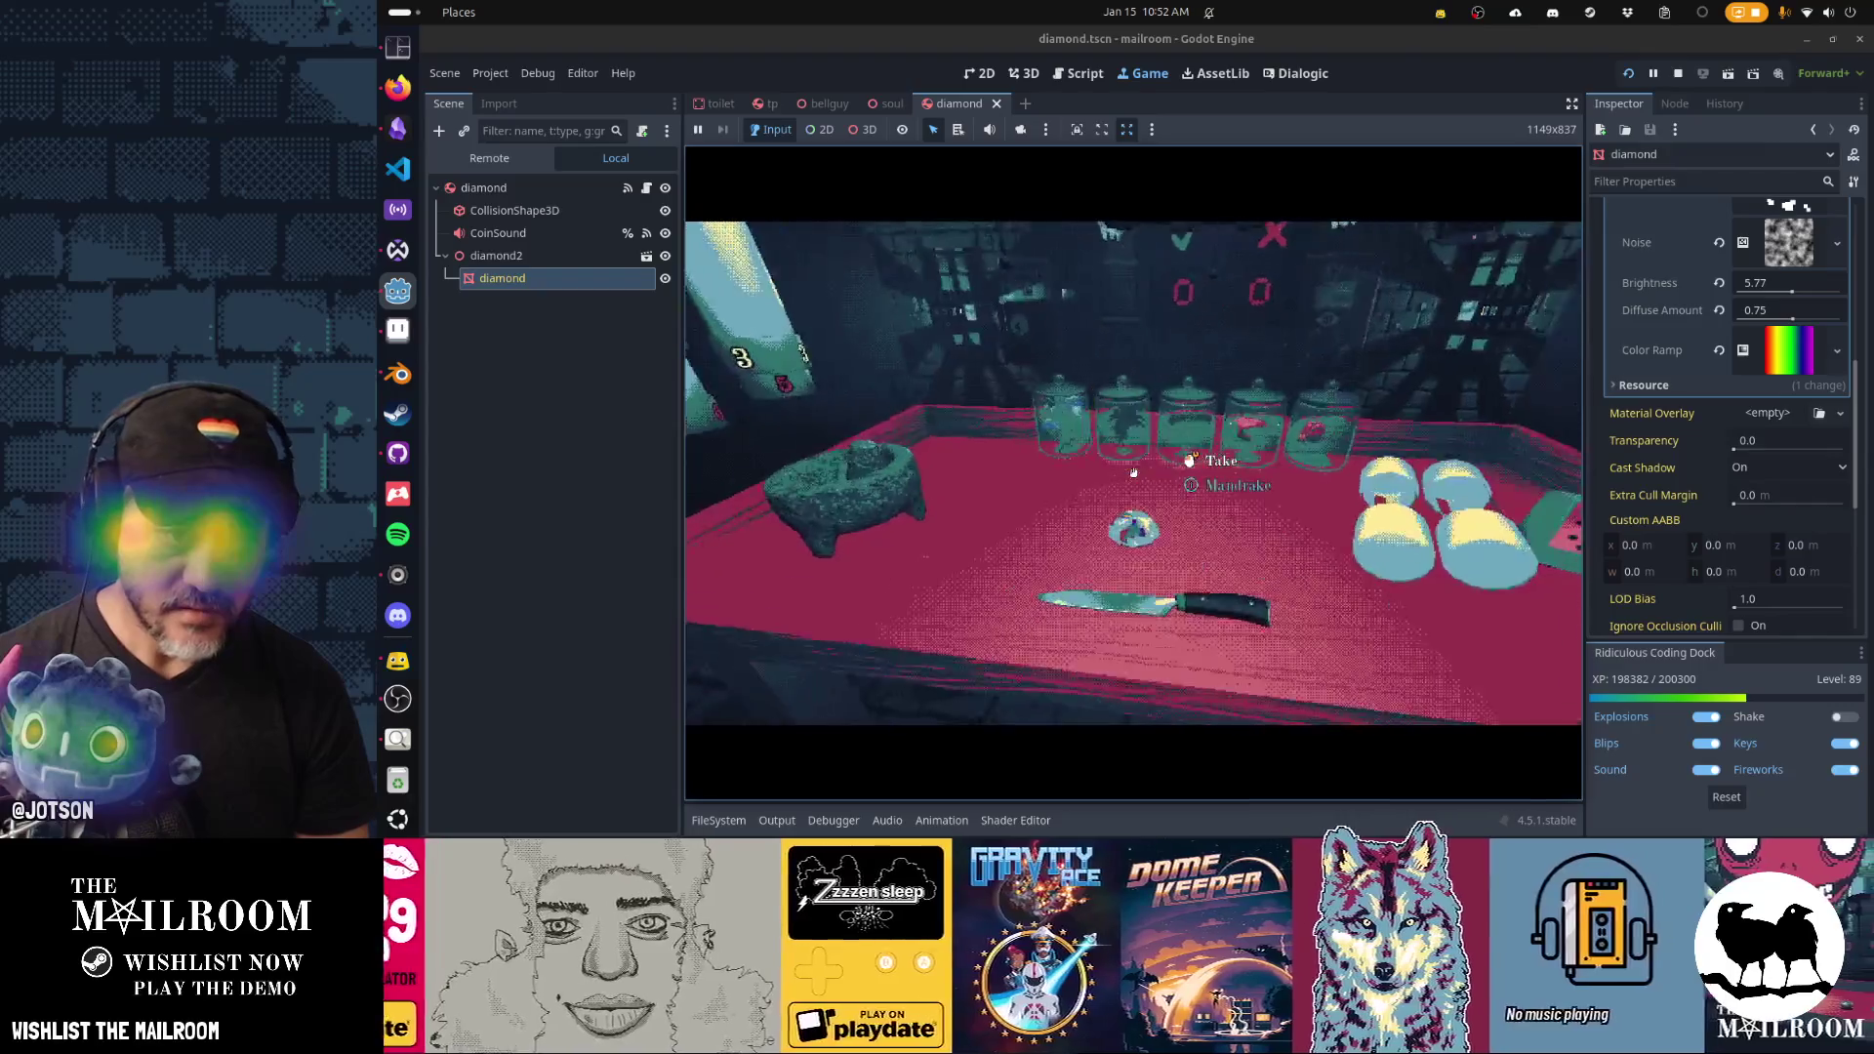
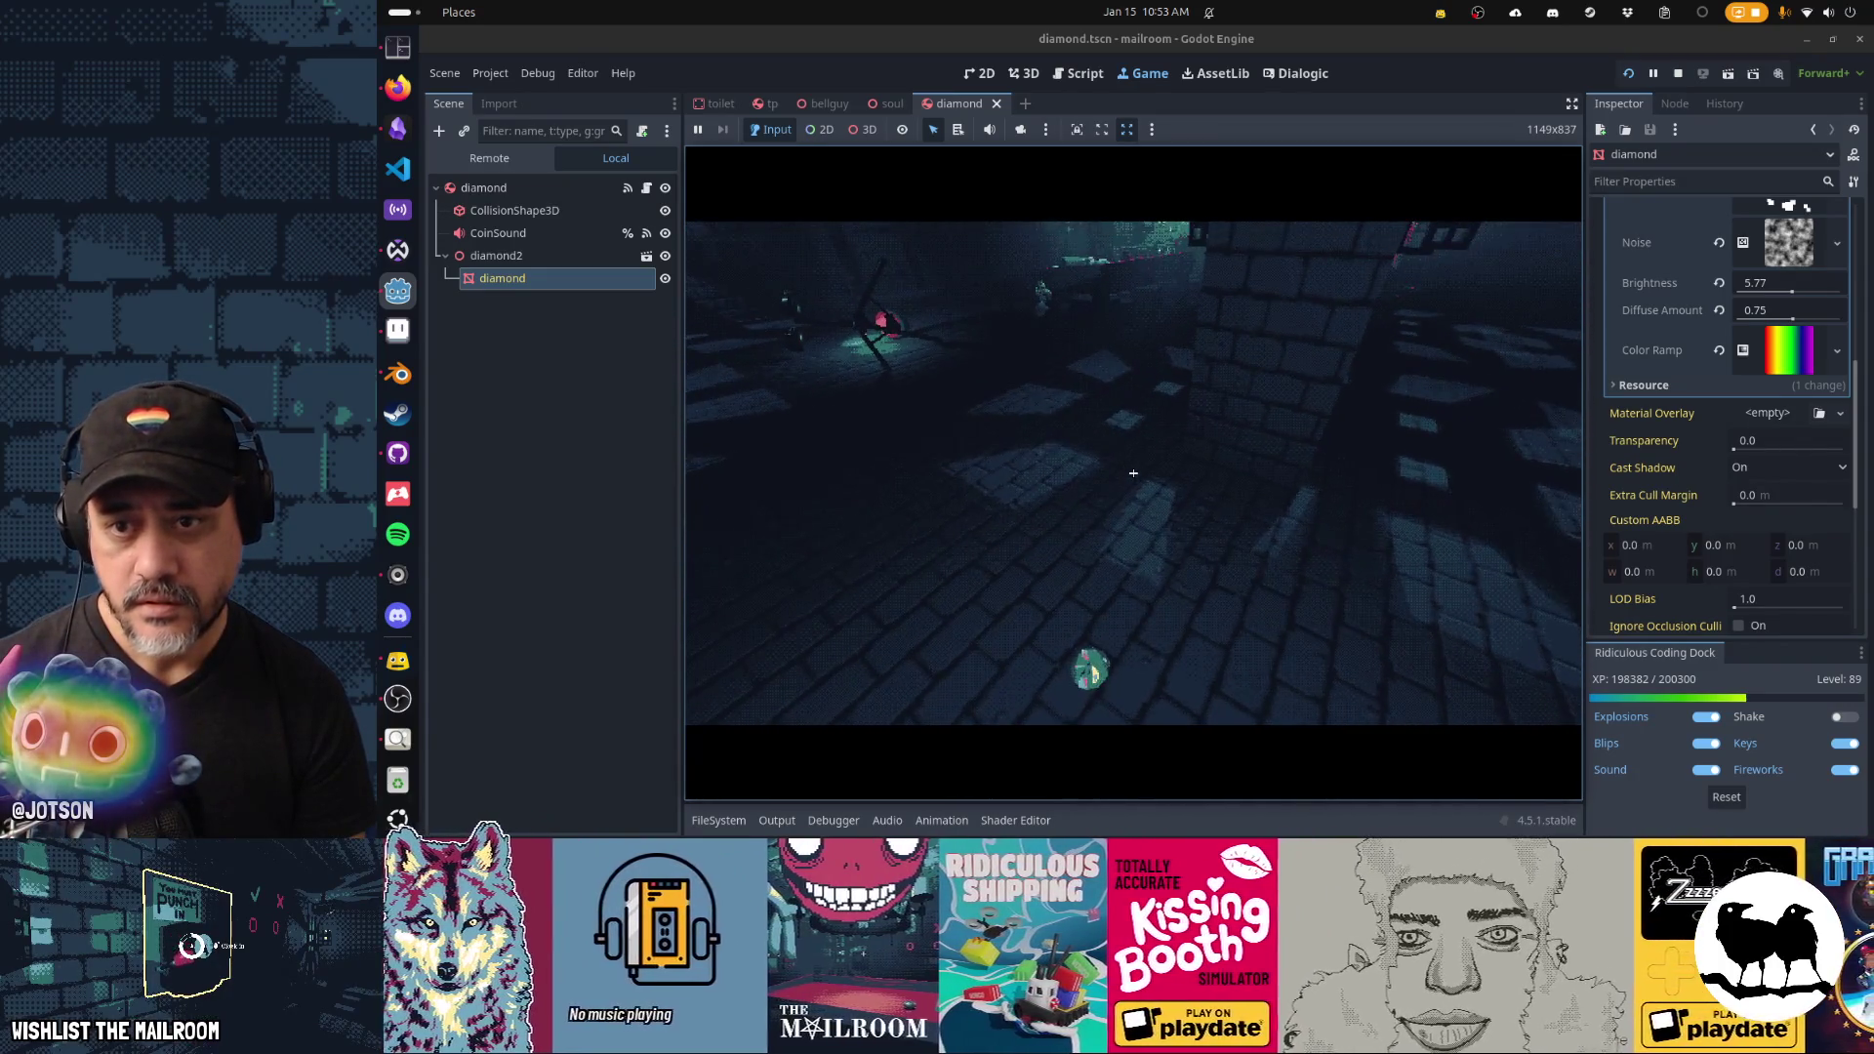
Give the diamond material Brightness 8.5 and Diffuse Amount 0.3 in the Inspector, with the paused game resumed.
{"action": "key", "text": "alt+Tab"}
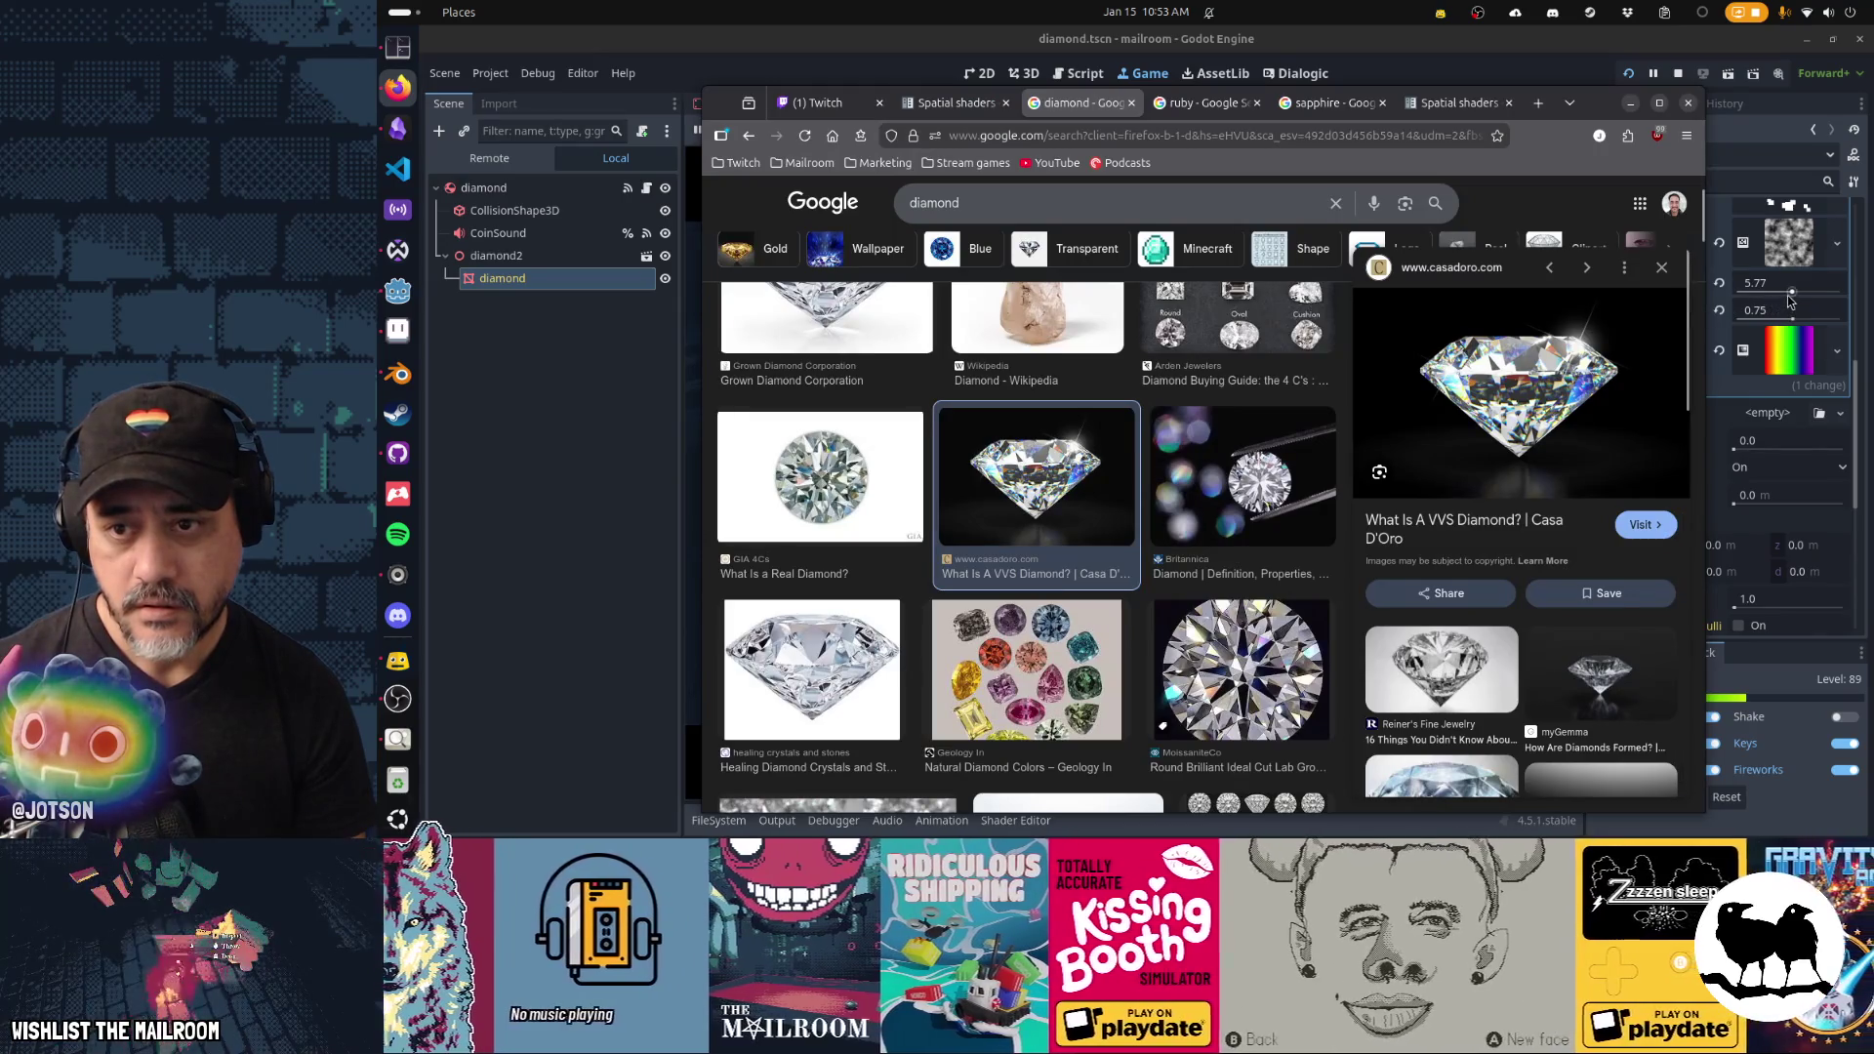
{"action": "left_click", "coordinate": [1791, 293]}
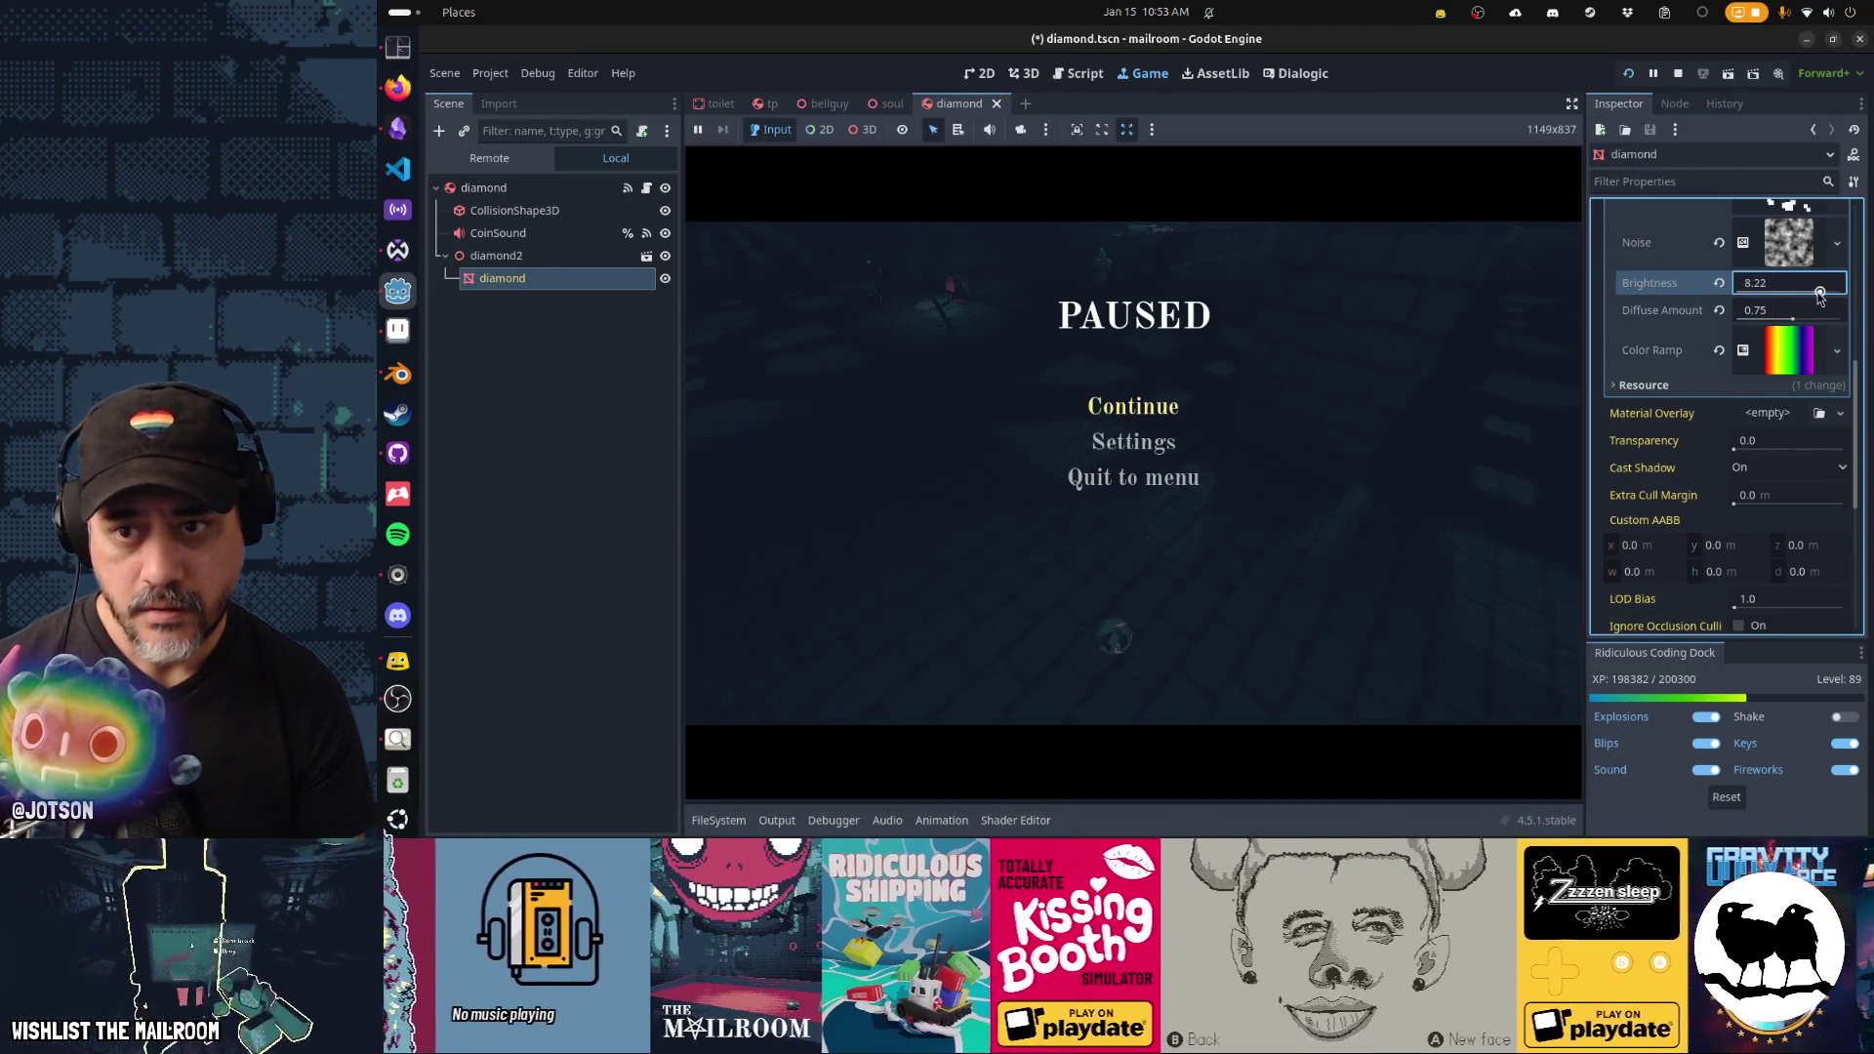
{"action": "type", "text": "8.5"}
{"action": "left_click", "coordinate": [1166, 410]}
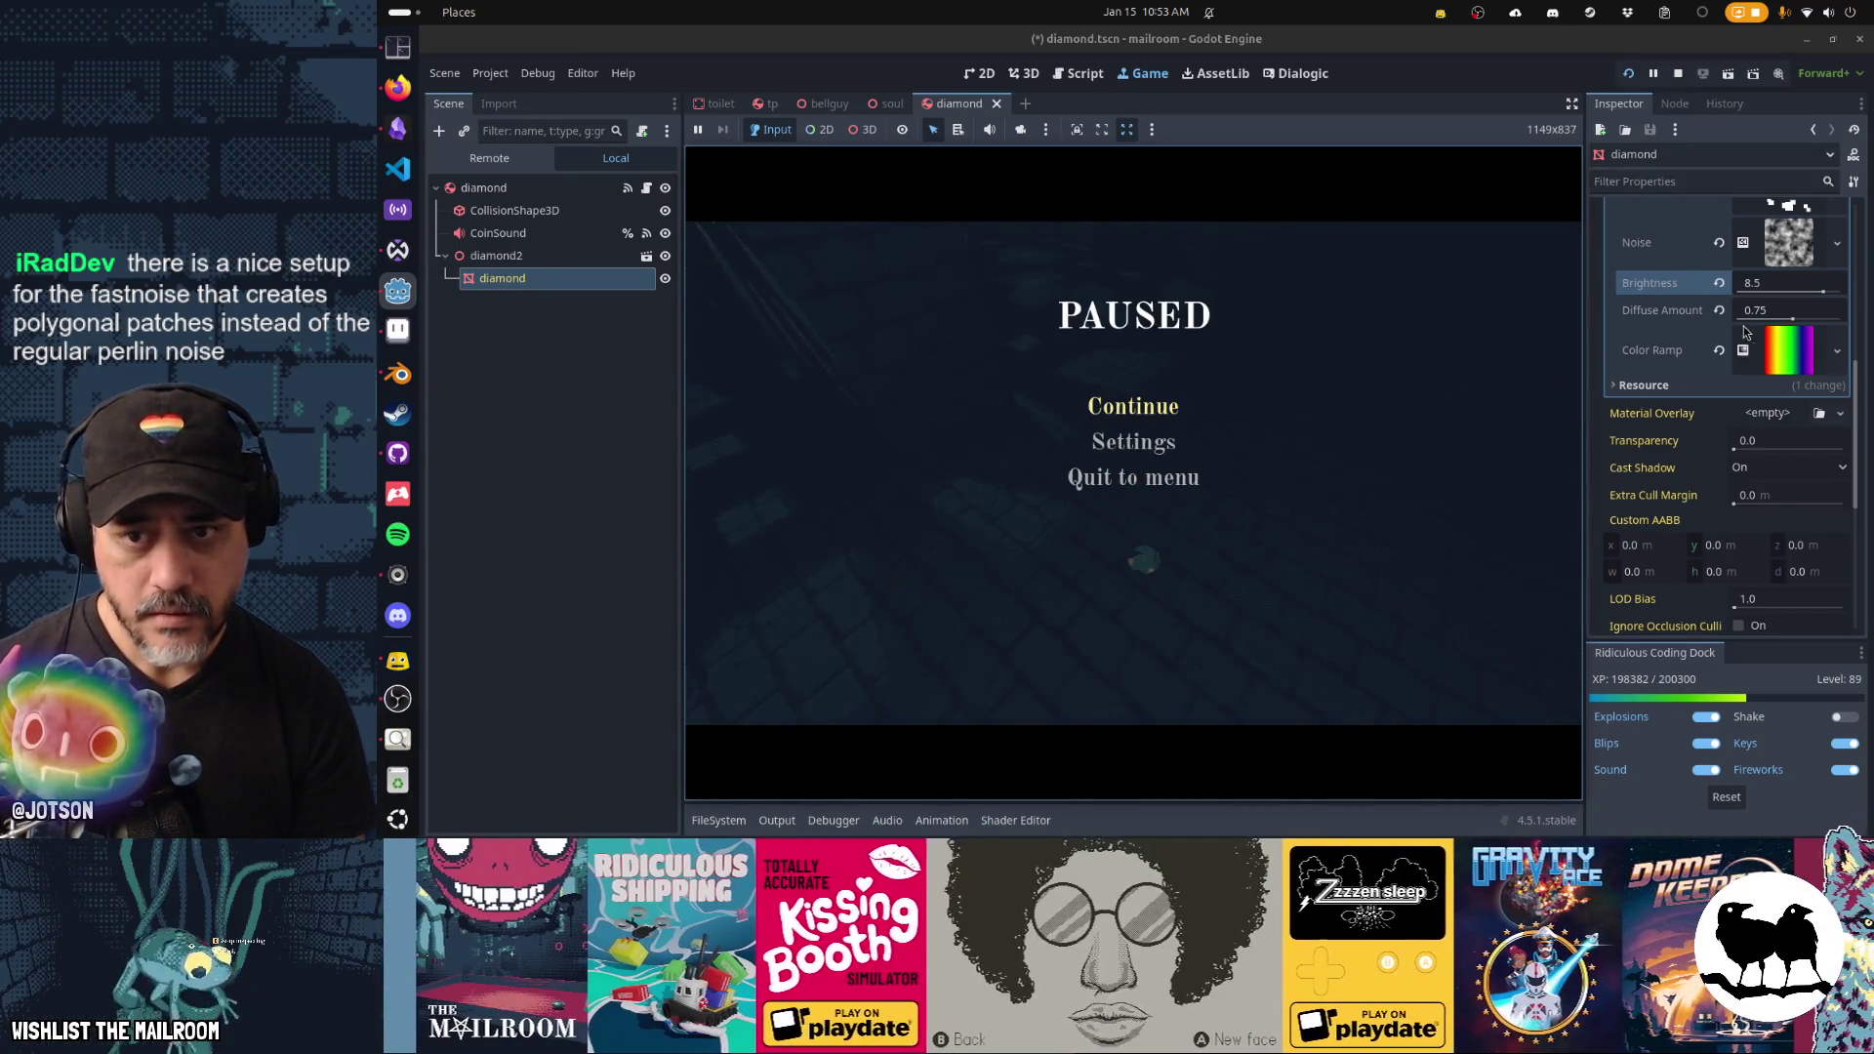
{"action": "left_click_drag", "start_coordinate": [1793, 323], "coordinate": [1786, 328]}
{"action": "type", "text": "0.3"}
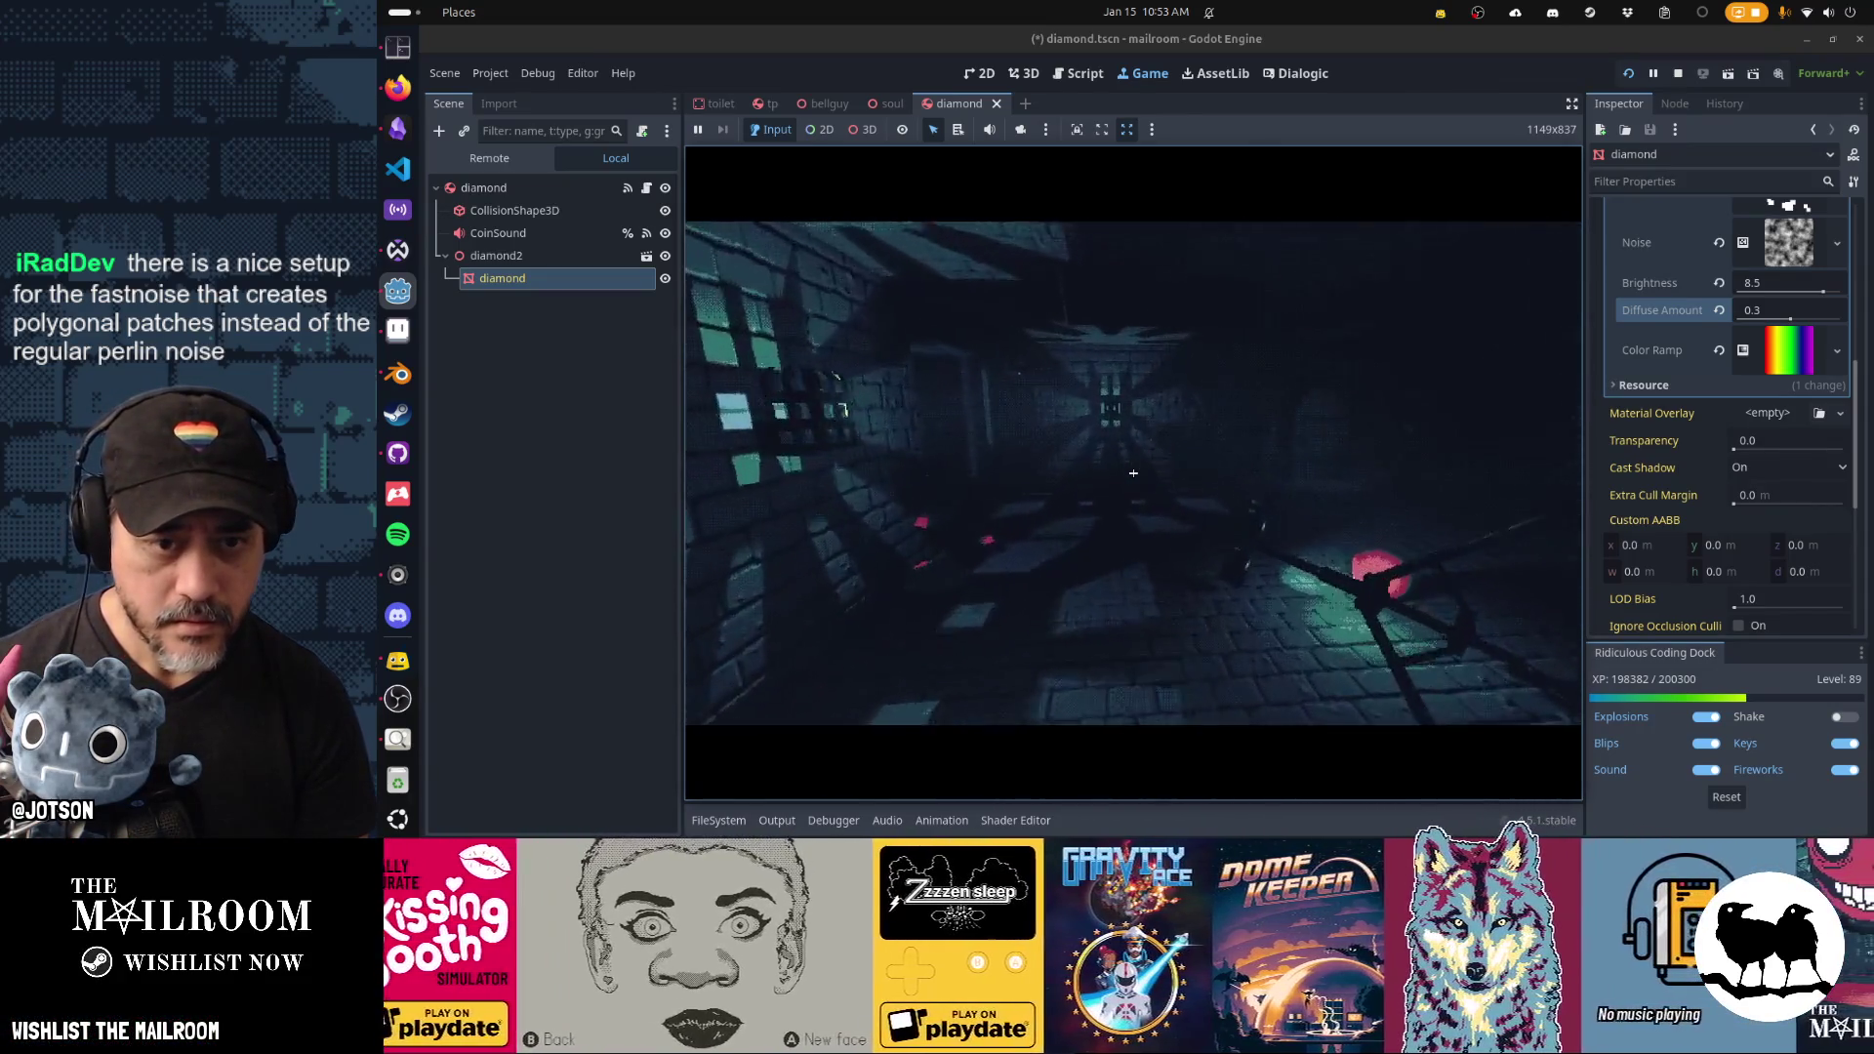
{"action": "left_click", "coordinate": [1133, 473]}
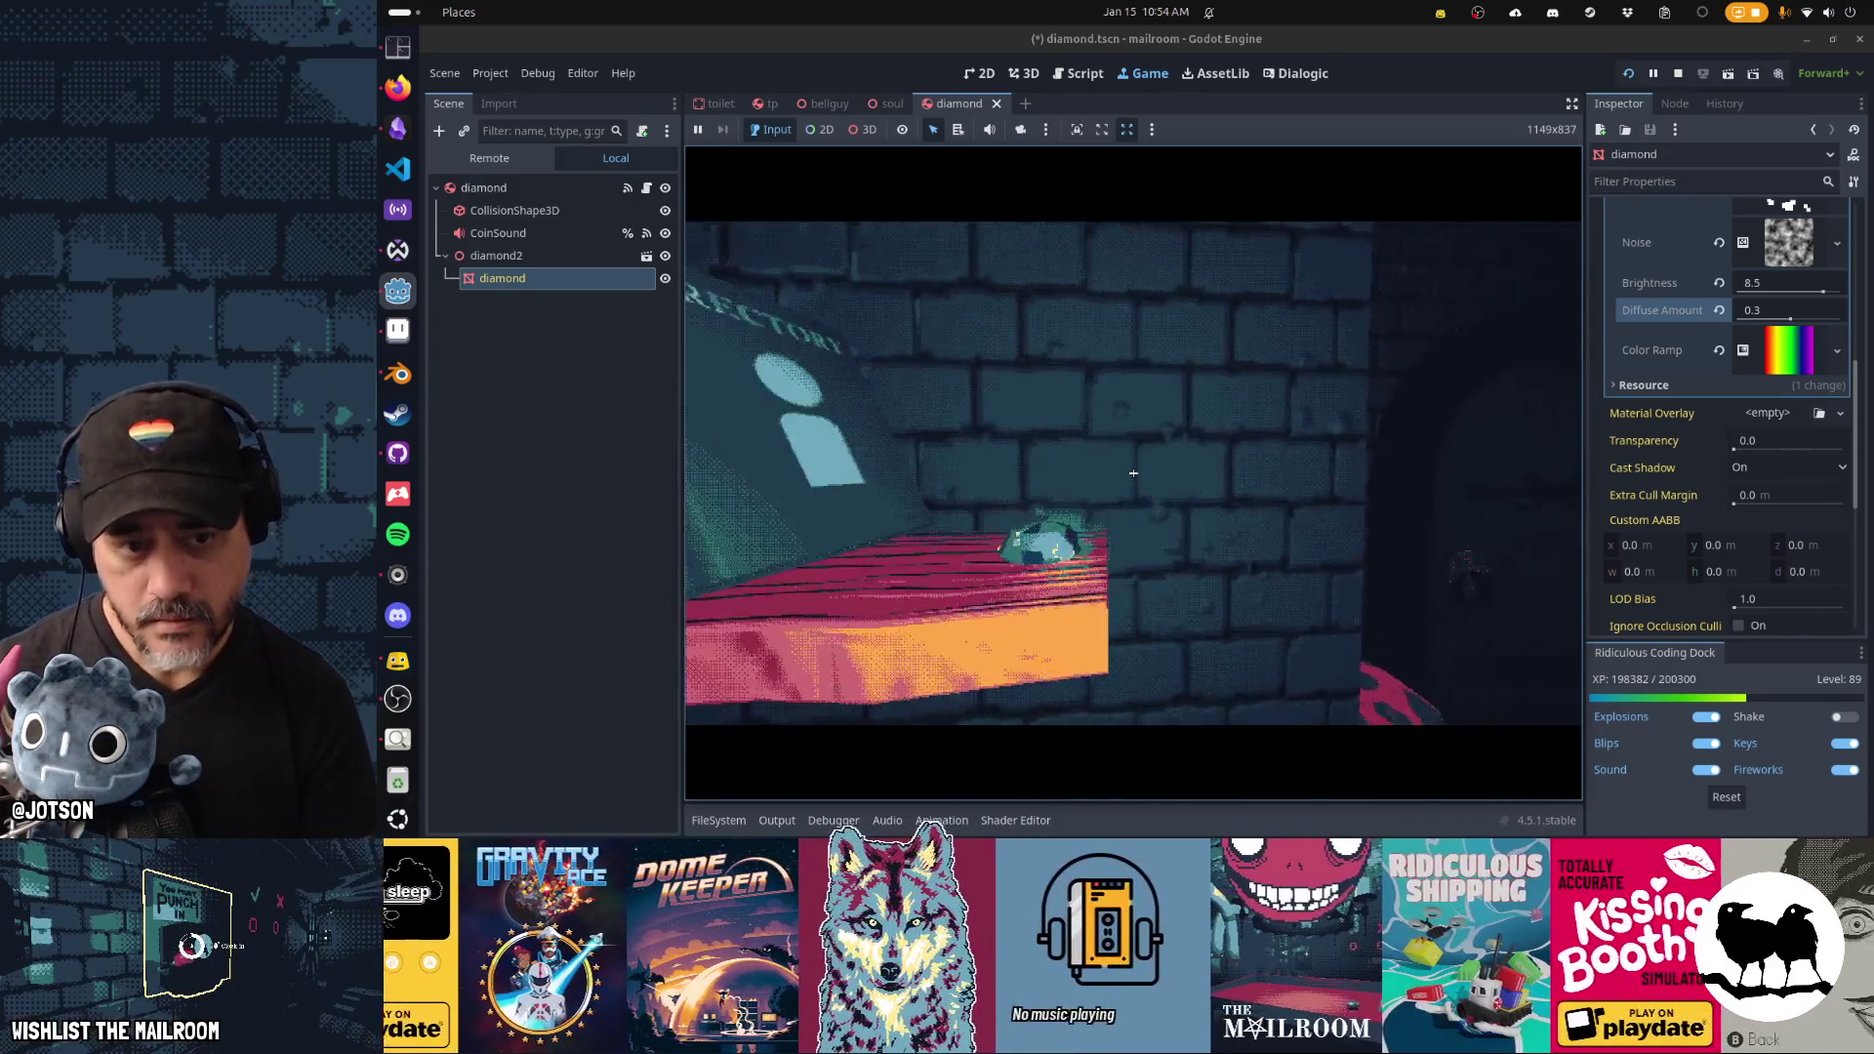
Pick up the directory book, put it back beside the diamond, and pause the game.
{"action": "left_click", "coordinate": [1133, 473]}
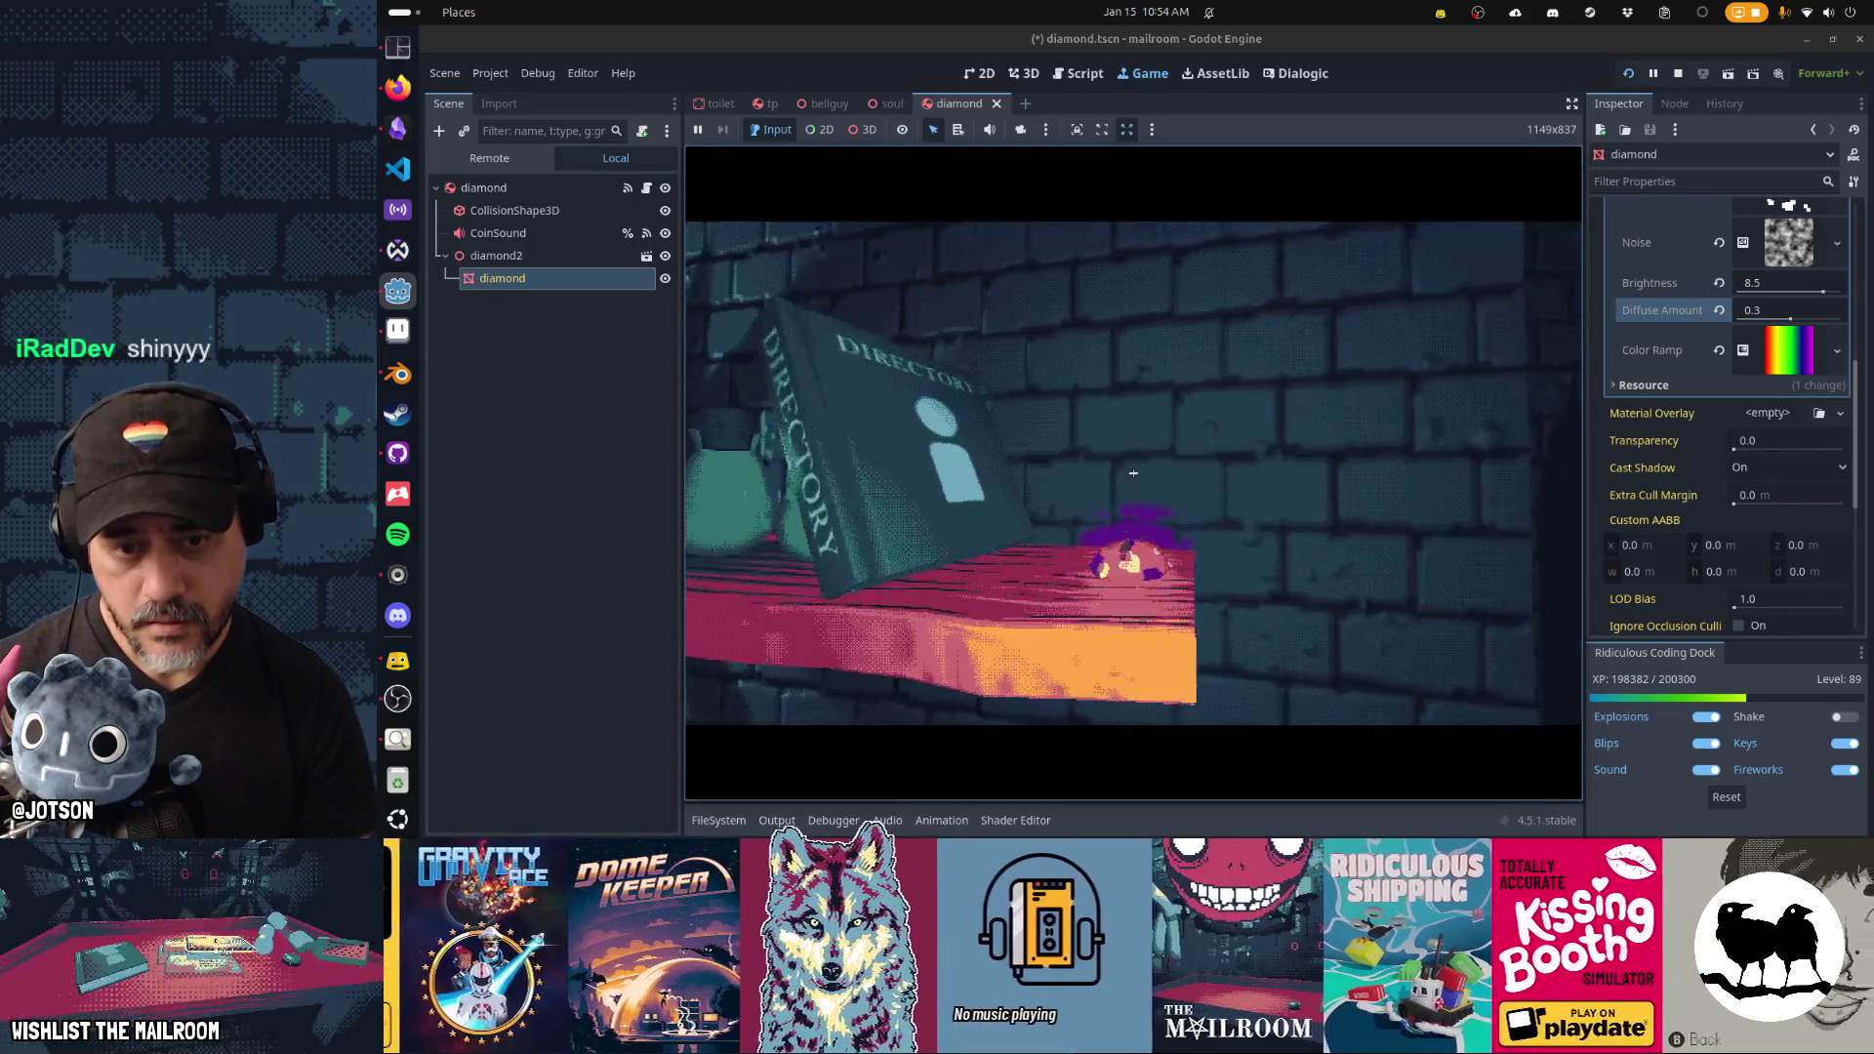
{"action": "left_click", "coordinate": [1134, 472]}
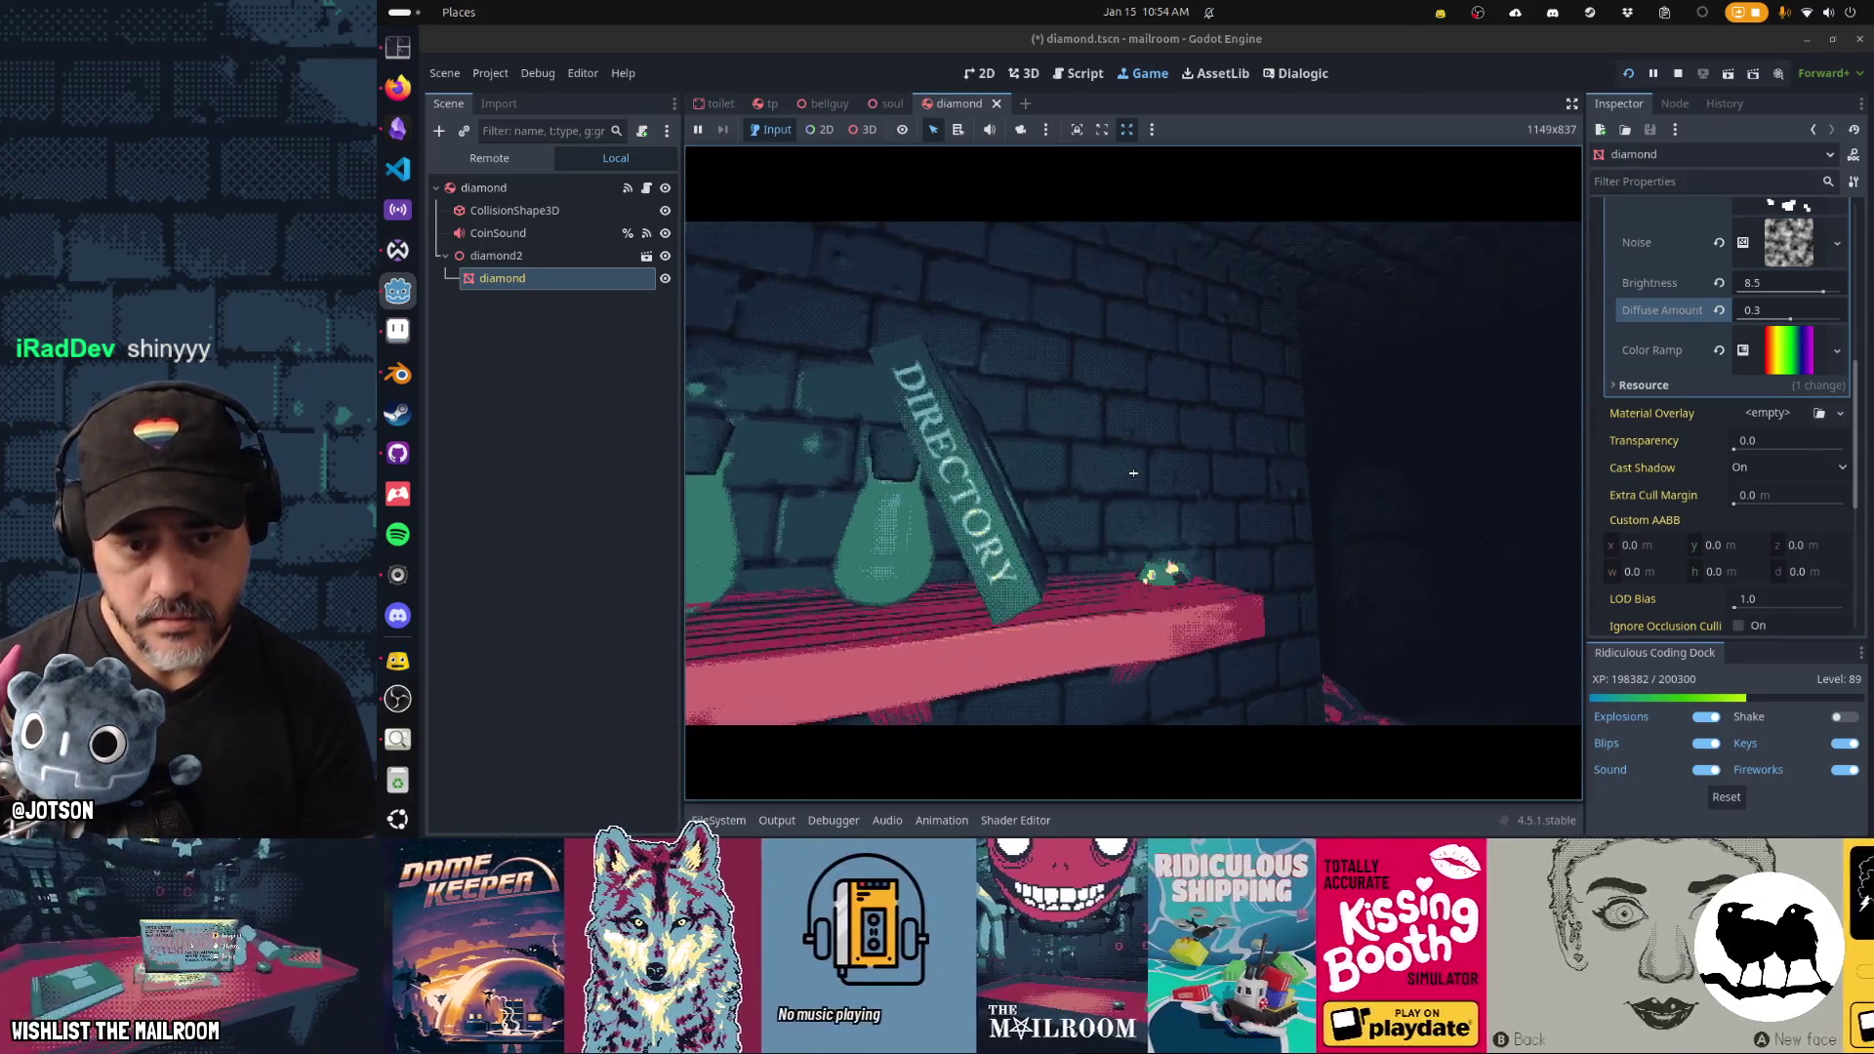
{"action": "key", "text": "Escape"}
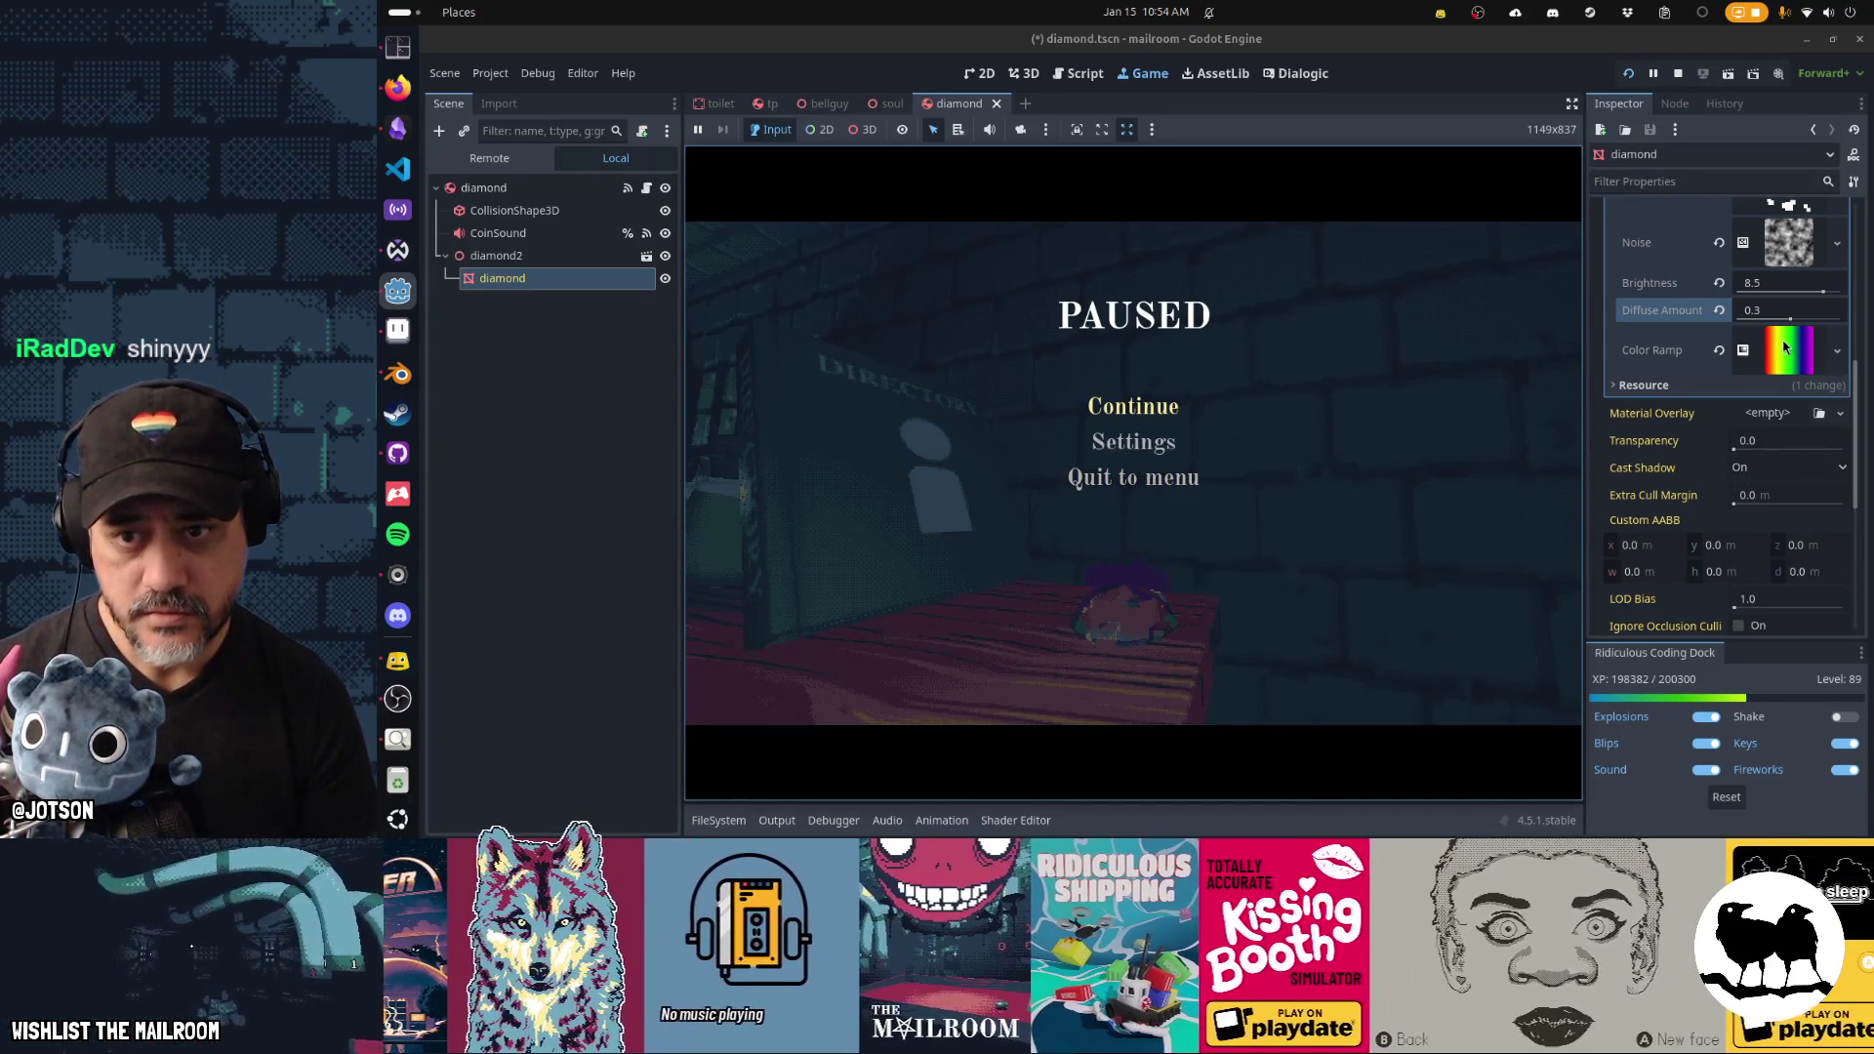
Raise Diffuse Amount to 1.06, resume, and view the shelf diamond from near and far.
{"action": "left_click_drag", "start_coordinate": [1789, 322], "coordinate": [1815, 293]}
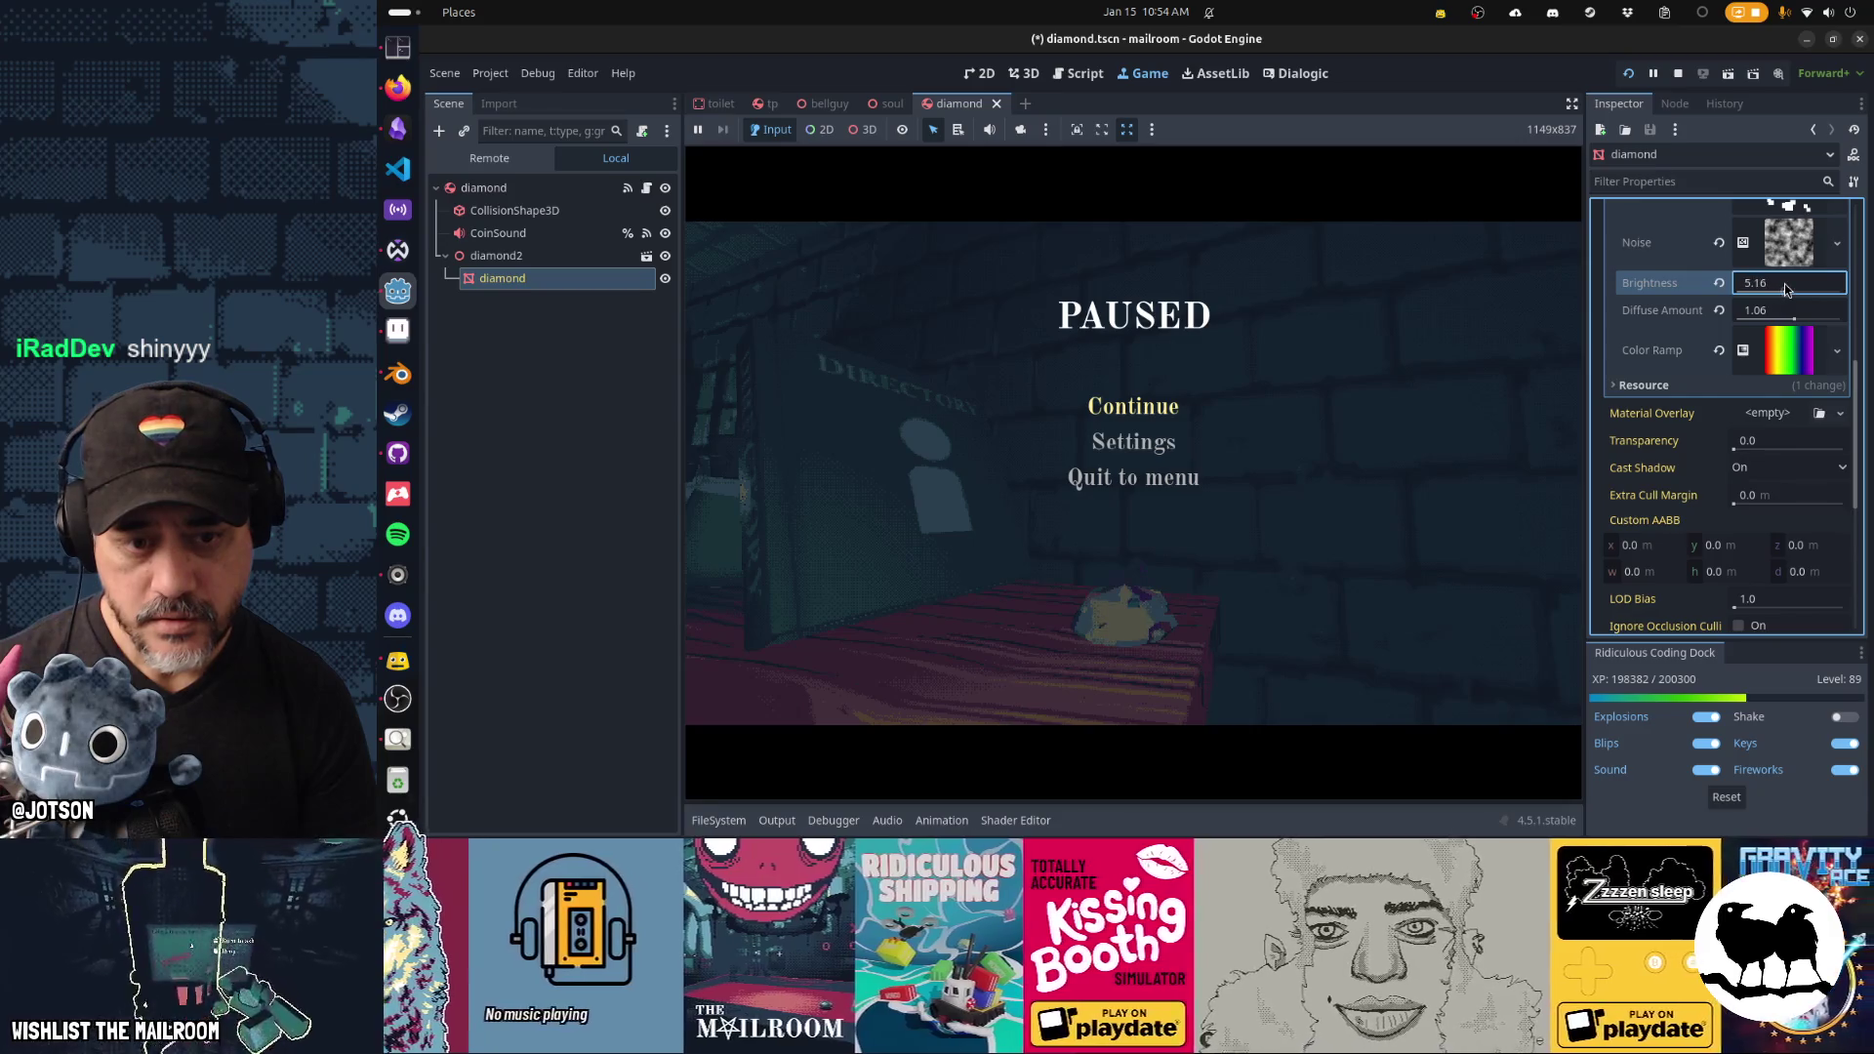
{"action": "left_click", "coordinate": [1167, 408]}
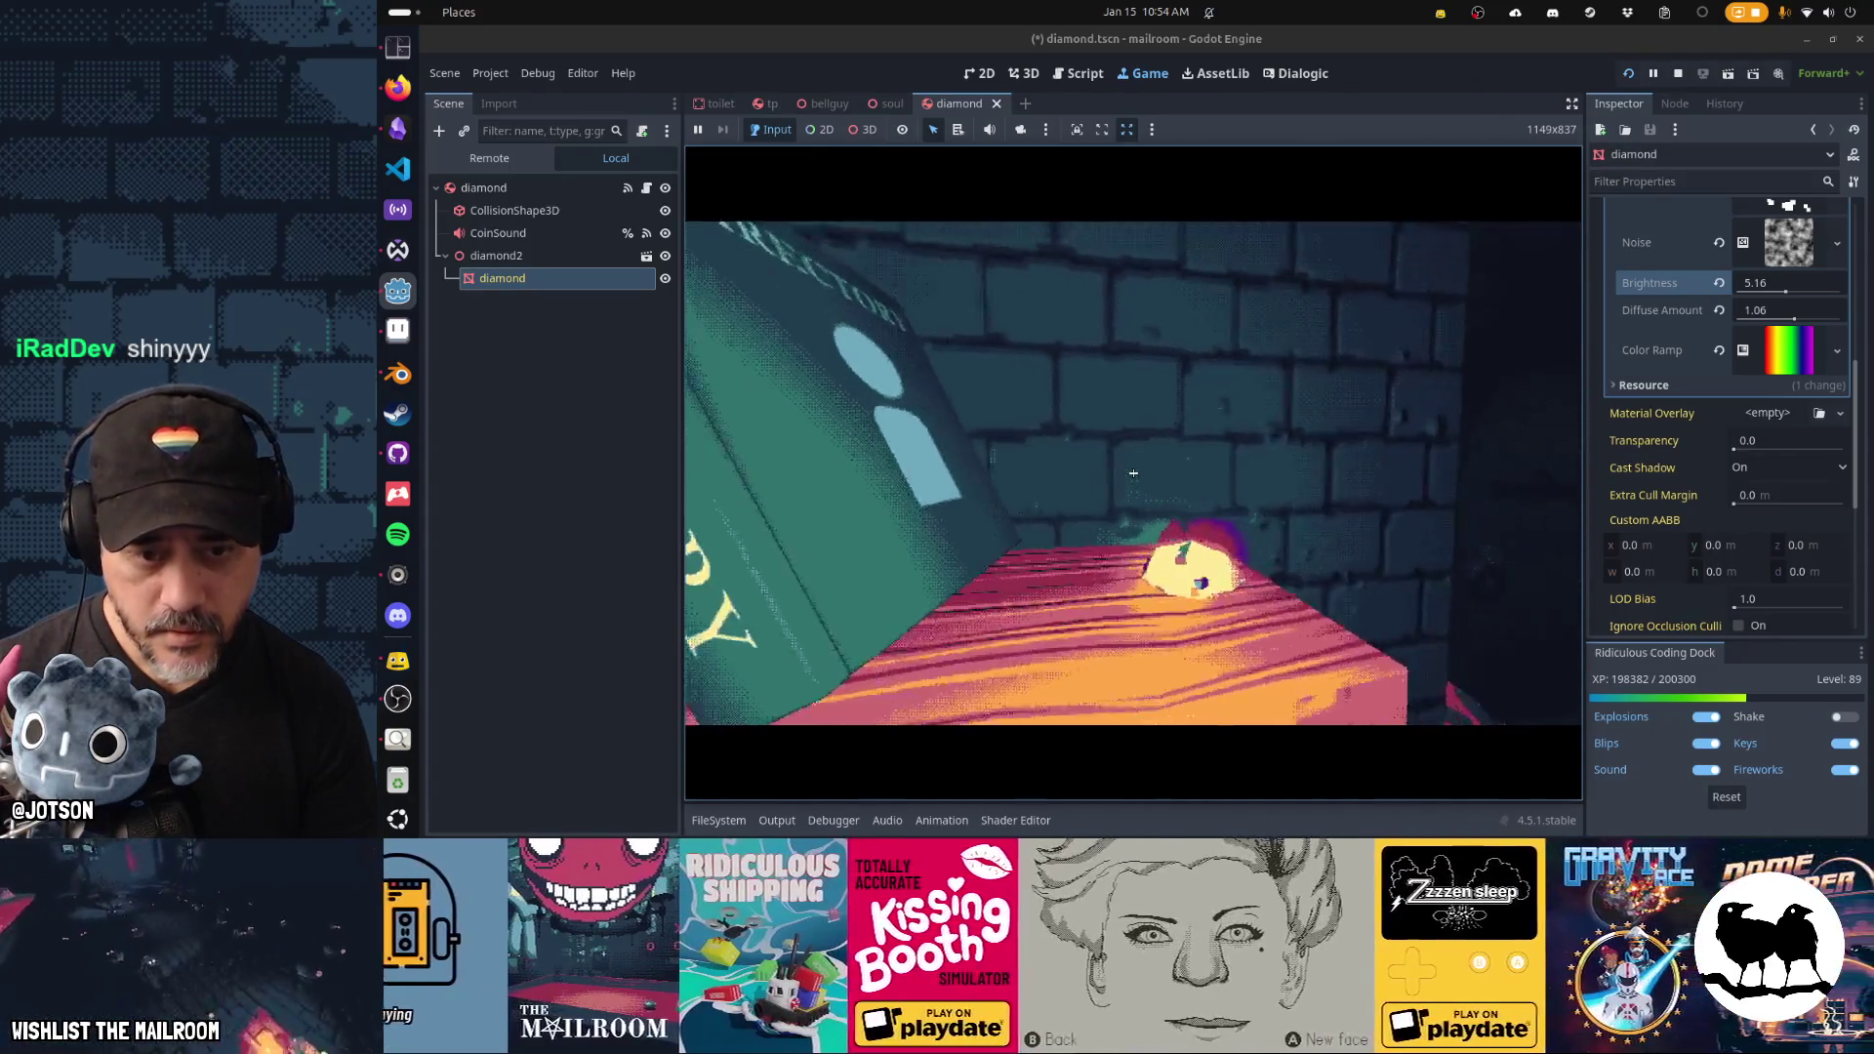
{"action": "key", "text": "s"}
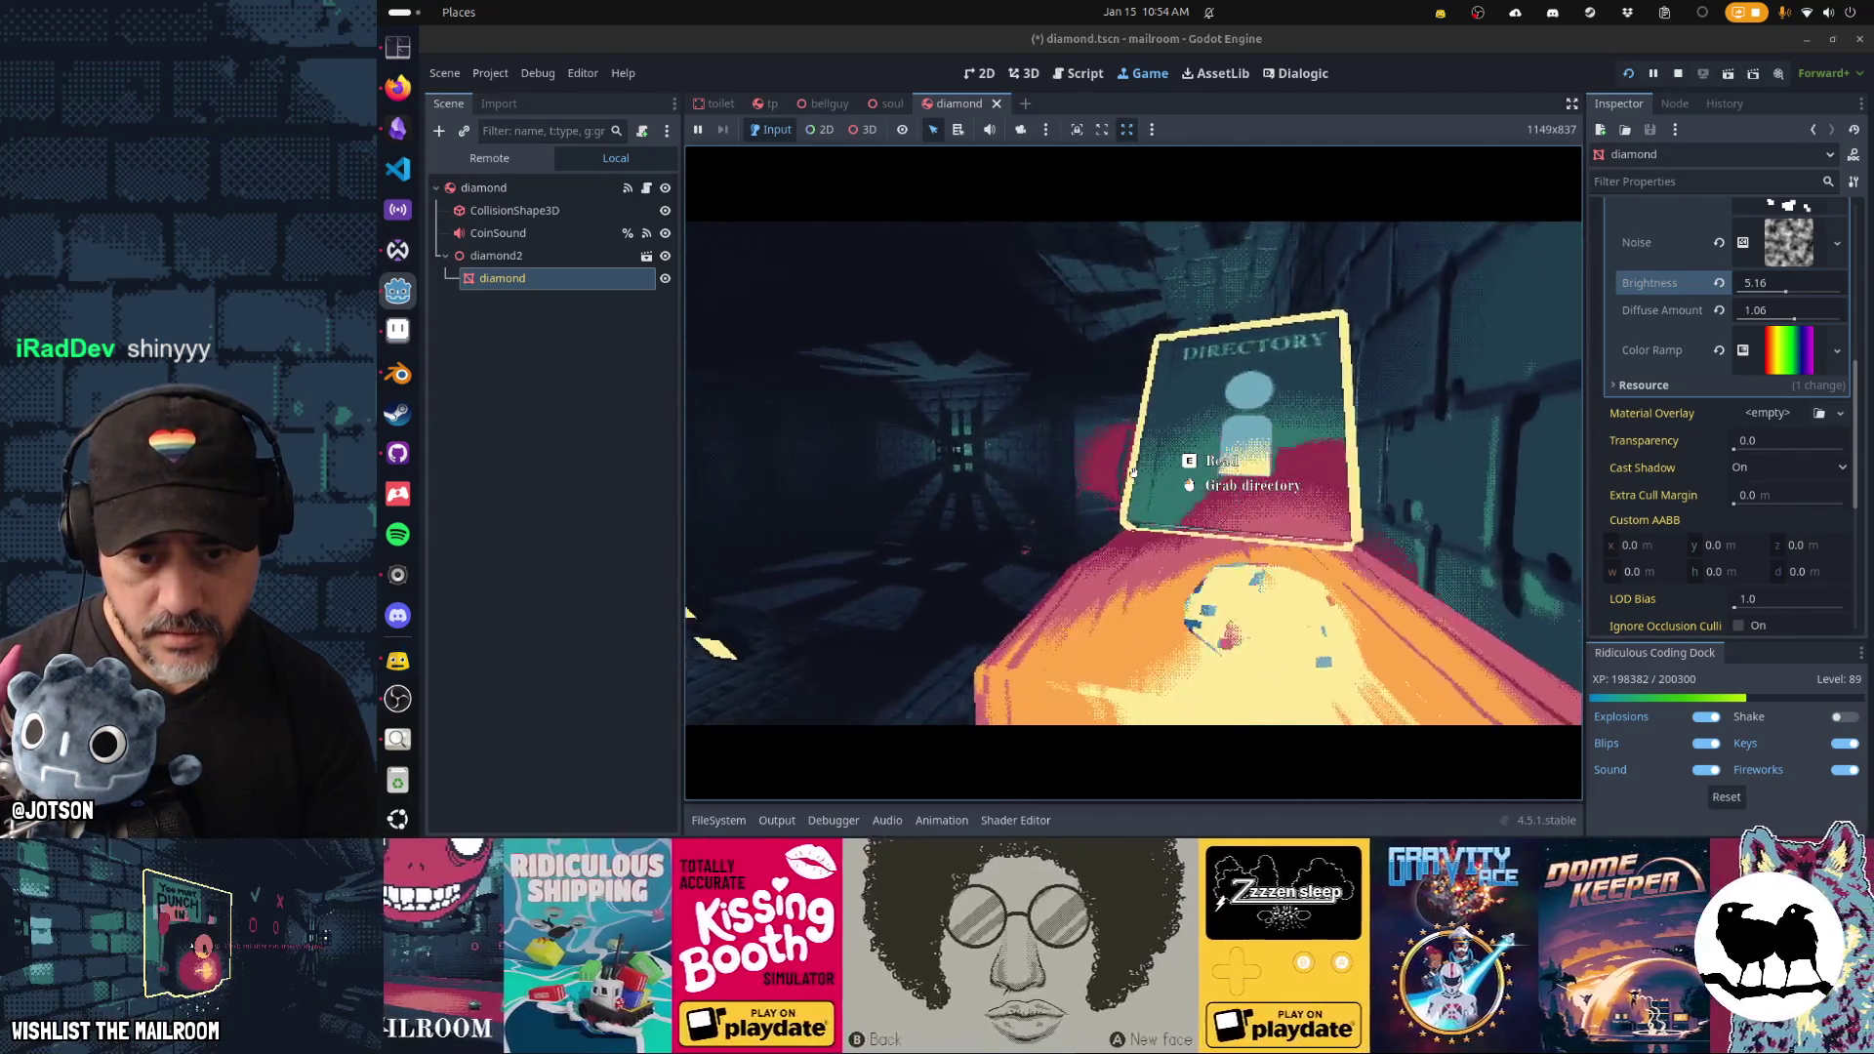
{"action": "key", "text": "s"}
{"action": "key", "text": "w"}
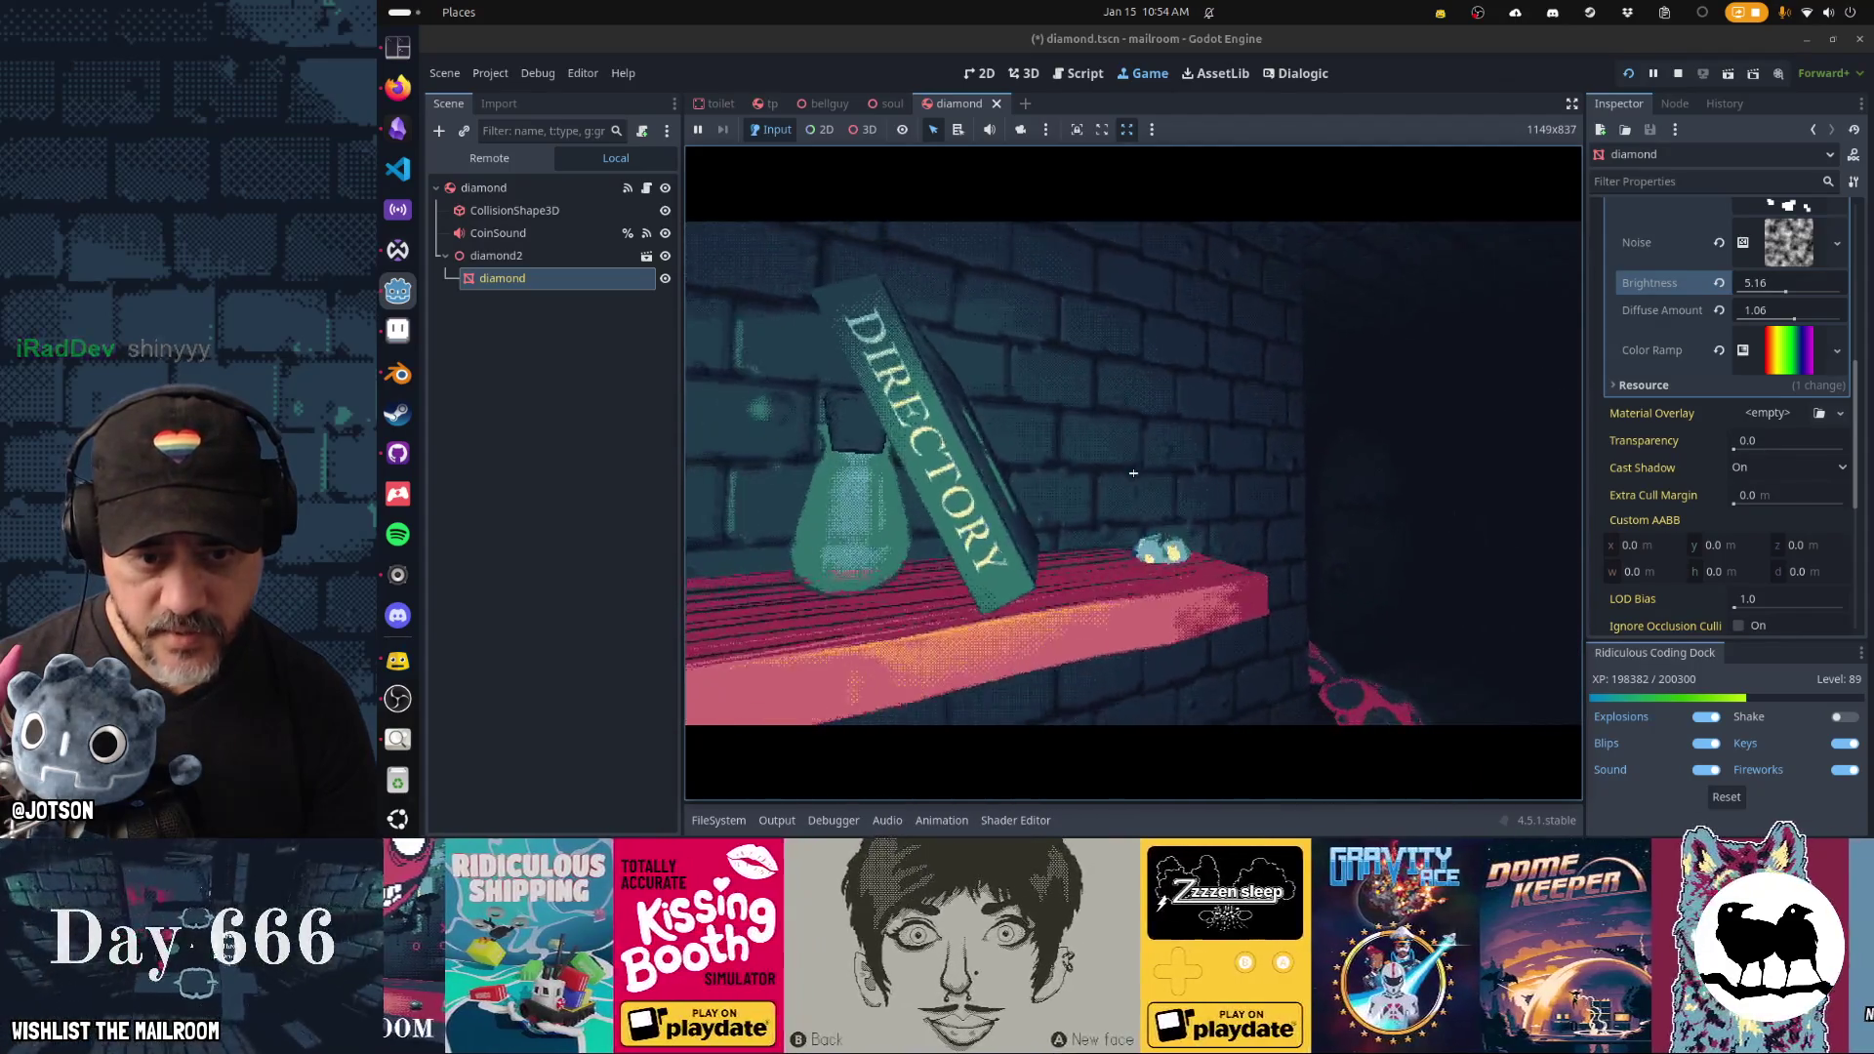
{"action": "key", "text": "s"}
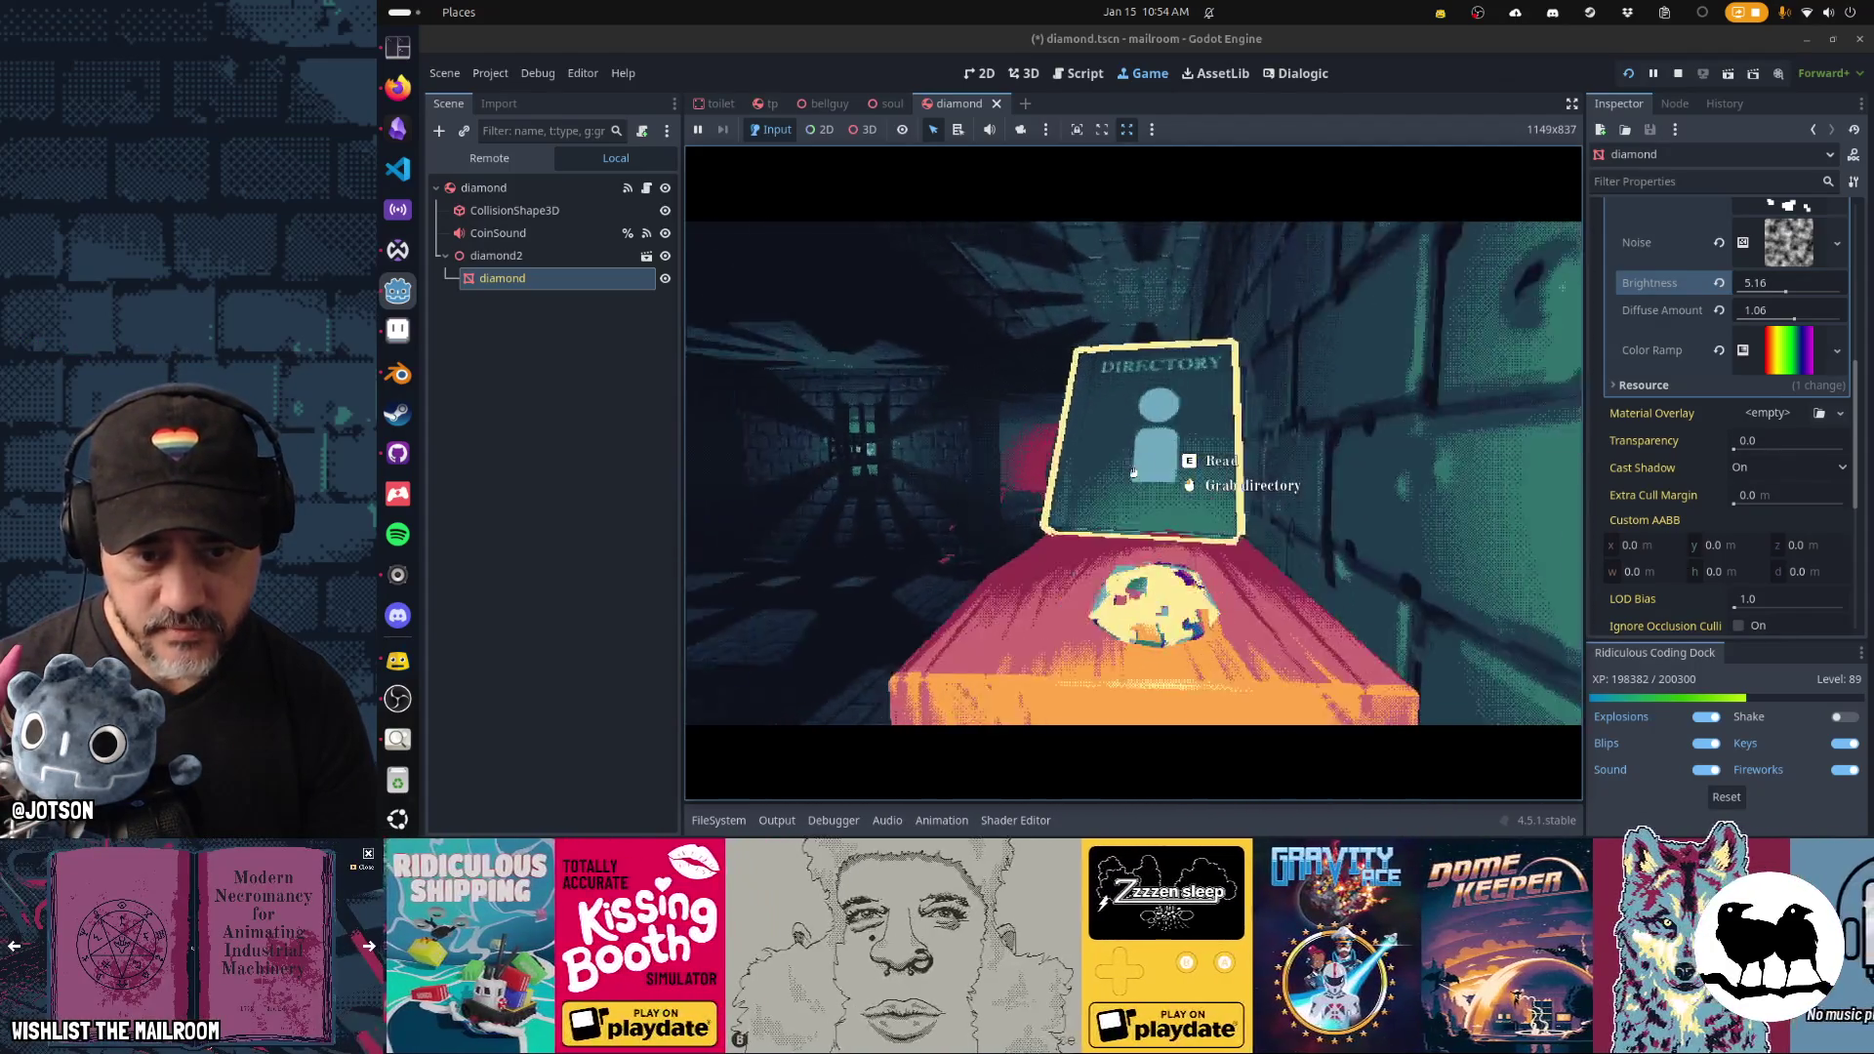
{"action": "key", "text": "w"}
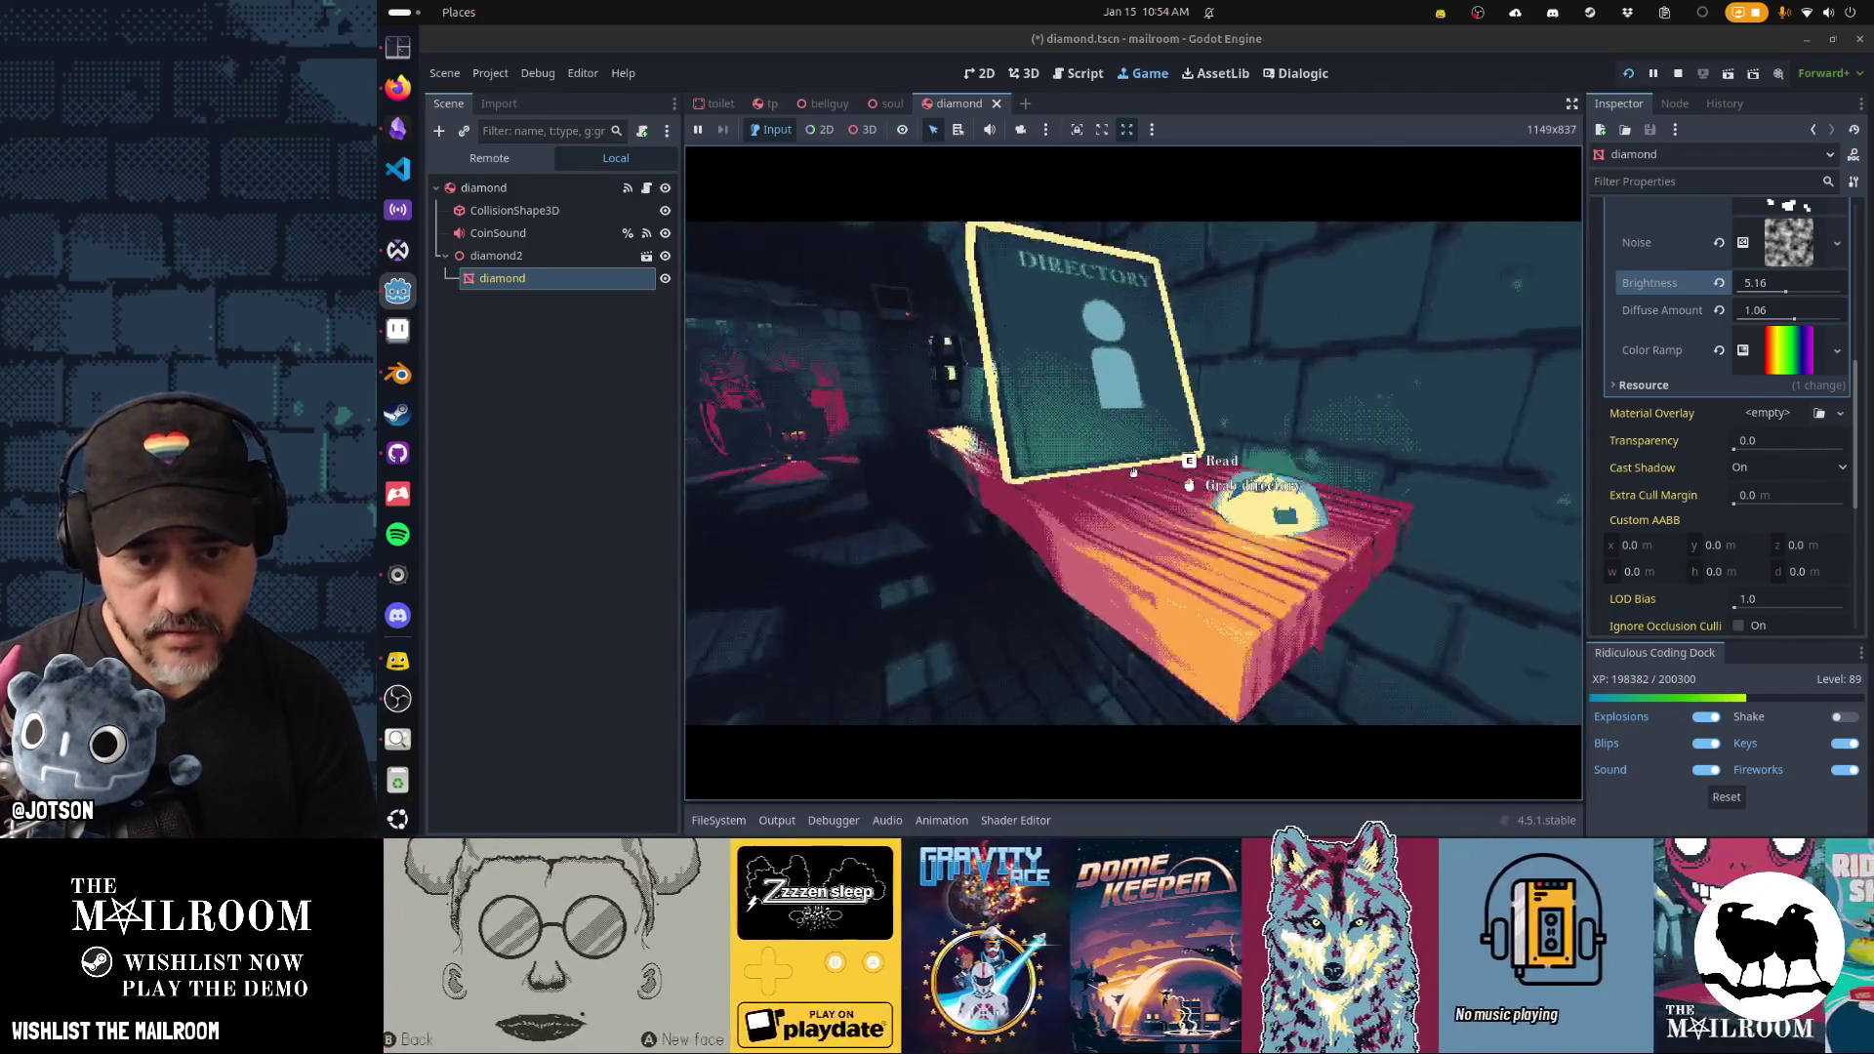
Walk around the table viewing the diamond beside the directory book, then compare with the reference images.
{"action": "key", "text": "a"}
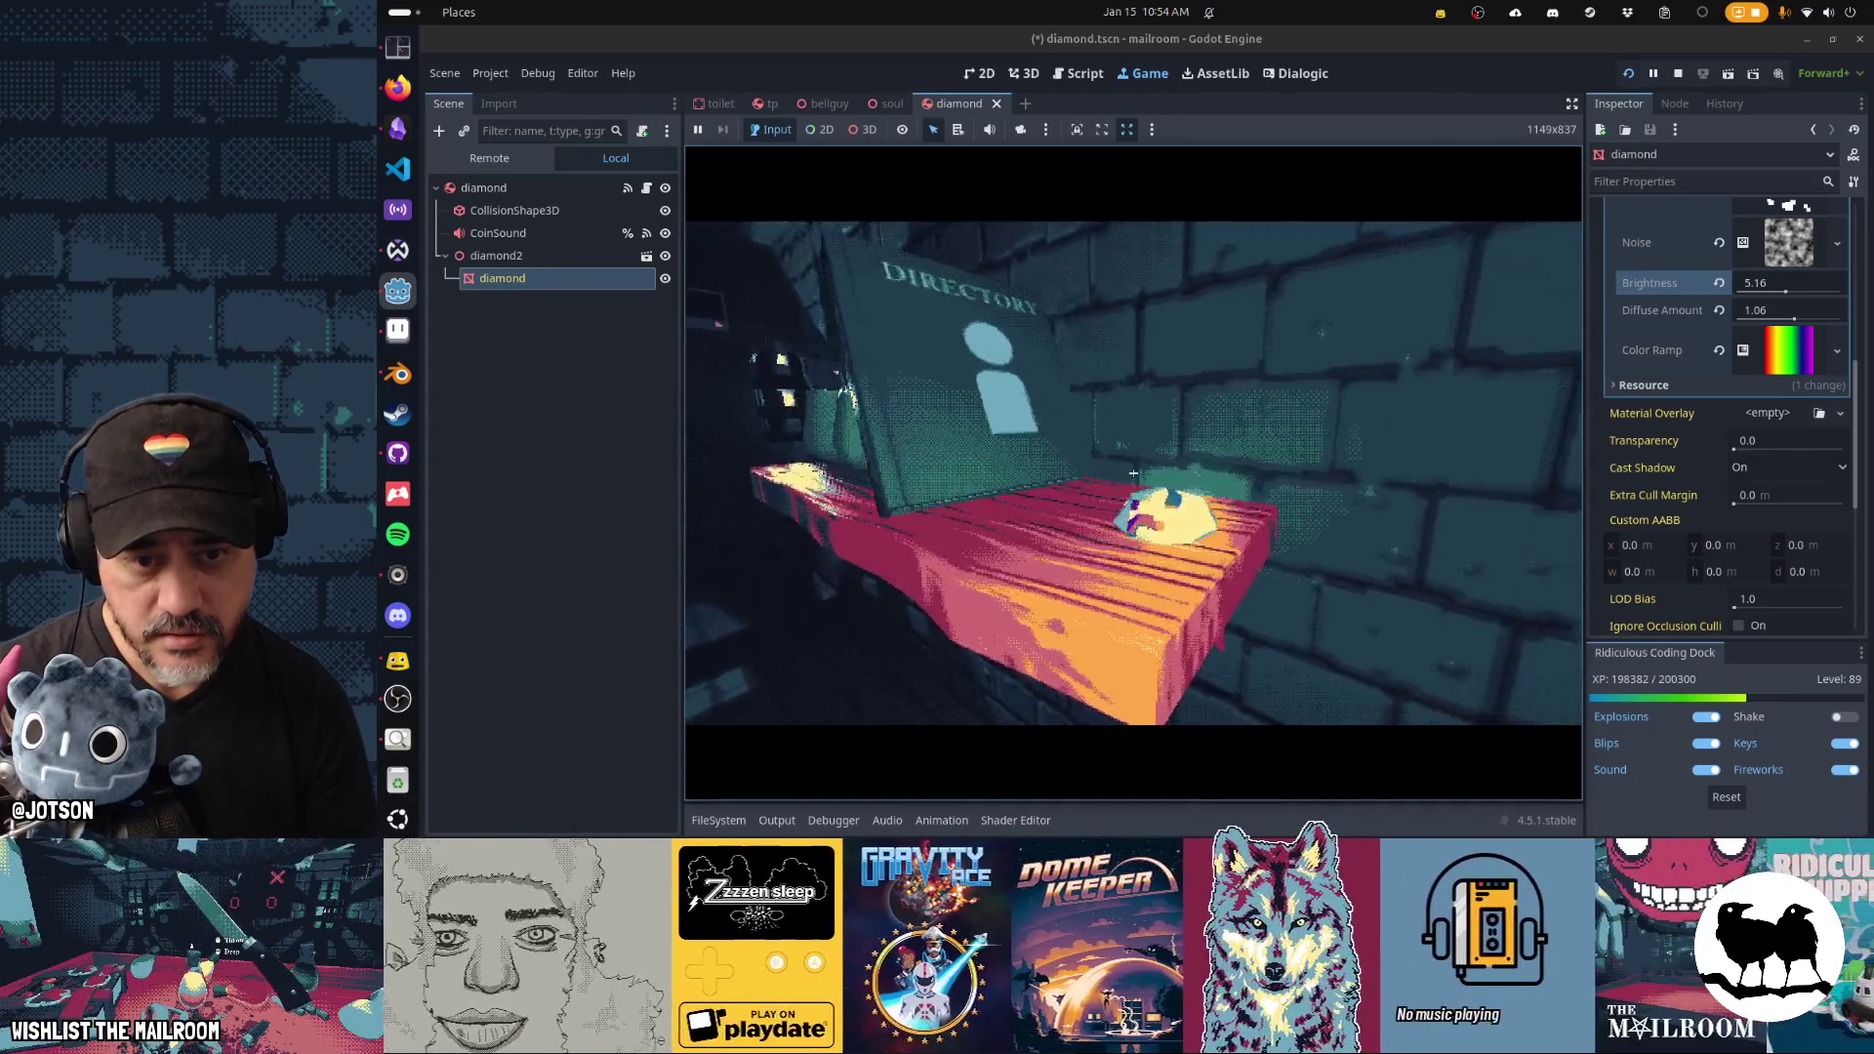
{"action": "key", "text": "d"}
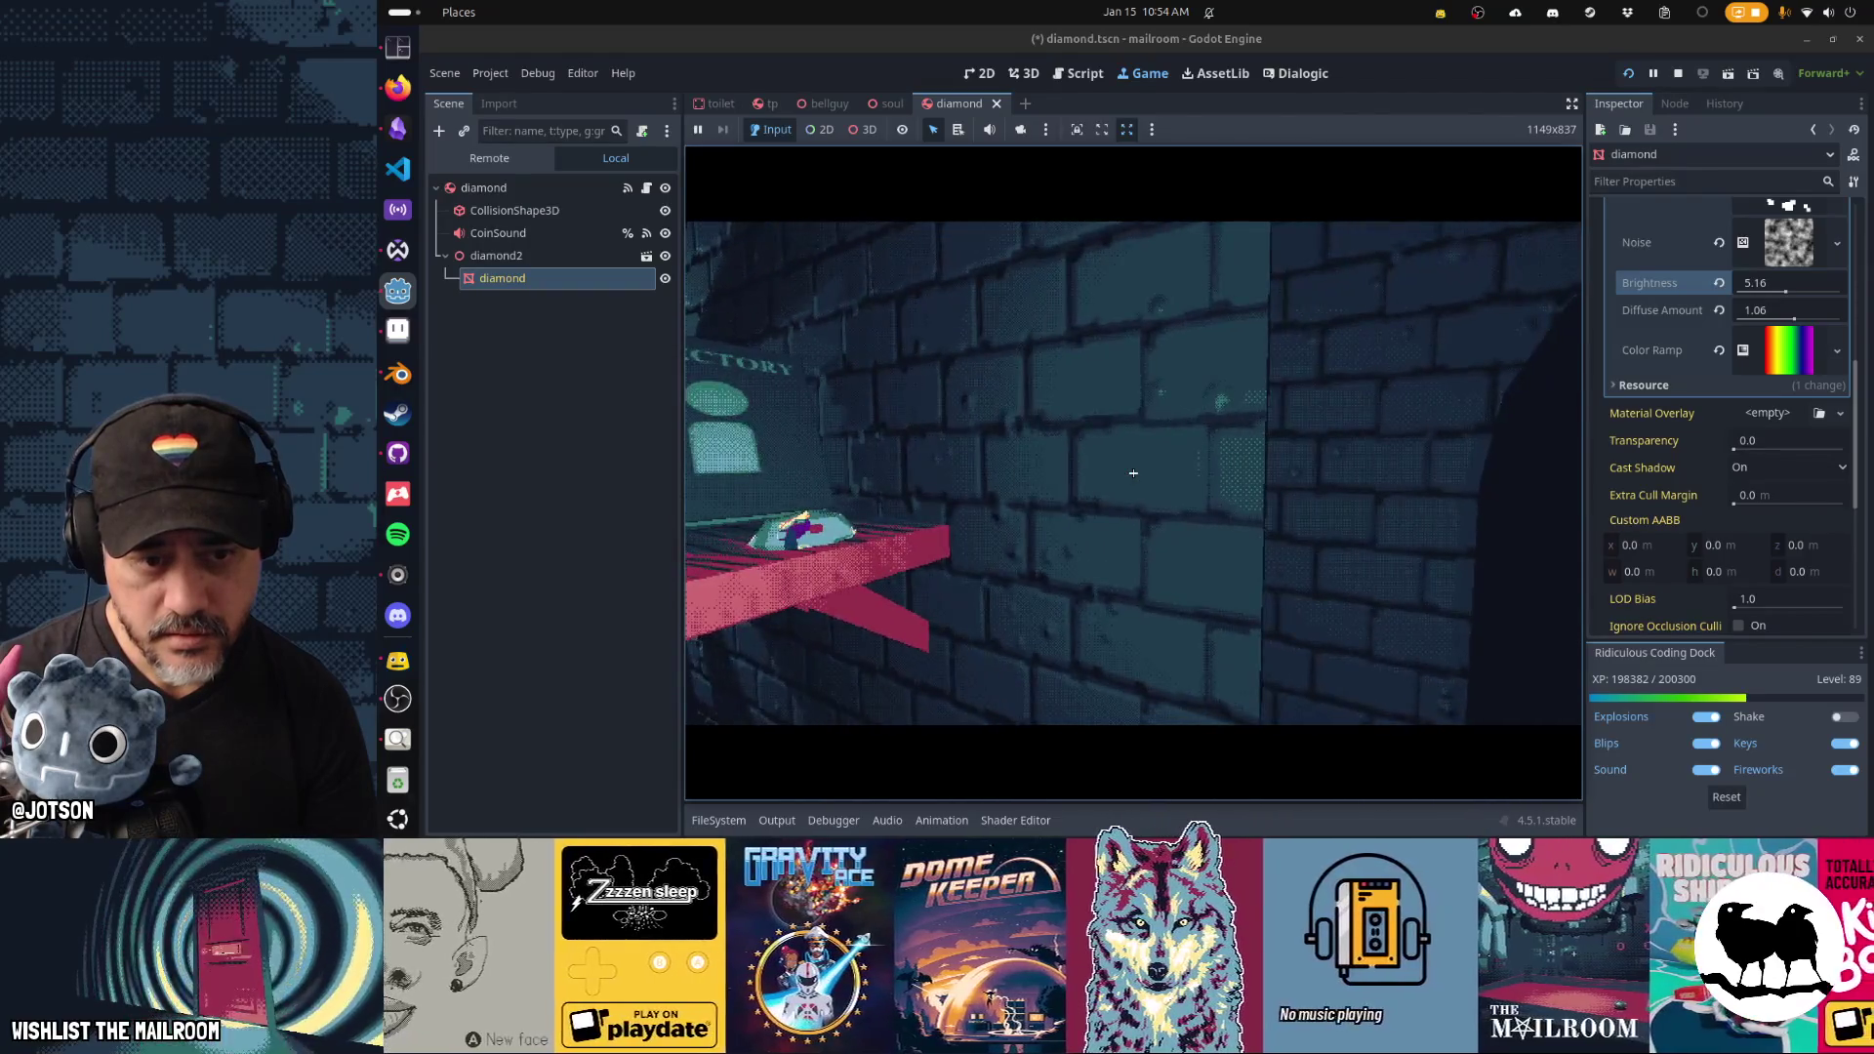
{"action": "key", "text": "w"}
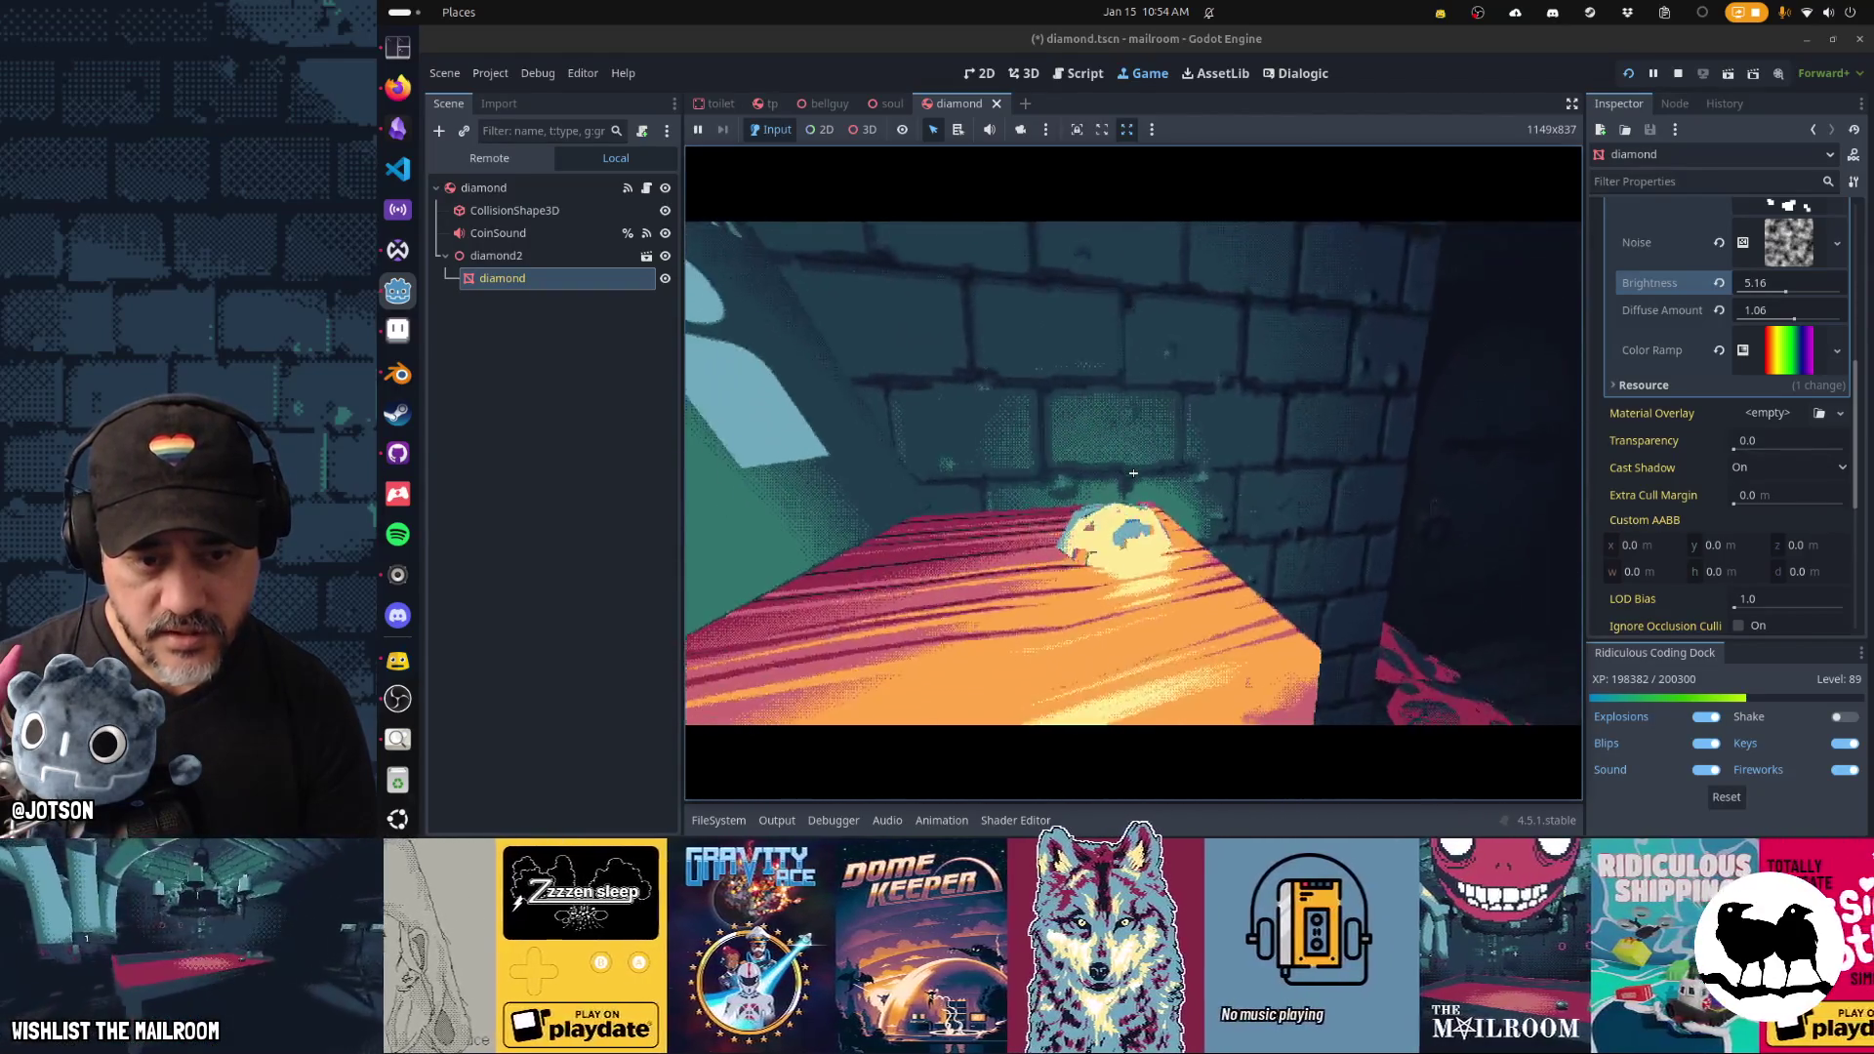
{"action": "key", "text": "w"}
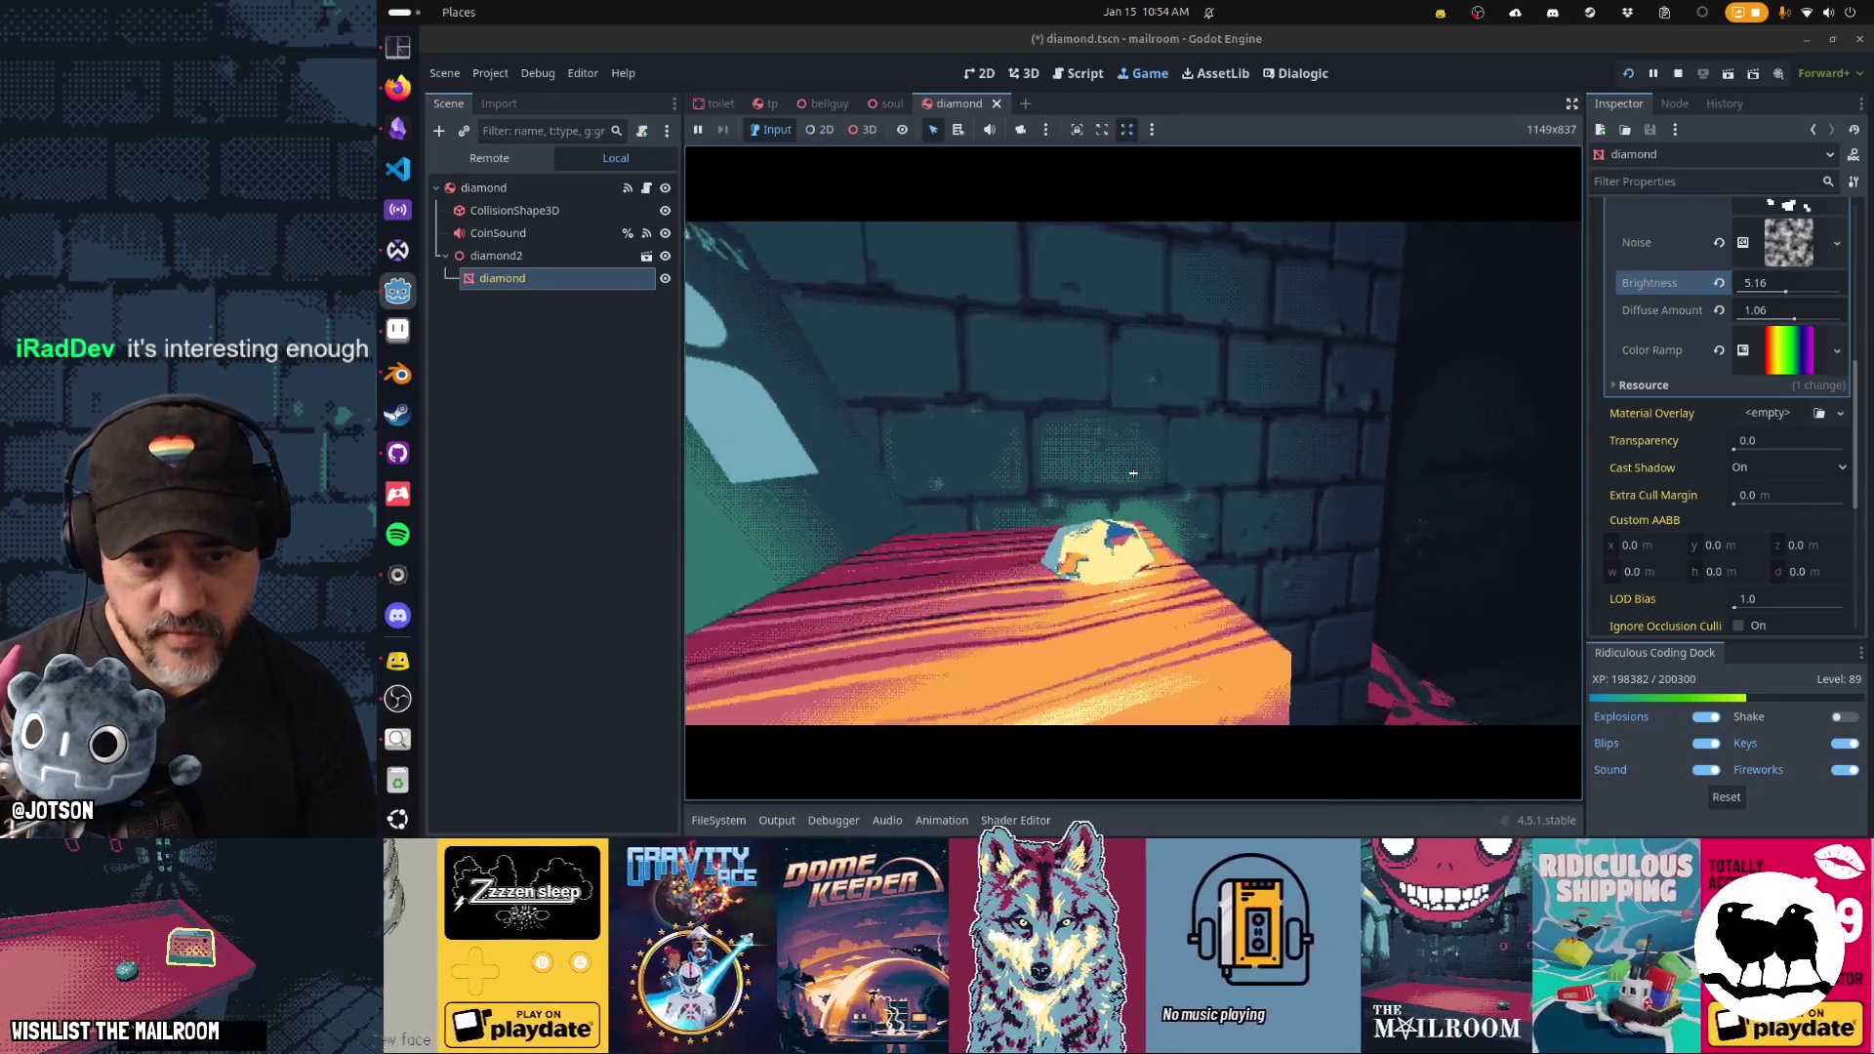
{"action": "key", "text": "w"}
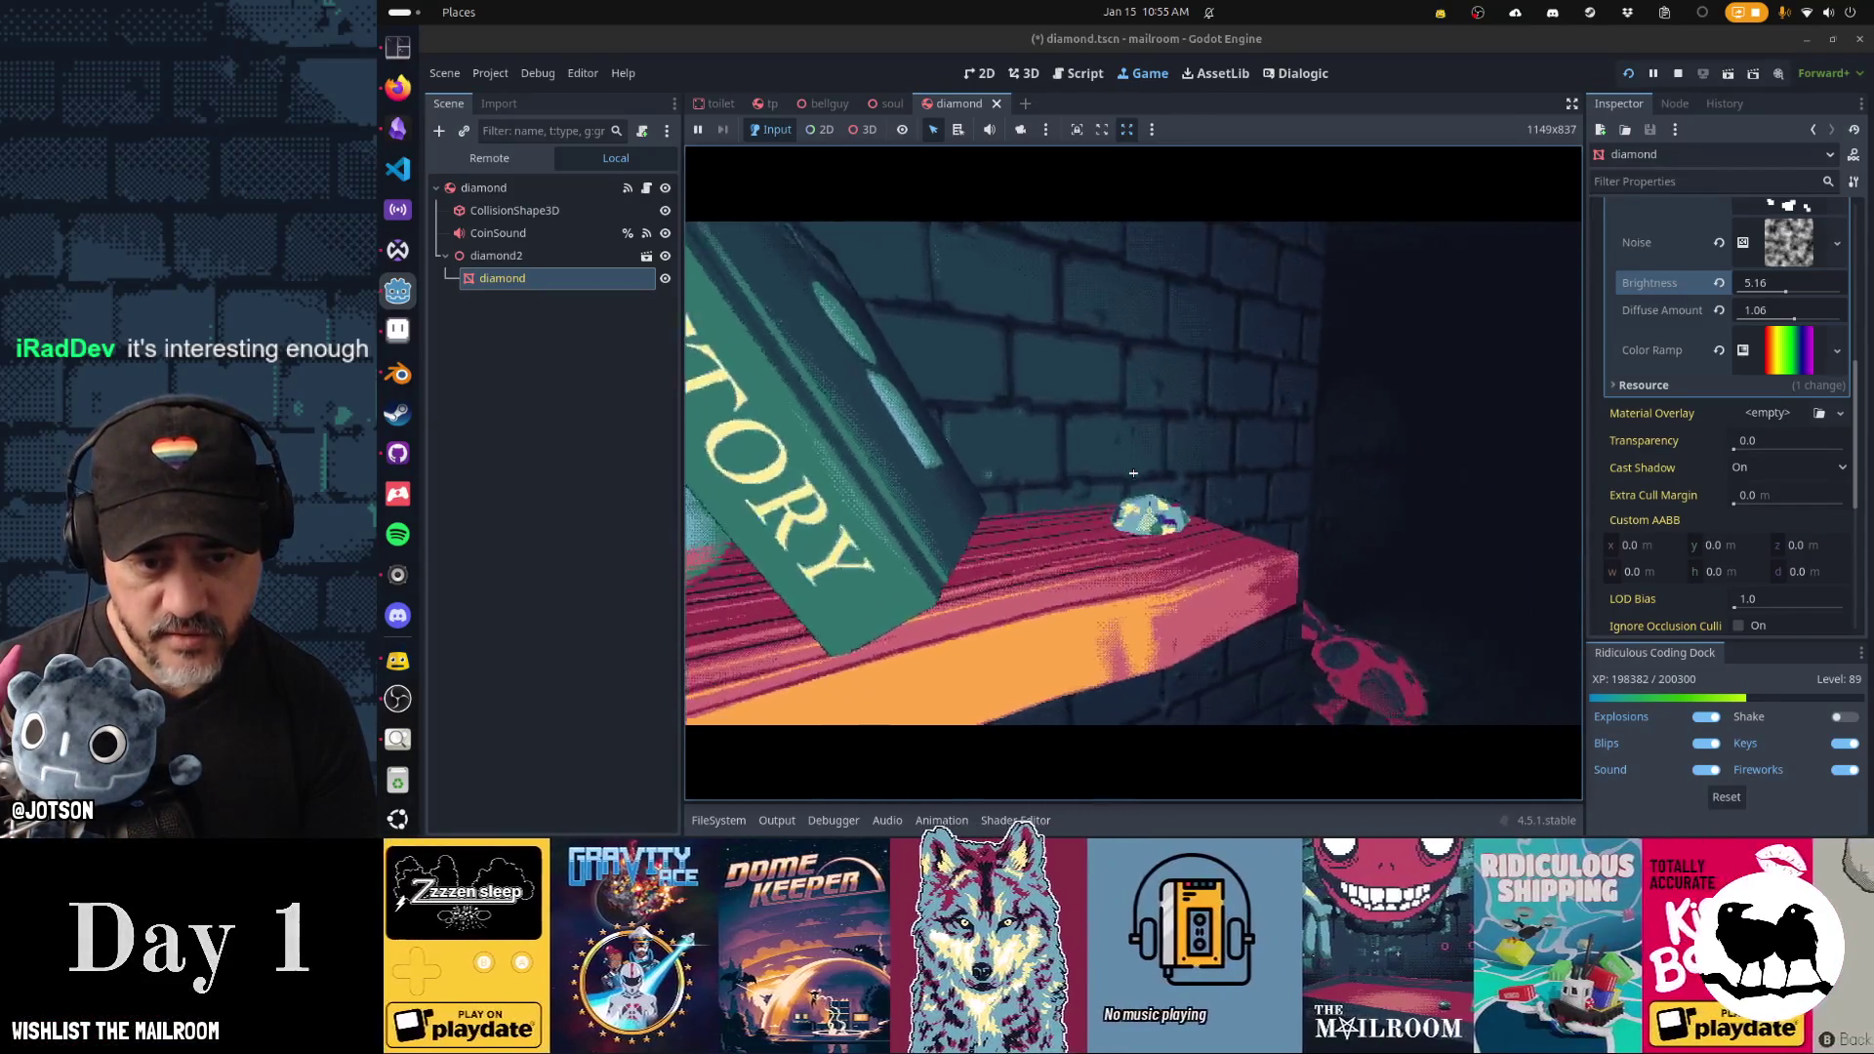
{"action": "key", "text": "w"}
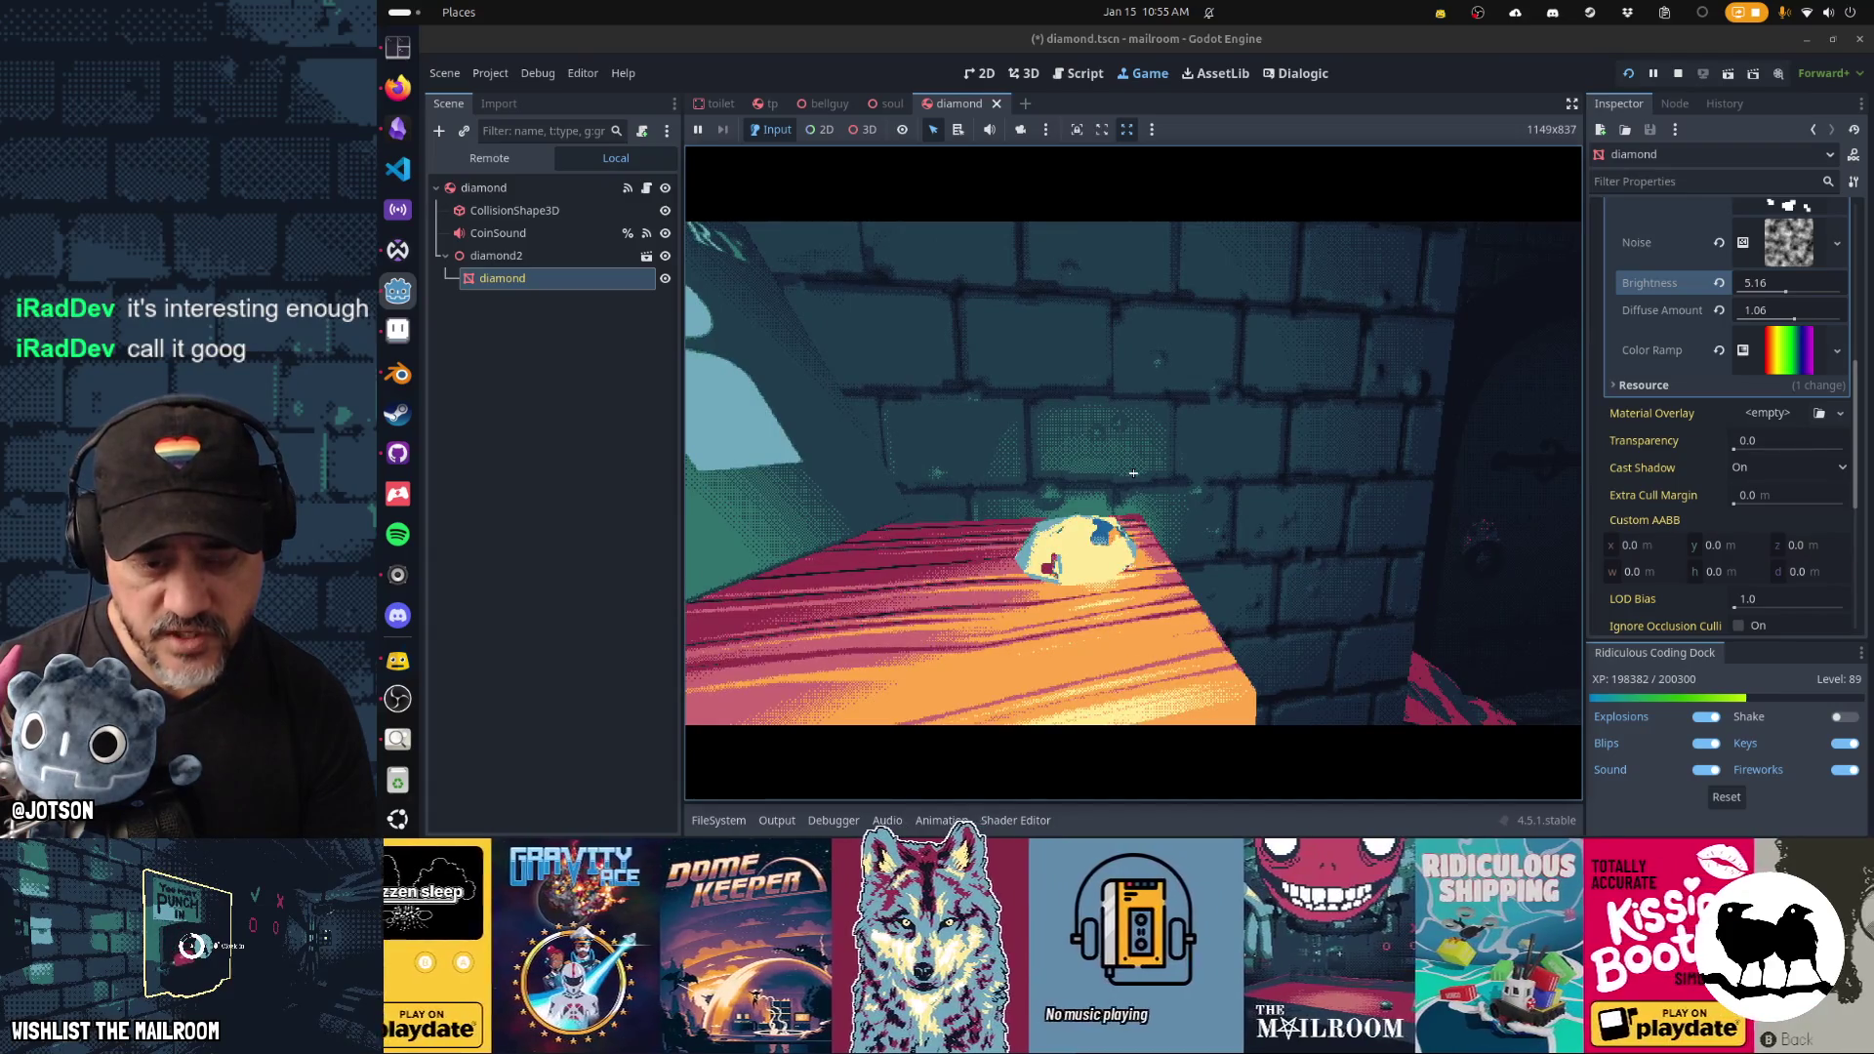
{"action": "key", "text": "w"}
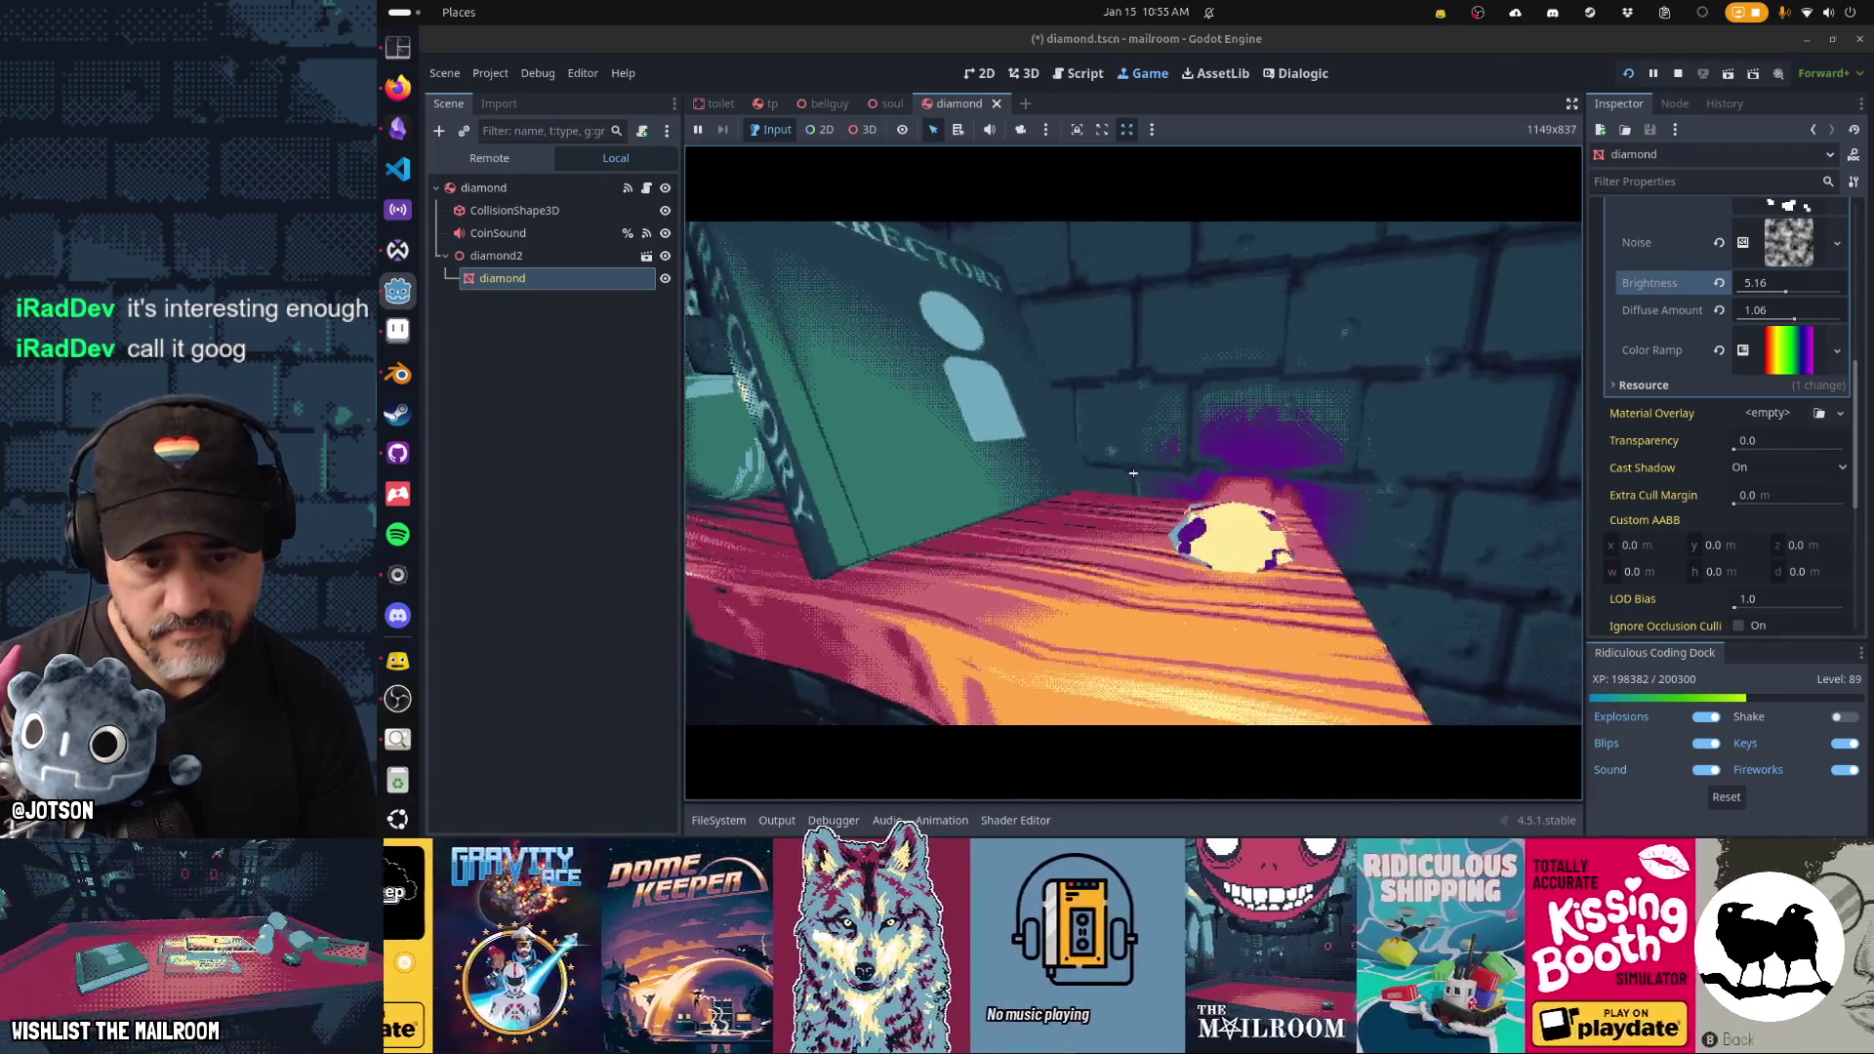
{"action": "key", "text": "w"}
{"action": "key", "text": "w"}
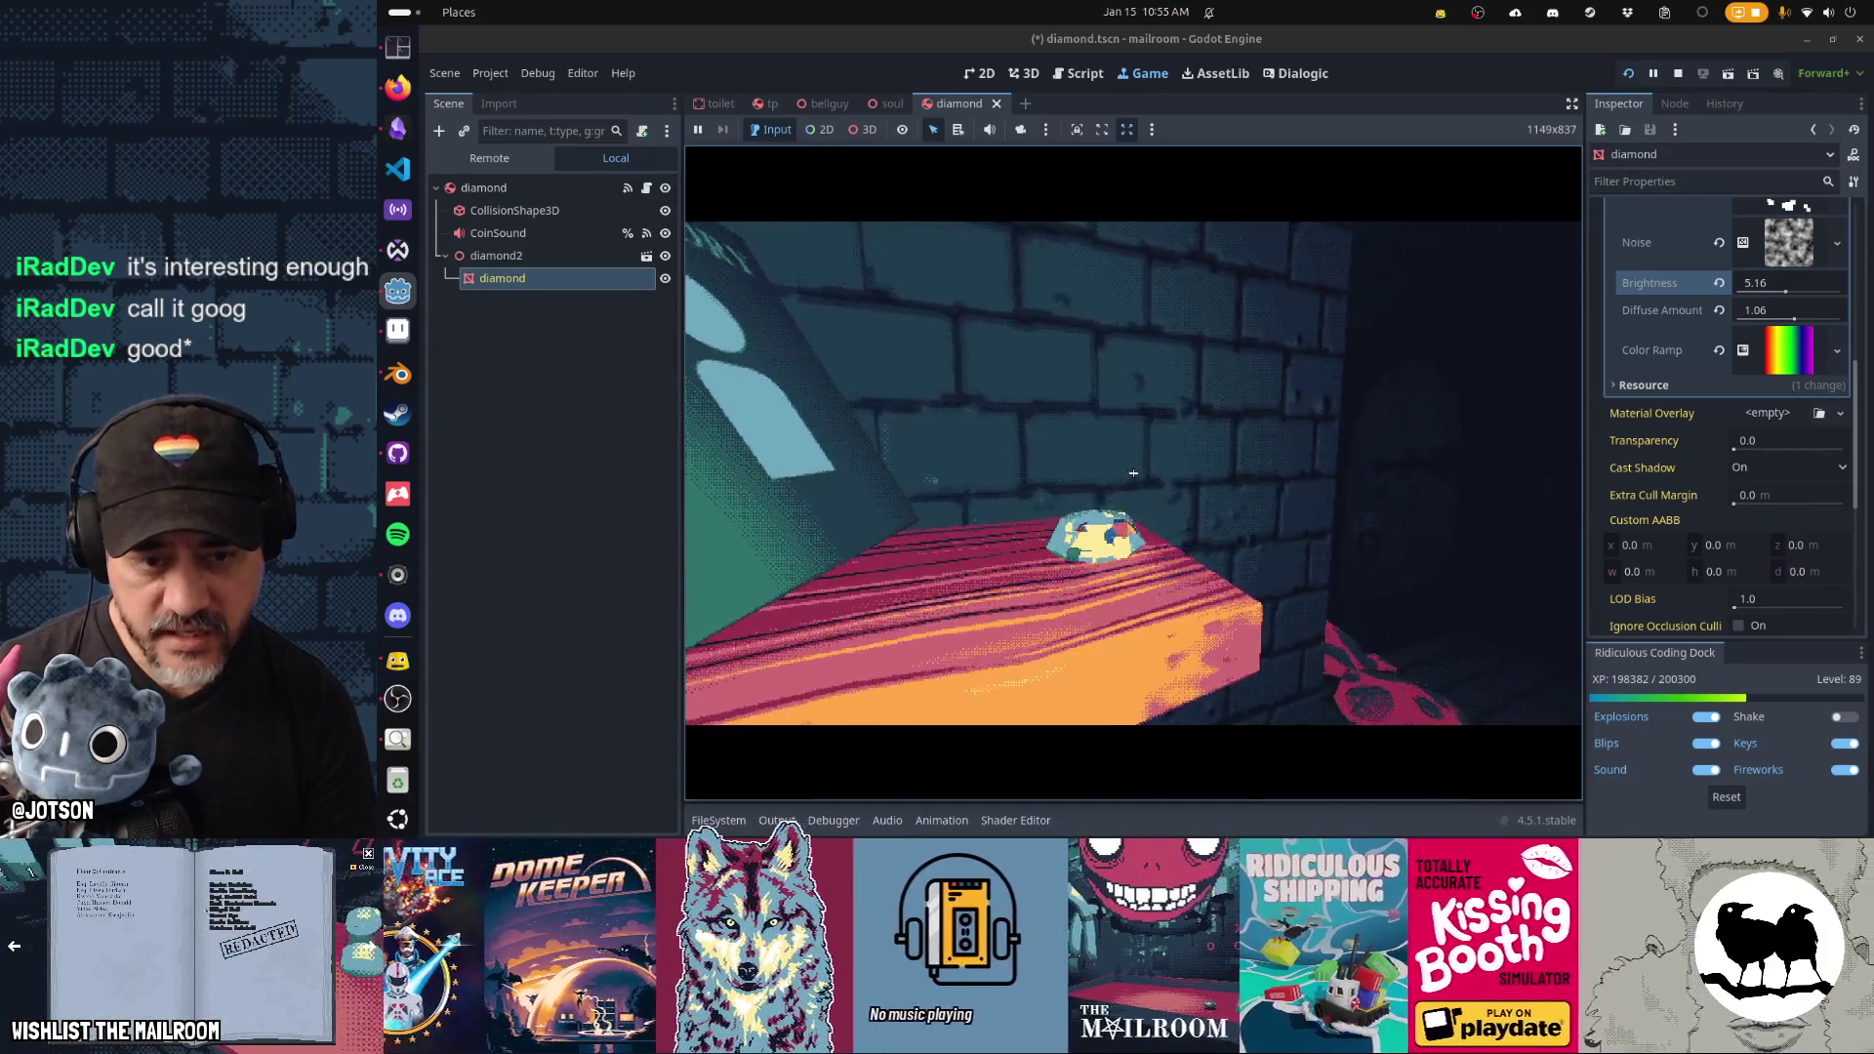
{"action": "key", "text": "w"}
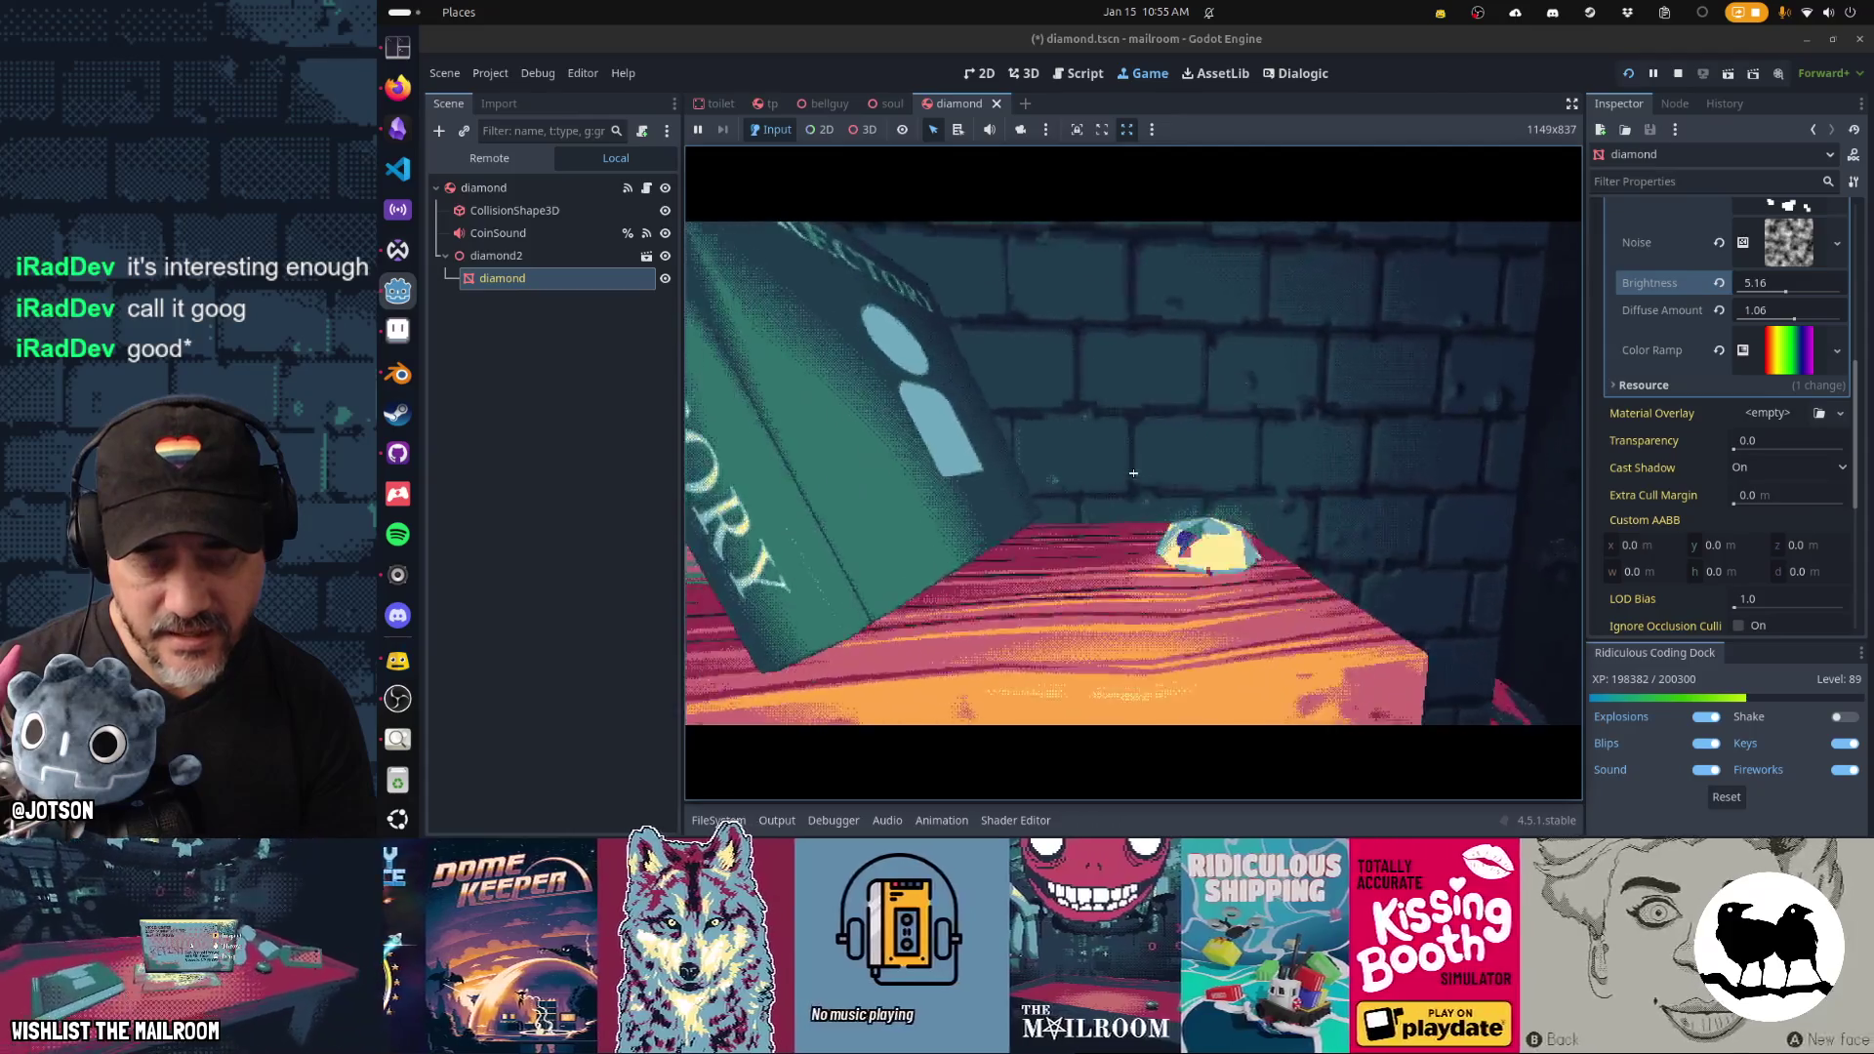
{"action": "key", "text": "s"}
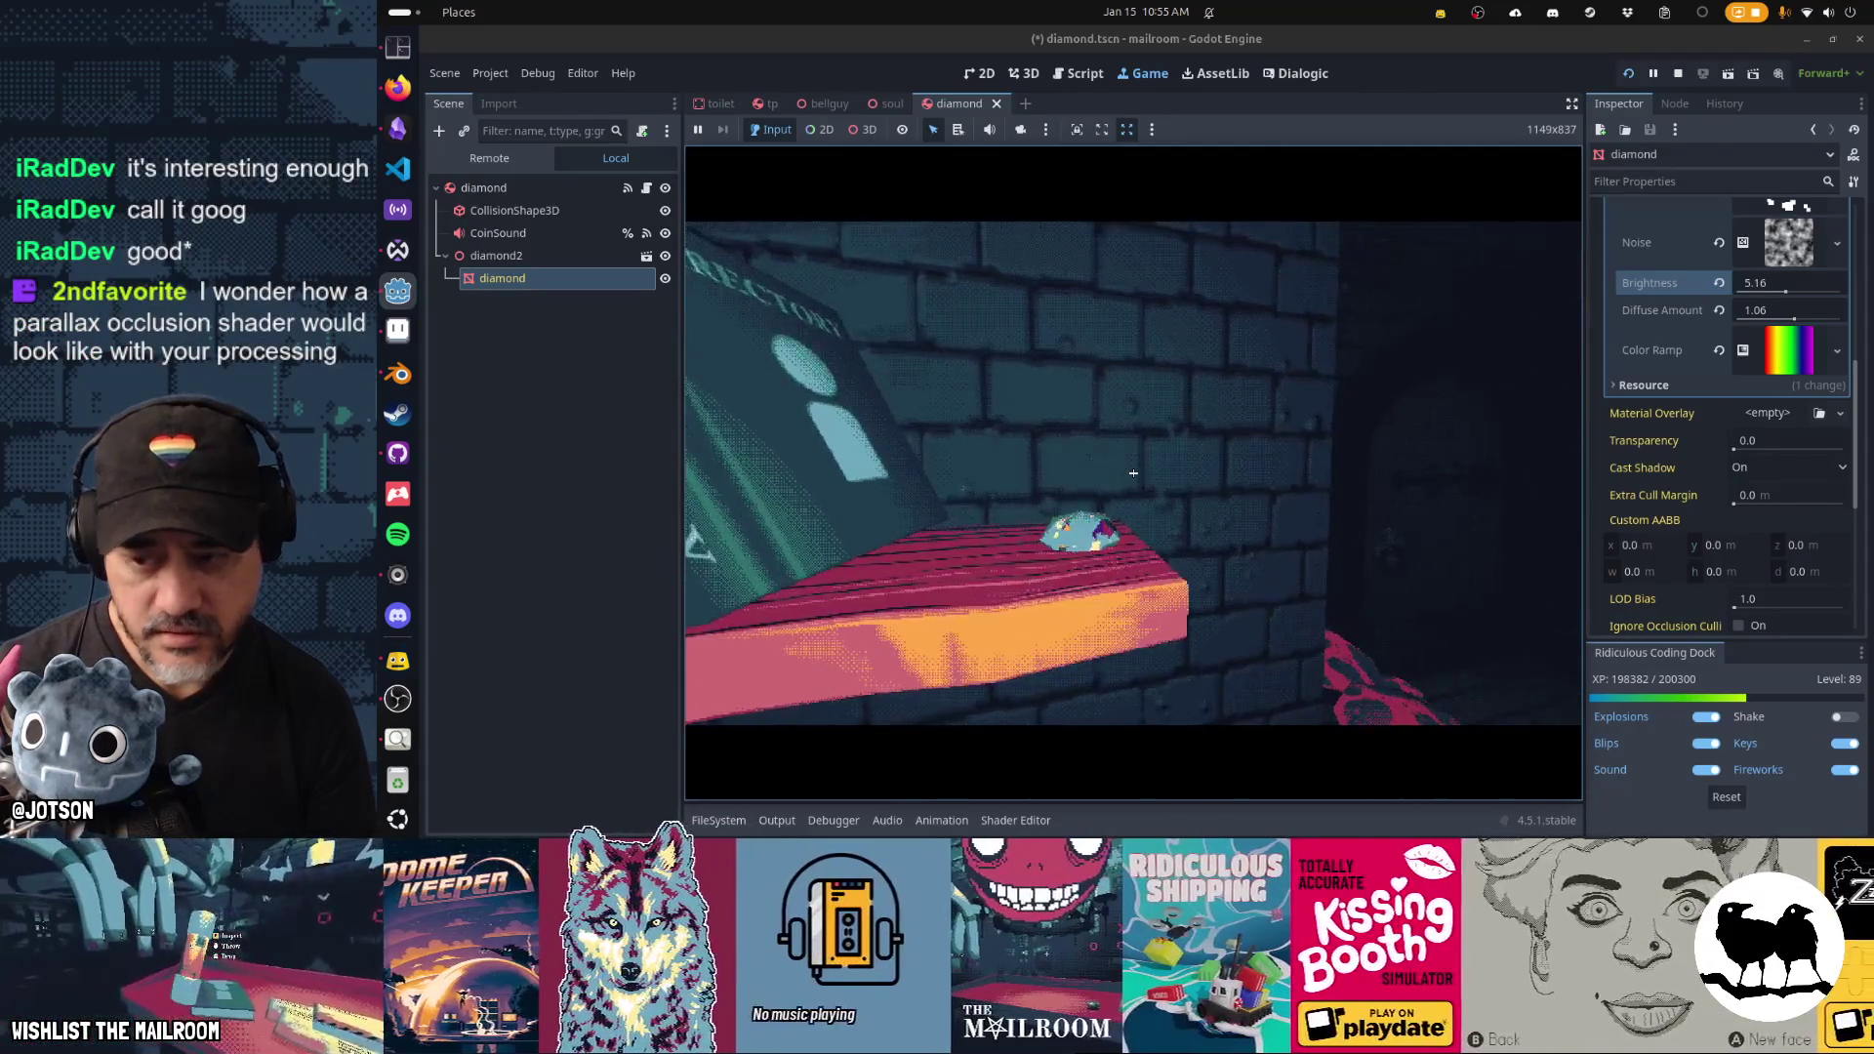
{"action": "key", "text": "alt+Tab"}
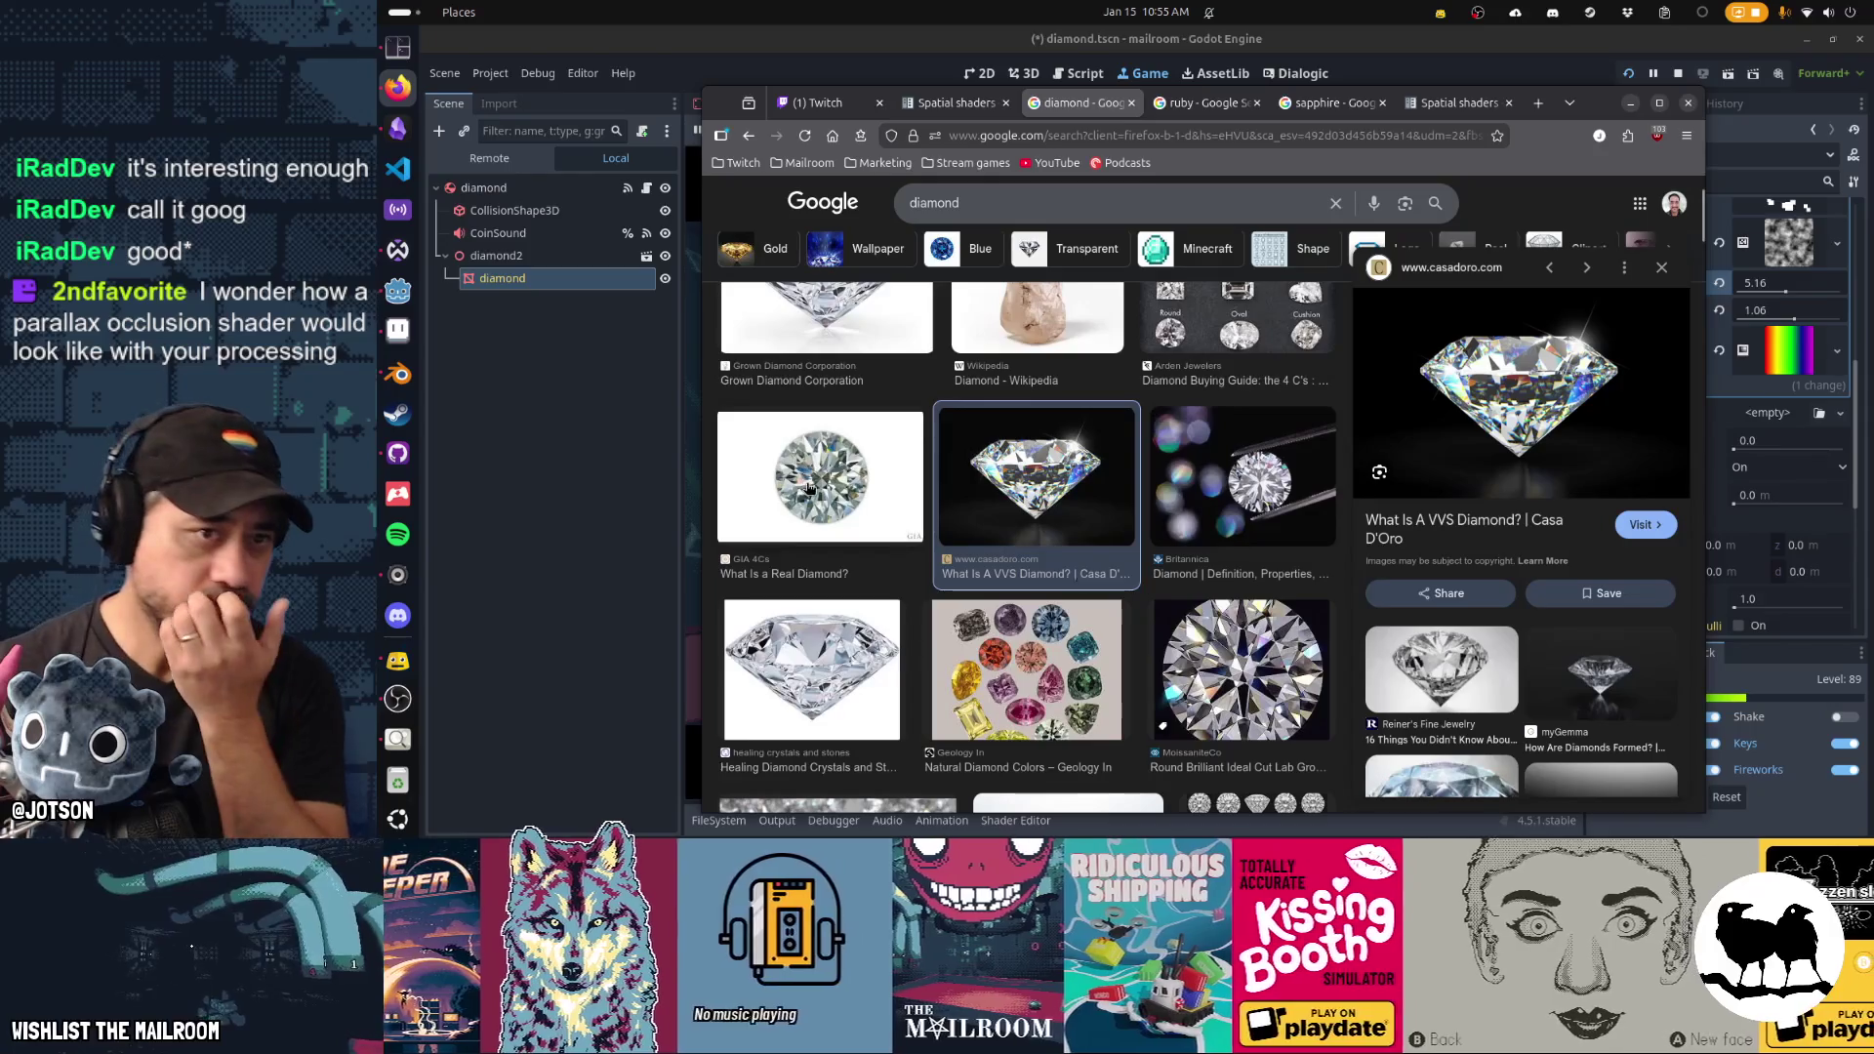
{"action": "left_click", "coordinate": [977, 58]}
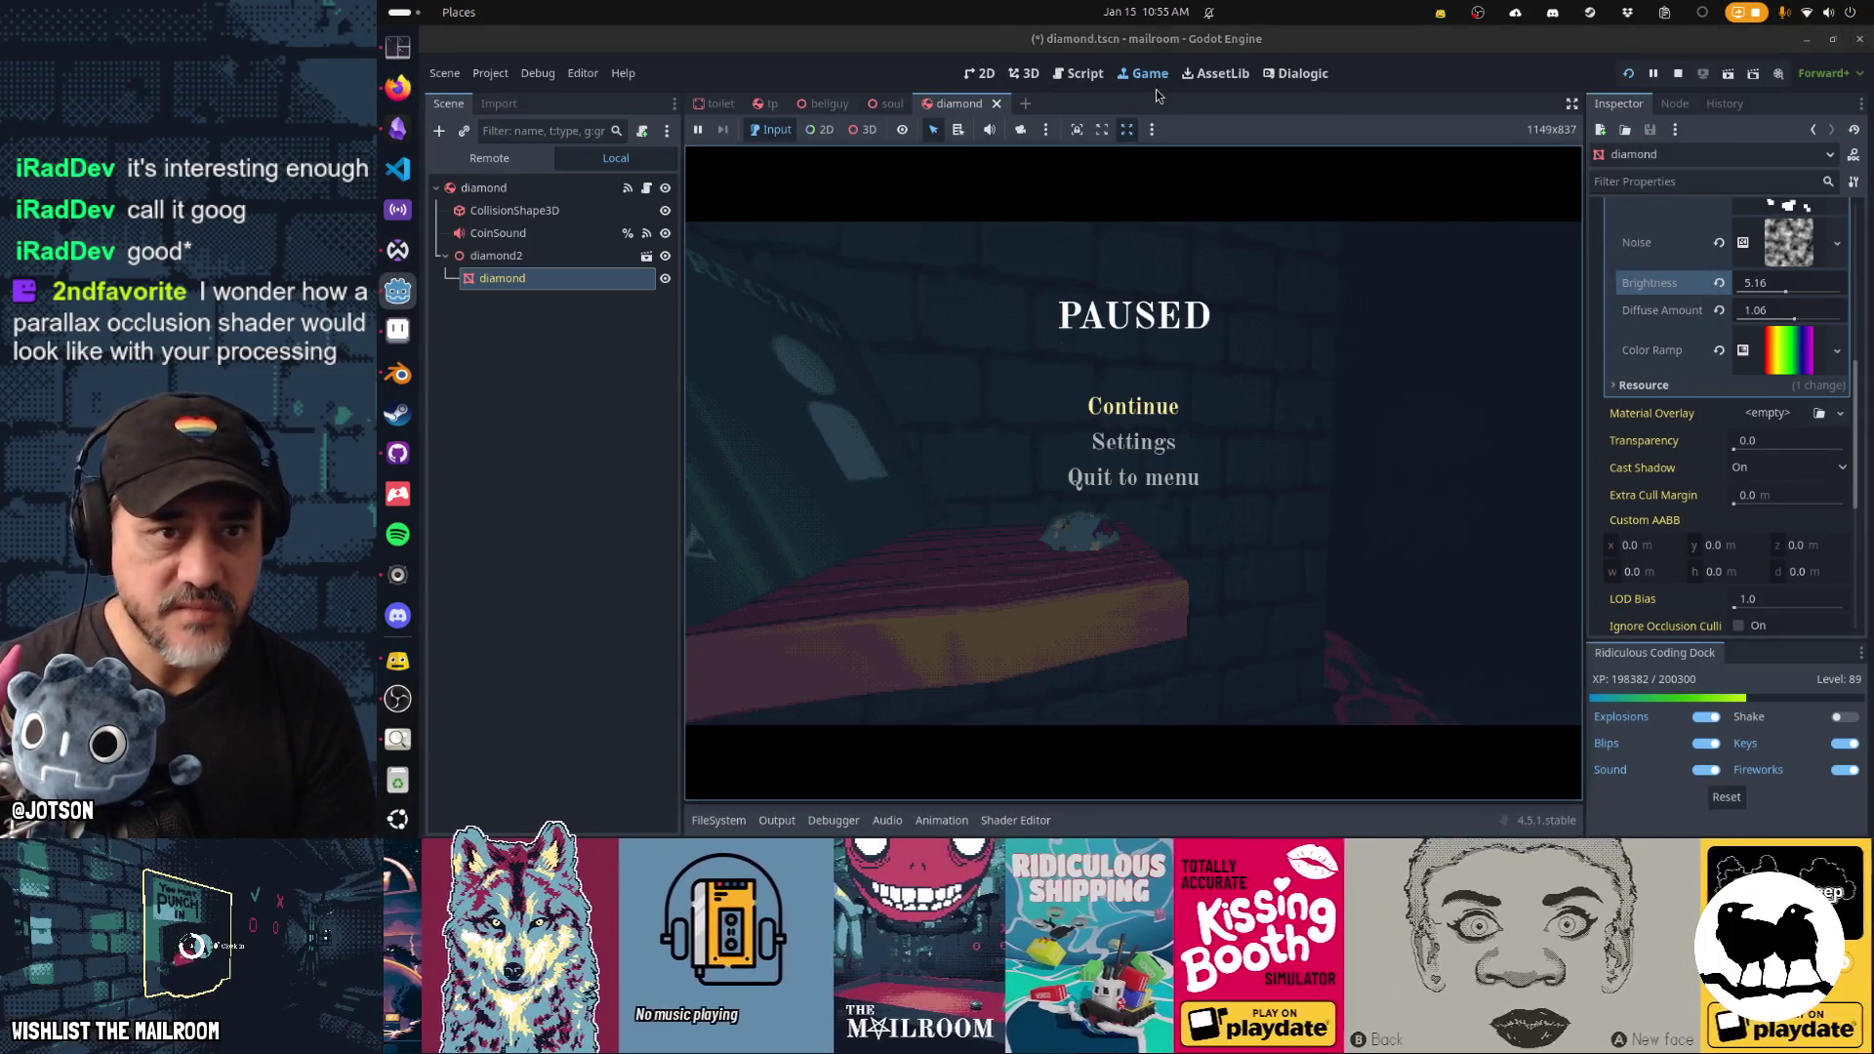
Delete ' + SCREEN_UV * 2.0' from line 30 of the diamond shader and save.
{"action": "left_click", "coordinate": [1098, 74]}
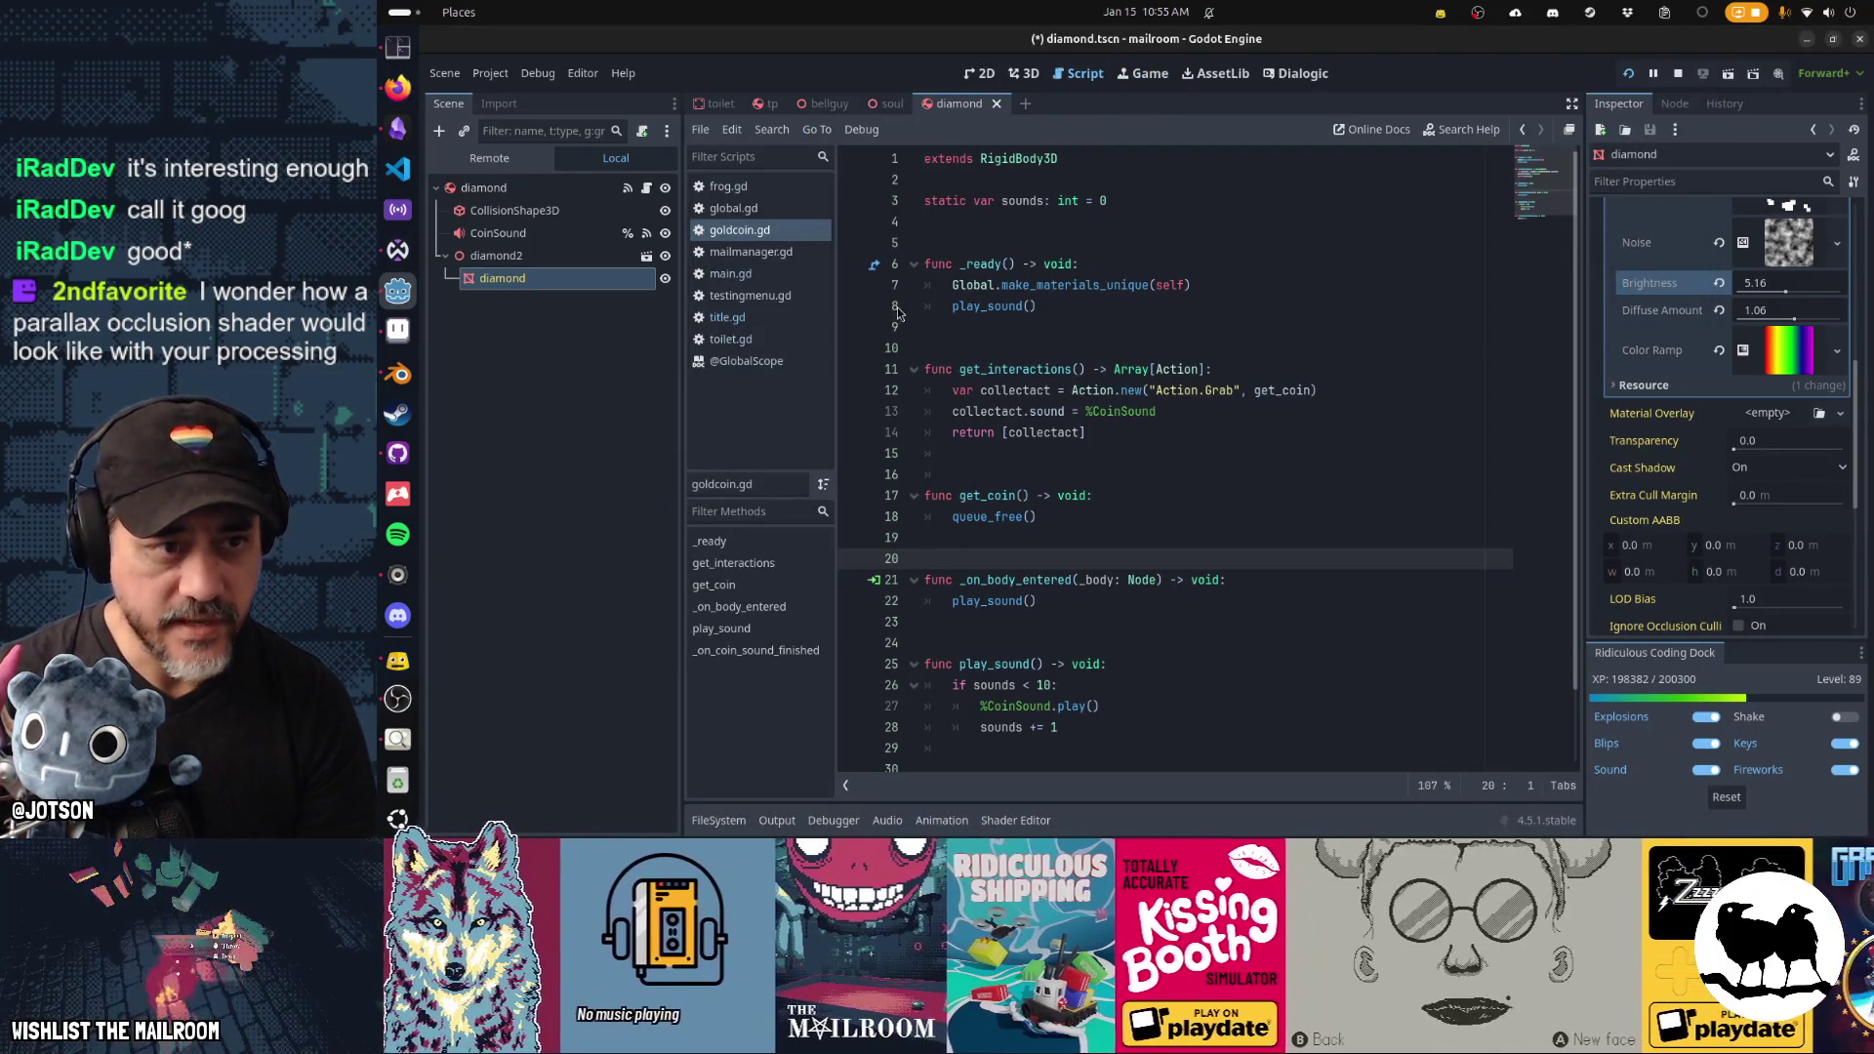
{"action": "left_click", "coordinate": [993, 819]}
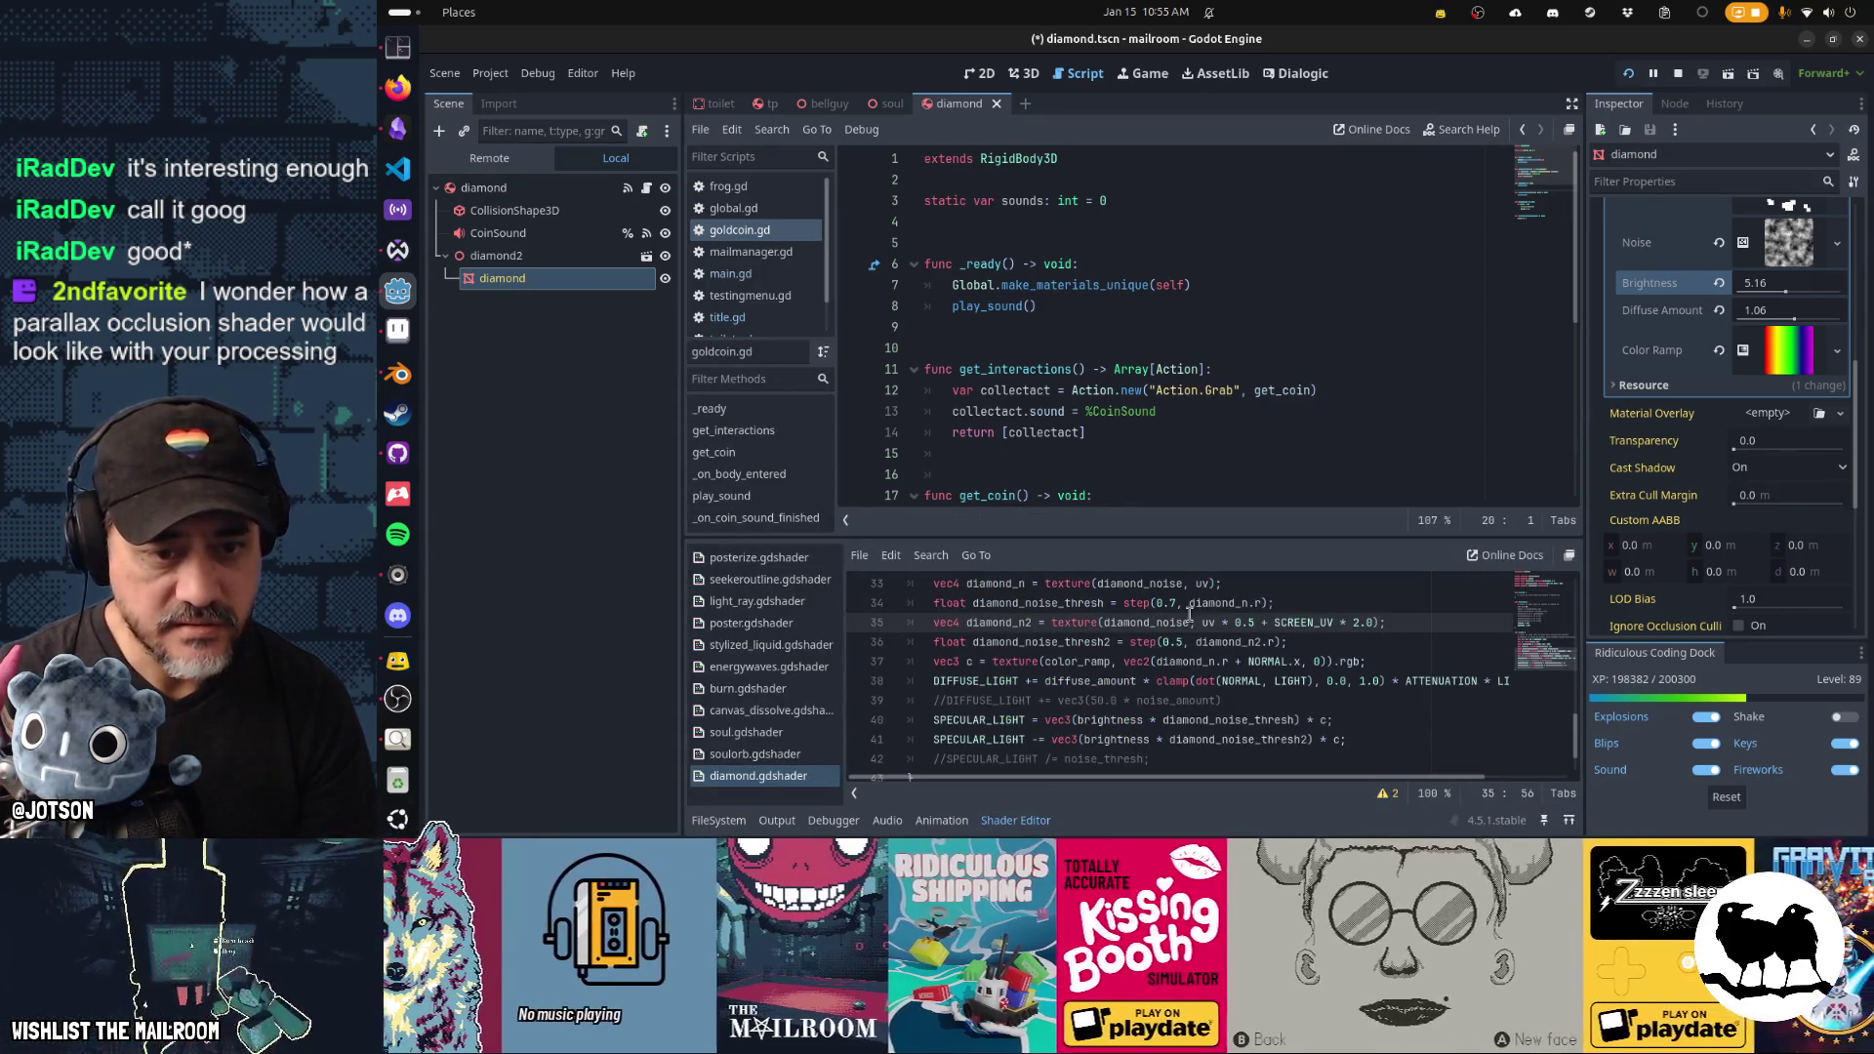
{"action": "scroll", "coordinate": [1190, 617], "scroll_direction": "up", "scroll_amount": 3}
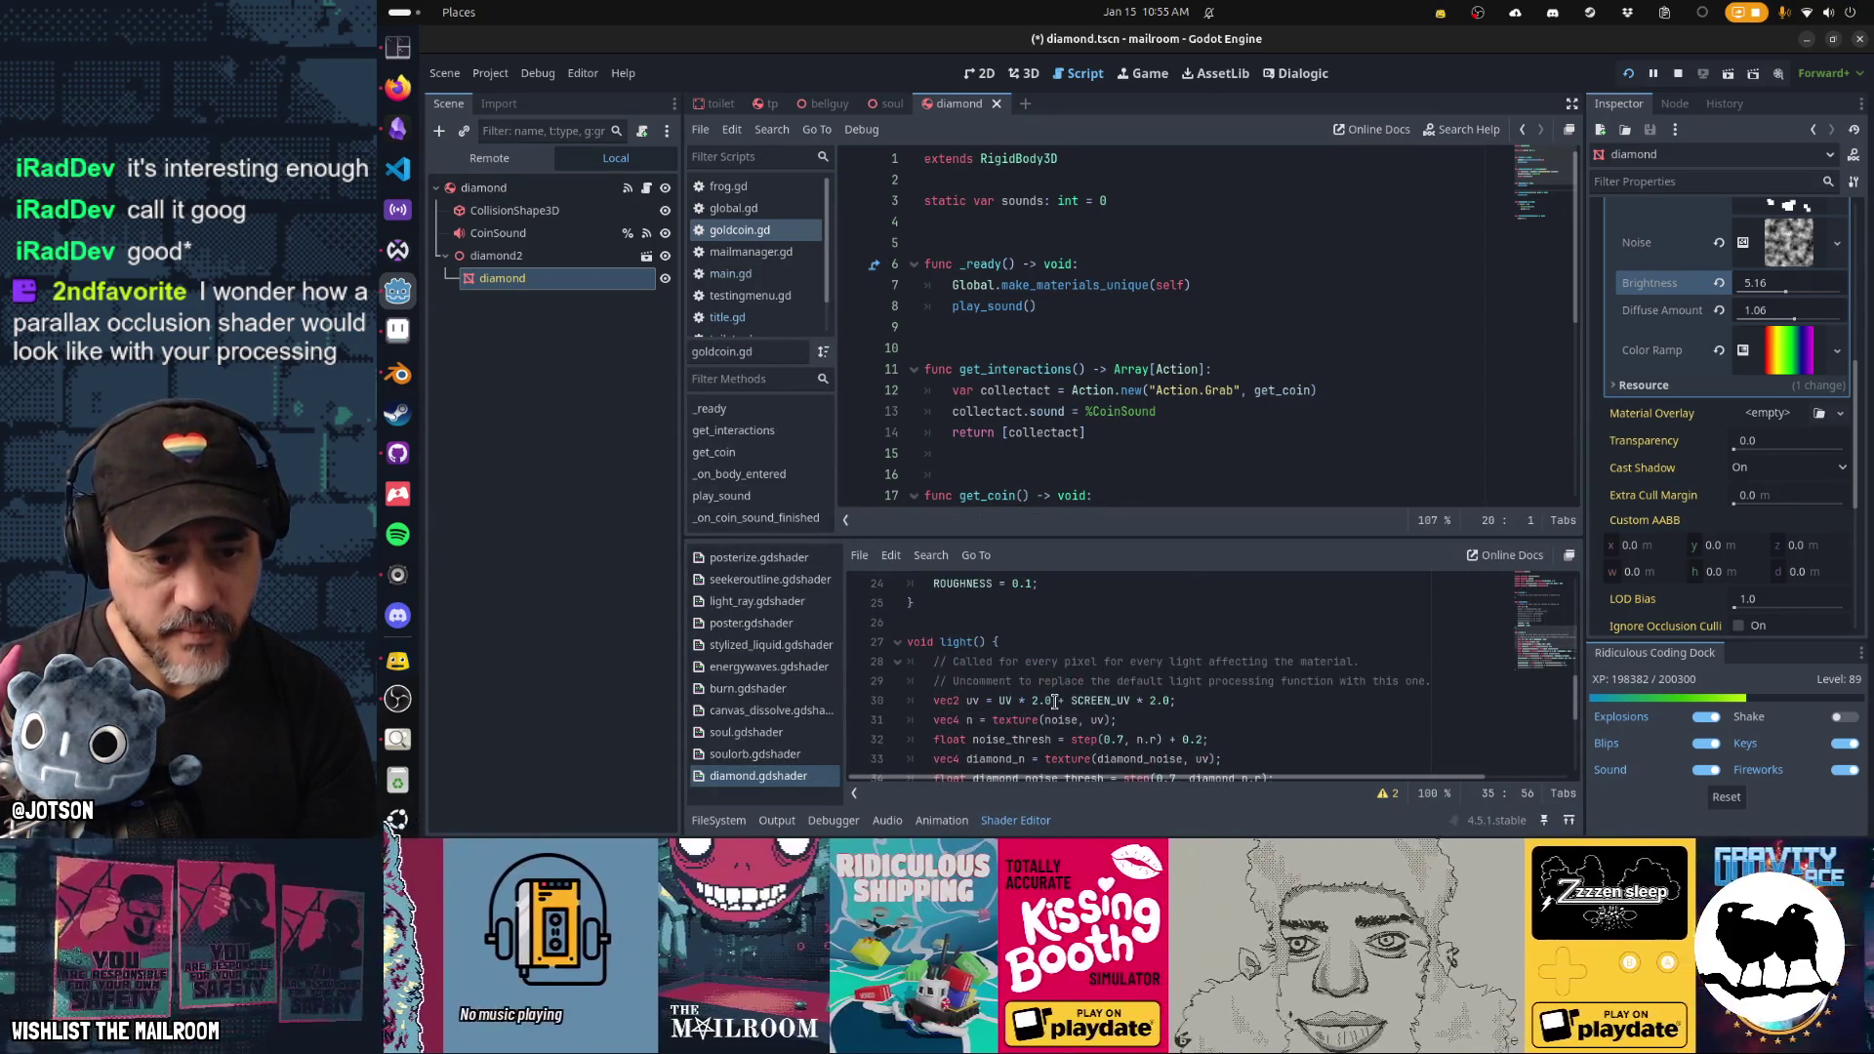
{"action": "double_click", "coordinate": [1086, 701]}
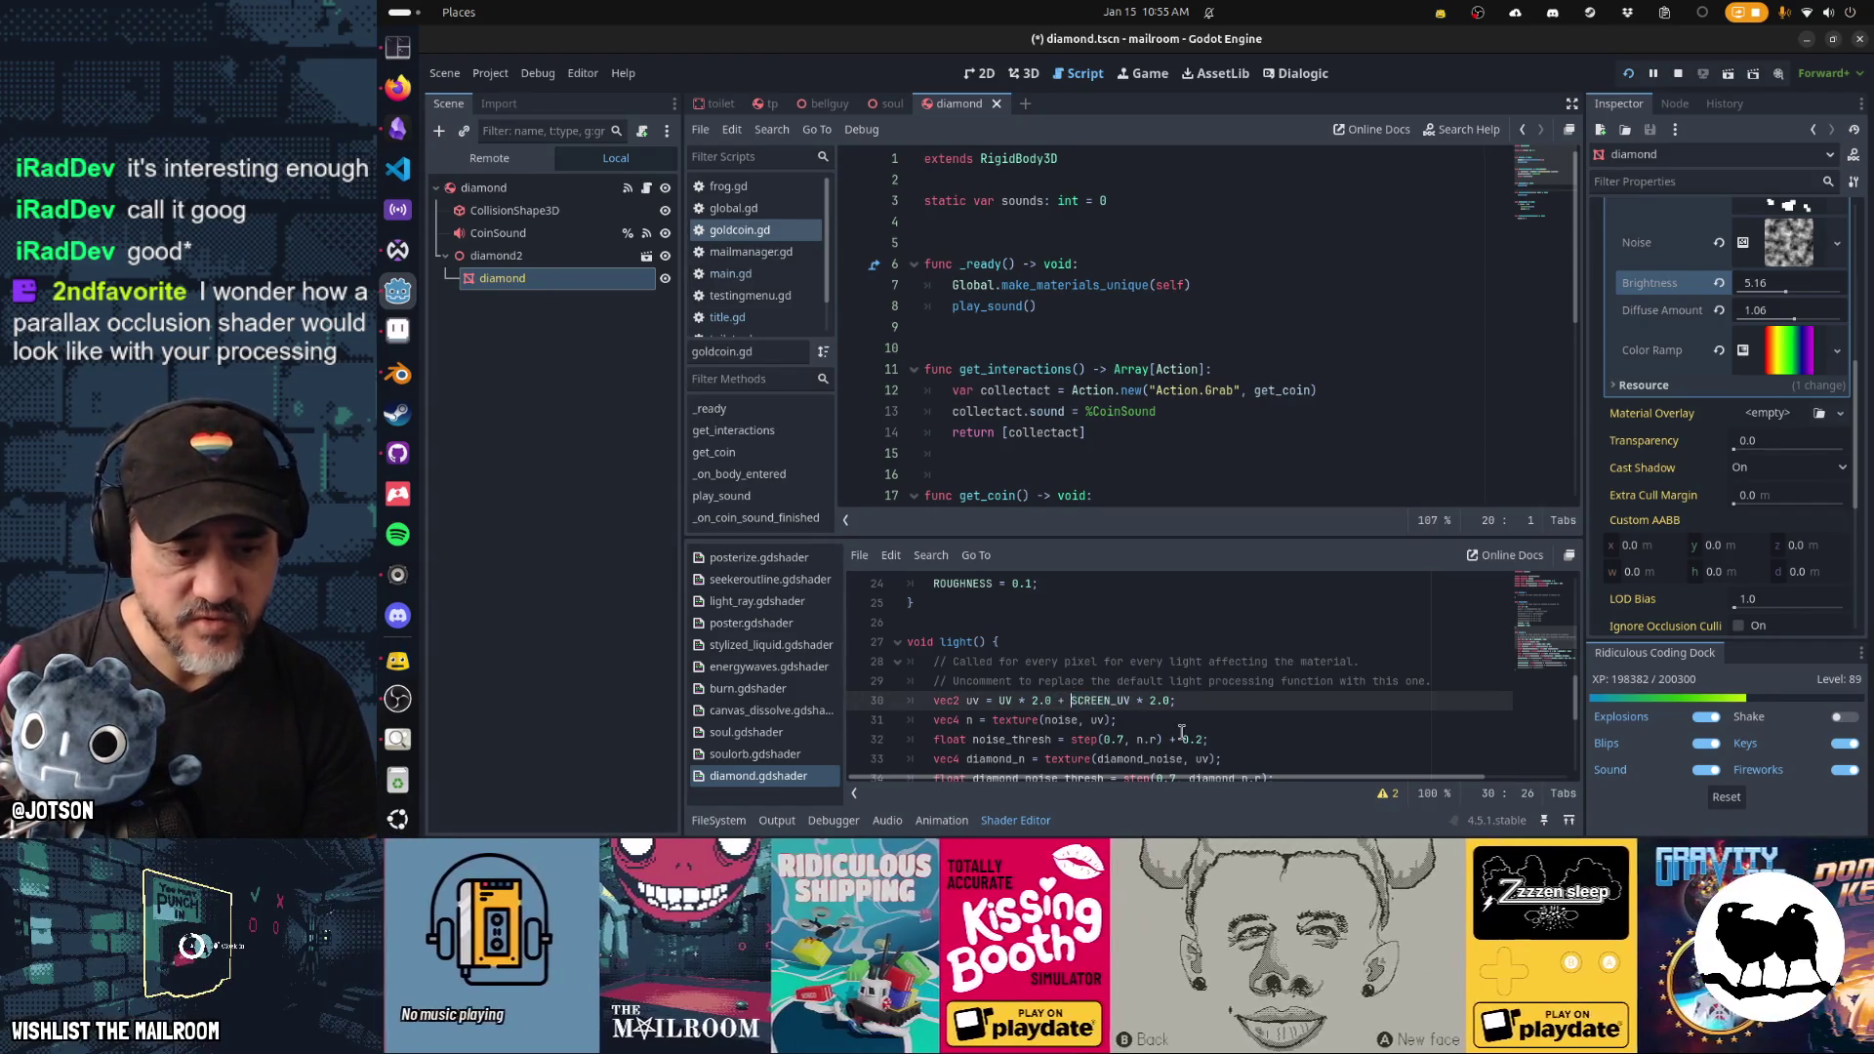
{"action": "key", "text": "BackSpace"}
{"action": "key", "text": "ctrl+s"}
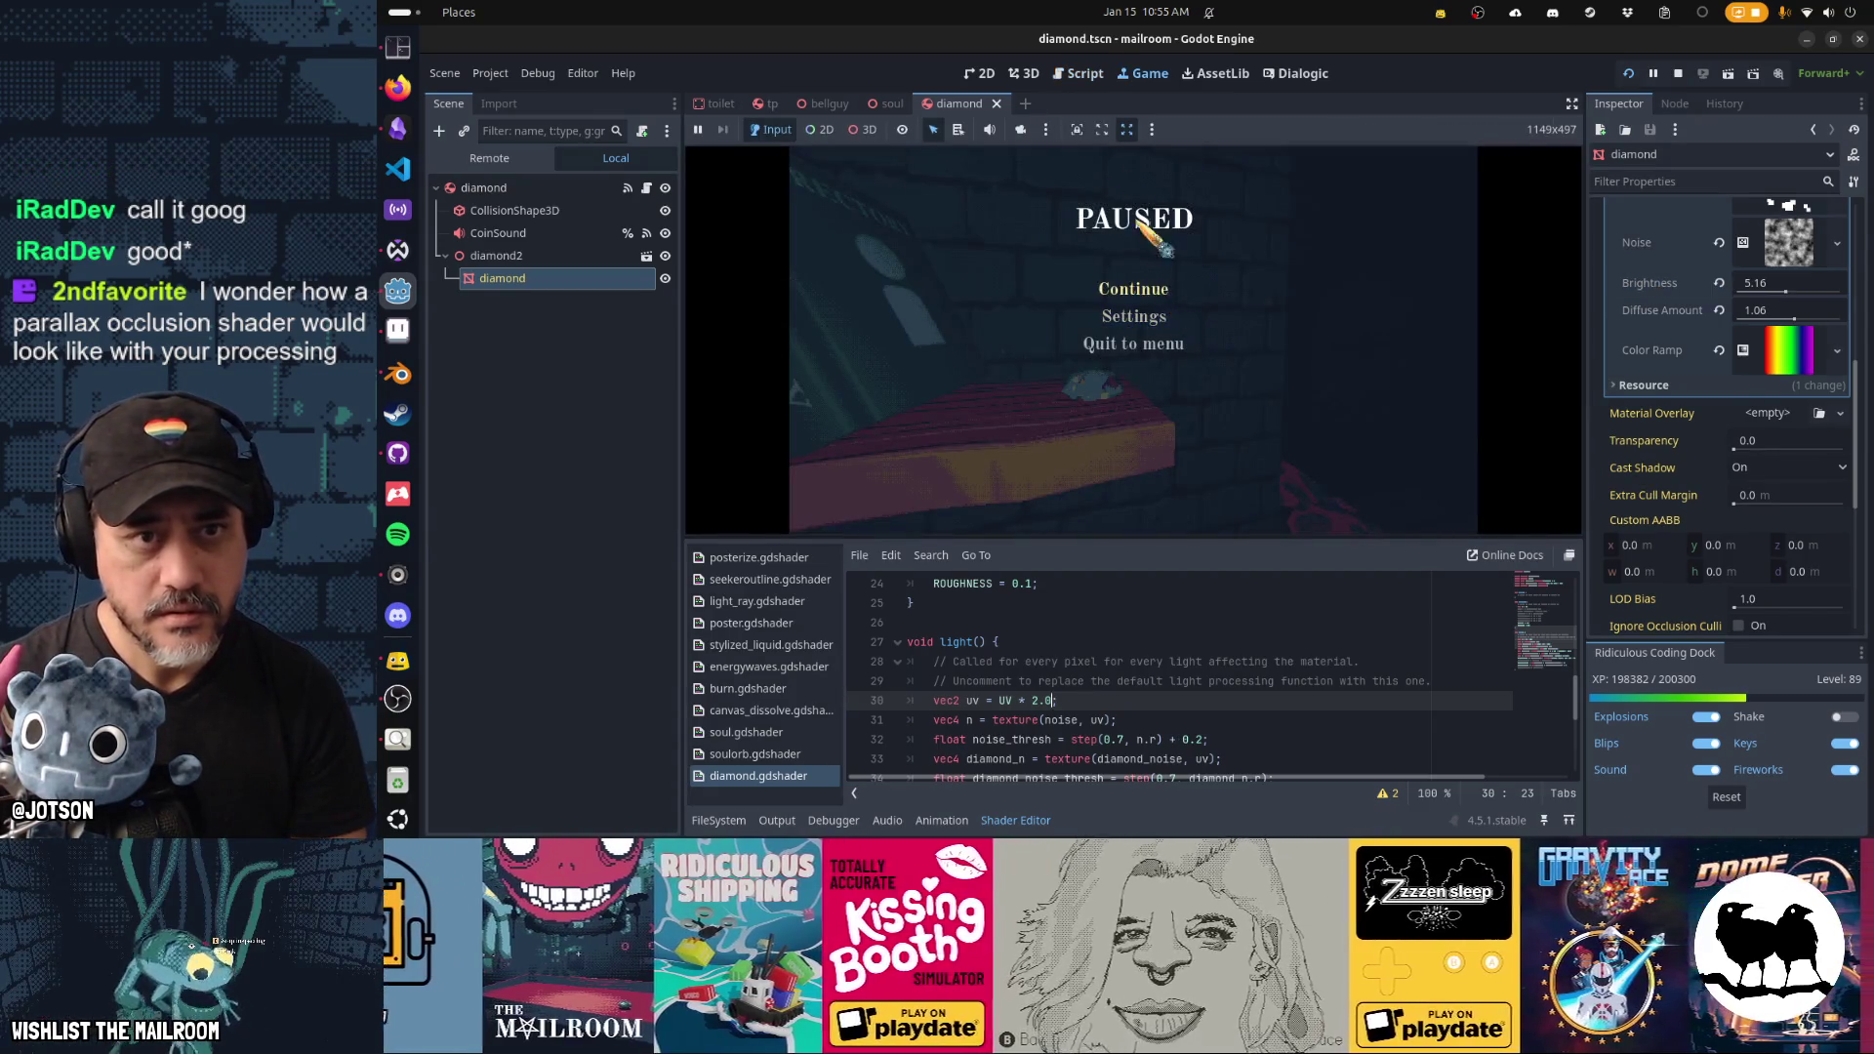
Return to the 3D view and orbit around the diamond.
{"action": "key", "text": "ctrl+F2"}
{"action": "mouse_move", "coordinate": [1317, 315]}
{"action": "left_mouse_down"}
{"action": "mouse_move", "coordinate": [1345, 267]}
{"action": "mouse_move", "coordinate": [976, 283]}
{"action": "left_mouse_up"}
{"action": "left_click_drag", "start_coordinate": [691, 321], "coordinate": [1036, 394]}
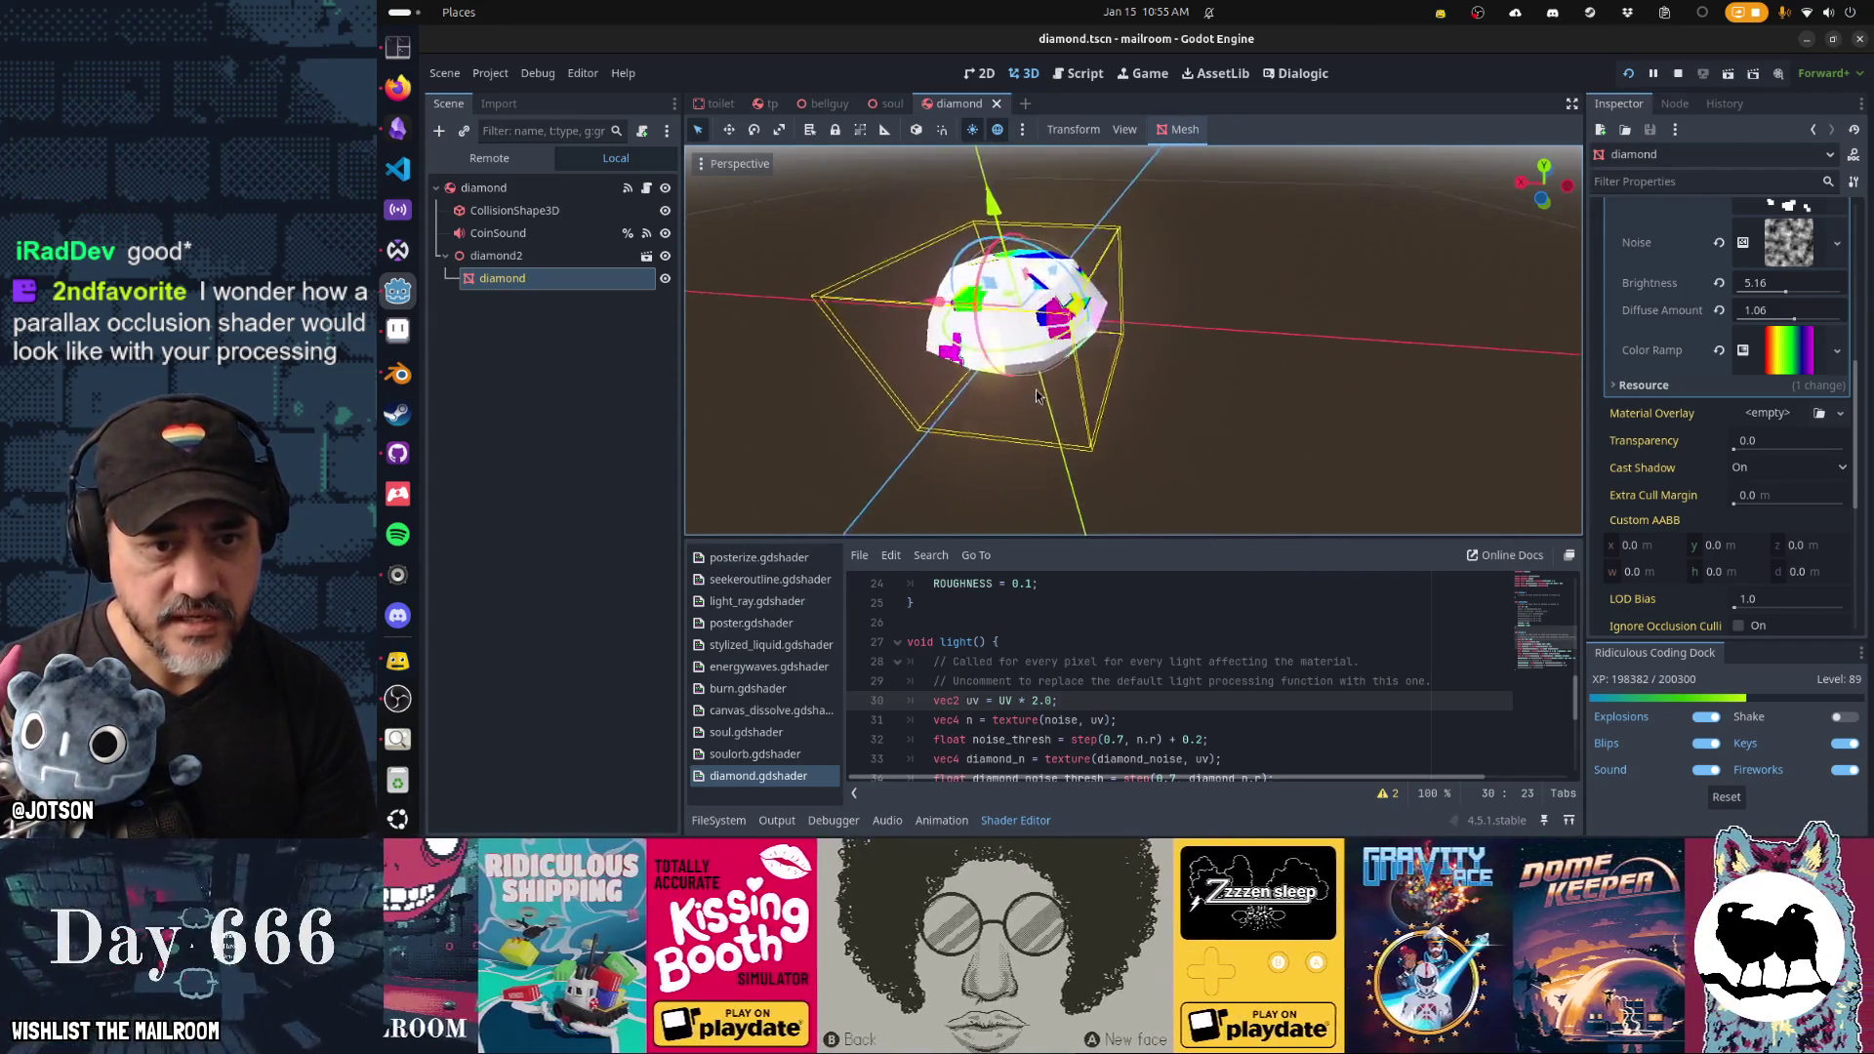
Remove the SCREEN_UV * 2.0 term from line 35's noise lookup.
{"action": "scroll", "coordinate": [1195, 650], "scroll_direction": "down", "scroll_amount": 2}
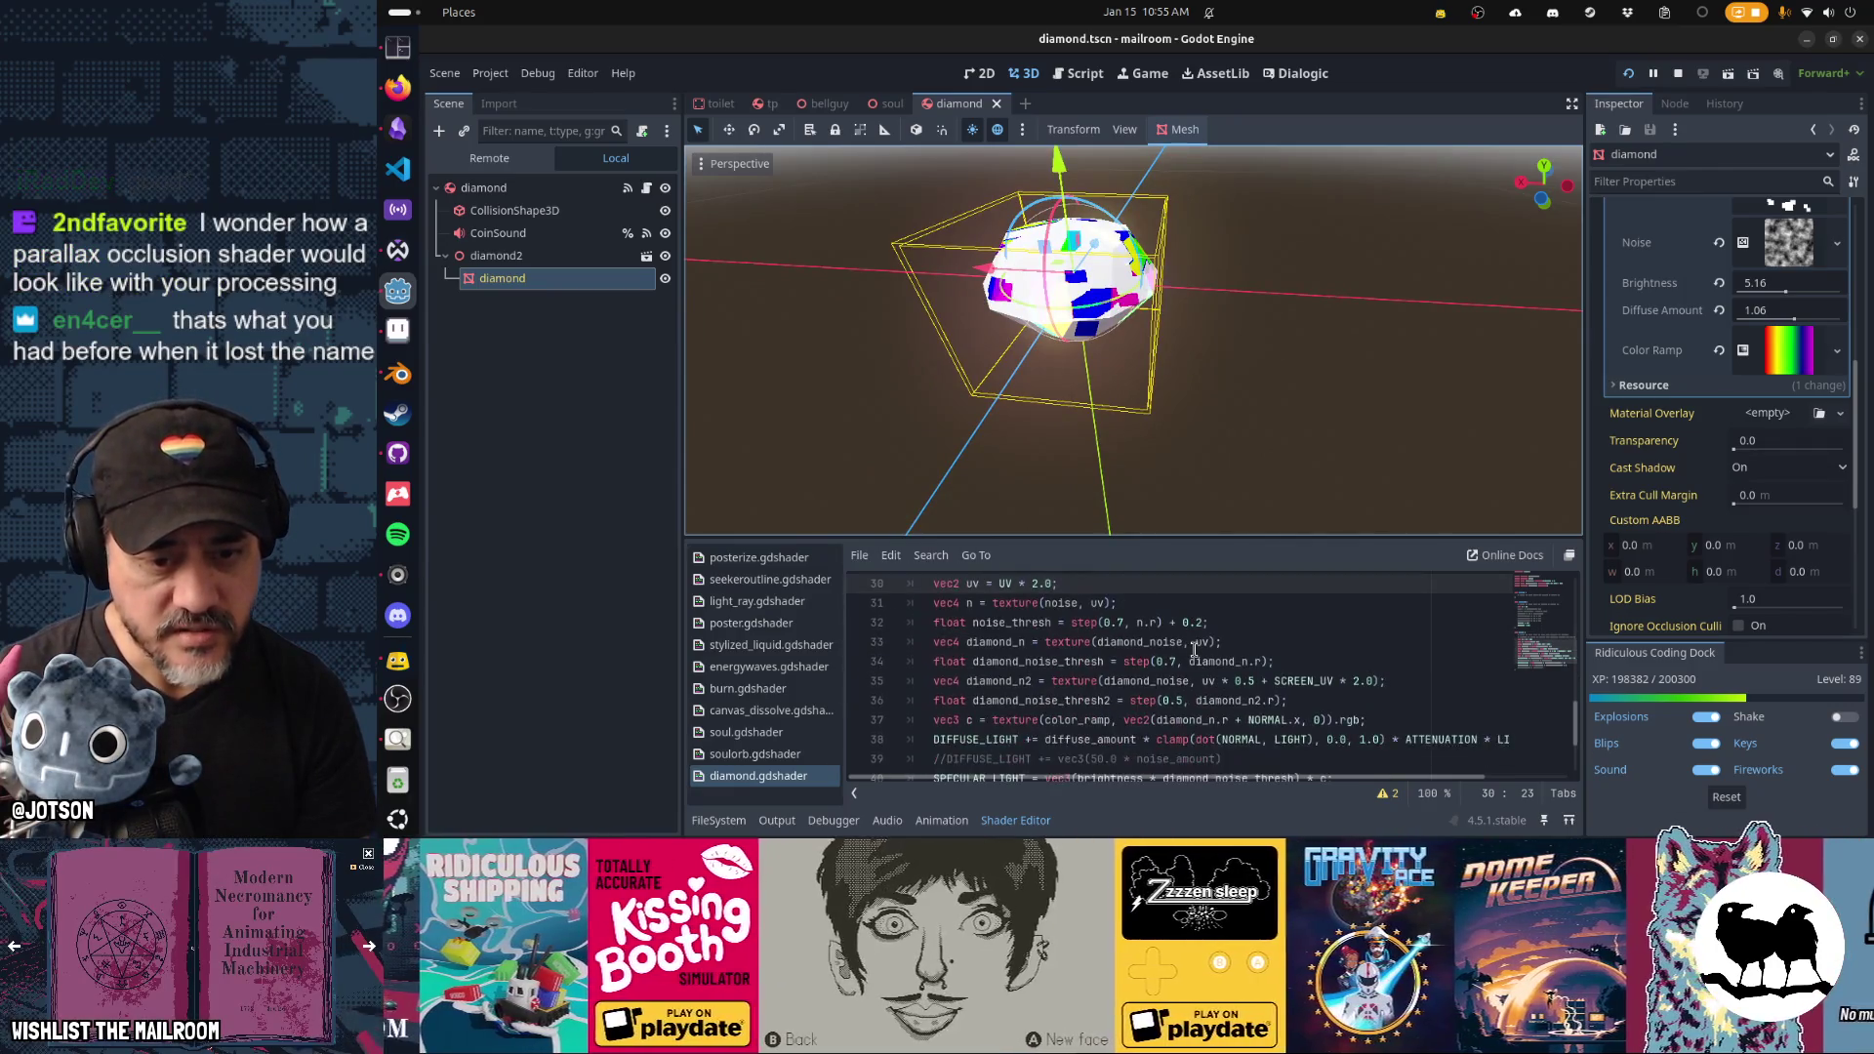
{"action": "left_click", "coordinate": [1275, 680]}
{"action": "key", "text": "Delete"}
{"action": "key", "text": "Delete"}
{"action": "key", "text": "Delete"}
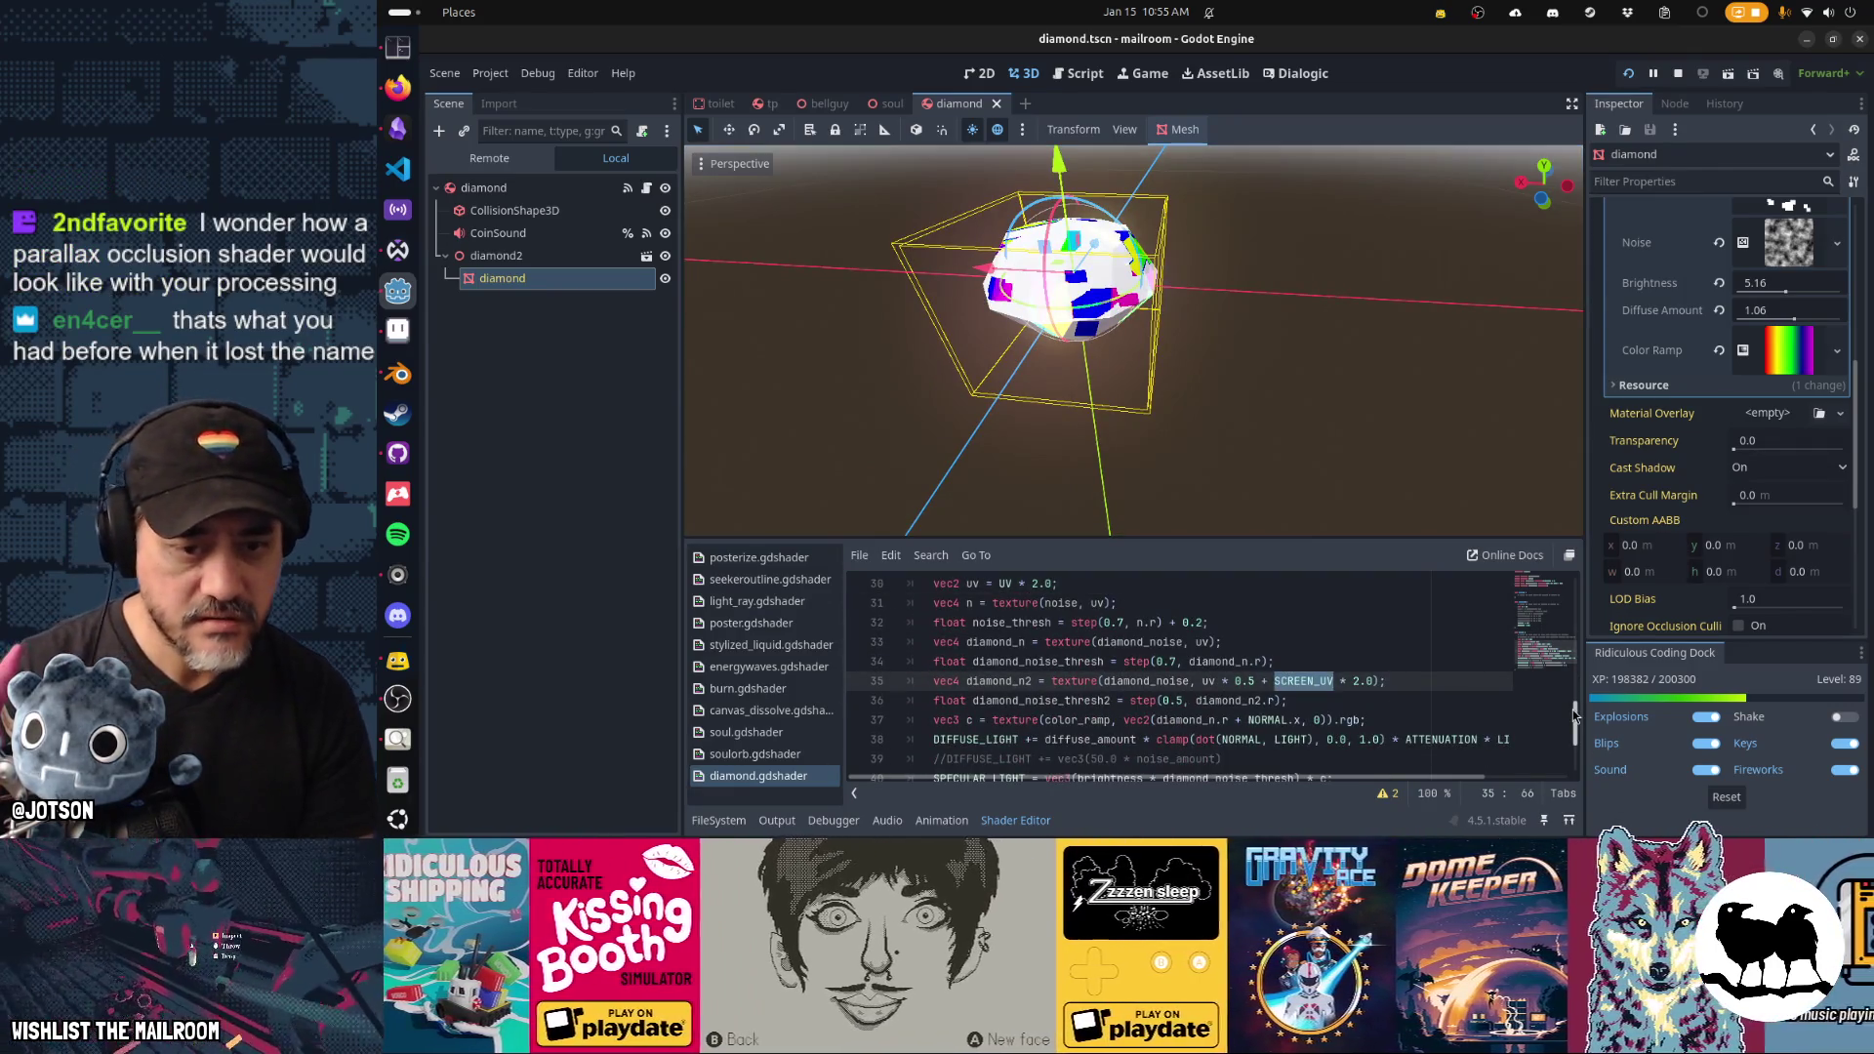
{"action": "key", "text": "BackSpace"}
{"action": "key", "text": "BackSpace"}
{"action": "key", "text": "BackSpace"}
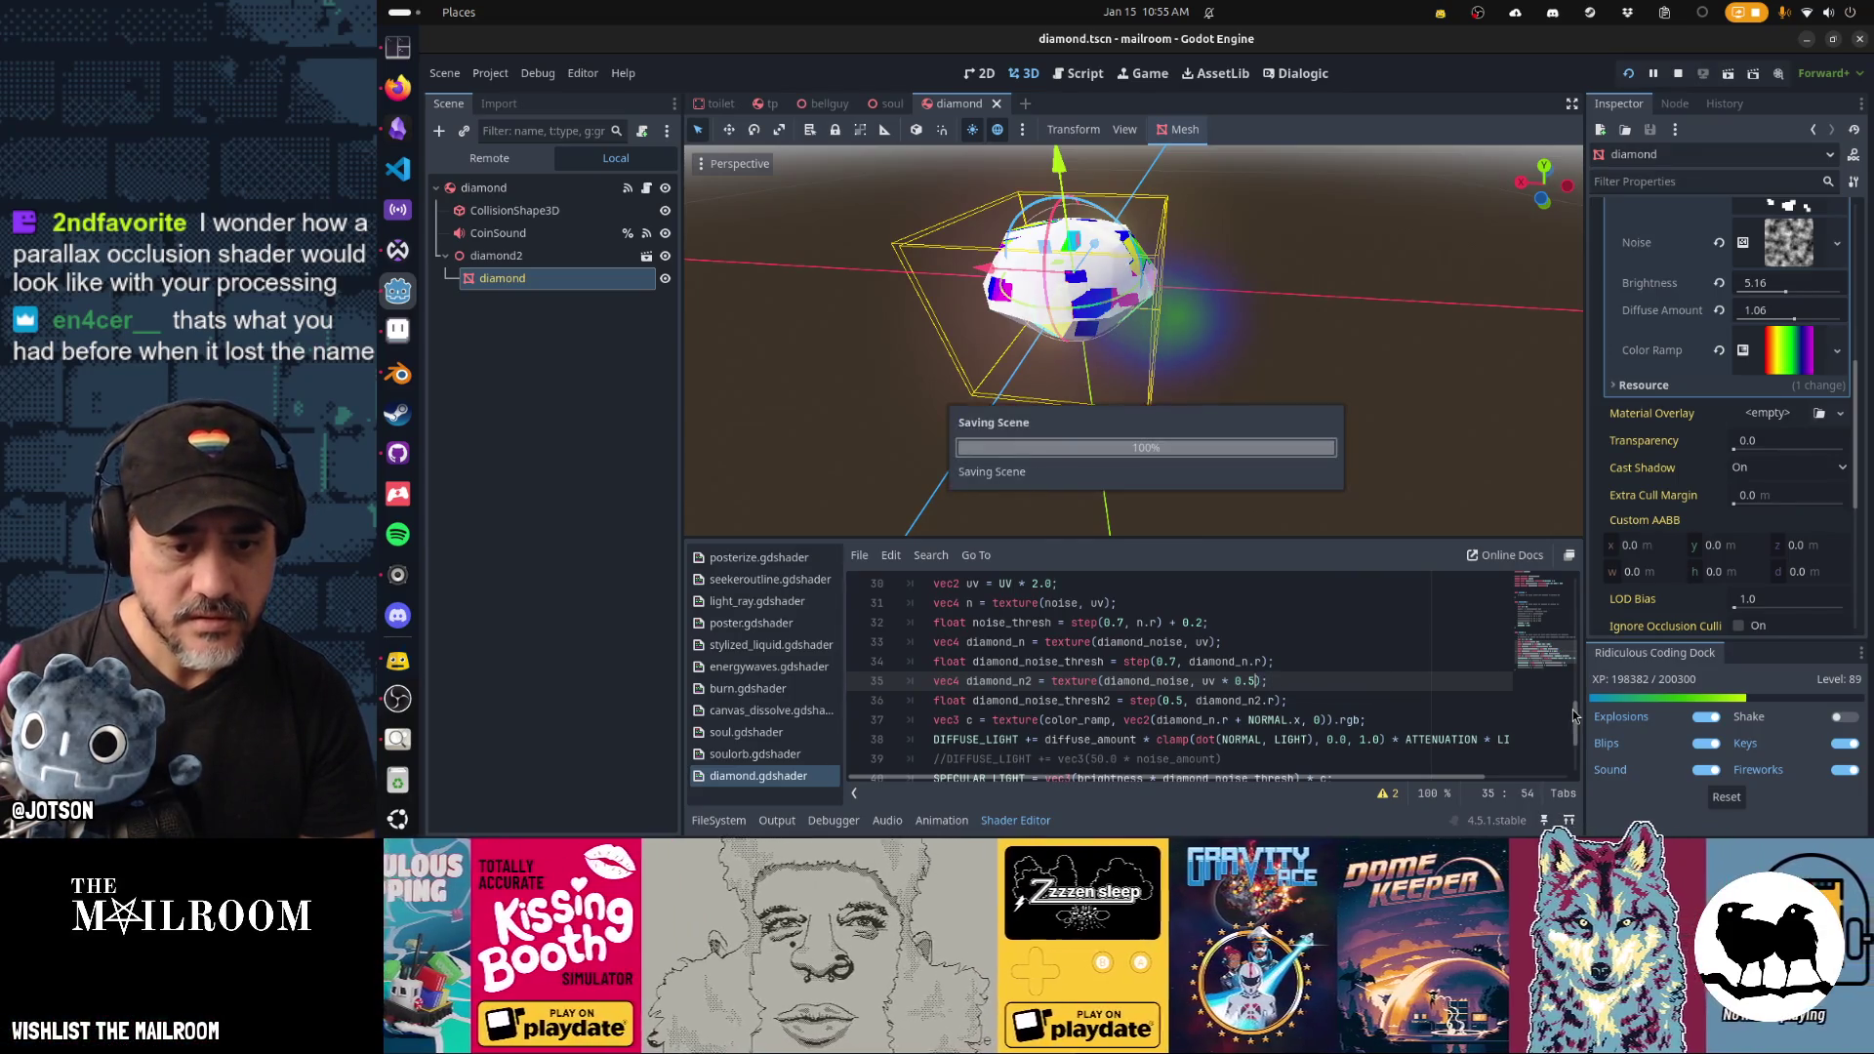
{"action": "mouse_move", "coordinate": [1195, 527]}
{"action": "left_mouse_down"}
{"action": "mouse_move", "coordinate": [1249, 478]}
{"action": "mouse_move", "coordinate": [1099, 432]}
{"action": "mouse_move", "coordinate": [1321, 435]}
{"action": "mouse_move", "coordinate": [1420, 383]}
{"action": "mouse_move", "coordinate": [1337, 356]}
{"action": "mouse_move", "coordinate": [1215, 398]}
{"action": "mouse_move", "coordinate": [924, 410]}
{"action": "mouse_move", "coordinate": [967, 390]}
{"action": "mouse_move", "coordinate": [1294, 441]}
{"action": "mouse_move", "coordinate": [1425, 433]}
{"action": "mouse_move", "coordinate": [1410, 400]}
{"action": "mouse_move", "coordinate": [1266, 408]}
{"action": "left_mouse_up"}
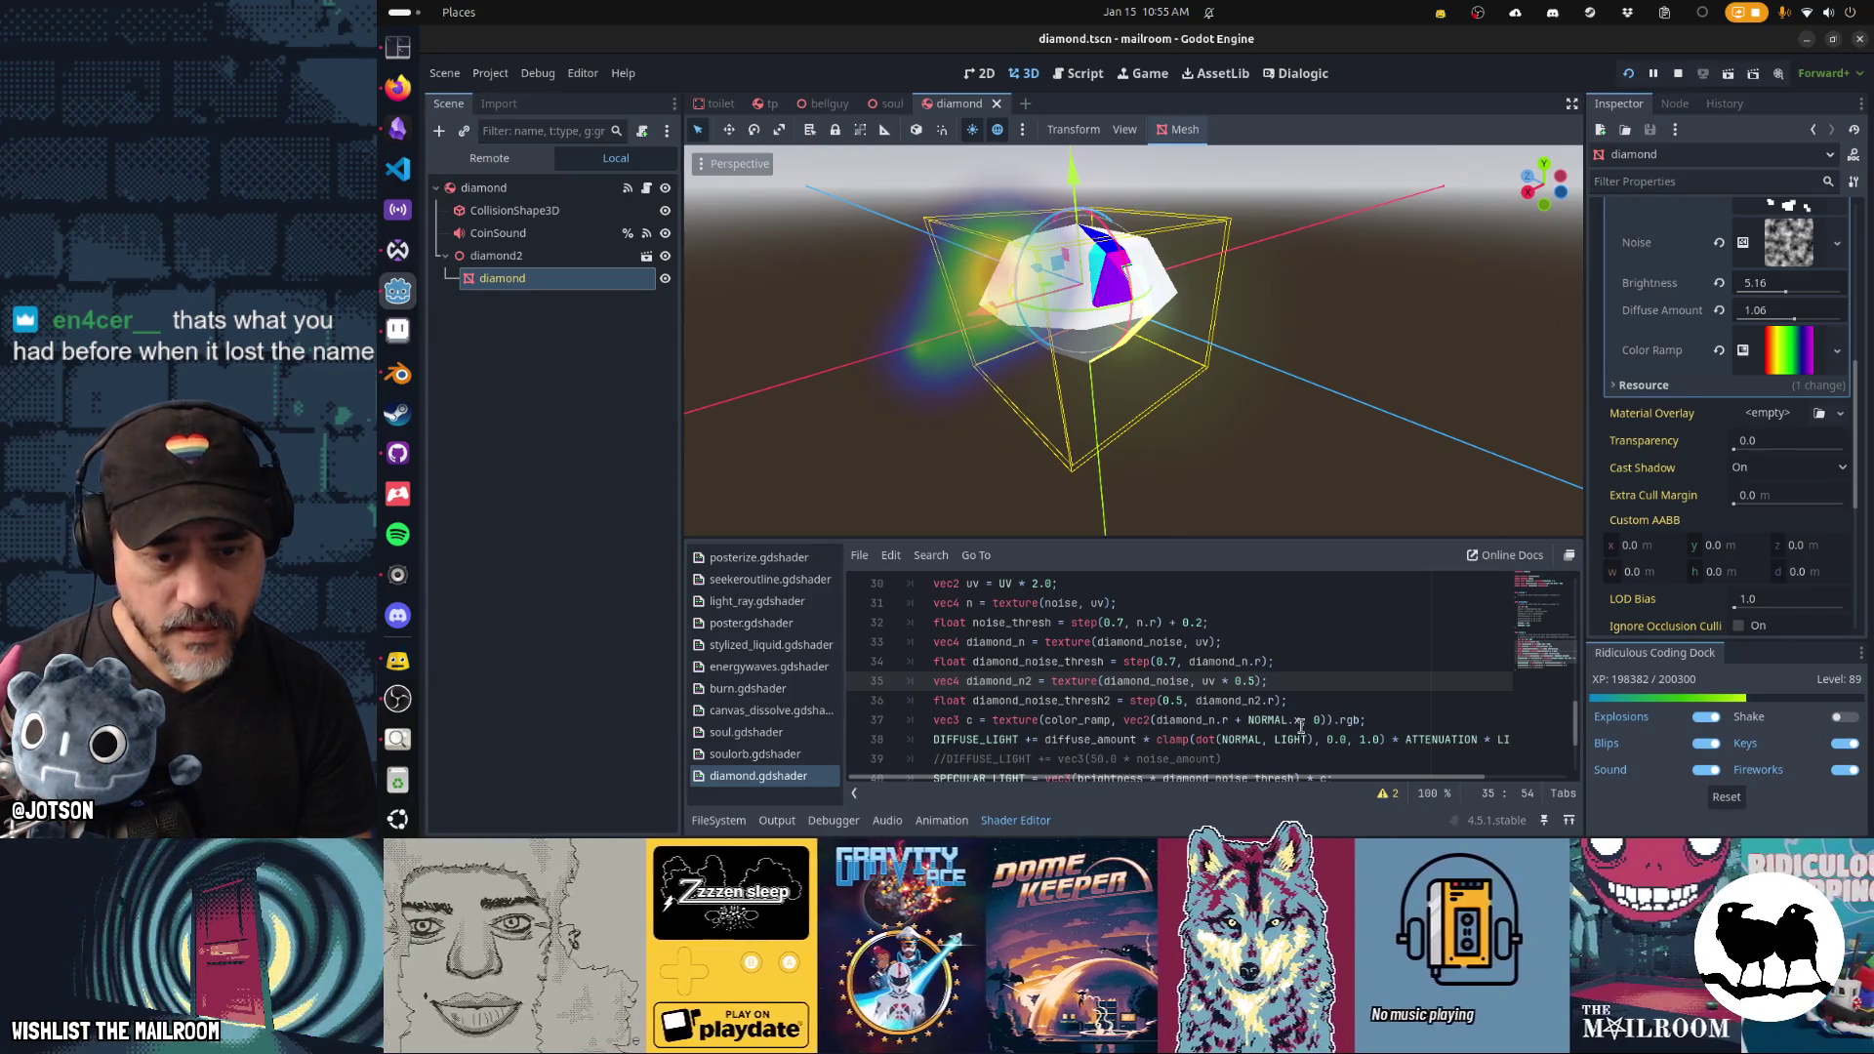
Append '+ SCREEN_UV.x' to the colour-ramp lookup on line 37.
{"action": "key", "text": "Down"}
{"action": "key", "text": "Down"}
{"action": "key", "text": "End"}
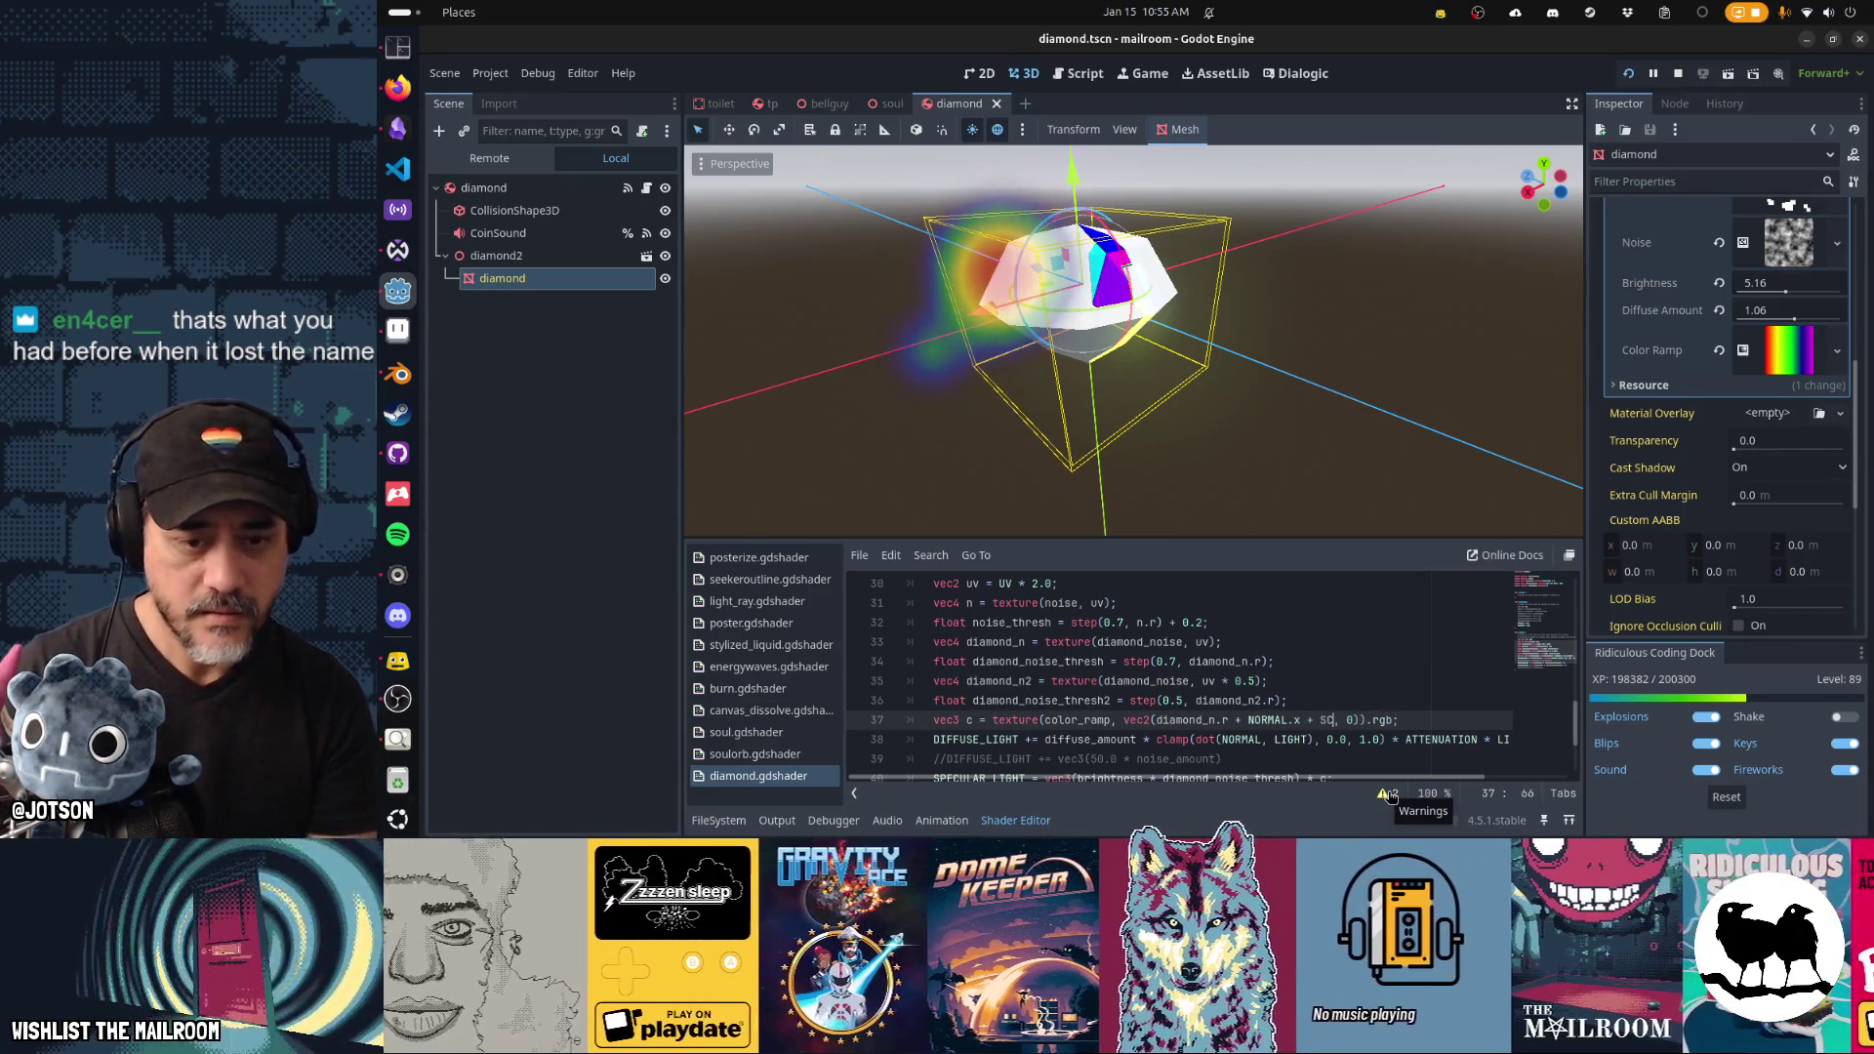
{"action": "type", "text": "REEN_UV.x"}
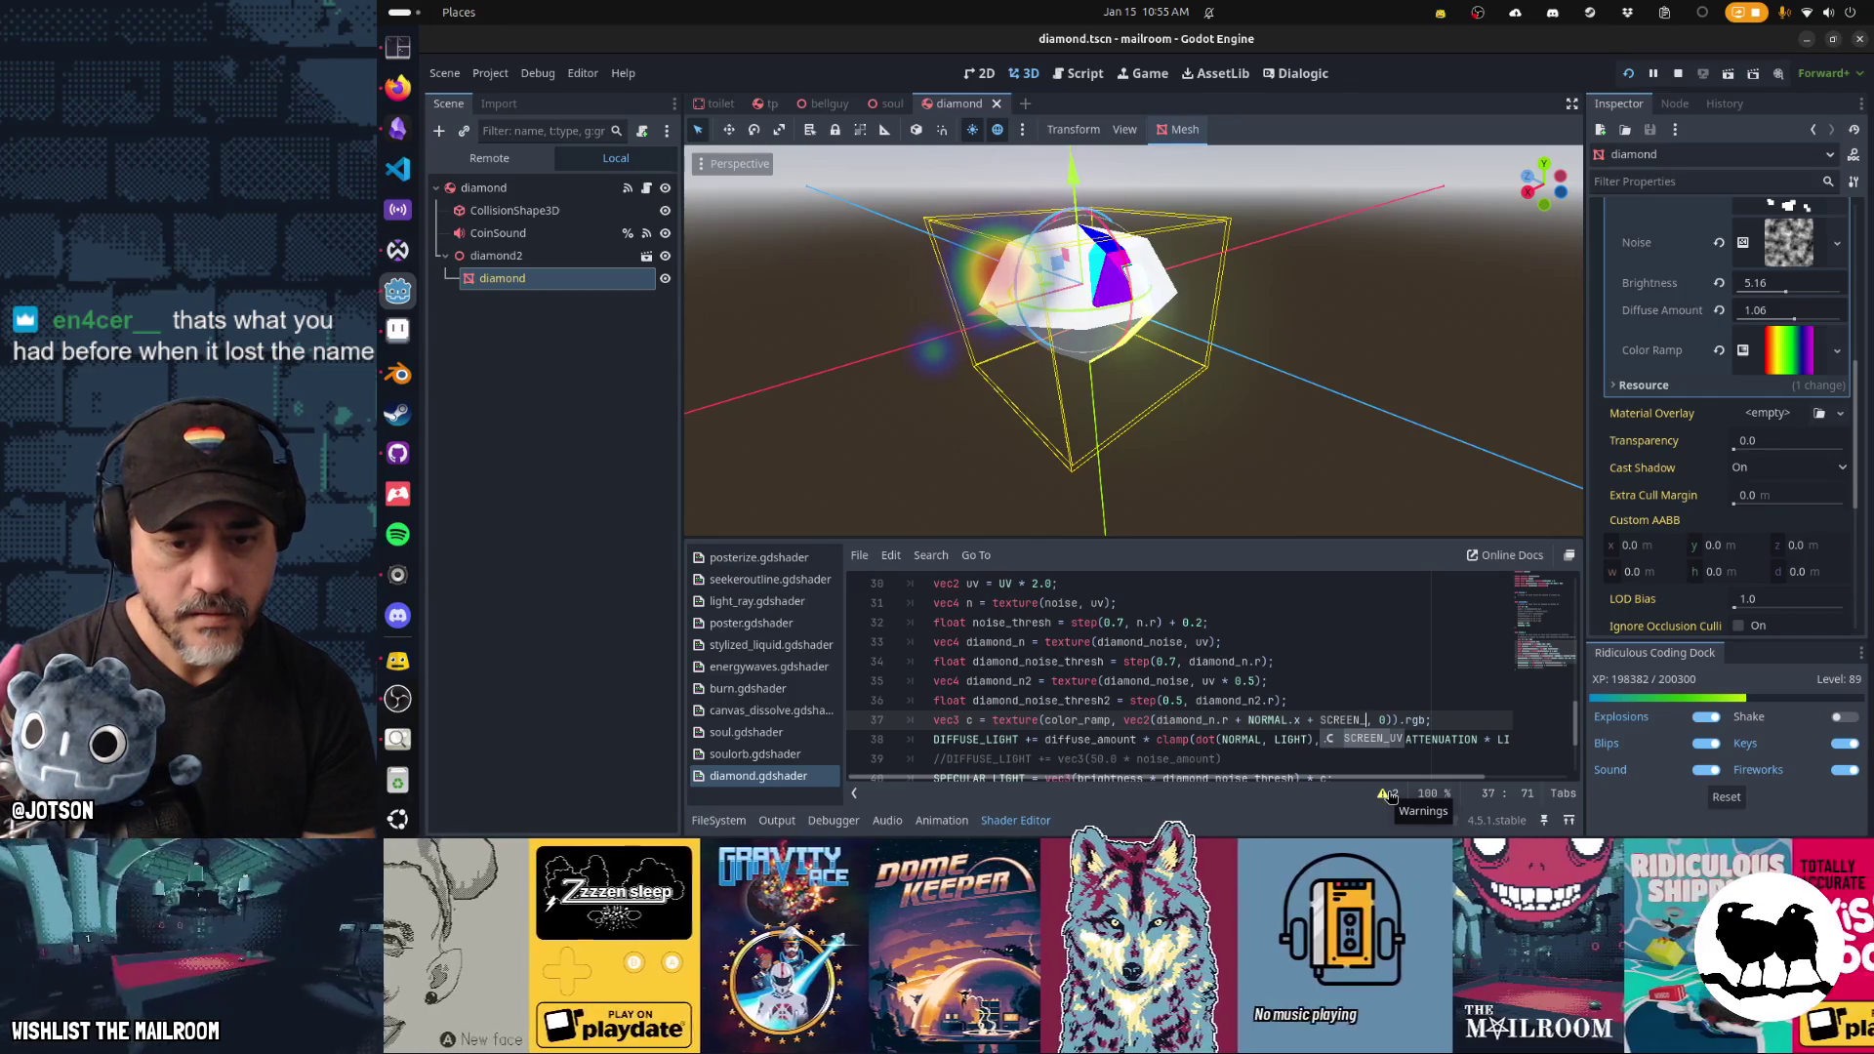
{"action": "left_click", "coordinate": [1390, 797]}
{"action": "mouse_move", "coordinate": [1258, 415]}
{"action": "left_mouse_down"}
{"action": "mouse_move", "coordinate": [1134, 383]}
{"action": "mouse_move", "coordinate": [1233, 345]}
{"action": "mouse_move", "coordinate": [1296, 391]}
{"action": "mouse_move", "coordinate": [1245, 389]}
{"action": "mouse_move", "coordinate": [1297, 416]}
{"action": "mouse_move", "coordinate": [1274, 389]}
{"action": "mouse_move", "coordinate": [1139, 355]}
{"action": "mouse_move", "coordinate": [1210, 293]}
{"action": "mouse_move", "coordinate": [1445, 363]}
{"action": "mouse_move", "coordinate": [1701, 319]}
{"action": "mouse_move", "coordinate": [1472, 355]}
{"action": "left_mouse_up"}
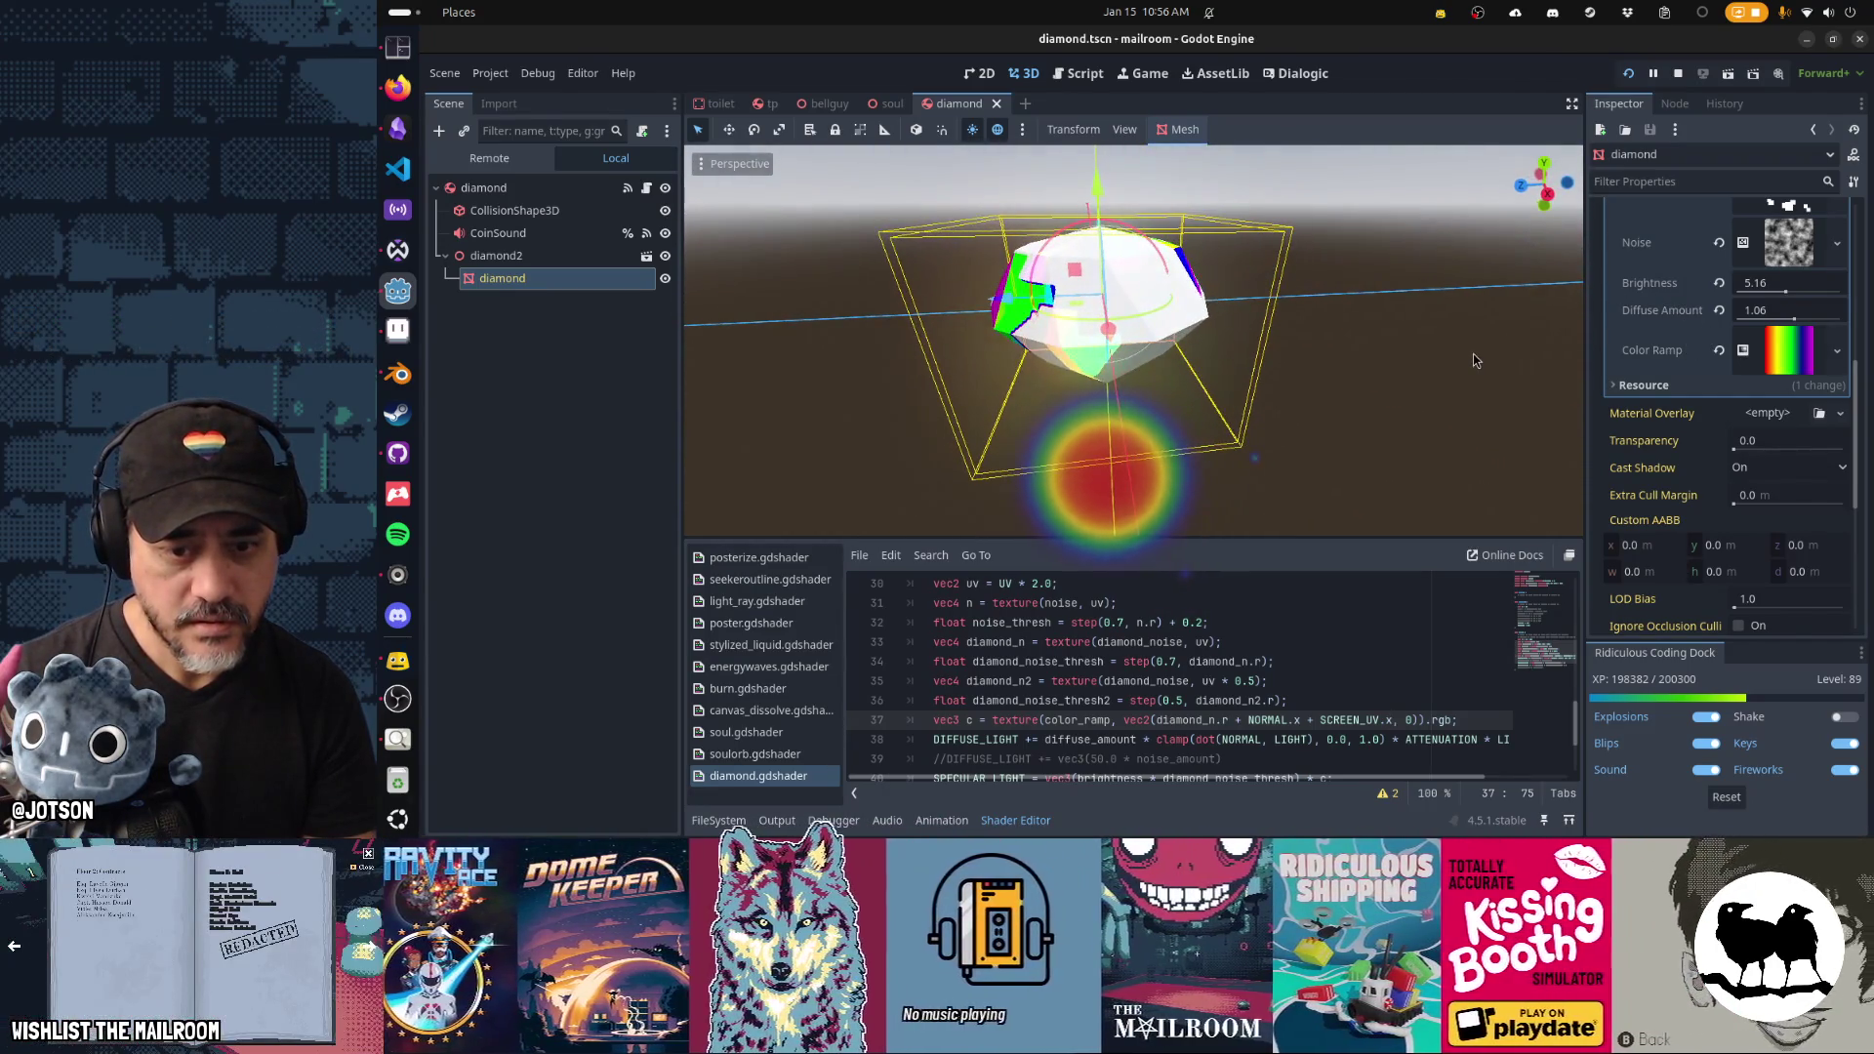
Add SCREEN_UV.x after NORMAL on lighting line 38 and save.
{"action": "key", "text": "ctrl+shift+Left"}
{"action": "key", "text": "ctrl+shift+Left"}
{"action": "key", "text": "ctrl+shift+Left"}
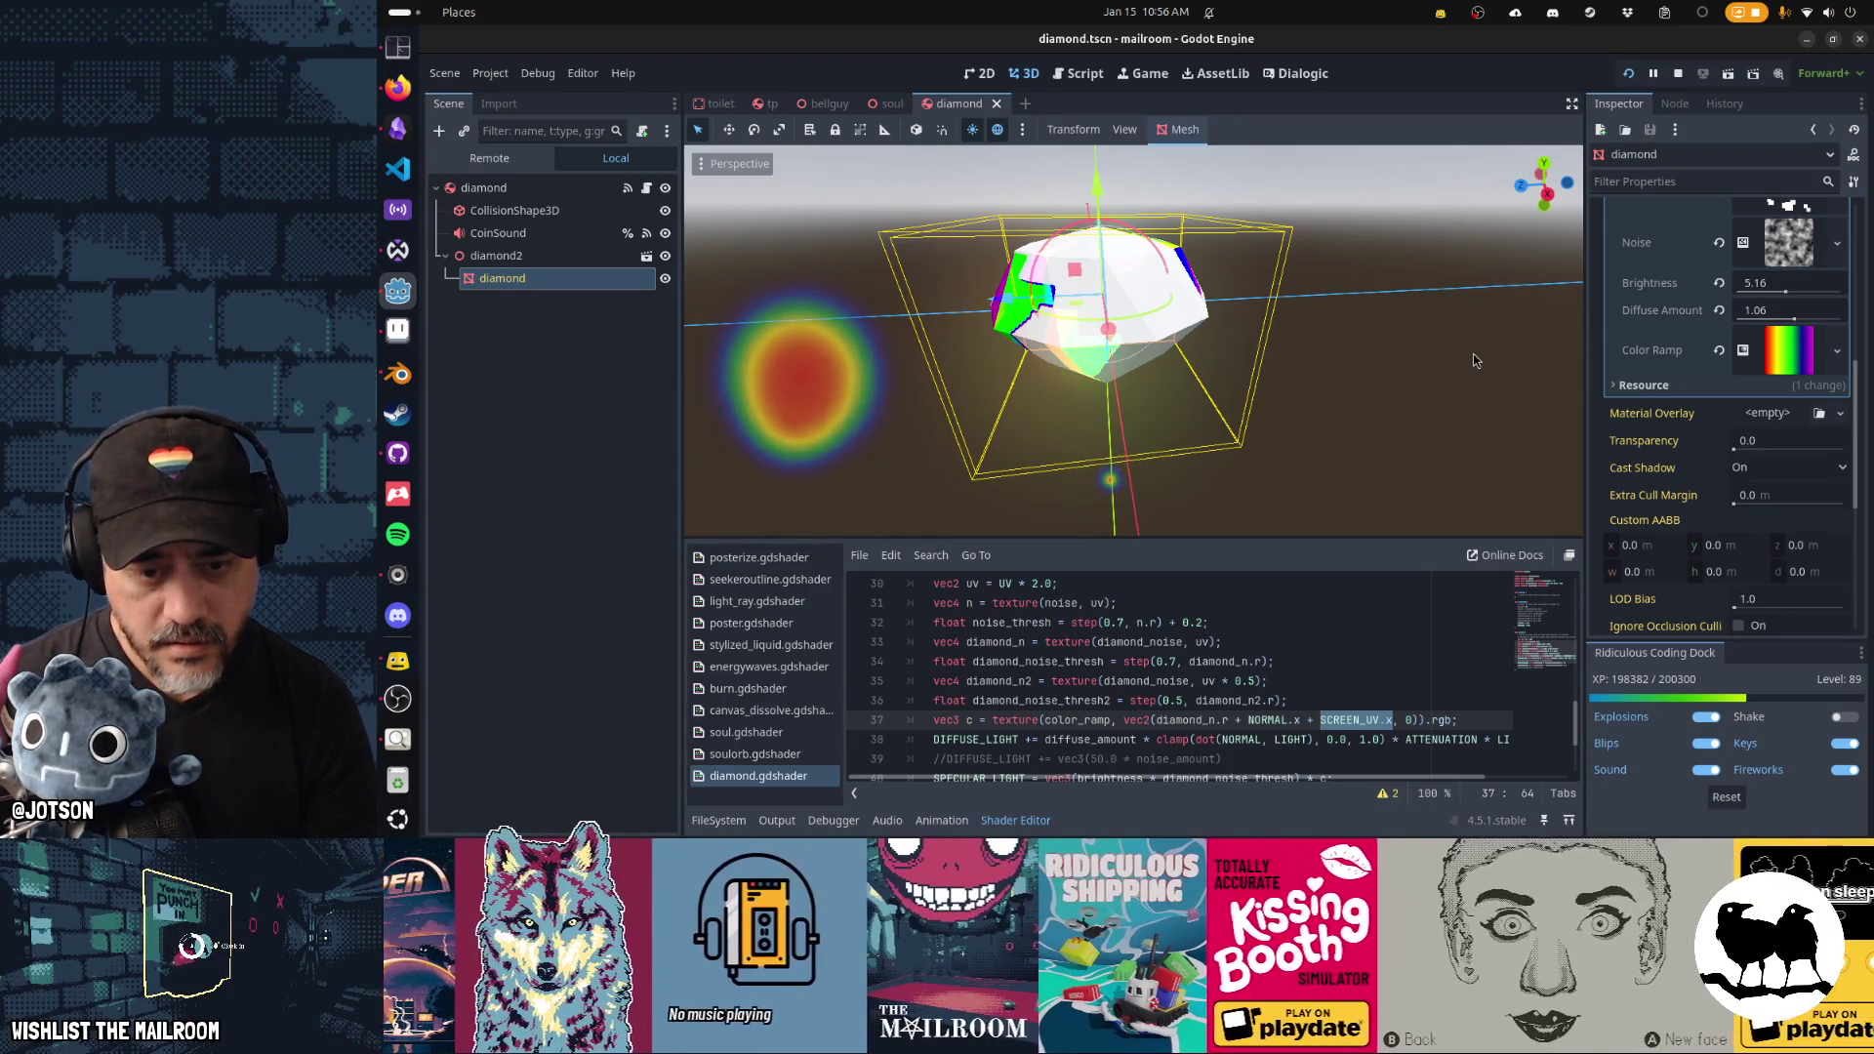
{"action": "key", "text": "Down"}
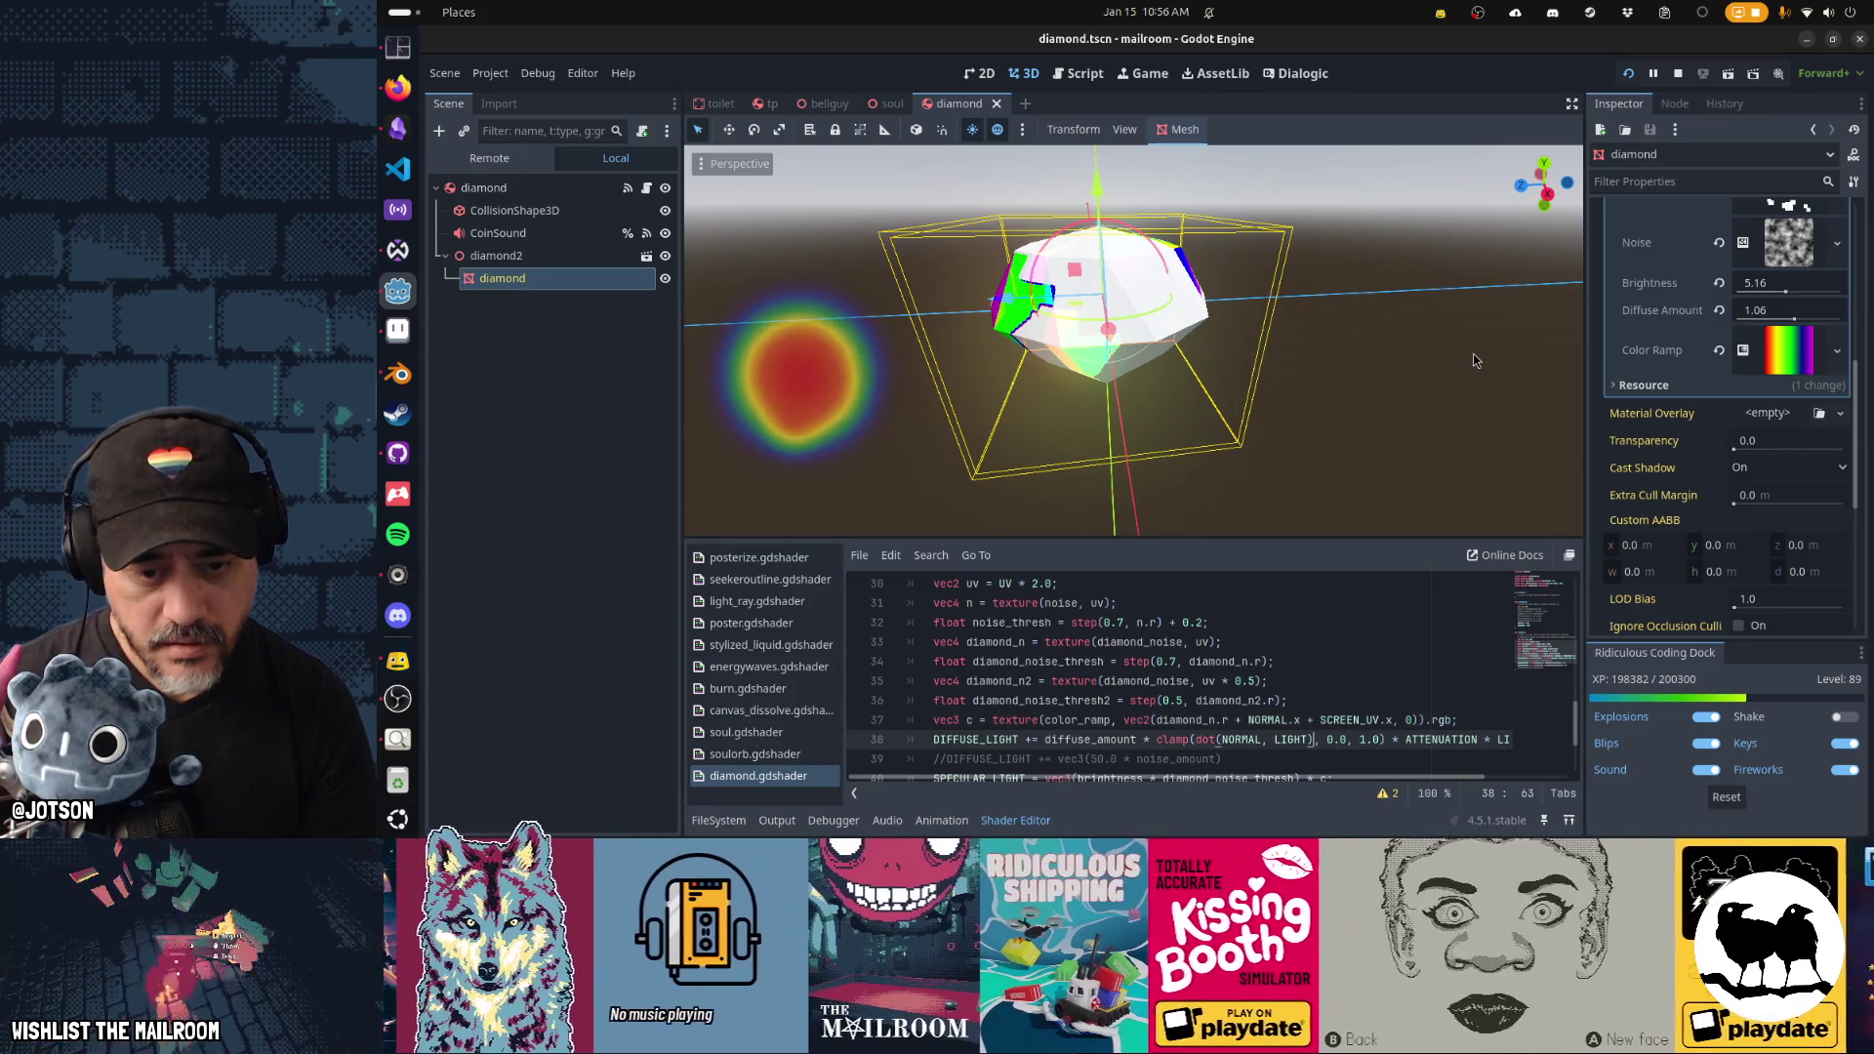
{"action": "key", "text": "Left"}
{"action": "type", "text": "REEN_UV.x"}
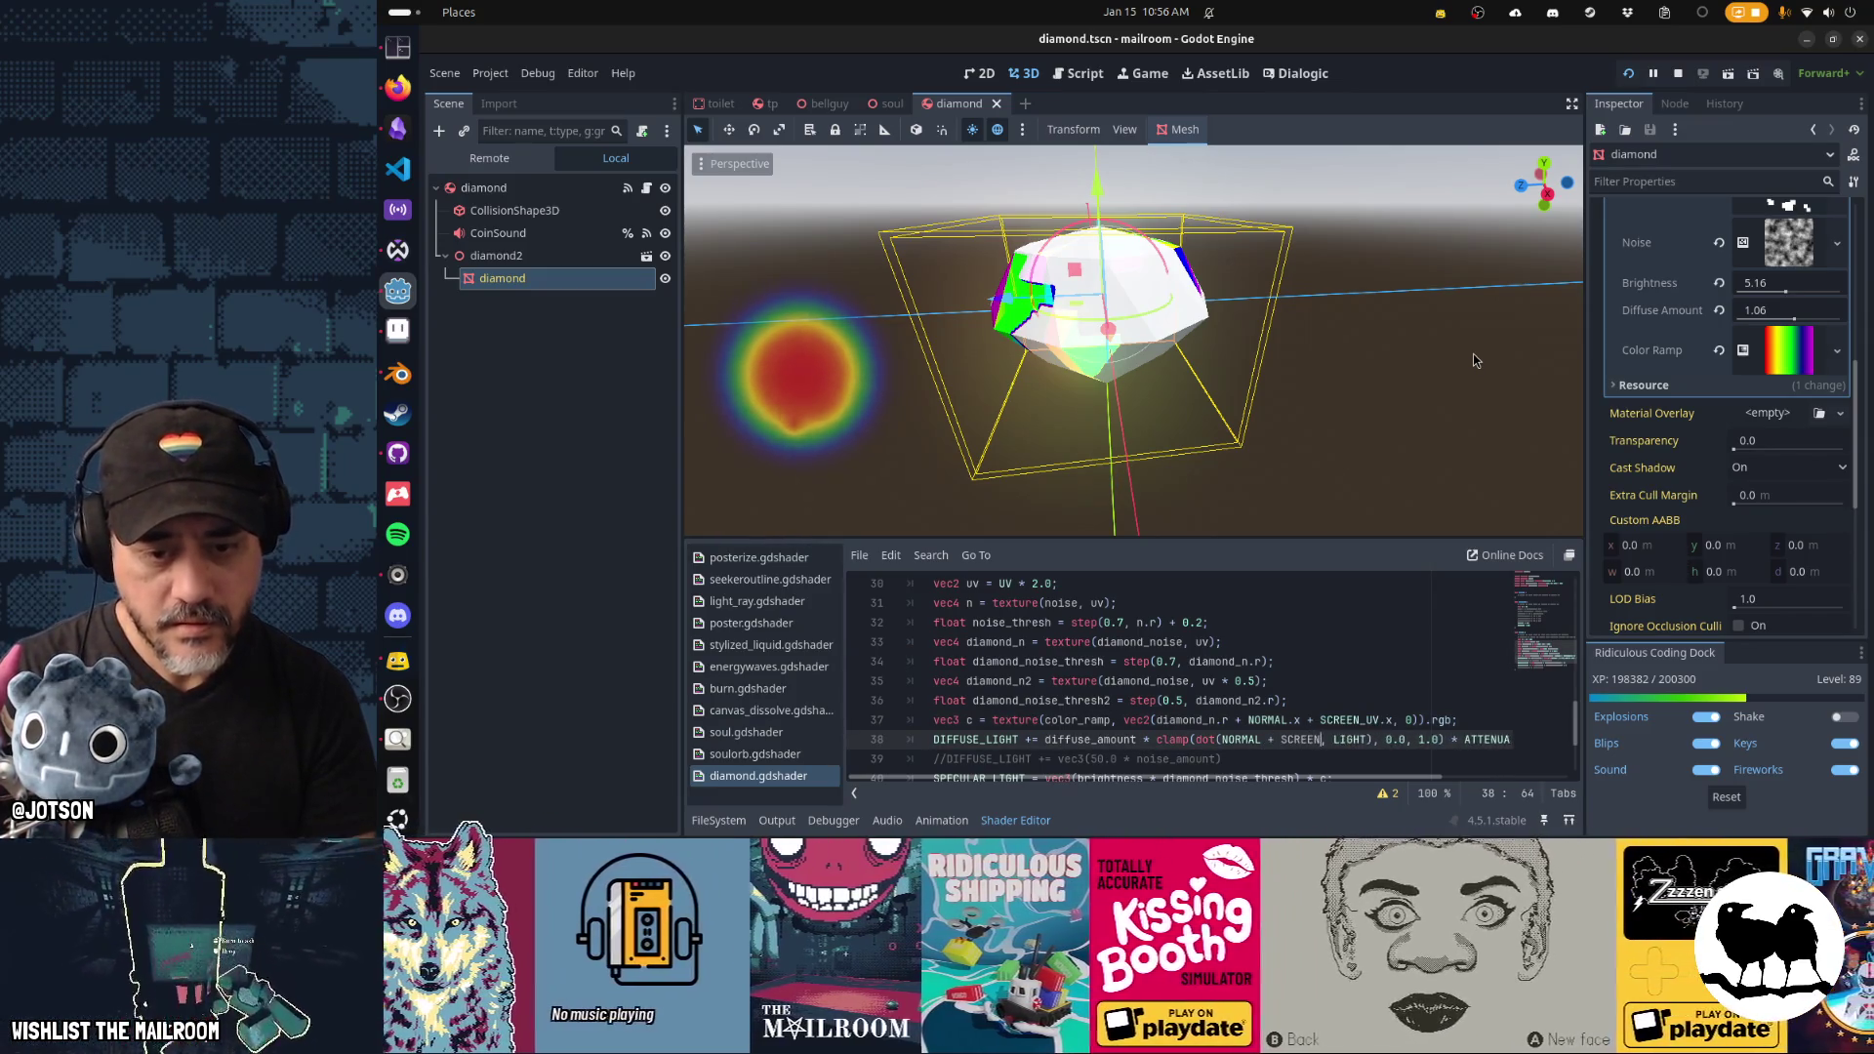
{"action": "key", "text": "ctrl+s"}
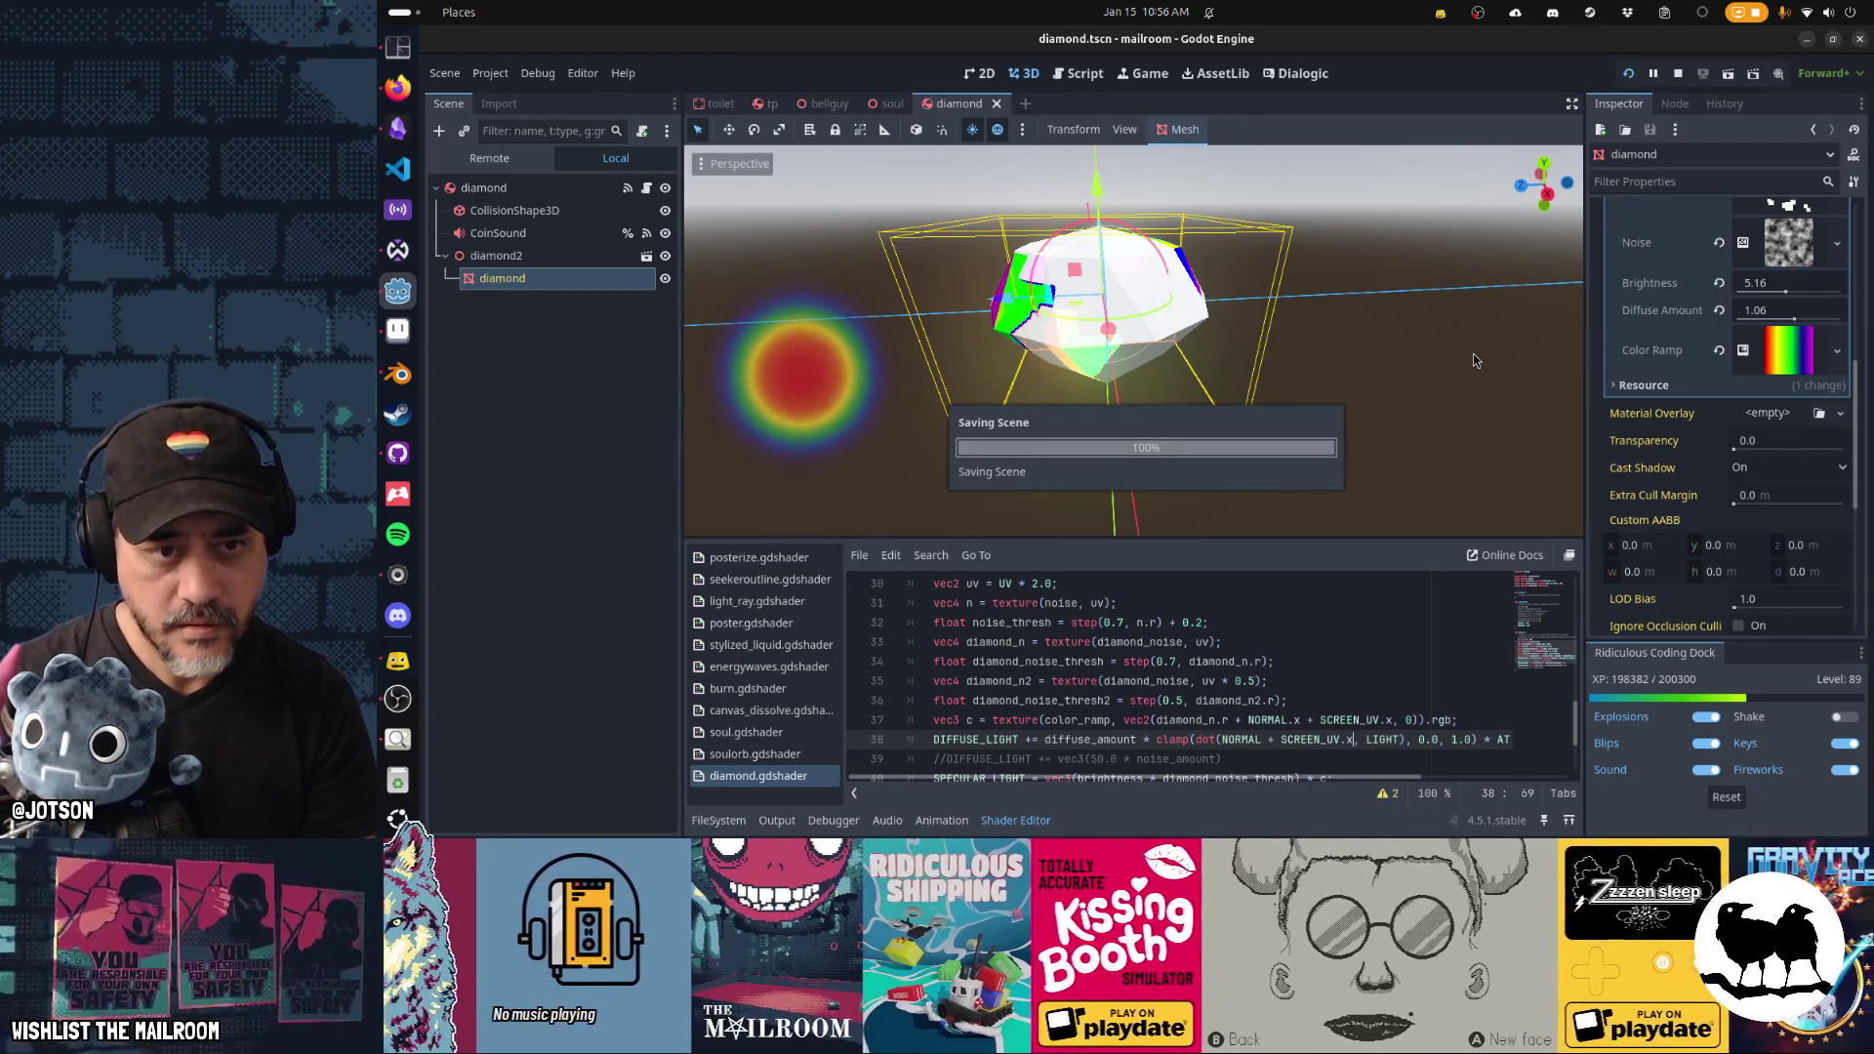
{"action": "mouse_move", "coordinate": [1050, 372]}
{"action": "left_mouse_down"}
{"action": "mouse_move", "coordinate": [1179, 390]}
{"action": "mouse_move", "coordinate": [1432, 302]}
{"action": "mouse_move", "coordinate": [1321, 251]}
{"action": "mouse_move", "coordinate": [837, 319]}
{"action": "mouse_move", "coordinate": [849, 400]}
{"action": "mouse_move", "coordinate": [1464, 389]}
{"action": "mouse_move", "coordinate": [1314, 291]}
{"action": "mouse_move", "coordinate": [1041, 344]}
{"action": "left_mouse_up"}
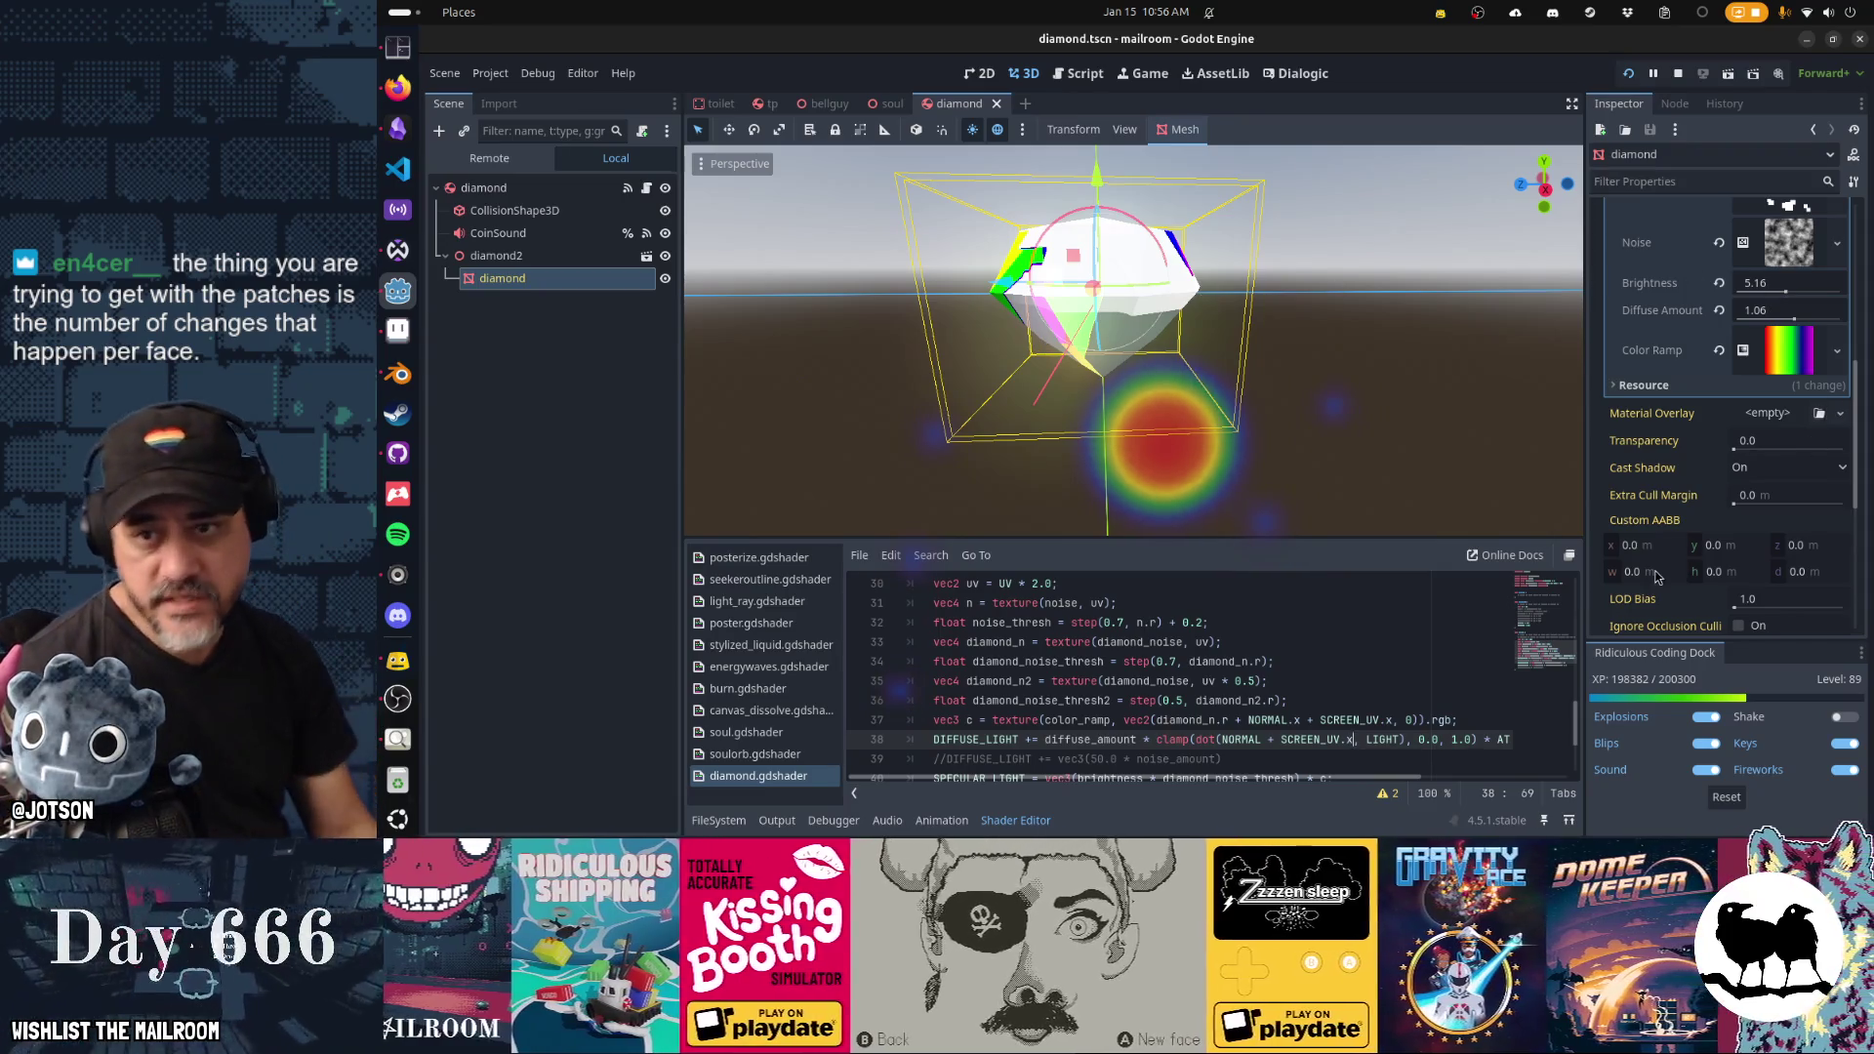
Clear the Diamond Noise parameter, save, and undo the line 38 SCREEN_UV.x offset.
{"action": "scroll", "coordinate": [1656, 577], "scroll_direction": "up", "scroll_amount": 4}
{"action": "left_click", "coordinate": [1718, 392]}
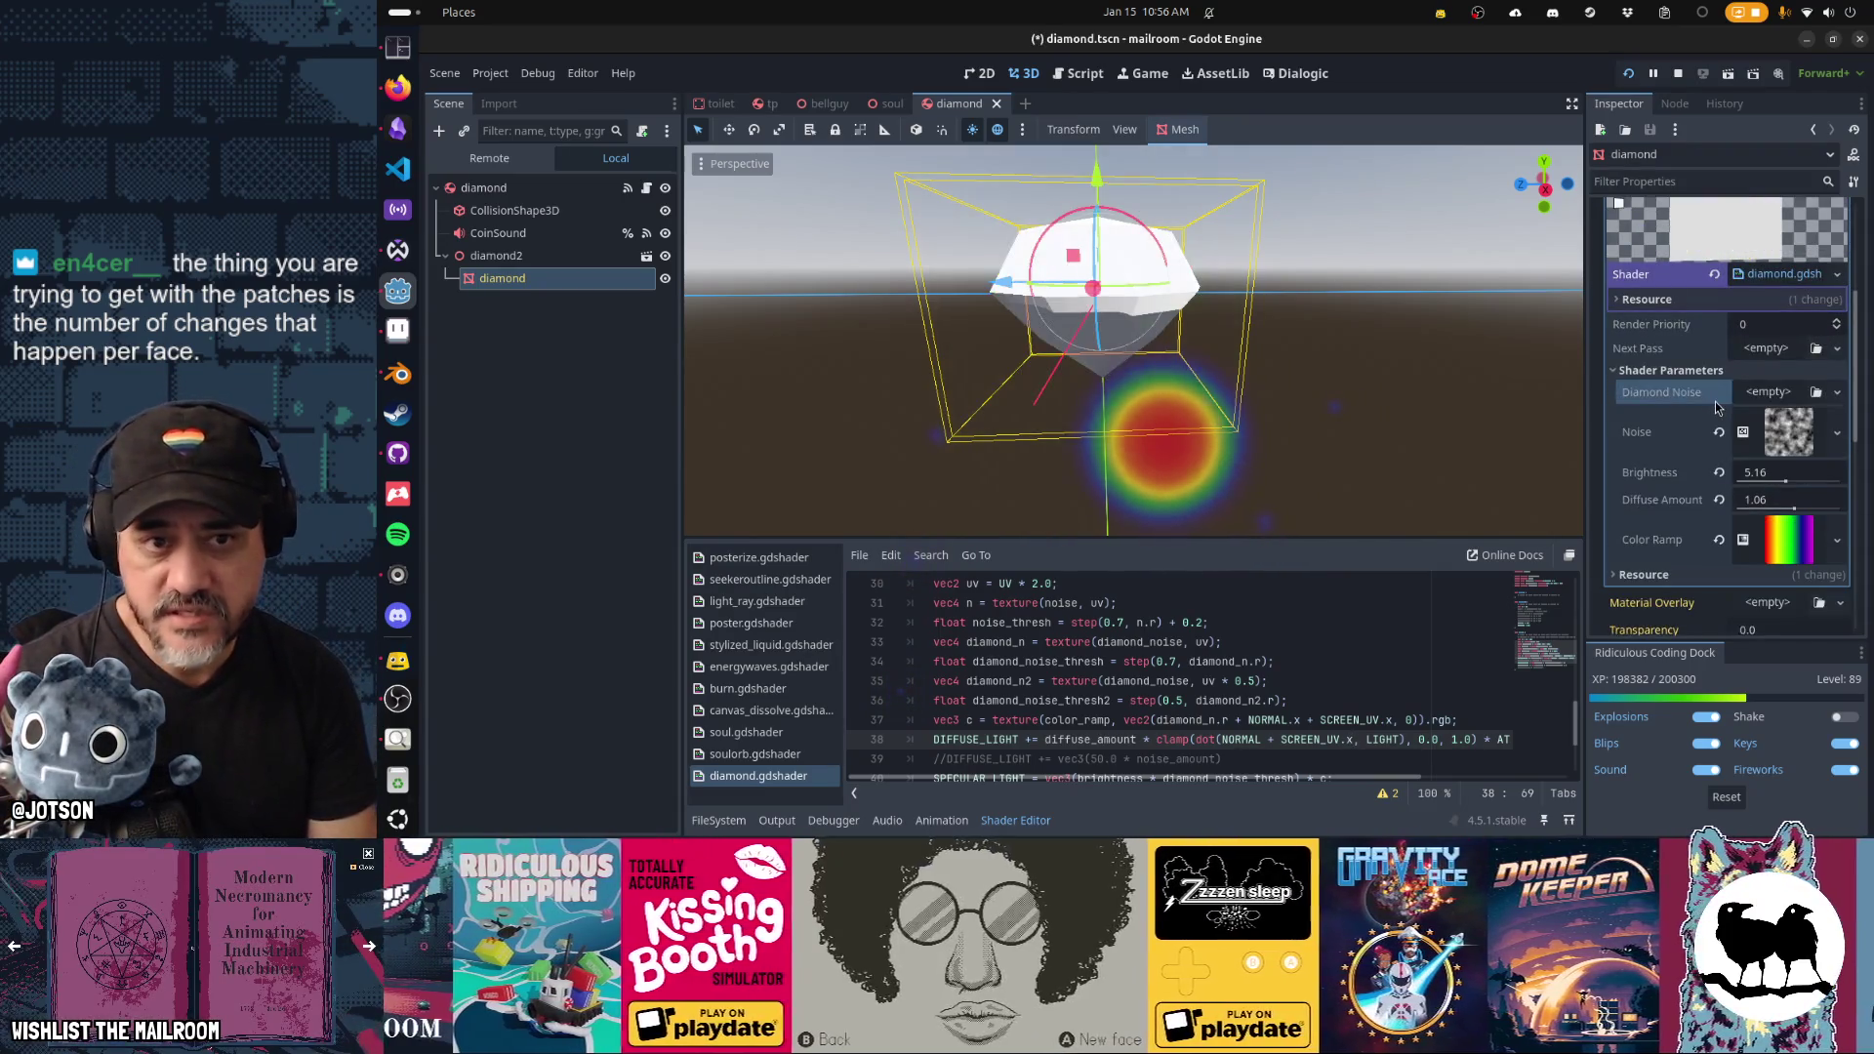
{"action": "scroll", "coordinate": [1095, 703], "scroll_direction": "down", "scroll_amount": 1}
{"action": "left_click", "coordinate": [1058, 719]}
{"action": "key", "text": "ctrl+s"}
{"action": "left_click_drag", "start_coordinate": [1098, 499], "coordinate": [1316, 408]}
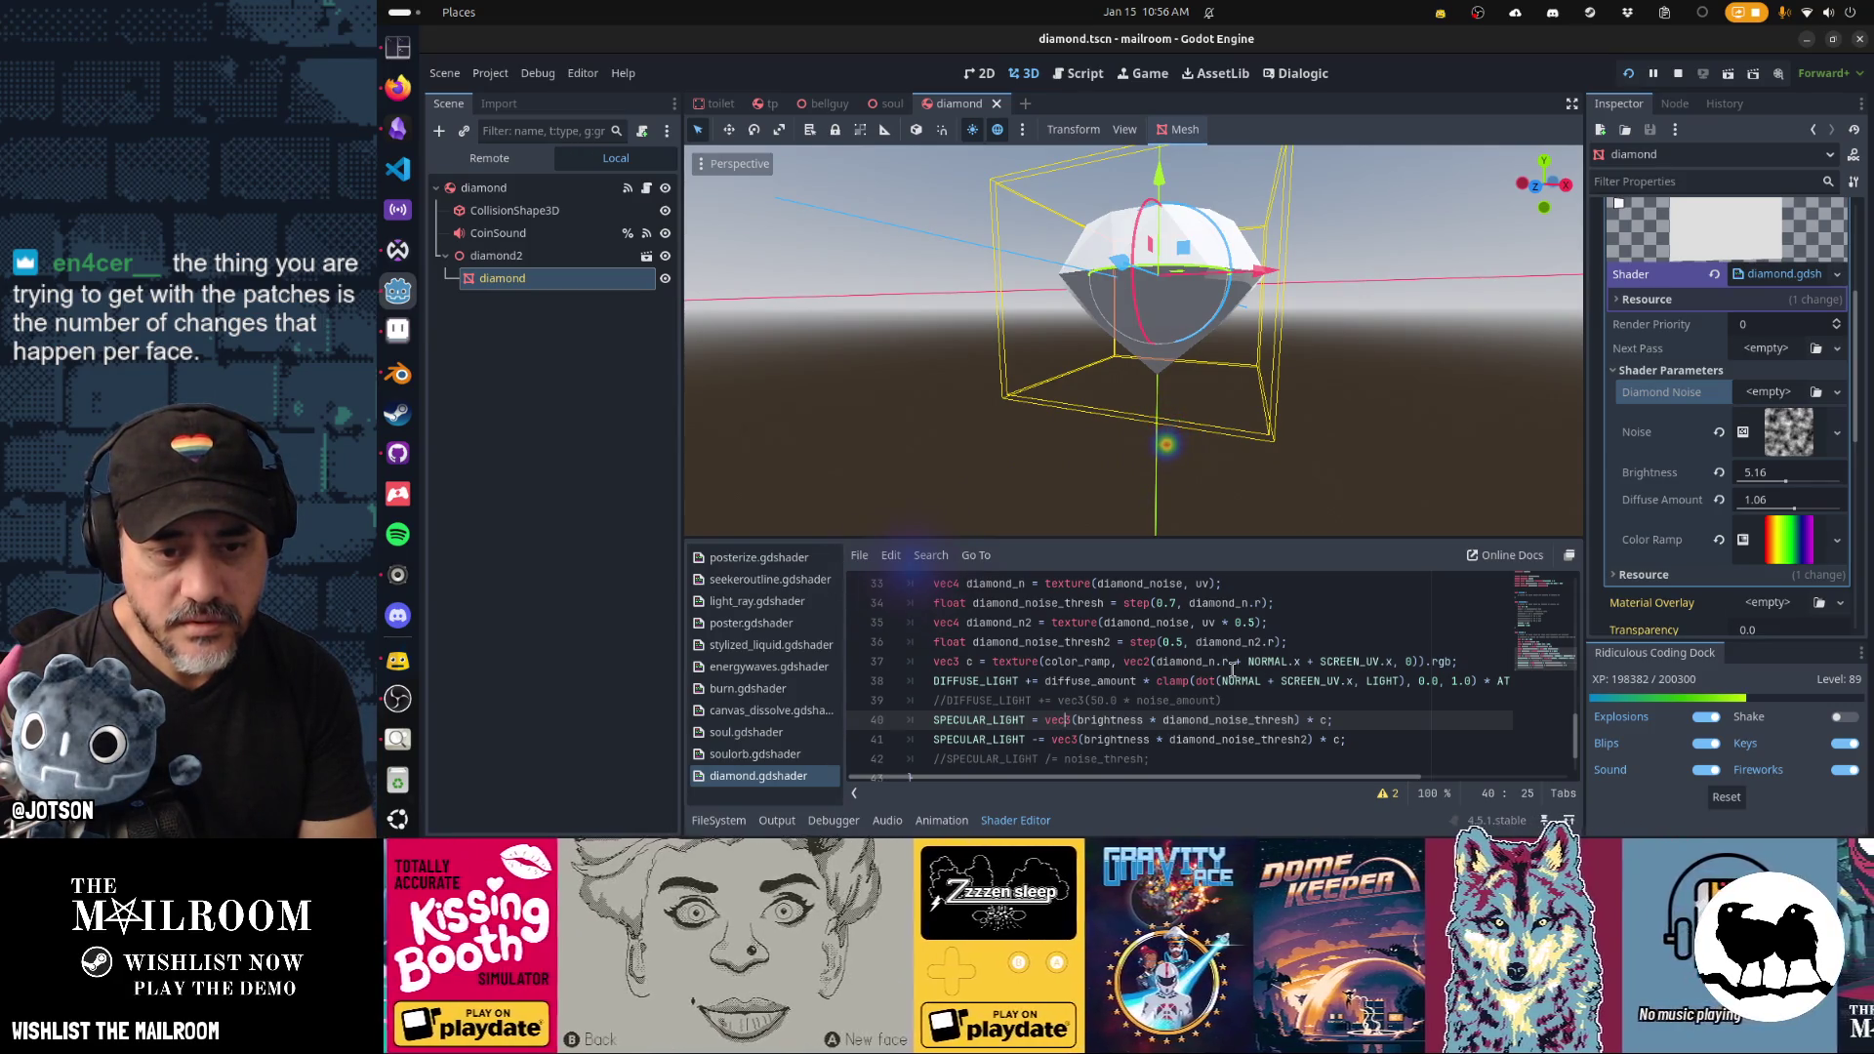
{"action": "key", "text": "ctrl+z"}
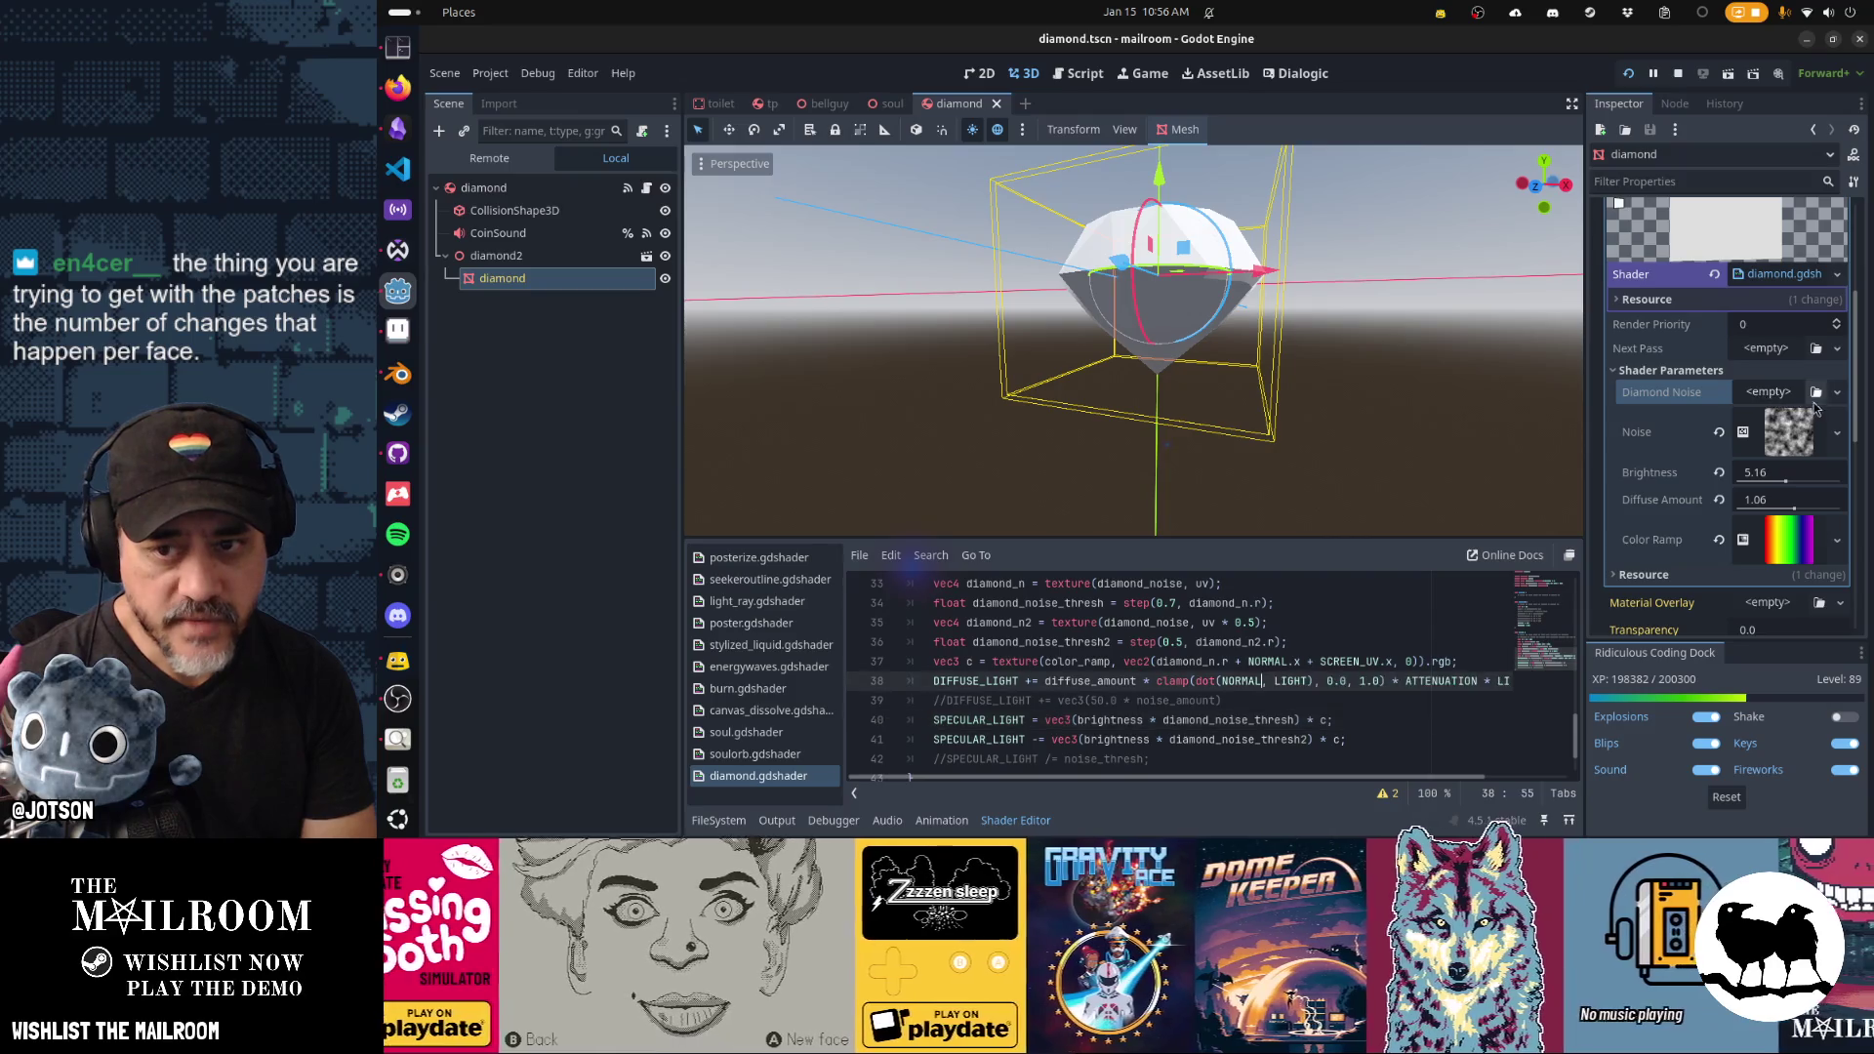
{"action": "left_click", "coordinate": [1837, 392]}
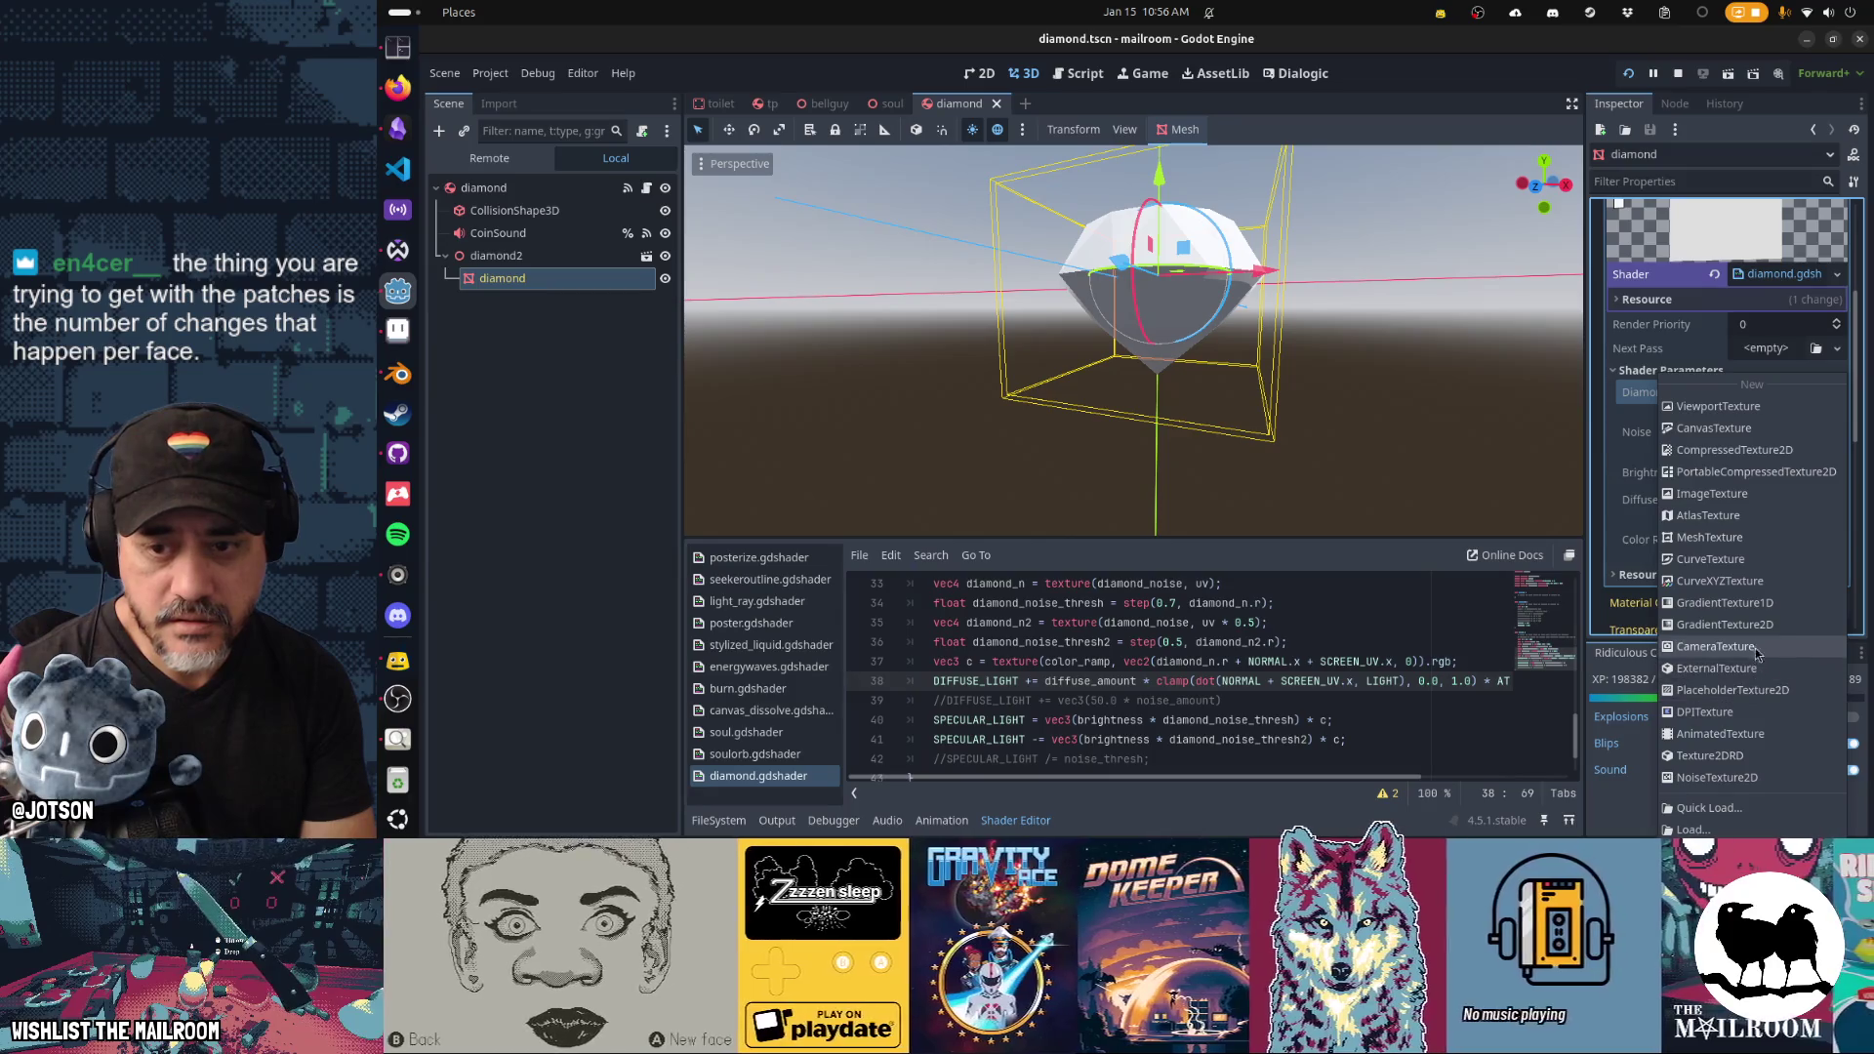
Assign Diamond Noise a new gradient texture with a white left stop and save.
{"action": "left_click", "coordinate": [1754, 626]}
{"action": "left_click", "coordinate": [1792, 404]}
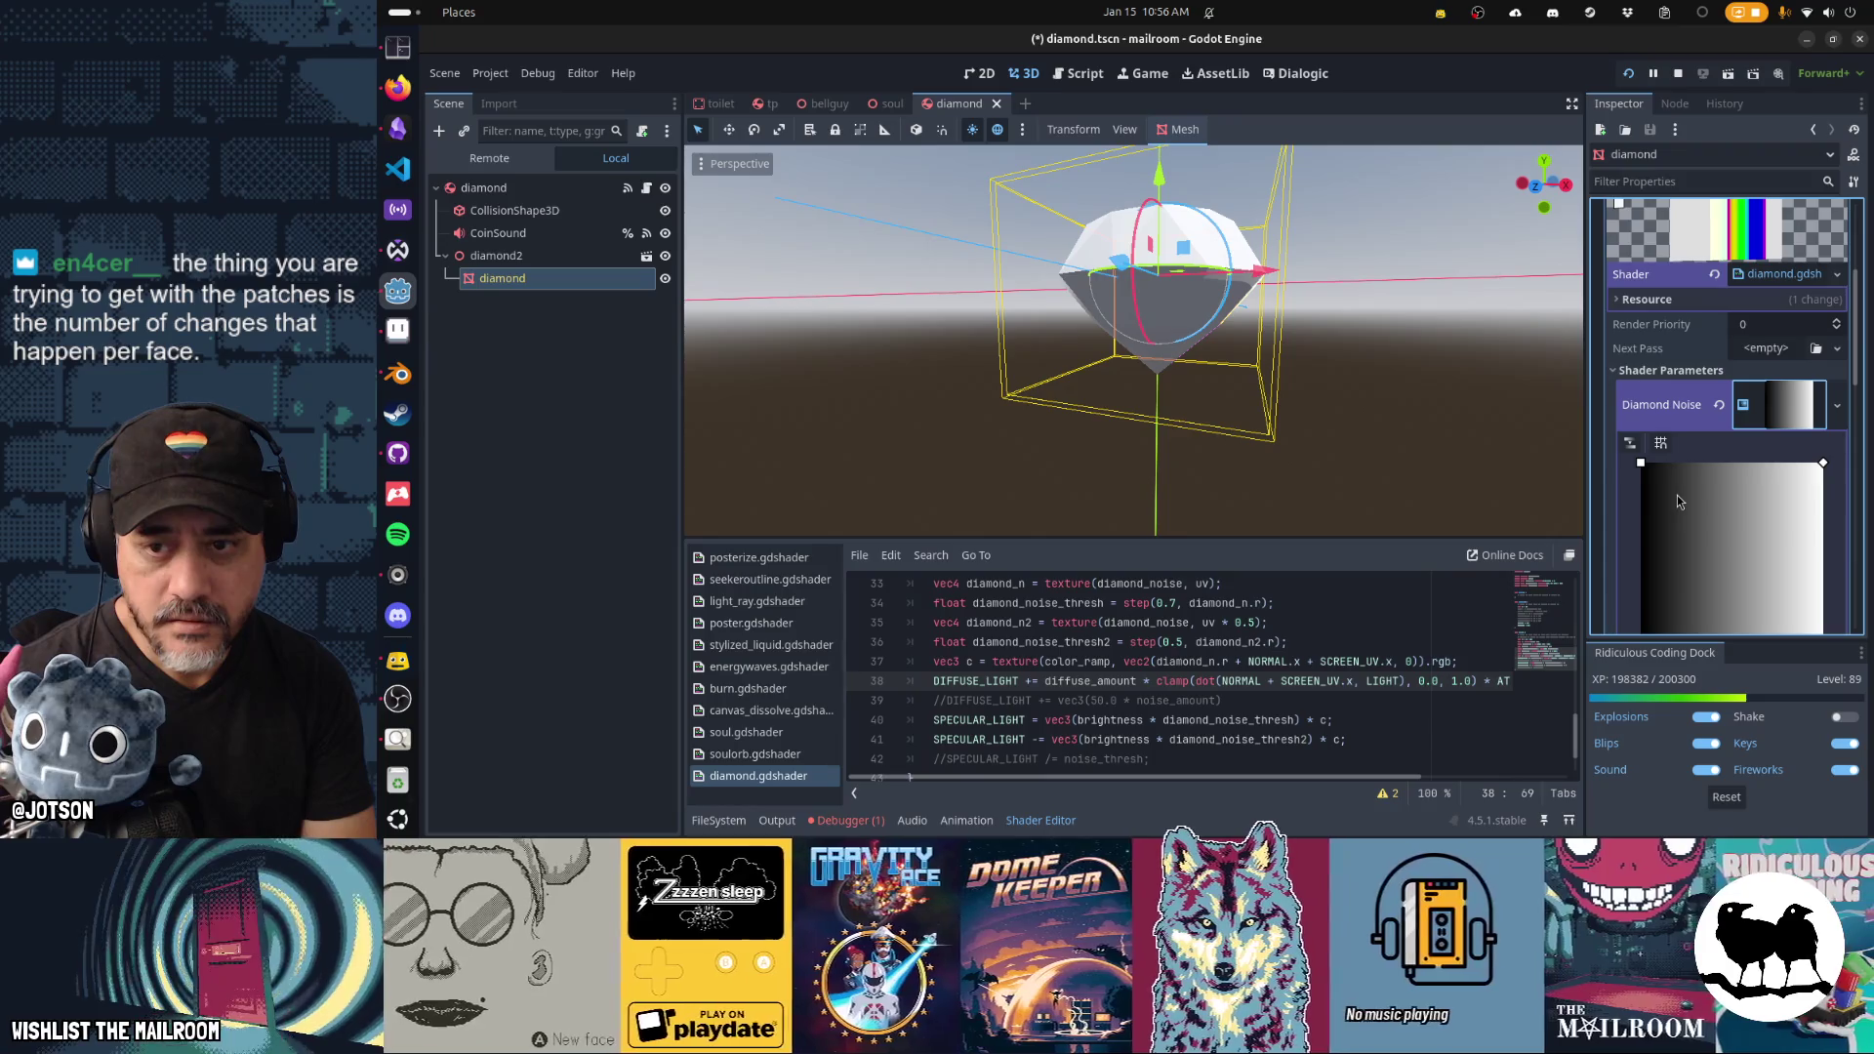
{"action": "scroll", "coordinate": [1677, 494], "scroll_direction": "down", "scroll_amount": 3}
{"action": "left_click", "coordinate": [1778, 499]}
{"action": "left_click", "coordinate": [1626, 567]}
{"action": "left_click", "coordinate": [1804, 544]}
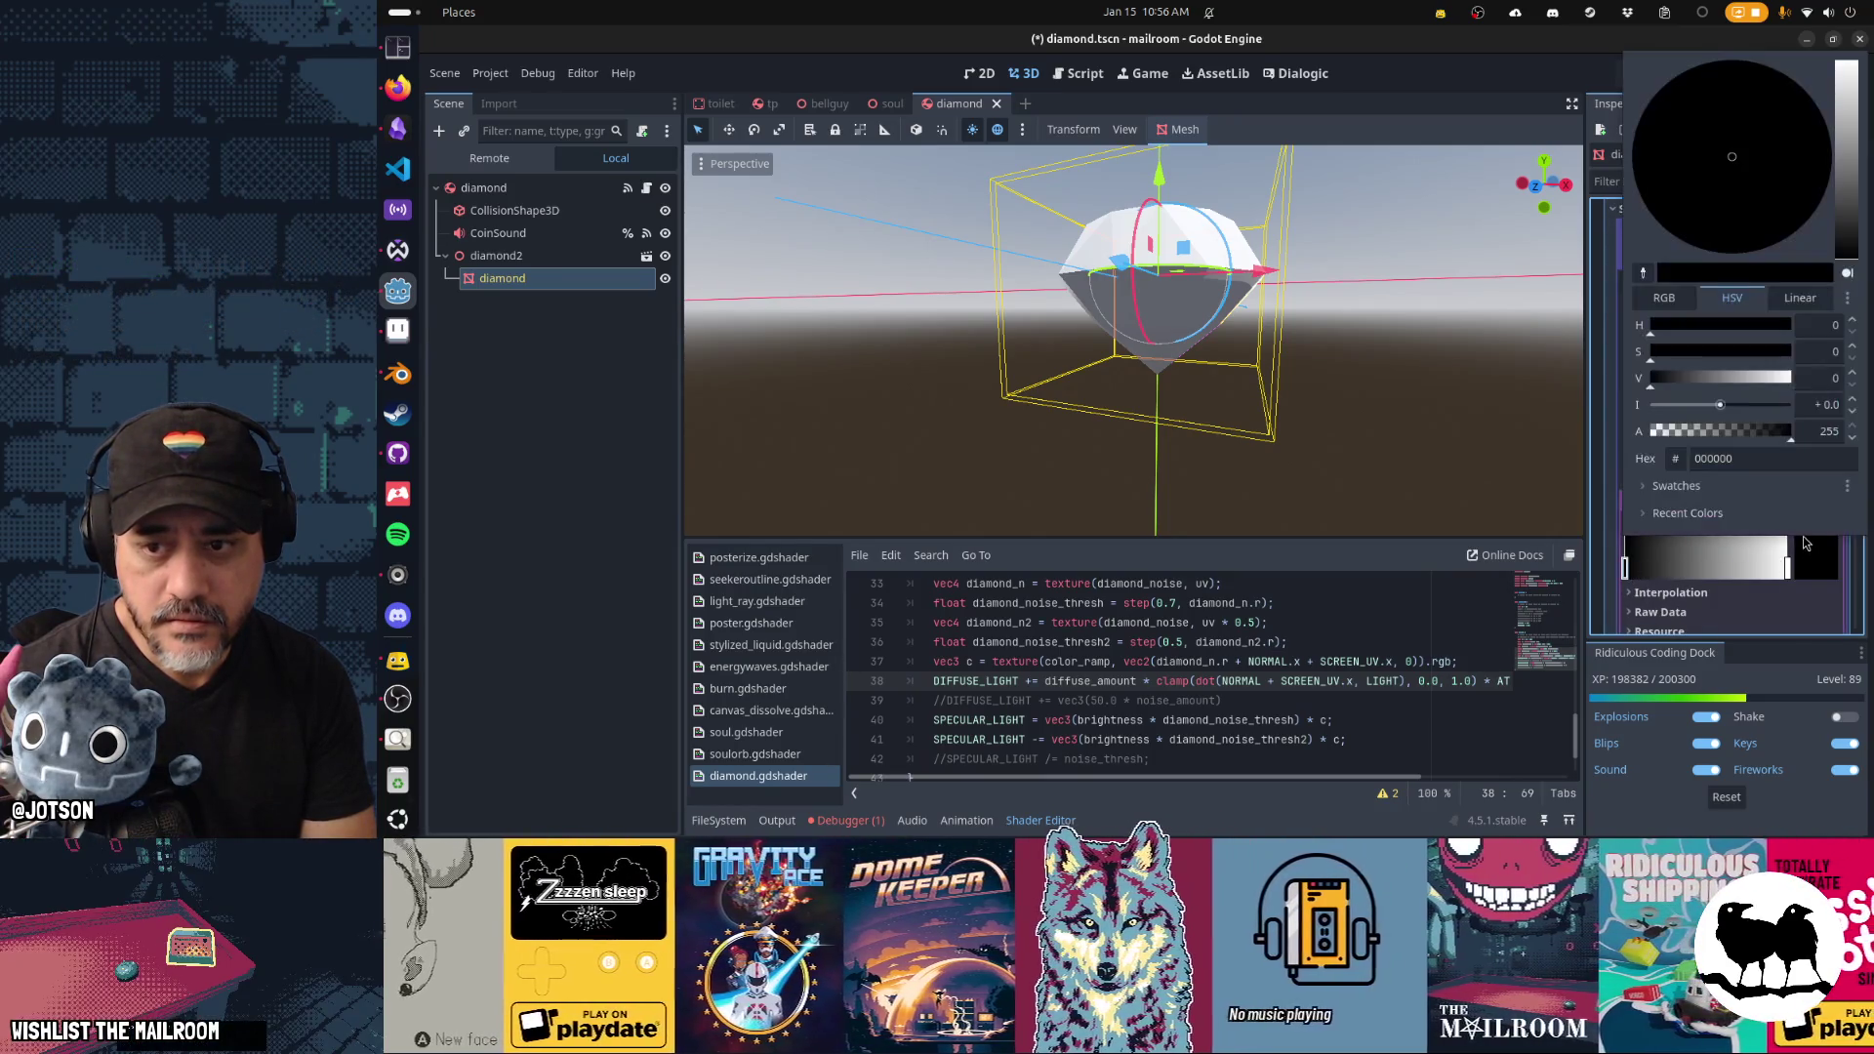
{"action": "left_click", "coordinate": [1844, 97]}
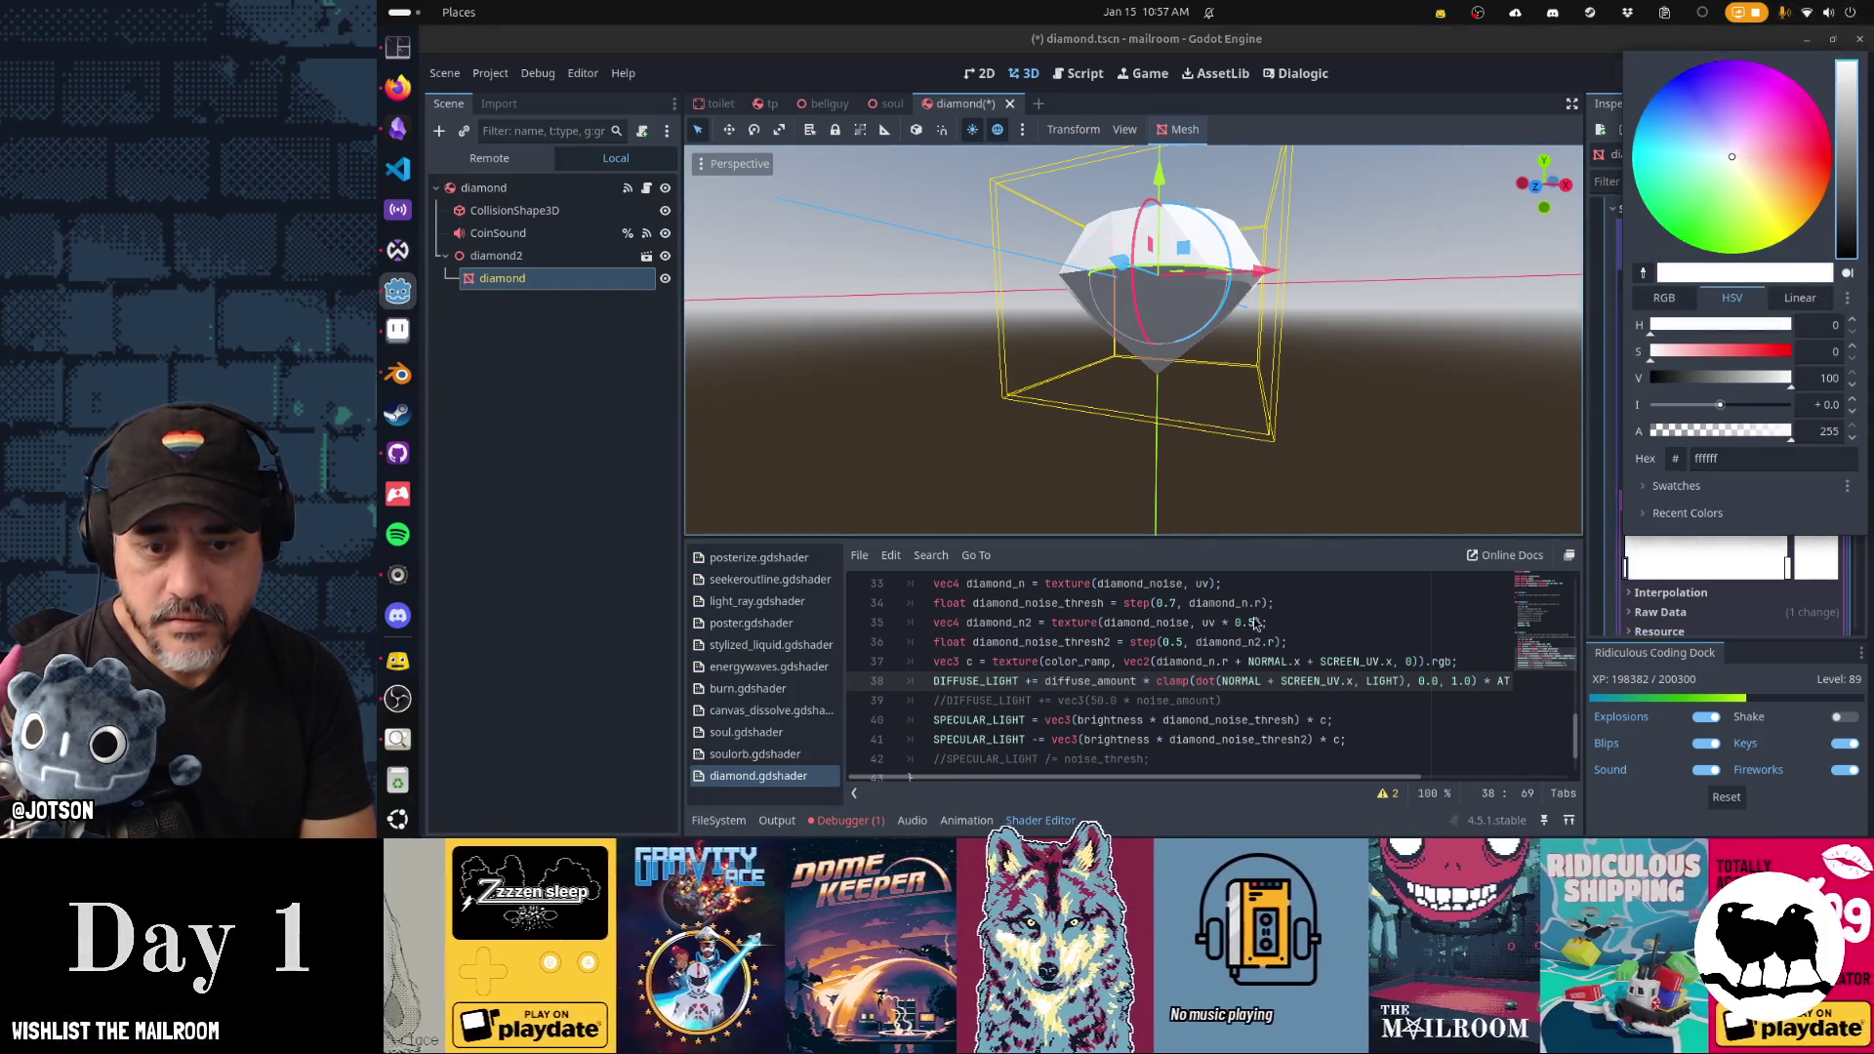
{"action": "left_click_drag", "start_coordinate": [1391, 661], "coordinate": [1259, 623]}
{"action": "left_click", "coordinate": [1144, 641]}
{"action": "key", "text": "ctrl+s"}
{"action": "mouse_move", "coordinate": [1220, 458]}
{"action": "left_mouse_down"}
{"action": "mouse_move", "coordinate": [1279, 477]}
{"action": "mouse_move", "coordinate": [1200, 501]}
{"action": "left_mouse_up"}
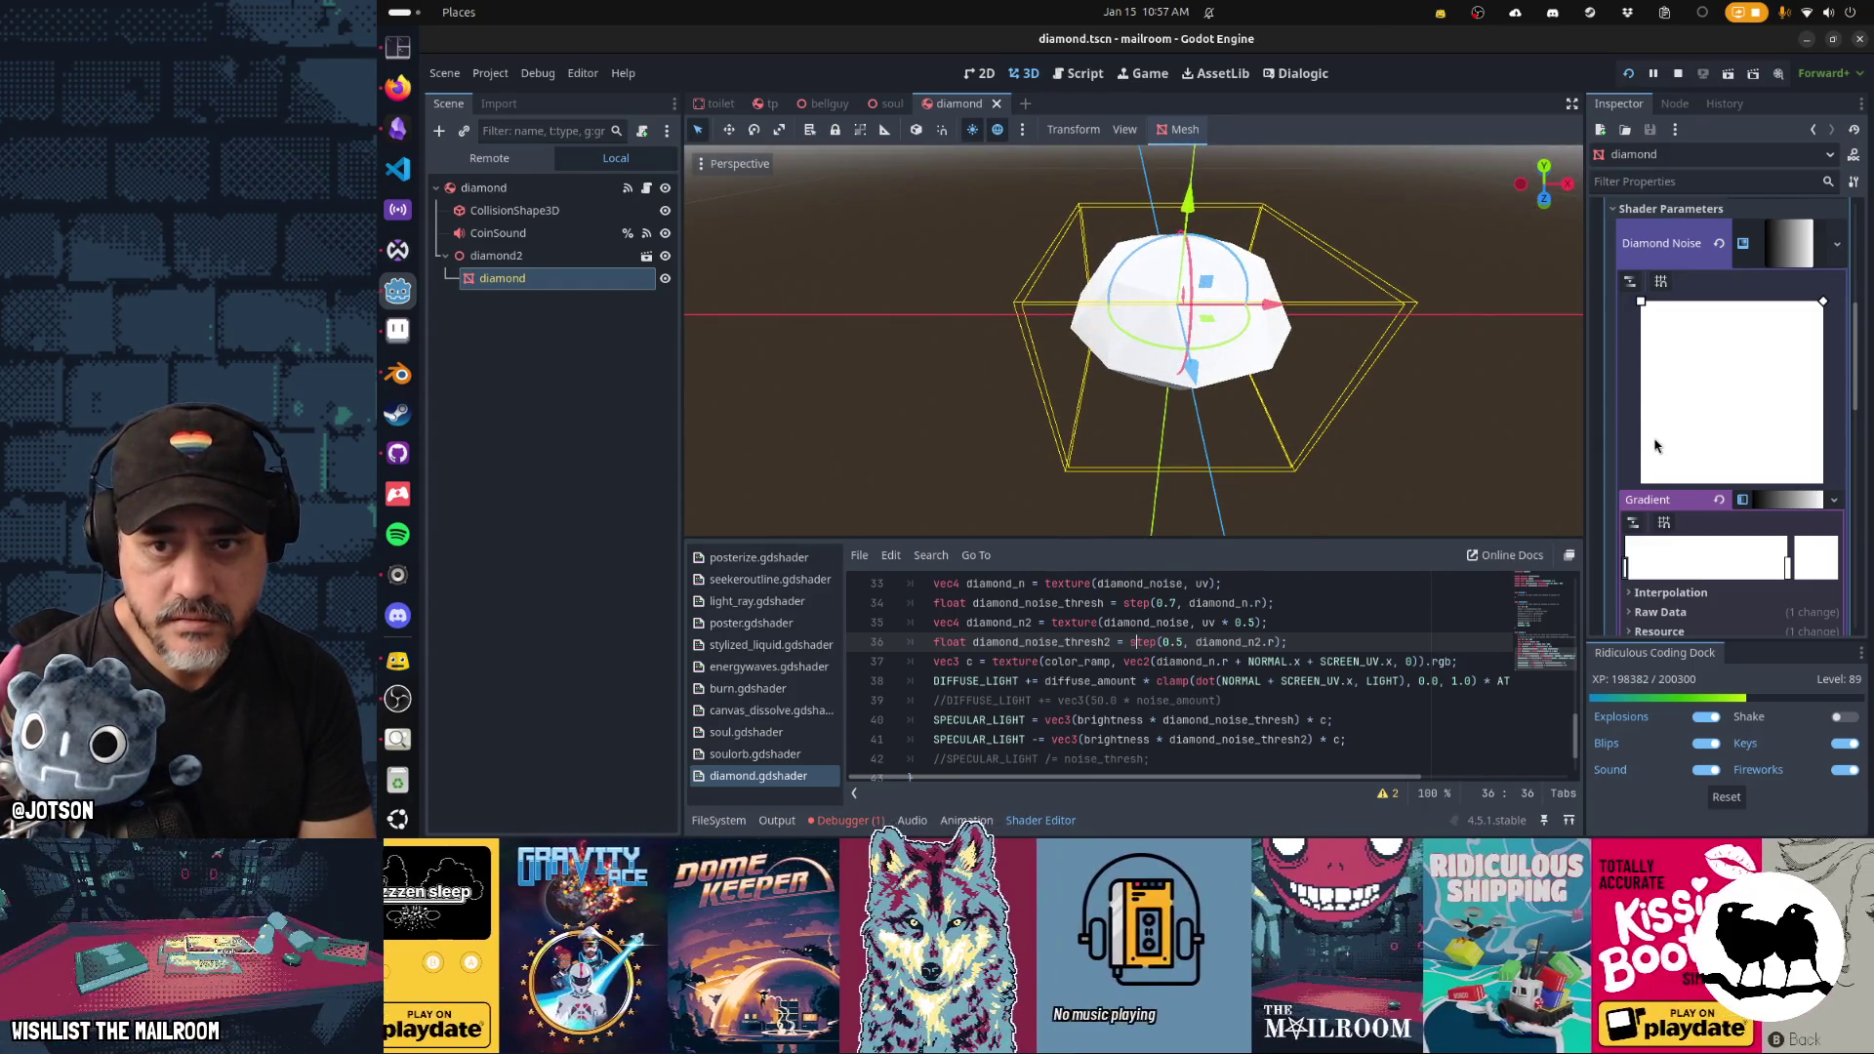
Replace the gradient in Diamond Noise with diamondnoise.png and save the scene.
{"action": "scroll", "coordinate": [1654, 446], "scroll_direction": "up", "scroll_amount": 2}
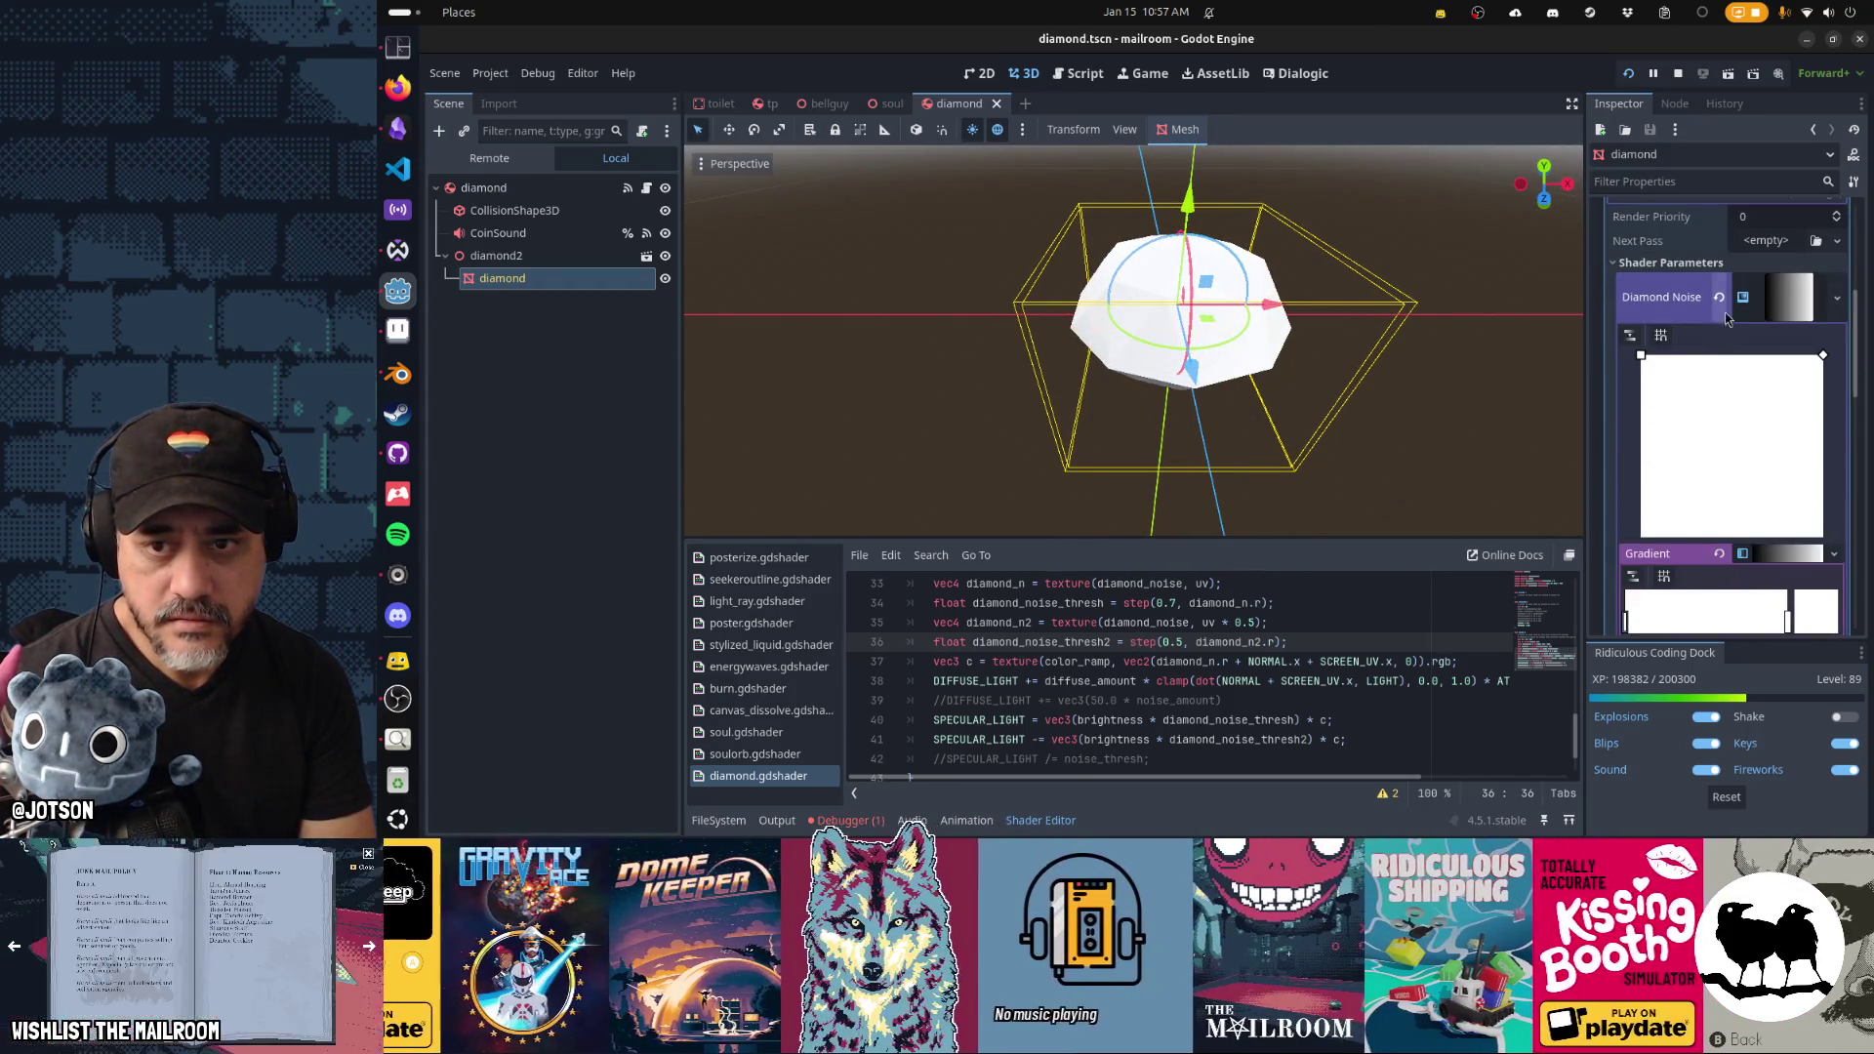
{"action": "left_click", "coordinate": [1722, 300]}
{"action": "left_click", "coordinate": [1837, 285]}
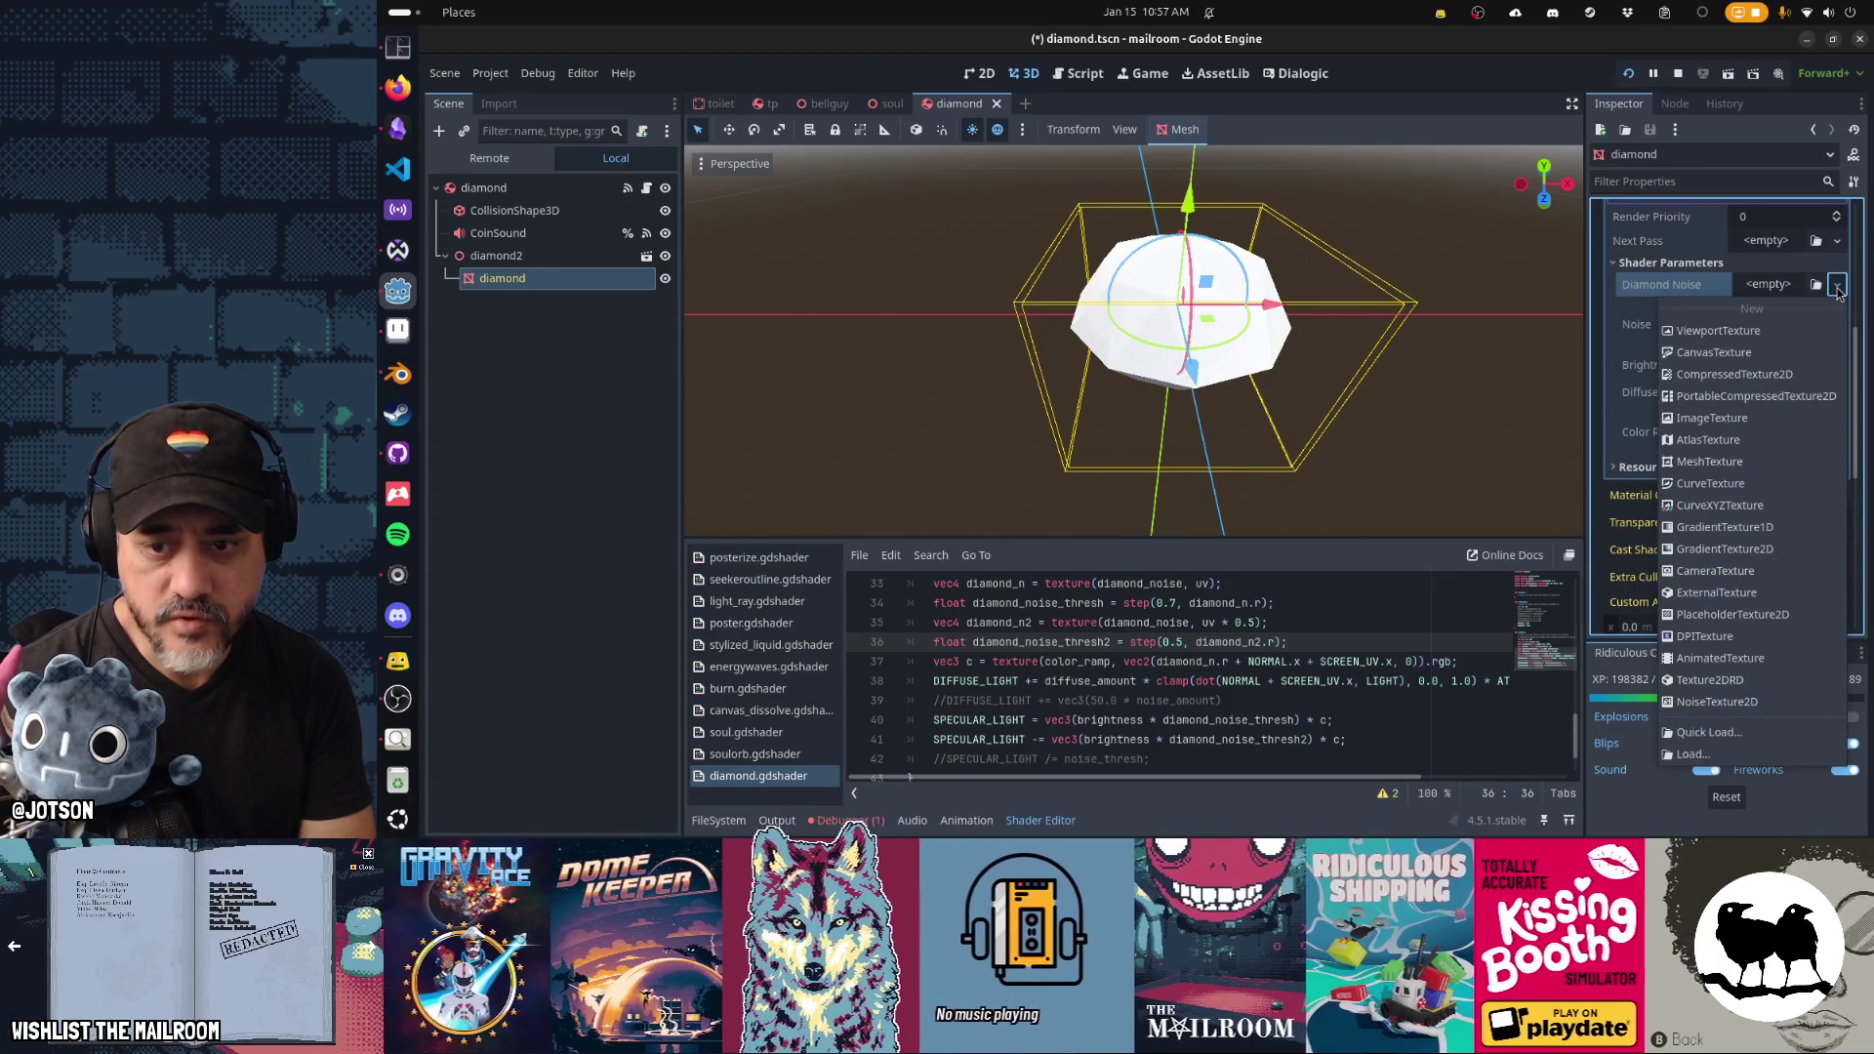
{"action": "left_click", "coordinate": [1712, 734]}
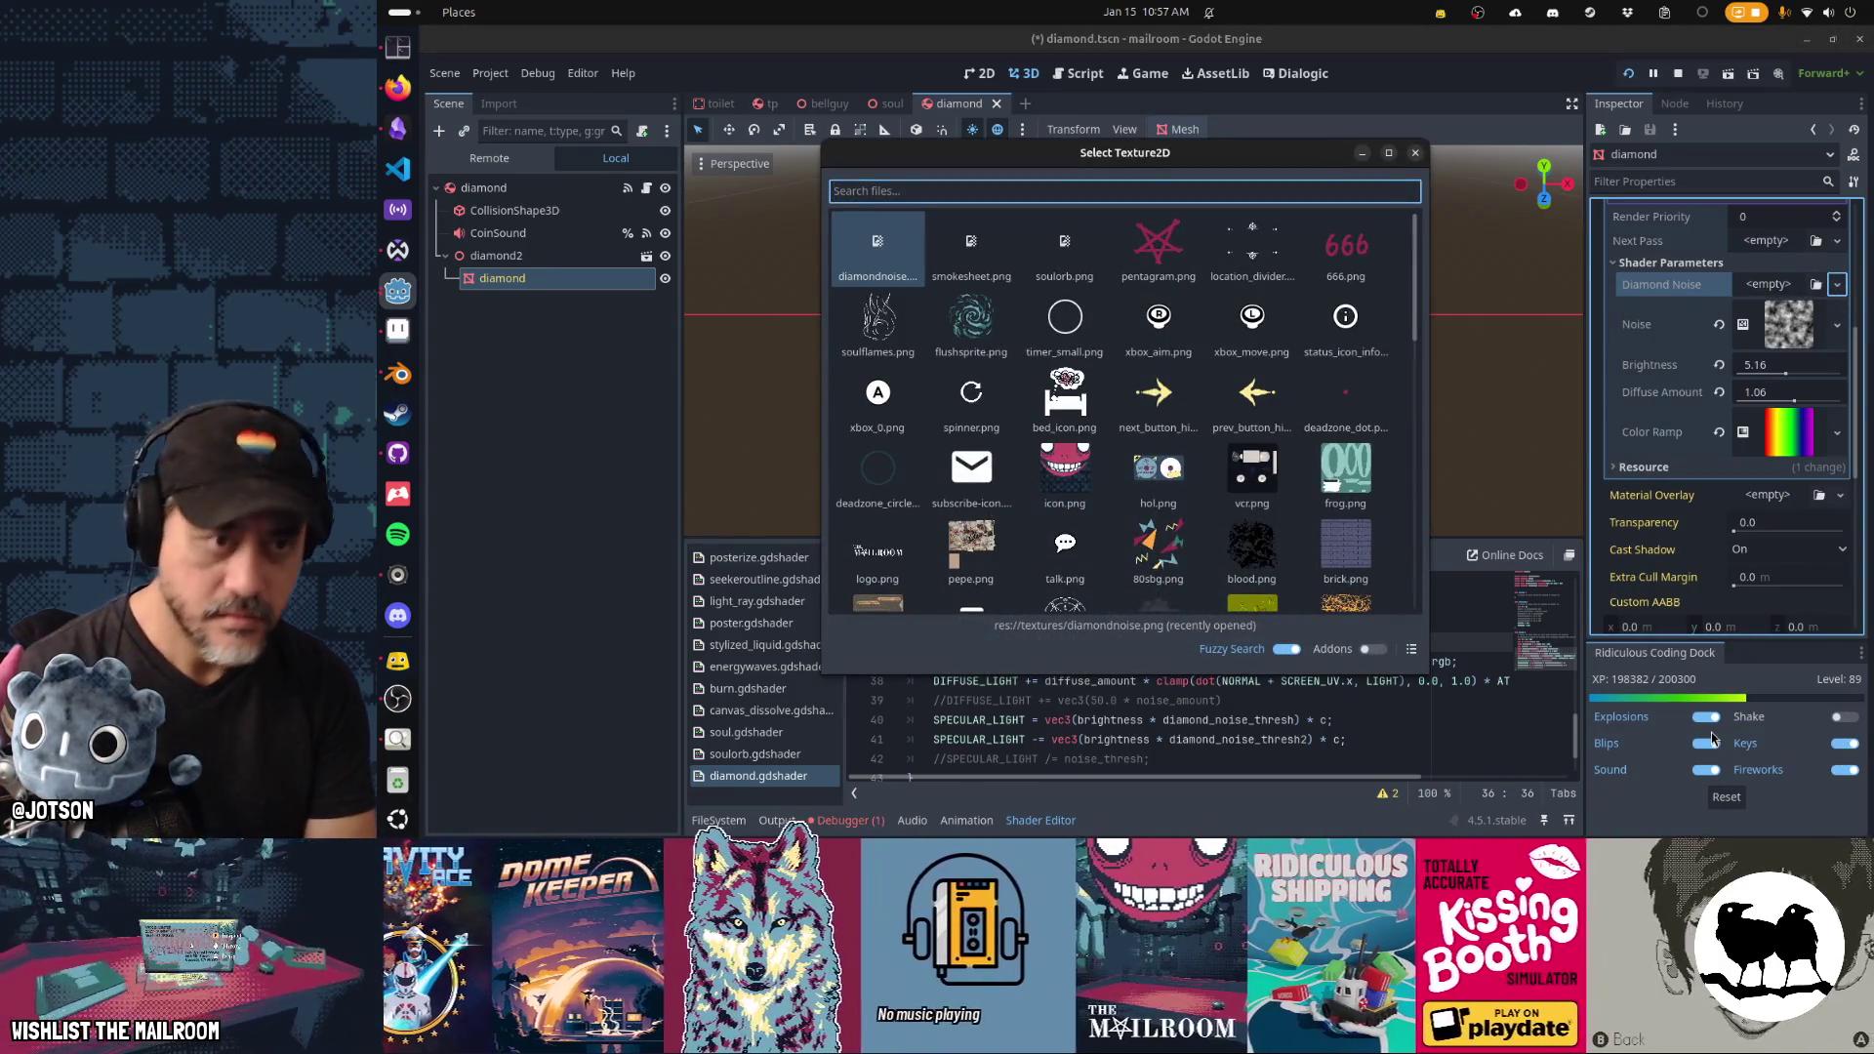
{"action": "key", "text": "Return"}
{"action": "key", "text": "ctrl+s"}
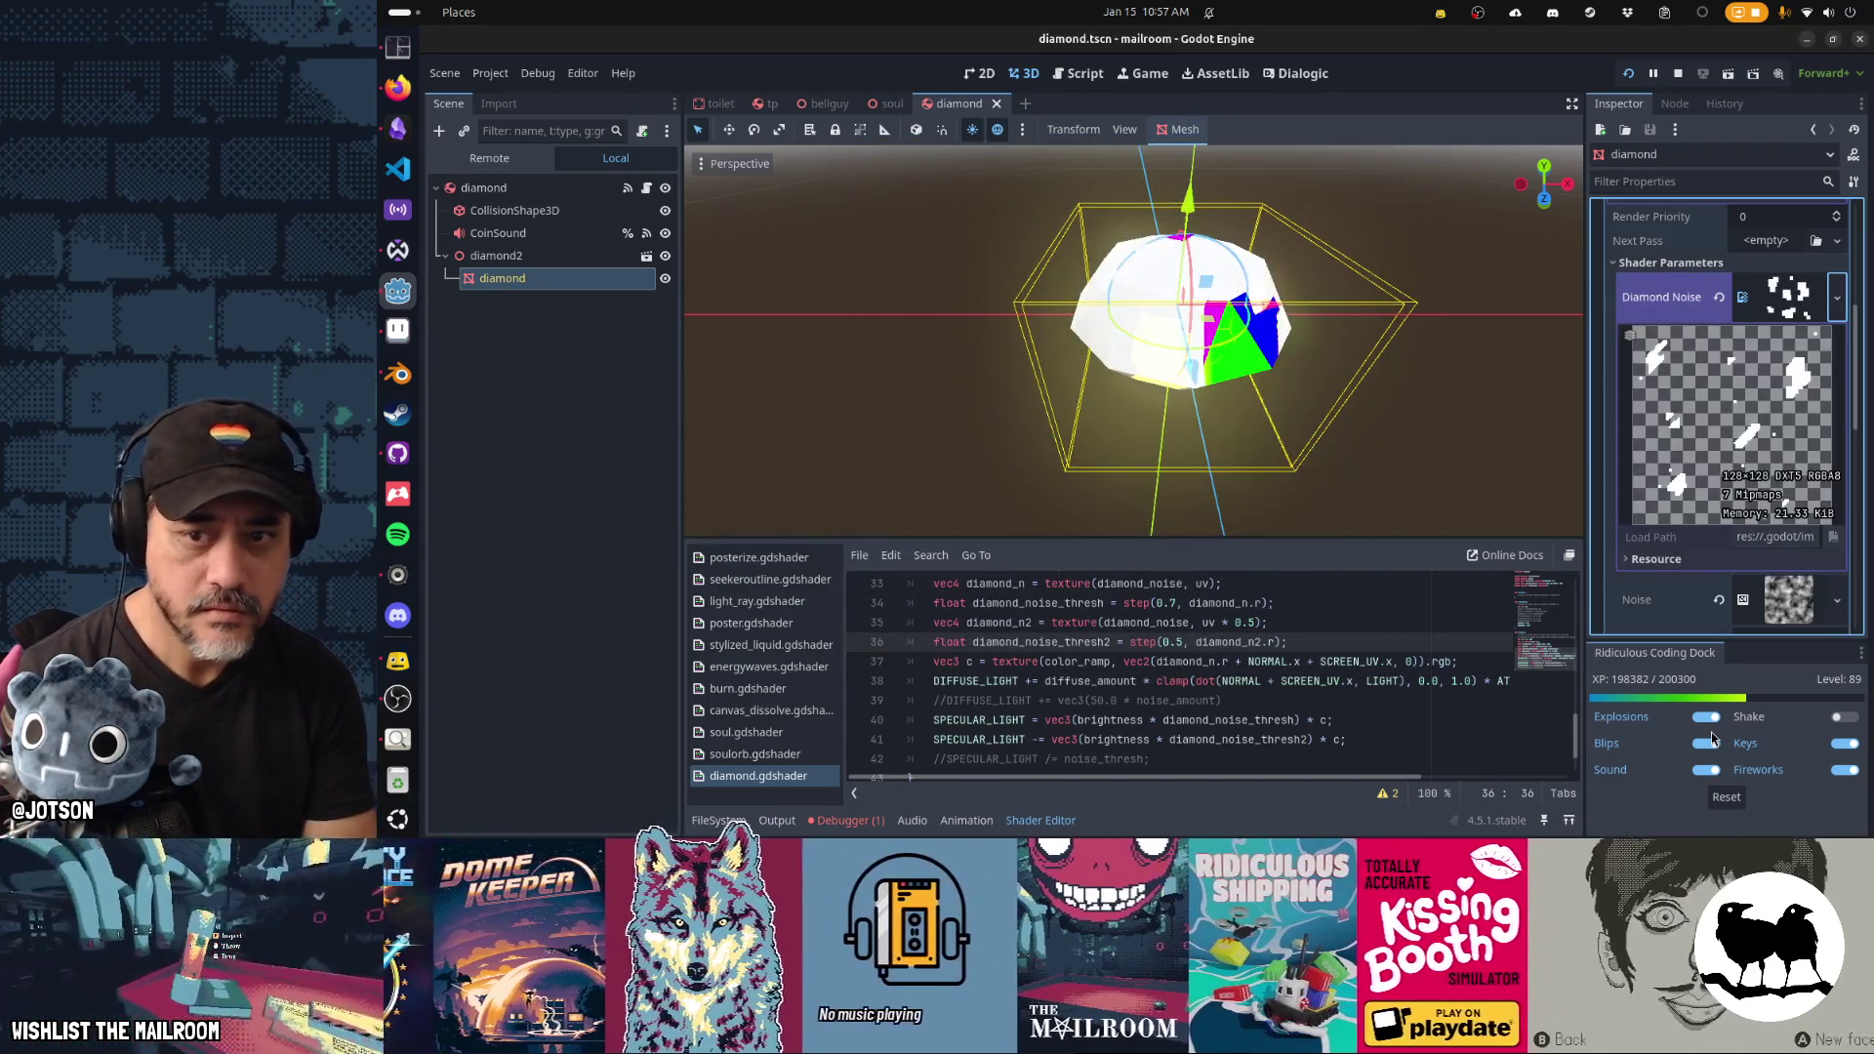
Undo a stray paste on shader line 40 and dismiss the Diamond Noise resource options.
{"action": "left_click", "coordinate": [1222, 720]}
{"action": "type", "text": "SCREEN_UV"}
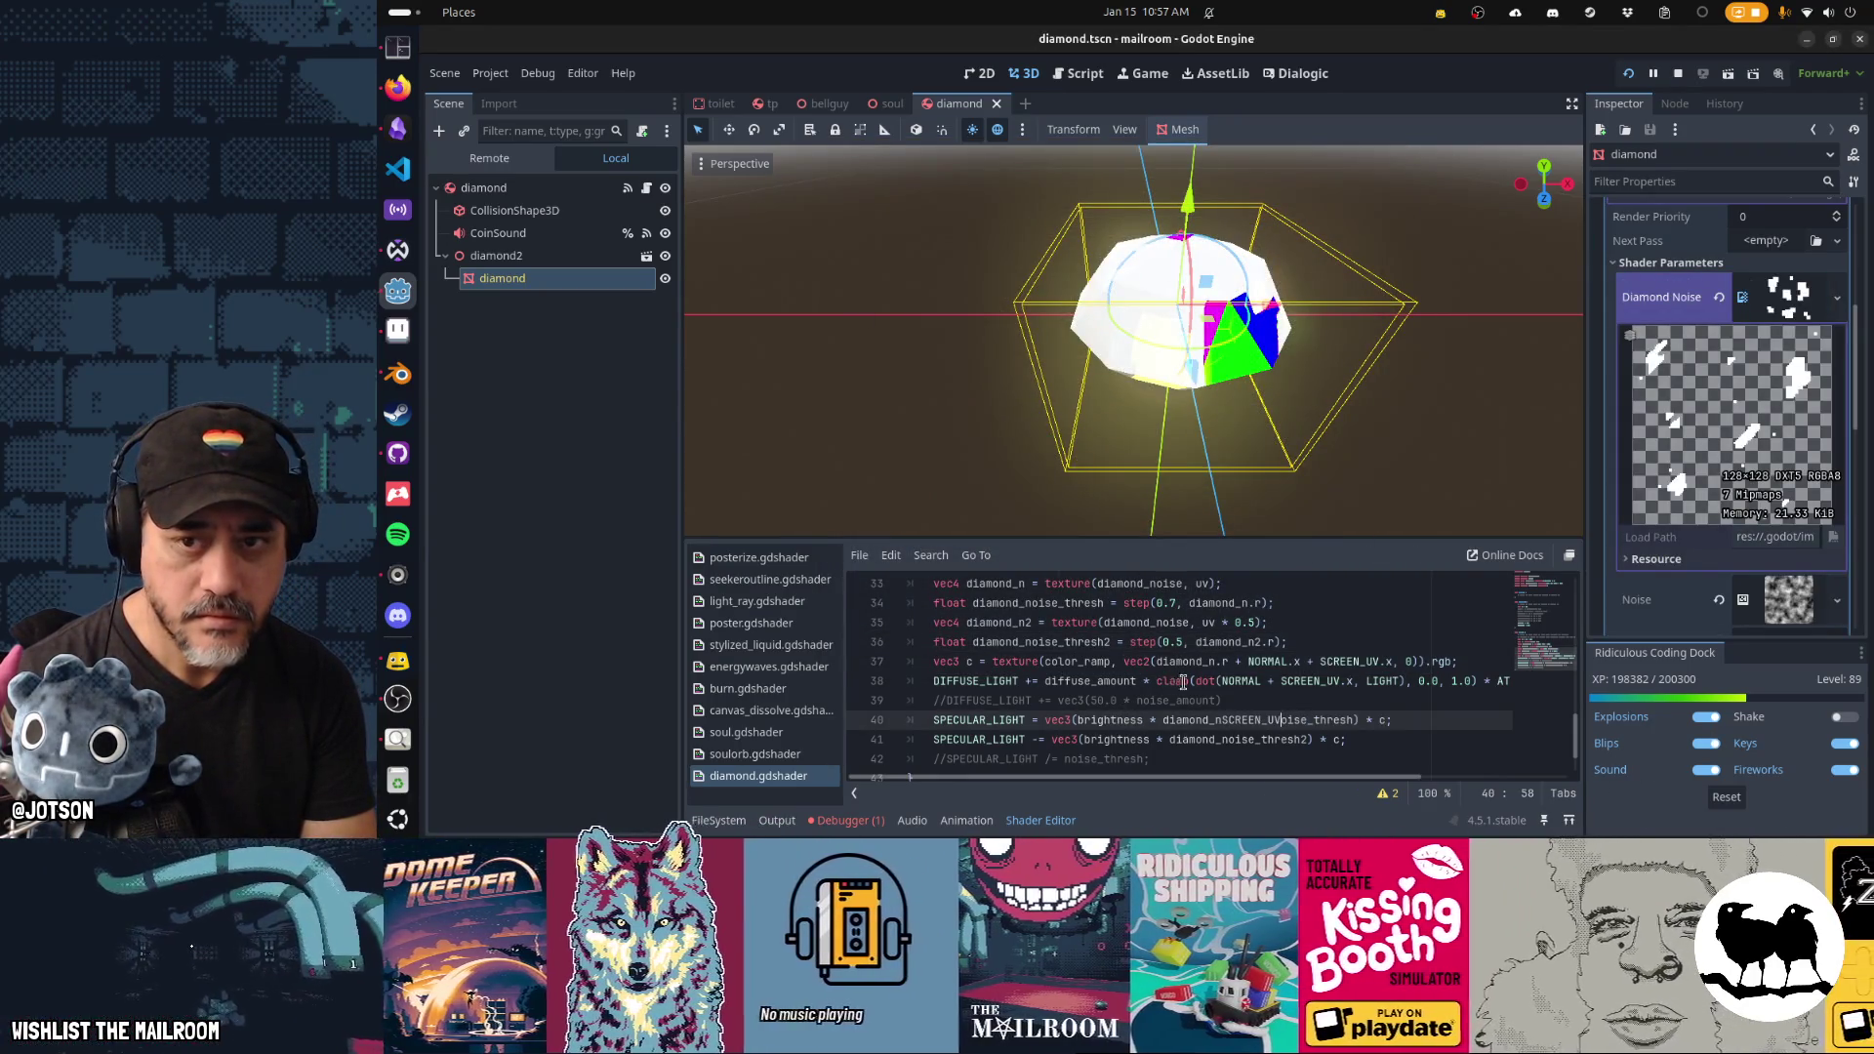
{"action": "key", "text": "ctrl+z"}
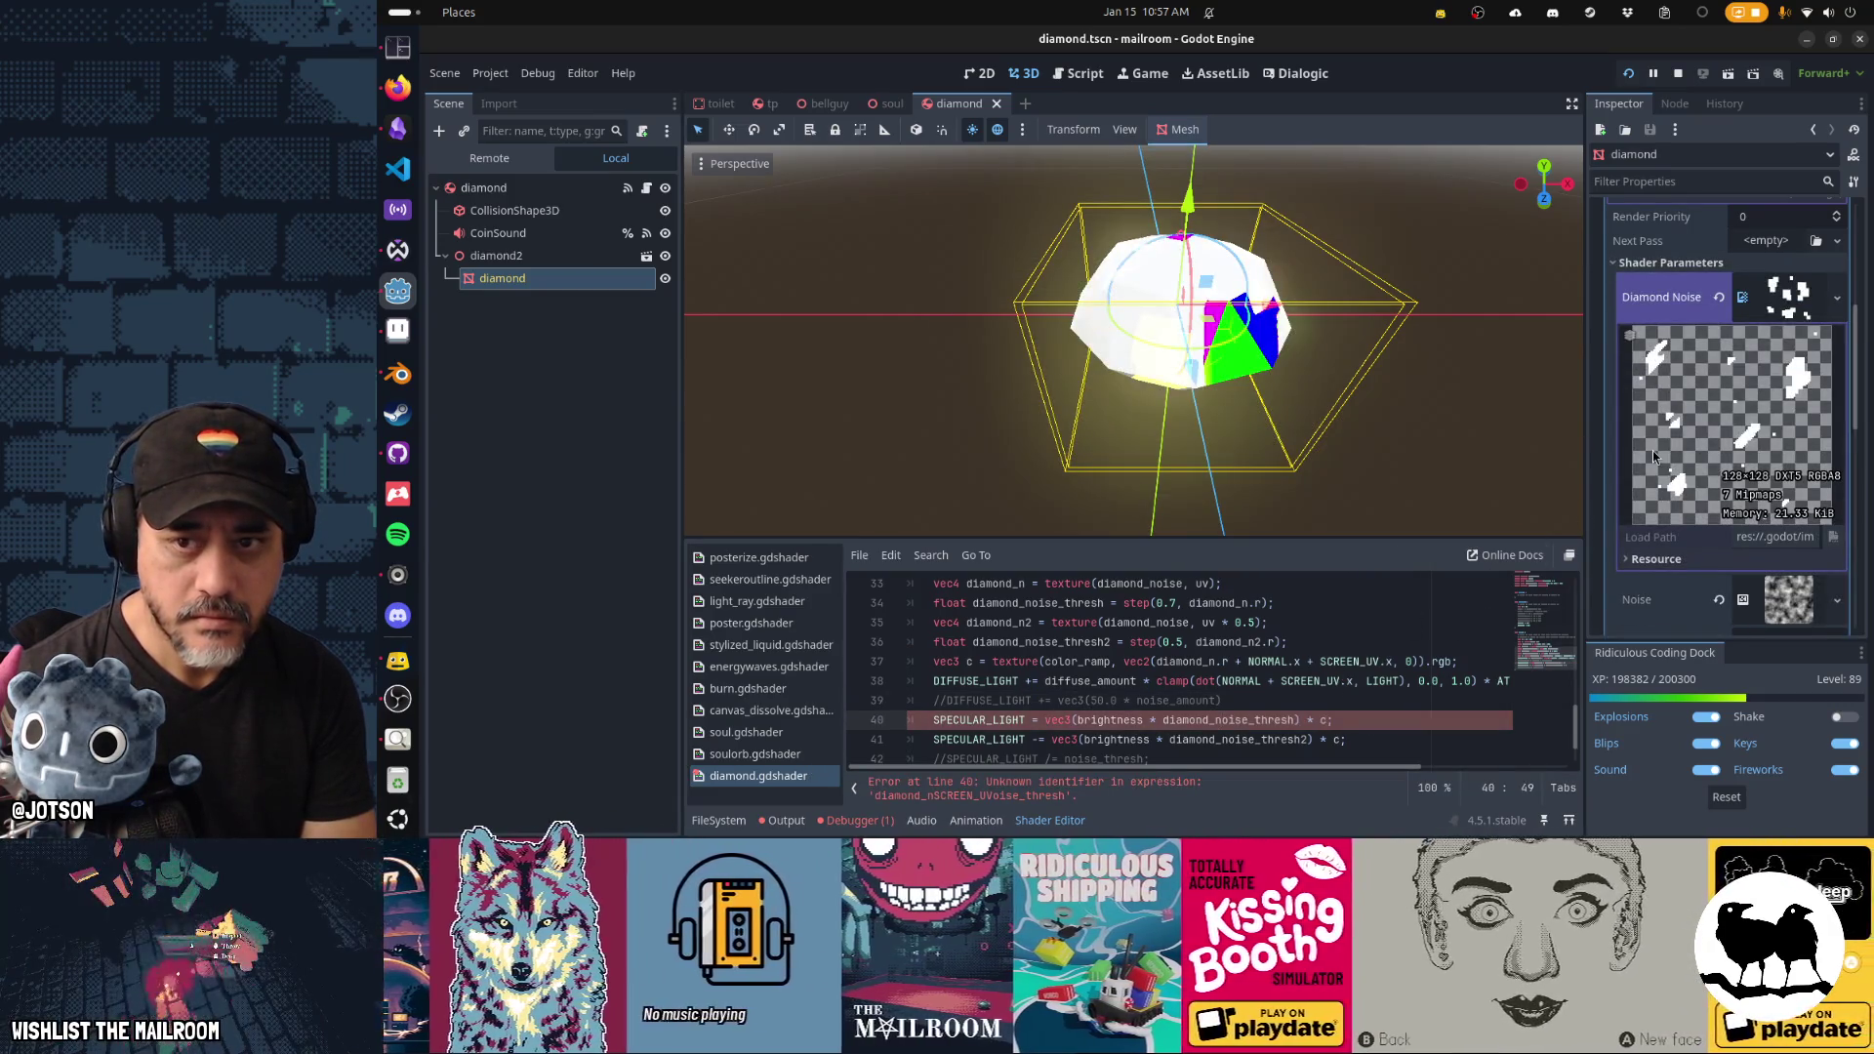
{"action": "left_click", "coordinate": [1837, 314]}
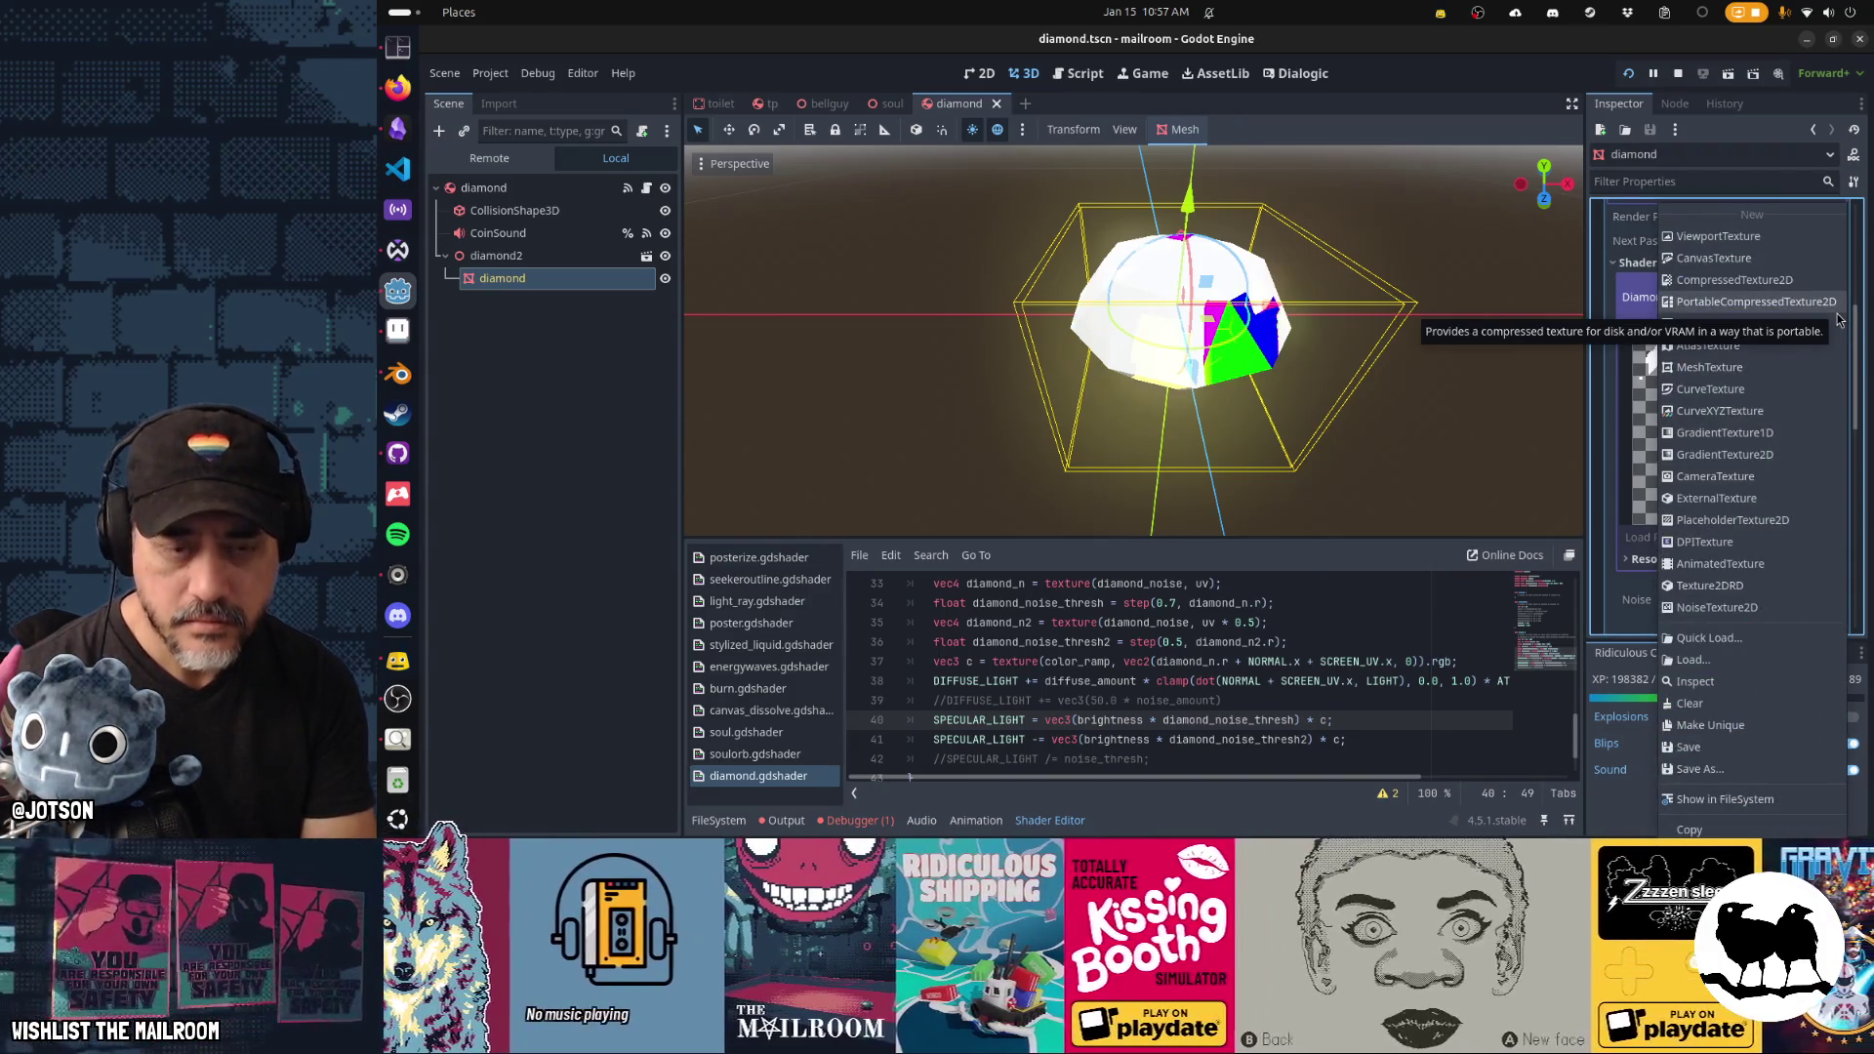
{"action": "left_click", "coordinate": [1357, 410]}
{"action": "mouse_move", "coordinate": [1357, 410]}
{"action": "left_mouse_down"}
{"action": "mouse_move", "coordinate": [1315, 378]}
{"action": "mouse_move", "coordinate": [1415, 392]}
{"action": "mouse_move", "coordinate": [1385, 404]}
{"action": "left_mouse_up"}
{"action": "key", "text": "alt+Tab"}
{"action": "key", "text": "alt+Tab"}
Turn diamondnoise.png into a blank white canvas in Aseprite, save it, and return to Godot.
{"action": "key", "text": "Tab"}
{"action": "key", "text": "Tab"}
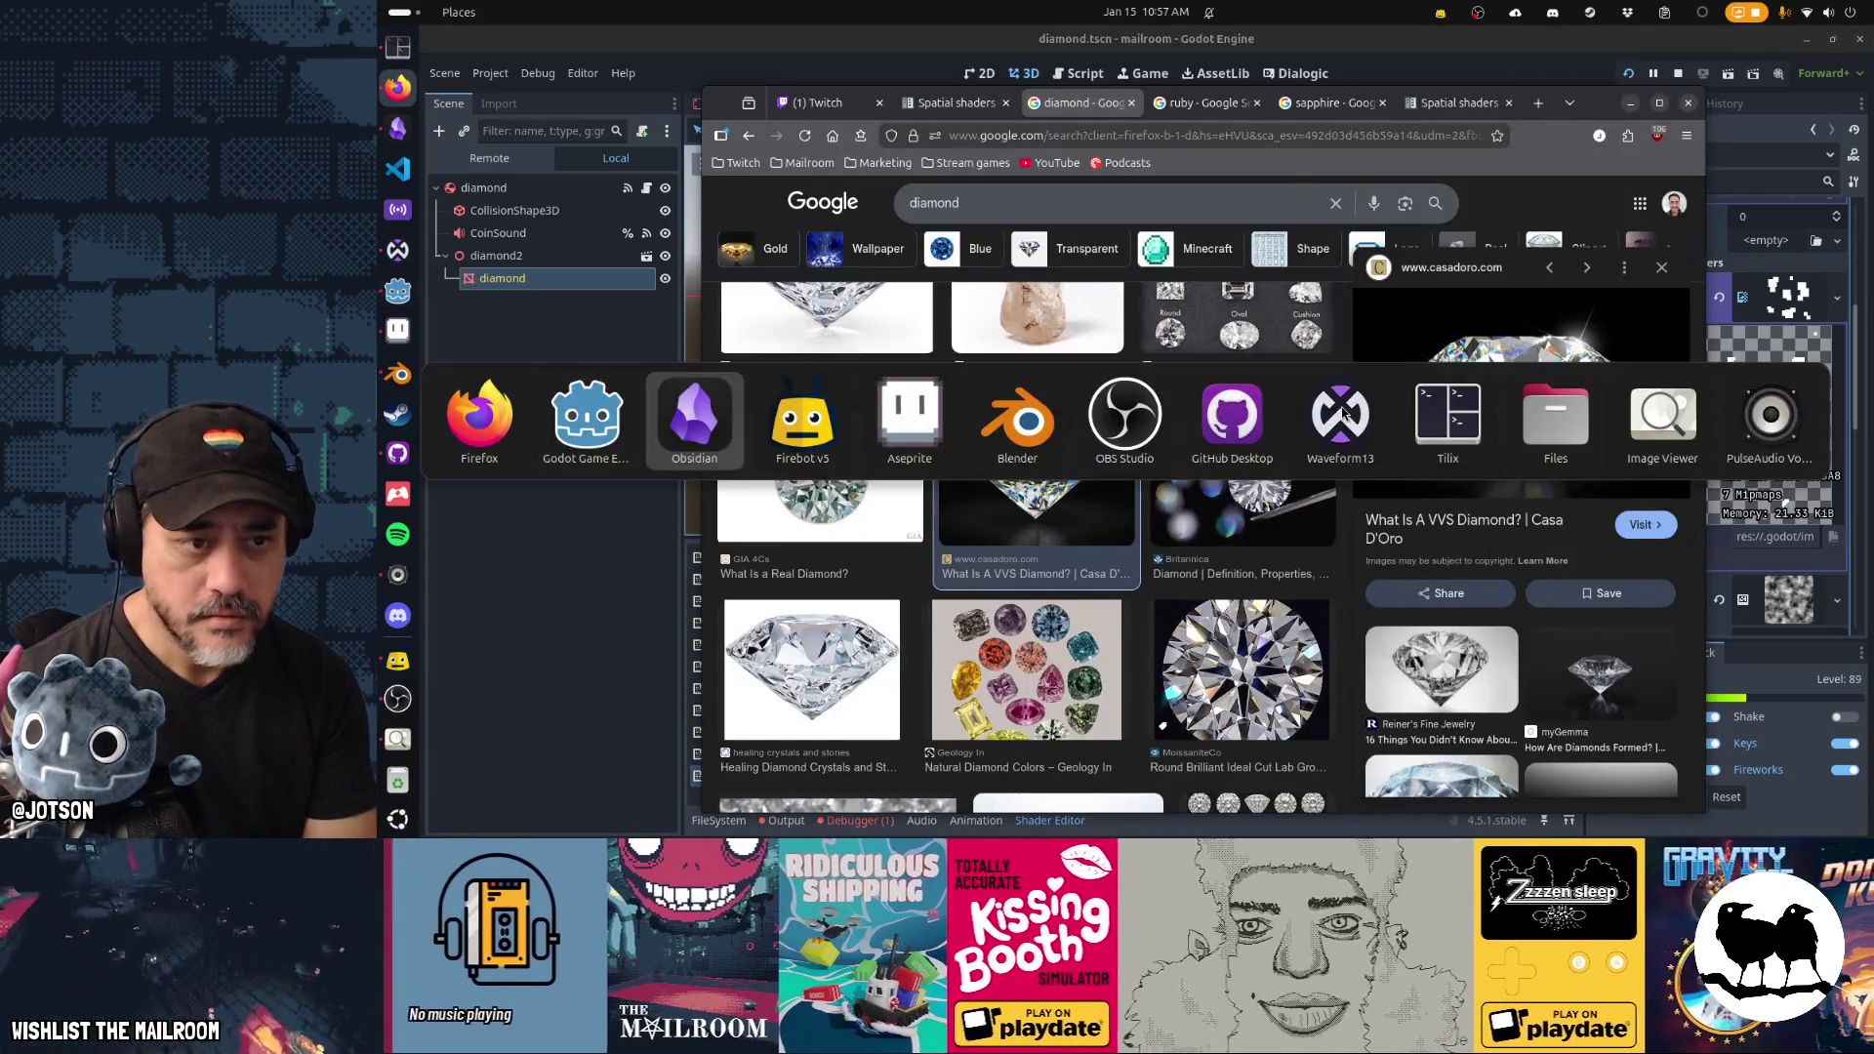
{"action": "key", "text": "ctrl+z"}
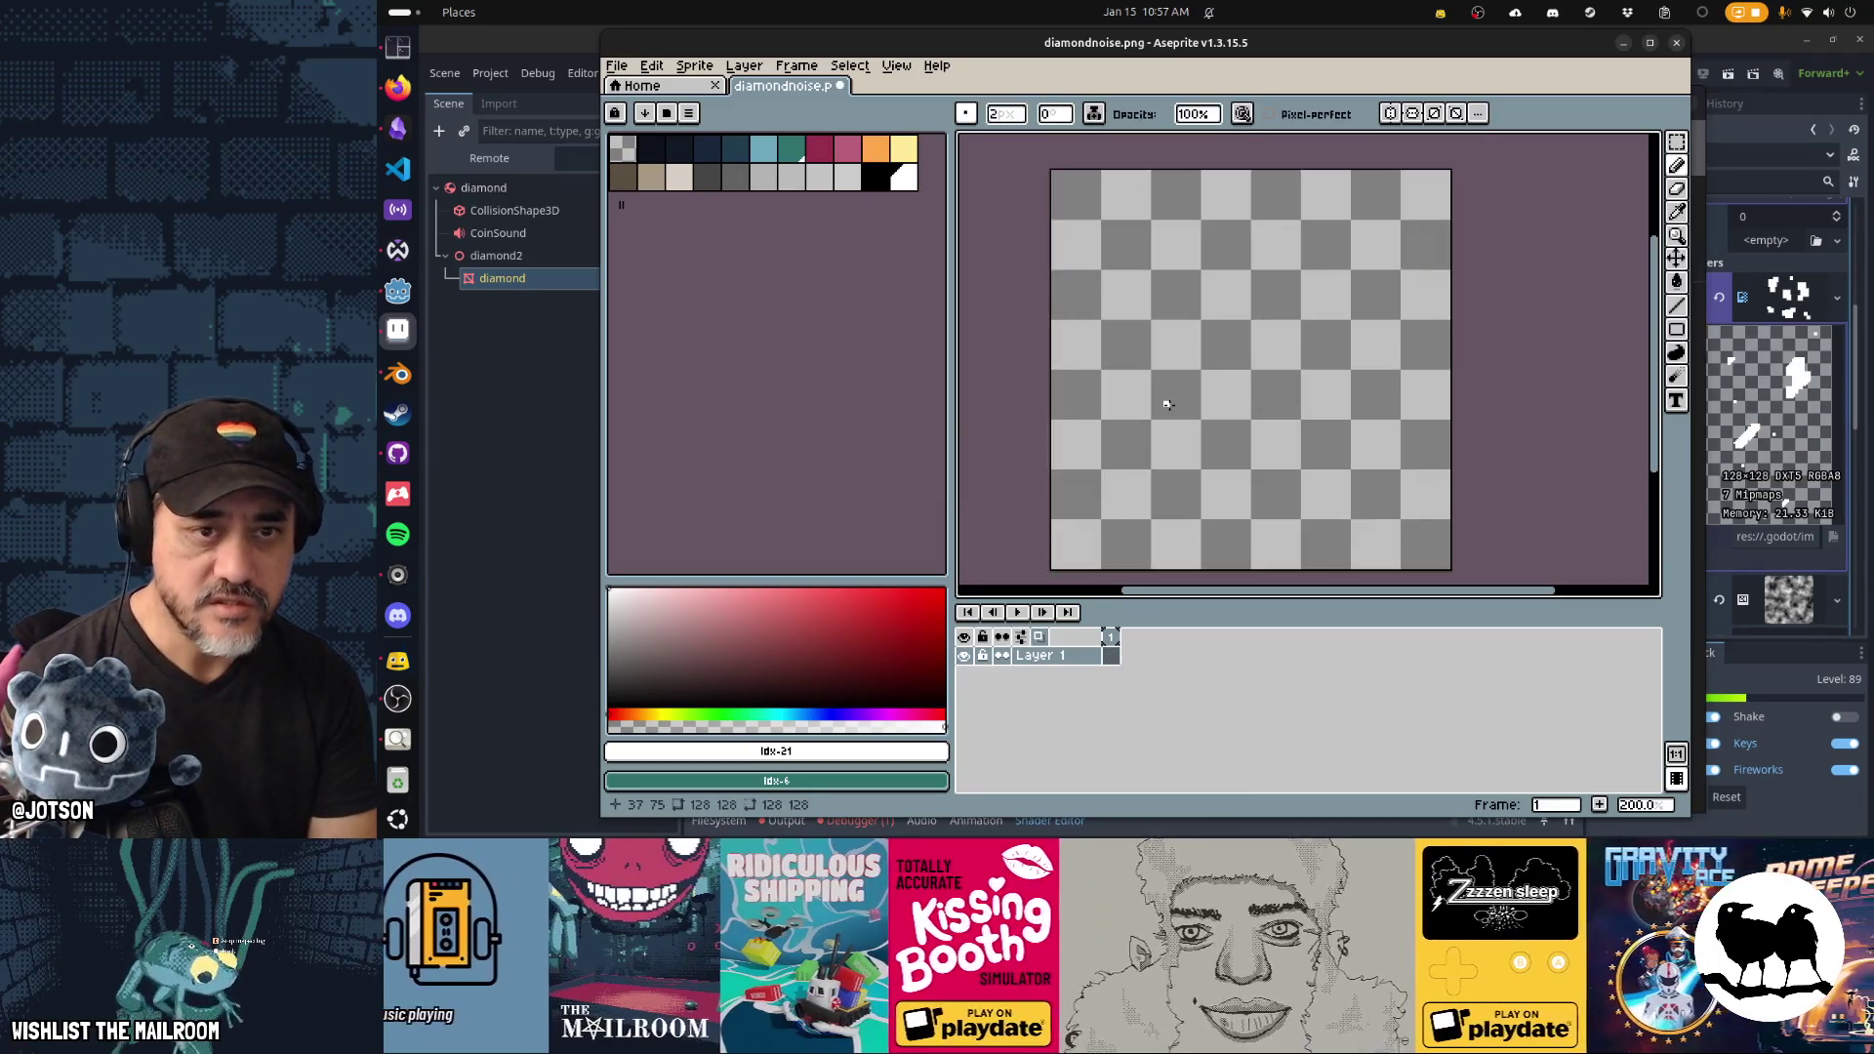
{"action": "key", "text": "ctrl+z"}
{"action": "key", "text": "ctrl+s"}
{"action": "key", "text": "alt+Tab"}
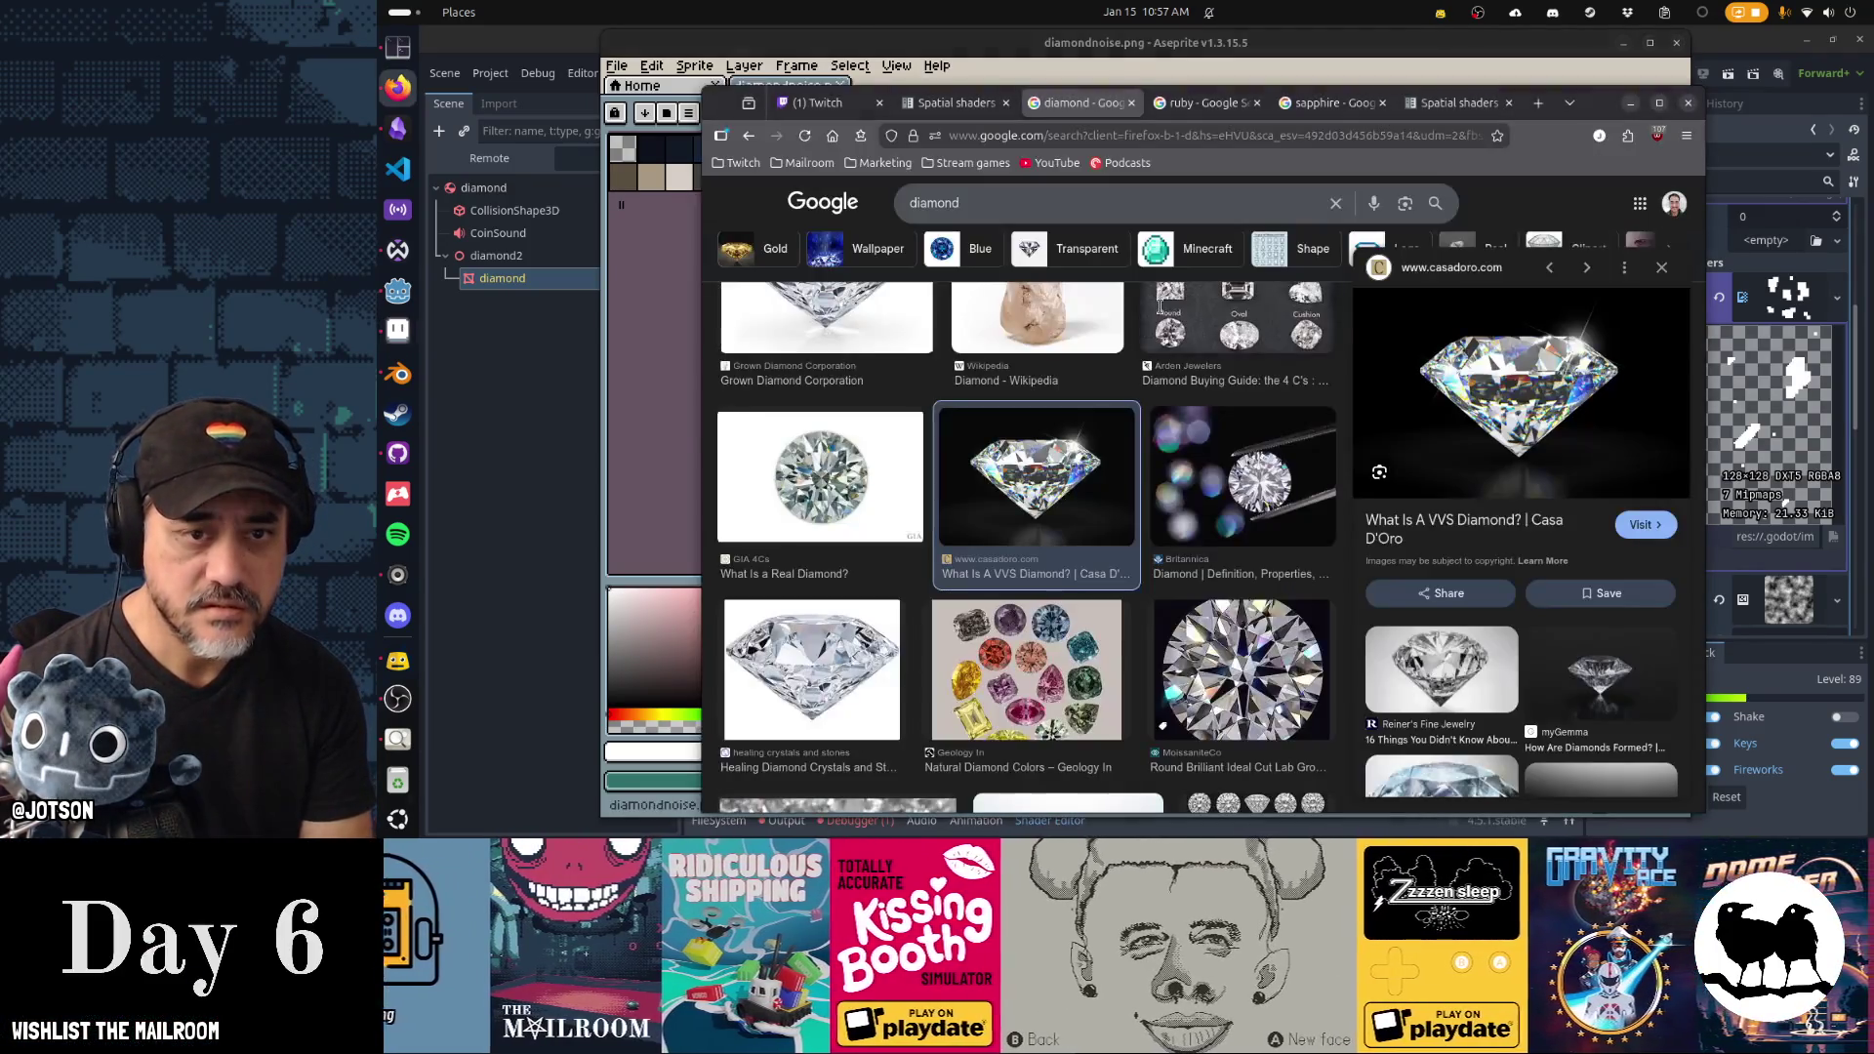
{"action": "key", "text": "alt+Tab"}
{"action": "key", "text": "Tab"}
{"action": "mouse_move", "coordinate": [1162, 313]}
{"action": "left_mouse_down"}
{"action": "mouse_move", "coordinate": [1034, 307]}
{"action": "mouse_move", "coordinate": [1047, 316]}
{"action": "left_mouse_up"}
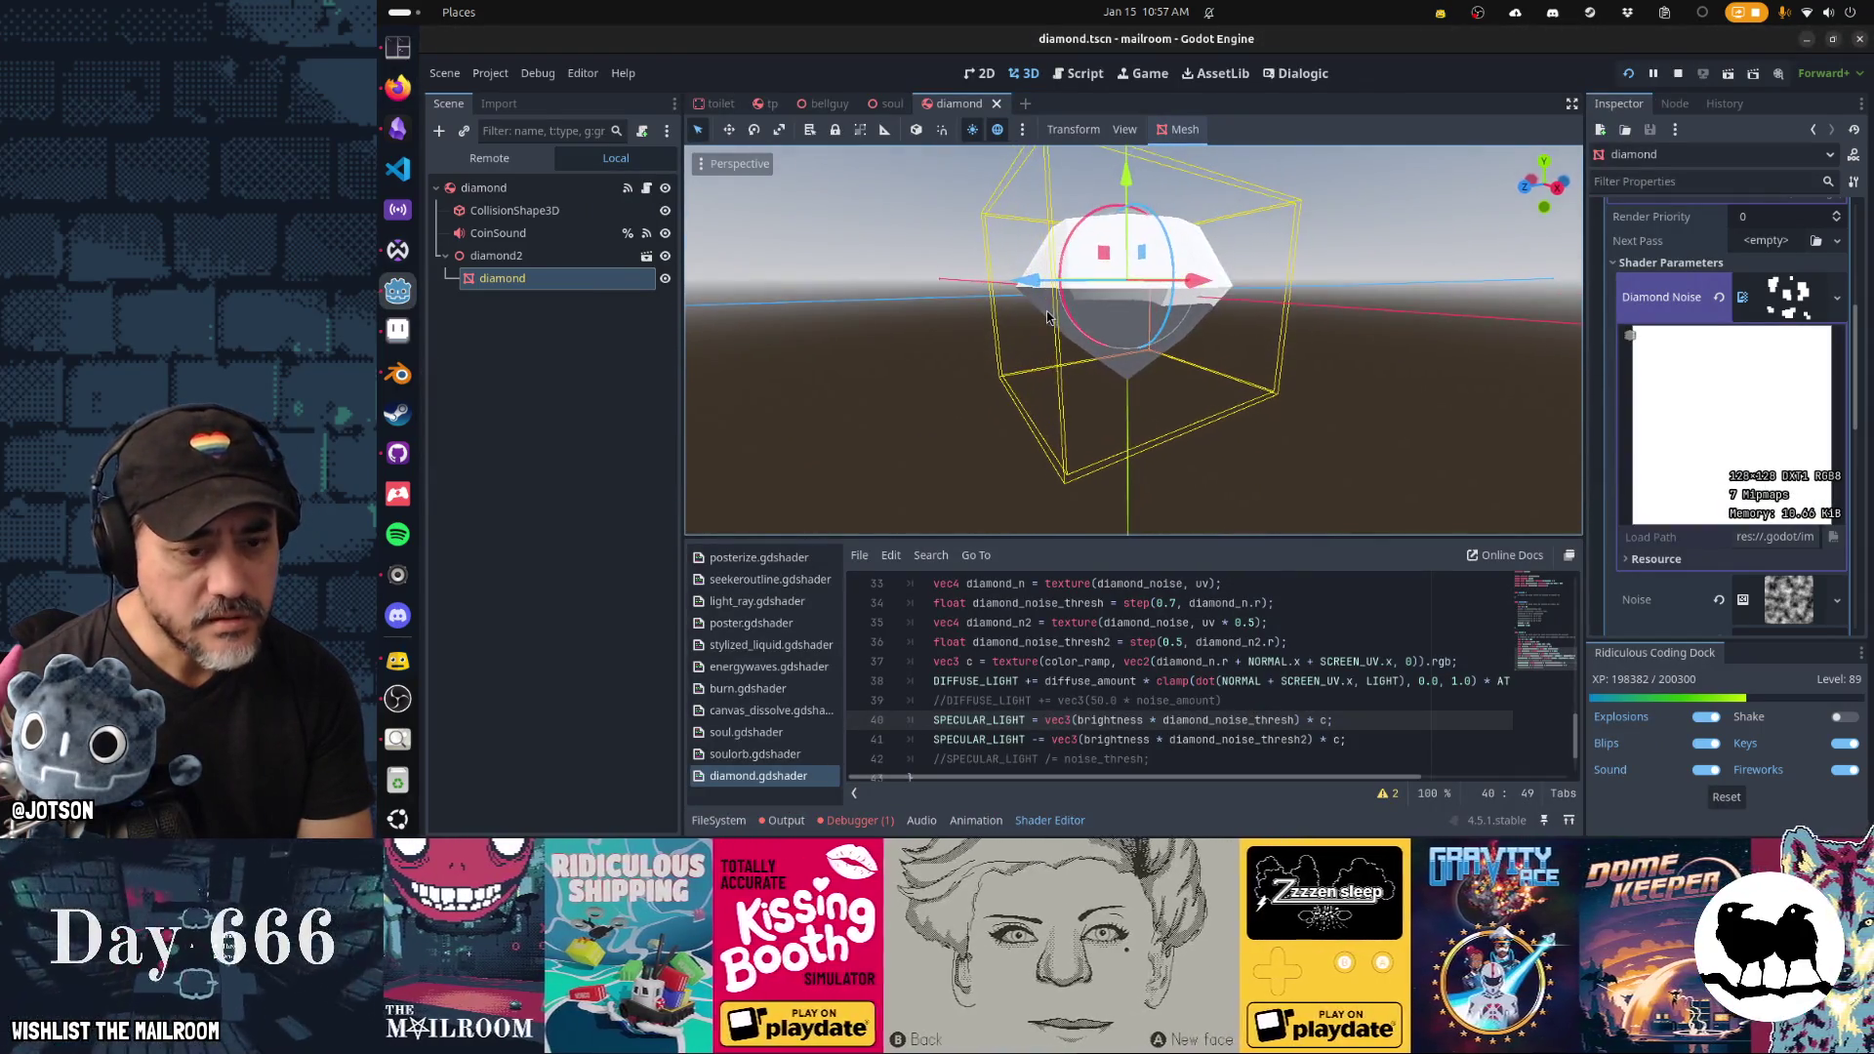
Comment out the SPECULAR_LIGHT subtraction on shader line 41.
{"action": "key", "text": "Down"}
{"action": "key", "text": "Home"}
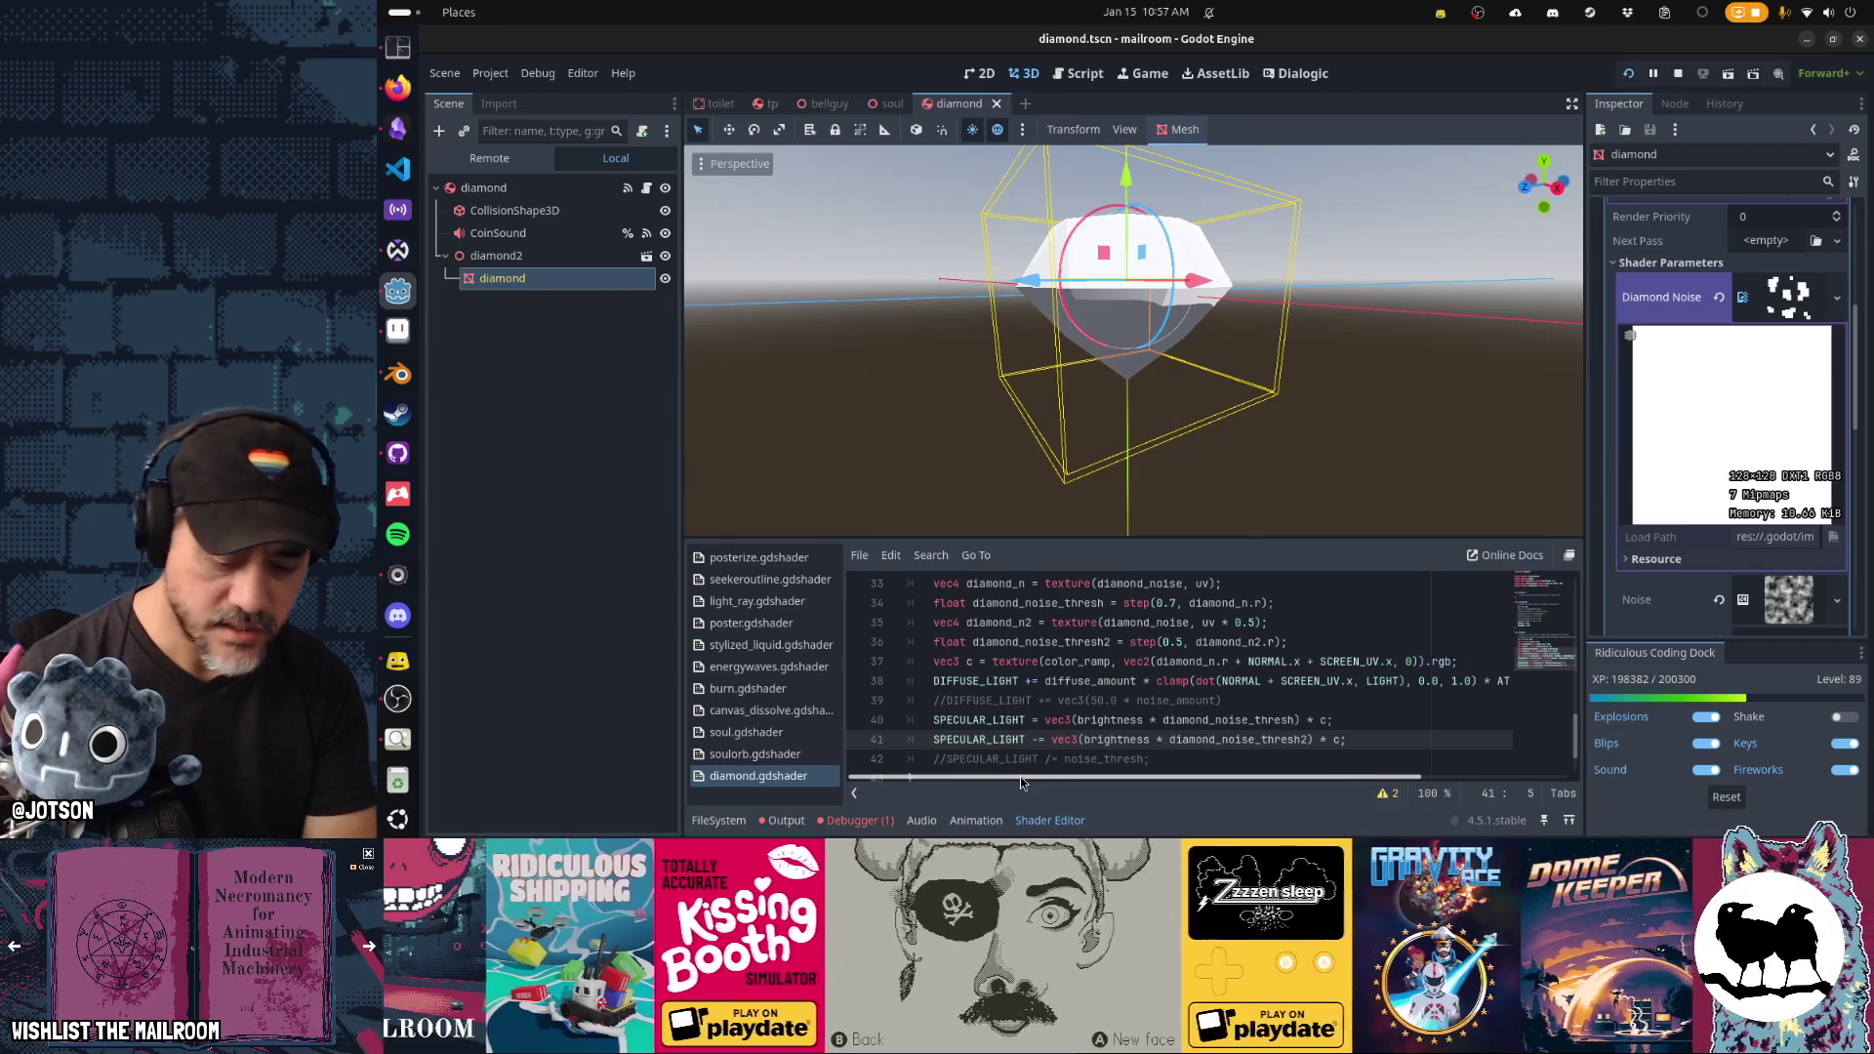
{"action": "key", "text": "ctrl+k"}
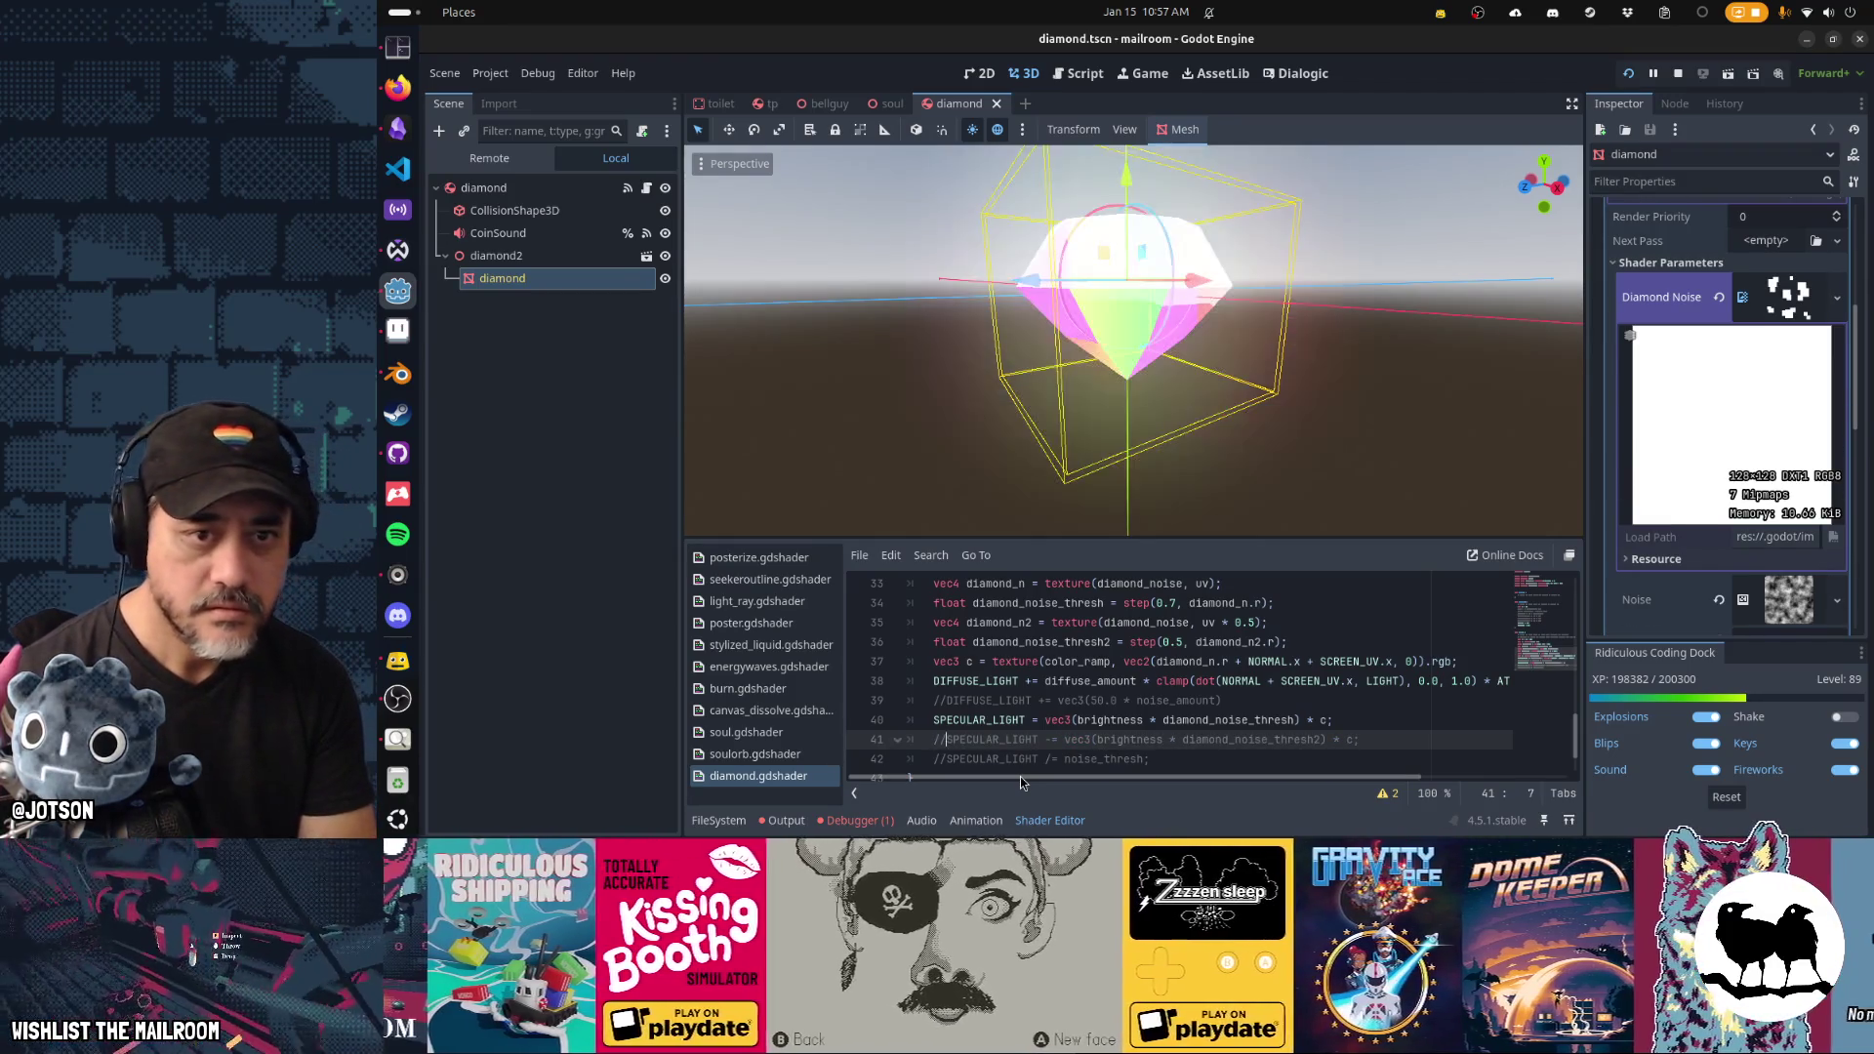
{"action": "mouse_move", "coordinate": [859, 351]}
{"action": "left_mouse_down"}
{"action": "mouse_move", "coordinate": [958, 290]}
{"action": "mouse_move", "coordinate": [1130, 330]}
{"action": "mouse_move", "coordinate": [1308, 441]}
{"action": "left_mouse_up"}
Comment out the DIFFUSE_LIGHT line 38, save, and relaunch the game with F5.
{"action": "left_click", "coordinate": [934, 681]}
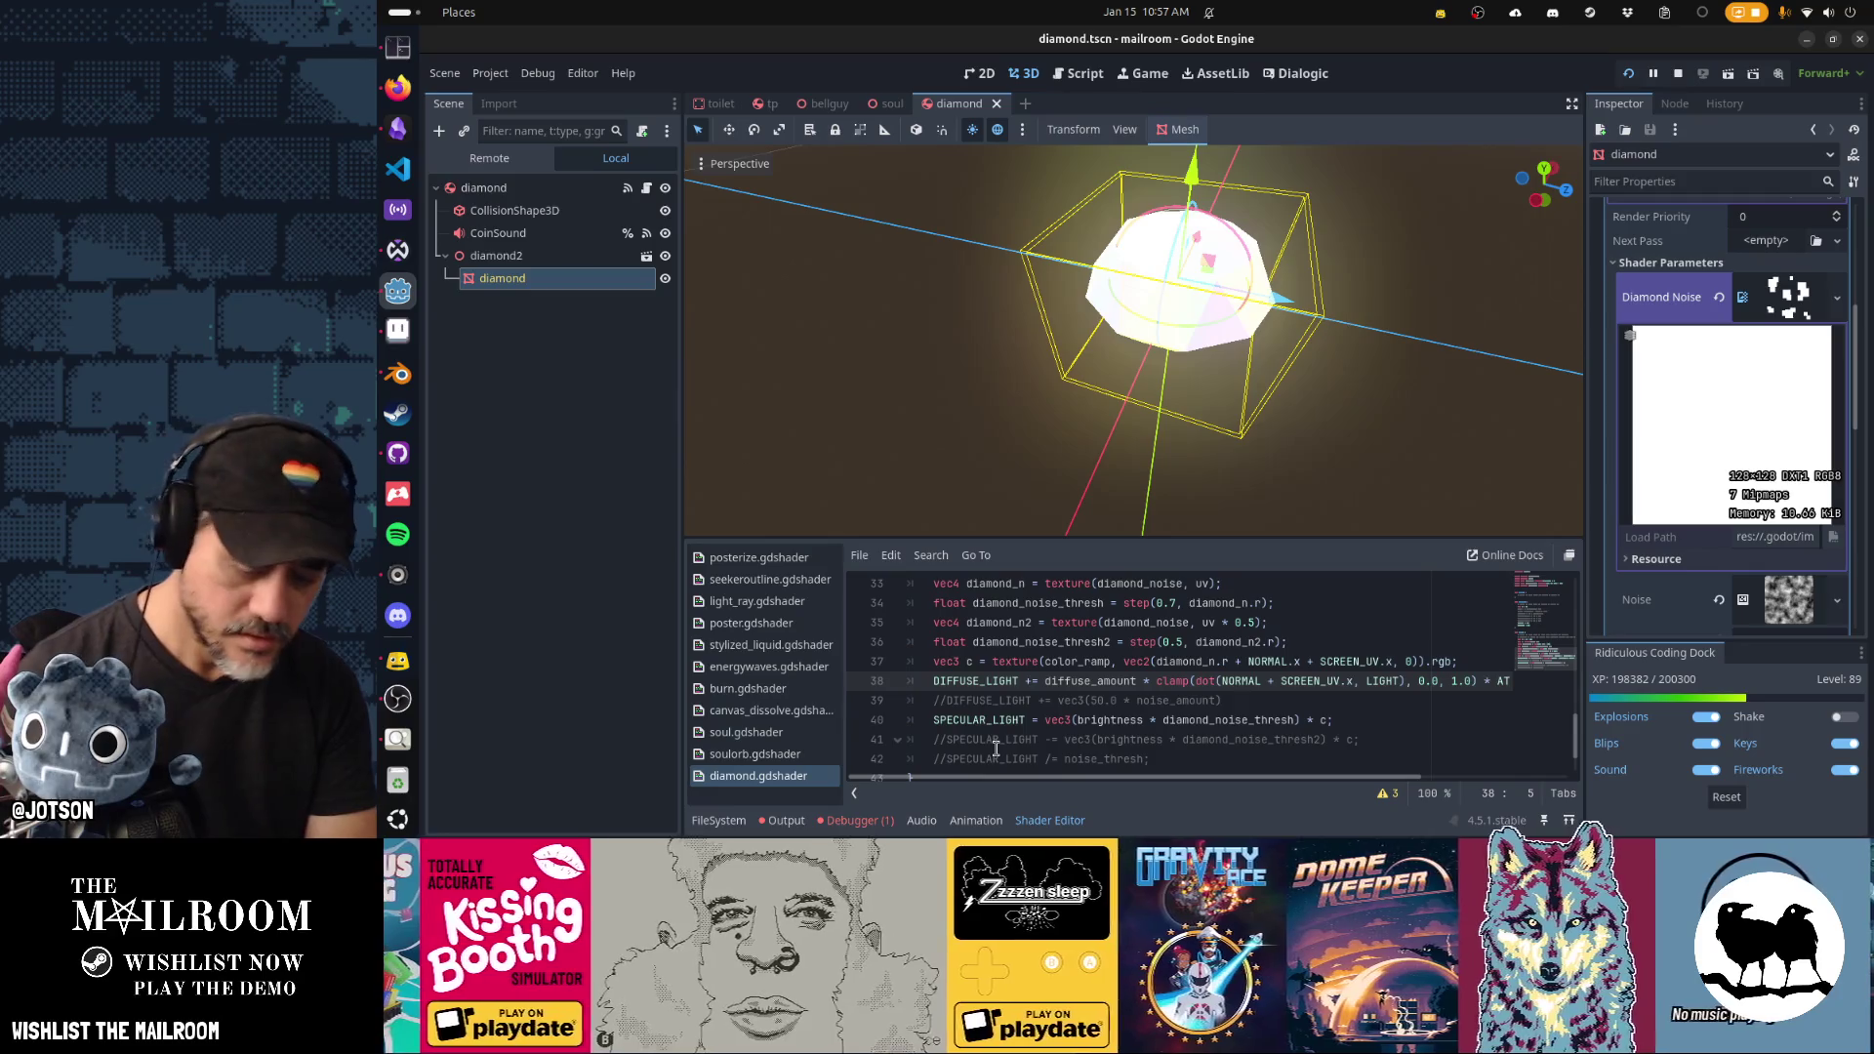
{"action": "type", "text": "//"}
{"action": "key", "text": "ctrl+s"}
{"action": "mouse_move", "coordinate": [1234, 476]}
{"action": "left_mouse_down"}
{"action": "mouse_move", "coordinate": [952, 405]}
{"action": "mouse_move", "coordinate": [976, 278]}
{"action": "mouse_move", "coordinate": [1276, 244]}
{"action": "mouse_move", "coordinate": [1583, 426]}
{"action": "mouse_move", "coordinate": [1468, 455]}
{"action": "mouse_move", "coordinate": [1236, 443]}
{"action": "left_mouse_up"}
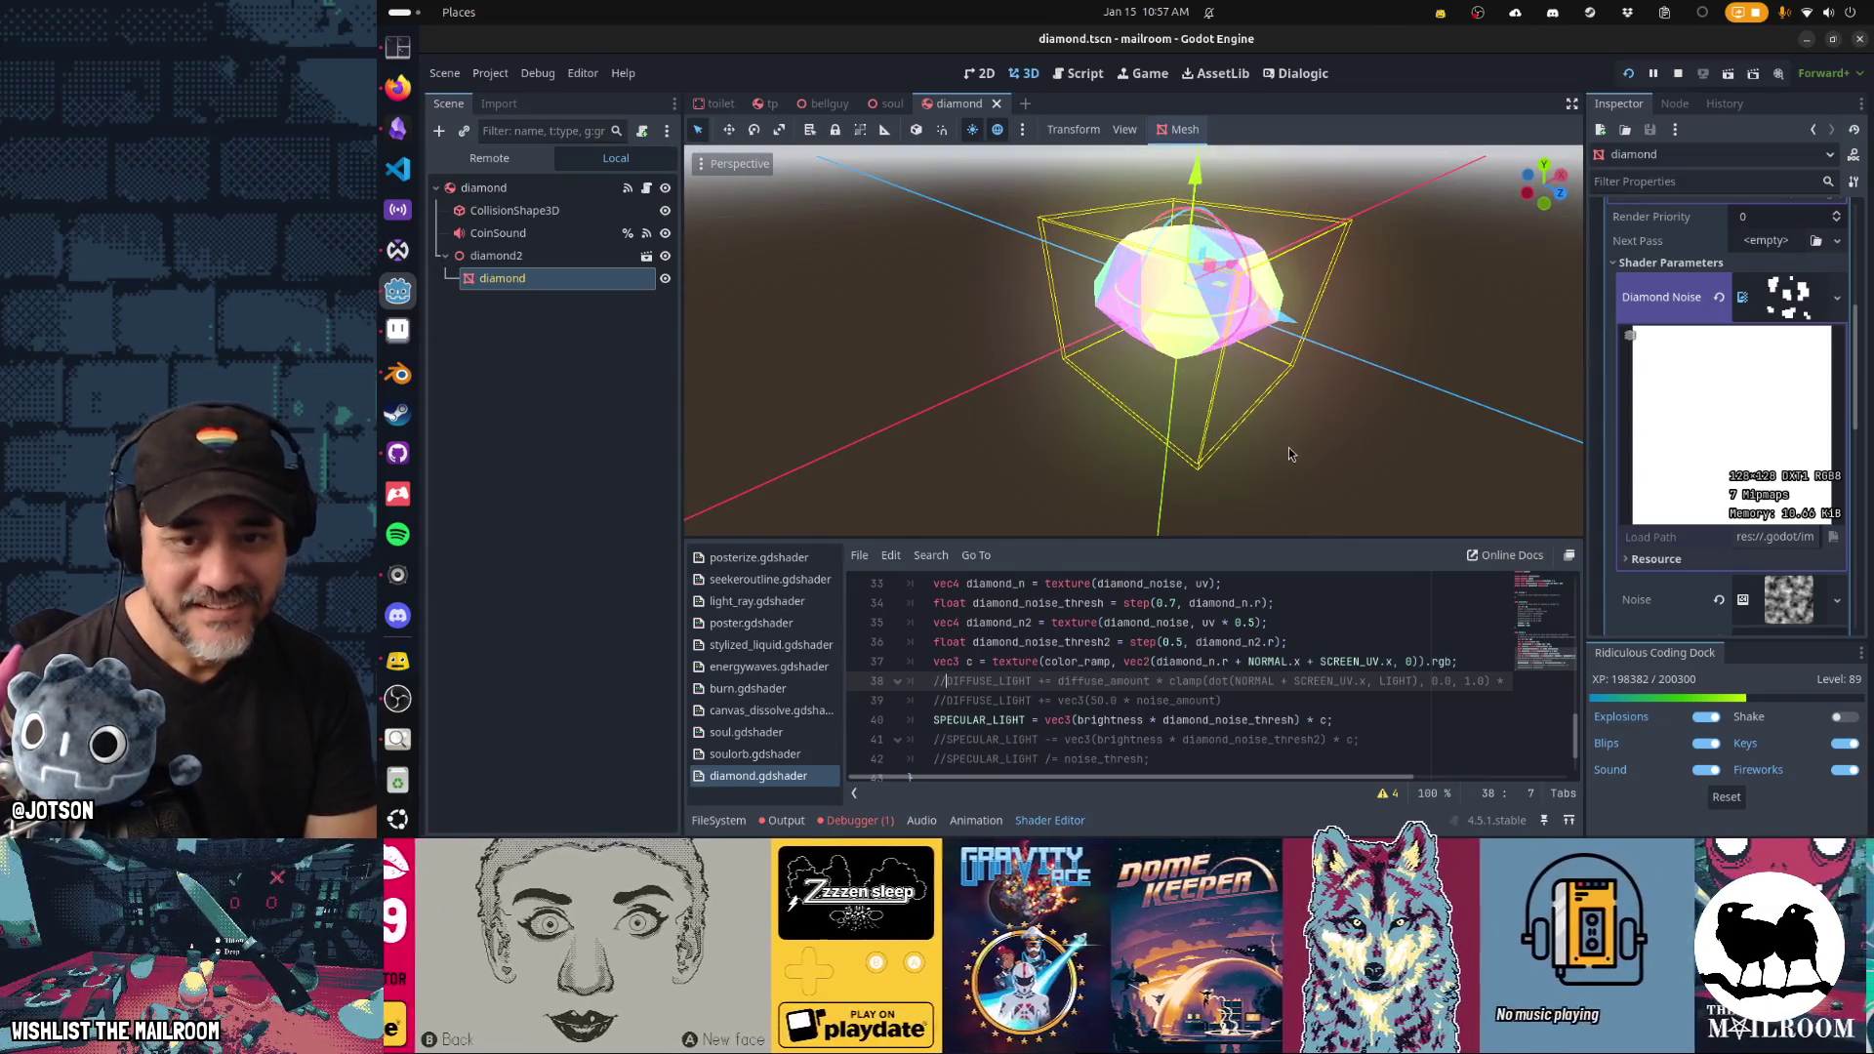
{"action": "key", "text": "F8"}
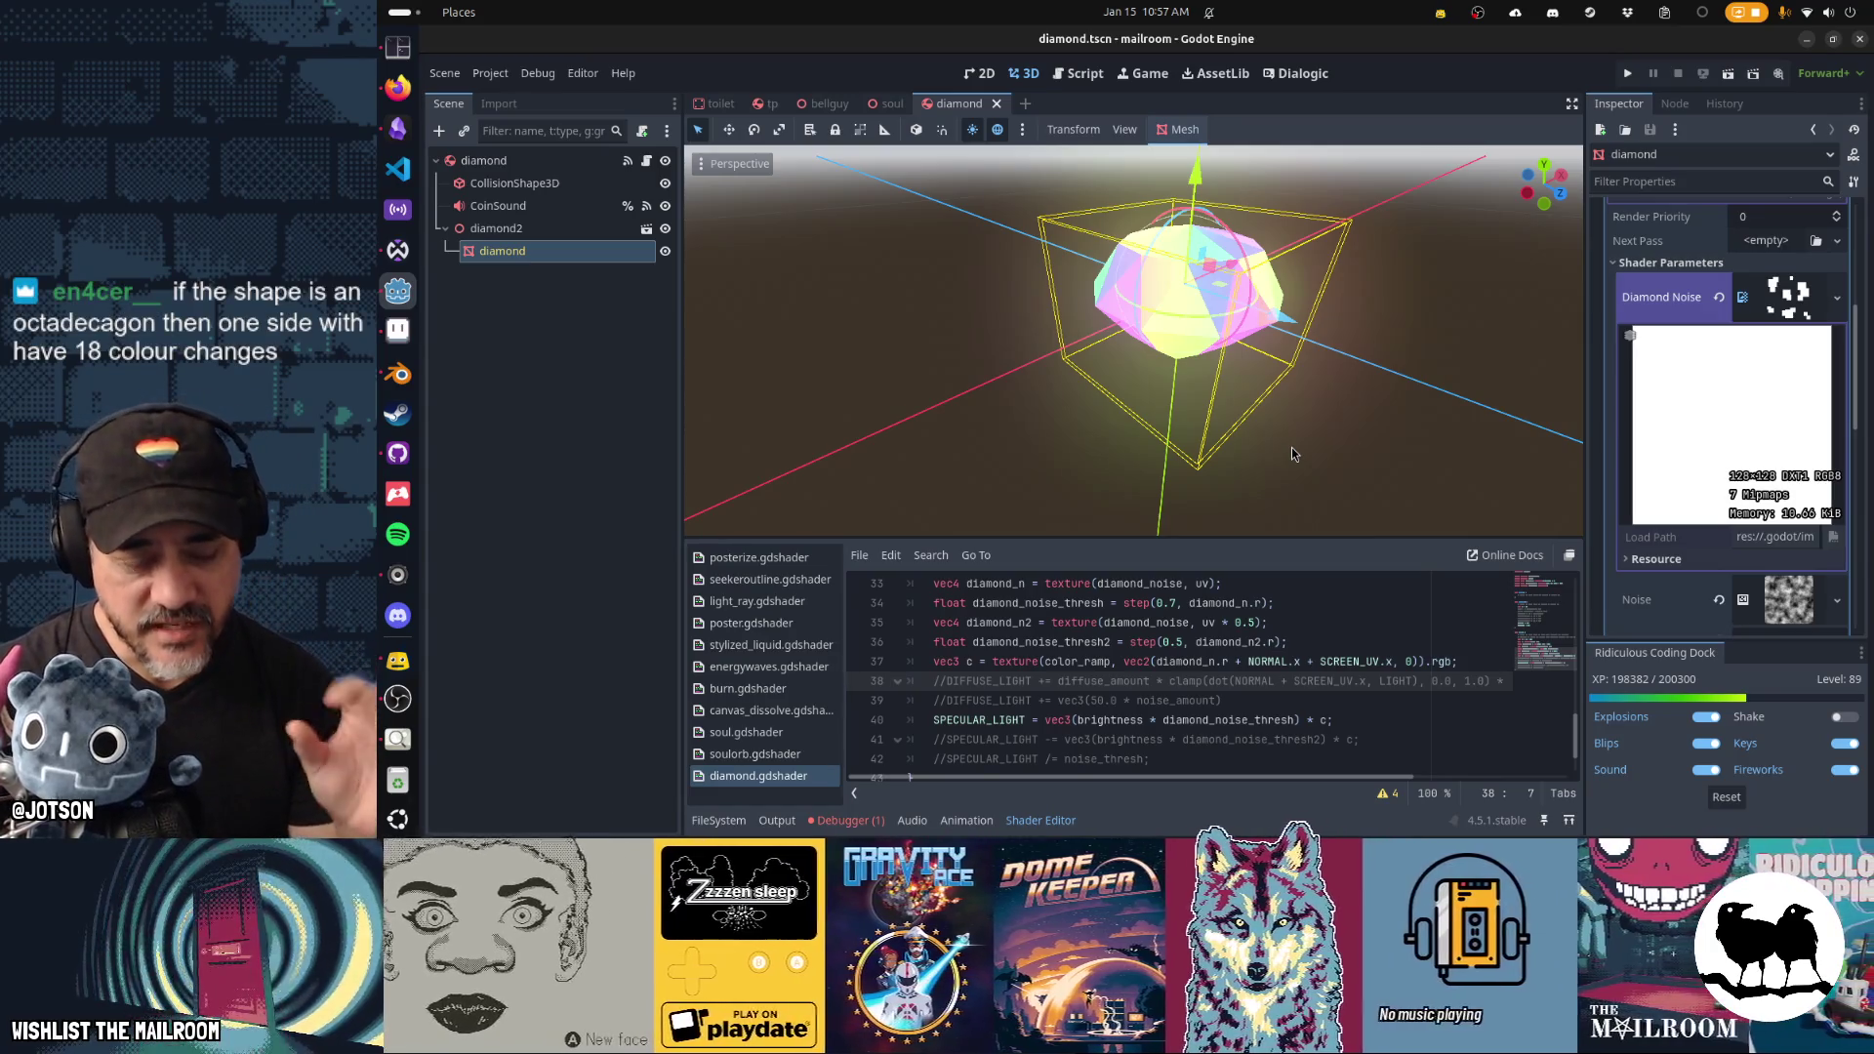
{"action": "key", "text": "F5"}
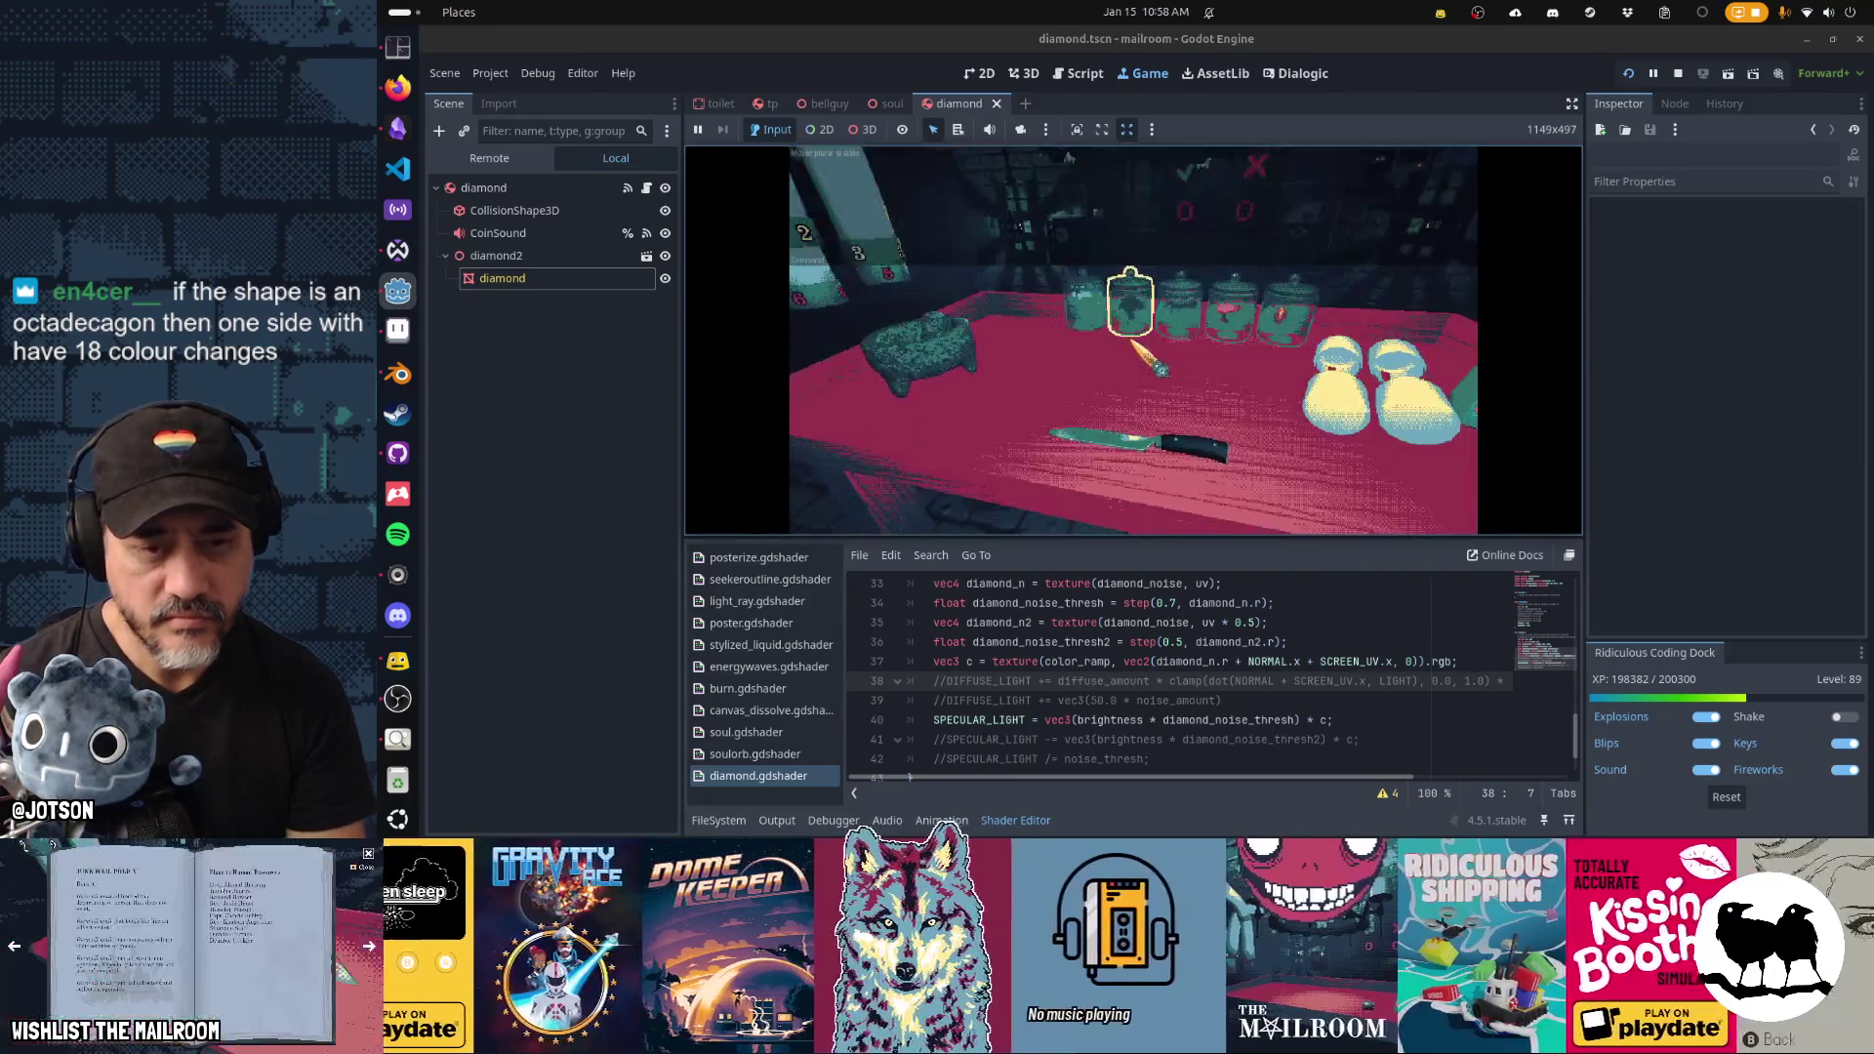
Pause the game, drag the diamond's Diffuse Amount to about -0.46, and resume.
{"action": "left_click", "coordinate": [1133, 341]}
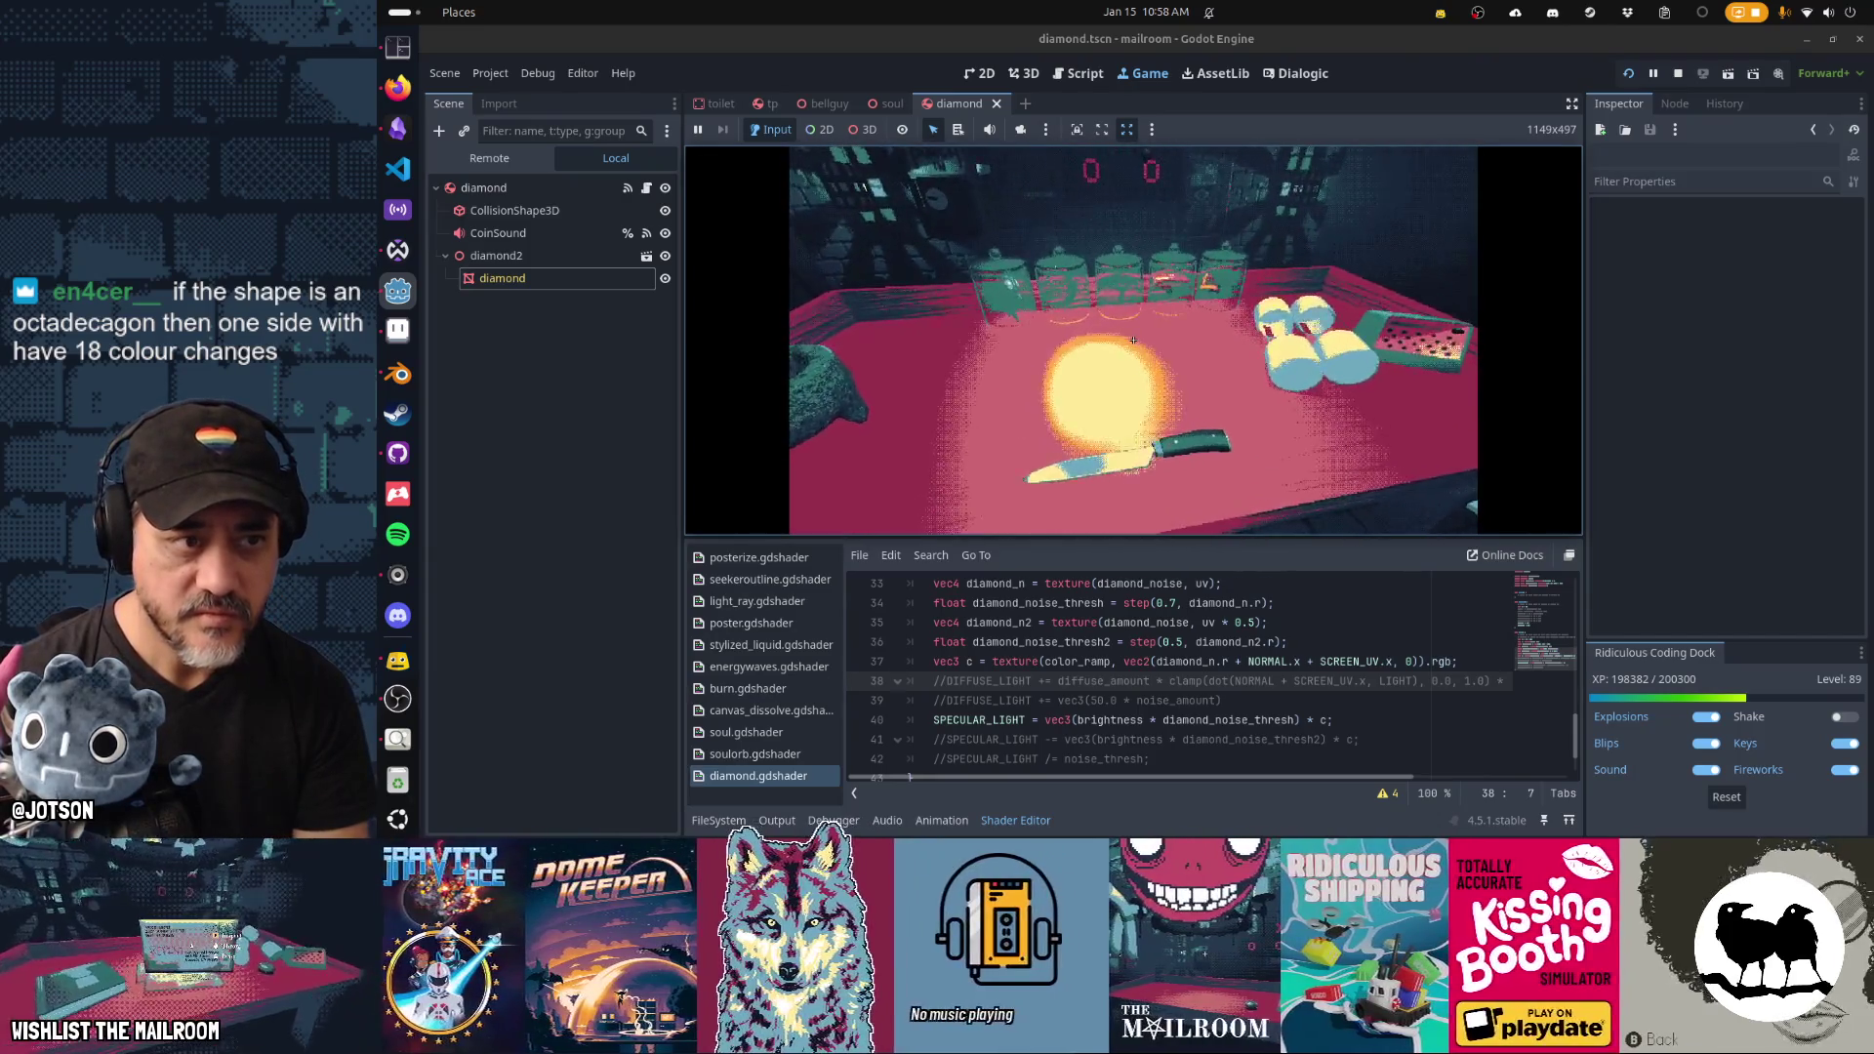
{"action": "key", "text": "Escape"}
{"action": "left_click", "coordinate": [589, 276]}
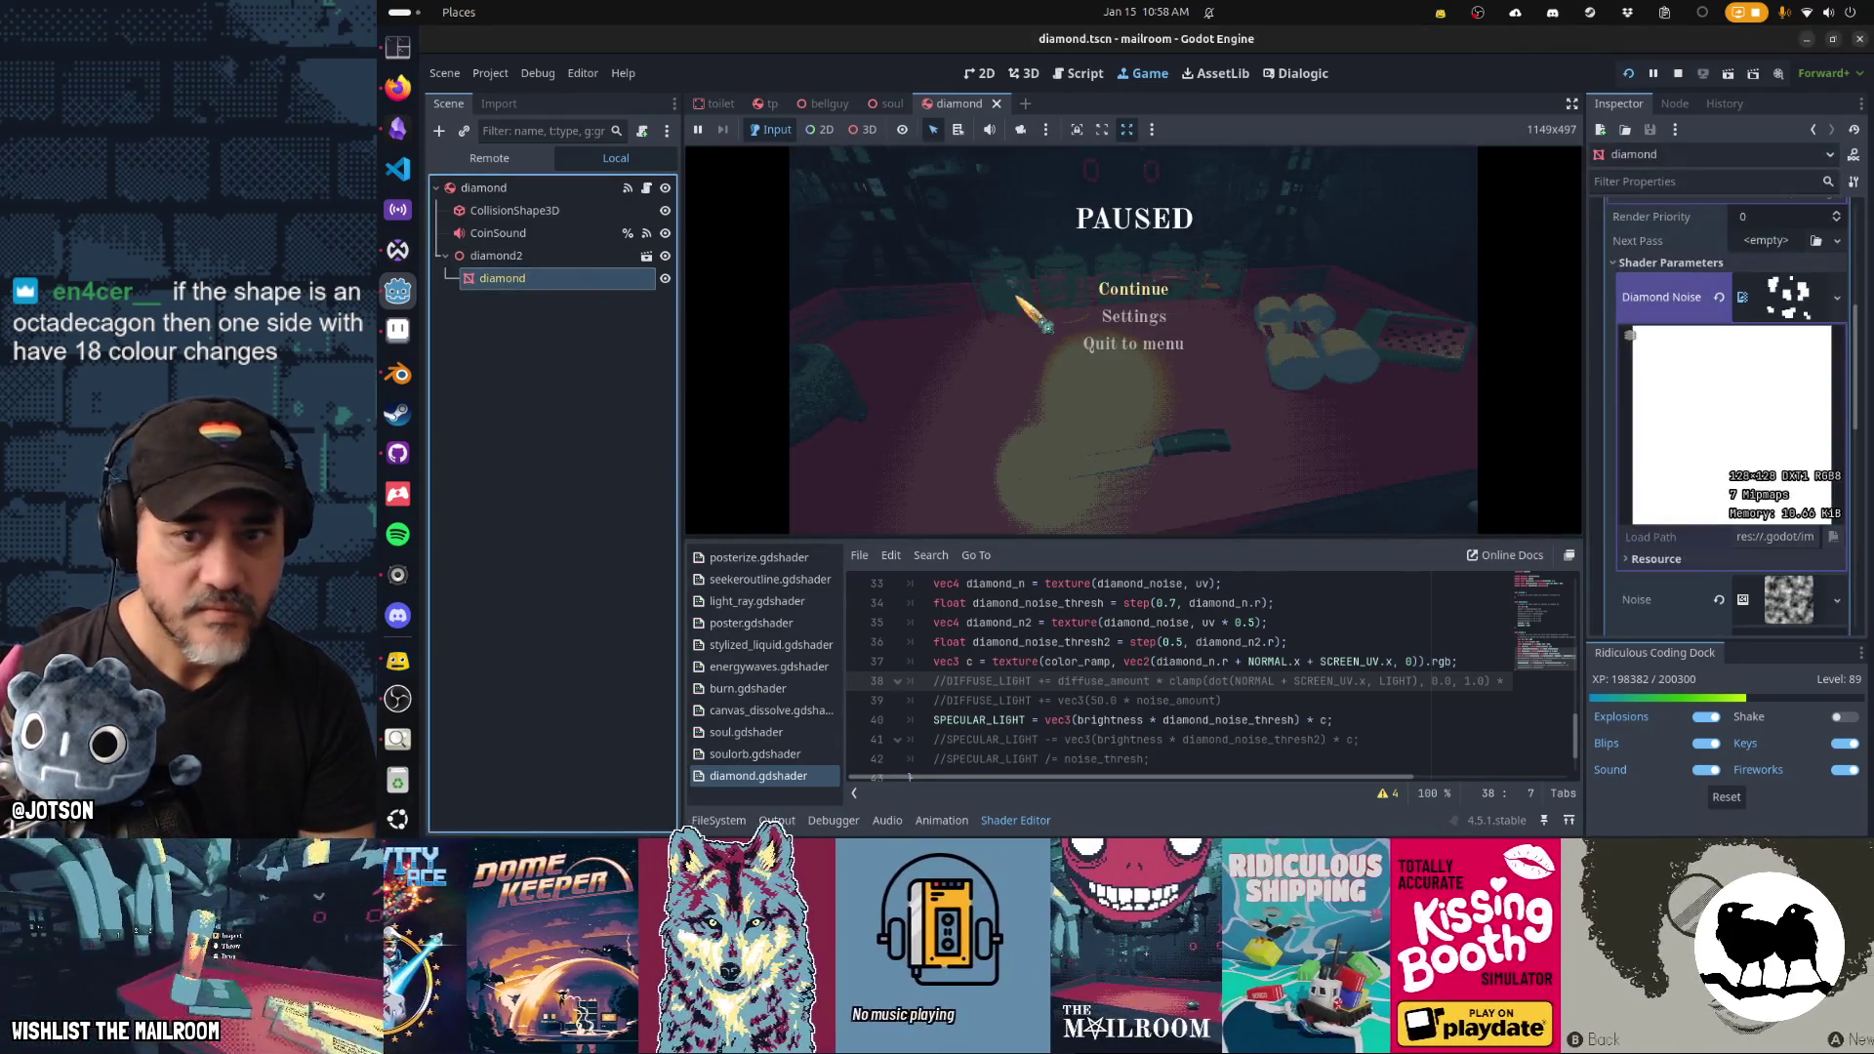
{"action": "left_click", "coordinate": [1770, 306]}
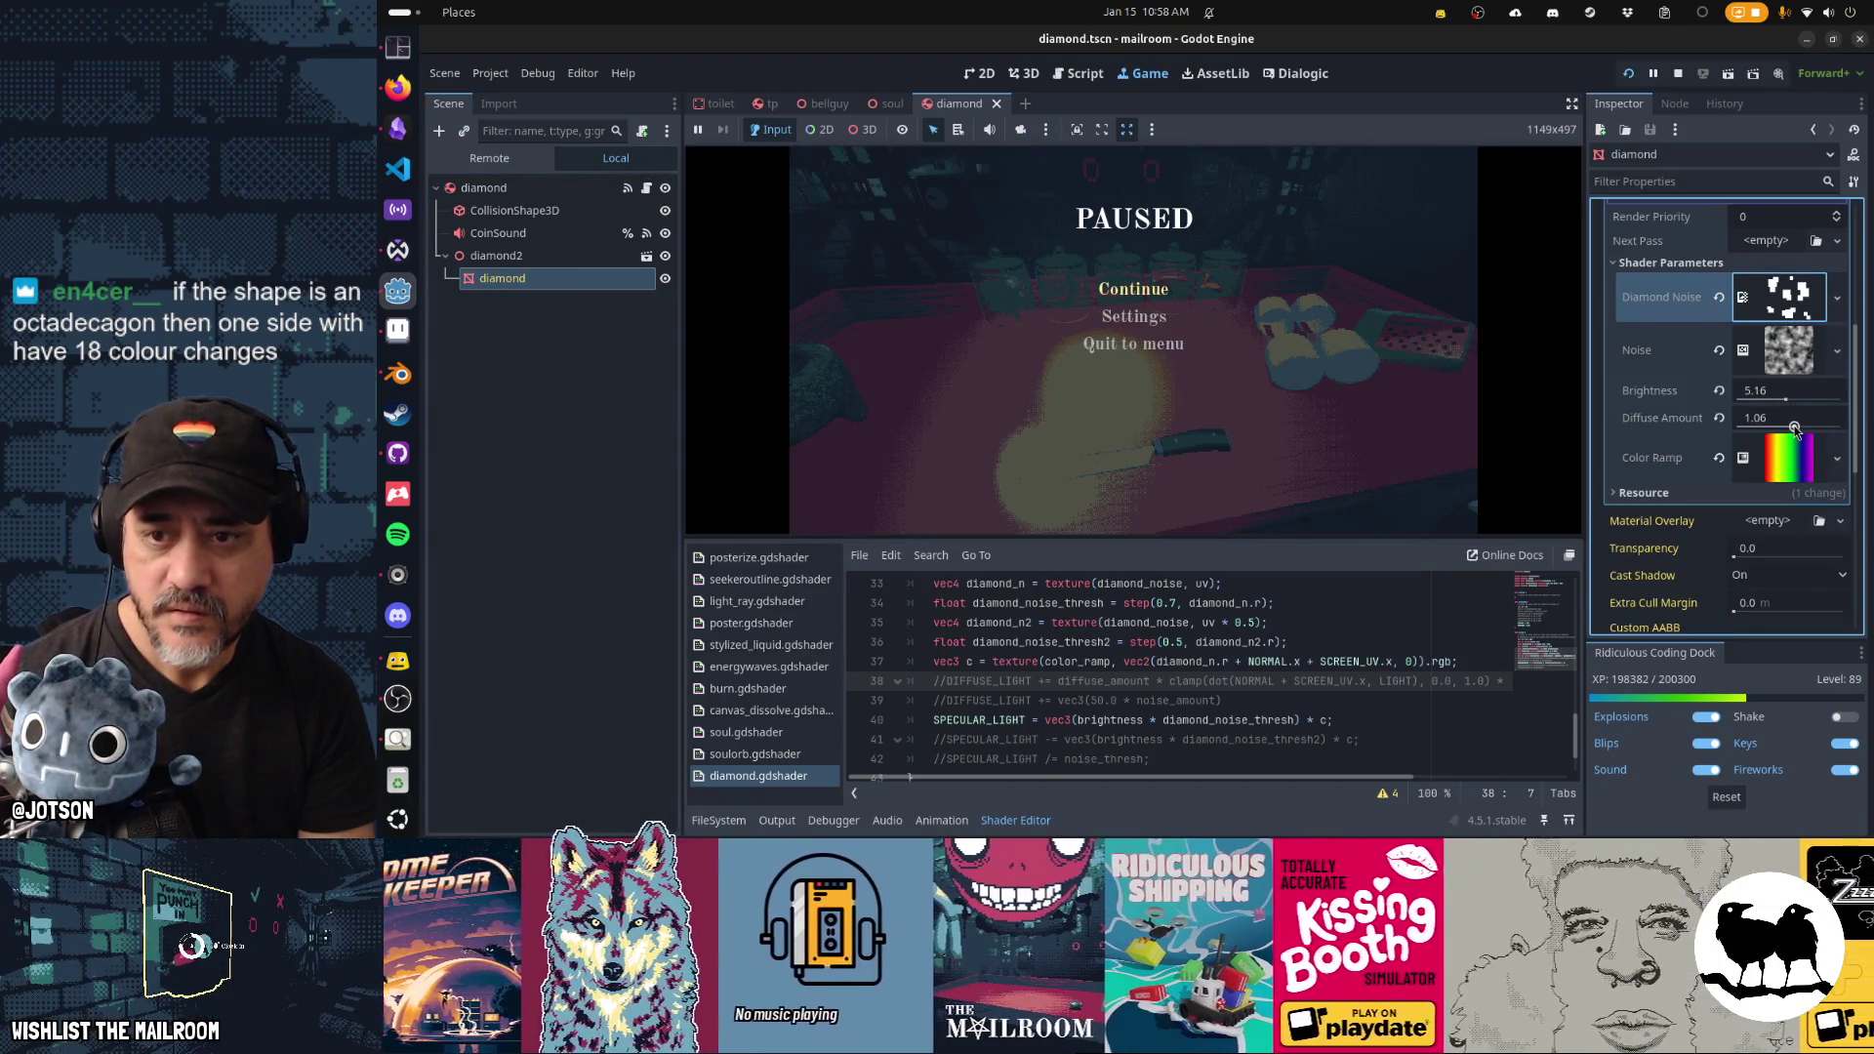
{"action": "left_click_drag", "start_coordinate": [1794, 428], "coordinate": [1788, 430]}
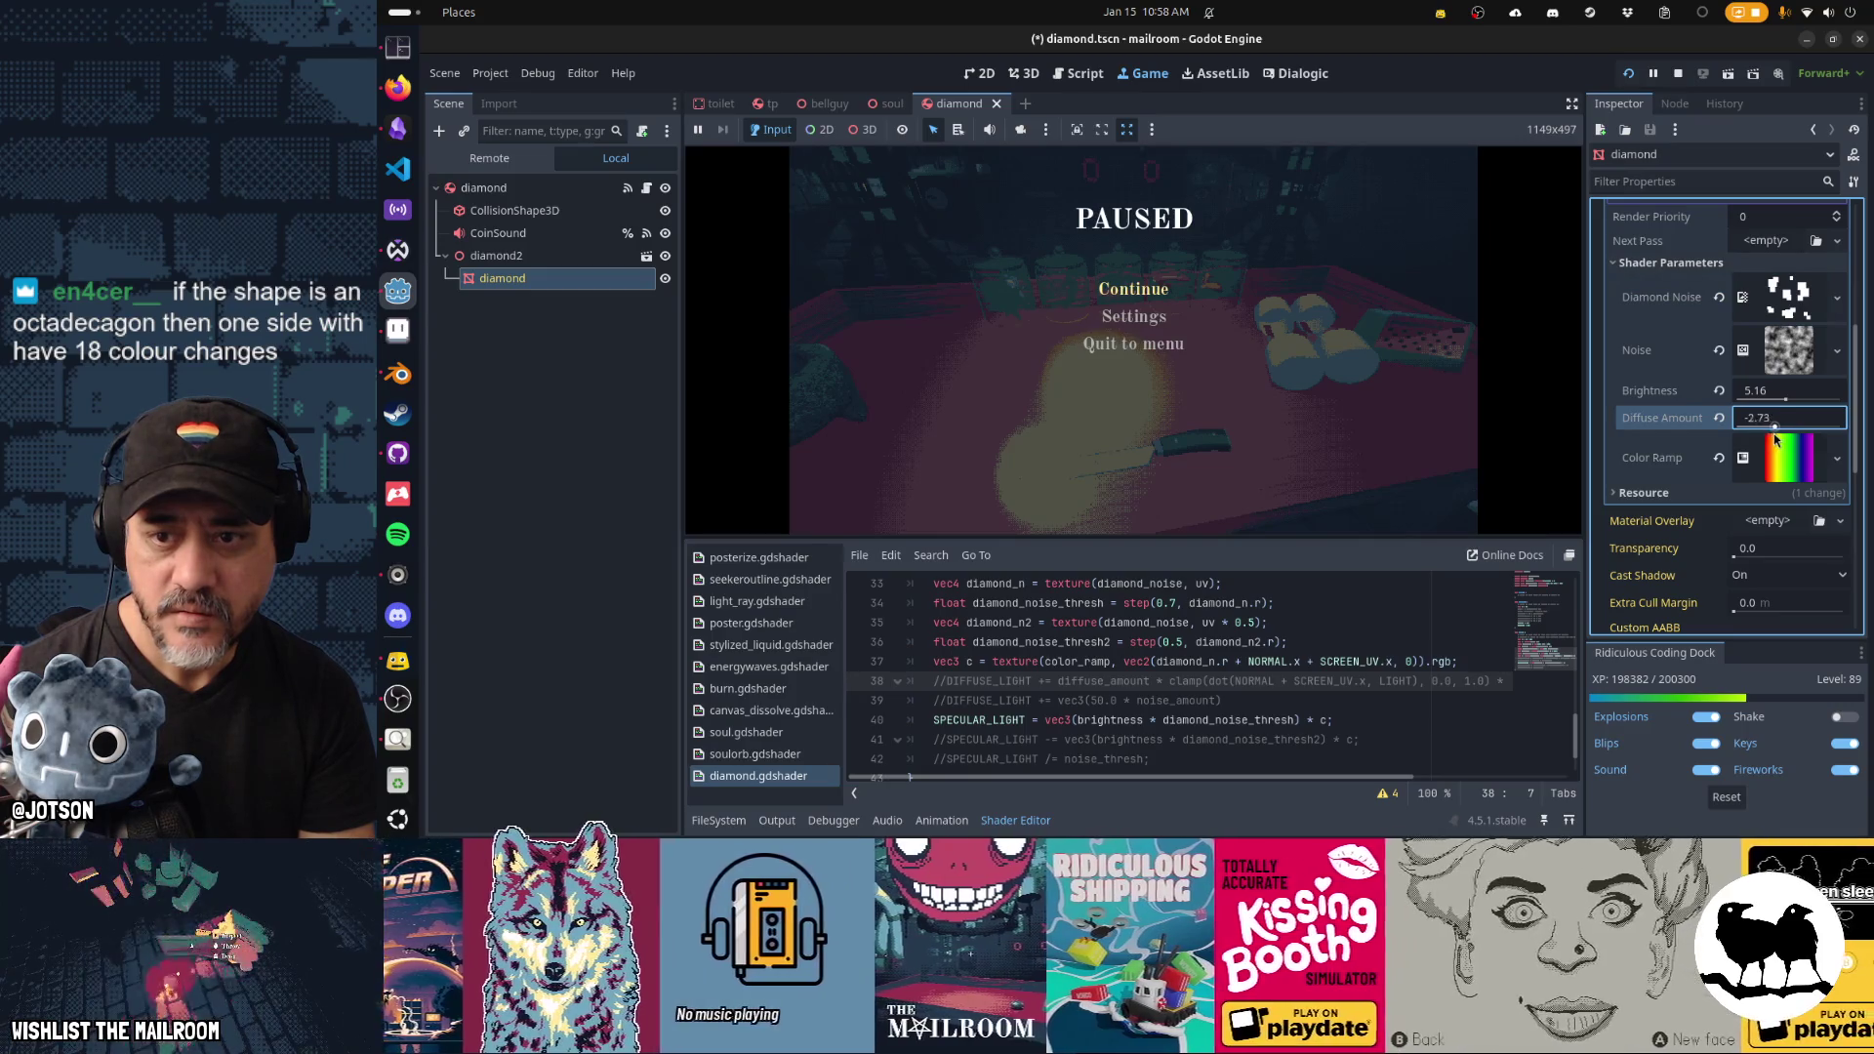
{"action": "mouse_move", "coordinate": [1783, 431]}
{"action": "left_mouse_down"}
{"action": "mouse_move", "coordinate": [1781, 402]}
{"action": "mouse_move", "coordinate": [1758, 403]}
{"action": "left_mouse_up"}
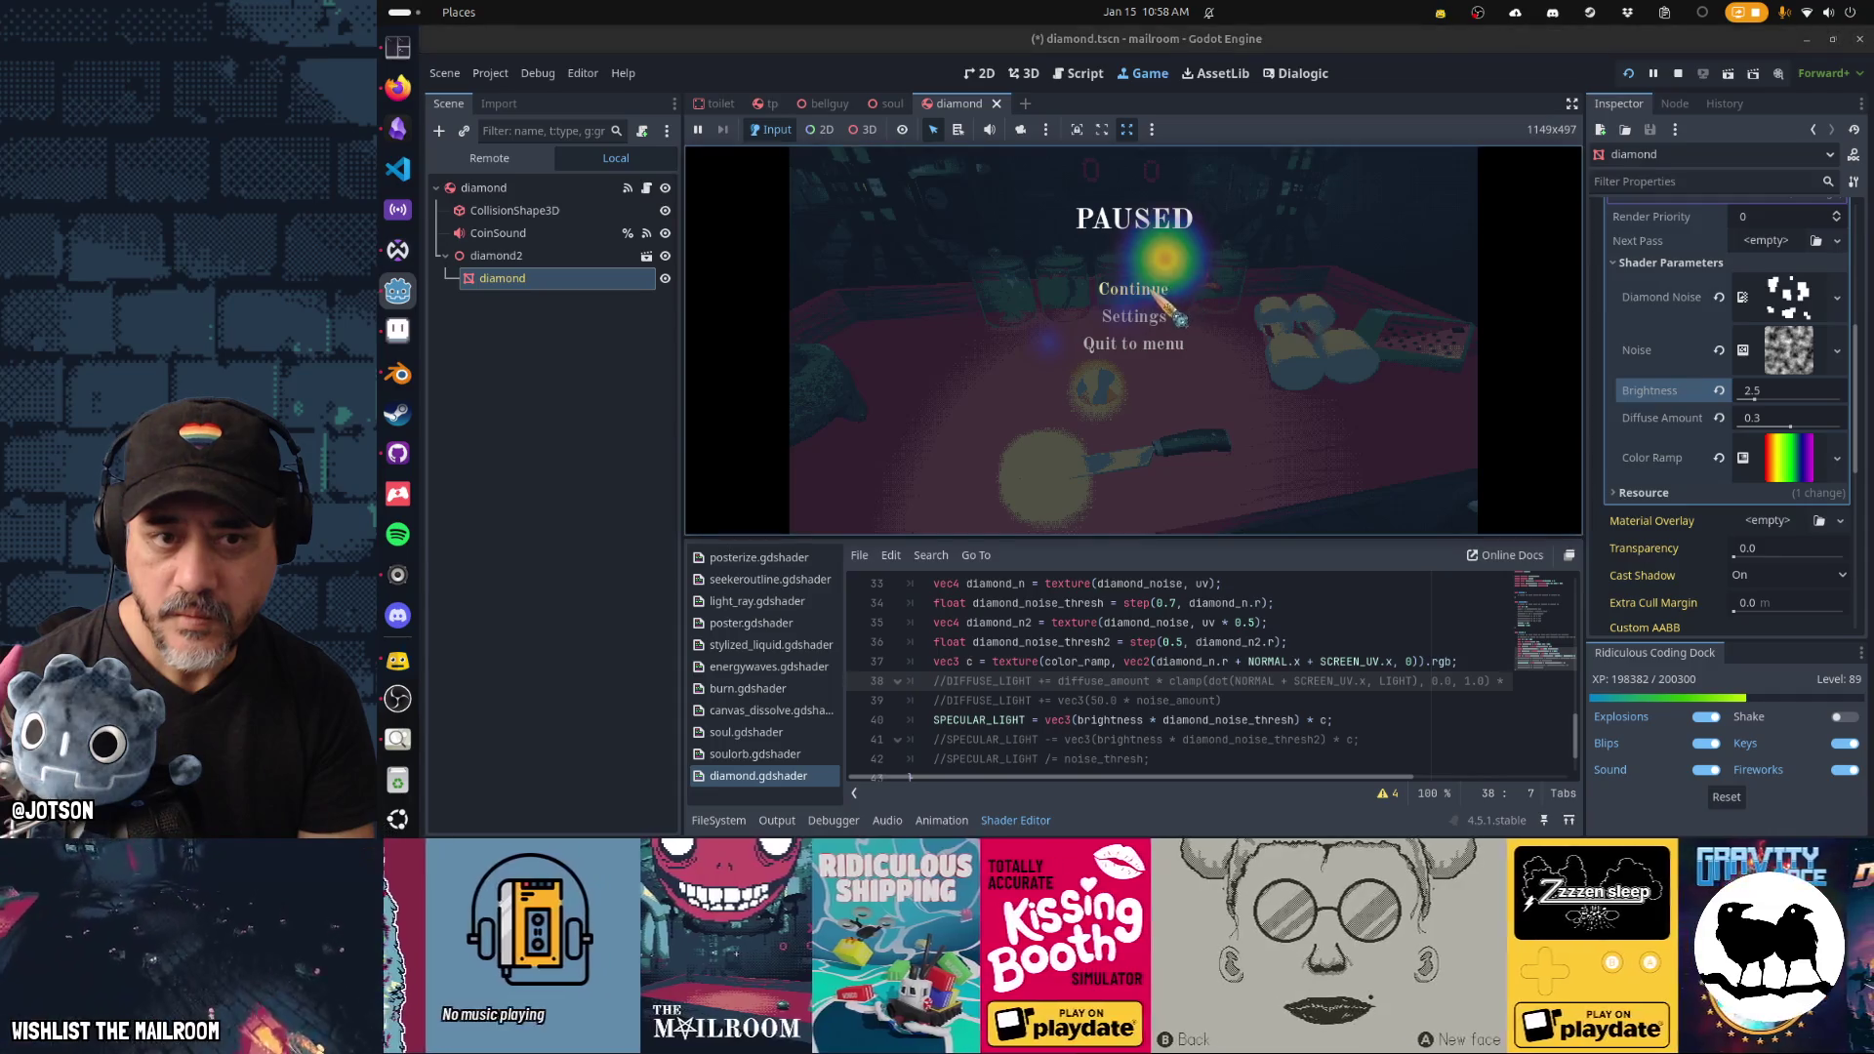
{"action": "left_click", "coordinate": [1133, 289]}
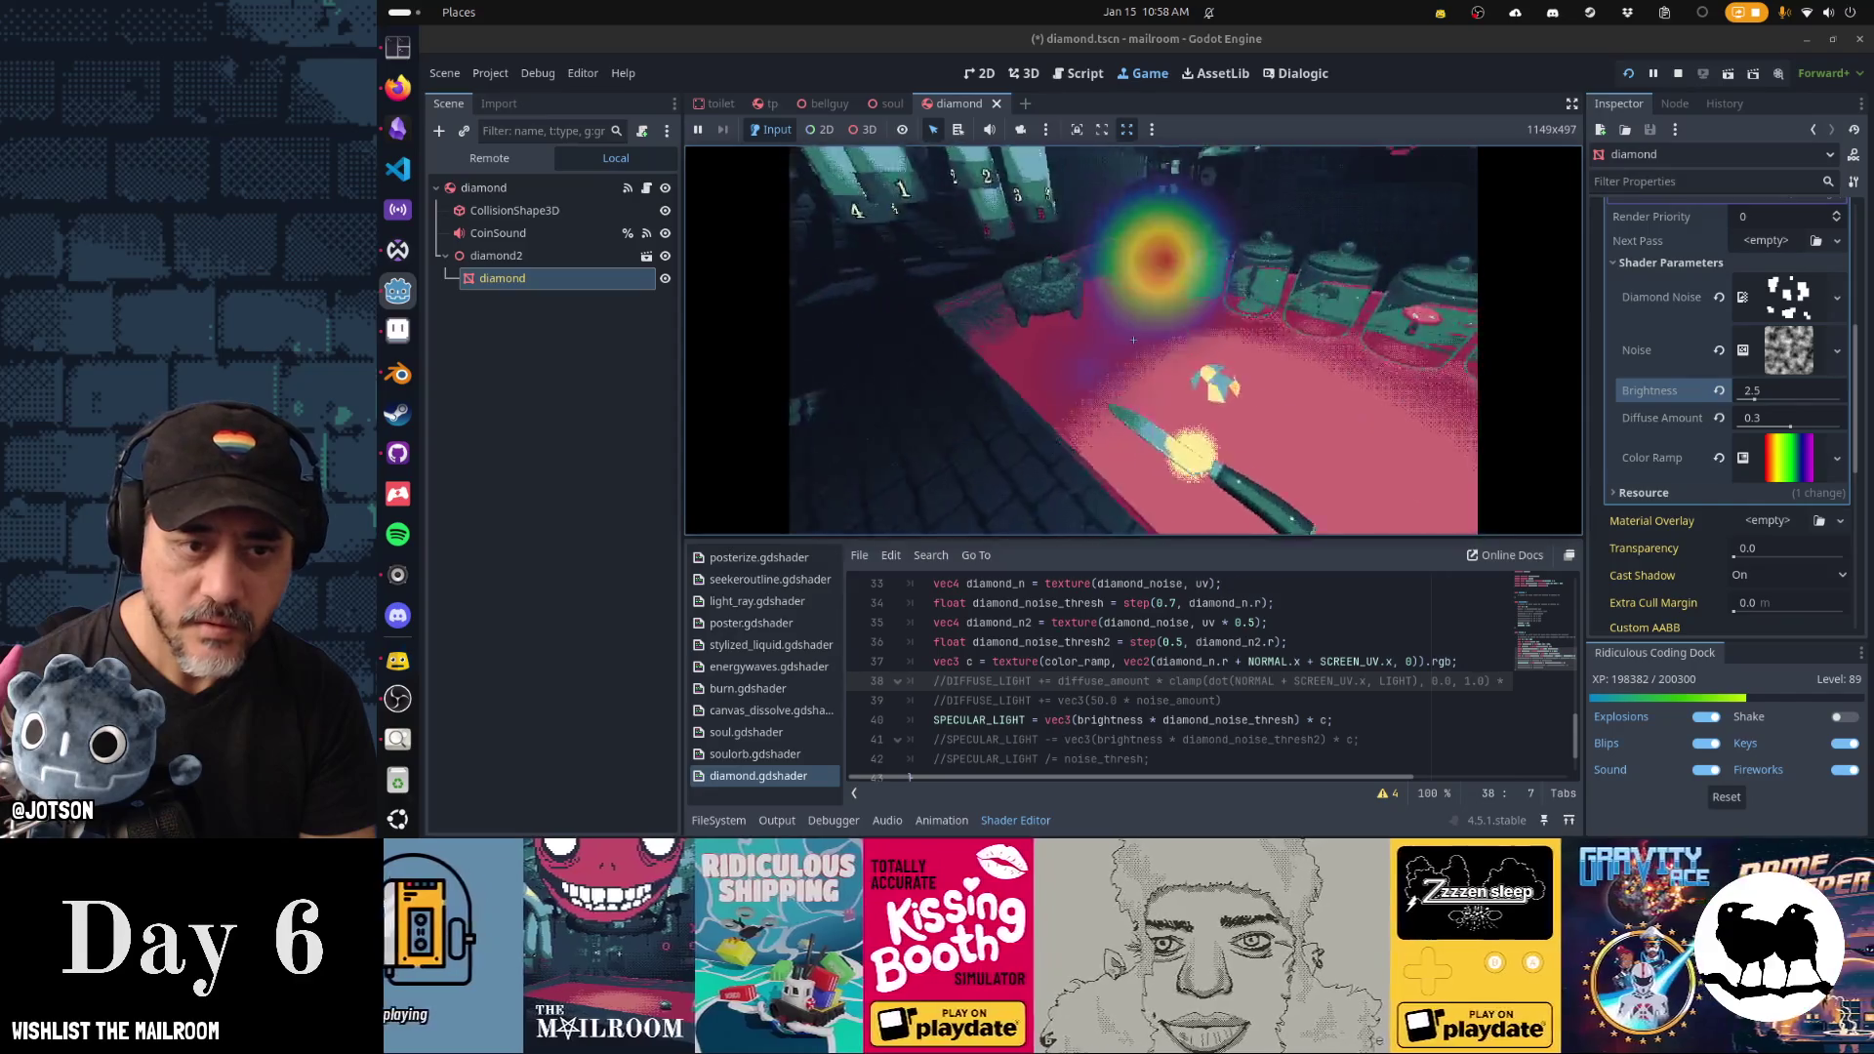
{"action": "left_click", "coordinate": [1133, 339]}
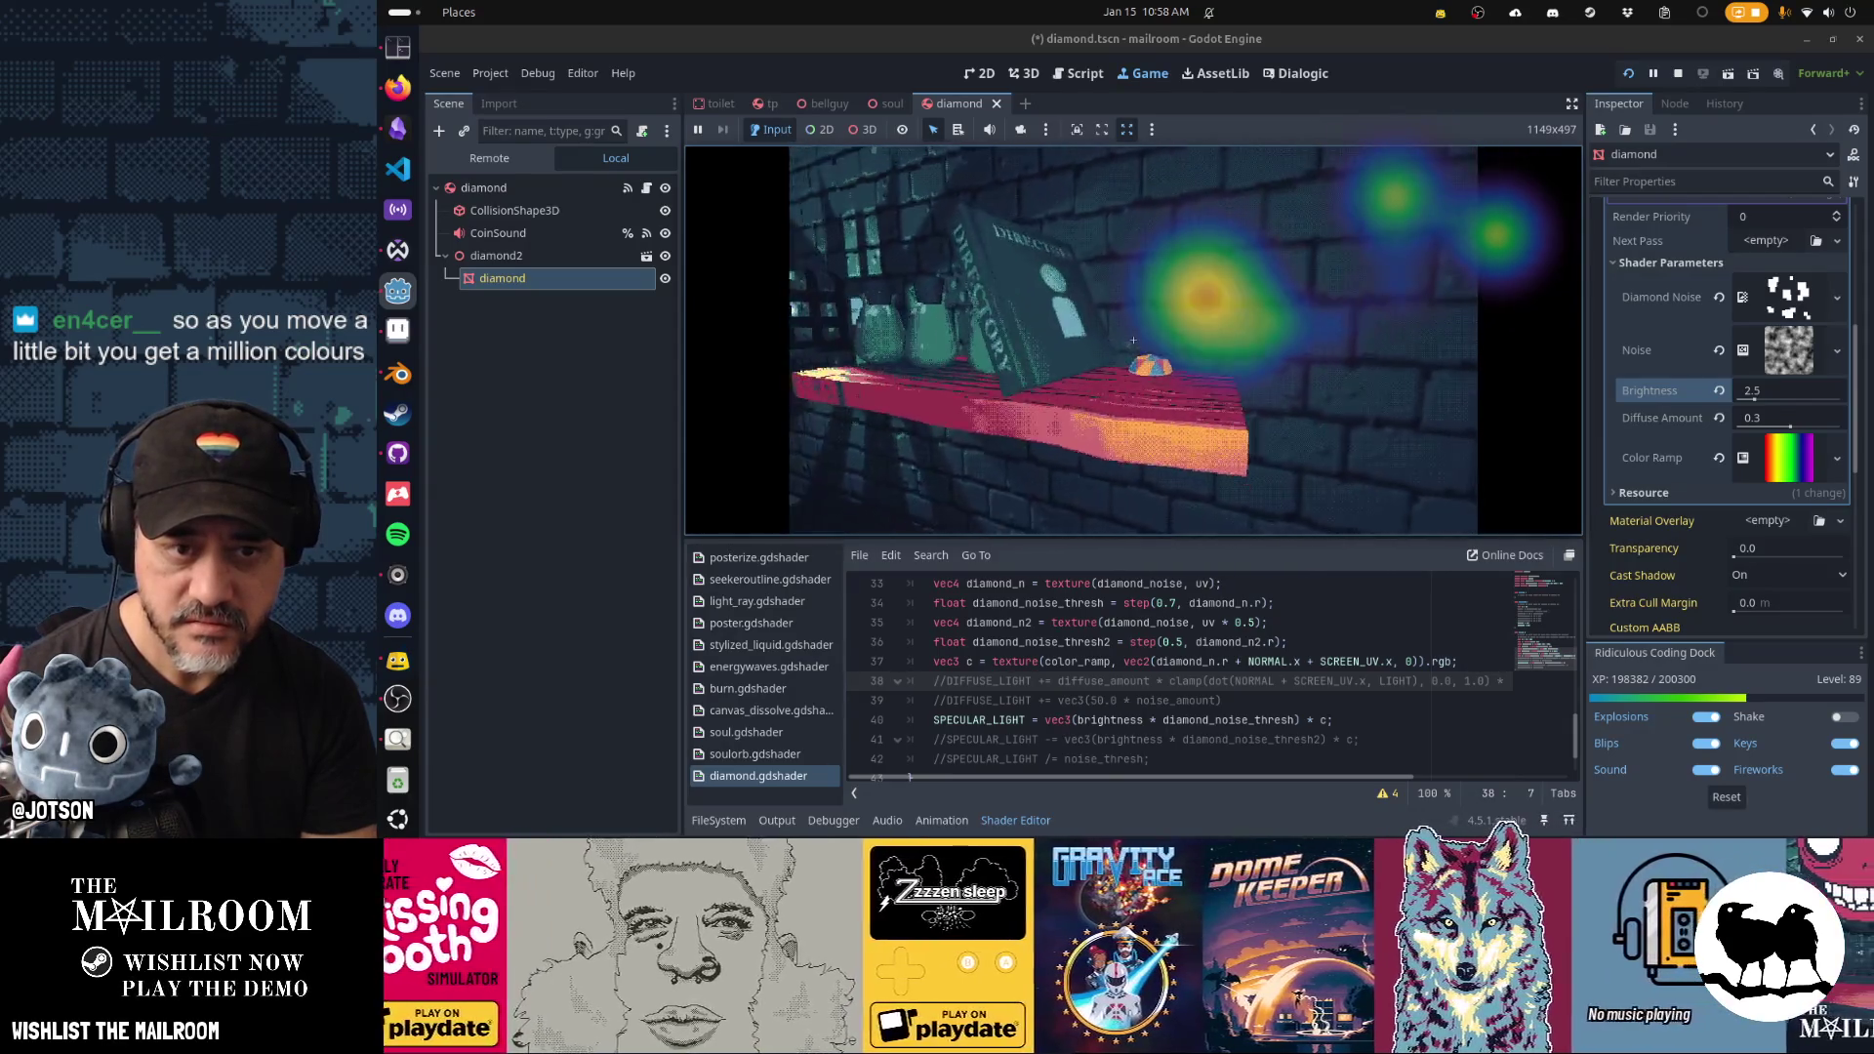
Raise Brightness from 2.5 to 5.16 and push Diffuse Amount down to -2.28, testing in-game.
{"action": "key", "text": "grave"}
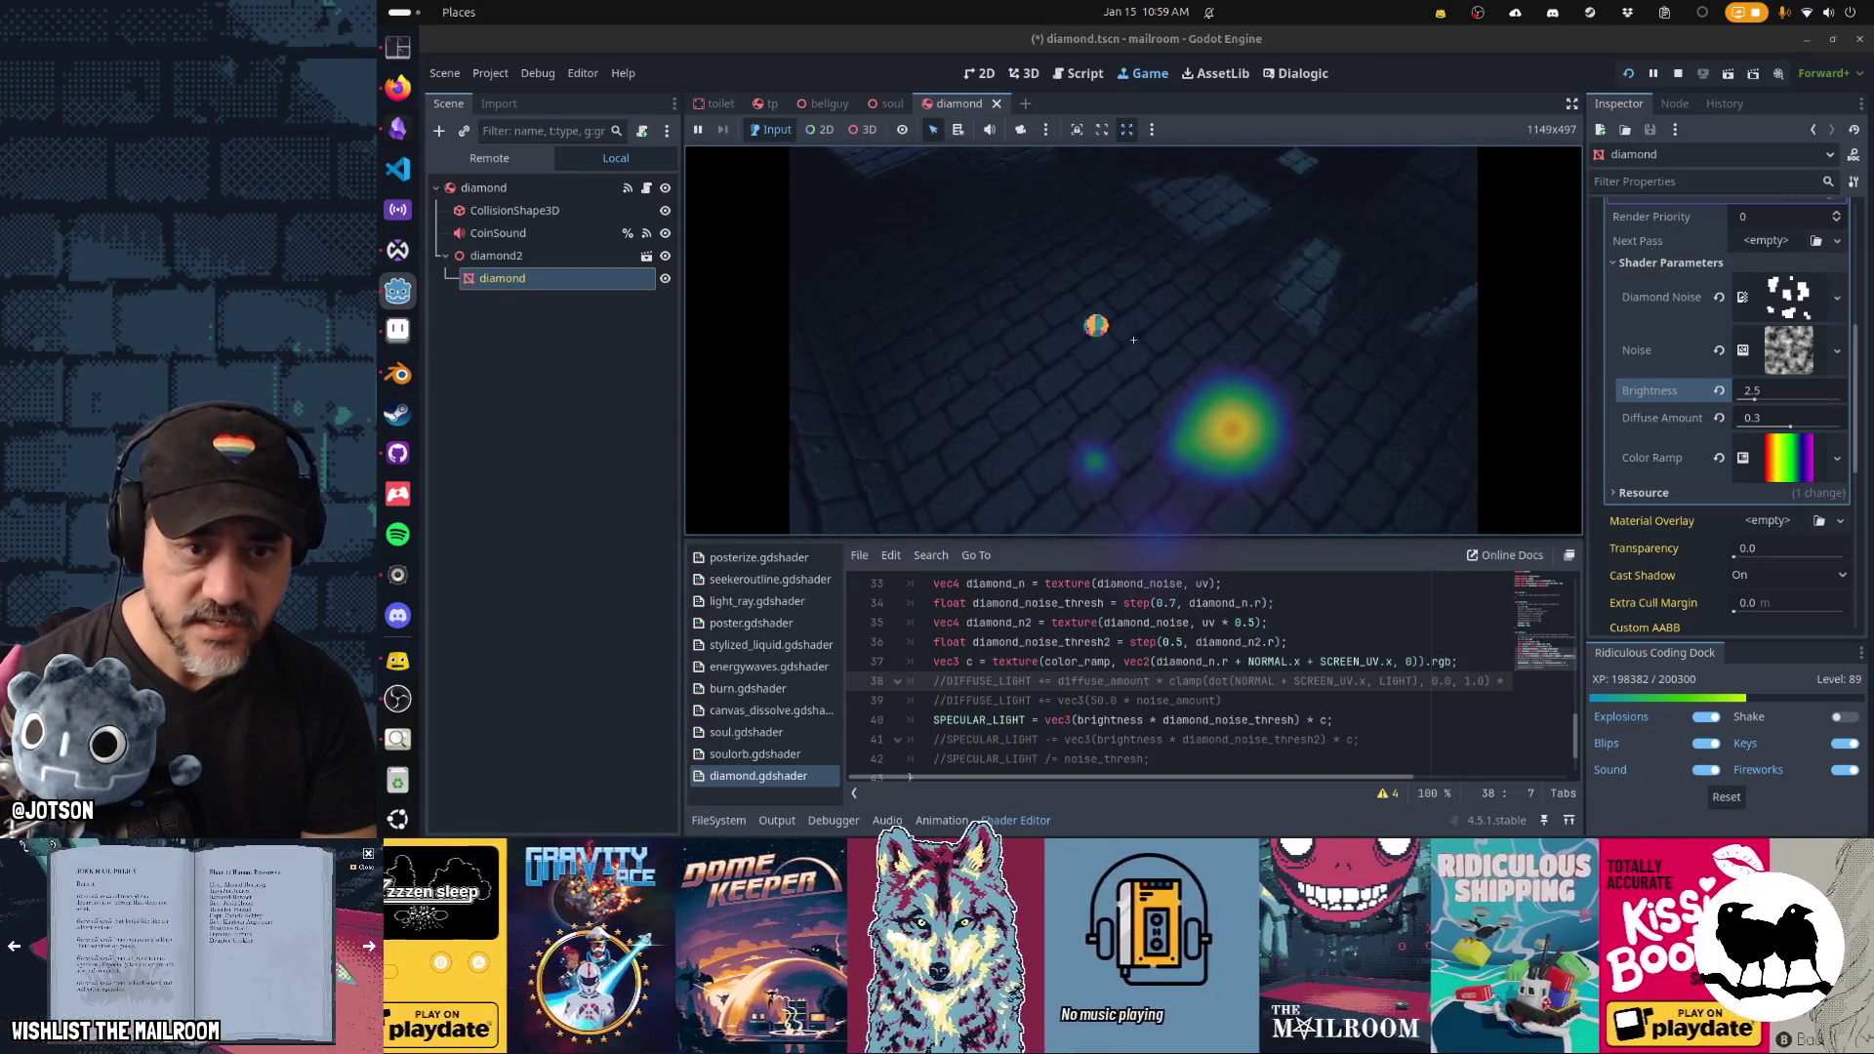
{"action": "left_click_drag", "start_coordinate": [1754, 400], "coordinate": [1777, 400]}
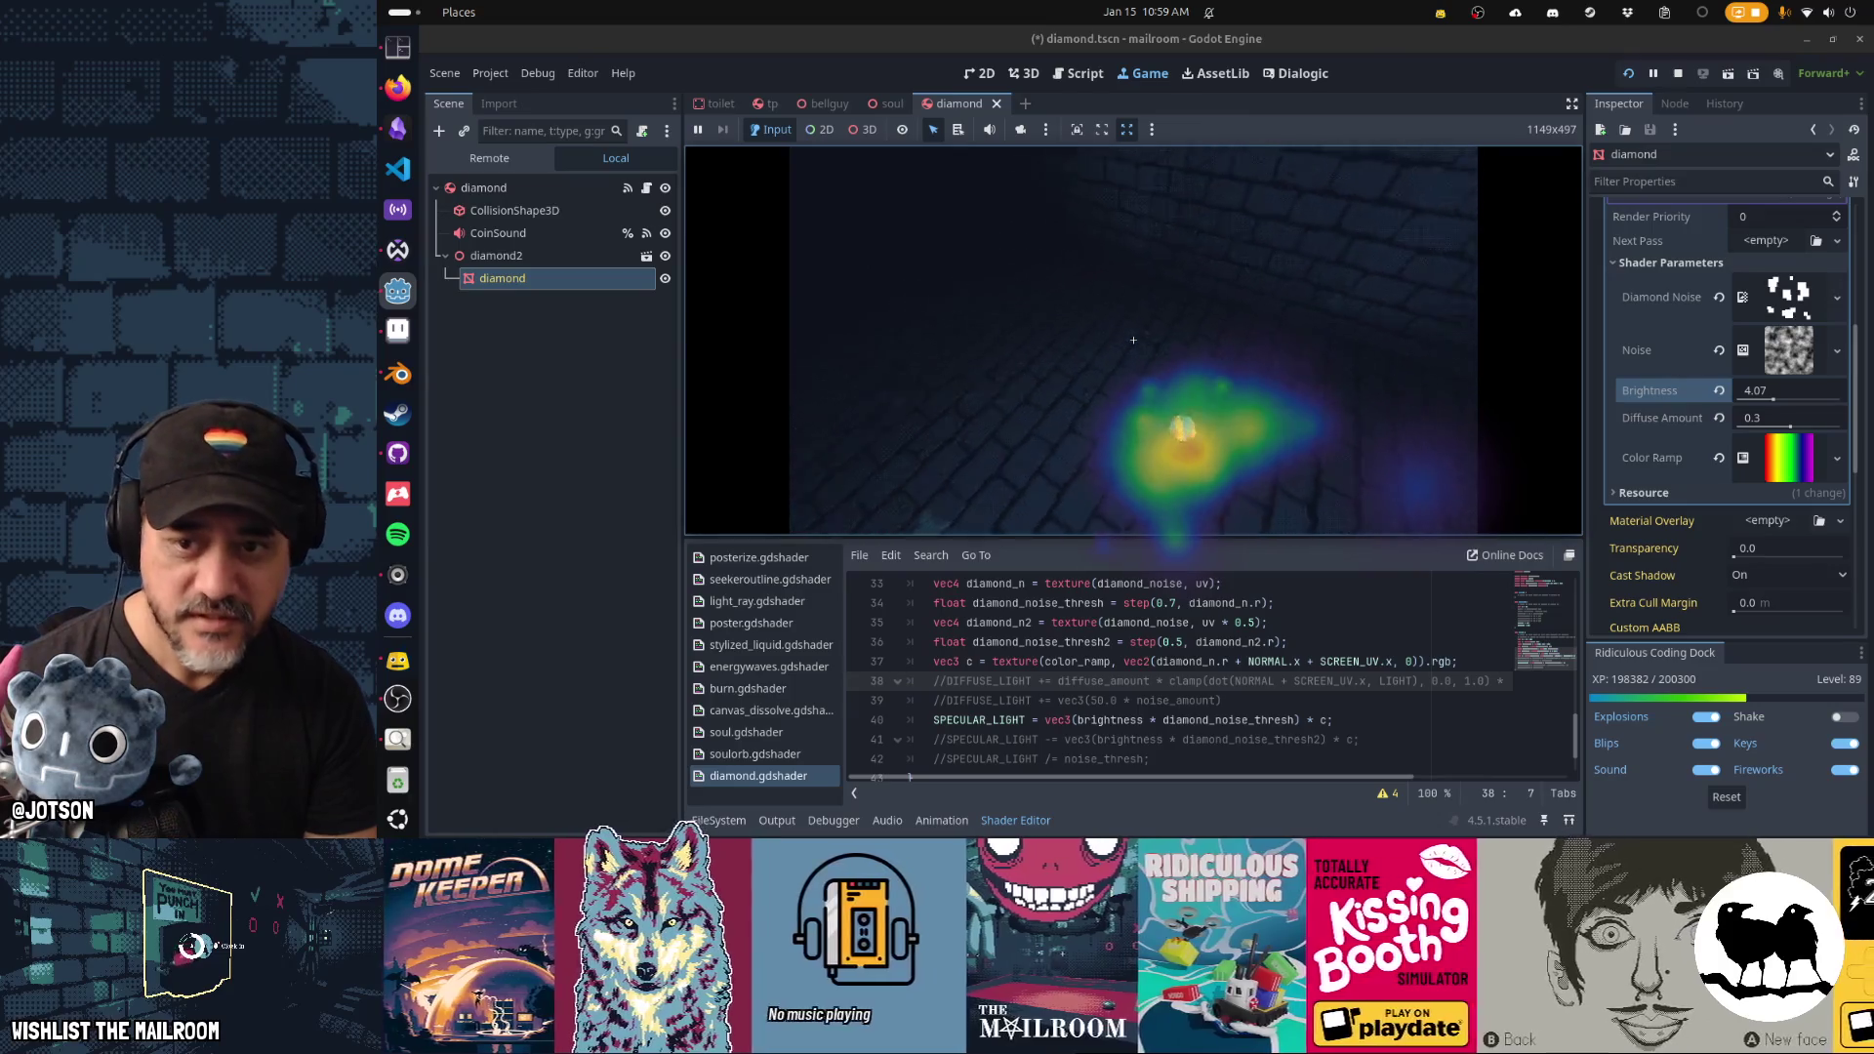
{"action": "key", "text": "Escape"}
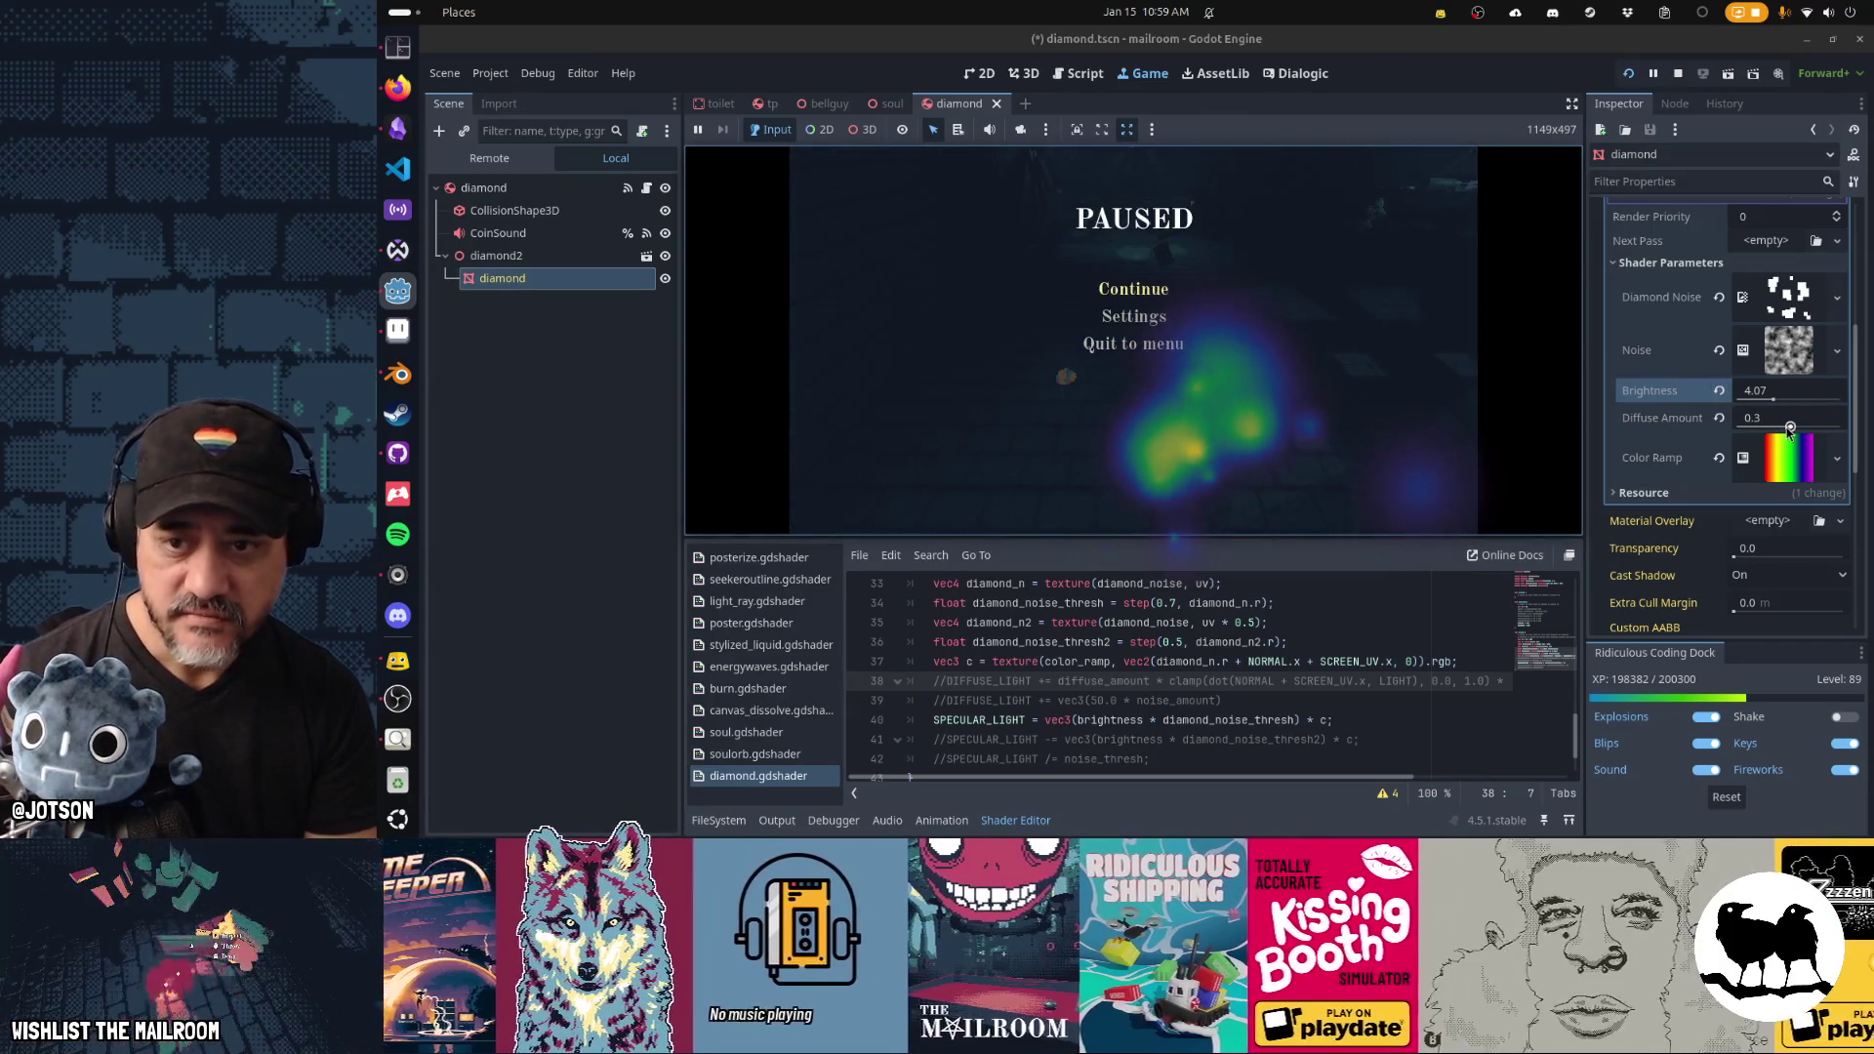
{"action": "left_click_drag", "start_coordinate": [1789, 432], "coordinate": [1786, 432]}
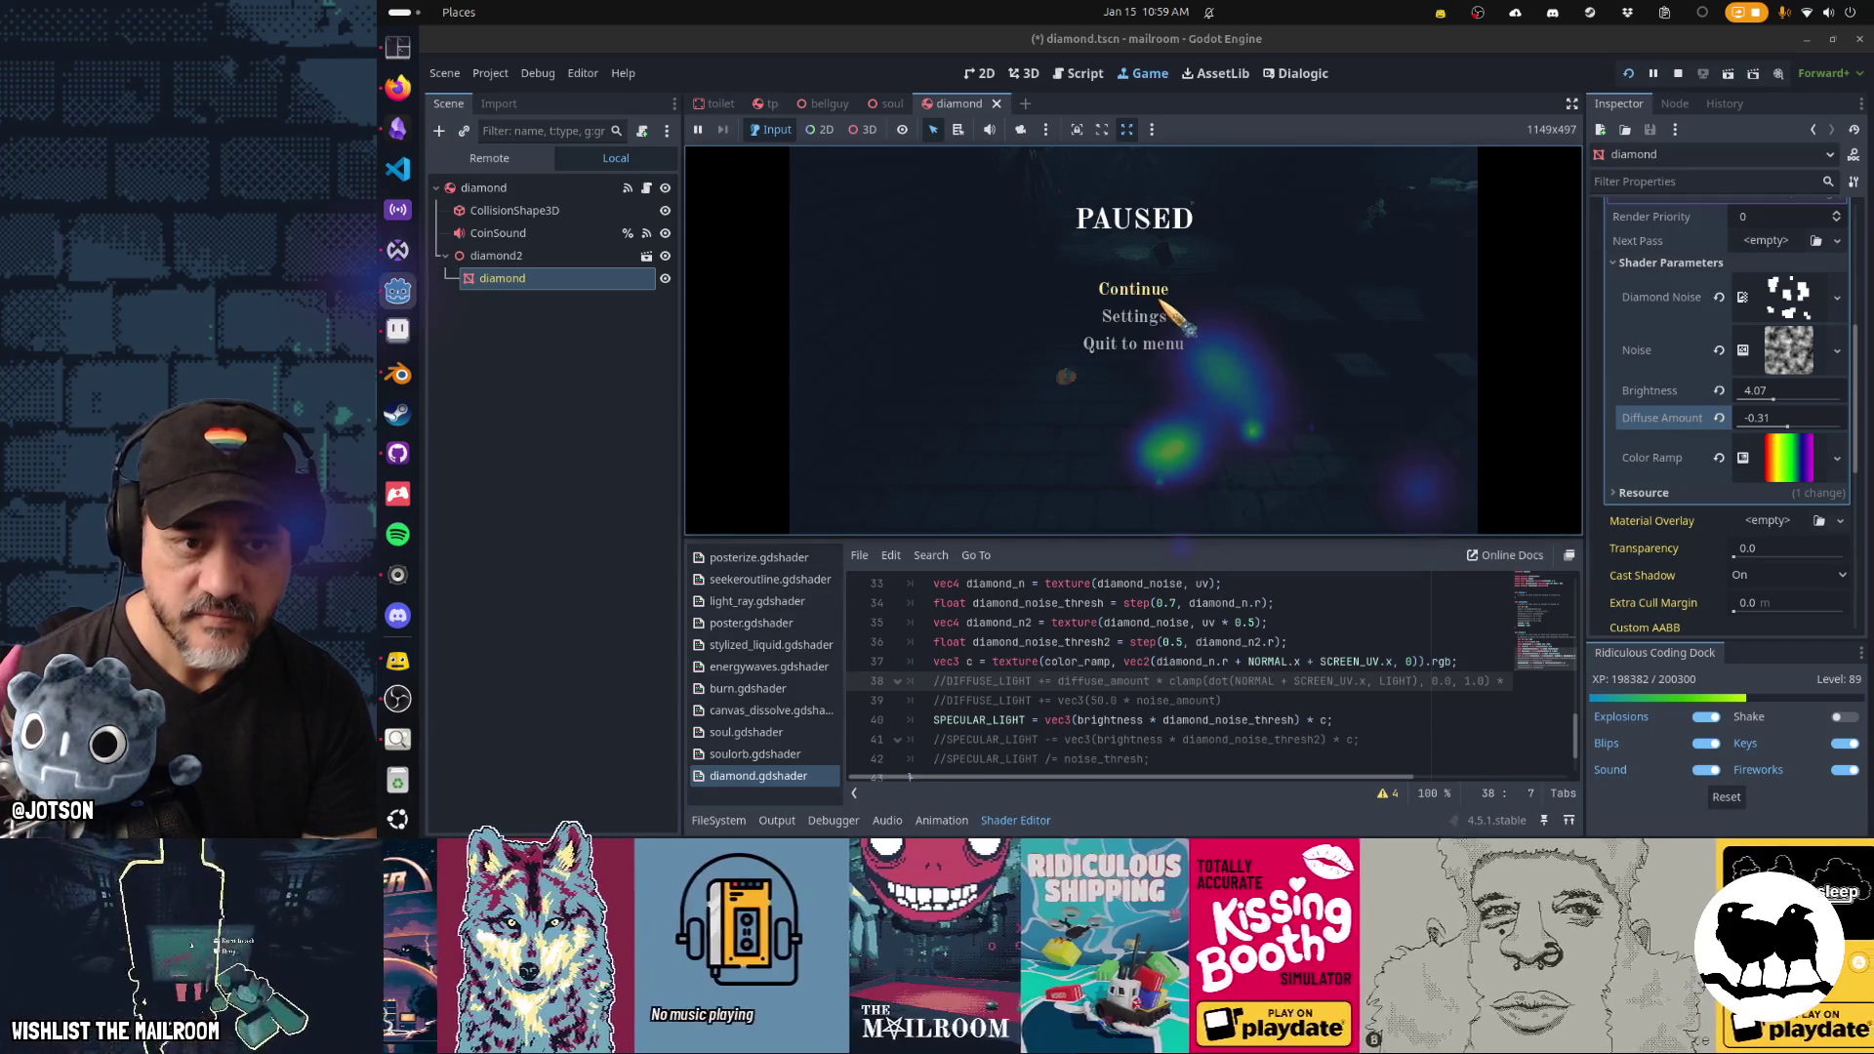
{"action": "left_click", "coordinate": [1168, 292]}
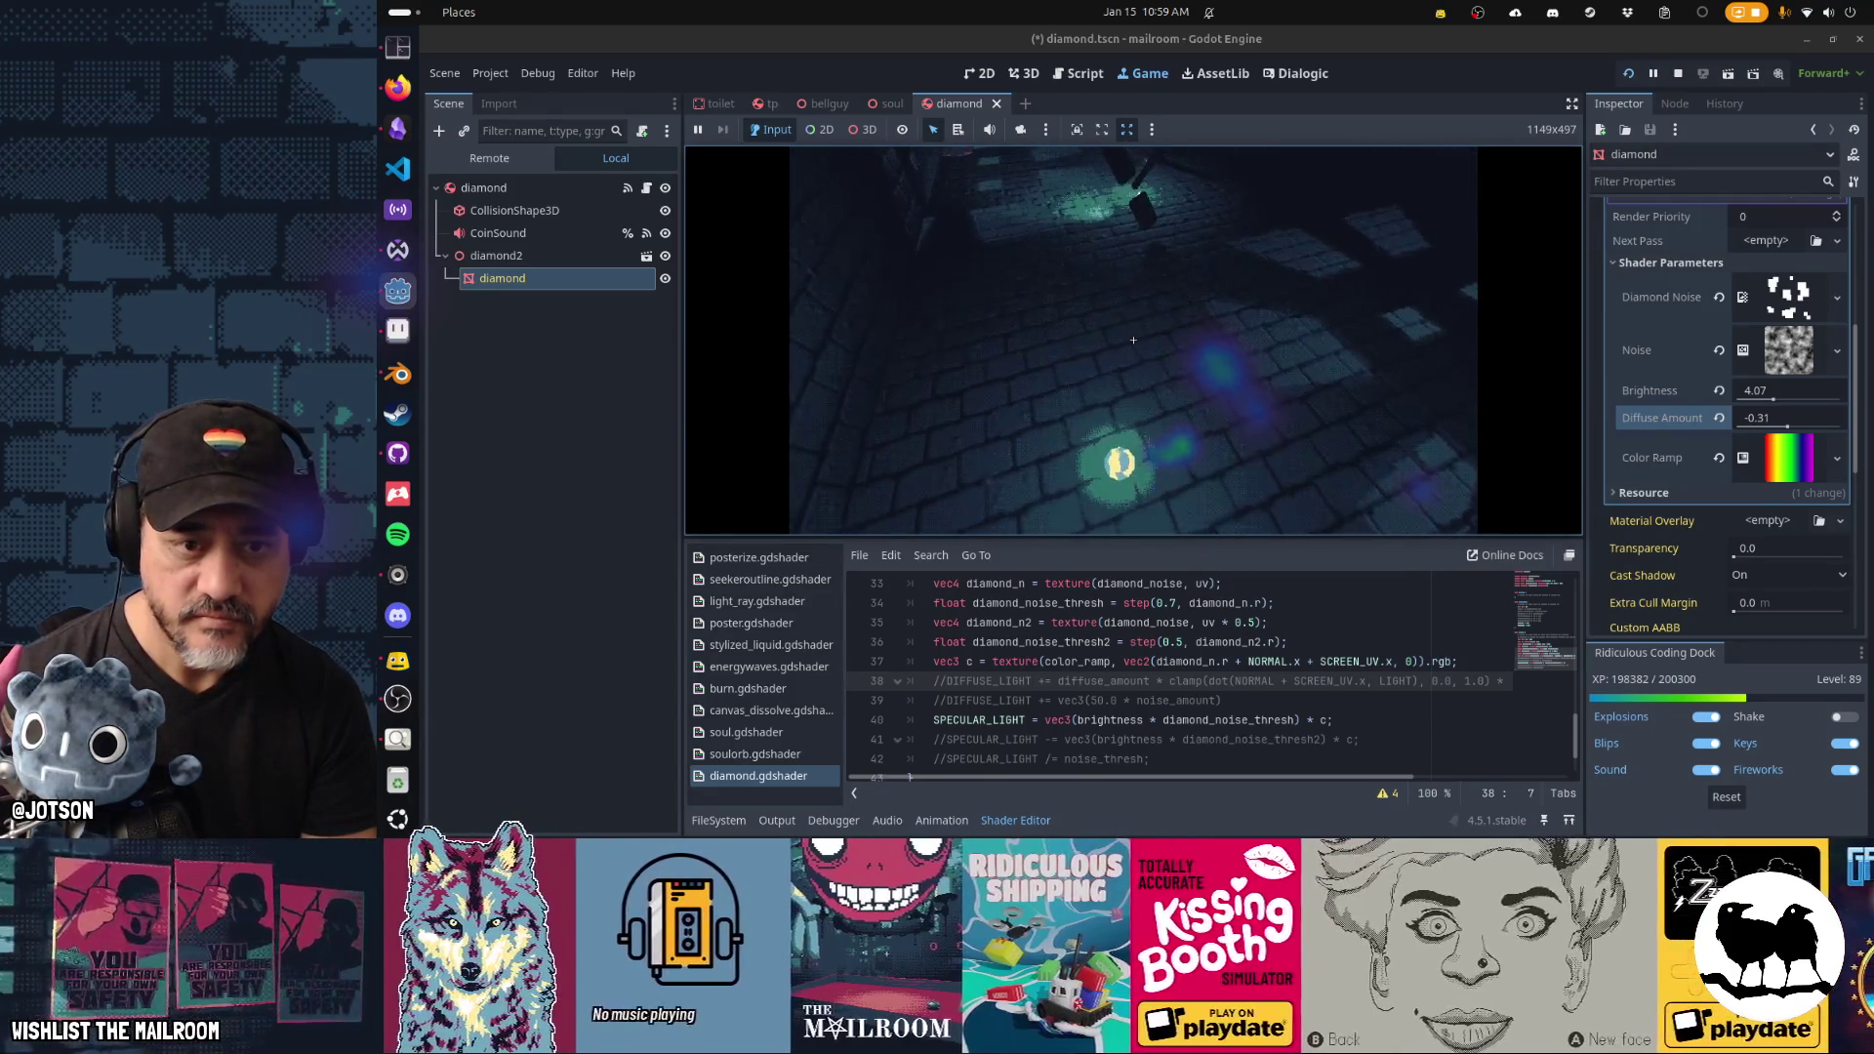
{"action": "key", "text": "Escape"}
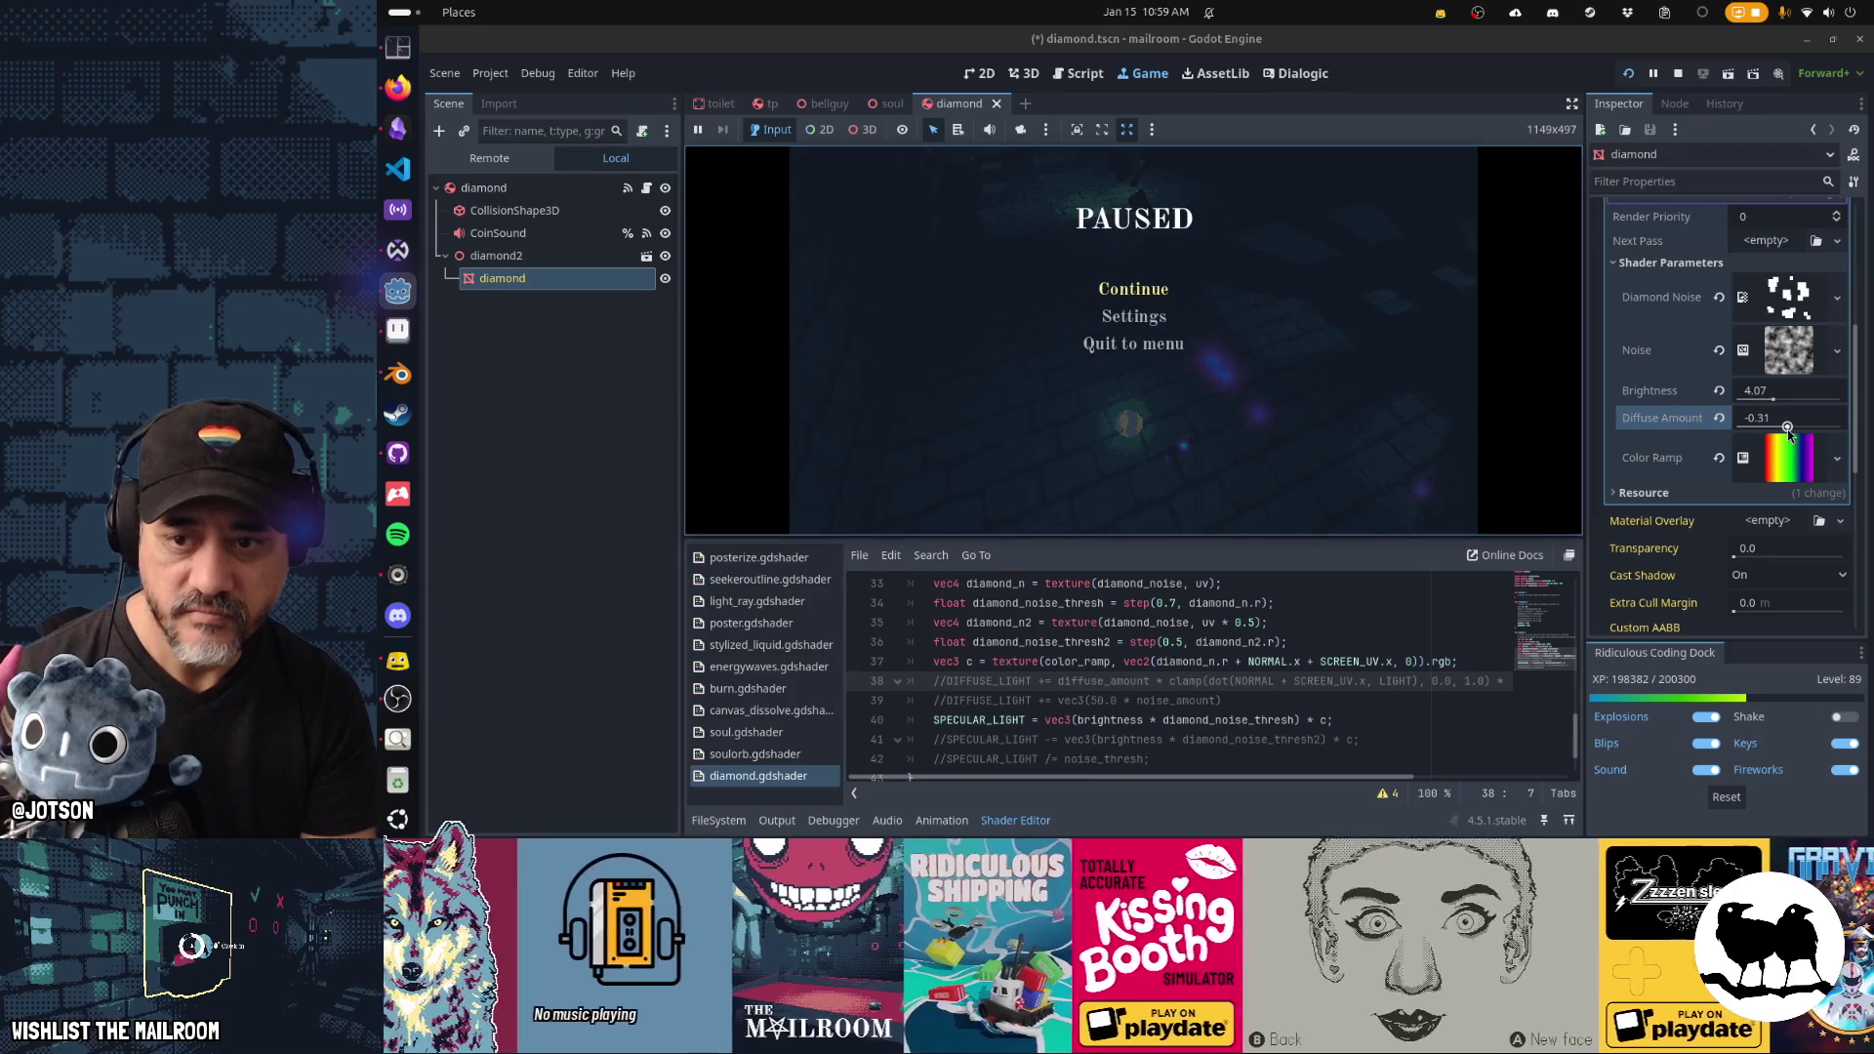
{"action": "left_click_drag", "start_coordinate": [1788, 430], "coordinate": [1778, 435]}
{"action": "key", "text": "Escape"}
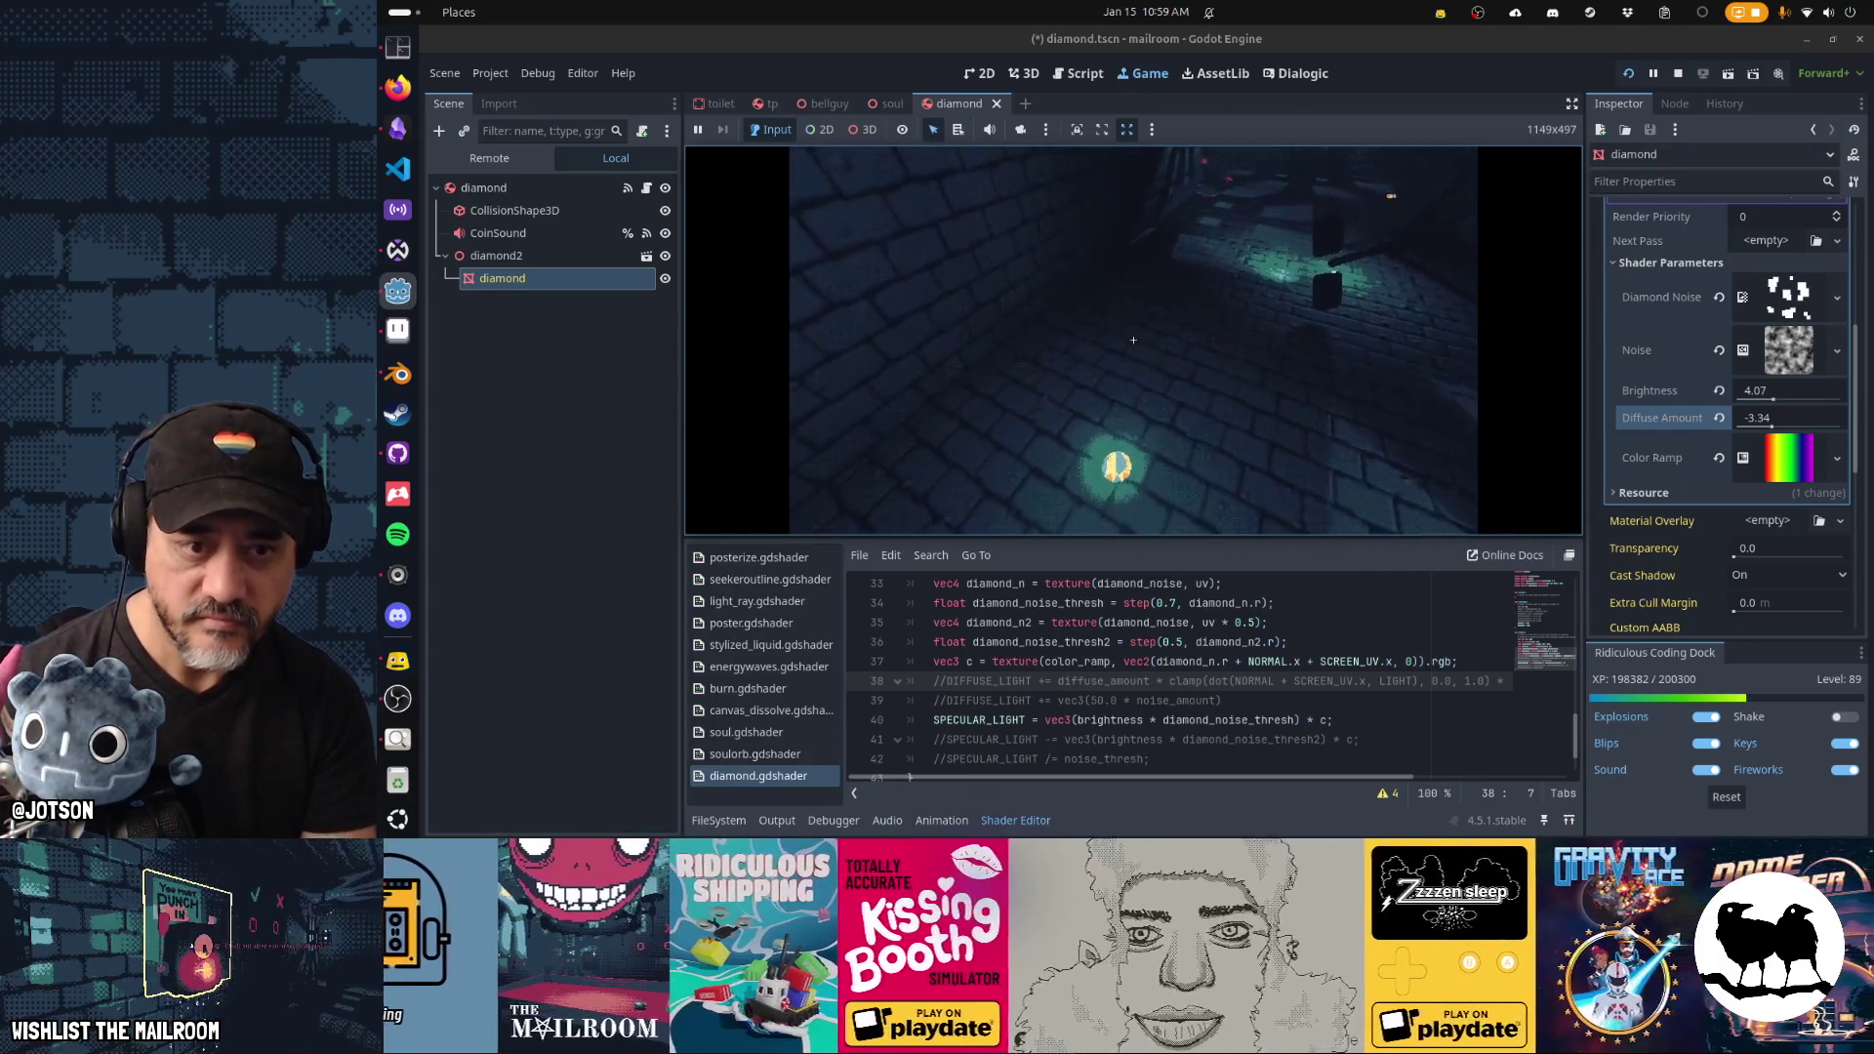
{"action": "left_click_drag", "start_coordinate": [1772, 400], "coordinate": [1803, 404]}
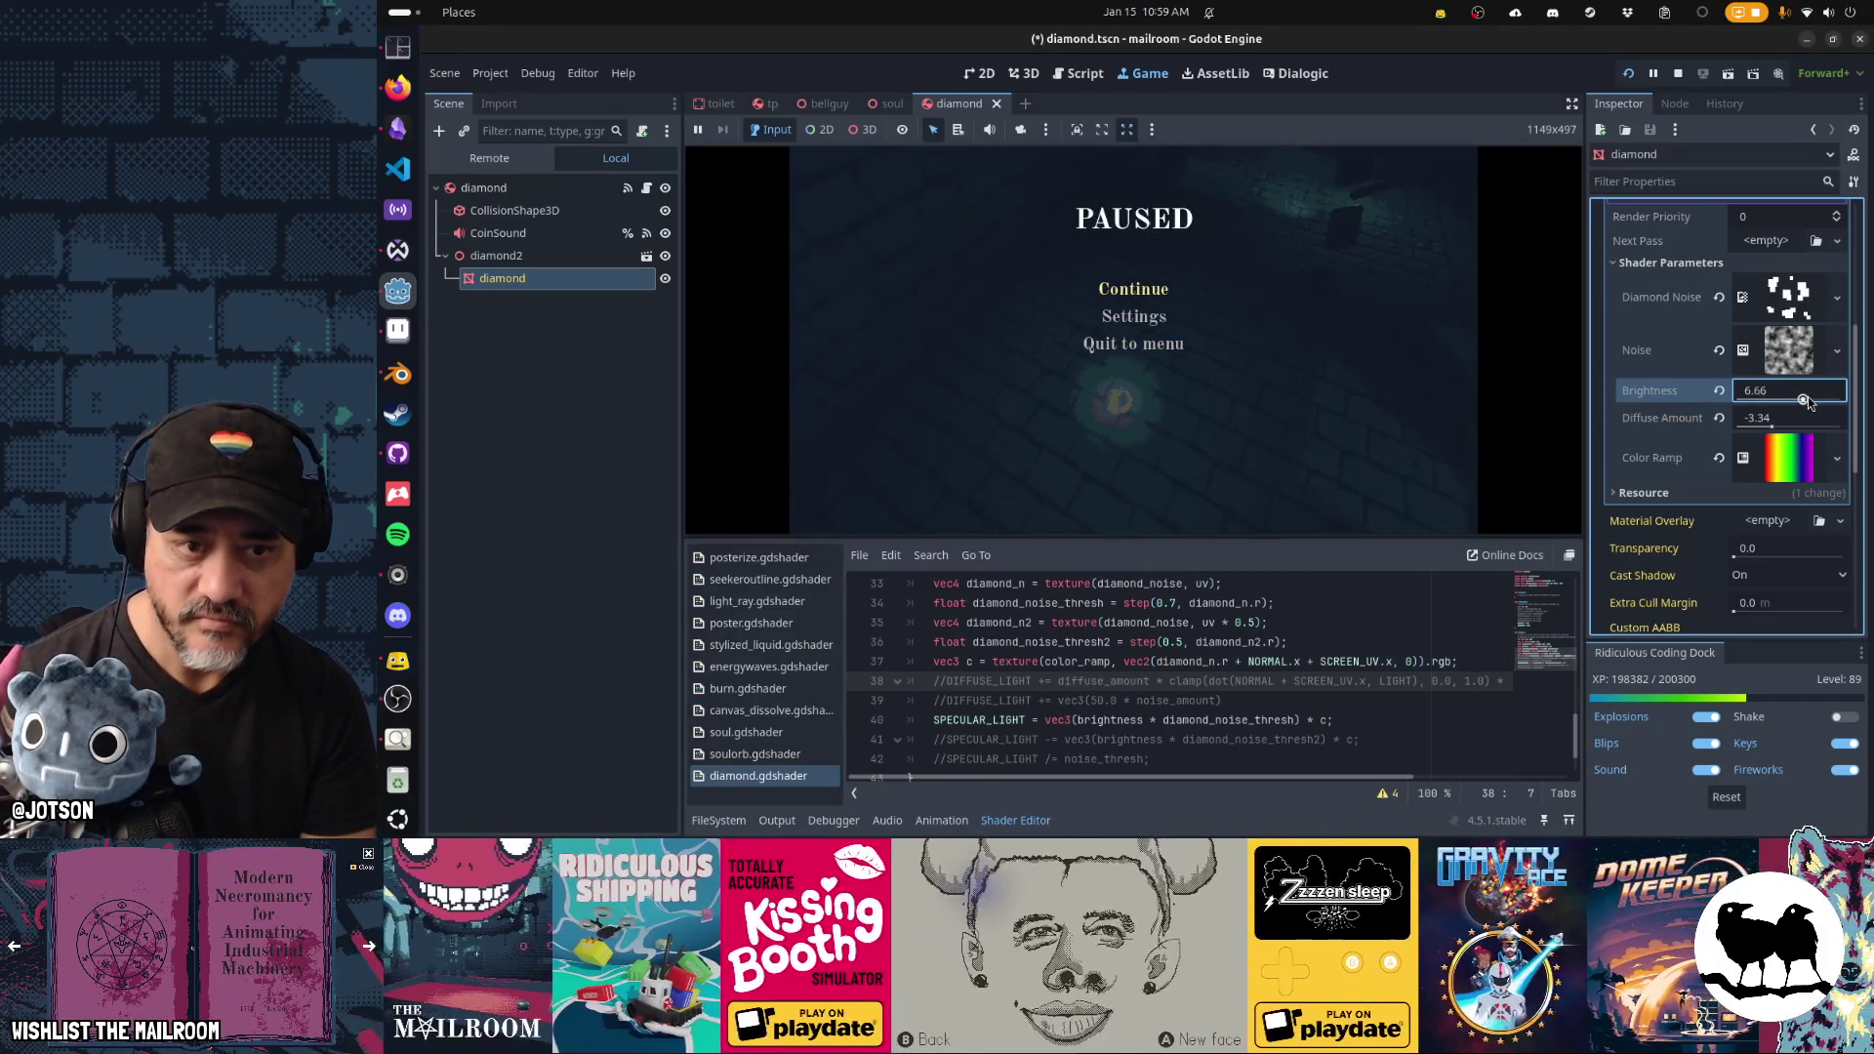
{"action": "type", "text": "6.05"}
{"action": "left_click", "coordinate": [1171, 293]}
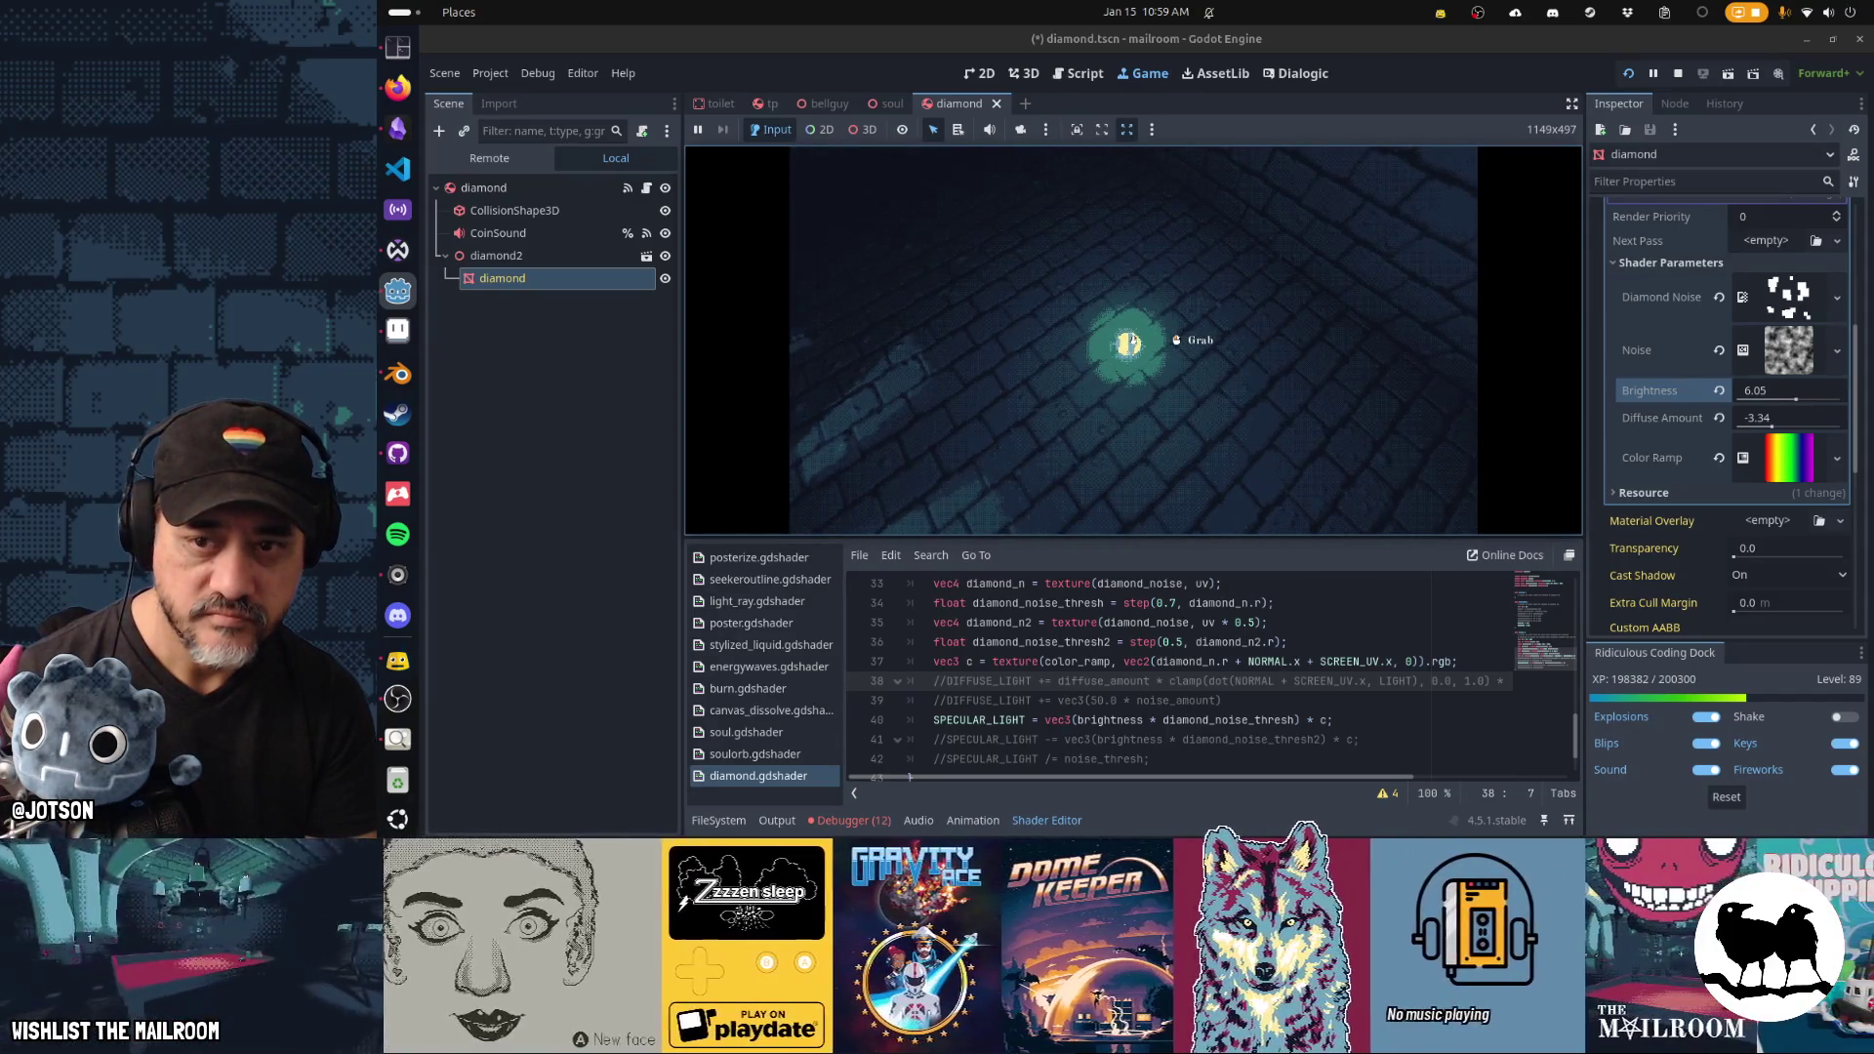
Settle Brightness at 5.44, spawn a diamond from the console, then stop the game.
{"action": "key", "text": "Escape"}
{"action": "left_click_drag", "start_coordinate": [1798, 397], "coordinate": [1776, 427]}
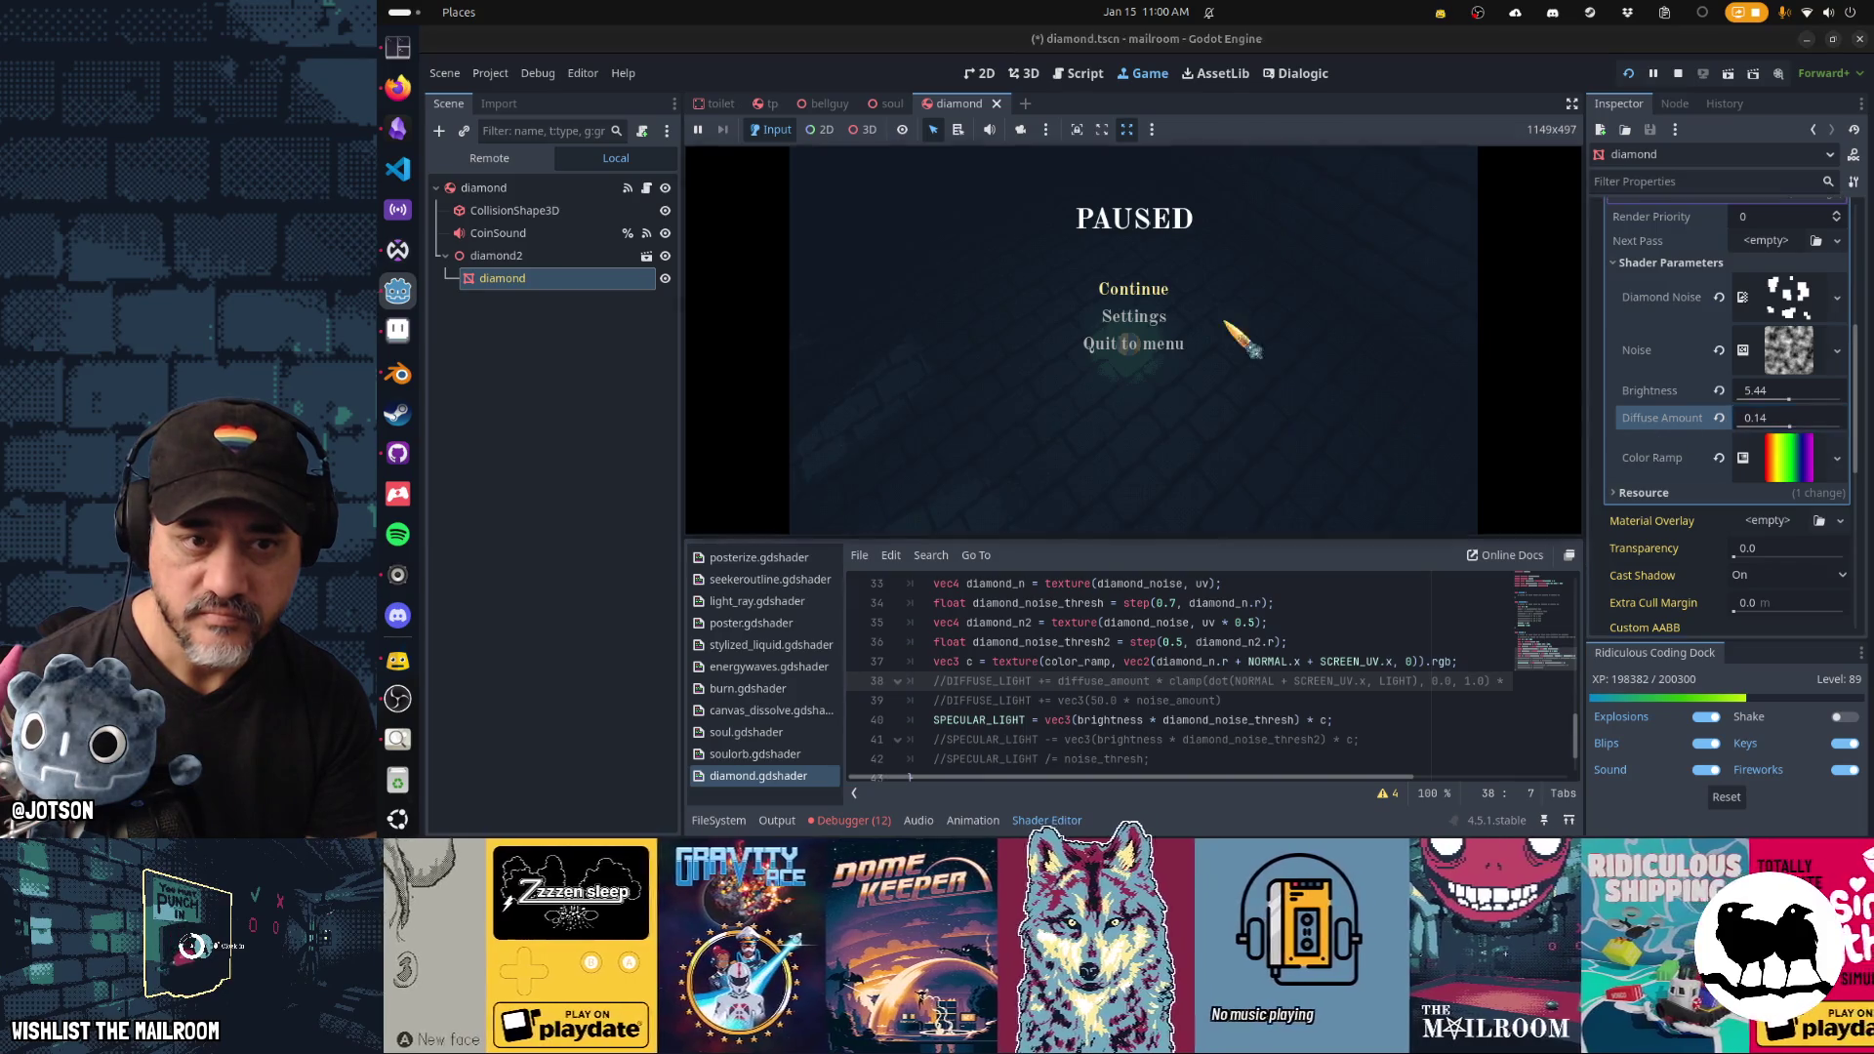
{"action": "left_click", "coordinate": [1128, 289]}
{"action": "mouse_move", "coordinate": [1133, 340]}
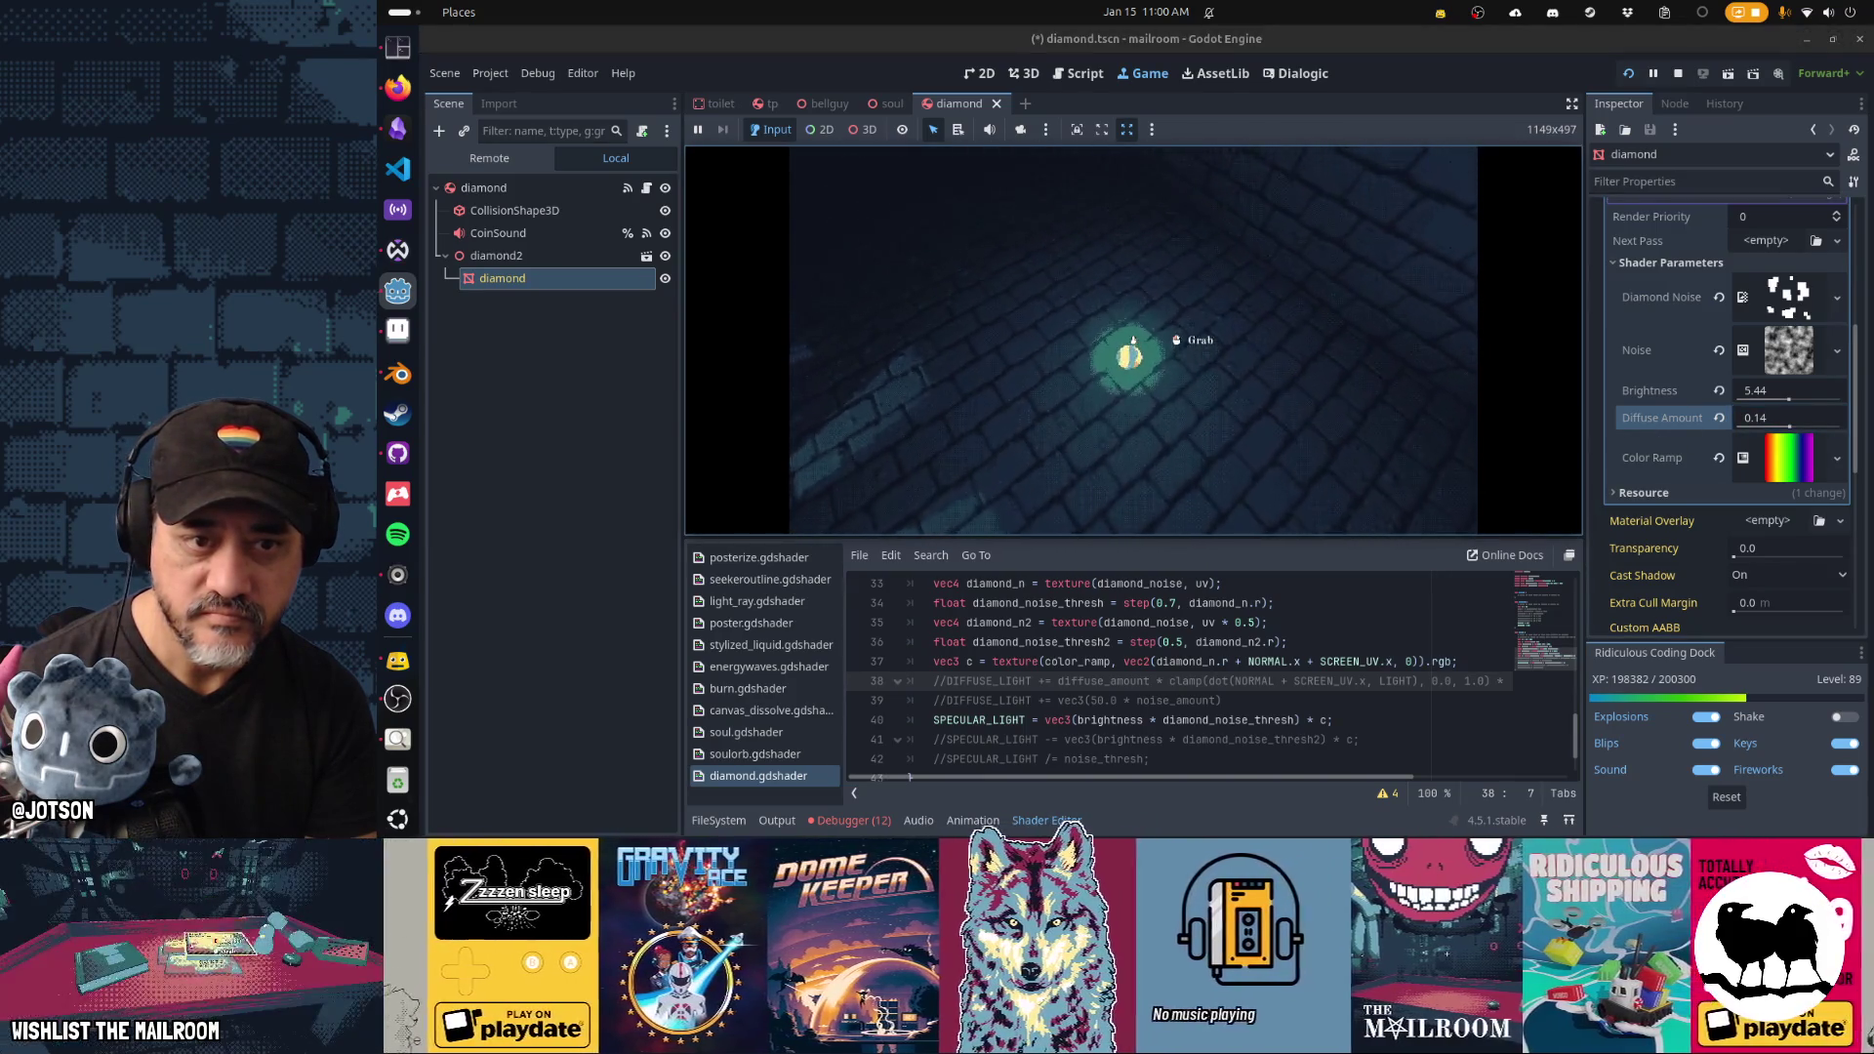
{"action": "key", "text": "grave"}
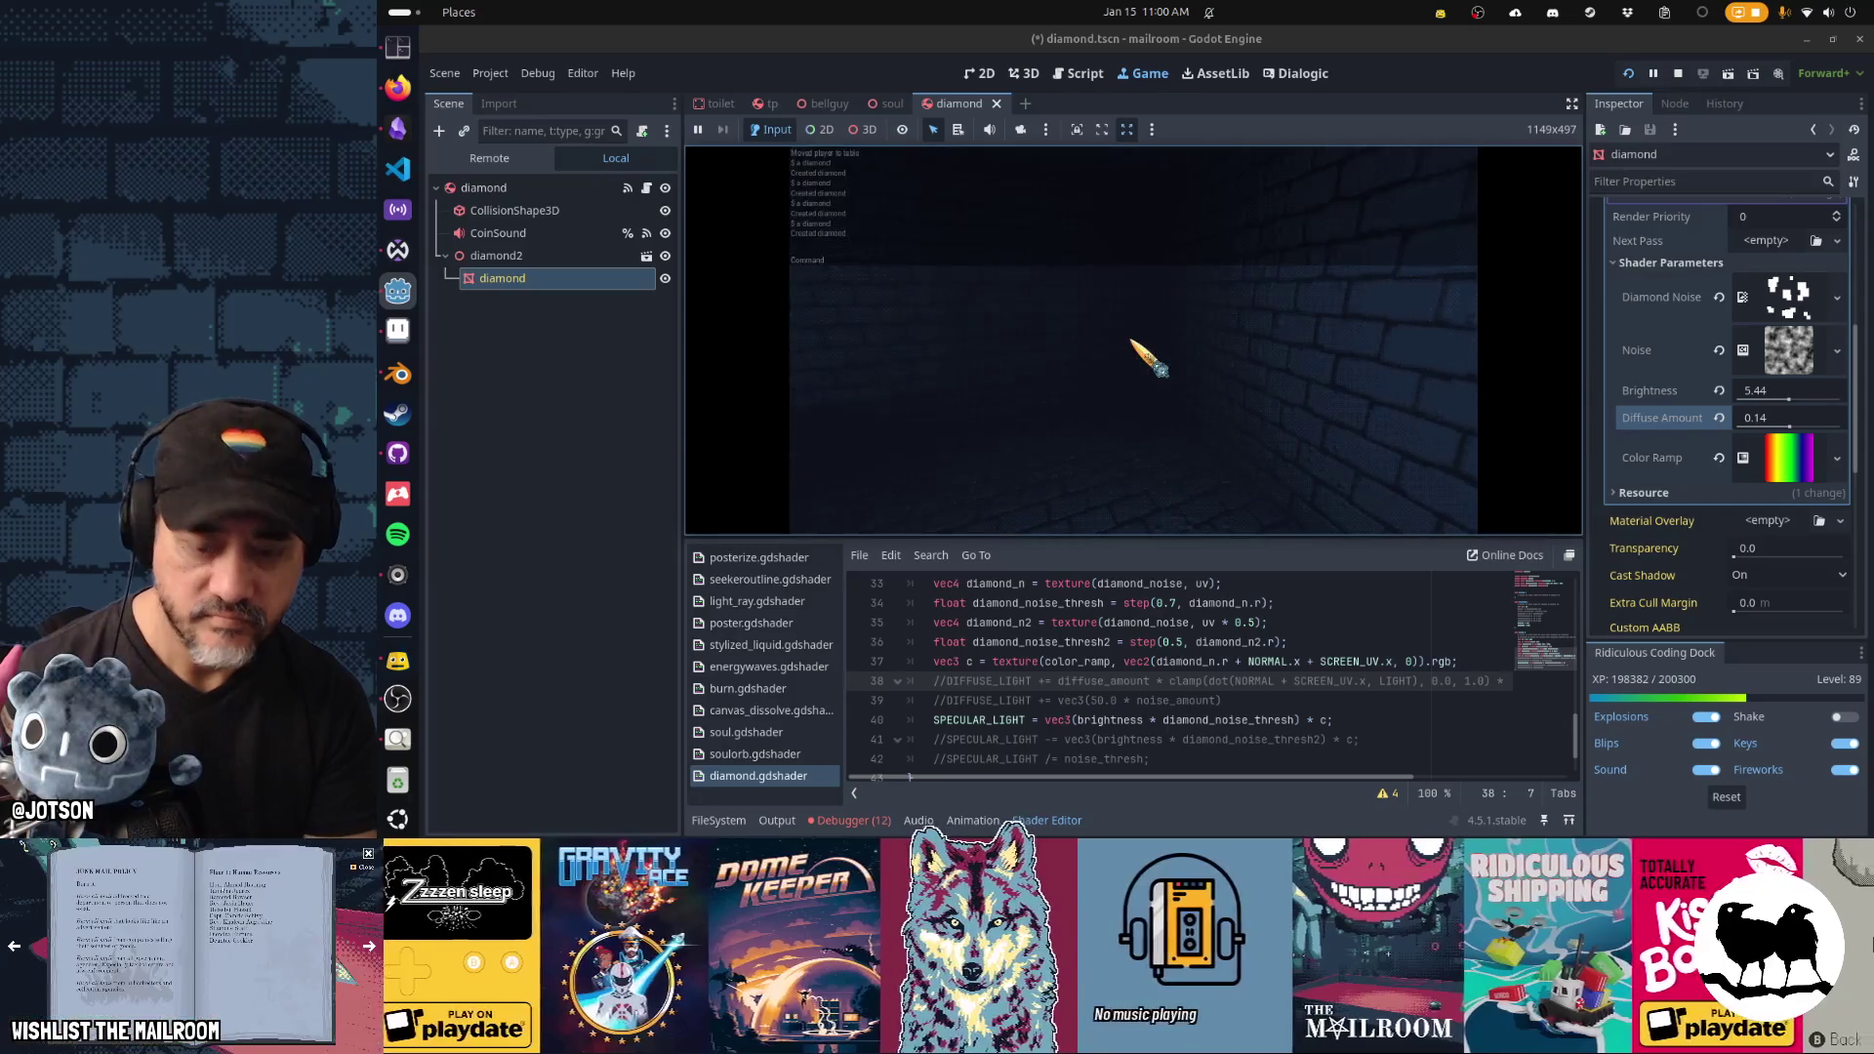
{"action": "type", "text": "ond"}
{"action": "key", "text": "Return"}
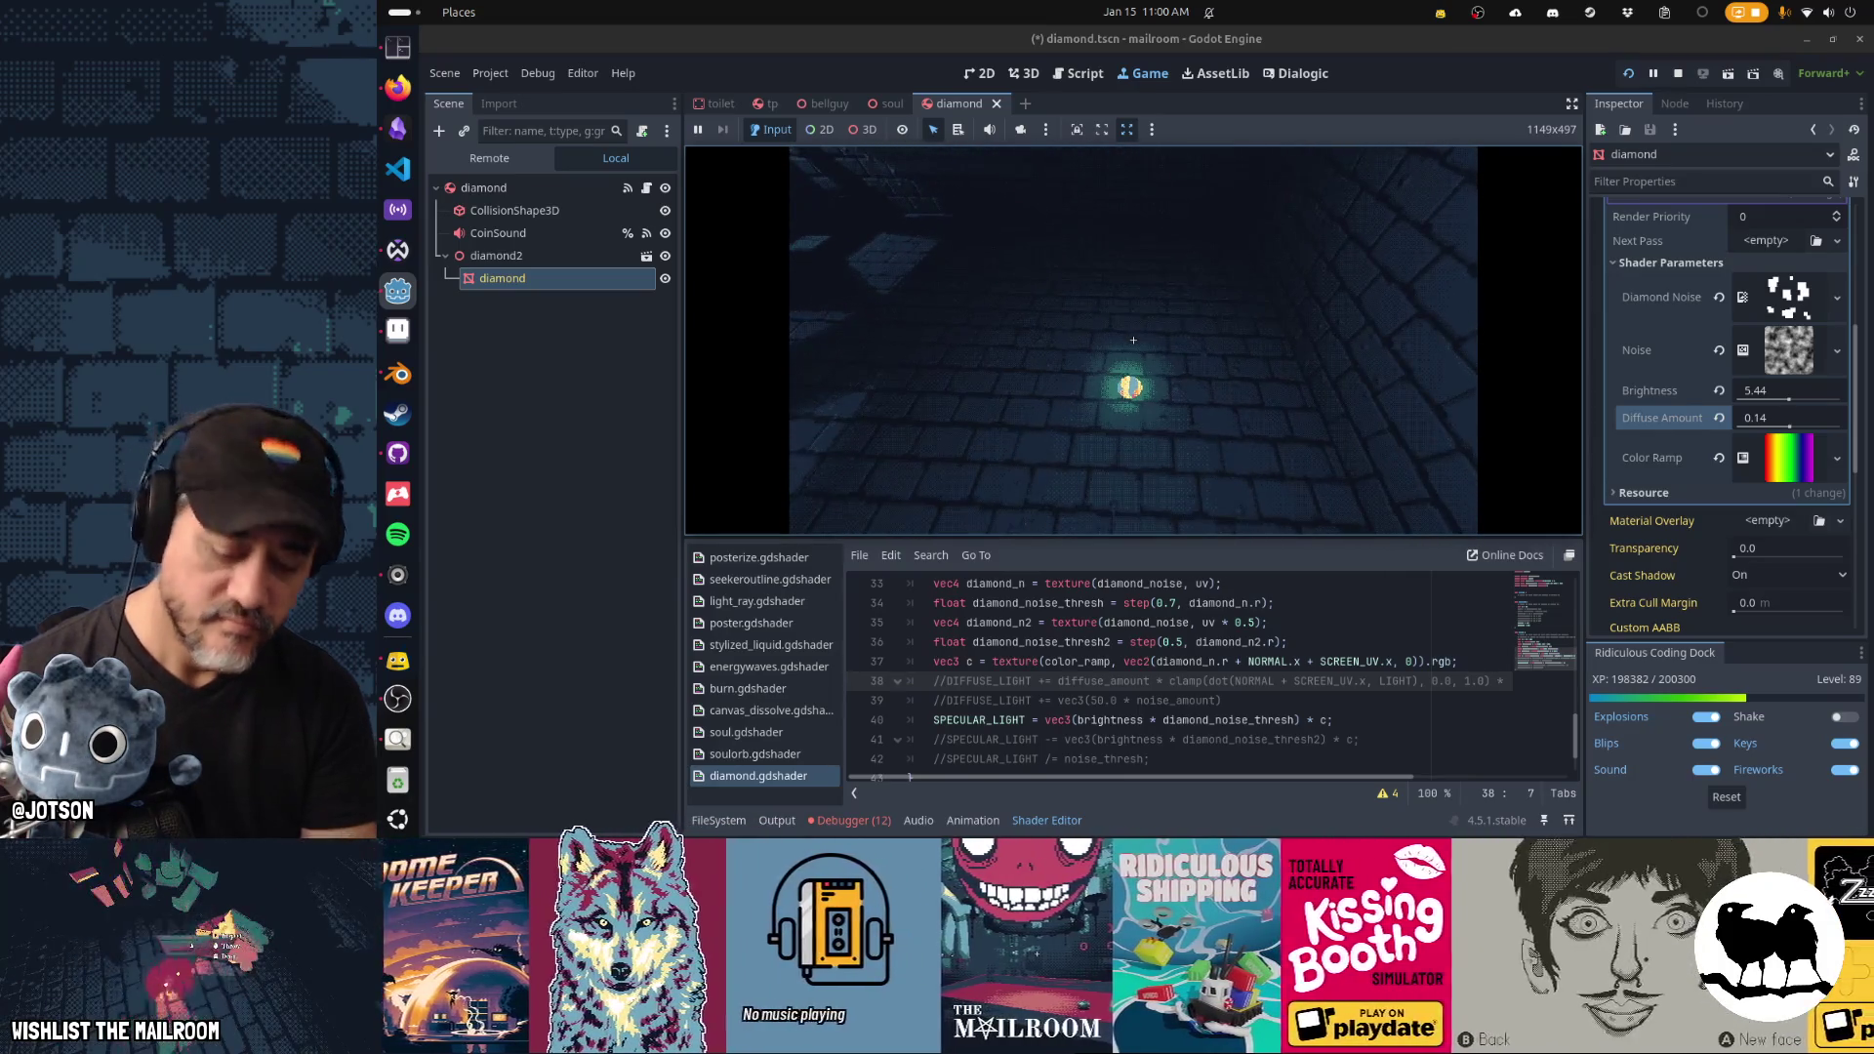
{"action": "key", "text": "F8"}
{"action": "key", "text": "alt+Tab"}
{"action": "key", "text": "alt+Tab"}
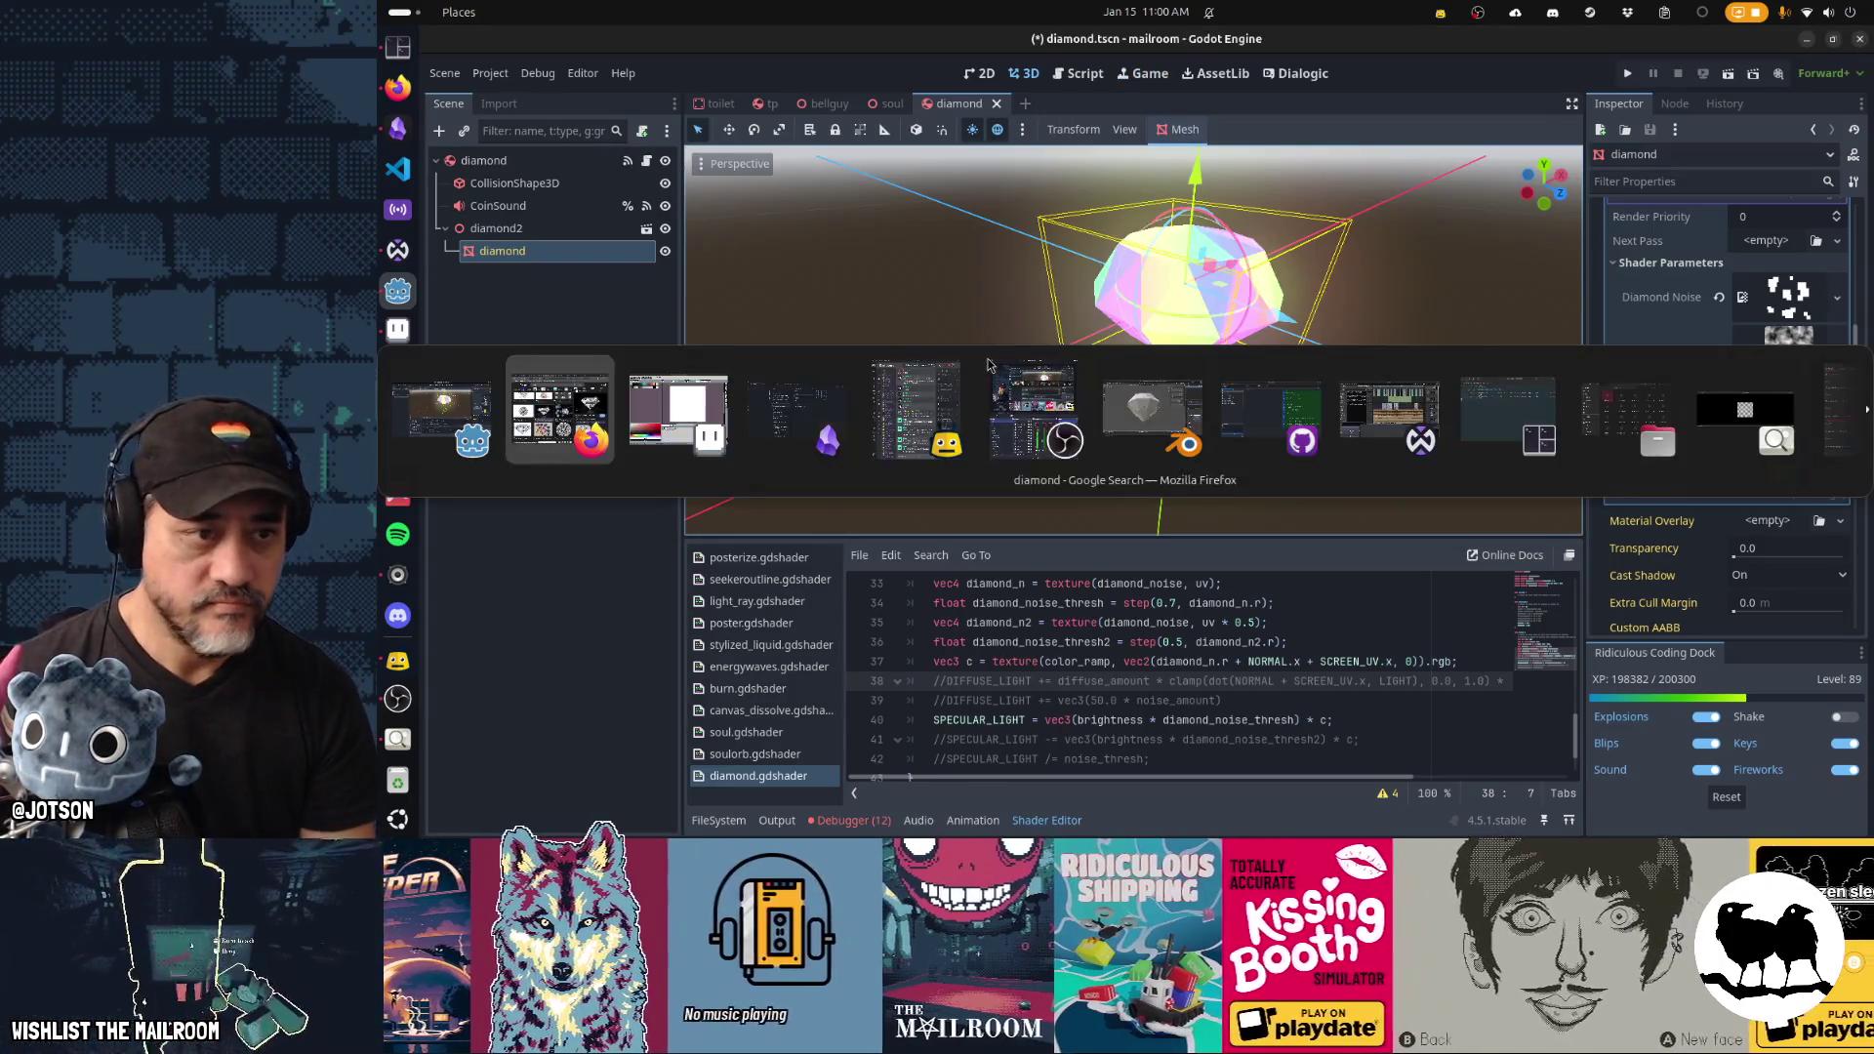
In Blender, put the diamond mesh in Edit Mode and show the Add Modifier list.
{"action": "key", "text": "alt+Tab"}
{"action": "key", "text": "alt+Tab"}
{"action": "key", "text": "alt+Tab"}
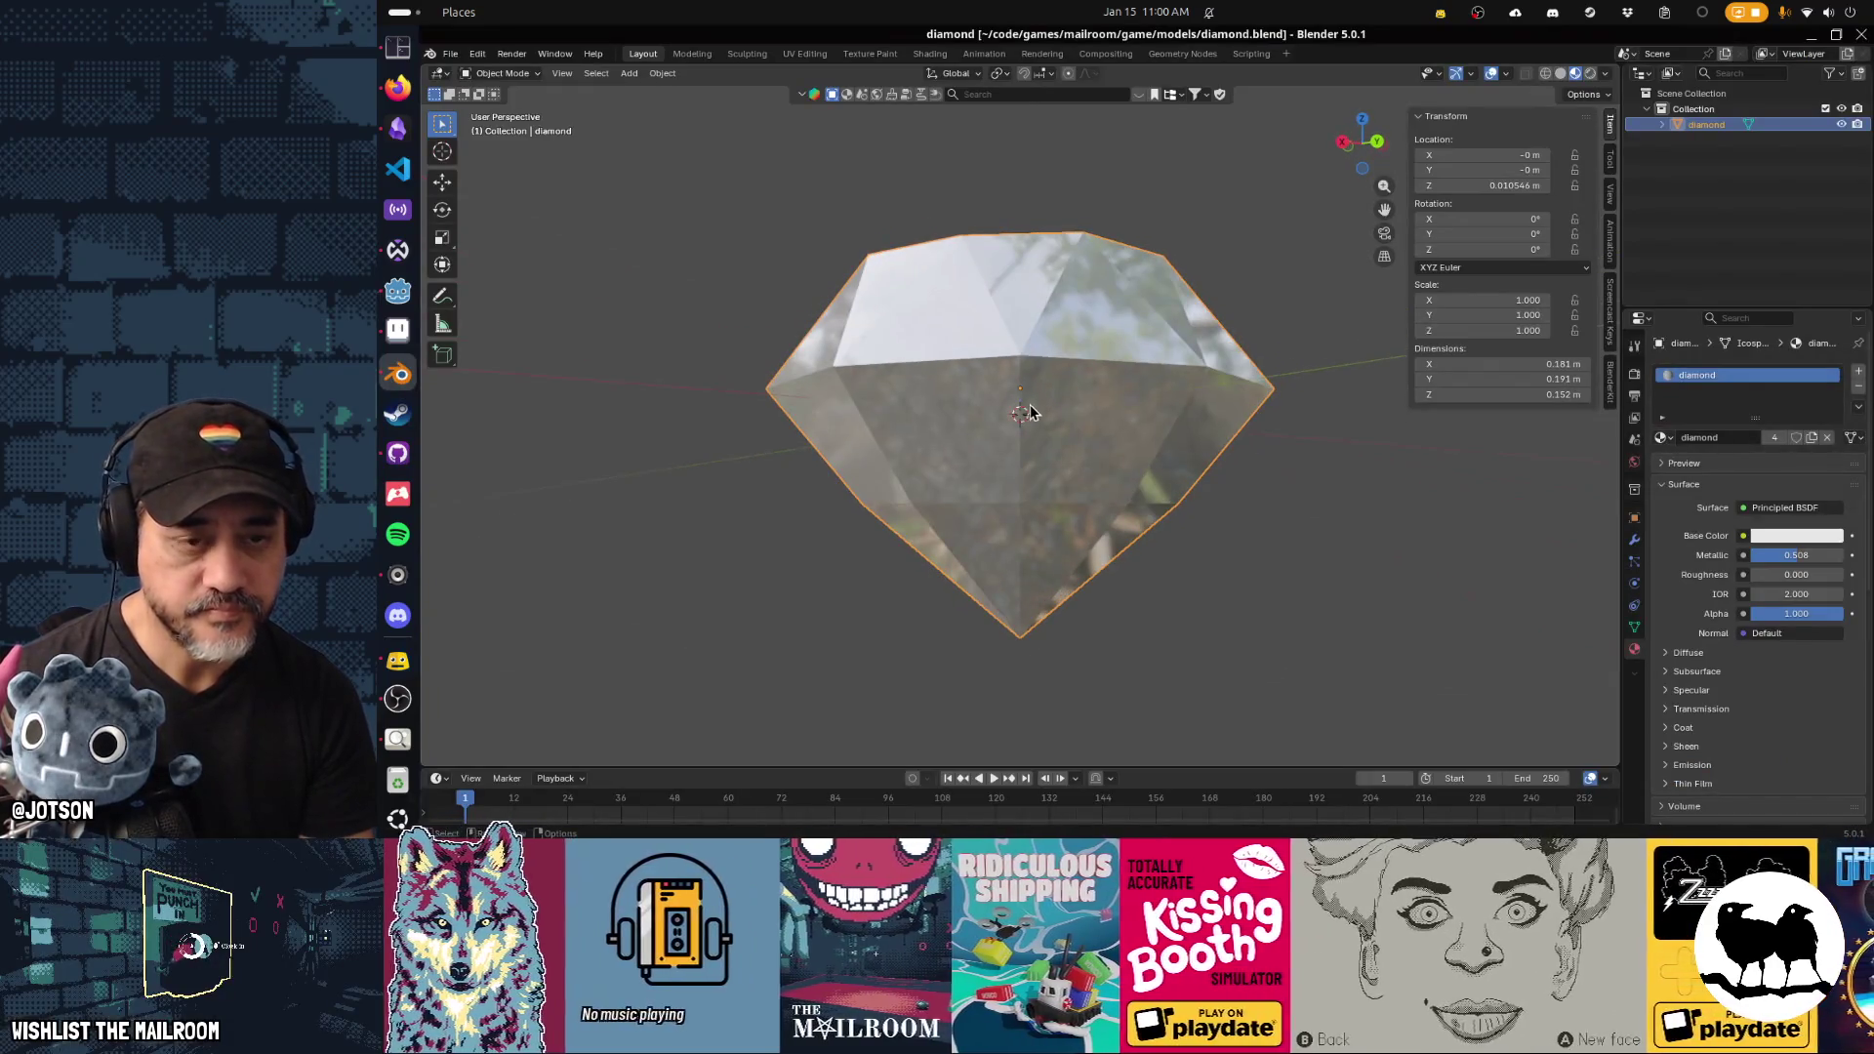
{"action": "scroll", "coordinate": [1040, 405], "scroll_direction": "down", "scroll_amount": 2}
{"action": "left_click_drag", "start_coordinate": [1040, 405], "coordinate": [1066, 451]}
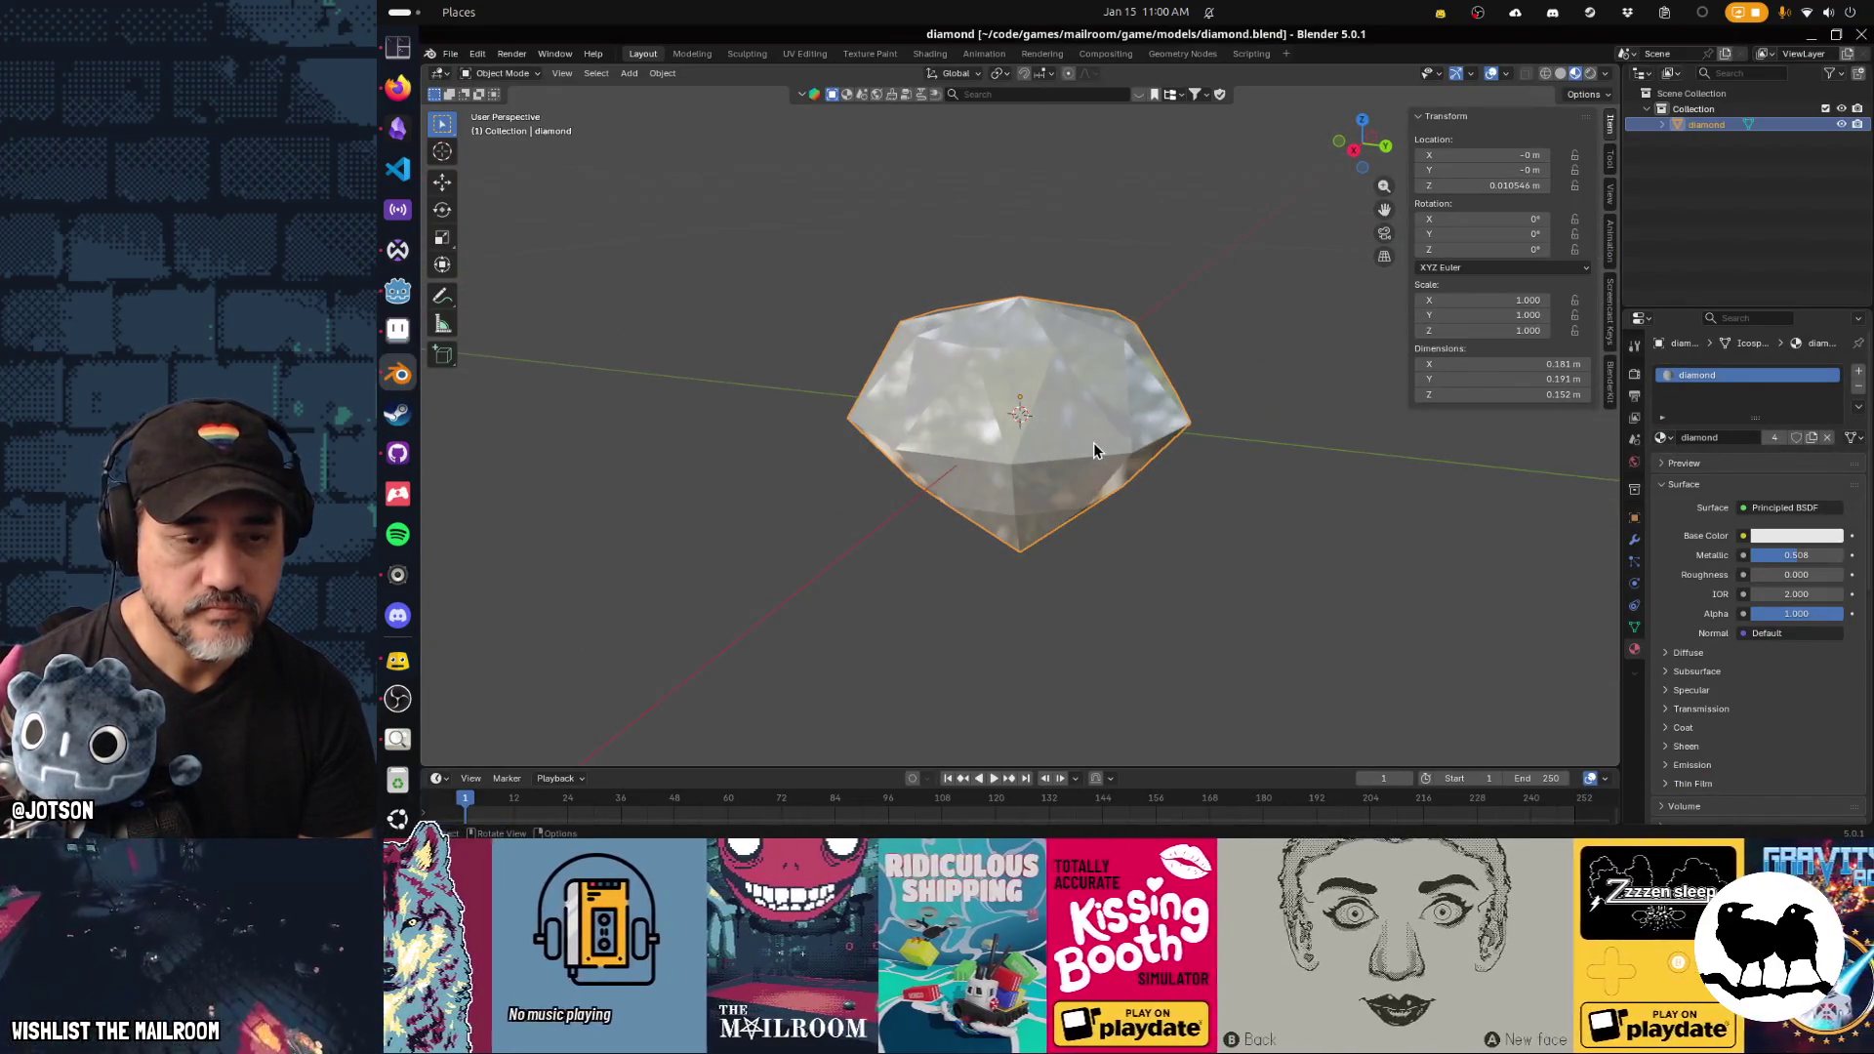
{"action": "key", "text": "Tab"}
{"action": "key", "text": "KP_4"}
{"action": "key", "text": "KP_4"}
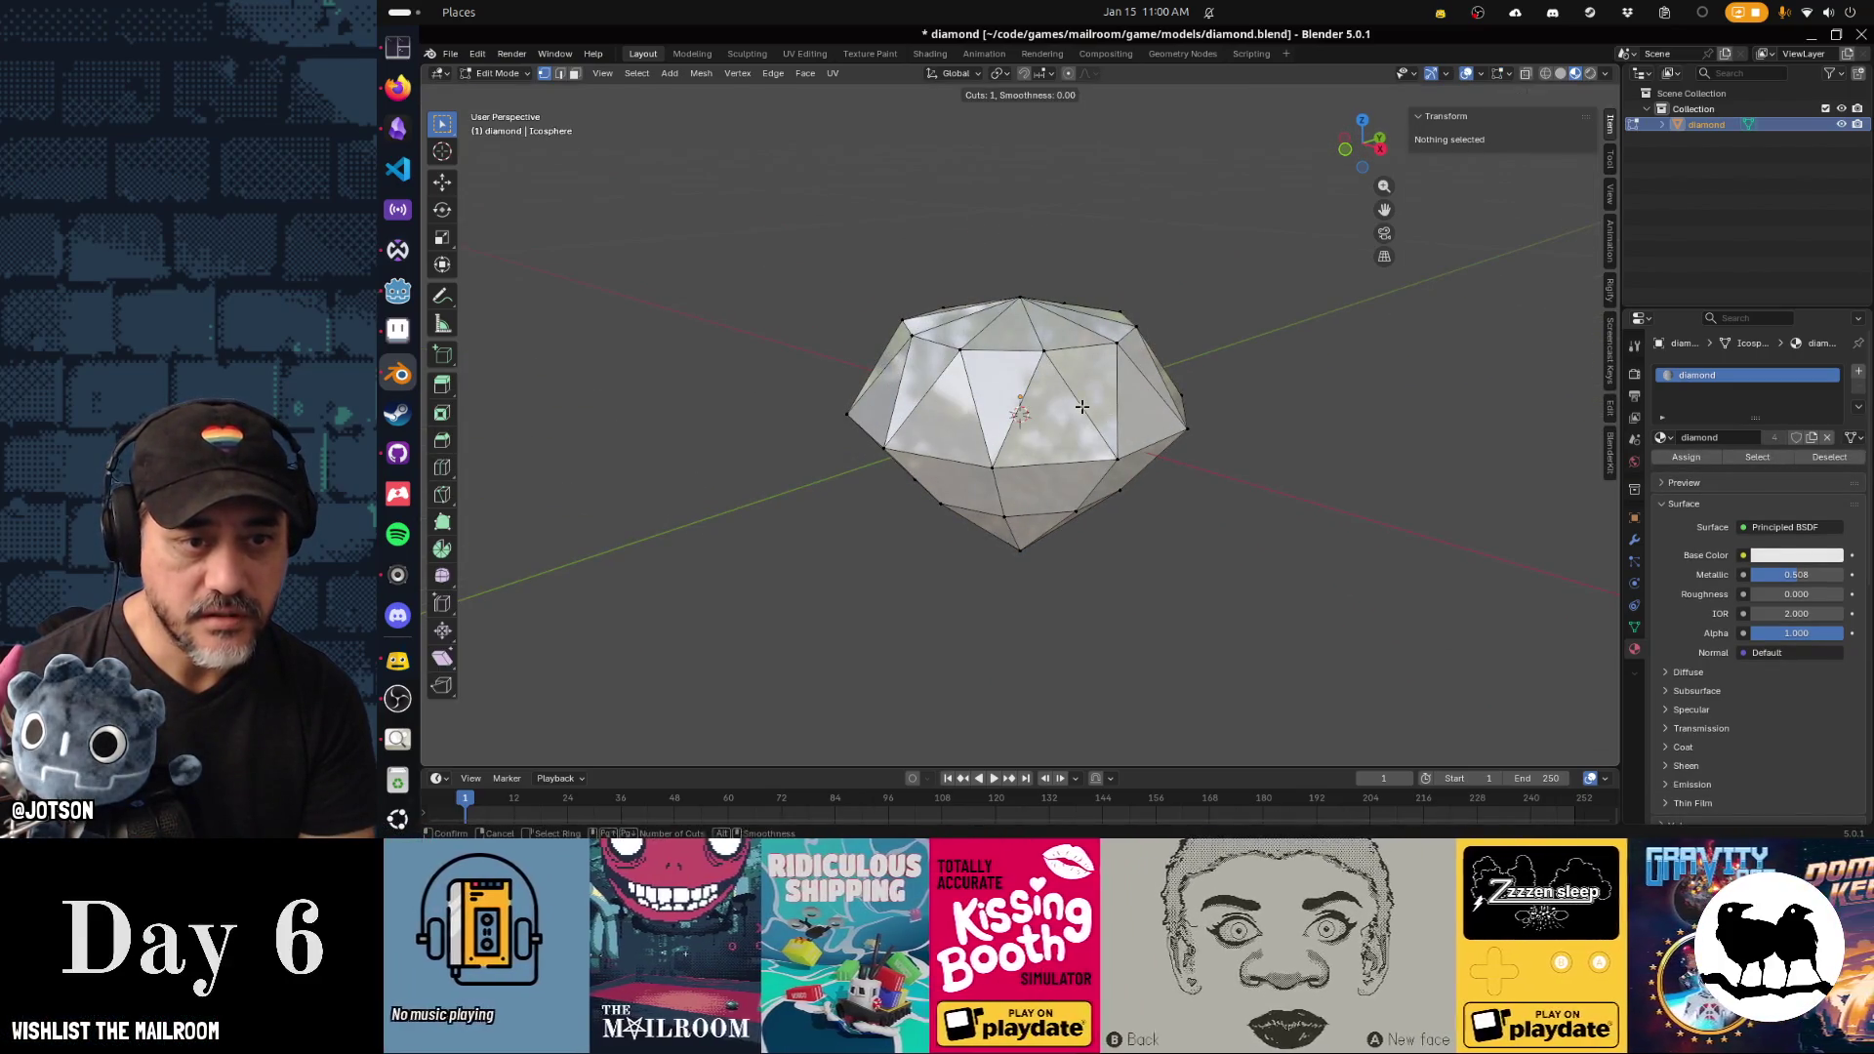
{"action": "mouse_move", "coordinate": [1002, 442]}
{"action": "left_mouse_down"}
{"action": "mouse_move", "coordinate": [916, 390]}
{"action": "mouse_move", "coordinate": [1027, 392]}
{"action": "left_mouse_up"}
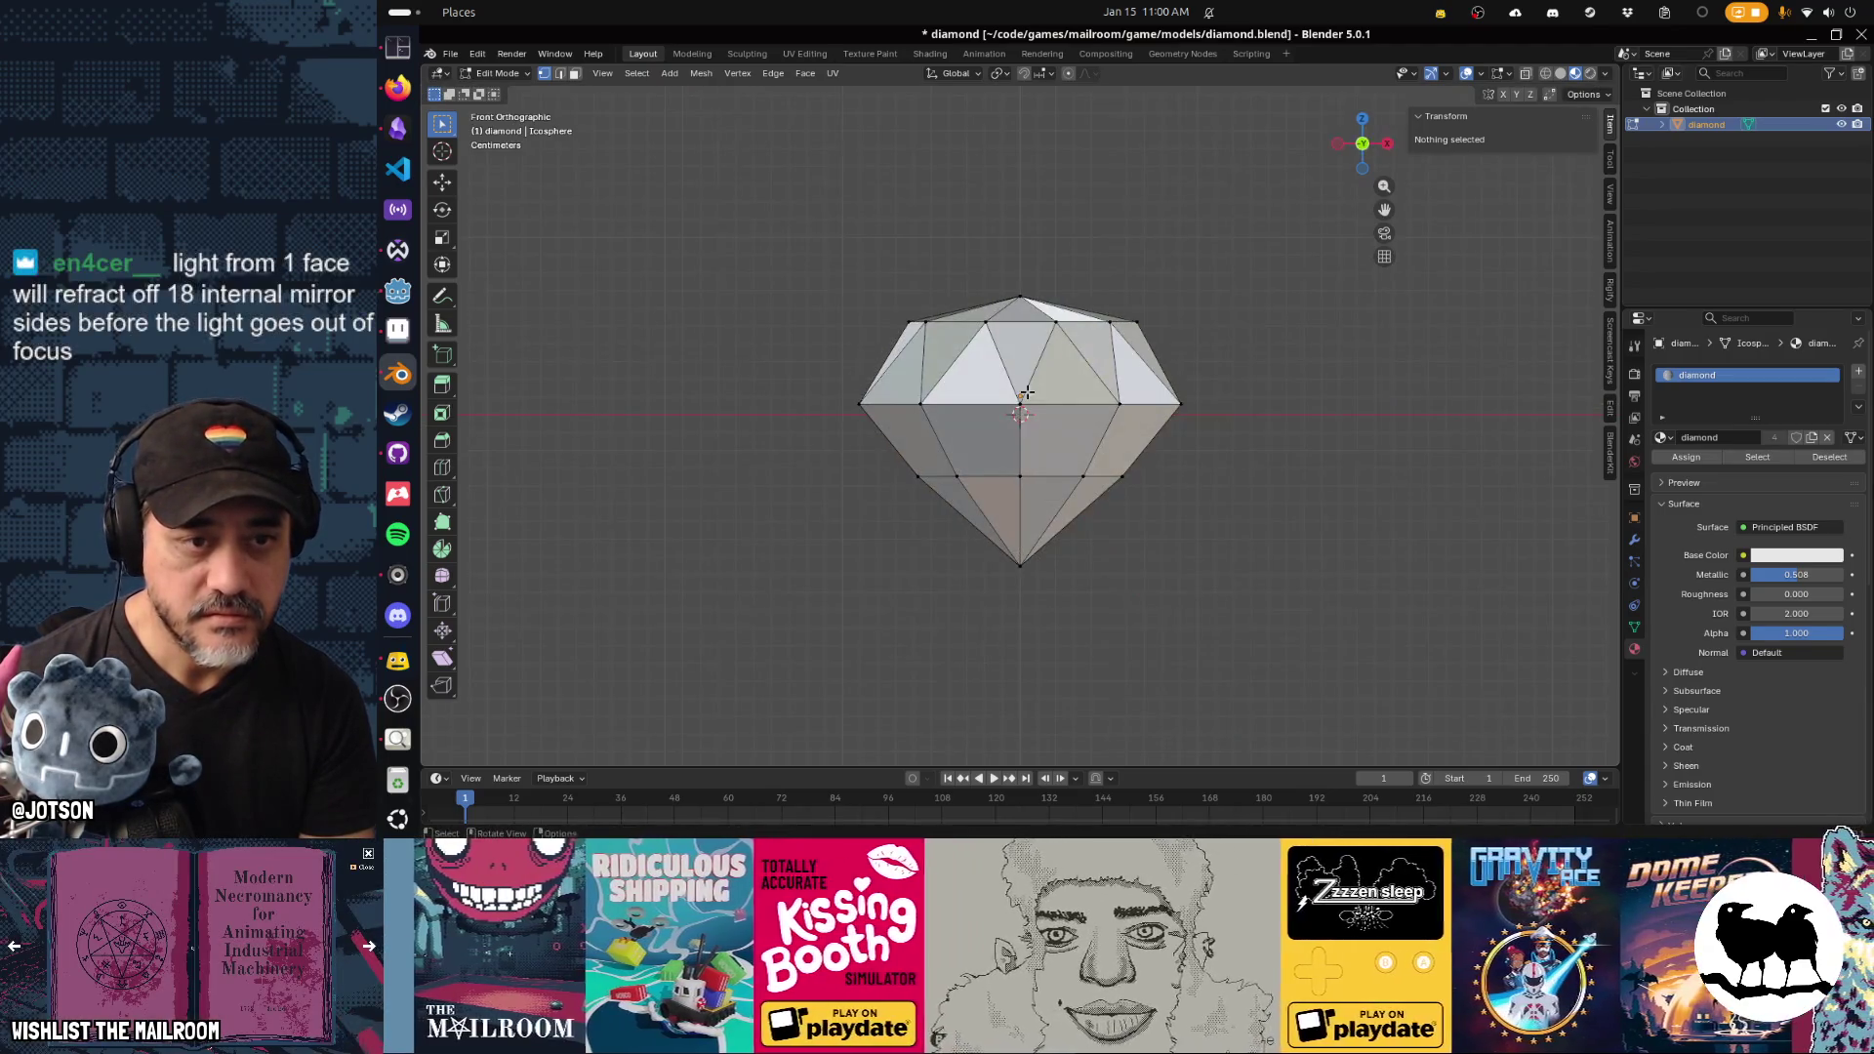
{"action": "mouse_move", "coordinate": [1027, 395]}
{"action": "left_mouse_down"}
{"action": "mouse_move", "coordinate": [1104, 436]}
{"action": "mouse_move", "coordinate": [1124, 403]}
{"action": "mouse_move", "coordinate": [1061, 448]}
{"action": "left_mouse_up"}
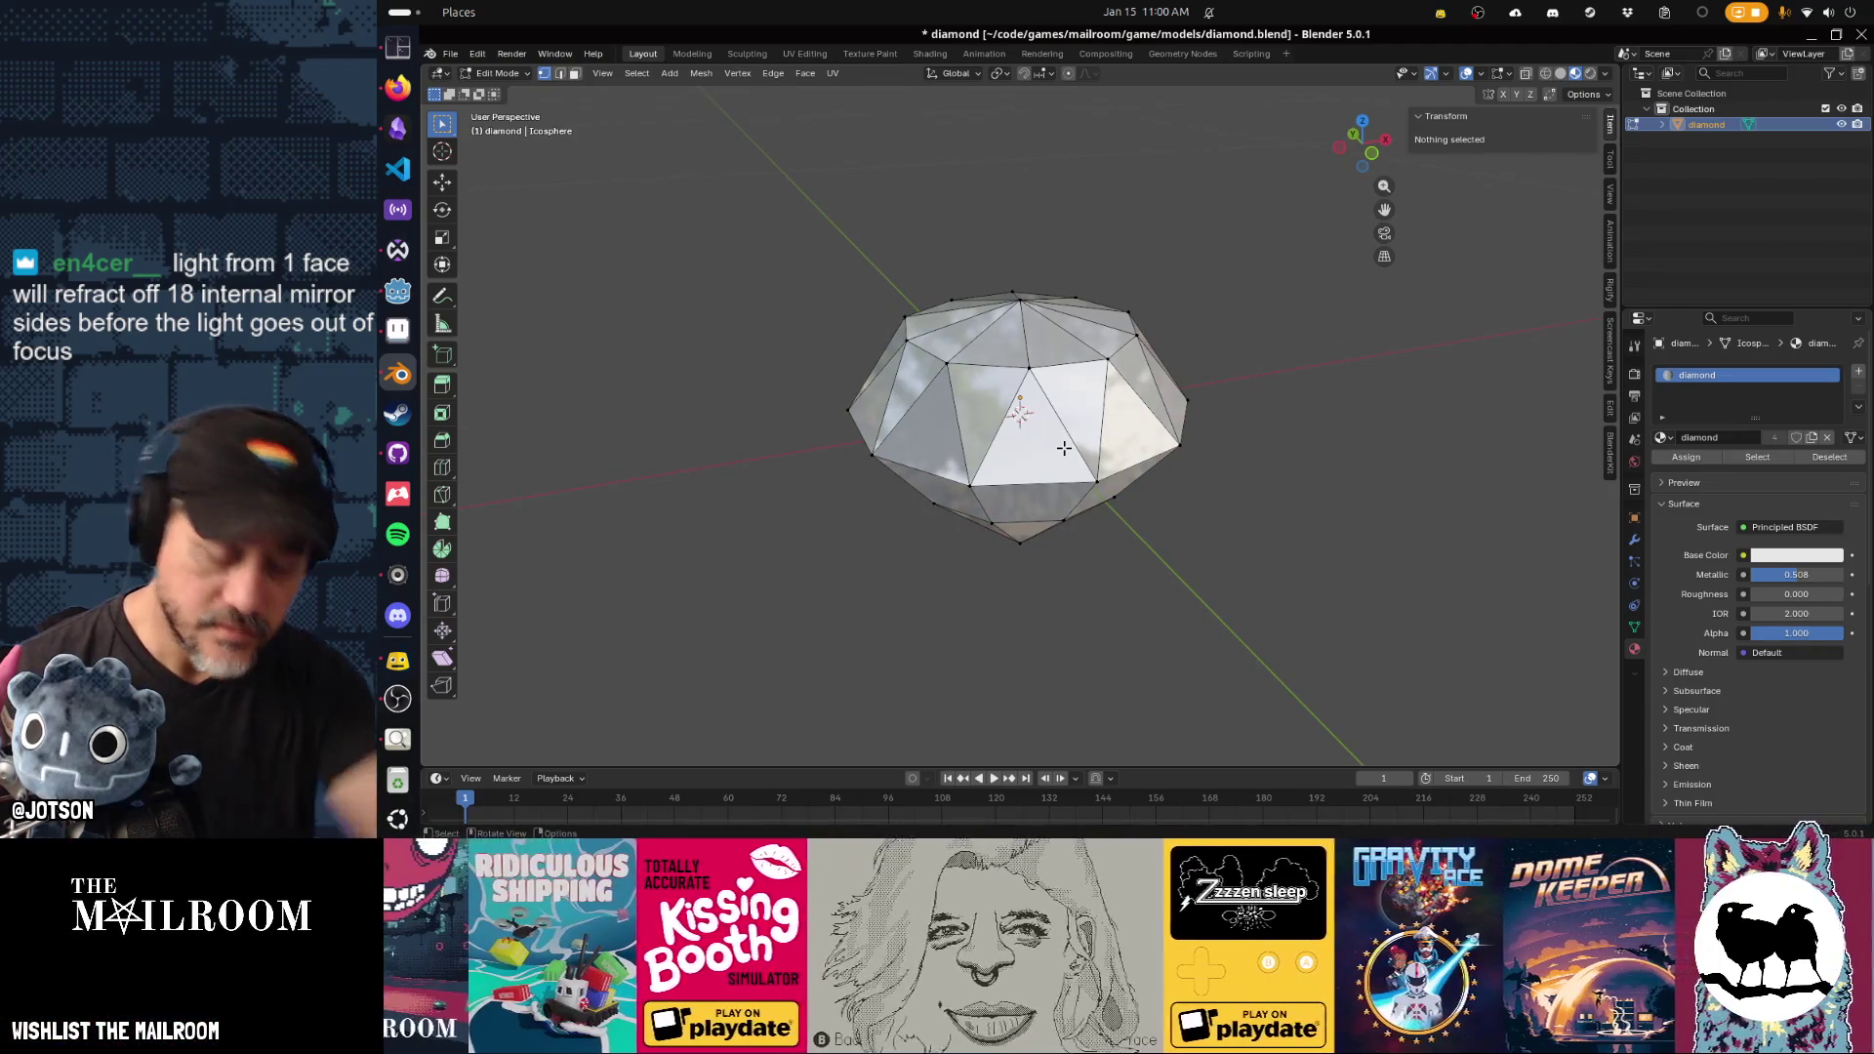
{"action": "left_click", "coordinate": [1634, 541]}
{"action": "left_click", "coordinate": [1689, 372]}
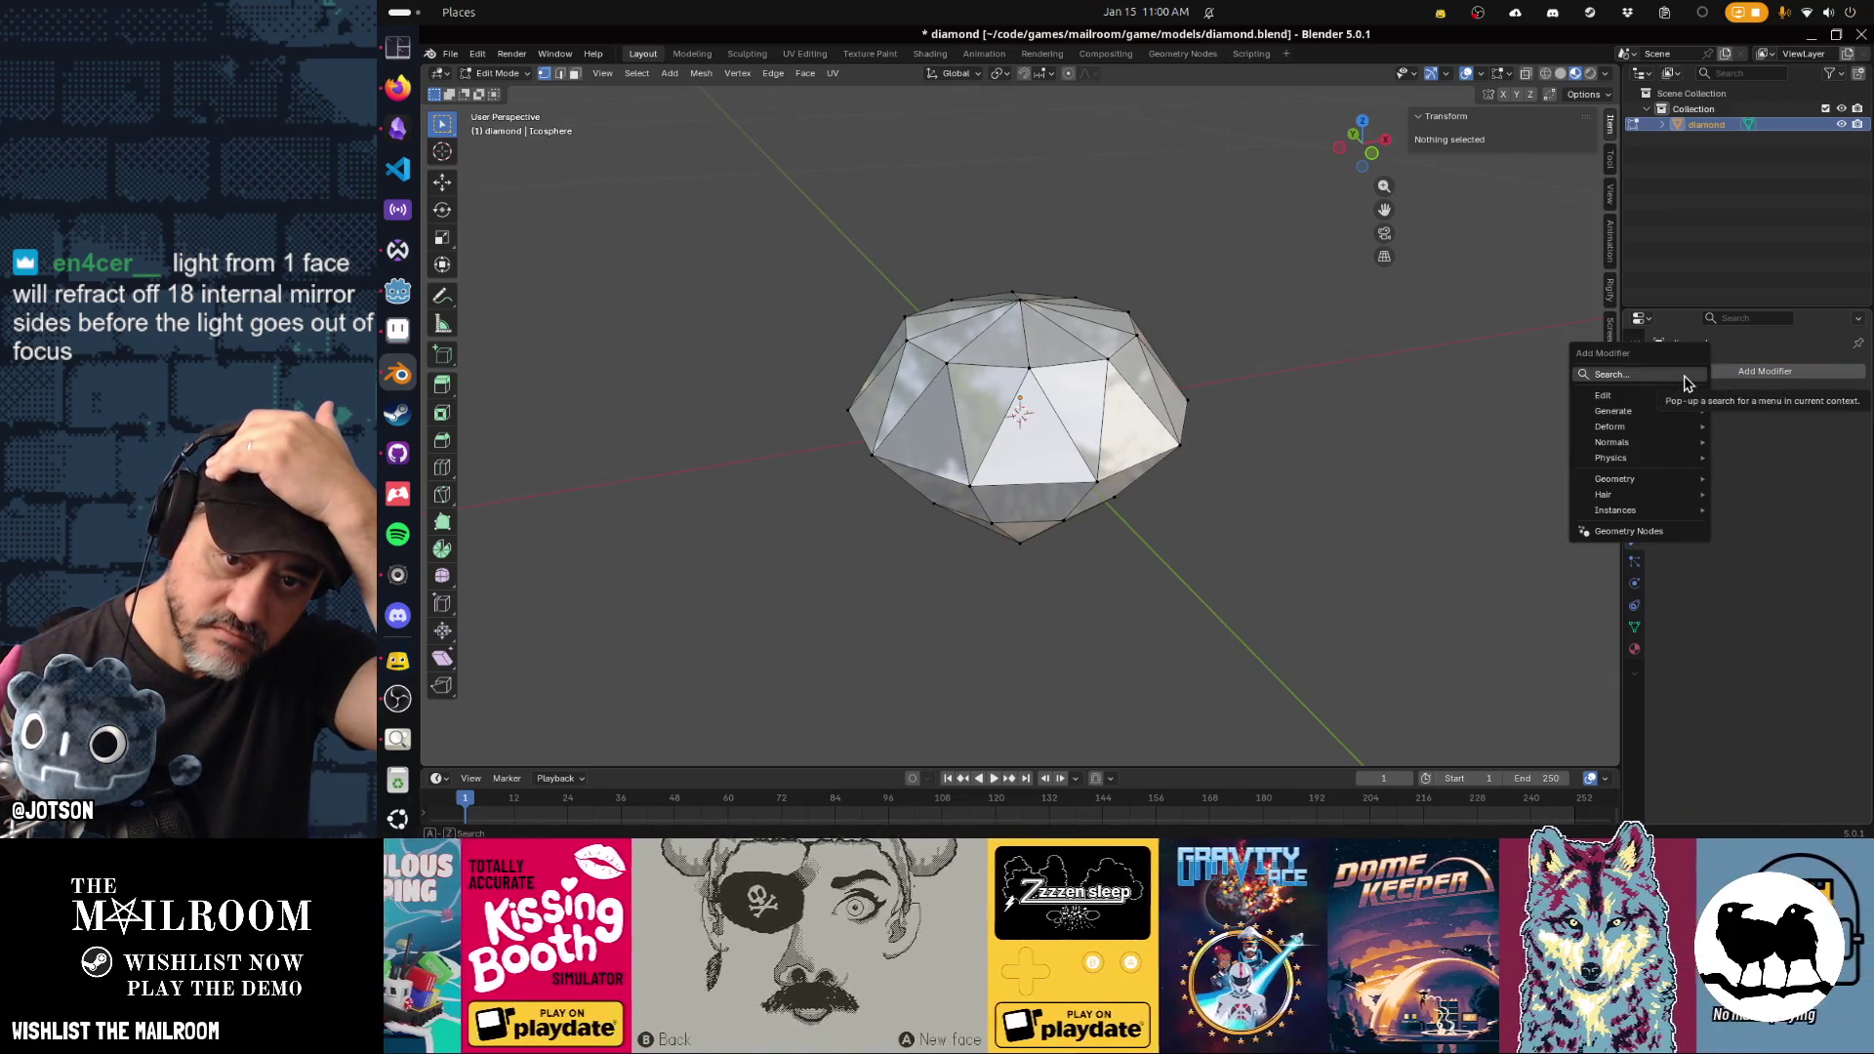
Add a Simple, level-1 Subdivision Surface modifier to the diamond and apply it to the mesh.
{"action": "left_click", "coordinate": [1684, 378]}
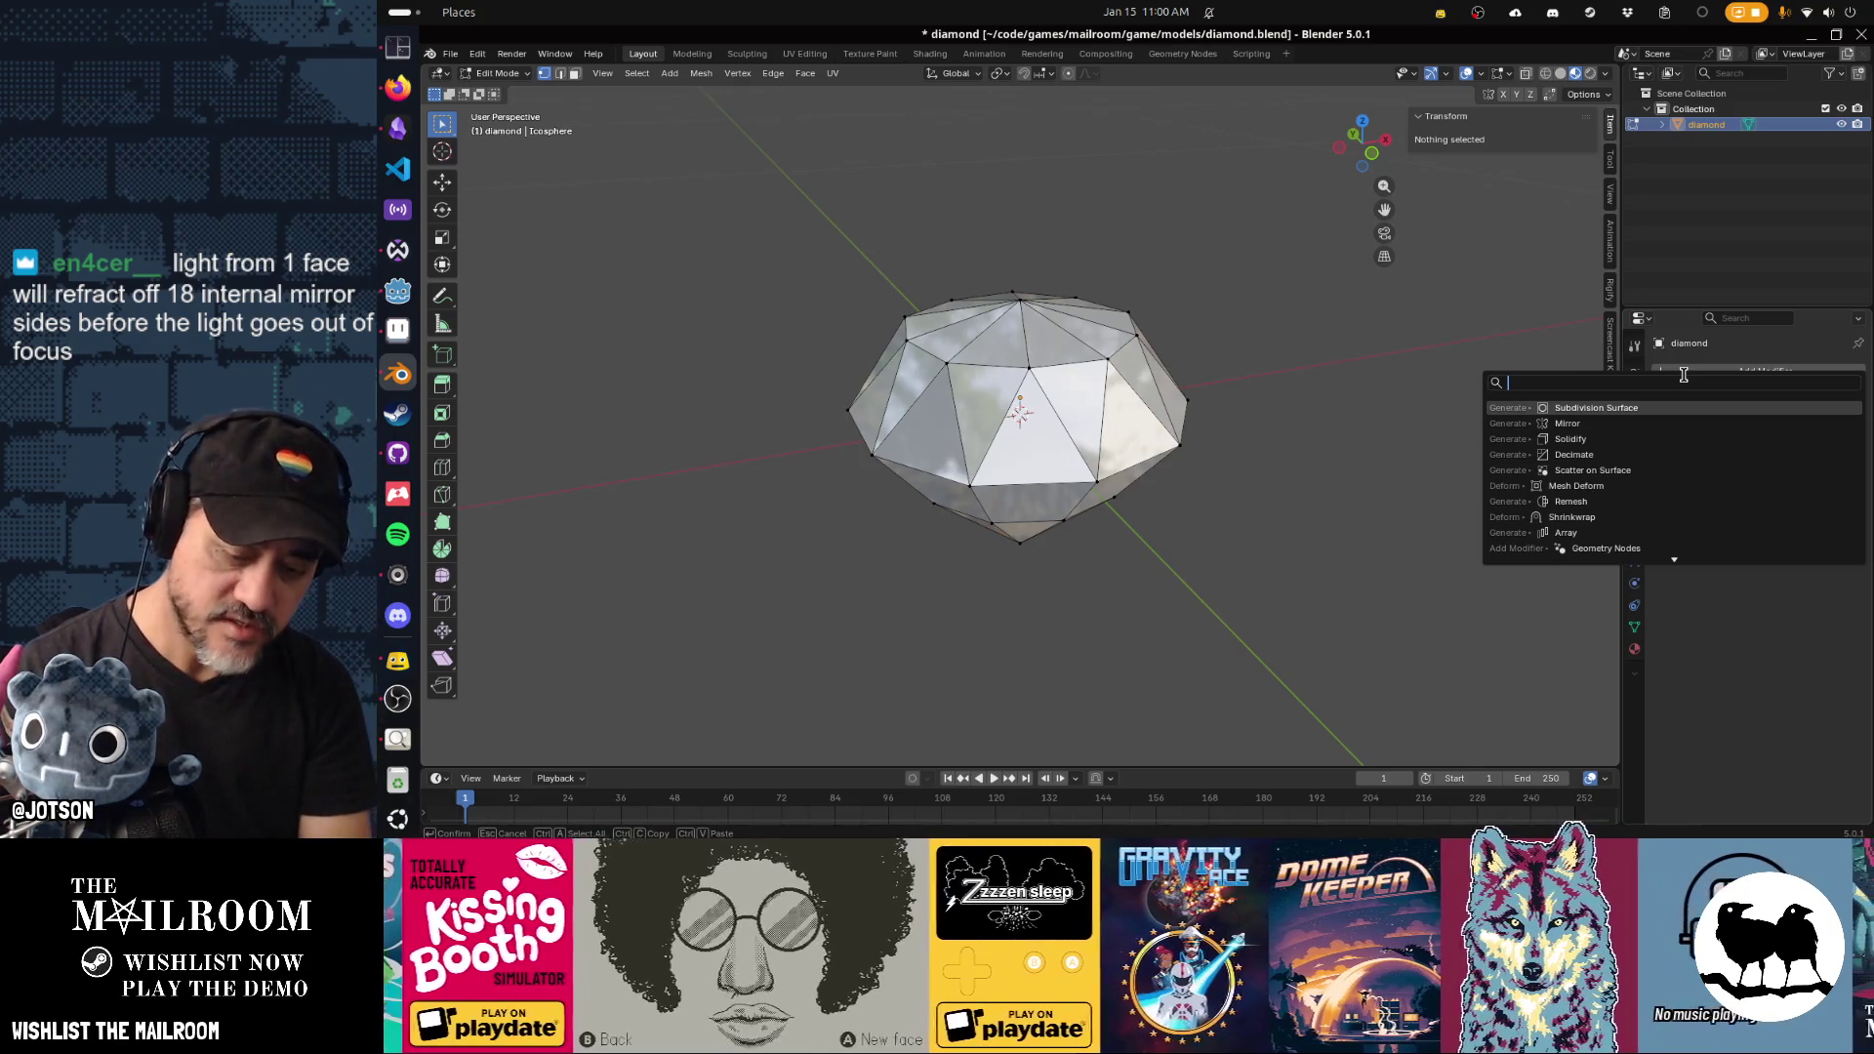
{"action": "type", "text": "subd"}
{"action": "key", "text": "Return"}
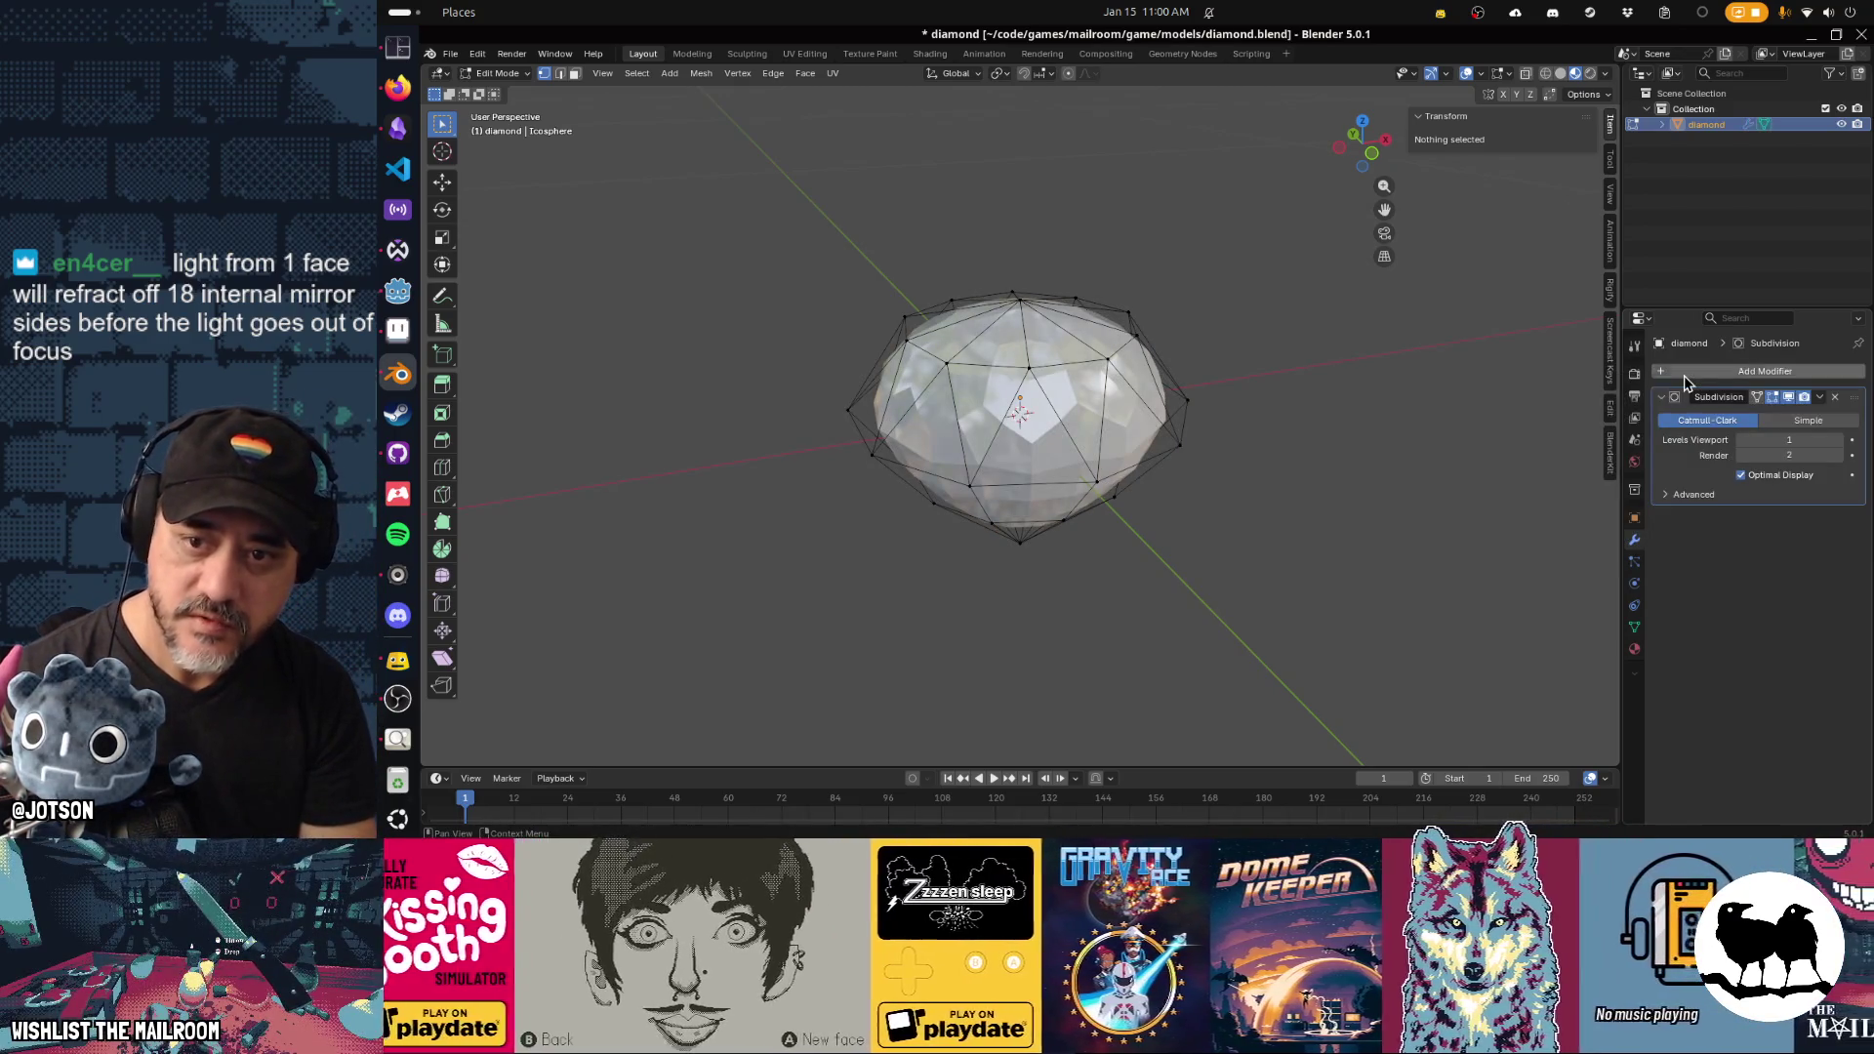
{"action": "left_click", "coordinate": [1809, 421]}
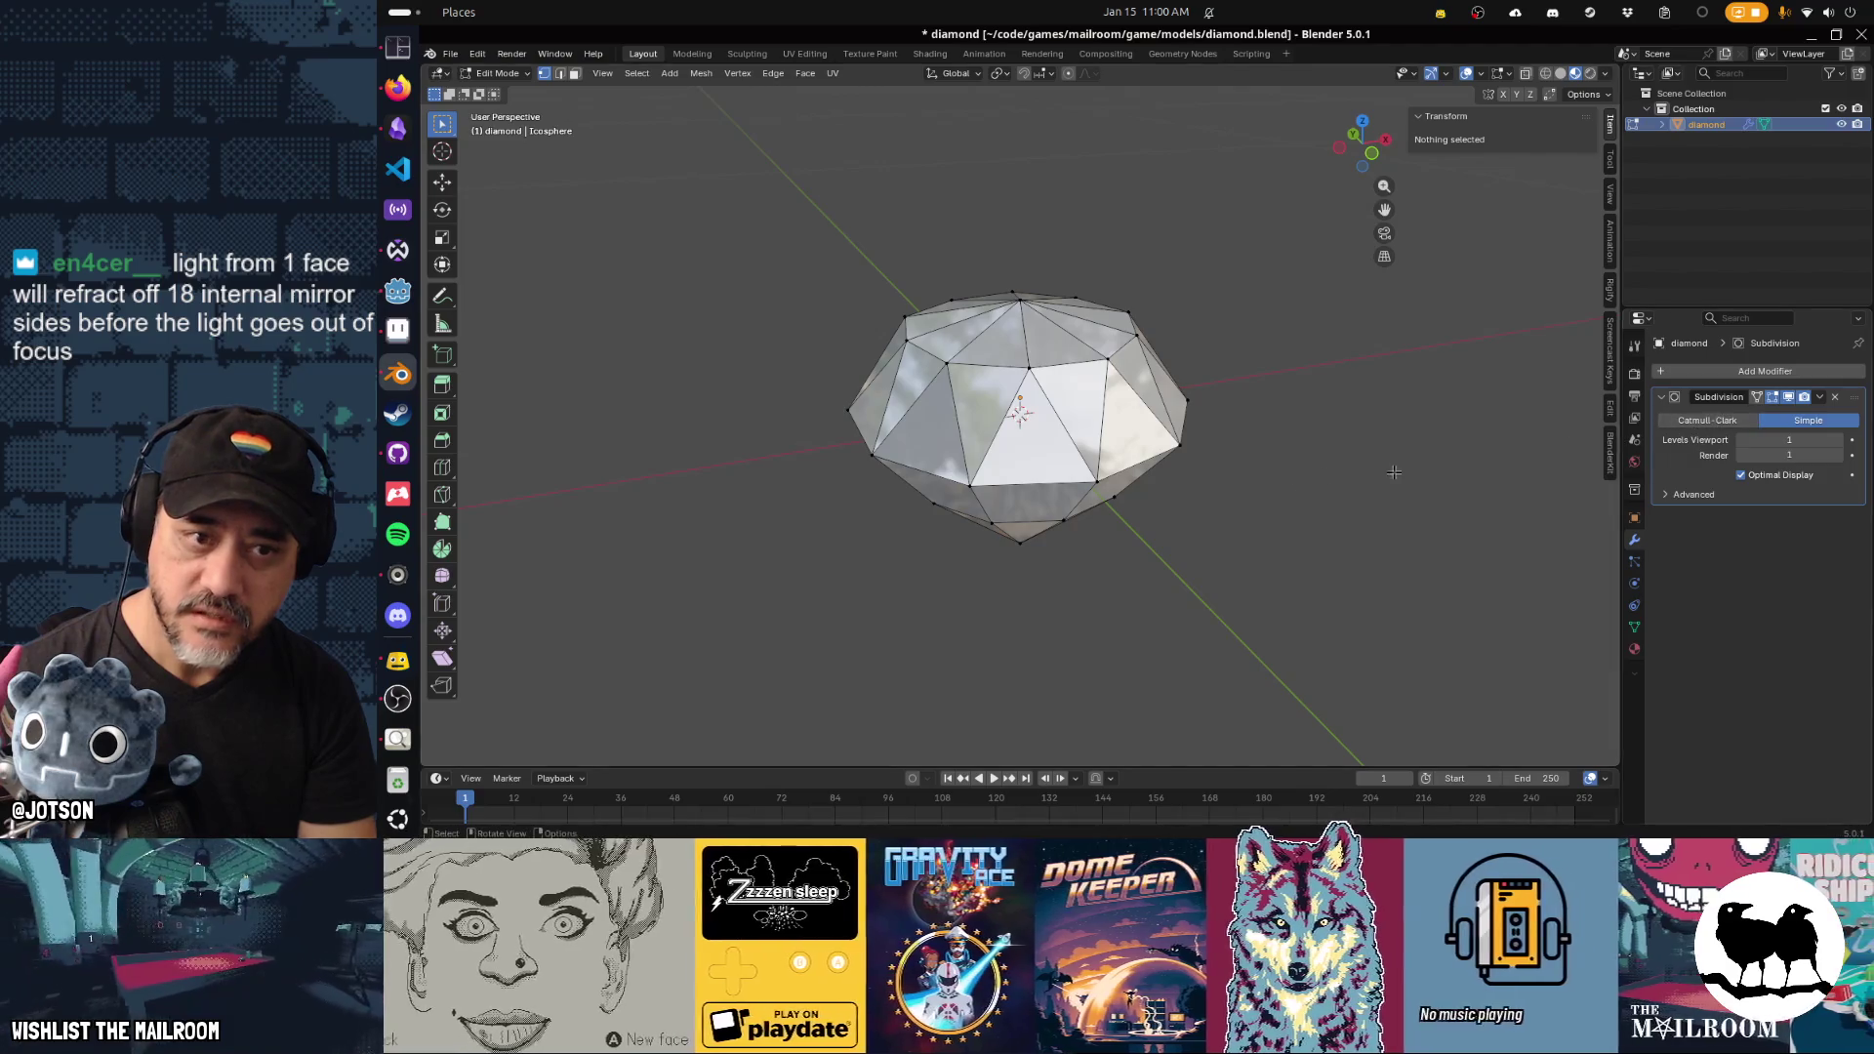
{"action": "key", "text": "Tab"}
{"action": "key", "text": "ctrl+a"}
{"action": "key", "text": "Tab"}
{"action": "mouse_move", "coordinate": [1252, 466]}
{"action": "left_mouse_down"}
{"action": "mouse_move", "coordinate": [1220, 459]}
{"action": "mouse_move", "coordinate": [1274, 421]}
{"action": "left_mouse_up"}
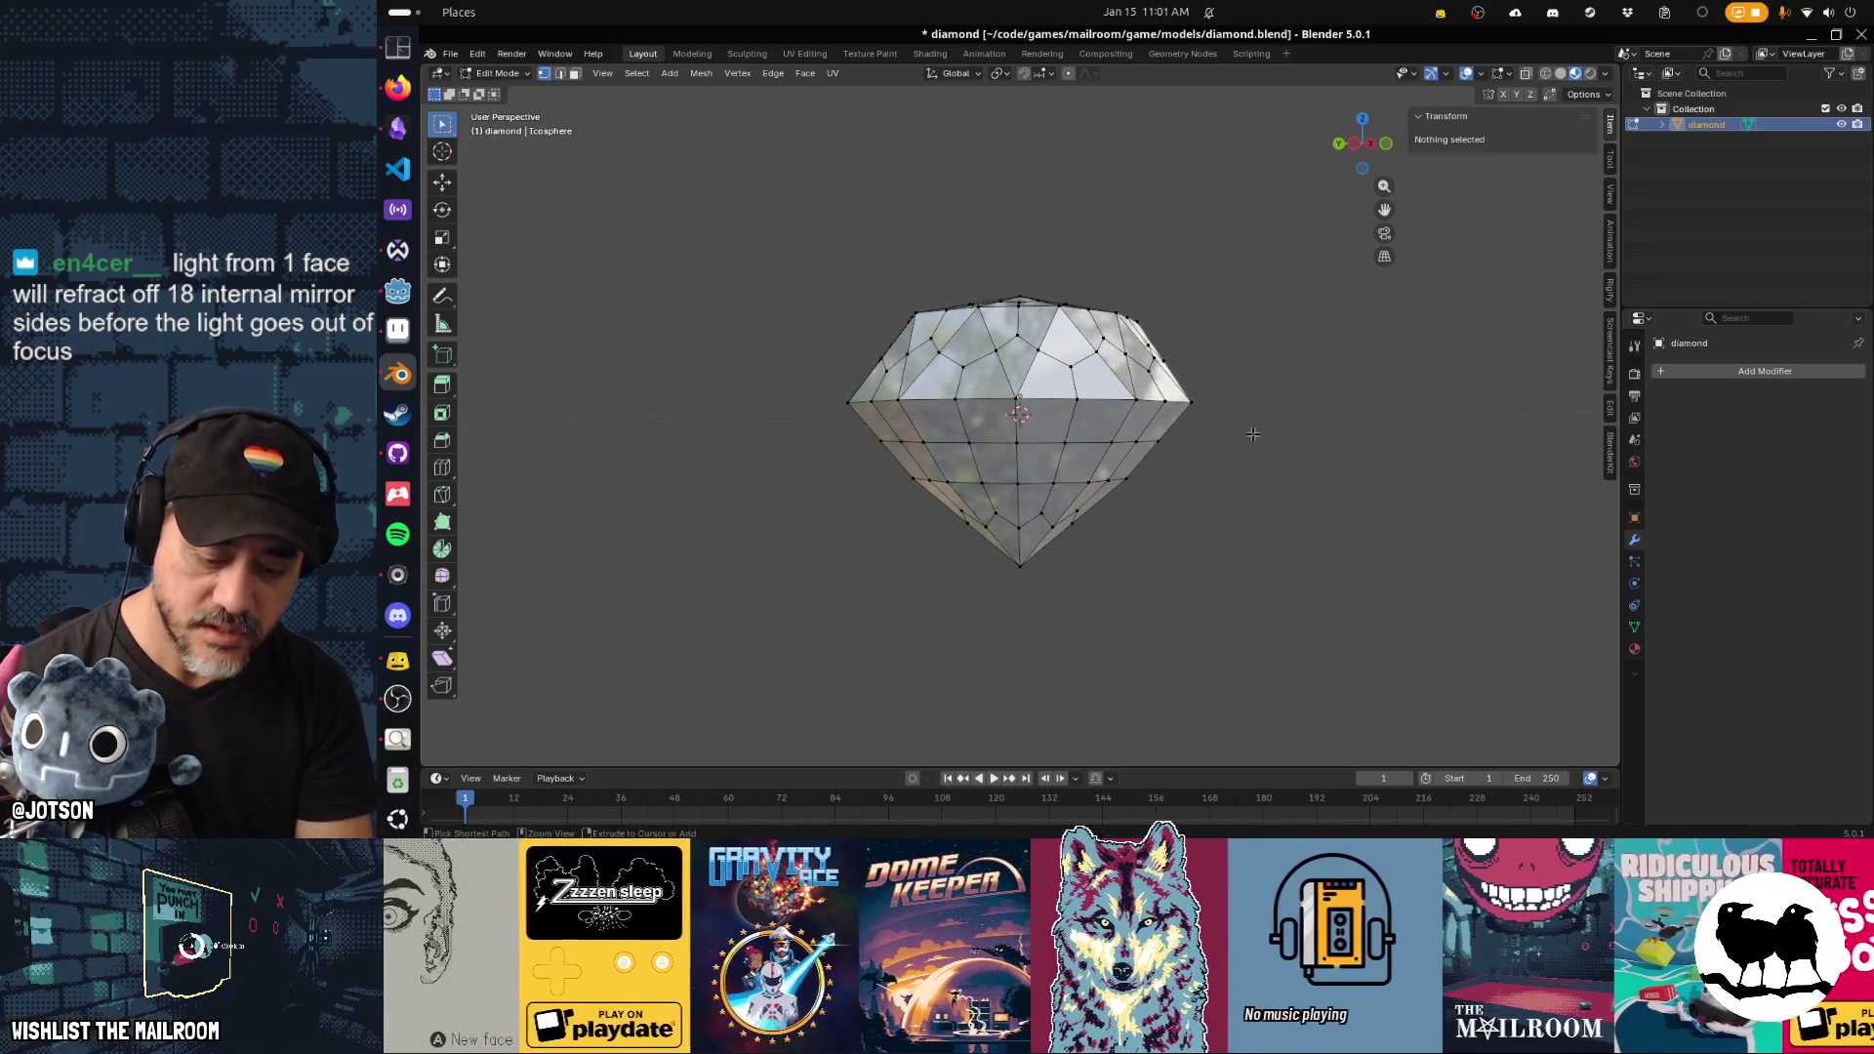
Randomize all diamond vertices with Amount 0.001 m, Uniform 1.000 and Normal 1.000.
{"action": "key", "text": "a"}
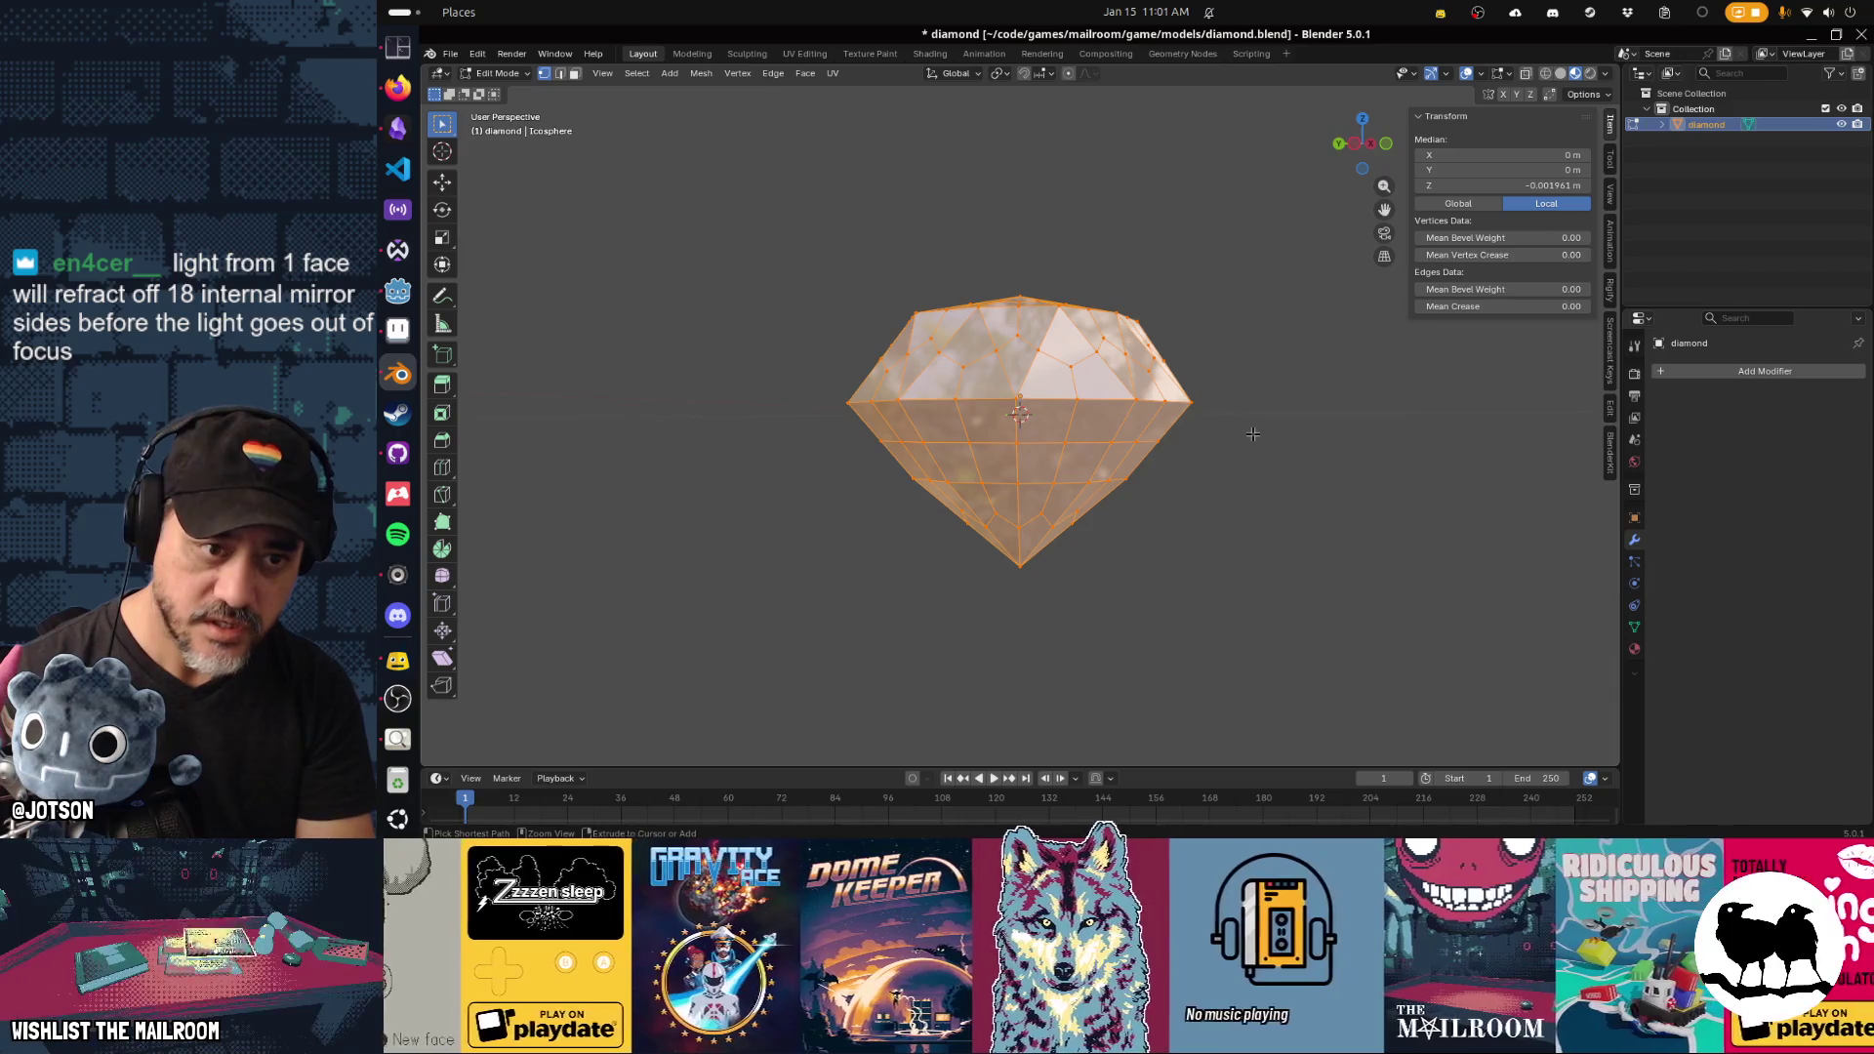
{"action": "key", "text": "F3"}
{"action": "type", "text": "random"}
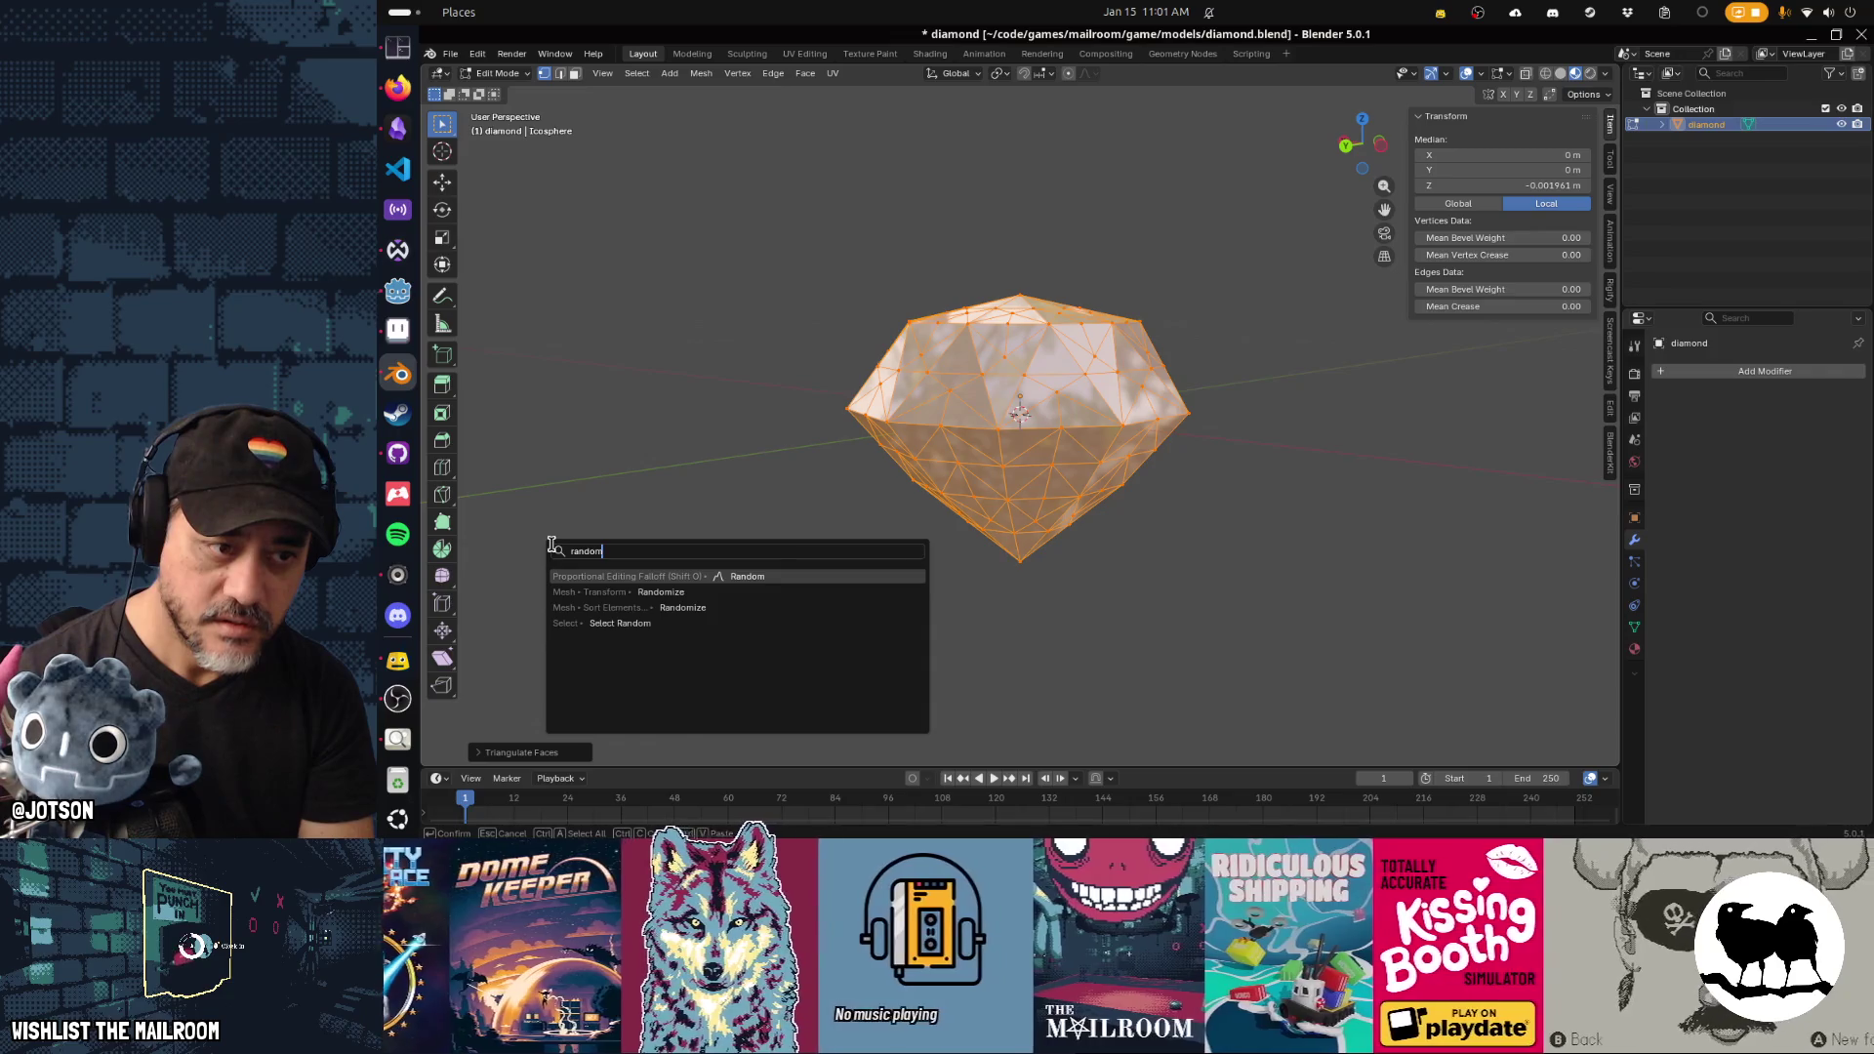
{"action": "key", "text": "Down"}
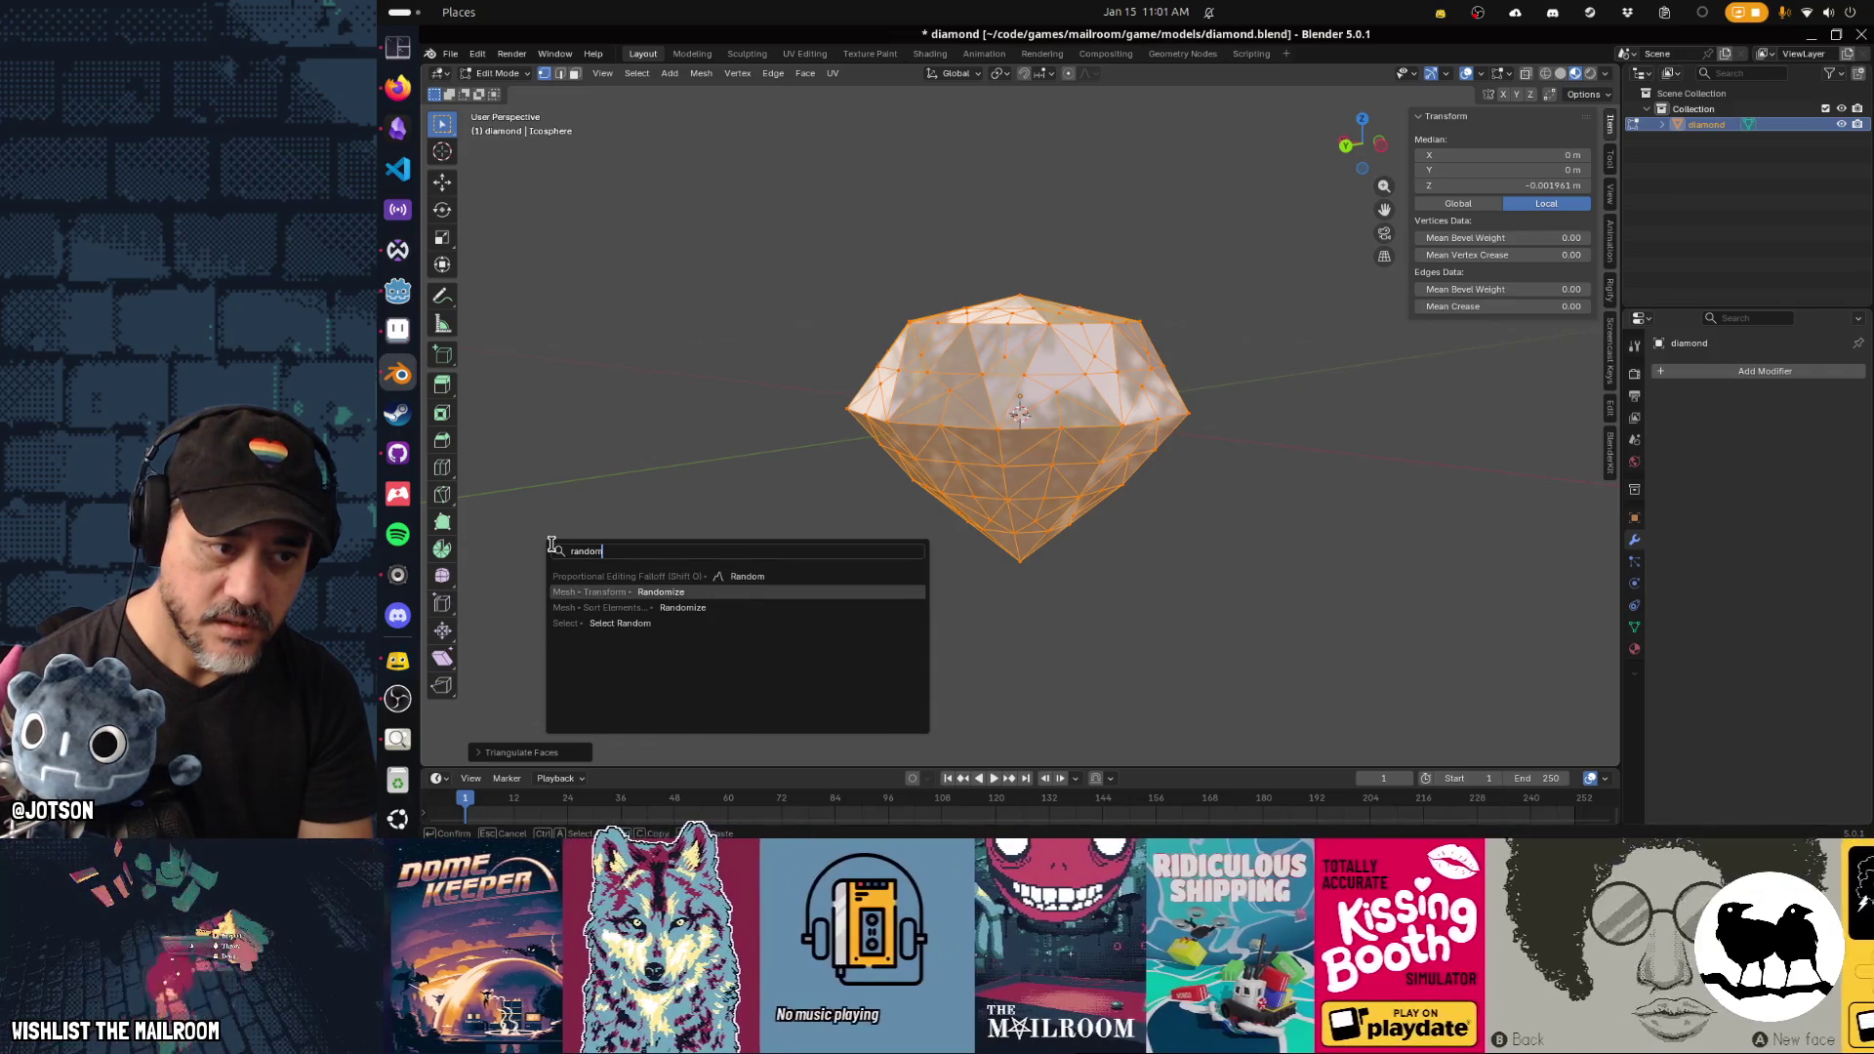
{"action": "key", "text": "Return"}
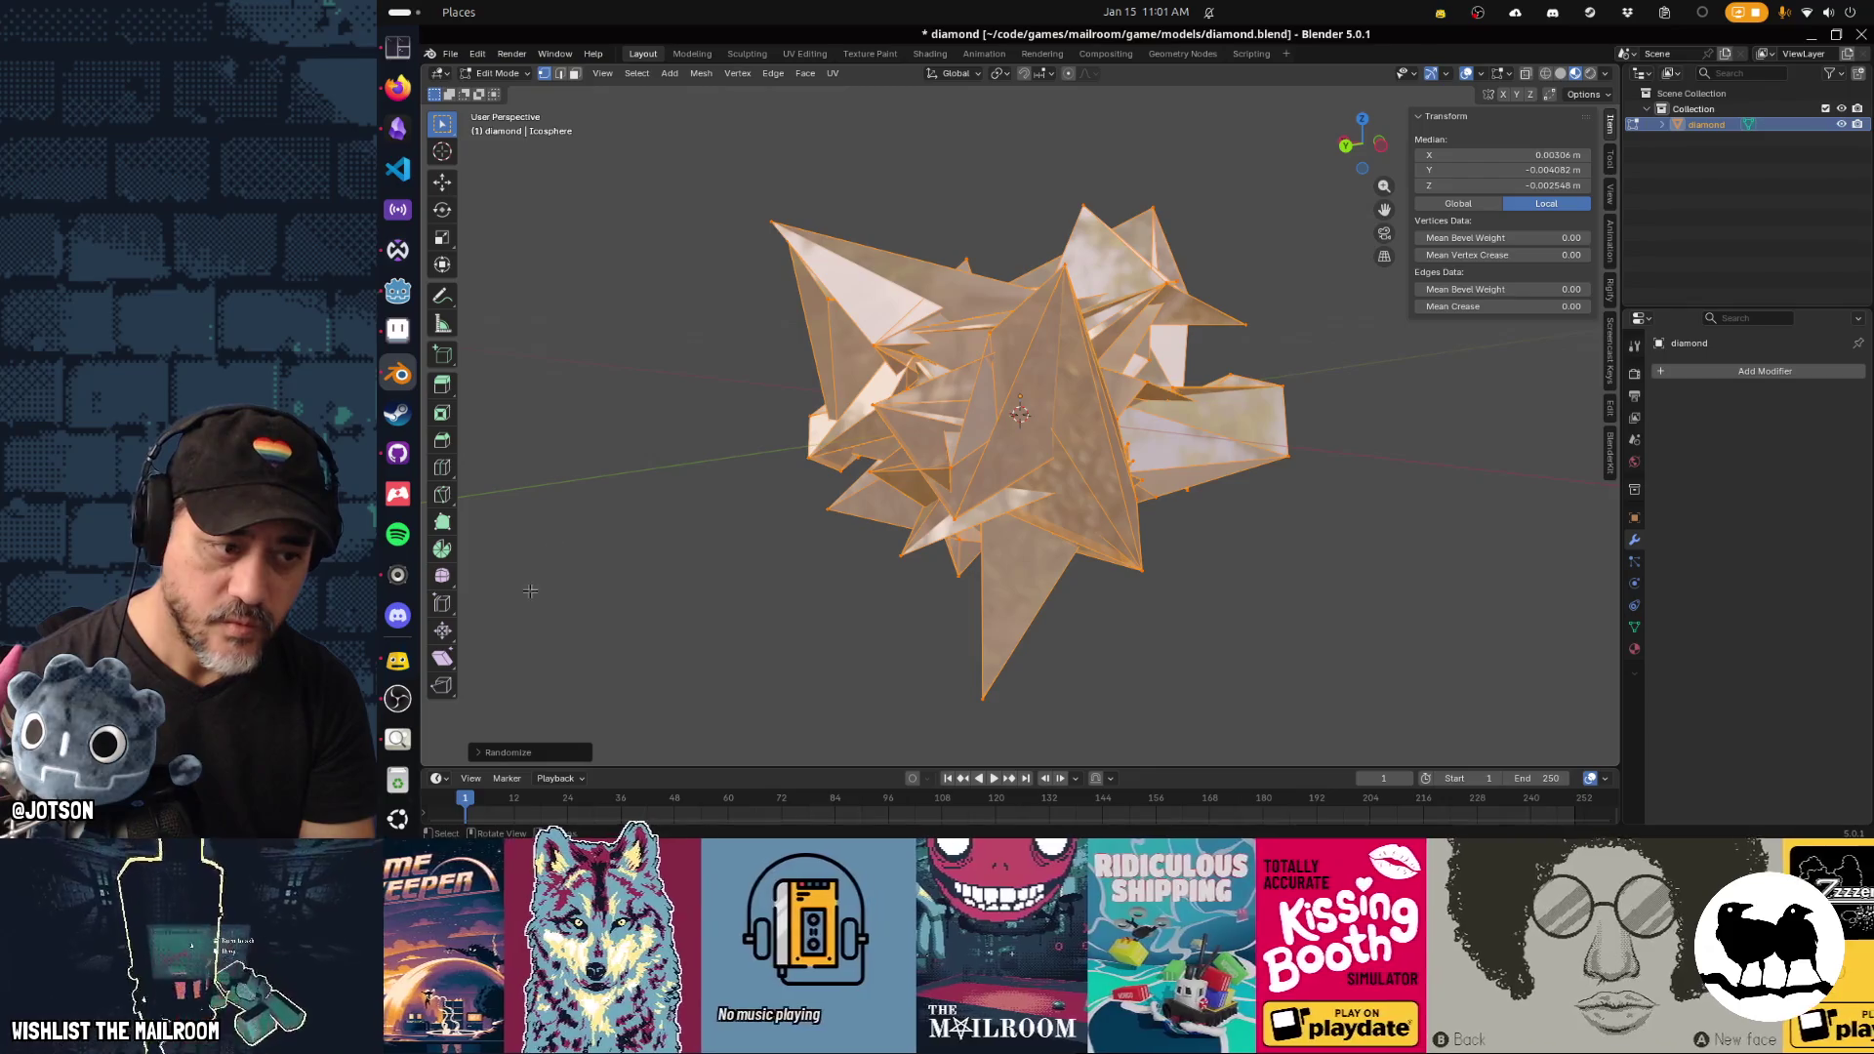
{"action": "left_click", "coordinate": [497, 758]}
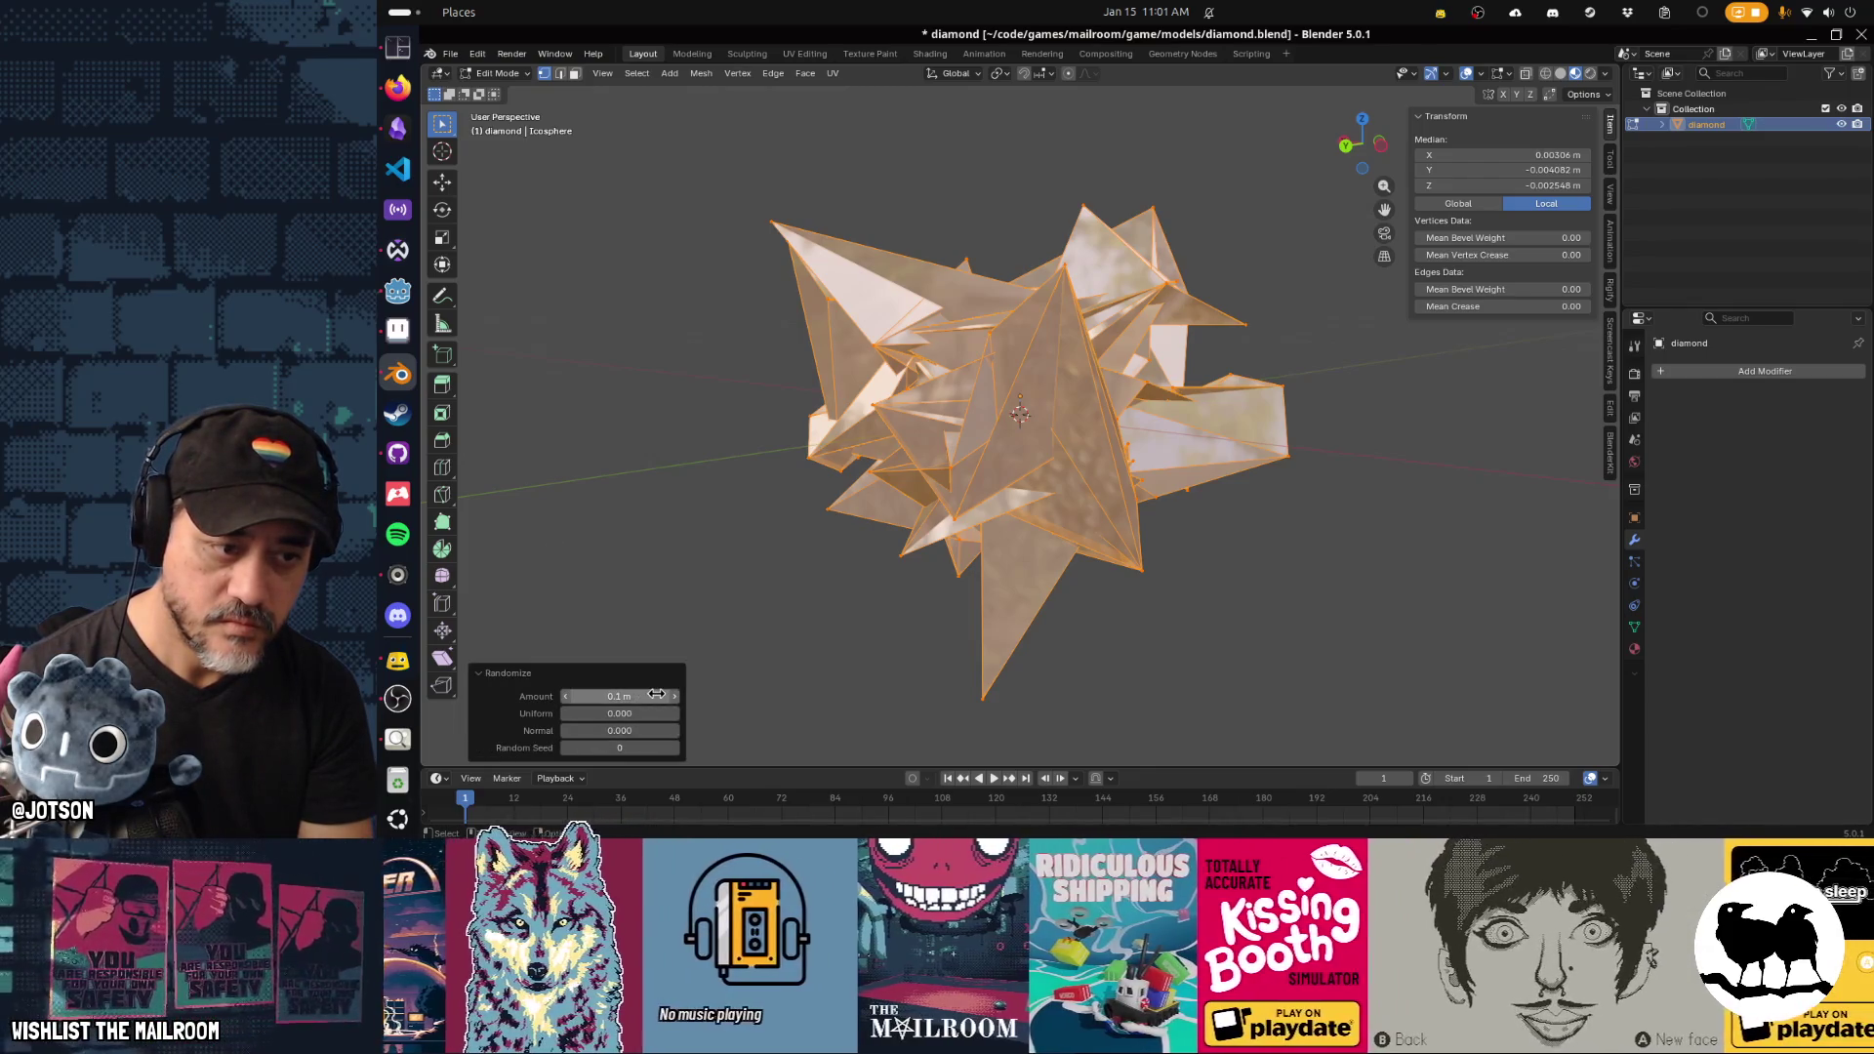
{"action": "mouse_move", "coordinate": [620, 696]}
{"action": "left_mouse_down"}
{"action": "mouse_move", "coordinate": [586, 696]}
{"action": "mouse_move", "coordinate": [761, 713]}
{"action": "left_mouse_up"}
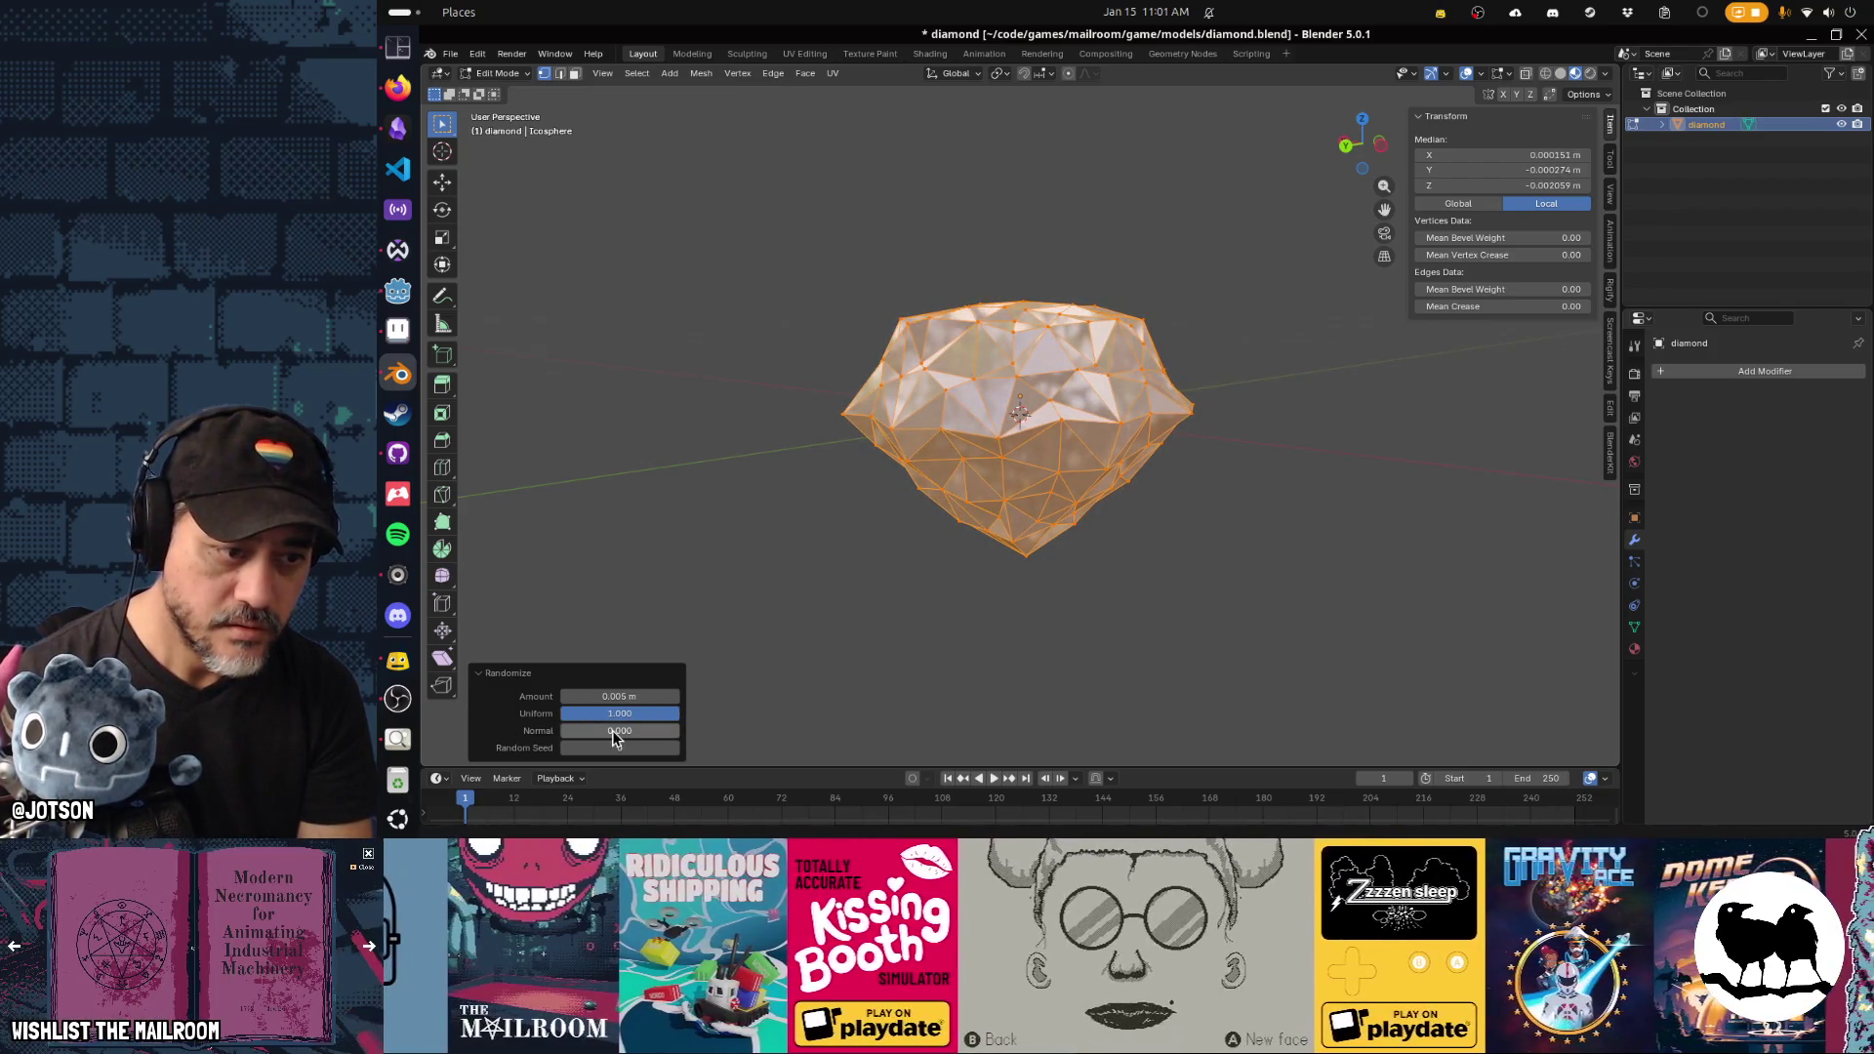
{"action": "mouse_move", "coordinate": [649, 730]}
{"action": "left_mouse_down"}
{"action": "mouse_move", "coordinate": [727, 730]}
{"action": "mouse_move", "coordinate": [595, 696]}
{"action": "left_mouse_up"}
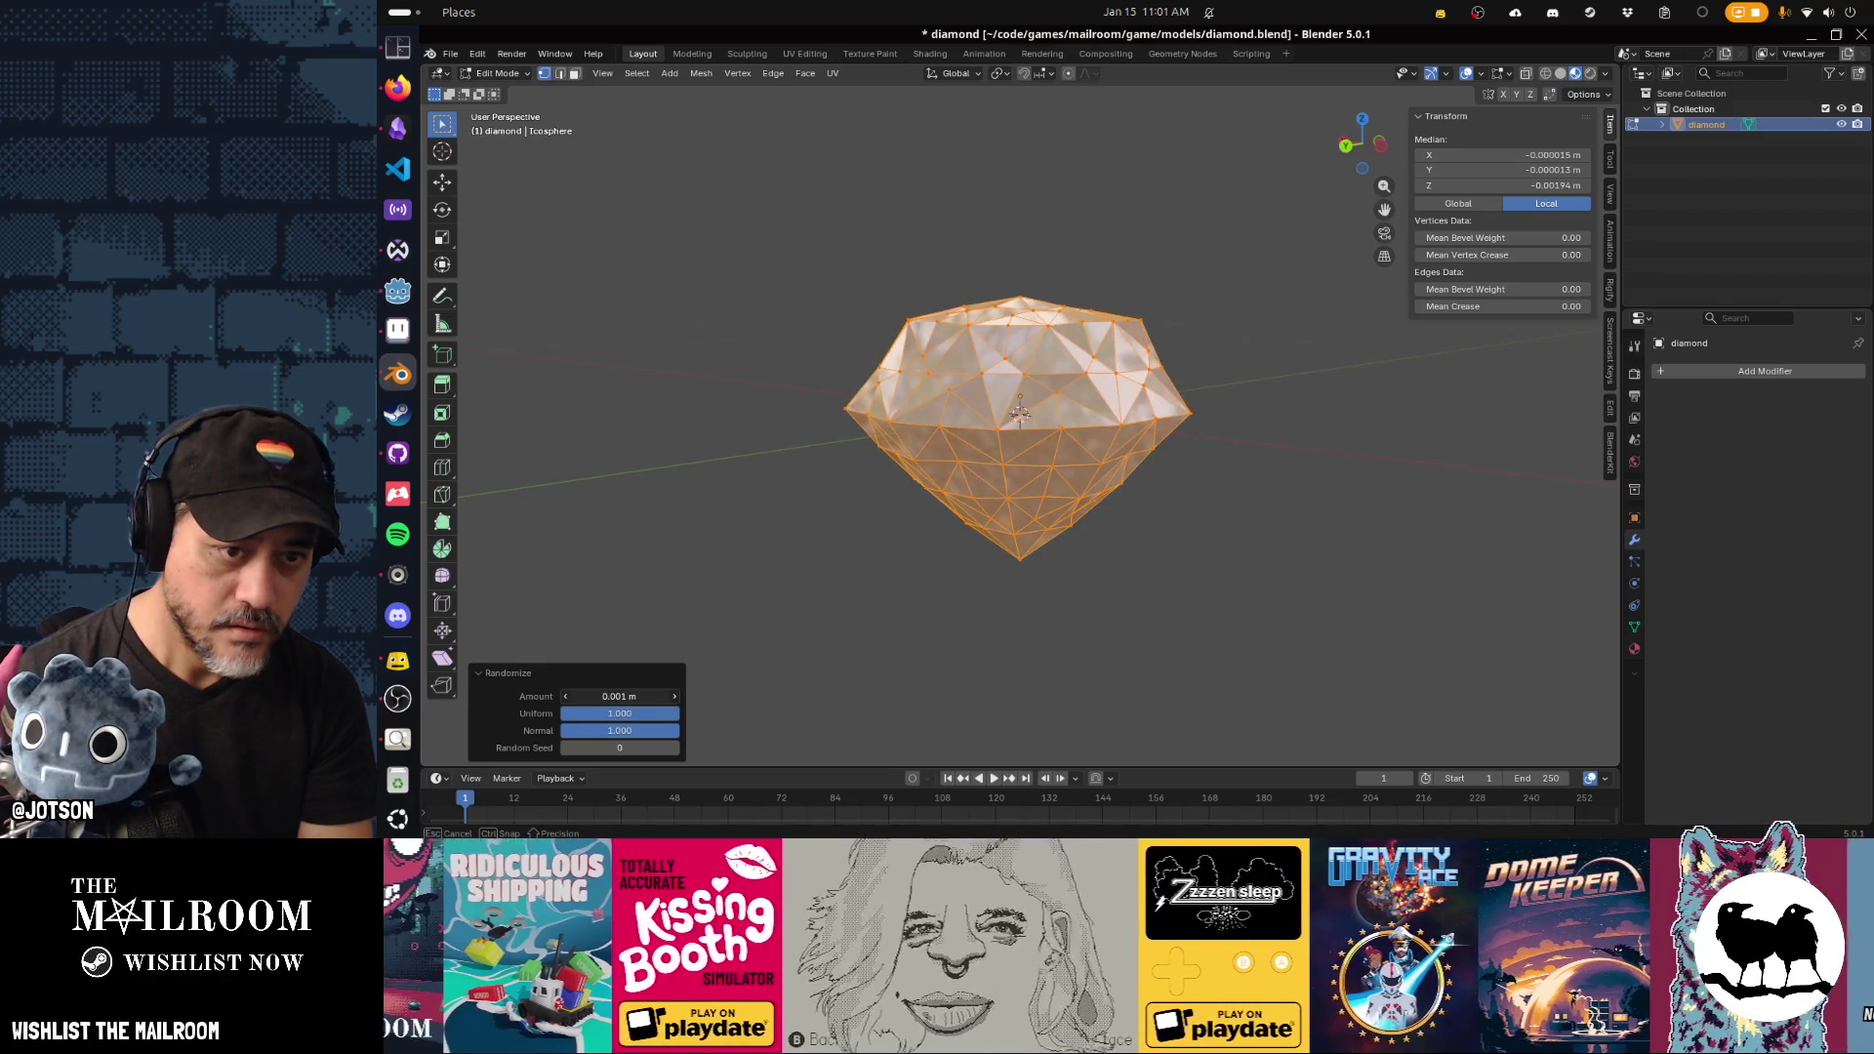
{"action": "mouse_move", "coordinate": [710, 656]}
{"action": "left_mouse_down"}
{"action": "mouse_move", "coordinate": [781, 585]}
{"action": "mouse_move", "coordinate": [741, 547]}
{"action": "mouse_move", "coordinate": [596, 531]}
{"action": "mouse_move", "coordinate": [547, 586]}
{"action": "left_mouse_up"}
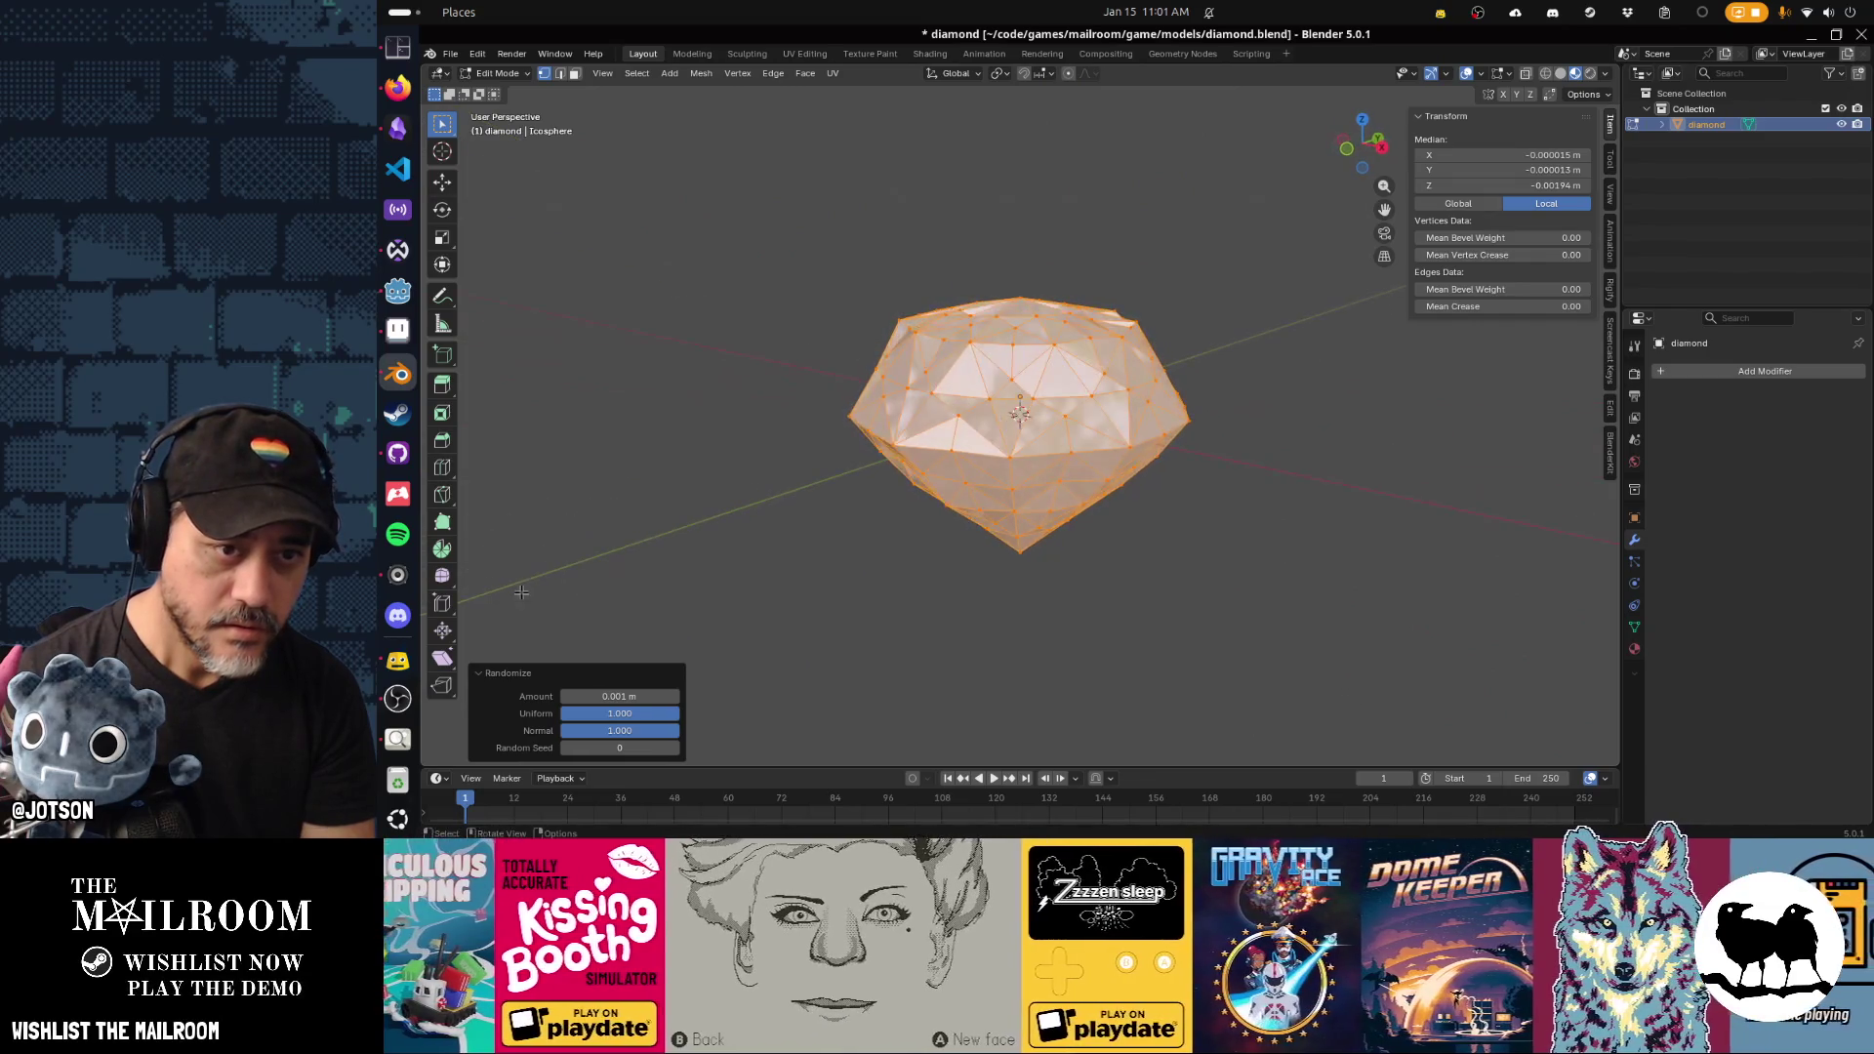
Deselect, return to Object Mode and save diamond.blend, then go back to Godot.
{"action": "left_click", "coordinate": [1133, 626]}
{"action": "key", "text": "Tab"}
{"action": "mouse_move", "coordinate": [1093, 561]}
{"action": "left_mouse_down"}
{"action": "mouse_move", "coordinate": [871, 586]}
{"action": "mouse_move", "coordinate": [796, 537]}
{"action": "mouse_move", "coordinate": [891, 511]}
{"action": "mouse_move", "coordinate": [1007, 518]}
{"action": "mouse_move", "coordinate": [1027, 547]}
{"action": "left_mouse_up"}
{"action": "key", "text": "ctrl+s"}
{"action": "key", "text": "alt+Tab"}
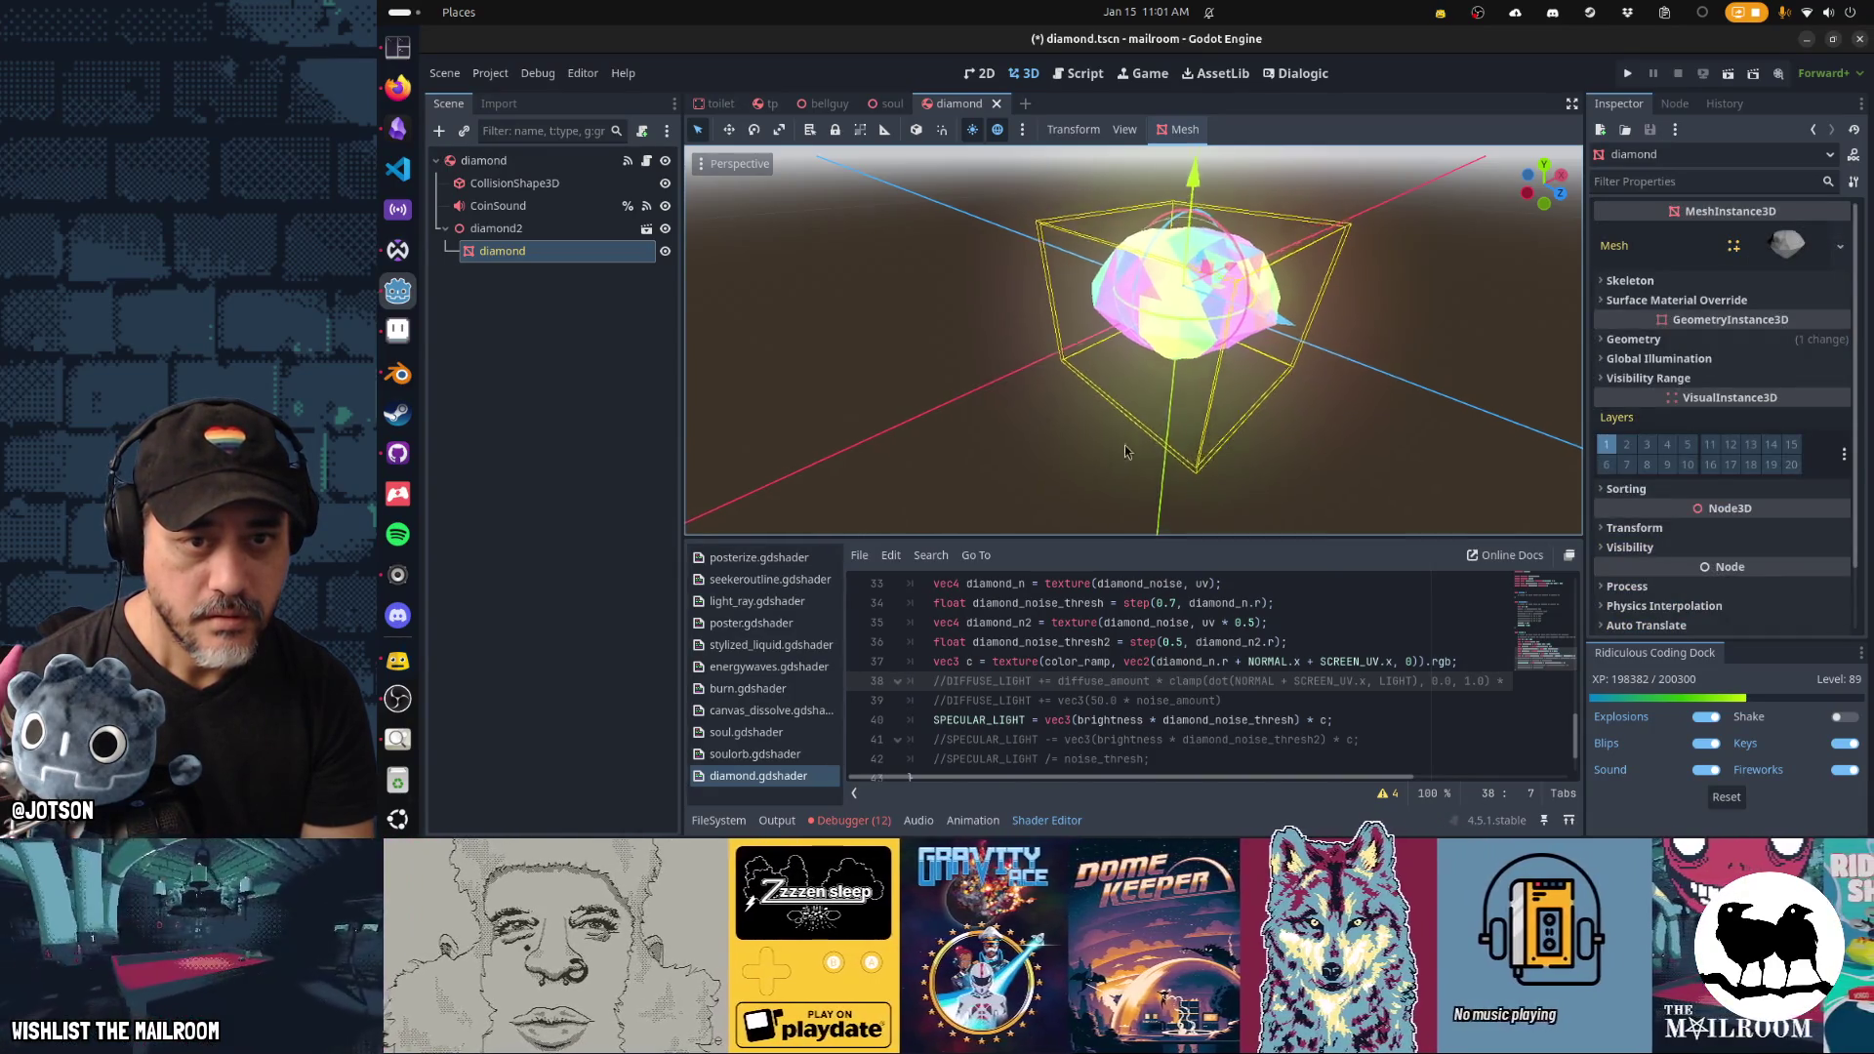
Inspect the reimported lumpier diamond from several angles, then save diamond.tscn and run the game.
{"action": "left_click_drag", "start_coordinate": [1051, 460], "coordinate": [1280, 335]}
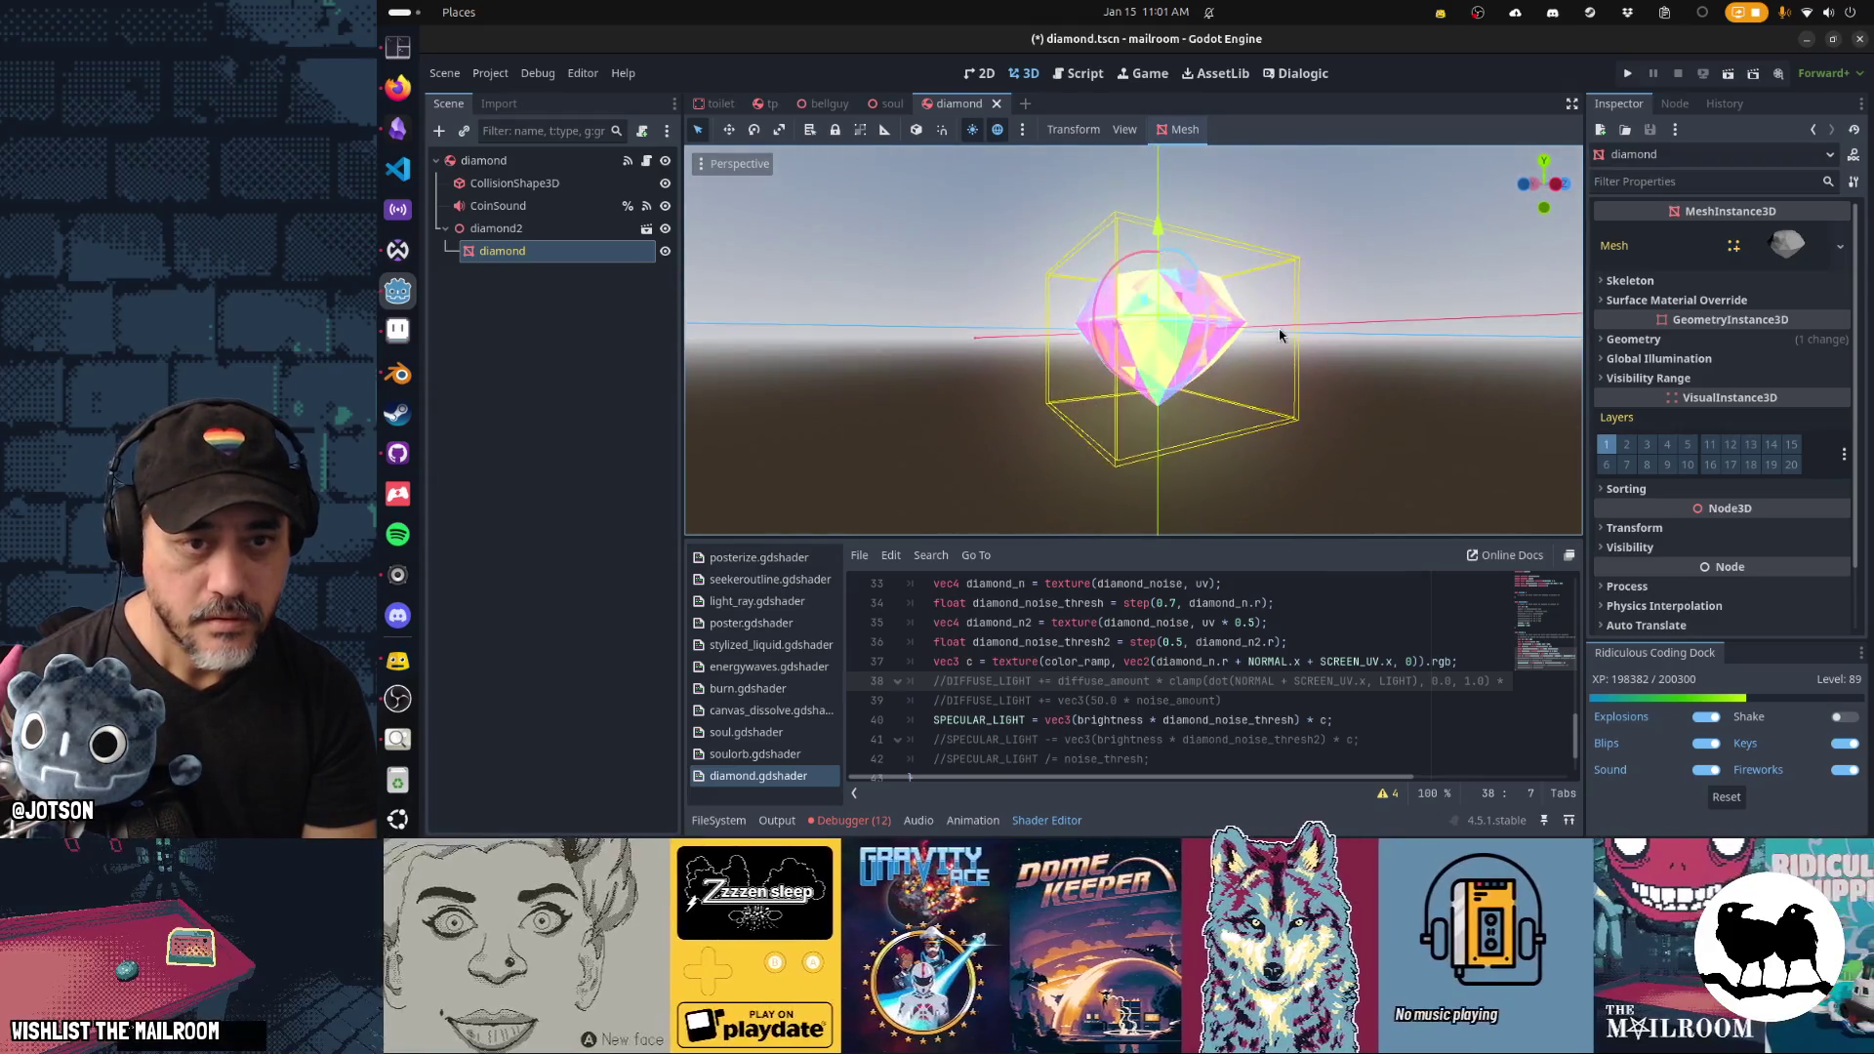
{"action": "mouse_move", "coordinate": [1073, 386]}
{"action": "left_mouse_down"}
{"action": "mouse_move", "coordinate": [1027, 472]}
{"action": "mouse_move", "coordinate": [722, 475]}
{"action": "mouse_move", "coordinate": [614, 460]}
{"action": "mouse_move", "coordinate": [605, 420]}
{"action": "left_mouse_up"}
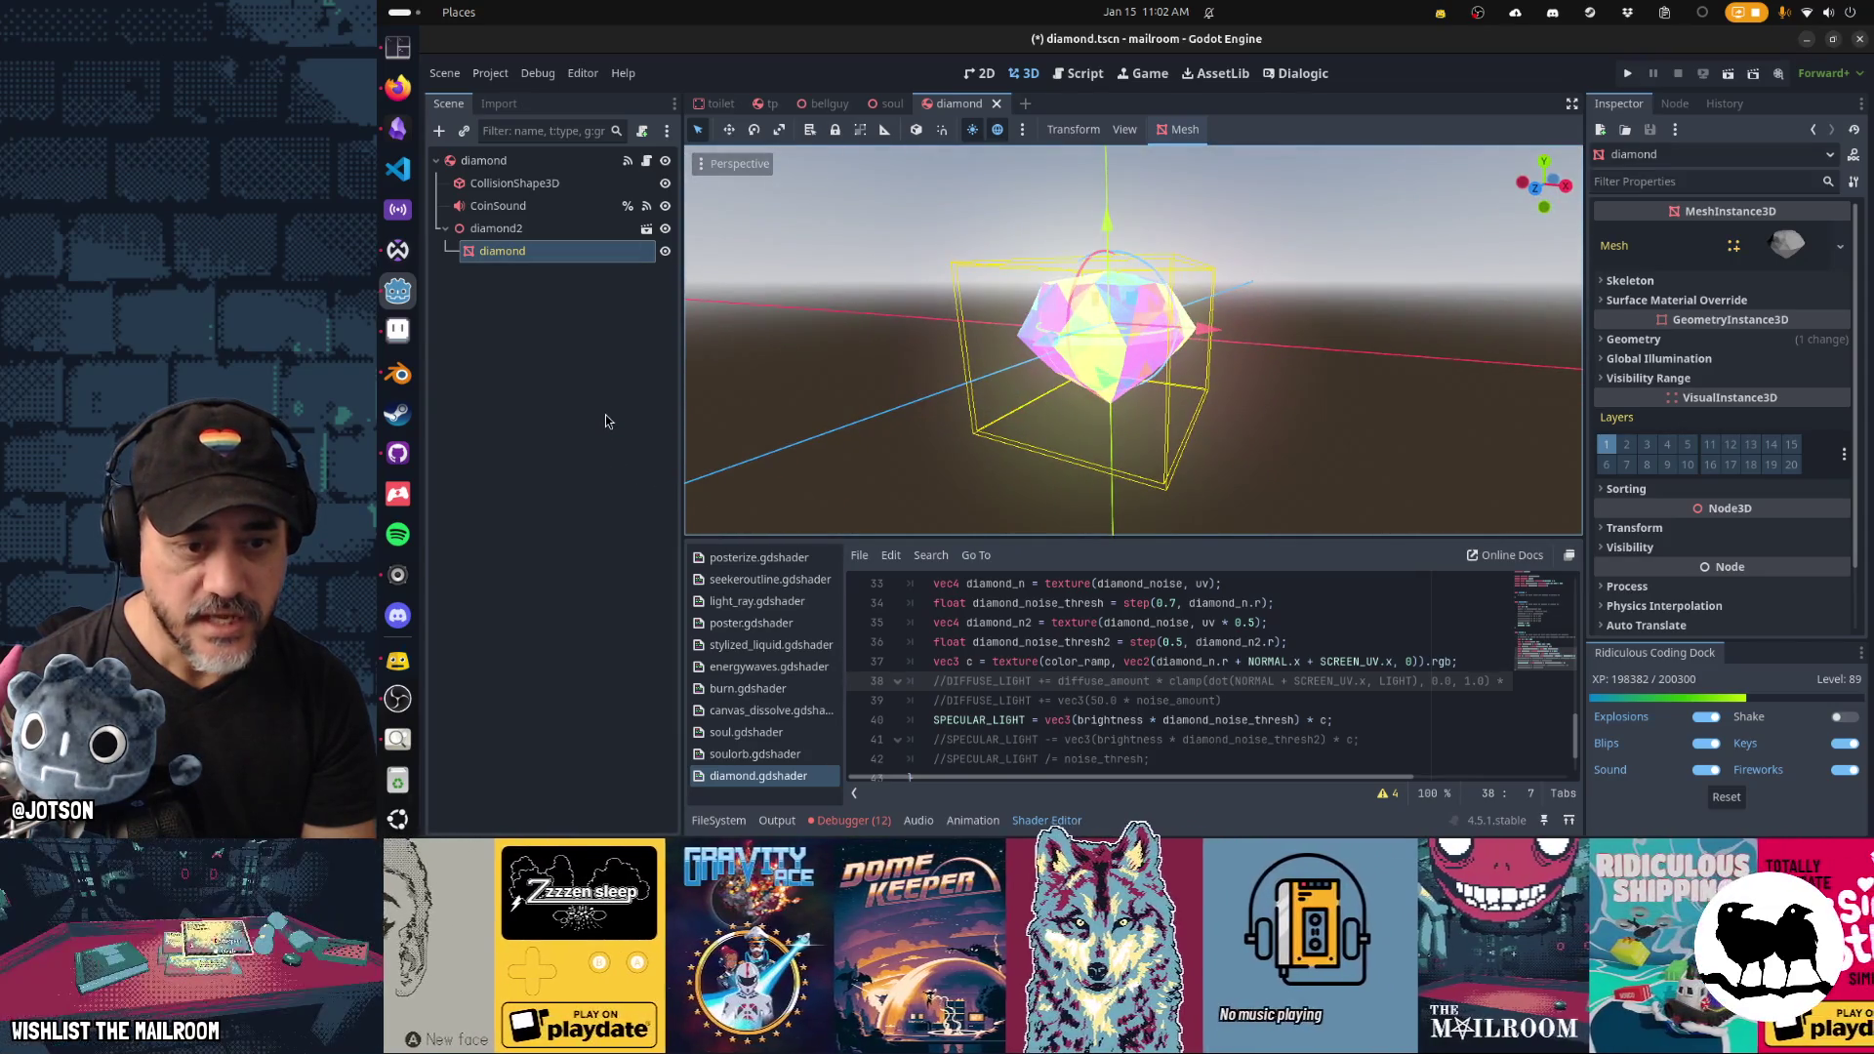
{"action": "left_click_drag", "start_coordinate": [771, 427], "coordinate": [1206, 409]}
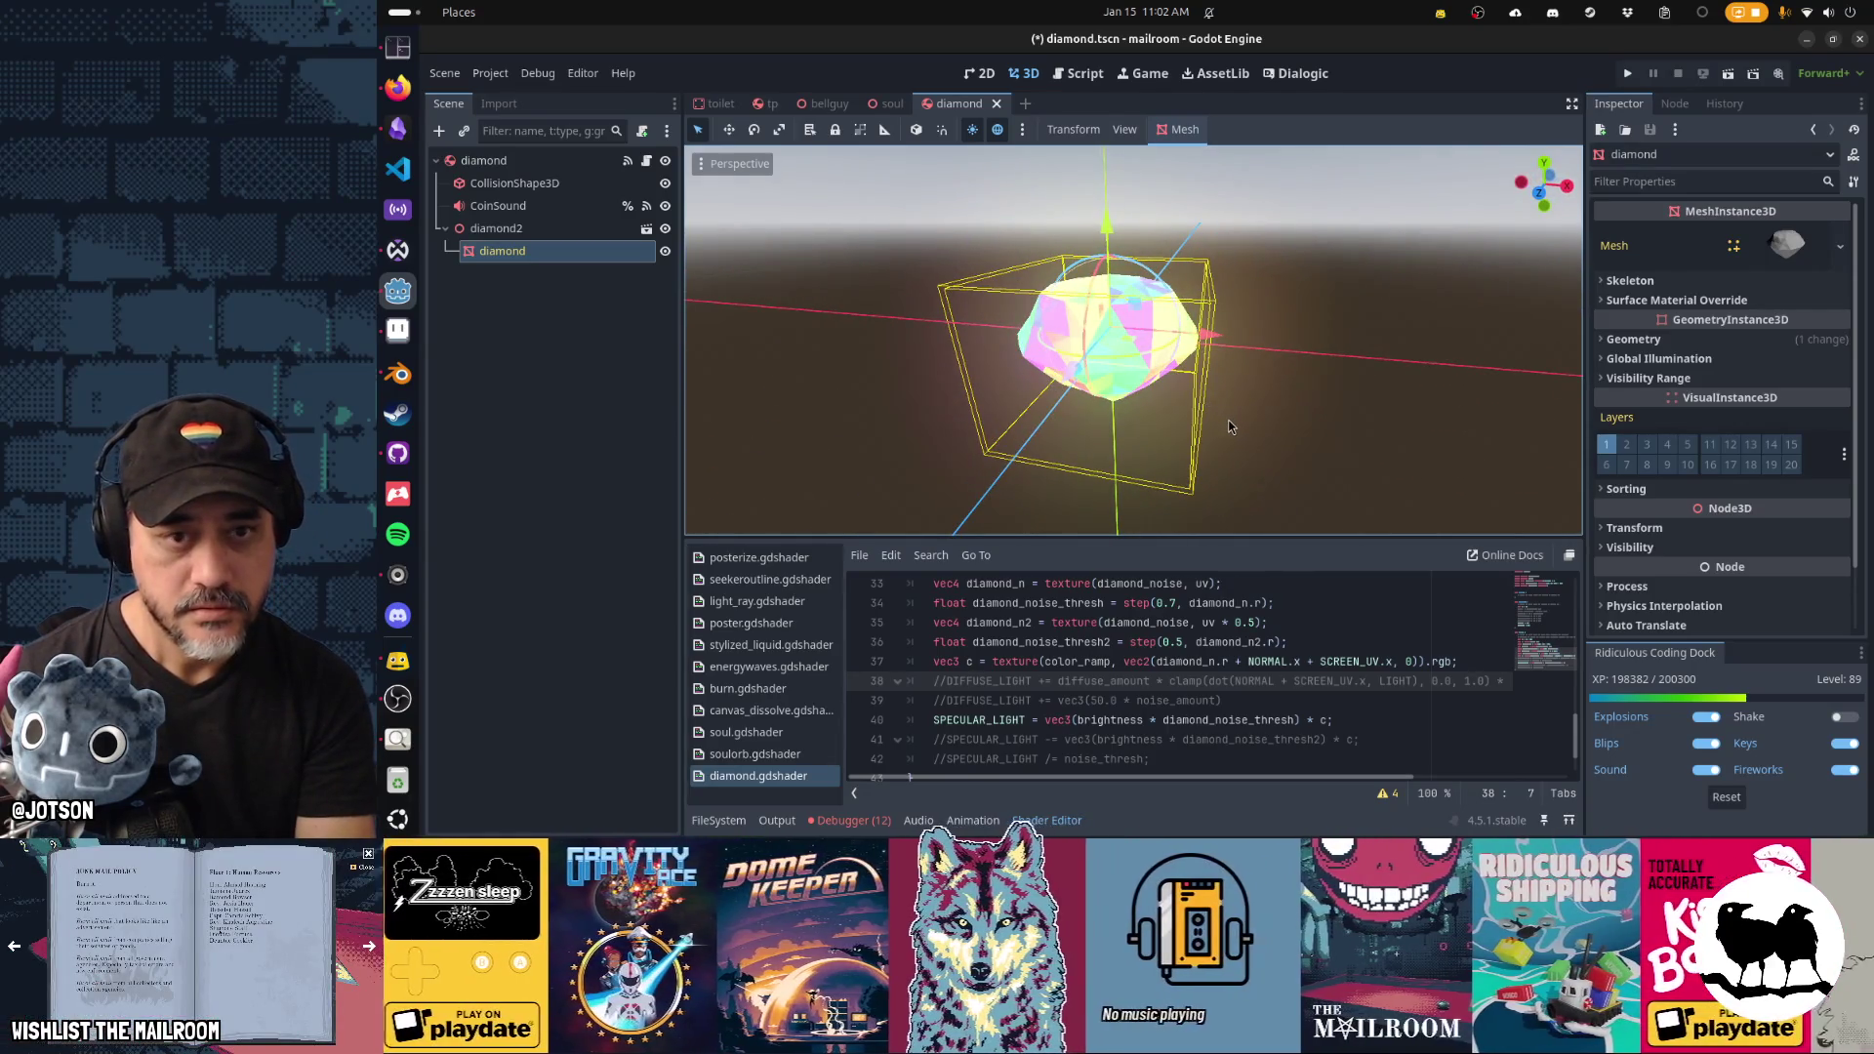
{"action": "key", "text": "F5"}
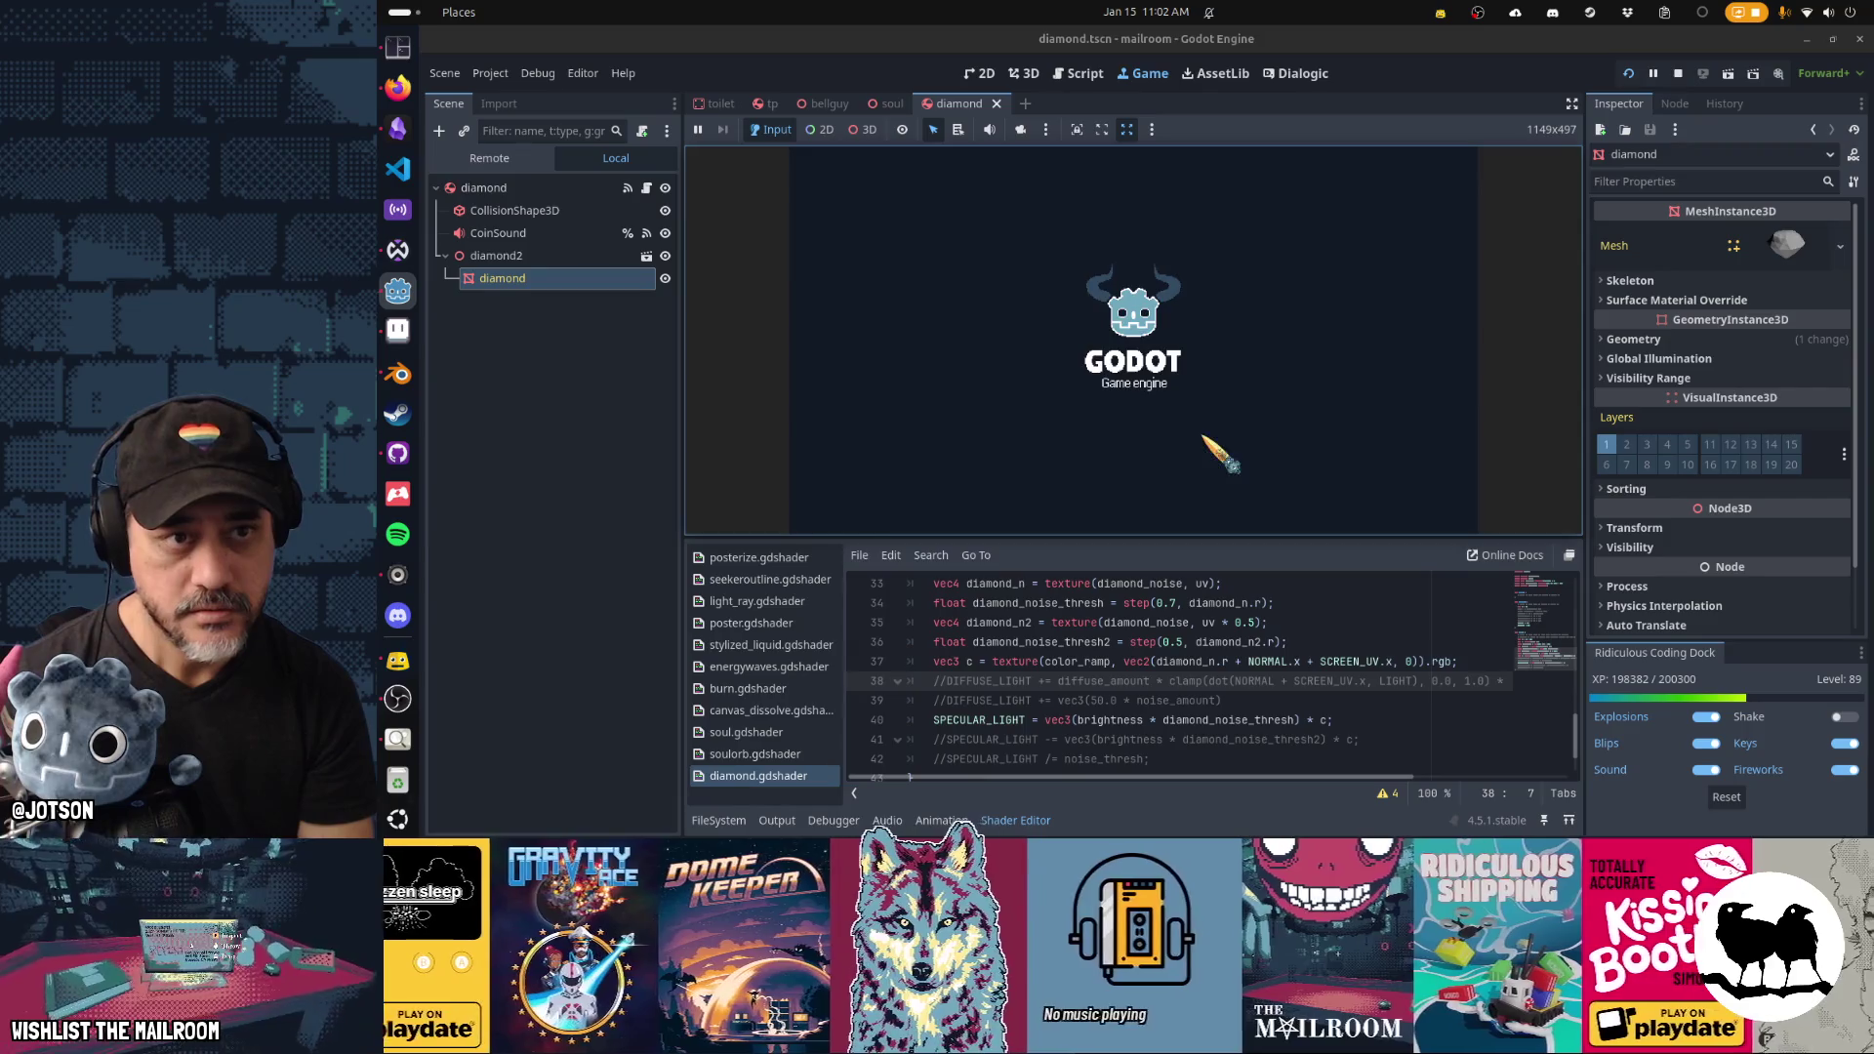
Collapse the Shader Editor, pause once the diamond appears, and expand the mesh's Geometry section.
{"action": "left_click", "coordinate": [1015, 824]}
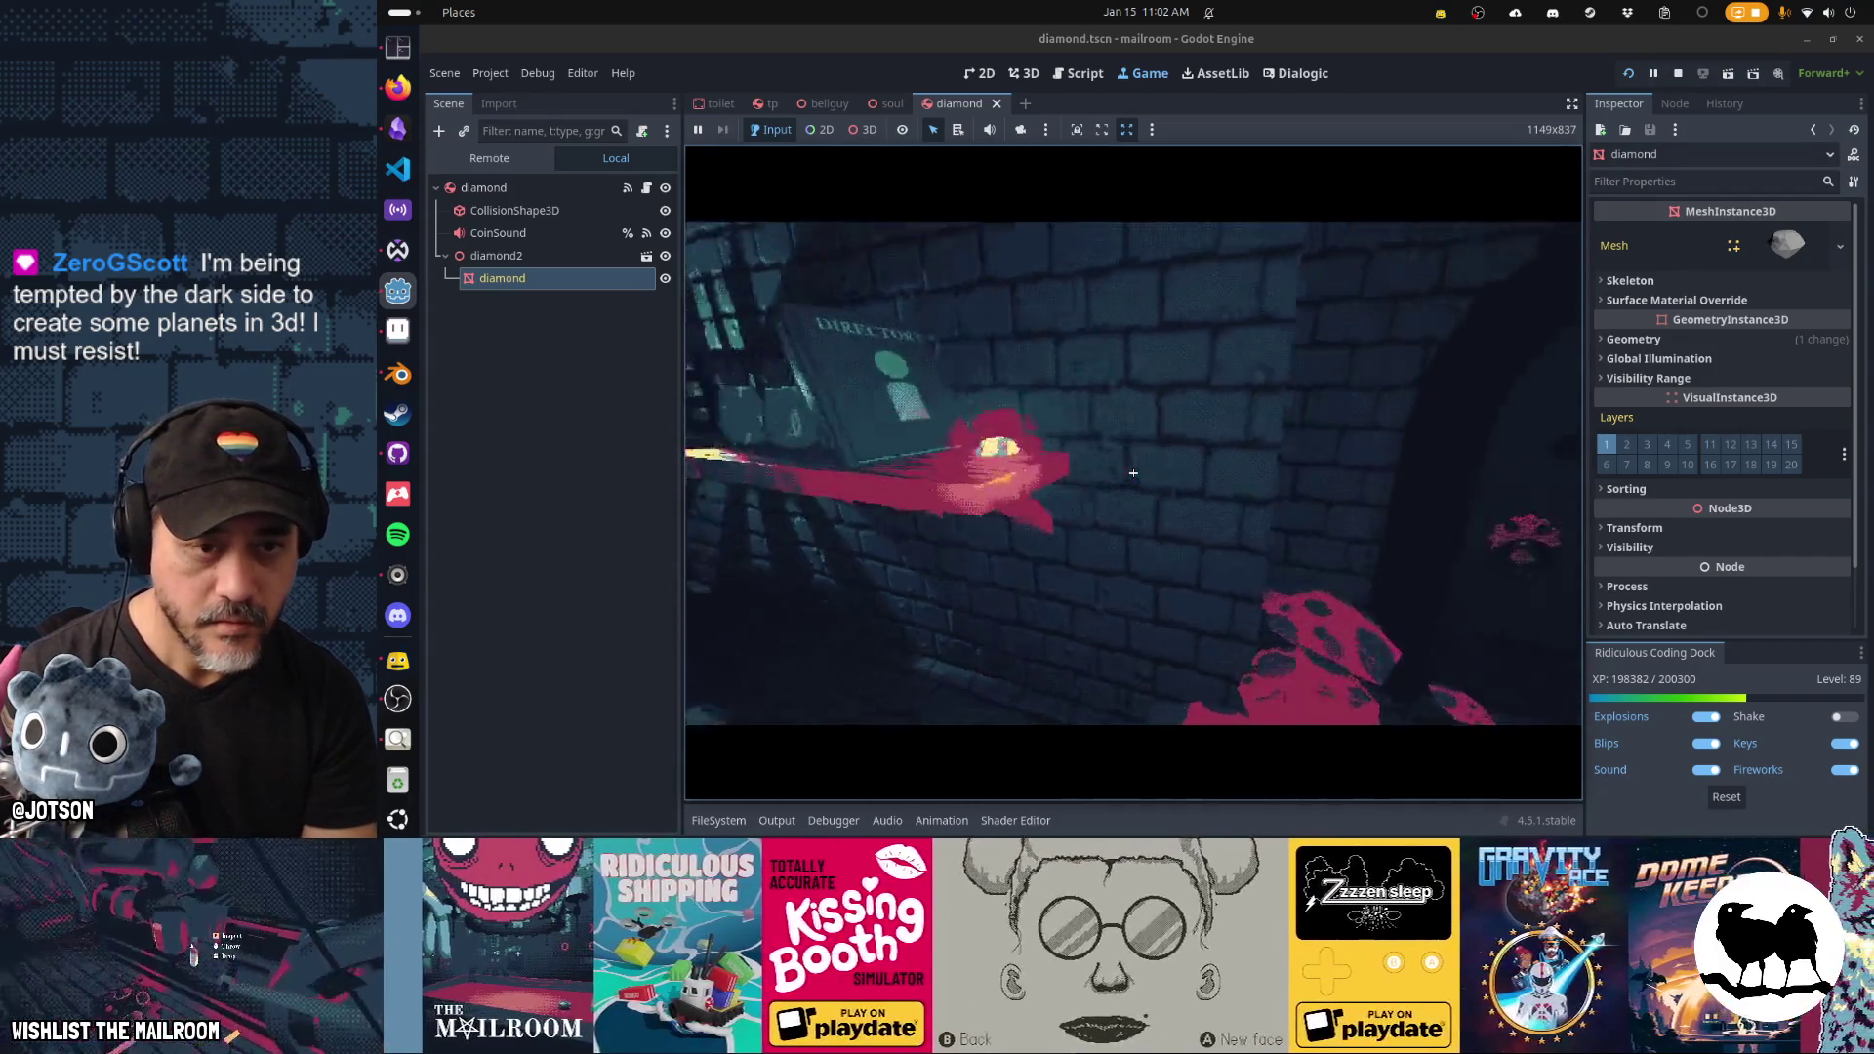
{"action": "key", "text": "Escape"}
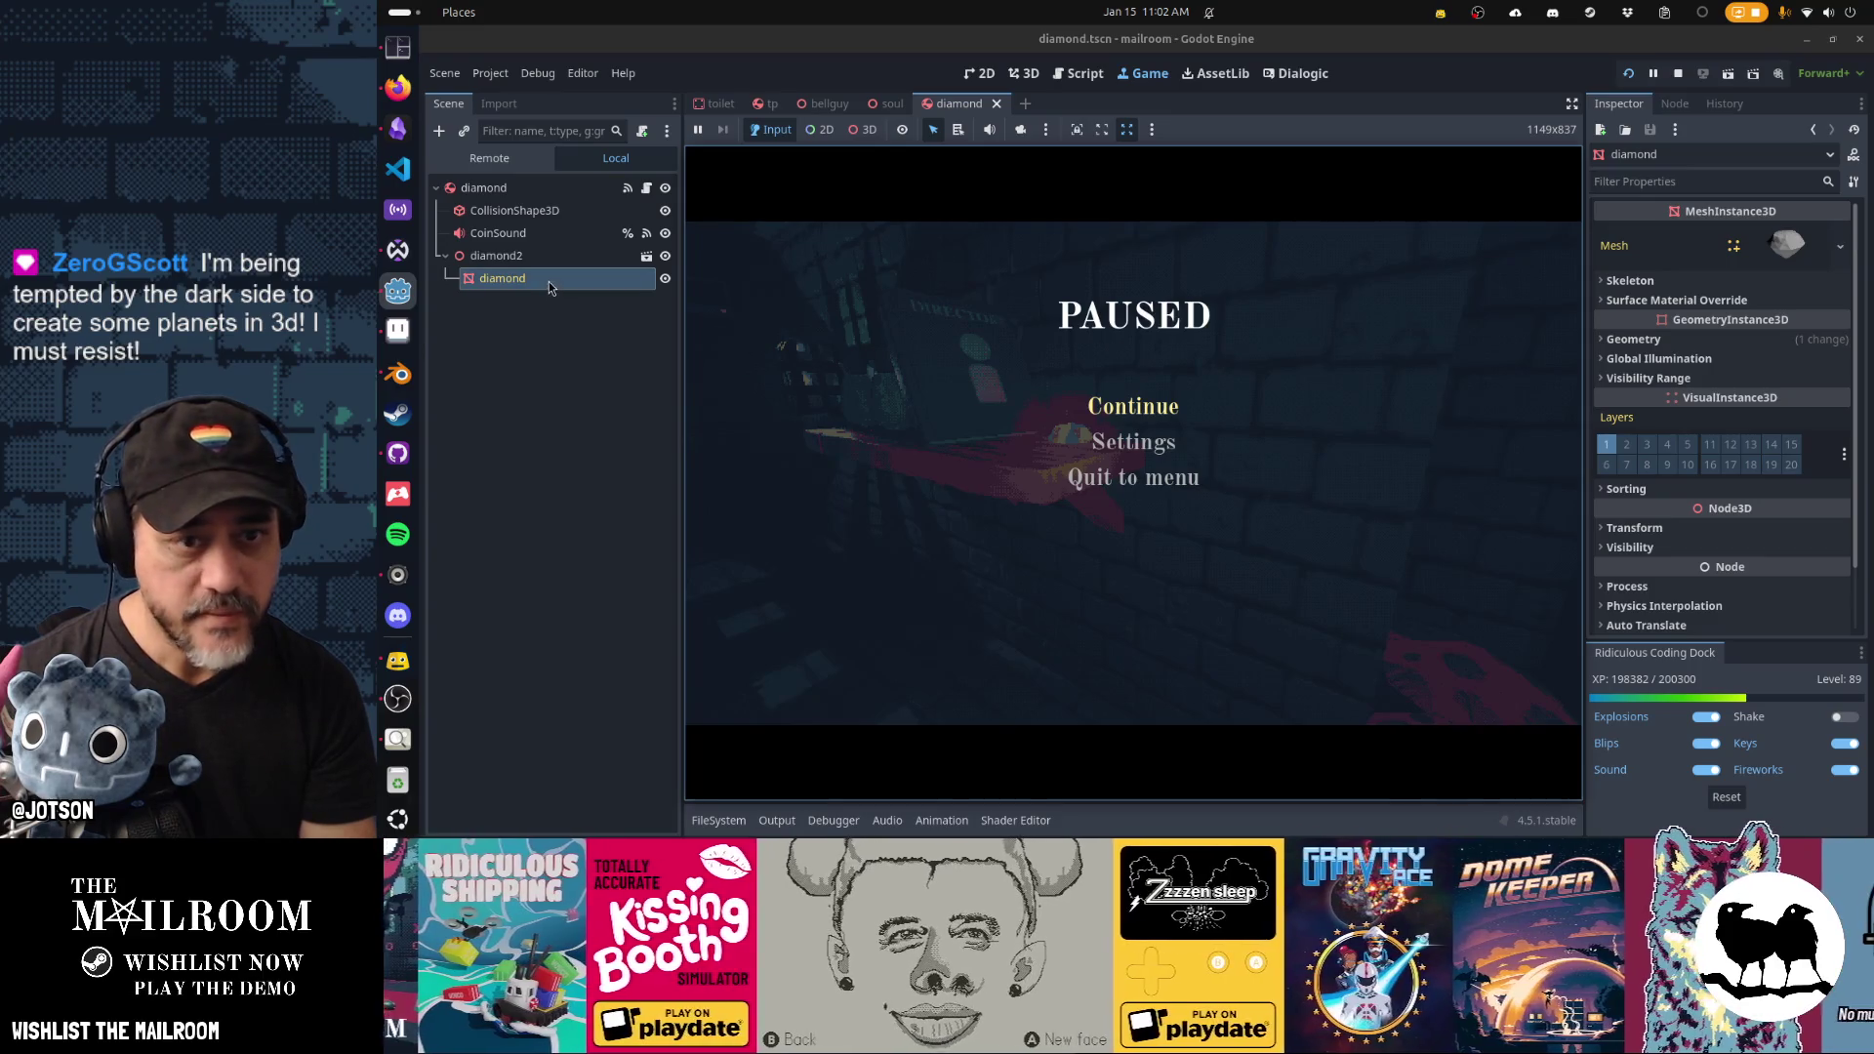
{"action": "left_click", "coordinate": [1737, 340]}
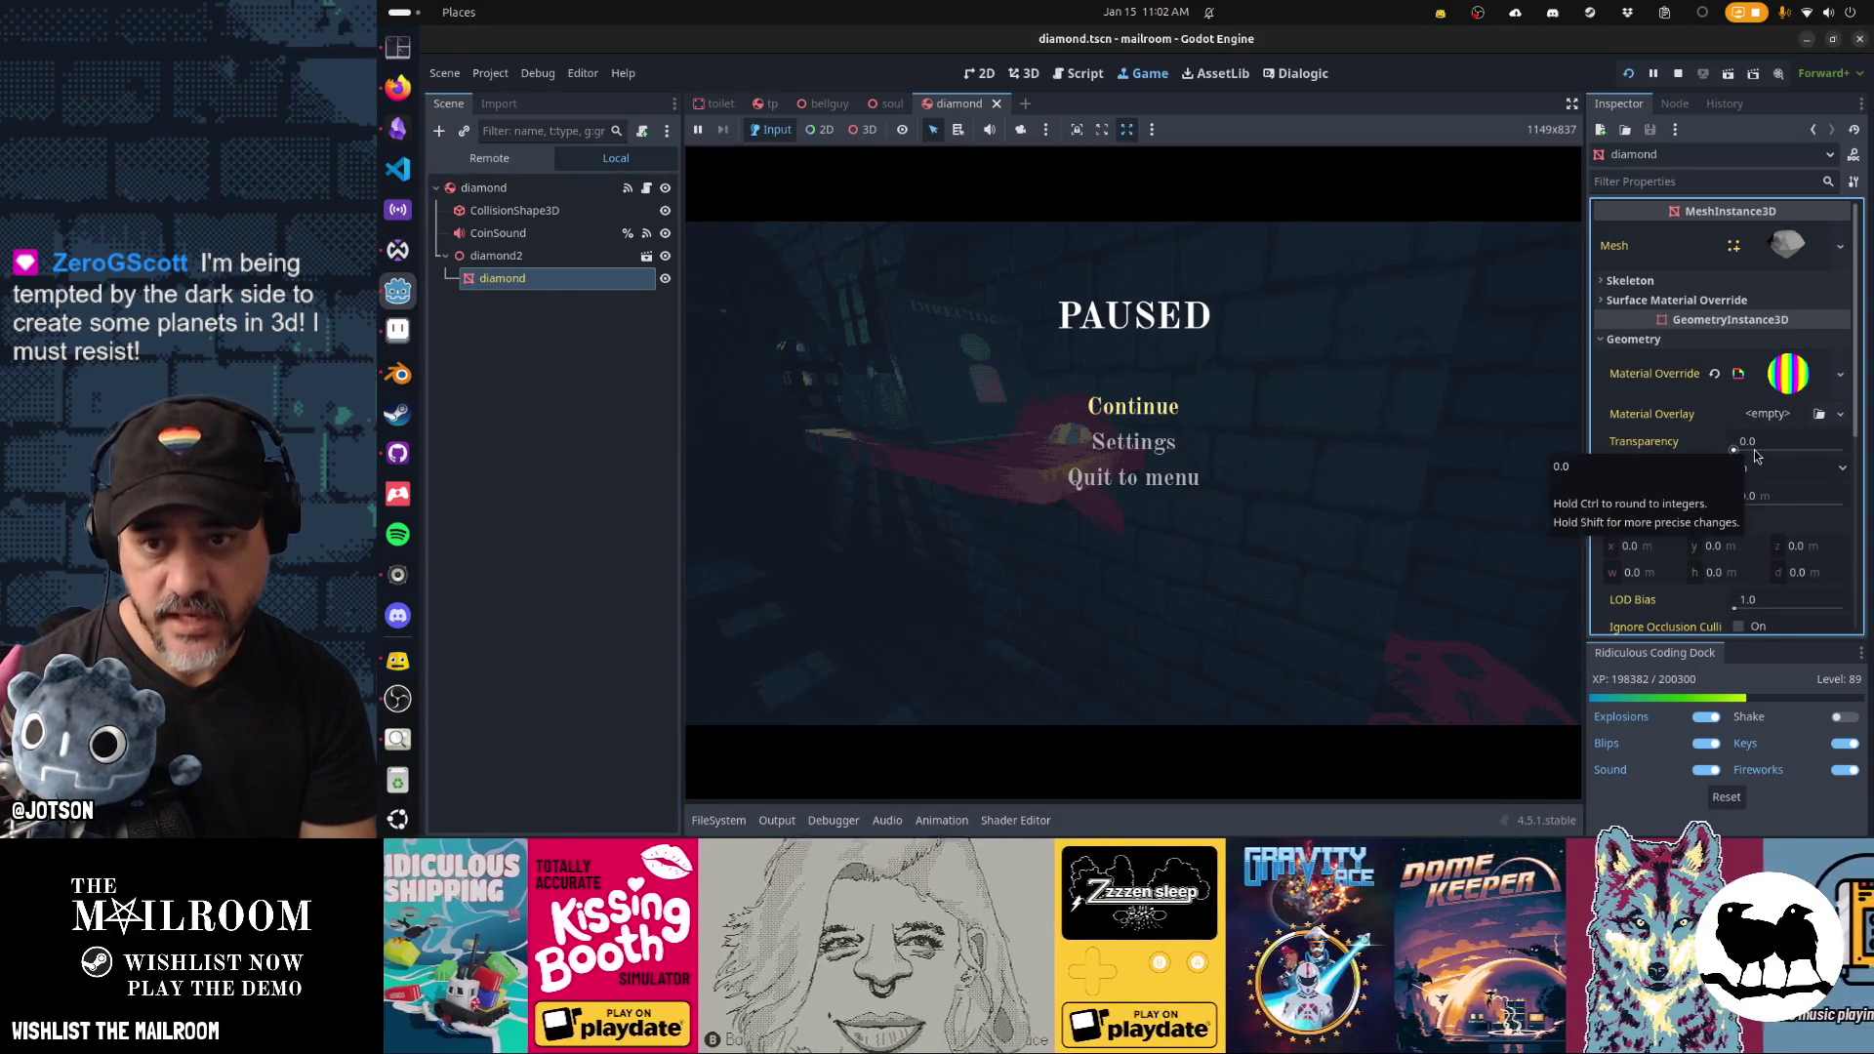
Lower the material override's Brightness shader parameter to 4.89 and check it in the running game.
{"action": "left_click", "coordinate": [1798, 389]}
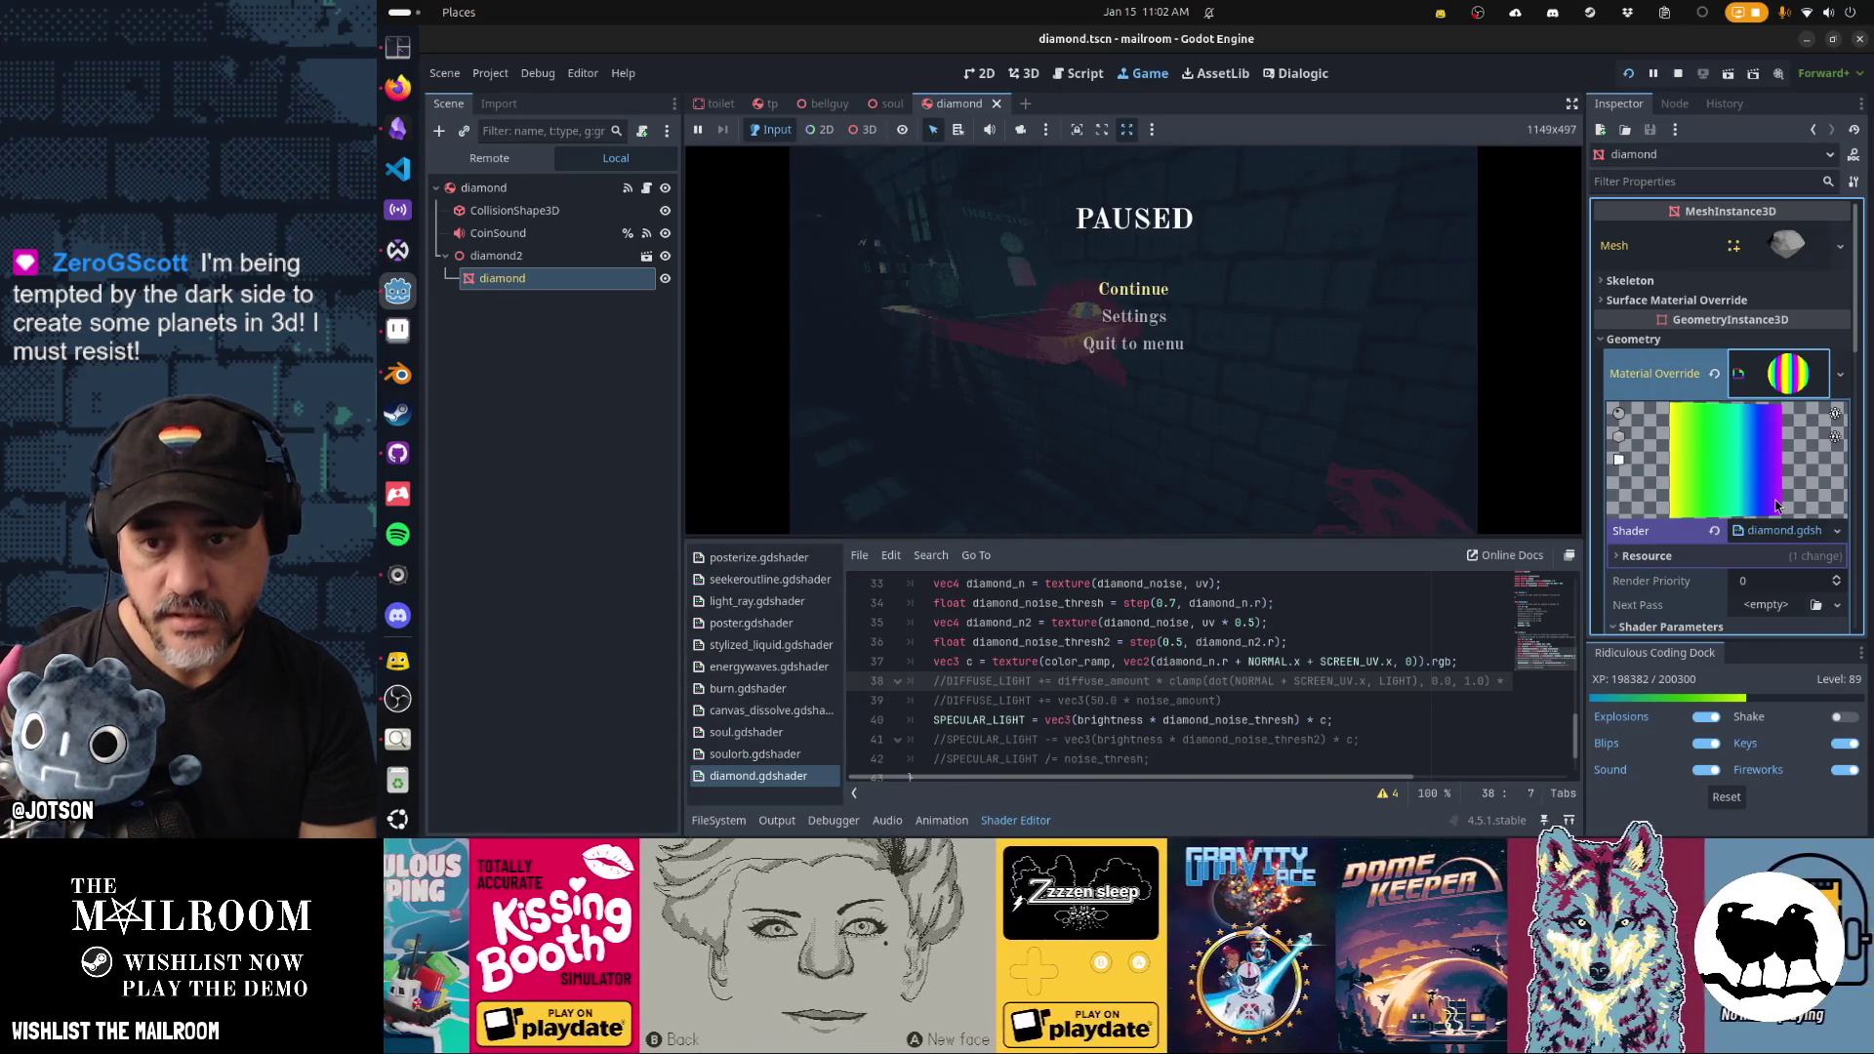
{"action": "scroll", "coordinate": [1707, 483], "scroll_direction": "down", "scroll_amount": 3}
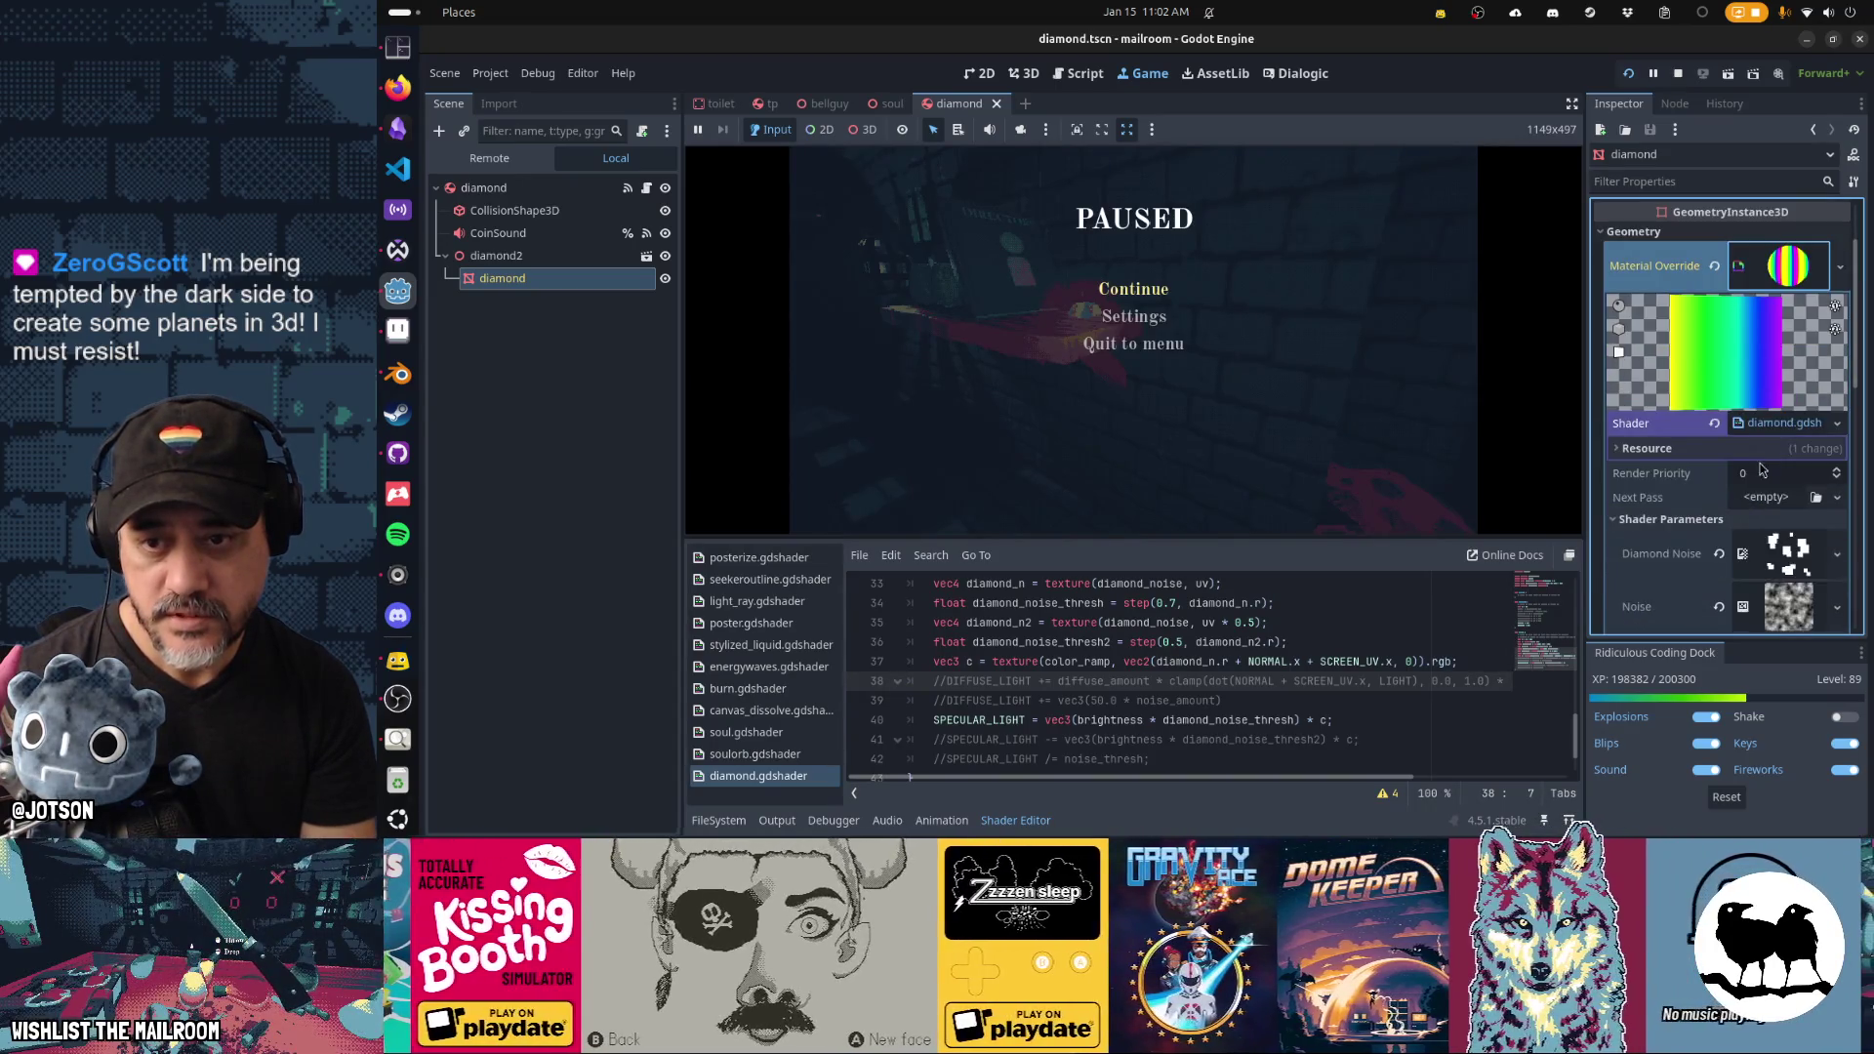
{"action": "scroll", "coordinate": [1768, 500], "scroll_direction": "down", "scroll_amount": 1}
{"action": "scroll", "coordinate": [1769, 500], "scroll_direction": "down", "scroll_amount": 1}
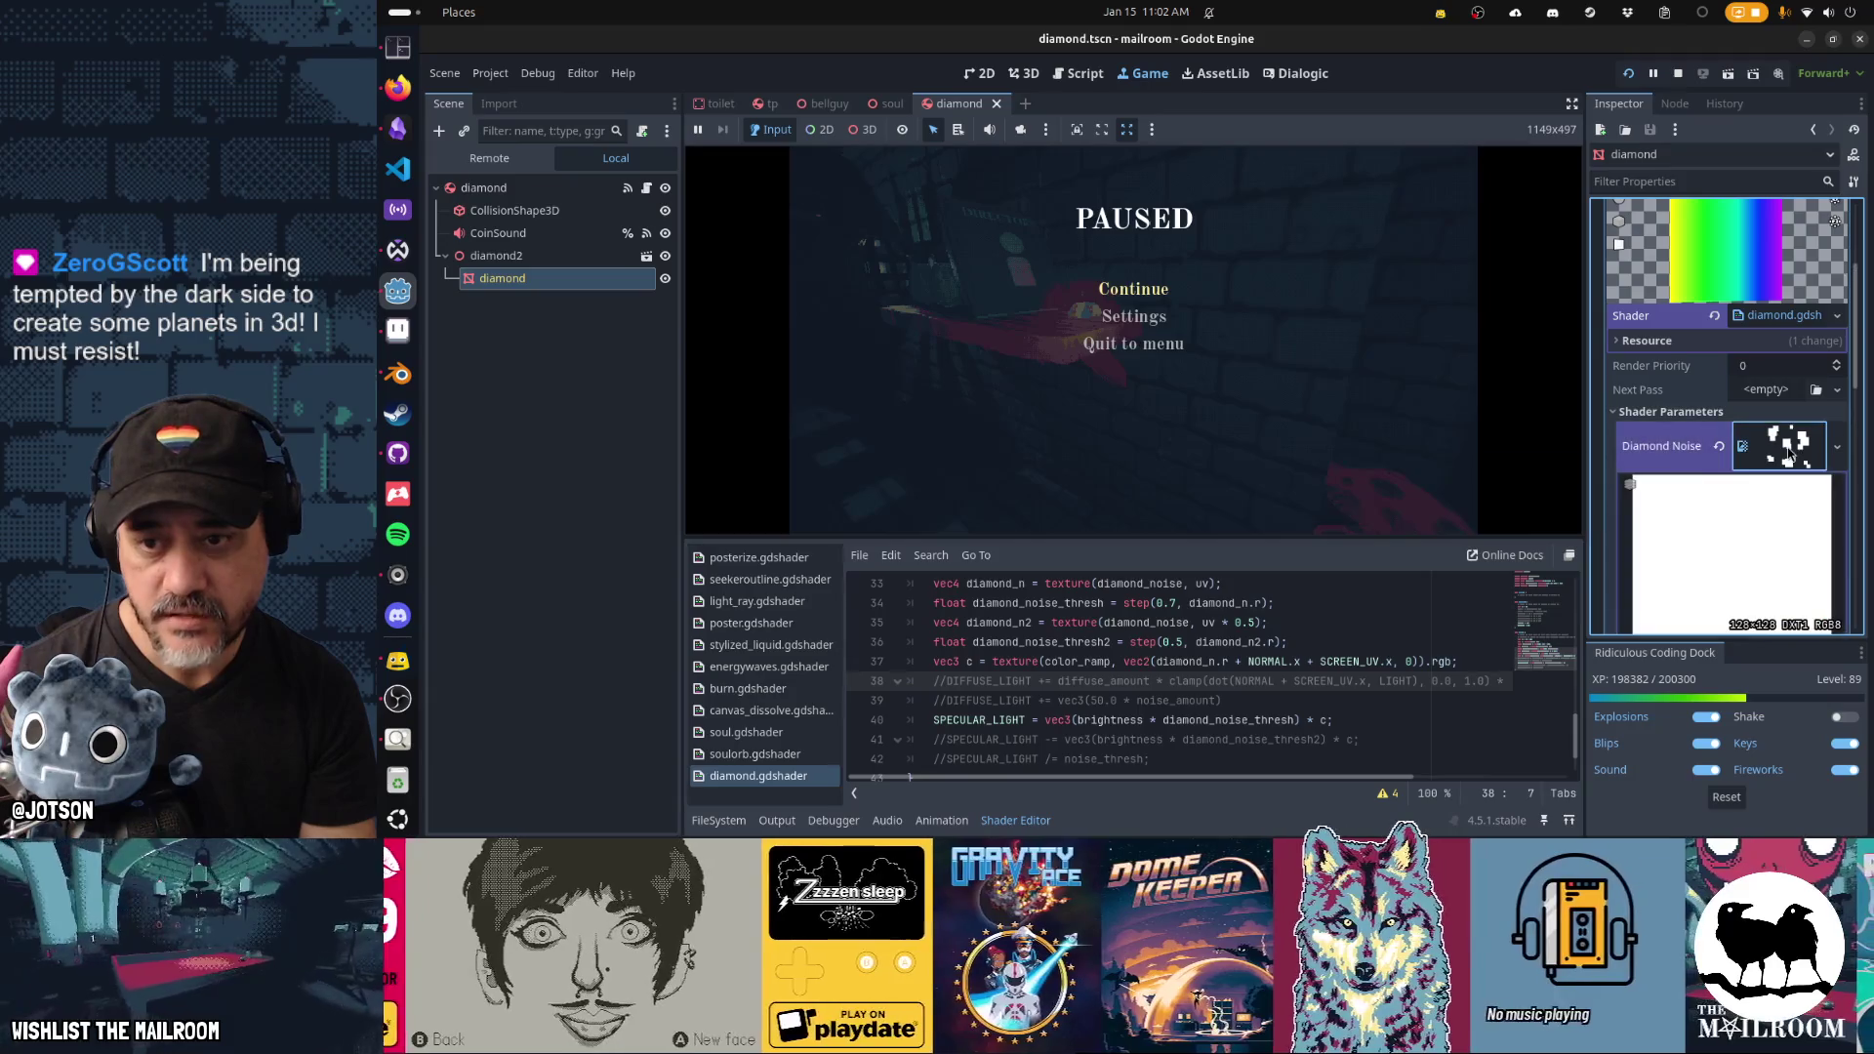
{"action": "scroll", "coordinate": [1764, 475], "scroll_direction": "down", "scroll_amount": 3}
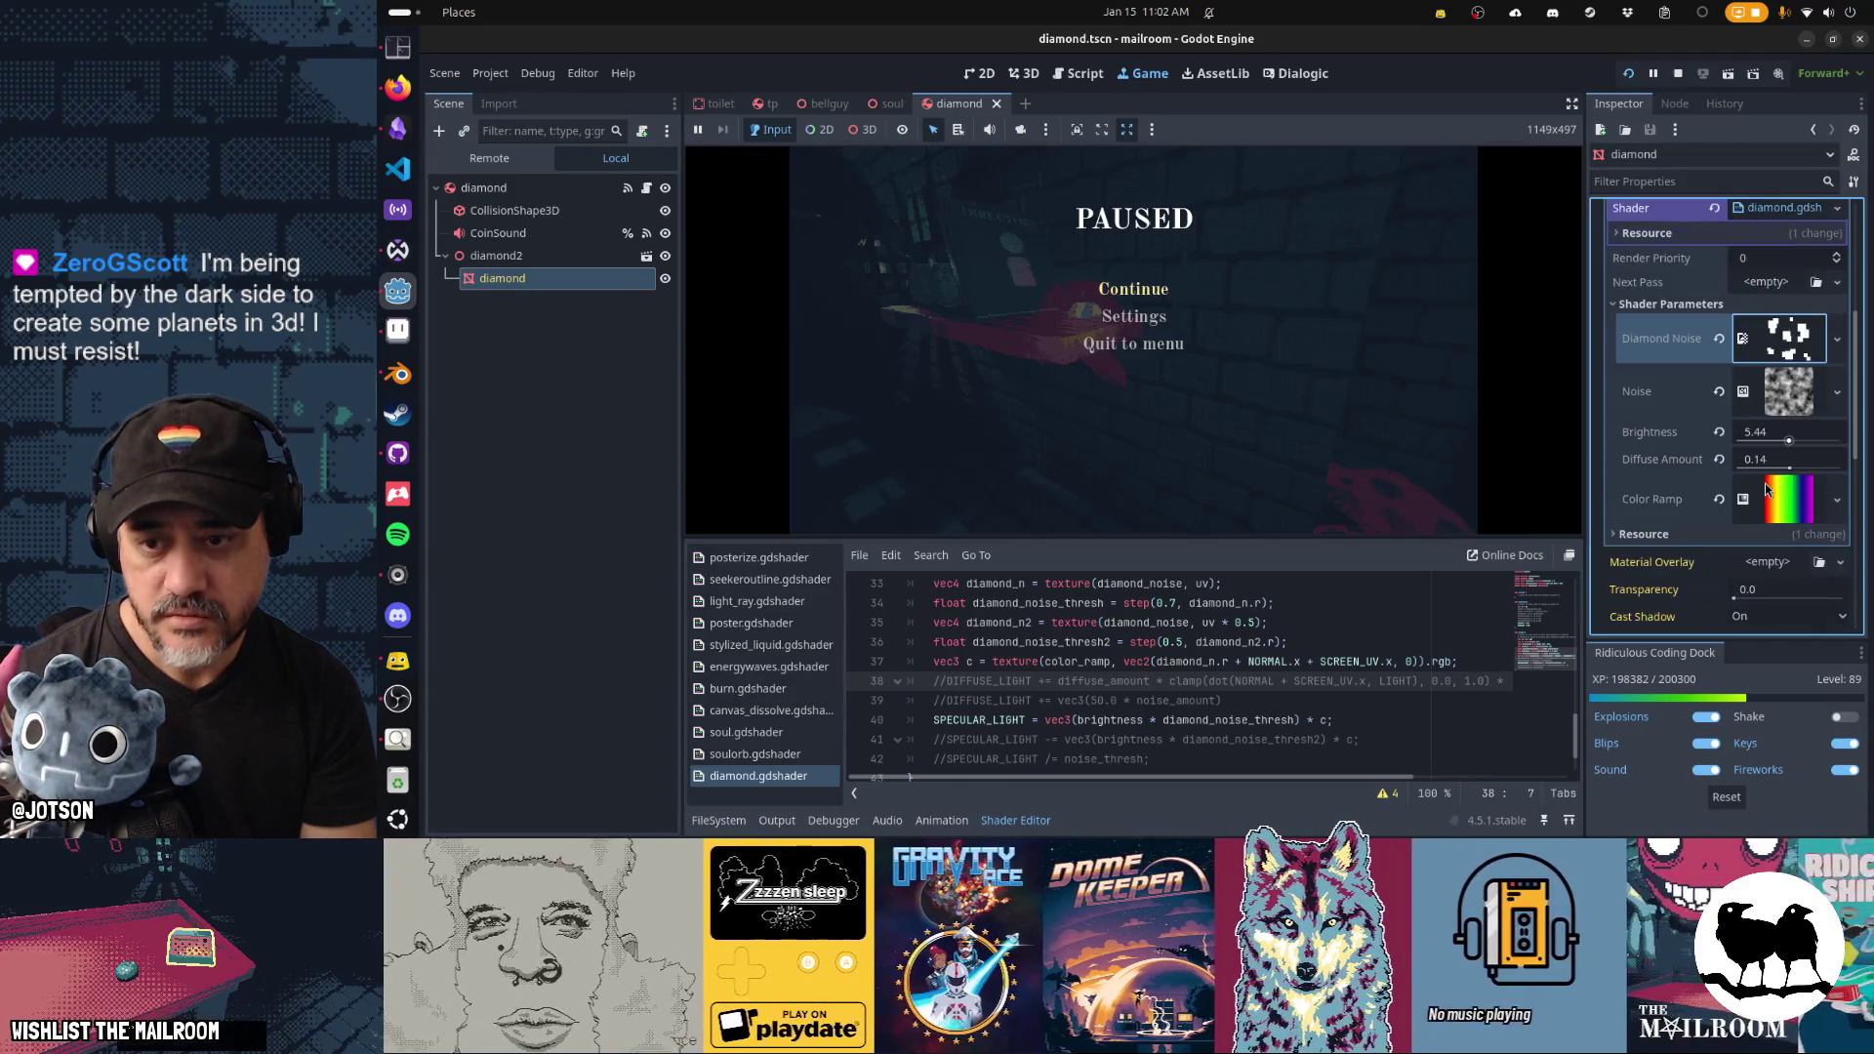
{"action": "left_click_drag", "start_coordinate": [1788, 441], "coordinate": [1783, 442]}
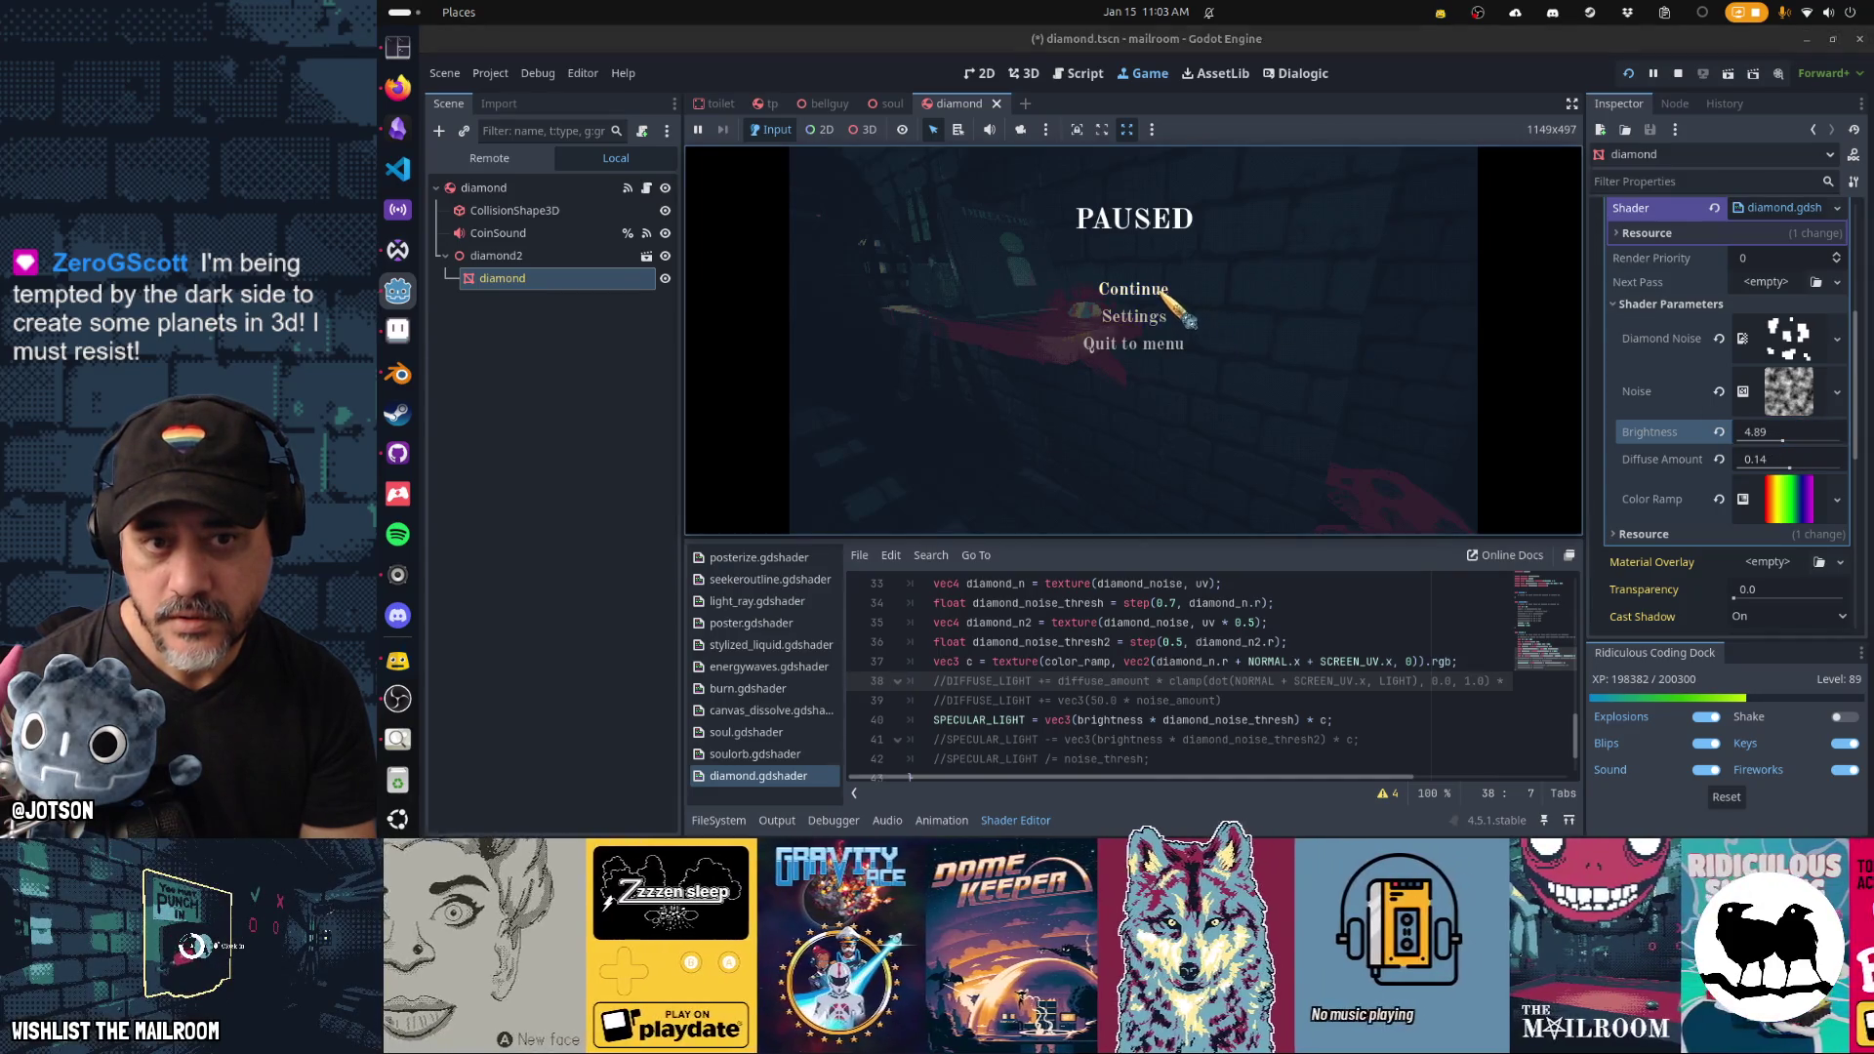
{"action": "left_click", "coordinate": [1162, 288]}
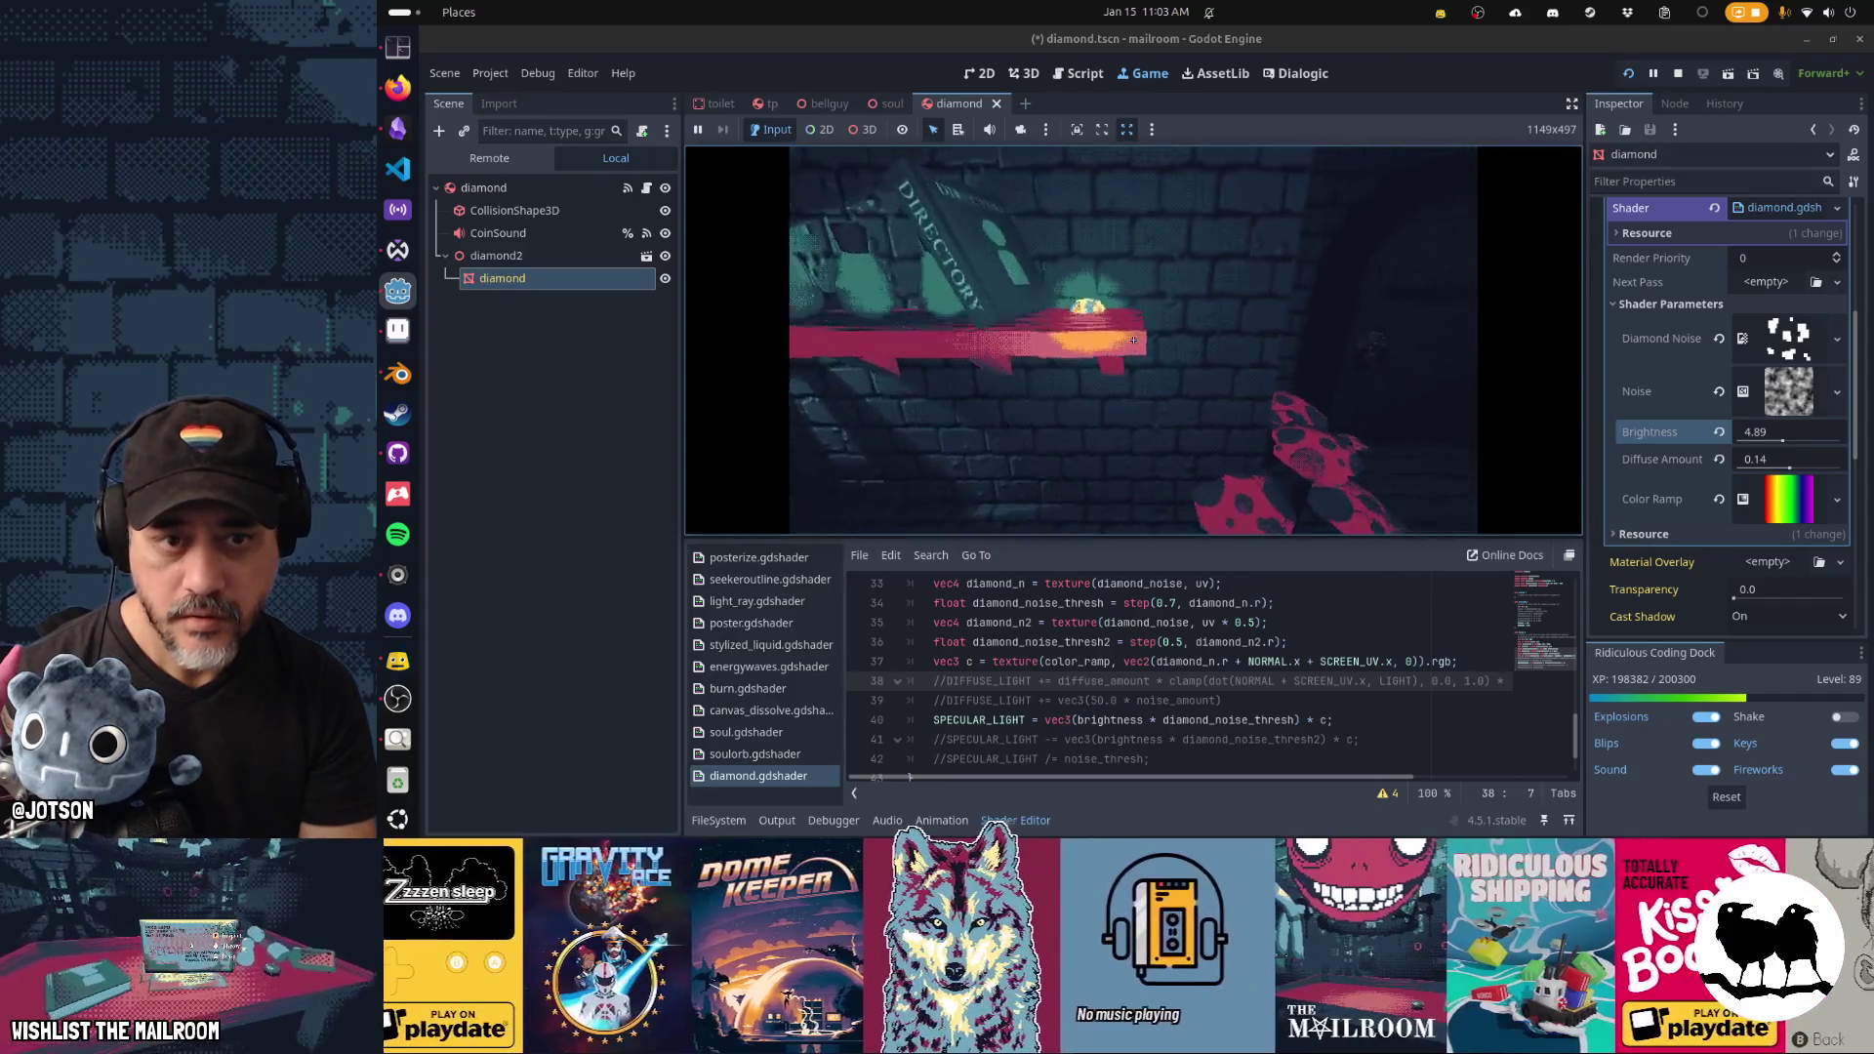
{"action": "key", "text": "Escape"}
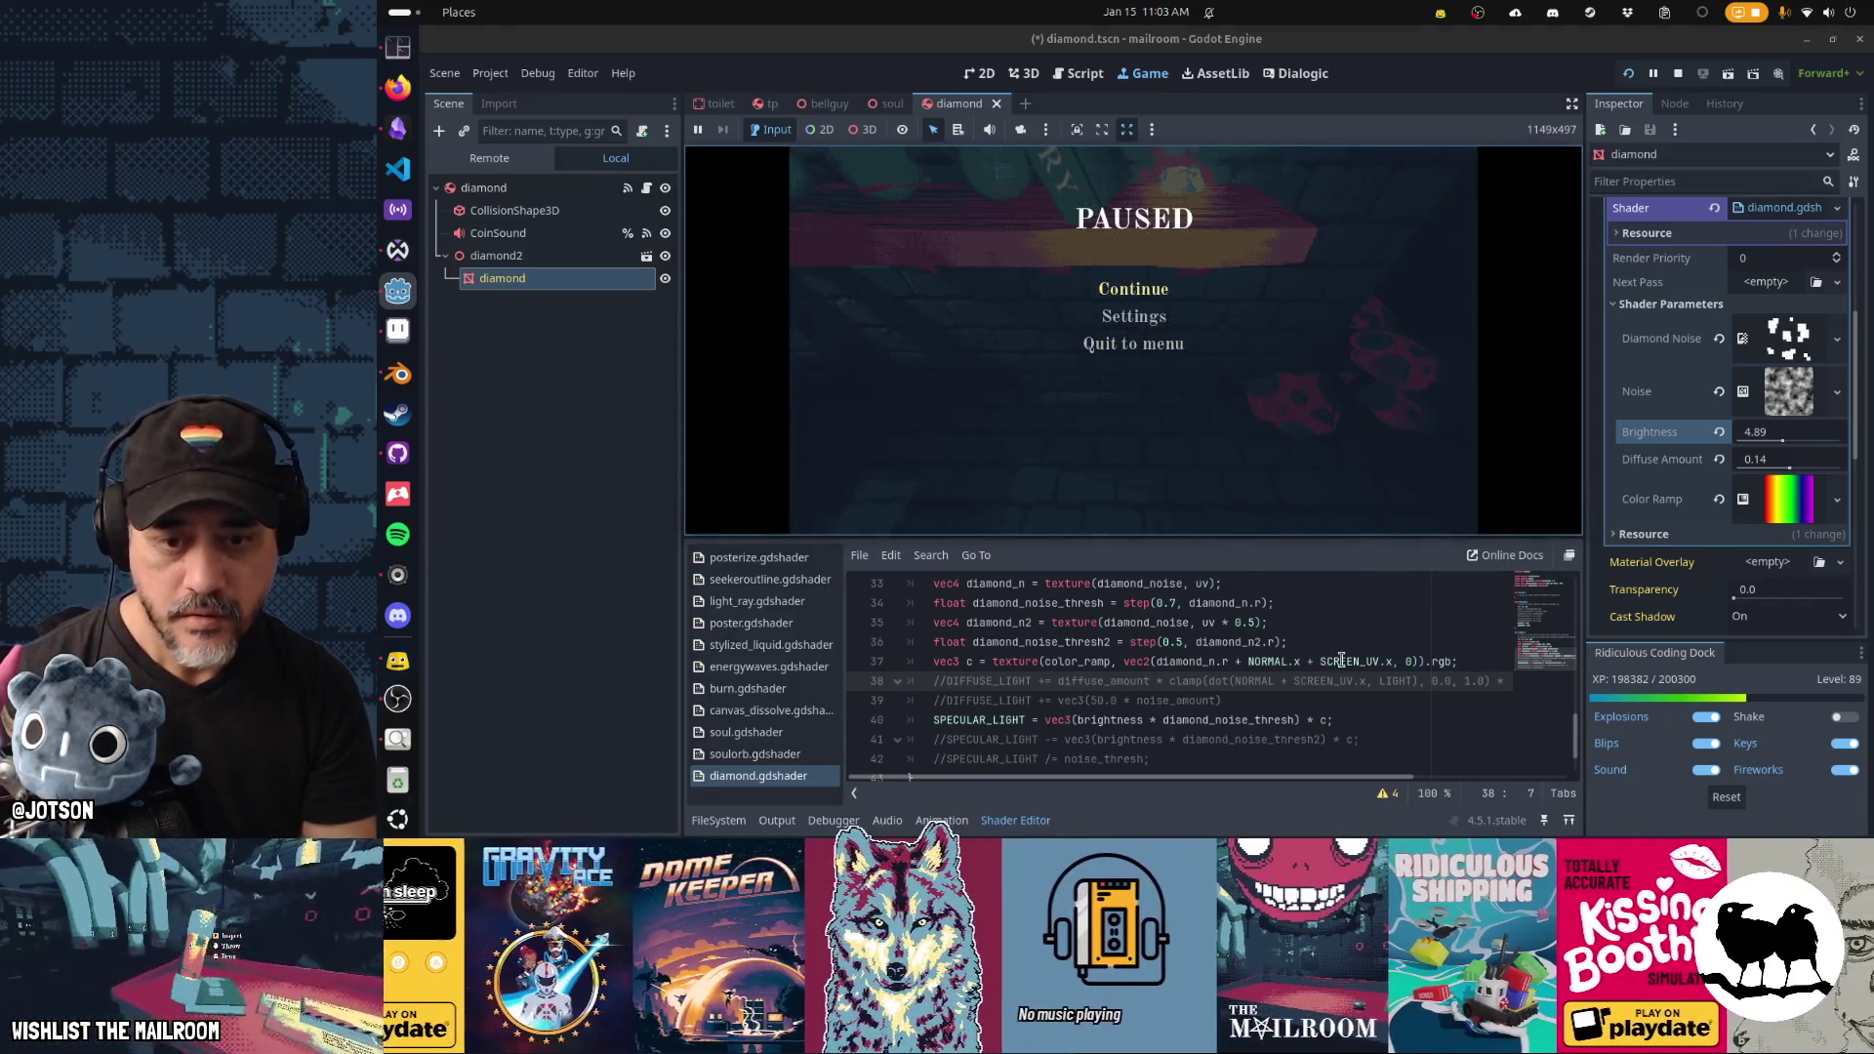
Delete the ' + SCREEN_UV.x' offset from the colour-ramp lookup on line 37.
{"action": "left_click", "coordinate": [1393, 661]}
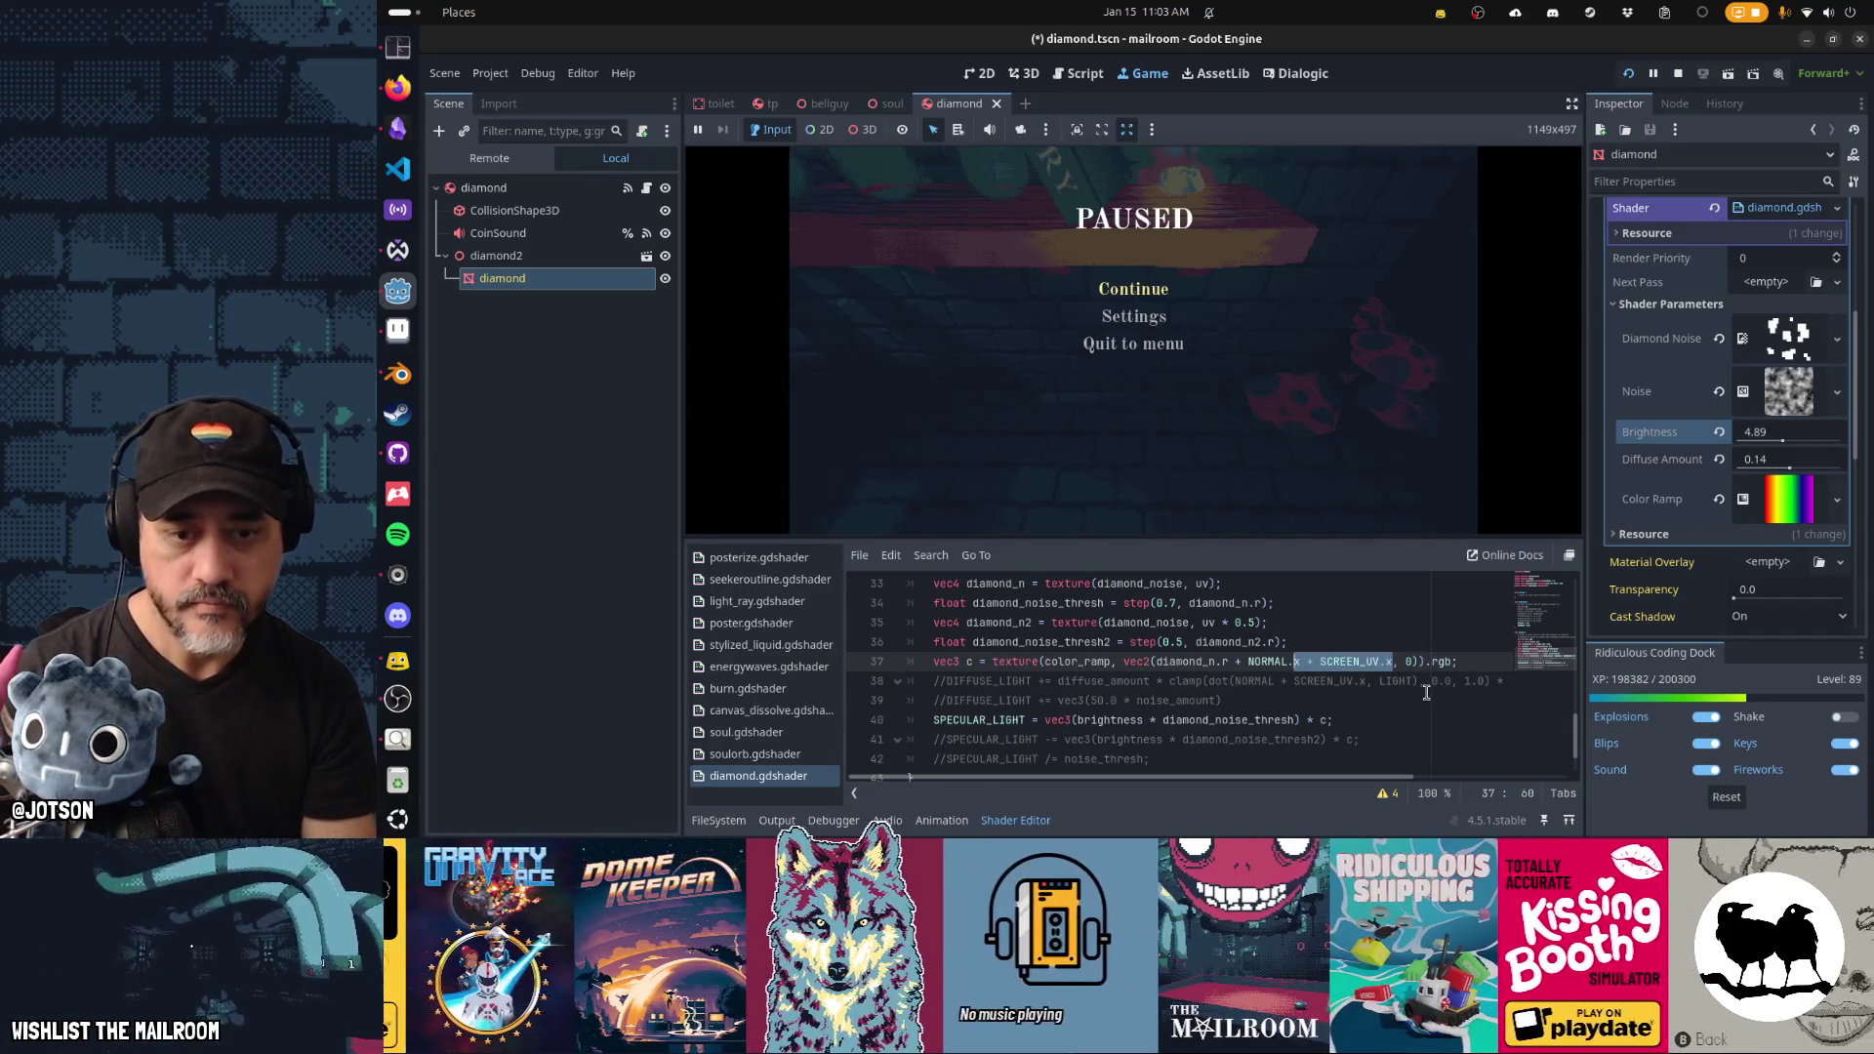
{"action": "key", "text": "BackSpace"}
{"action": "key", "text": "Up"}
{"action": "key", "text": "Up"}
{"action": "key", "text": "Up"}
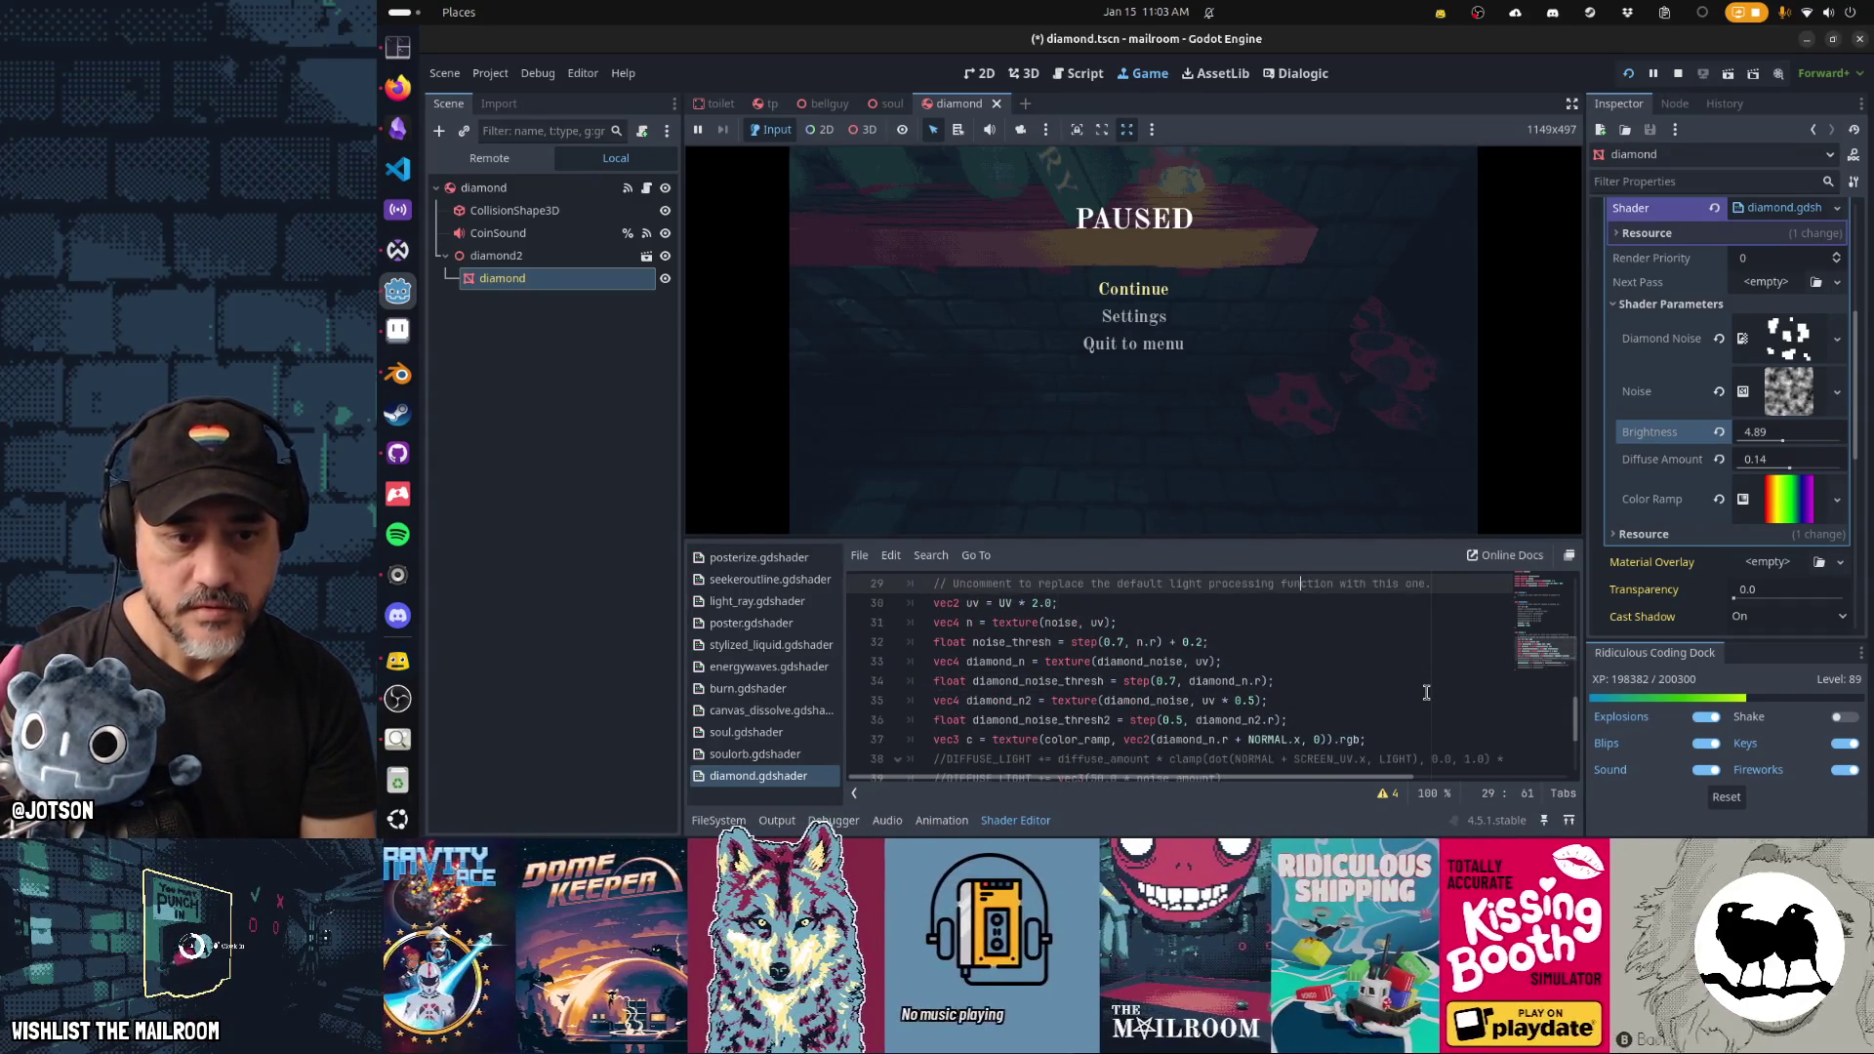
{"action": "key", "text": "Down"}
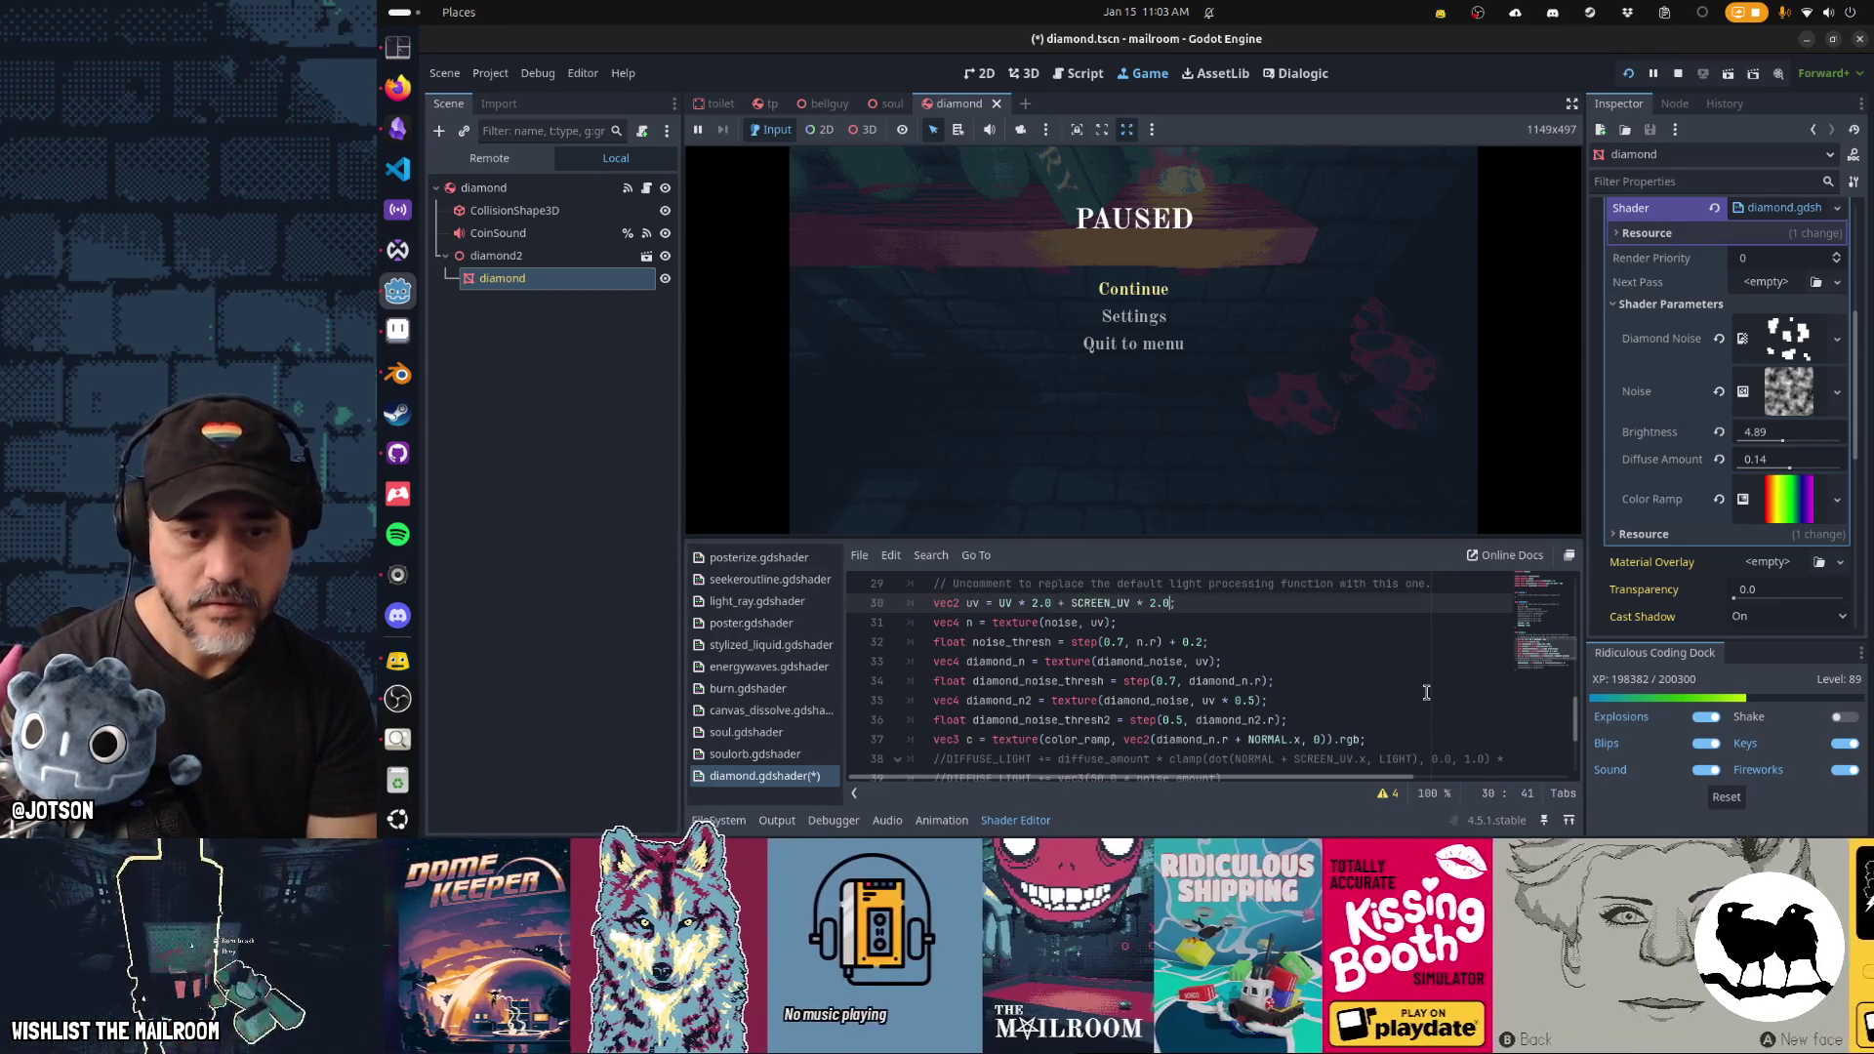
Save the edited shader, inspect the diamond in the 3D view, and restart the game.
{"action": "key", "text": "ctrl+s"}
{"action": "left_click", "coordinate": [1032, 78]}
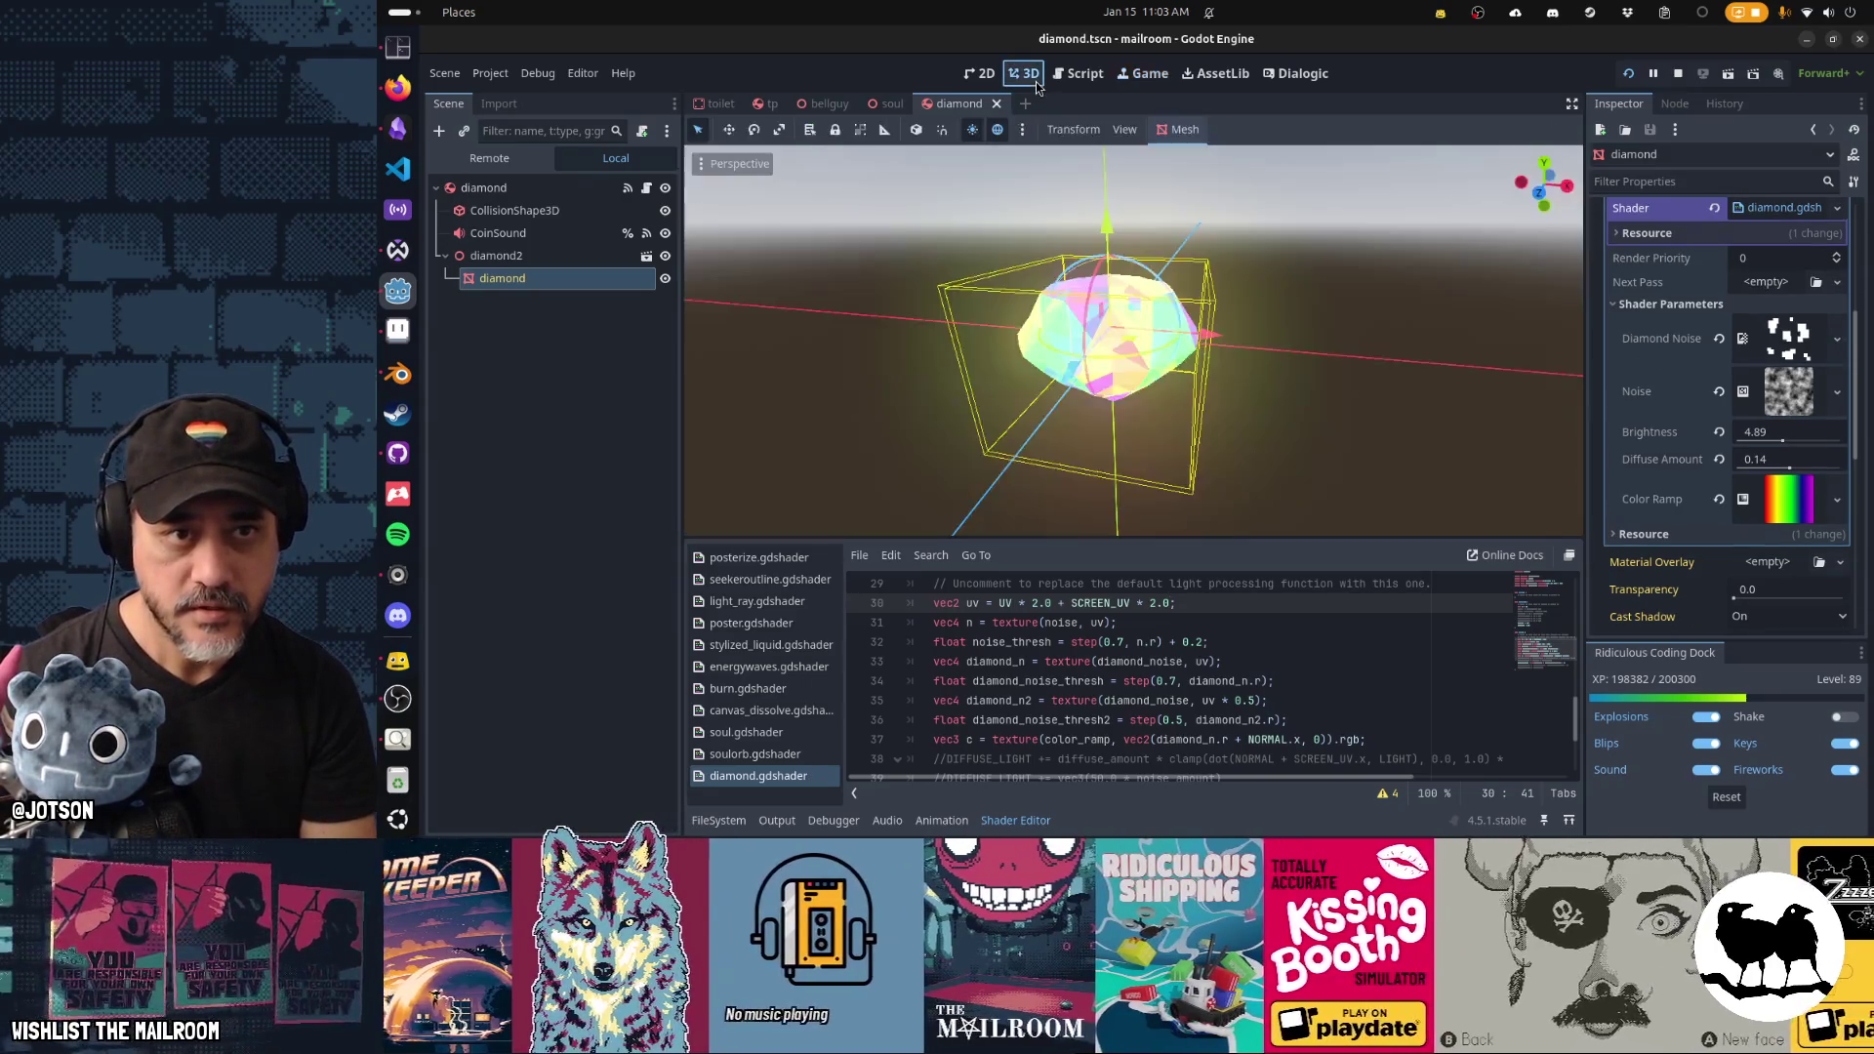
{"action": "mouse_move", "coordinate": [1159, 283]}
{"action": "left_mouse_down"}
{"action": "mouse_move", "coordinate": [1205, 307]}
{"action": "mouse_move", "coordinate": [1304, 297]}
{"action": "mouse_move", "coordinate": [1271, 316]}
{"action": "mouse_move", "coordinate": [958, 308]}
{"action": "mouse_move", "coordinate": [965, 230]}
{"action": "mouse_move", "coordinate": [988, 334]}
{"action": "mouse_move", "coordinate": [1284, 338]}
{"action": "mouse_move", "coordinate": [1272, 372]}
{"action": "left_mouse_up"}
{"action": "scroll", "coordinate": [969, 248], "scroll_direction": "up", "scroll_amount": 2}
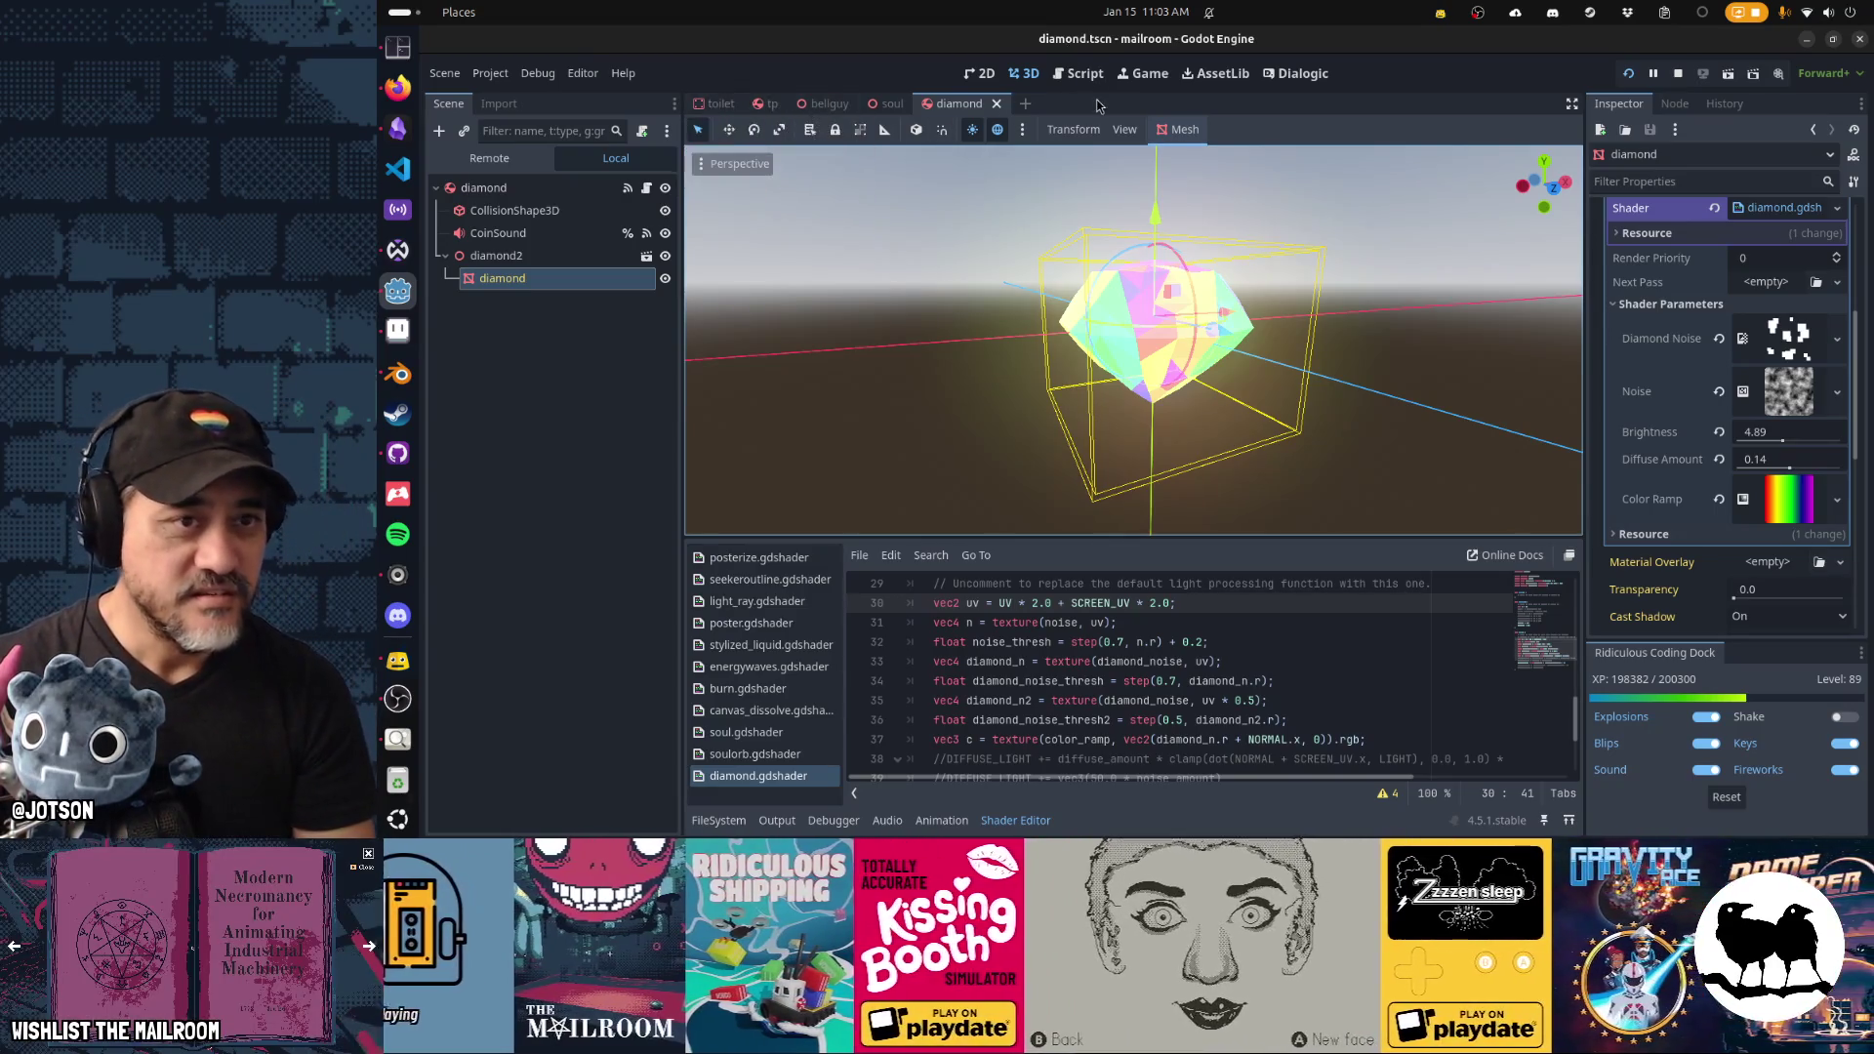
{"action": "key", "text": "F8"}
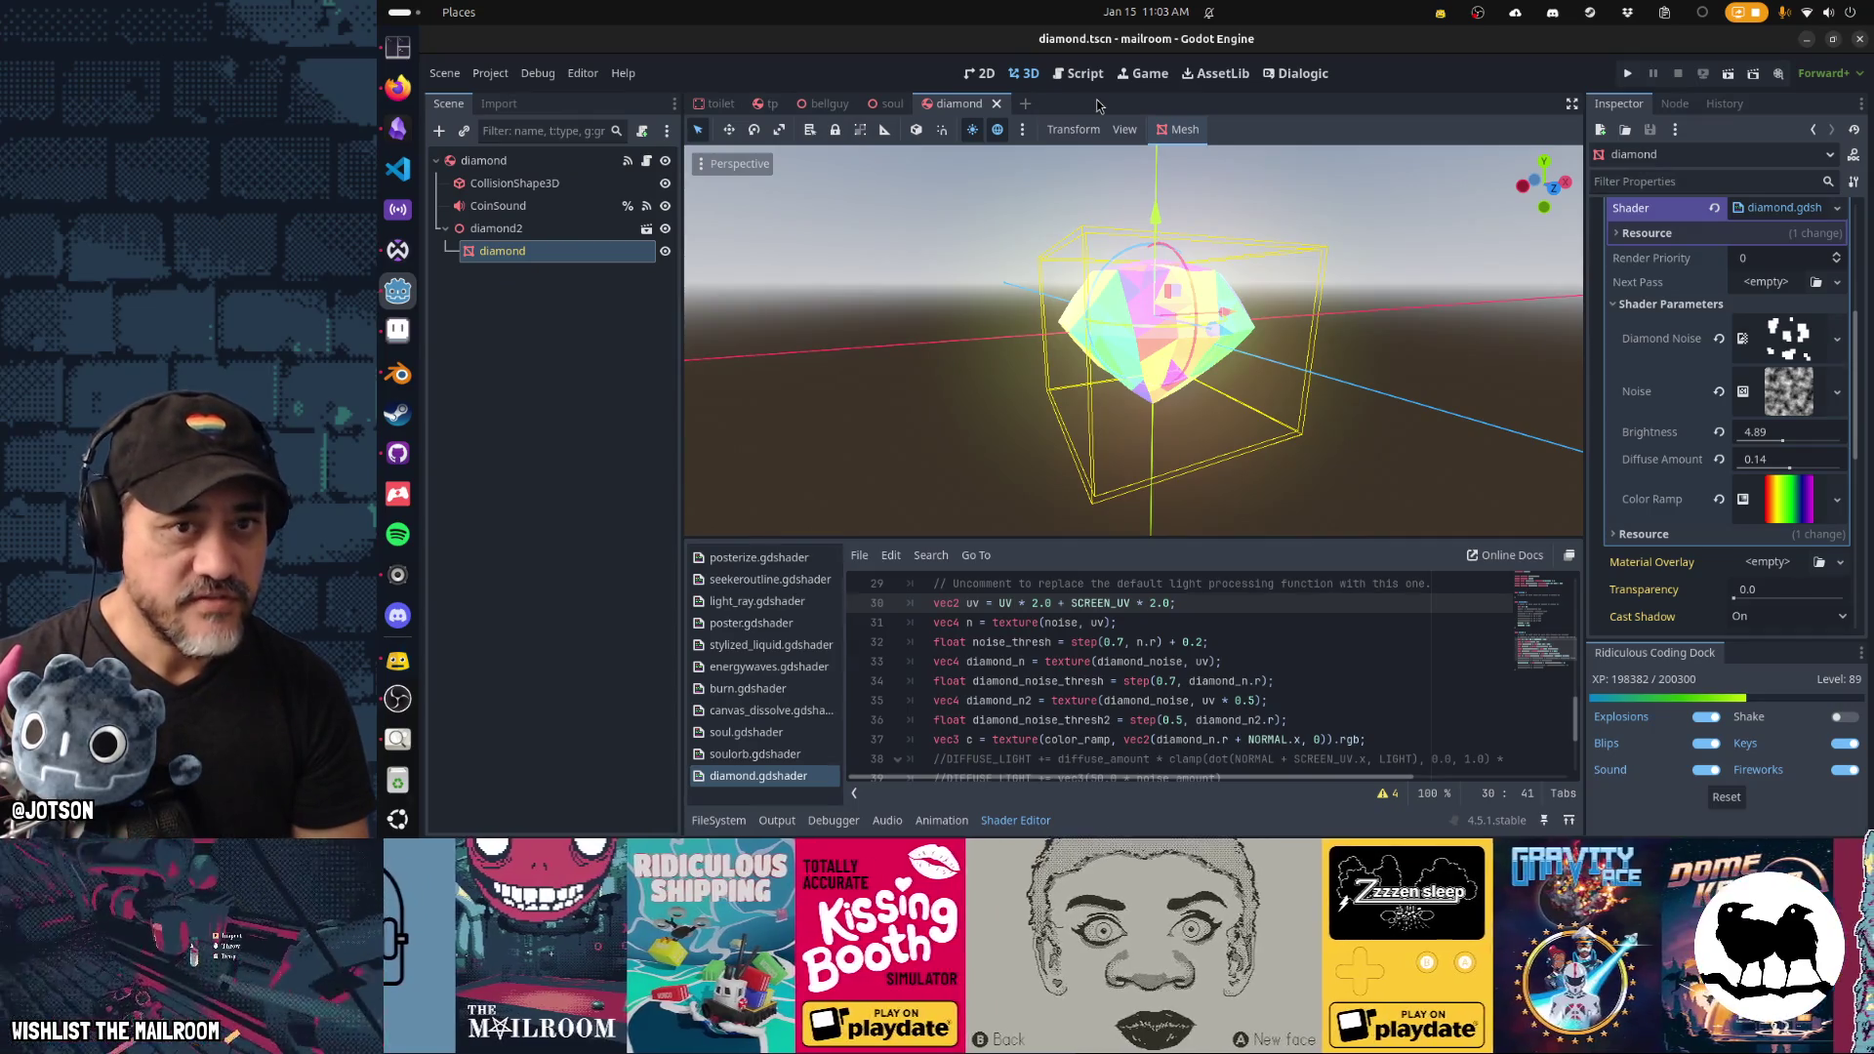
{"action": "key", "text": "F5"}
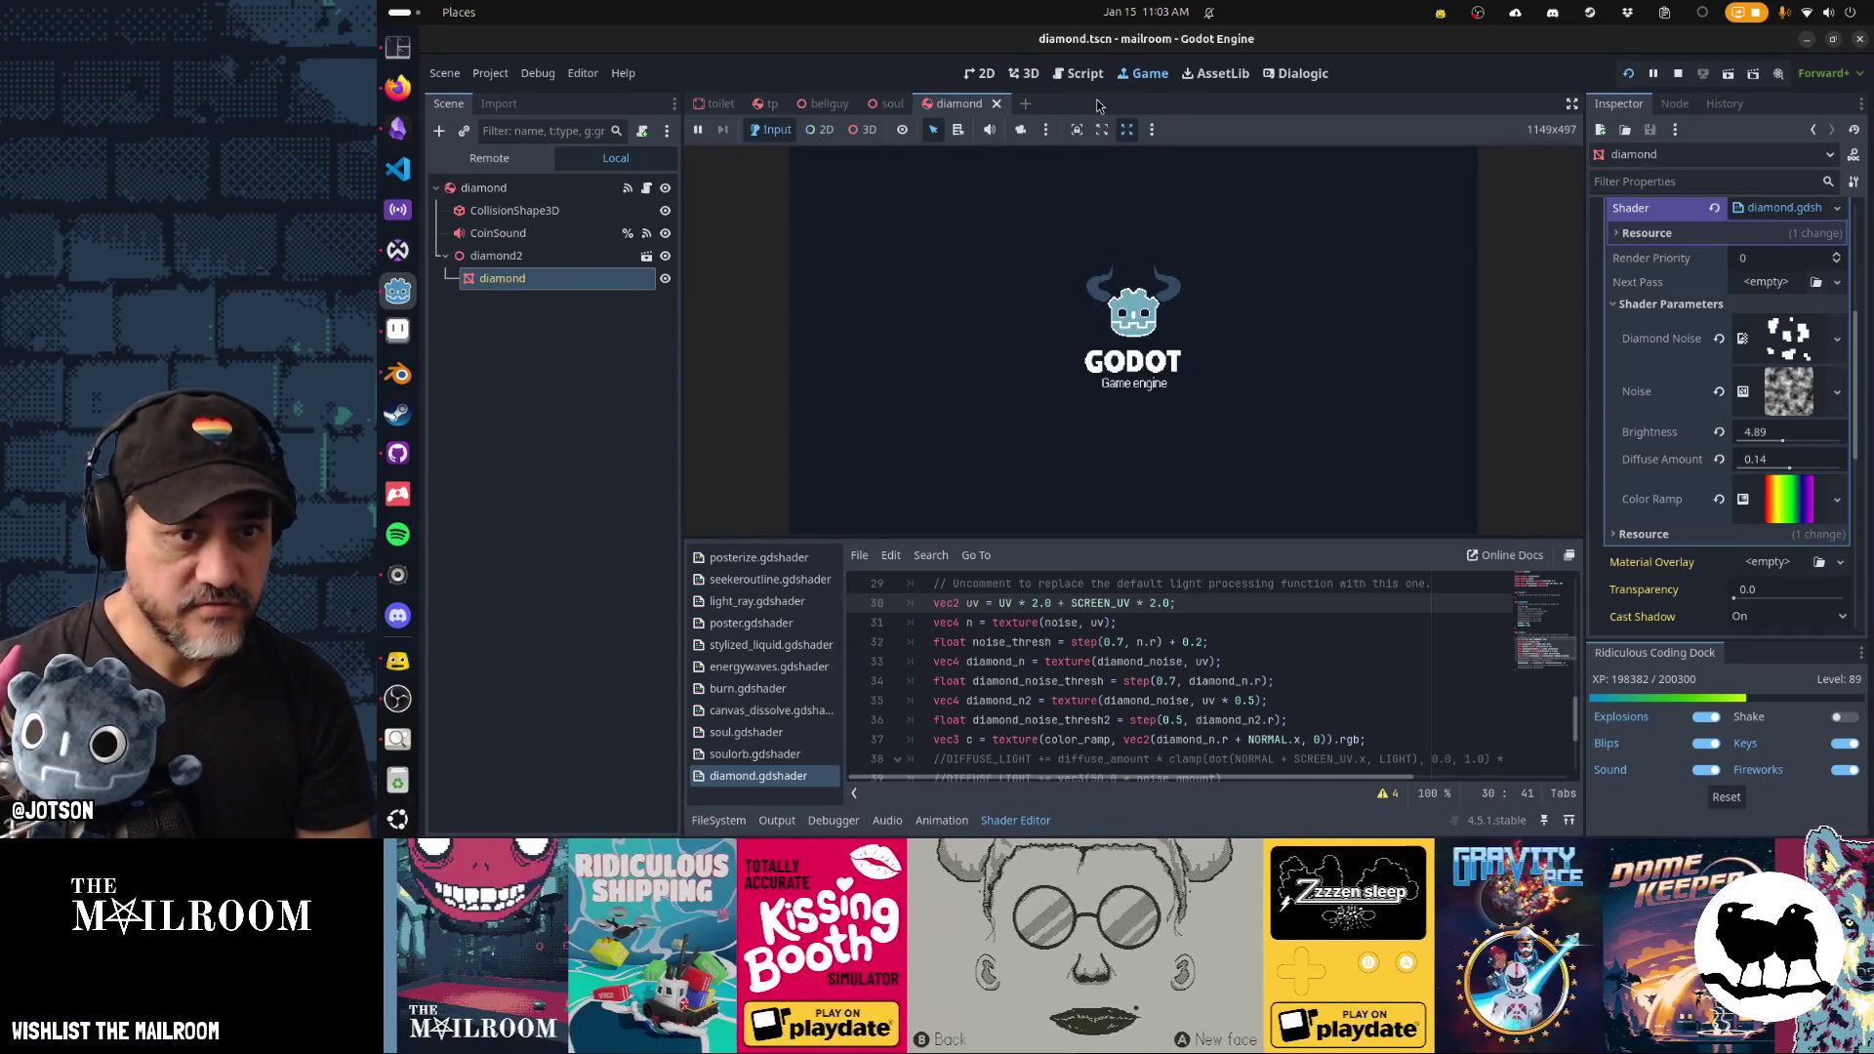
Collapse the Shader Editor and open main.tscn through the quick file search 'main'.
{"action": "left_click", "coordinate": [1017, 819]}
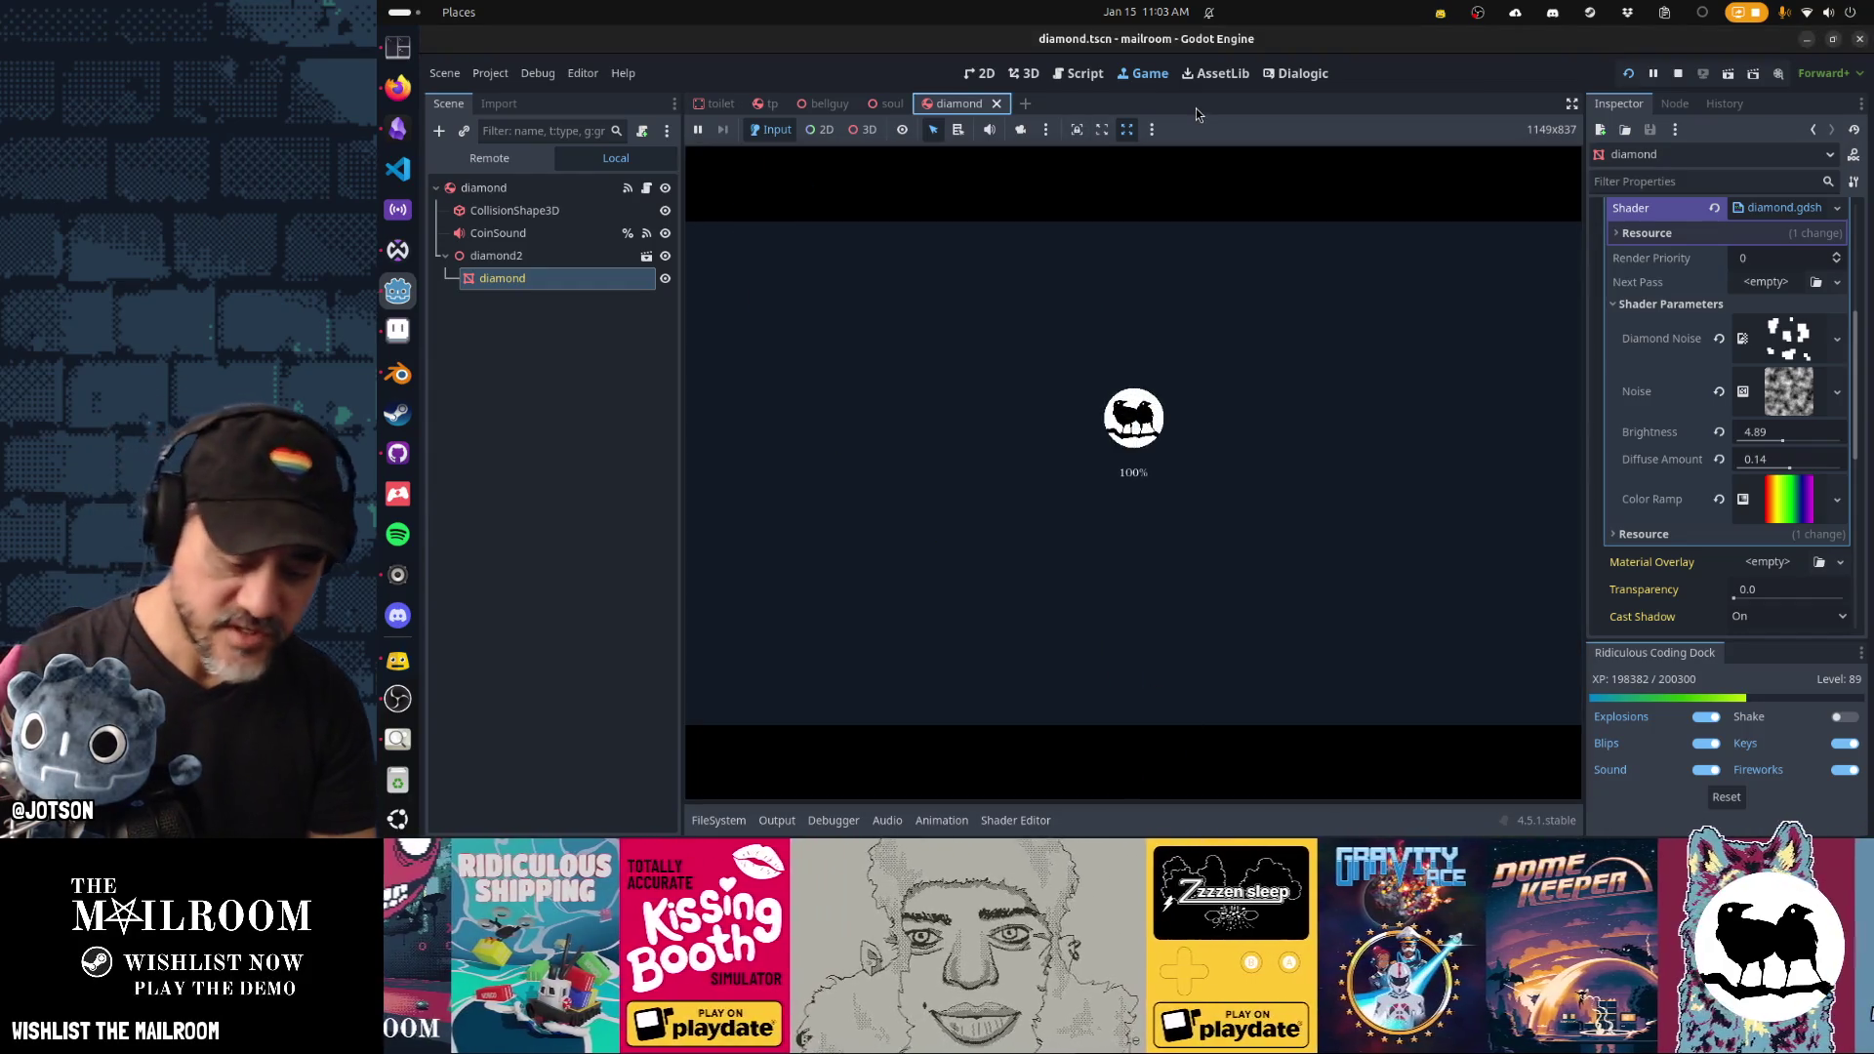
{"action": "key", "text": "shift+alt+o"}
{"action": "type", "text": "main"}
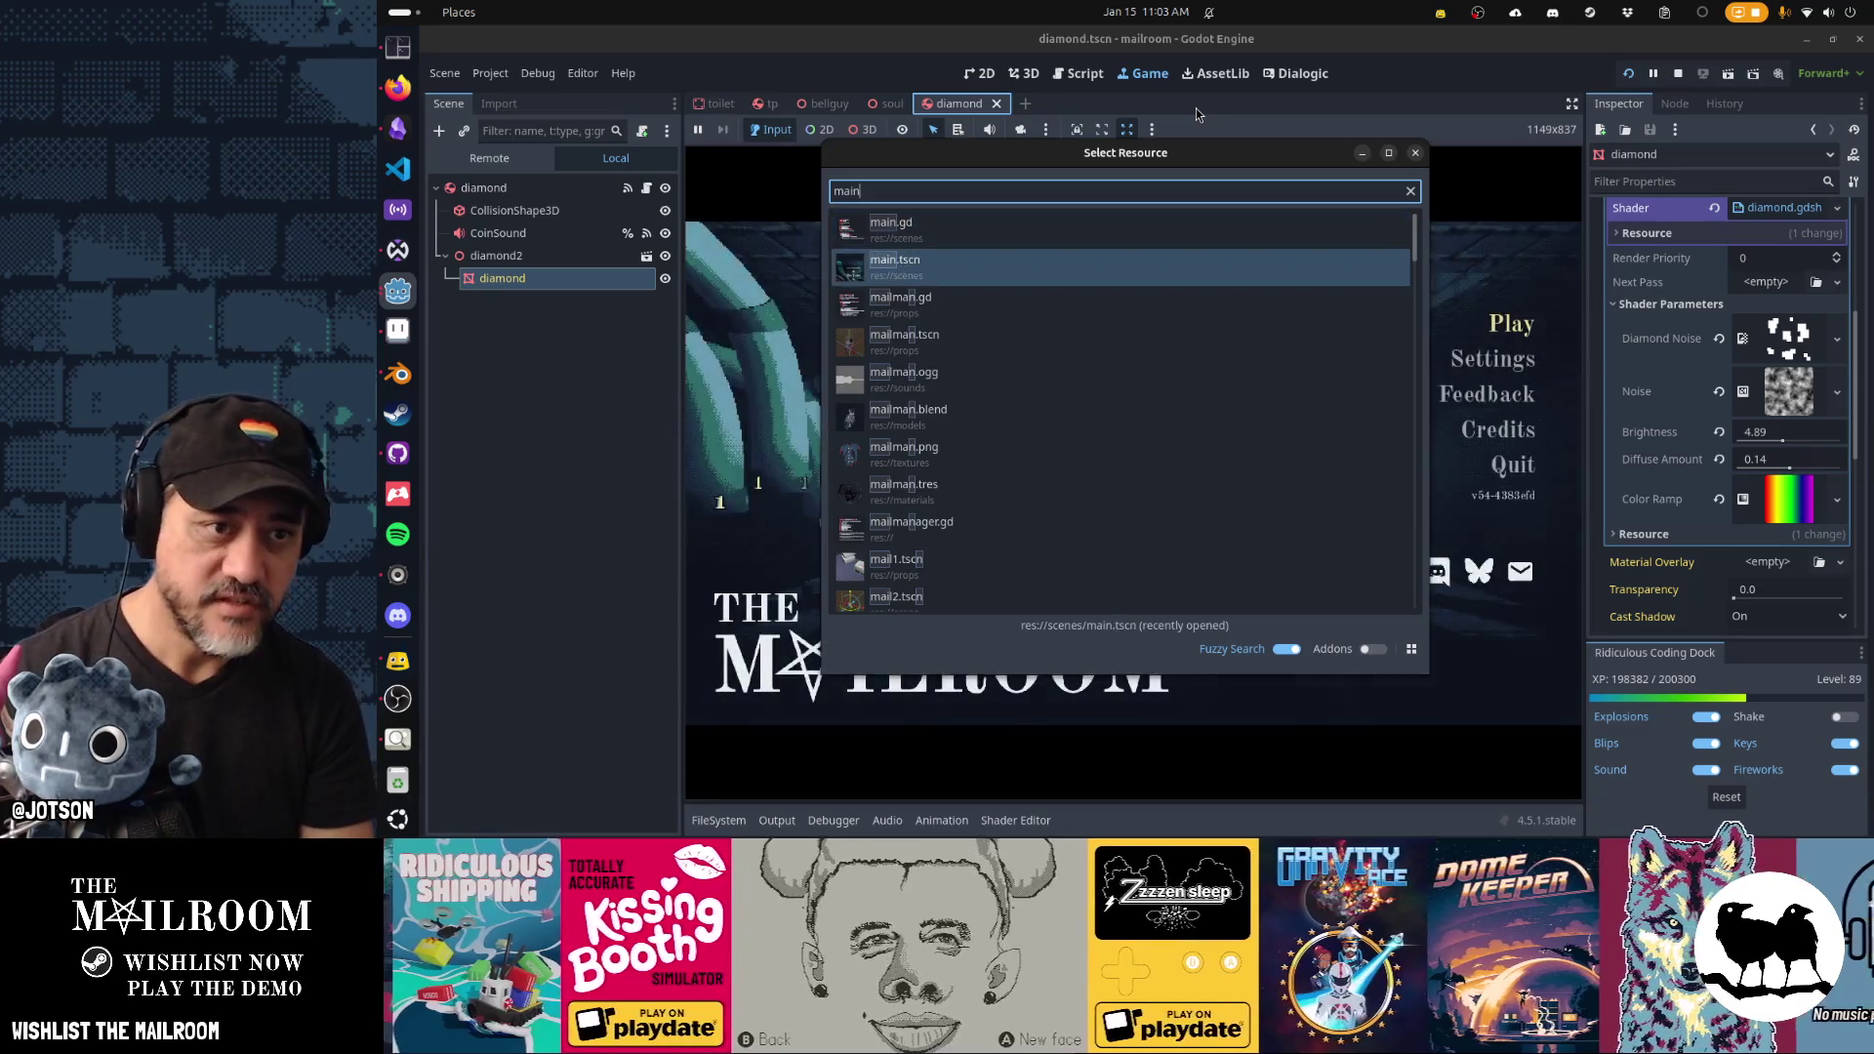
{"action": "key", "text": "Escape"}
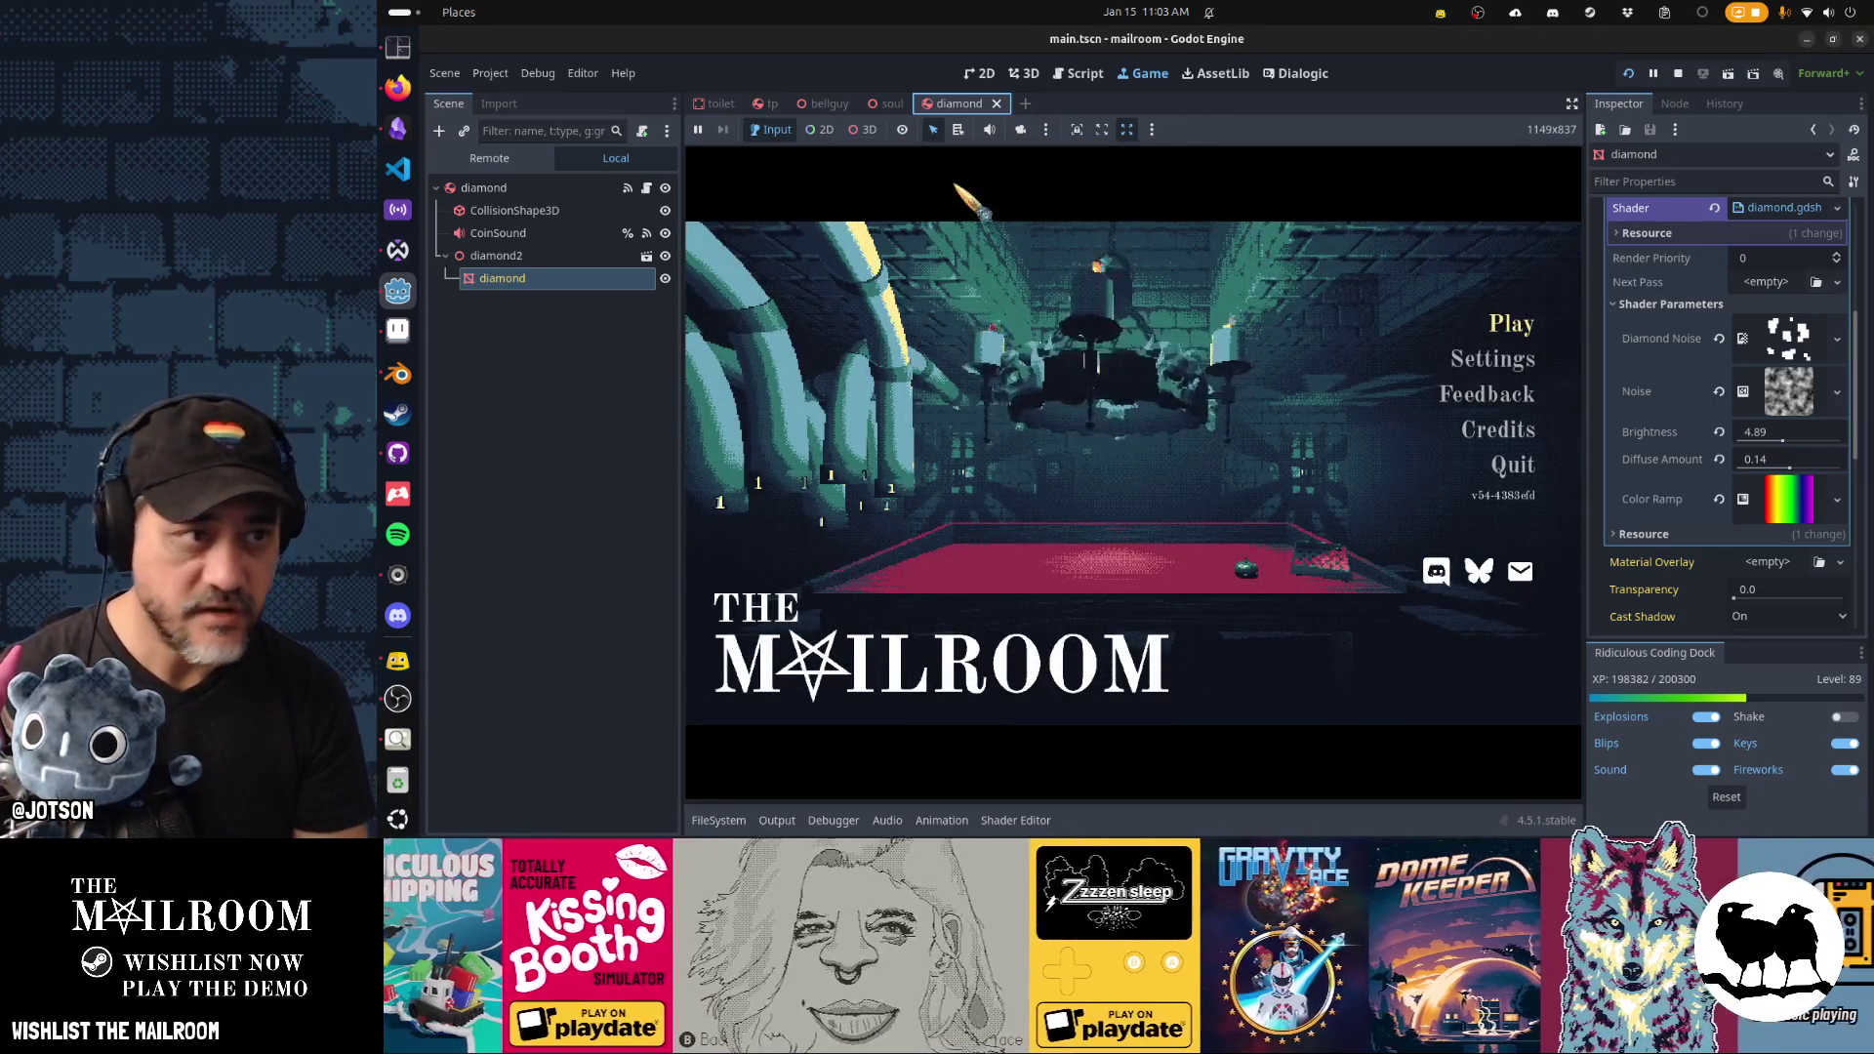
{"action": "left_click", "coordinate": [589, 190]}
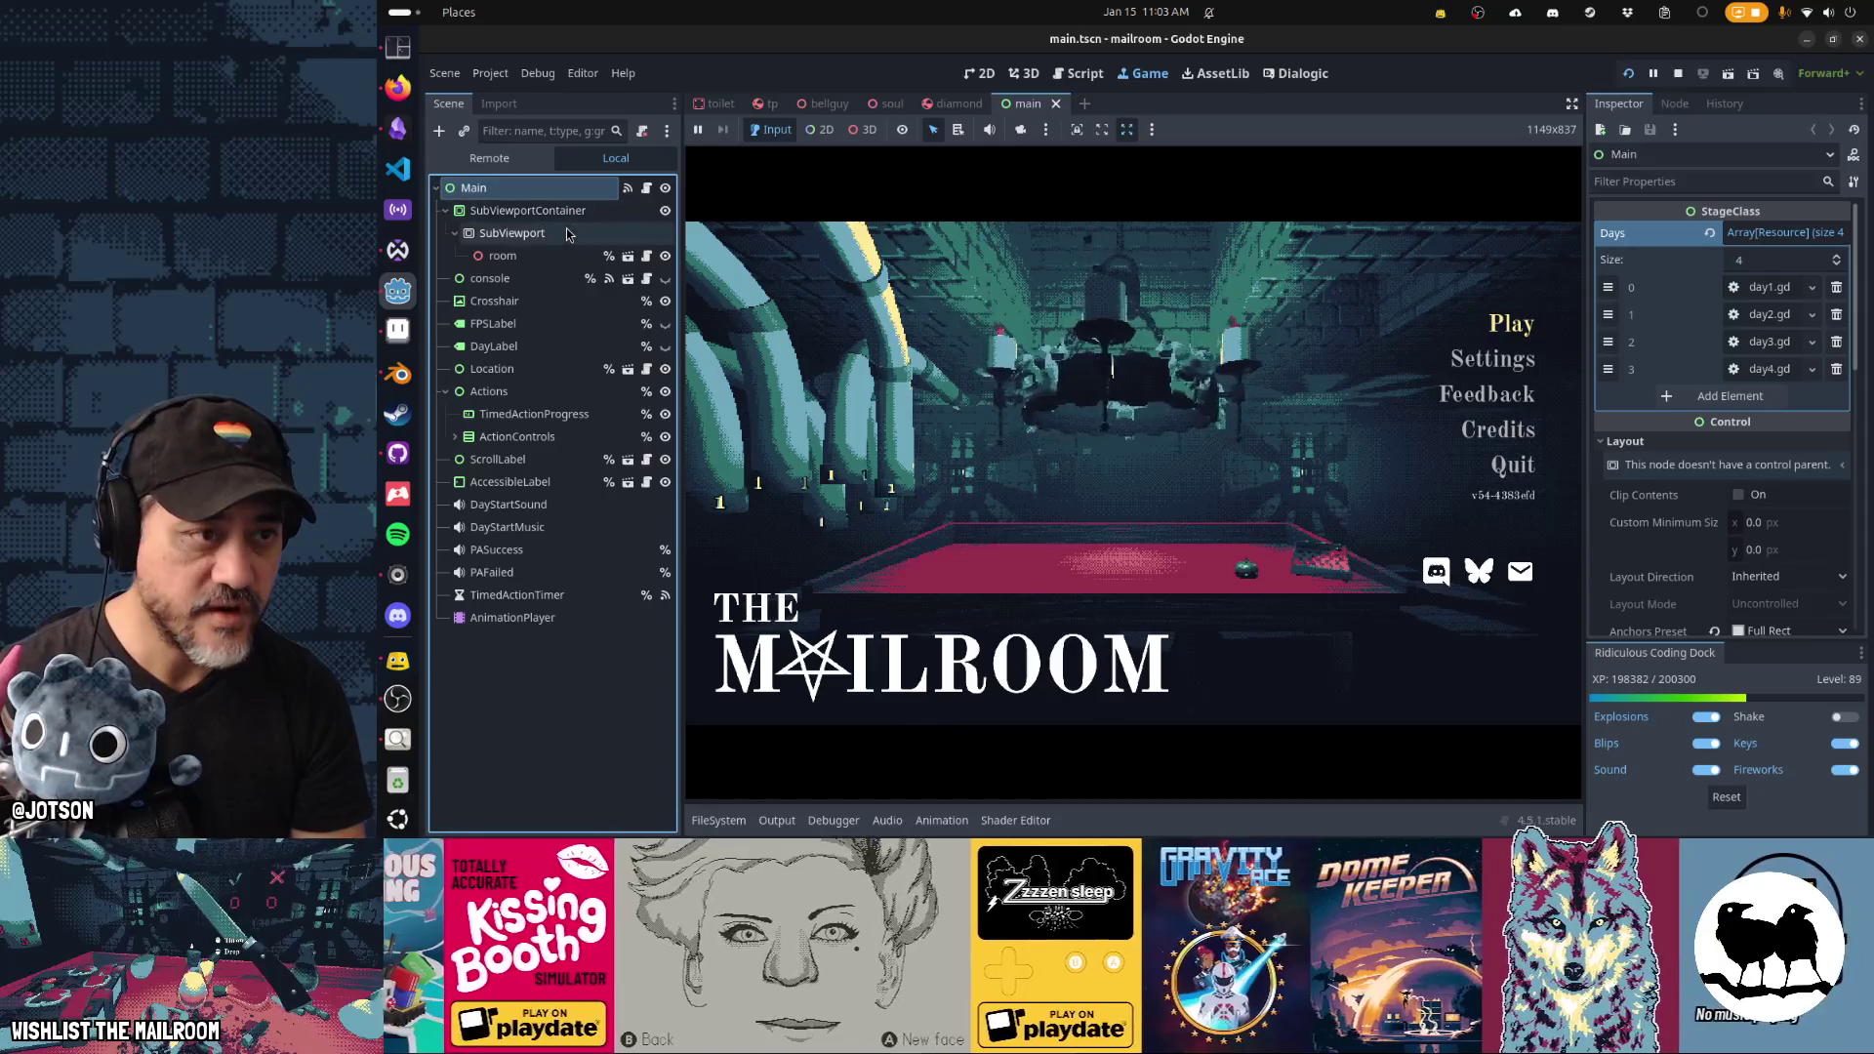
Select SubViewportContainer and tick Use Parent Material to turn off the posterize effect.
{"action": "left_click", "coordinate": [566, 211]}
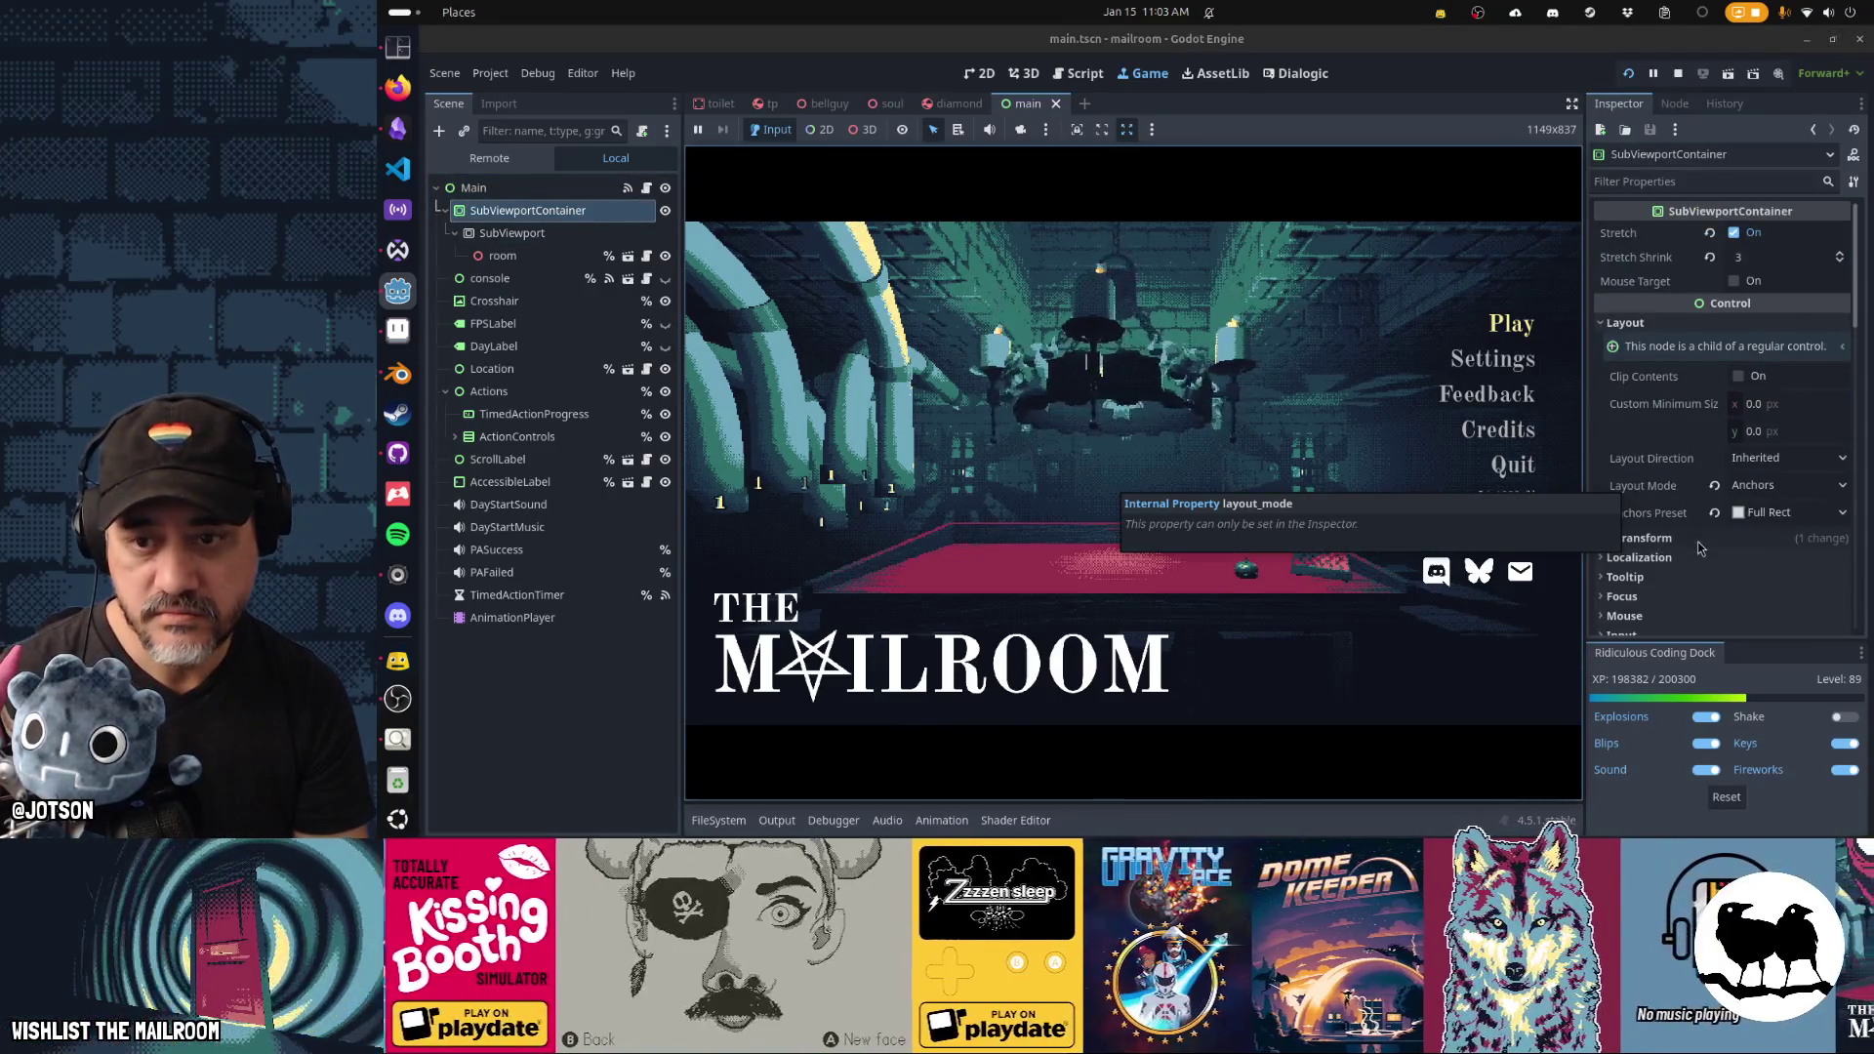
{"action": "scroll", "coordinate": [1698, 549], "scroll_direction": "down", "scroll_amount": 2}
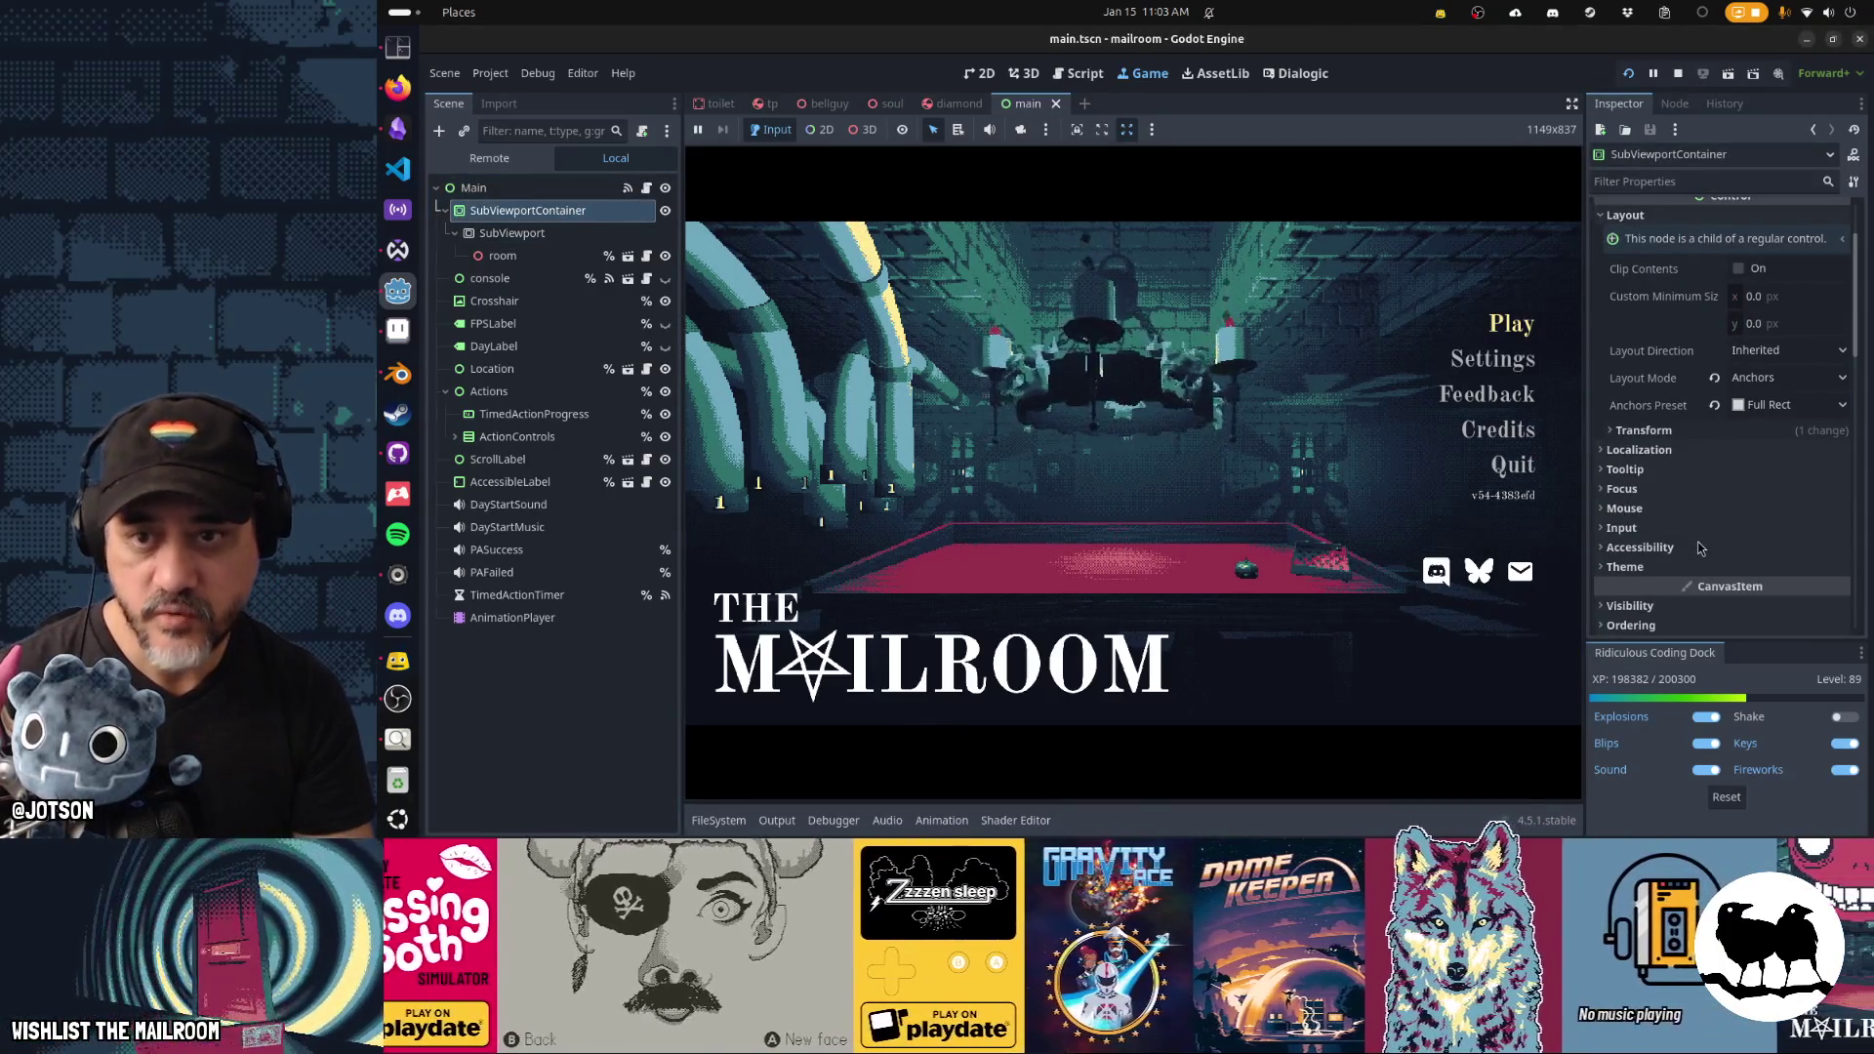
{"action": "scroll", "coordinate": [1692, 543], "scroll_direction": "up", "scroll_amount": 2}
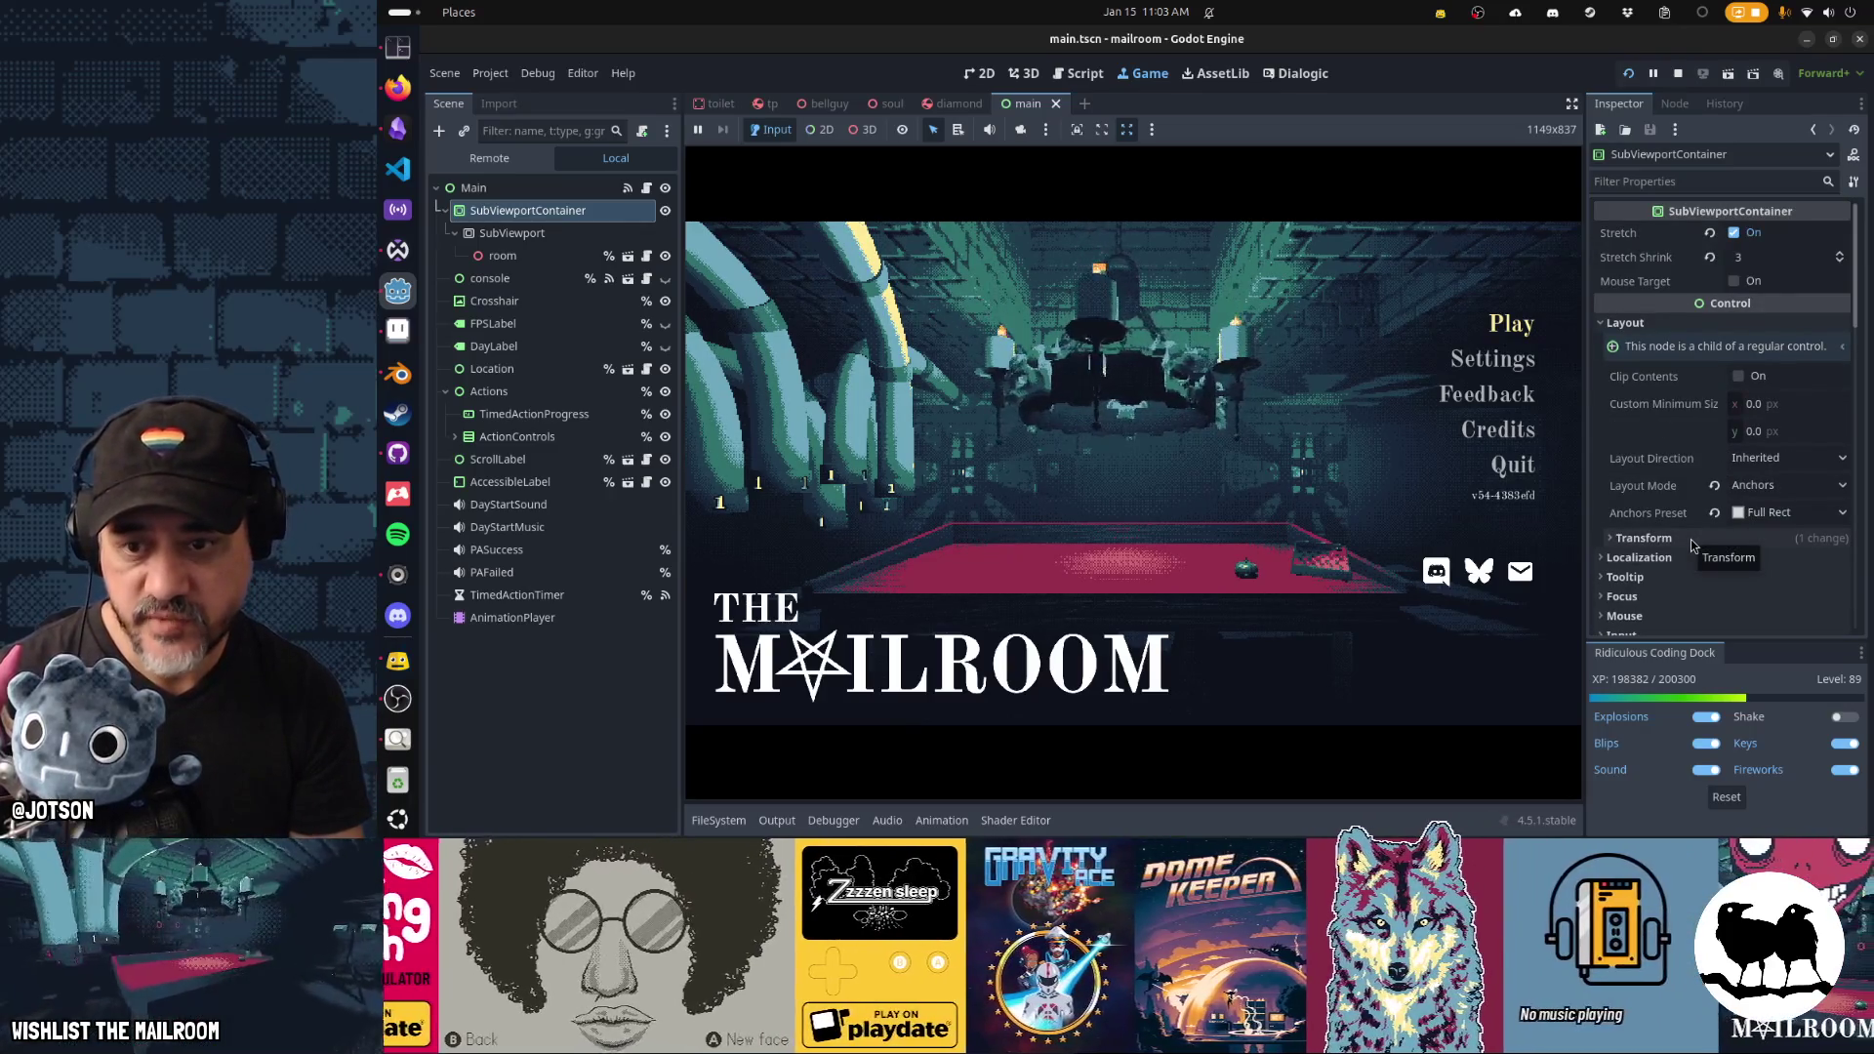
{"action": "scroll", "coordinate": [1692, 545], "scroll_direction": "down", "scroll_amount": 1}
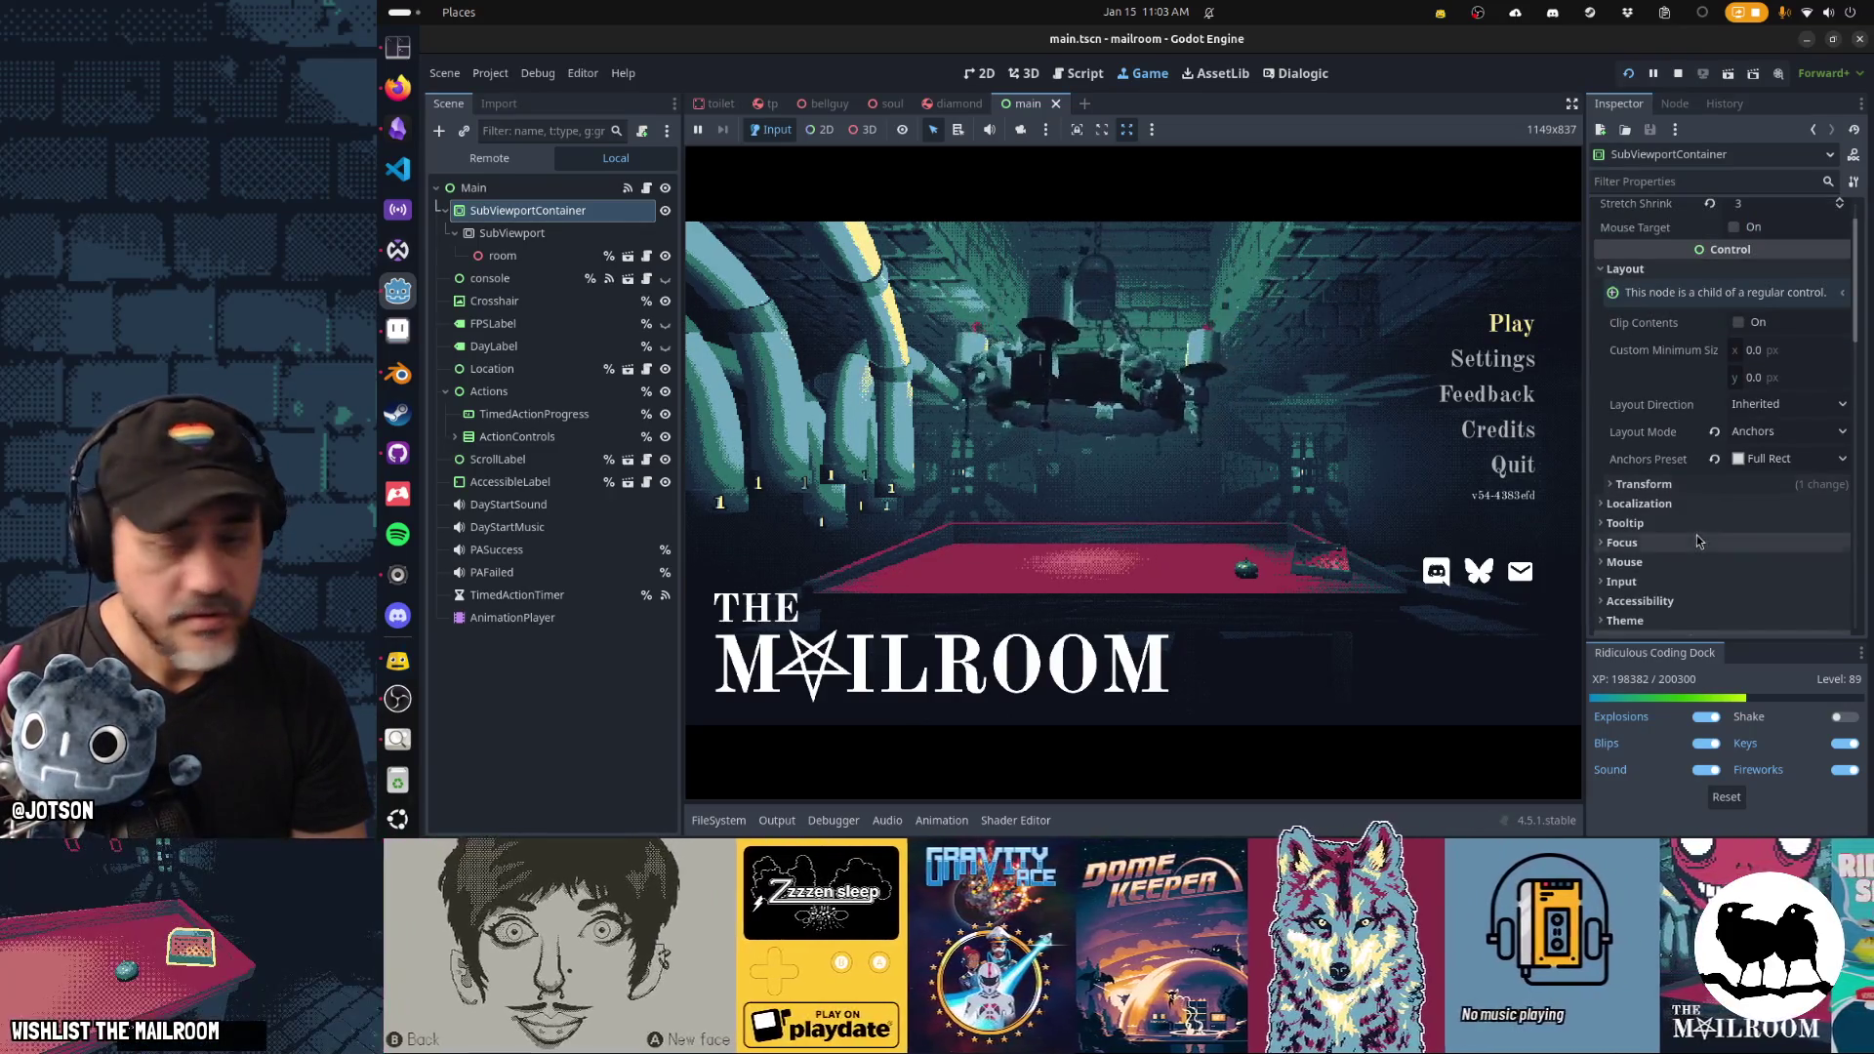
{"action": "scroll", "coordinate": [1695, 537], "scroll_direction": "down", "scroll_amount": 10}
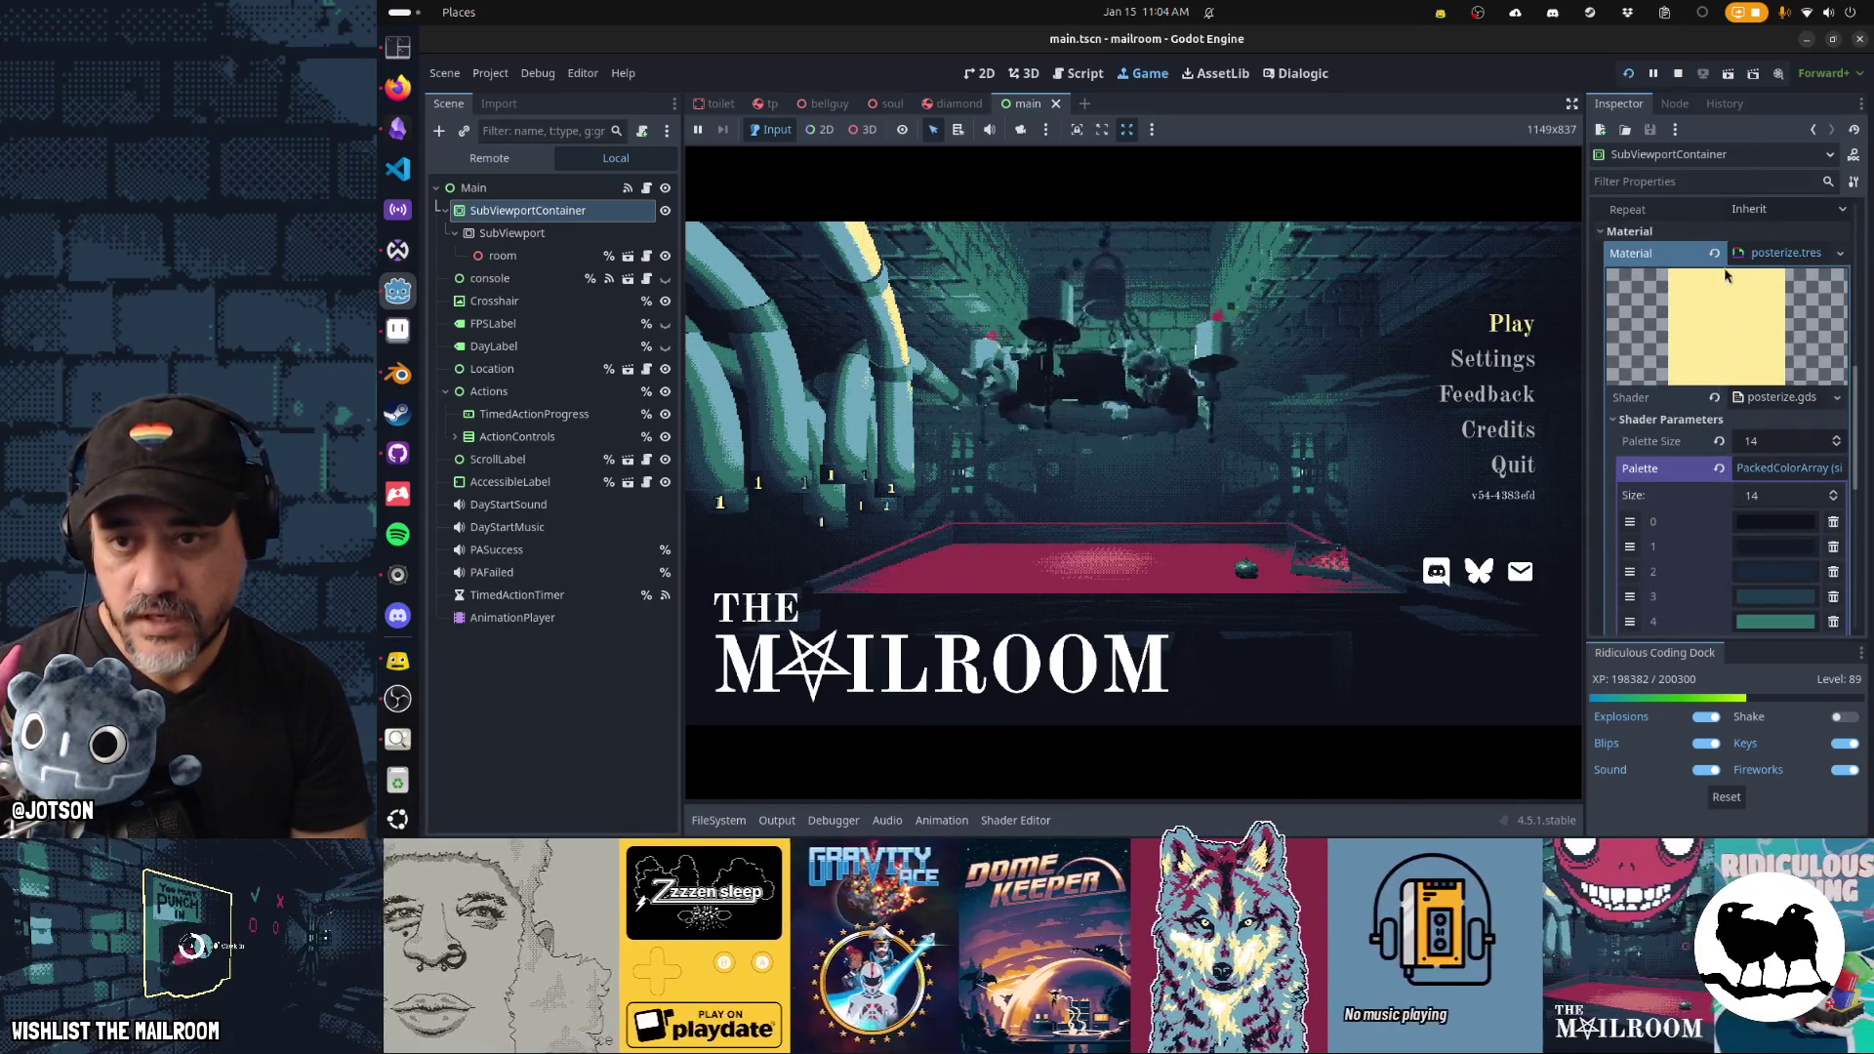
{"action": "scroll", "coordinate": [1703, 471], "scroll_direction": "down", "scroll_amount": 8}
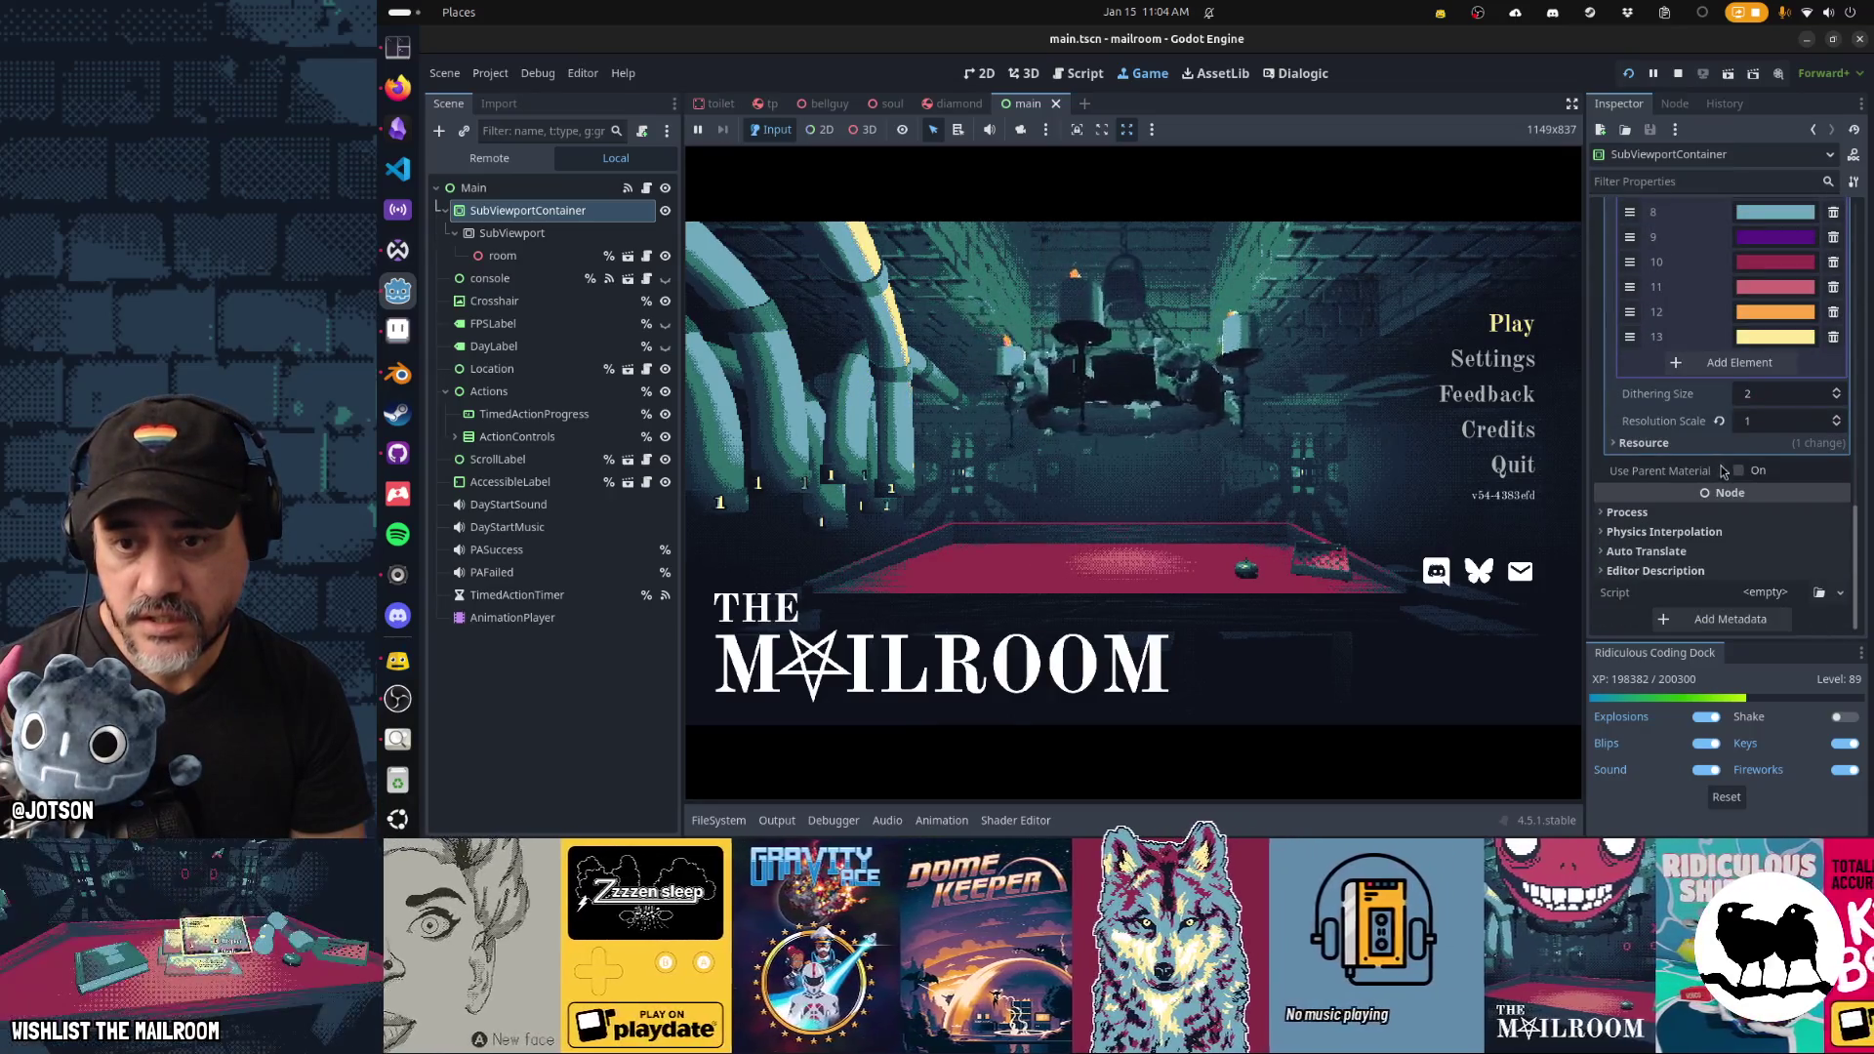
{"action": "left_click", "coordinate": [1741, 471]}
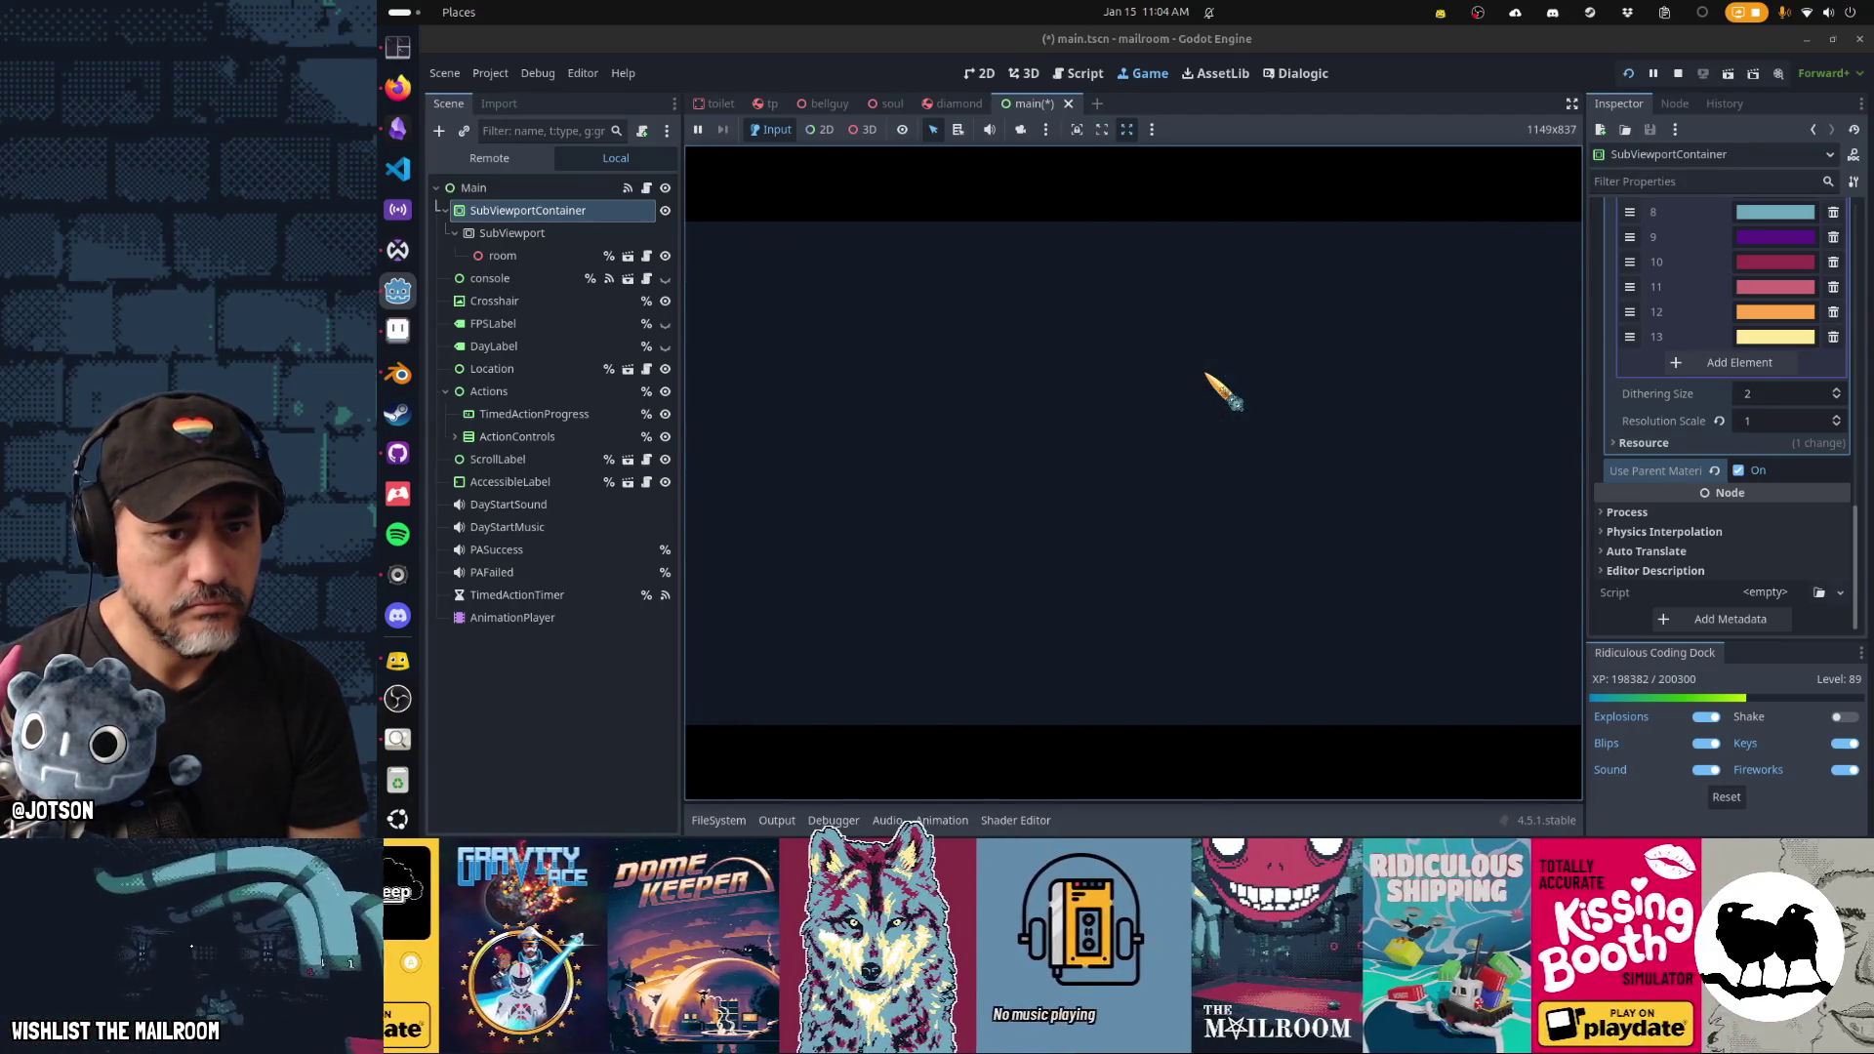
Pause the game once the room loads, then resume it.
{"action": "key", "text": "Escape"}
{"action": "left_click", "coordinate": [1735, 473]}
{"action": "left_click", "coordinate": [1738, 472]}
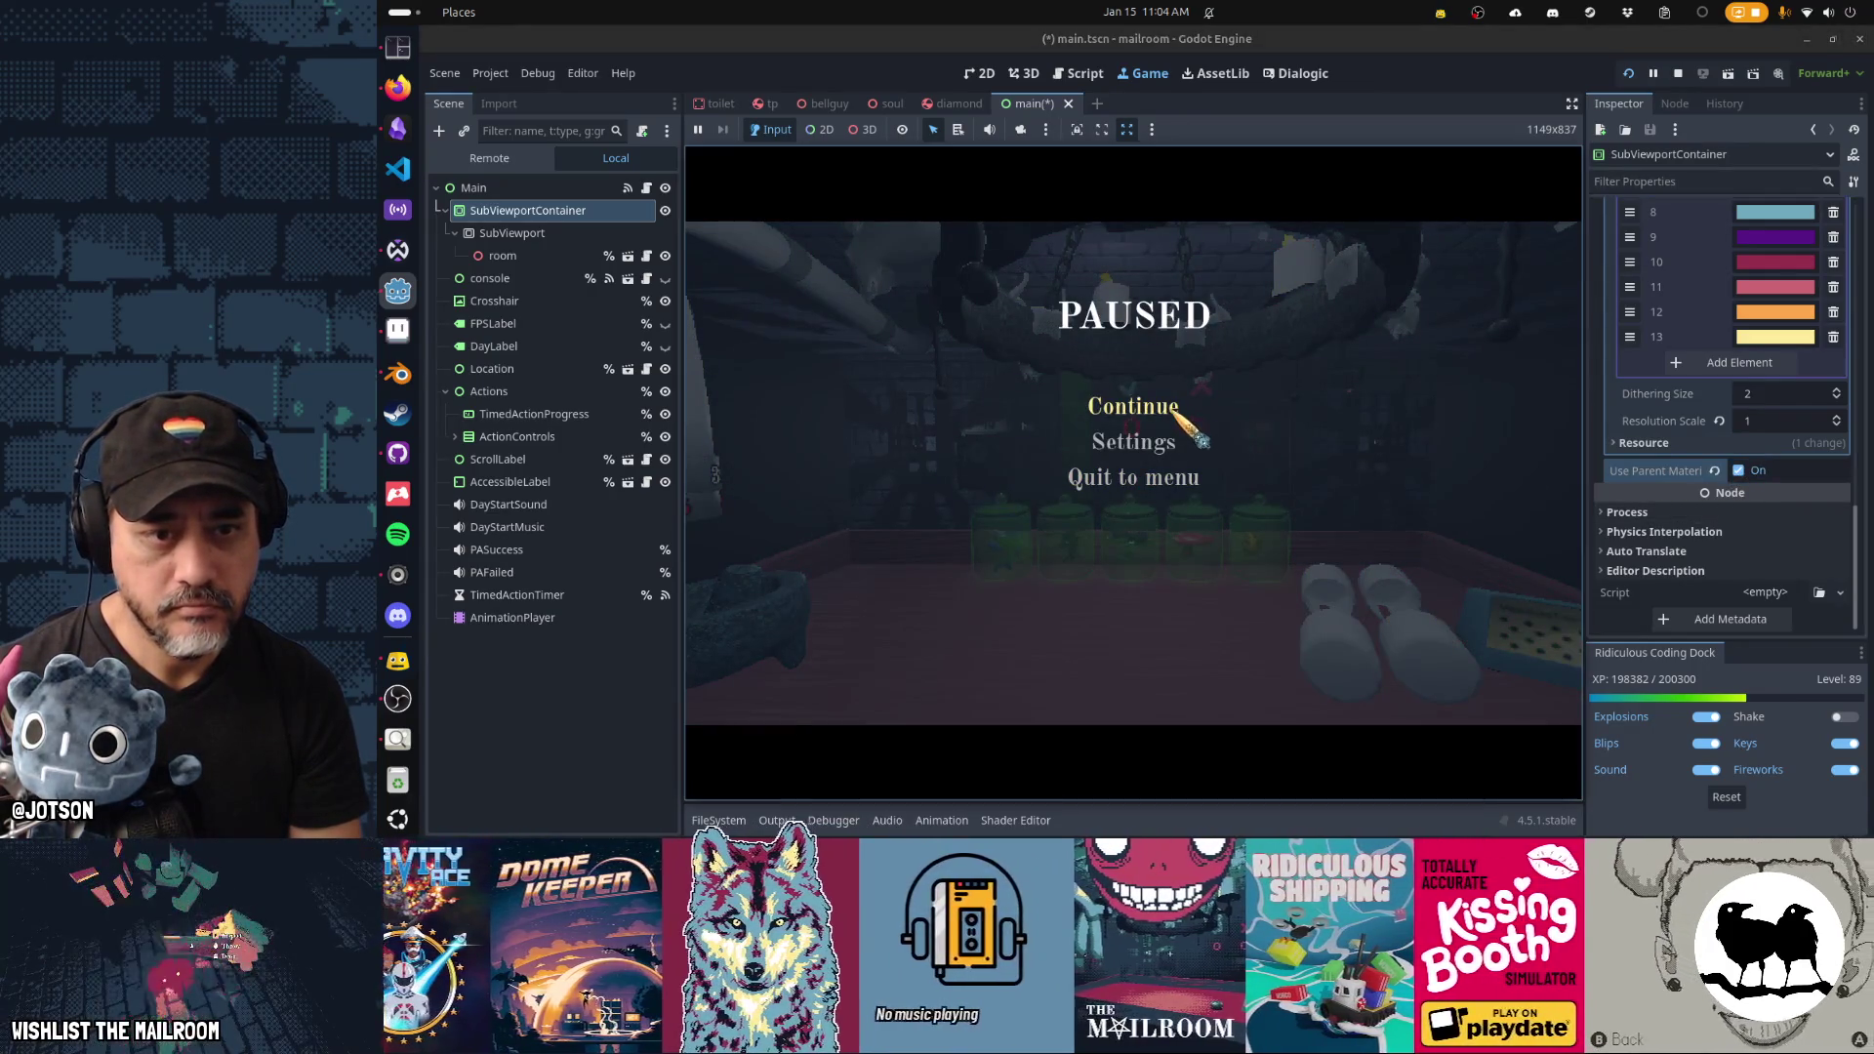
{"action": "left_click", "coordinate": [1176, 409]}
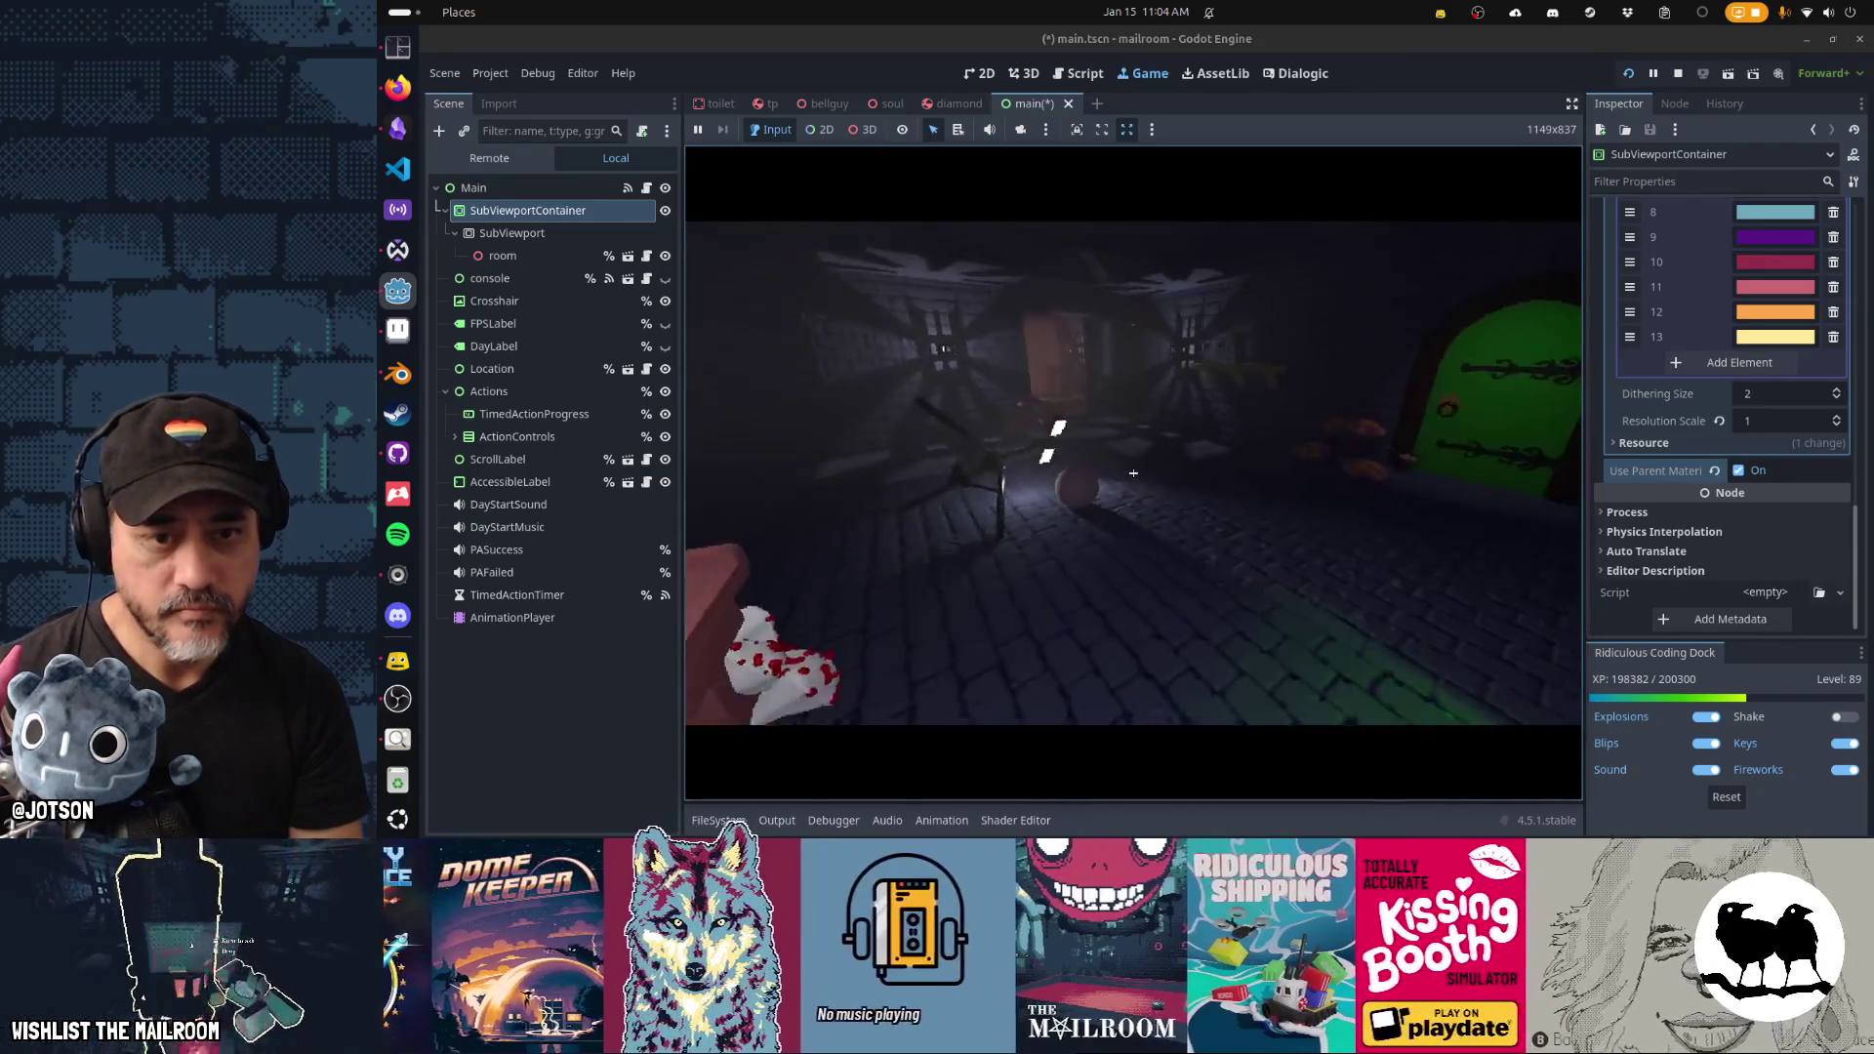
Spawn a diamond on the table shelf via the console, inspect it, pause, and open diamond.tscn.
{"action": "left_click", "coordinate": [1133, 473]}
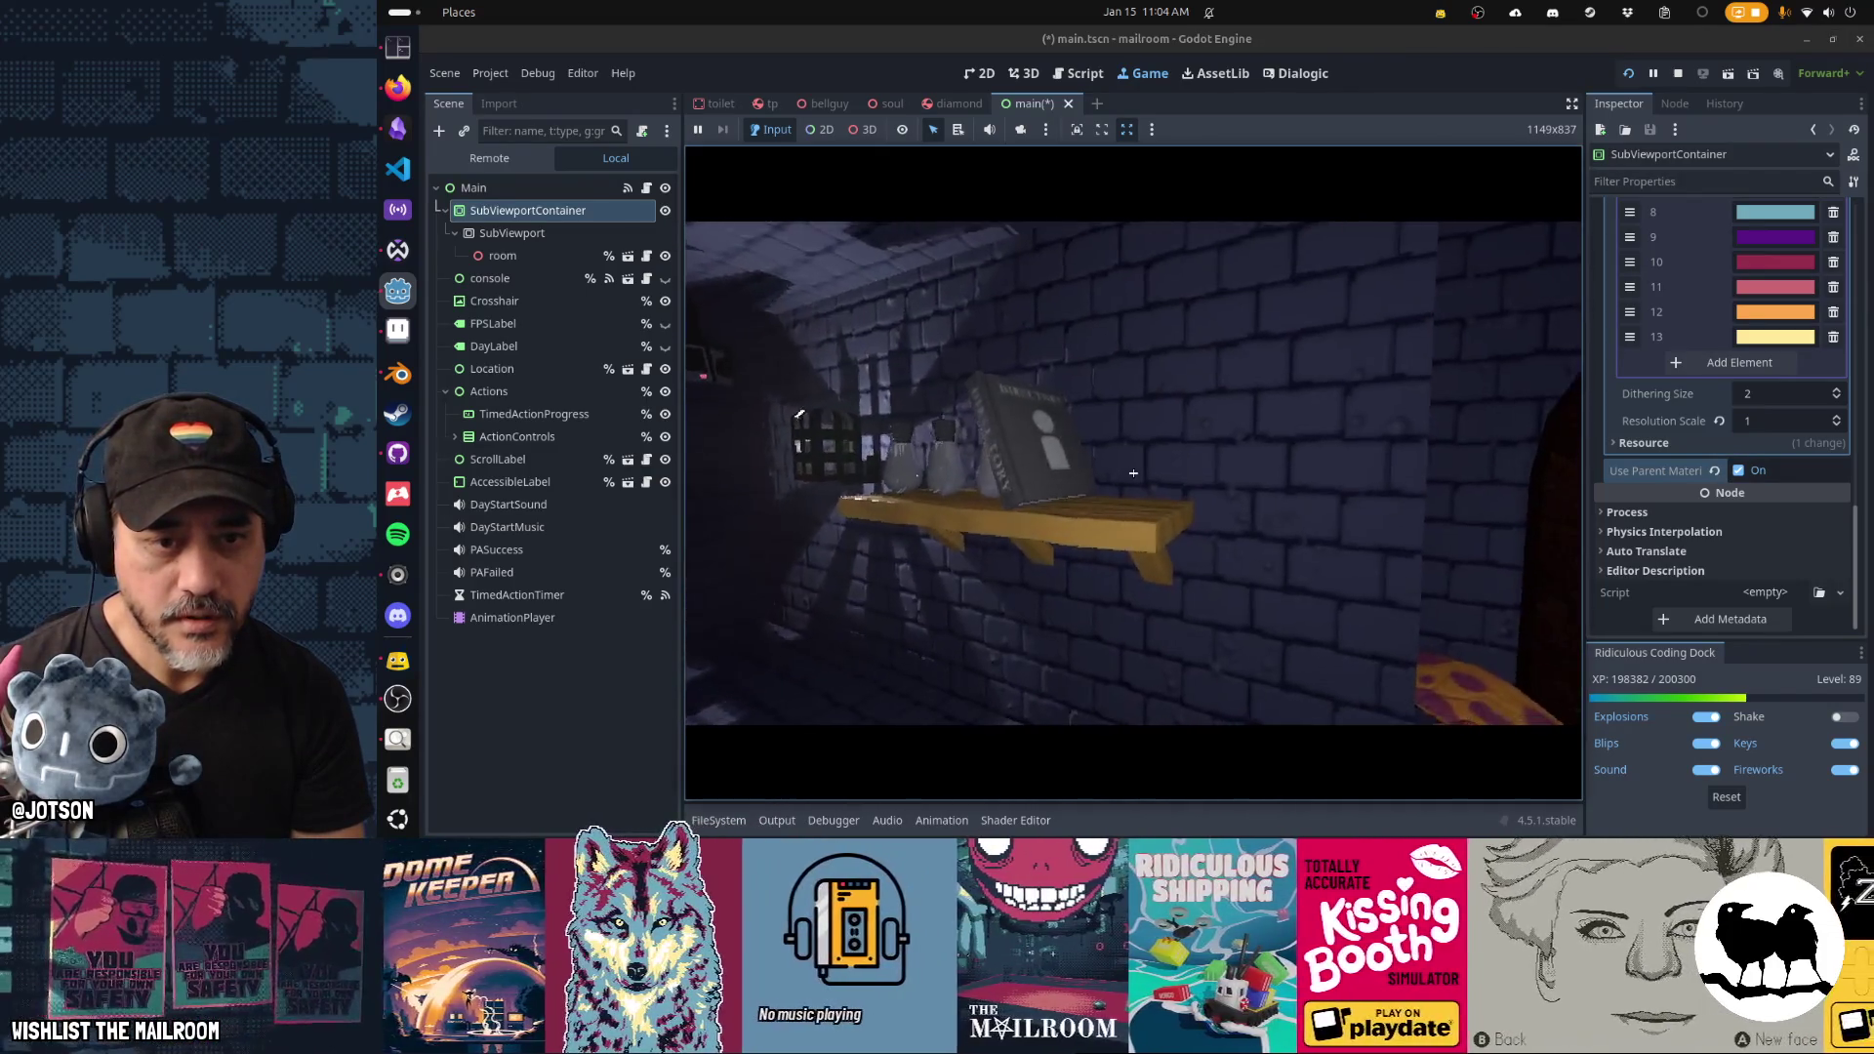
{"action": "type", "text": "a diamo"}
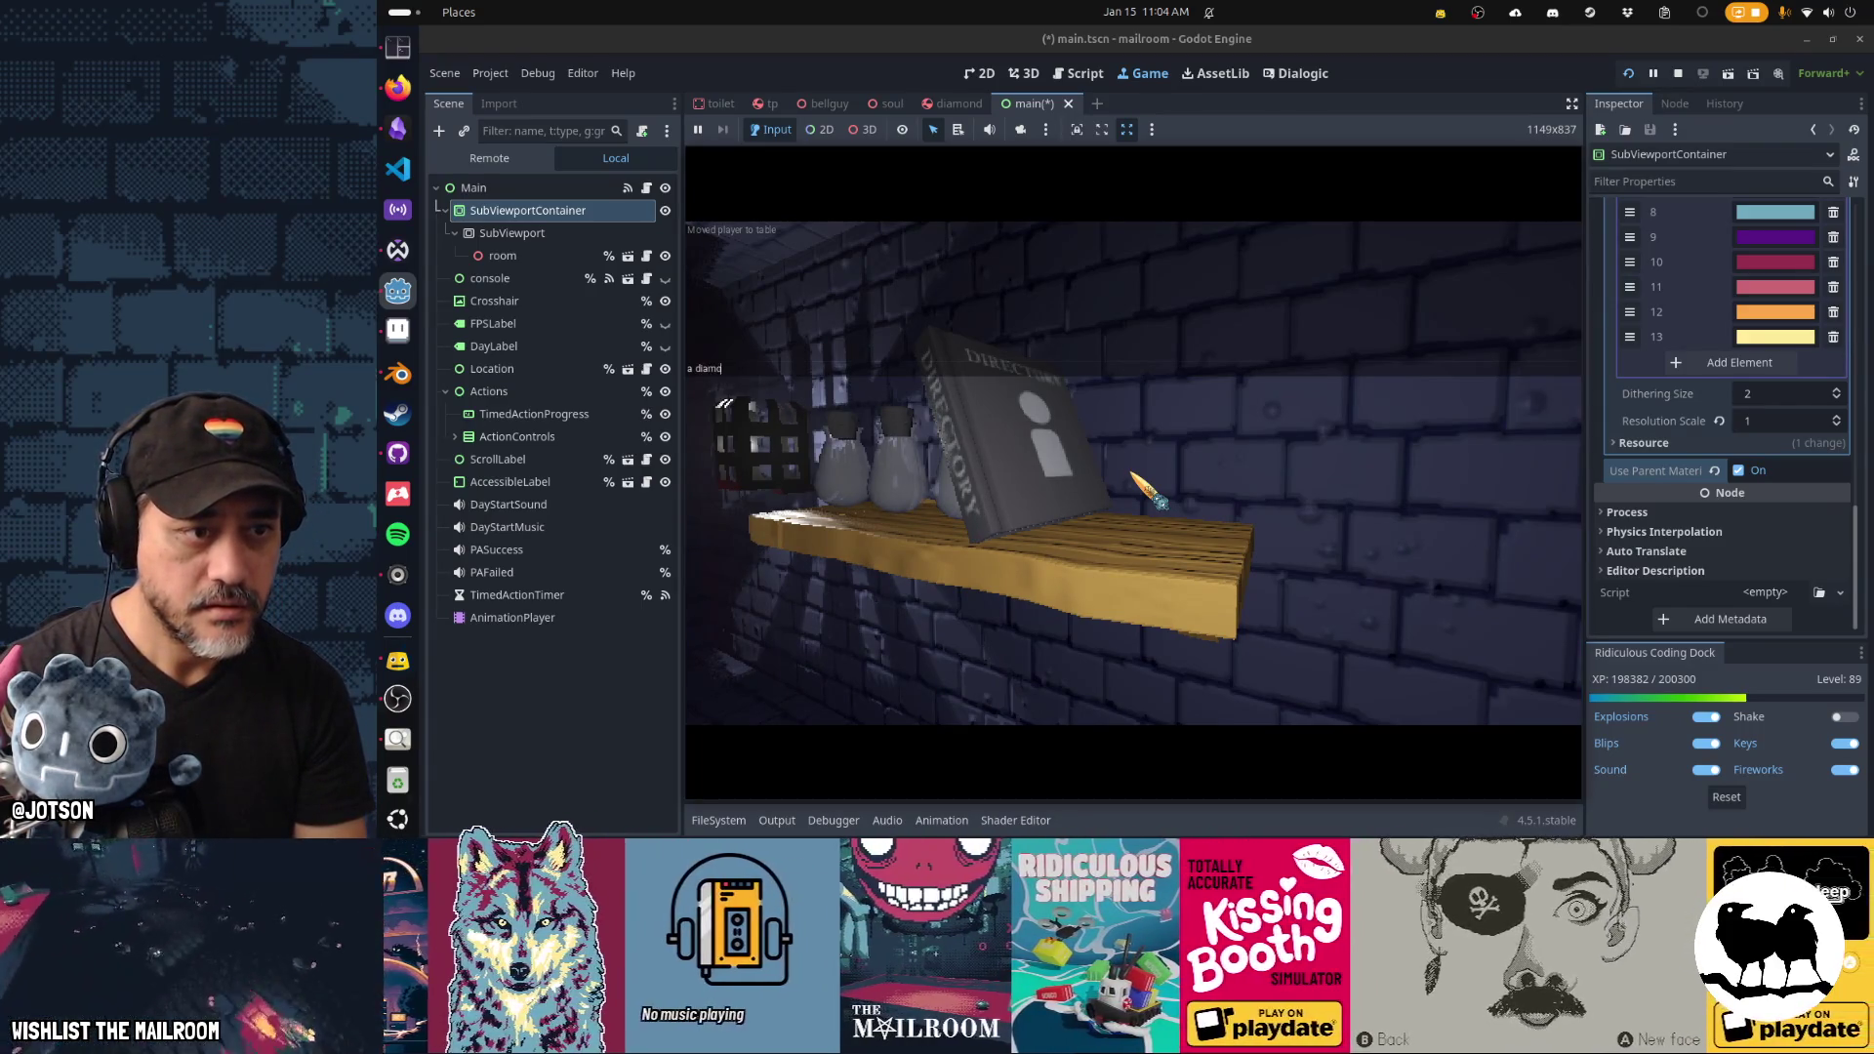
{"action": "type", "text": "nd"}
{"action": "key", "text": "Return"}
{"action": "left_click", "coordinate": [1133, 473]}
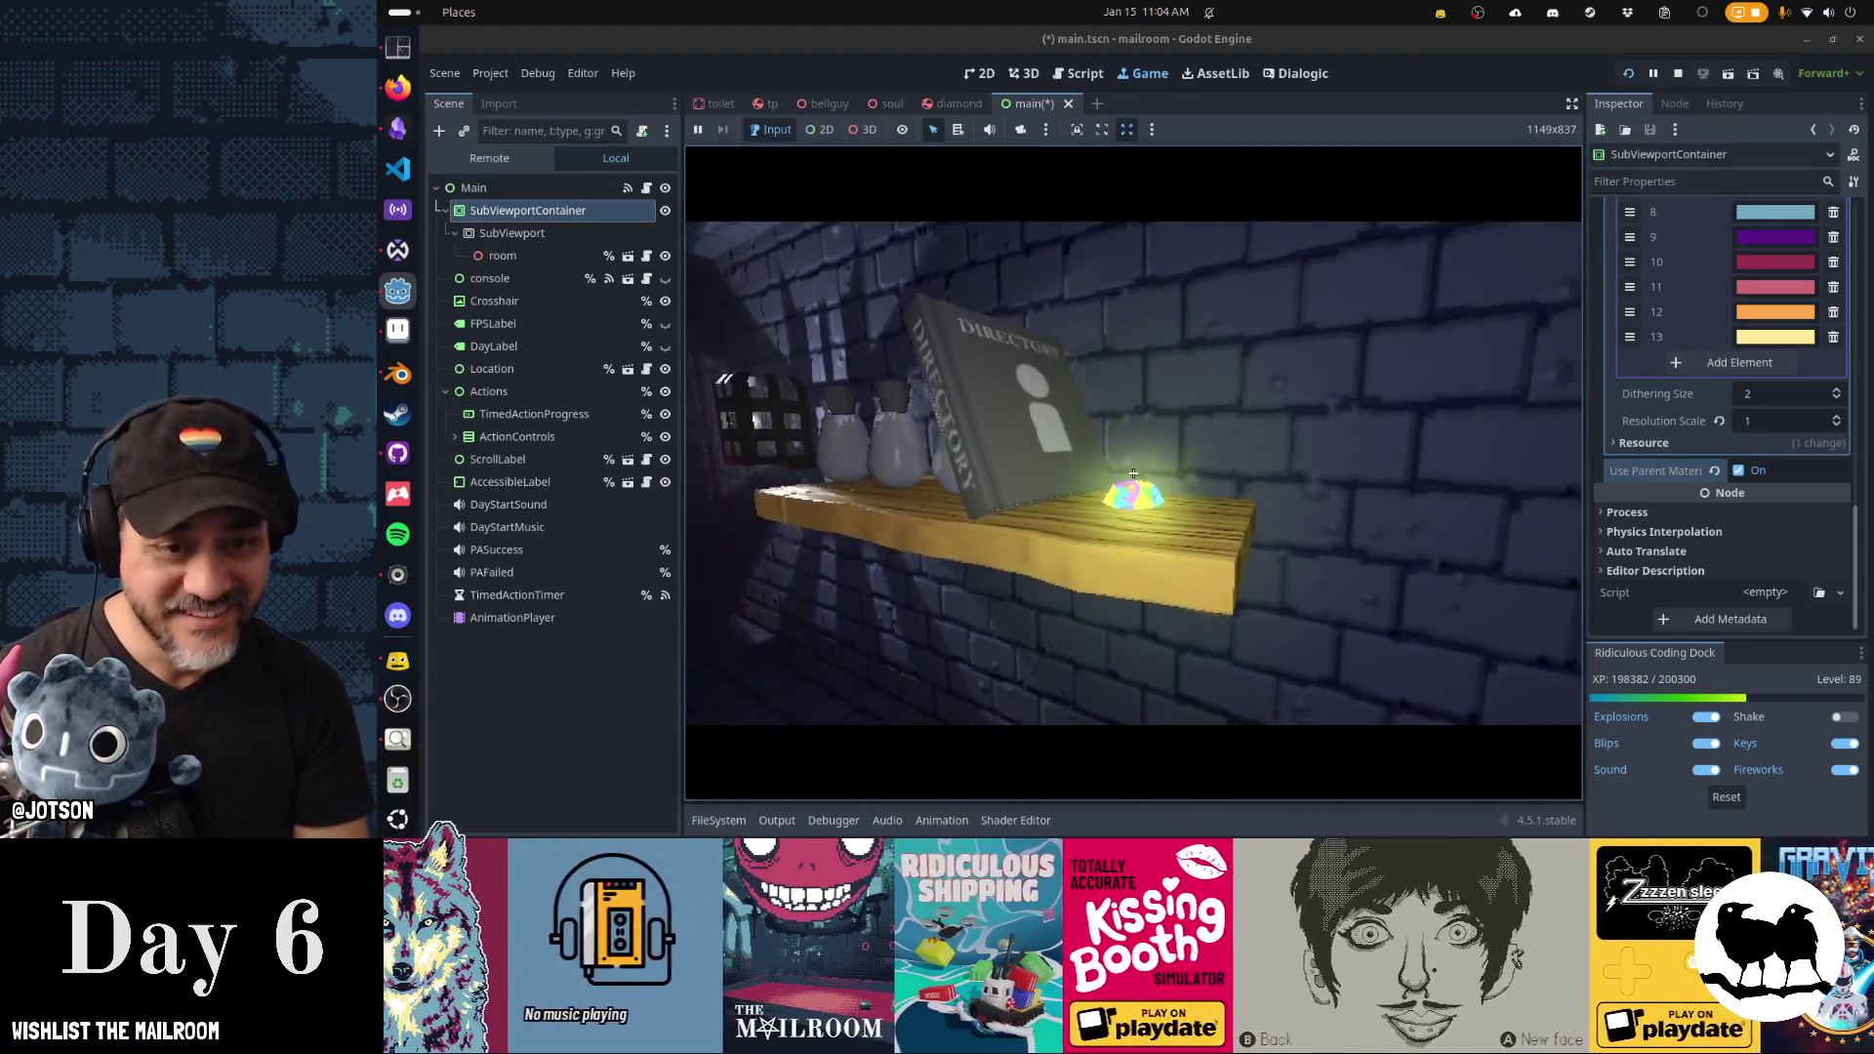
{"action": "key", "text": "Escape"}
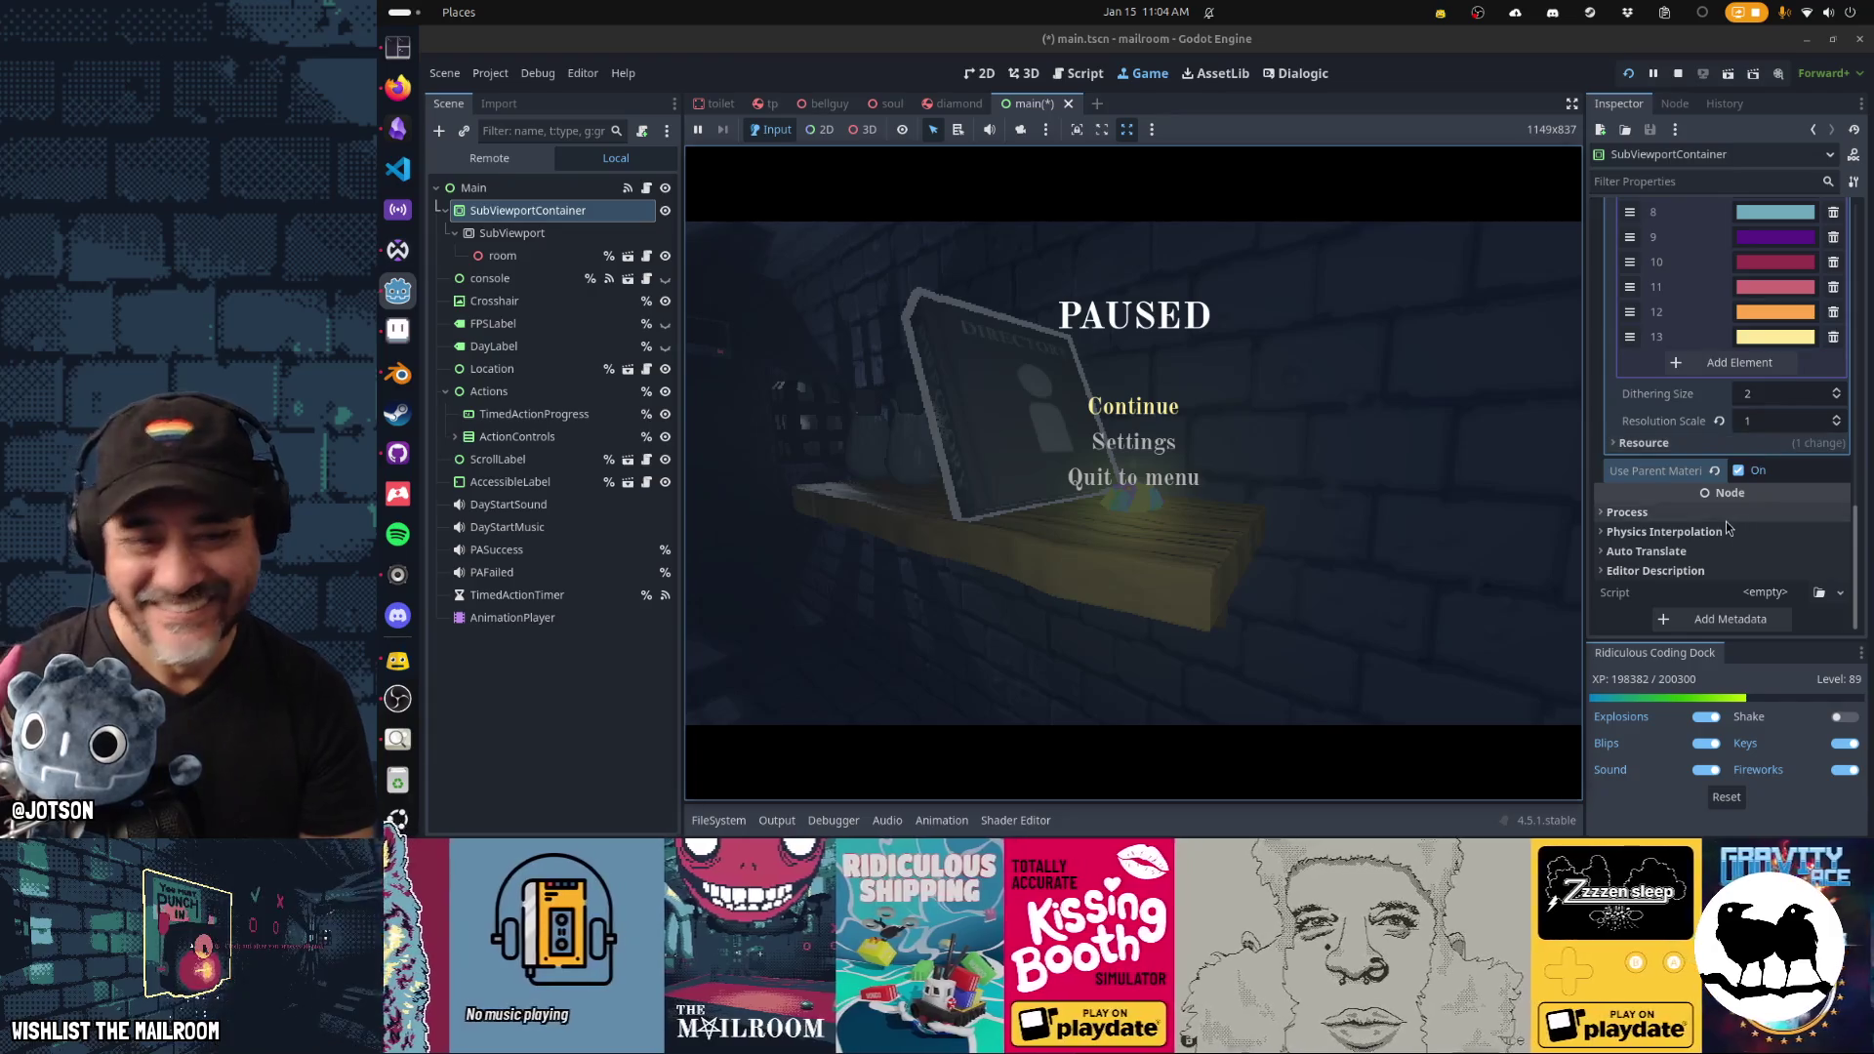
{"action": "left_click", "coordinate": [952, 104]}
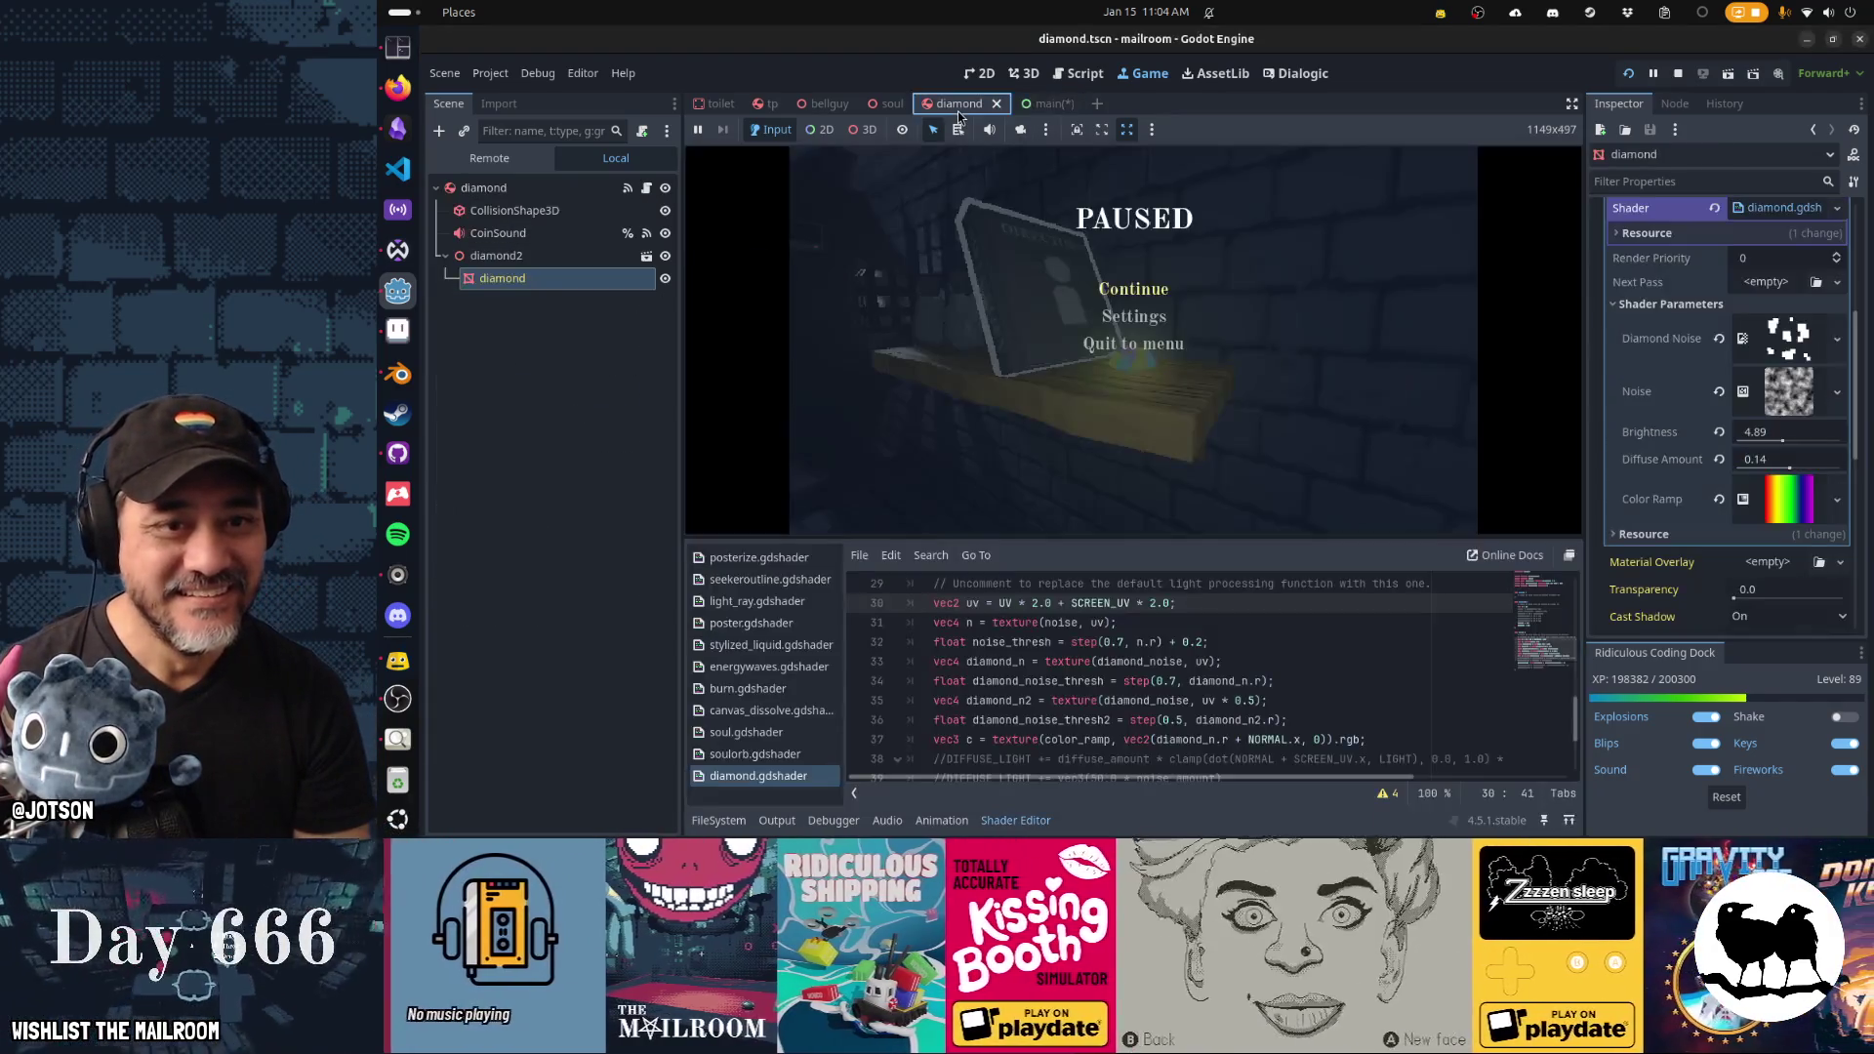
Lower the diamond shader's Brightness to 3.53 and Diffuse Amount to -2.72.
{"action": "mouse_move", "coordinate": [1774, 436]}
{"action": "left_mouse_down"}
{"action": "mouse_move", "coordinate": [1718, 435]}
{"action": "mouse_move", "coordinate": [1803, 468]}
{"action": "left_mouse_up"}
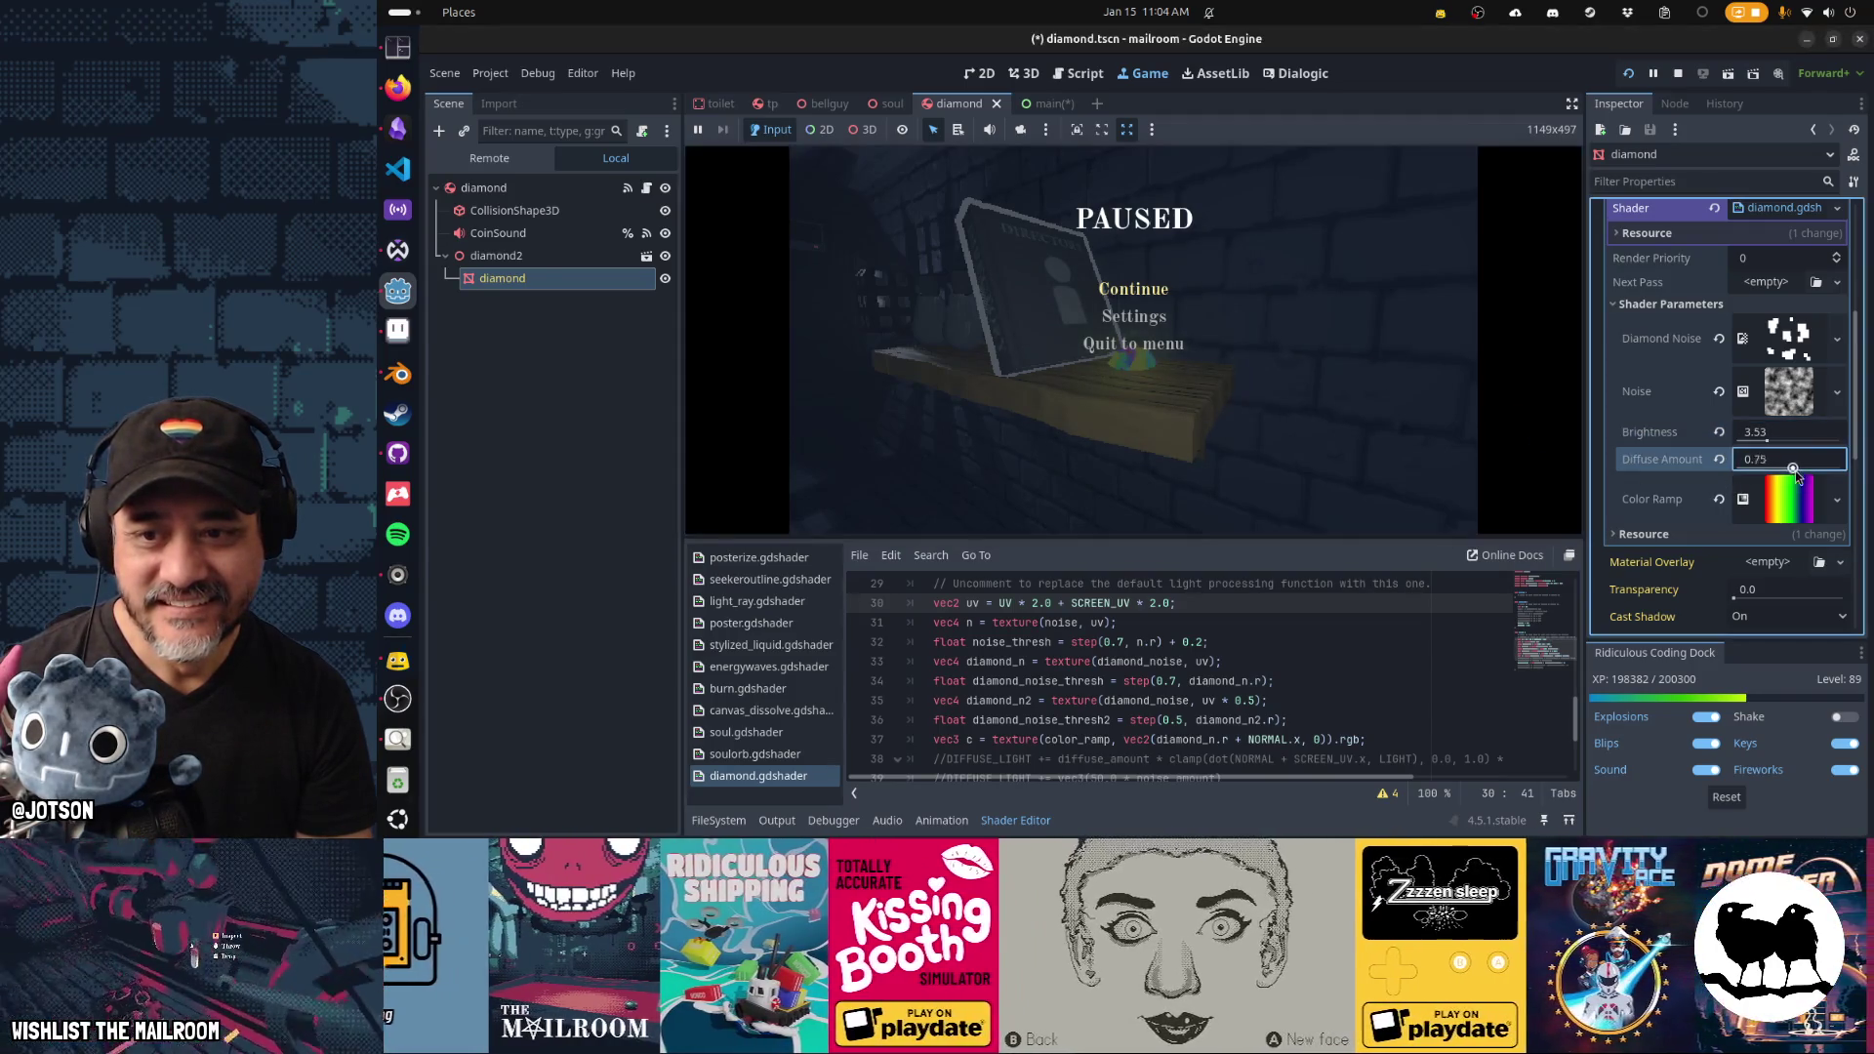
{"action": "left_click", "coordinate": [1836, 340]}
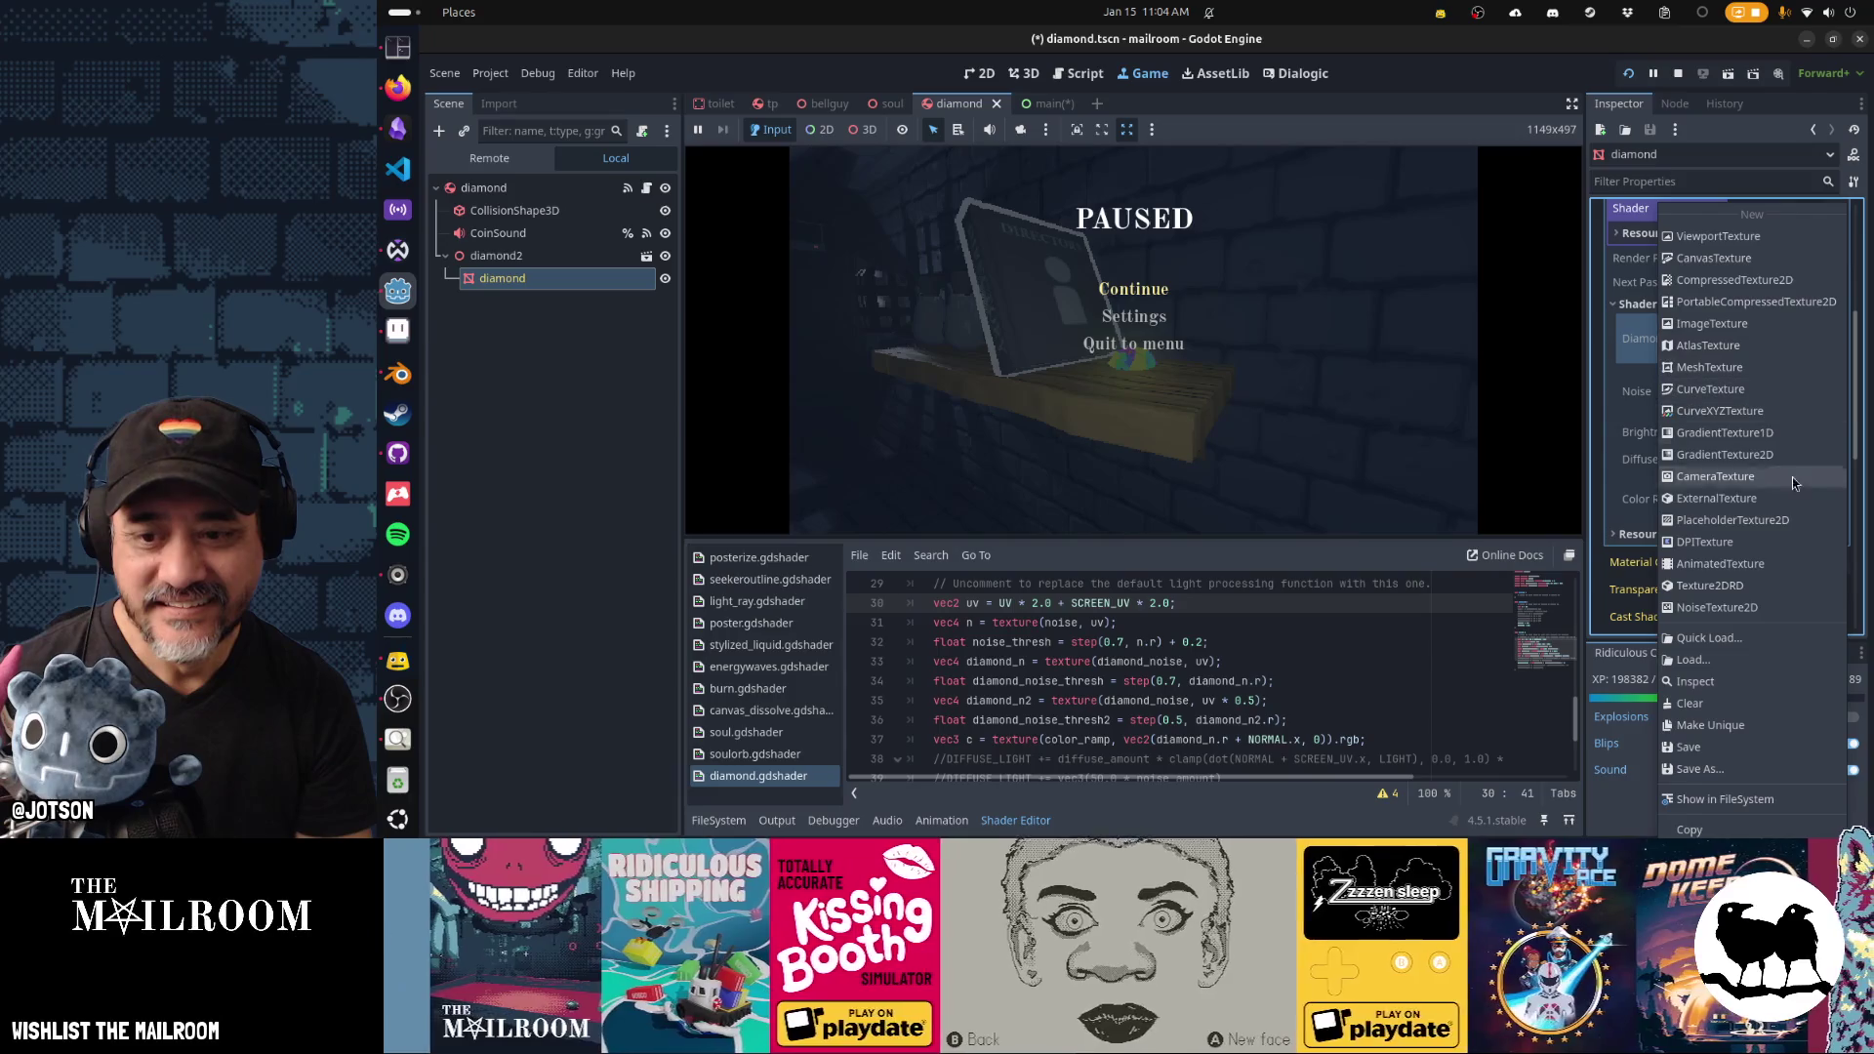
{"action": "left_click", "coordinate": [1776, 632]}
{"action": "key", "text": "Return"}
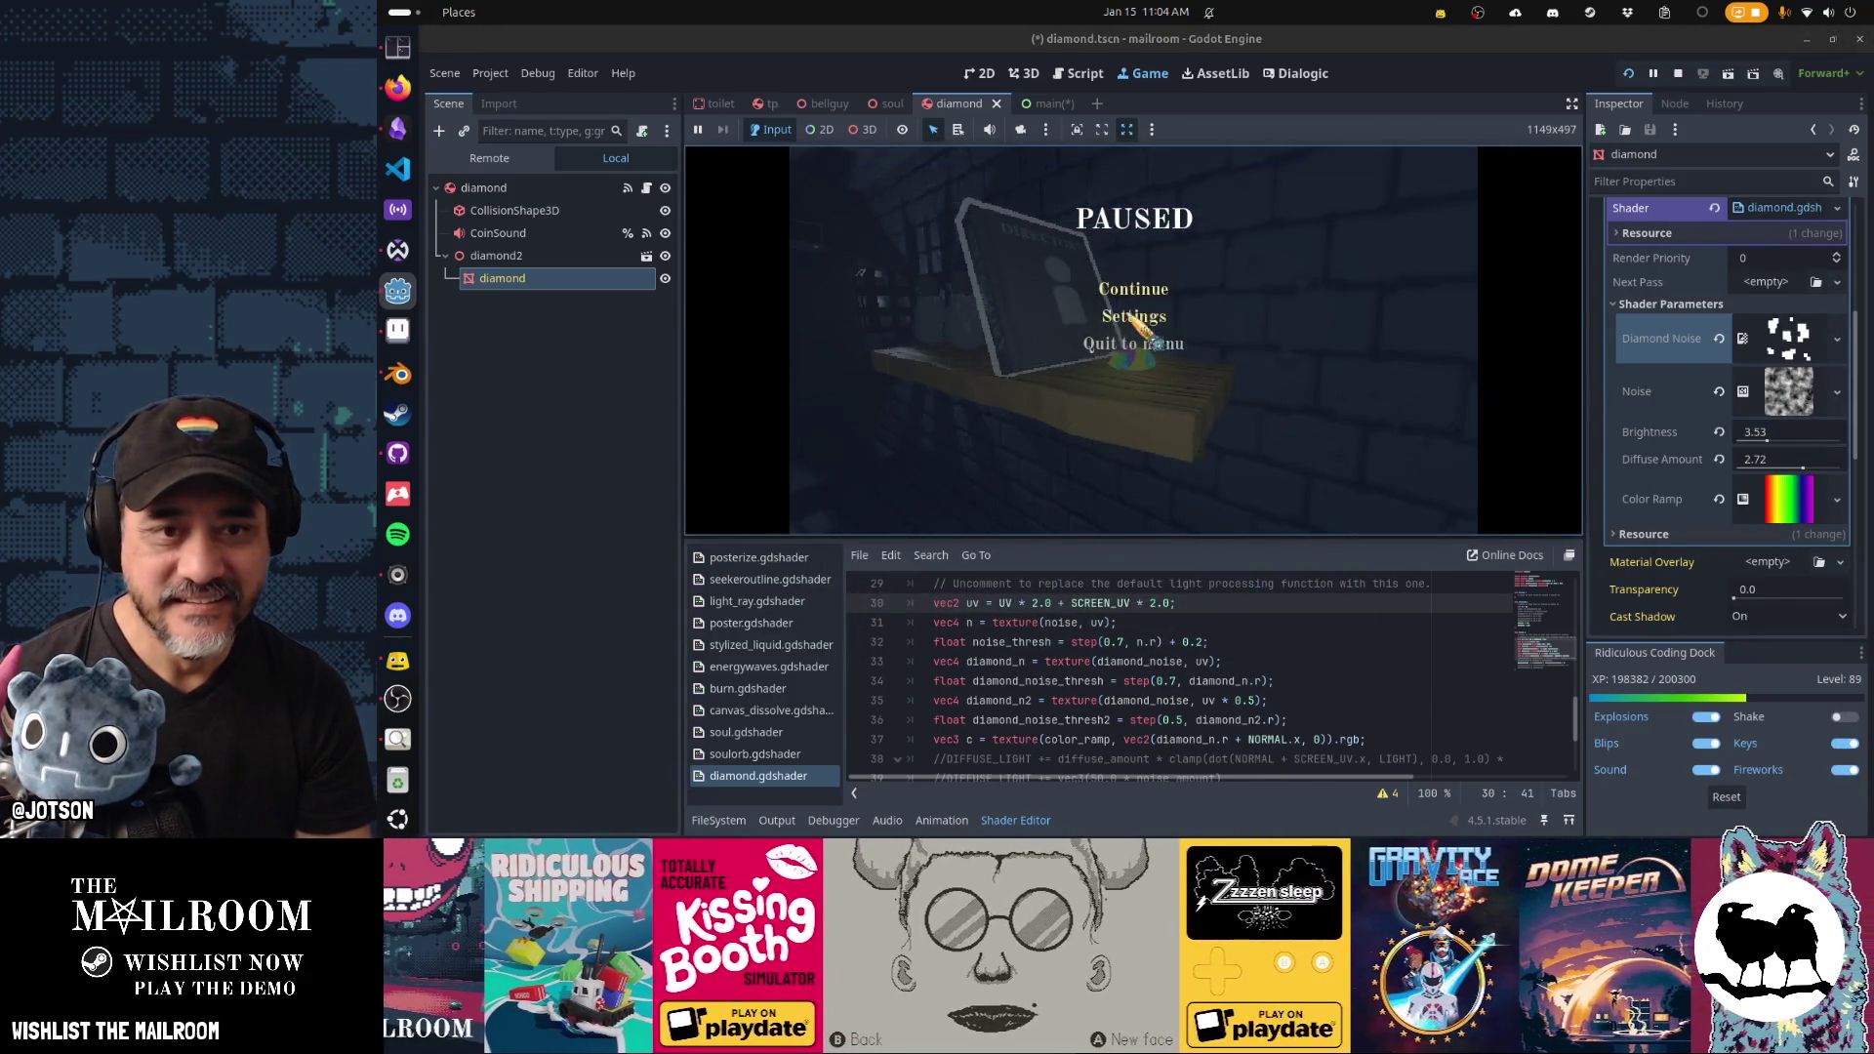
Resume the game, walk to the shelf, and spawn a fresh diamond with 'a diamond'.
{"action": "left_click", "coordinate": [1137, 291]}
{"action": "key", "text": "a"}
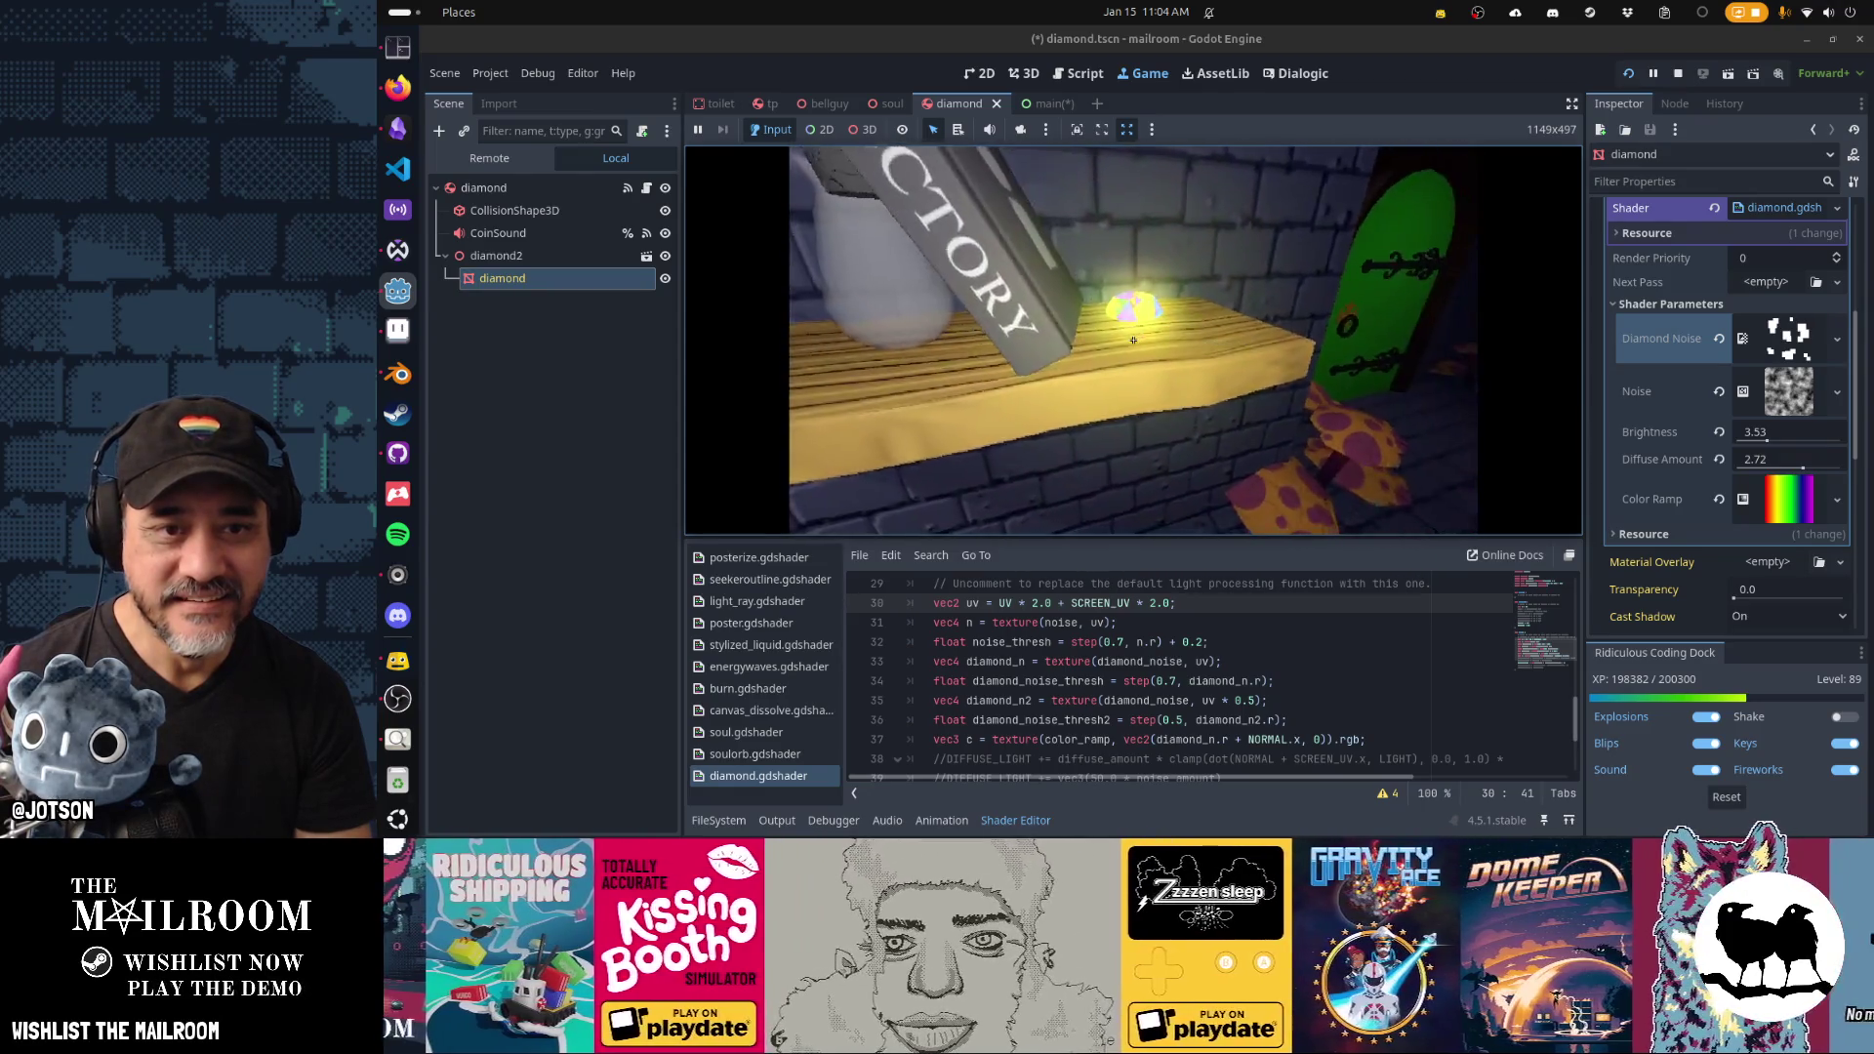
{"action": "key", "text": "w"}
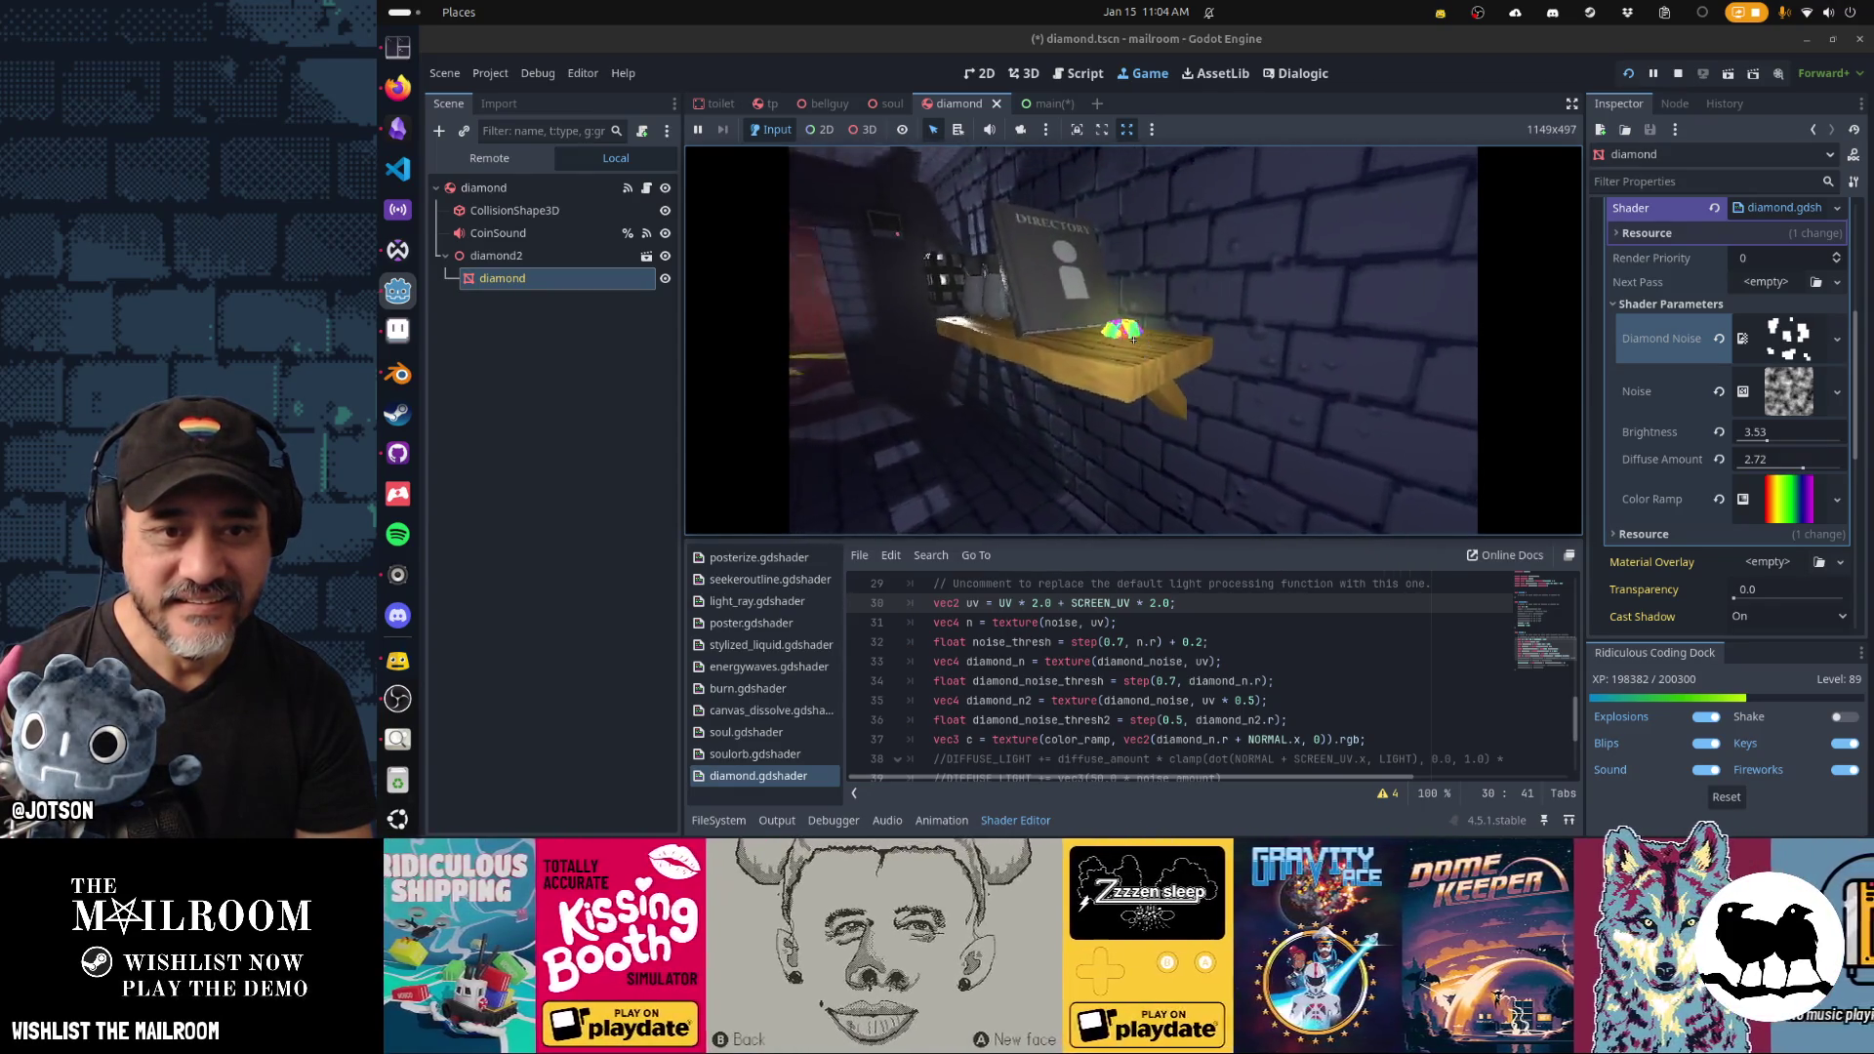
{"action": "mouse_move", "coordinate": [1133, 339]}
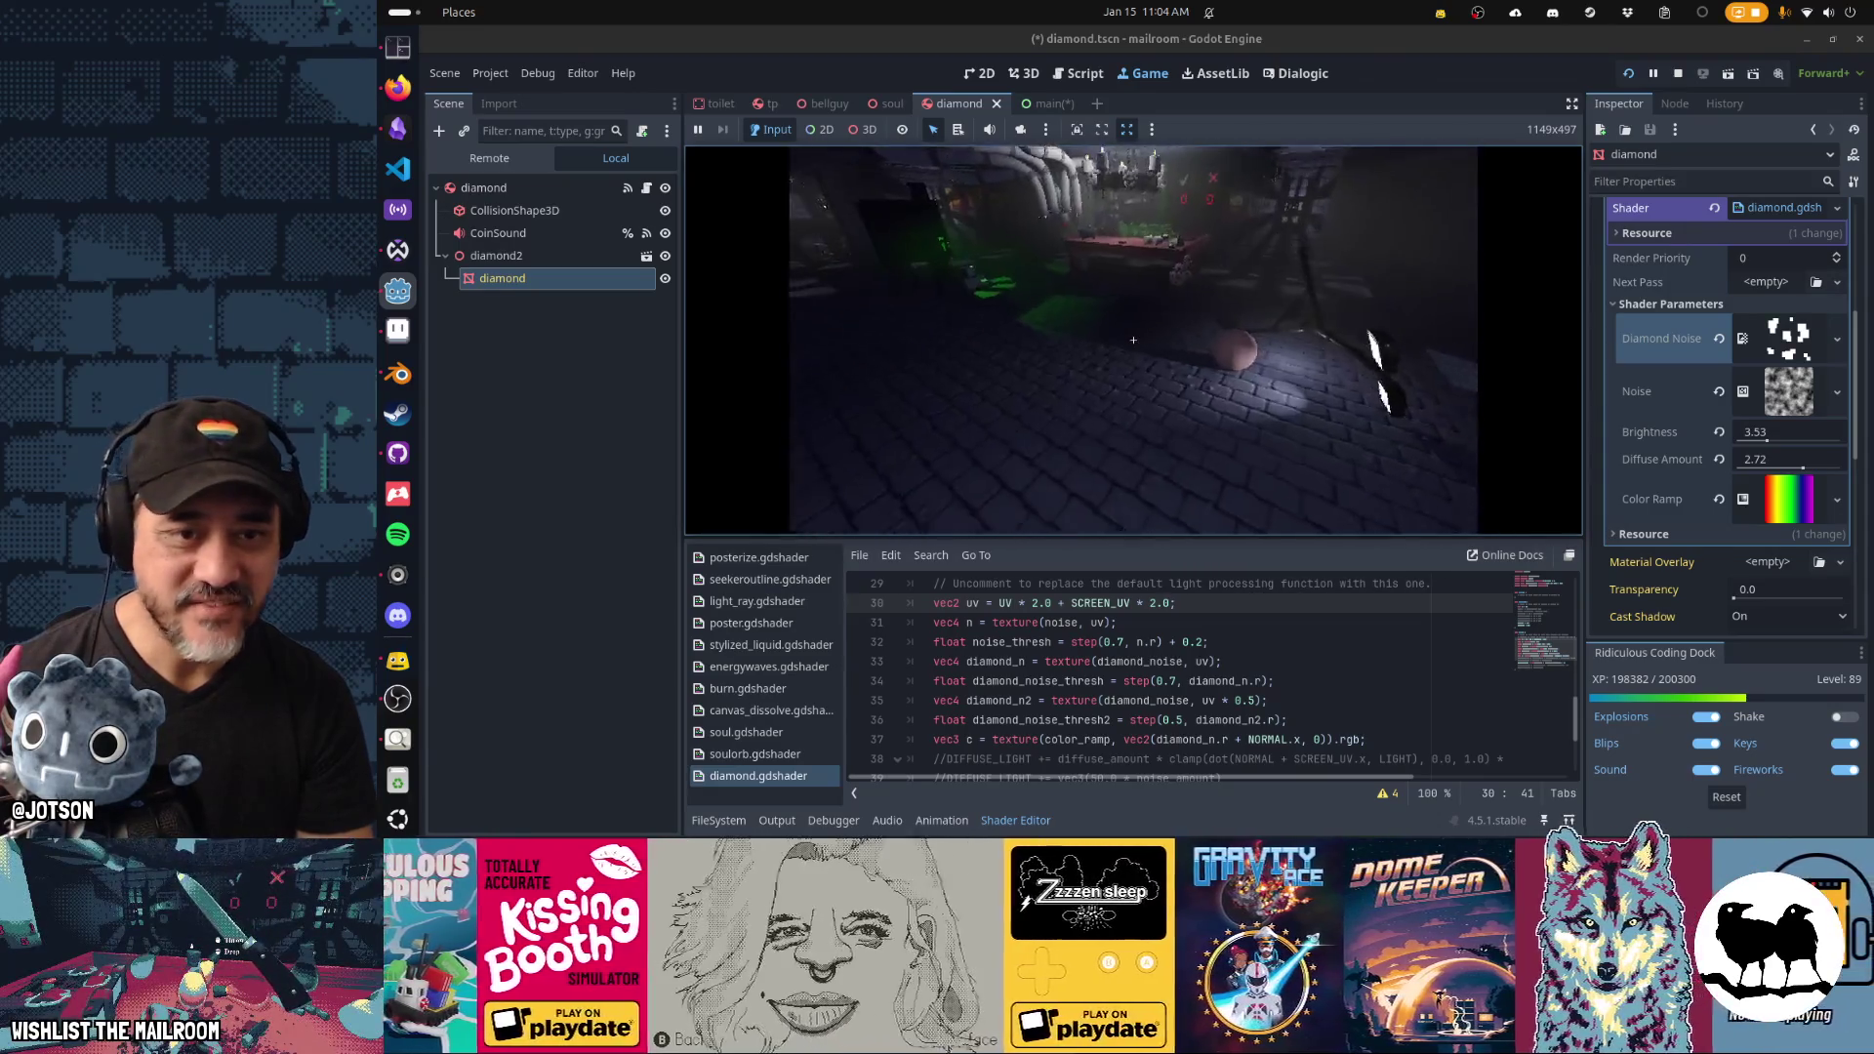
{"action": "key", "text": "F1"}
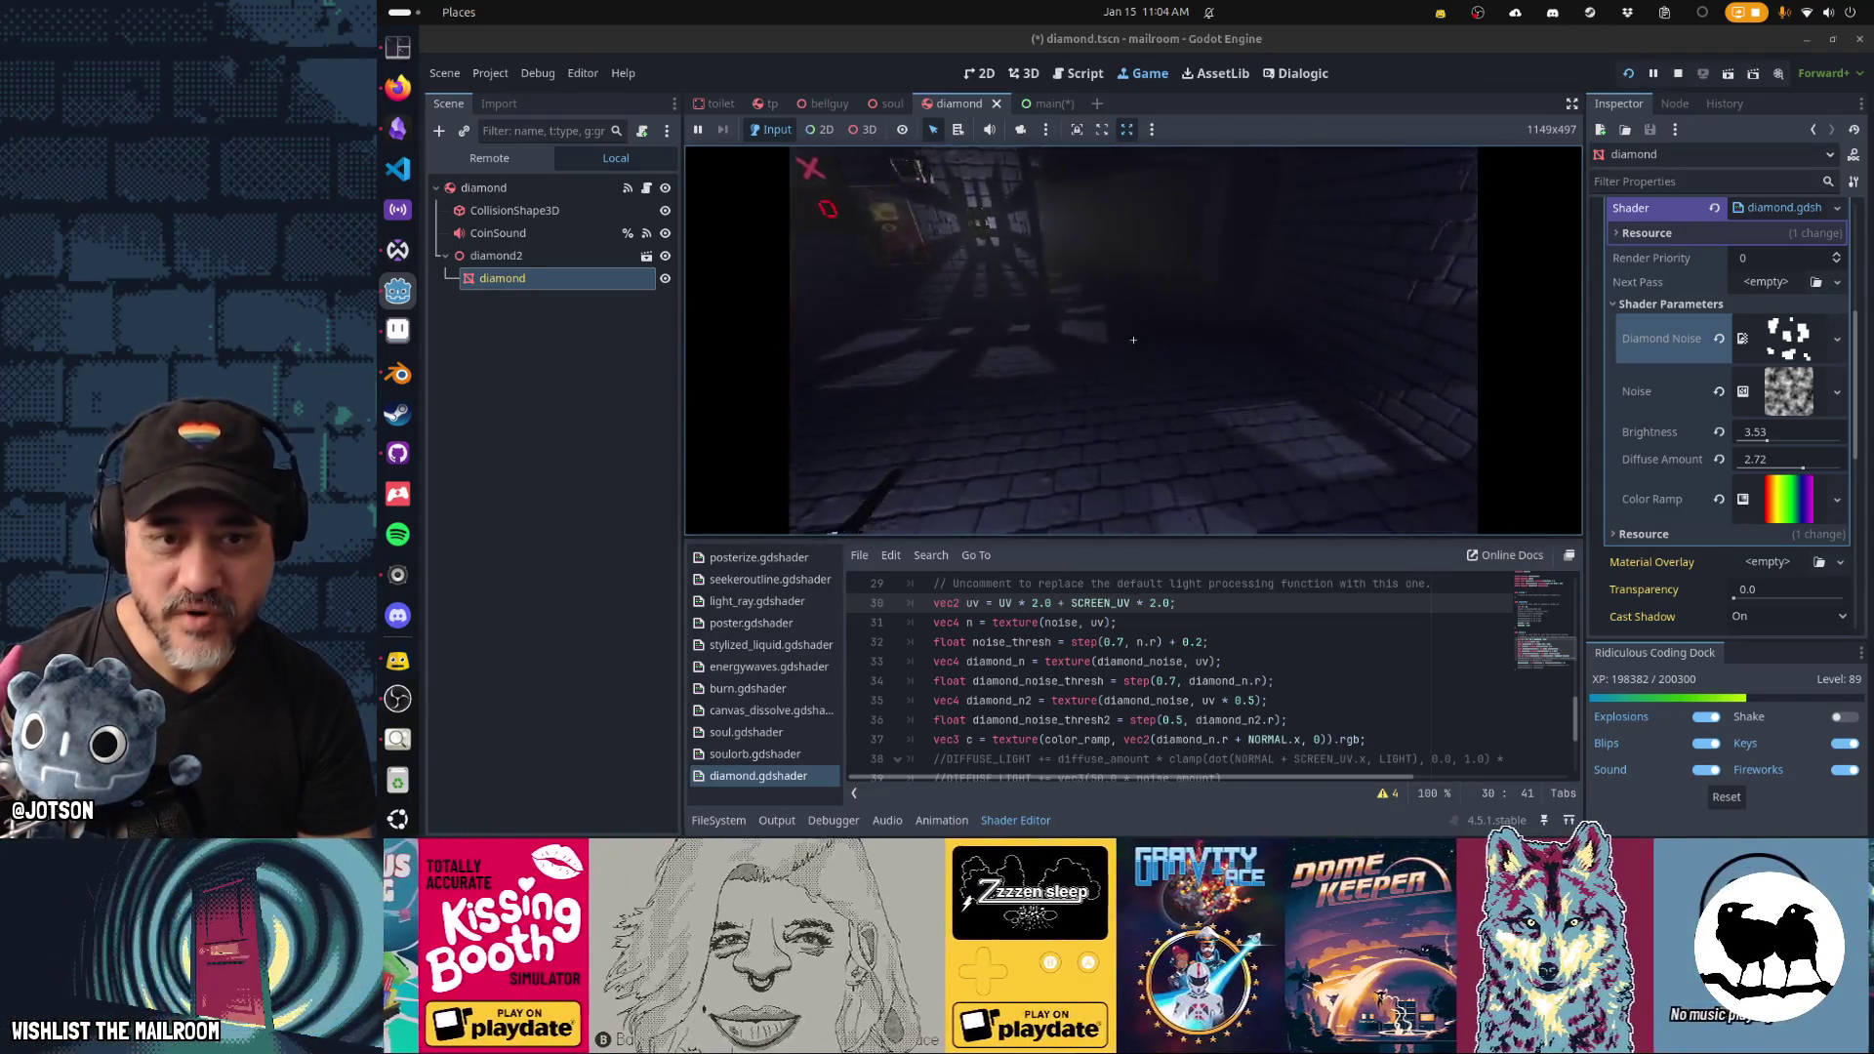
{"action": "type", "text": "a diamond"}
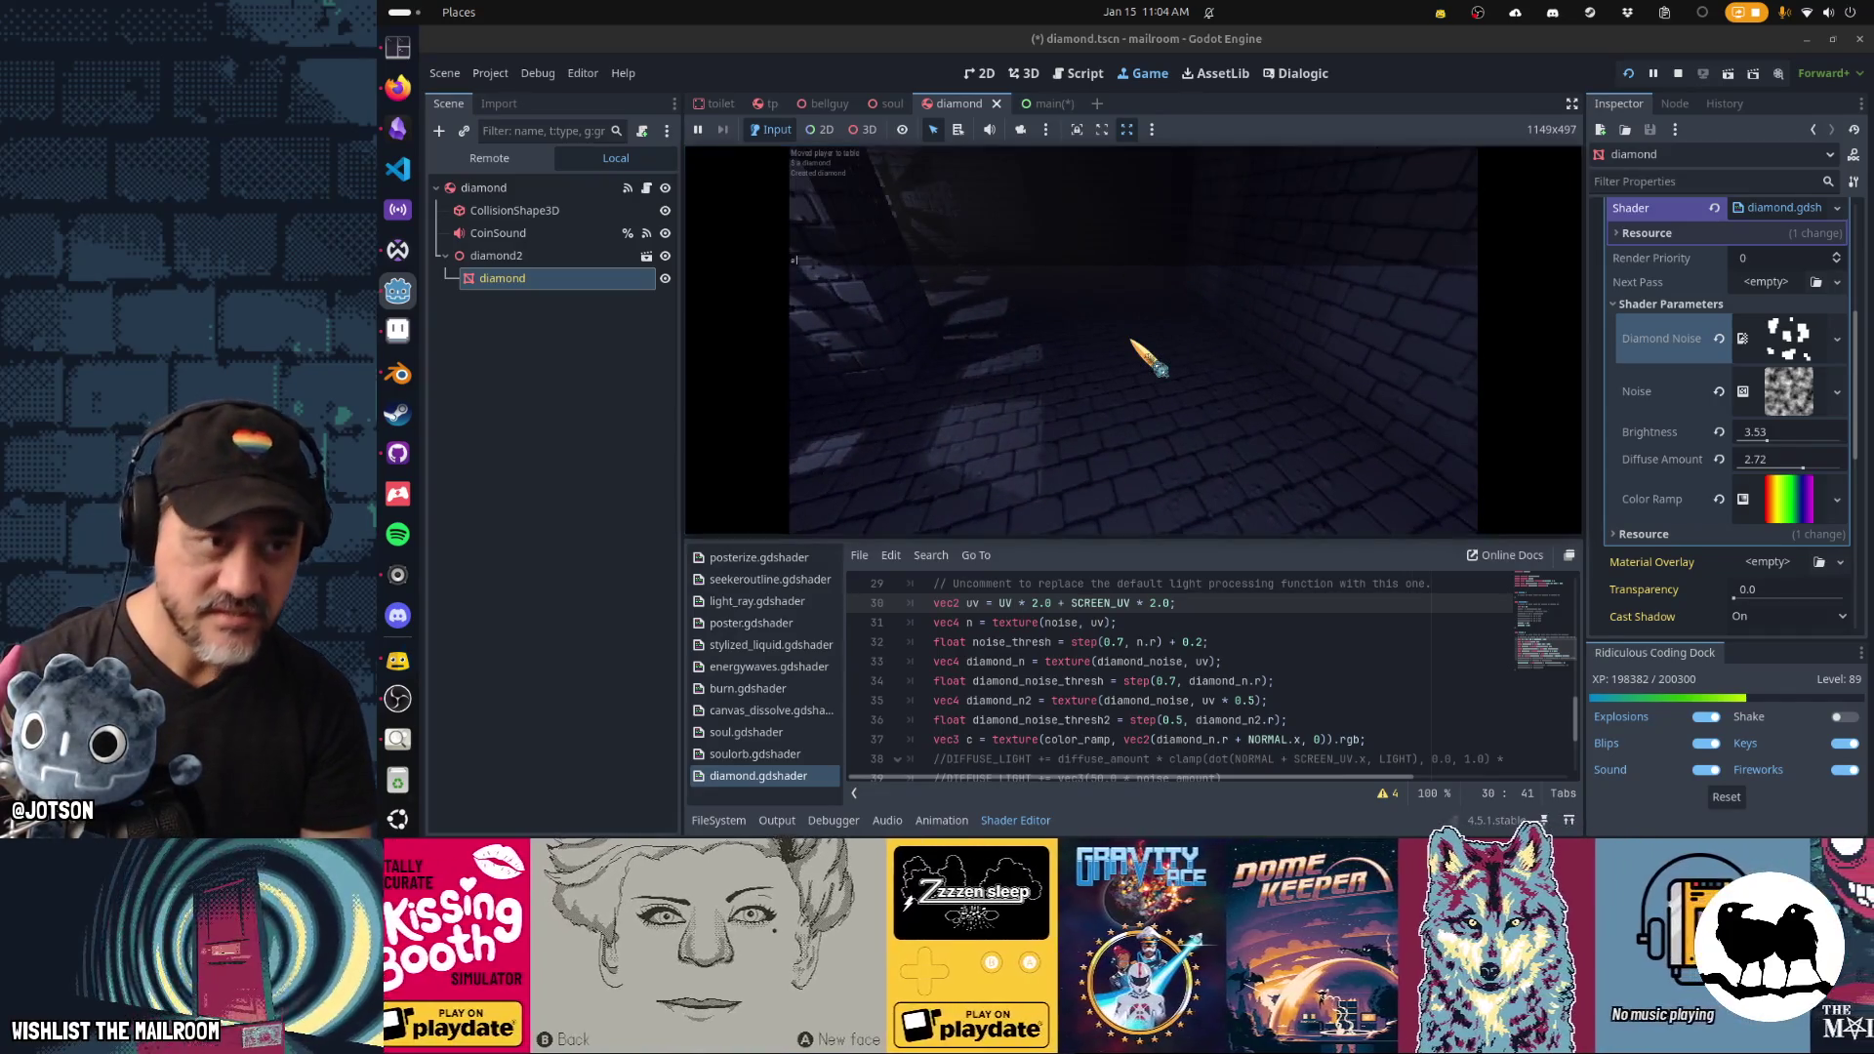
{"action": "key", "text": "Return"}
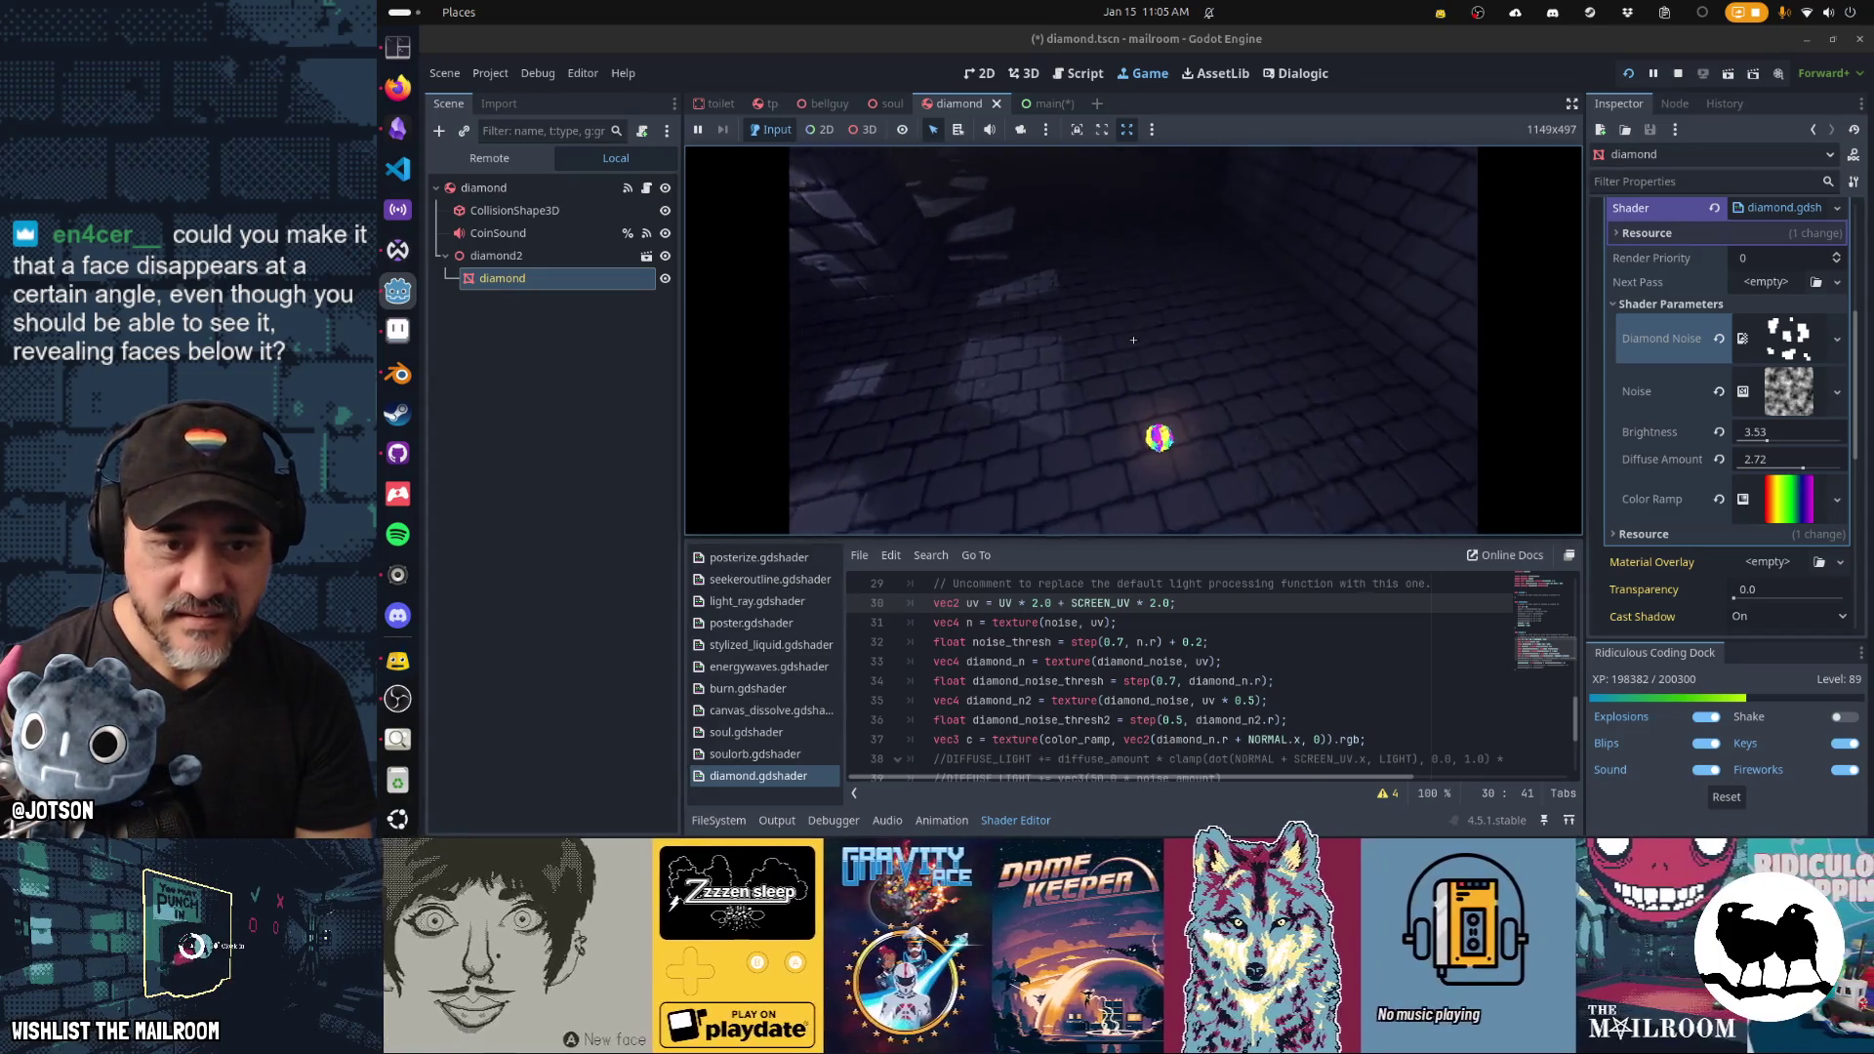
Pause, re-enable posterize by unticking Use Parent Material in main, and resume the game.
{"action": "key", "text": "Escape"}
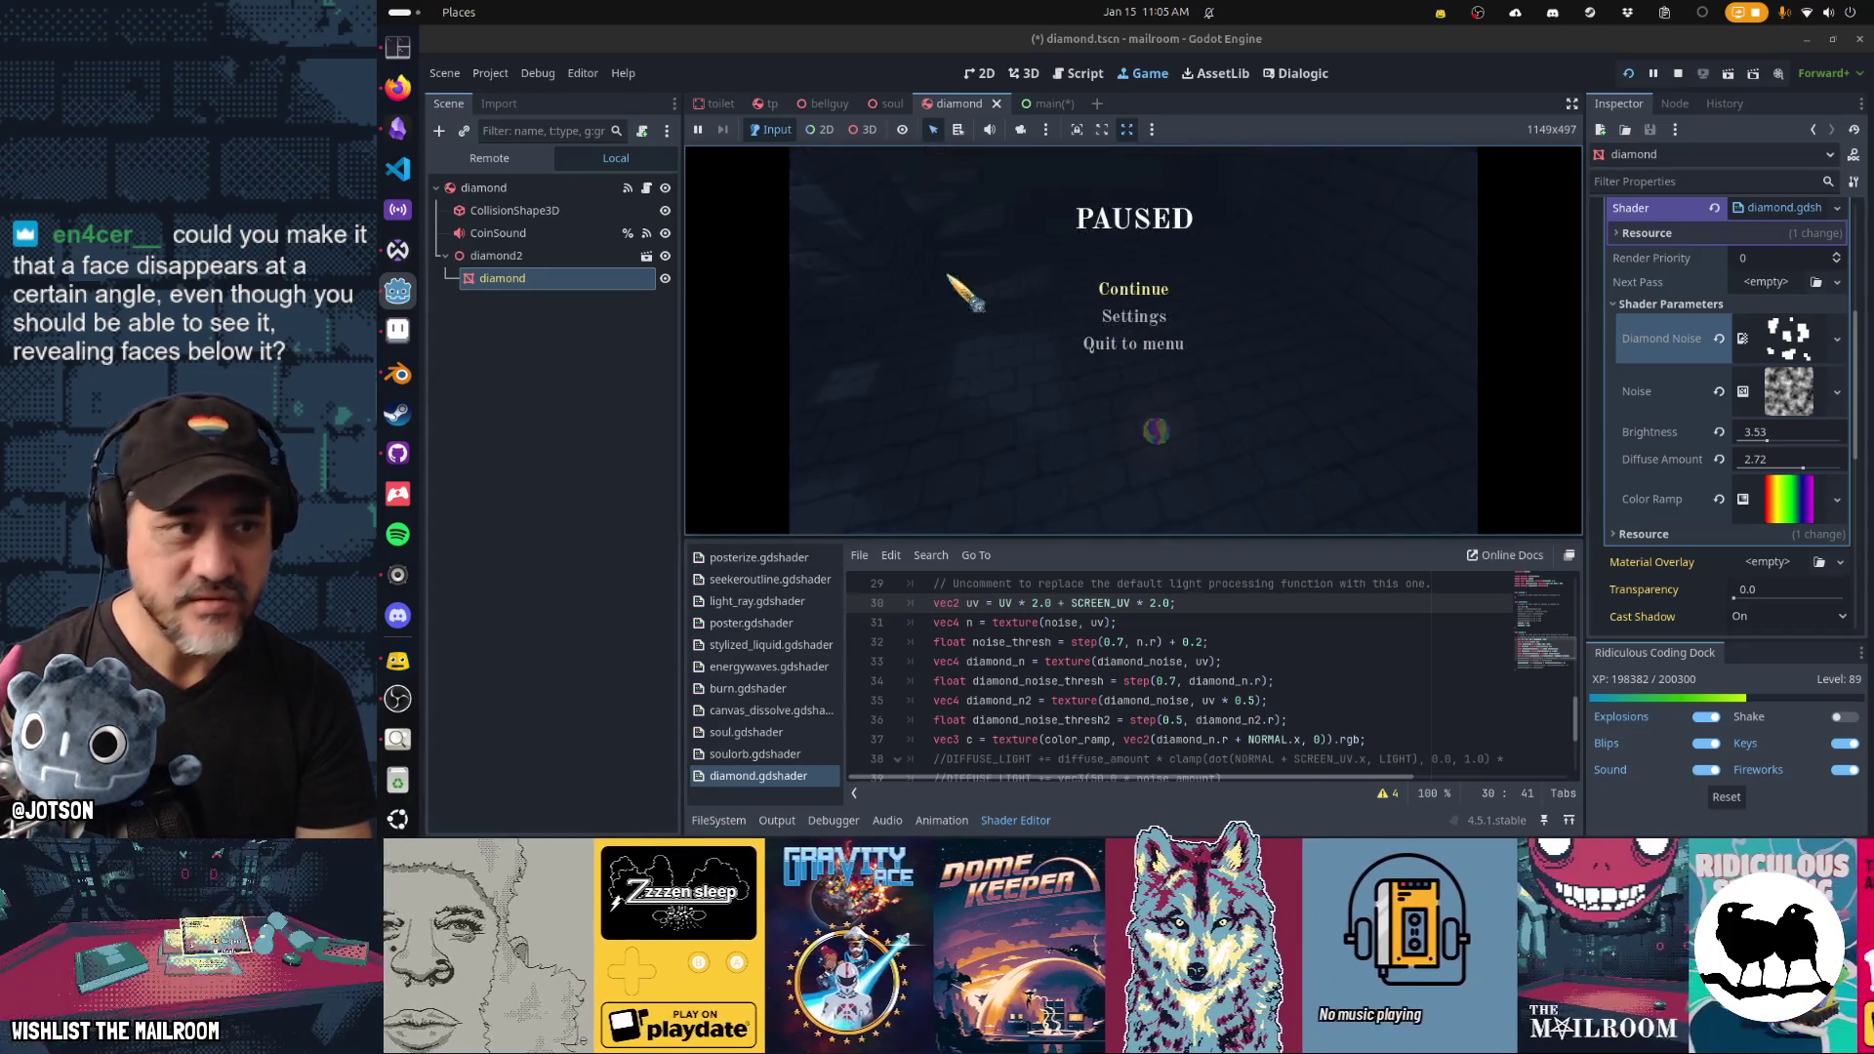
{"action": "left_click", "coordinate": [1046, 103]}
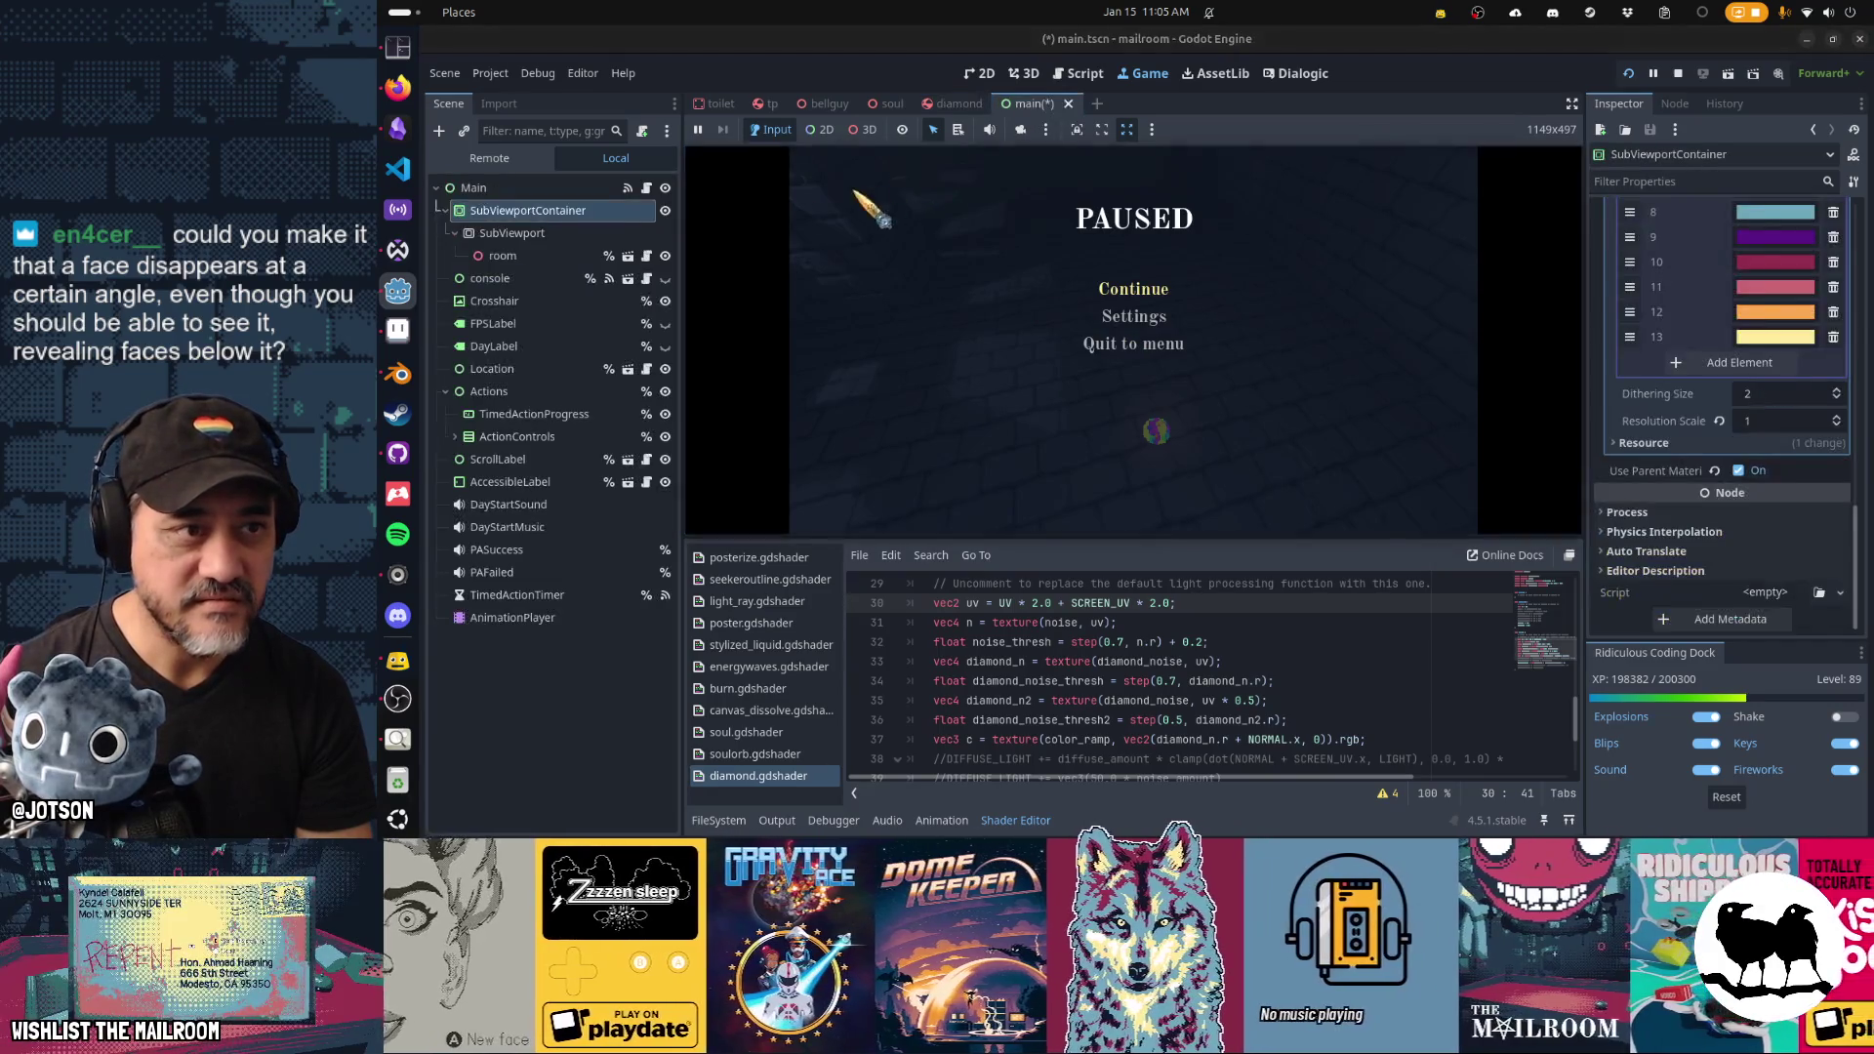
{"action": "left_click", "coordinate": [1738, 471]}
{"action": "left_click", "coordinate": [1133, 291]}
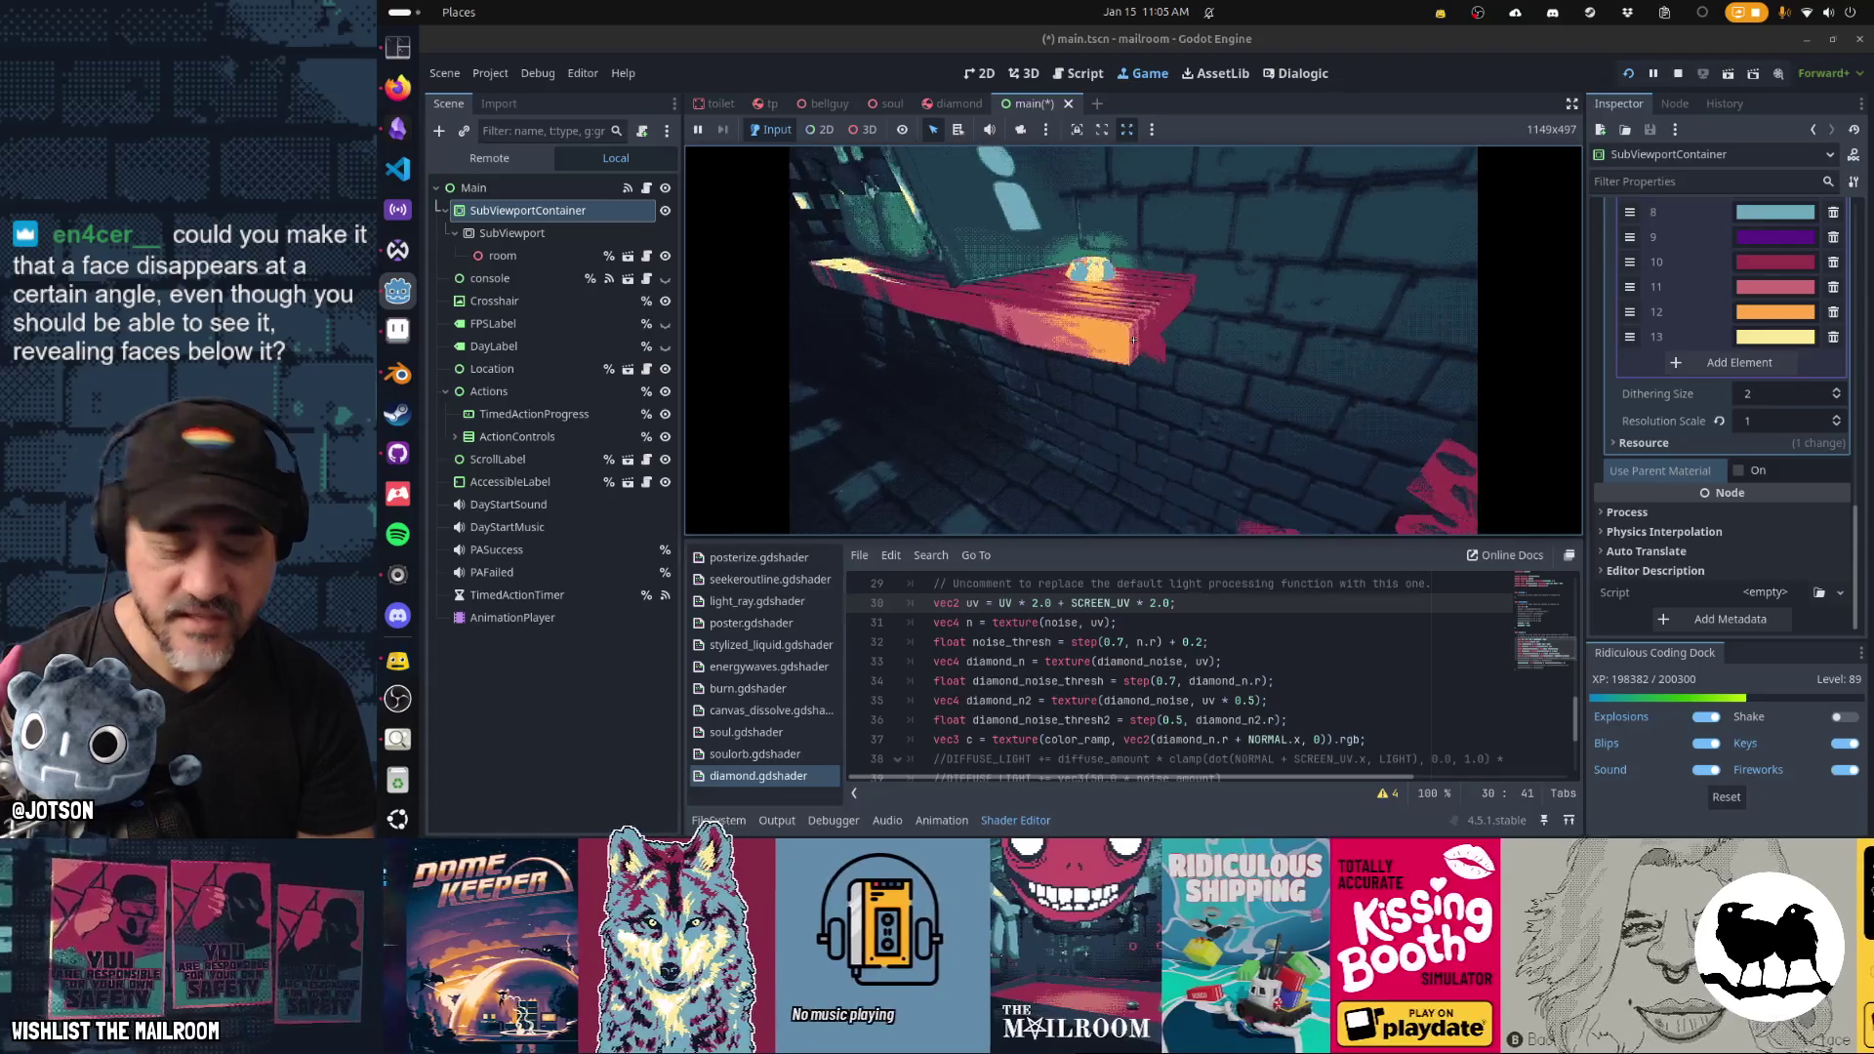
Stop the game with F8 after checking the posterized diamond, and bring Firefox forward.
{"action": "key", "text": "F8"}
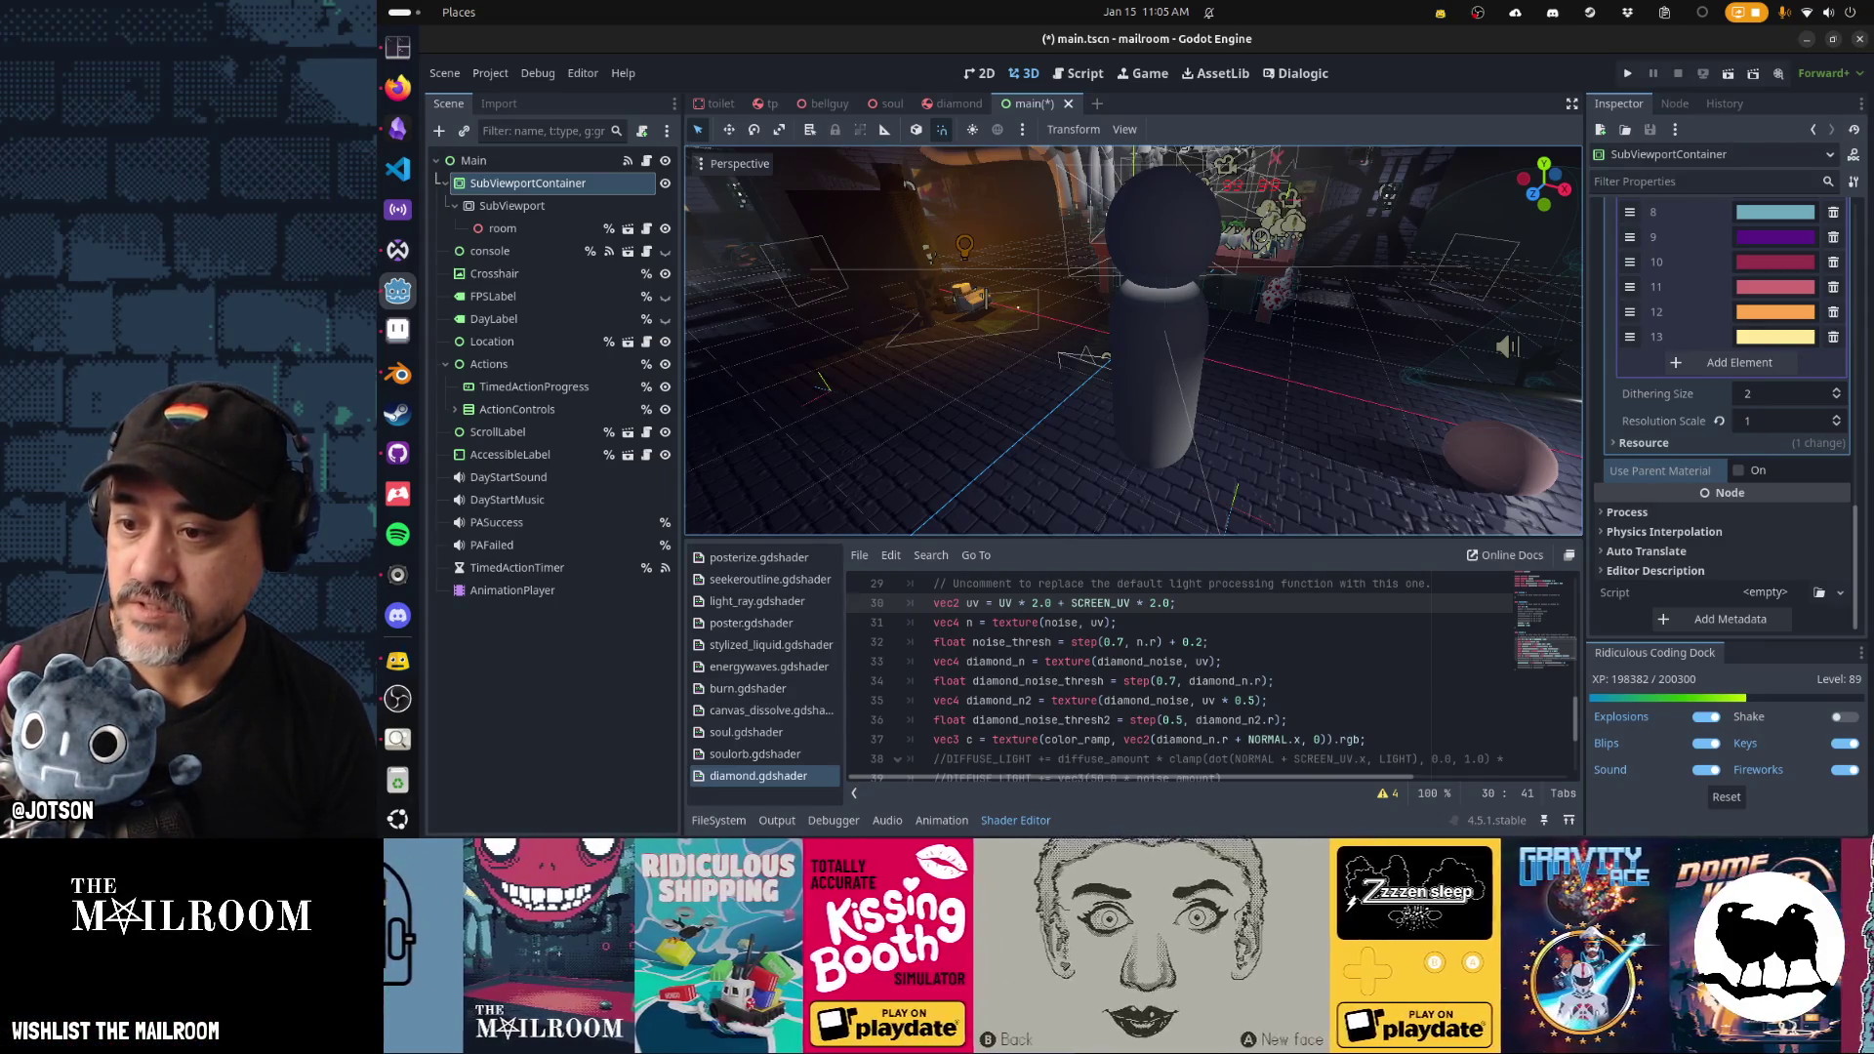
{"action": "scroll", "coordinate": [773, 262], "scroll_direction": "up", "scroll_amount": 3}
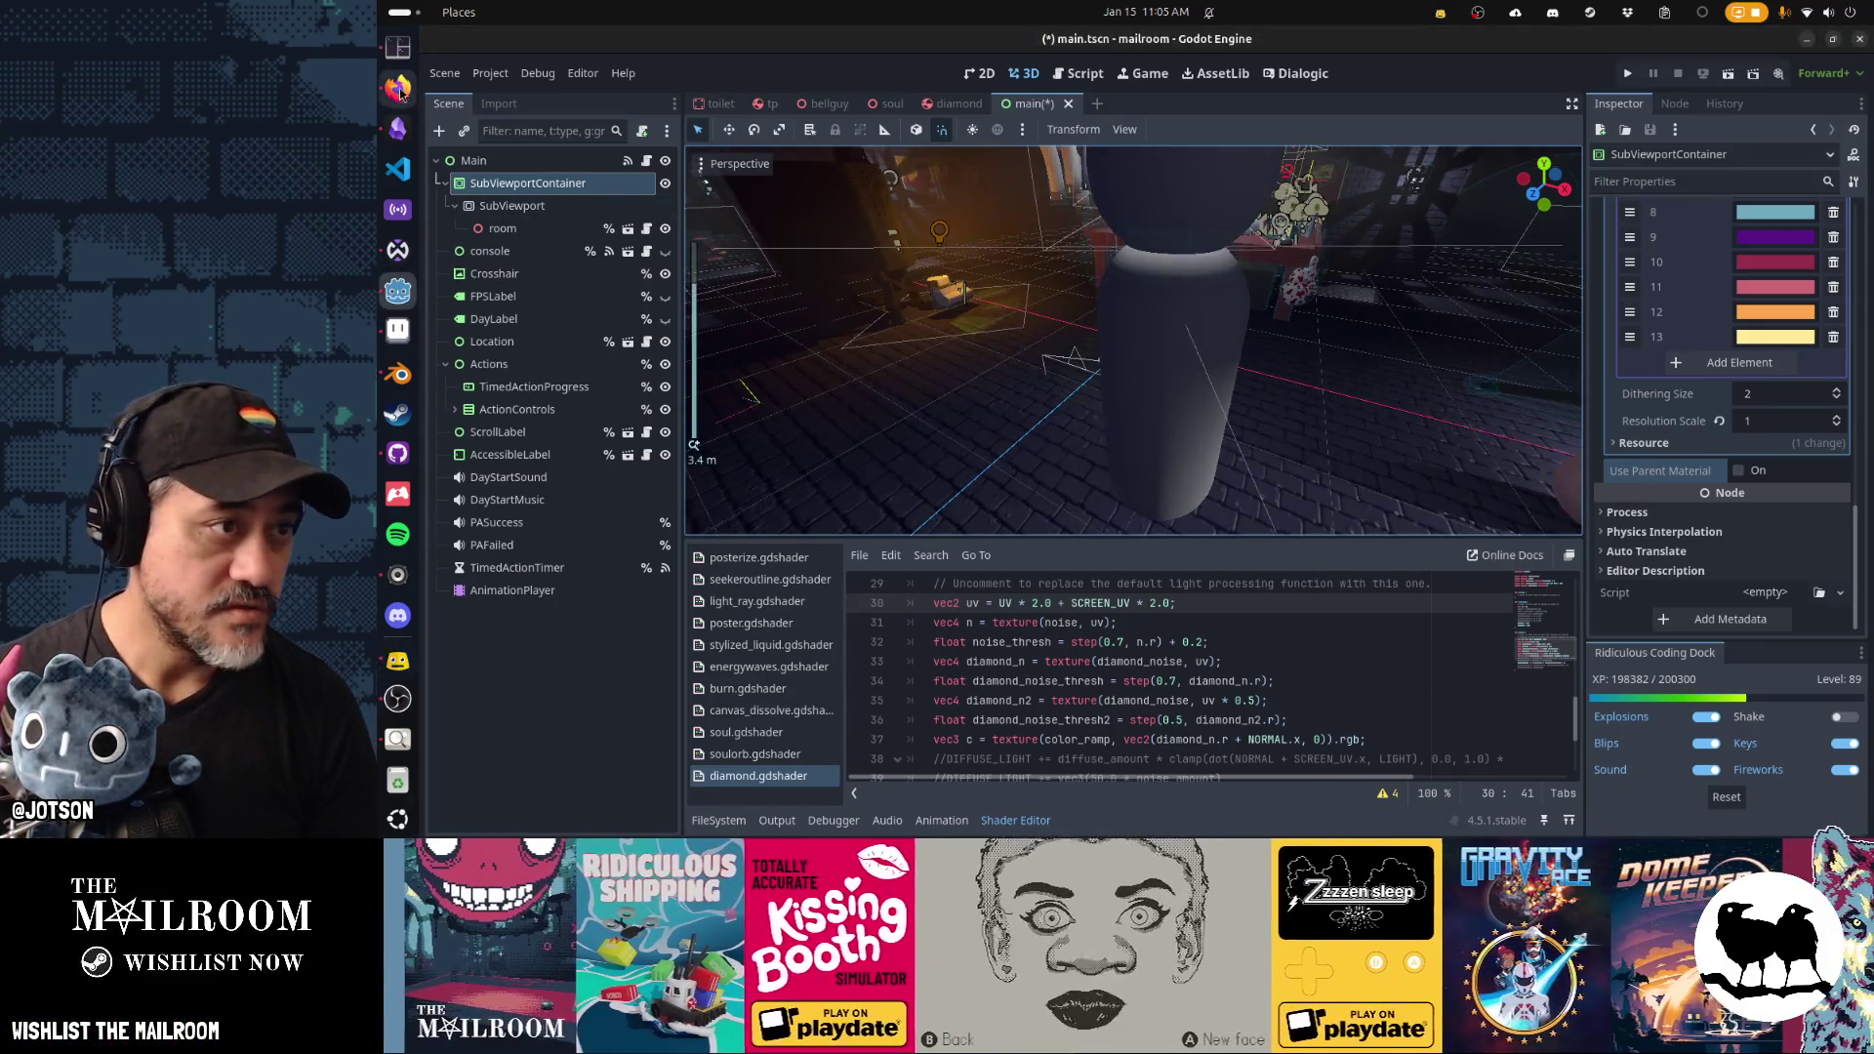
{"action": "left_click", "coordinate": [396, 92]}
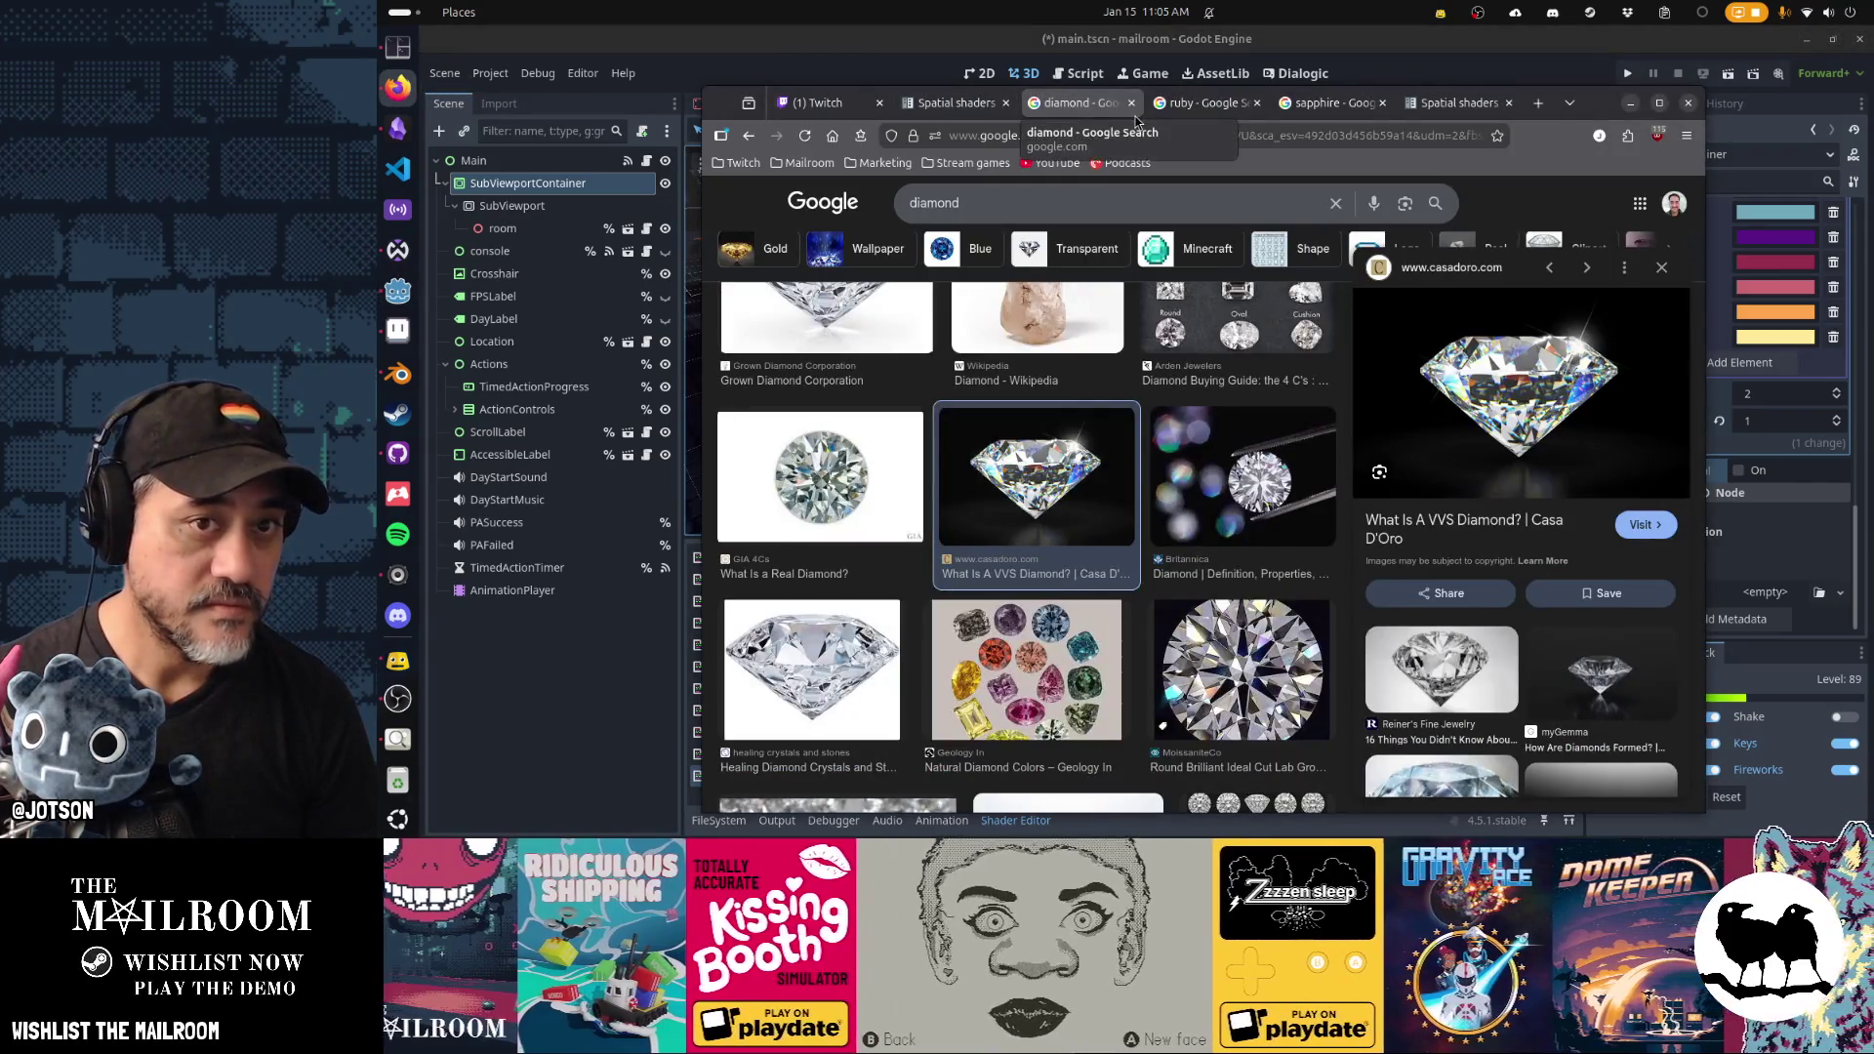
Open the Raid channel dialog from the Twitch stream manager bookmark, then minimize Firefox.
{"action": "left_click", "coordinate": [744, 164]}
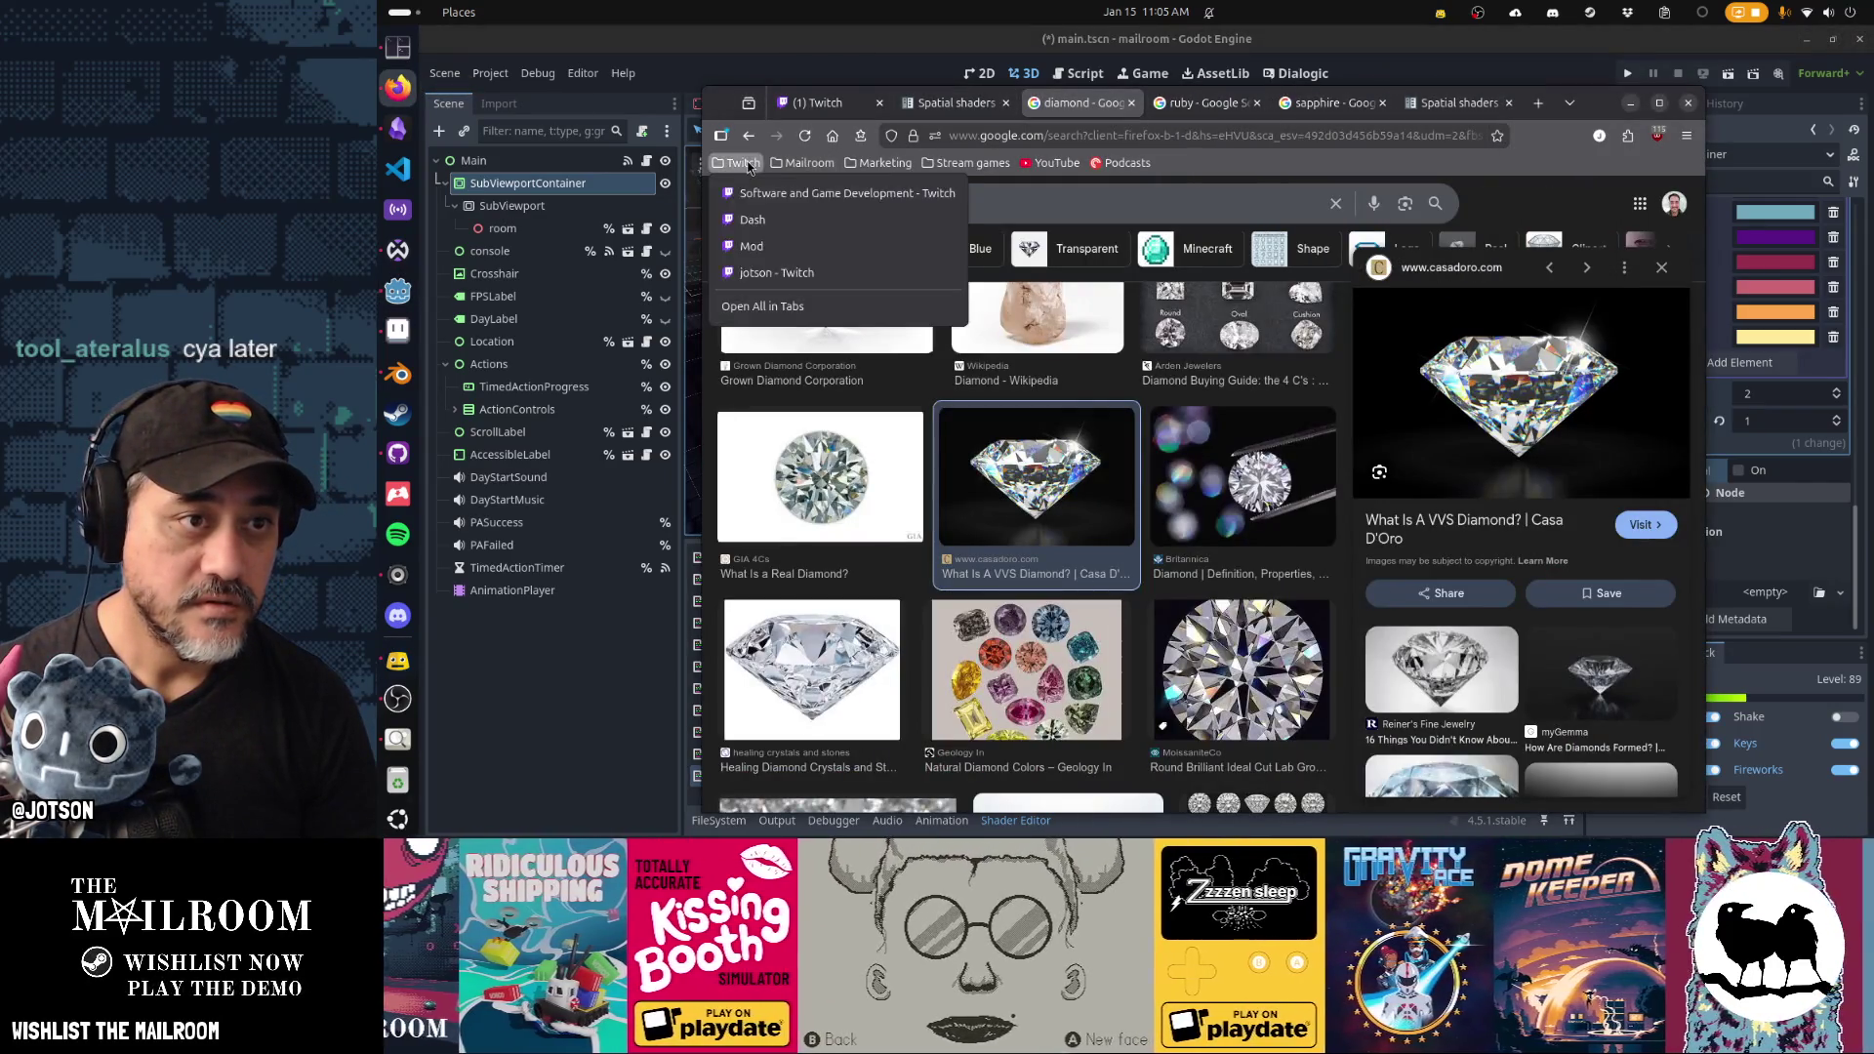
{"action": "left_click", "coordinate": [790, 220]}
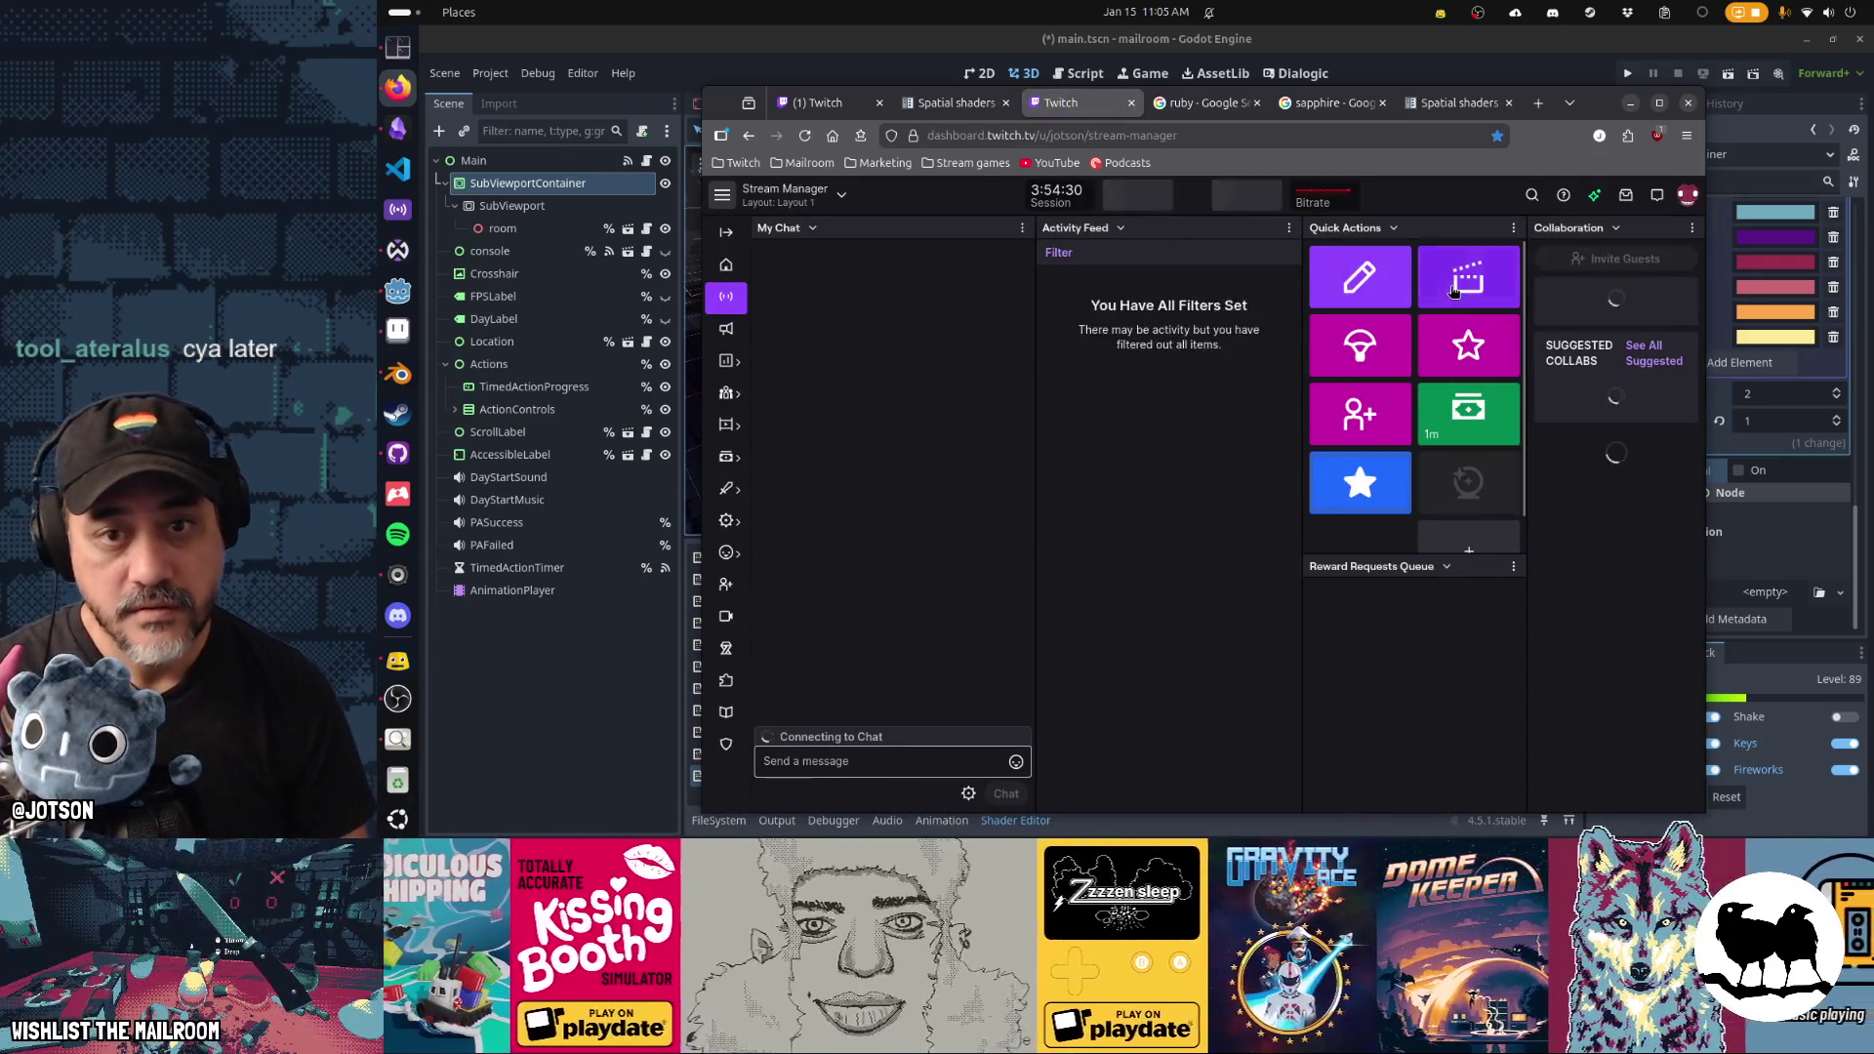
{"action": "left_click", "coordinate": [1379, 340]}
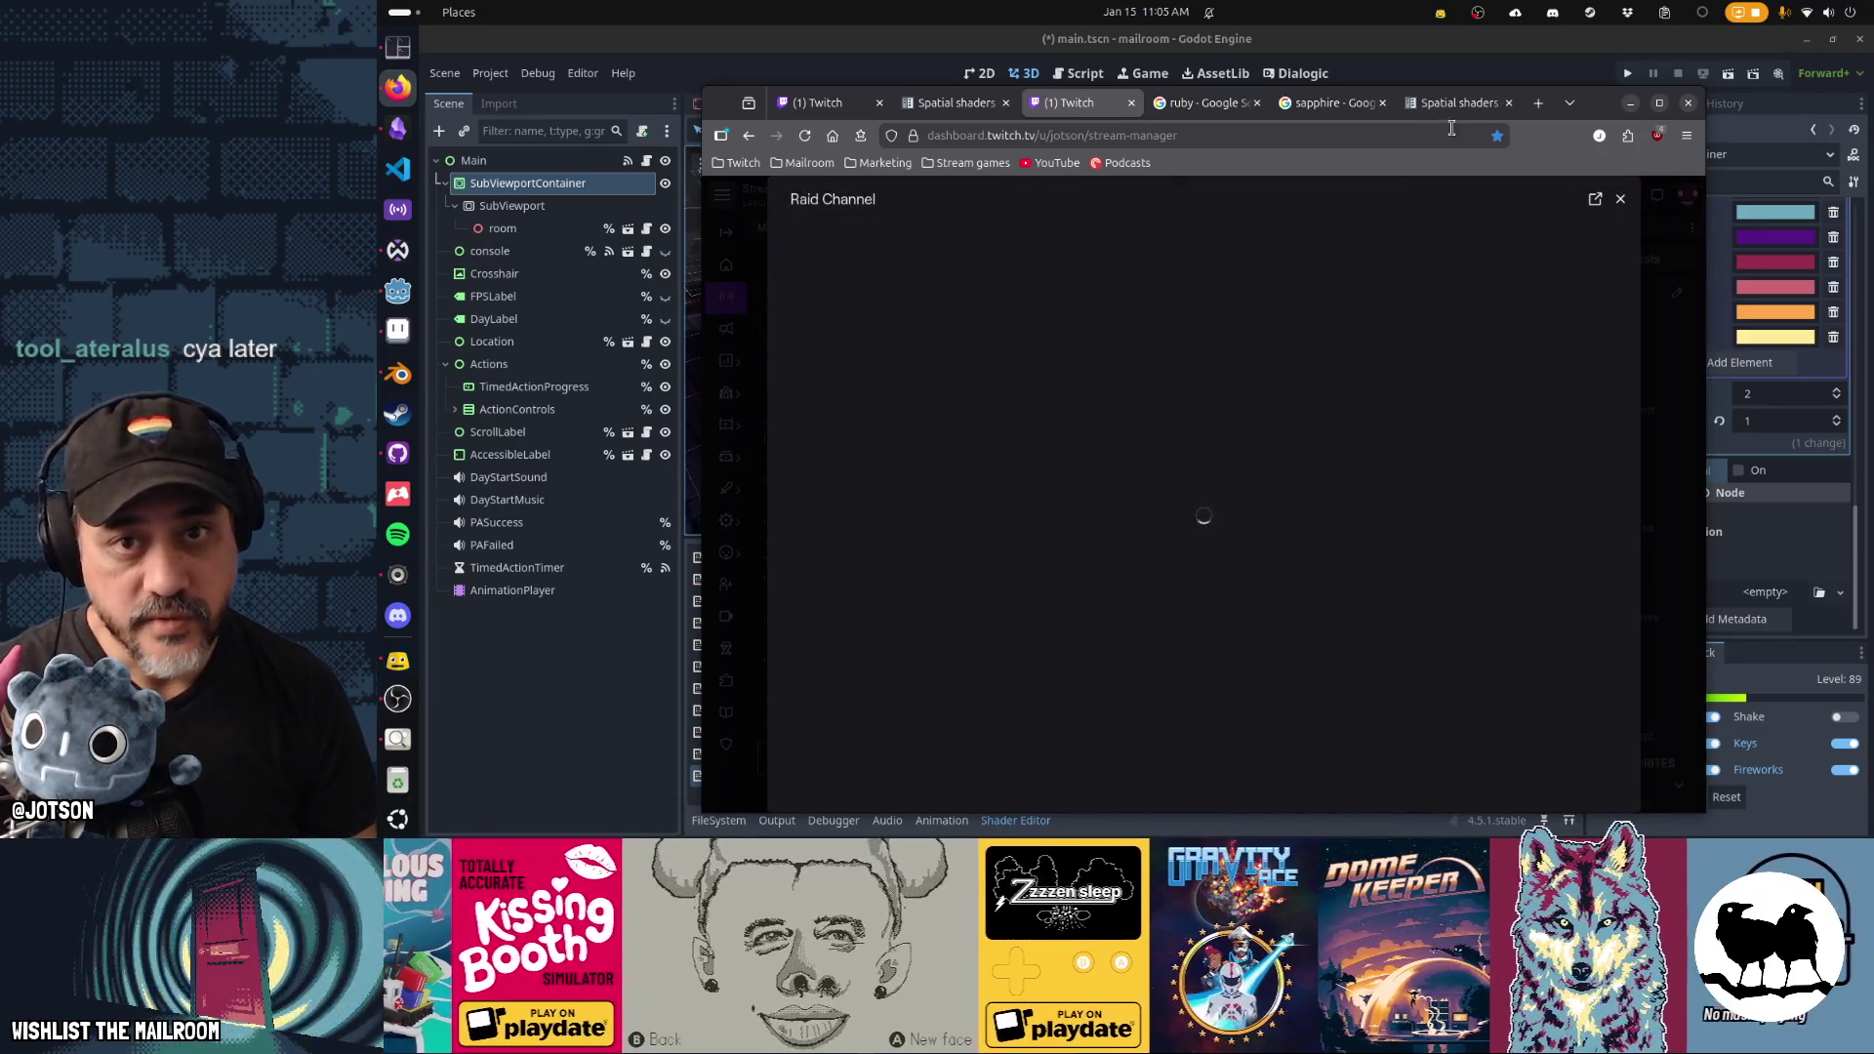
{"action": "left_click", "coordinate": [1628, 104]}
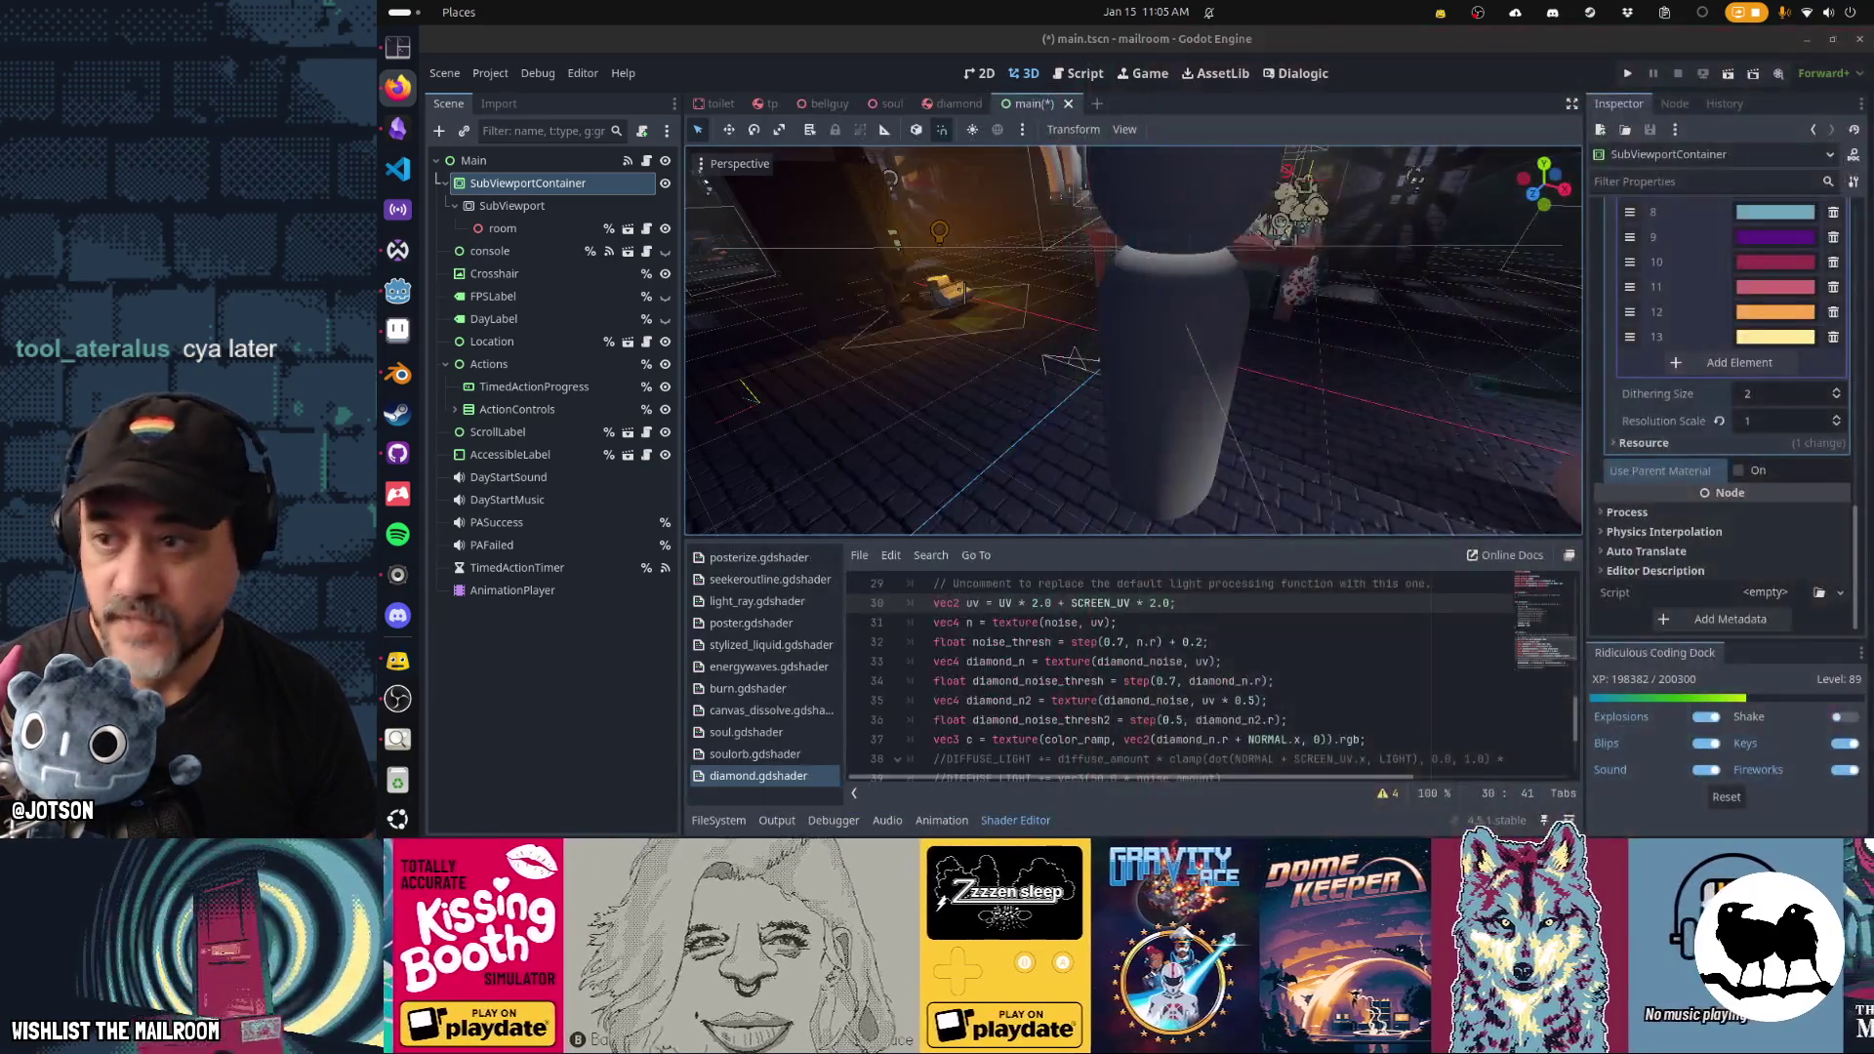